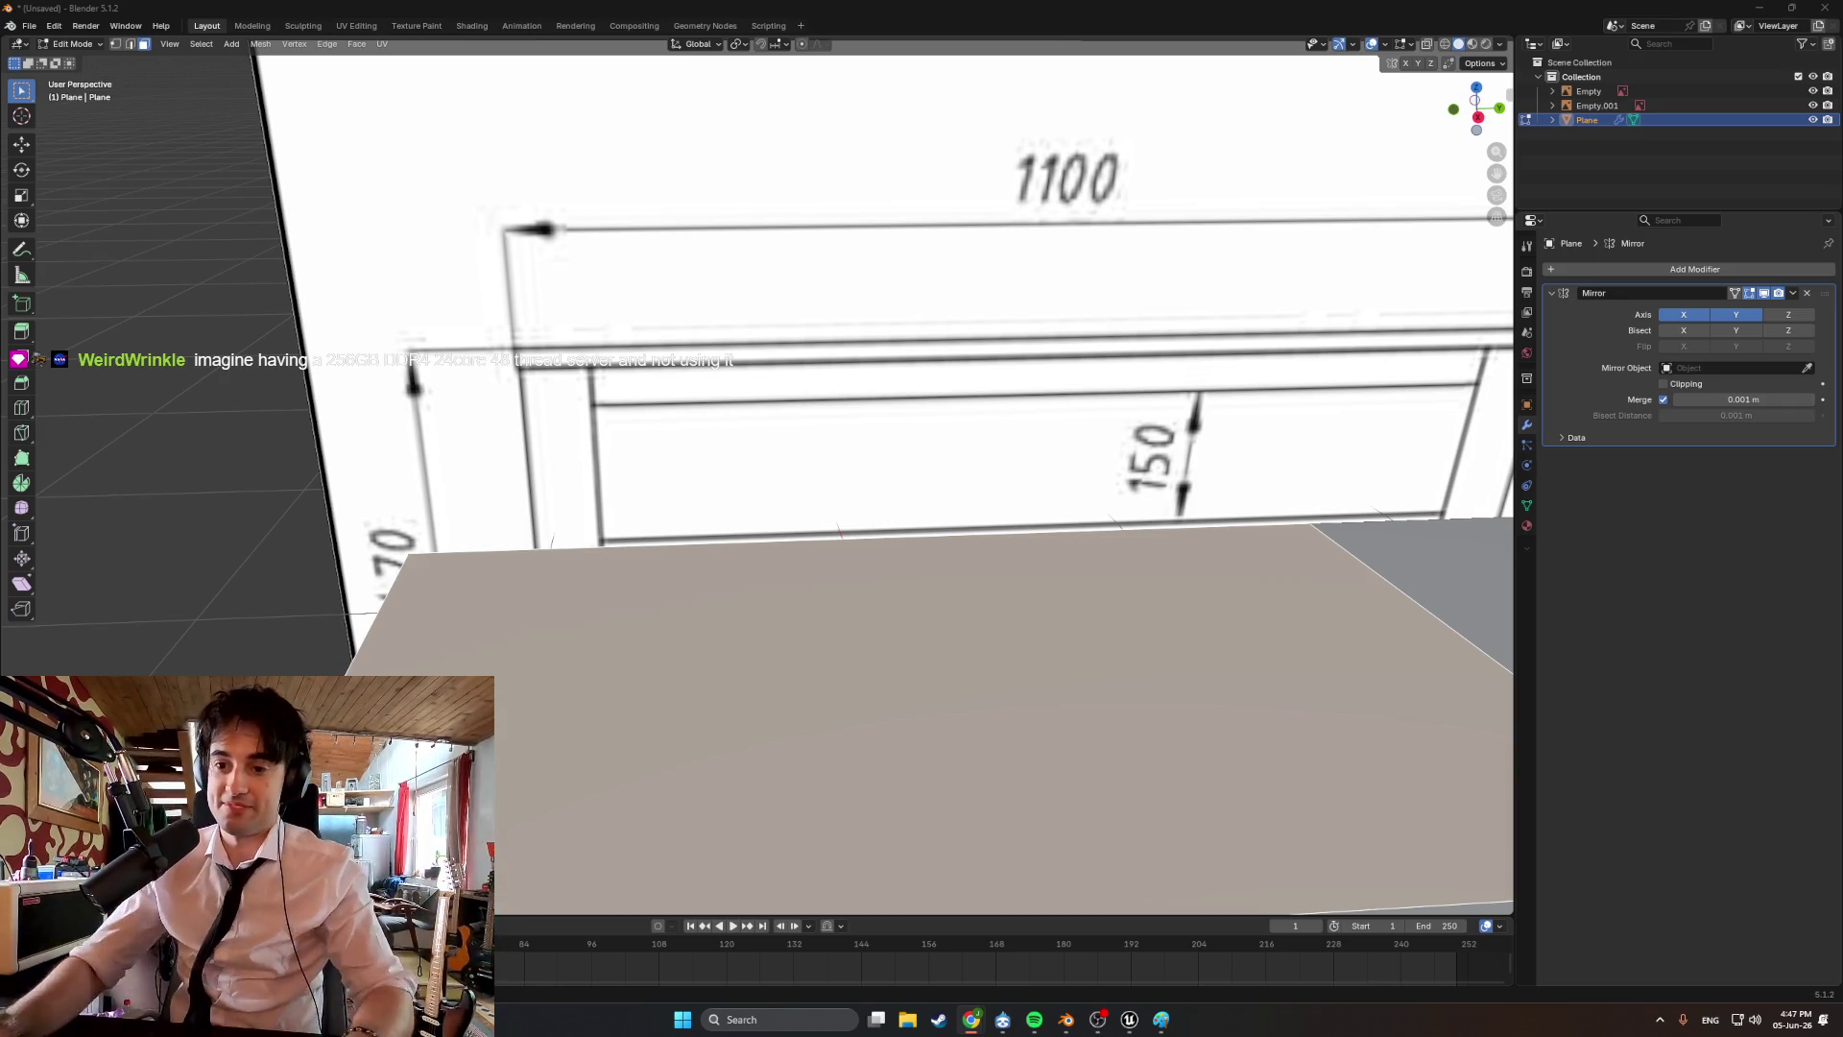
# Orbit beneath the tabletop and inset its bottom face
pyautogui.scroll(-5, 1021, 613)
pyautogui.moveTo(1022, 612); pyautogui.dragTo(815, 566, button='middle')
pyautogui.click(816, 507)
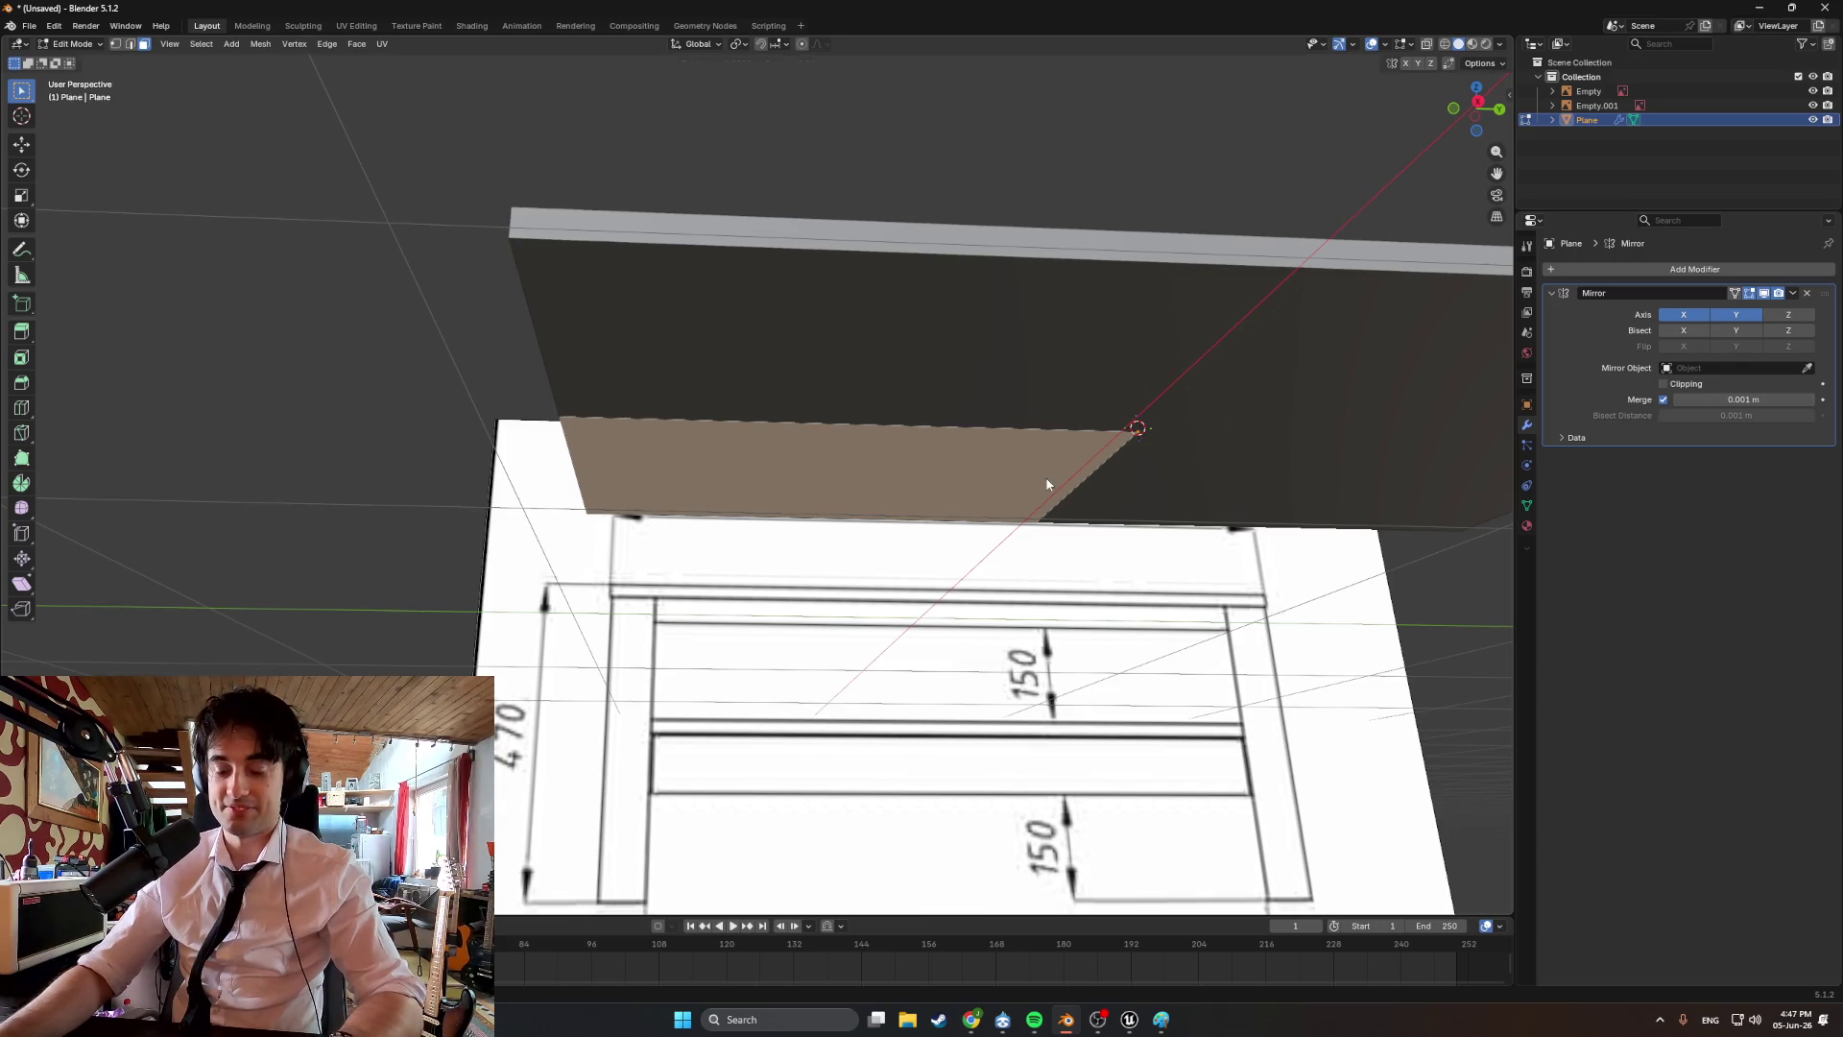
pyautogui.press('i')
pyautogui.click(921, 485)
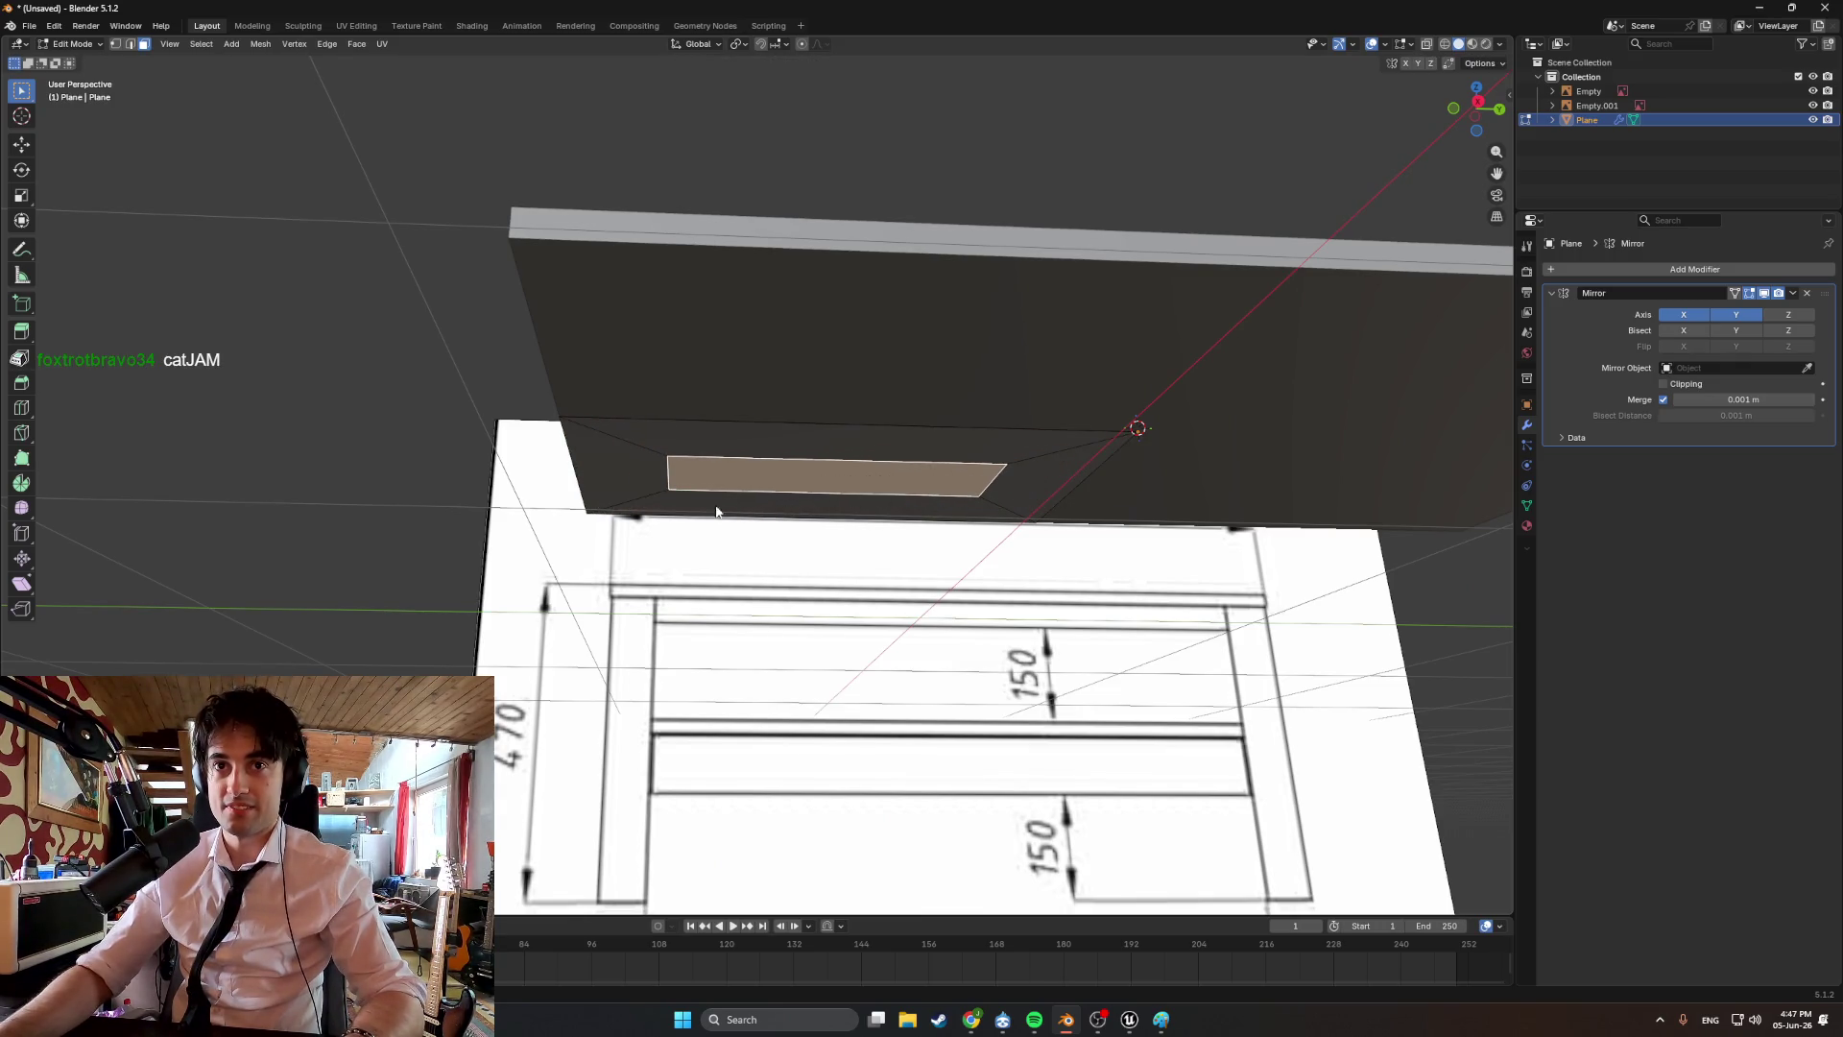
# Undo the first inset, abandon a loop cut, and inset the bottom face again
pyautogui.scroll(3, 589, 464)
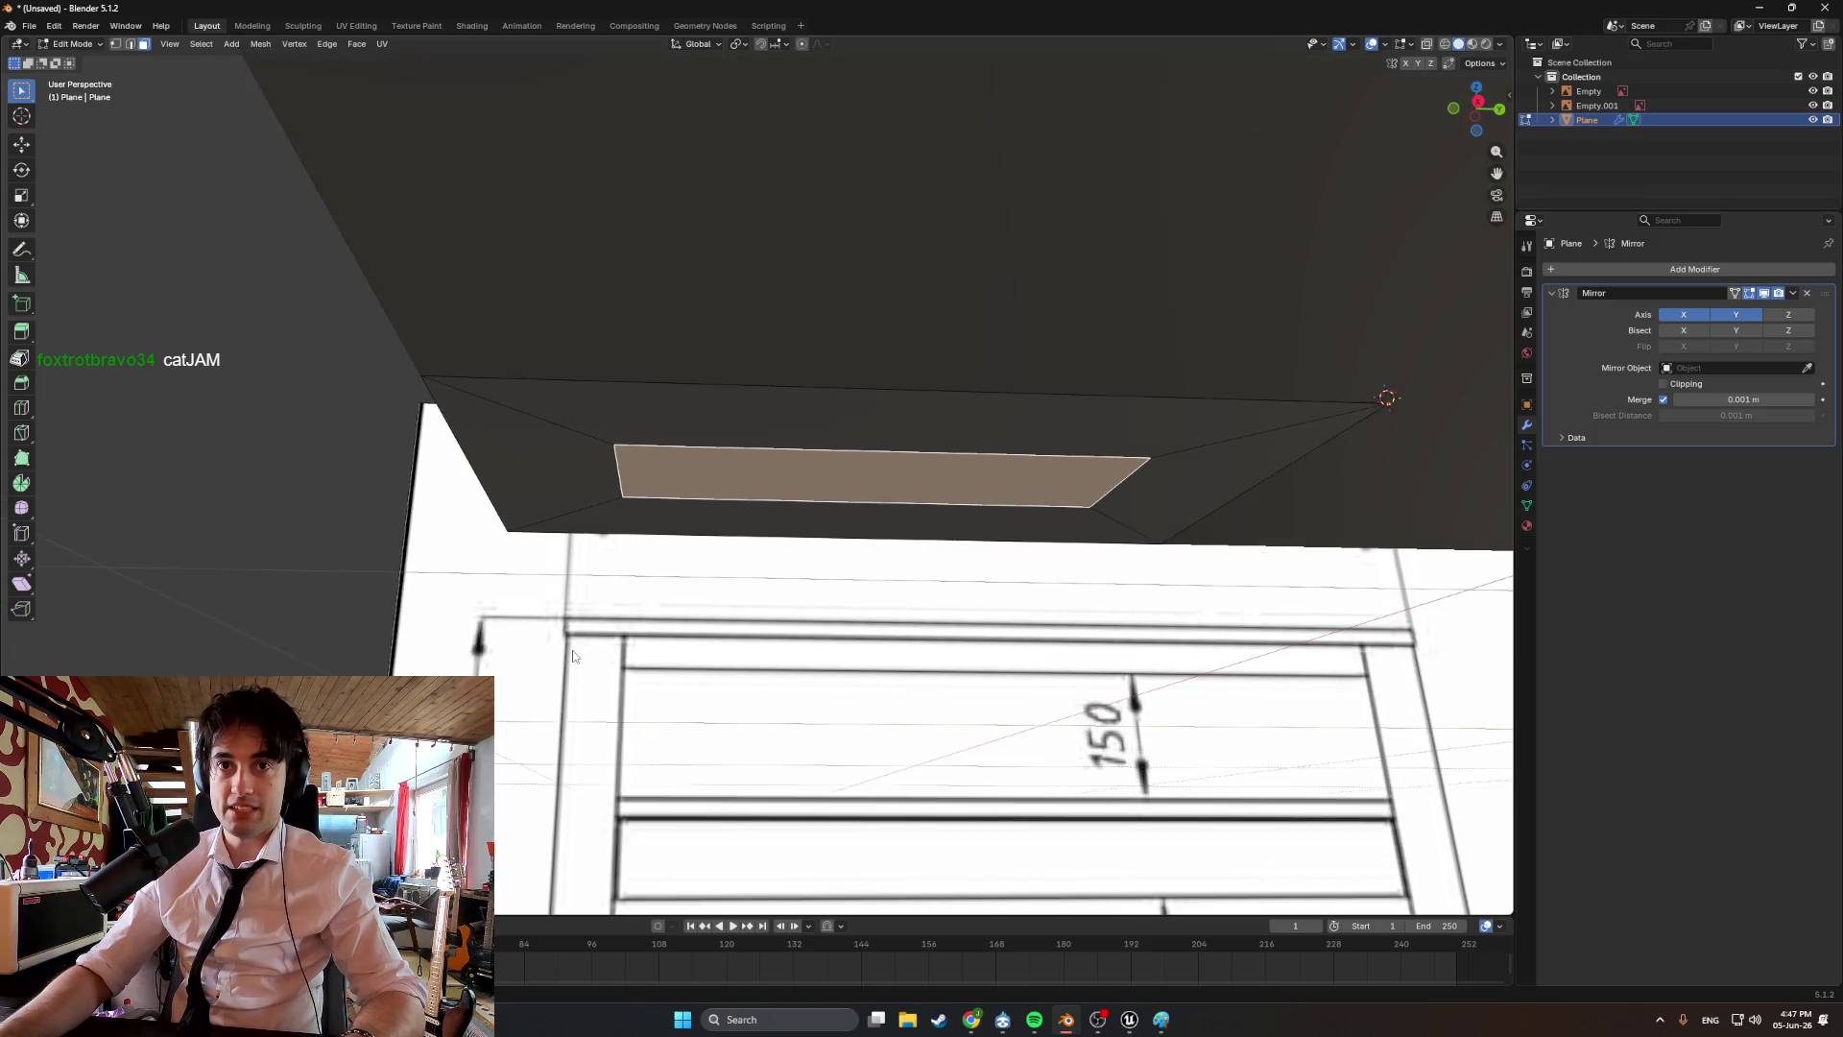
pyautogui.hotkey('ctrl', 'z')
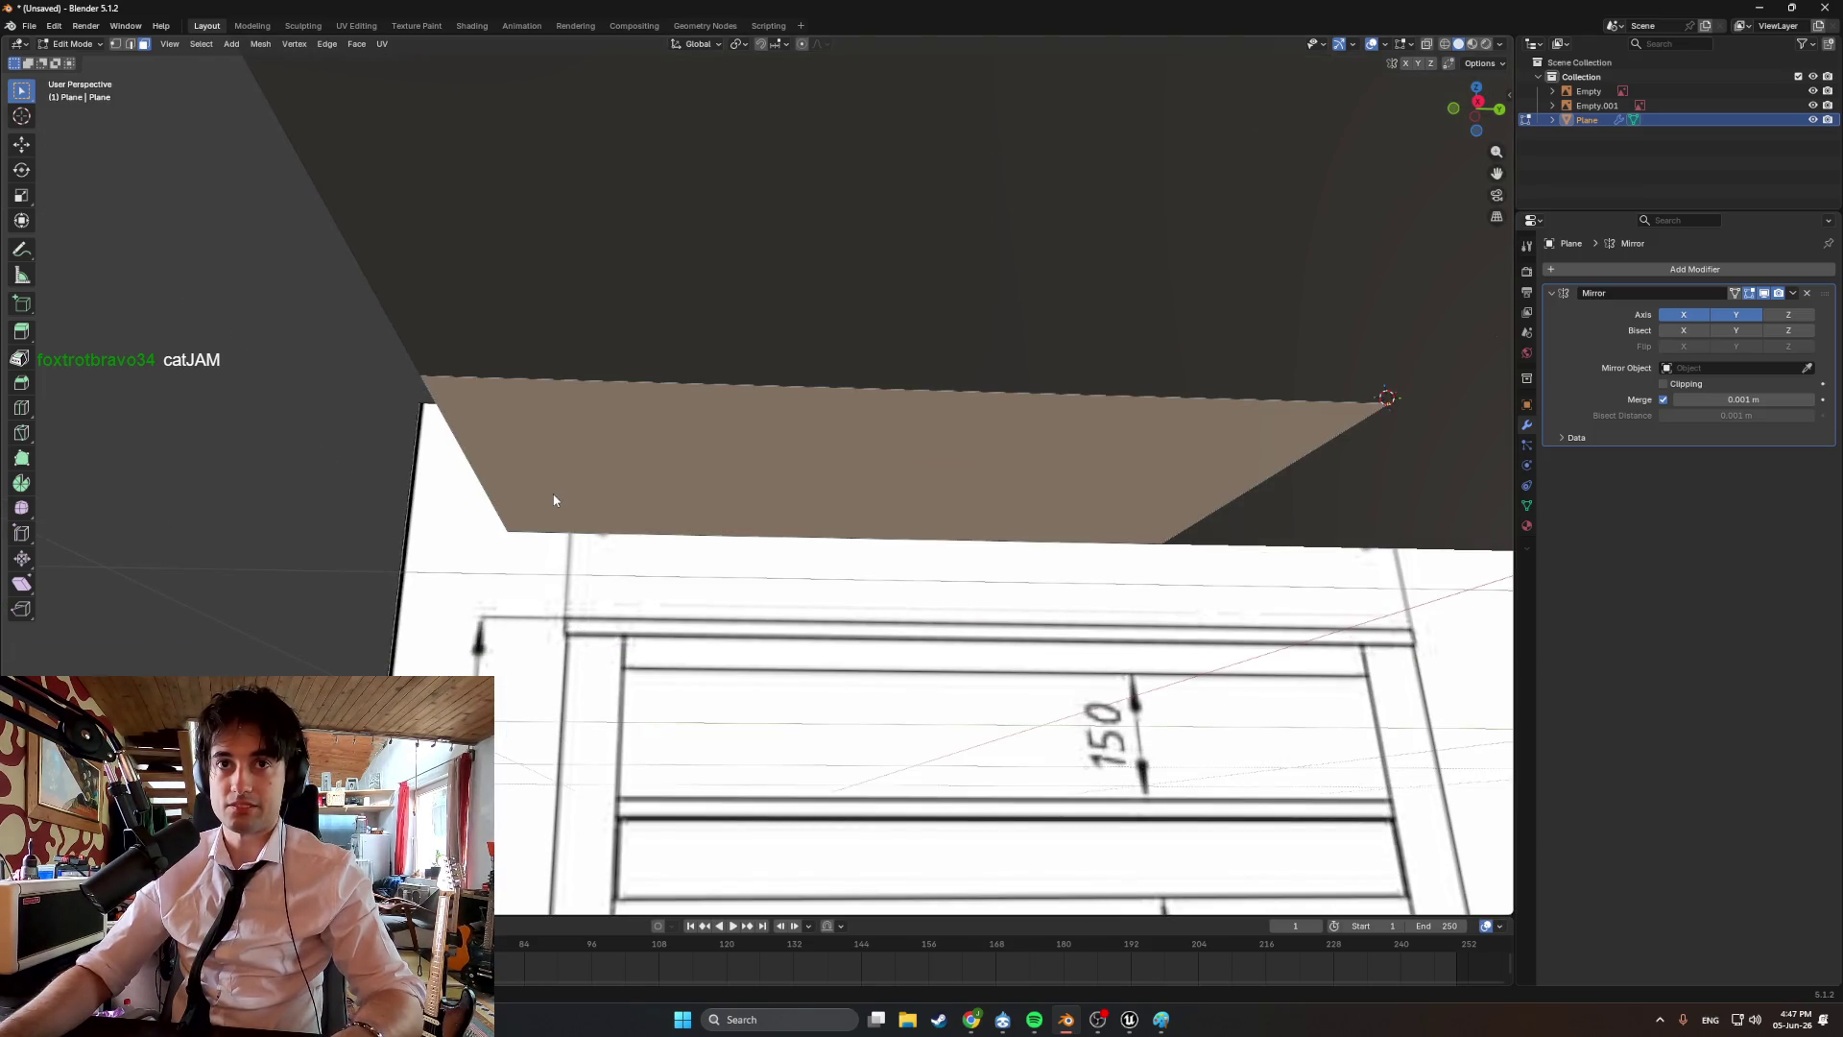
pyautogui.hotkey('ctrl', 'r')
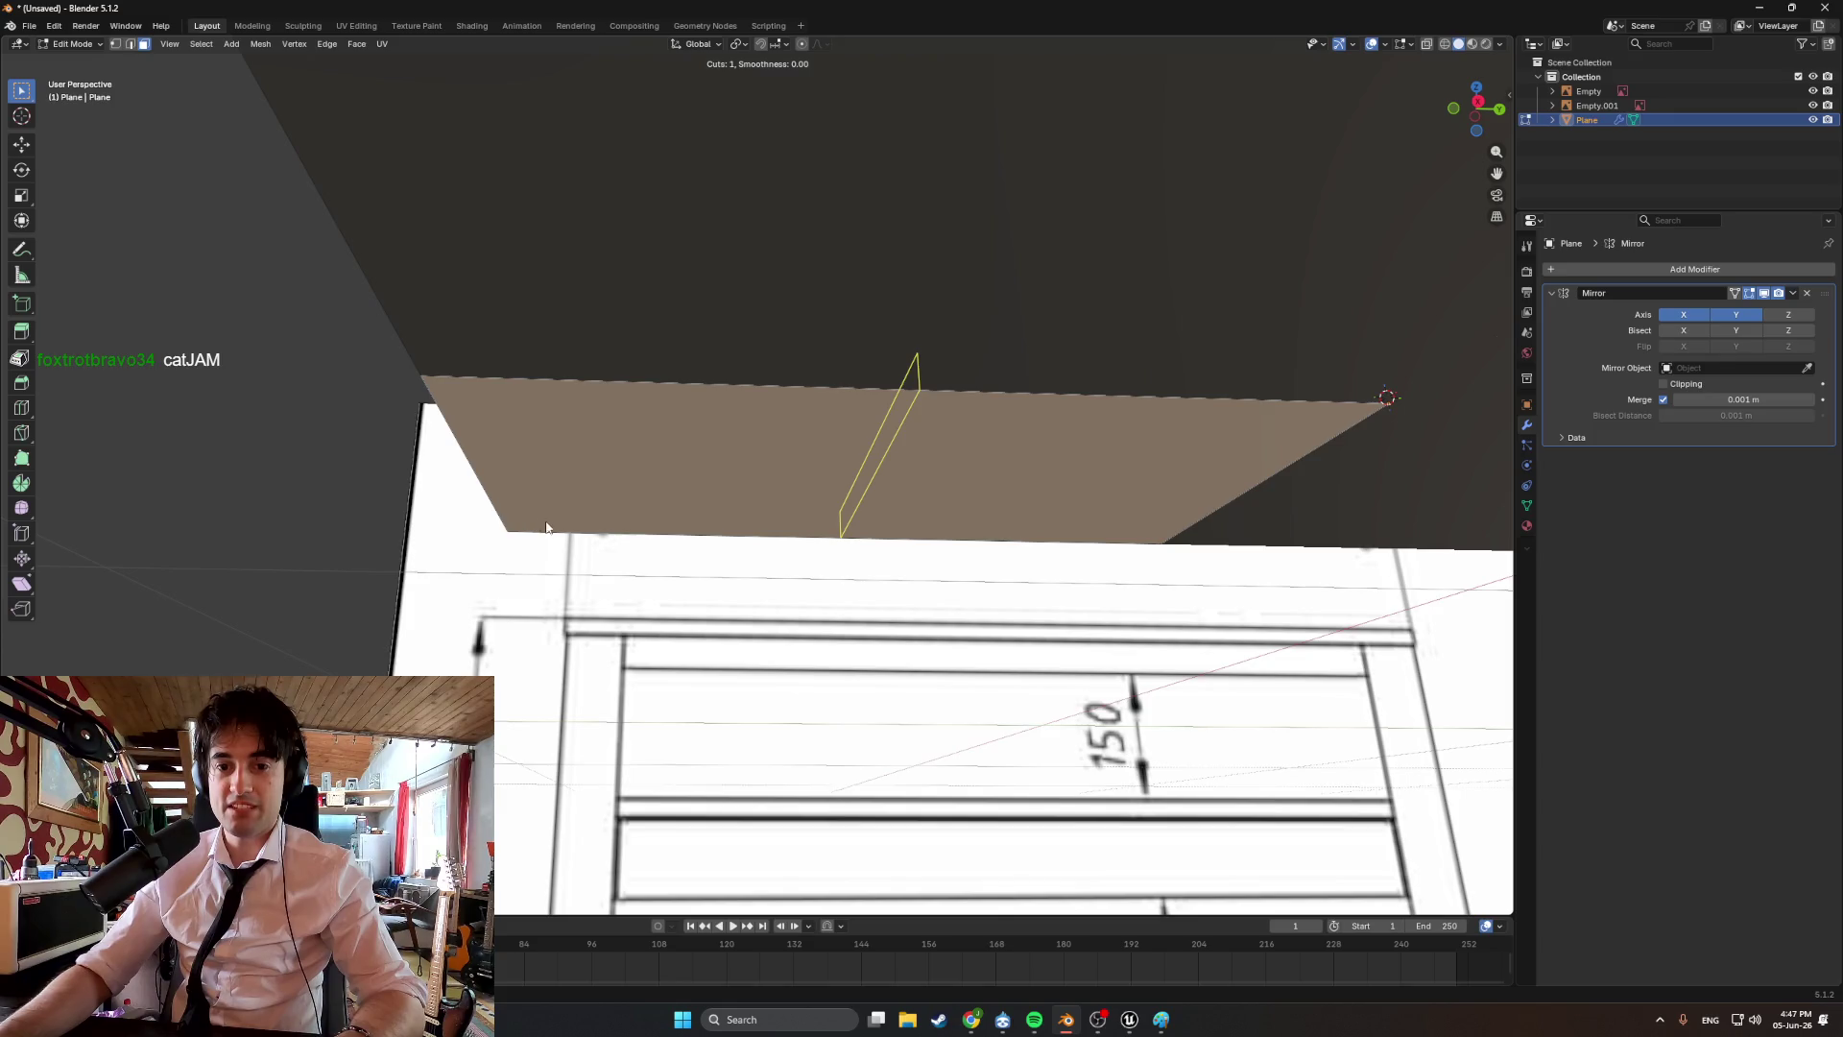
pyautogui.press('Escape')
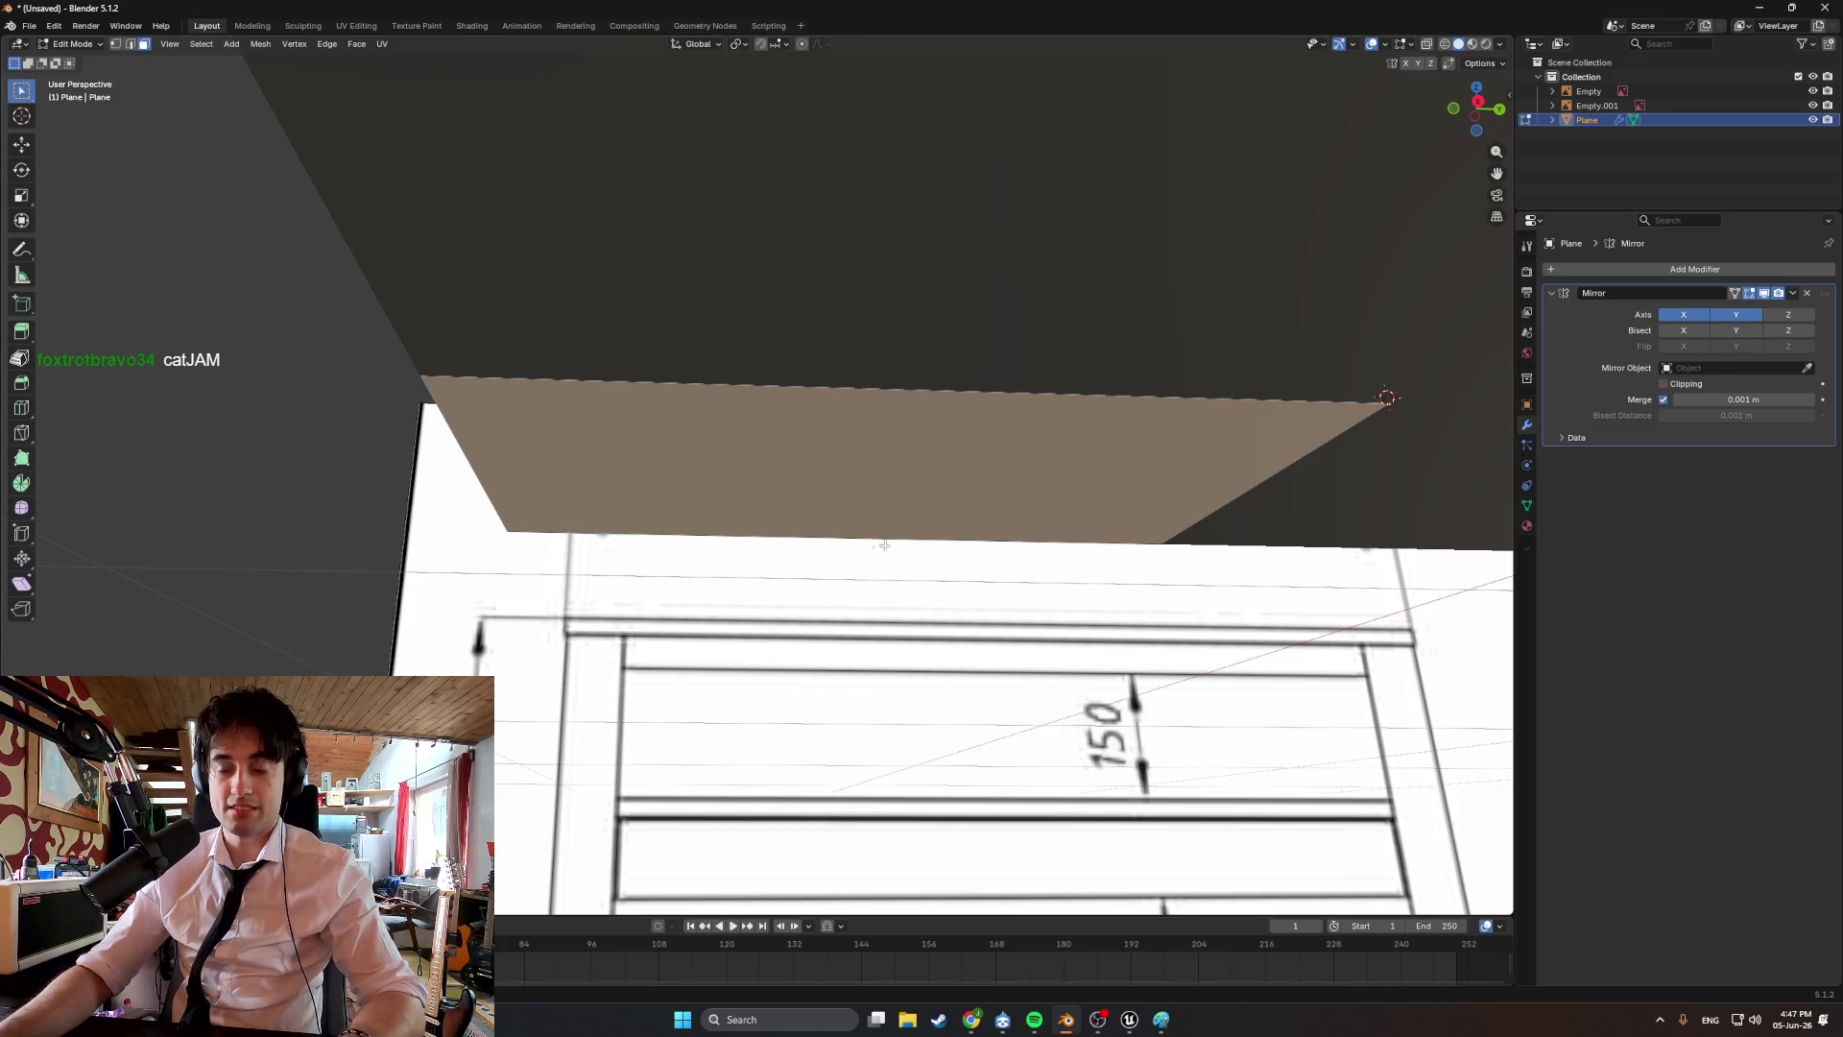
pyautogui.press('i')
pyautogui.click(904, 487)
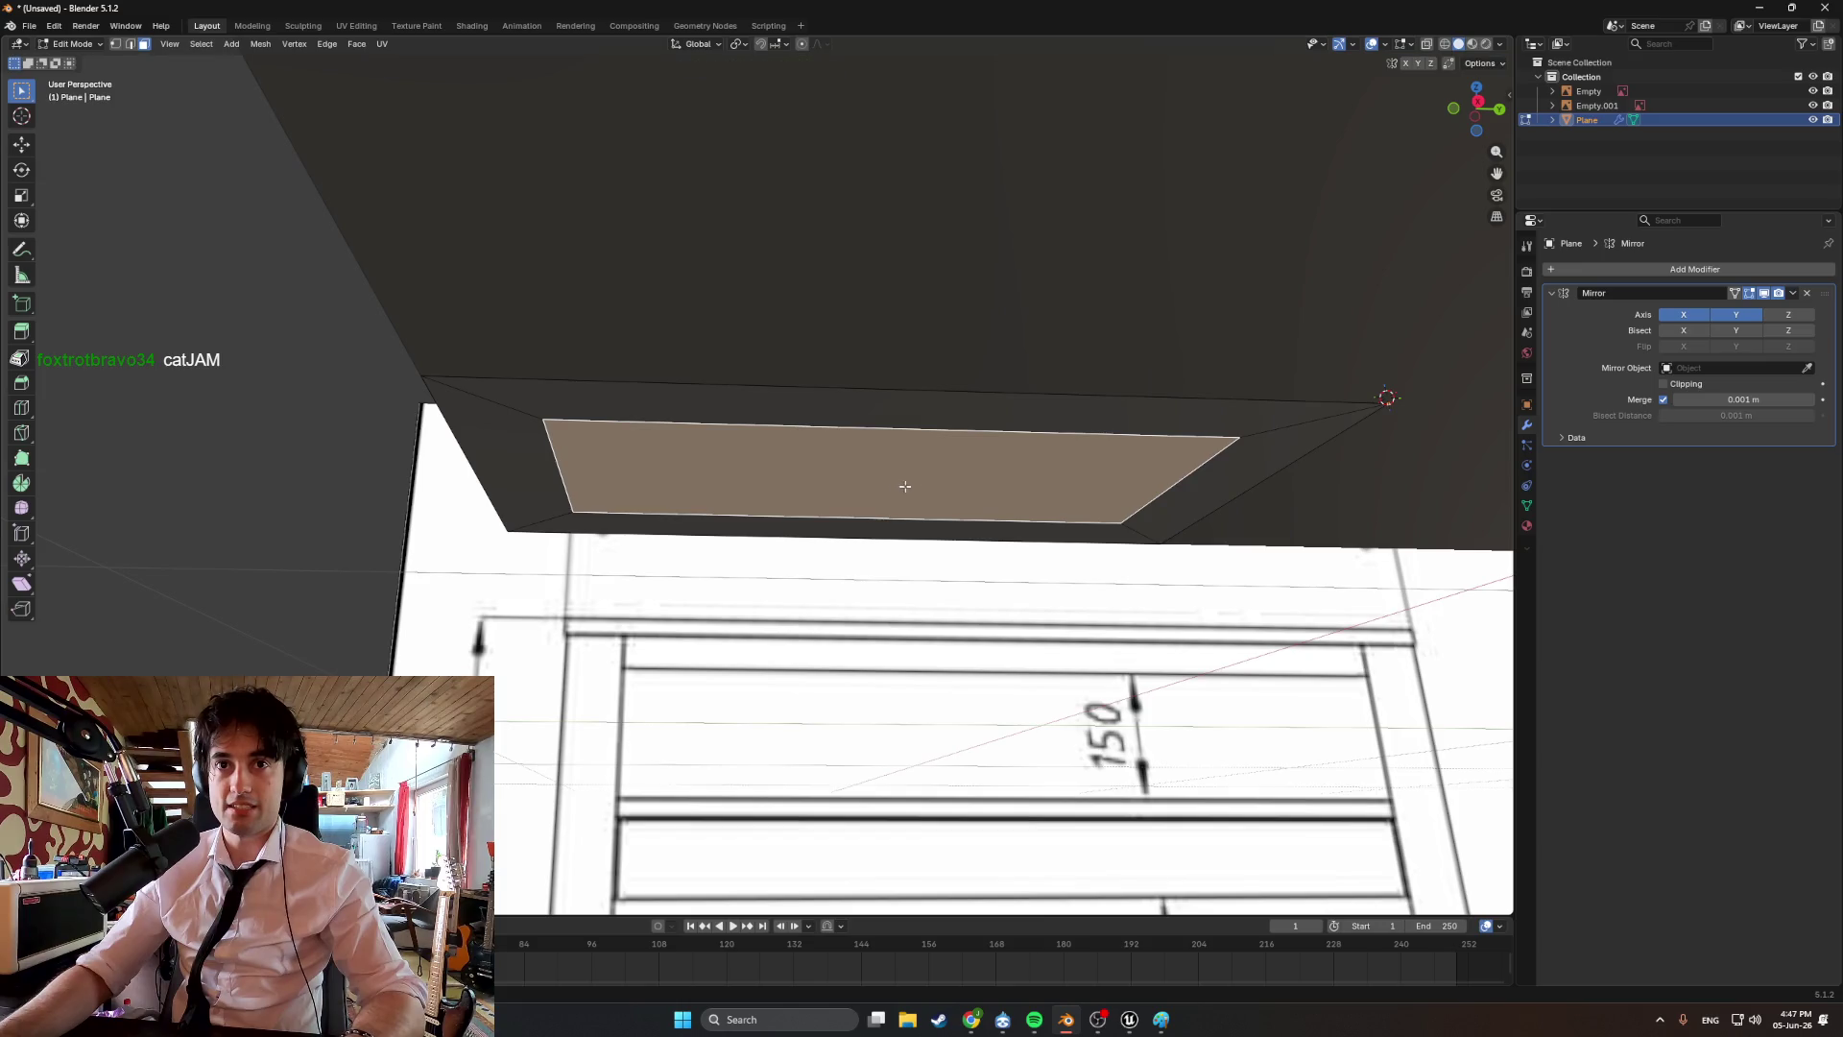
# Slide the inset's right and top edges inward toward the corner
pyautogui.press('2')
pyautogui.click(1181, 480)
pyautogui.press('g')
pyautogui.press('y')
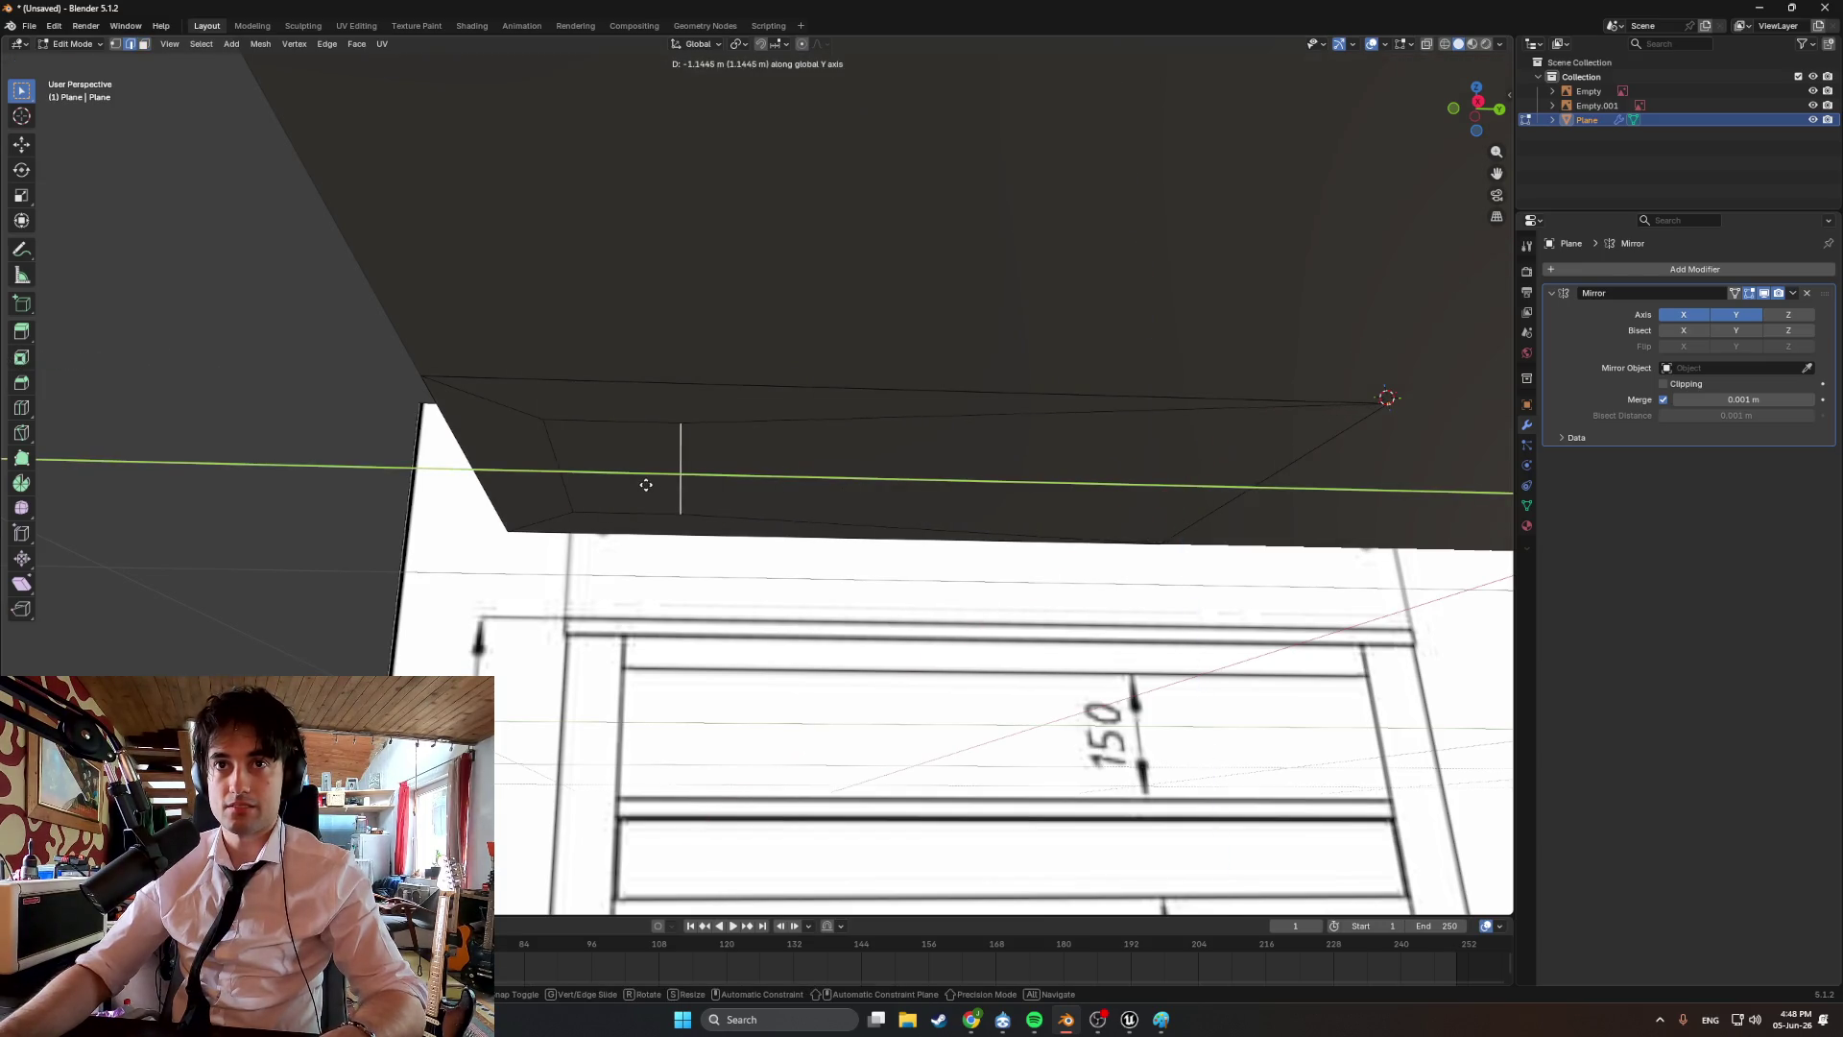
pyautogui.click(615, 482)
pyautogui.moveTo(612, 481); pyautogui.dragTo(564, 355, button='middle')
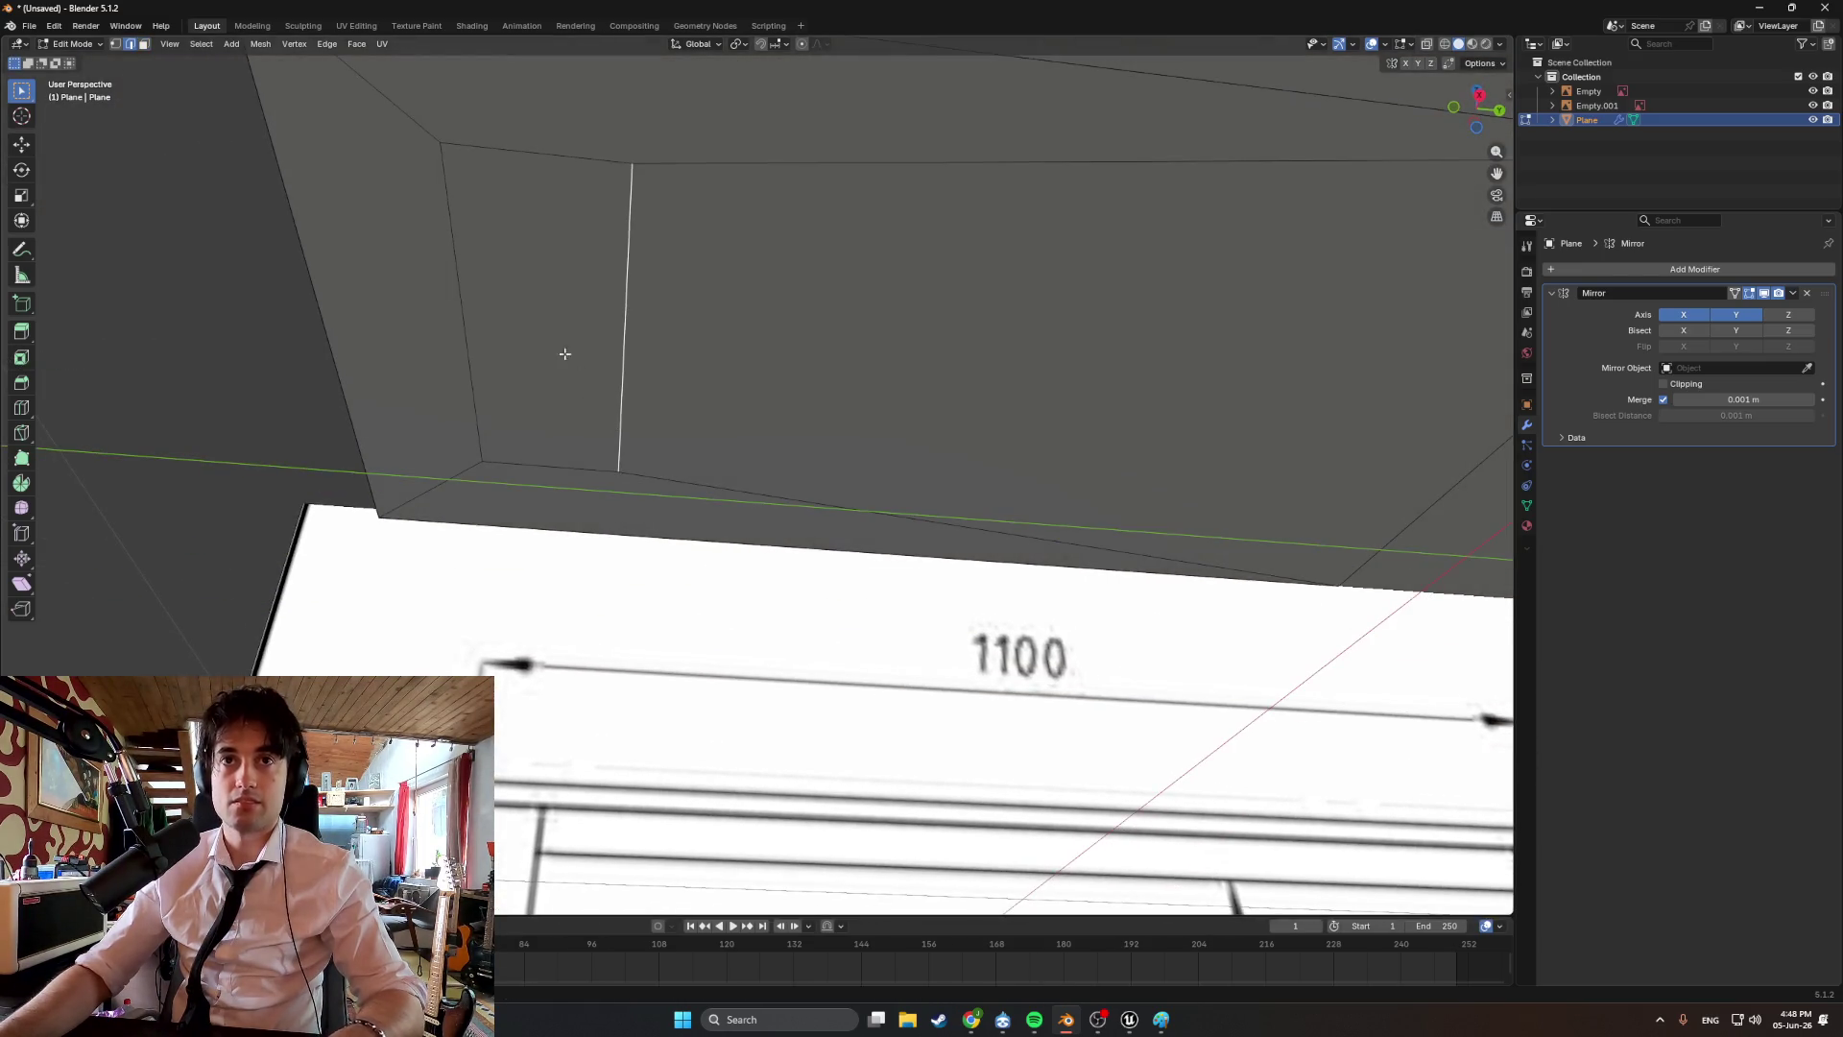
pyautogui.click(559, 162)
pyautogui.press('g')
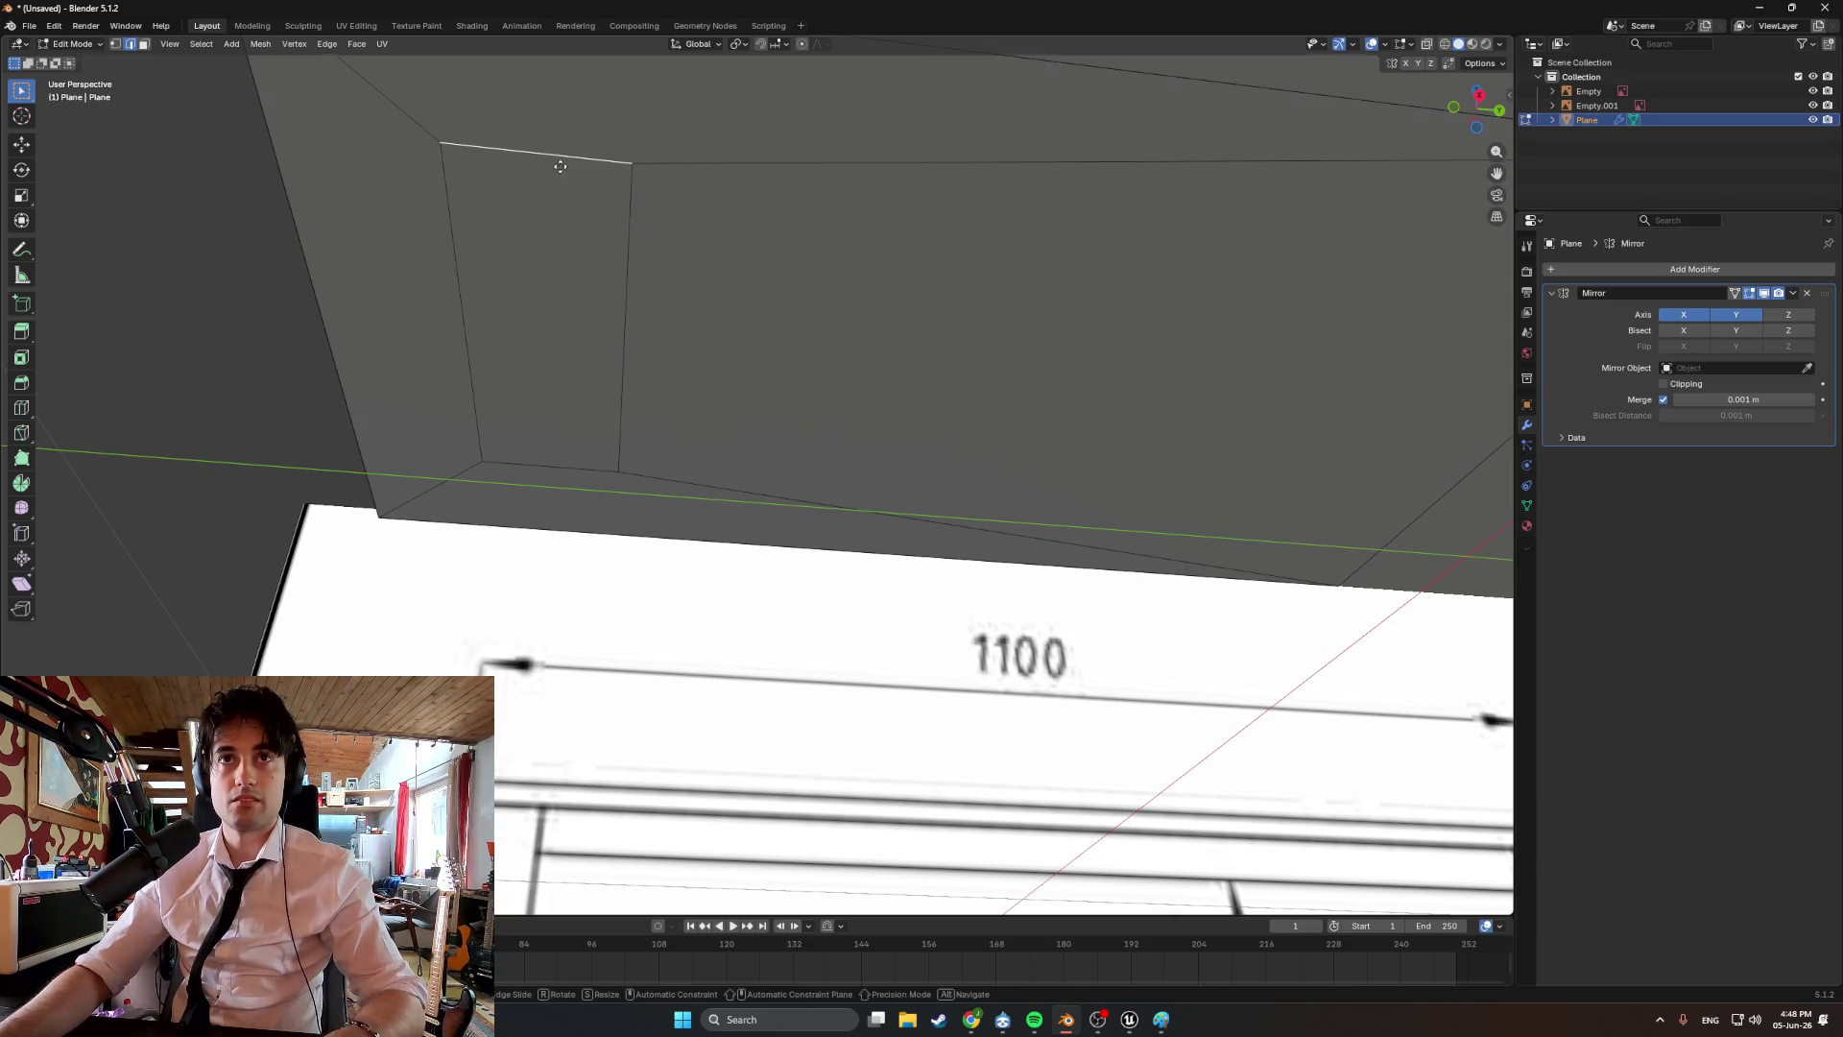
pyautogui.click(533, 407)
pyautogui.moveTo(533, 428); pyautogui.dragTo(532, 431, button='middle')
# Move the inset face along X into the corner and look straight up at the underside
pyautogui.press('3')
pyautogui.click(535, 437)
pyautogui.press('g')
pyautogui.press('y')
pyautogui.press('y')
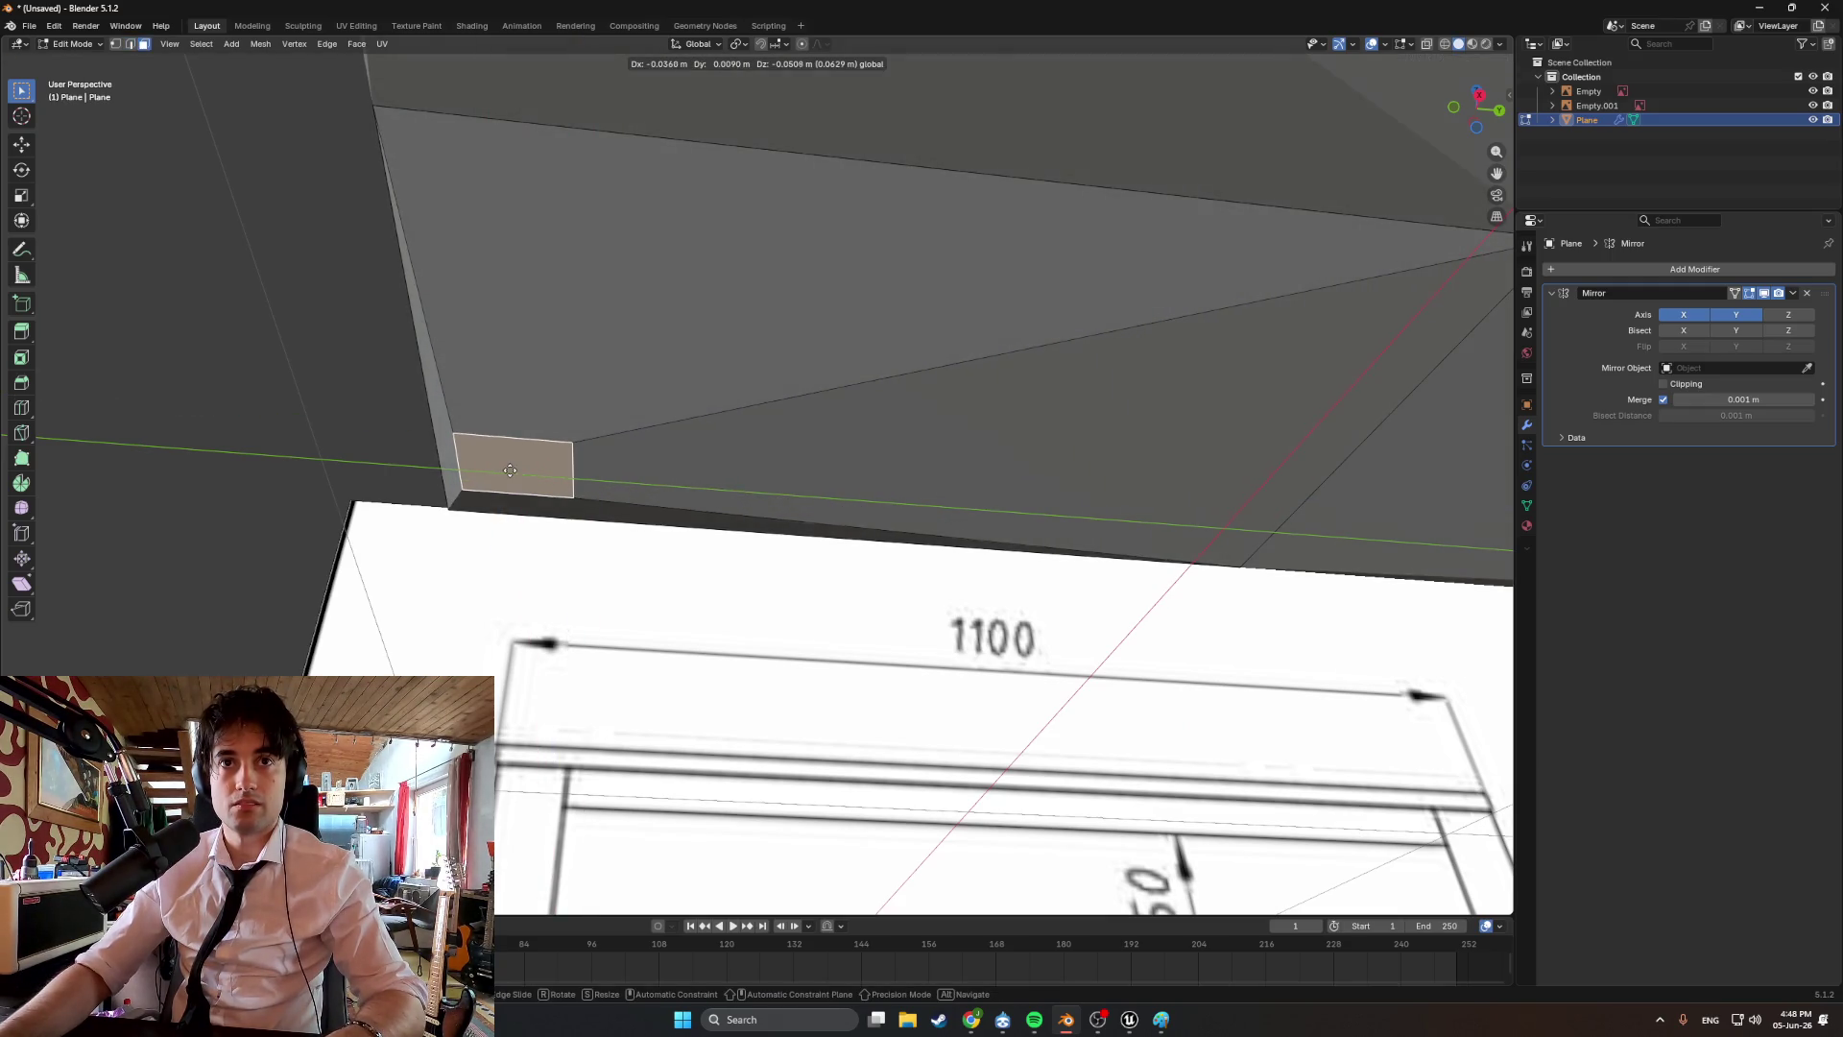
pyautogui.press('x')
pyautogui.click(507, 480)
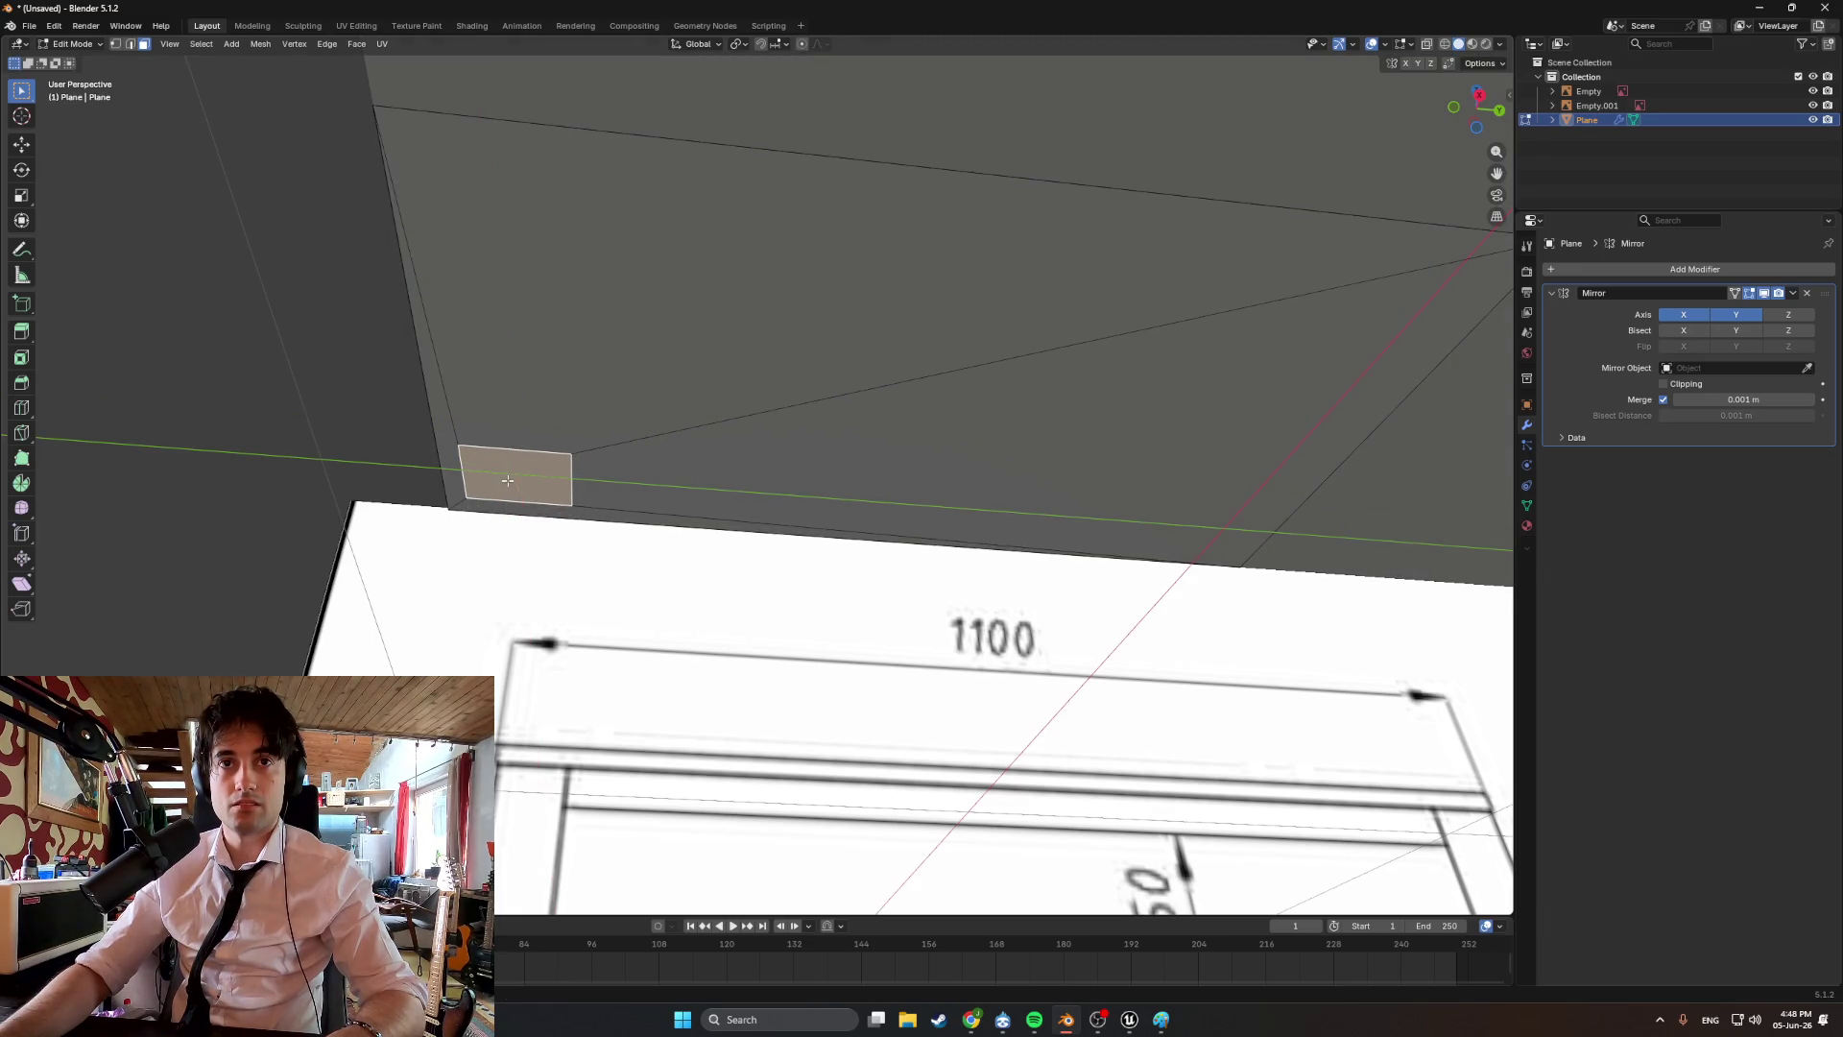
pyautogui.keyDown('alt'); pyautogui.moveTo(508, 480); pyautogui.dragTo(518, 413, button='middle'); pyautogui.keyUp('alt')
pyautogui.scroll(4, 528, 384)
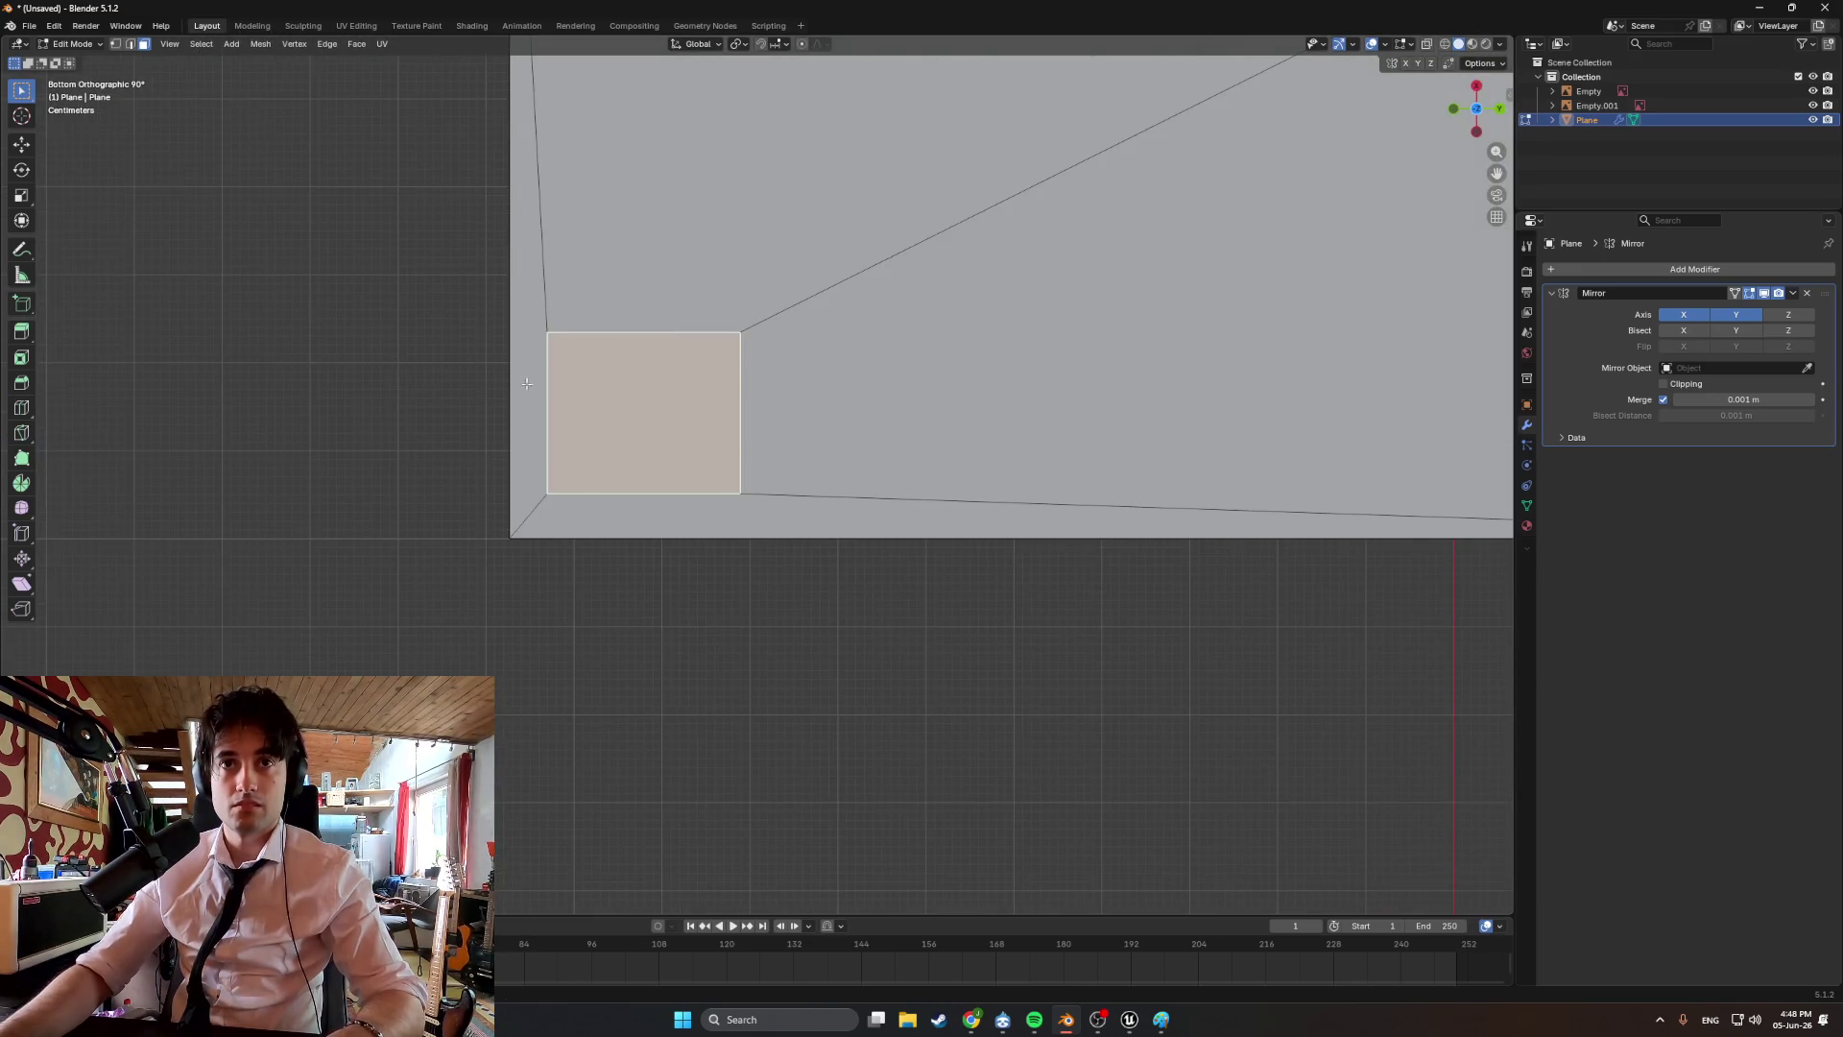
# Reposition the corner face and collapse its right edge onto the left edge along Y
pyautogui.press('g')
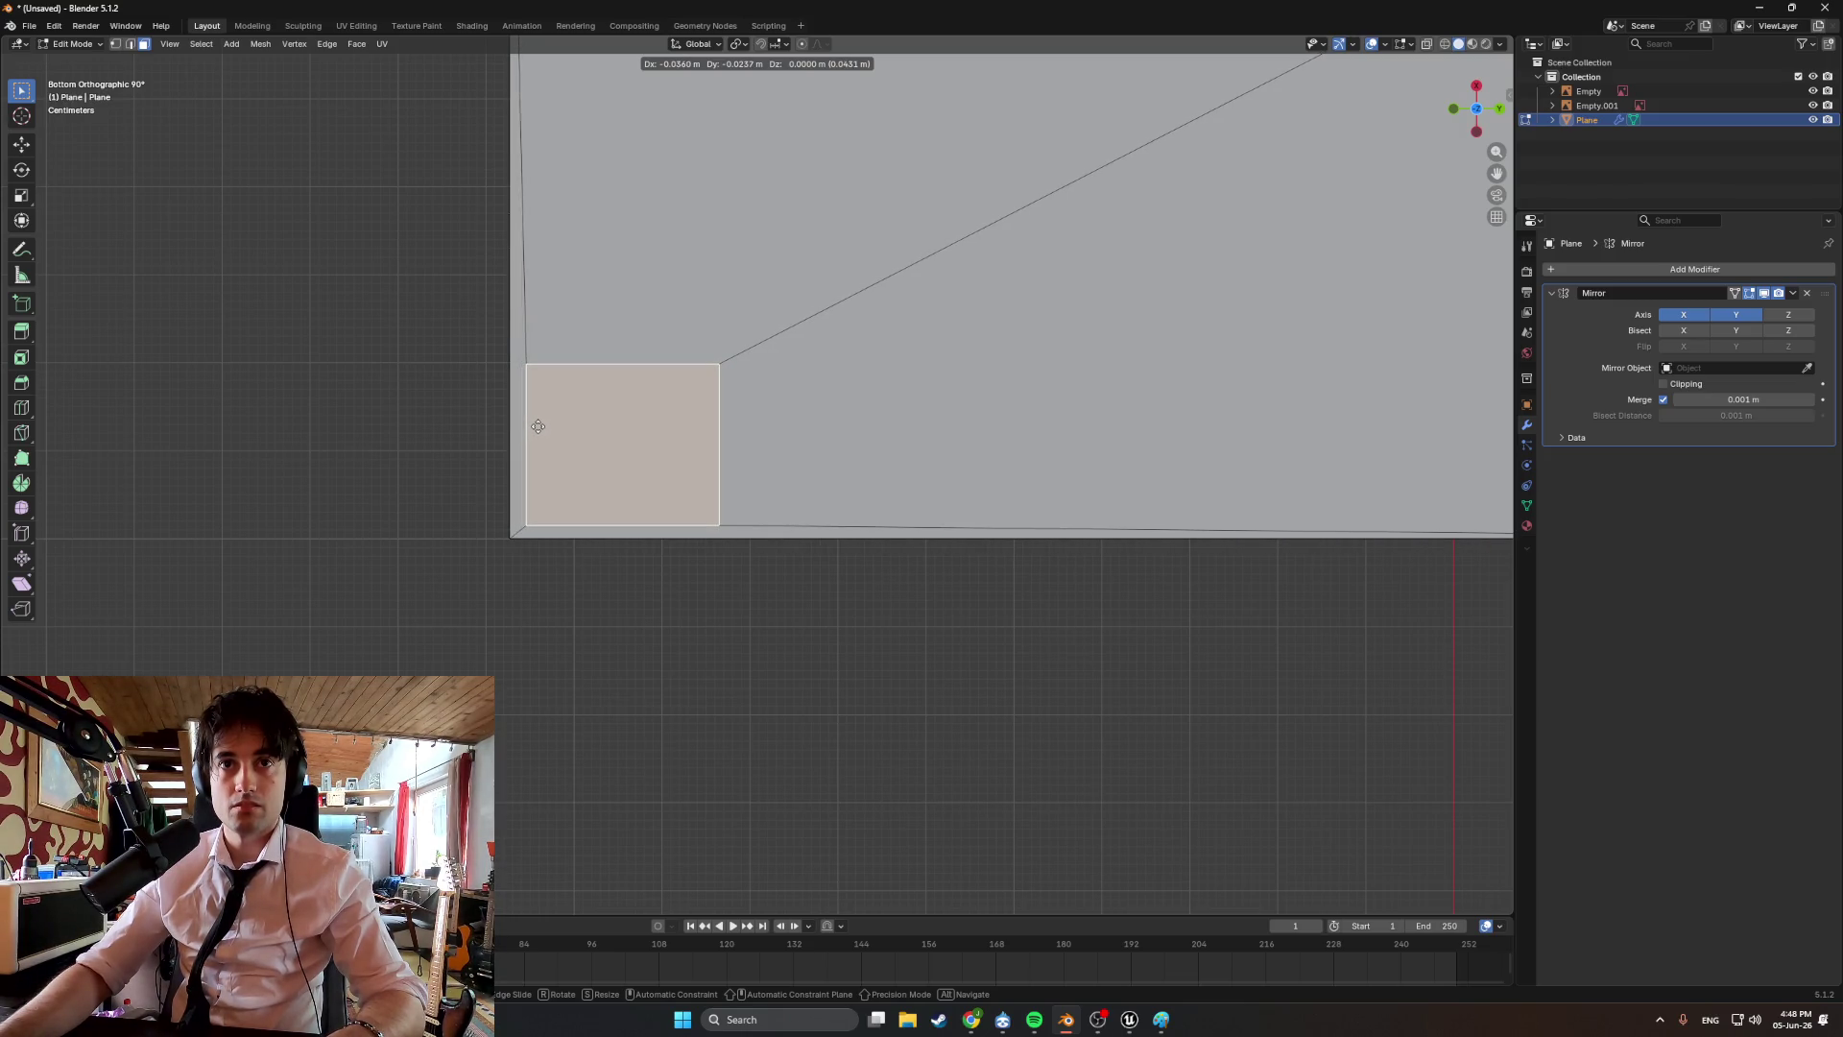
pyautogui.click(538, 426)
pyautogui.scroll(-1, 625, 389)
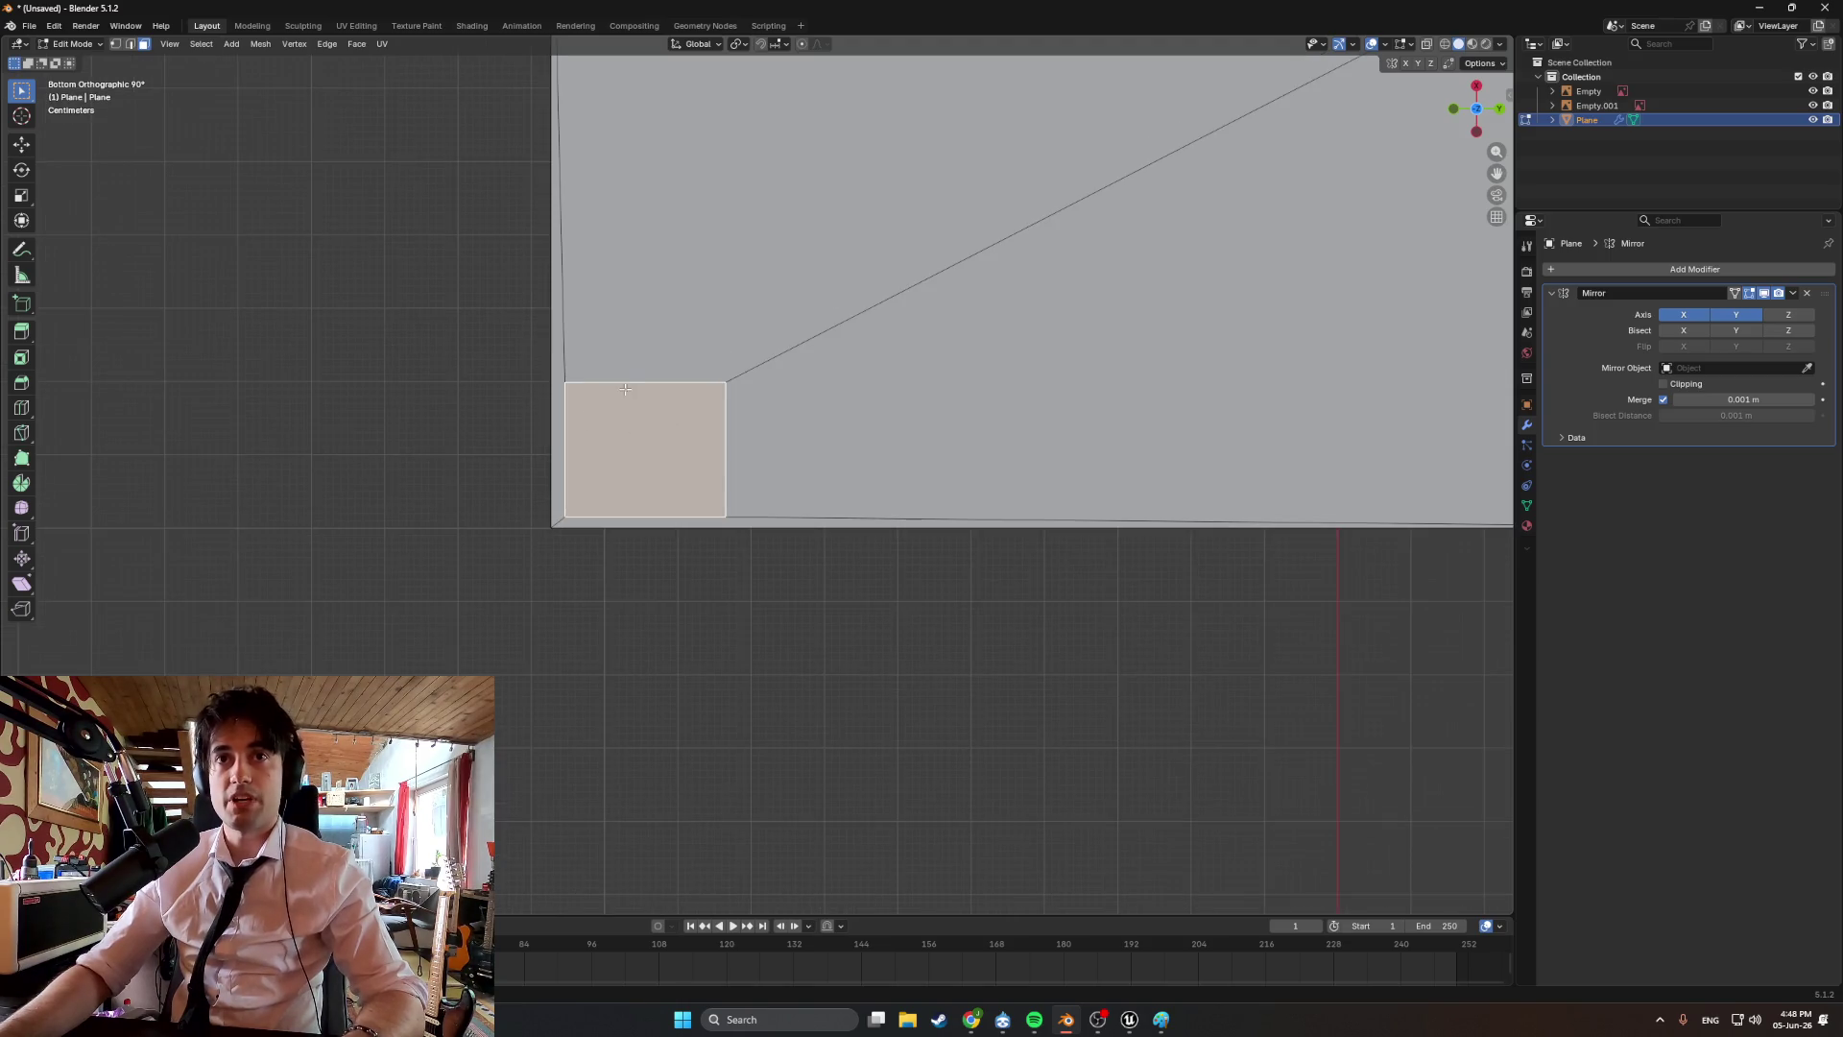
pyautogui.press('2')
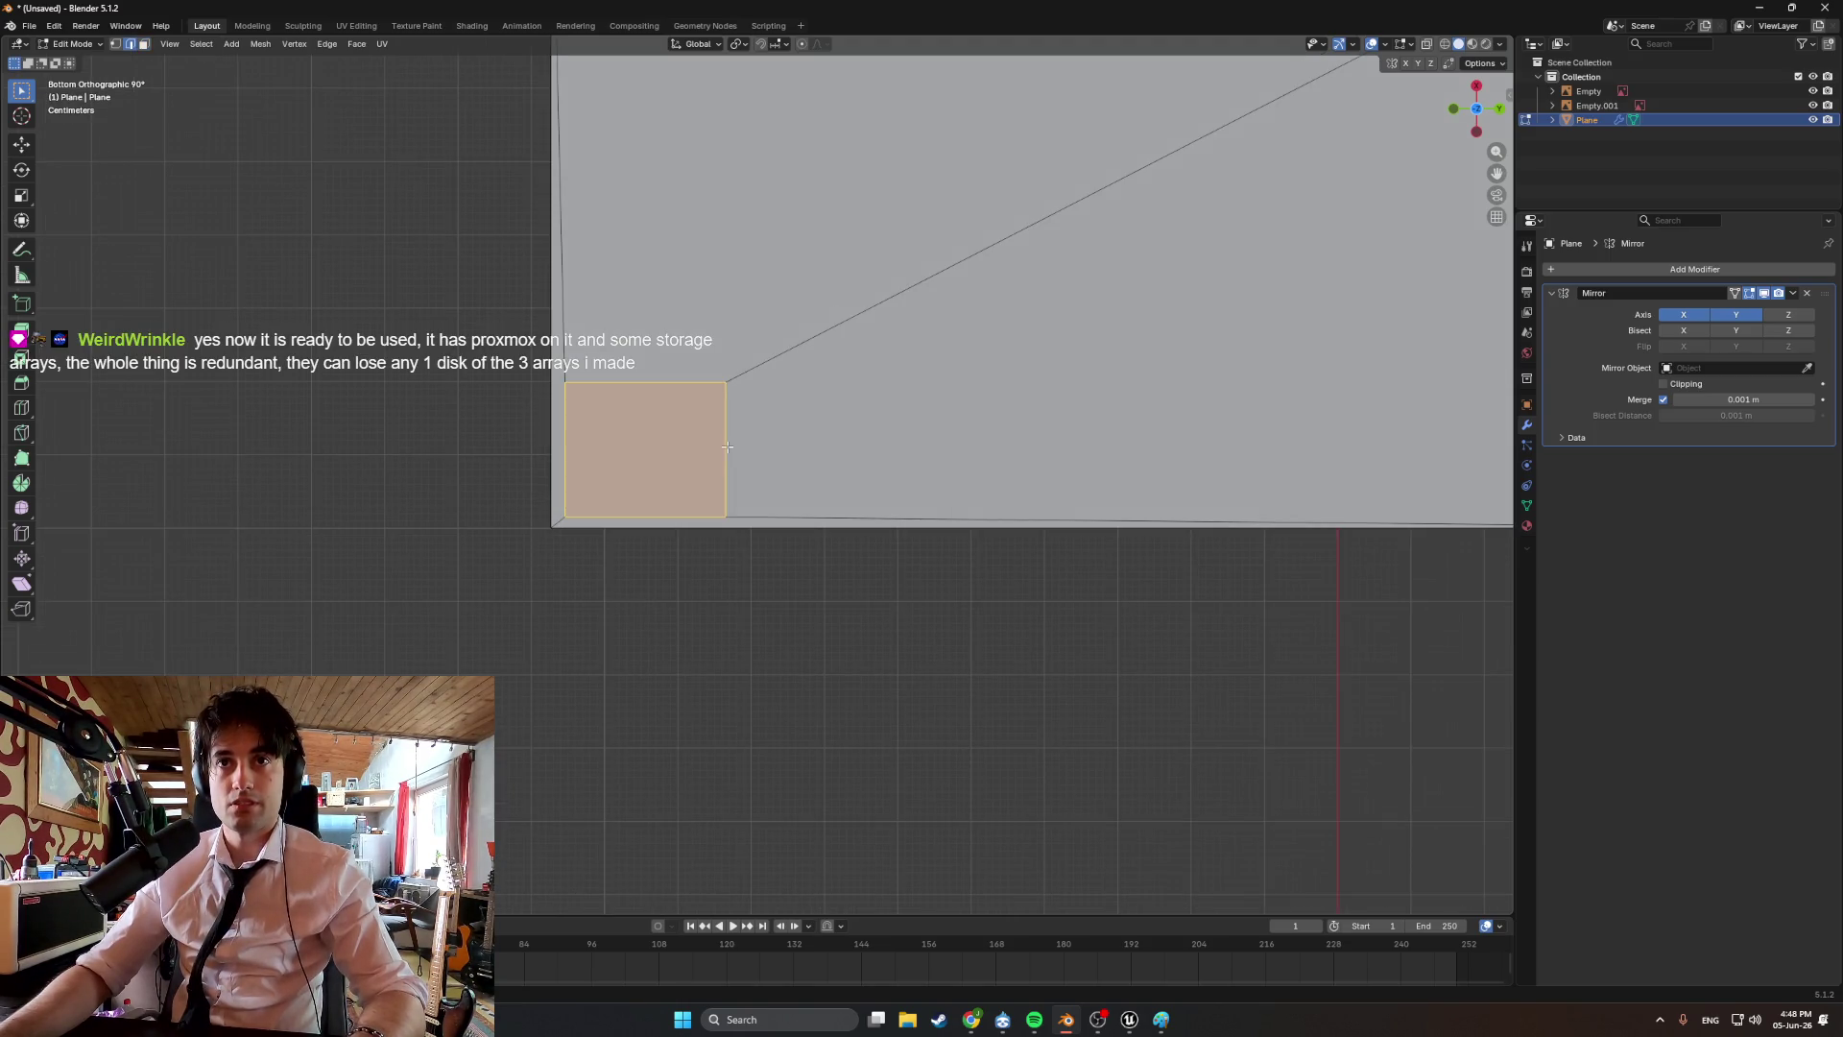
pyautogui.click(726, 446)
pyautogui.press('g')
pyautogui.press('y')
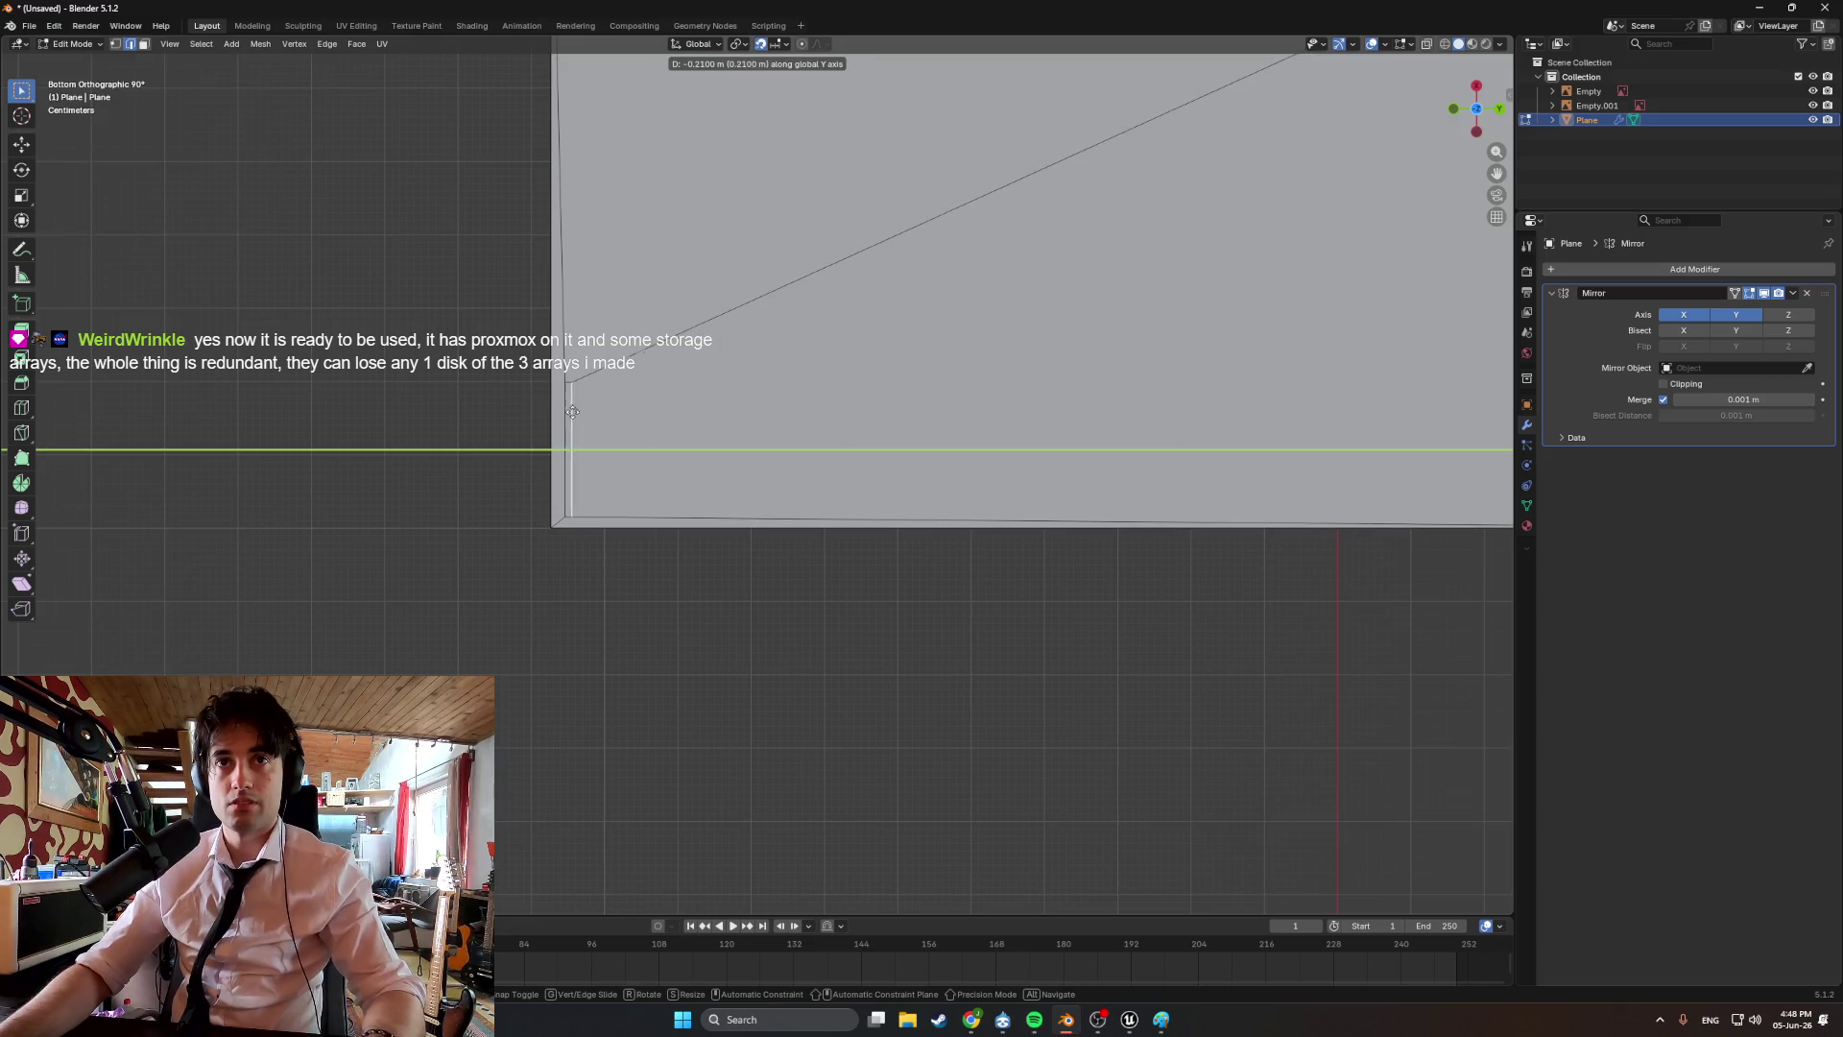
pyautogui.click(565, 407)
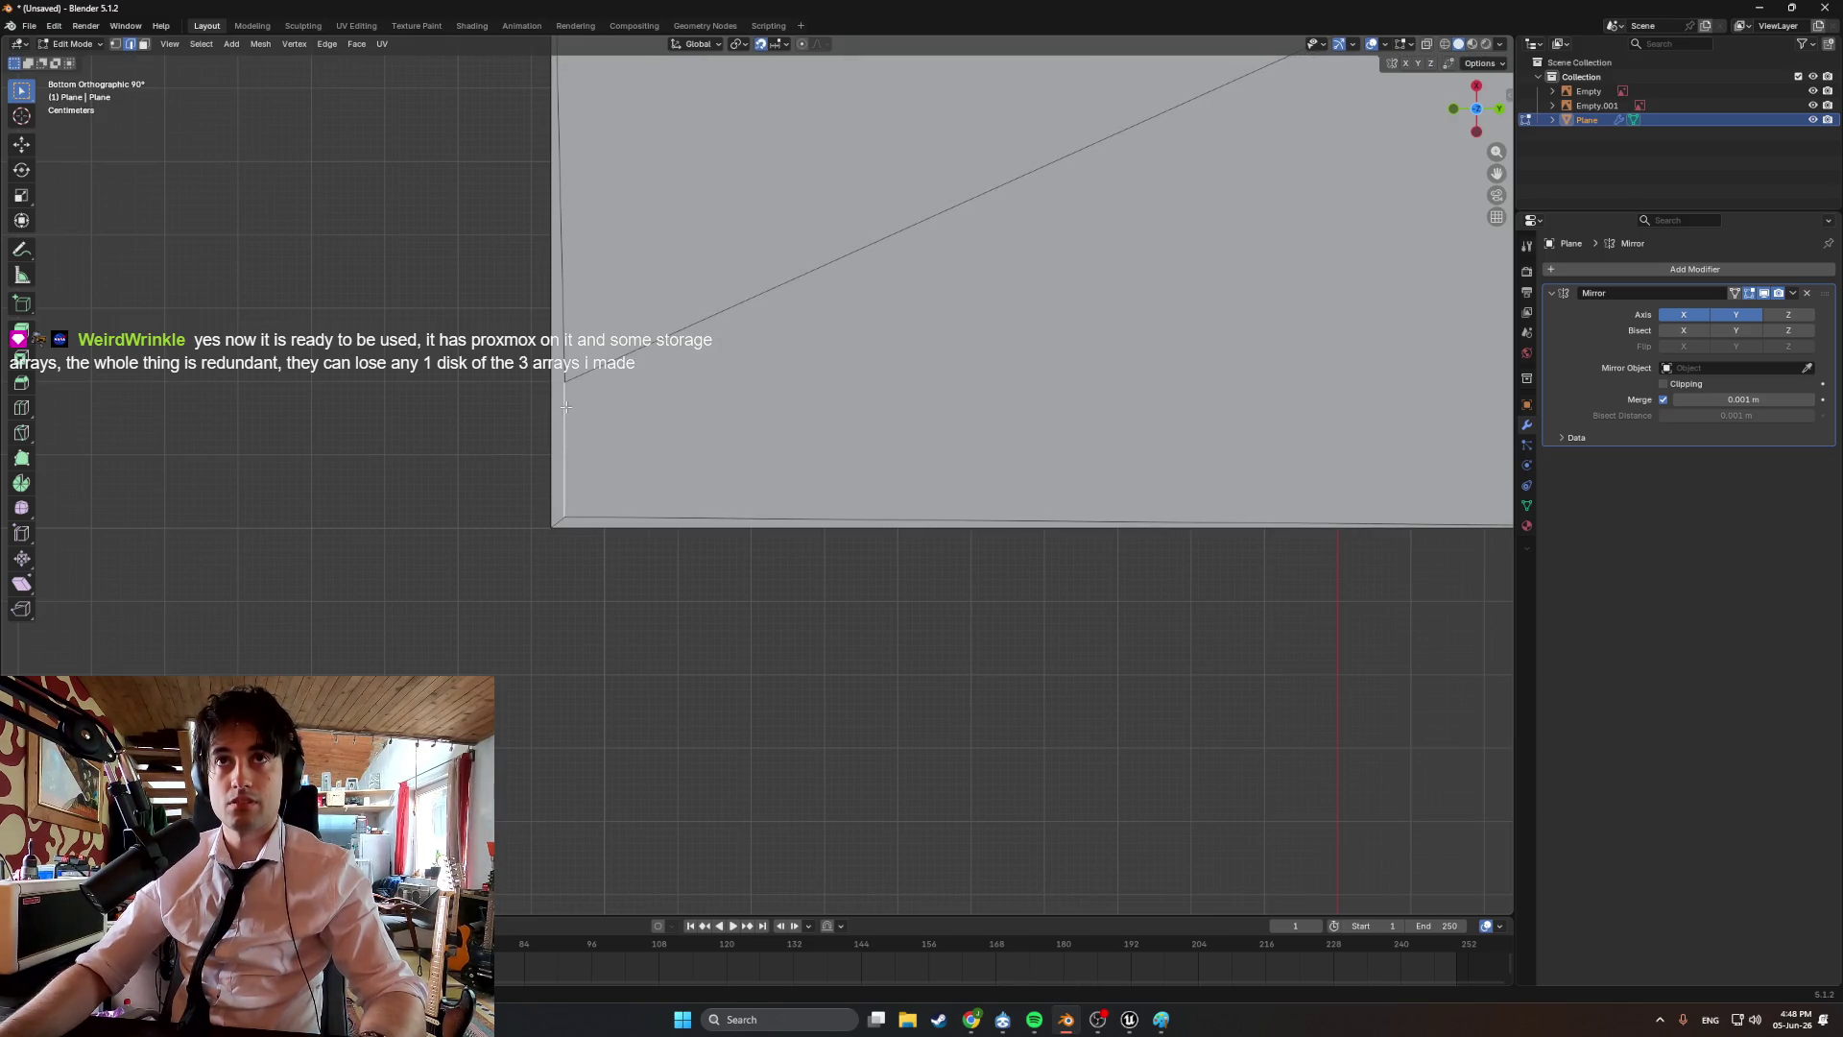
# Set Snap Target to Edge and extrude the remaining edge 0.2 m along Y
pyautogui.click(785, 45)
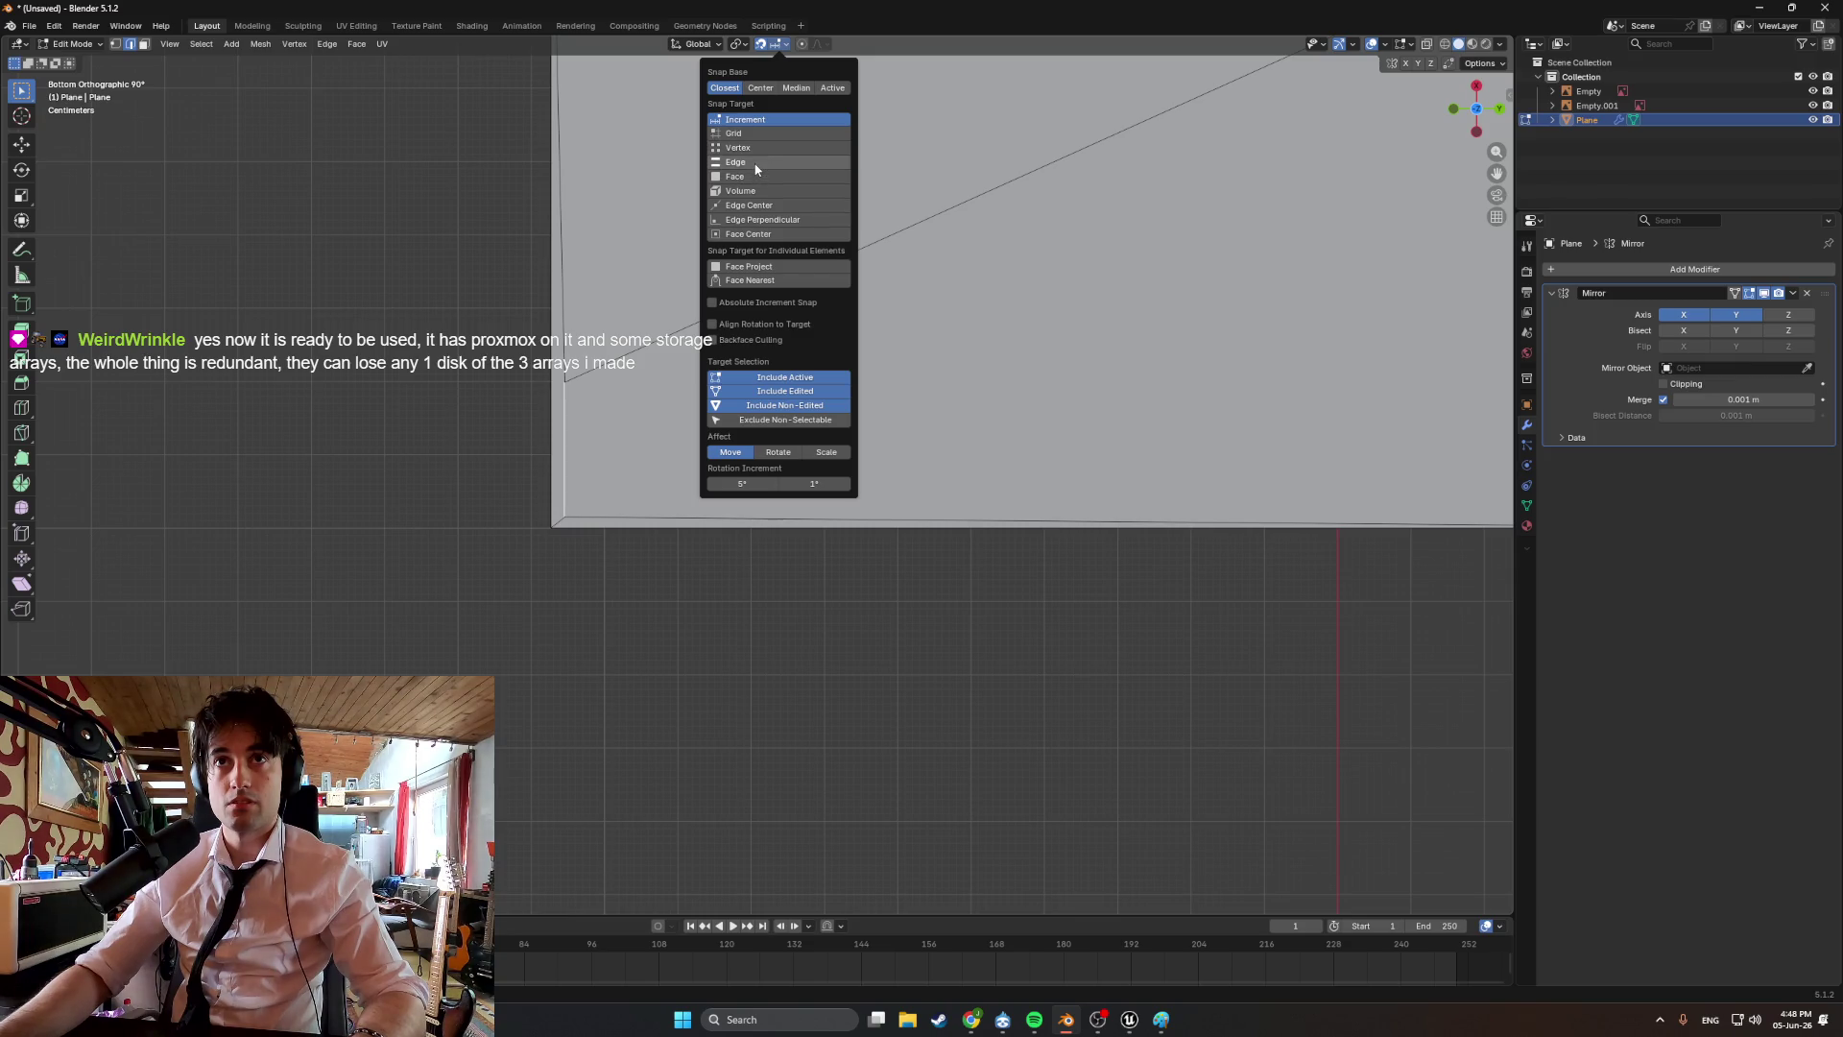
pyautogui.click(758, 162)
pyautogui.press('e')
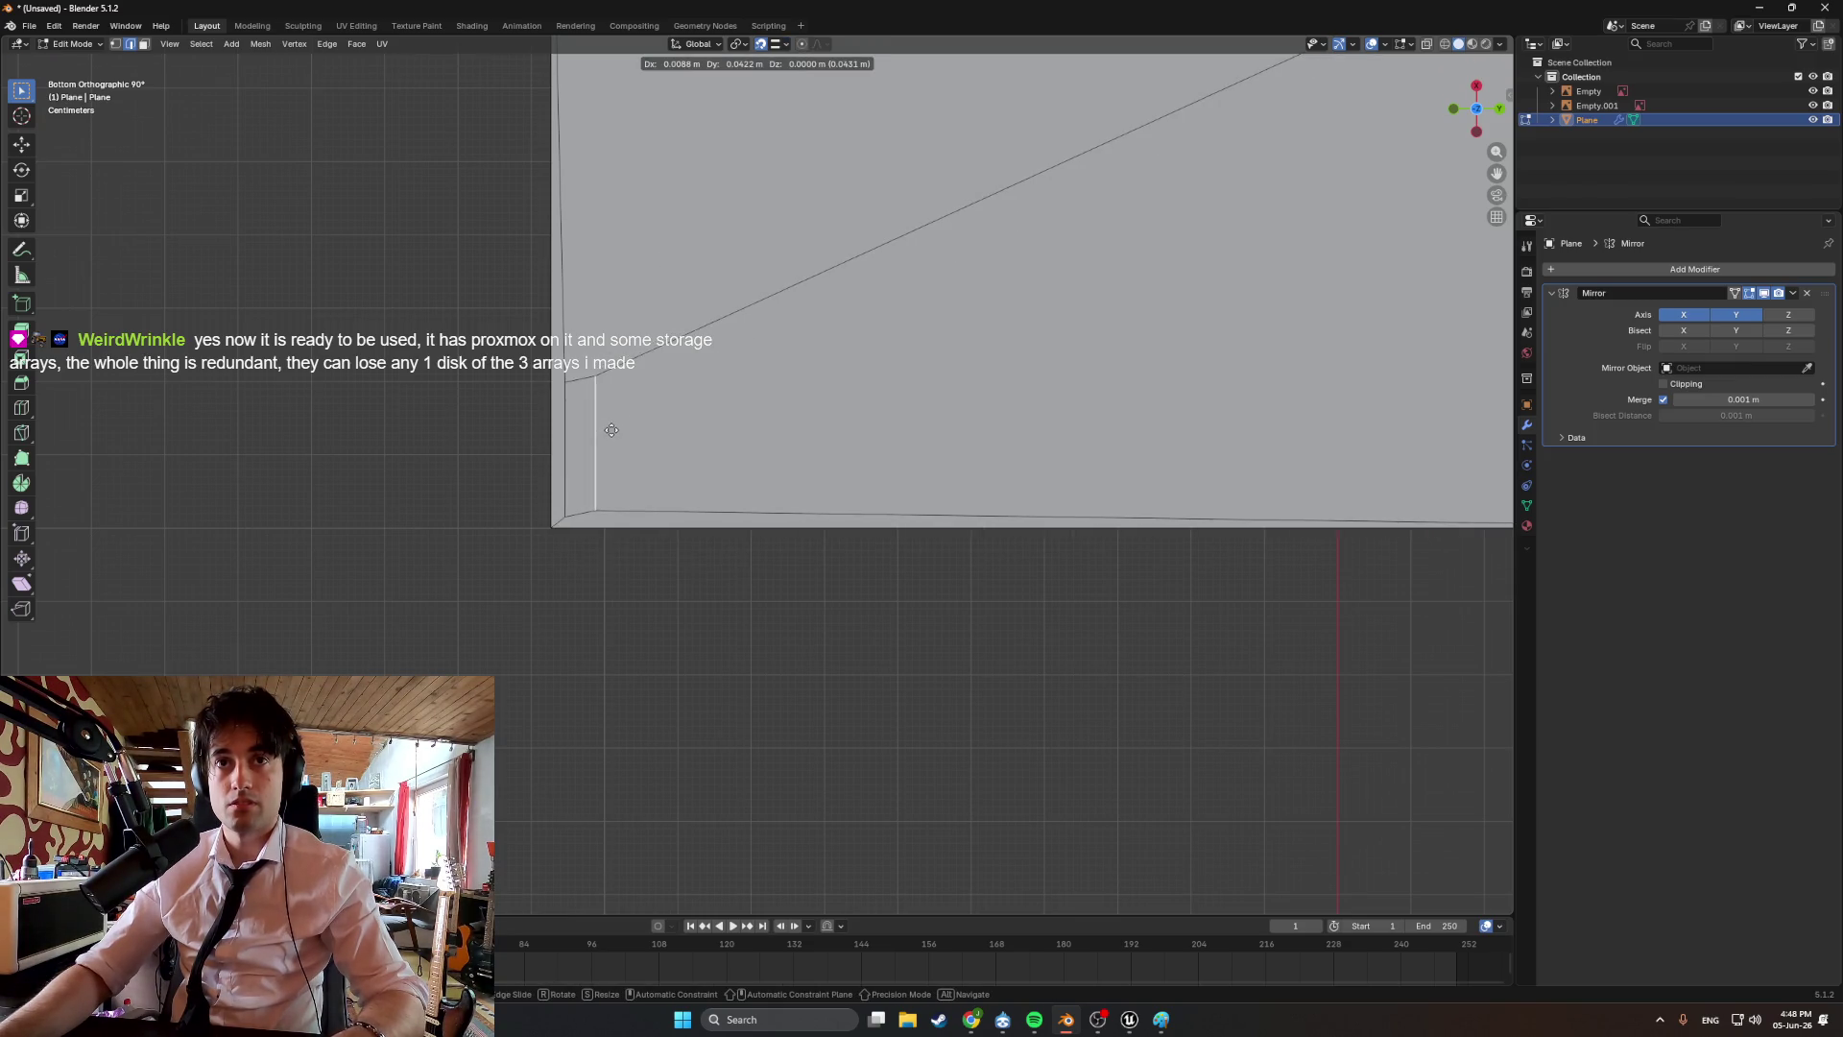
pyautogui.press('y')
pyautogui.write('1')
pyautogui.press('BackSpace')
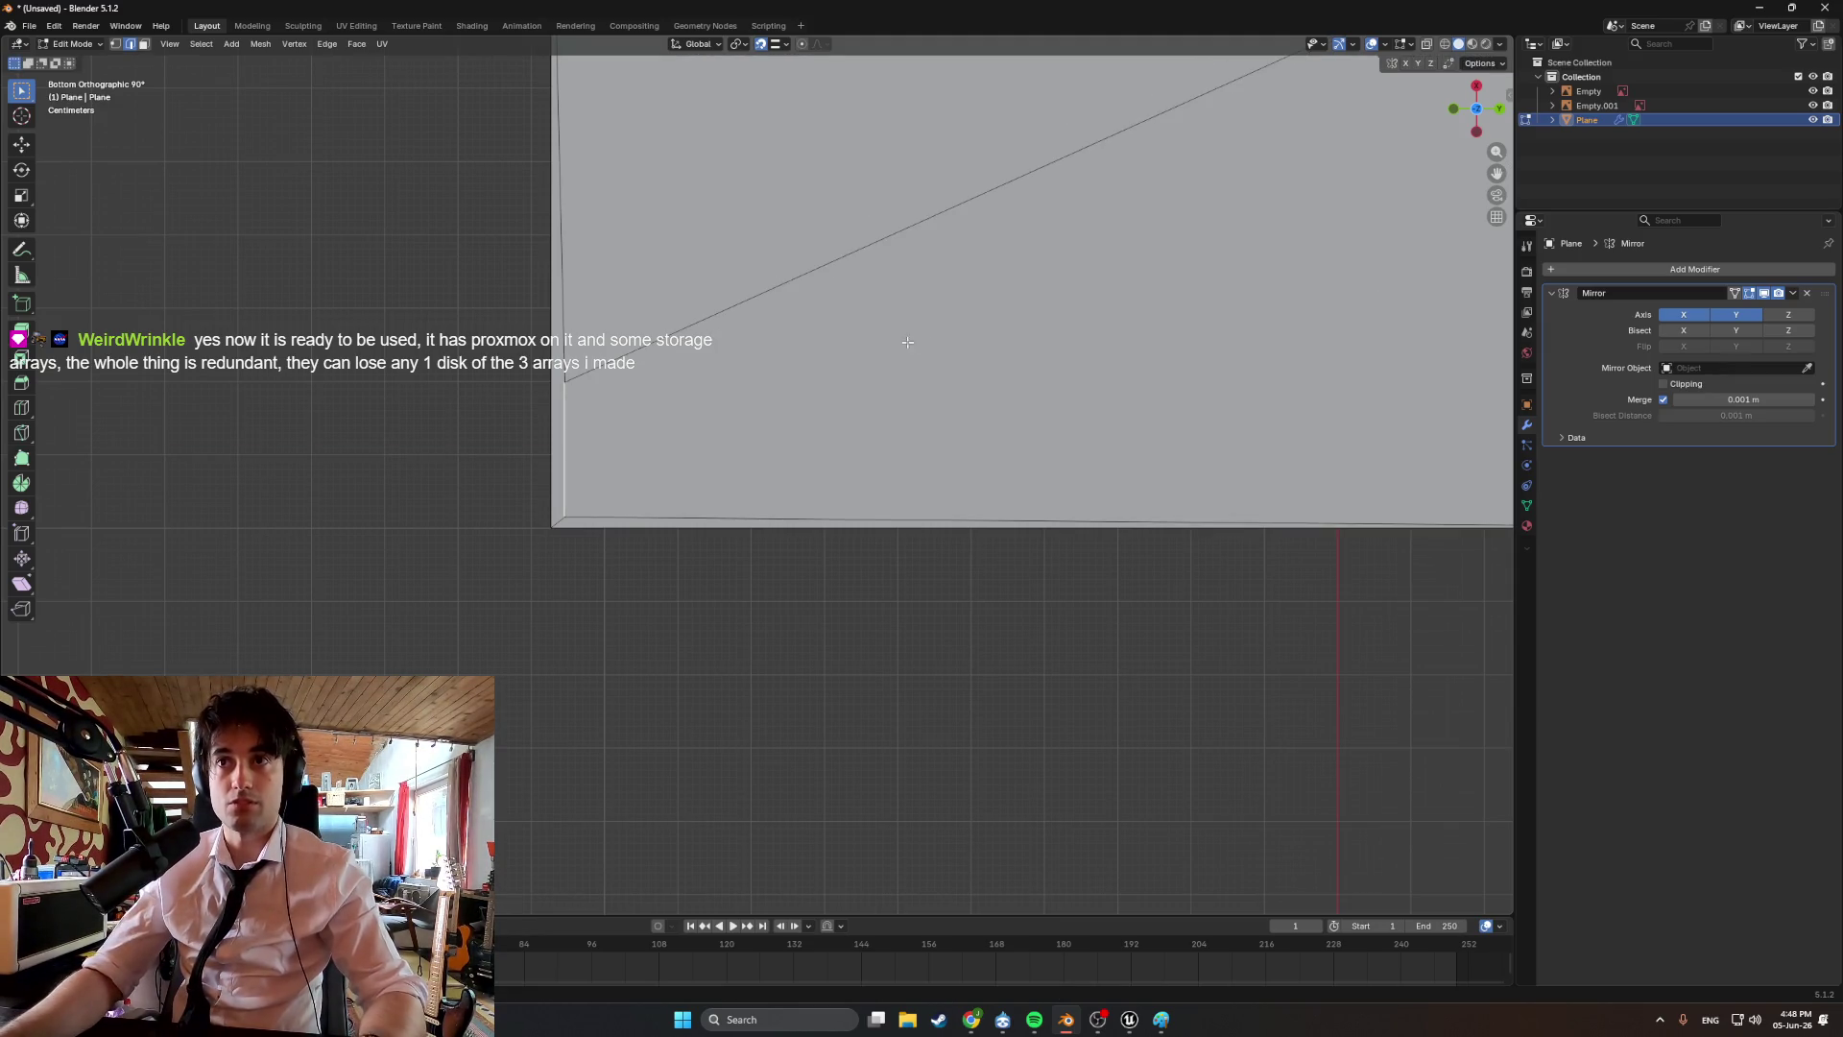
pyautogui.write('.2')
pyautogui.press('Return')
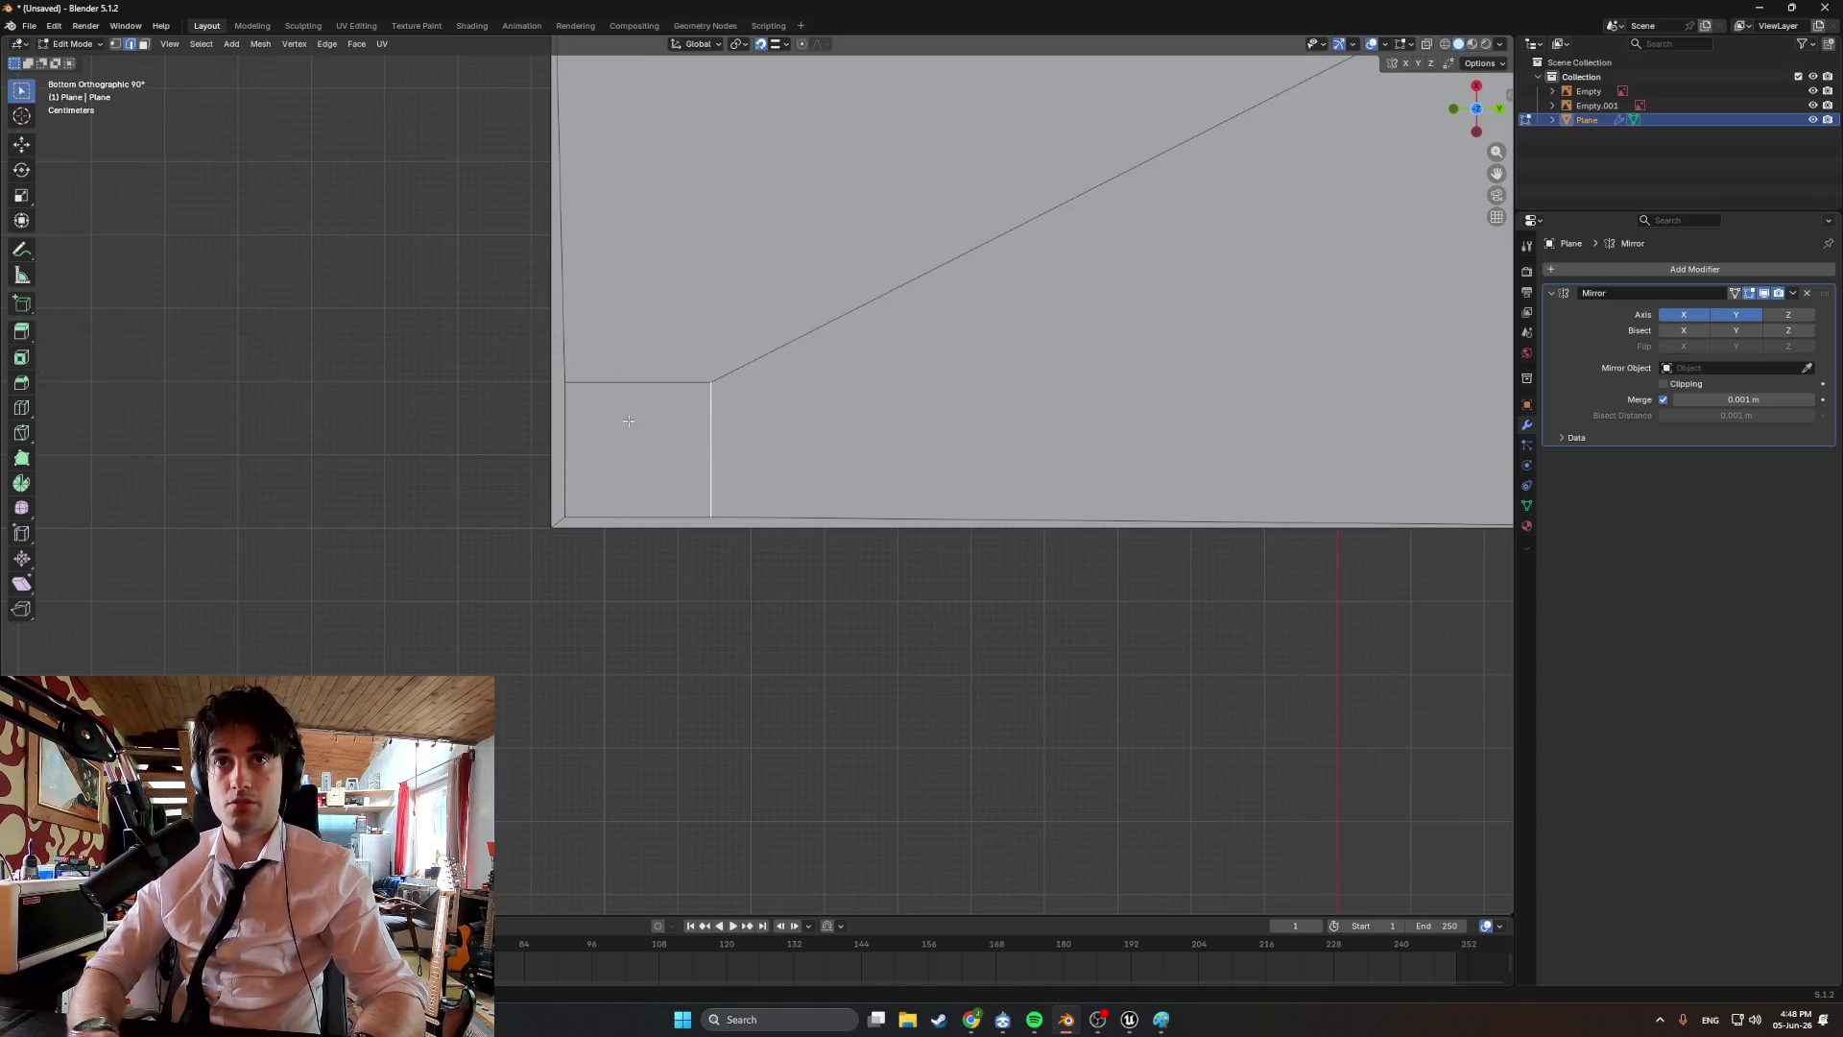
# Shift the new edge along X, extrude it 0.2 m along X, and select the corner square
pyautogui.press('g')
pyautogui.press('x')
pyautogui.click(632, 500)
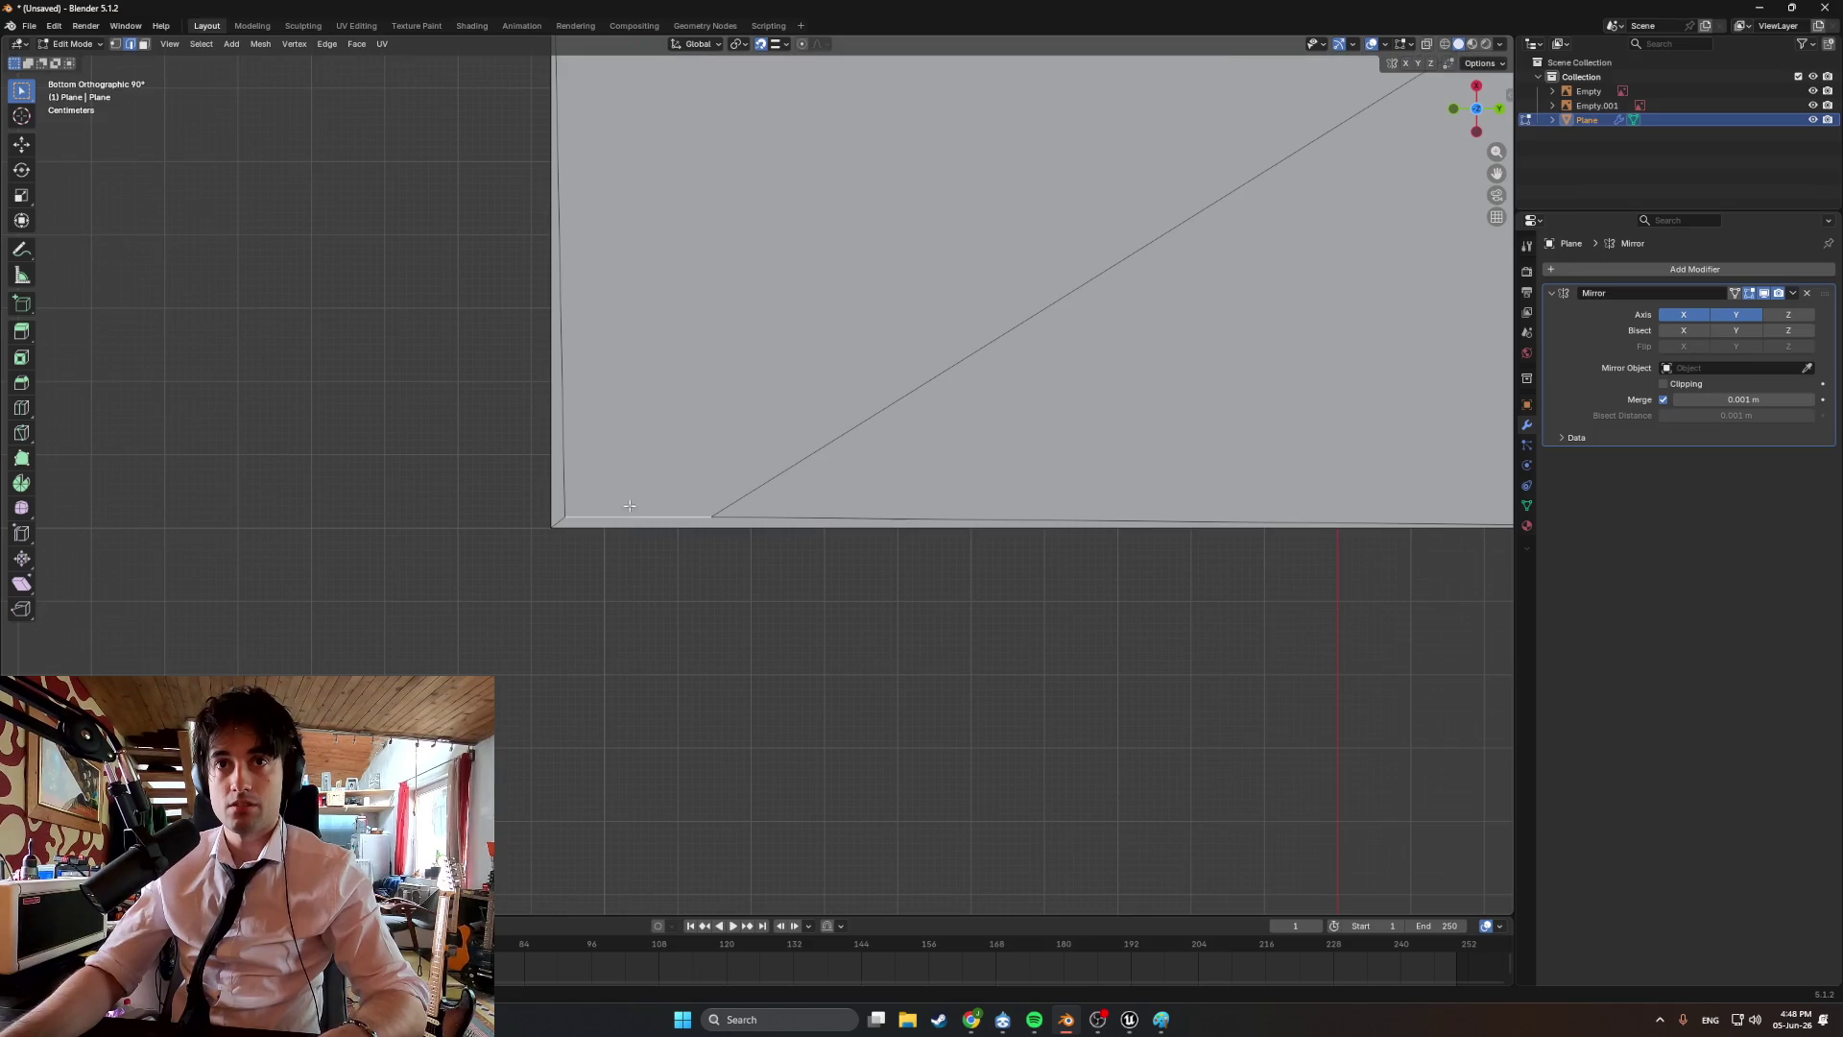
pyautogui.write('ex')
pyautogui.write('.2')
pyautogui.press('Return')
pyautogui.moveTo(690, 401)
pyautogui.mouseDown(button='middle')
pyautogui.moveTo(753, 407)
pyautogui.moveTo(860, 470)
pyautogui.moveTo(835, 423)
pyautogui.moveTo(694, 452)
pyautogui.moveTo(663, 523)
pyautogui.moveTo(748, 543)
pyautogui.mouseUp(button='middle')
pyautogui.press('3')
pyautogui.click(718, 518)
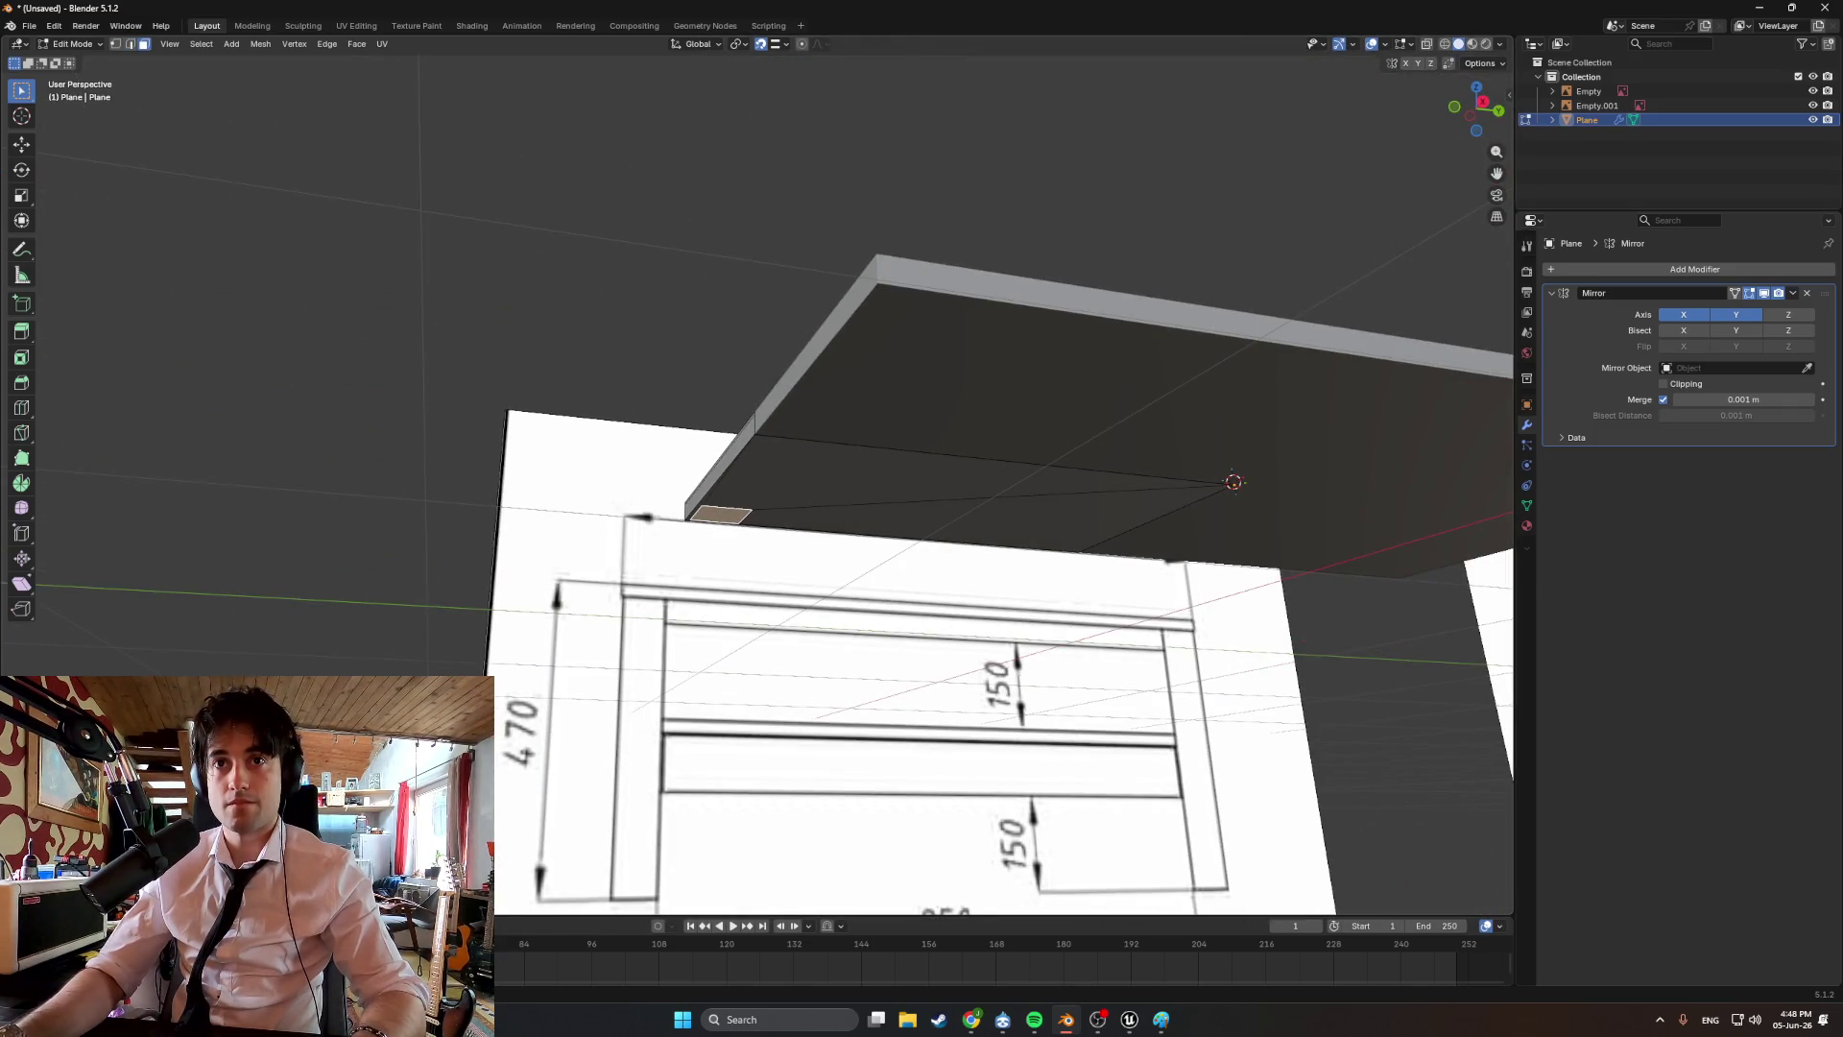
# From the Right Orthographic view, extrude the corner square down to the drawing's 470 leg mark
pyautogui.press('ctrl+KP_3')
pyautogui.scroll(-5, 633, 593)
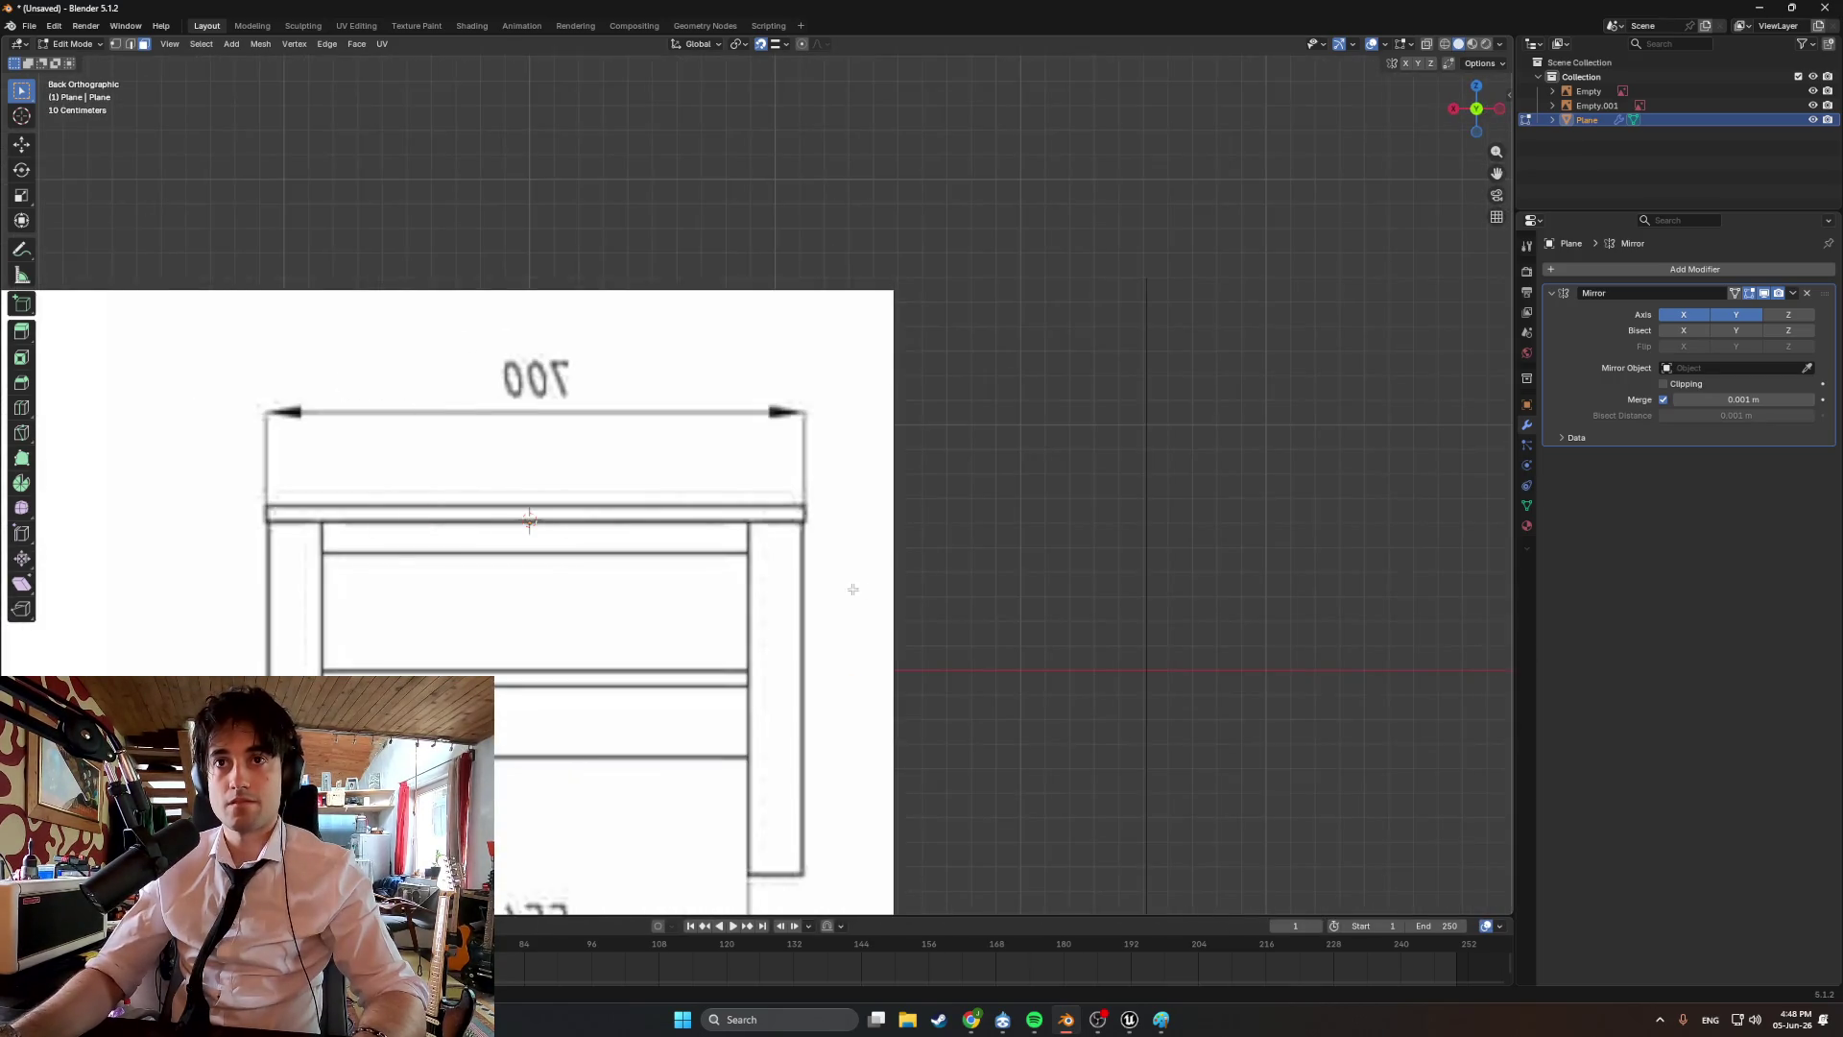
pyautogui.press('KP_3')
pyautogui.scroll(5, 598, 580)
pyautogui.keyDown('shift'); pyautogui.moveTo(598, 580); pyautogui.dragTo(651, 477, button='middle'); pyautogui.keyUp('shift')
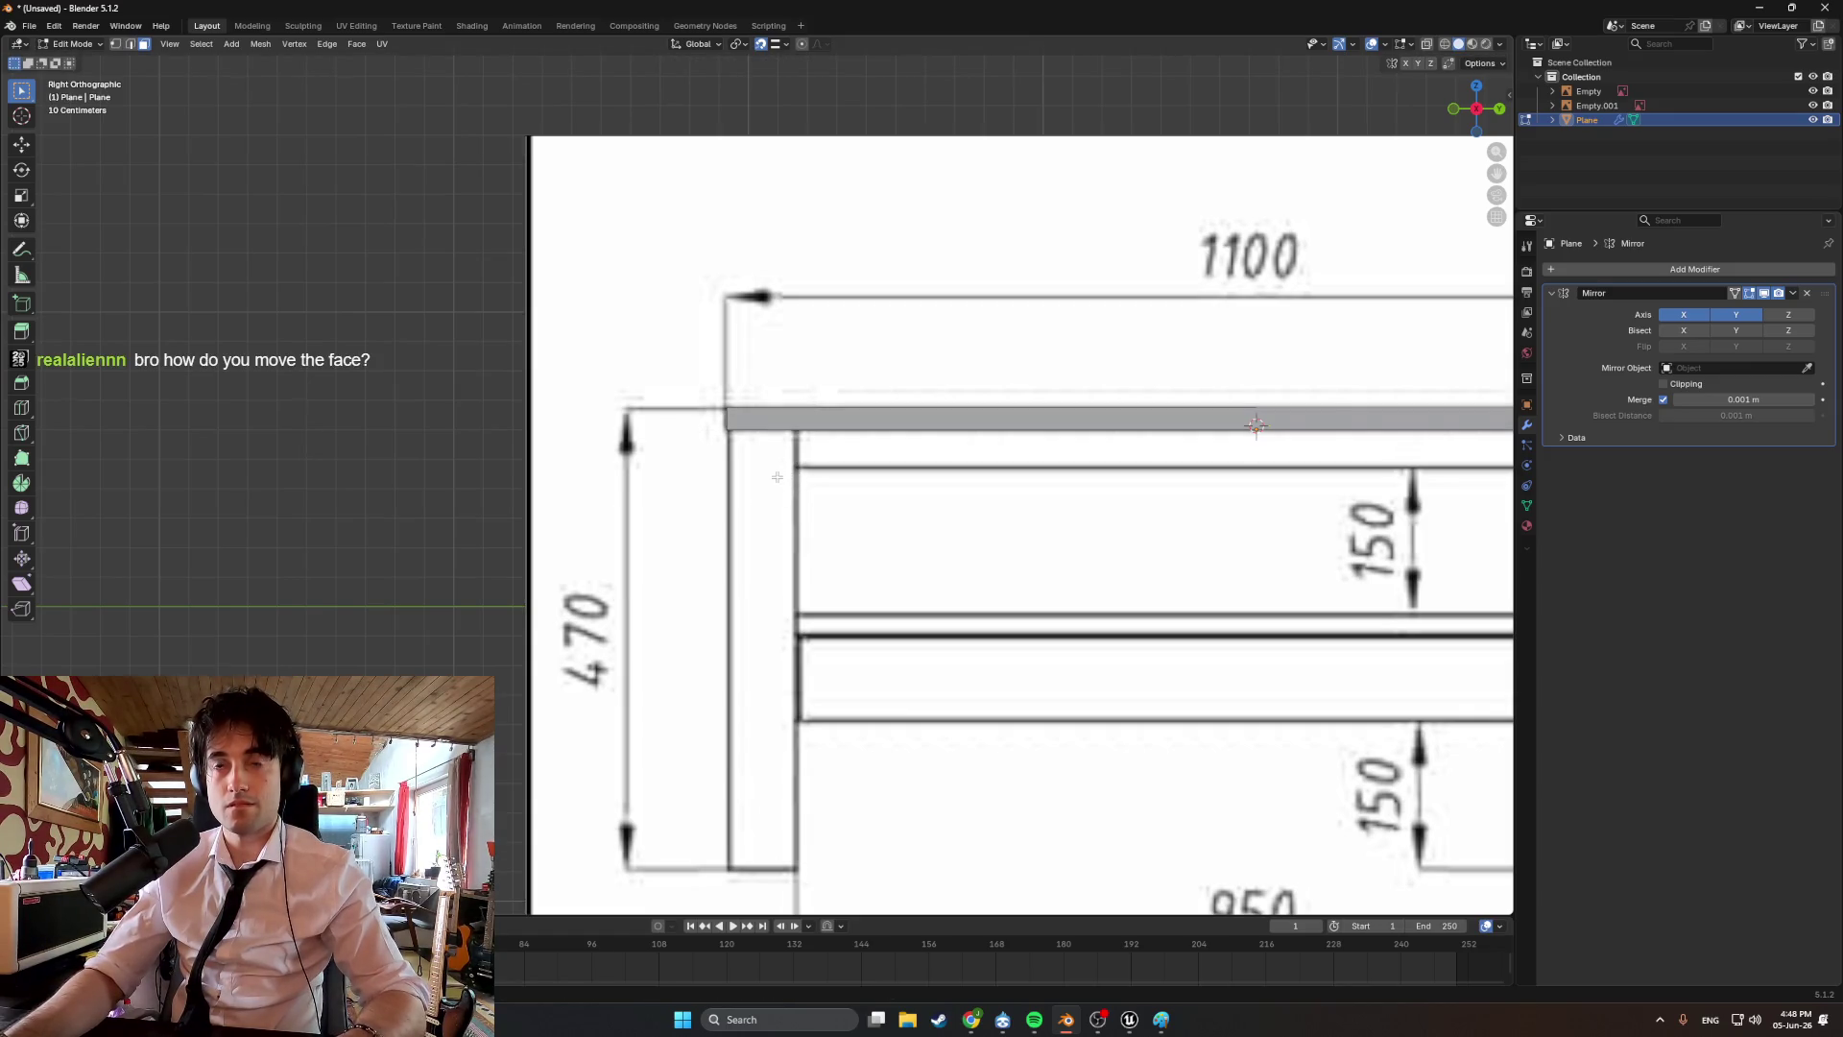
pyautogui.press('e')
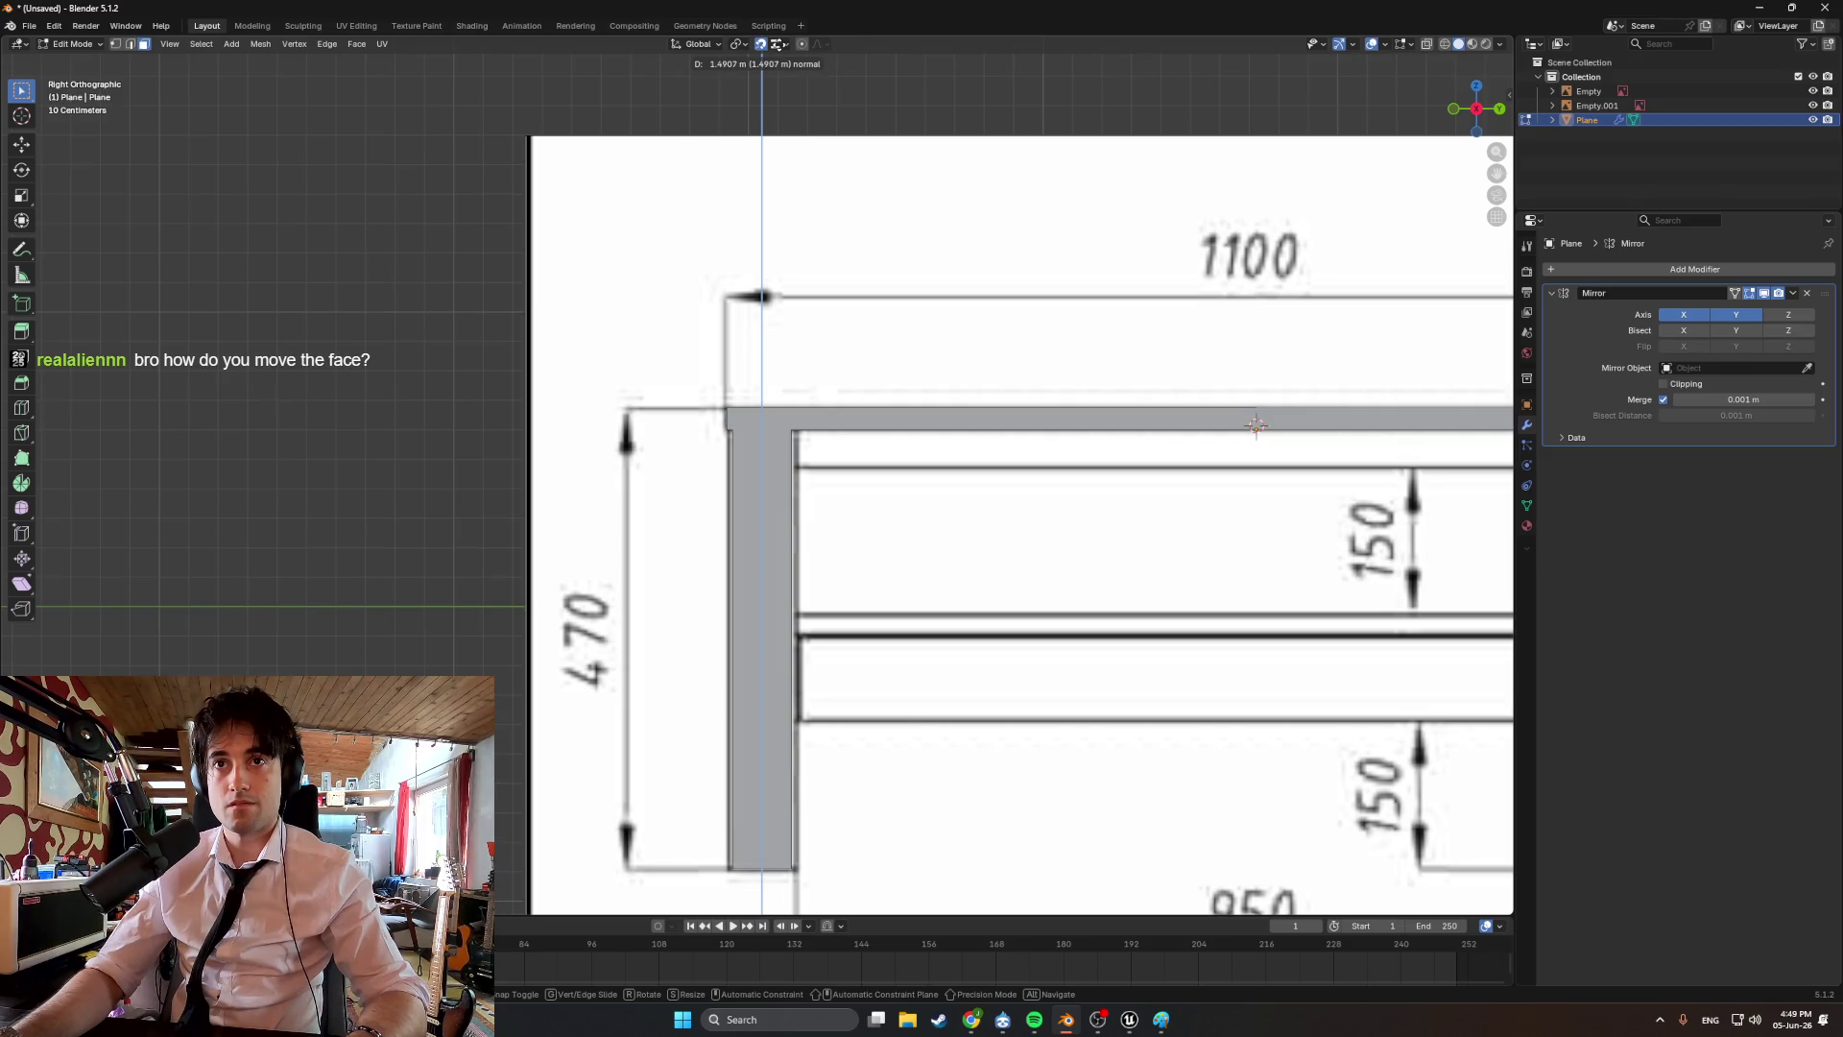
pyautogui.click(761, 297)
pyautogui.moveTo(823, 259)
pyautogui.mouseDown(button='middle')
pyautogui.moveTo(966, 255)
pyautogui.moveTo(786, 247)
pyautogui.moveTo(844, 288)
pyautogui.moveTo(696, 315)
pyautogui.moveTo(646, 284)
pyautogui.moveTo(642, 489)
pyautogui.moveTo(663, 499)
pyautogui.mouseUp(button='middle')
pyautogui.scroll(5, 692, 518)
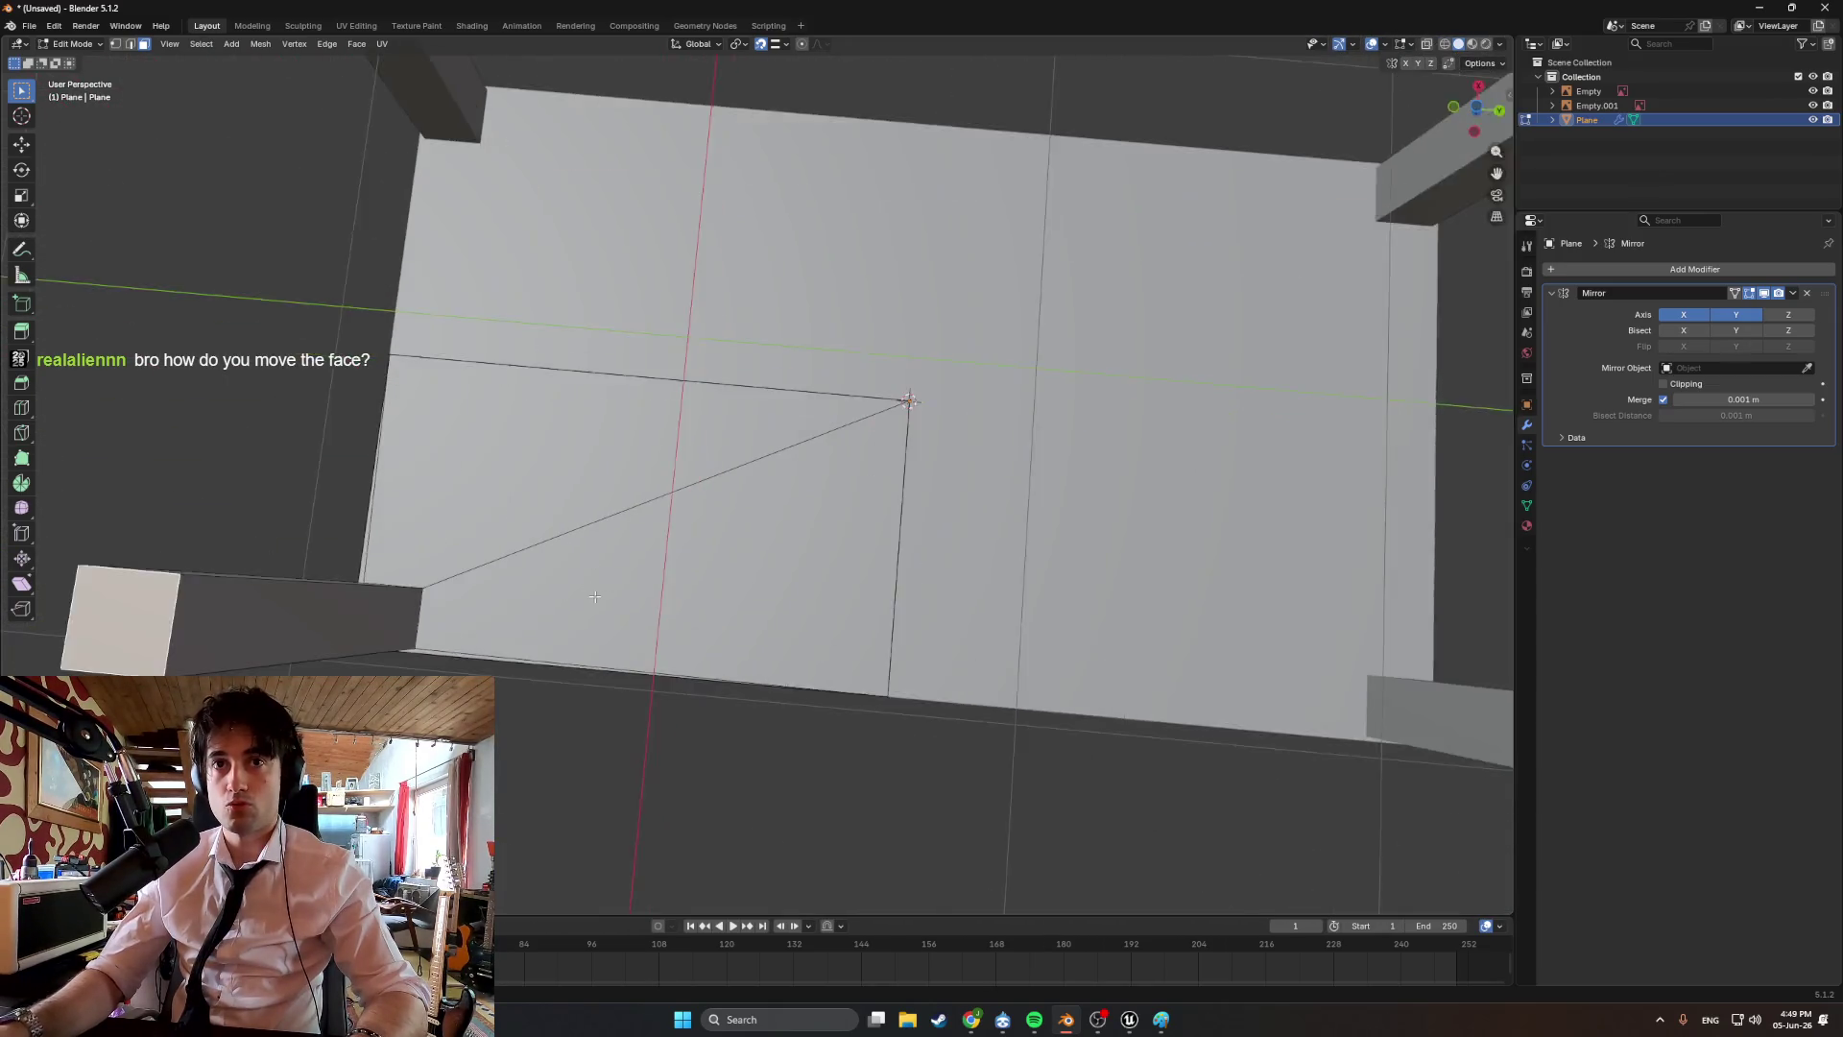
pyautogui.moveTo(801, 662); pyautogui.dragTo(1200, 523, button='middle')
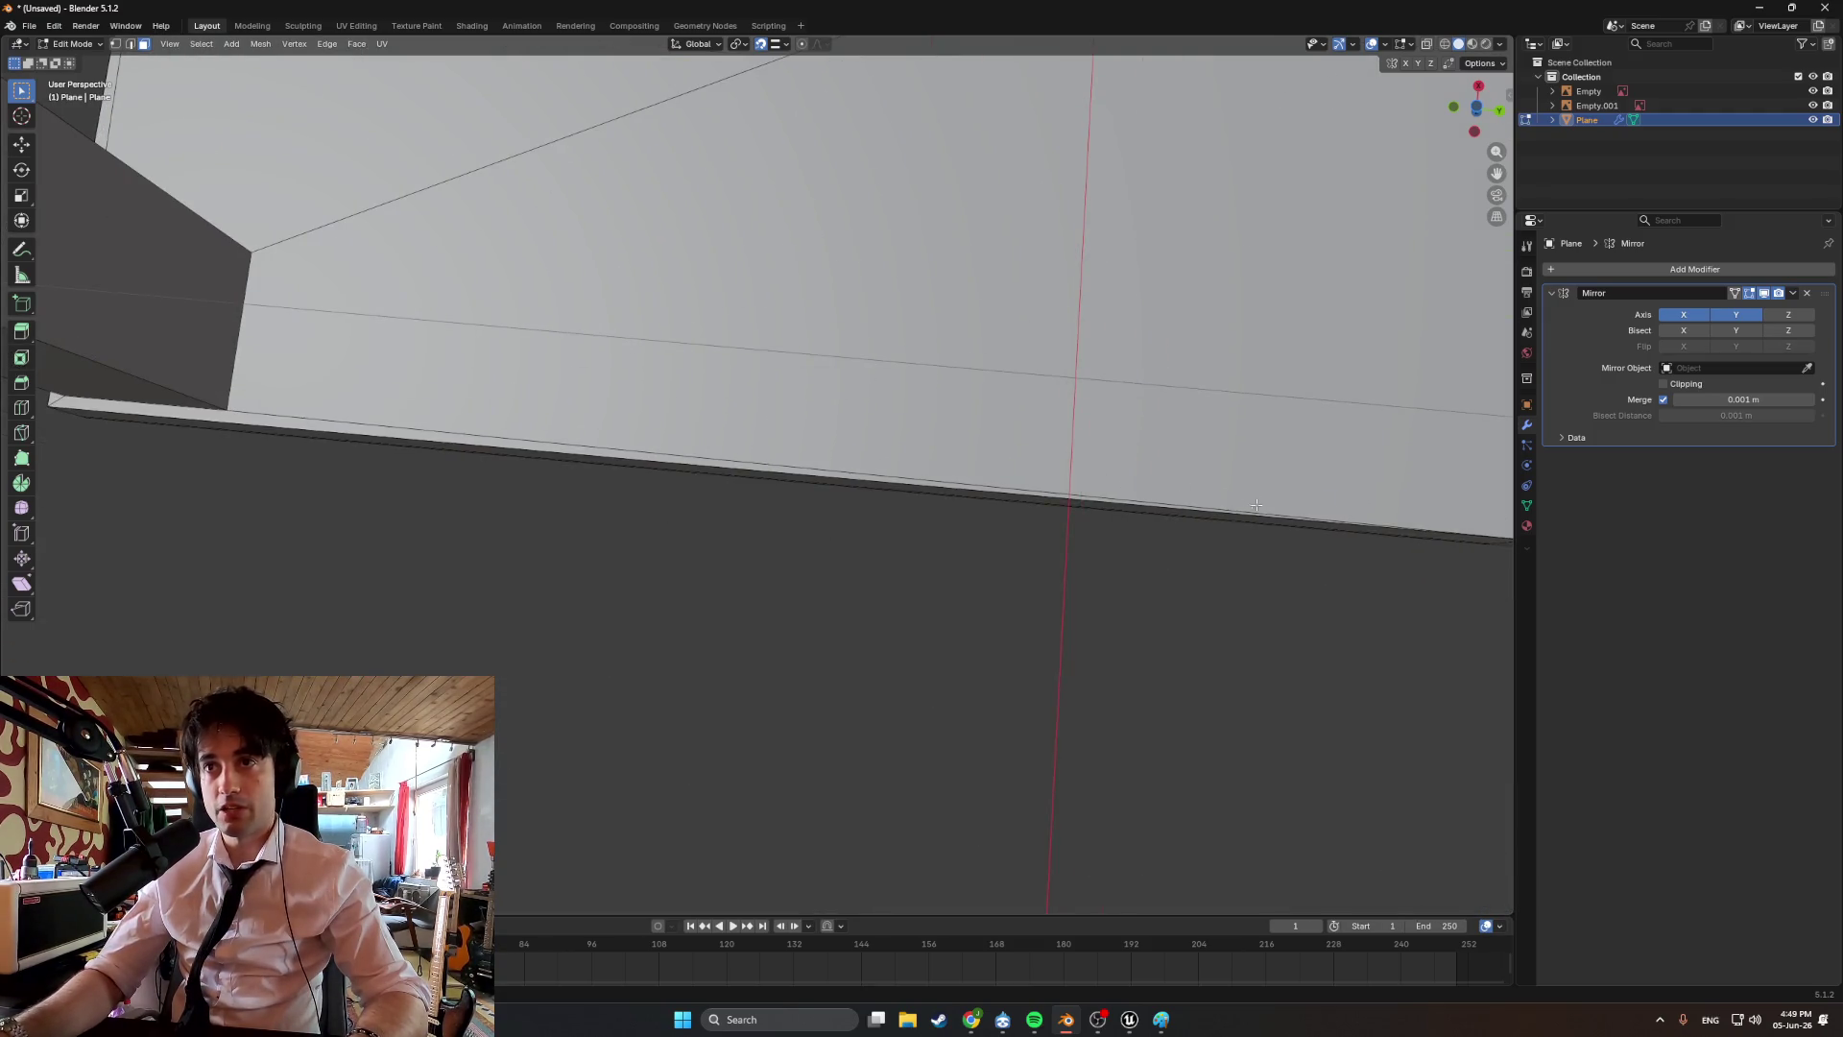
pyautogui.moveTo(1080, 469)
pyautogui.mouseDown(button='middle')
pyautogui.moveTo(1026, 531)
pyautogui.moveTo(1043, 526)
pyautogui.mouseUp(button='middle')
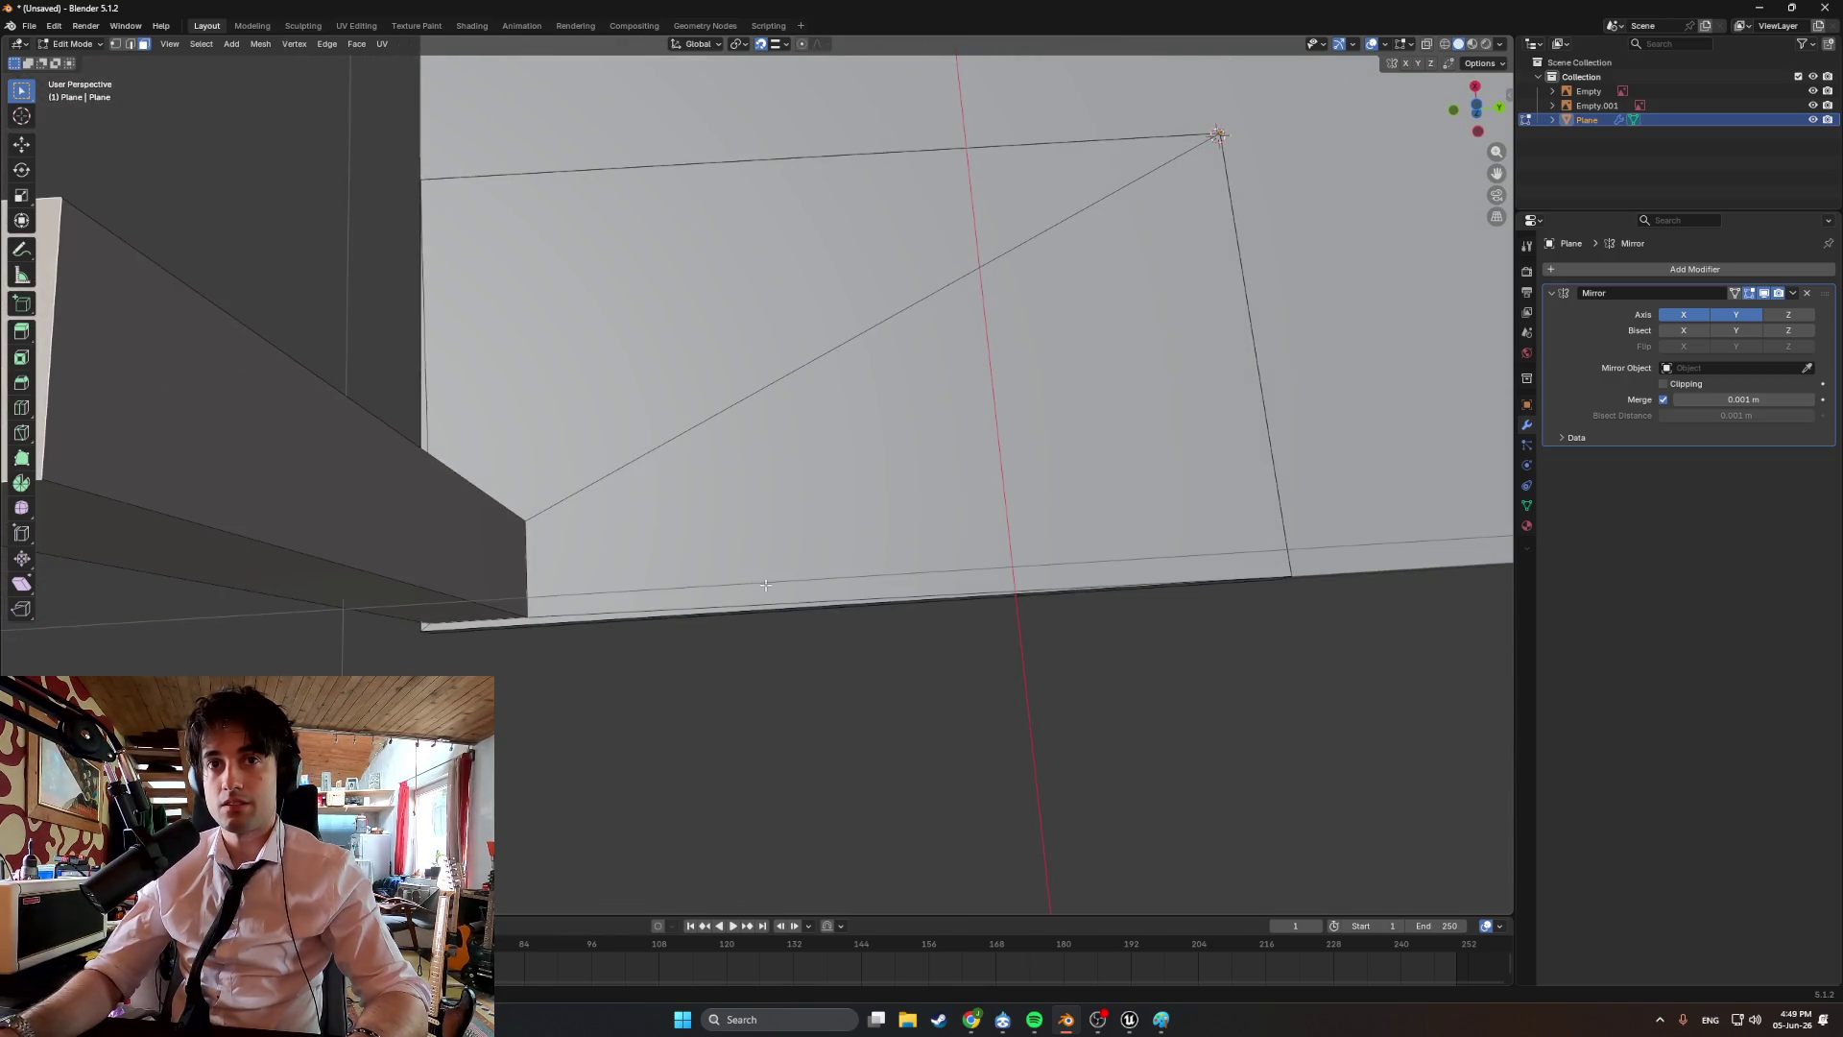
pyautogui.moveTo(598, 585)
pyautogui.mouseDown(button='middle')
pyautogui.moveTo(913, 538)
pyautogui.moveTo(897, 609)
pyautogui.moveTo(922, 629)
pyautogui.moveTo(930, 556)
pyautogui.moveTo(905, 614)
pyautogui.mouseUp(button='middle')
pyautogui.moveTo(794, 580)
pyautogui.mouseDown(button='middle')
pyautogui.moveTo(864, 646)
pyautogui.moveTo(996, 598)
pyautogui.mouseUp(button='middle')
pyautogui.scroll(5, 999, 587)
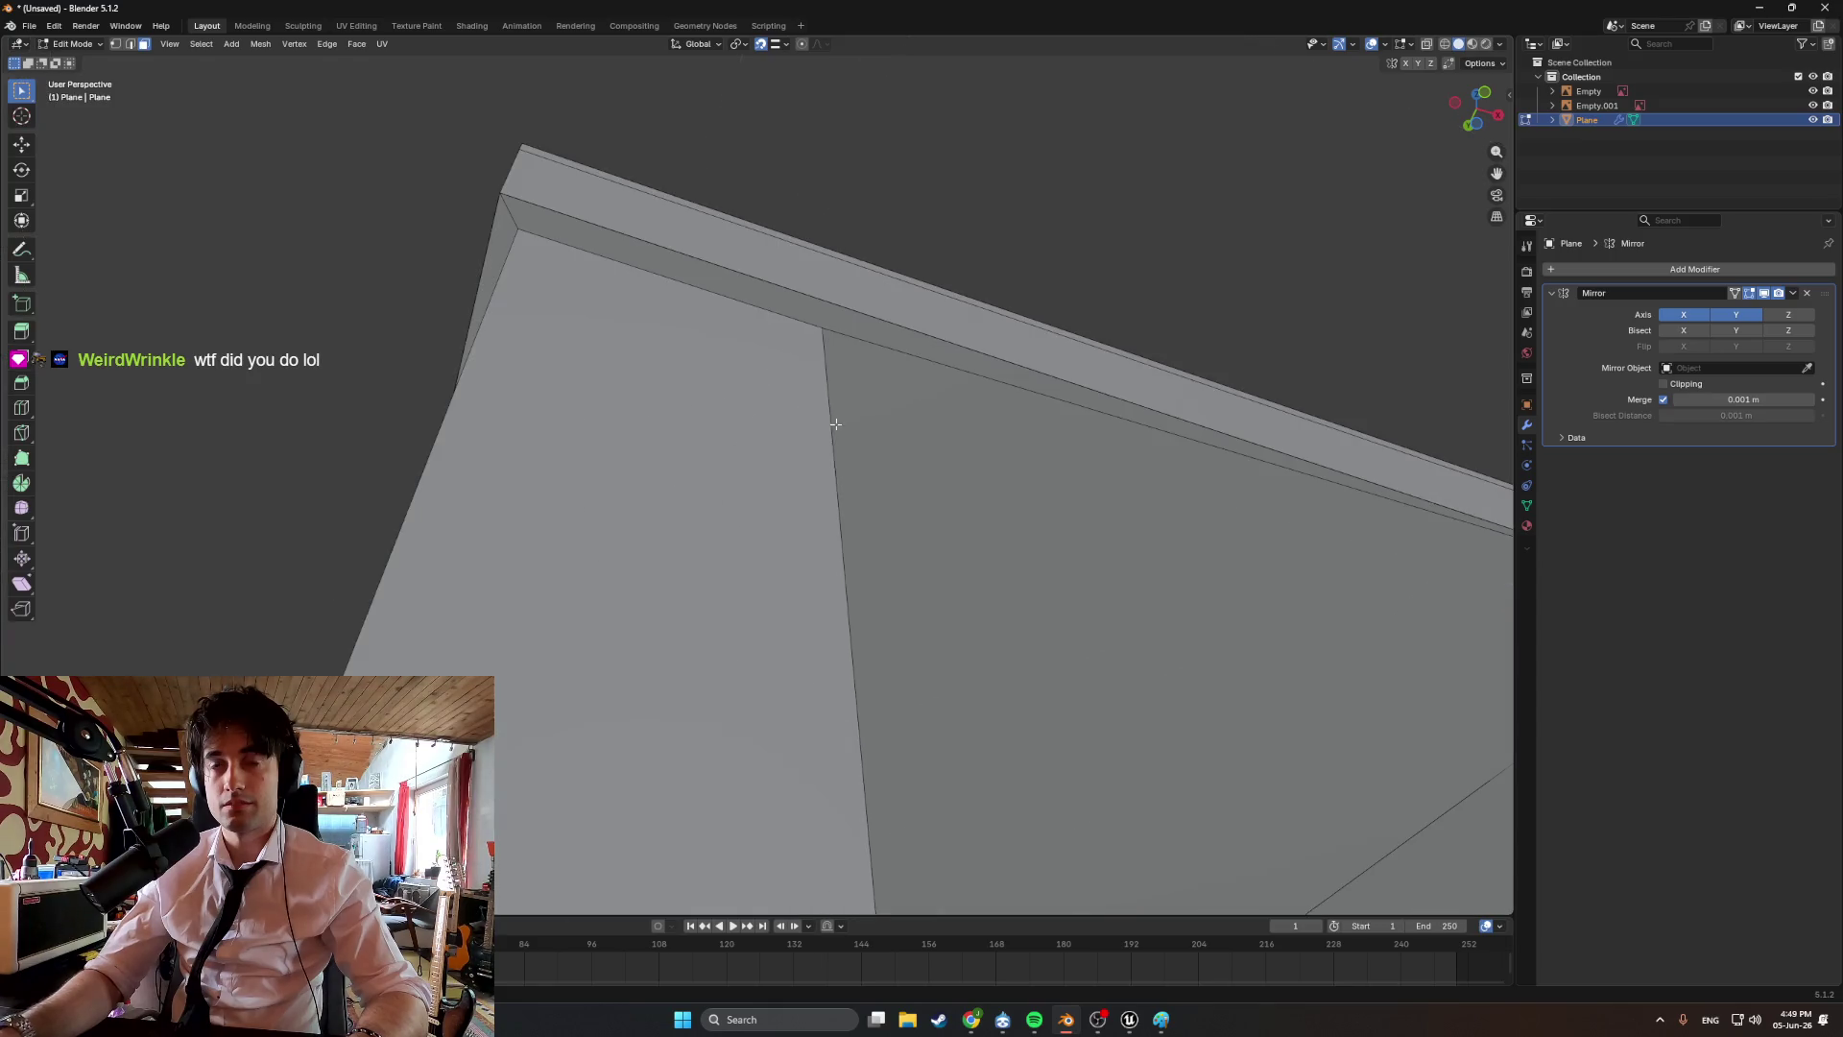
pyautogui.scroll(3, 831, 515)
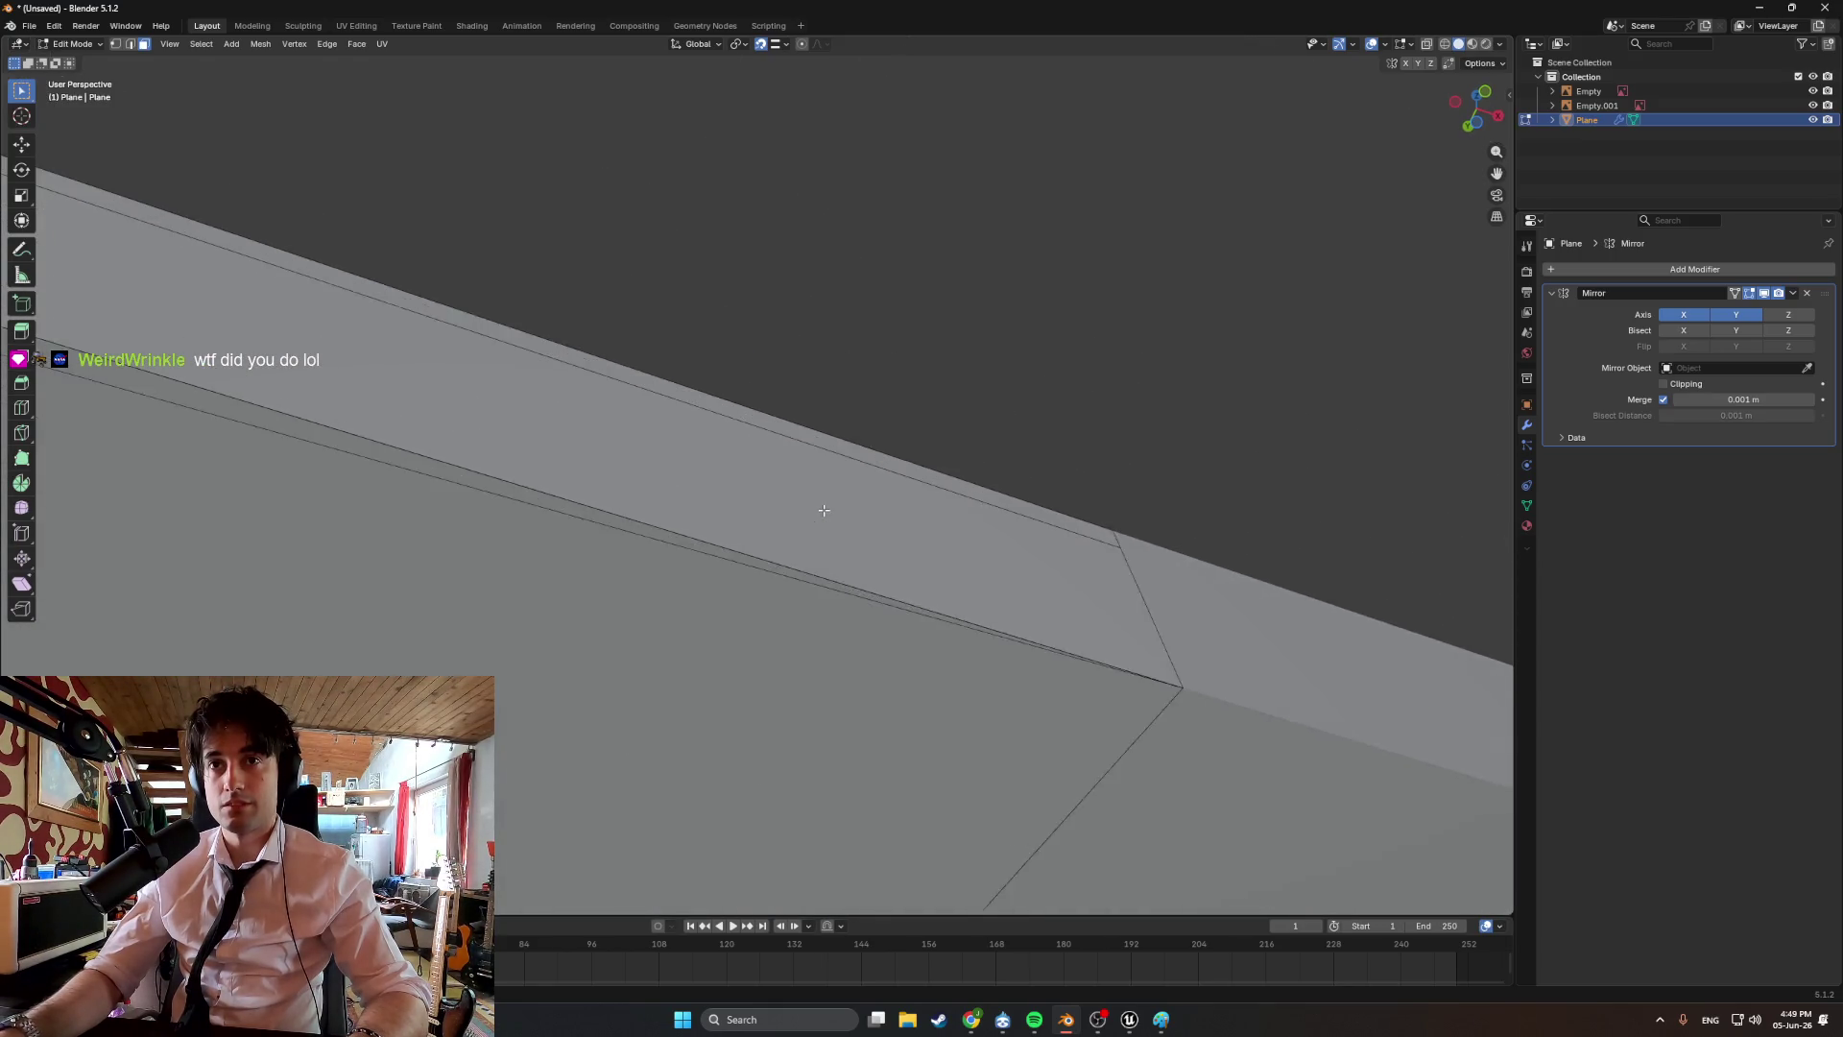
pyautogui.scroll(-2, 922, 650)
pyautogui.moveTo(693, 227); pyautogui.dragTo(864, 500, button='middle')
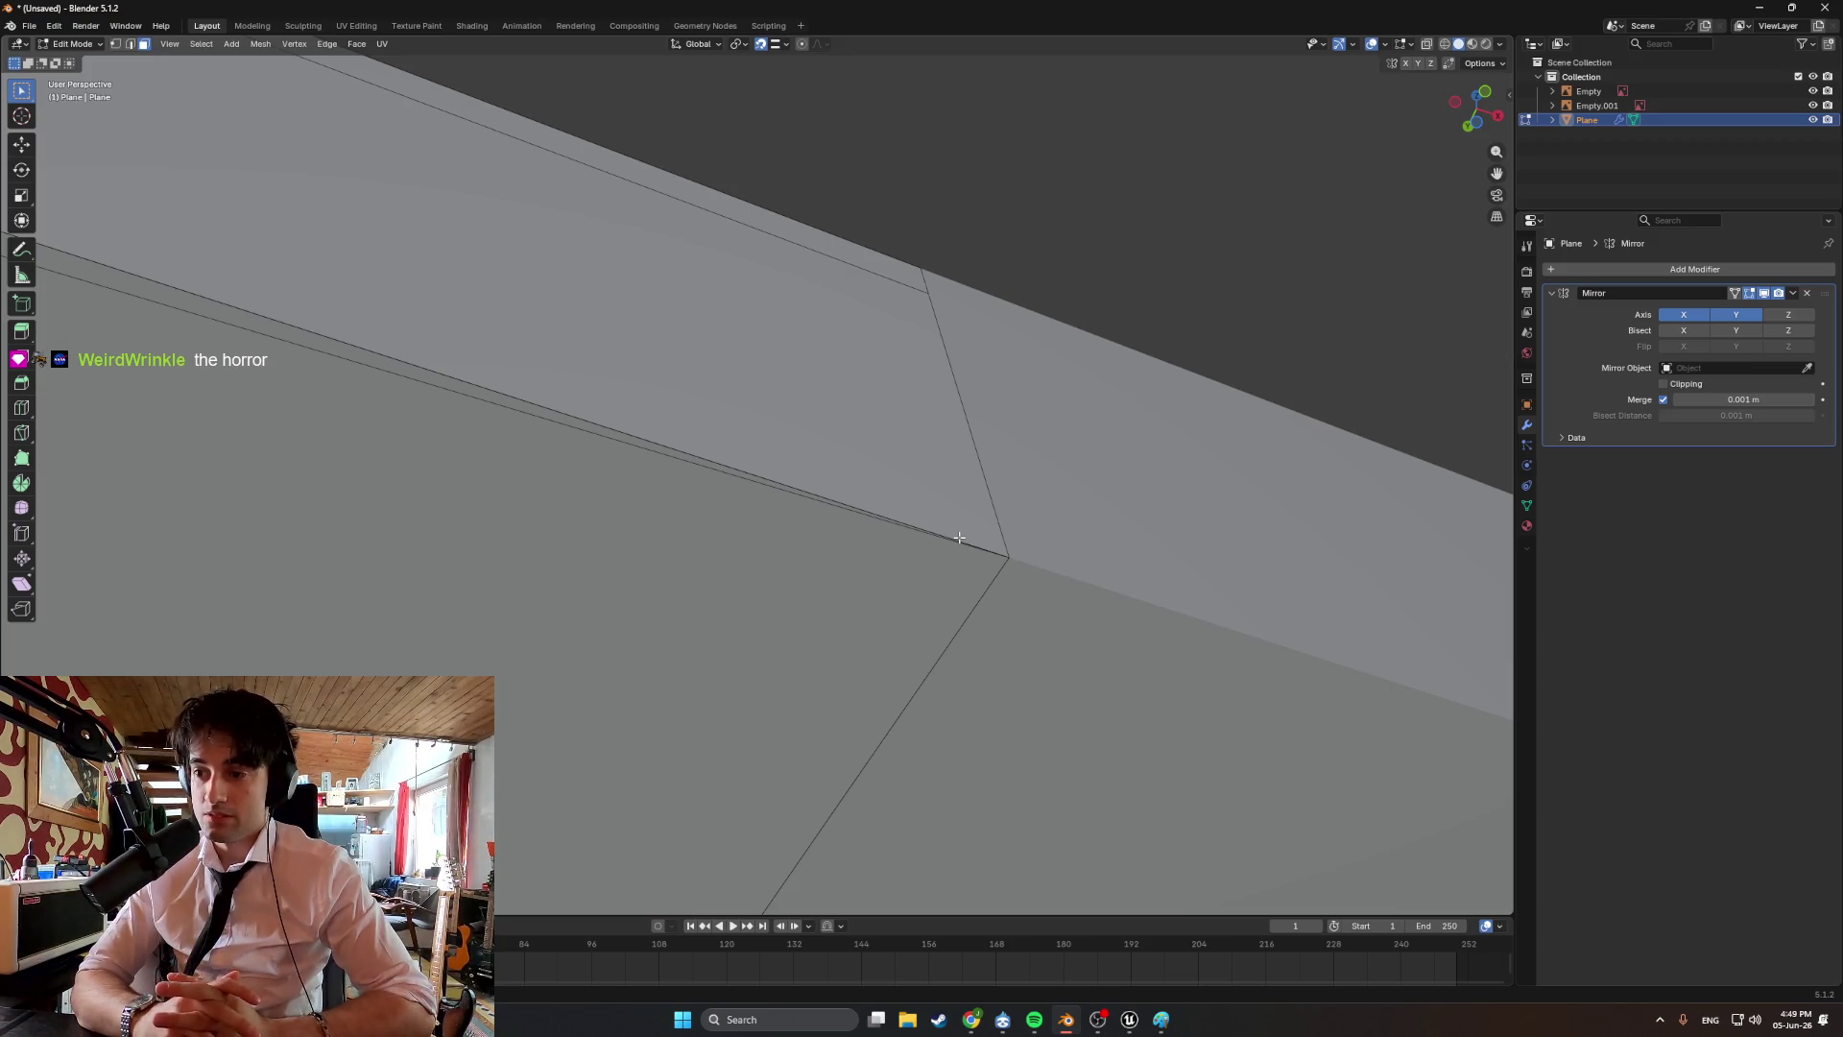
pyautogui.moveTo(959, 537); pyautogui.dragTo(784, 430, button='middle')
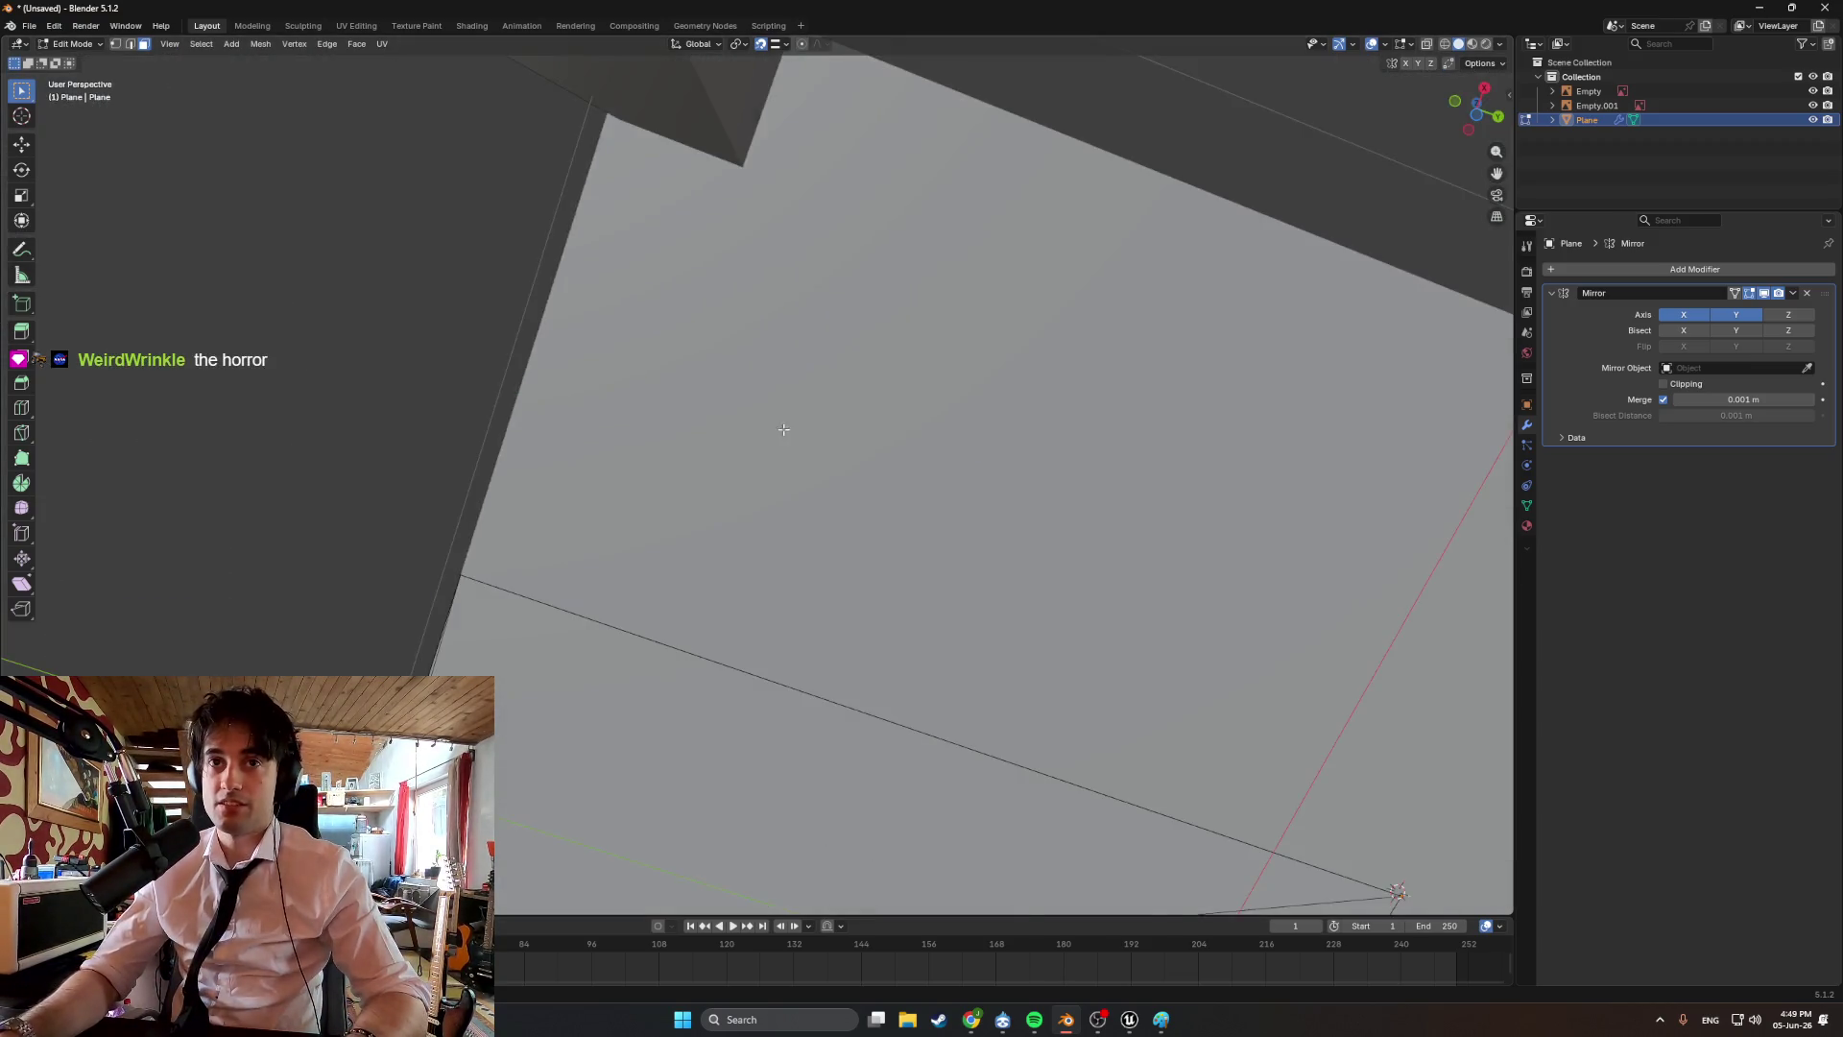
# Move the underside face so its corner snaps onto the neighbouring vertex
pyautogui.scroll(-5, 813, 553)
pyautogui.click(801, 699)
pyautogui.press('g')
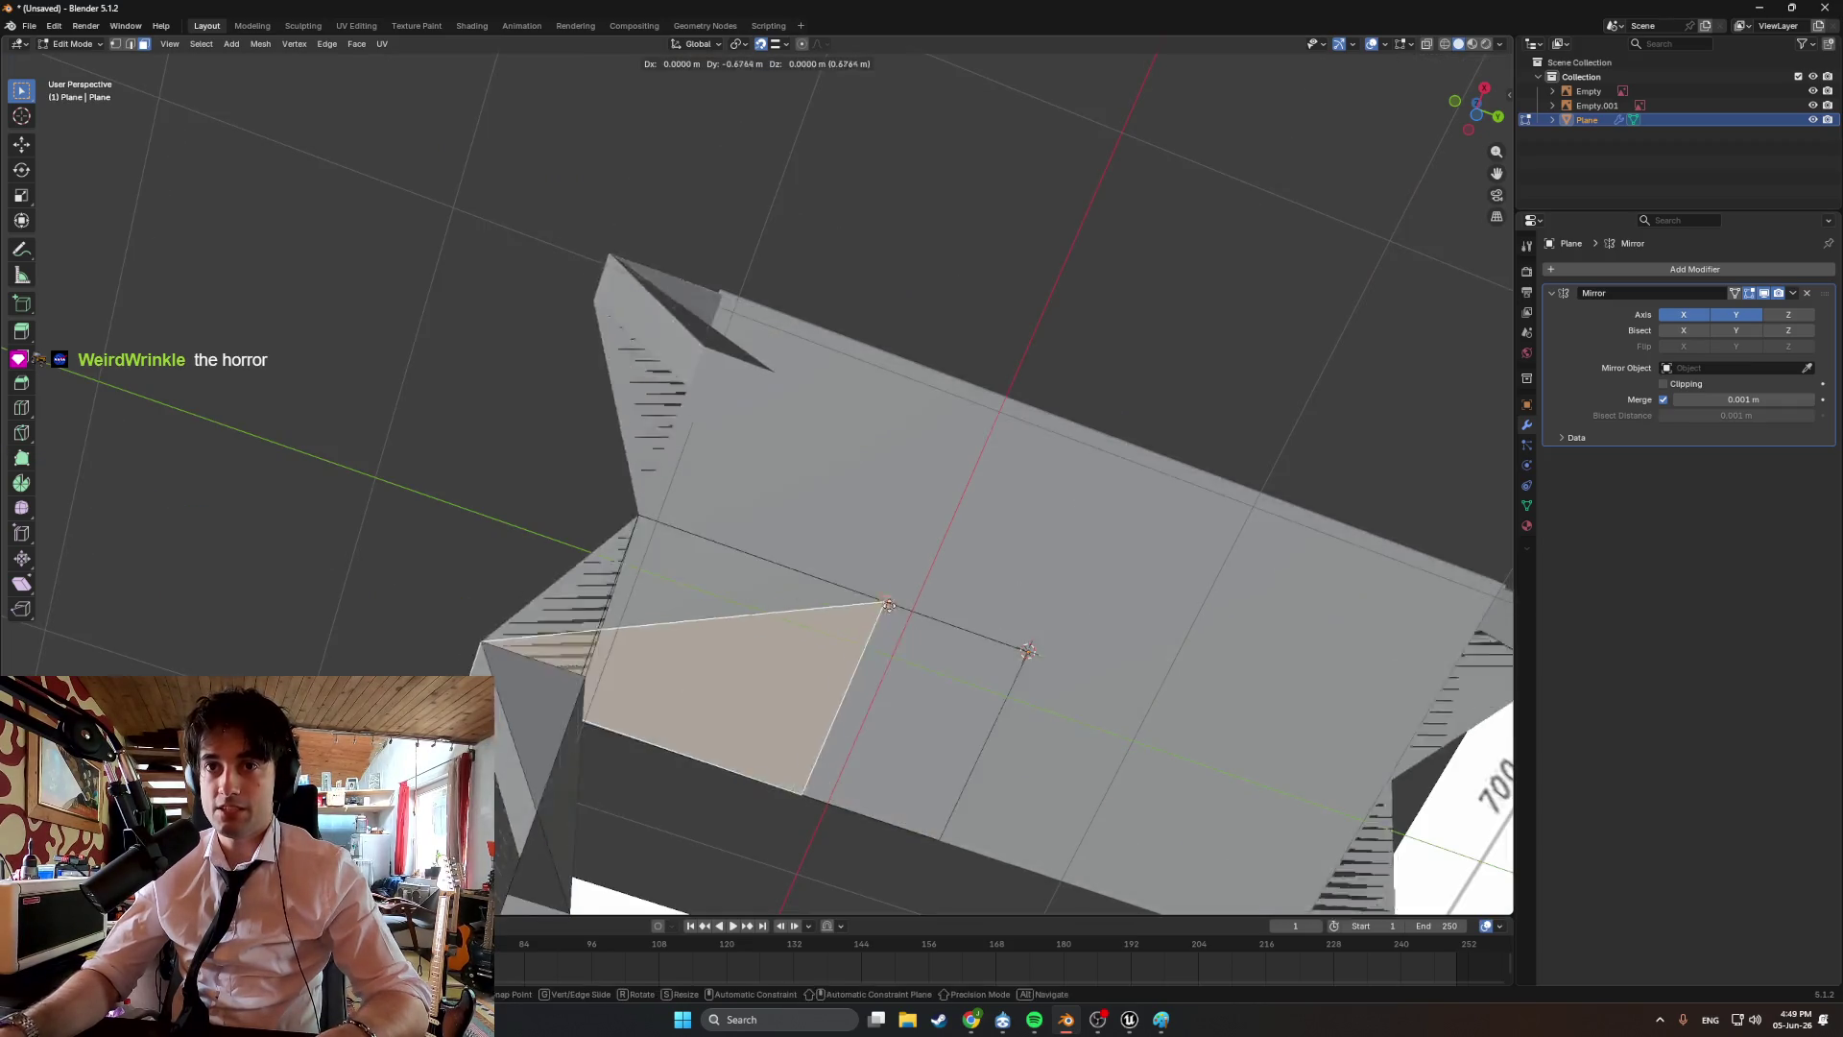
pyautogui.click(1027, 650)
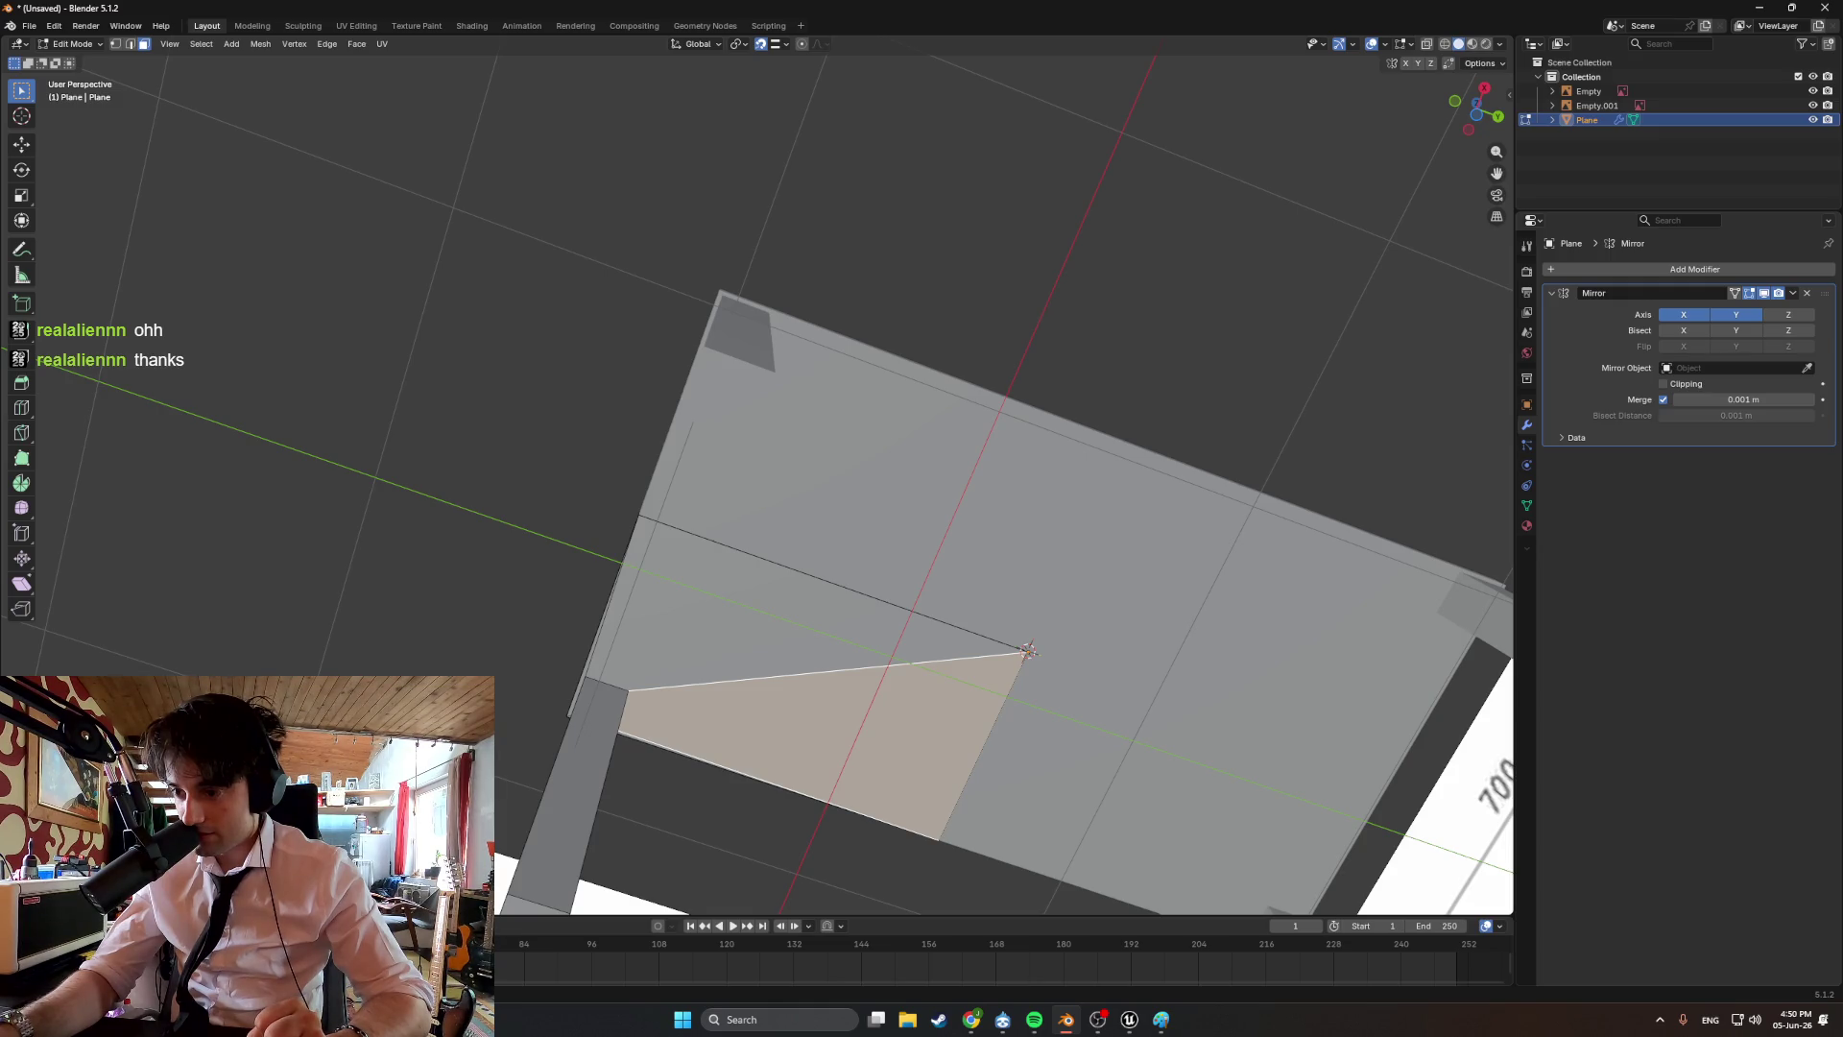
# Deselect the face, orbit to inspect the table and legs, then undo the leg extrusion
pyautogui.moveTo(1028, 651)
pyautogui.mouseDown(button='middle')
pyautogui.moveTo(864, 688)
pyautogui.moveTo(922, 527)
pyautogui.moveTo(806, 732)
pyautogui.moveTo(949, 517)
pyautogui.moveTo(946, 667)
pyautogui.moveTo(1026, 654)
pyautogui.mouseUp(button='middle')
pyautogui.scroll(-3, 941, 672)
pyautogui.scroll(5, 864, 687)
pyautogui.scroll(-2, 858, 535)
pyautogui.moveTo(909, 605); pyautogui.dragTo(945, 659, button='middle')
pyautogui.click(919, 685)
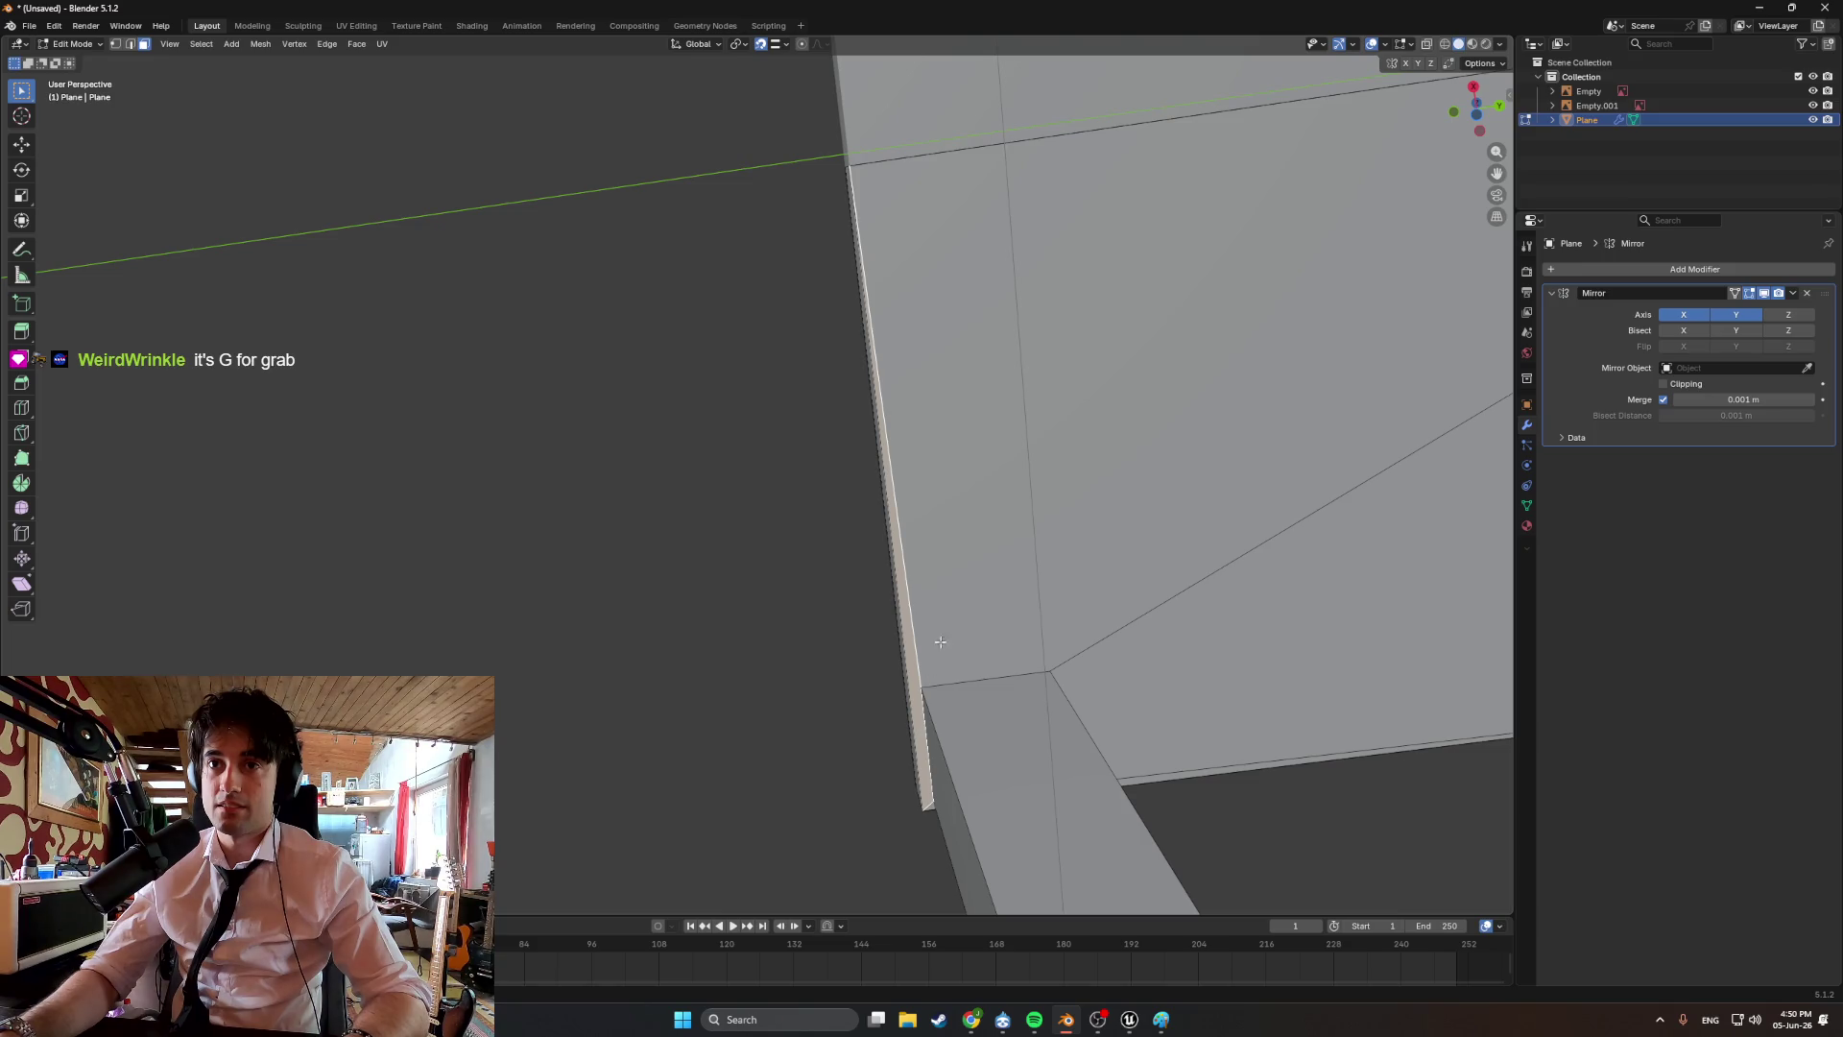
pyautogui.moveTo(946, 590)
pyautogui.mouseDown(button='middle')
pyautogui.moveTo(996, 611)
pyautogui.moveTo(877, 579)
pyautogui.mouseUp(button='middle')
pyautogui.scroll(5, 1055, 626)
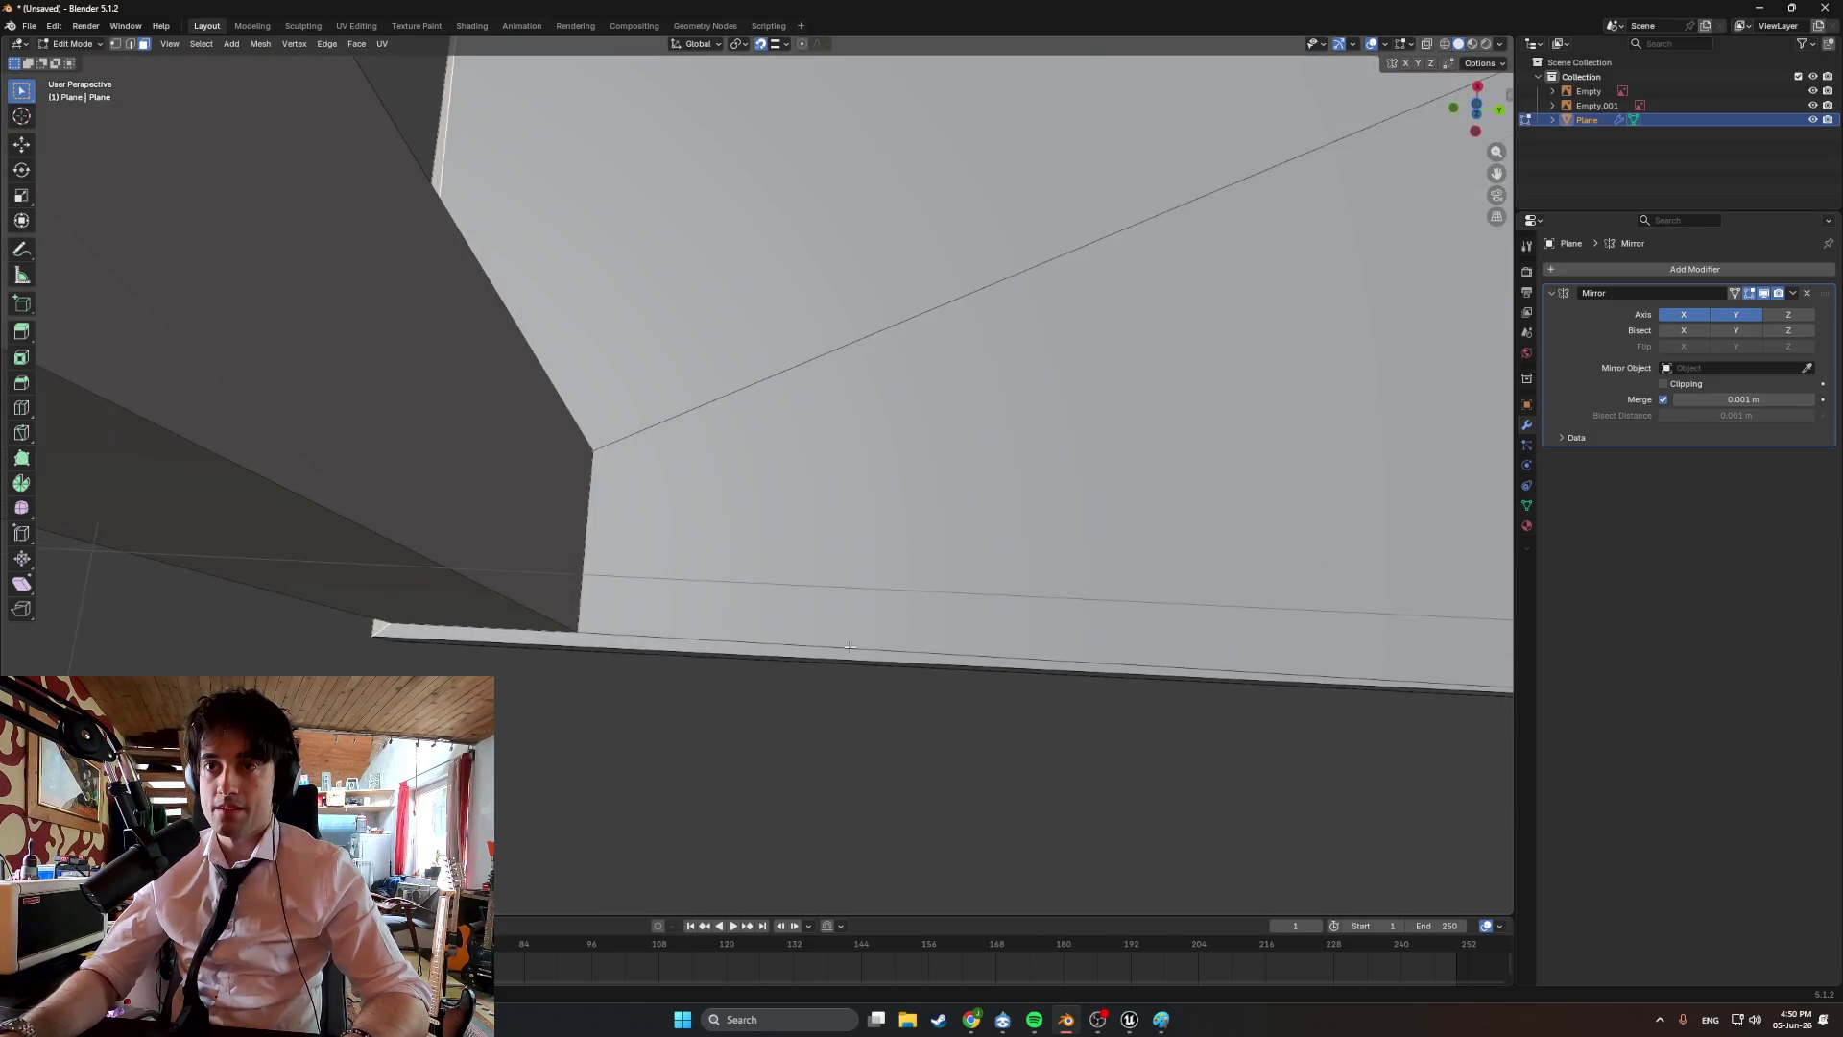
pyautogui.moveTo(1004, 654); pyautogui.dragTo(968, 740, button='middle')
pyautogui.moveTo(786, 719); pyautogui.dragTo(1064, 699, button='middle')
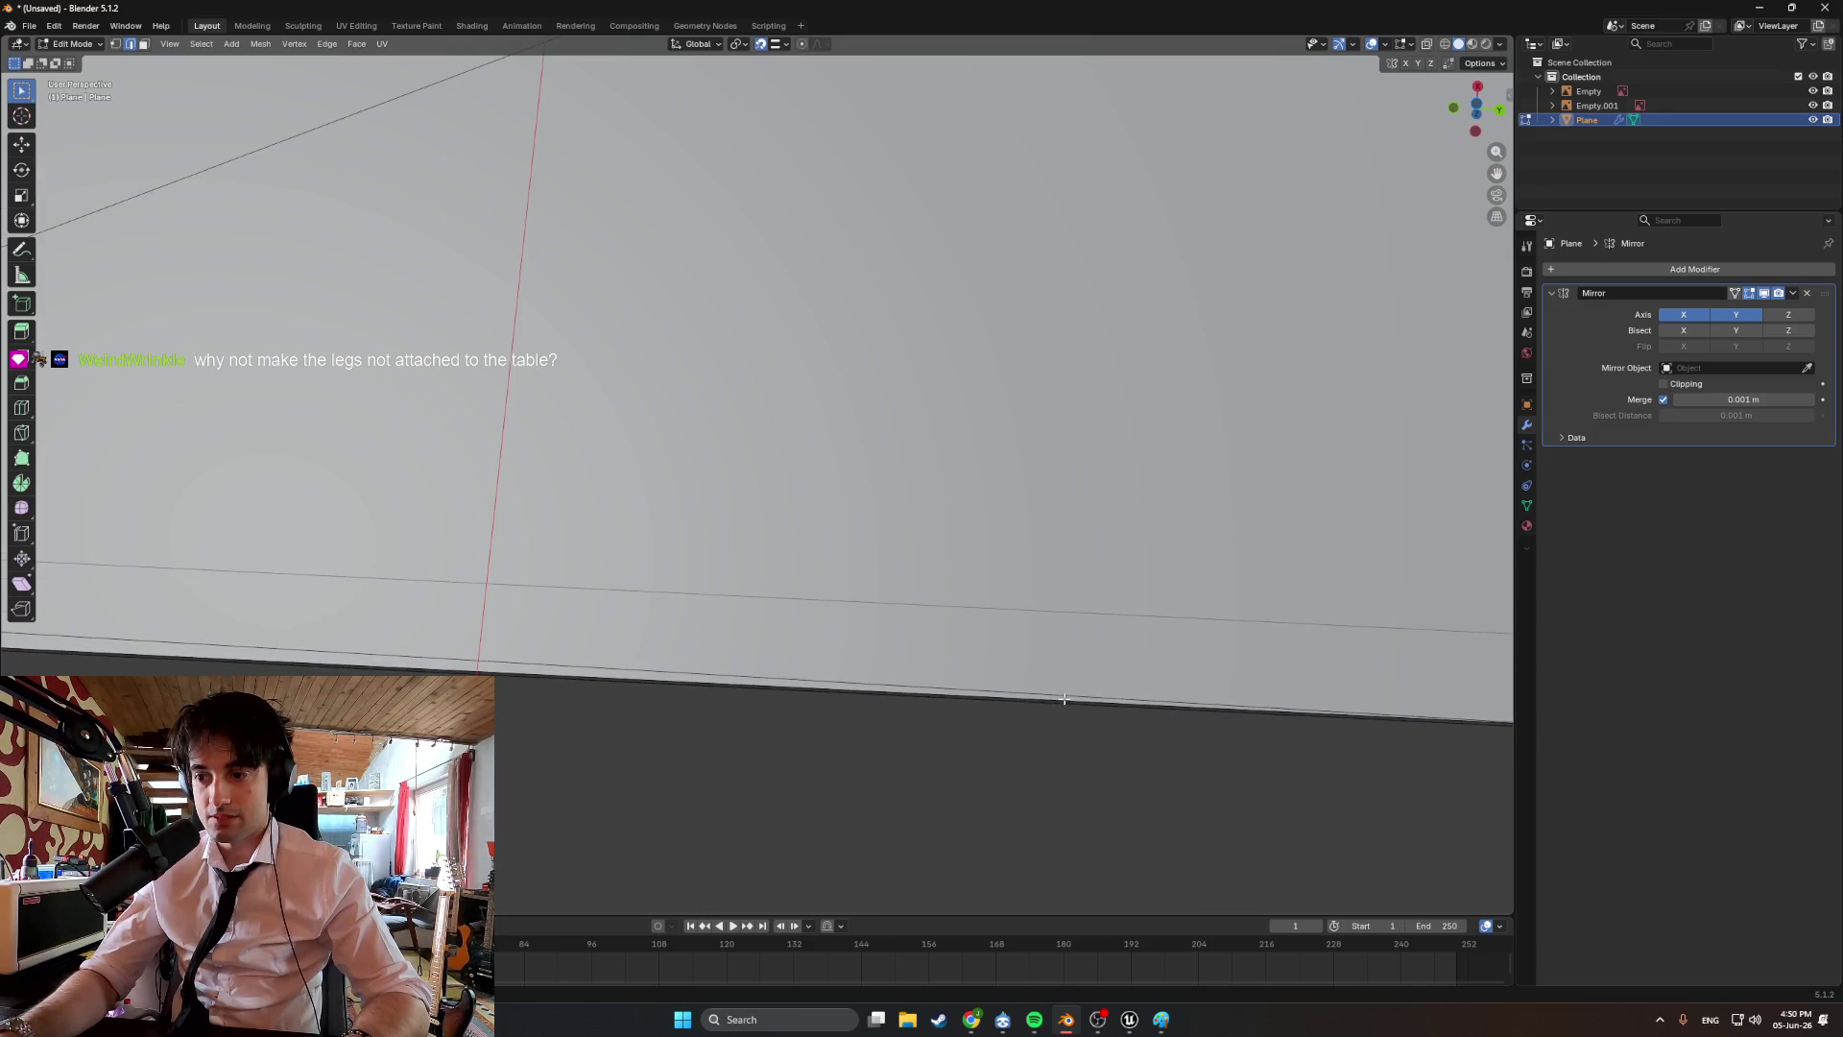
pyautogui.scroll(-5, 1064, 700)
pyautogui.moveTo(971, 643)
pyautogui.mouseDown(button='middle')
pyautogui.moveTo(810, 630)
pyautogui.moveTo(844, 699)
pyautogui.moveTo(671, 650)
pyautogui.moveTo(648, 717)
pyautogui.moveTo(730, 623)
pyautogui.moveTo(658, 490)
pyautogui.moveTo(729, 499)
pyautogui.moveTo(837, 585)
pyautogui.moveTo(983, 558)
pyautogui.moveTo(996, 489)
pyautogui.moveTo(979, 563)
pyautogui.moveTo(864, 535)
pyautogui.moveTo(867, 570)
pyautogui.moveTo(850, 519)
pyautogui.moveTo(769, 580)
pyautogui.moveTo(757, 527)
pyautogui.moveTo(779, 562)
pyautogui.moveTo(806, 547)
pyautogui.moveTo(745, 523)
pyautogui.moveTo(807, 518)
pyautogui.moveTo(816, 579)
pyautogui.moveTo(794, 595)
pyautogui.moveTo(786, 547)
pyautogui.moveTo(819, 534)
pyautogui.moveTo(963, 567)
pyautogui.mouseUp(button='middle')
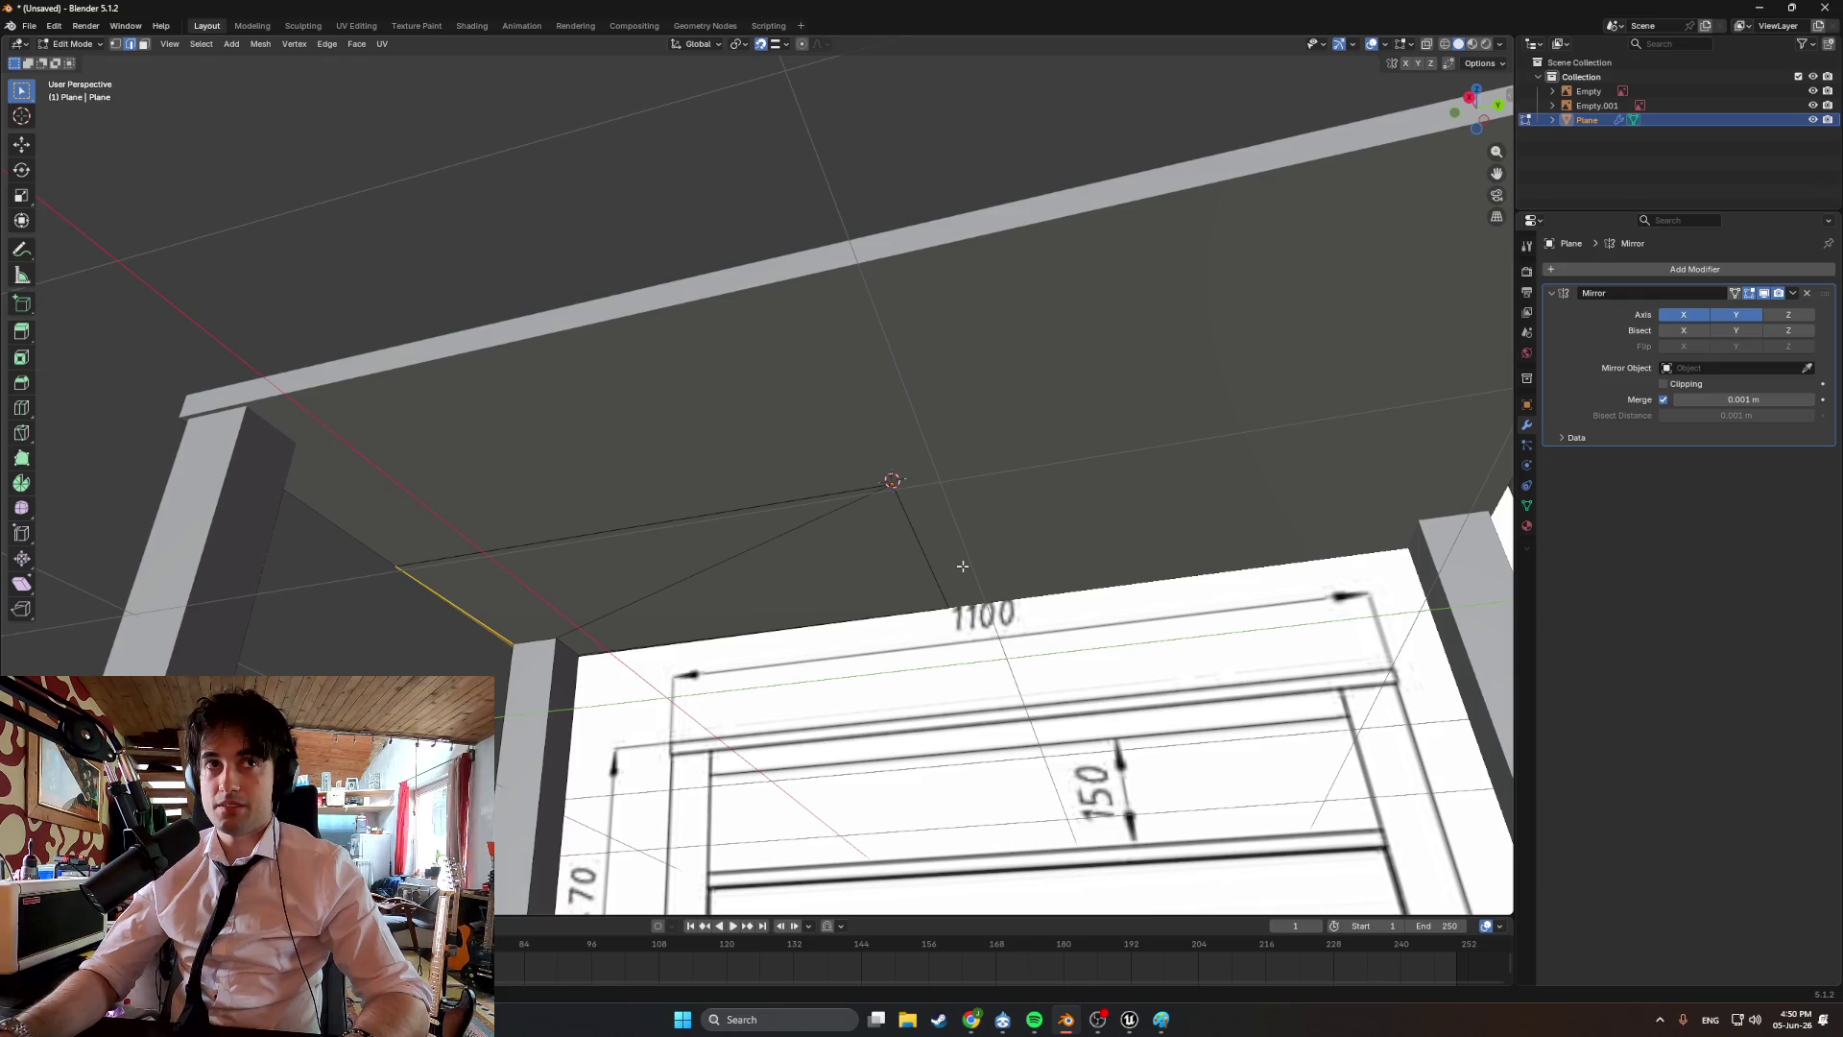
pyautogui.hotkey('ctrl', 'z')
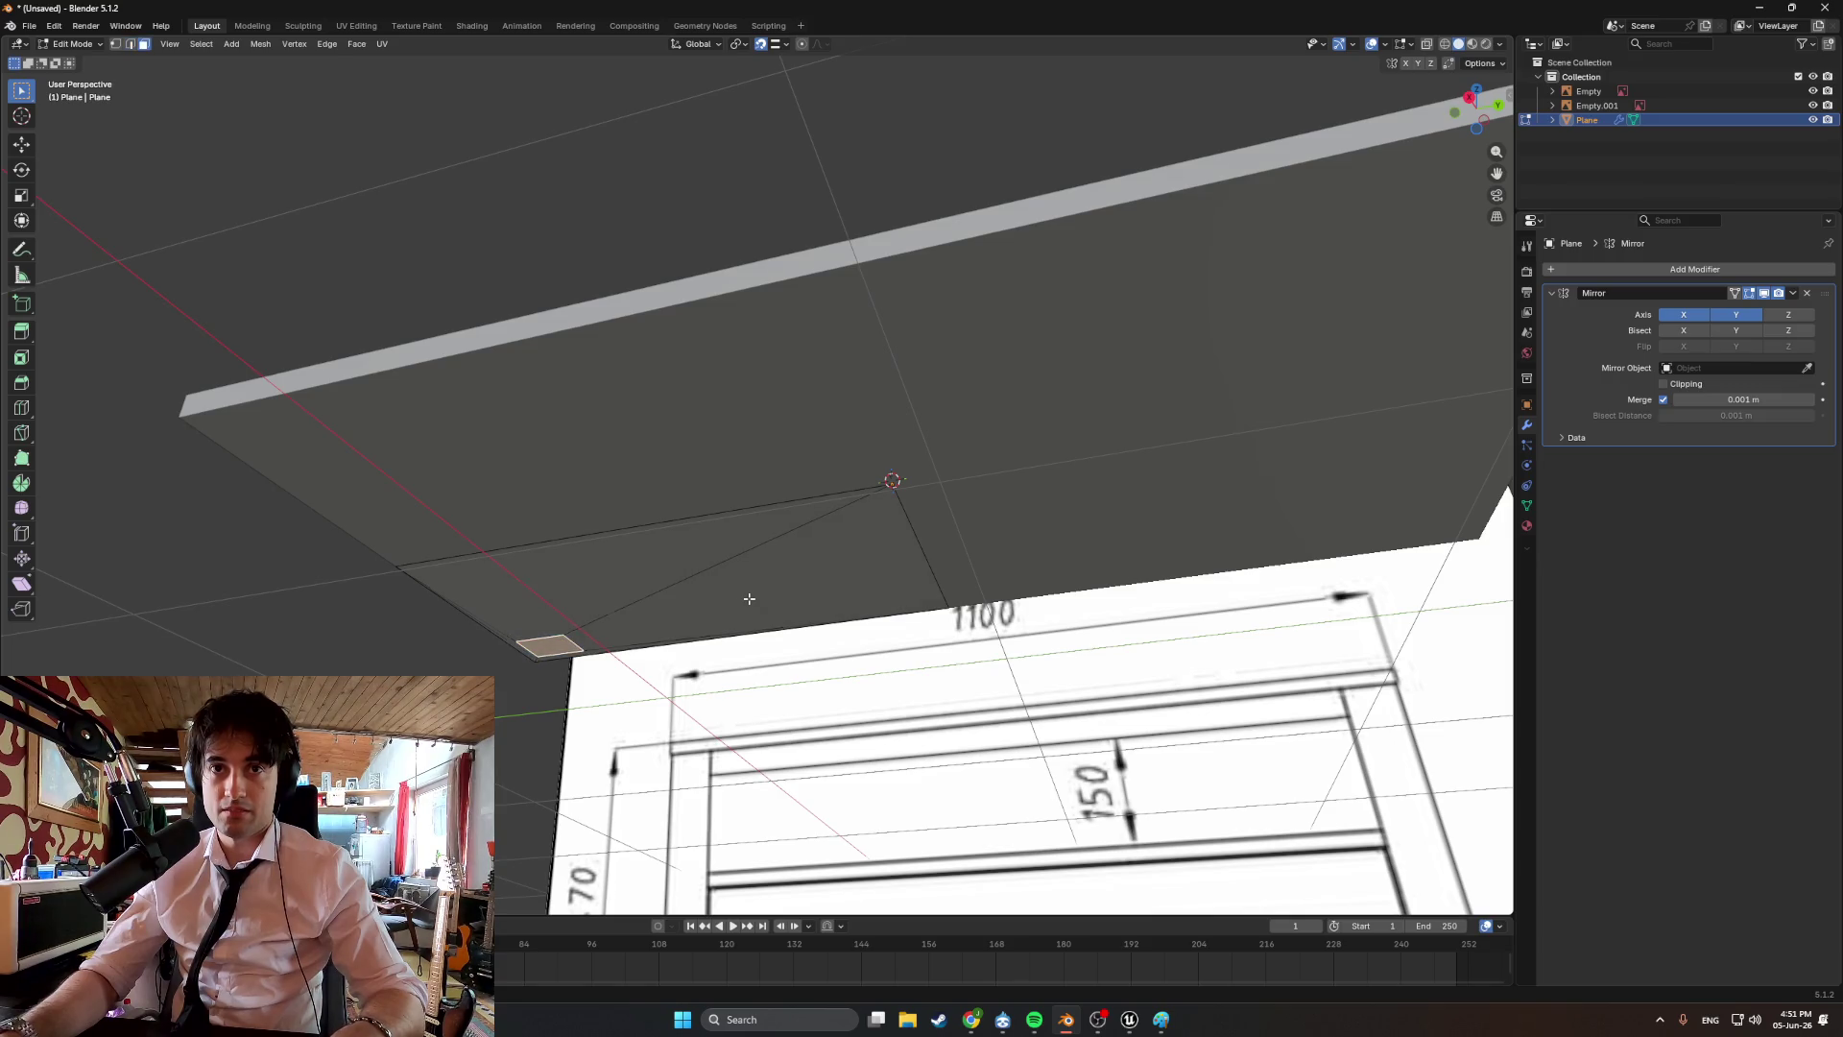
# Undo the corner inset, select the near-corner face, and view the whole tabletop
pyautogui.hotkey('ctrl', 'z')
pyautogui.hotkey('ctrl', 'z')
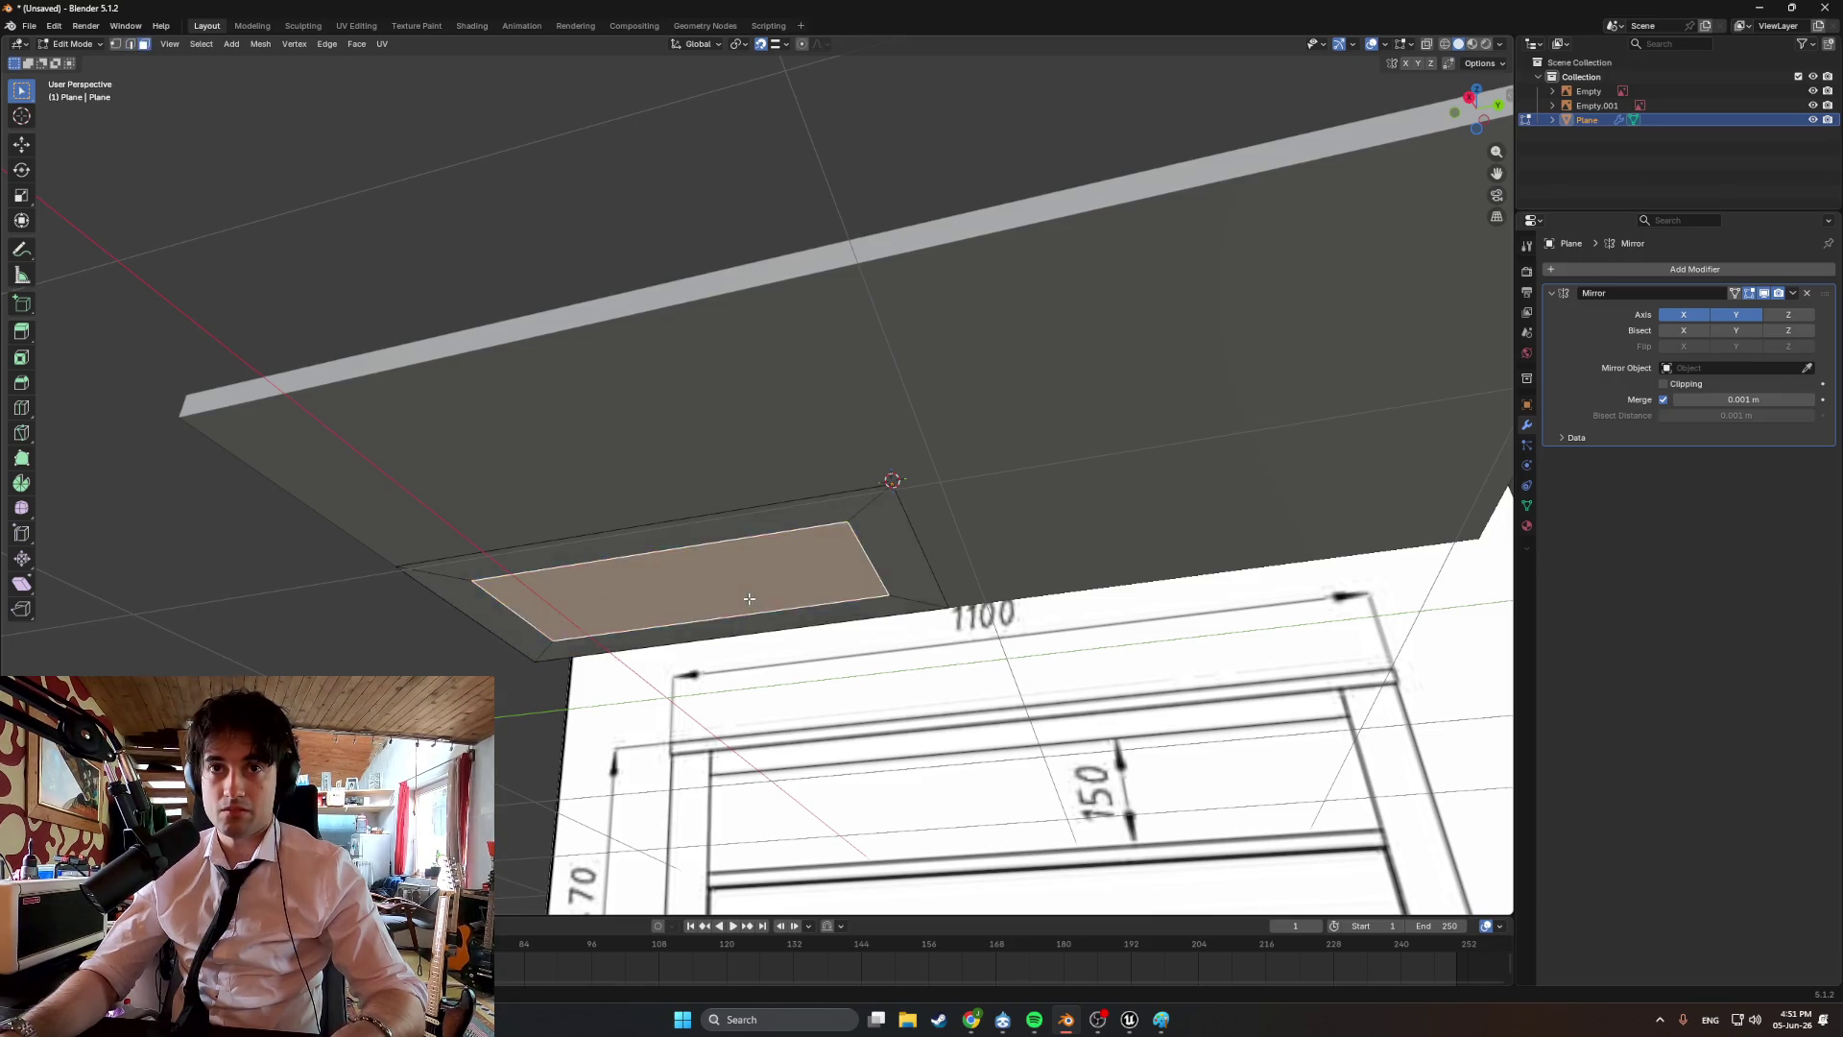
pyautogui.click(737, 573)
pyautogui.moveTo(736, 573)
pyautogui.mouseDown(button='middle')
pyautogui.moveTo(769, 630)
pyautogui.moveTo(845, 614)
pyautogui.moveTo(877, 576)
pyautogui.moveTo(942, 667)
pyautogui.moveTo(971, 646)
pyautogui.mouseUp(button='middle')
pyautogui.scroll(-3, 763, 634)
pyautogui.scroll(2, 763, 633)
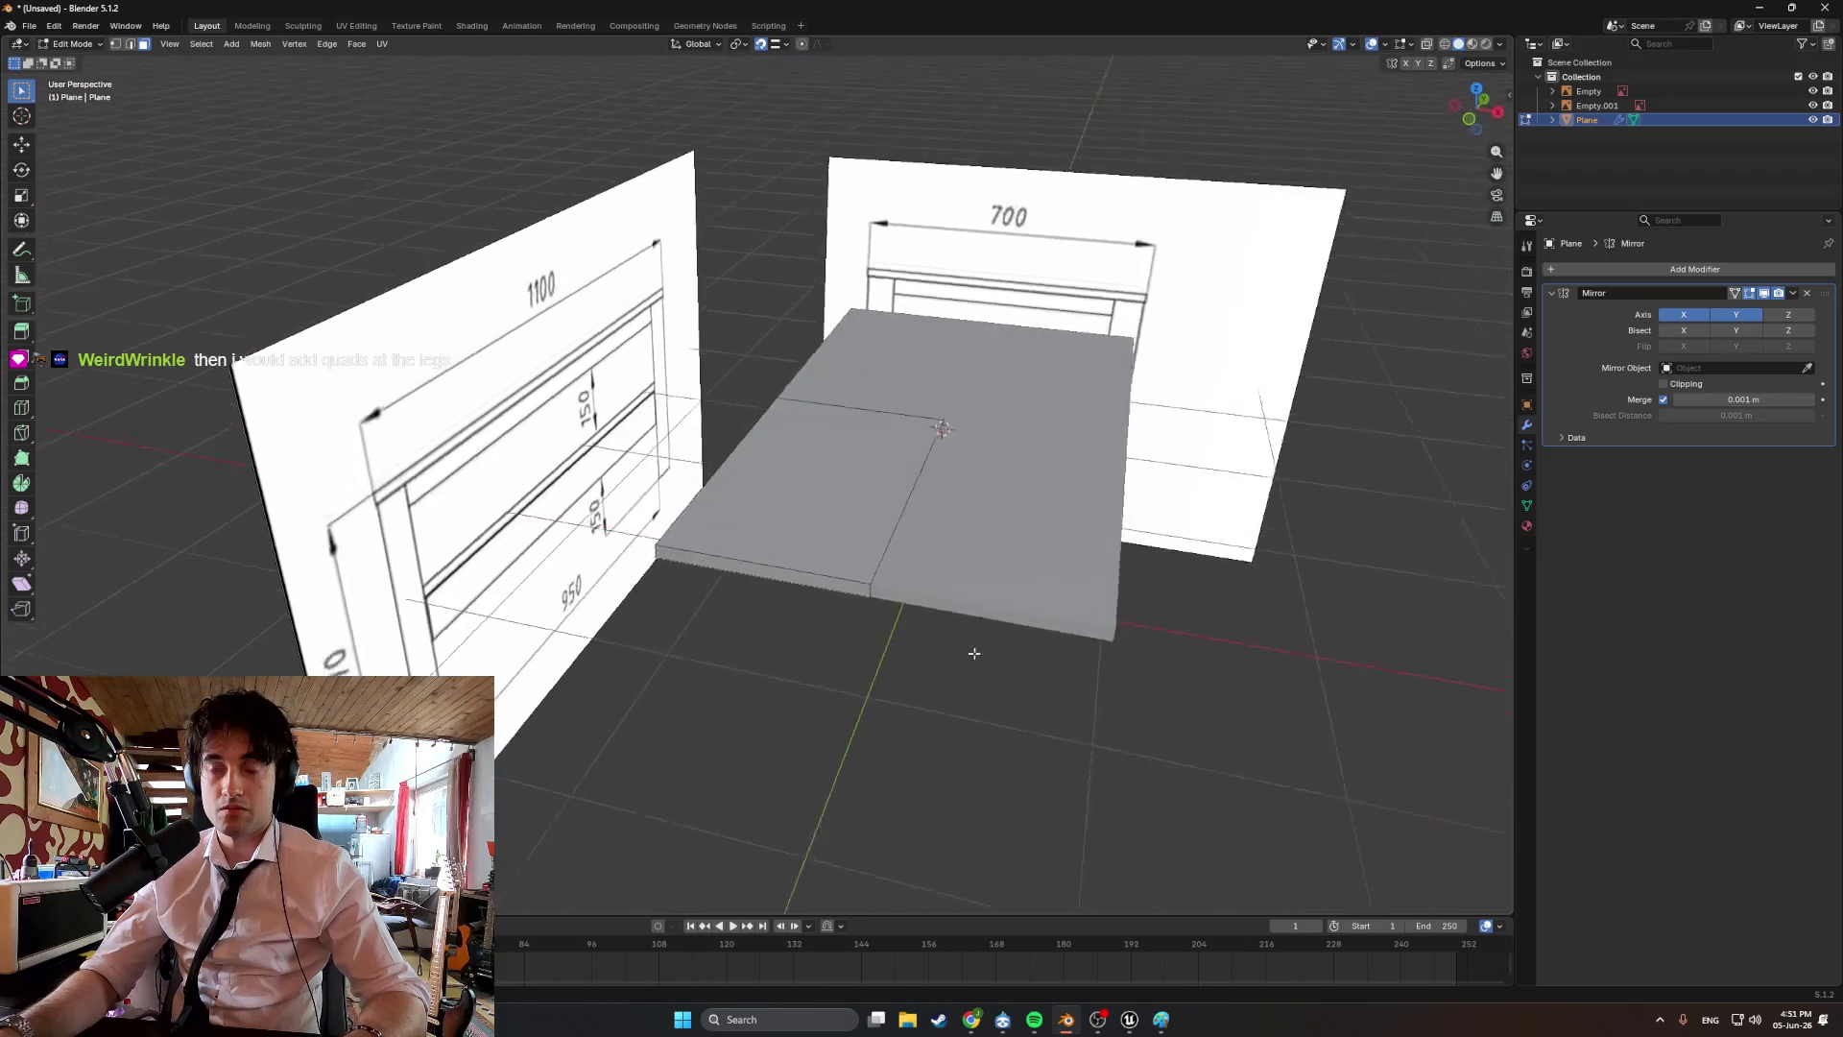
pyautogui.scroll(4, 947, 566)
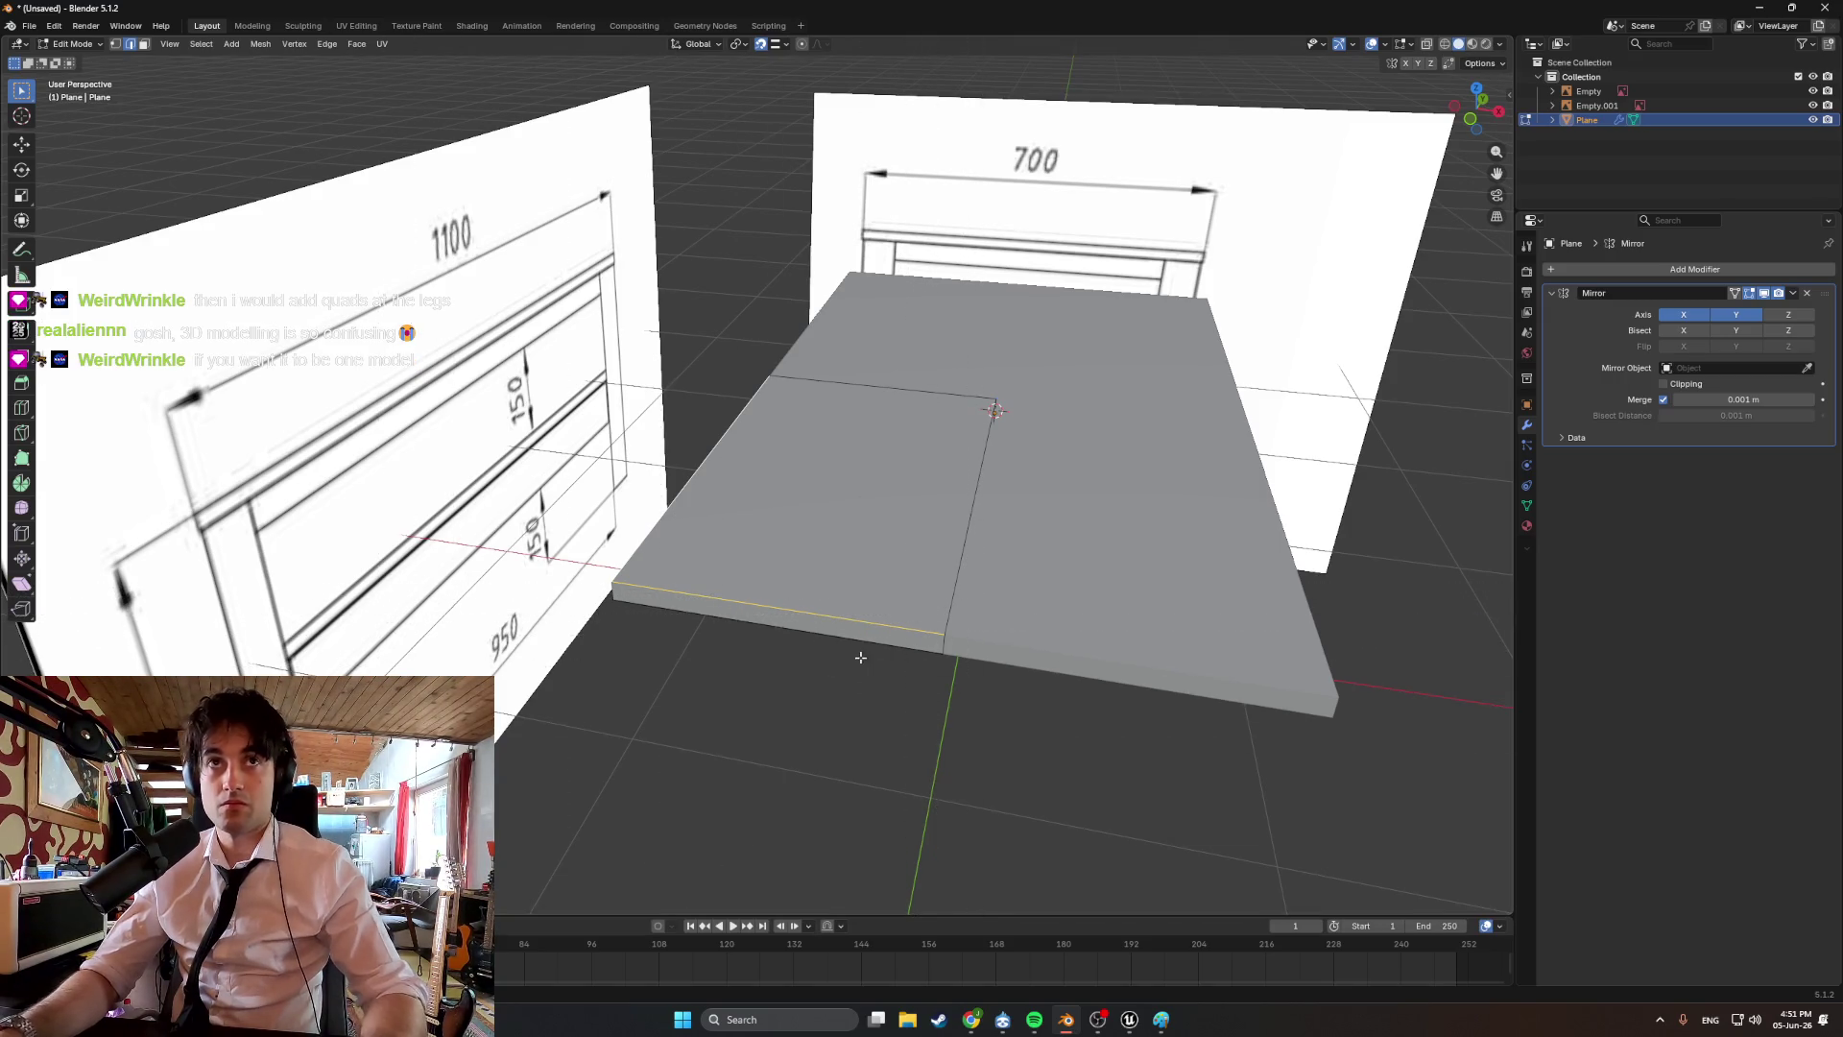
# Bevel the tabletop's front edge with two segments and inspect it from the side and below
pyautogui.hotkey('ctrl', 'b')
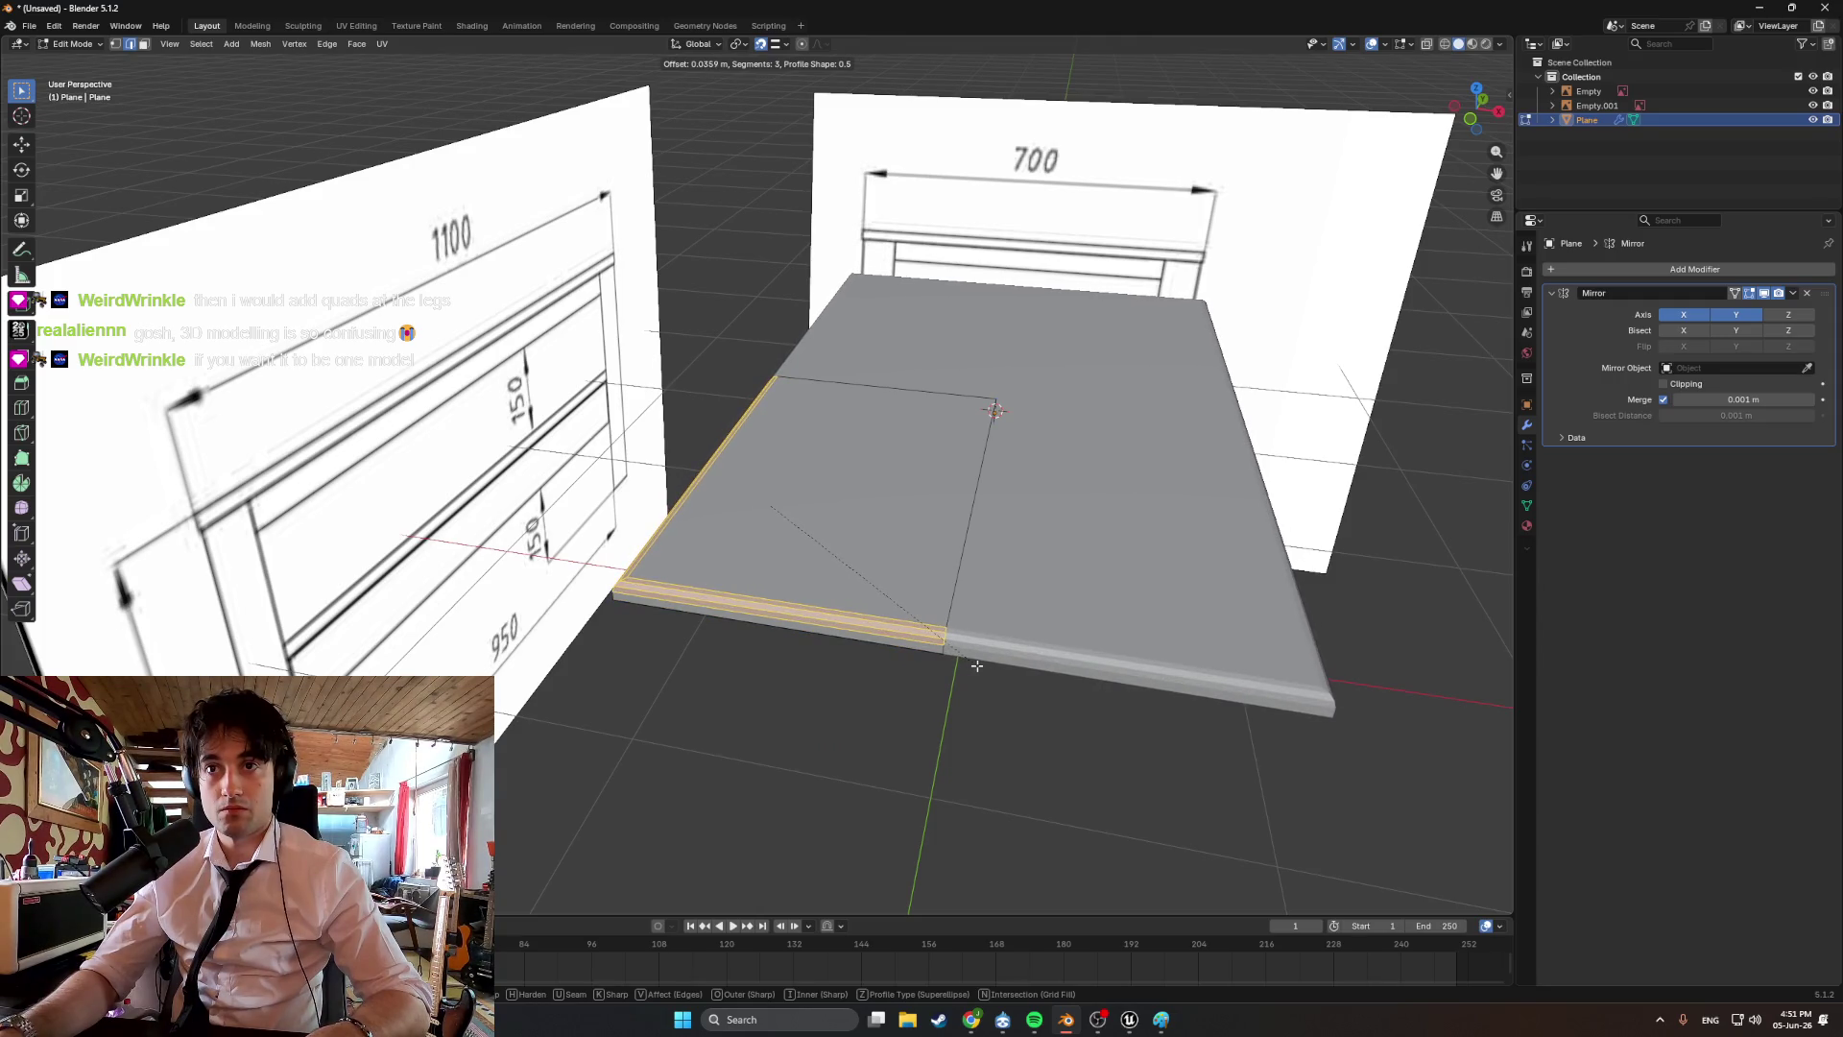
pyautogui.scroll(-1, 975, 665)
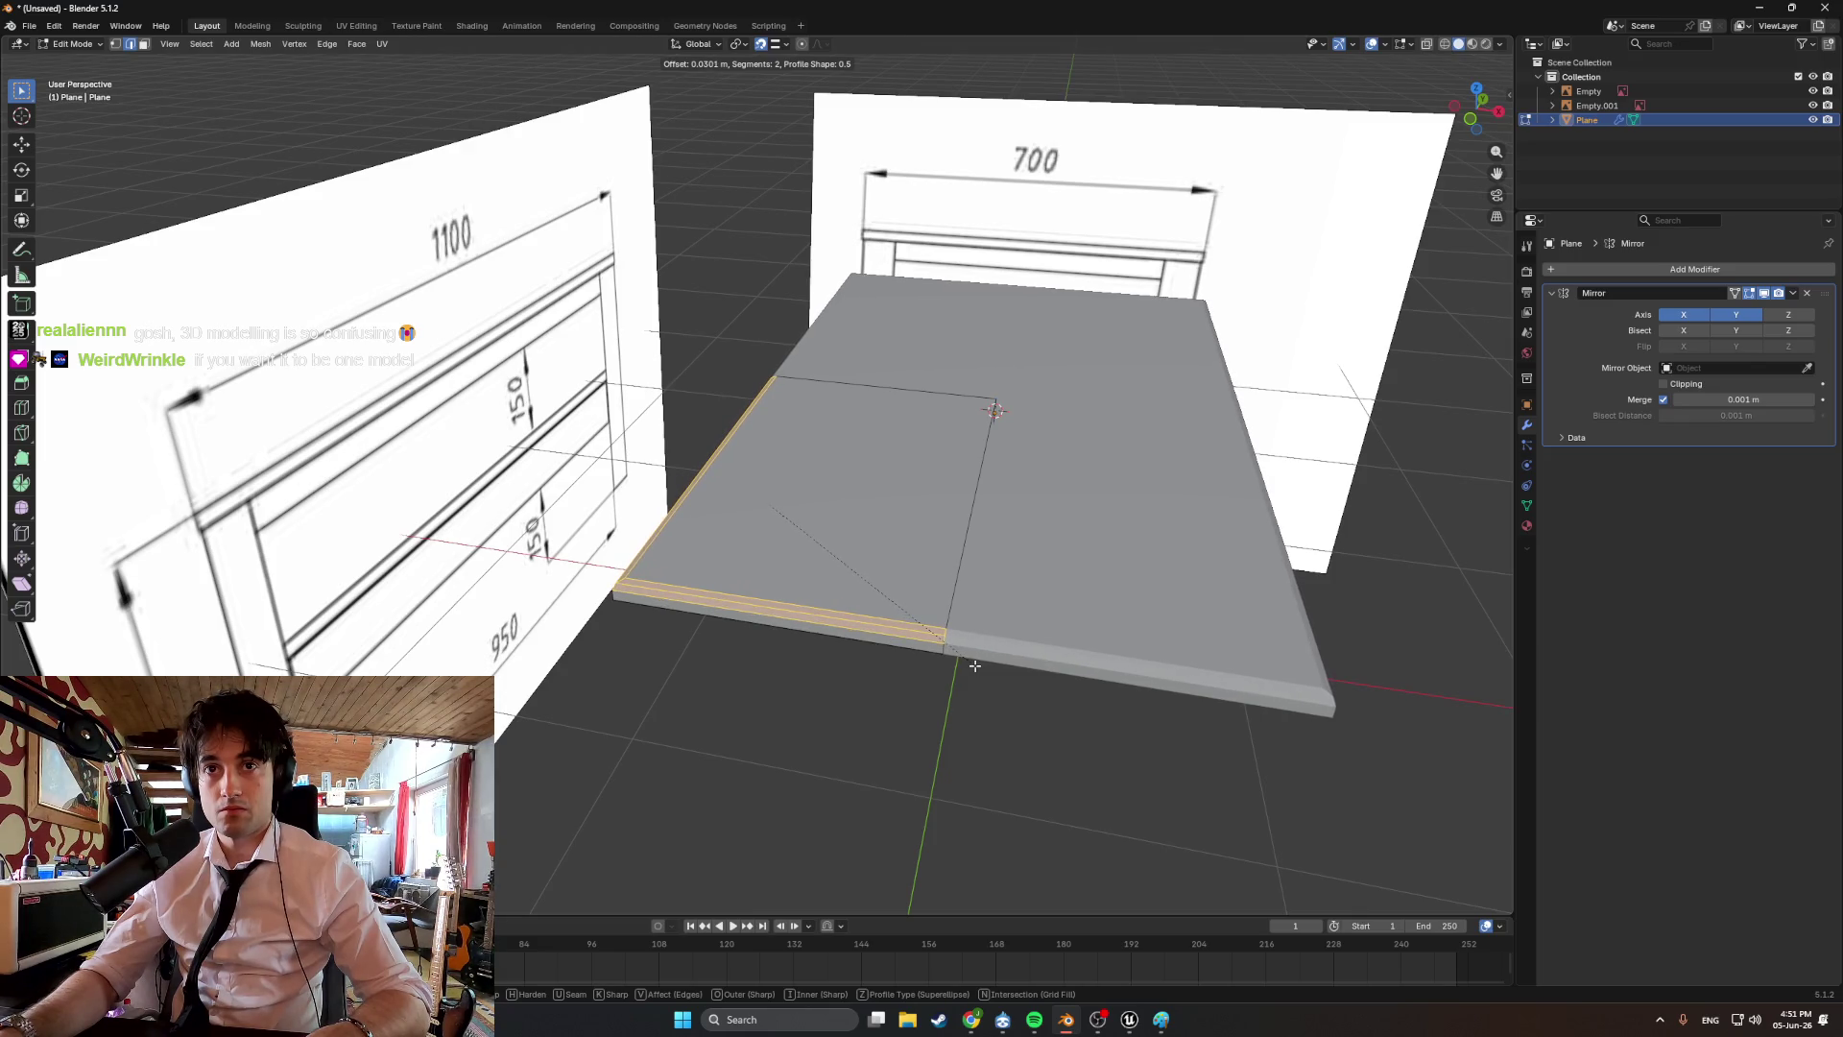
pyautogui.click(974, 665)
pyautogui.moveTo(975, 665)
pyautogui.mouseDown(button='middle')
pyautogui.moveTo(920, 613)
pyautogui.moveTo(1056, 615)
pyautogui.moveTo(884, 604)
pyautogui.moveTo(868, 566)
pyautogui.moveTo(842, 579)
pyautogui.mouseUp(button='middle')
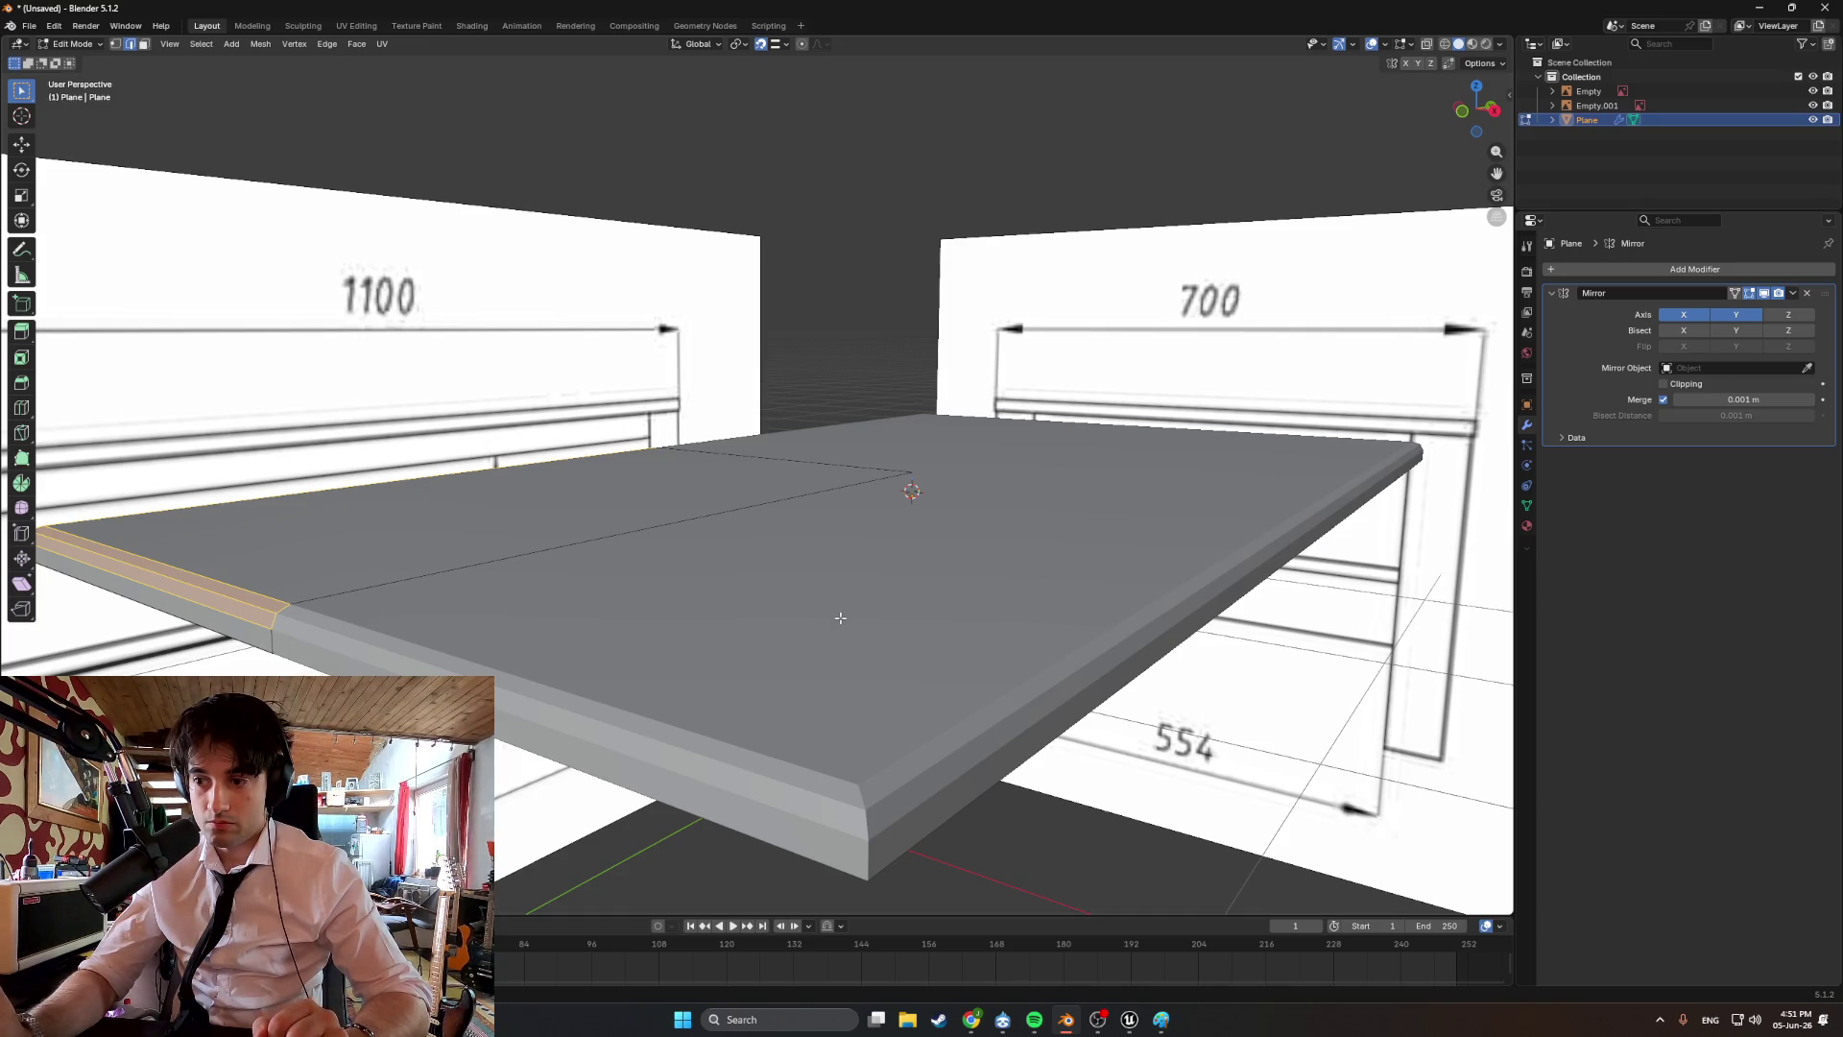
pyautogui.moveTo(806, 671)
pyautogui.mouseDown(button='middle')
pyautogui.moveTo(786, 593)
pyautogui.moveTo(692, 544)
pyautogui.moveTo(742, 580)
pyautogui.mouseUp(button='middle')
# Orbit to the bottom view, then the right side view, comparing the tabletop with the 1100 width
pyautogui.scroll(-3, 742, 580)
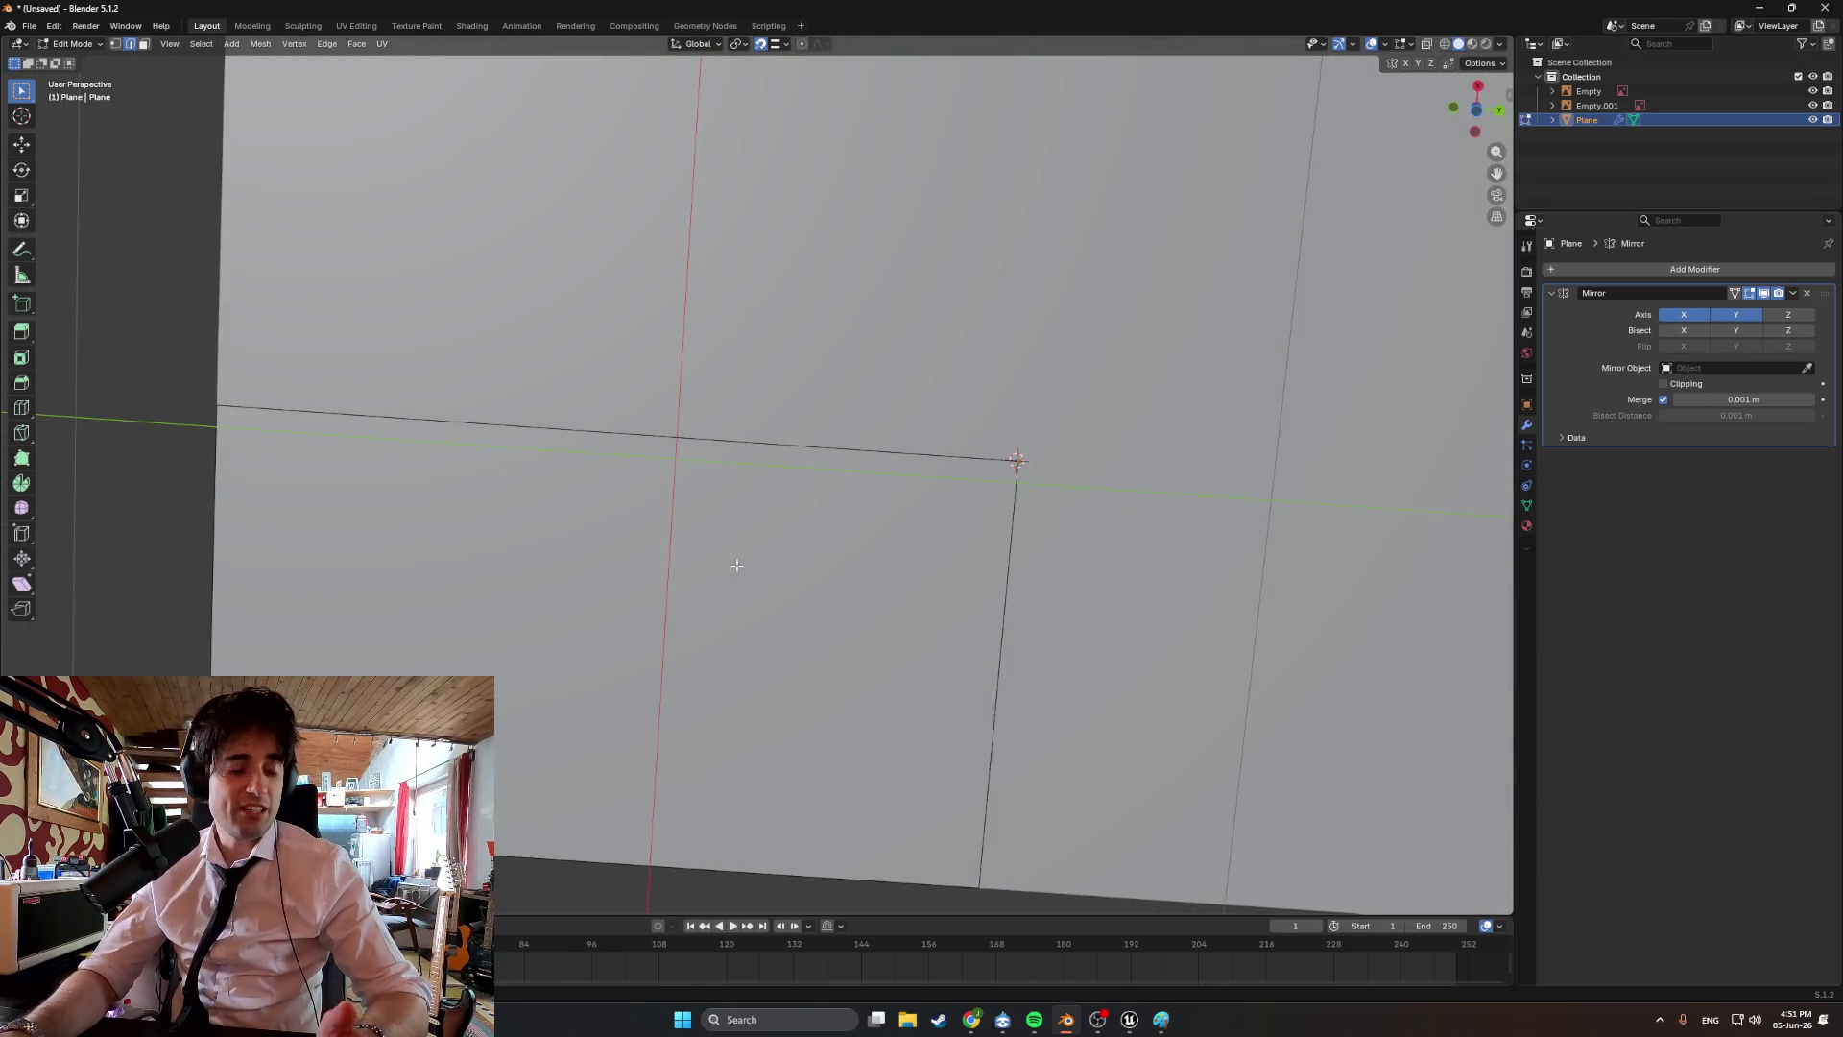
pyautogui.scroll(-4, 741, 563)
pyautogui.scroll(3, 741, 564)
pyautogui.moveTo(741, 563)
pyautogui.mouseDown(button='middle')
pyautogui.moveTo(990, 757)
pyautogui.moveTo(1025, 745)
pyautogui.moveTo(936, 585)
pyautogui.mouseUp(button='middle')
pyautogui.scroll(2, 838, 650)
pyautogui.moveTo(826, 541)
pyautogui.keyDown('shift'); pyautogui.mouseDown(button='middle')
pyautogui.moveTo(825, 481)
pyautogui.moveTo(870, 496)
pyautogui.moveTo(832, 576)
pyautogui.moveTo(841, 701)
pyautogui.mouseUp(button='middle'); pyautogui.keyUp('shift')
pyautogui.scroll(-3, 870, 495)
pyautogui.moveTo(855, 621)
pyautogui.mouseDown(button='middle')
pyautogui.moveTo(827, 527)
pyautogui.moveTo(785, 543)
pyautogui.mouseUp(button='middle')
pyautogui.keyDown('alt'); pyautogui.moveTo(815, 381); pyautogui.dragTo(776, 505, button='middle'); pyautogui.keyUp('alt')
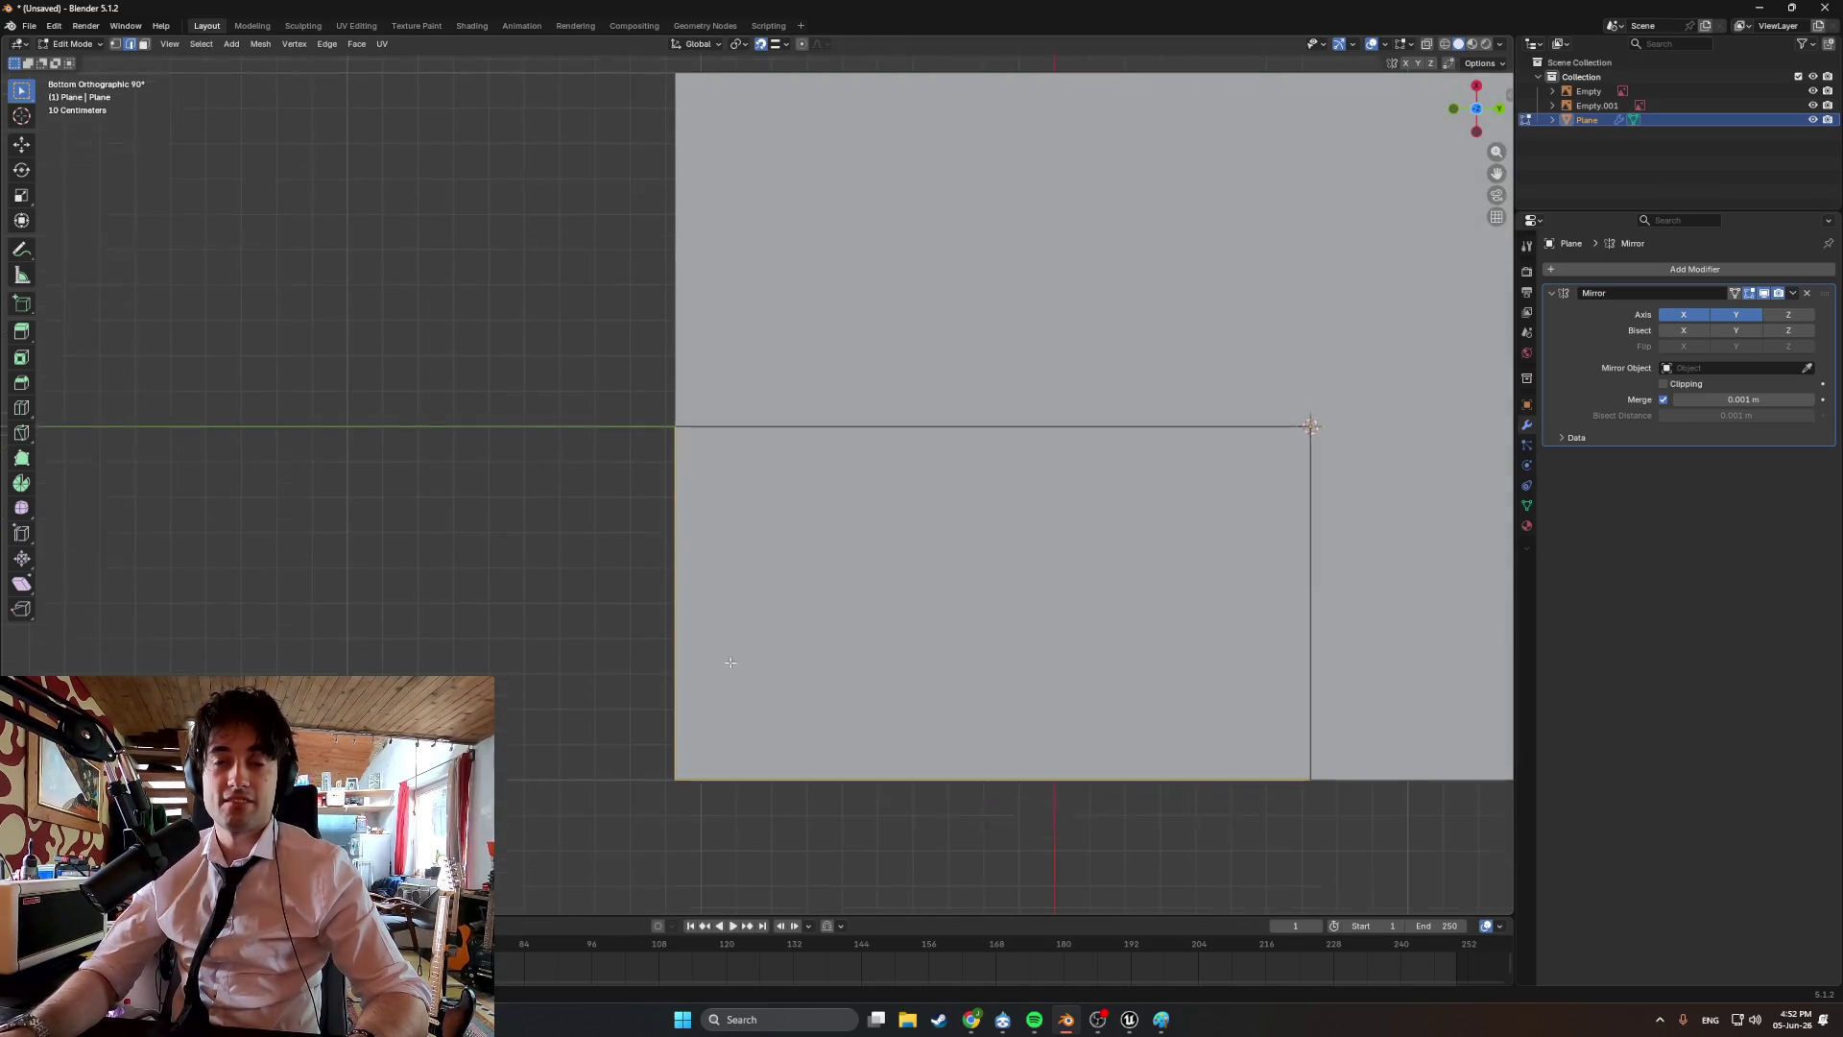
pyautogui.scroll(-3, 773, 594)
pyautogui.keyDown('alt'); pyautogui.moveTo(773, 594); pyautogui.dragTo(791, 659, button='middle'); pyautogui.keyUp('alt')
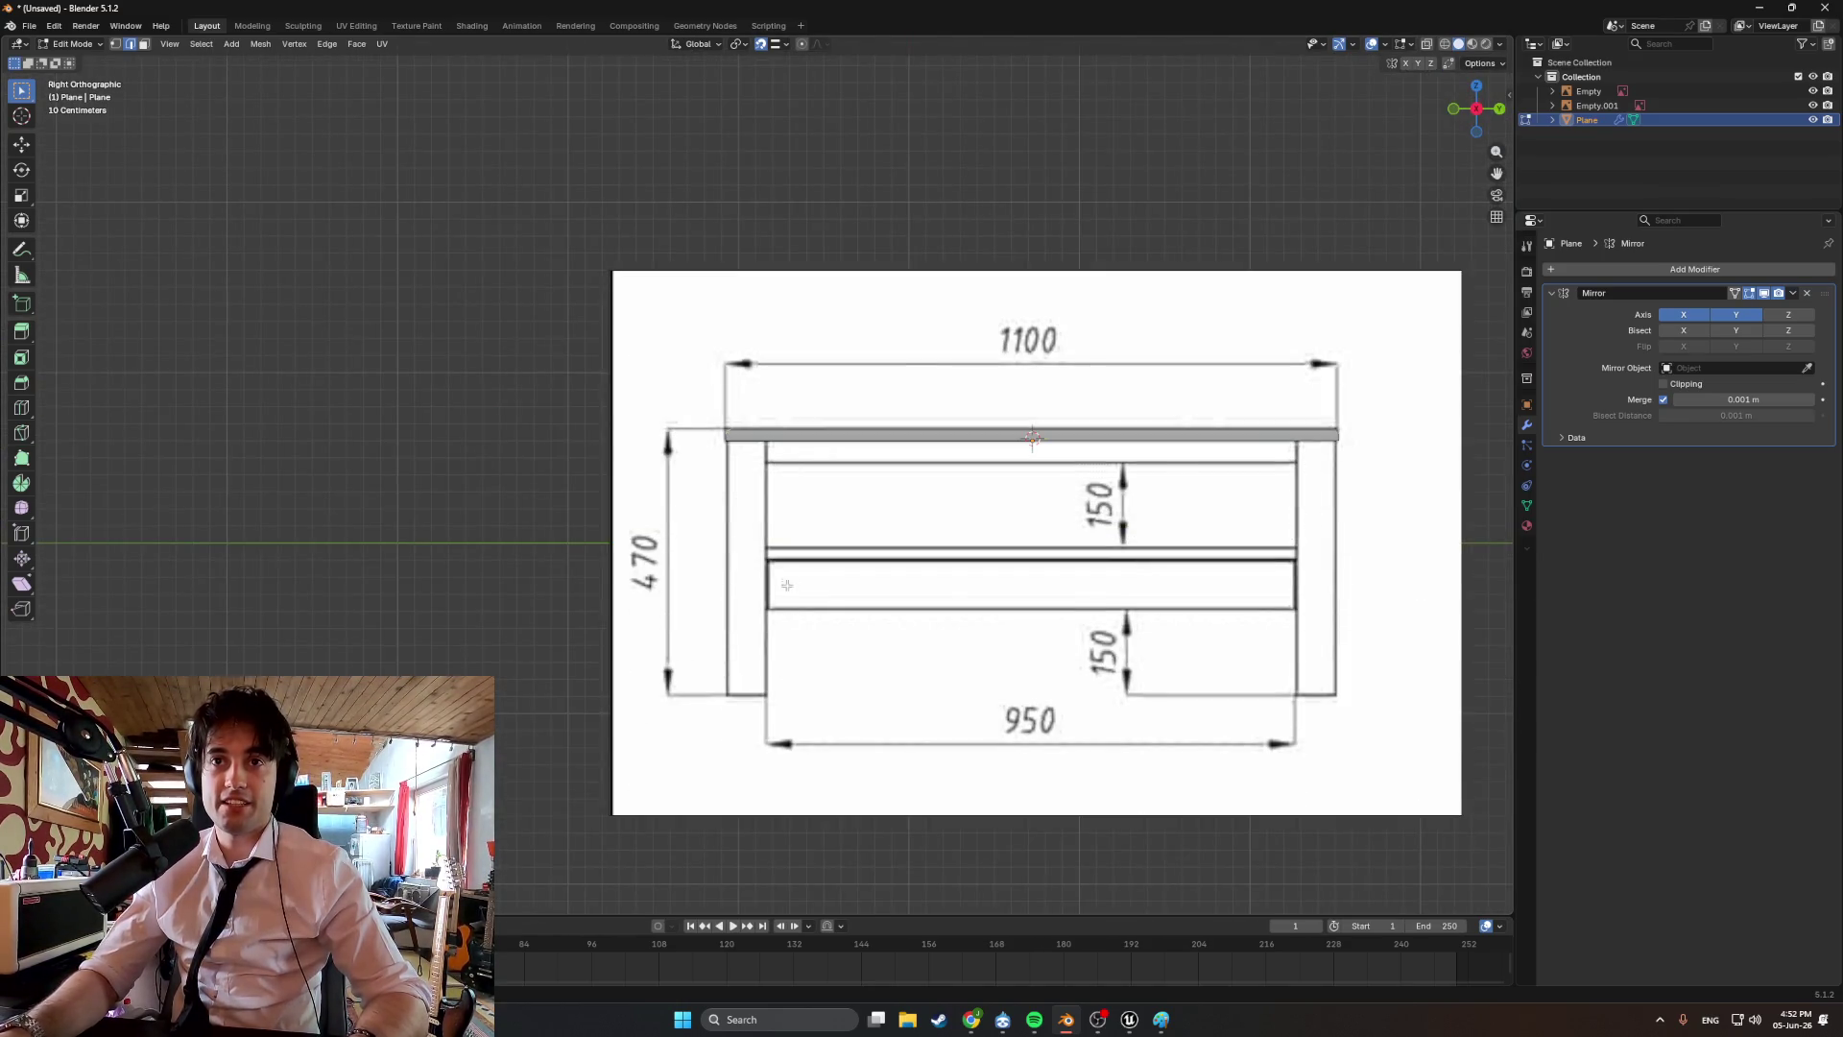
pyautogui.scroll(1, 786, 584)
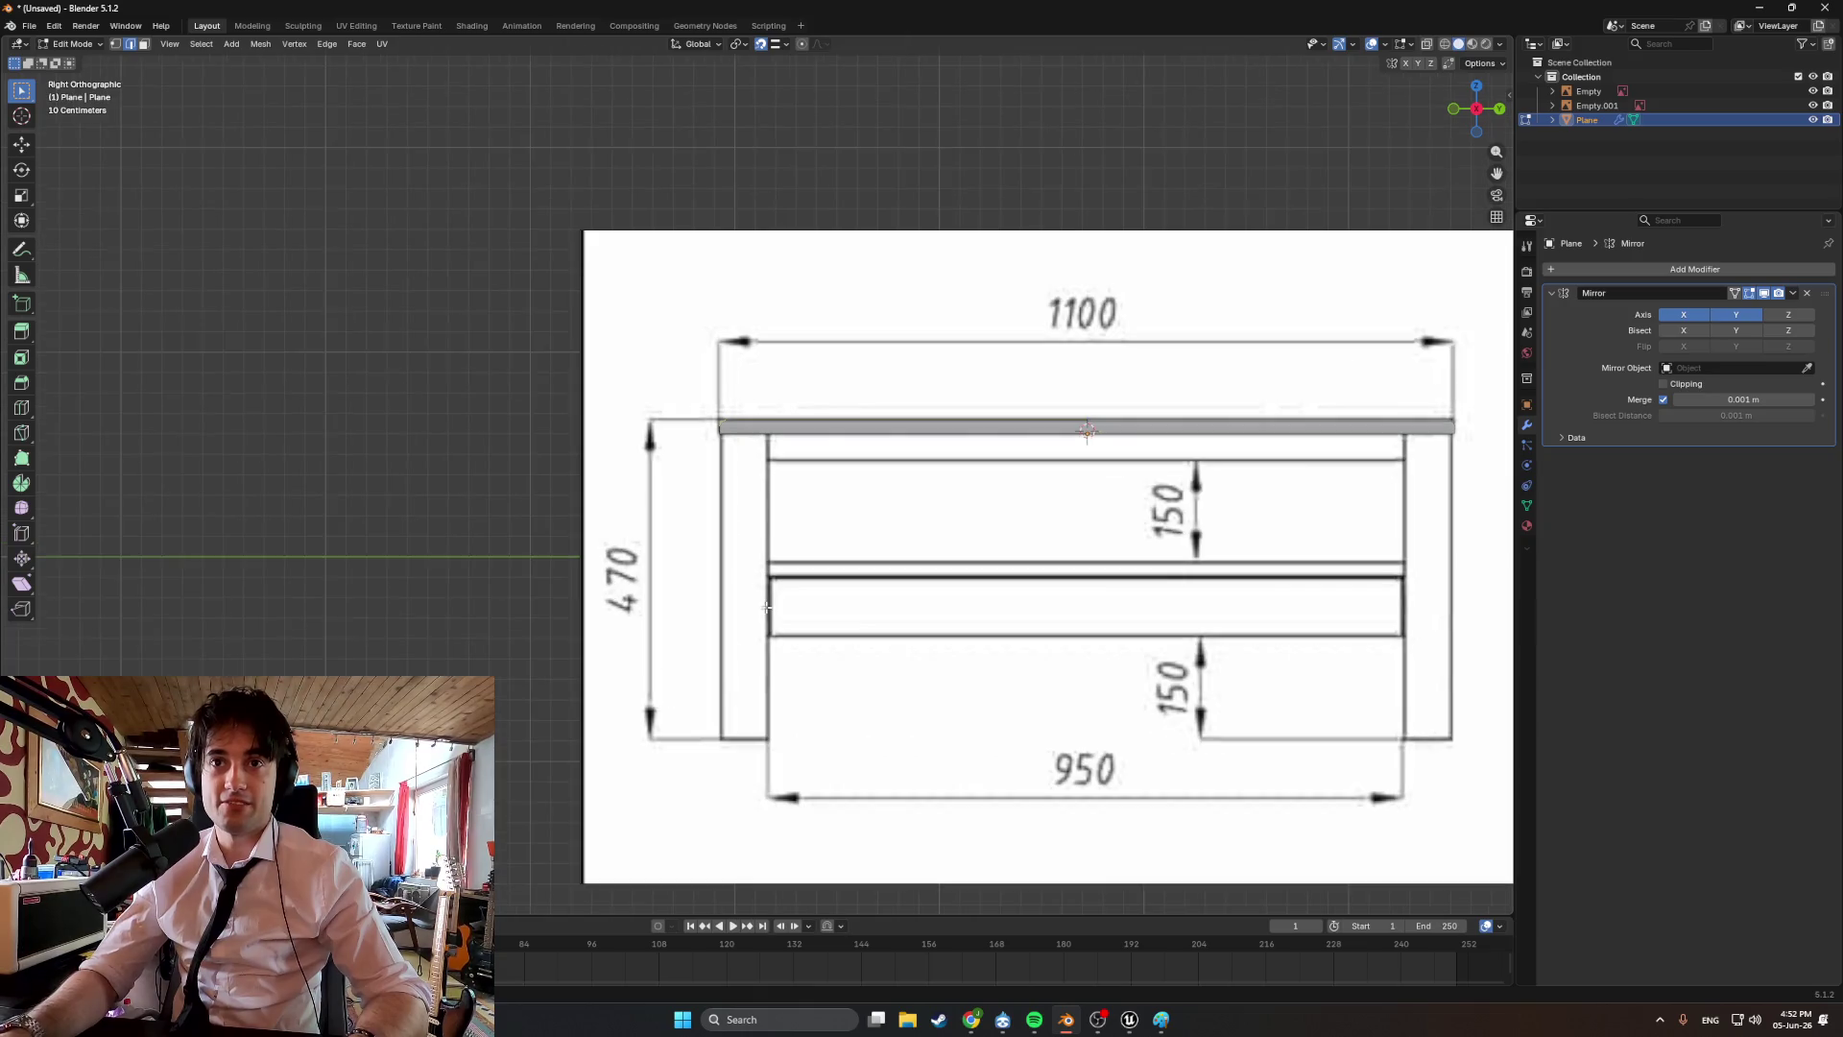
# Rename the tabletop object to 'Top' and return to Object Mode
pyautogui.doubleClick(1585, 121)
pyautogui.write('Top')
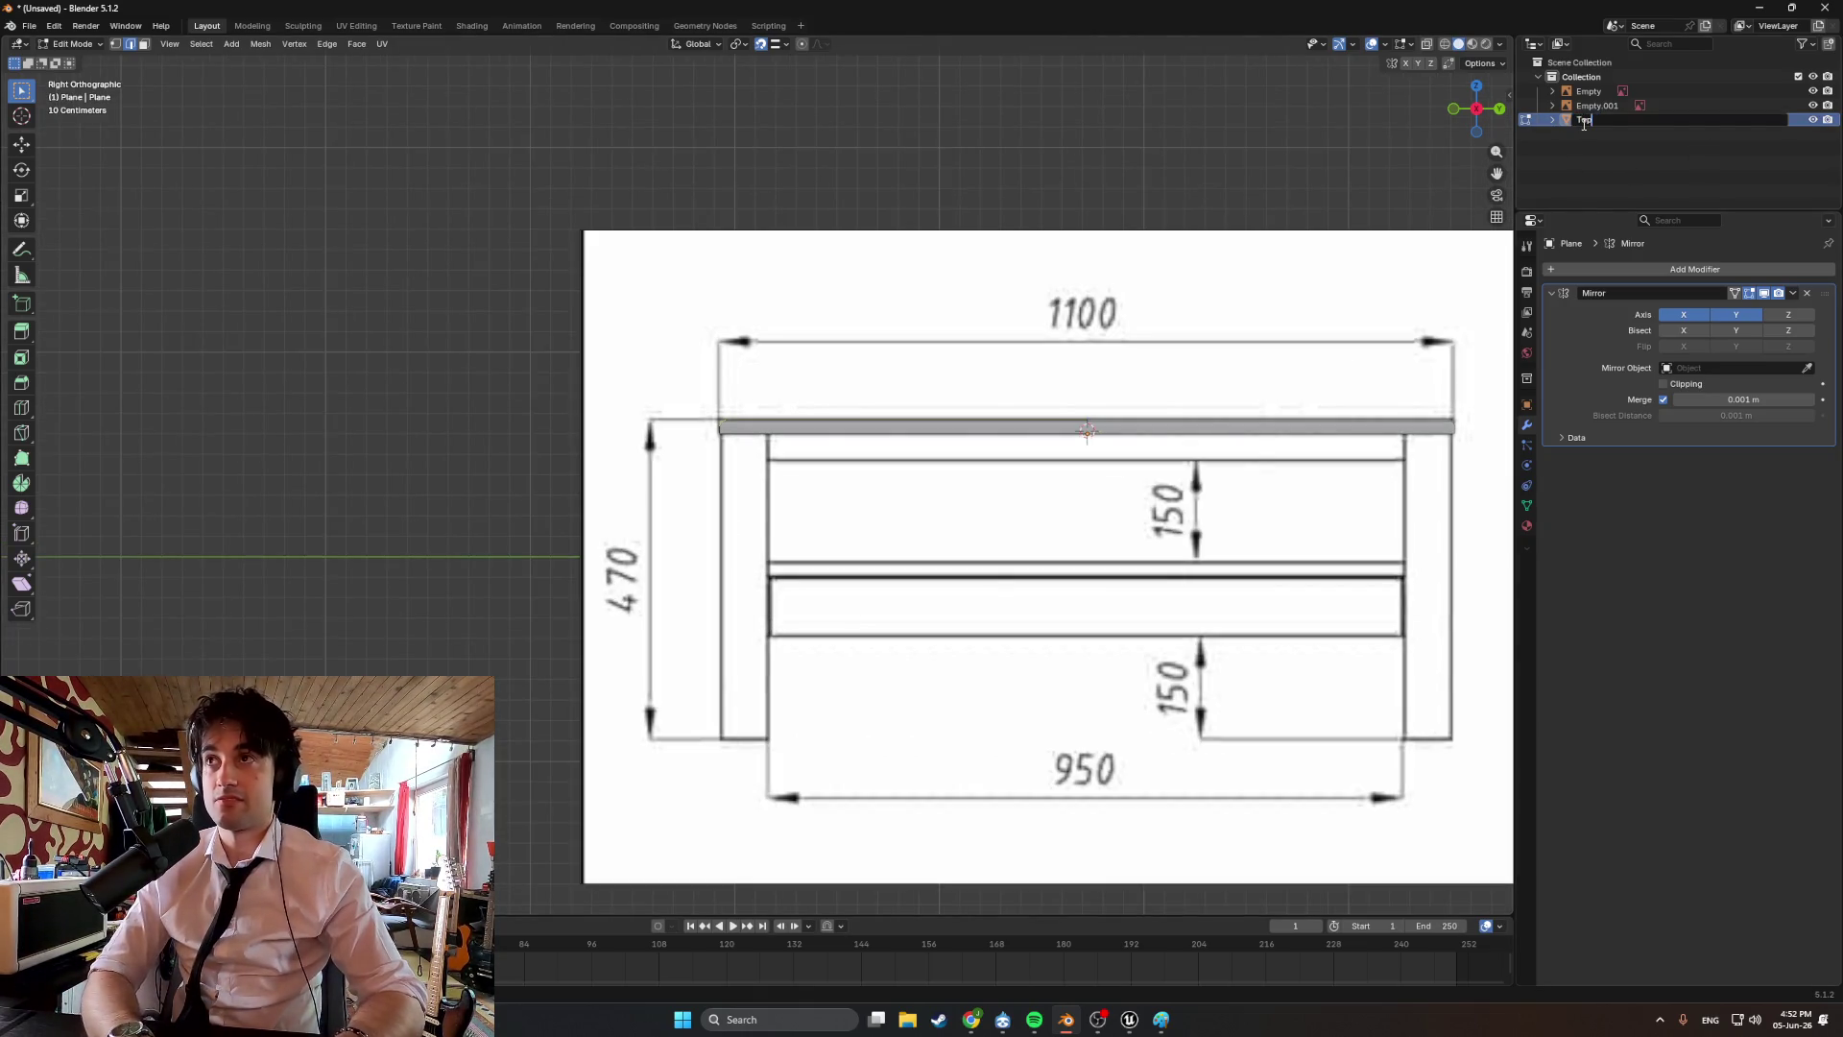
pyautogui.press('Return')
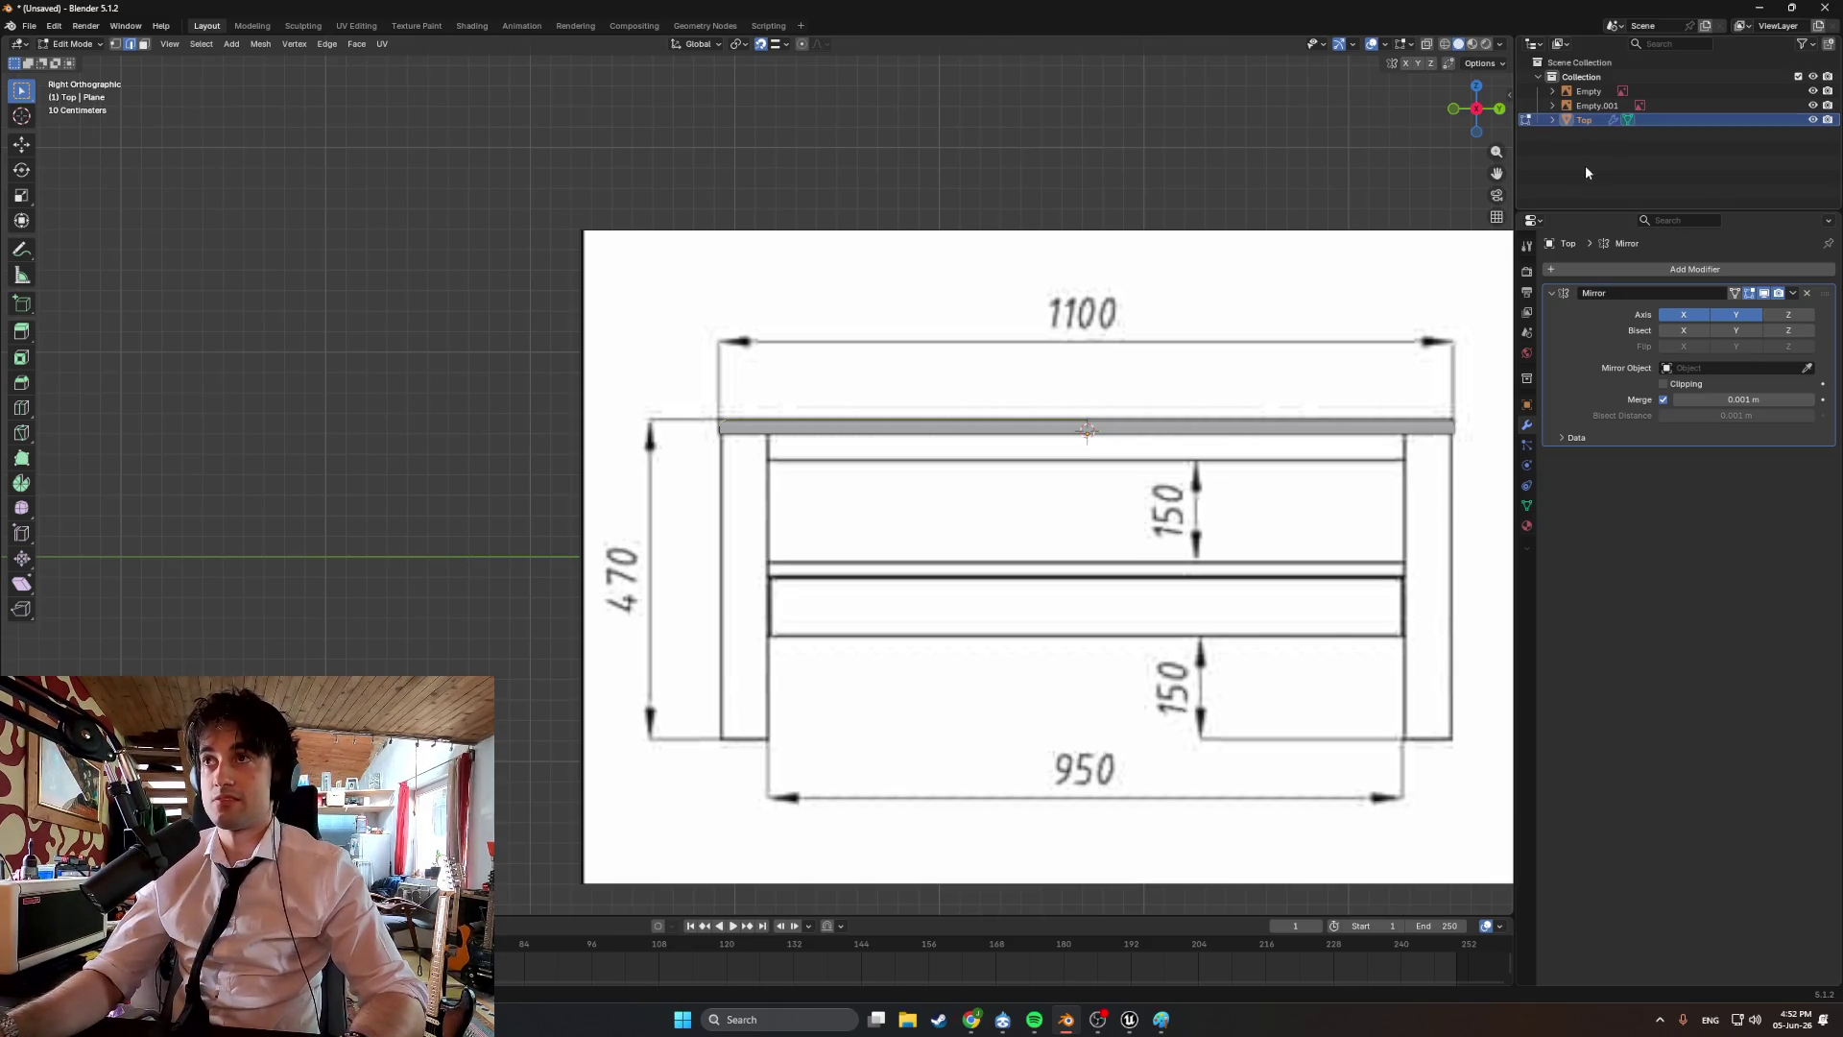
pyautogui.press('Tab')
# Add a plane mesh, undo it, and bring up the Add menu again
pyautogui.hotkey('shift', 'a')
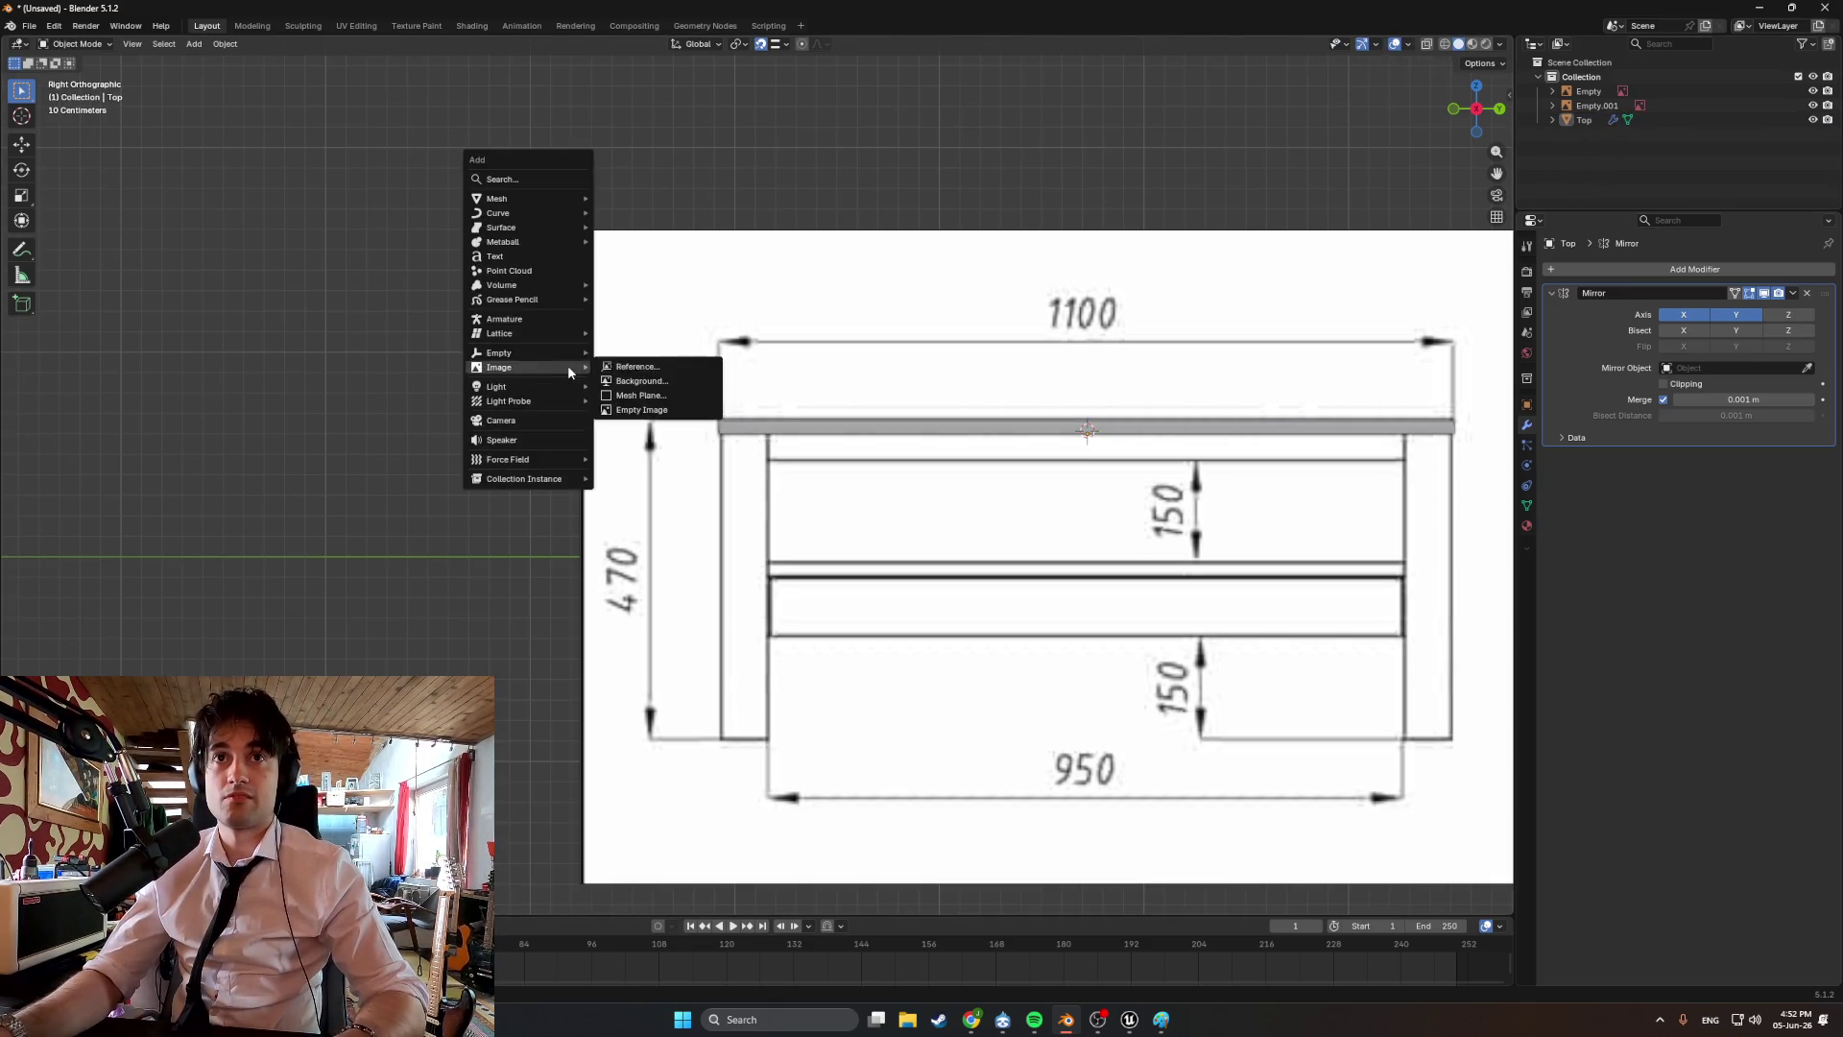
pyautogui.moveTo(556, 197)
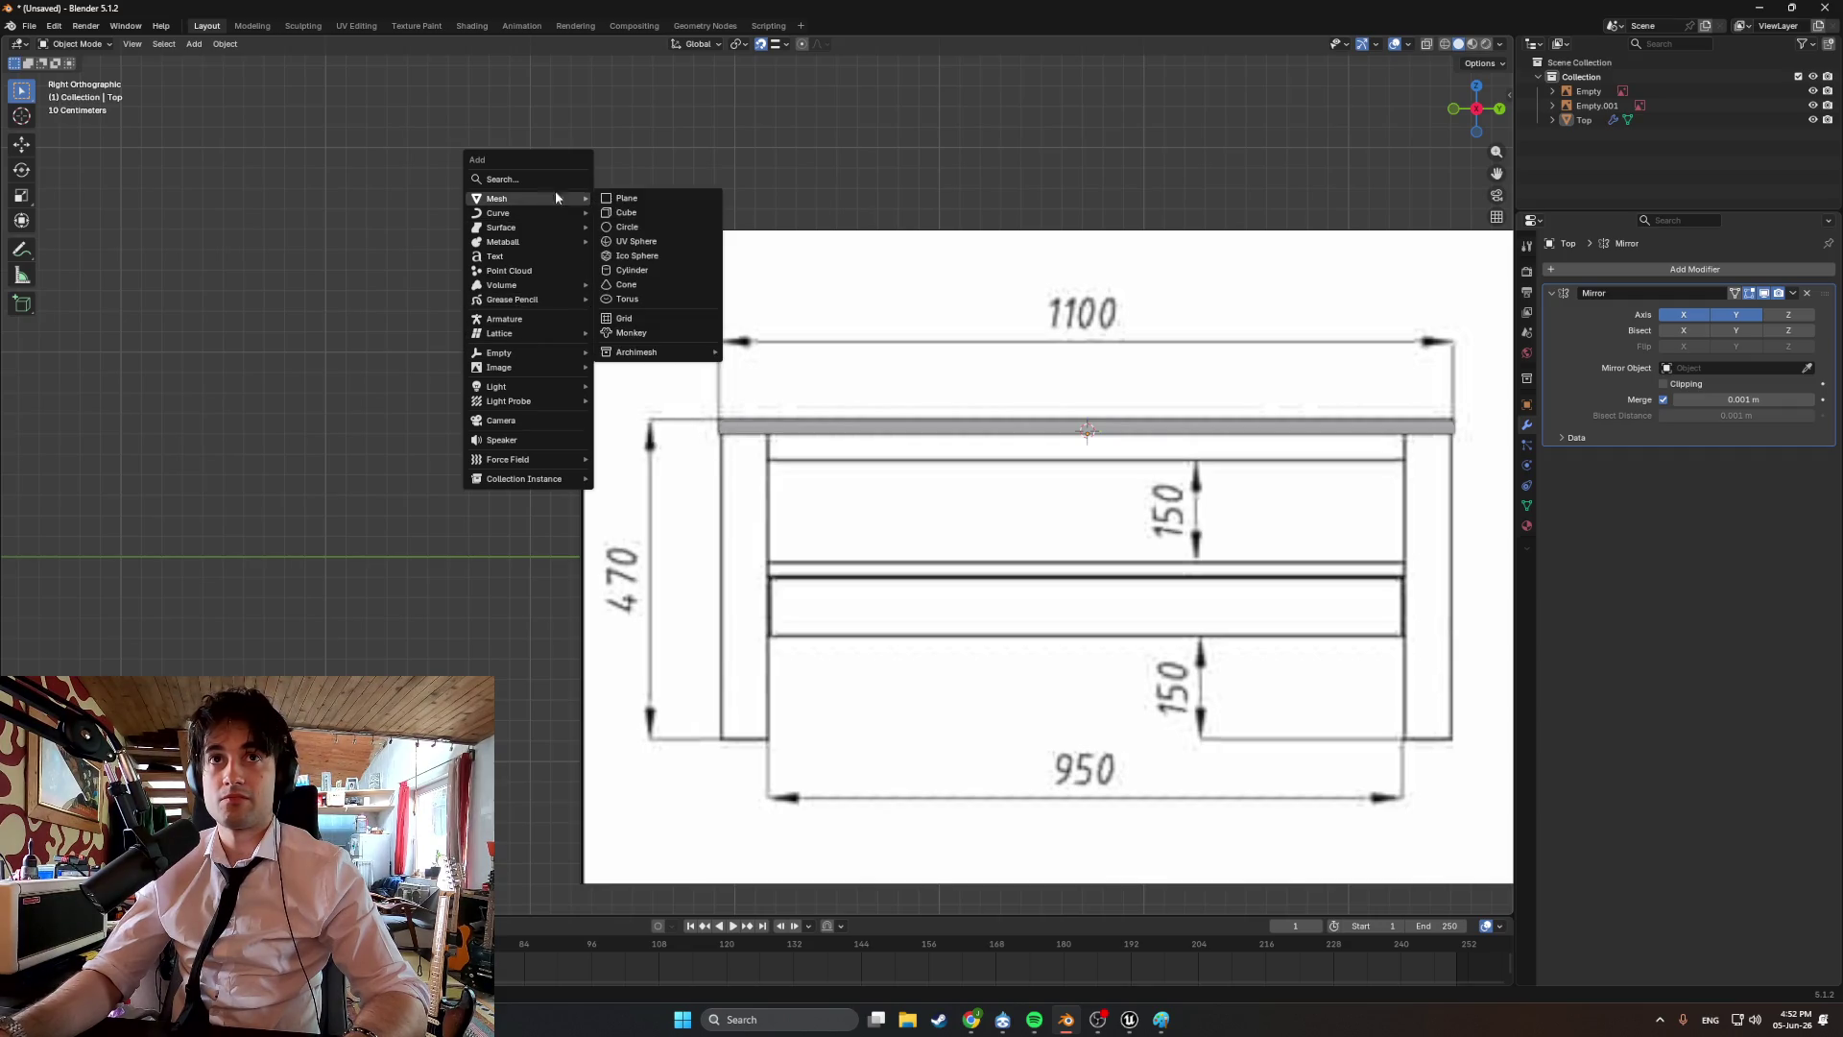
pyautogui.click(636, 198)
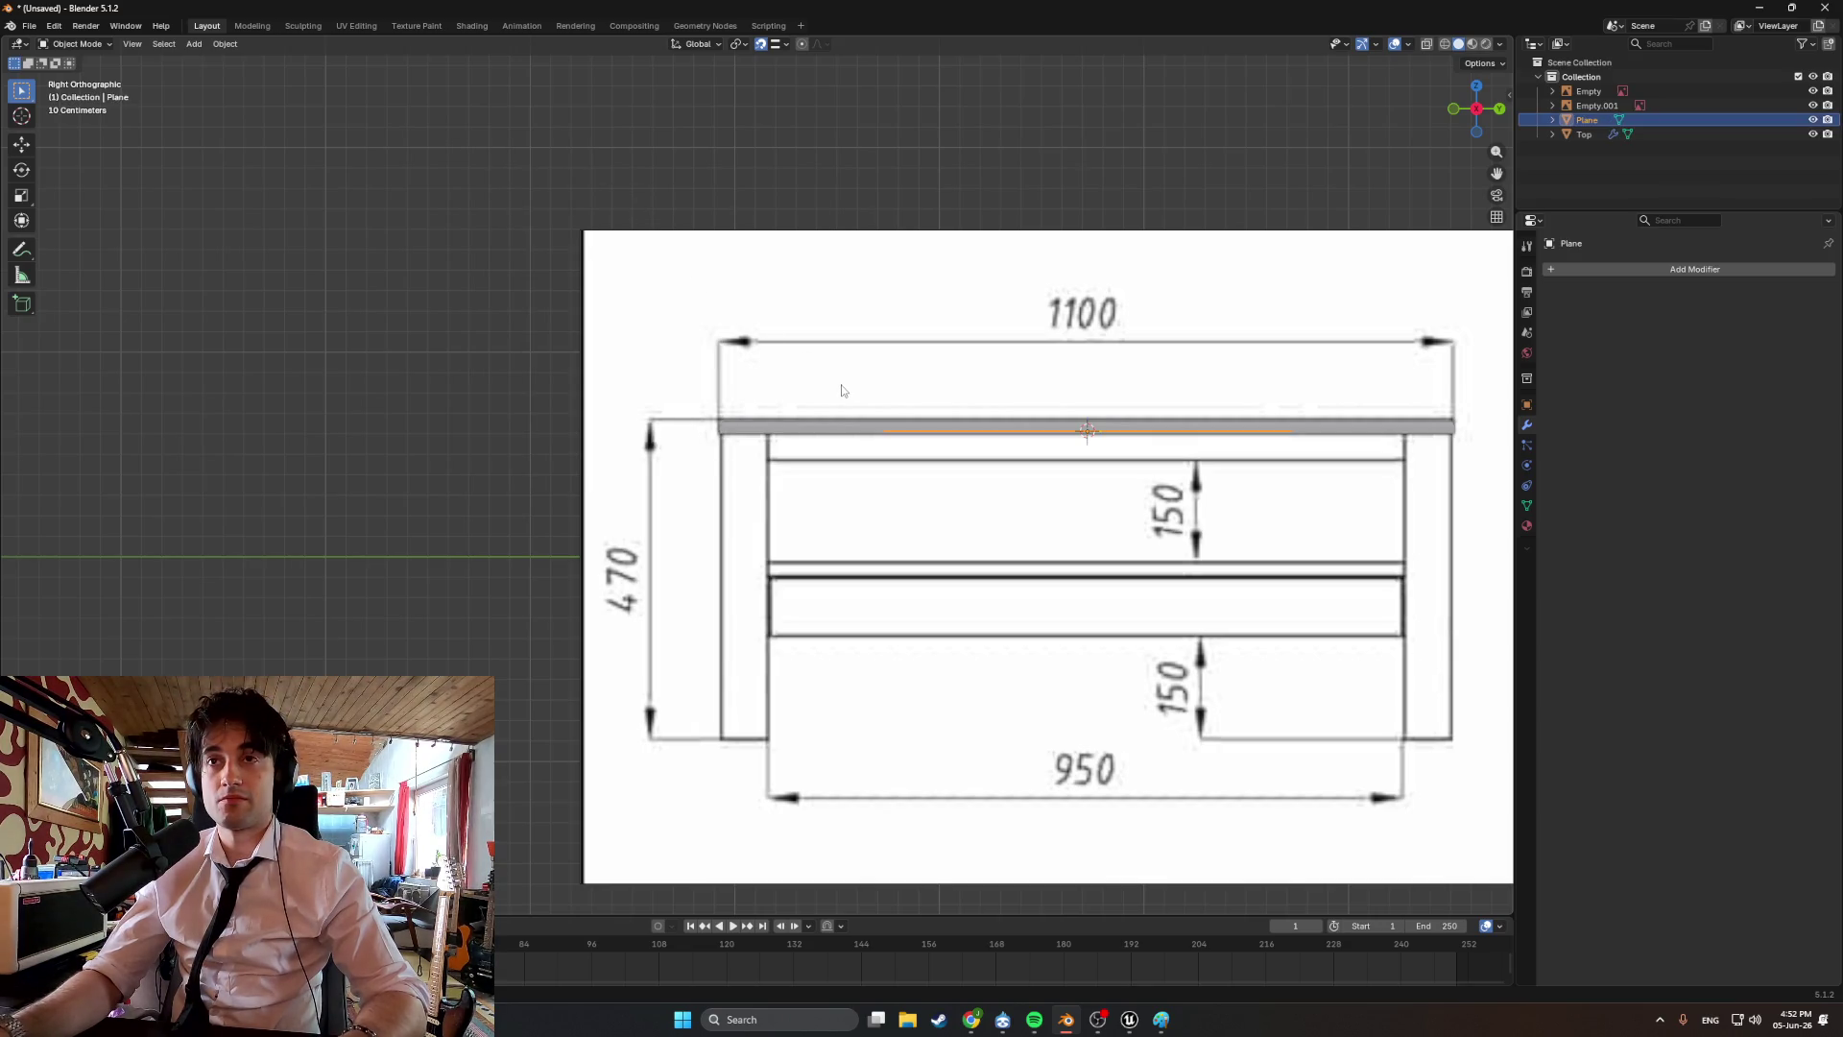
pyautogui.hotkey('ctrl', 'z')
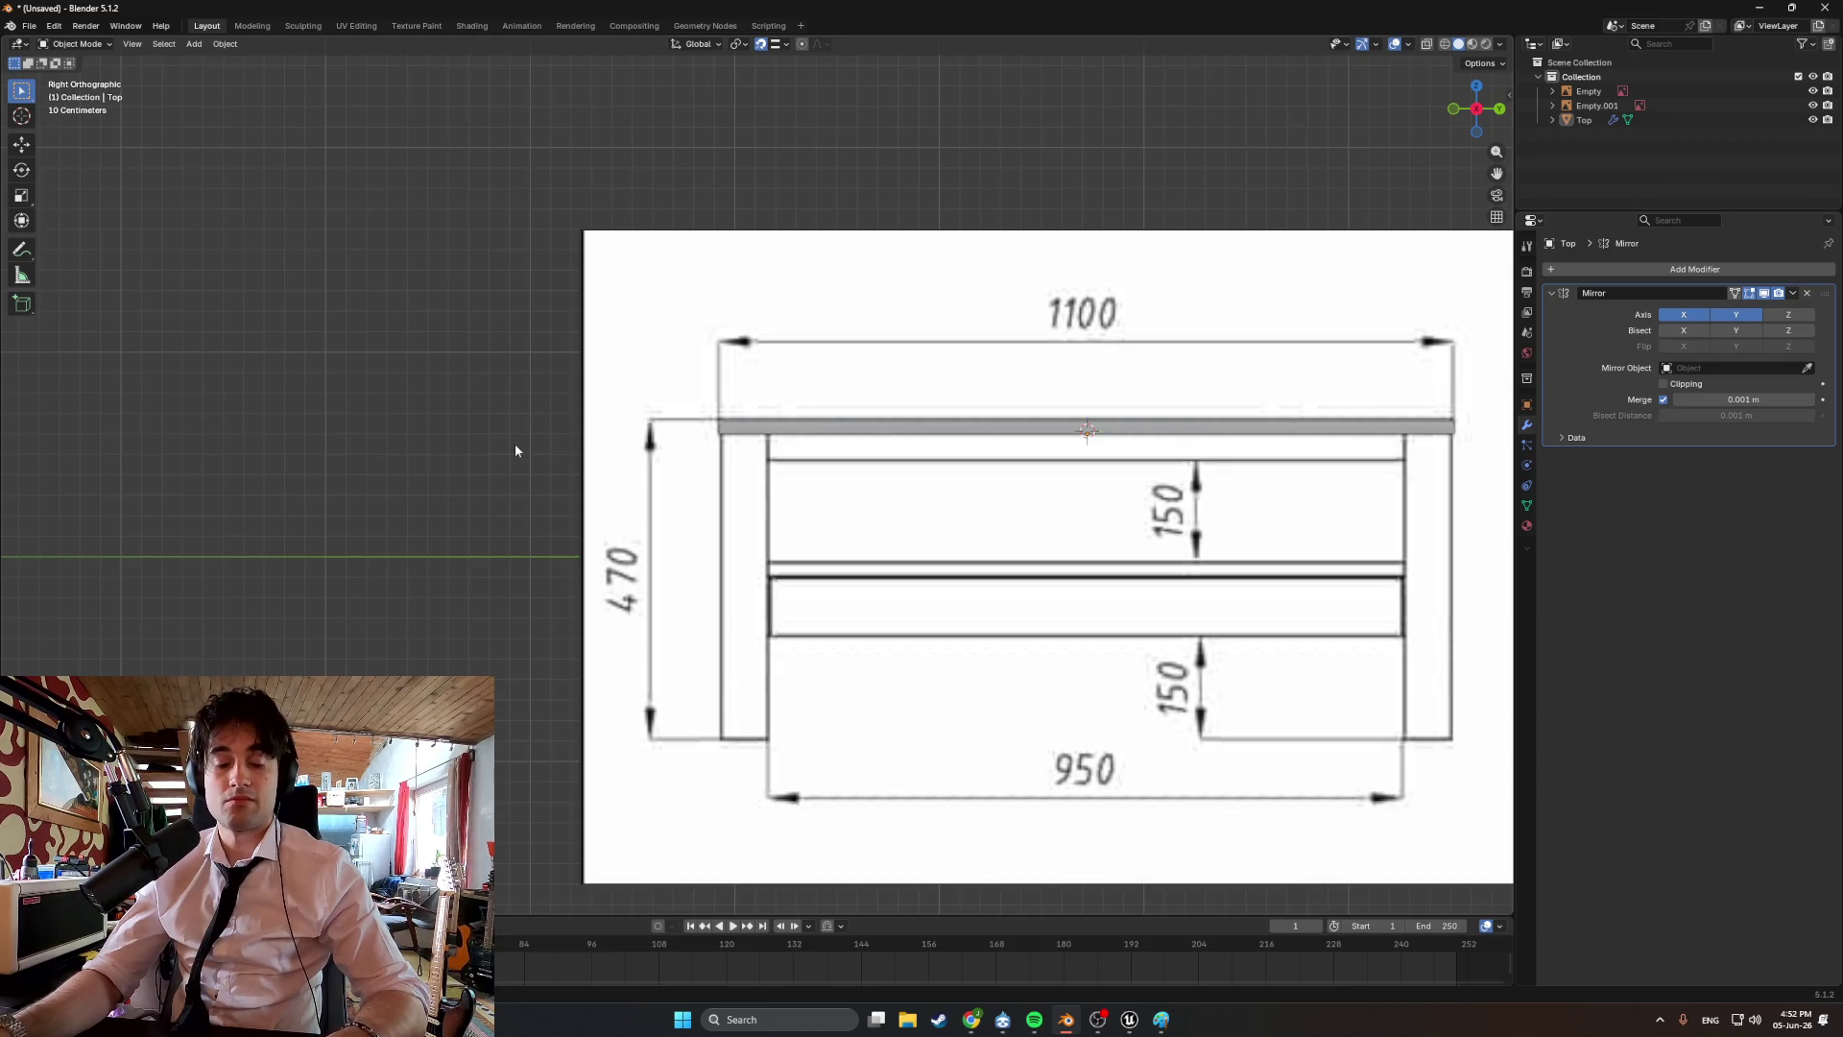
pyautogui.hotkey('shift', 'a')
# Add a new cube and thin it into a slab by moving its right side face
pyautogui.click(573, 467)
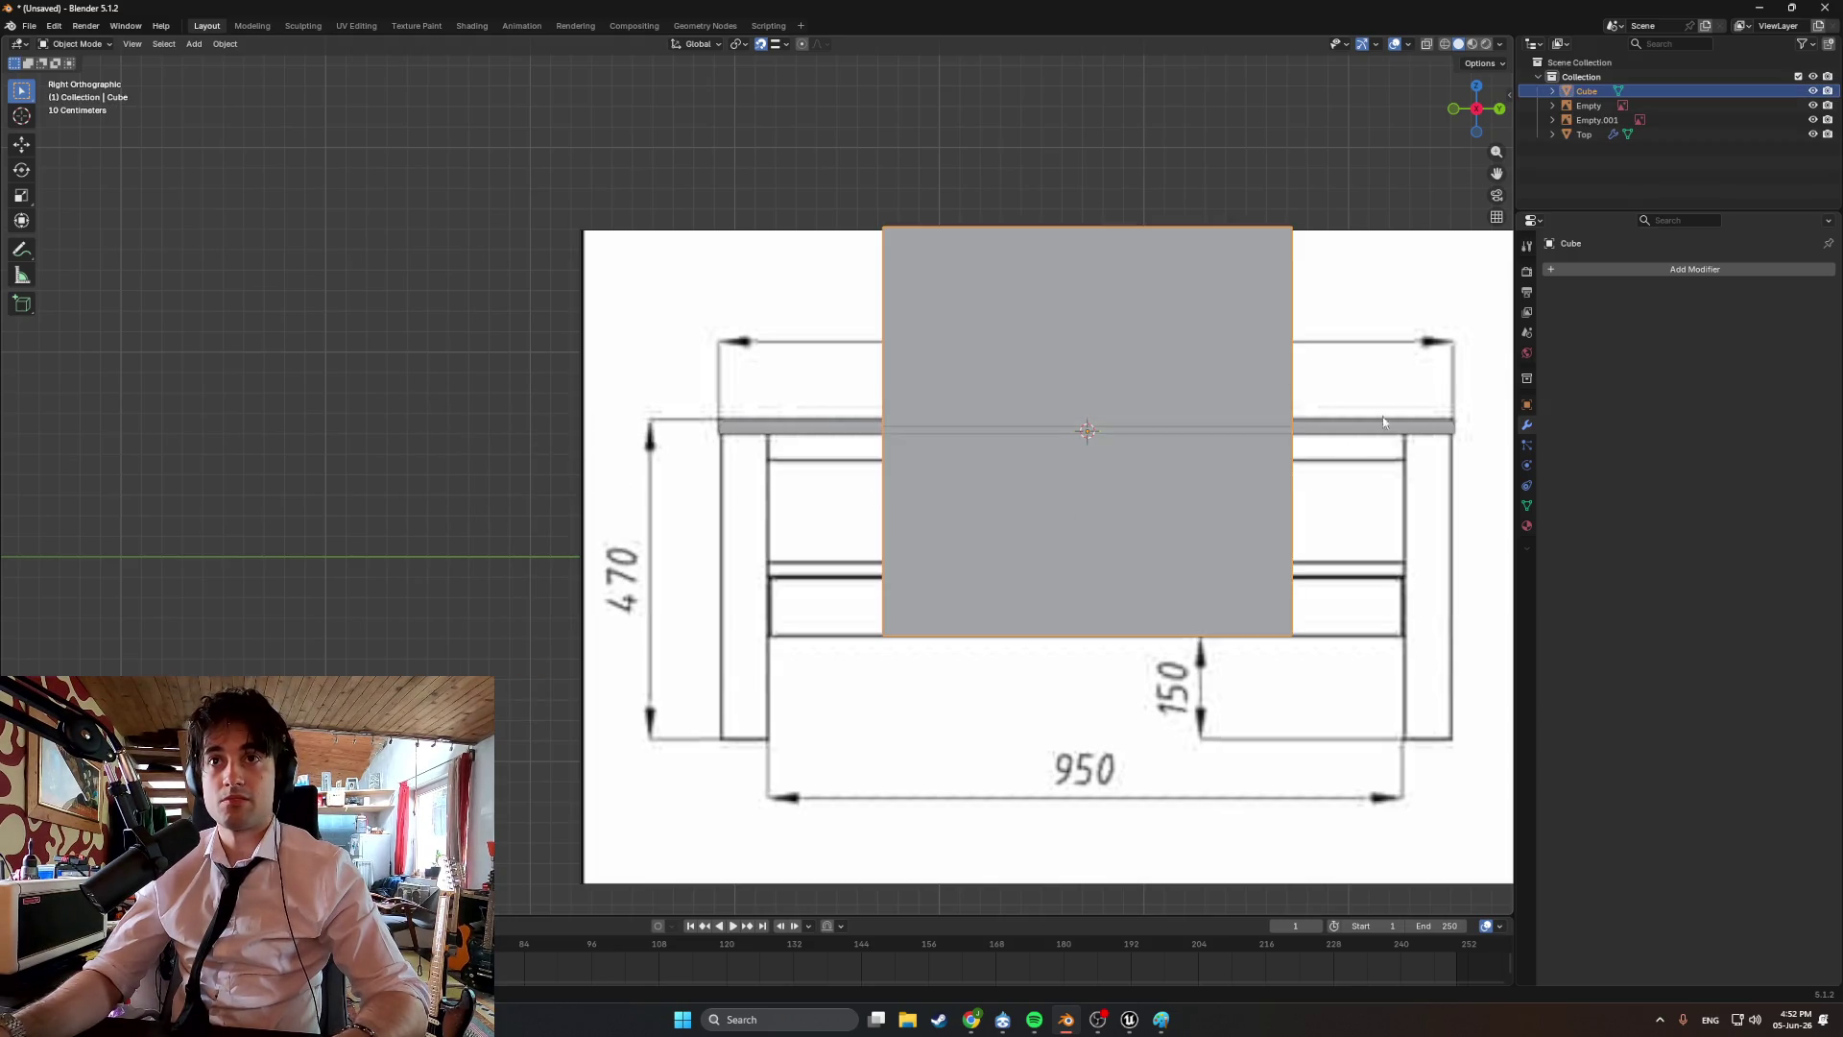
pyautogui.moveTo(1165, 394)
pyautogui.mouseDown(button='middle')
pyautogui.moveTo(1082, 428)
pyautogui.moveTo(1103, 329)
pyautogui.moveTo(1060, 338)
pyautogui.moveTo(1136, 411)
pyautogui.moveTo(1052, 489)
pyautogui.moveTo(998, 461)
pyautogui.mouseUp(button='middle')
pyautogui.press('Tab')
pyautogui.hotkey('alt', 'a')
pyautogui.press('3')
pyautogui.click(1052, 488)
pyautogui.press('g')
pyautogui.click(831, 422)
pyautogui.moveTo(830, 423)
pyautogui.mouseDown(button='middle')
pyautogui.moveTo(847, 391)
pyautogui.moveTo(982, 388)
pyautogui.mouseUp(button='middle')
# Shift the slab along X, then lower the post vertically in the side reference view
pyautogui.press('g')
pyautogui.press('x')
pyautogui.click(903, 400)
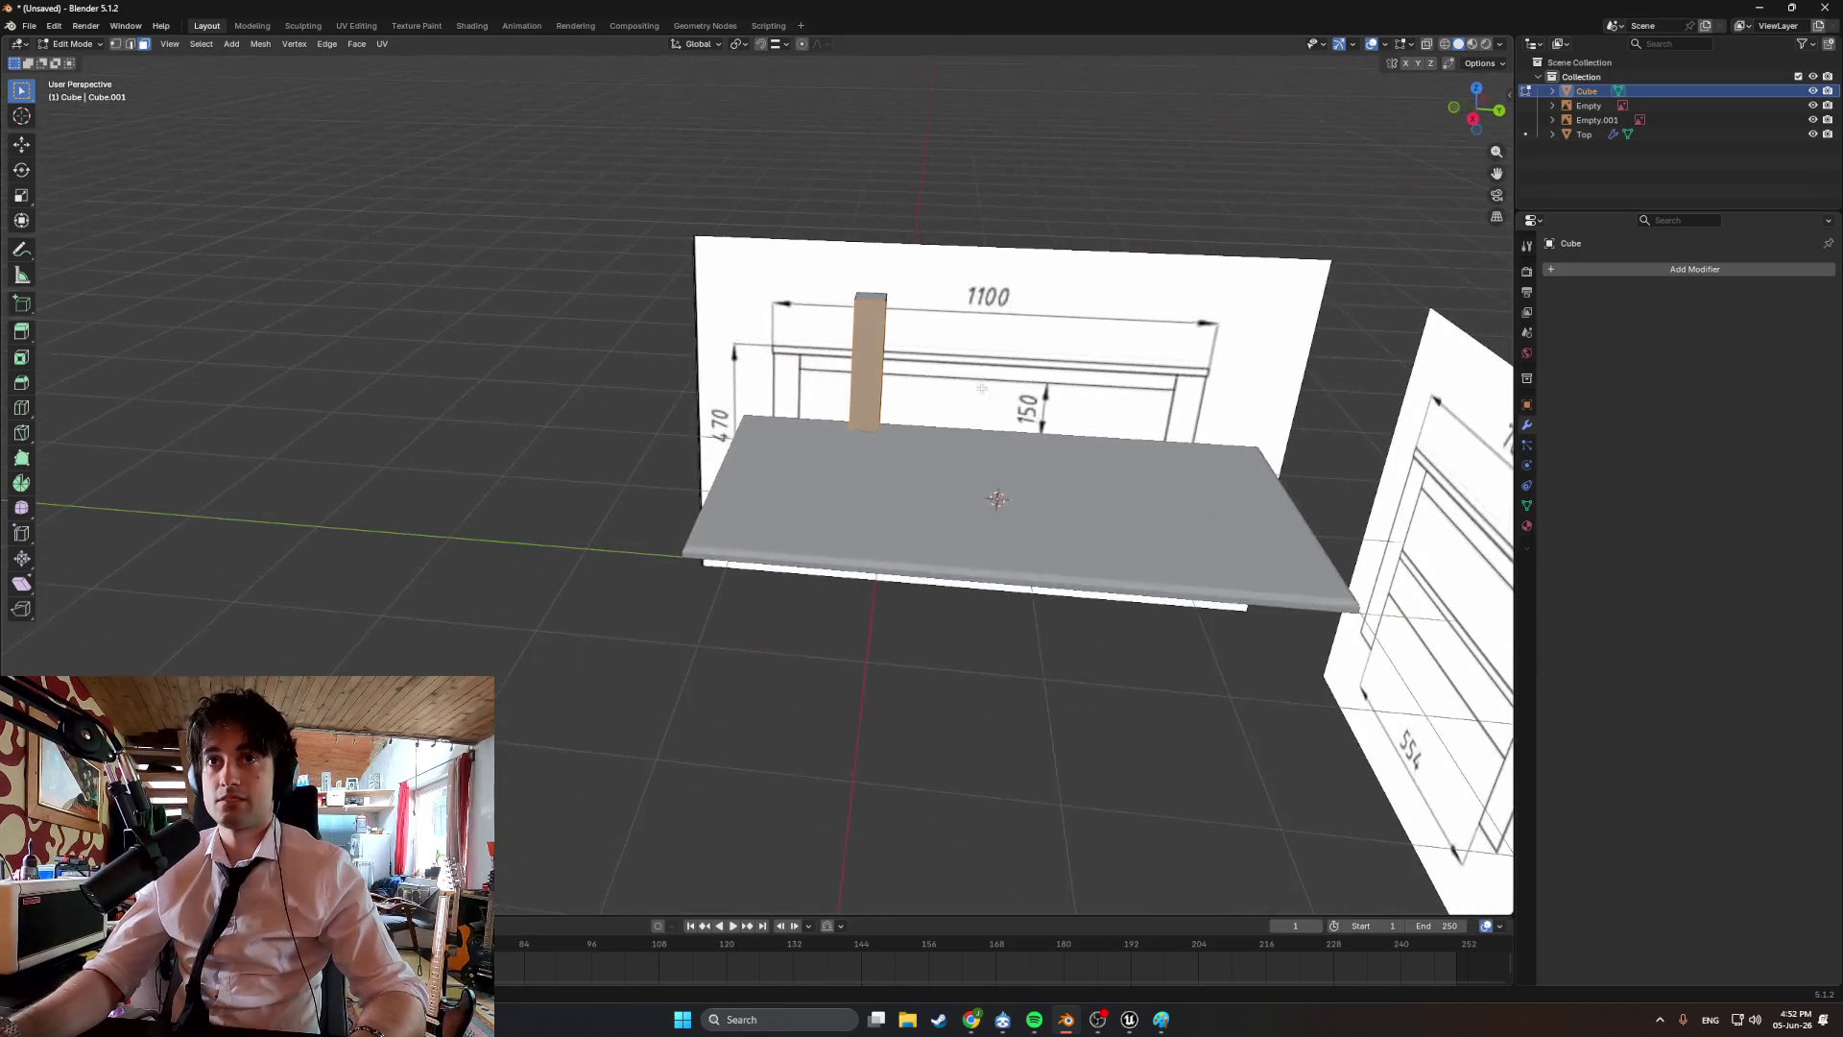
pyautogui.press('Tab')
pyautogui.press('KP_3')
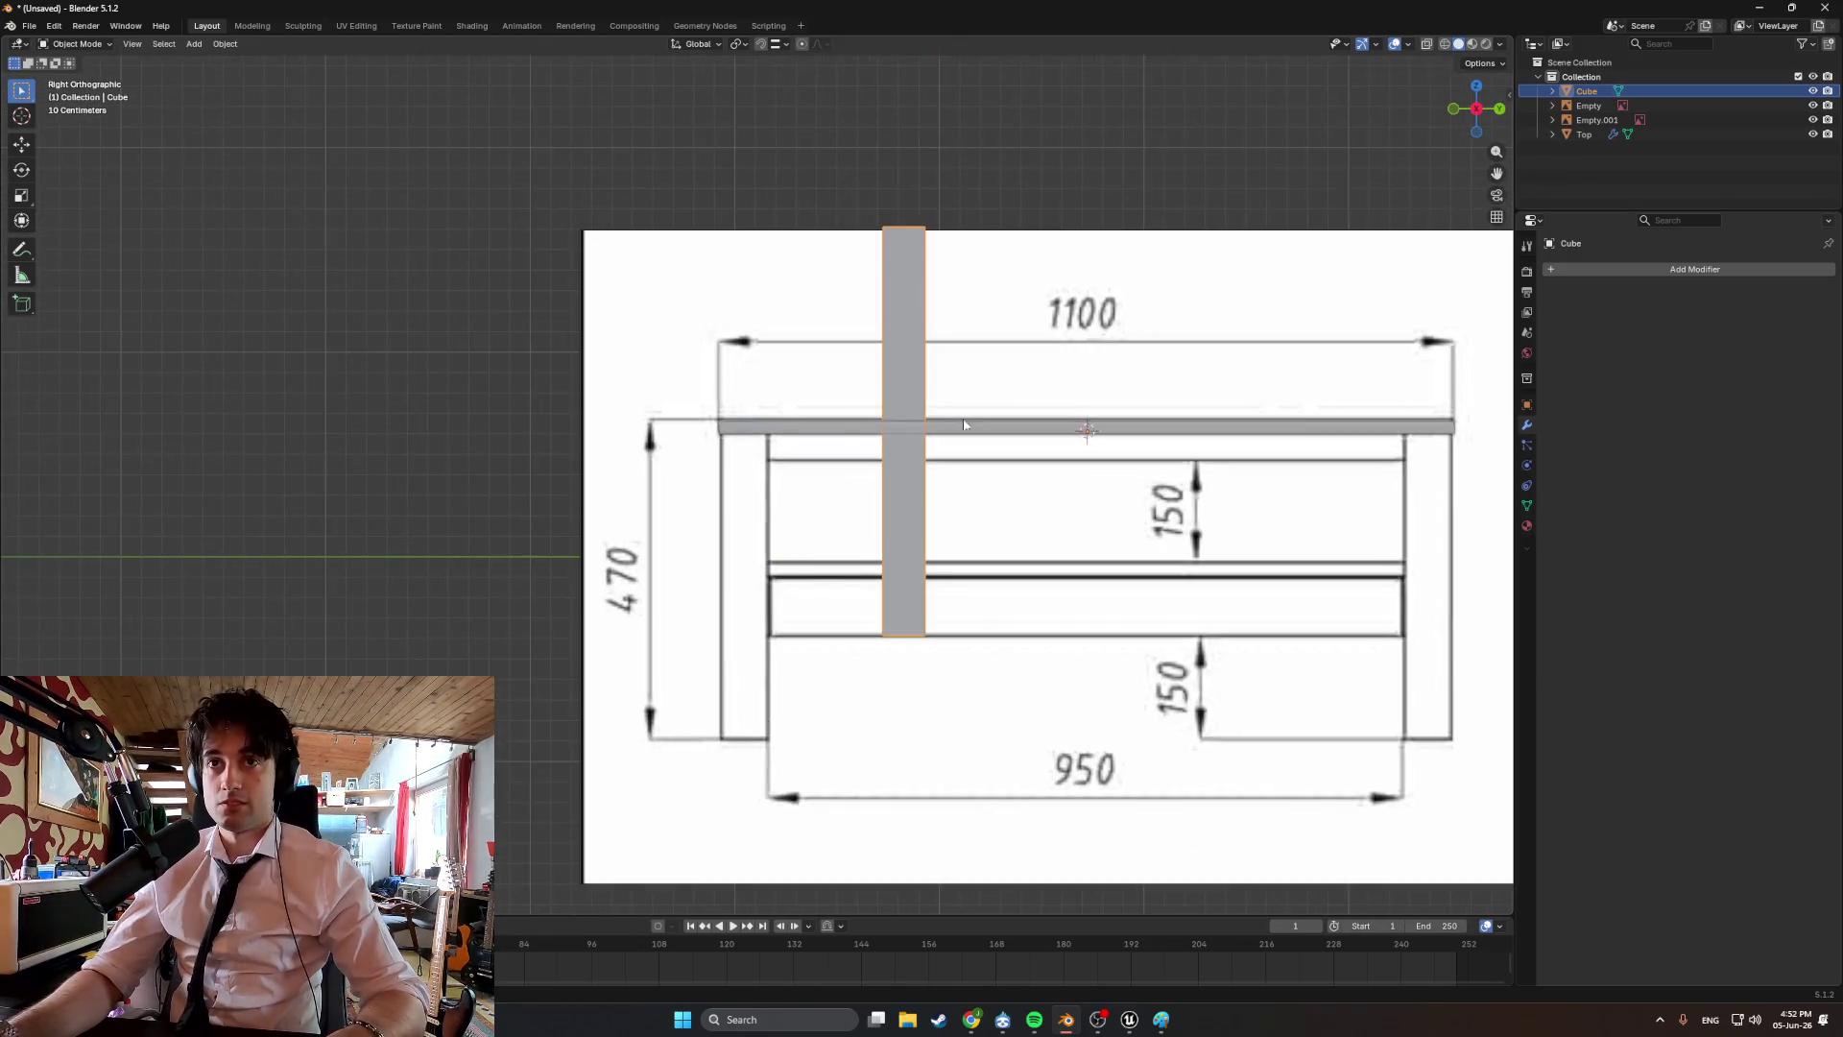
pyautogui.press('g')
pyautogui.press('y')
pyautogui.press('z')
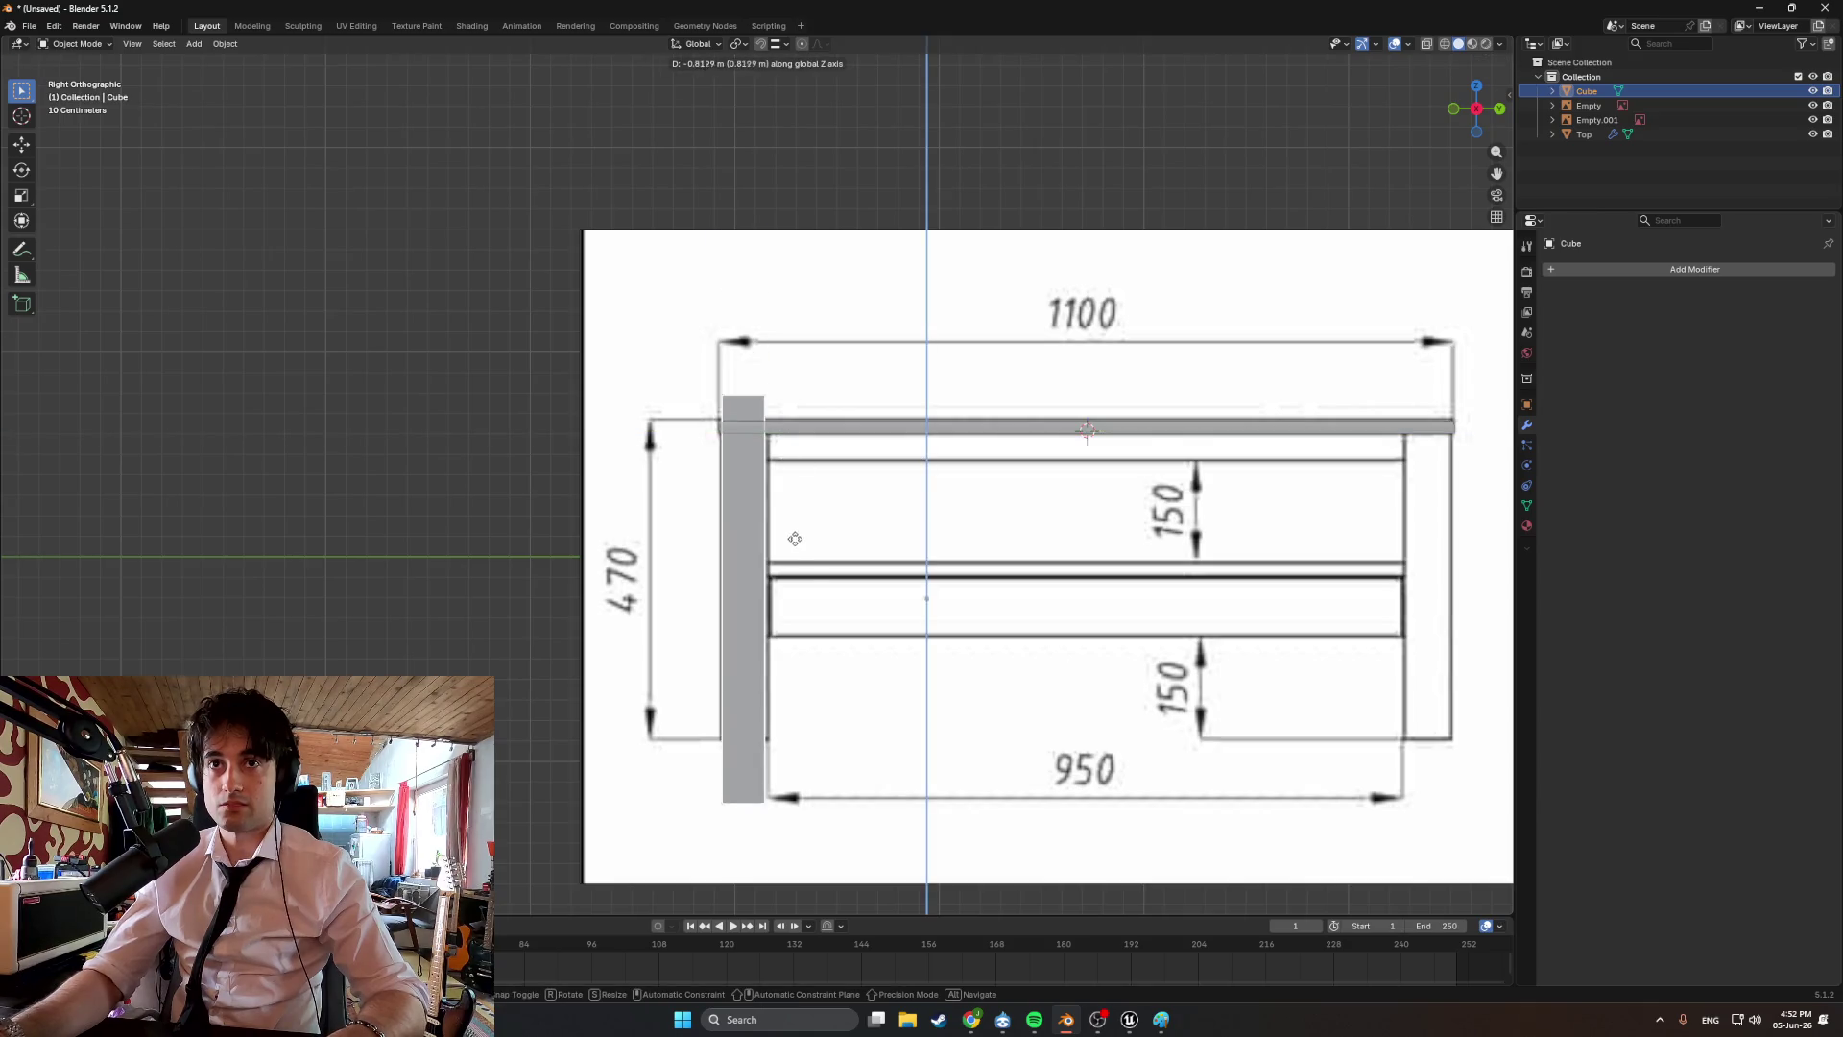
pyautogui.click(811, 581)
pyautogui.keyDown('shift'); pyautogui.moveTo(794, 609); pyautogui.dragTo(857, 571, button='middle'); pyautogui.keyUp('shift')
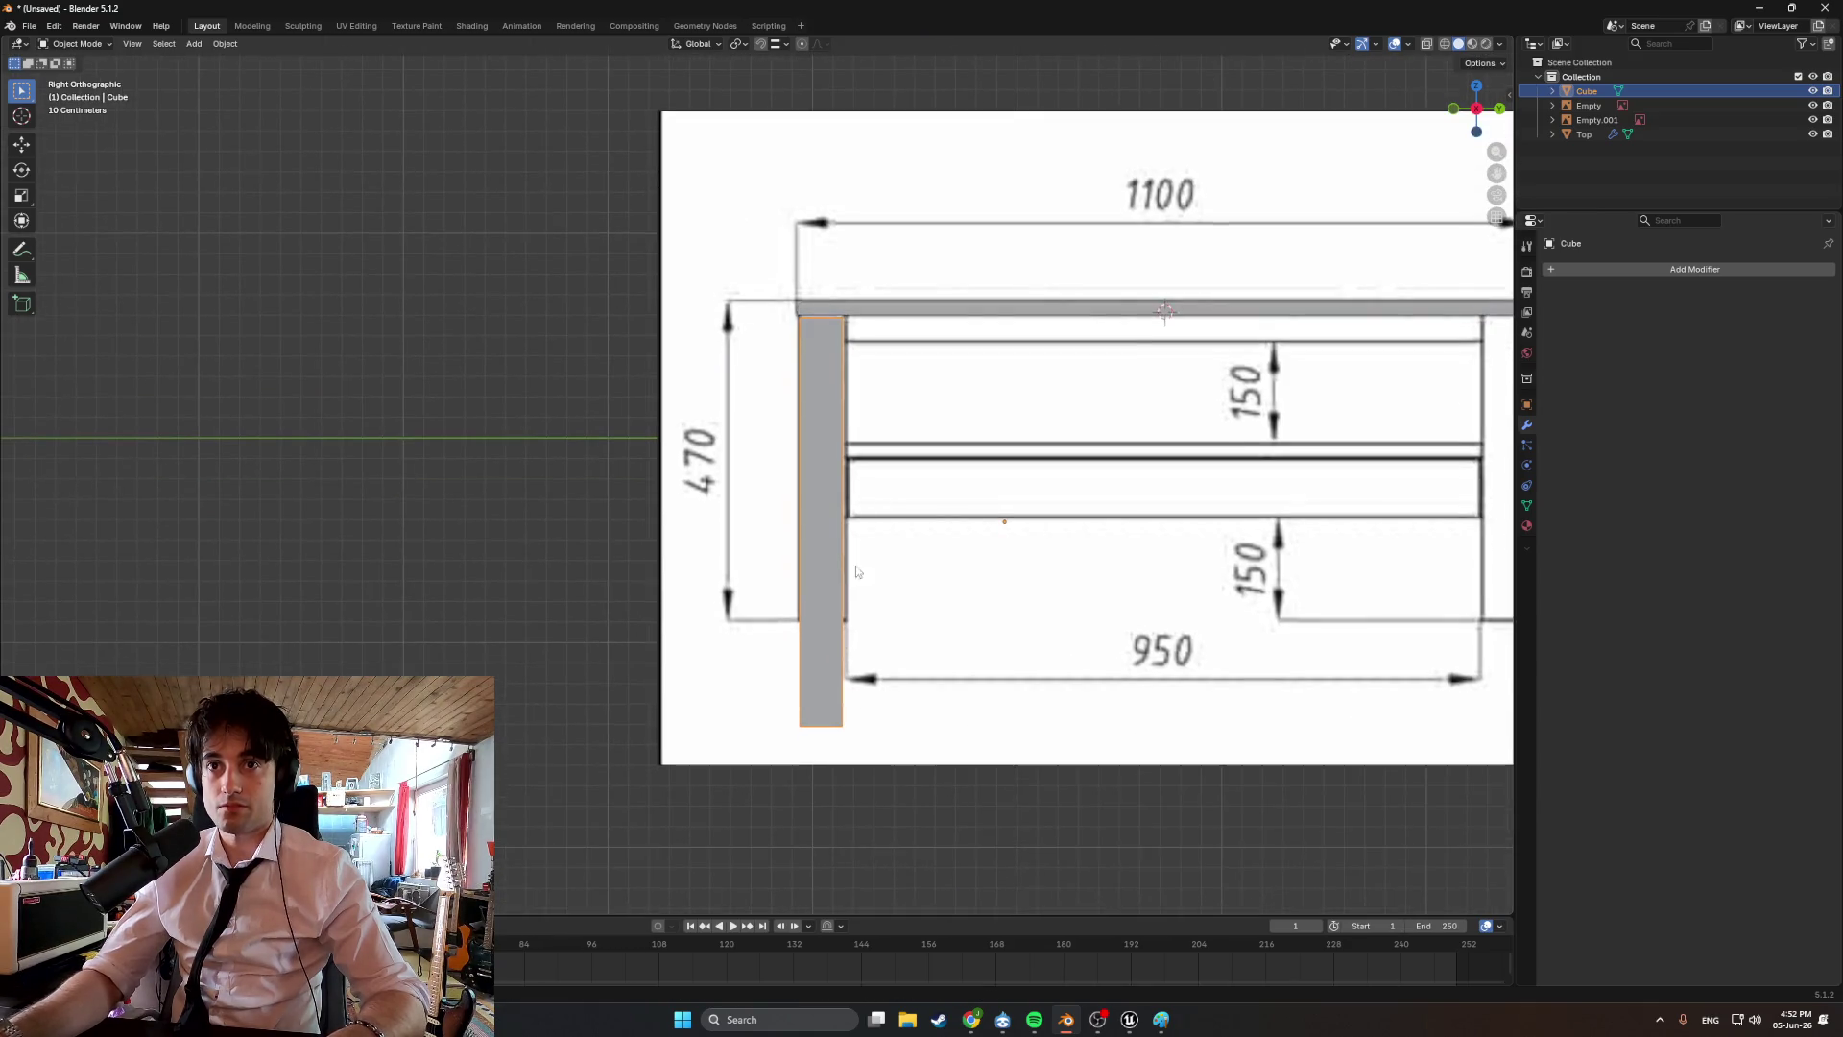
# In wireframe, drag the post's bottom face down to the drawing's floor line, then restore solid shading
pyautogui.press('z')
pyautogui.moveTo(740, 687); pyautogui.dragTo(741, 689)
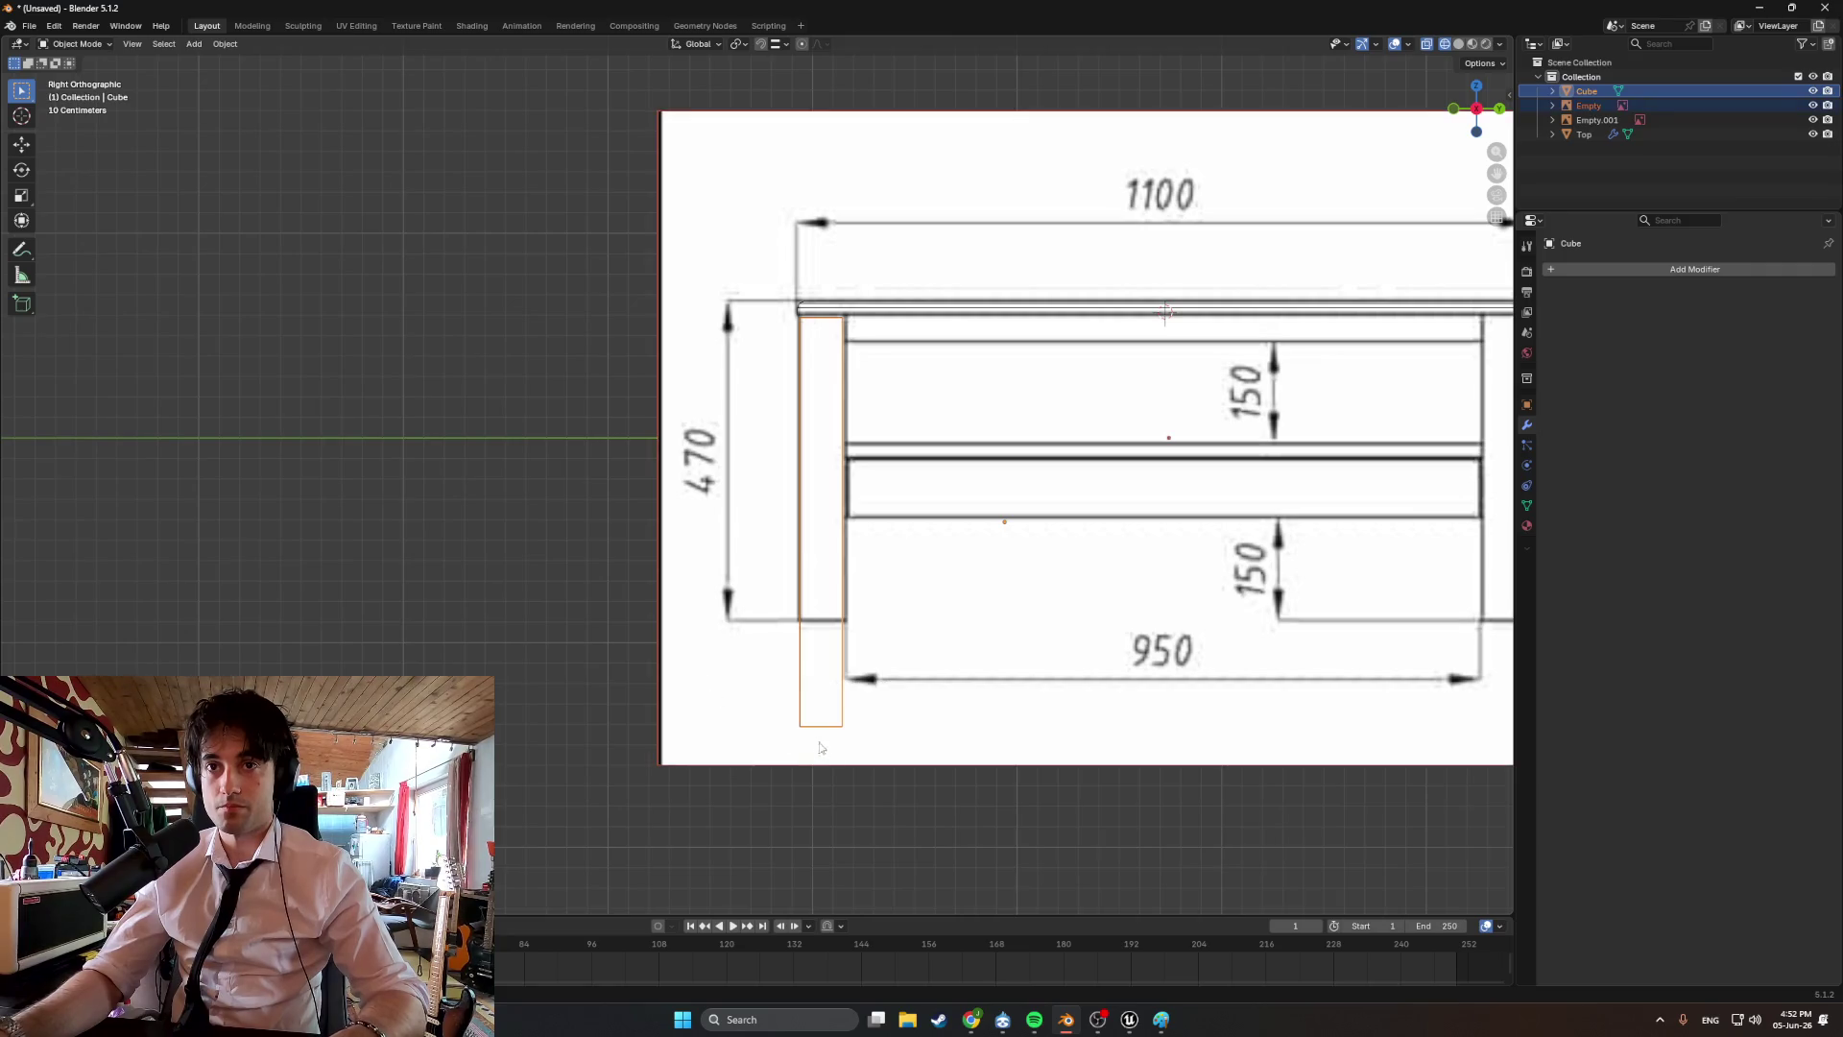
pyautogui.press('Tab')
pyautogui.press('g')
pyautogui.press('z')
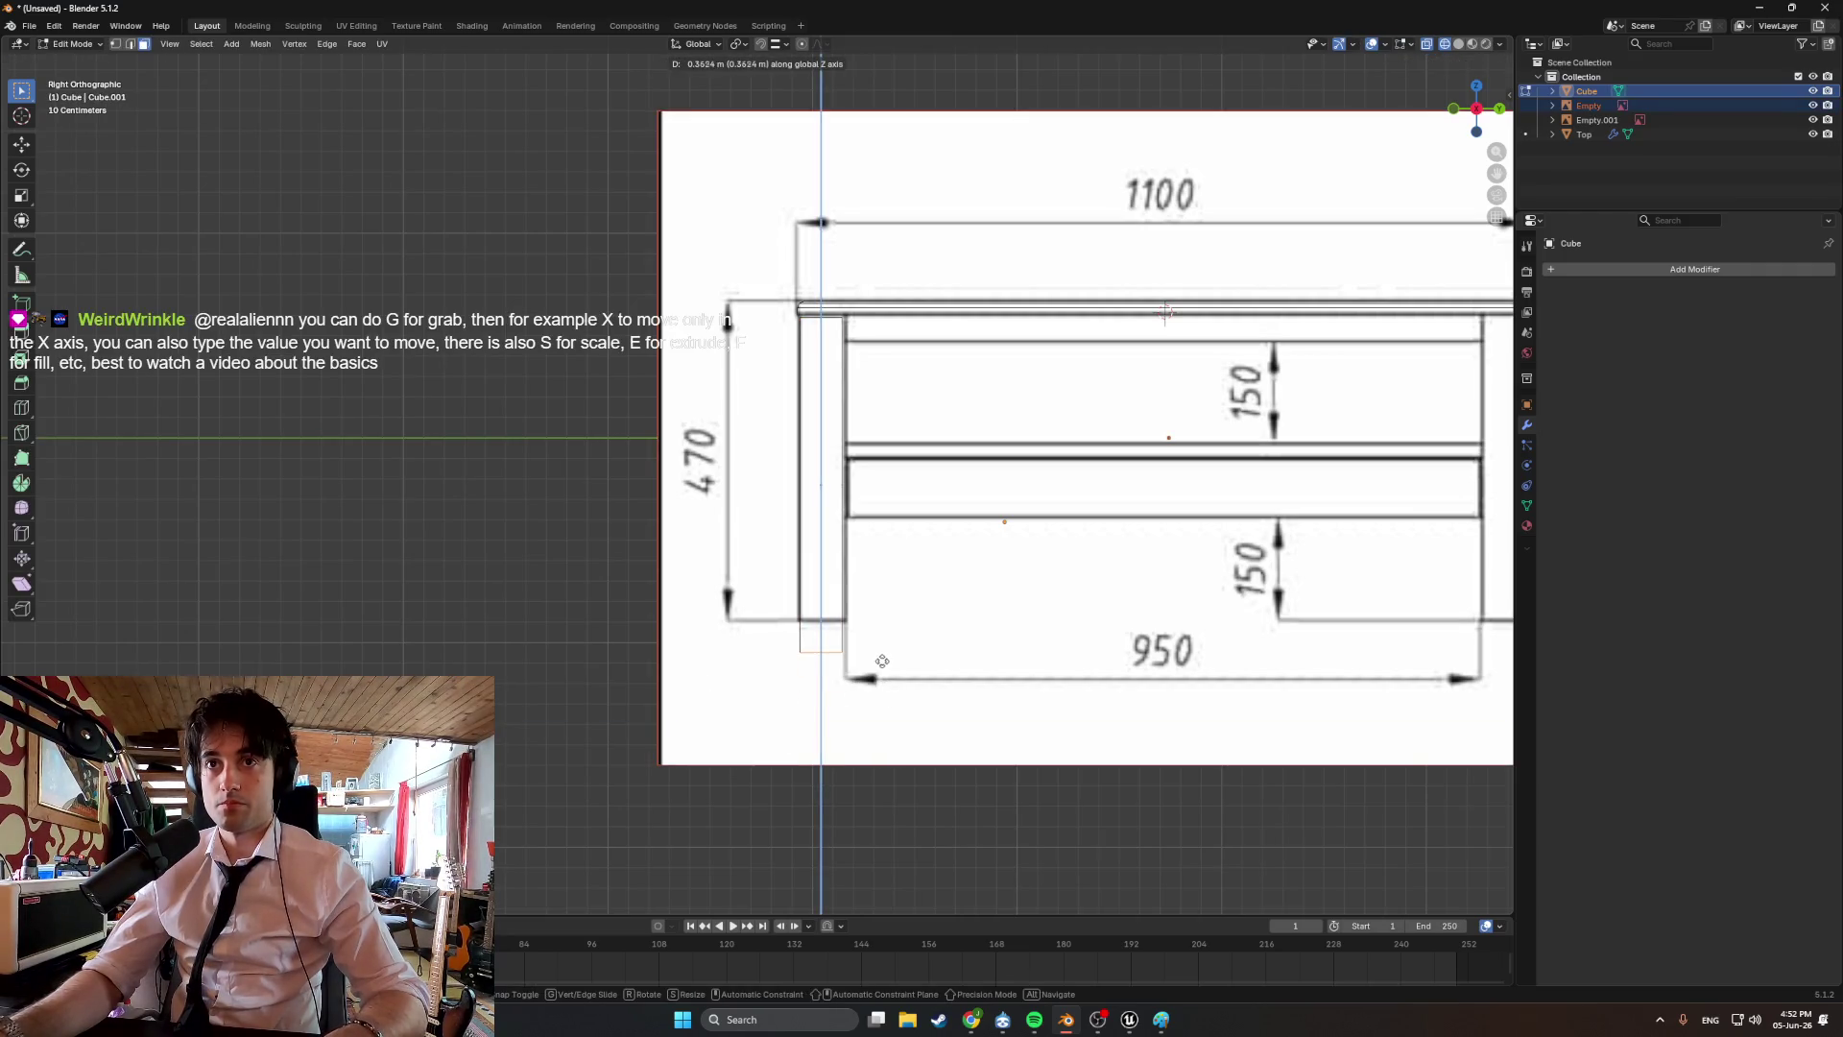
pyautogui.click(881, 630)
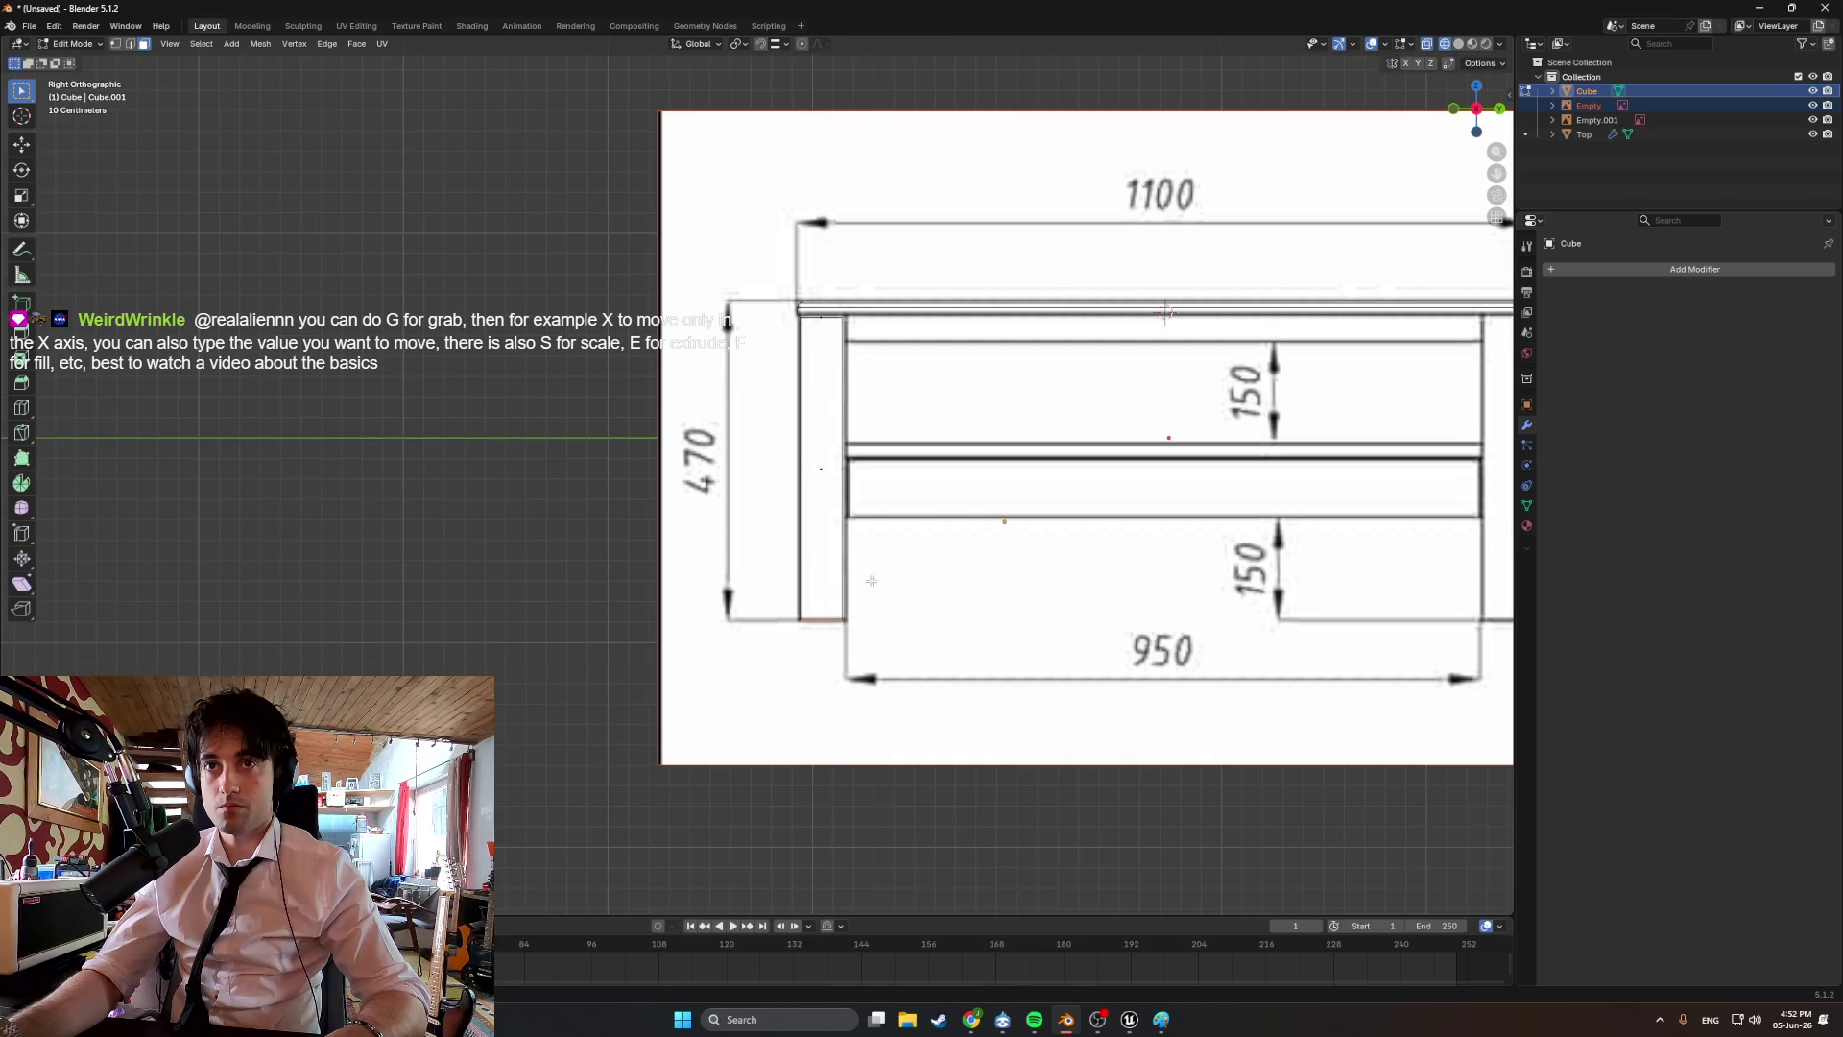
pyautogui.scroll(2, 881, 629)
pyautogui.moveTo(882, 630)
pyautogui.mouseDown(button='middle')
pyautogui.moveTo(930, 365)
pyautogui.moveTo(936, 461)
pyautogui.moveTo(888, 527)
pyautogui.moveTo(1008, 547)
pyautogui.moveTo(568, 378)
pyautogui.moveTo(745, 477)
pyautogui.moveTo(835, 383)
pyautogui.moveTo(775, 475)
pyautogui.mouseUp(button='middle')
pyautogui.press('z')
pyautogui.click(987, 387)
# Check the new leg against the side, back and front reference views and in perspective
pyautogui.press('ctrl+KP_3')
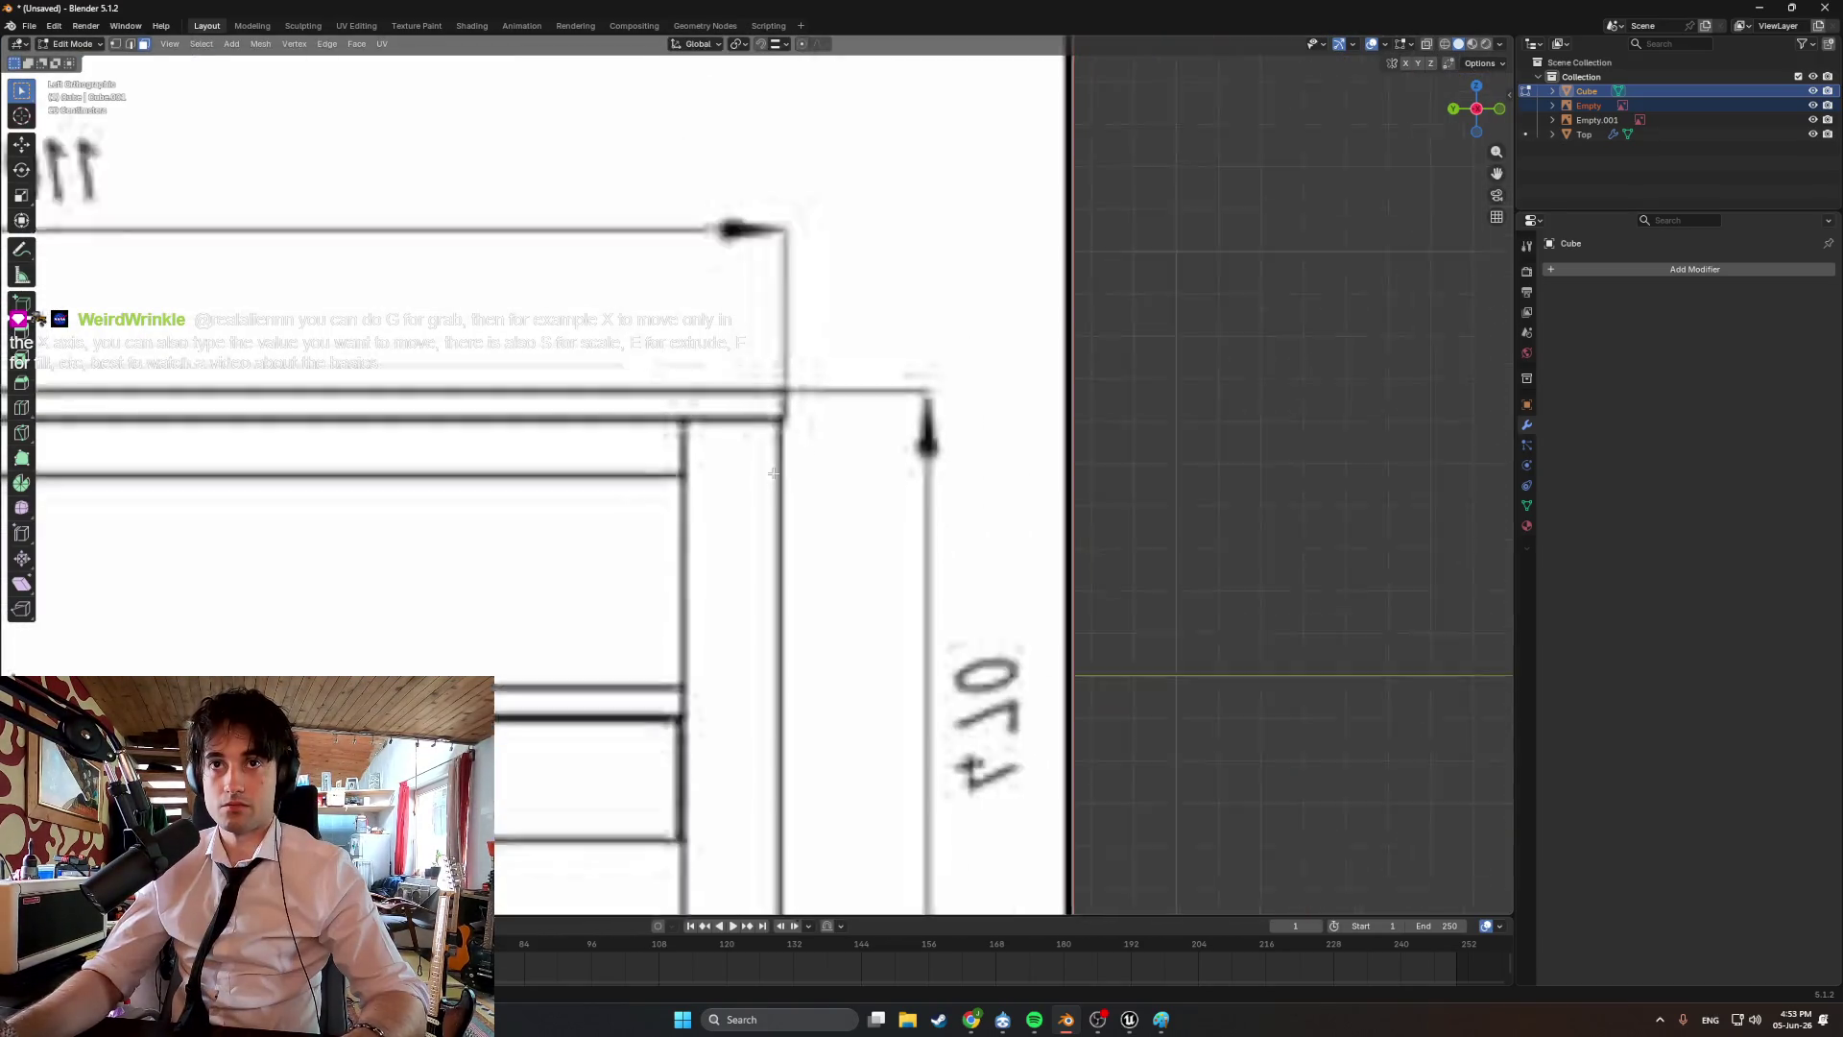
pyautogui.scroll(-5, 662, 509)
pyautogui.moveTo(662, 508)
pyautogui.mouseDown(button='middle')
pyautogui.moveTo(729, 547)
pyautogui.moveTo(624, 576)
pyautogui.mouseUp(button='middle')
pyautogui.press('ctrl+KP_1')
pyautogui.press('KP_3')
pyautogui.press('KP_1')
pyautogui.scroll(5, 775, 531)
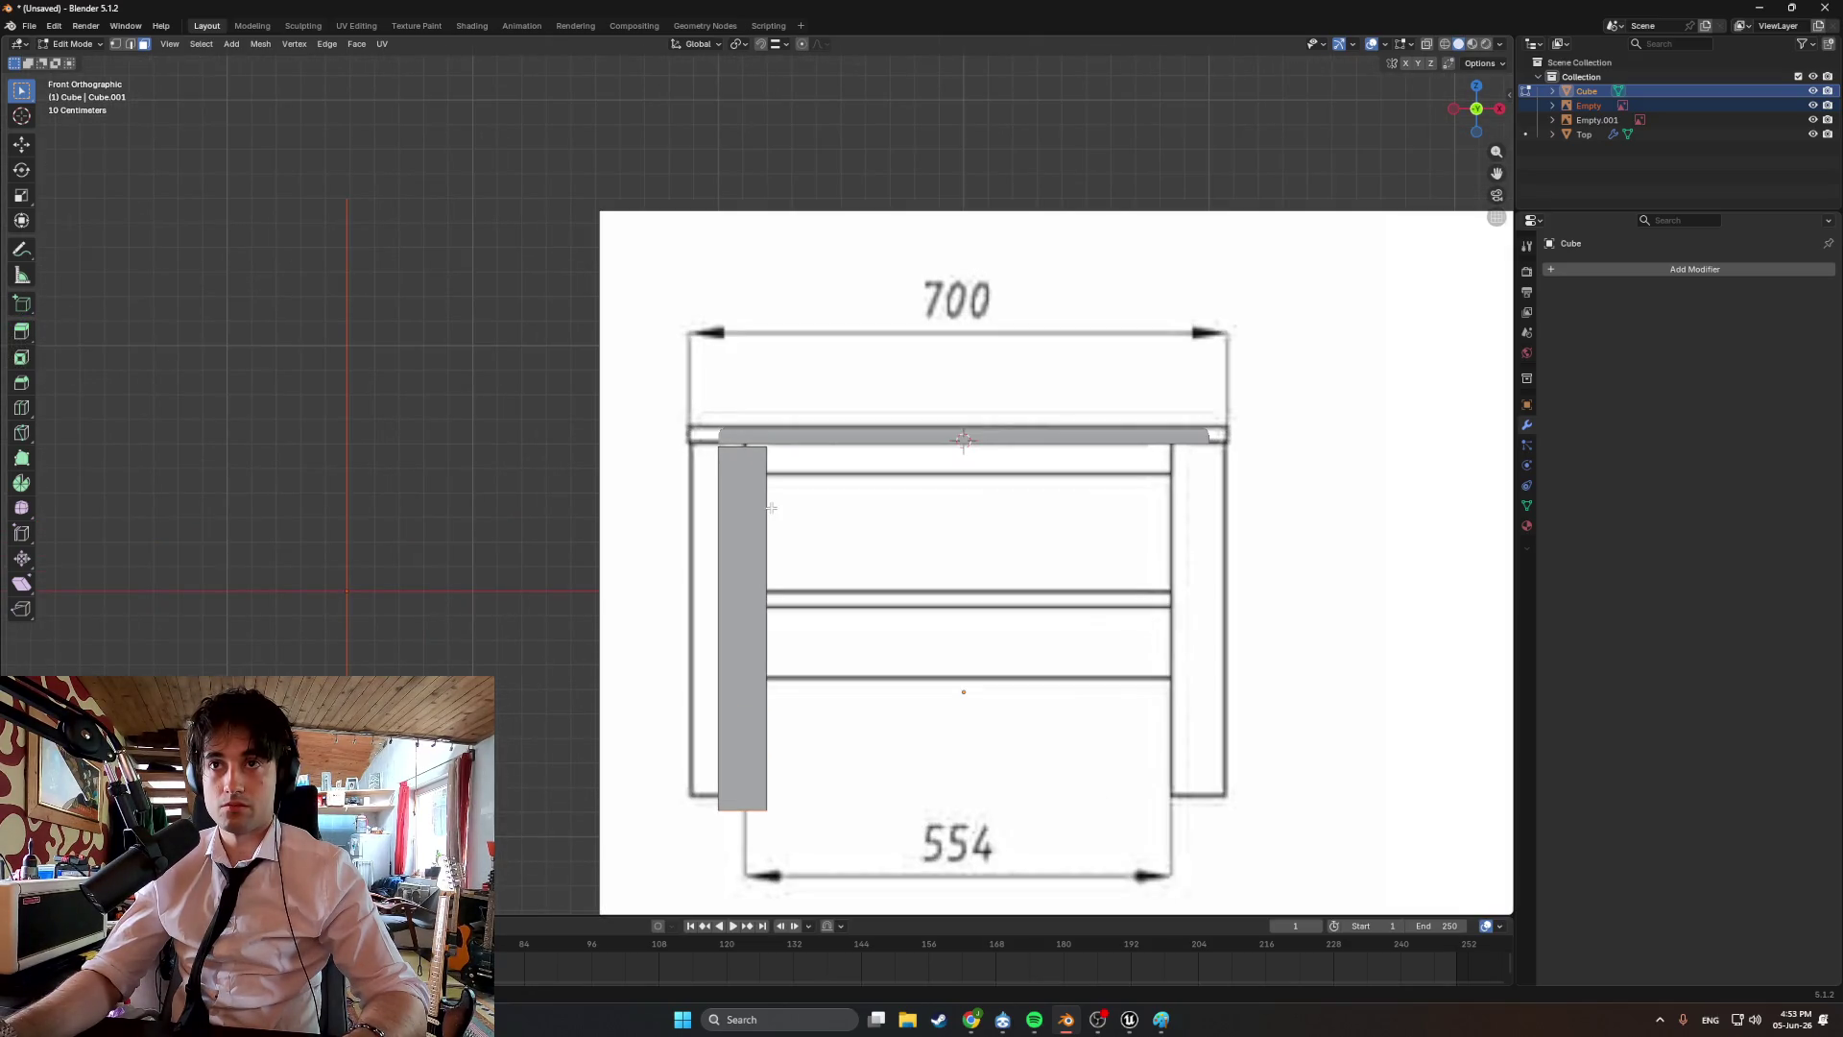
pyautogui.moveTo(771, 507)
pyautogui.mouseDown(button='middle')
pyautogui.moveTo(778, 538)
pyautogui.moveTo(797, 533)
pyautogui.mouseUp(button='middle')
pyautogui.moveTo(946, 492)
pyautogui.mouseDown(button='middle')
pyautogui.moveTo(870, 508)
pyautogui.moveTo(879, 537)
pyautogui.mouseUp(button='middle')
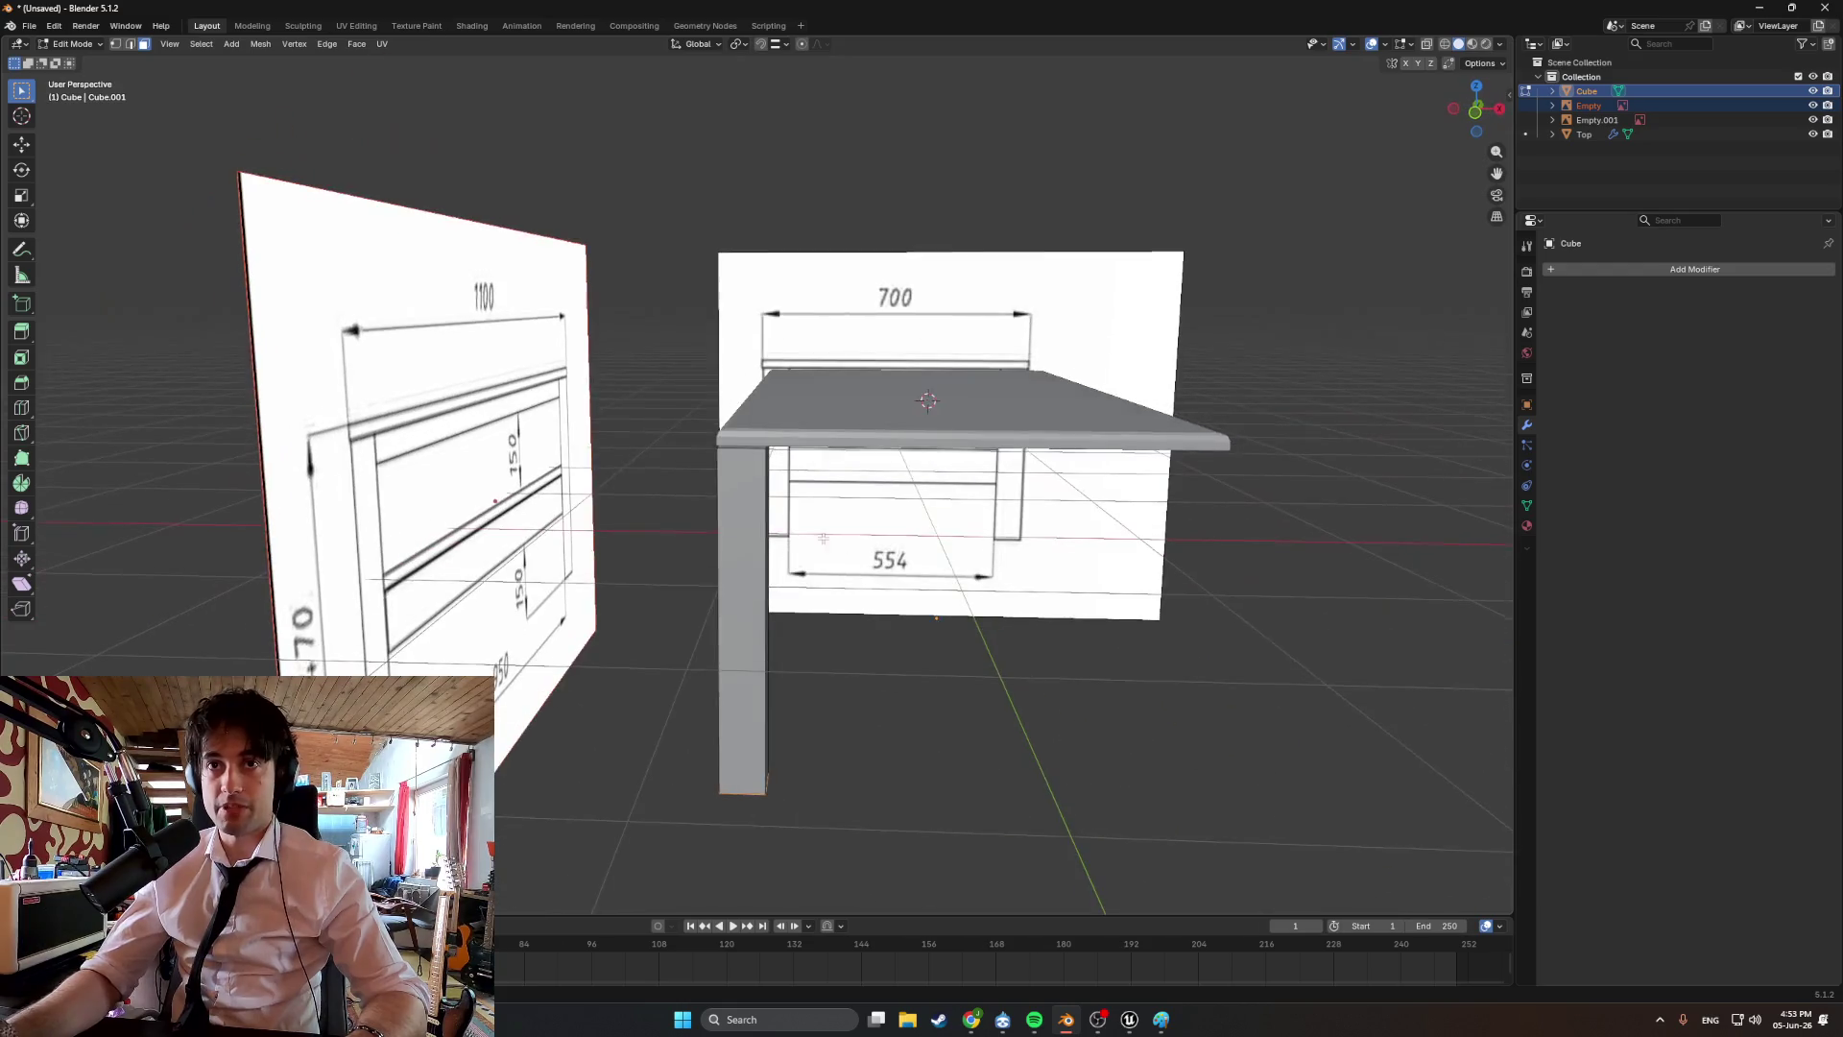
# Select the tabletop and apply its Mirror modifier from the modifier dropdown
pyautogui.press('Tab')
pyautogui.click(852, 412)
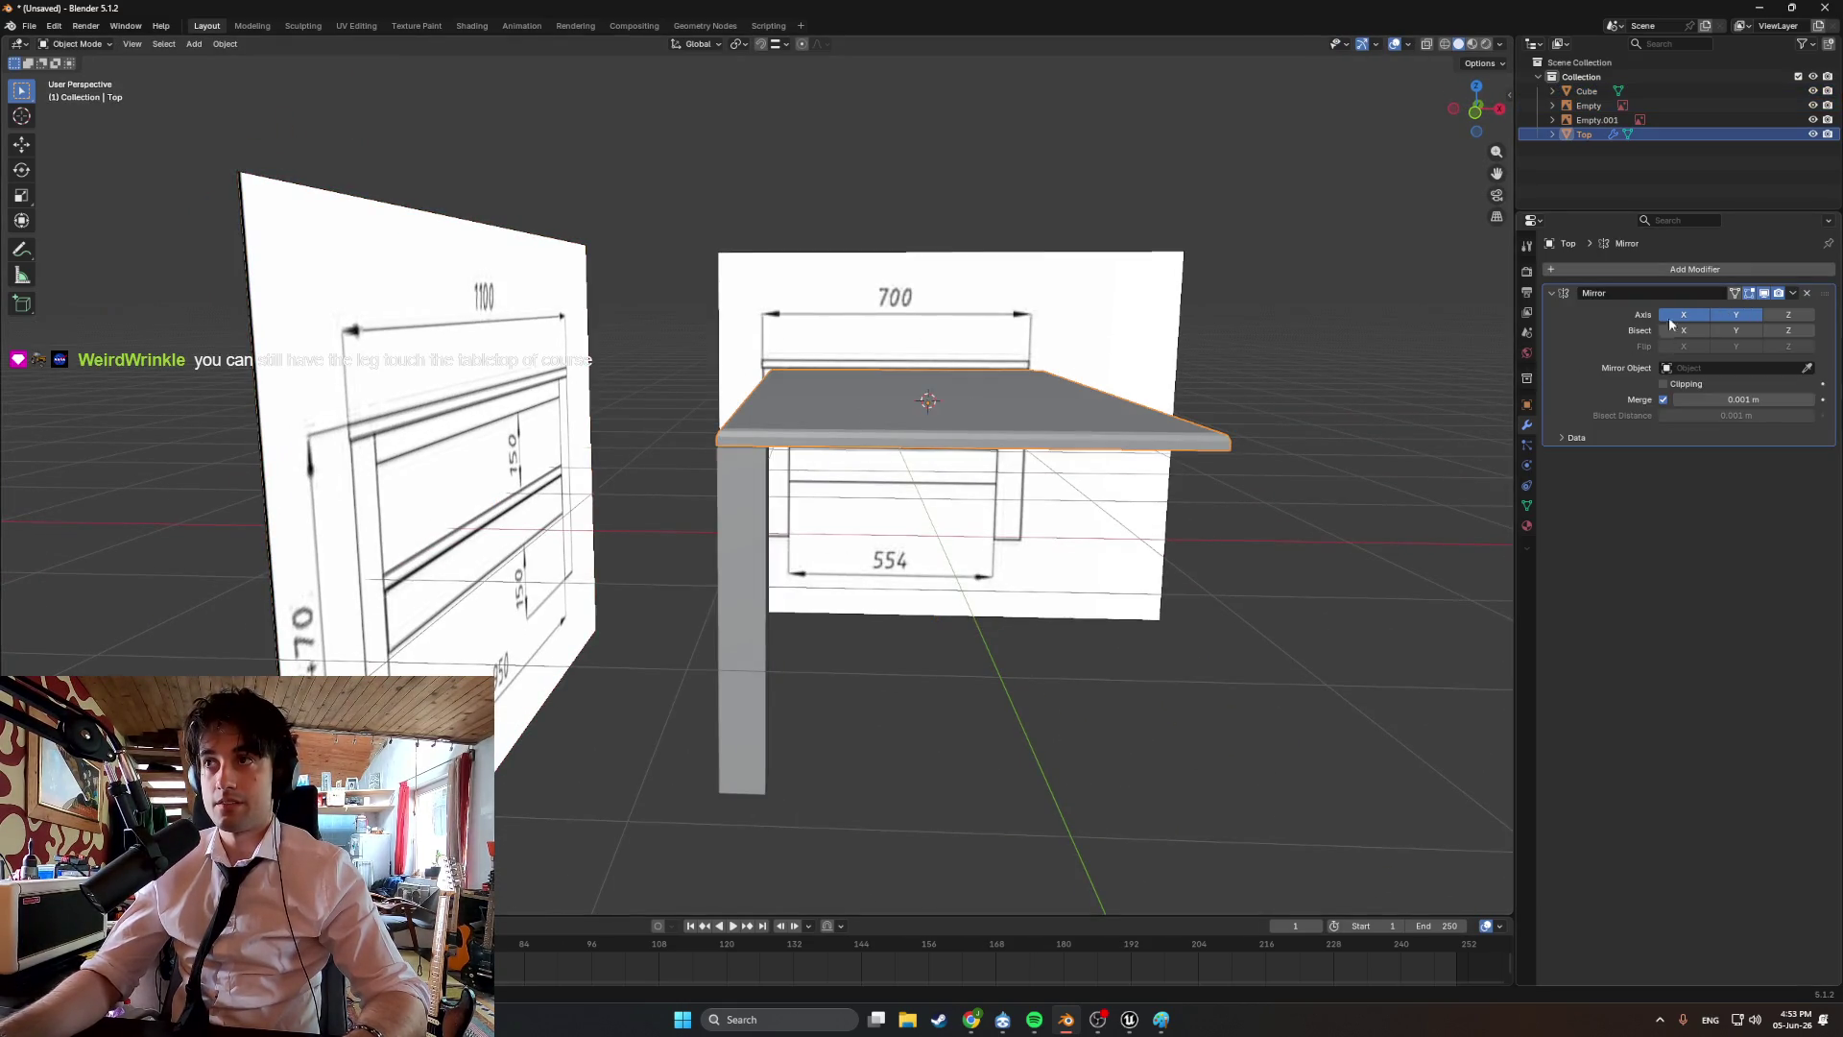
pyautogui.press('Tab')
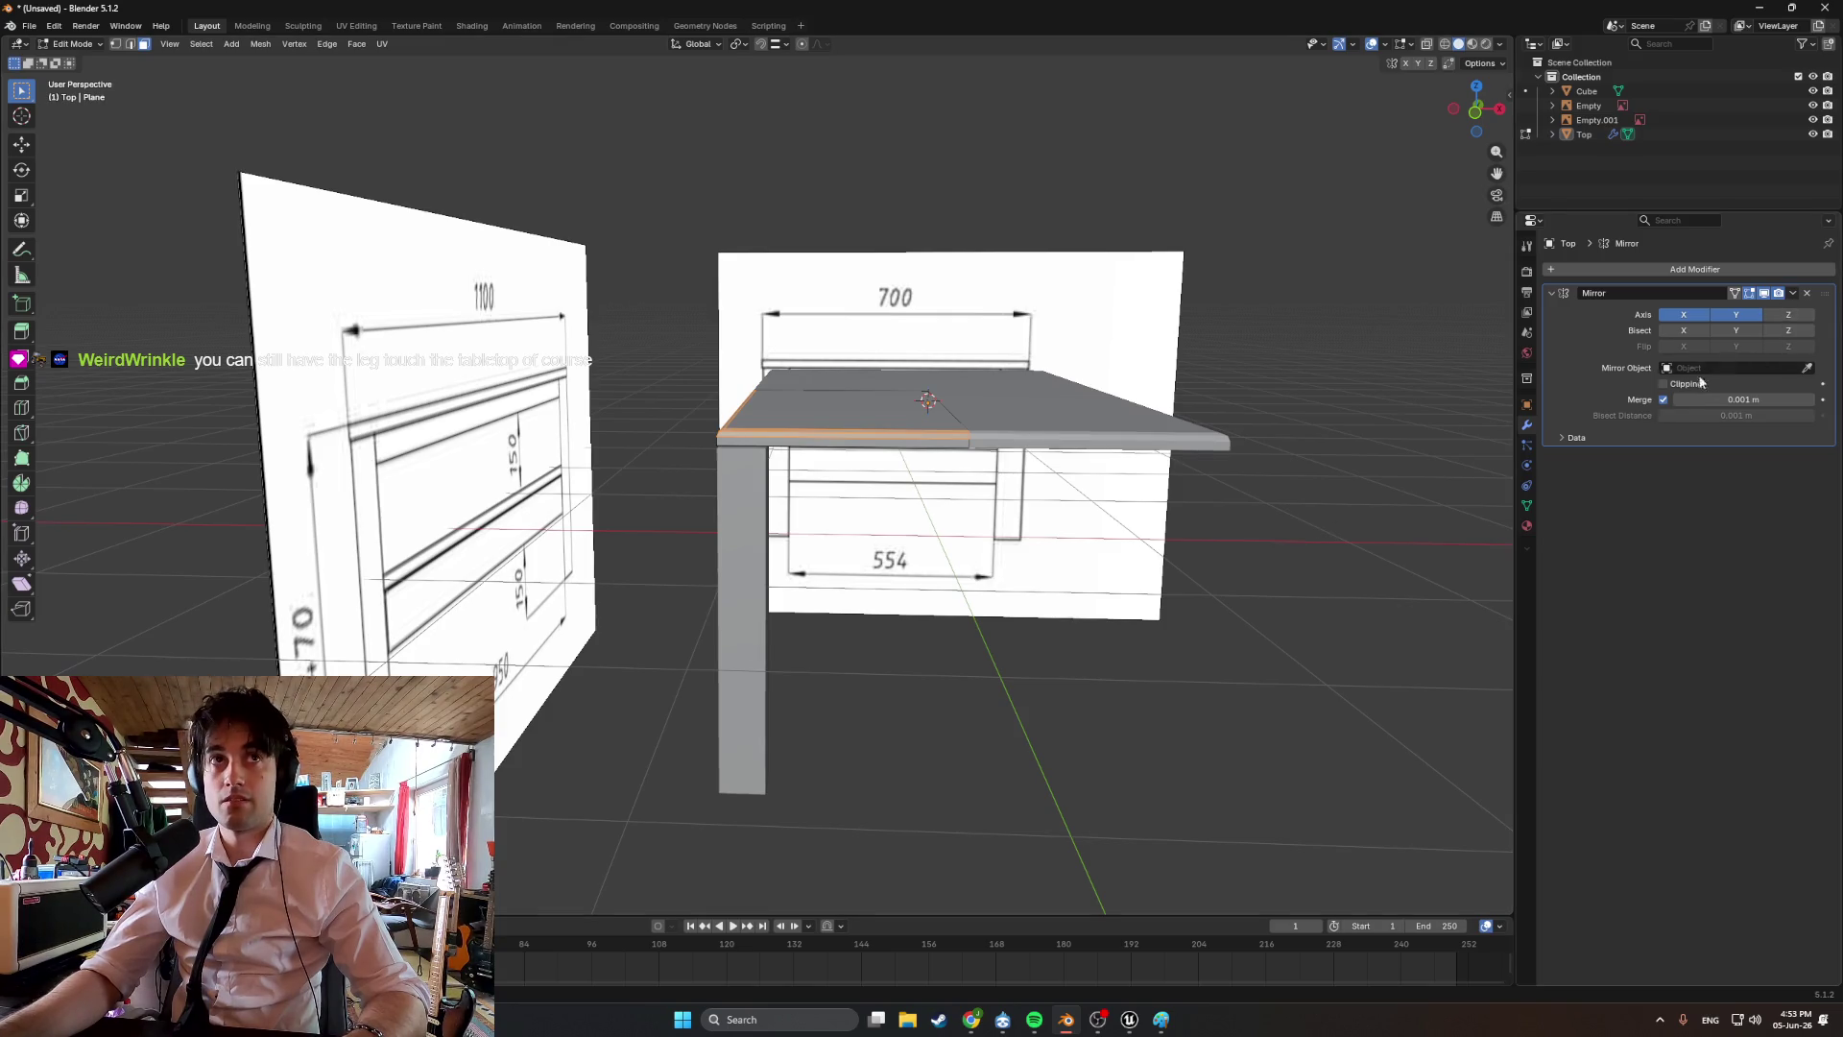
pyautogui.press('Tab')
pyautogui.click(1792, 293)
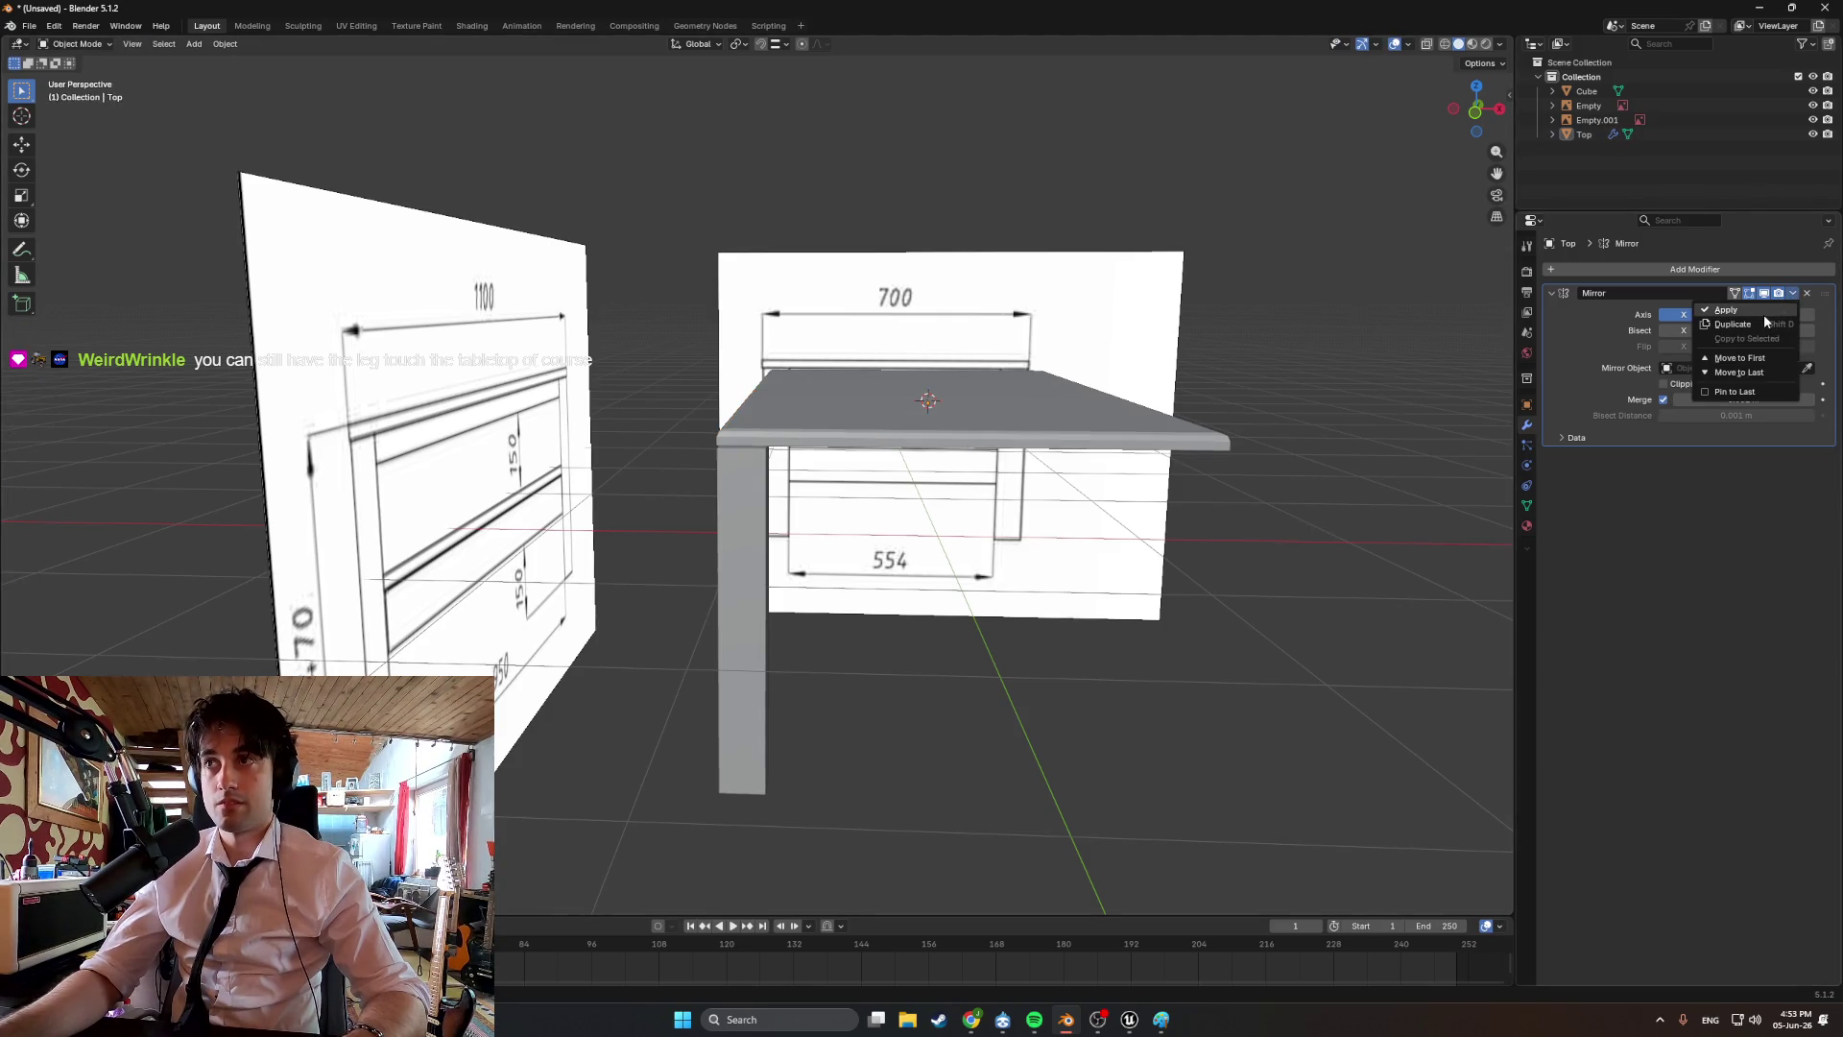
pyautogui.click(1768, 312)
# Select the leg, enter Edit Mode and frame it in the front reference view
pyautogui.moveTo(1146, 499); pyautogui.dragTo(927, 460, button='middle')
pyautogui.scroll(2, 936, 478)
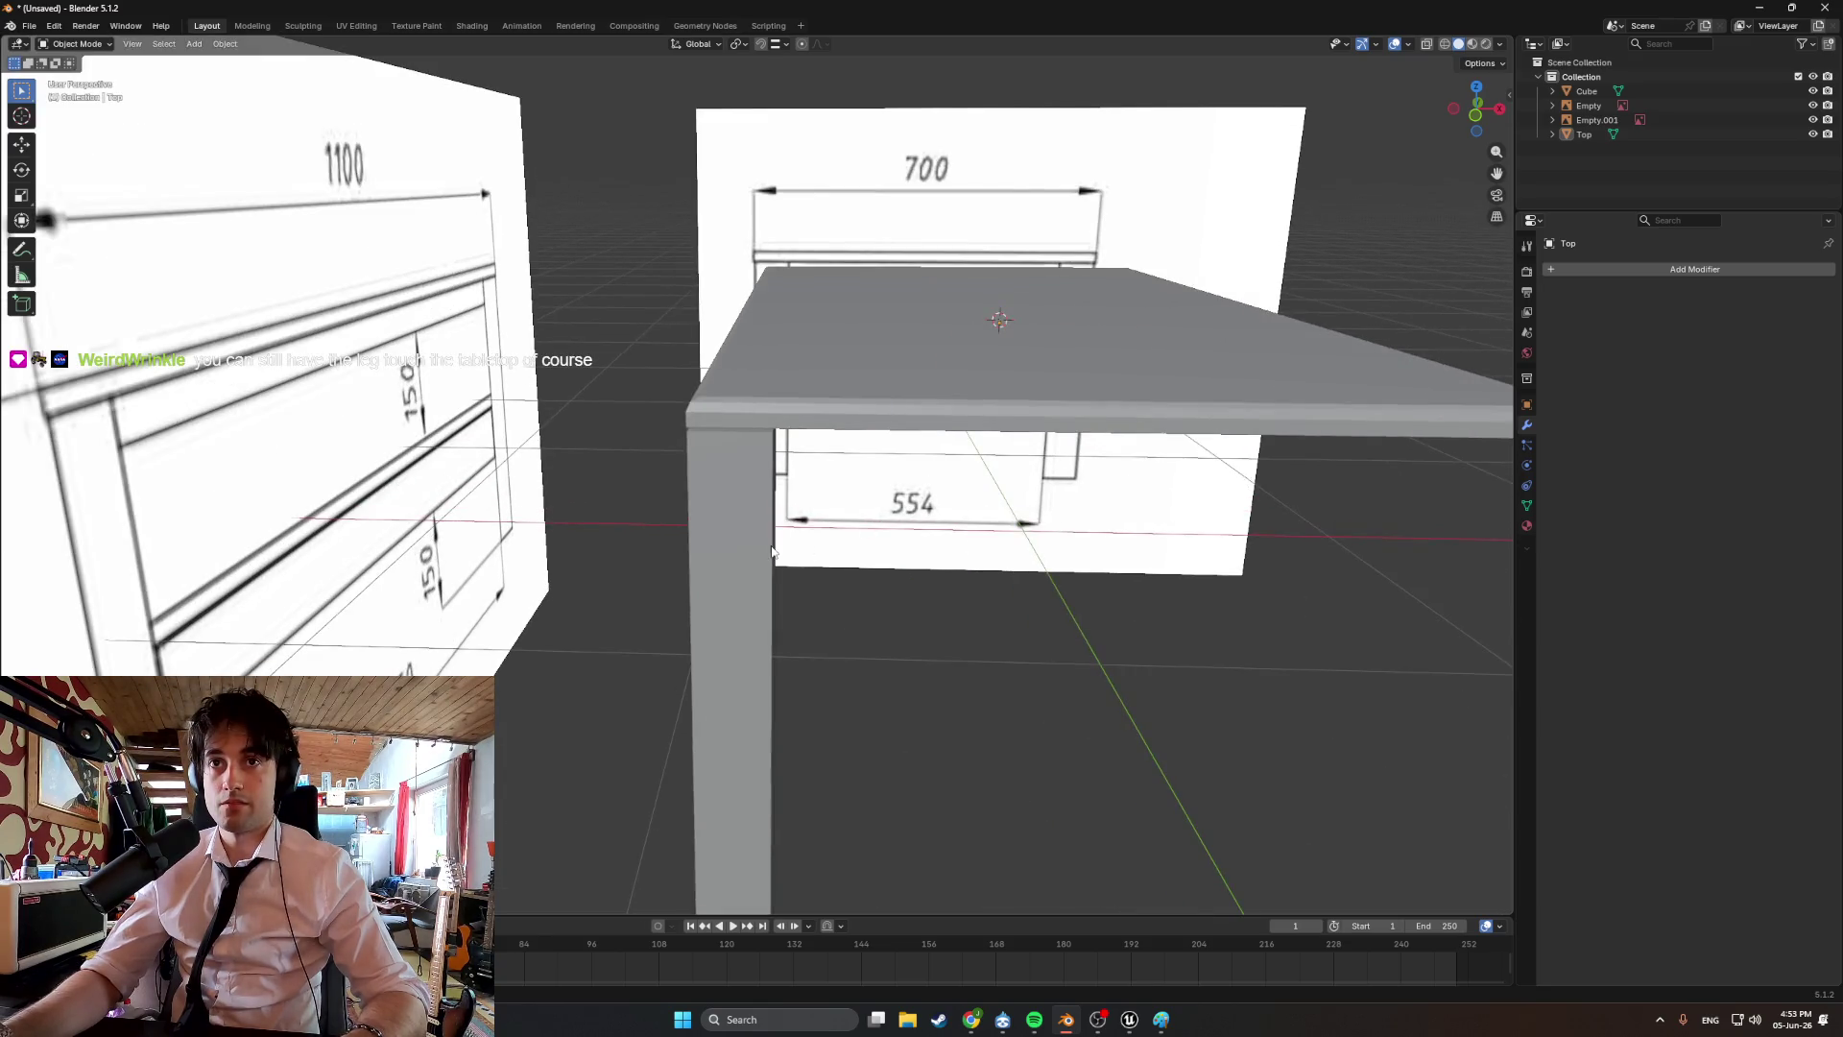
pyautogui.click(773, 553)
pyautogui.press('Tab')
pyautogui.press('KP_Decimal')
pyautogui.press('KP_1')
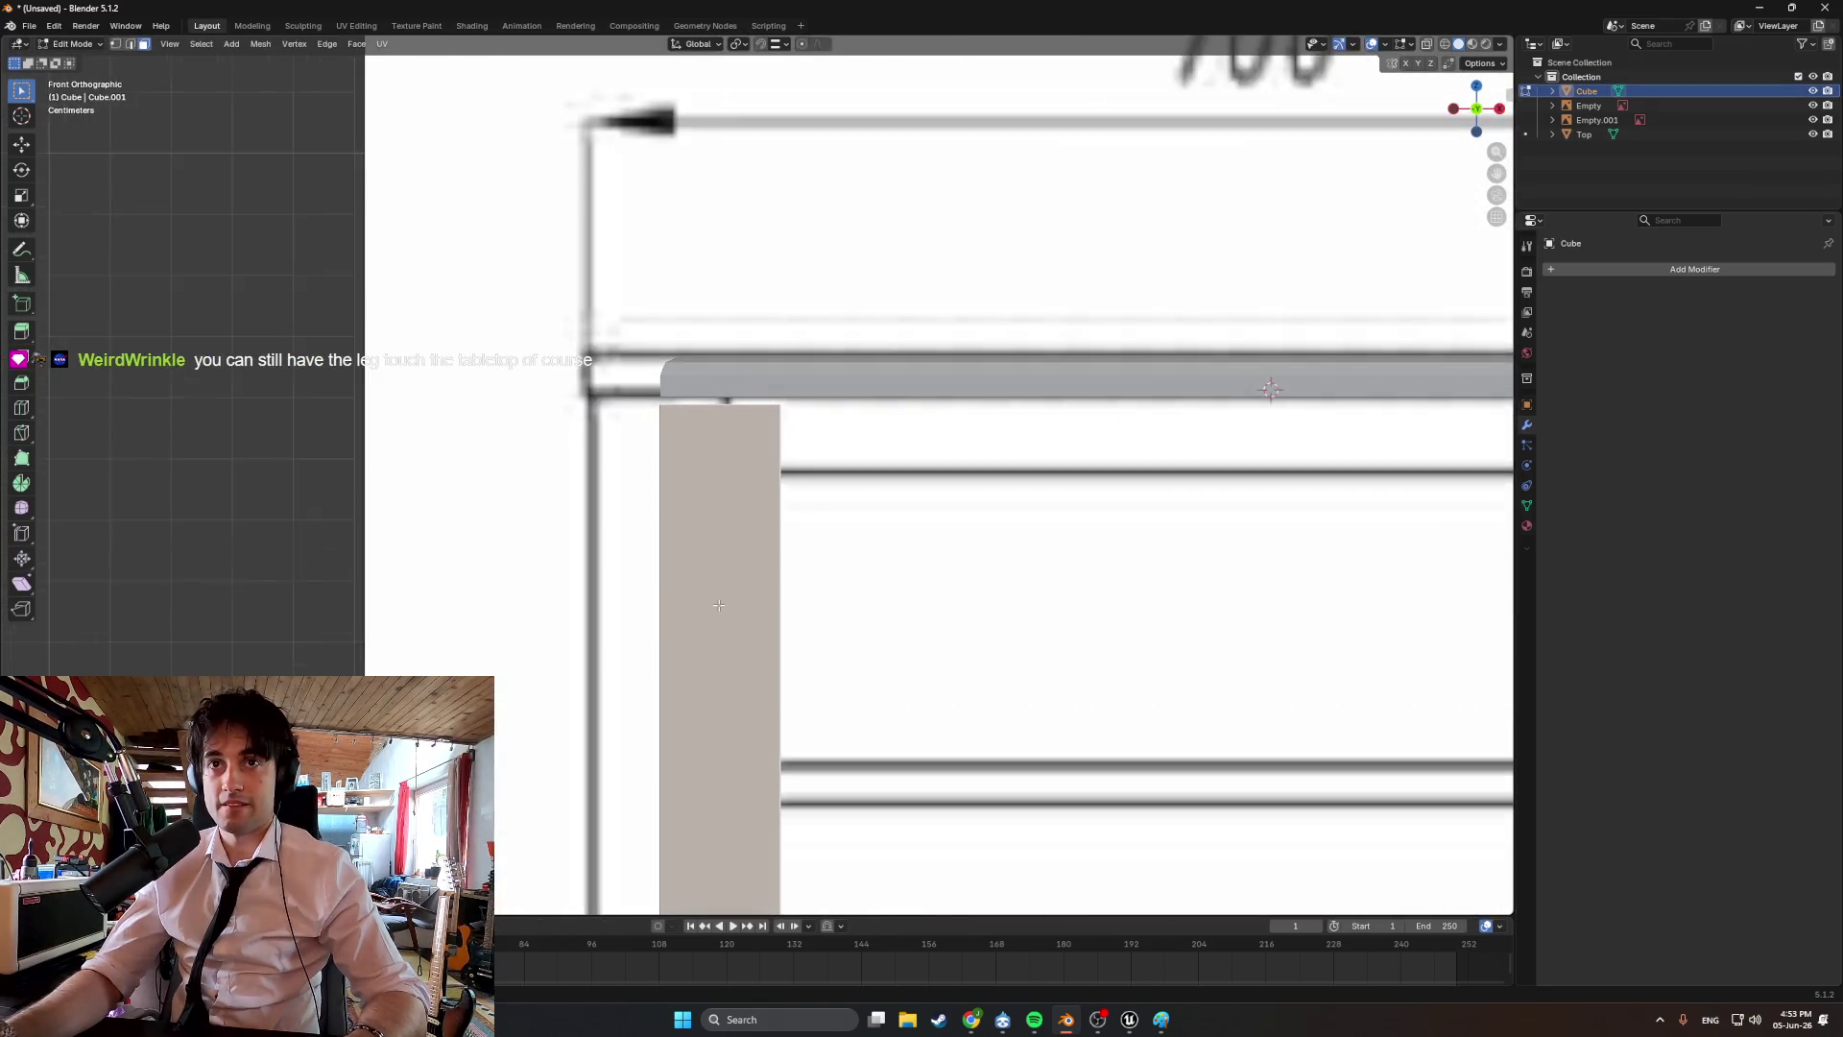
# Slide the leg along X and nudge it right to match the front drawing's leg
pyautogui.scroll(-3, 785, 527)
pyautogui.press('g')
pyautogui.press('x')
pyautogui.click(641, 534)
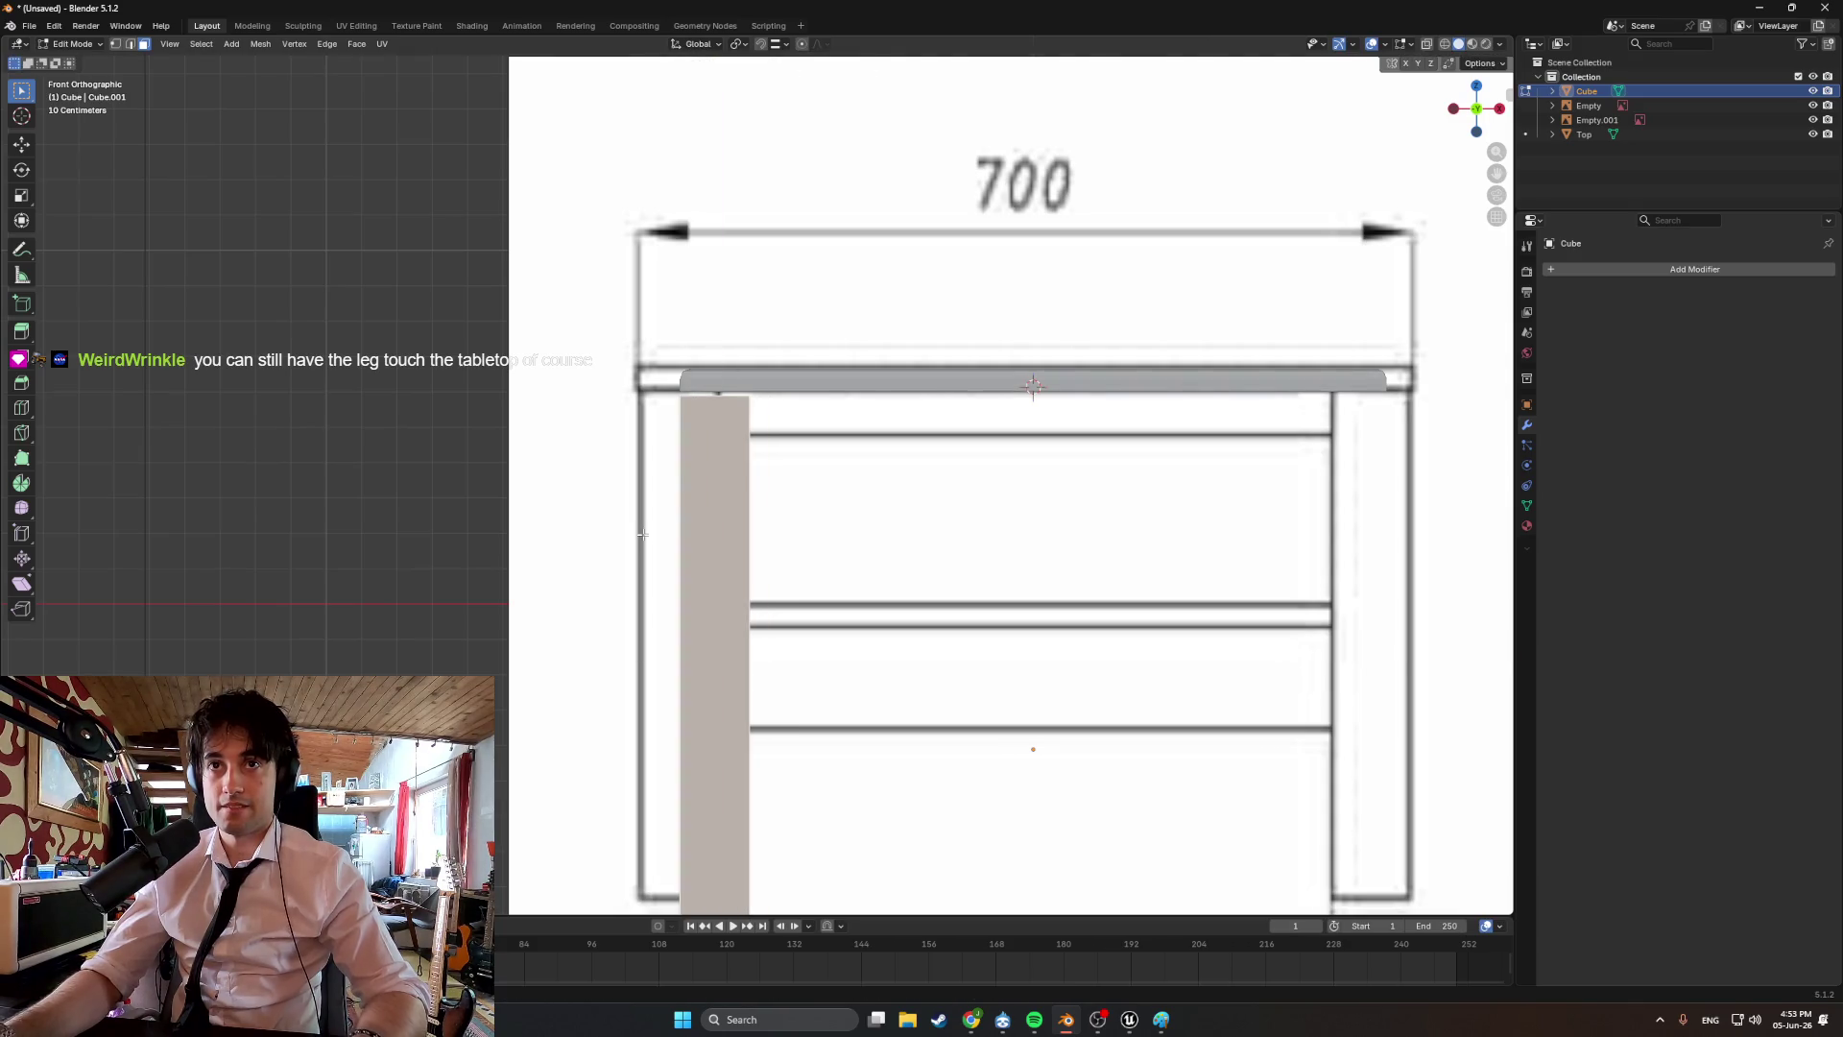
pyautogui.press('Tab')
pyautogui.press('g')
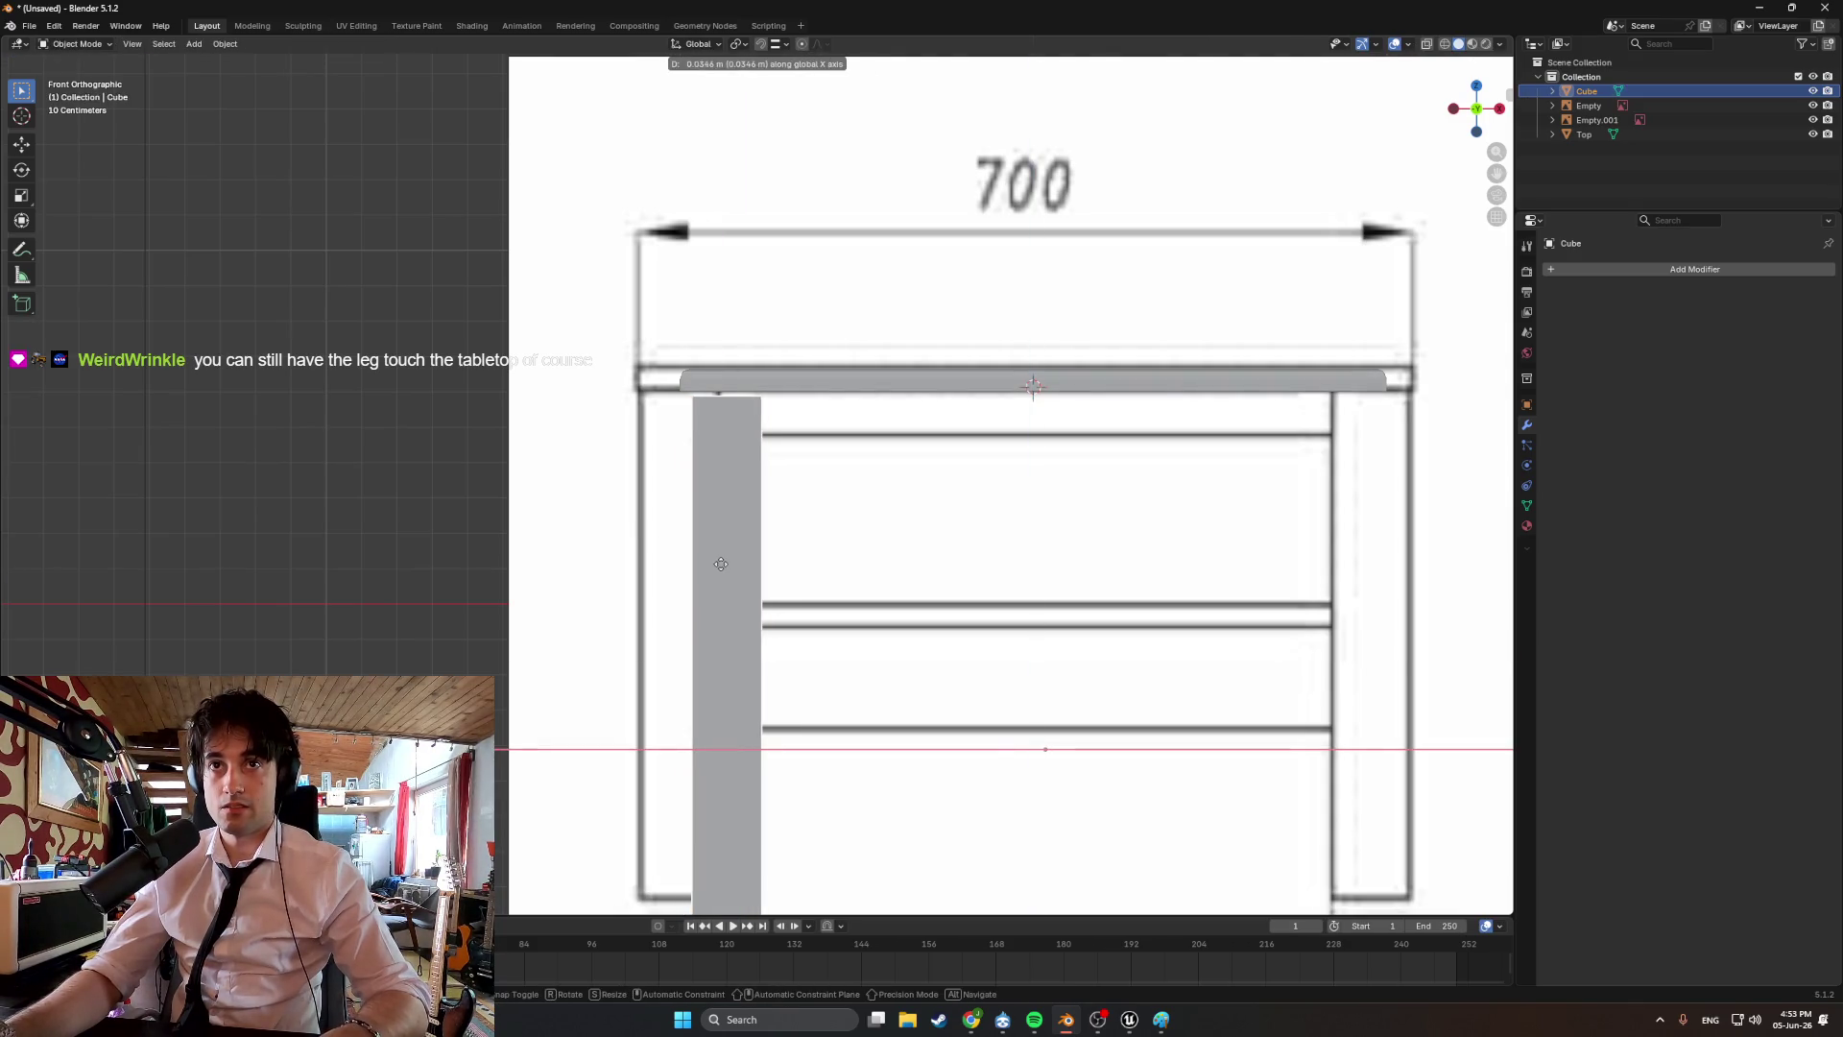
pyautogui.click(703, 553)
# Raise the leg along Z until it sits flush under the tabletop
pyautogui.scroll(2, 722, 543)
pyautogui.keyDown('shift'); pyautogui.moveTo(723, 543); pyautogui.dragTo(714, 573, button='middle'); pyautogui.keyUp('shift')
pyautogui.press('g')
pyautogui.press('z')
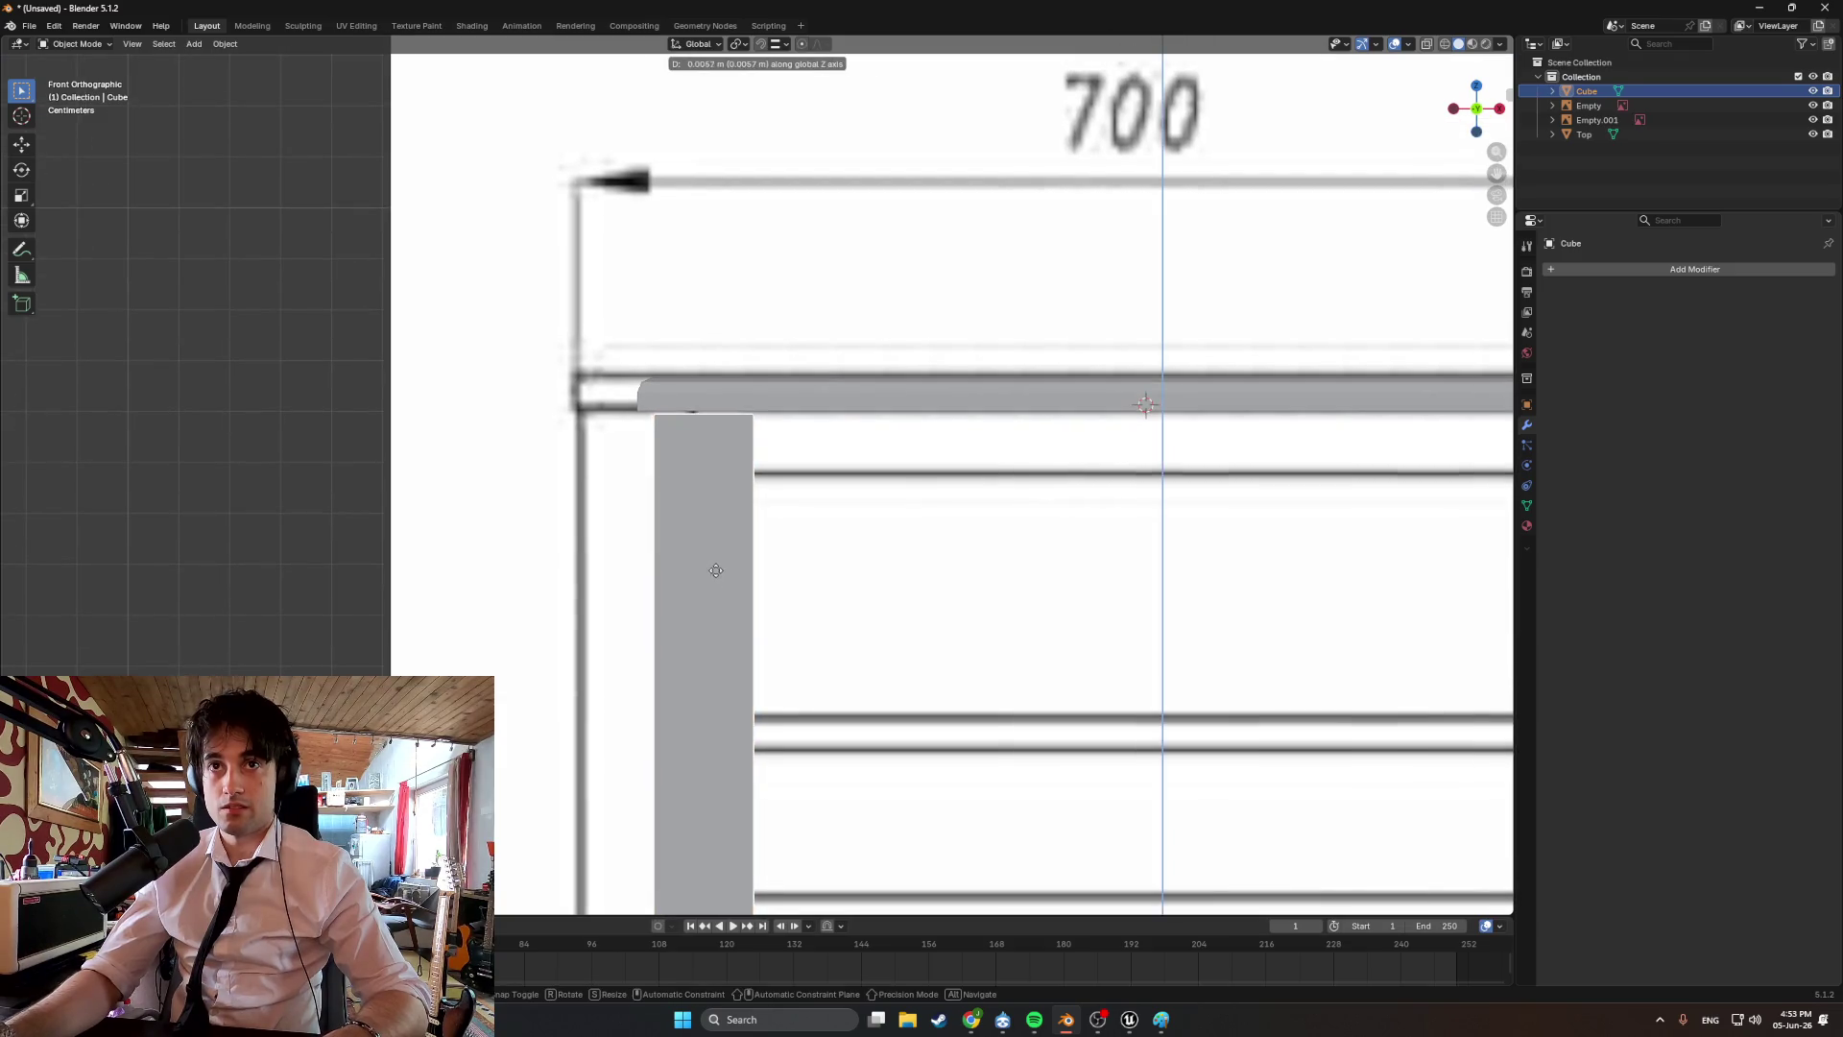
pyautogui.click(718, 568)
# Switch the leg to face selection in Edit Mode and pick its top face
pyautogui.scroll(8, 714, 484)
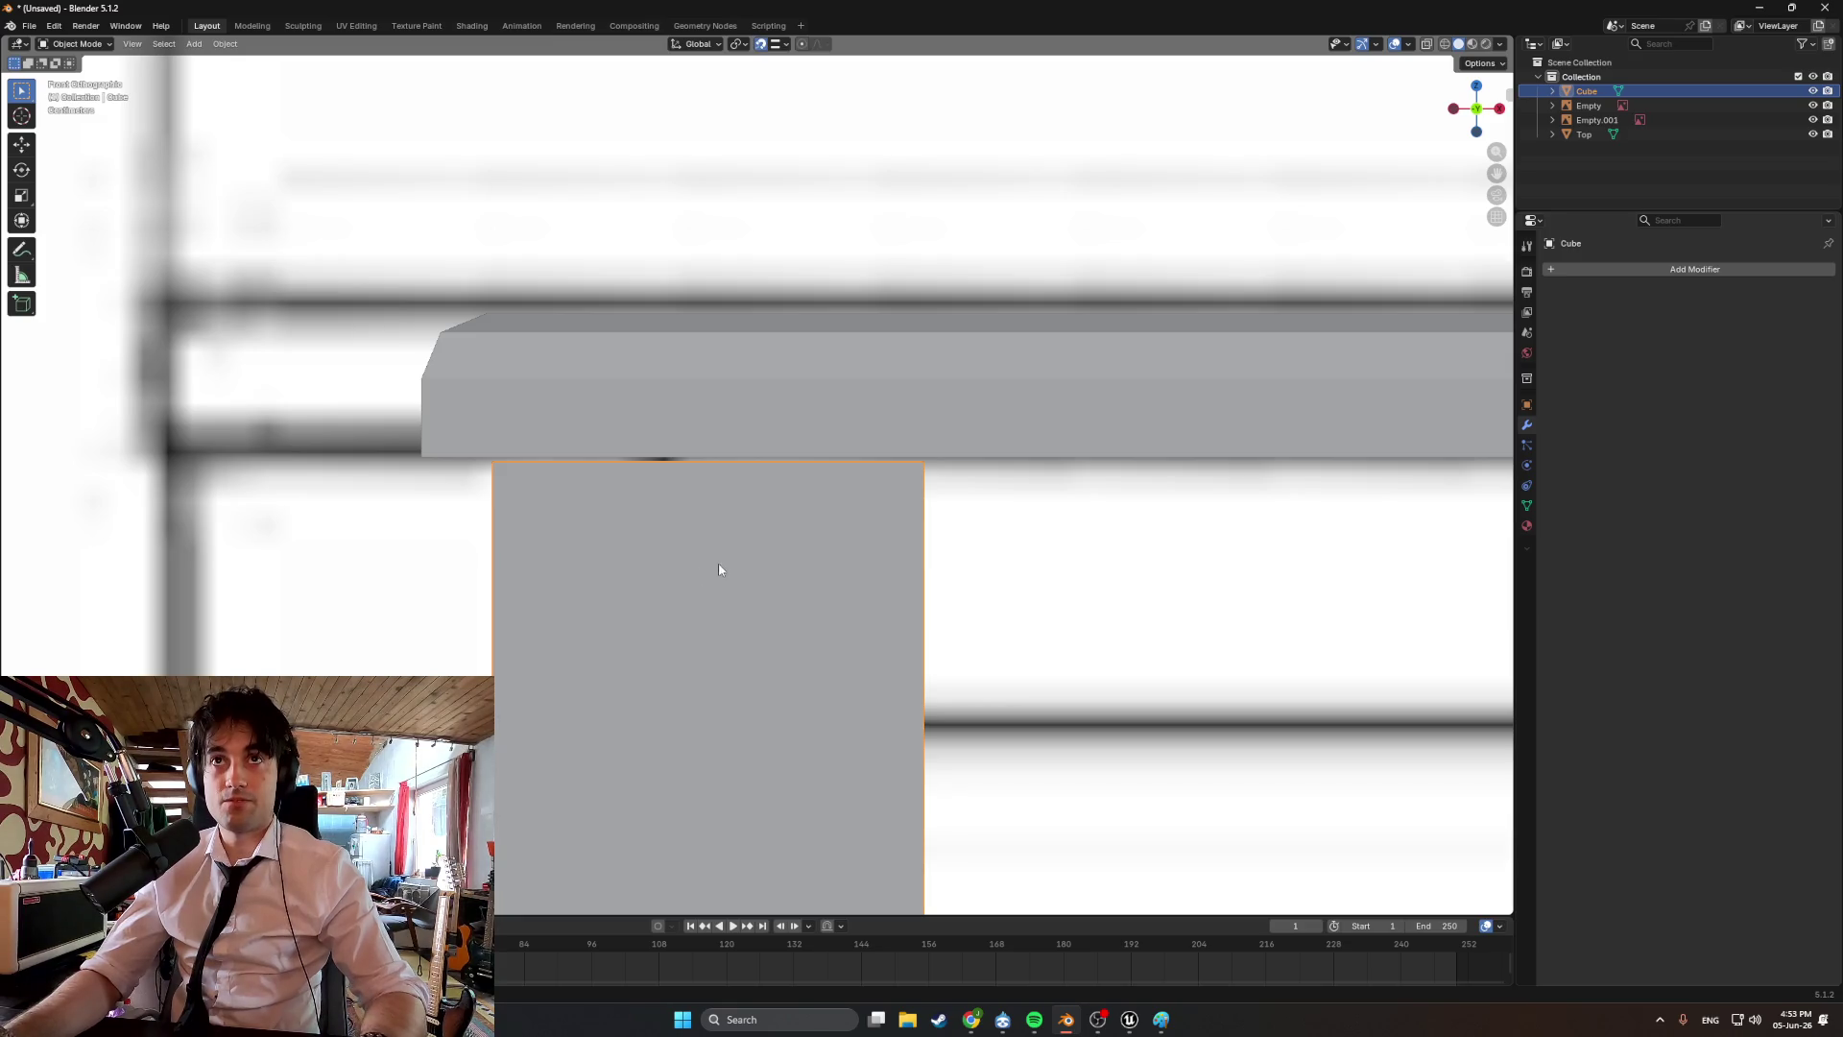
pyautogui.moveTo(732, 535)
pyautogui.mouseDown(button='middle')
pyautogui.moveTo(713, 544)
pyautogui.moveTo(741, 534)
pyautogui.mouseUp(button='middle')
pyautogui.press('Tab')
pyautogui.press('3')
pyautogui.click(621, 468)
pyautogui.rightClick(615, 469)
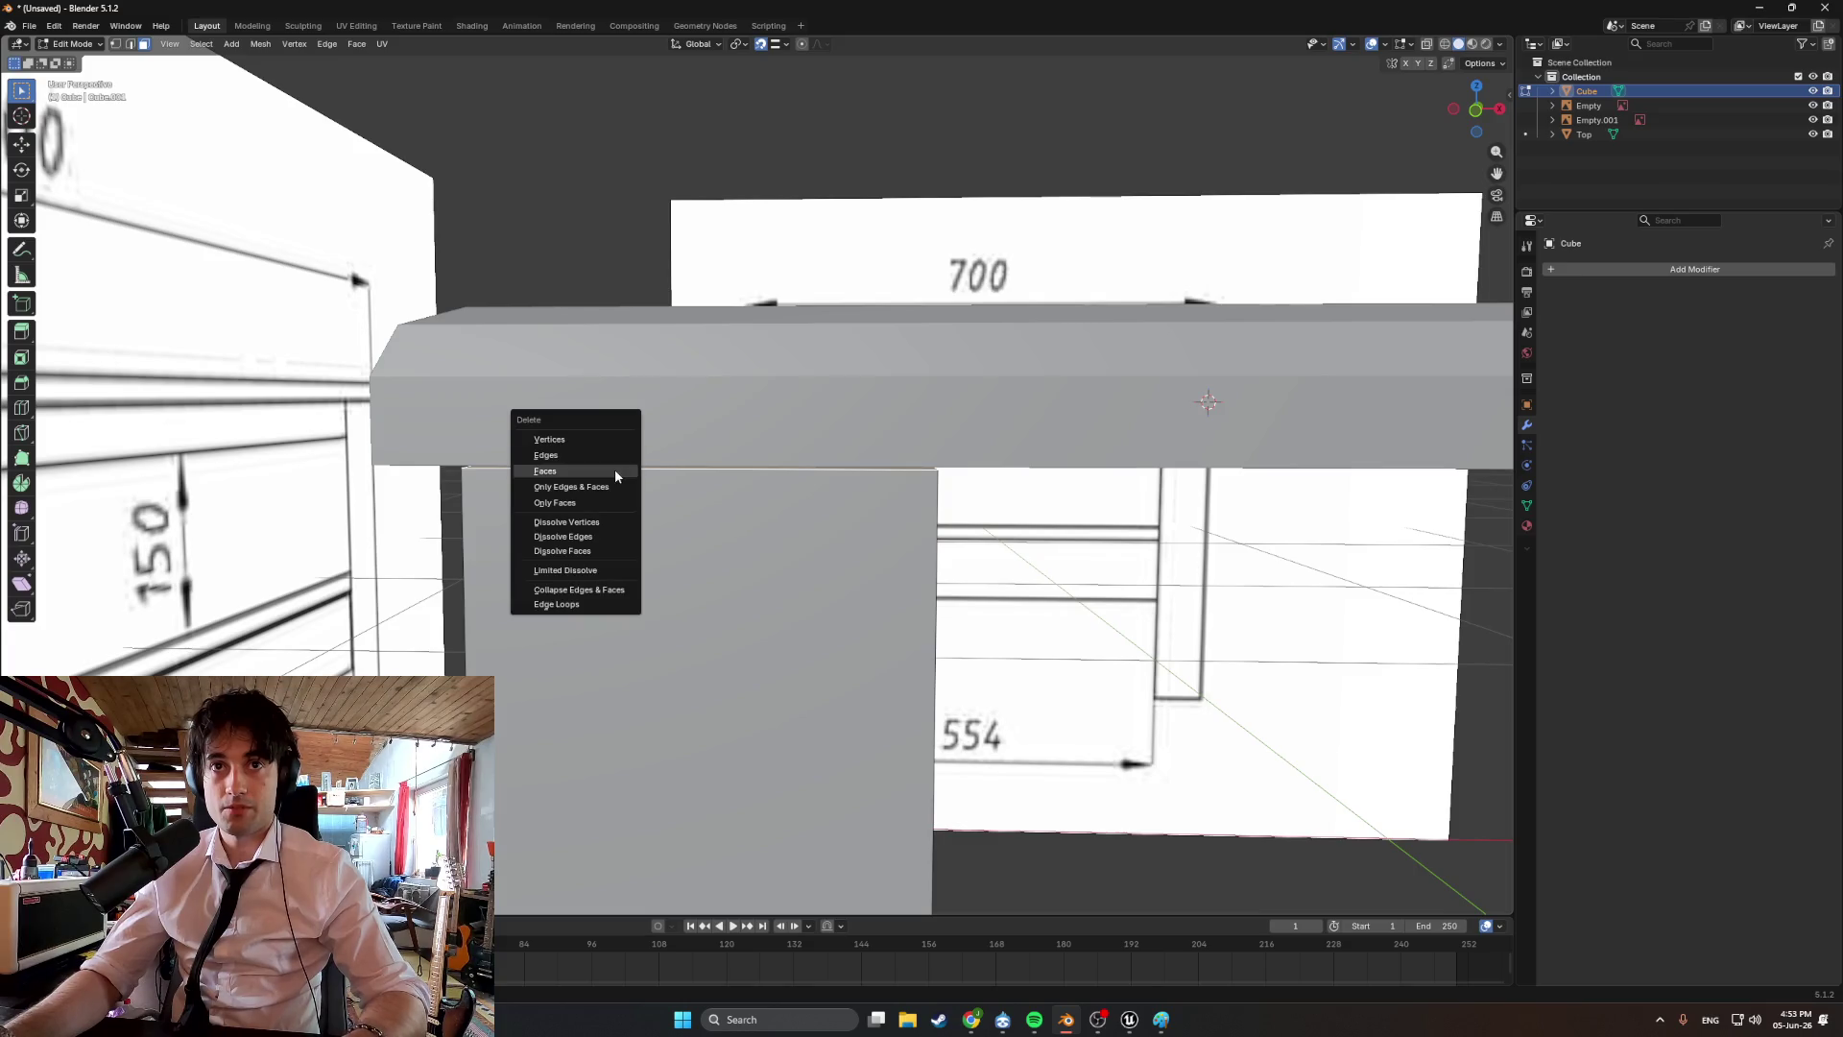
# Select the leg's side face and look it over from the front and at an angle
pyautogui.scroll(-3, 724, 576)
pyautogui.click(724, 611)
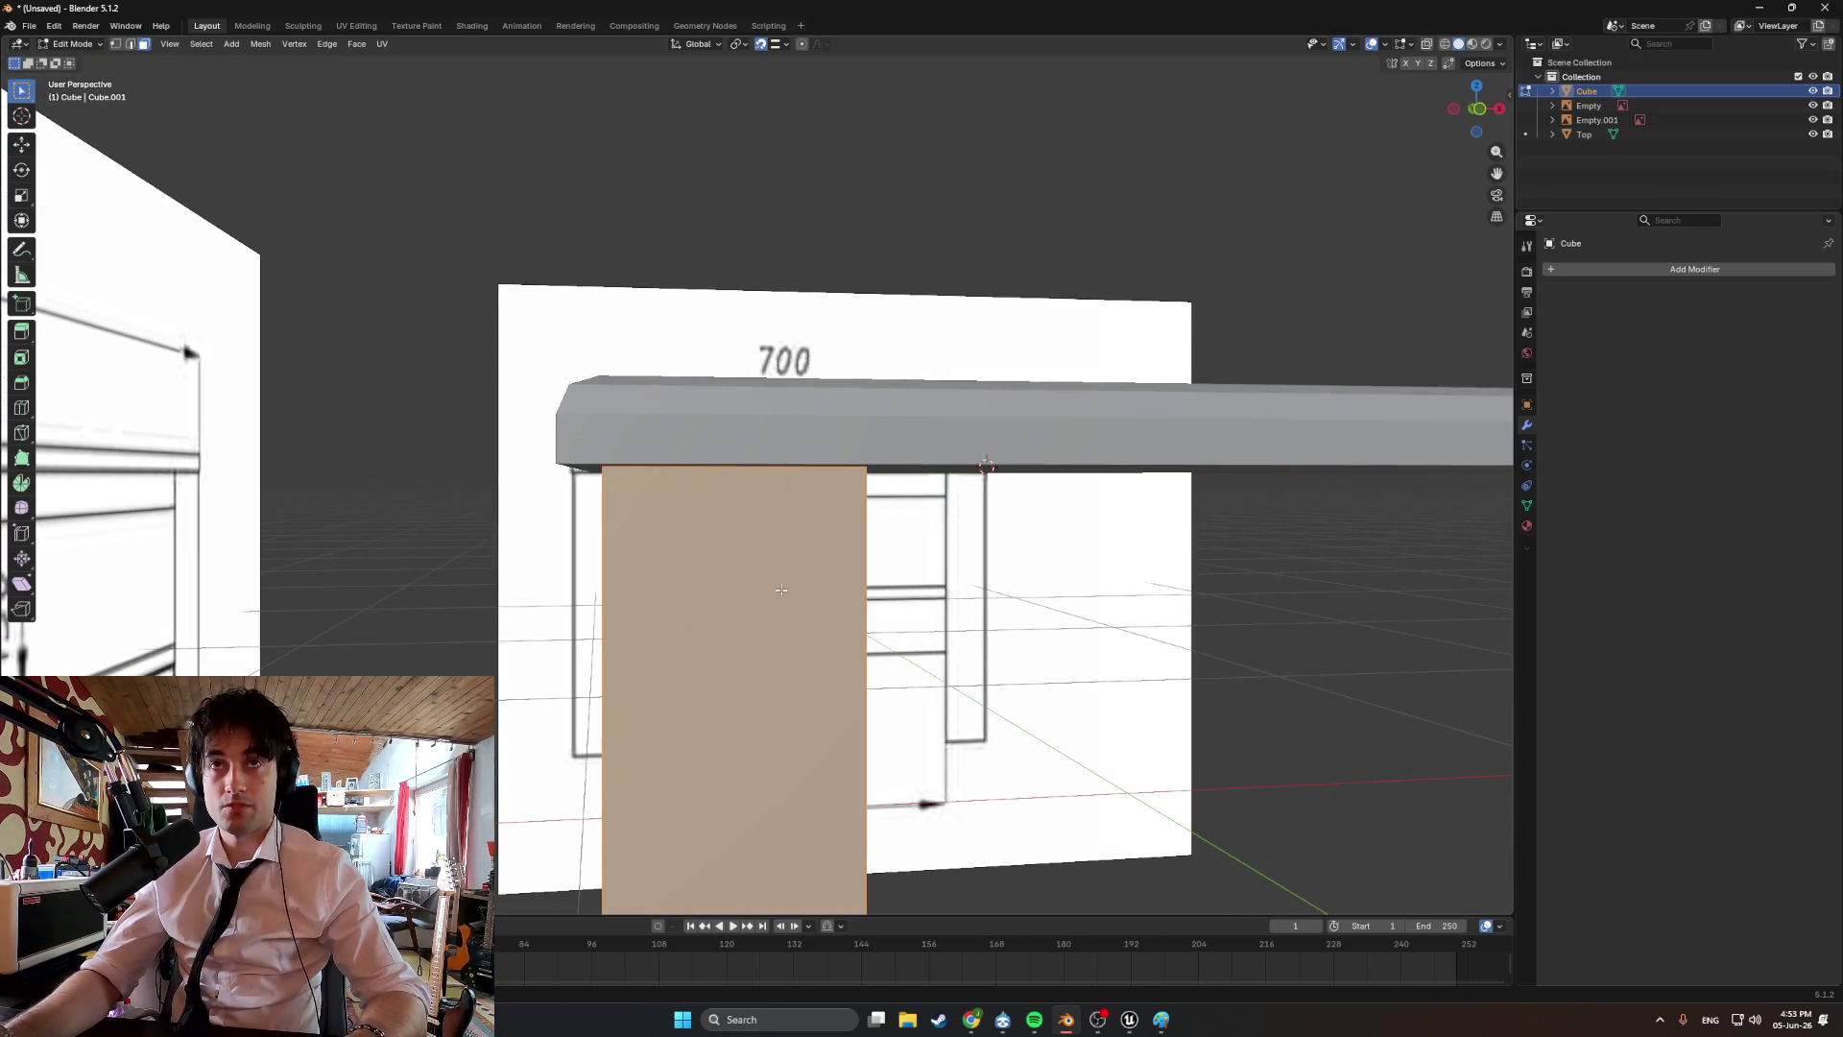
pyautogui.press('KP_1')
pyautogui.scroll(5, 748, 454)
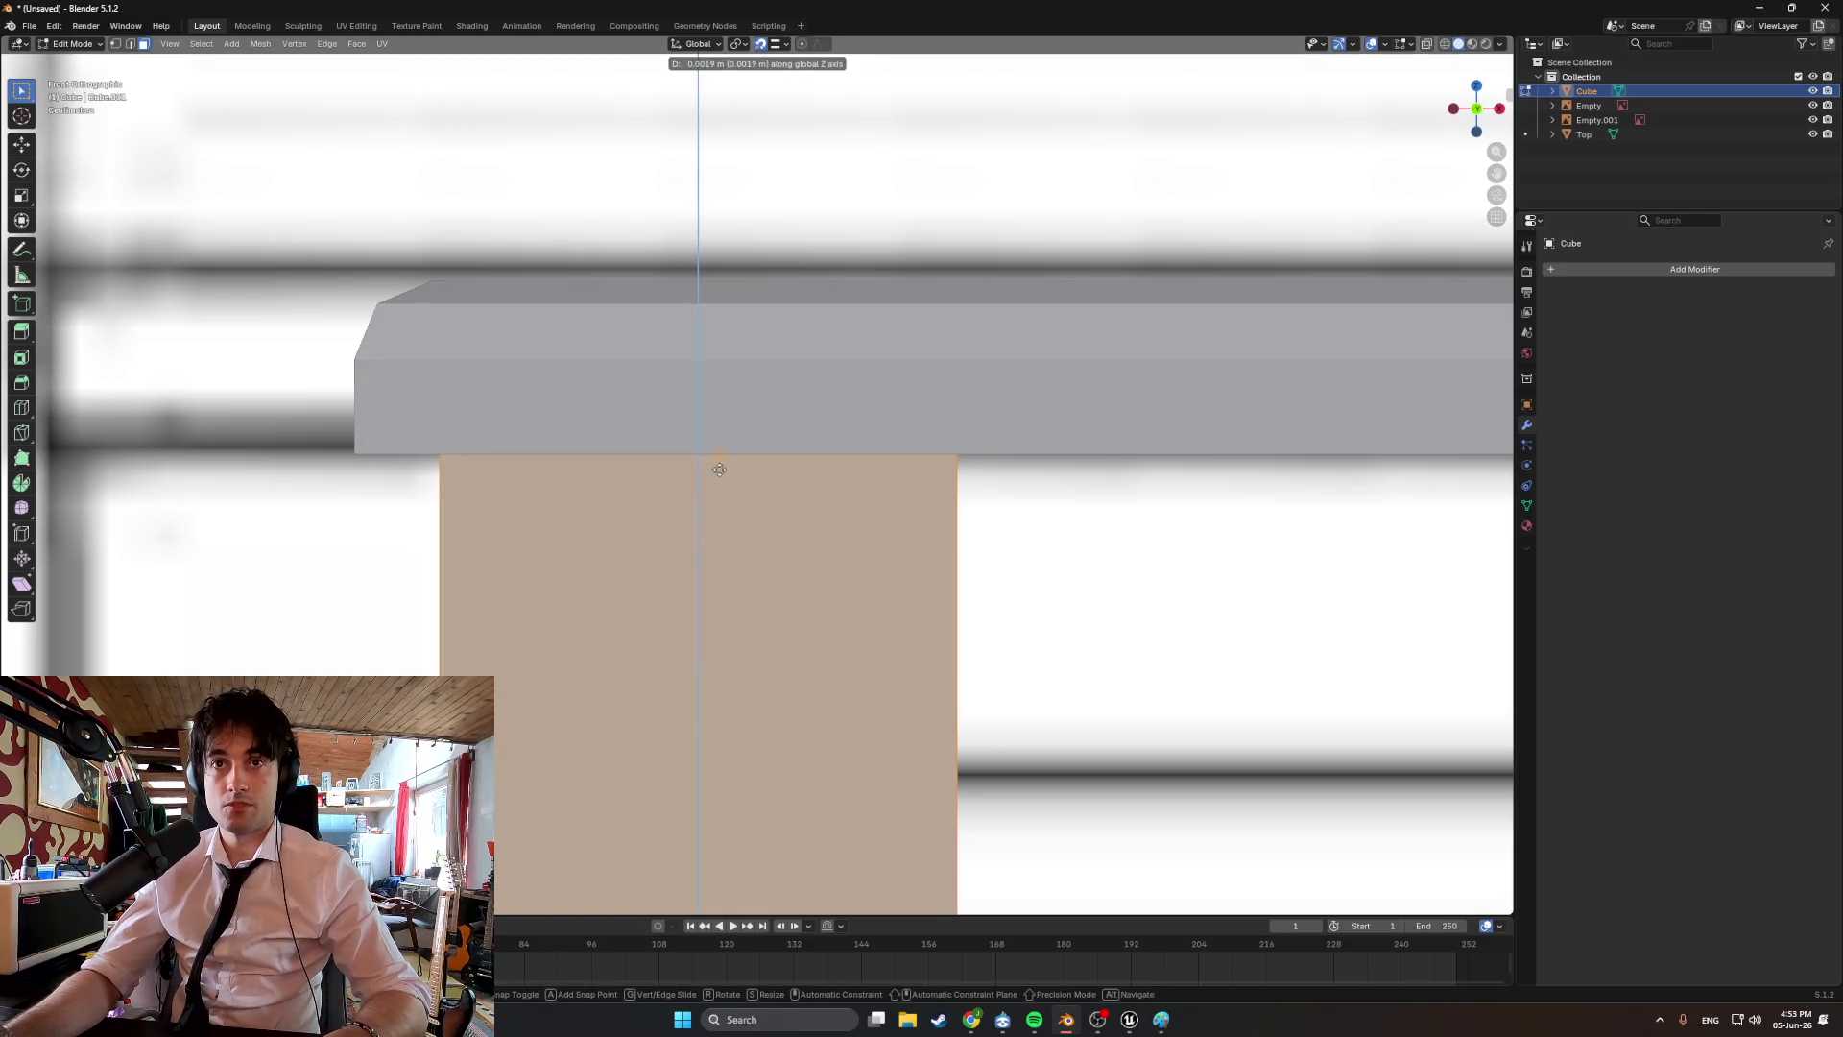
pyautogui.moveTo(715, 547)
pyautogui.mouseDown(button='middle')
pyautogui.moveTo(749, 543)
pyautogui.moveTo(672, 576)
pyautogui.mouseUp(button='middle')
pyautogui.scroll(-3, 749, 544)
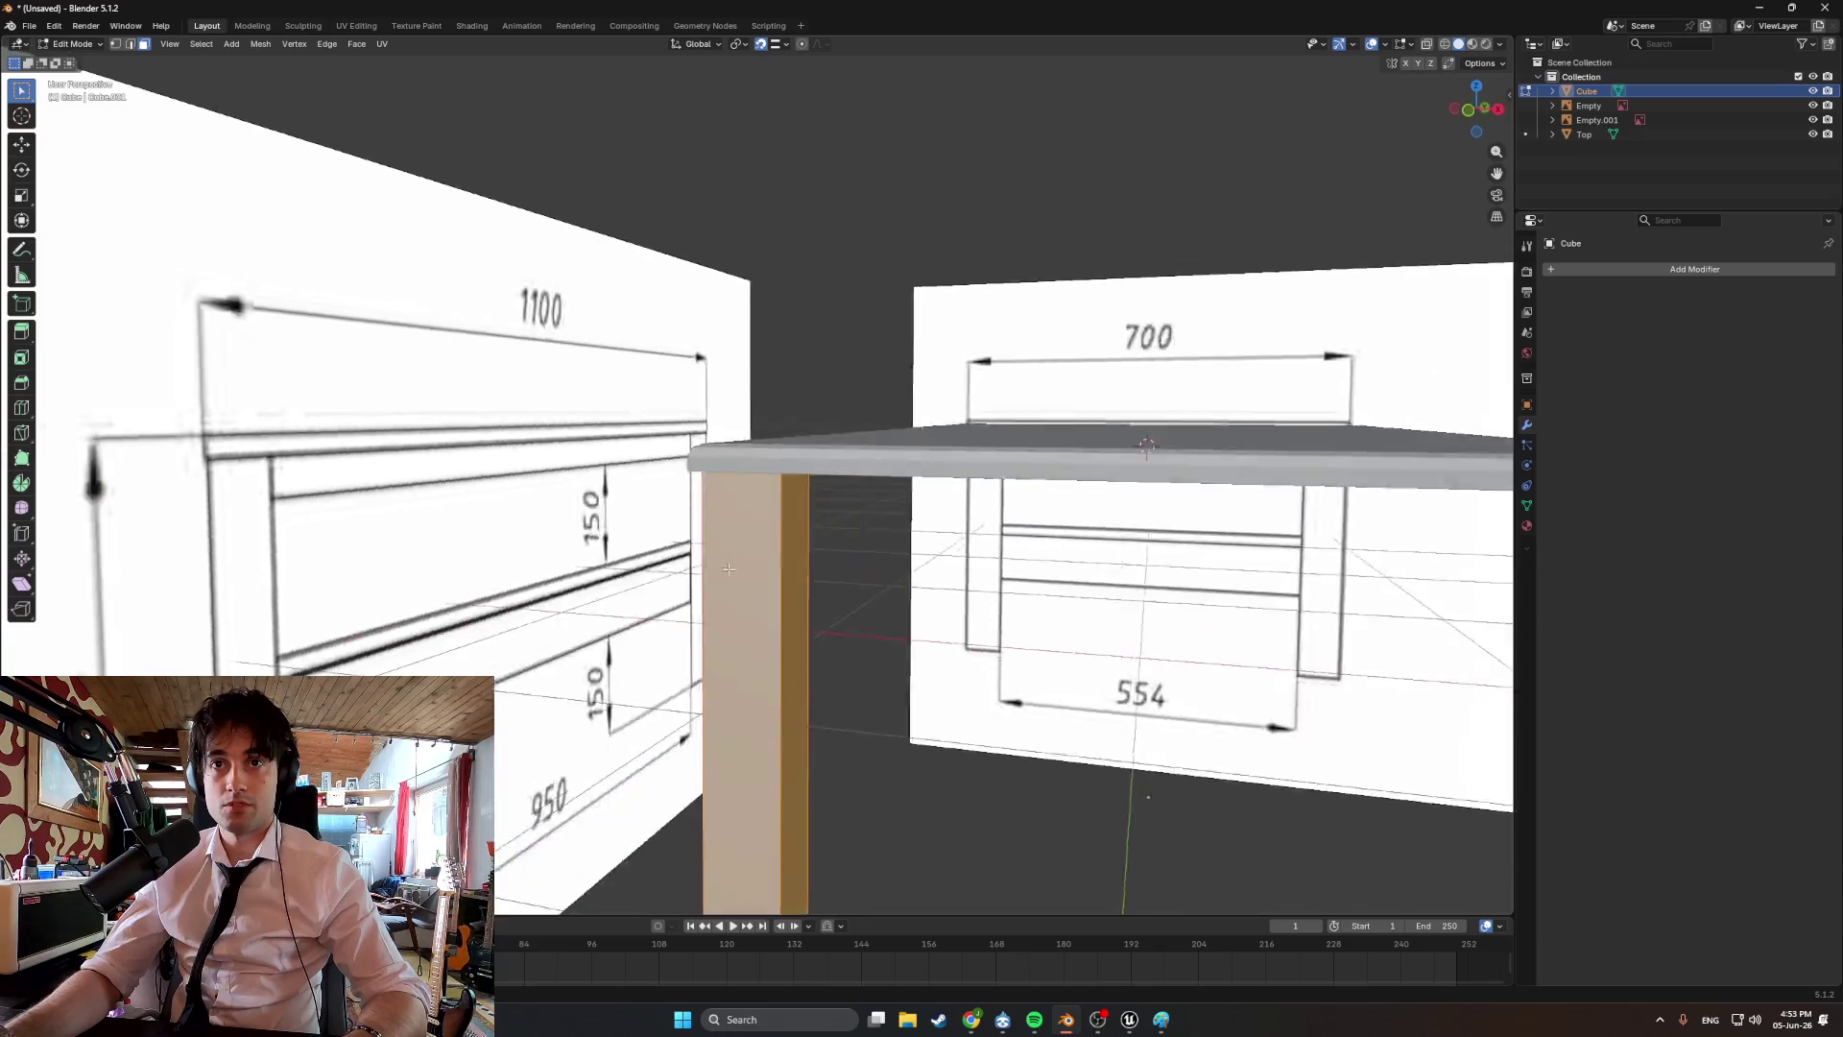
# In the right side view, slide that face along Y to the drawing's leg edge
pyautogui.press('KP_3')
pyautogui.scroll(5, 641, 610)
pyautogui.scroll(6, 744, 480)
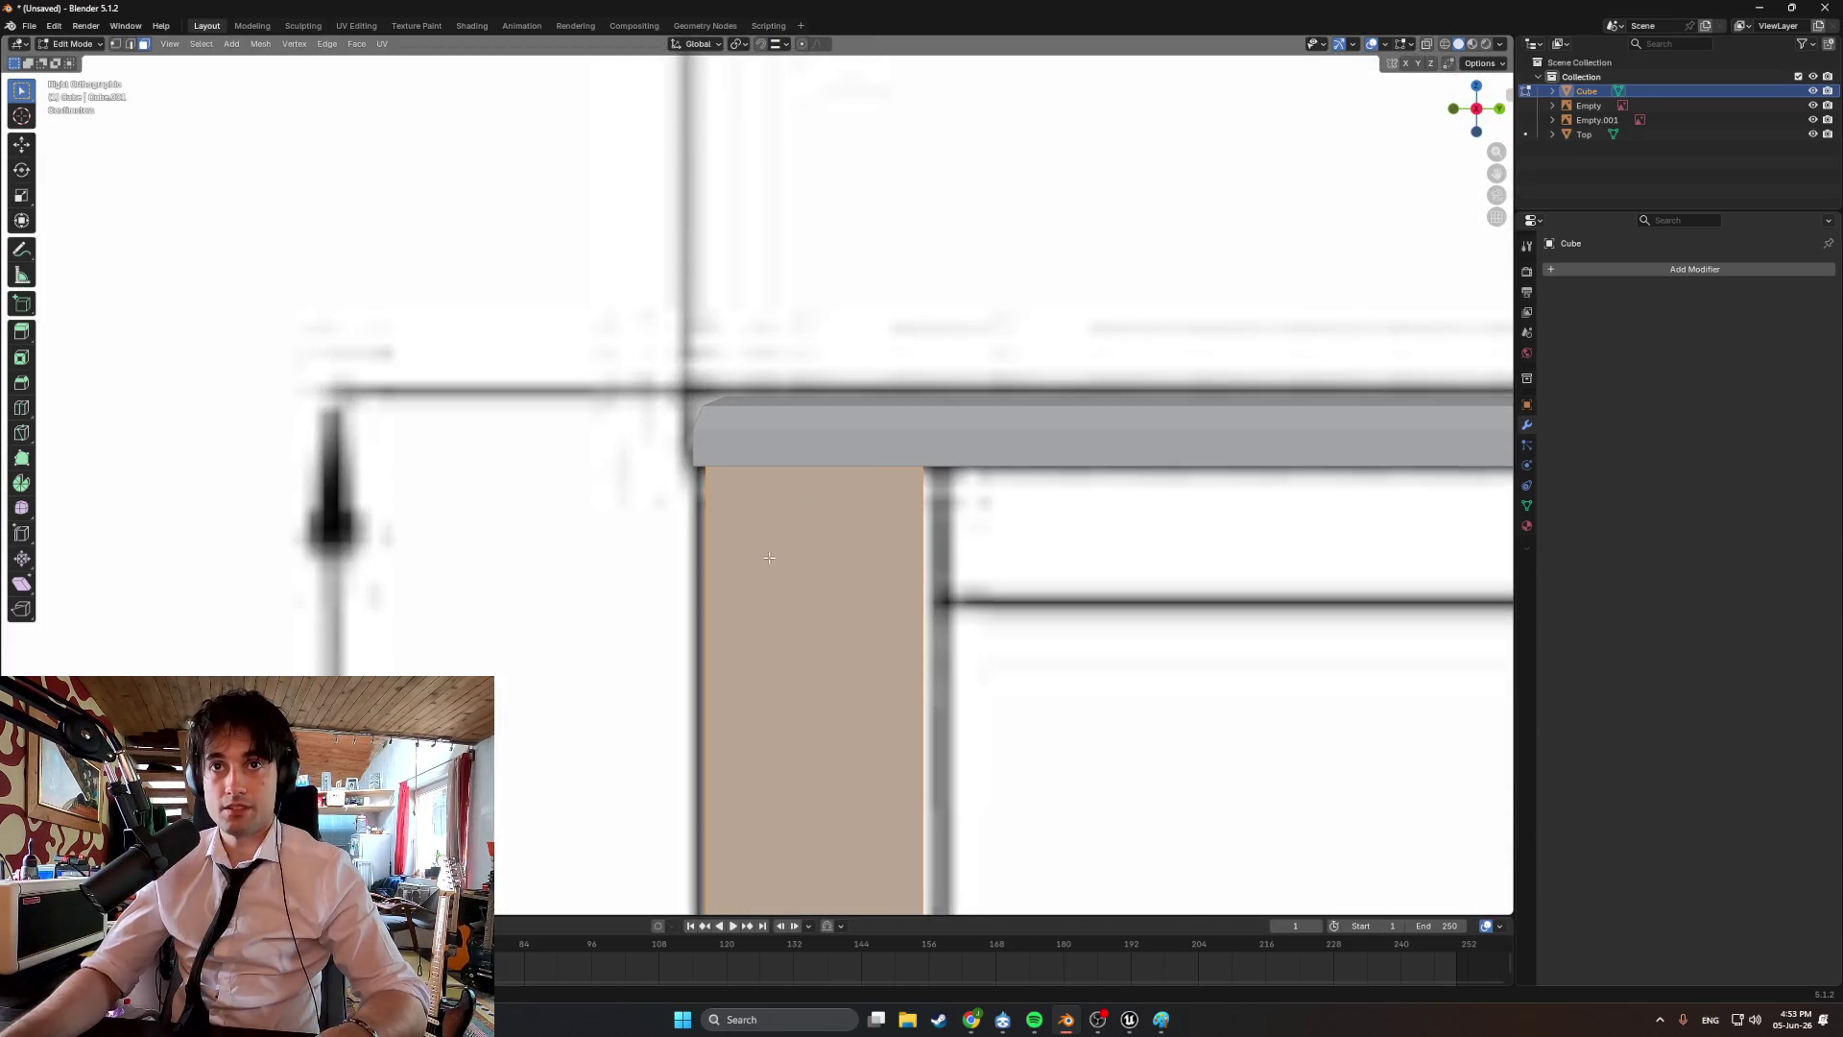
pyautogui.press('g')
pyautogui.press('y')
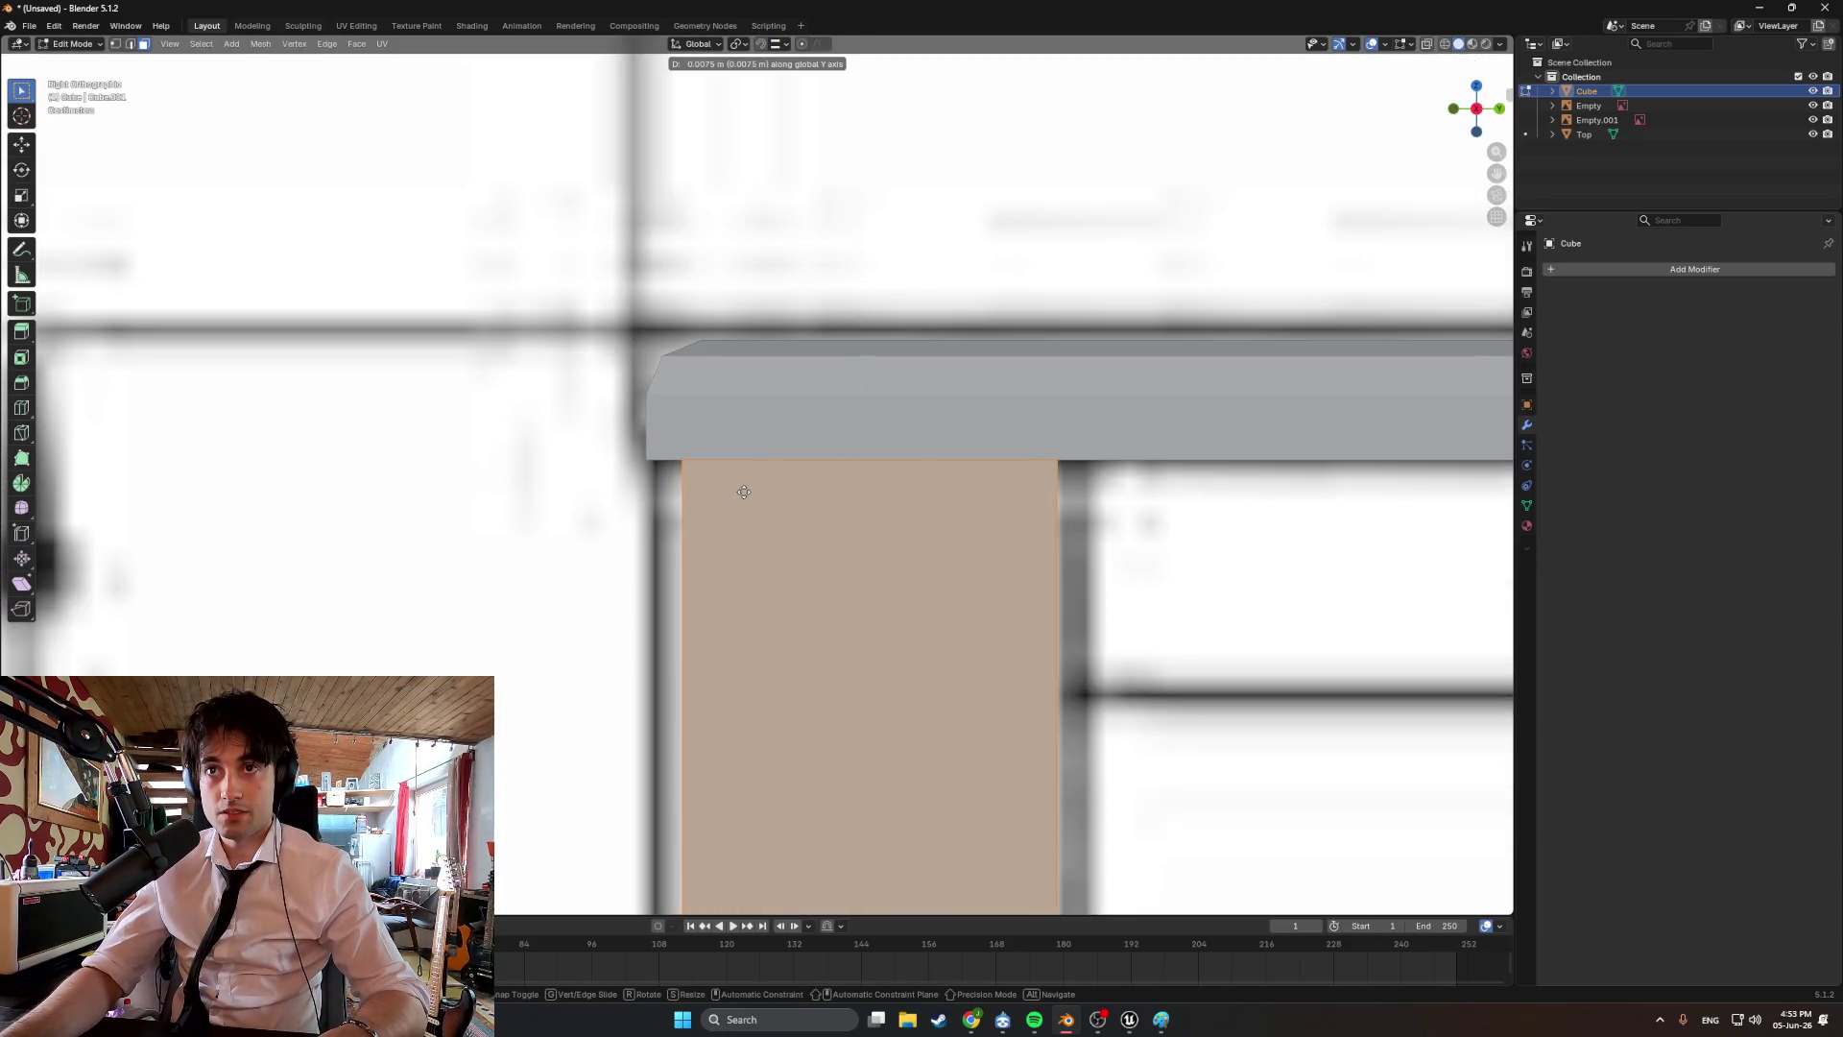
pyautogui.click(767, 497)
pyautogui.moveTo(767, 496)
pyautogui.mouseDown(button='middle')
pyautogui.moveTo(1078, 663)
pyautogui.moveTo(694, 533)
pyautogui.moveTo(630, 566)
pyautogui.mouseUp(button='middle')
pyautogui.press('KP_1')
pyautogui.press('KP_1')
pyautogui.press('ctrl+KP_7')
pyautogui.scroll(-2, 672, 499)
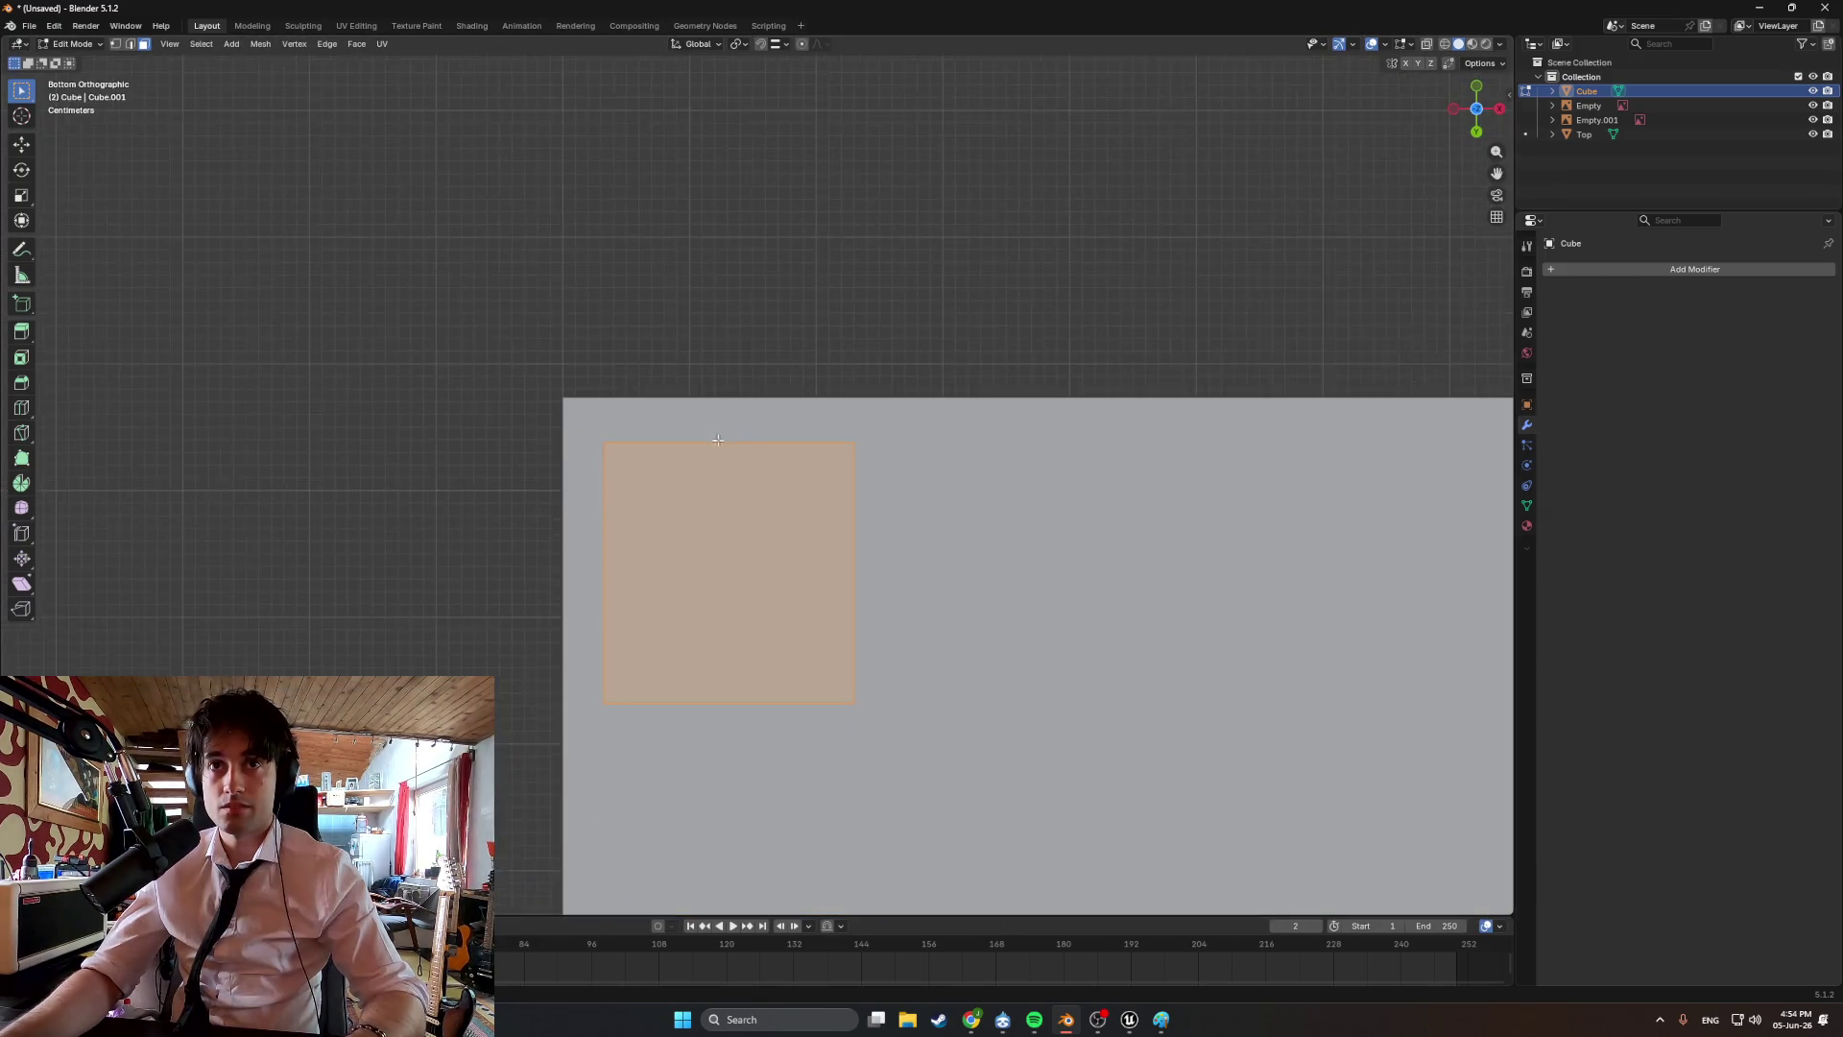
# Look under the tabletop from a level front view and duplicate the leg with Shift+D
pyautogui.scroll(3, 375, 369)
pyautogui.scroll(-3, 514, 419)
pyautogui.moveTo(523, 444)
pyautogui.mouseDown(button='middle')
pyautogui.moveTo(452, 465)
pyautogui.moveTo(642, 576)
pyautogui.moveTo(844, 602)
pyautogui.mouseUp(button='middle')
pyautogui.scroll(-2, 641, 576)
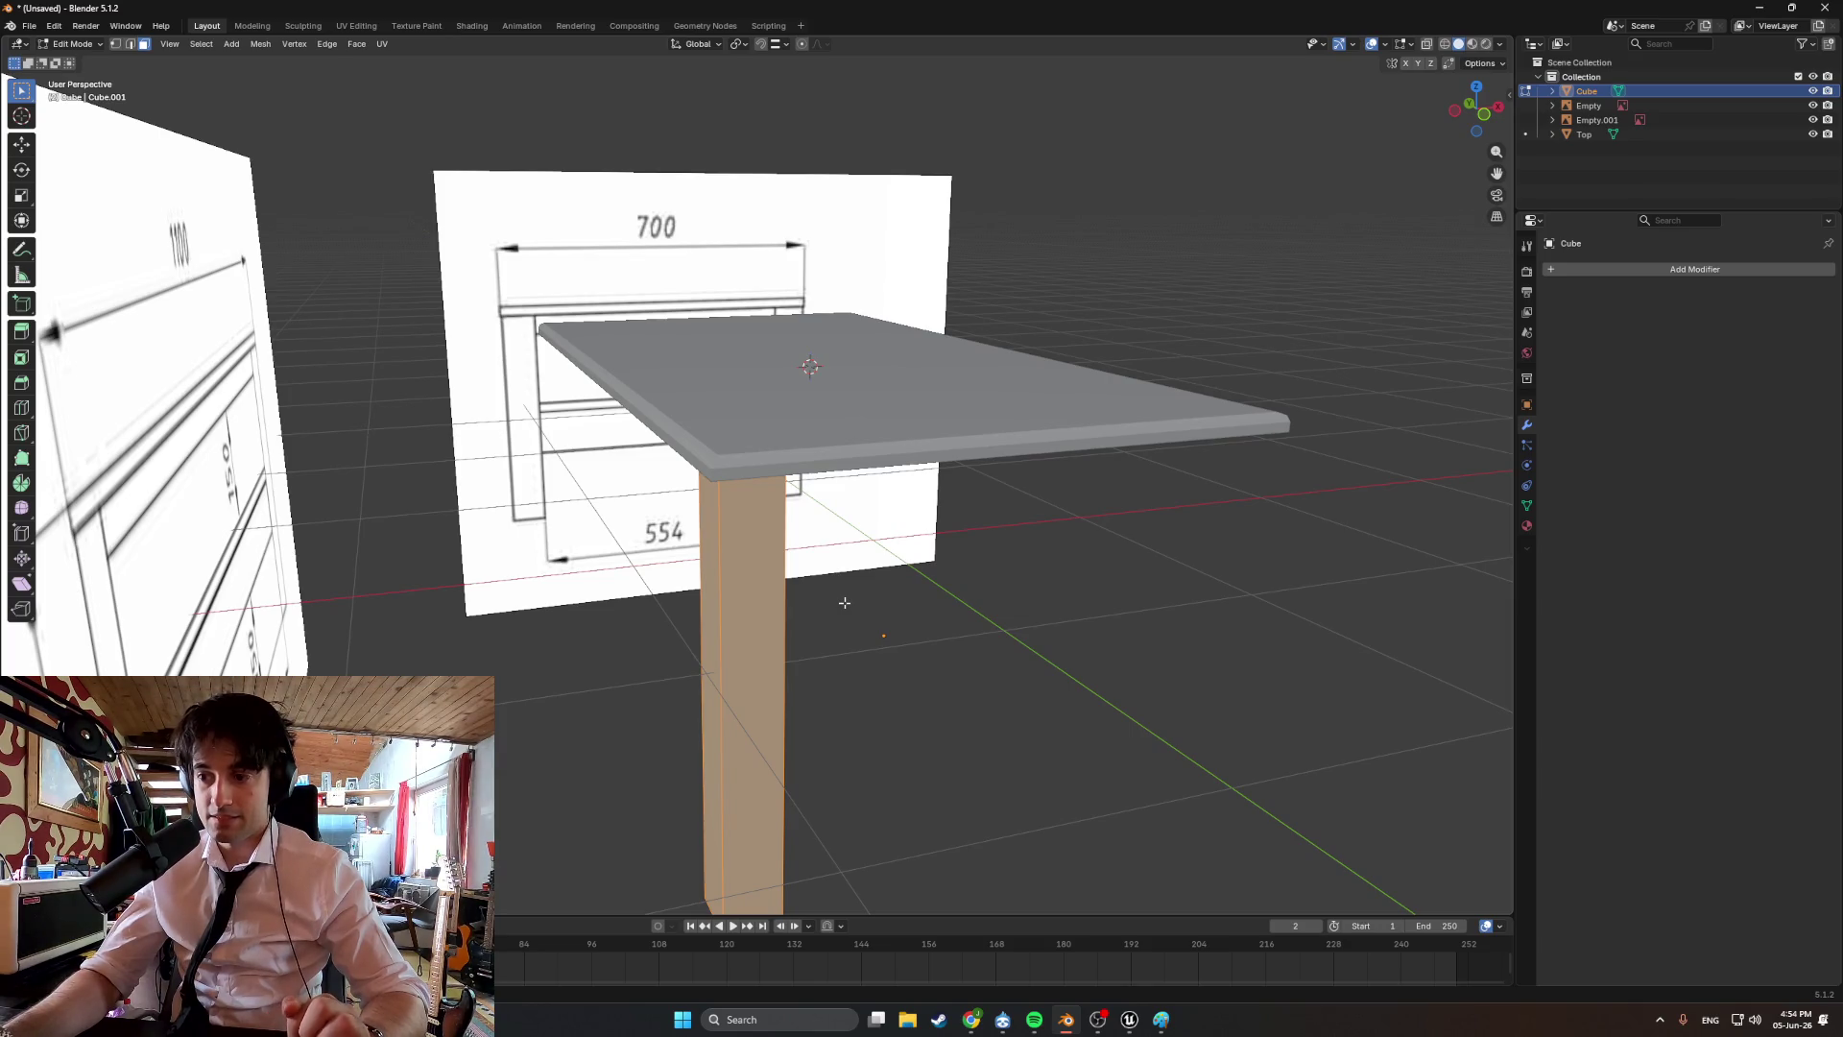
pyautogui.moveTo(831, 628)
pyautogui.mouseDown(button='middle')
pyautogui.moveTo(729, 538)
pyautogui.moveTo(602, 465)
pyautogui.mouseUp(button='middle')
pyautogui.scroll(4, 729, 537)
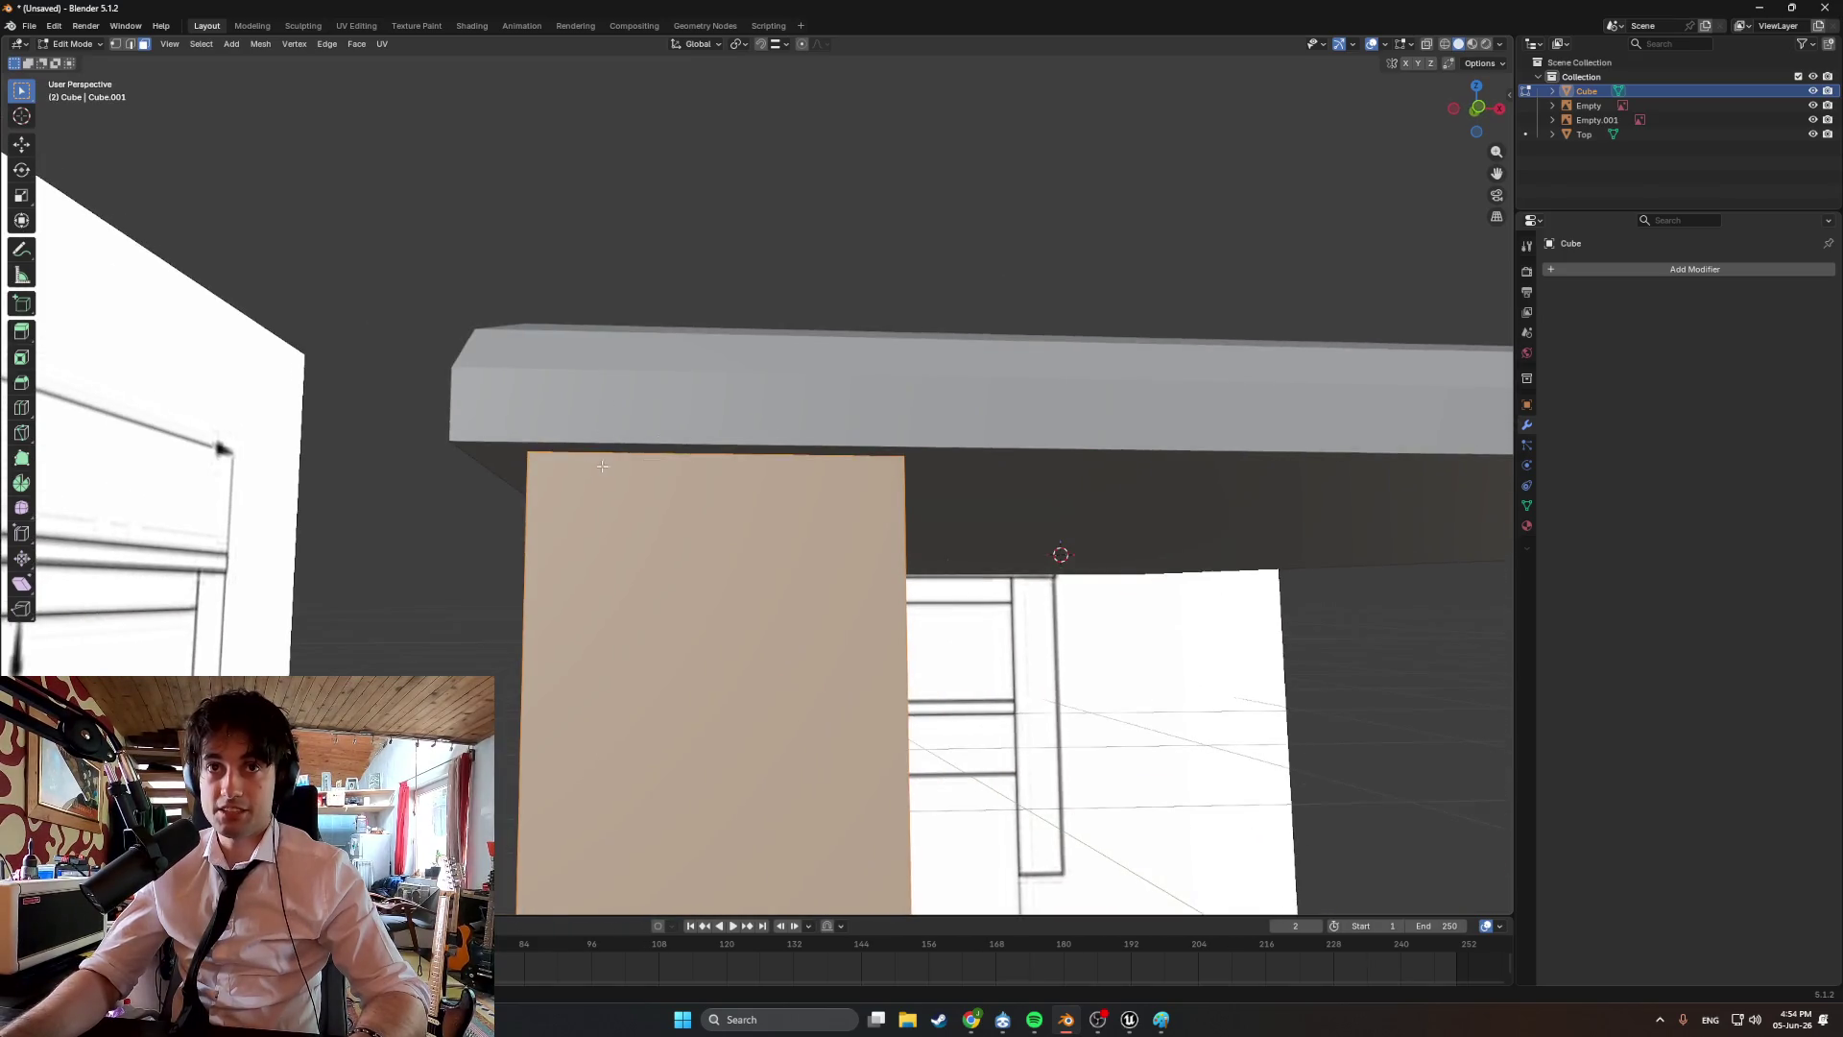
pyautogui.scroll(-8, 602, 465)
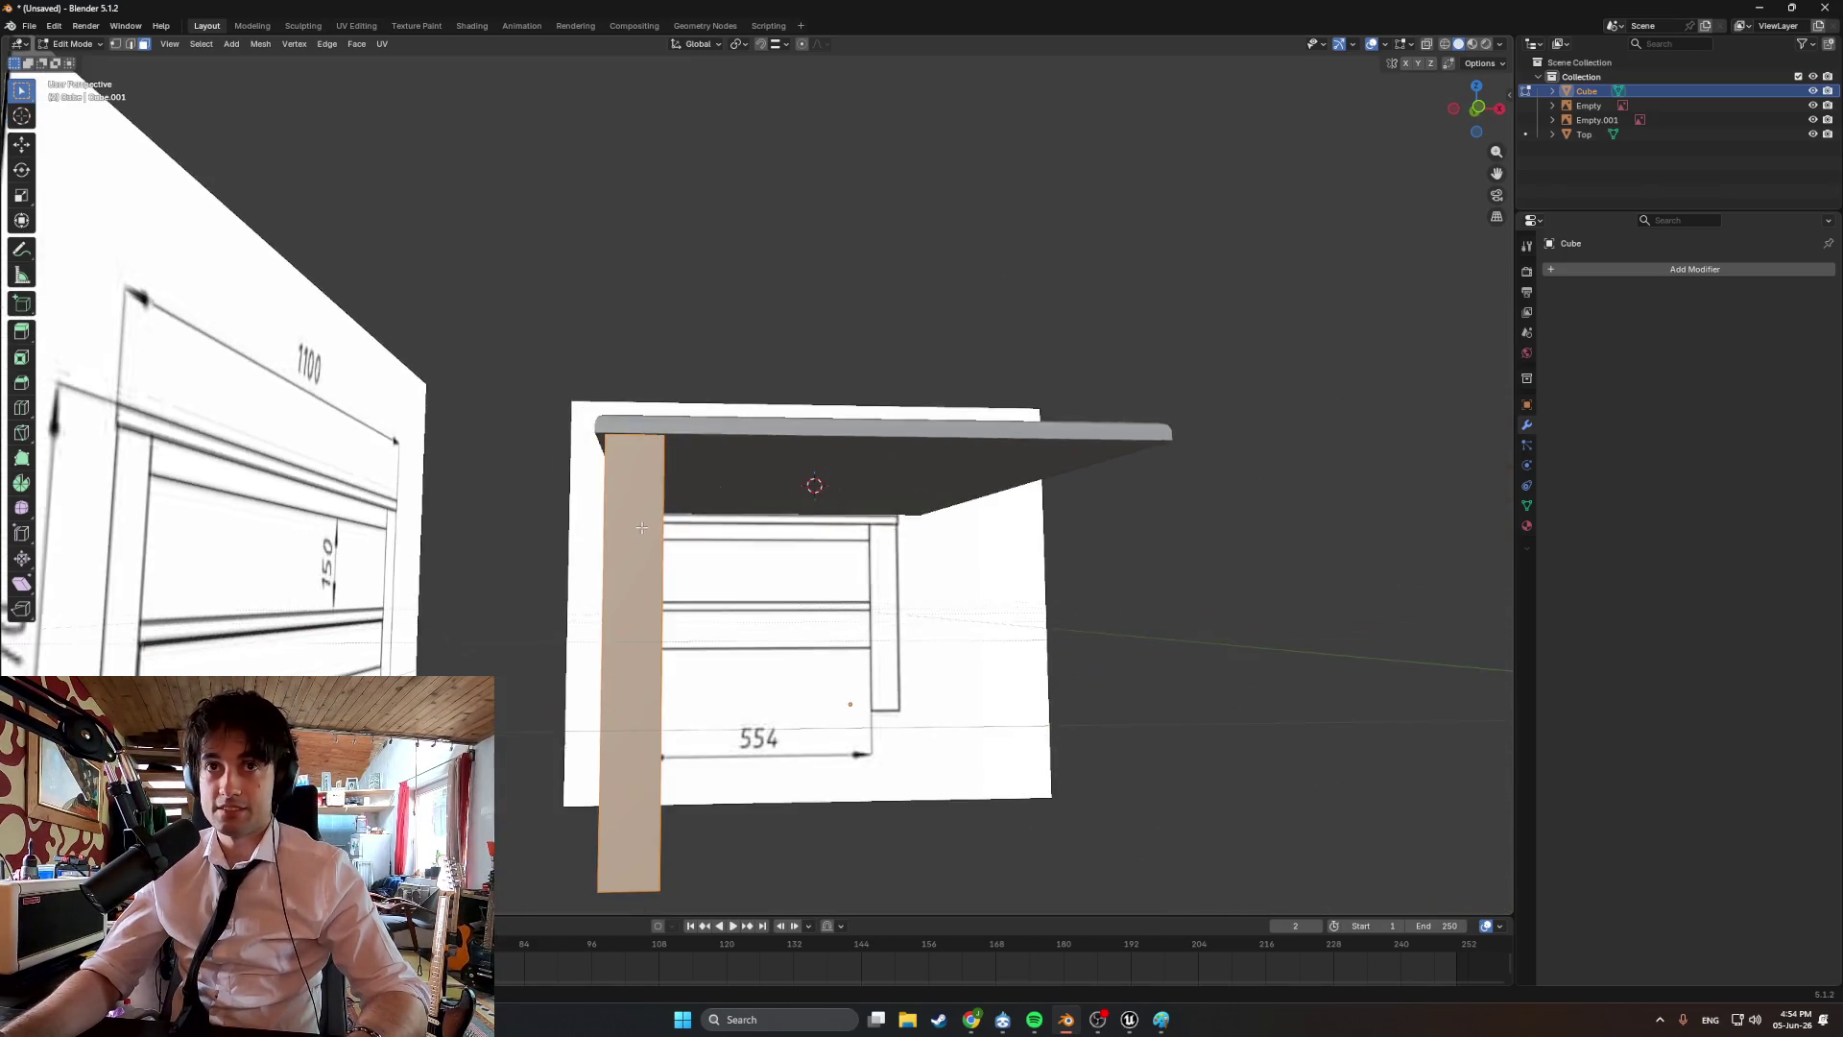
pyautogui.moveTo(641, 527); pyautogui.dragTo(653, 553, button='middle')
pyautogui.hotkey('shift', 'd')
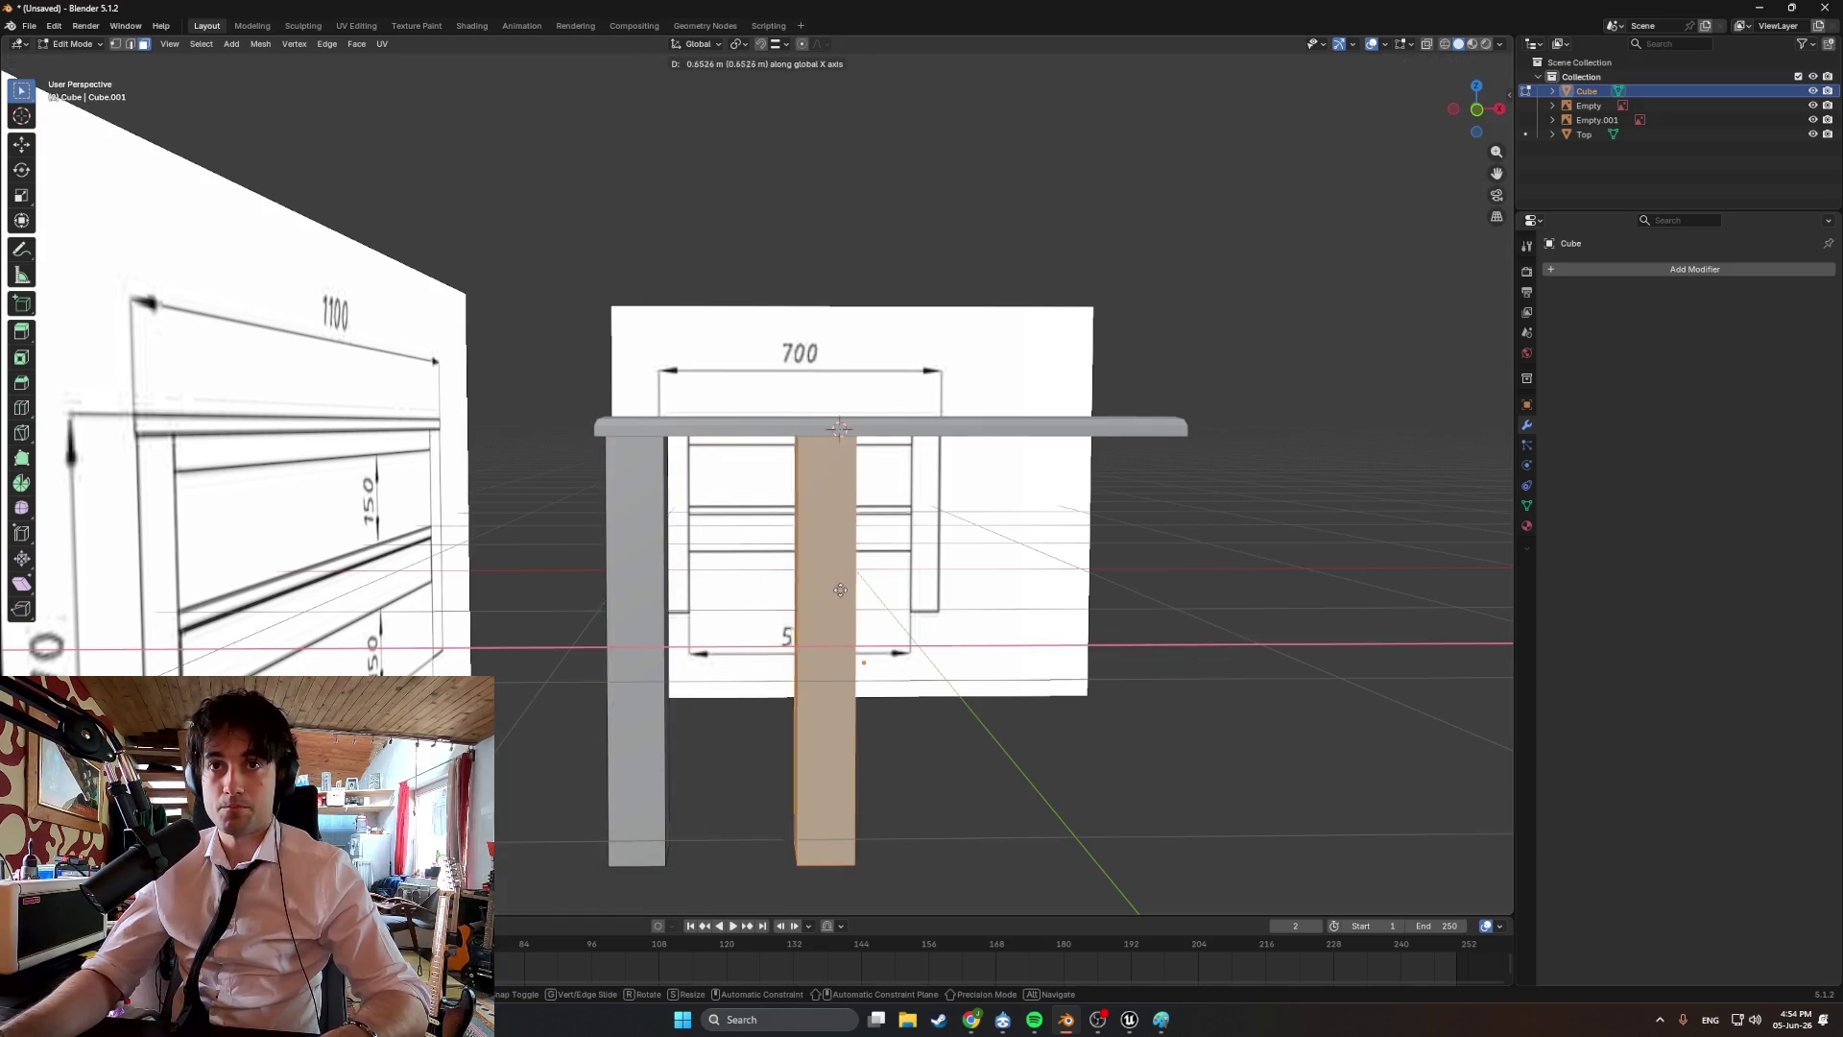
# Drop the copied leg at the tabletop's other end and inspect it from below
pyautogui.click(1137, 582)
pyautogui.press('KP_1')
pyautogui.scroll(1, 882, 600)
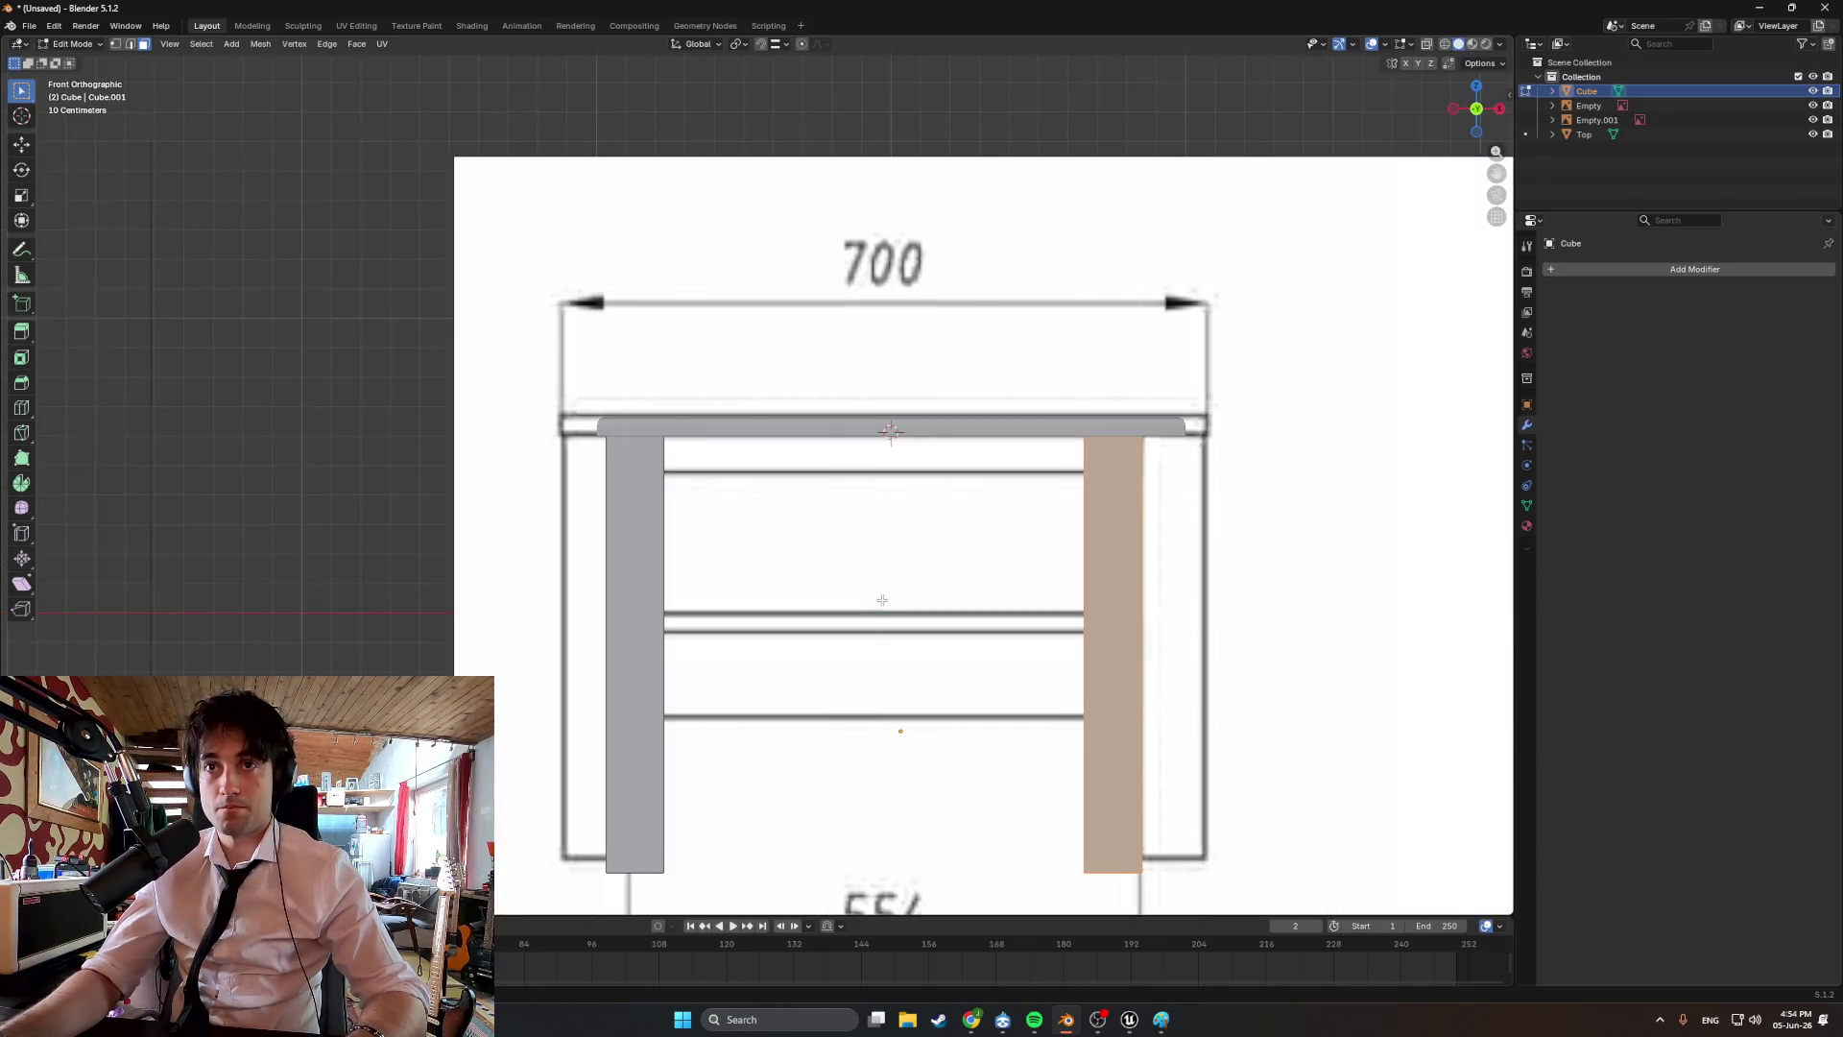
pyautogui.moveTo(1125, 576); pyautogui.dragTo(1008, 480, button='middle')
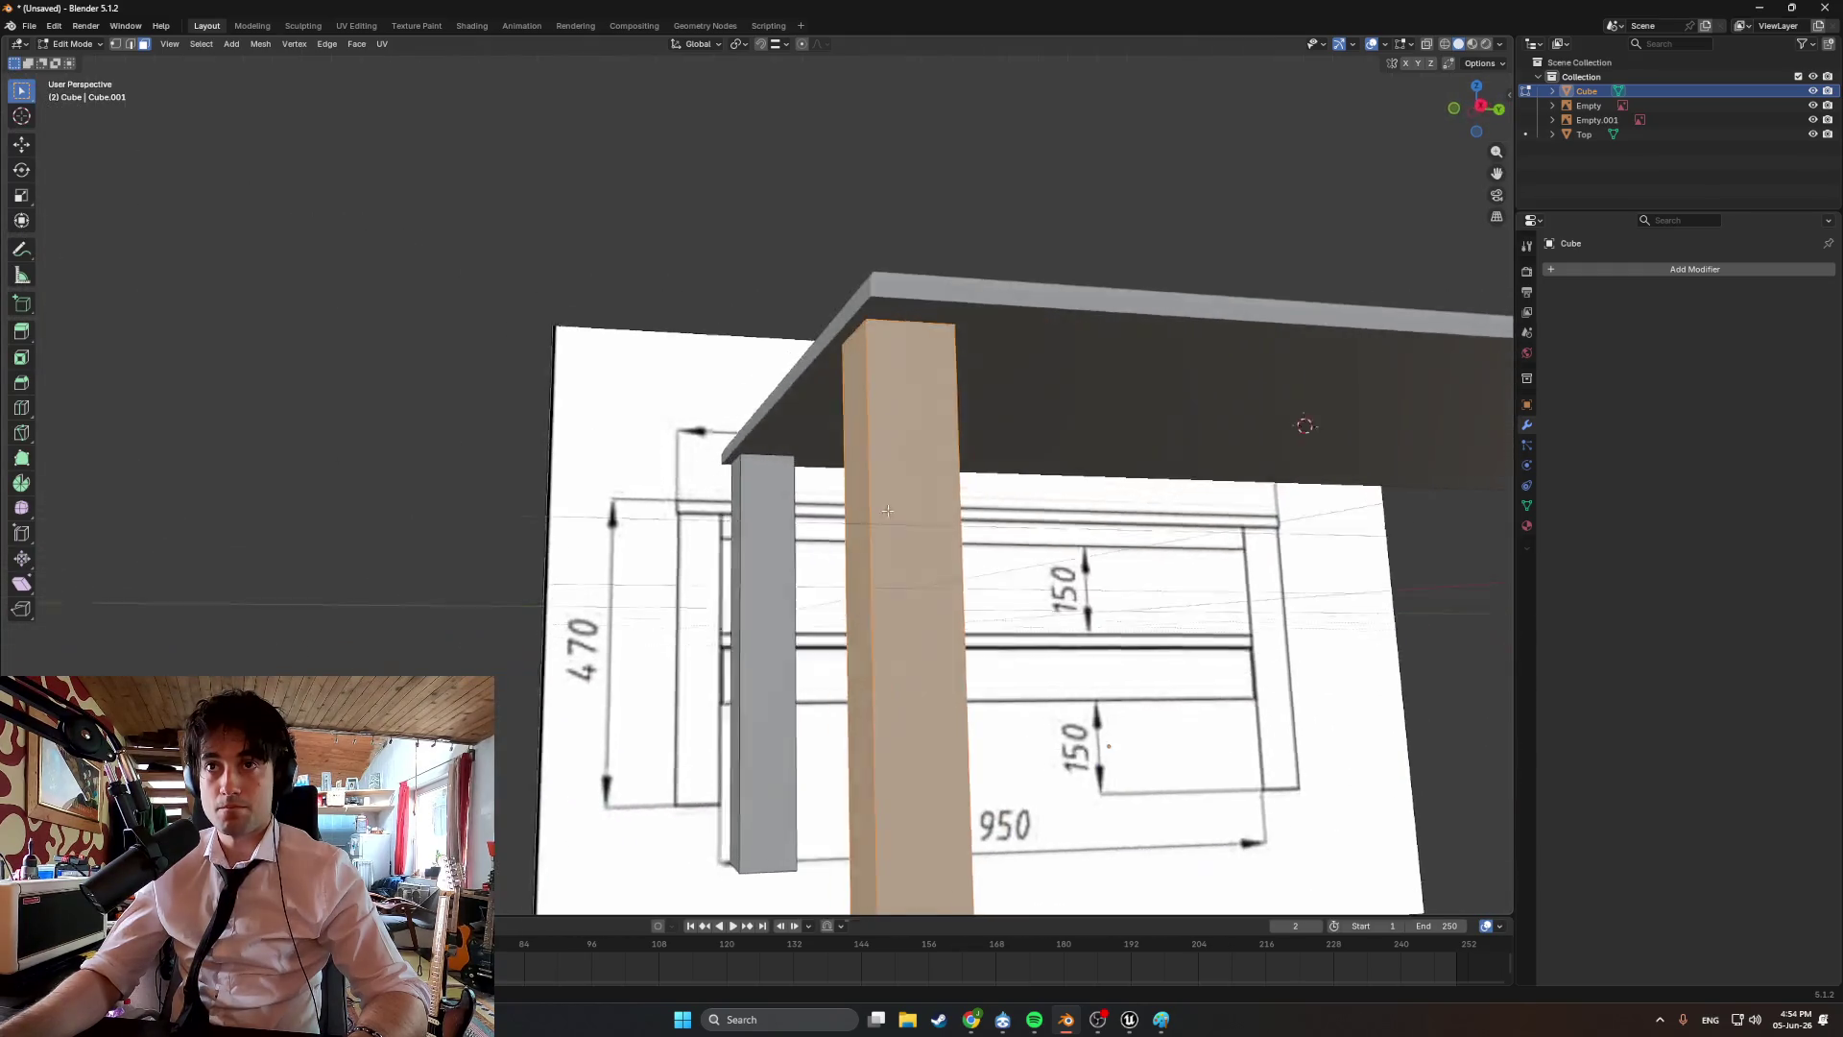
pyautogui.scroll(4, 988, 403)
pyautogui.keyDown('alt'); pyautogui.moveTo(830, 470); pyautogui.dragTo(1111, 280, button='middle'); pyautogui.keyUp('alt')
pyautogui.scroll(-5, 1119, 391)
pyautogui.moveTo(1120, 391)
pyautogui.keyDown('shift'); pyautogui.mouseDown(button='middle')
pyautogui.moveTo(618, 394)
pyautogui.moveTo(751, 535)
pyautogui.mouseUp(button='middle'); pyautogui.keyUp('shift')
pyautogui.scroll(3, 687, 351)
# Nudge the leg face twice along X to align it with the front drawing, then leave Edit Mode
pyautogui.press('g')
pyautogui.press('x')
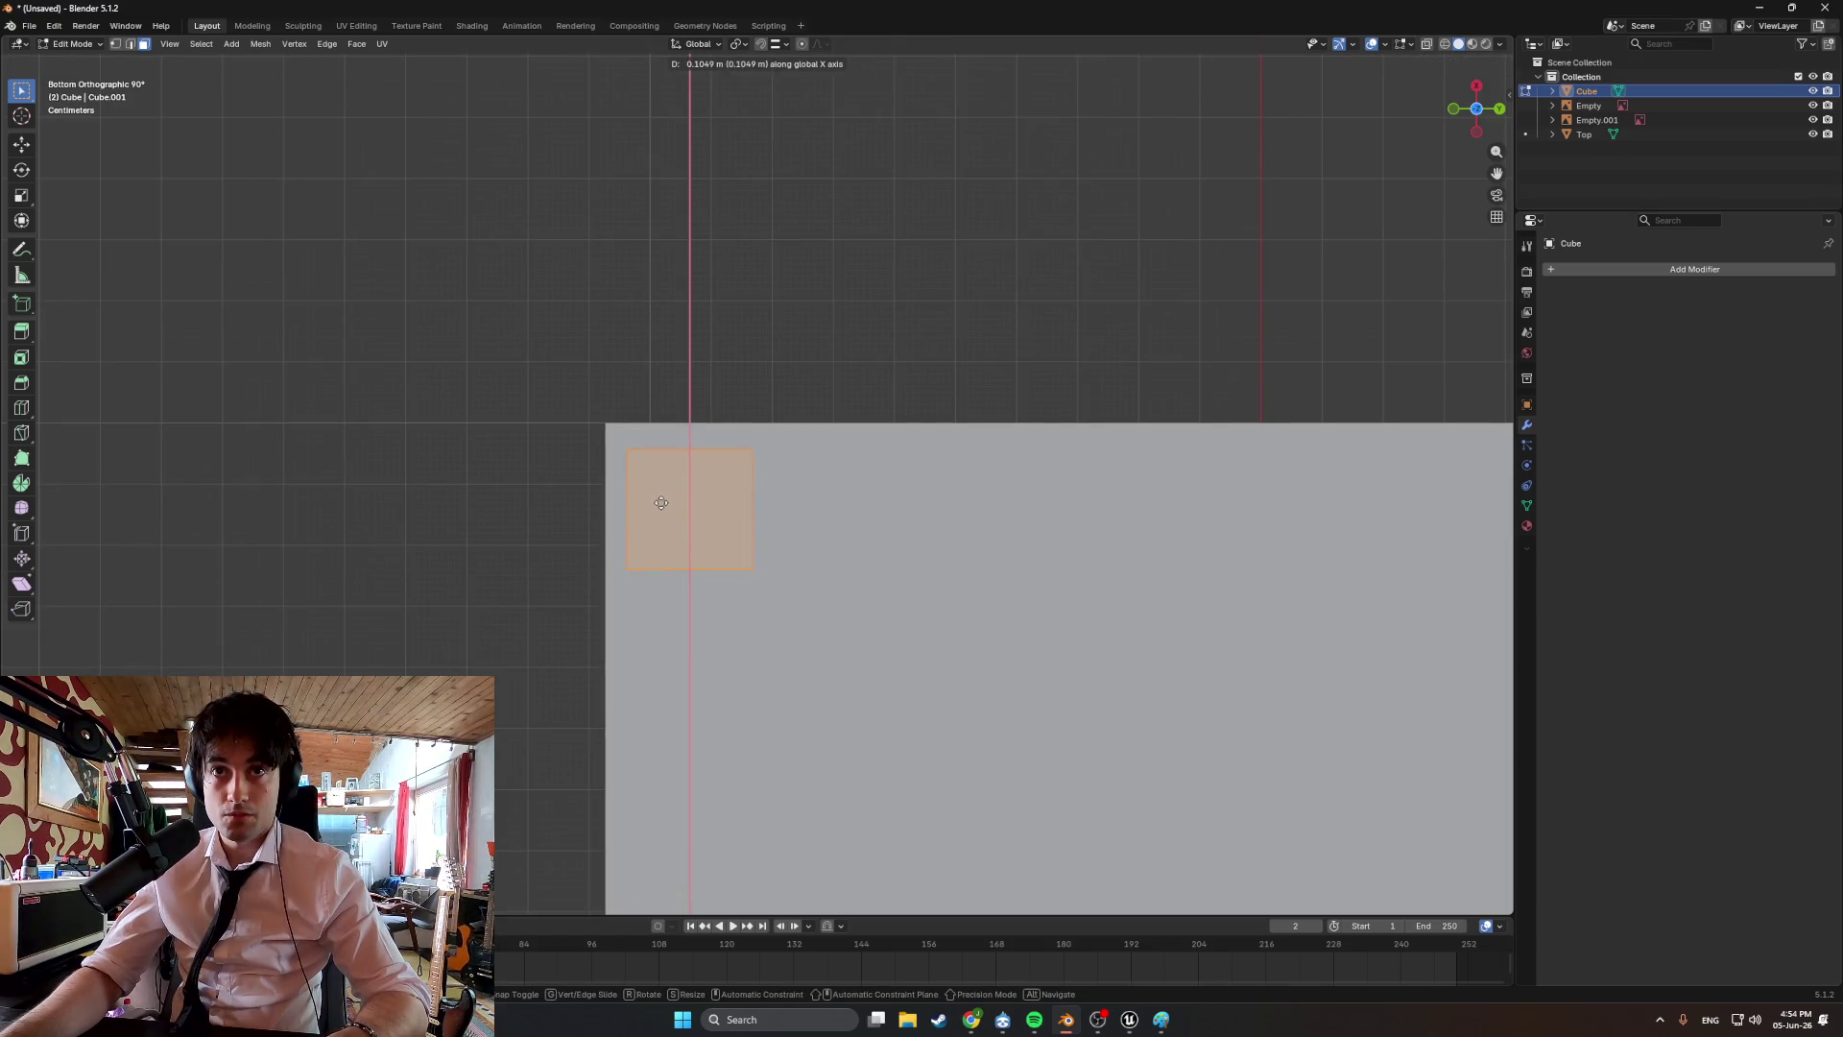
pyautogui.click(661, 503)
pyautogui.scroll(4, 661, 503)
pyautogui.keyDown('shift'); pyautogui.moveTo(400, 395); pyautogui.dragTo(564, 403, button='middle'); pyautogui.keyUp('shift')
pyautogui.scroll(3, 625, 410)
pyautogui.press('g')
pyautogui.press('x')
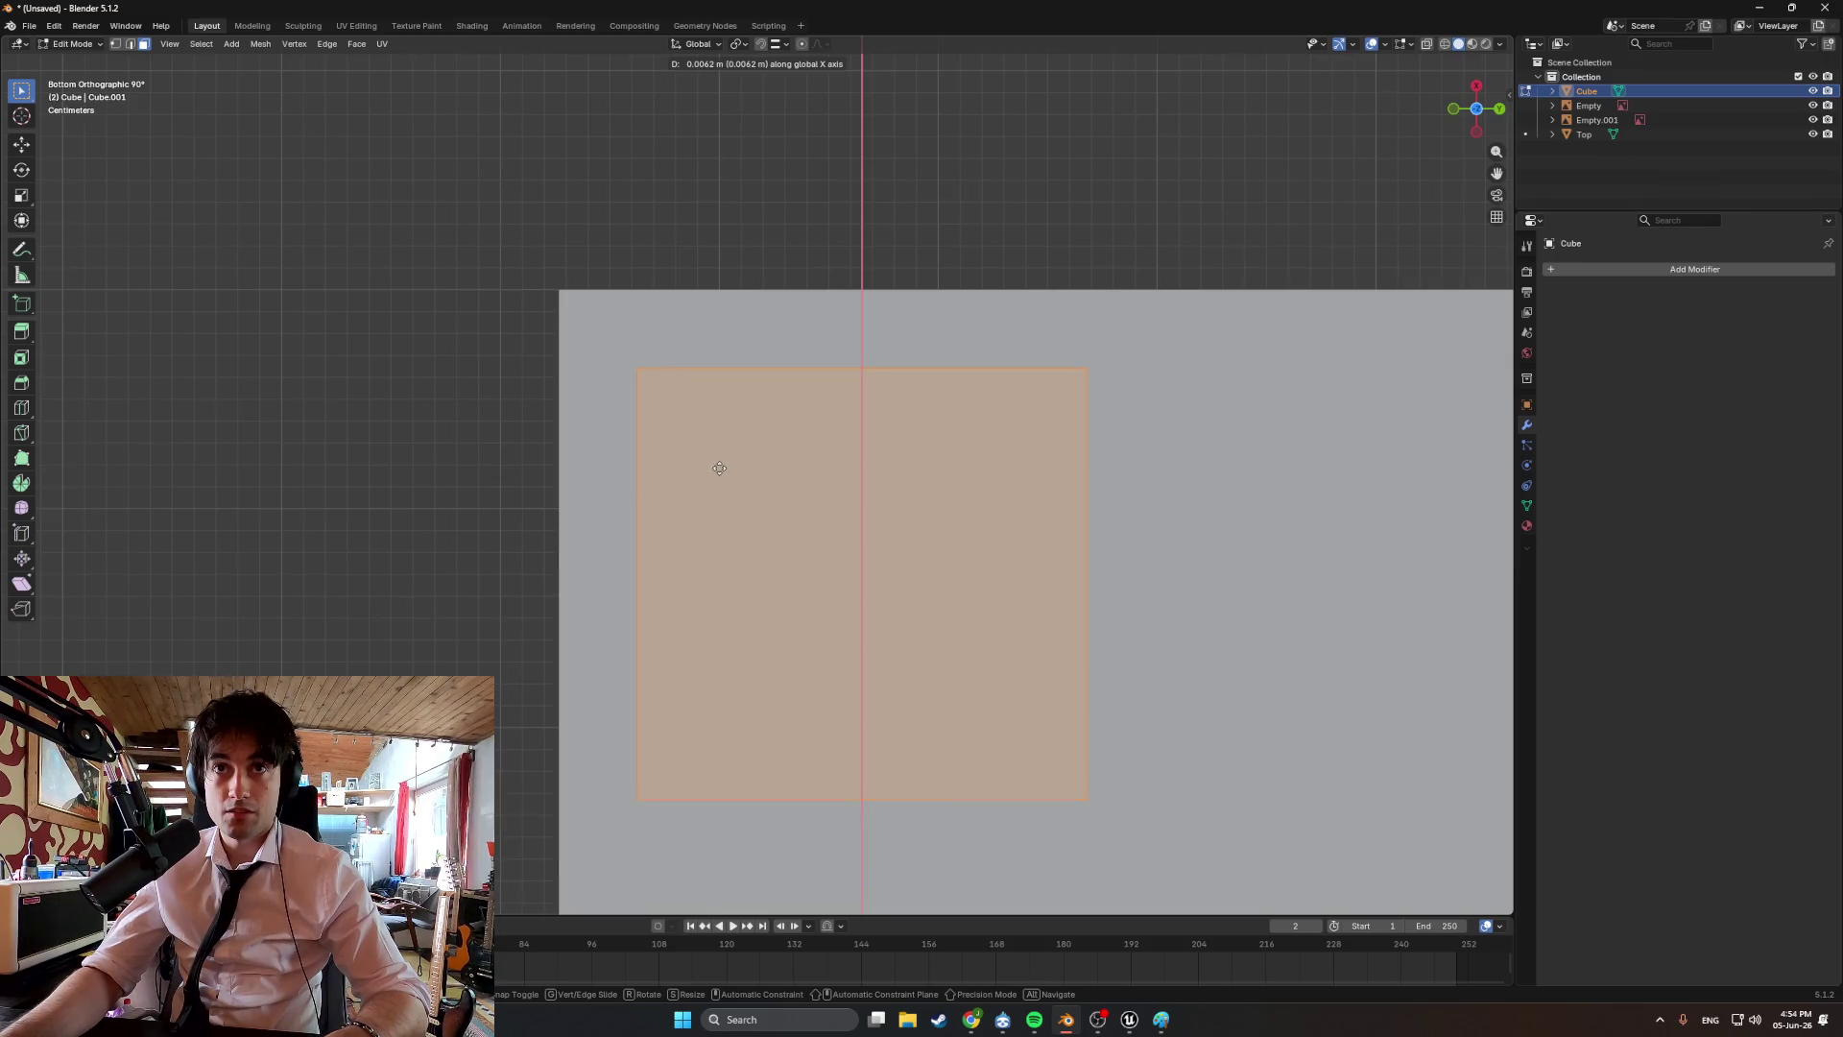
pyautogui.click(719, 468)
pyautogui.scroll(-12, 792, 782)
pyautogui.moveTo(792, 782)
pyautogui.mouseDown(button='middle')
pyautogui.moveTo(673, 742)
pyautogui.moveTo(503, 619)
pyautogui.moveTo(821, 537)
pyautogui.mouseUp(button='middle')
pyautogui.press('Tab')
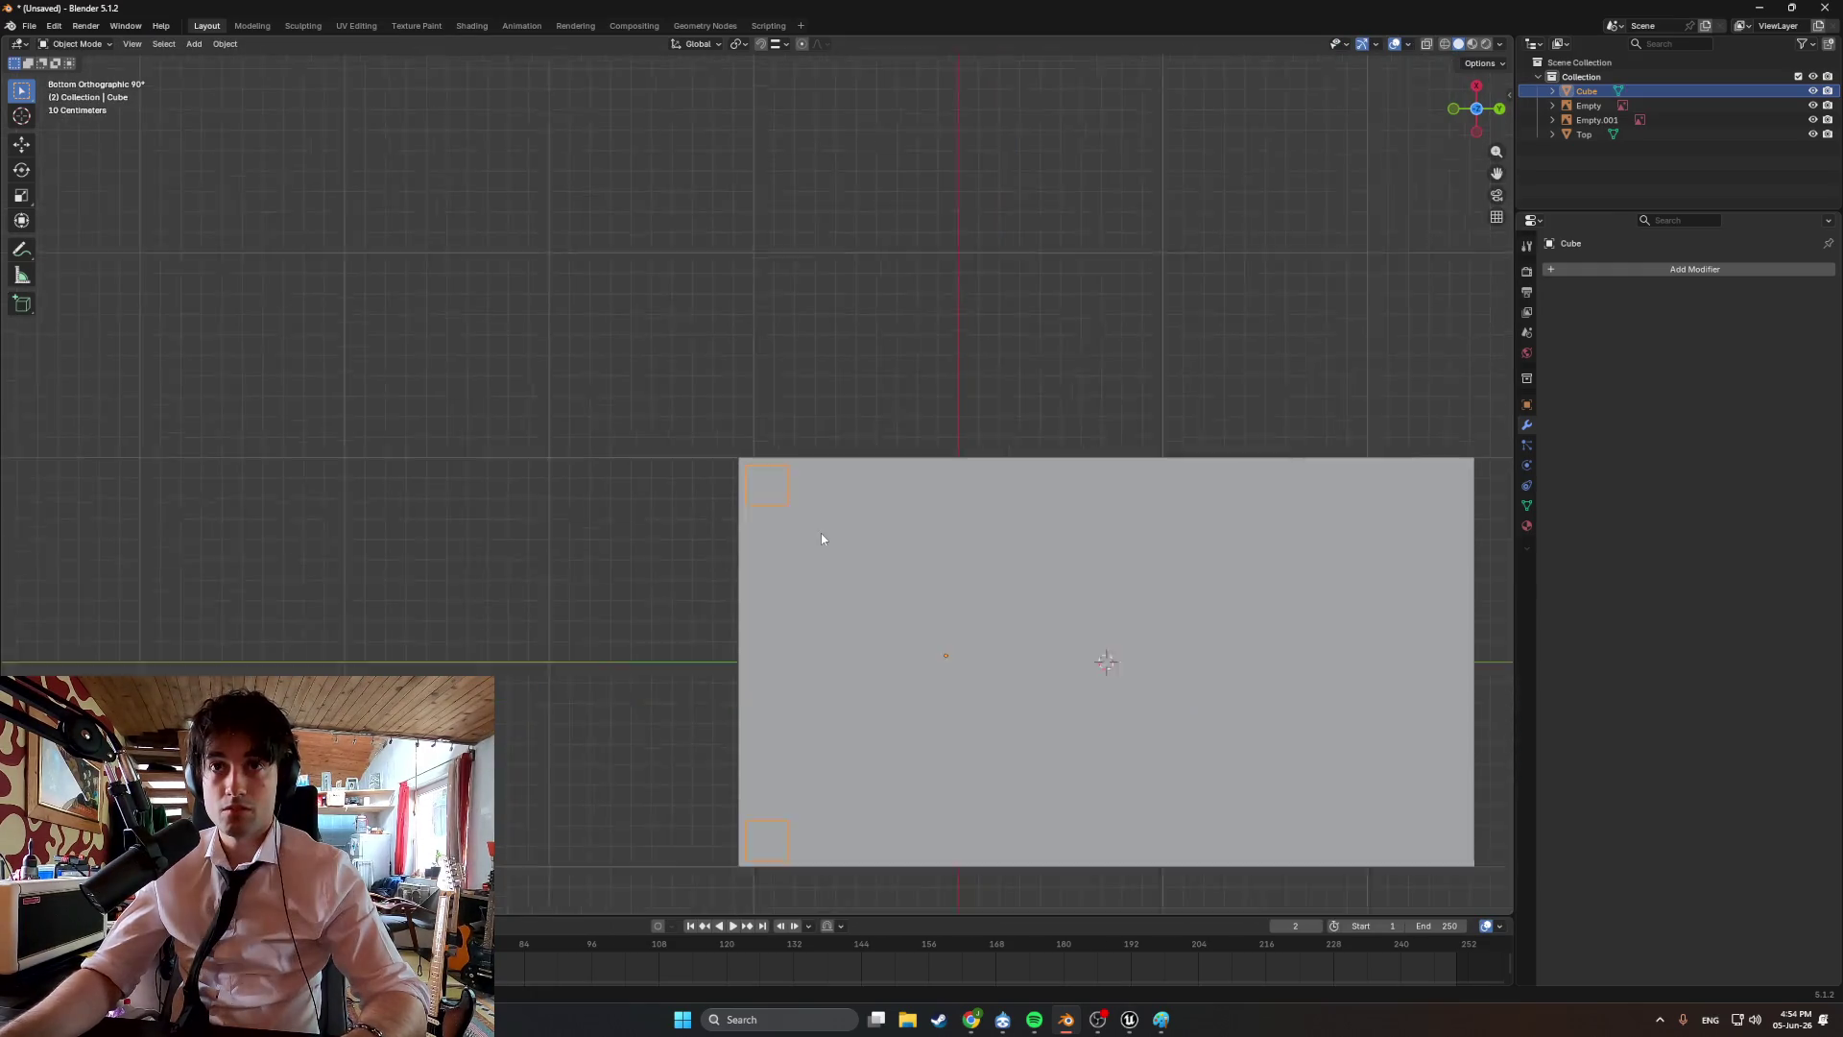
# Duplicate both legs along Y to the tabletop's far end and fine-tune their Y position
pyautogui.scroll(-3, 768, 528)
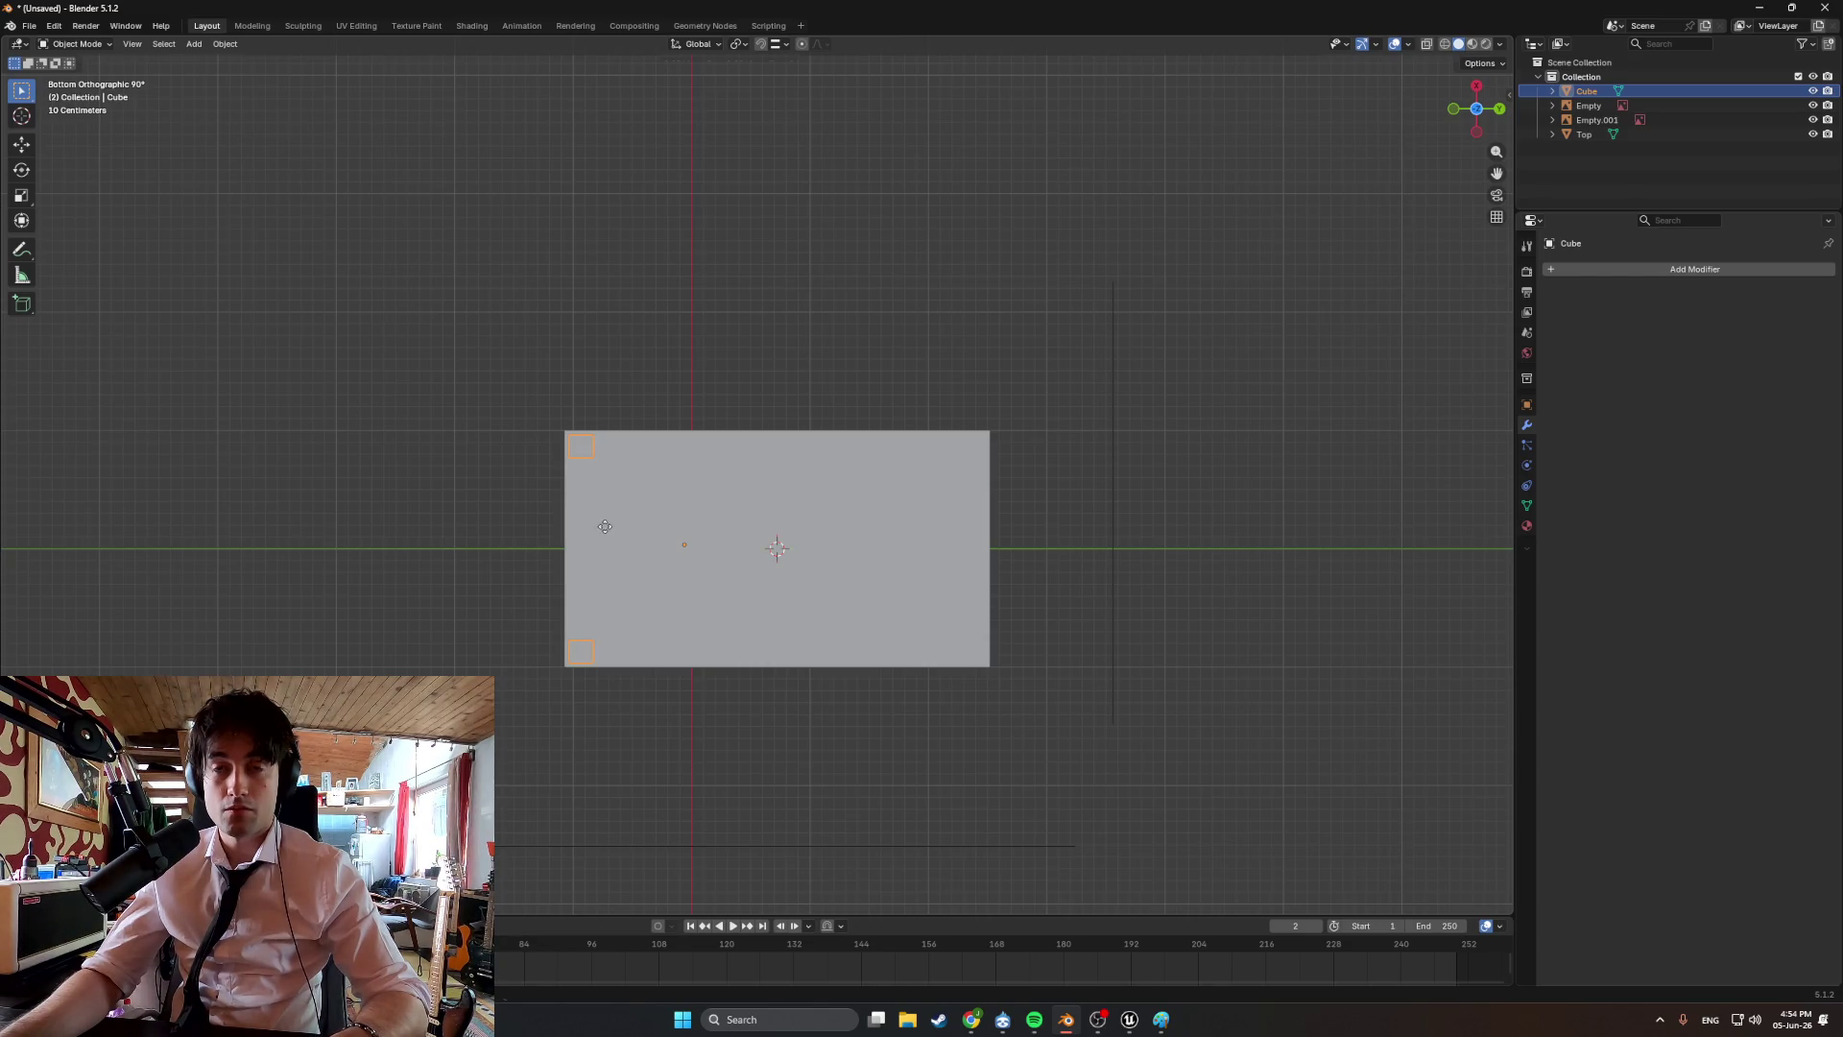
pyautogui.hotkey('shift', 'd')
pyautogui.press('y')
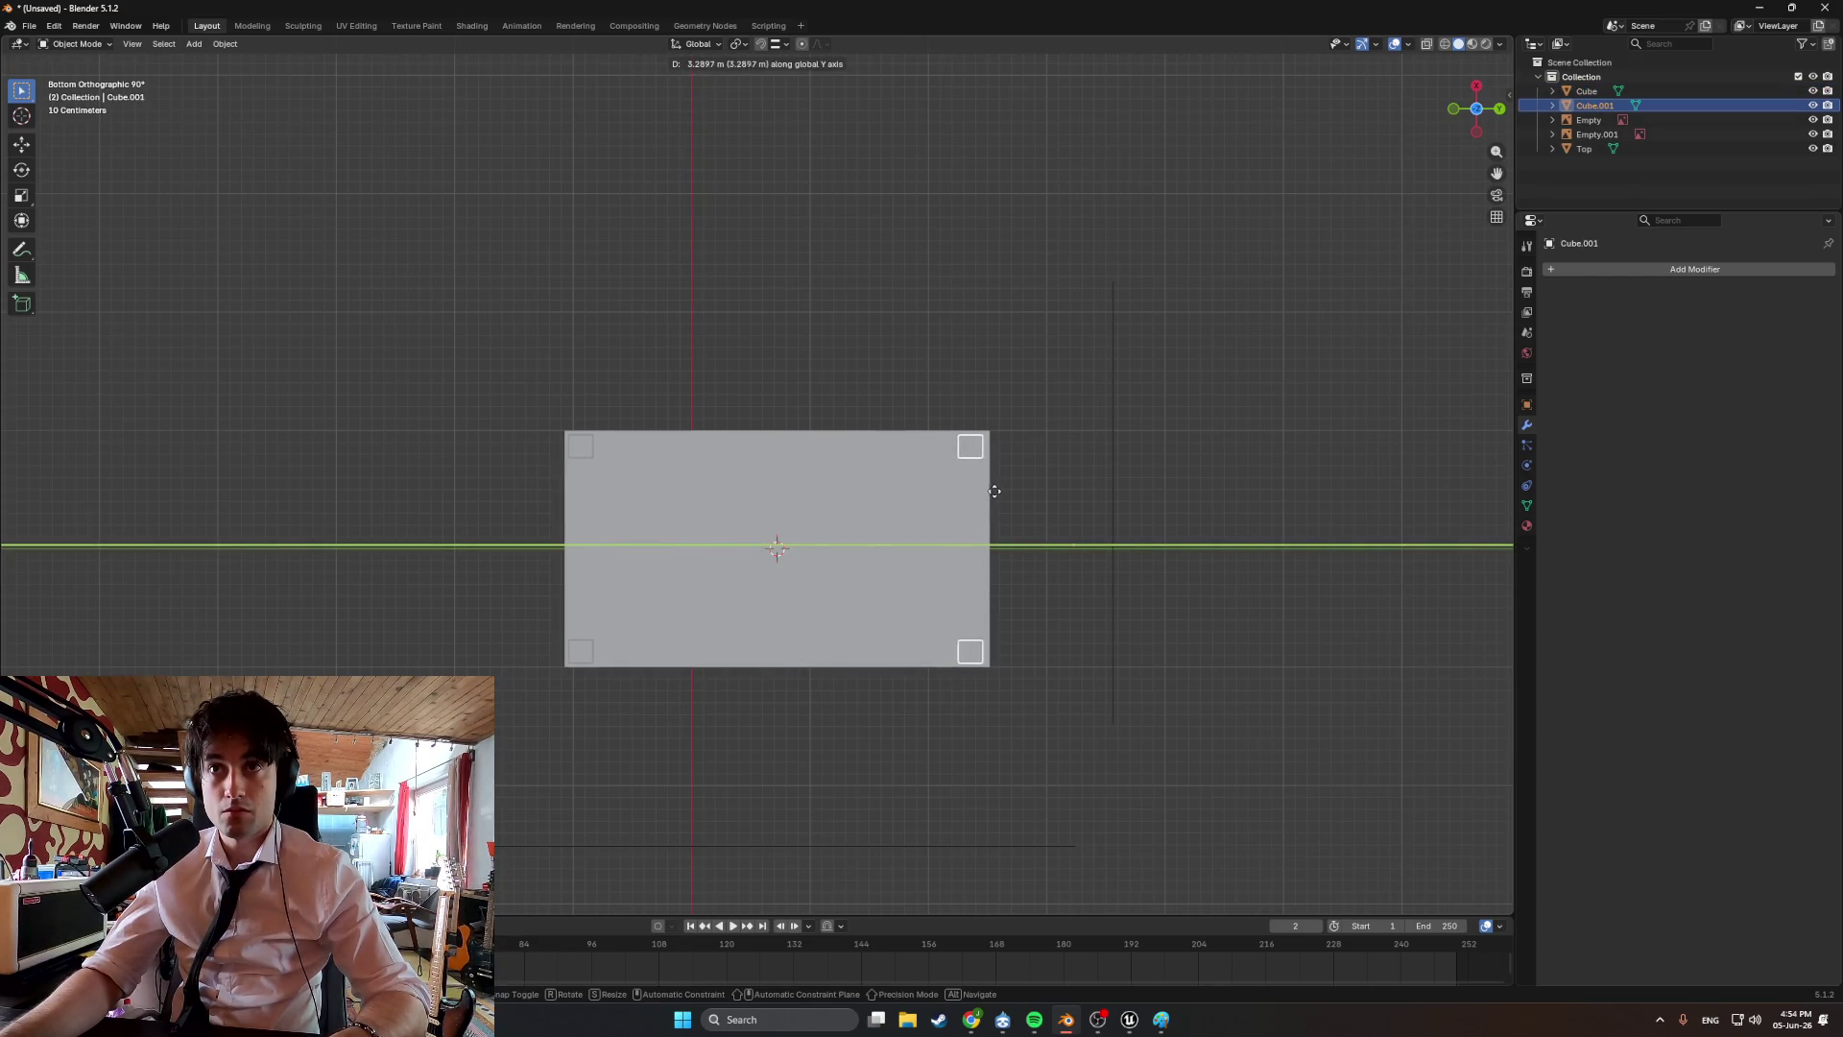
pyautogui.click(995, 491)
pyautogui.scroll(3, 1028, 461)
pyautogui.moveTo(1028, 461)
pyautogui.keyDown('shift'); pyautogui.mouseDown(button='middle')
pyautogui.moveTo(527, 350)
pyautogui.moveTo(547, 288)
pyautogui.moveTo(883, 538)
pyautogui.mouseUp(button='middle'); pyautogui.keyUp('shift')
pyautogui.scroll(1, 883, 538)
pyautogui.press('g')
pyautogui.press('y')
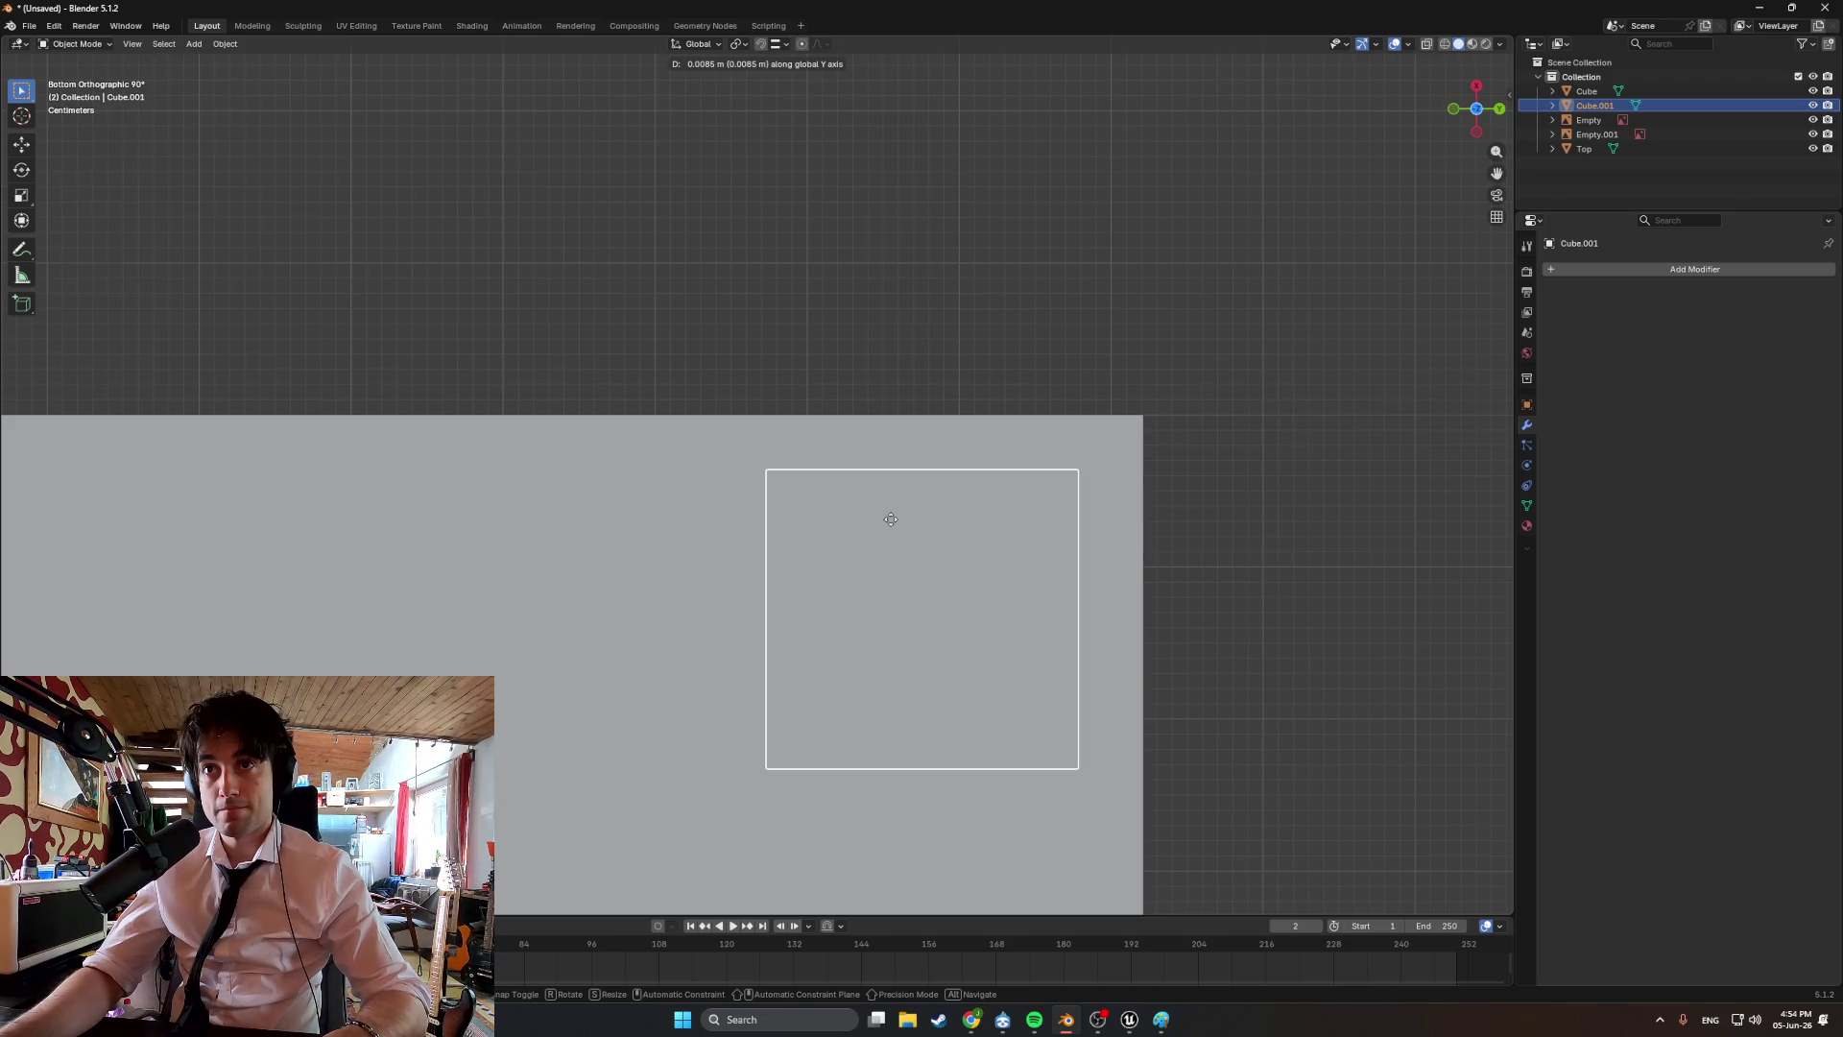
pyautogui.click(891, 519)
pyautogui.moveTo(891, 521)
pyautogui.mouseDown(button='middle')
pyautogui.moveTo(768, 731)
pyautogui.moveTo(716, 614)
pyautogui.moveTo(878, 522)
pyautogui.moveTo(819, 584)
pyautogui.moveTo(893, 576)
pyautogui.moveTo(941, 609)
pyautogui.moveTo(1025, 605)
pyautogui.moveTo(983, 610)
pyautogui.mouseUp(button='middle')
pyautogui.scroll(-5, 819, 584)
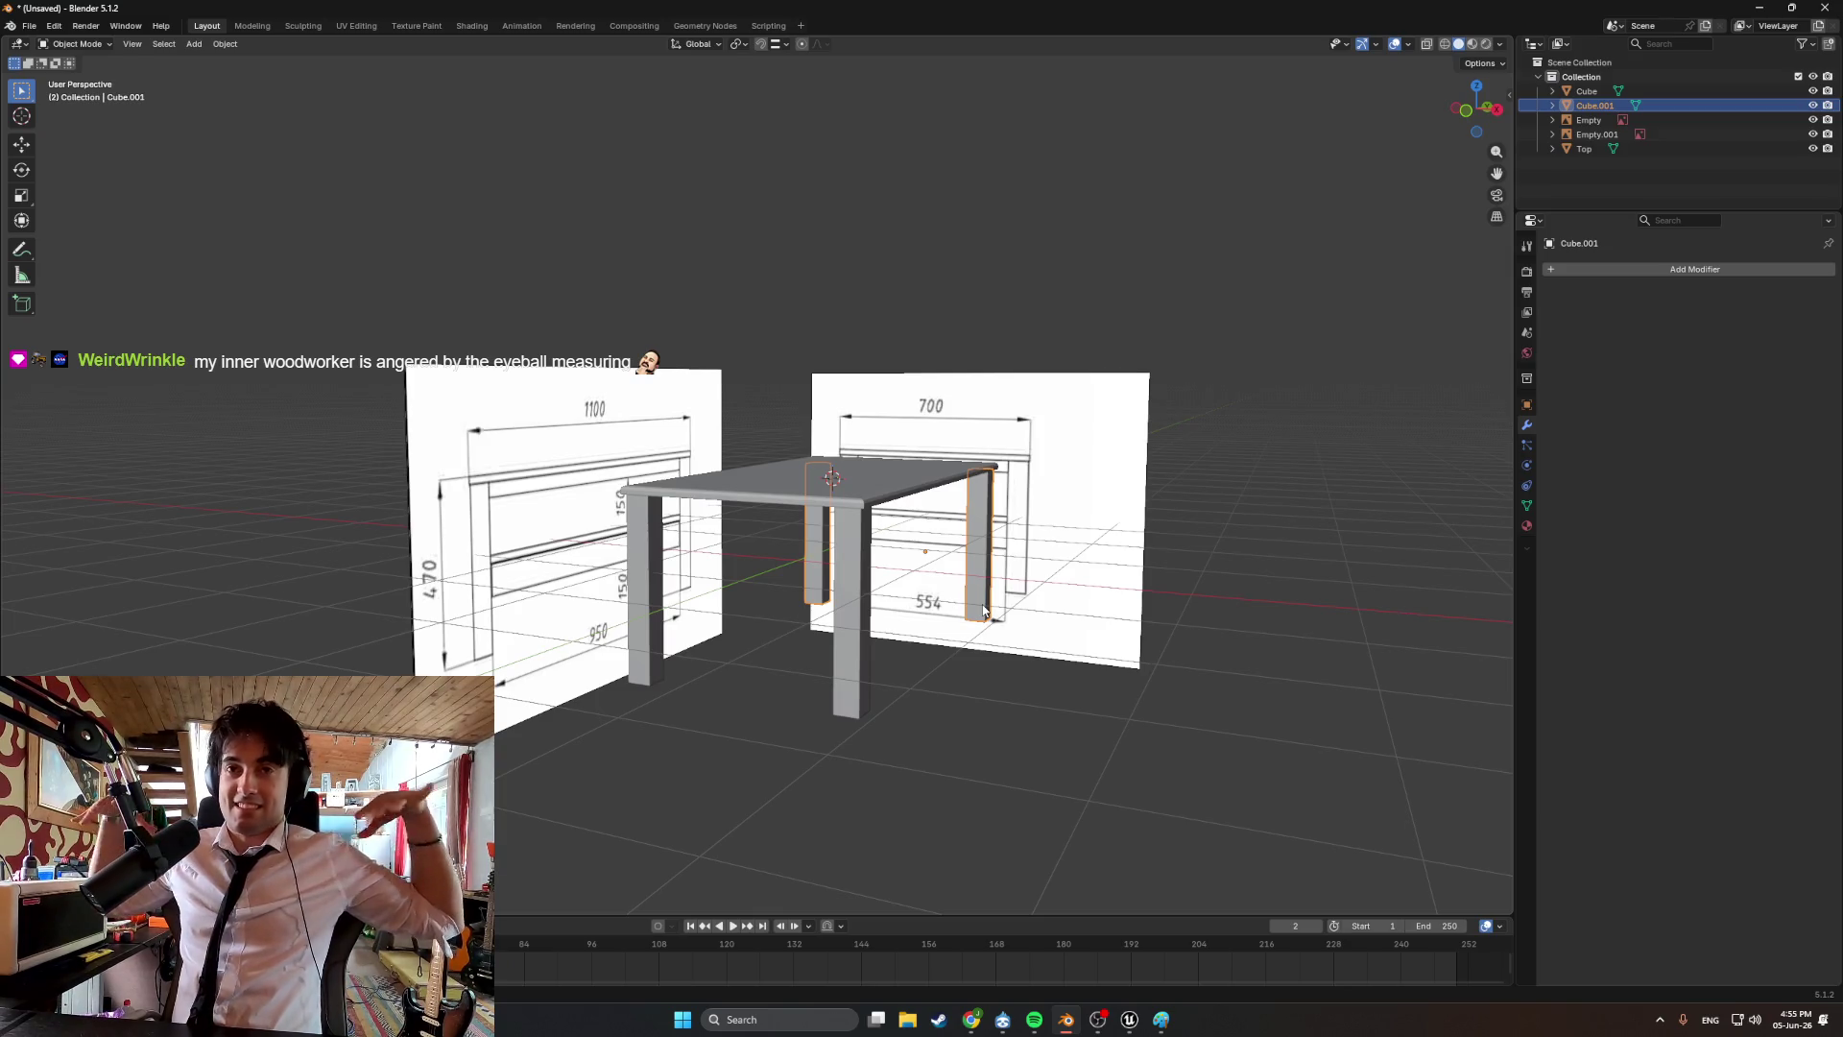
pyautogui.moveTo(893, 659)
pyautogui.mouseDown(button='middle')
pyautogui.moveTo(800, 461)
pyautogui.moveTo(739, 459)
pyautogui.moveTo(1041, 690)
pyautogui.moveTo(768, 651)
pyautogui.moveTo(795, 568)
pyautogui.moveTo(794, 669)
pyautogui.moveTo(875, 694)
pyautogui.moveTo(725, 672)
pyautogui.moveTo(847, 723)
pyautogui.mouseUp(button='middle')
pyautogui.scroll(6, 739, 461)
pyautogui.scroll(3, 855, 696)
pyautogui.press('Tab')
pyautogui.click(1133, 706)
pyautogui.moveTo(1133, 705)
pyautogui.mouseDown(button='middle')
pyautogui.moveTo(1263, 707)
pyautogui.moveTo(1008, 702)
pyautogui.moveTo(676, 478)
pyautogui.moveTo(802, 576)
pyautogui.moveTo(799, 634)
pyautogui.mouseUp(button='middle')
pyautogui.scroll(3, 965, 697)
pyautogui.press('Tab')
pyautogui.click(676, 478)
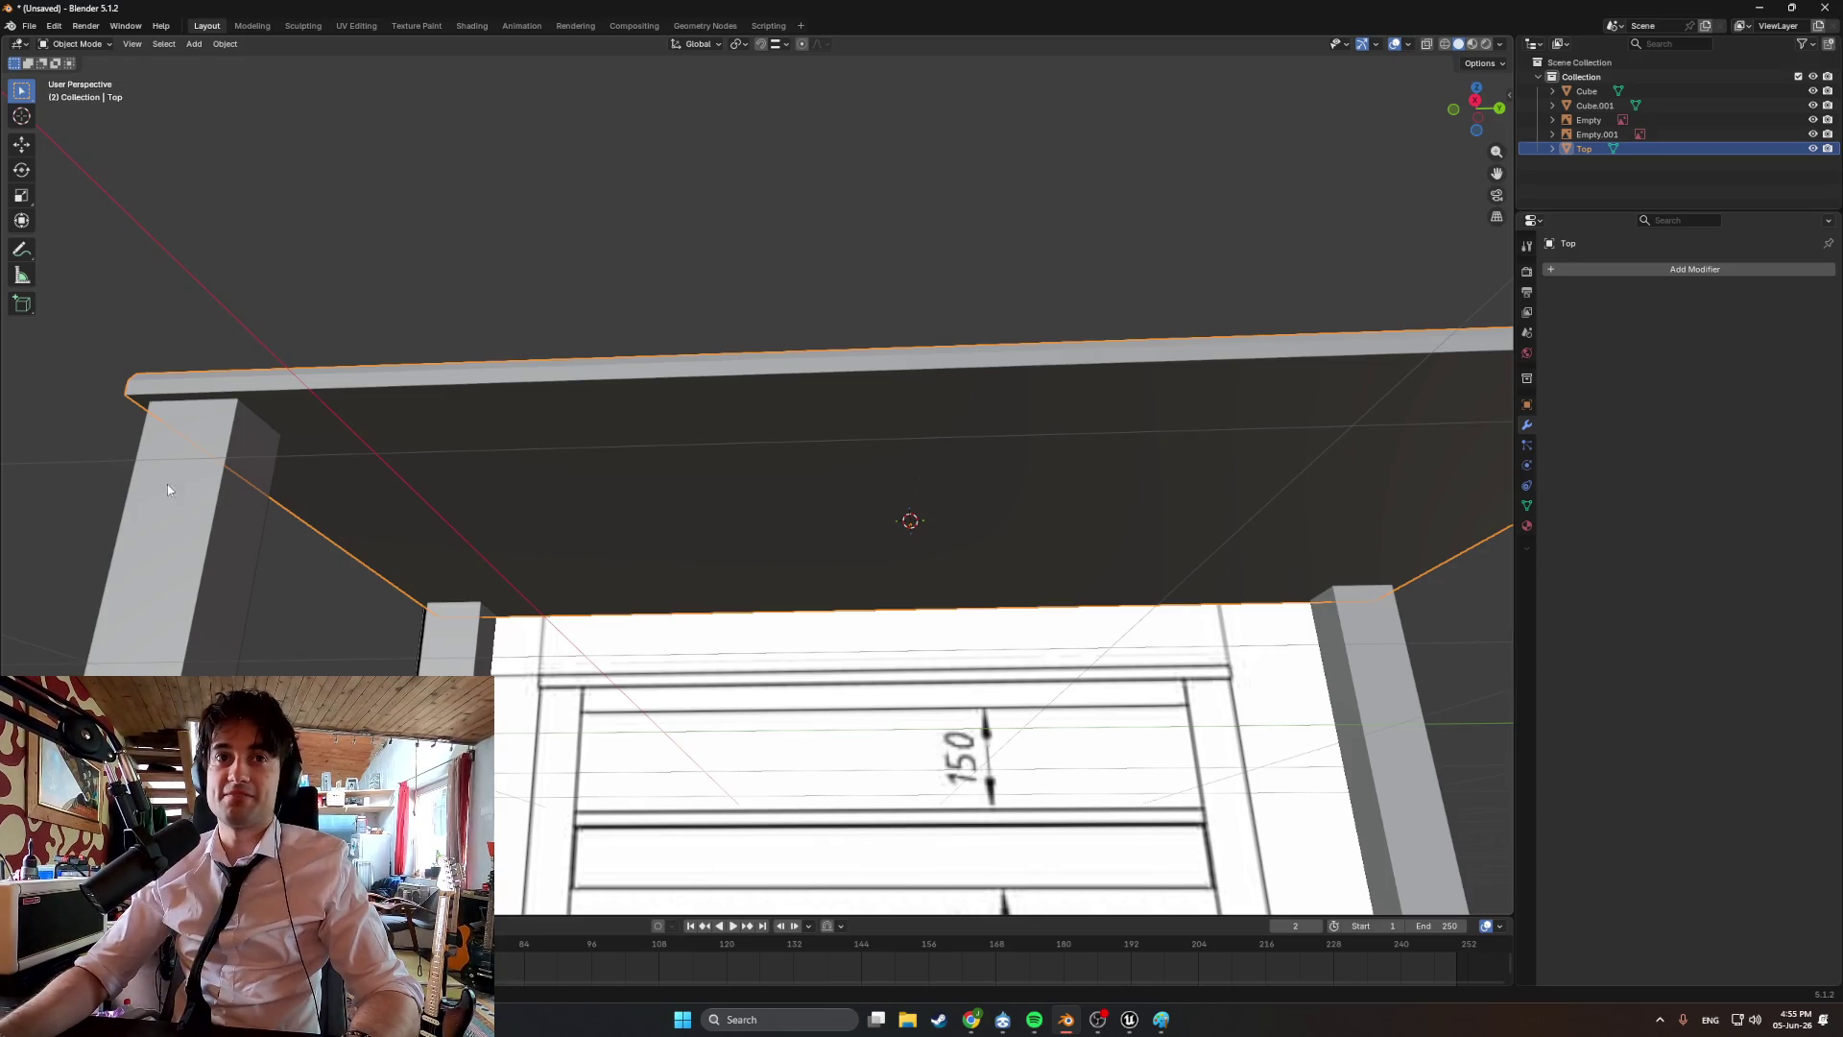
pyautogui.moveTo(864, 501)
pyautogui.mouseDown(button='middle')
pyautogui.moveTo(916, 512)
pyautogui.moveTo(977, 566)
pyautogui.moveTo(908, 576)
pyautogui.mouseUp(button='middle')
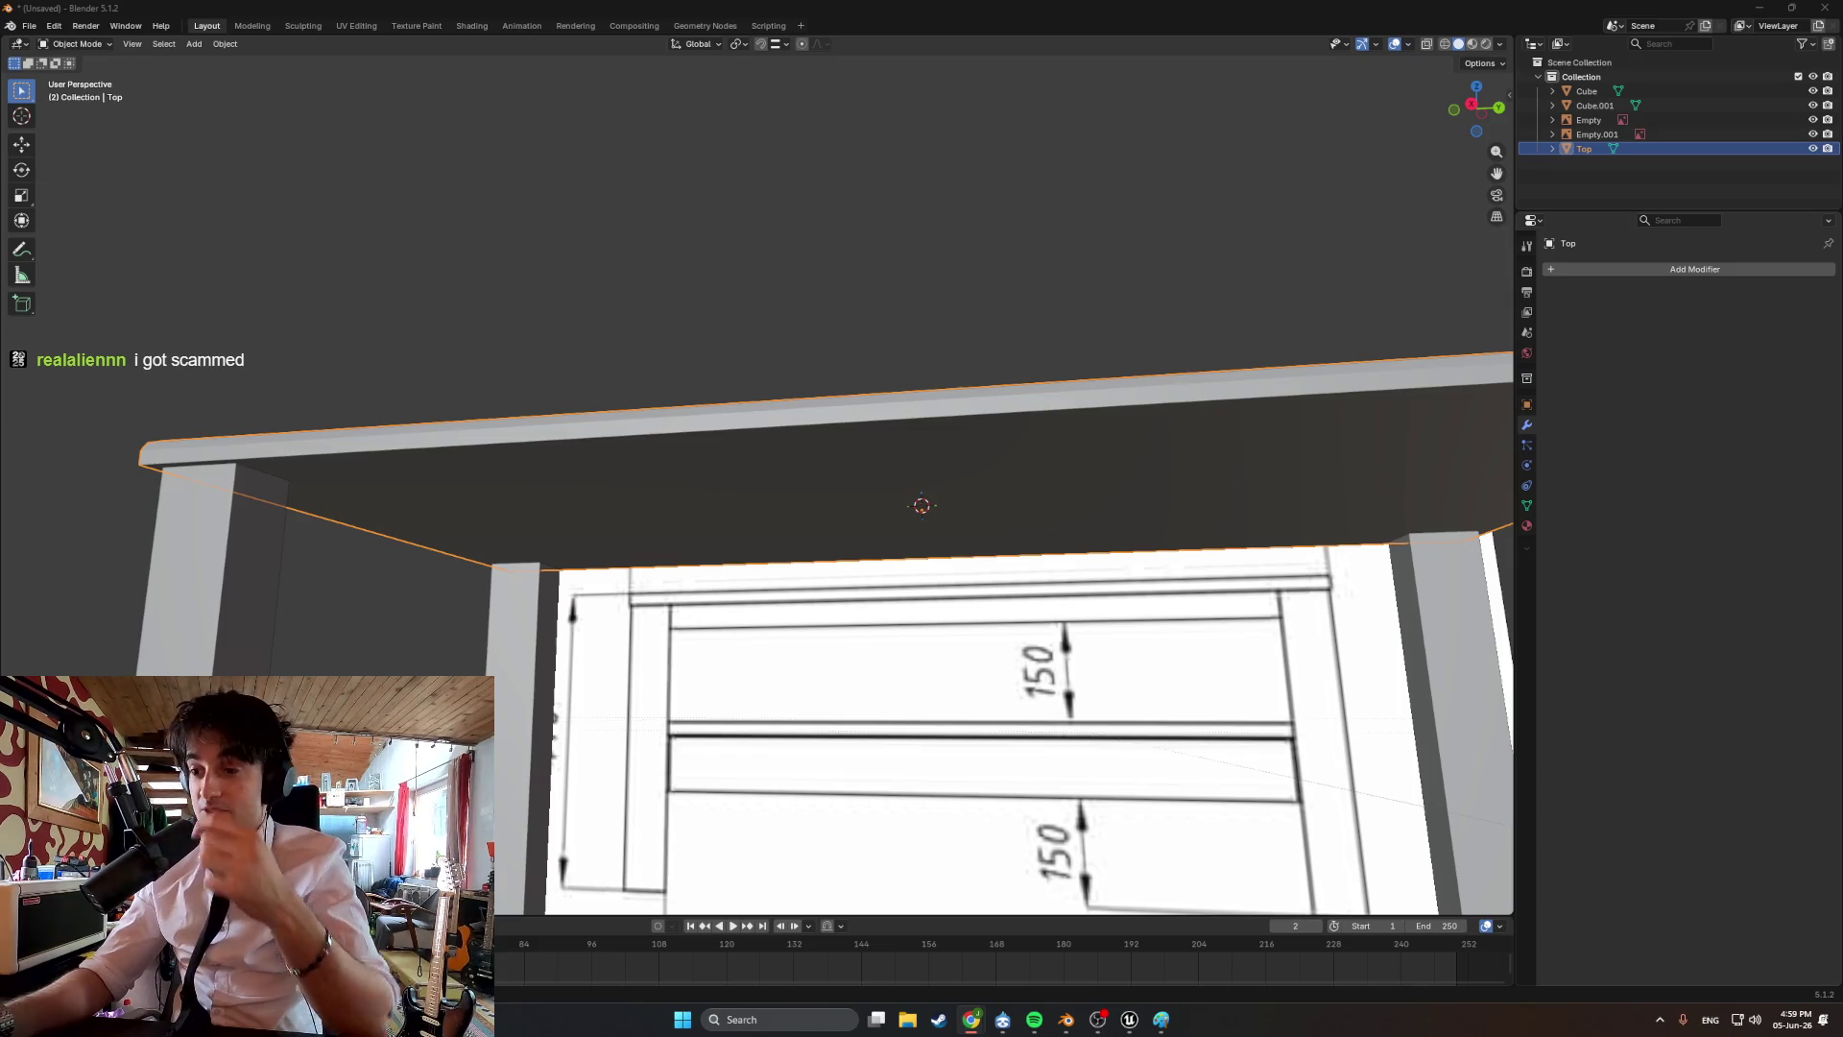
# Launch SAMMI Core from Windows search and open Deck 1, dismissing the update prompt
pyautogui.click(748, 1019)
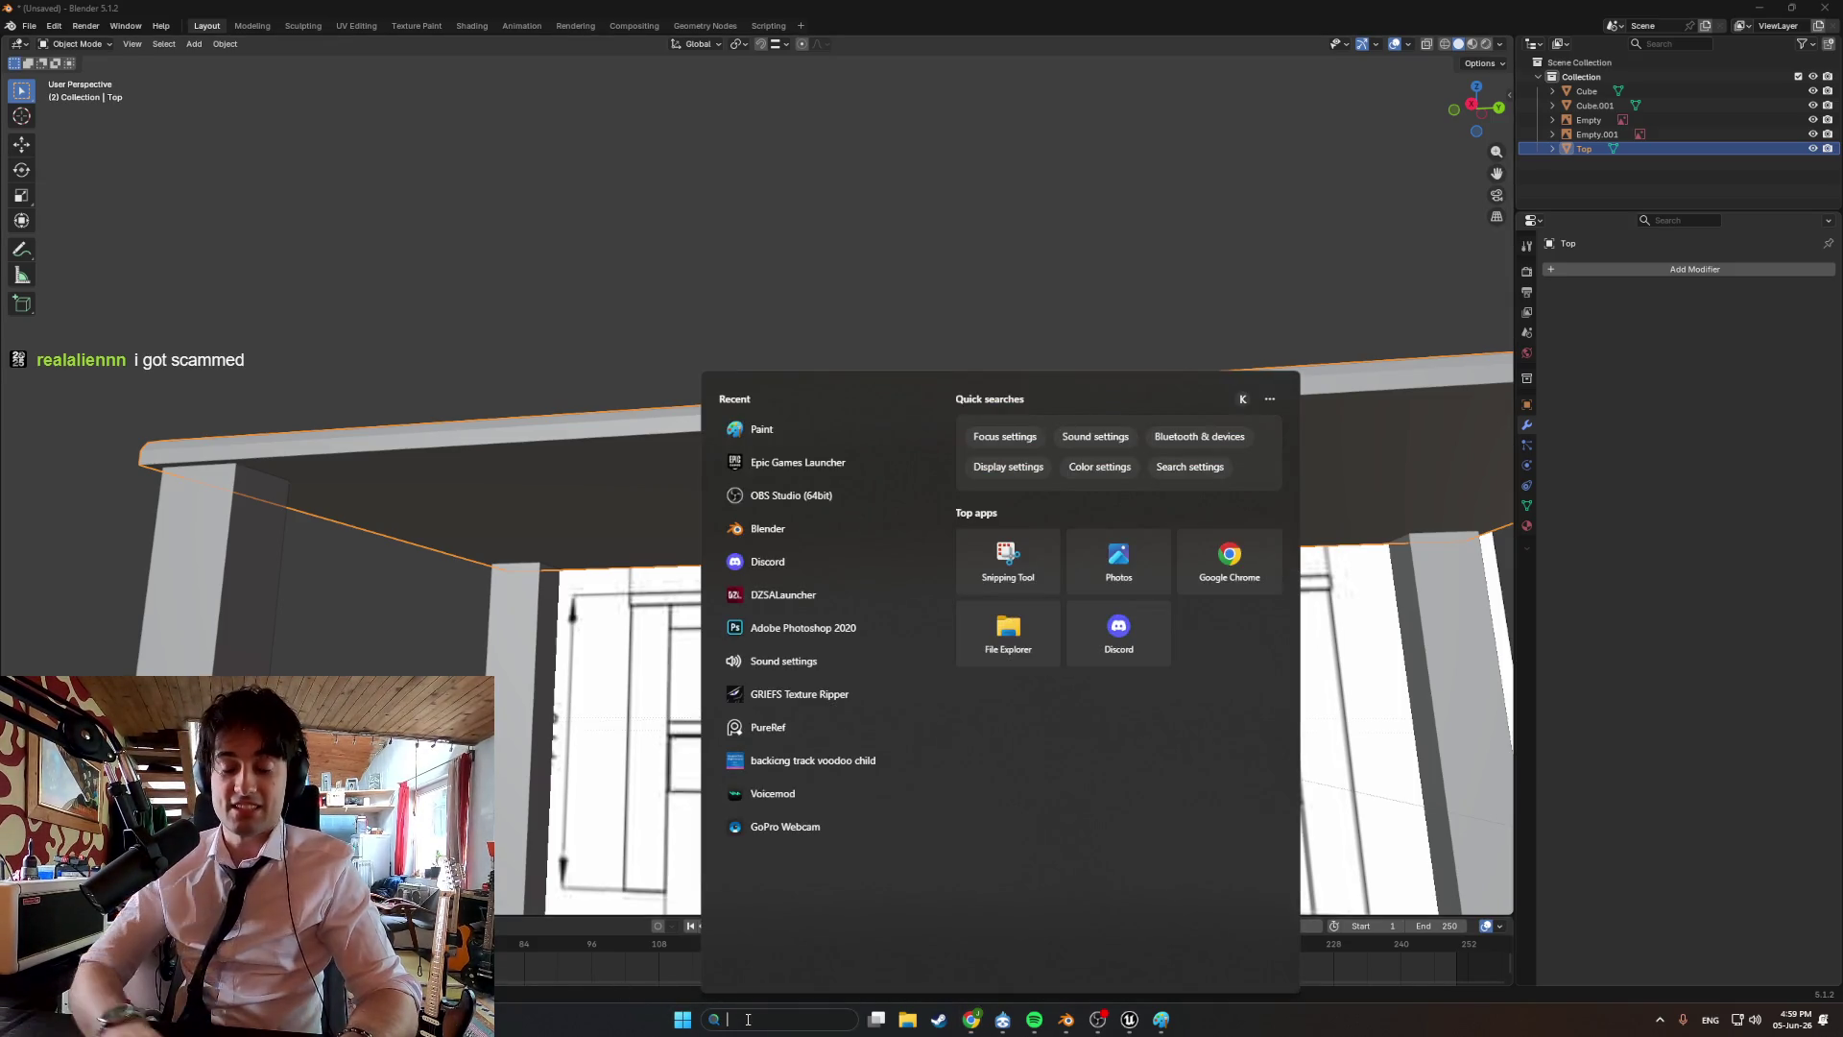
pyautogui.write('s')
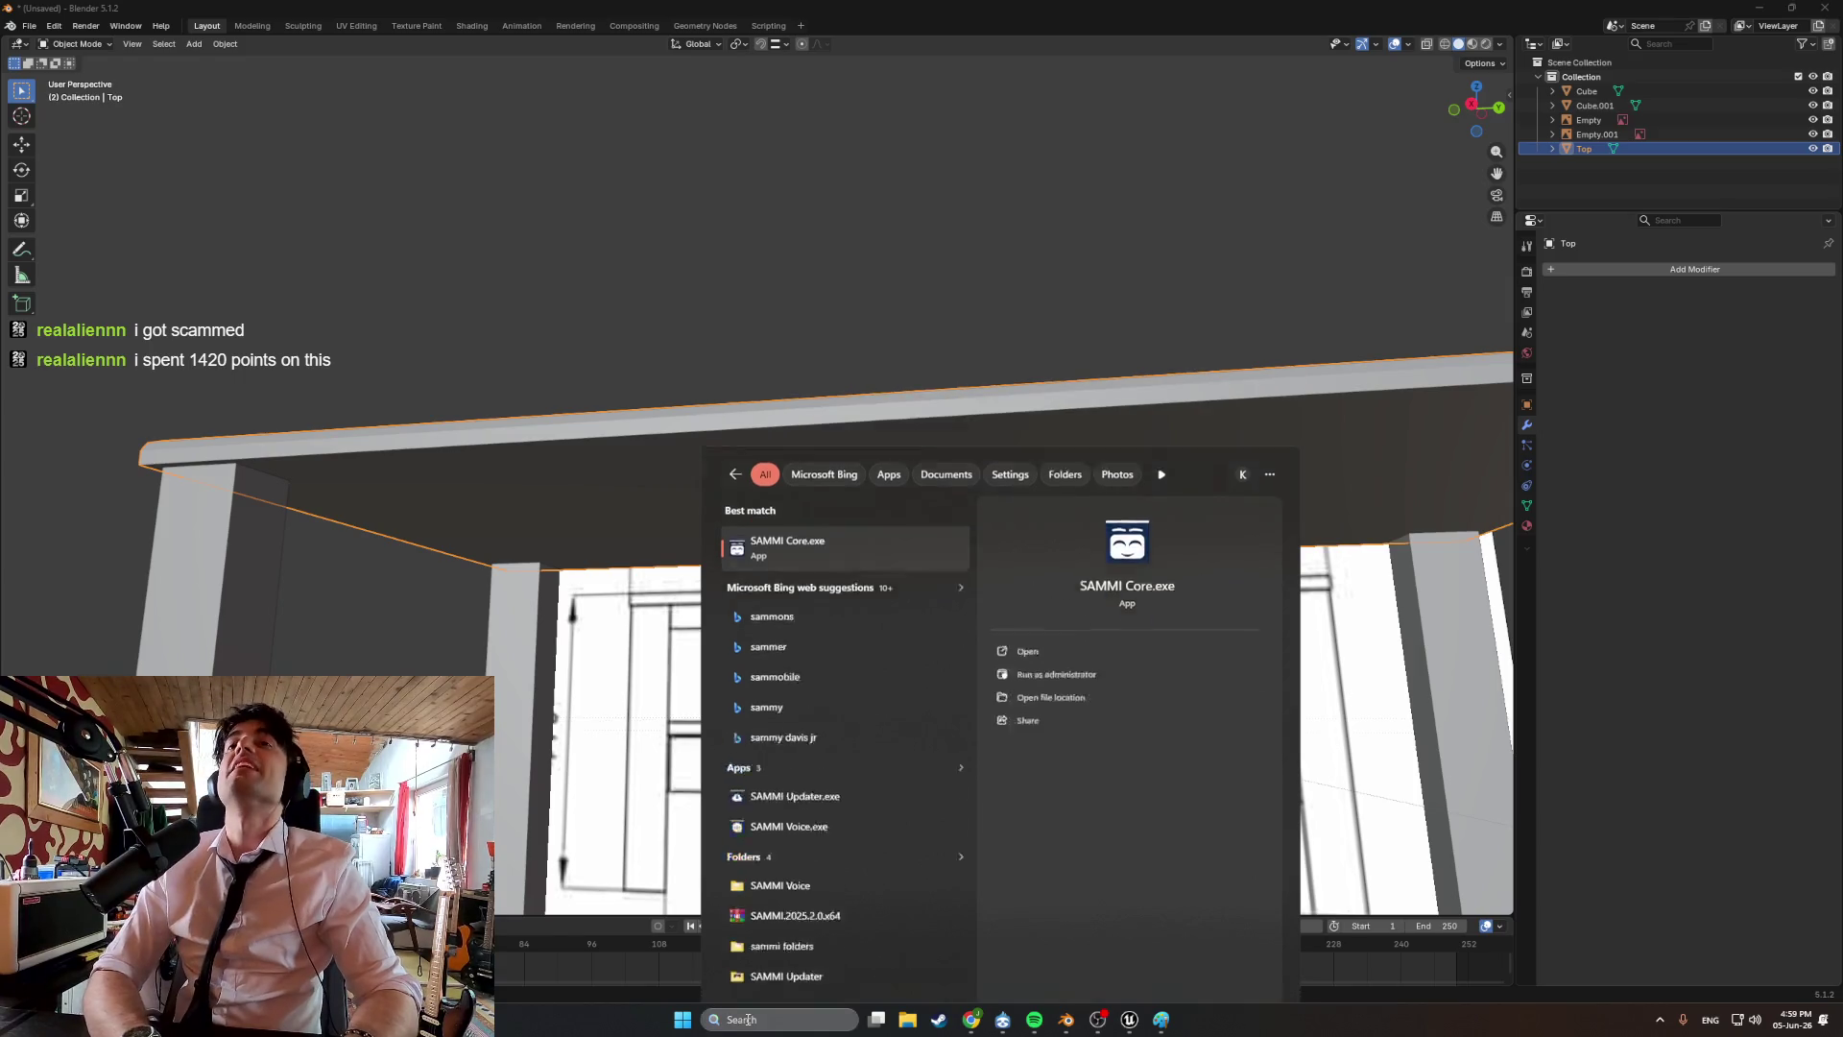
pyautogui.press('Return')
pyautogui.doubleClick(678, 315)
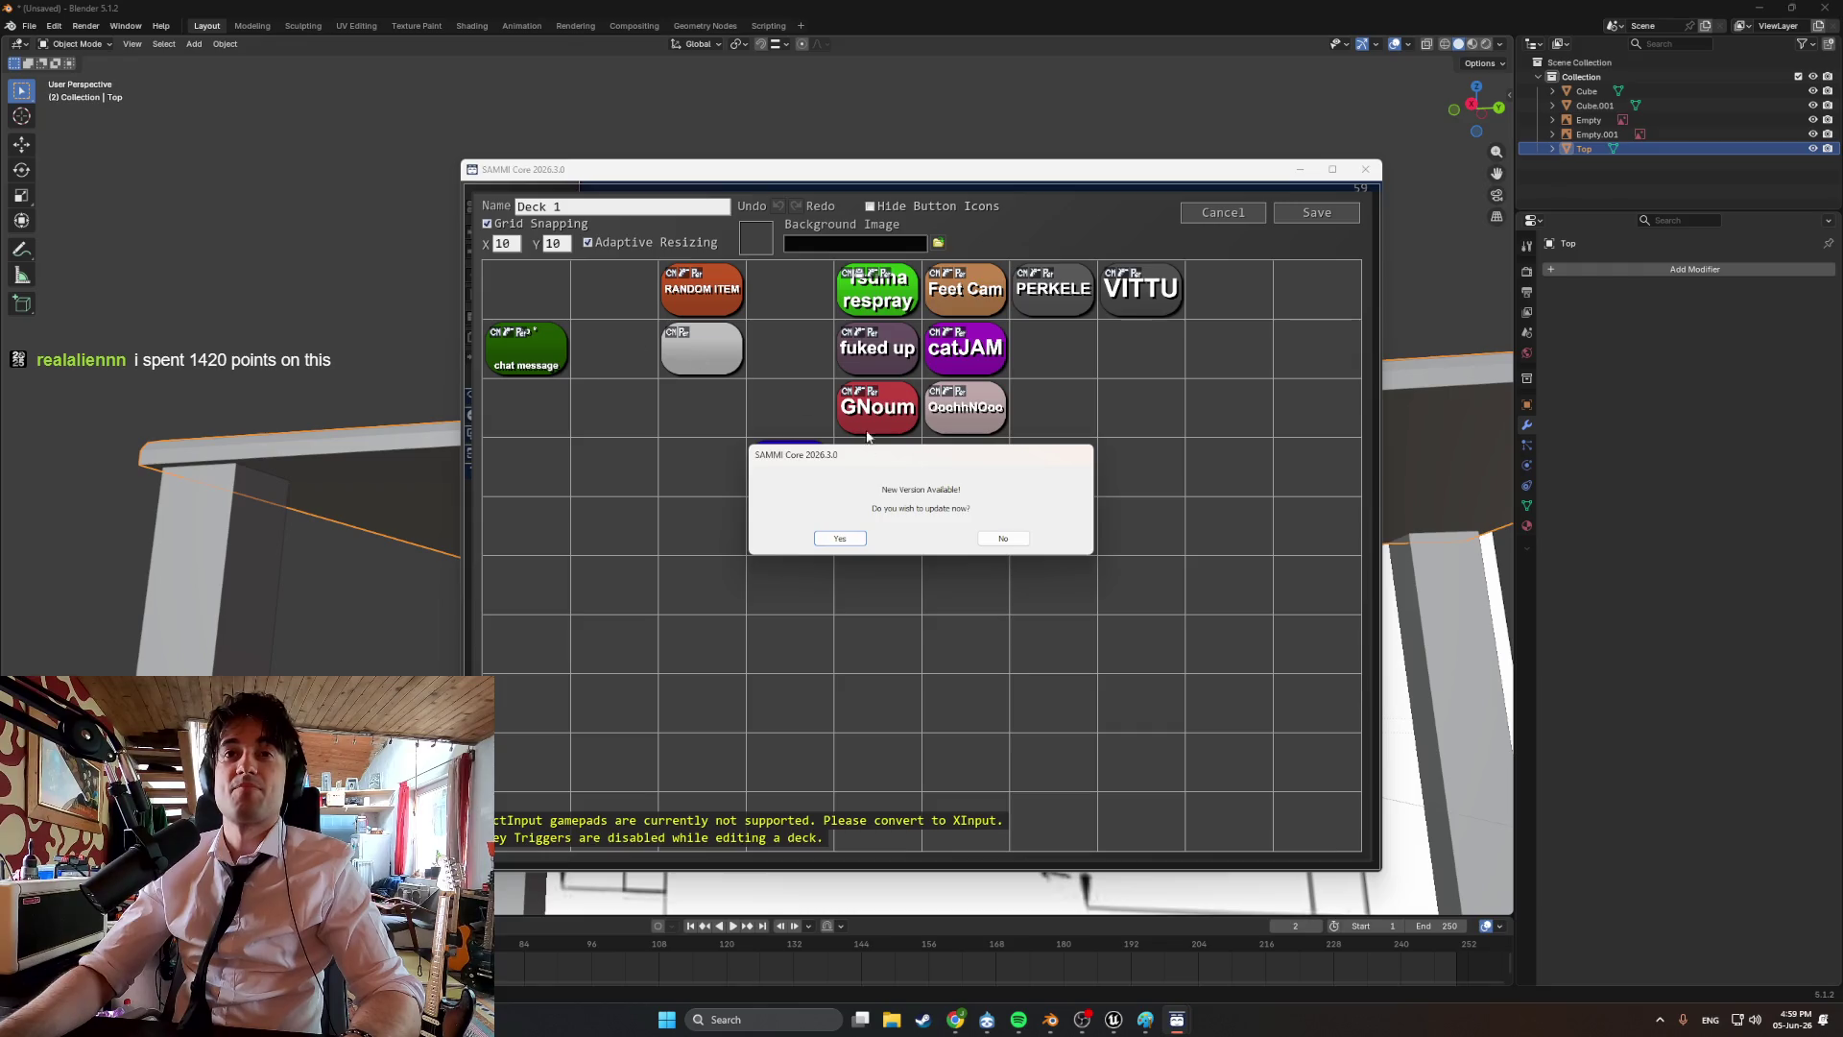
pyautogui.click(1021, 542)
# Test-run a deck button's commands, close the editors and minimise SAMMI
pyautogui.doubleClick(878, 350)
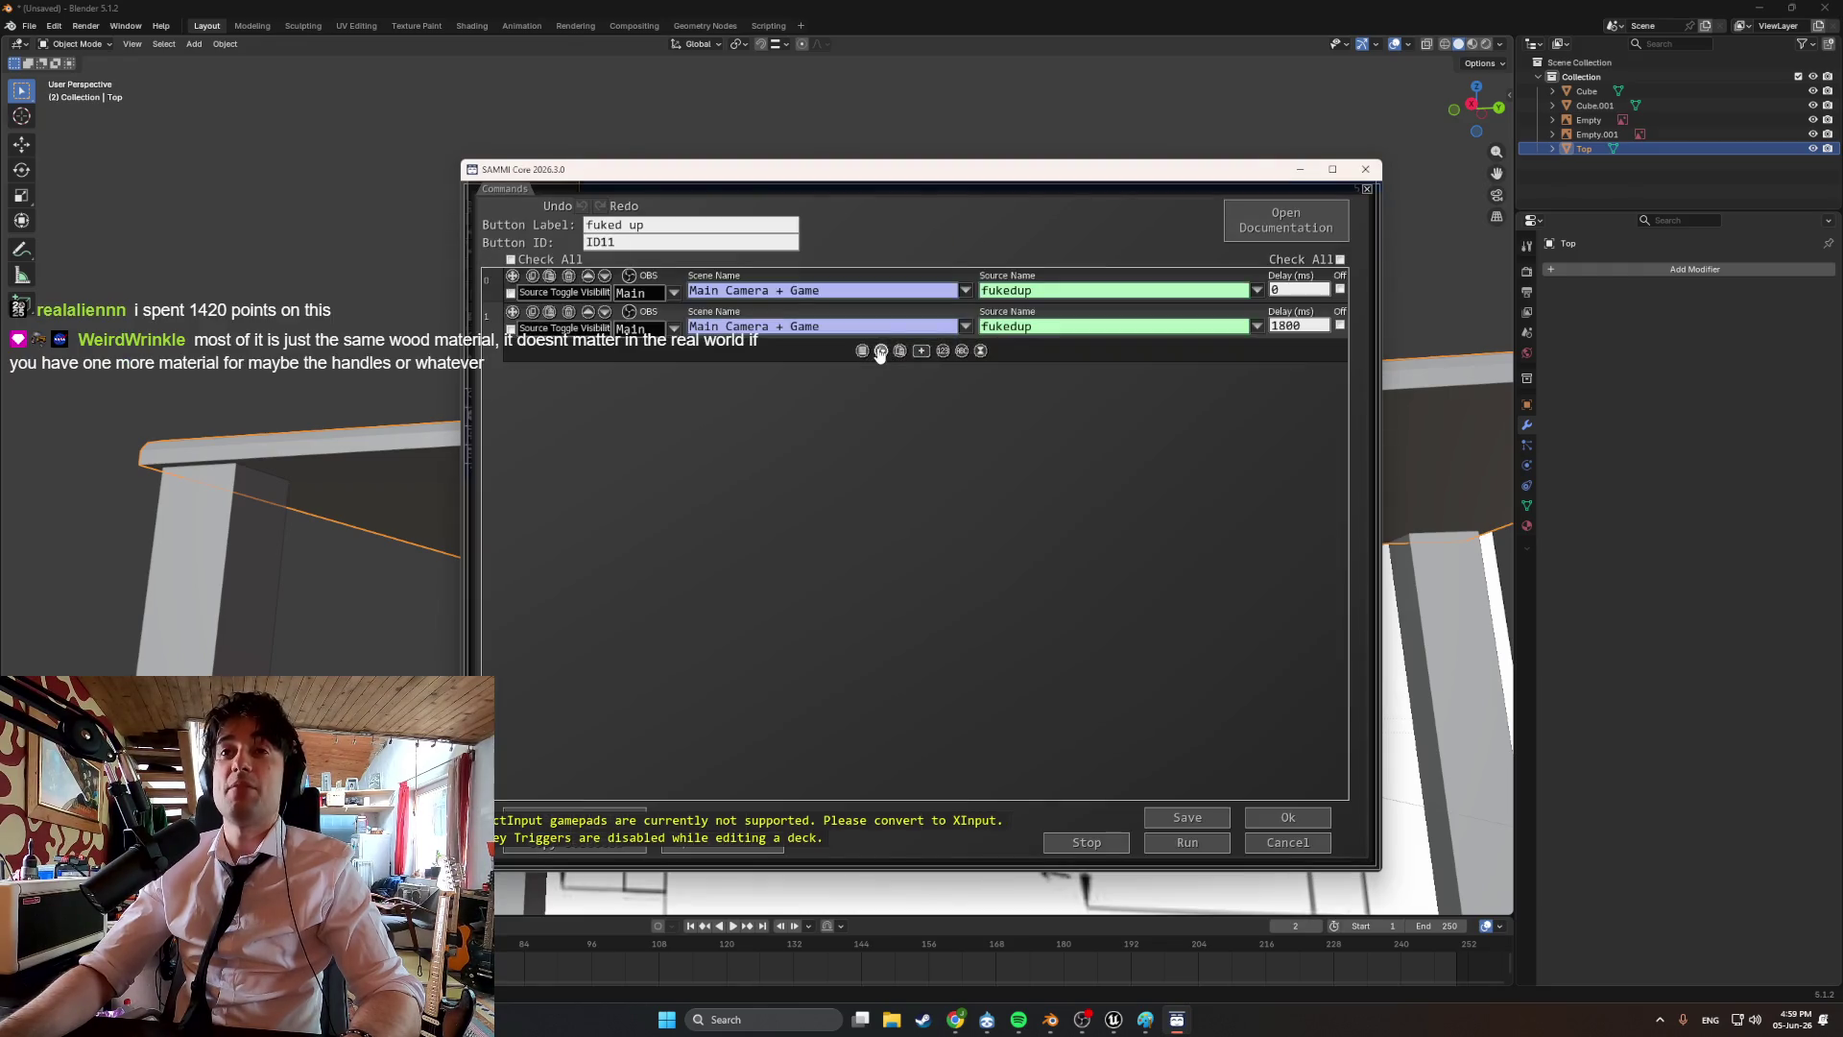
pyautogui.click(1163, 841)
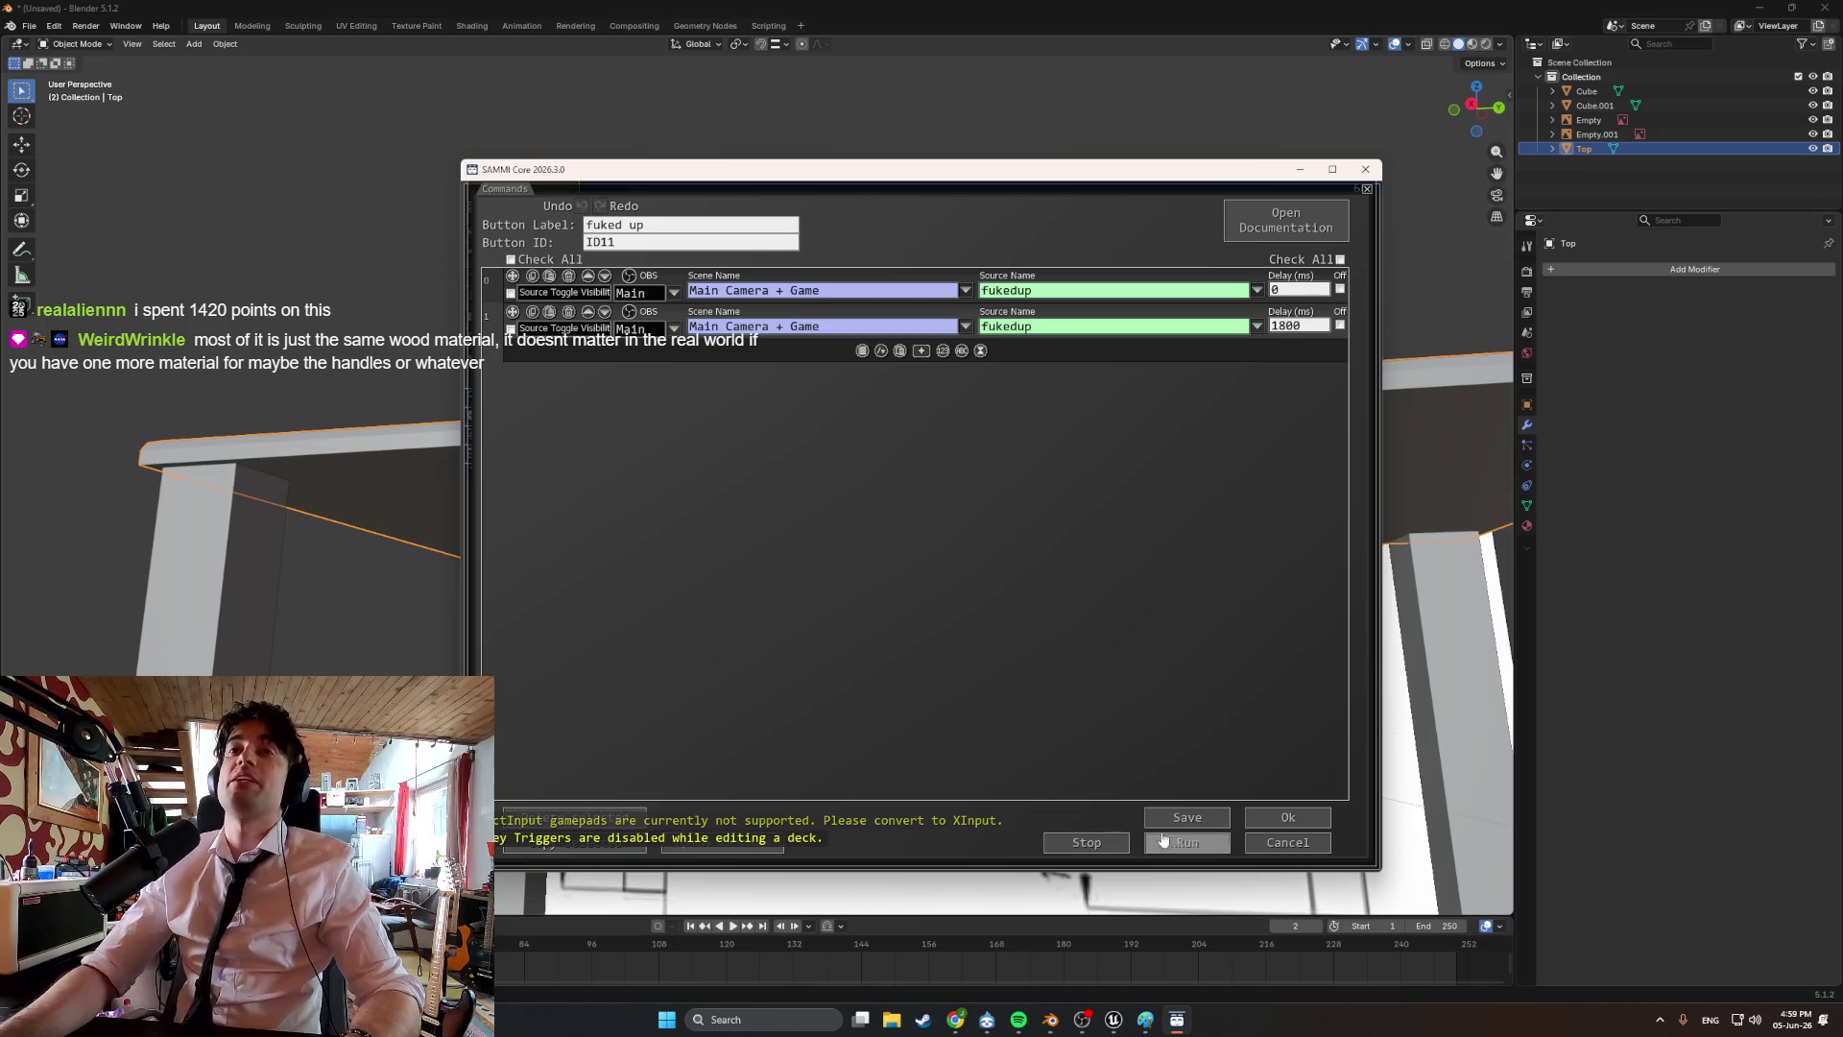
pyautogui.click(1253, 816)
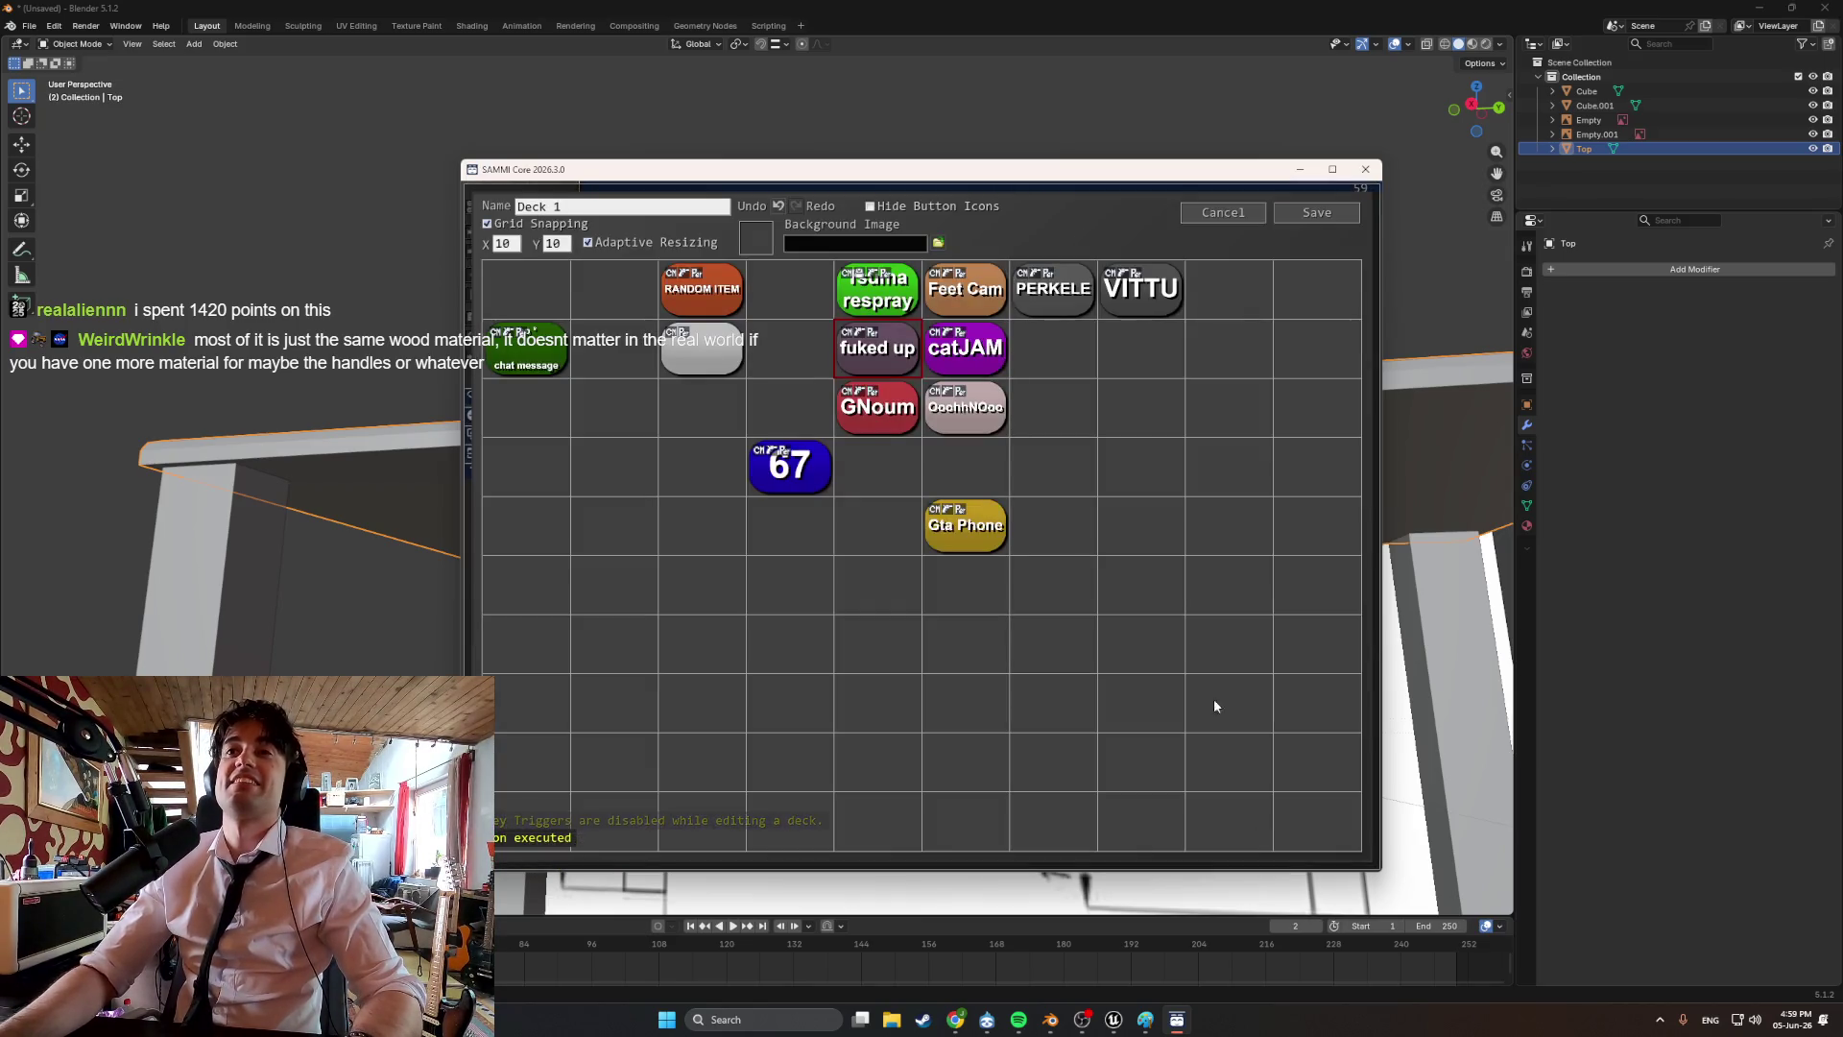
pyautogui.click(1294, 205)
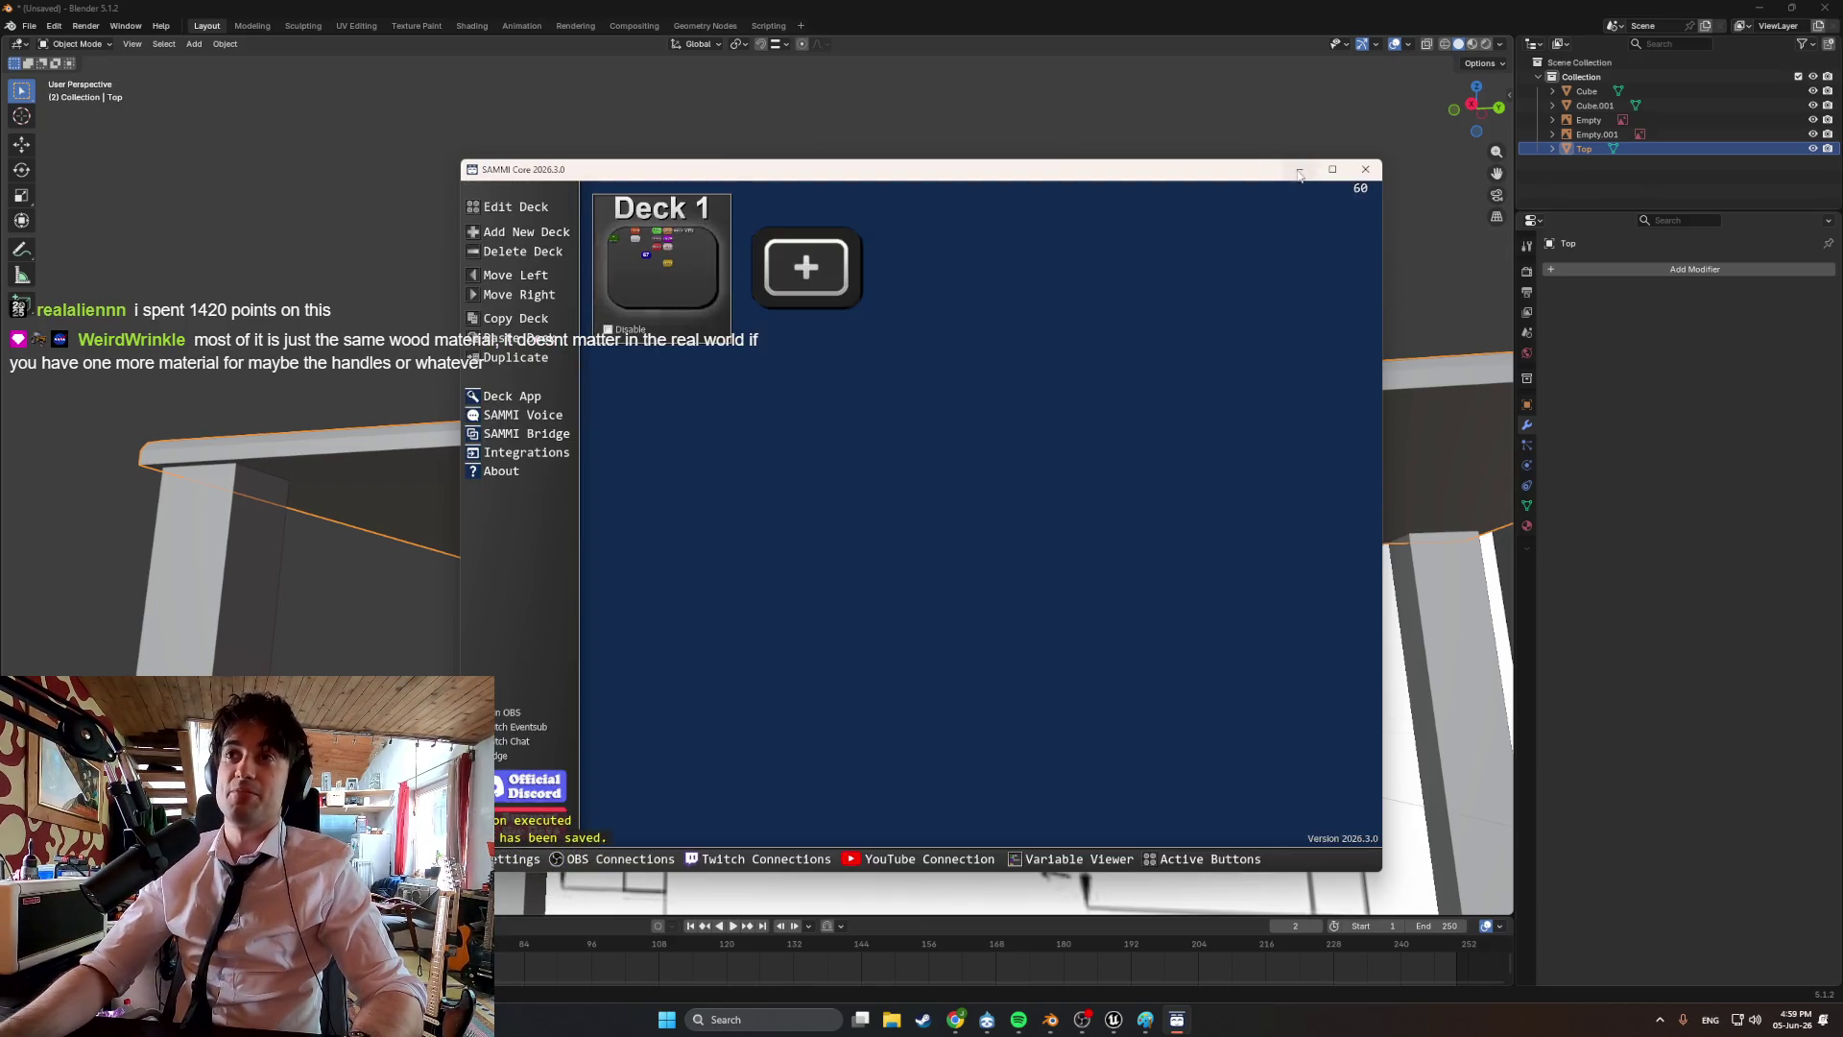
pyautogui.click(1300, 170)
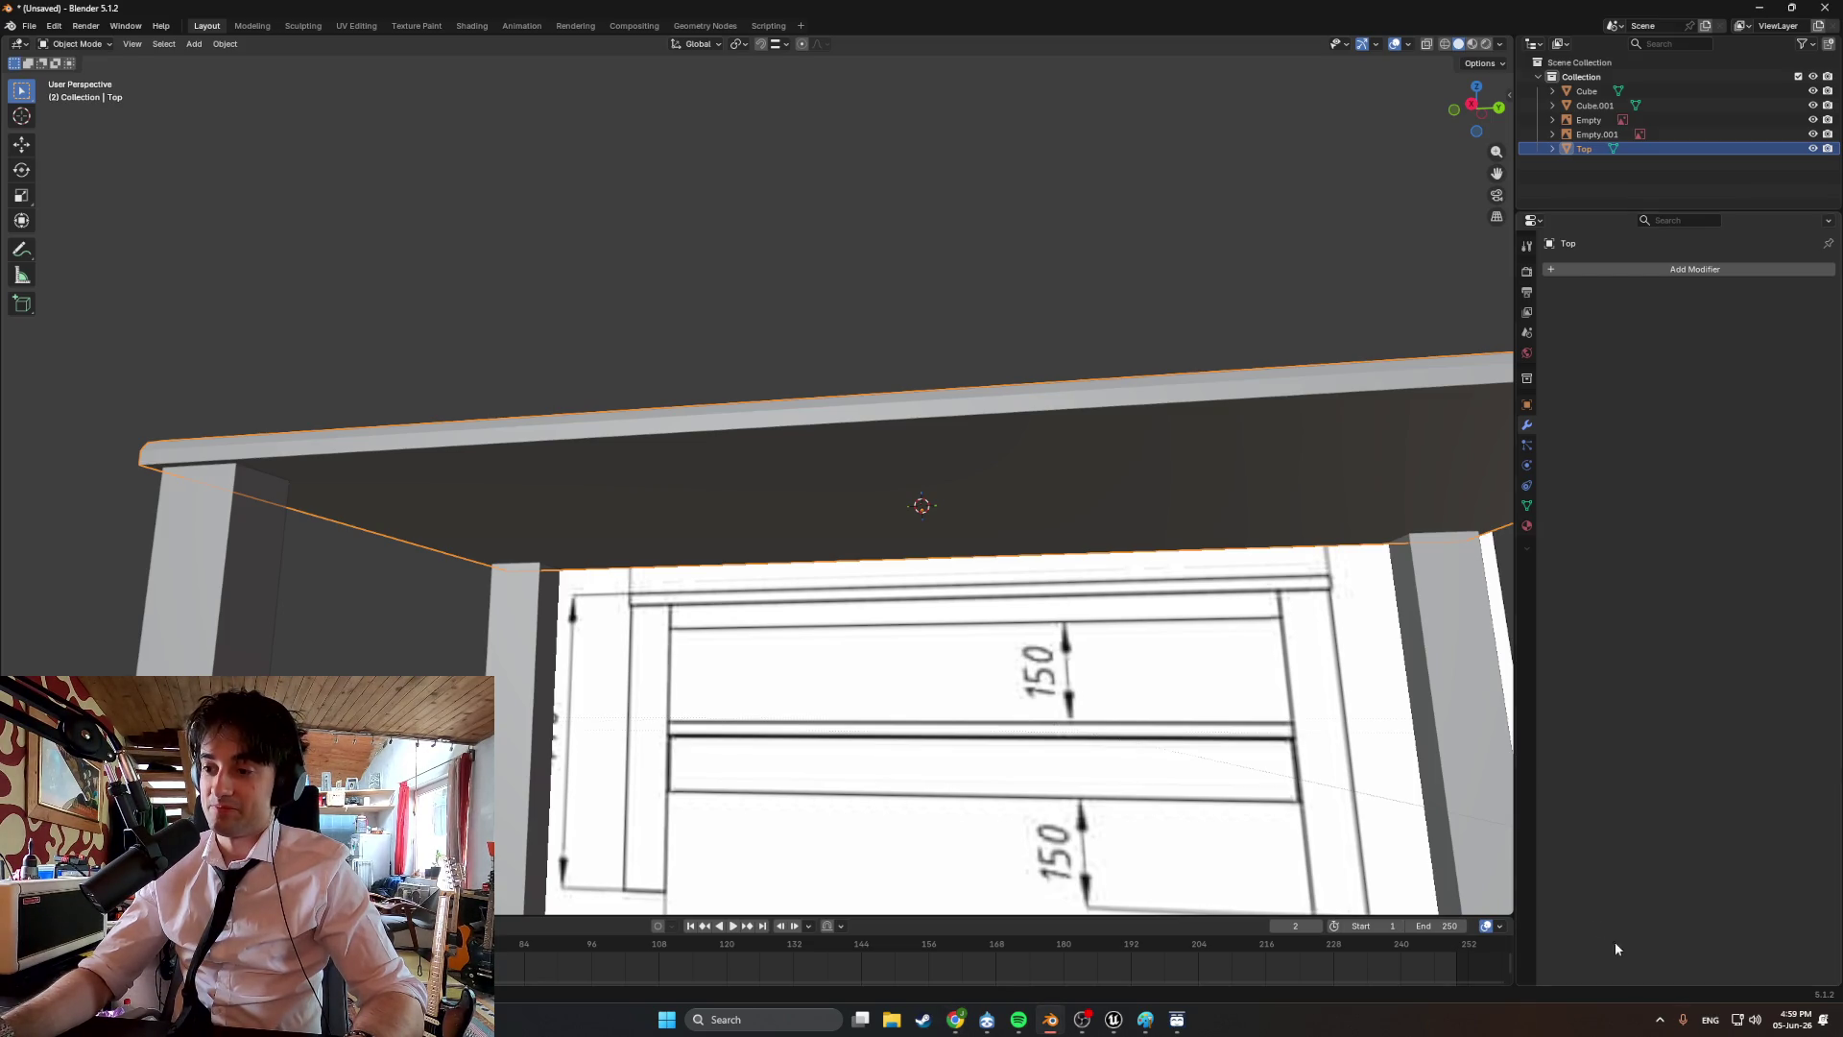
# Zoom out to show the whole table and leave Edit Mode on the tabletop
pyautogui.scroll(-4, 990, 621)
pyautogui.moveTo(990, 620)
pyautogui.mouseDown(button='middle')
pyautogui.moveTo(901, 671)
pyautogui.moveTo(1041, 701)
pyautogui.moveTo(768, 624)
pyautogui.moveTo(609, 480)
pyautogui.moveTo(632, 487)
pyautogui.moveTo(804, 755)
pyautogui.moveTo(766, 731)
pyautogui.mouseUp(button='middle')
pyautogui.scroll(-5, 632, 486)
pyautogui.press('Tab')
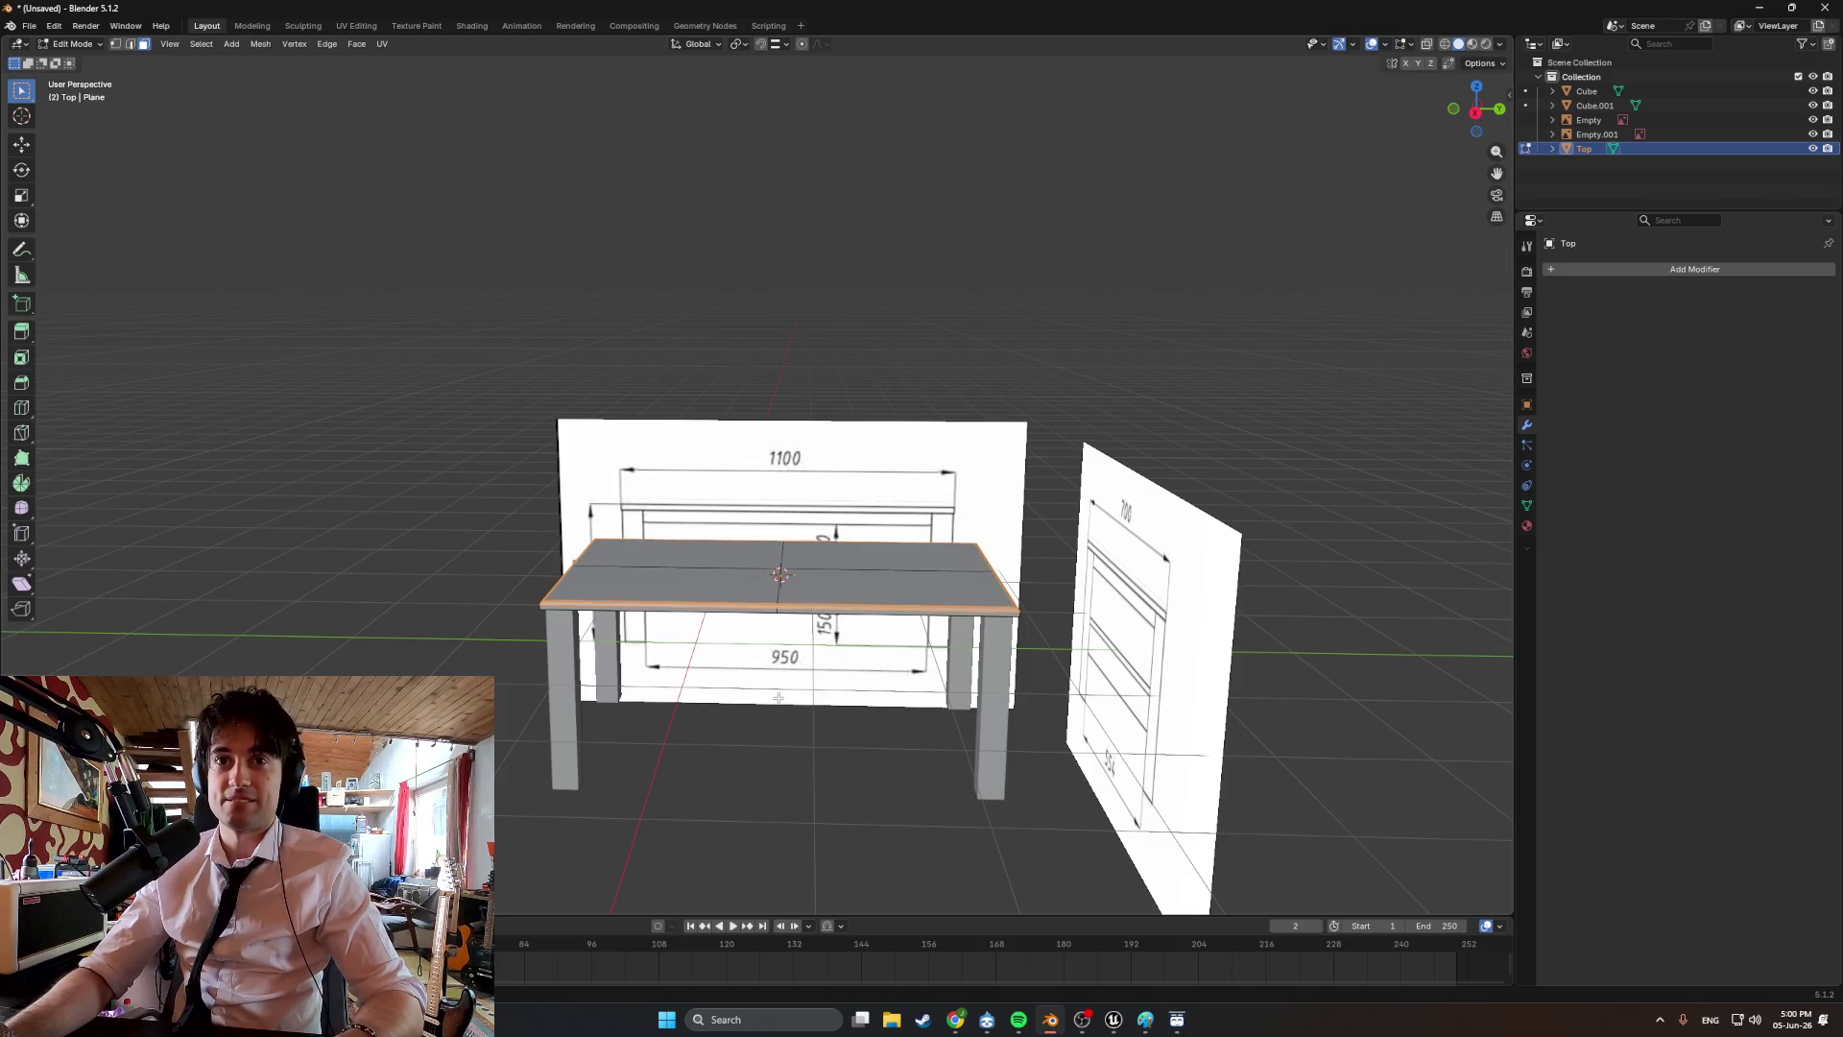
pyautogui.press('Tab')
# Orbit to a low front view, deselect the front reference image, and bring up the Add menu
pyautogui.moveTo(814, 764); pyautogui.dragTo(806, 795, button='middle')
pyautogui.click(812, 800)
pyautogui.click(760, 795)
pyautogui.hotkey('shift', 'a')
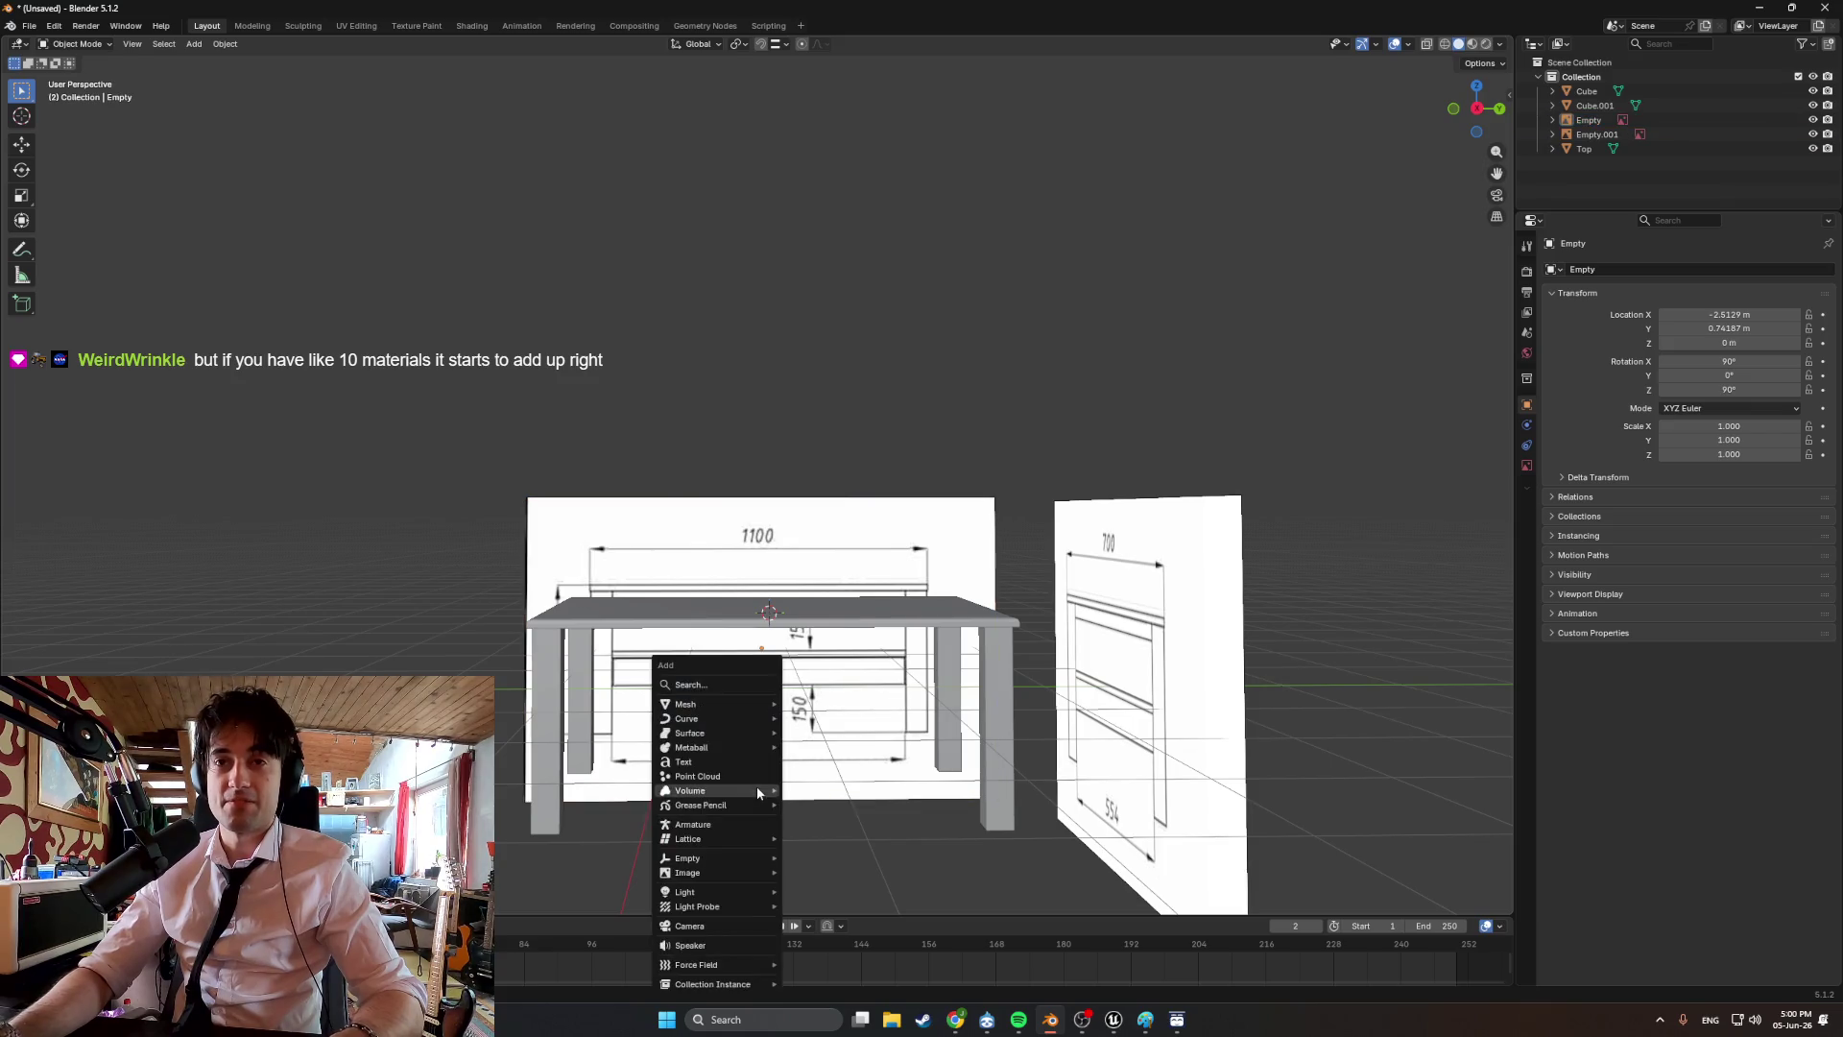
# Add a new mesh cube, Cube.002, to the scene and enter its Edit Mode
pyautogui.moveTo(753, 702)
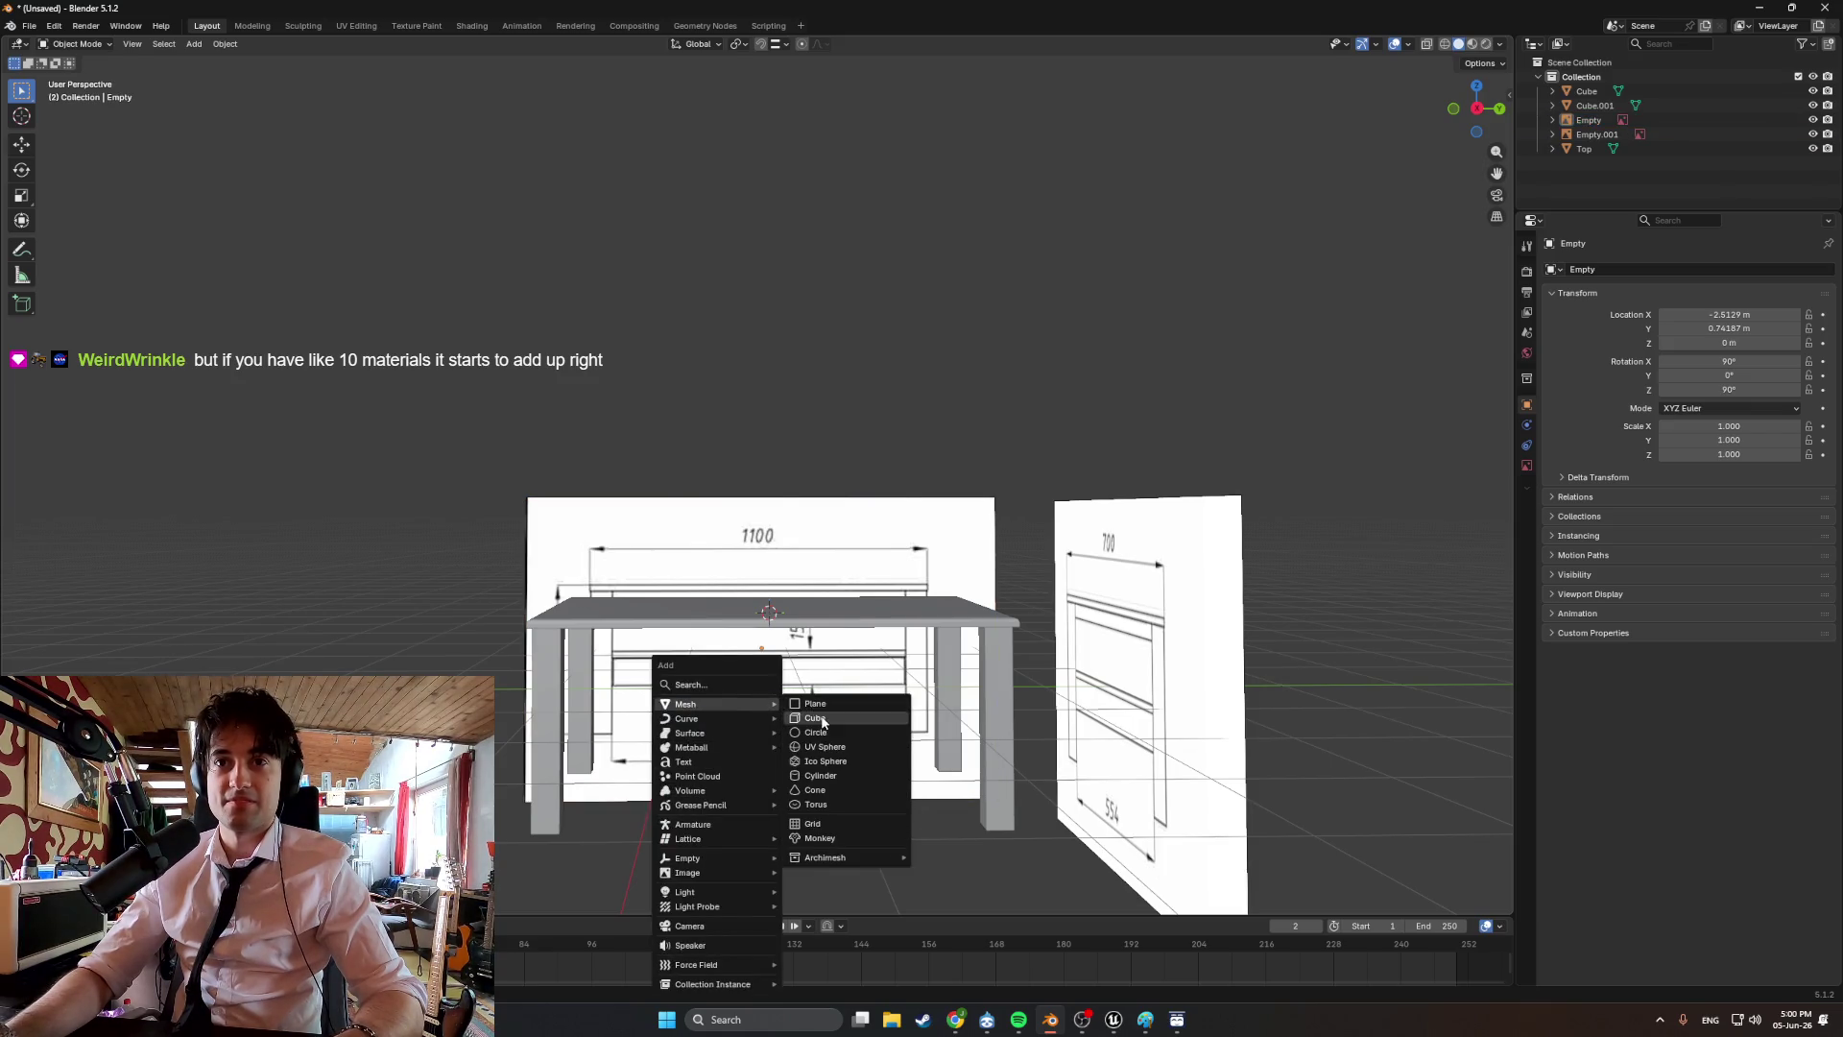
pyautogui.click(822, 721)
pyautogui.moveTo(822, 721); pyautogui.dragTo(798, 761, button='middle')
pyautogui.moveTo(974, 543)
pyautogui.mouseDown(button='middle')
pyautogui.moveTo(884, 527)
pyautogui.moveTo(995, 441)
pyautogui.moveTo(1033, 625)
pyautogui.moveTo(912, 576)
pyautogui.moveTo(884, 537)
pyautogui.moveTo(950, 460)
pyautogui.moveTo(805, 653)
pyautogui.mouseUp(button='middle')
pyautogui.press('Tab')
# Slide one face of the cube along X to thin it into a slab
pyautogui.click(1041, 633)
pyautogui.press('g')
pyautogui.press('x')
pyautogui.click(823, 589)
# Lower the slab's top face into a low bar and shift it along X between the legs
pyautogui.moveTo(845, 487); pyautogui.dragTo(843, 576, button='middle')
pyautogui.press('g')
pyautogui.press('z')
pyautogui.click(842, 708)
pyautogui.moveTo(842, 708)
pyautogui.mouseDown(button='middle')
pyautogui.moveTo(782, 681)
pyautogui.moveTo(672, 706)
pyautogui.moveTo(720, 651)
pyautogui.moveTo(954, 576)
pyautogui.moveTo(855, 663)
pyautogui.moveTo(1041, 737)
pyautogui.moveTo(1047, 779)
pyautogui.mouseUp(button='middle')
pyautogui.press('g')
pyautogui.press('x')
pyautogui.click(867, 667)
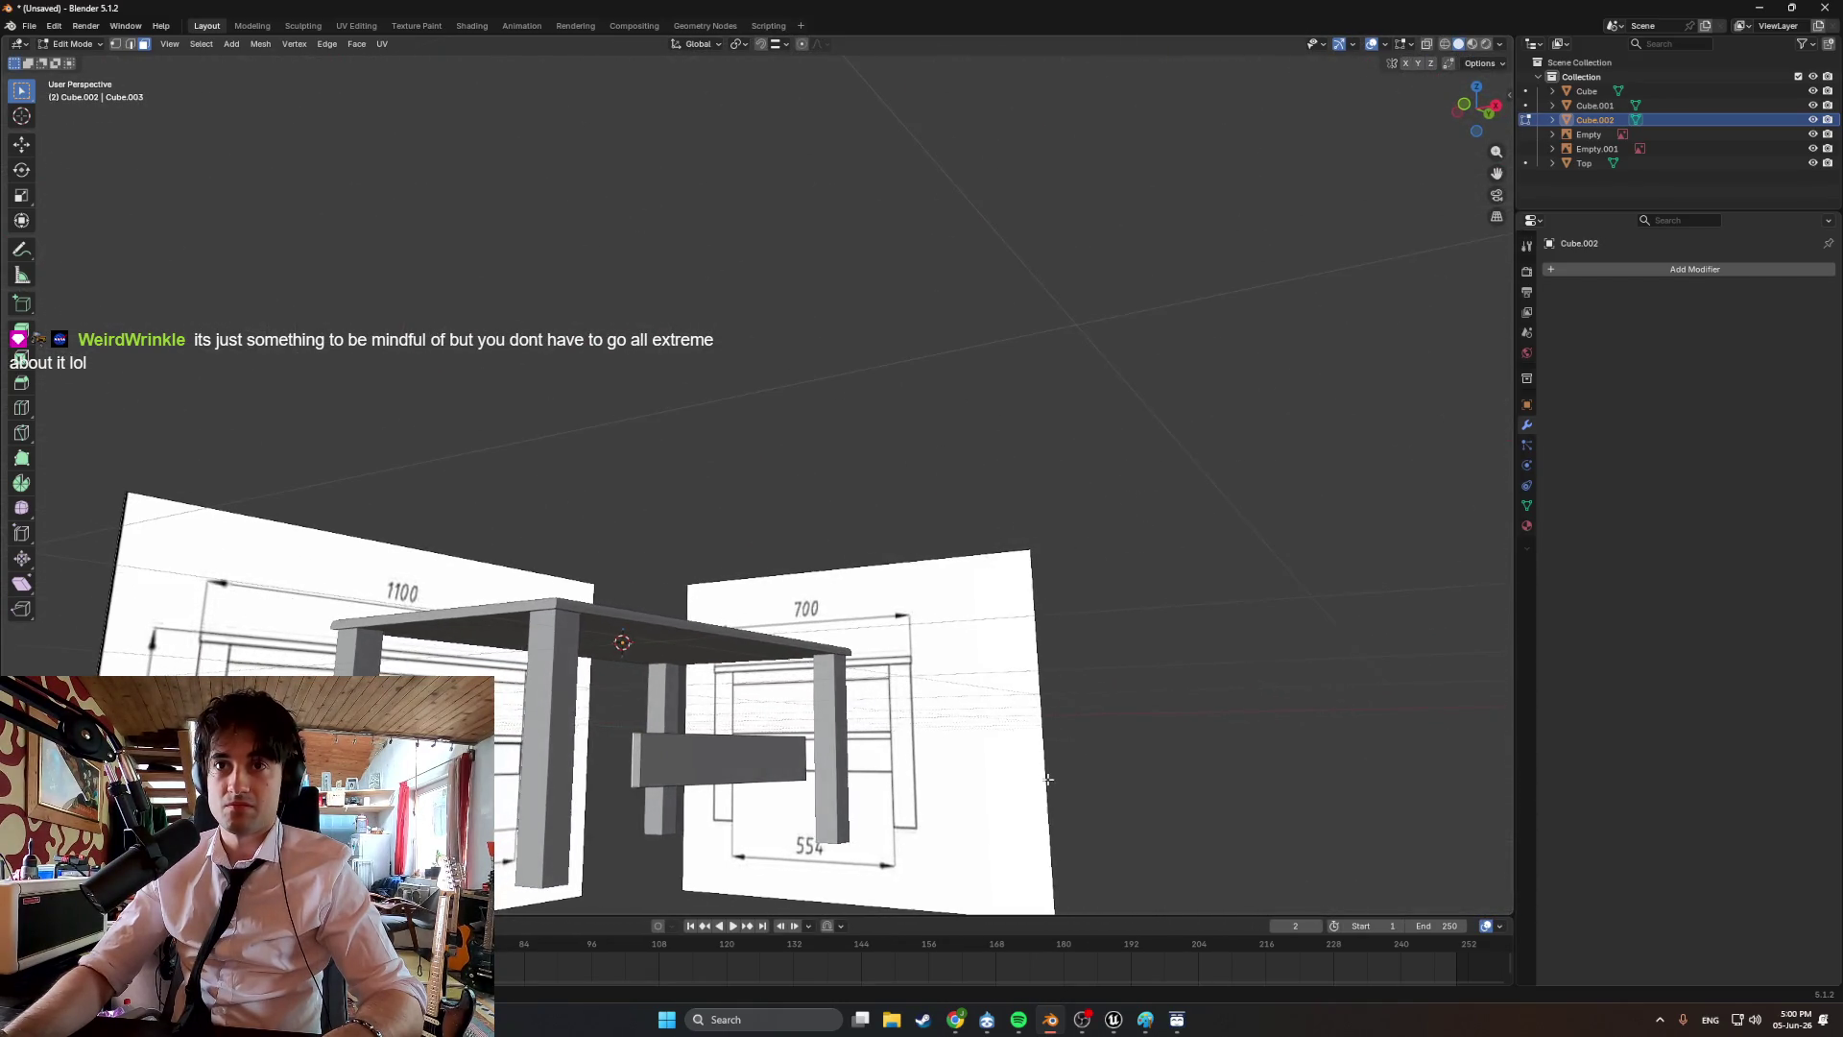
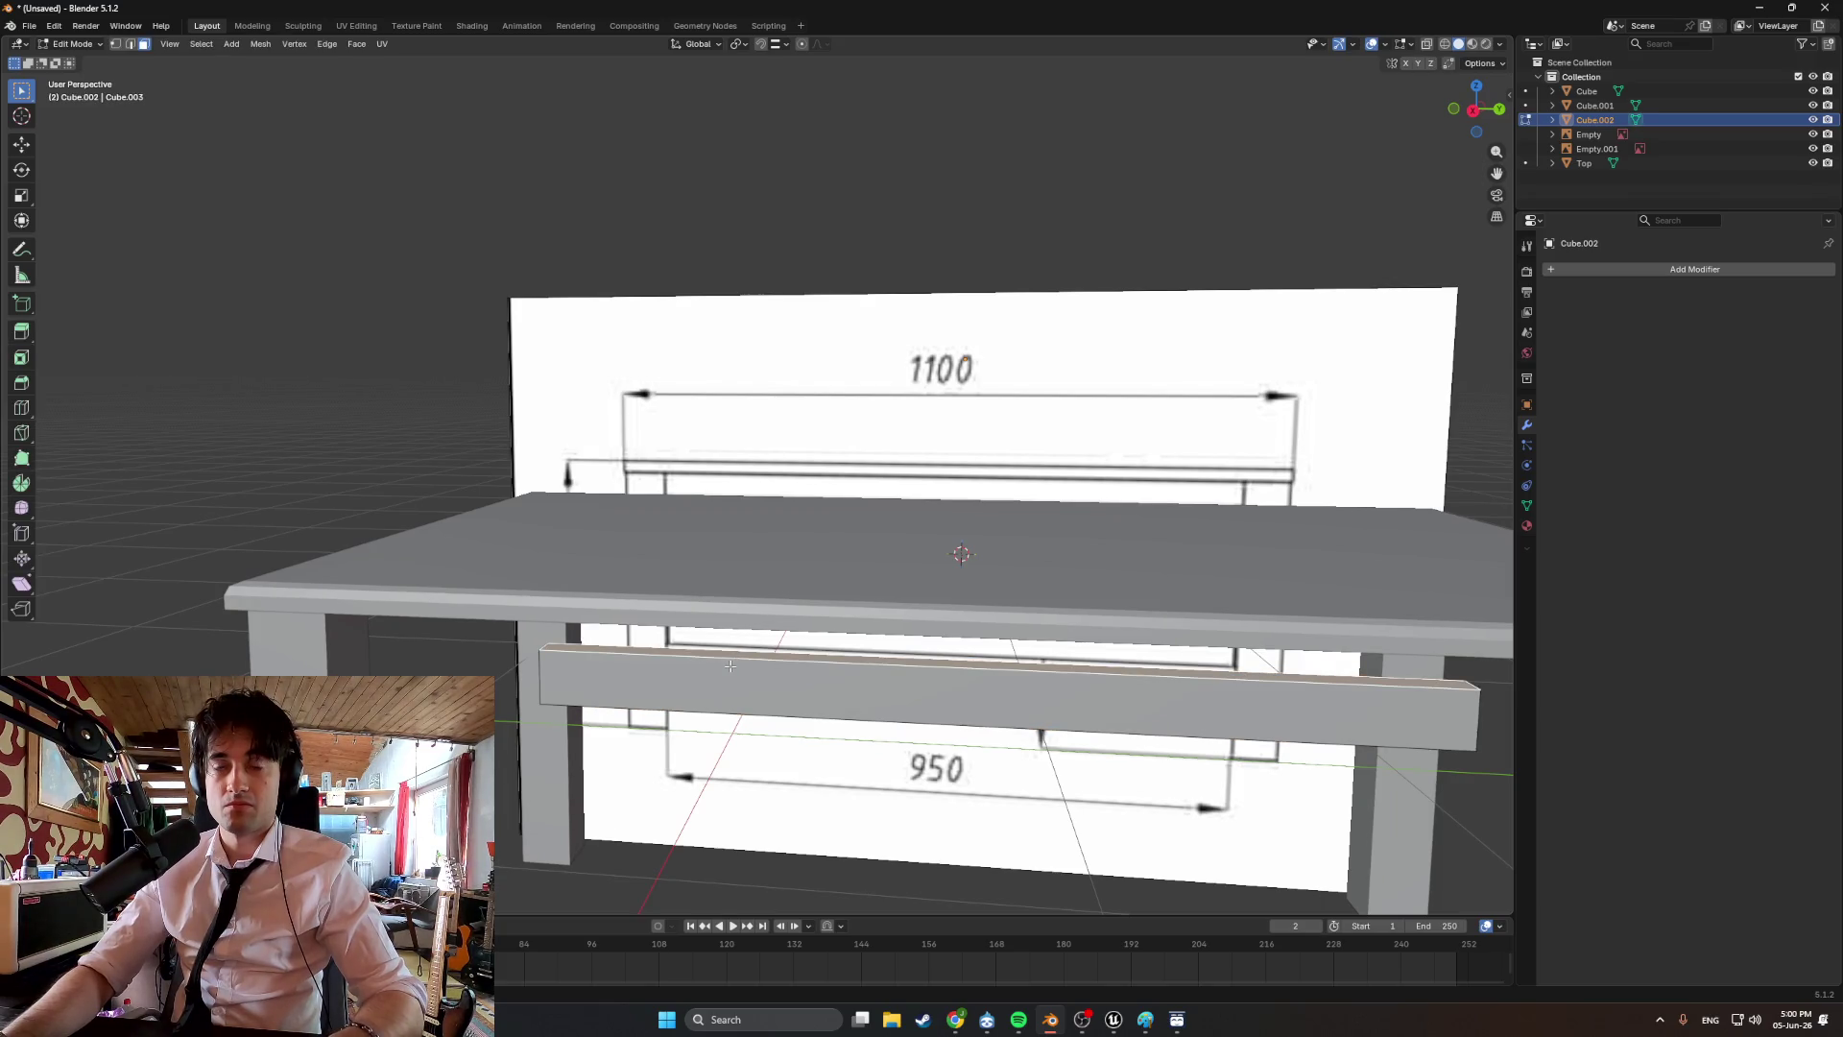
# Orbit around the table and select a face at the beam's leg end
pyautogui.press('x')
pyautogui.press('Escape')
pyautogui.moveTo(695, 672)
pyautogui.mouseDown(button='middle')
pyautogui.moveTo(672, 687)
pyautogui.moveTo(682, 701)
pyautogui.mouseUp(button='middle')
pyautogui.press('x')
pyautogui.press('Escape')
pyautogui.scroll(8, 805, 688)
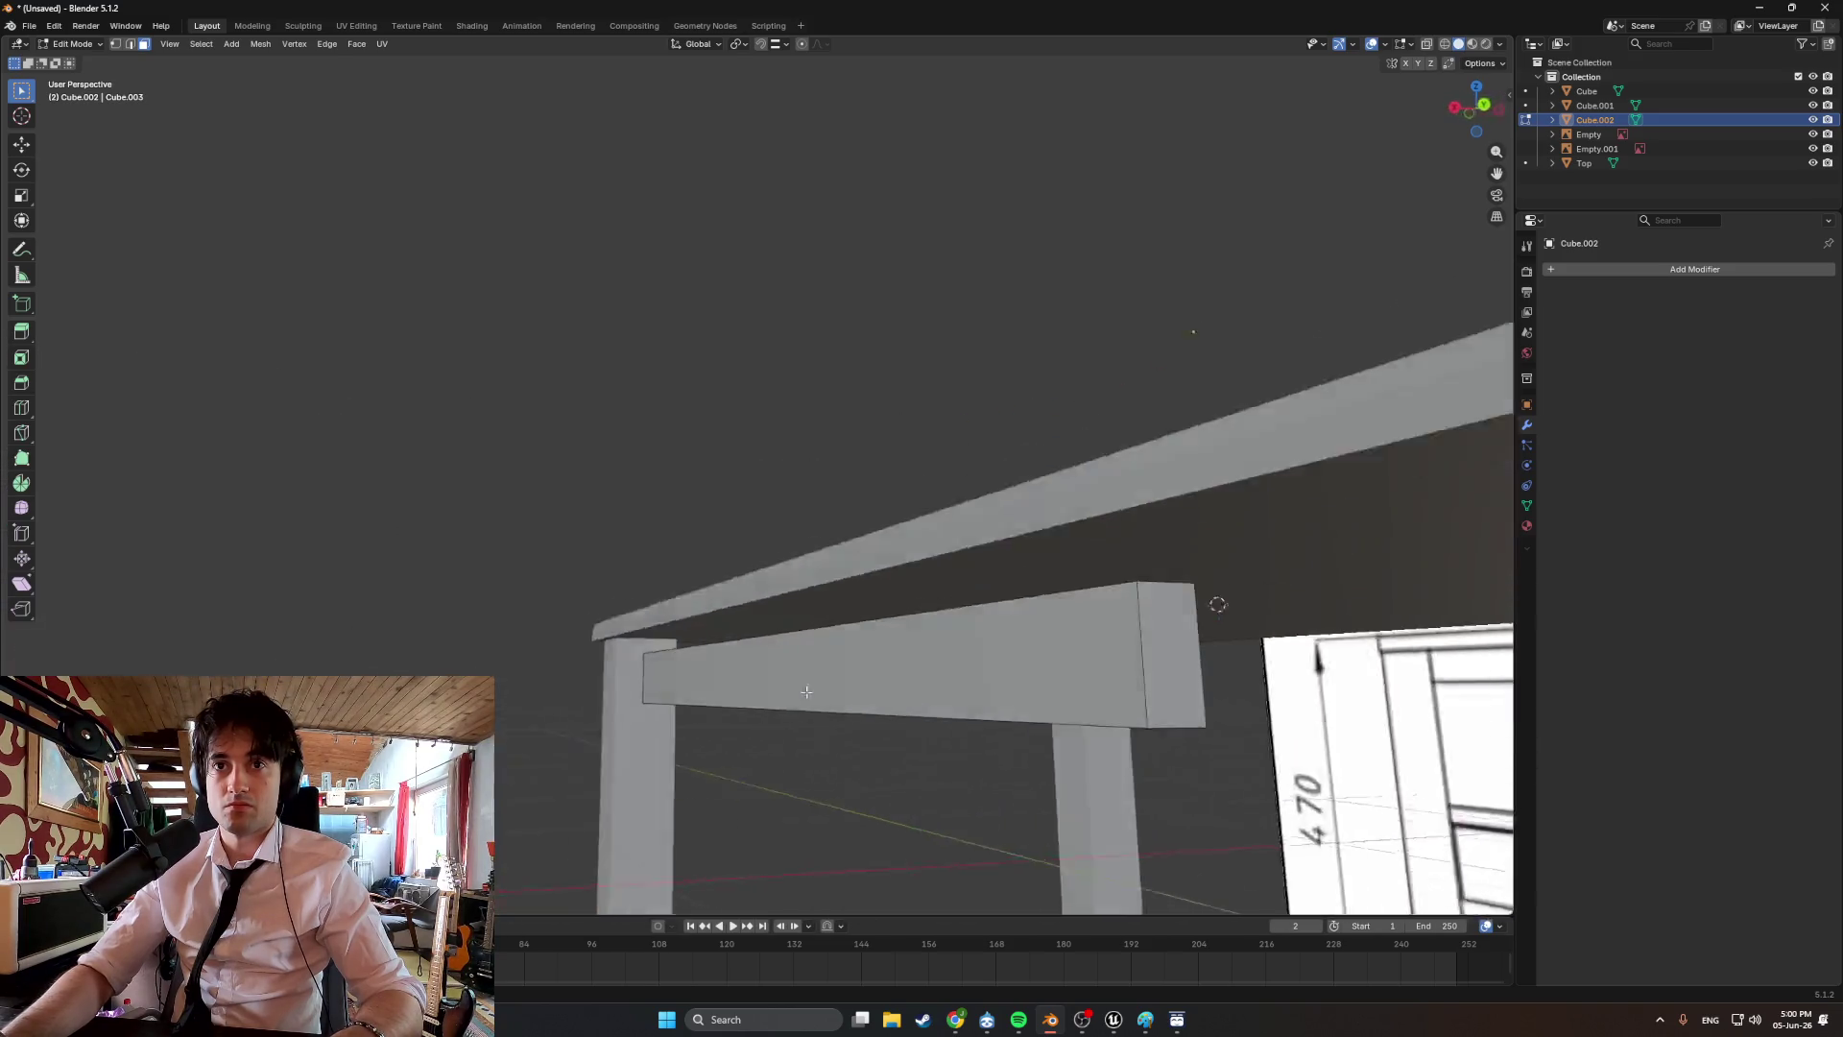
pyautogui.click(804, 688)
pyautogui.press('x')
pyautogui.press('Escape')
pyautogui.scroll(-10, 801, 687)
pyautogui.moveTo(801, 687); pyautogui.dragTo(996, 698, button='middle')
# Raise the apron beam vertically with snapping so it sits under the tabletop
pyautogui.press('Tab')
pyautogui.scroll(5, 912, 700)
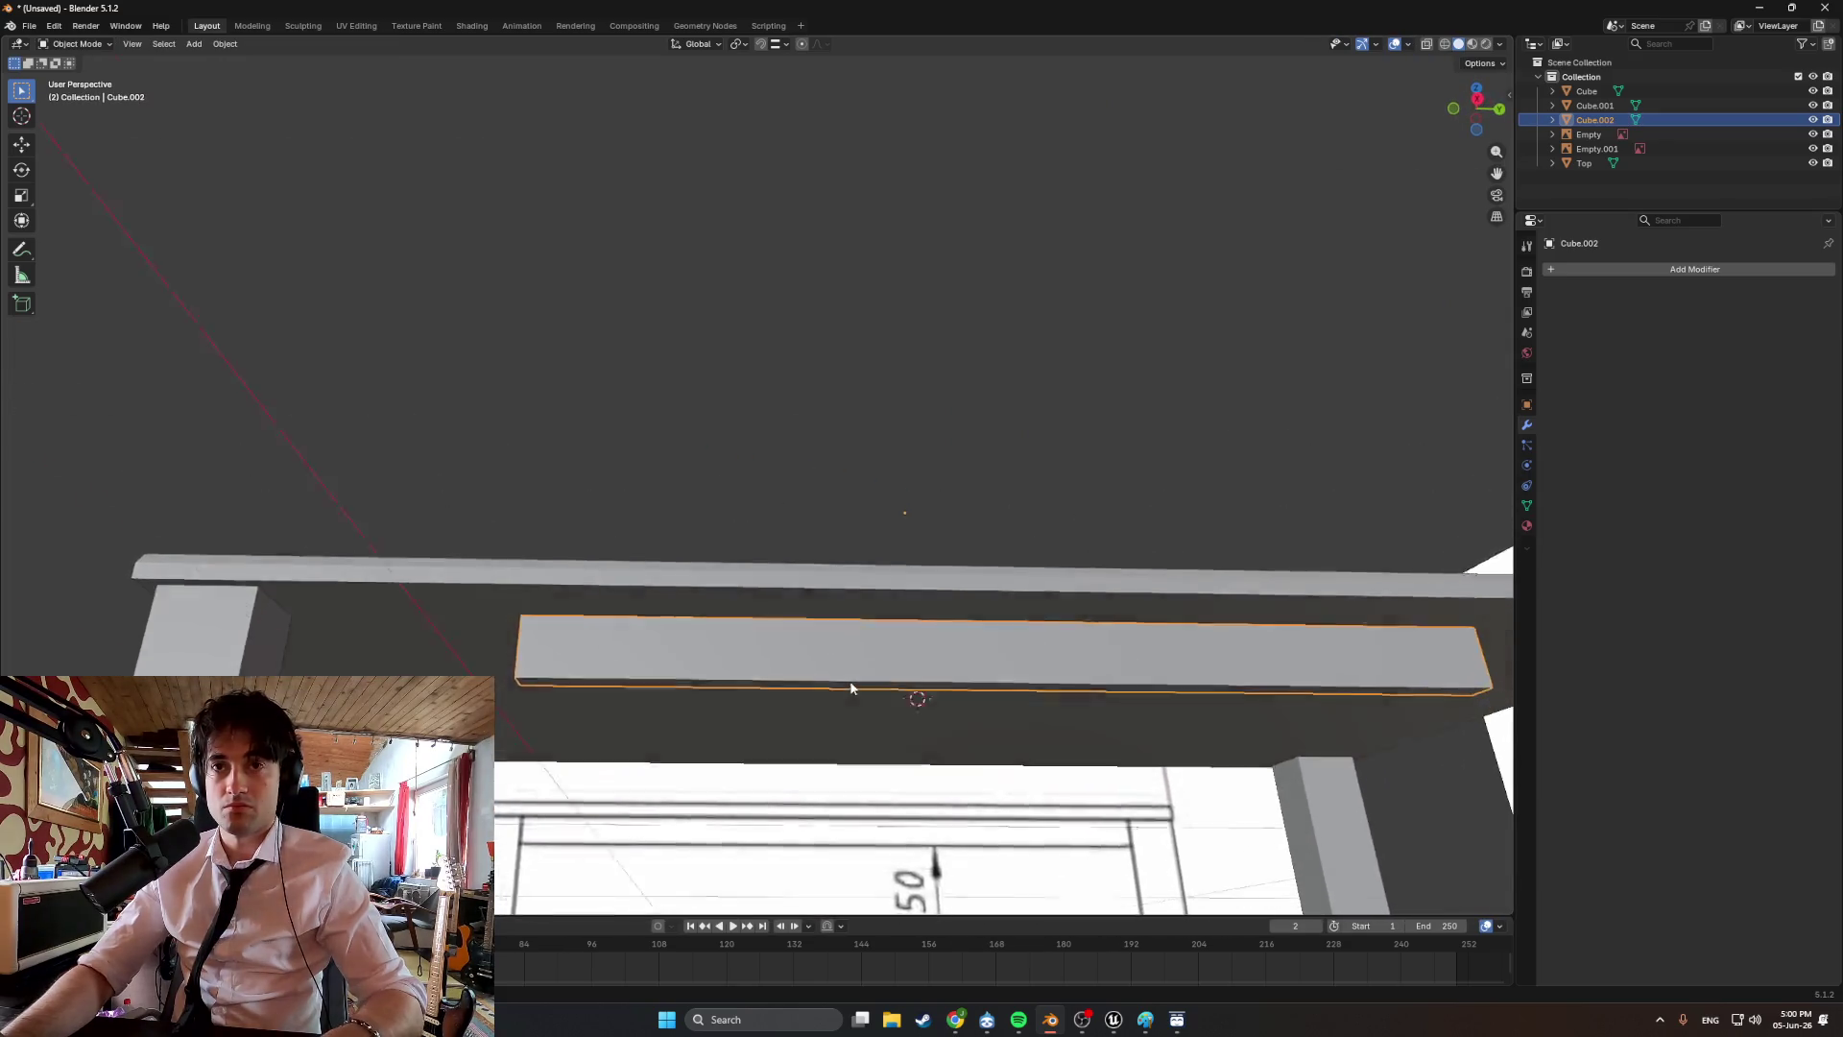
pyautogui.press('g')
pyautogui.press('z')
pyautogui.press('ctrl')
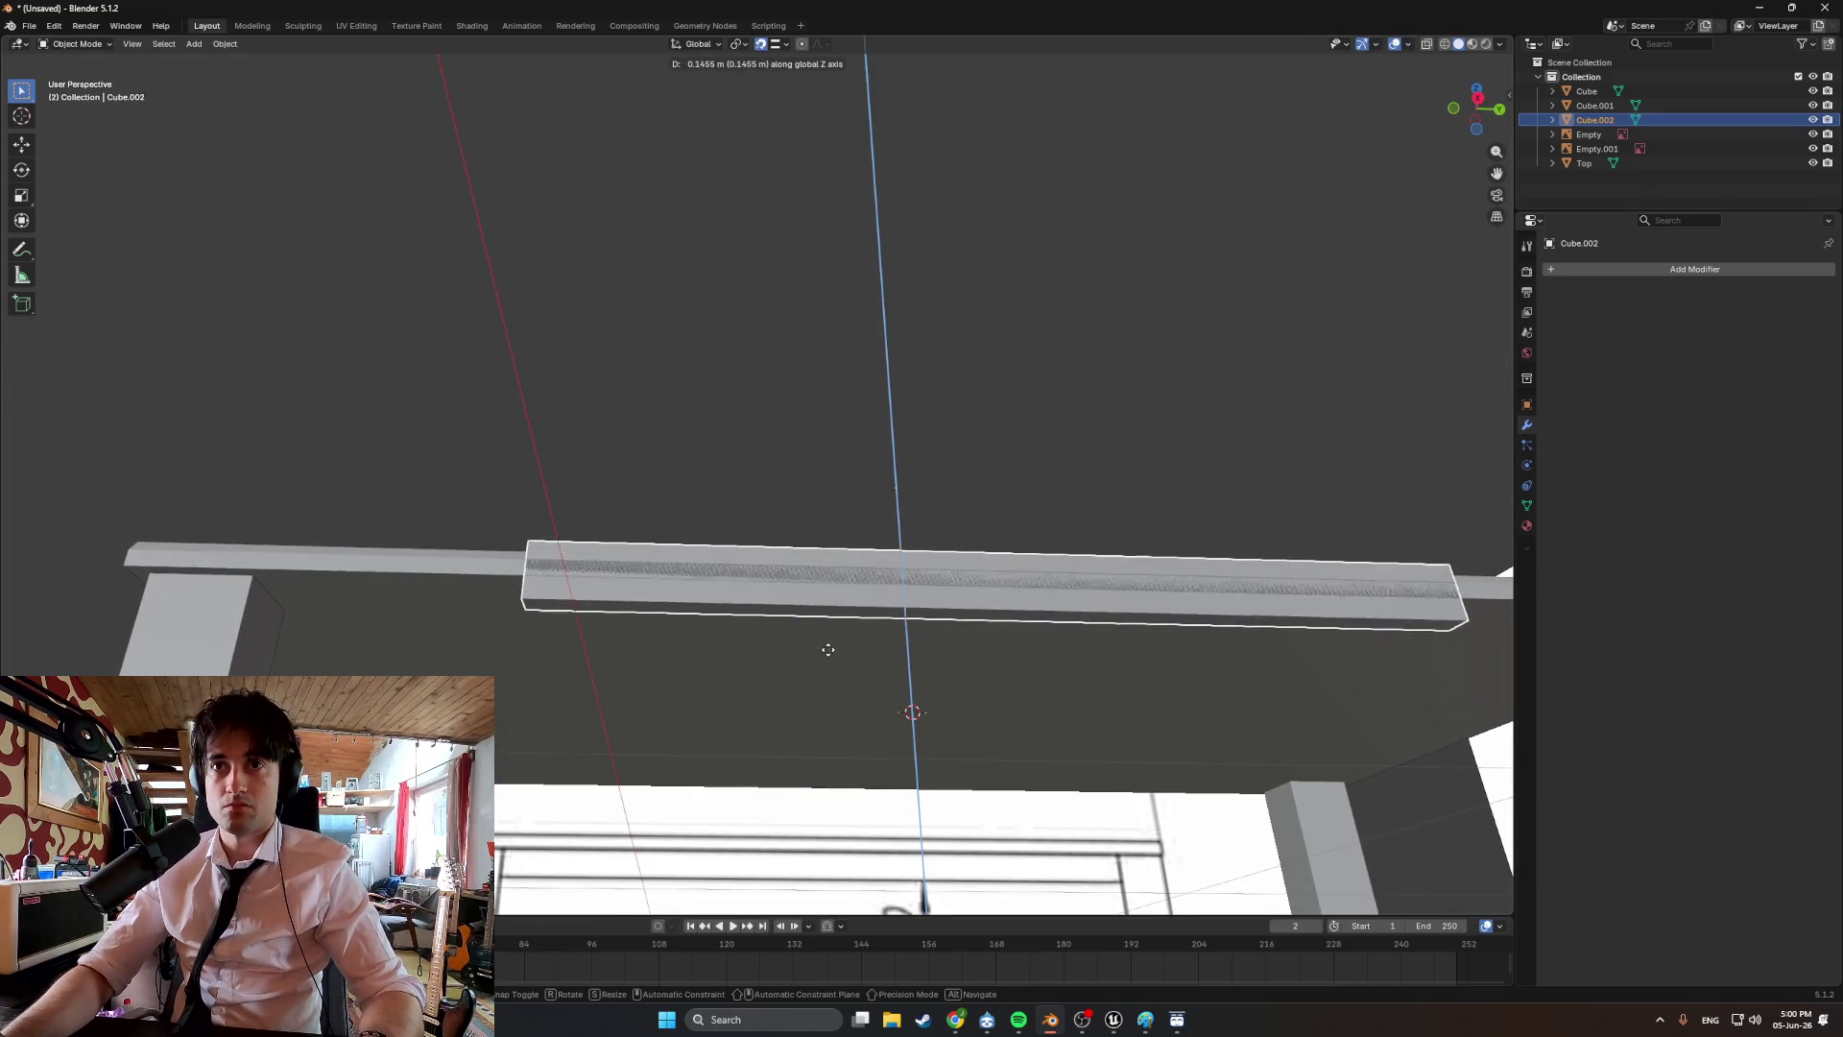
pyautogui.click(828, 596)
pyautogui.scroll(-5, 827, 595)
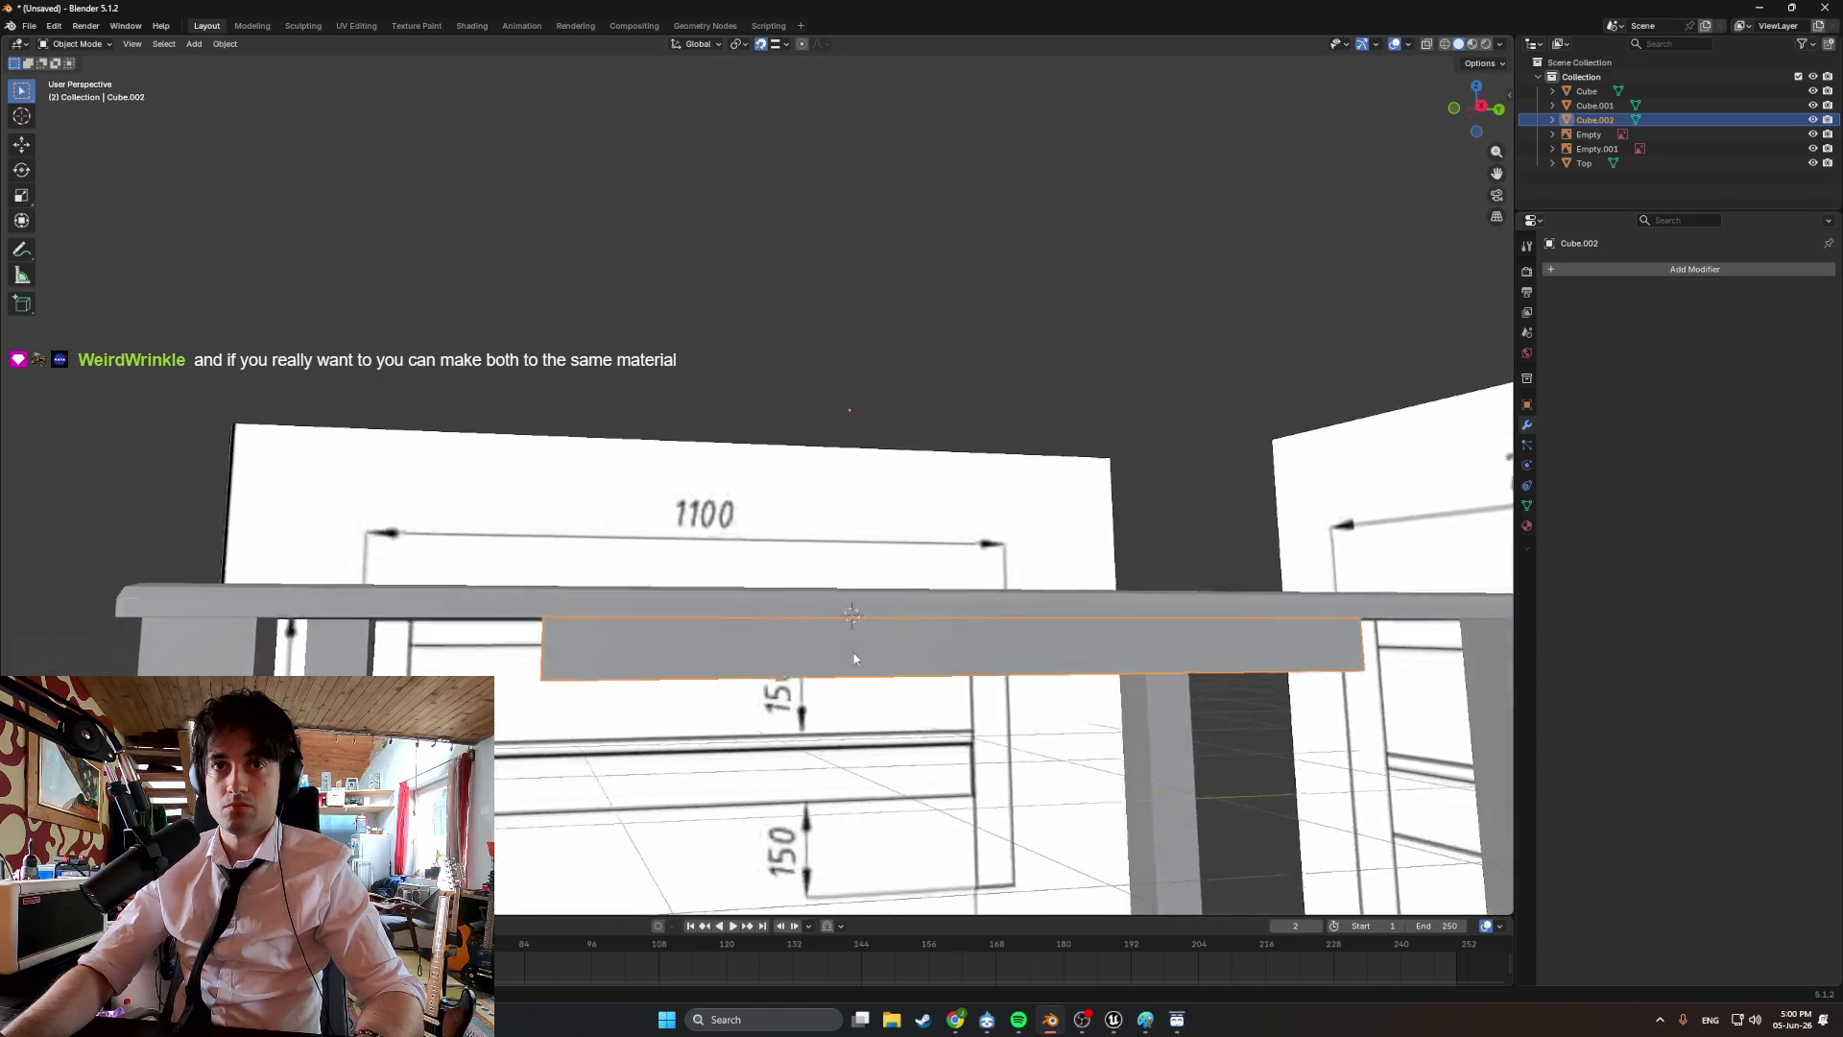
pyautogui.moveTo(851, 657); pyautogui.dragTo(801, 672, button='middle')
# Slide the beam's end edge along Y to reach the leg
pyautogui.press('Tab')
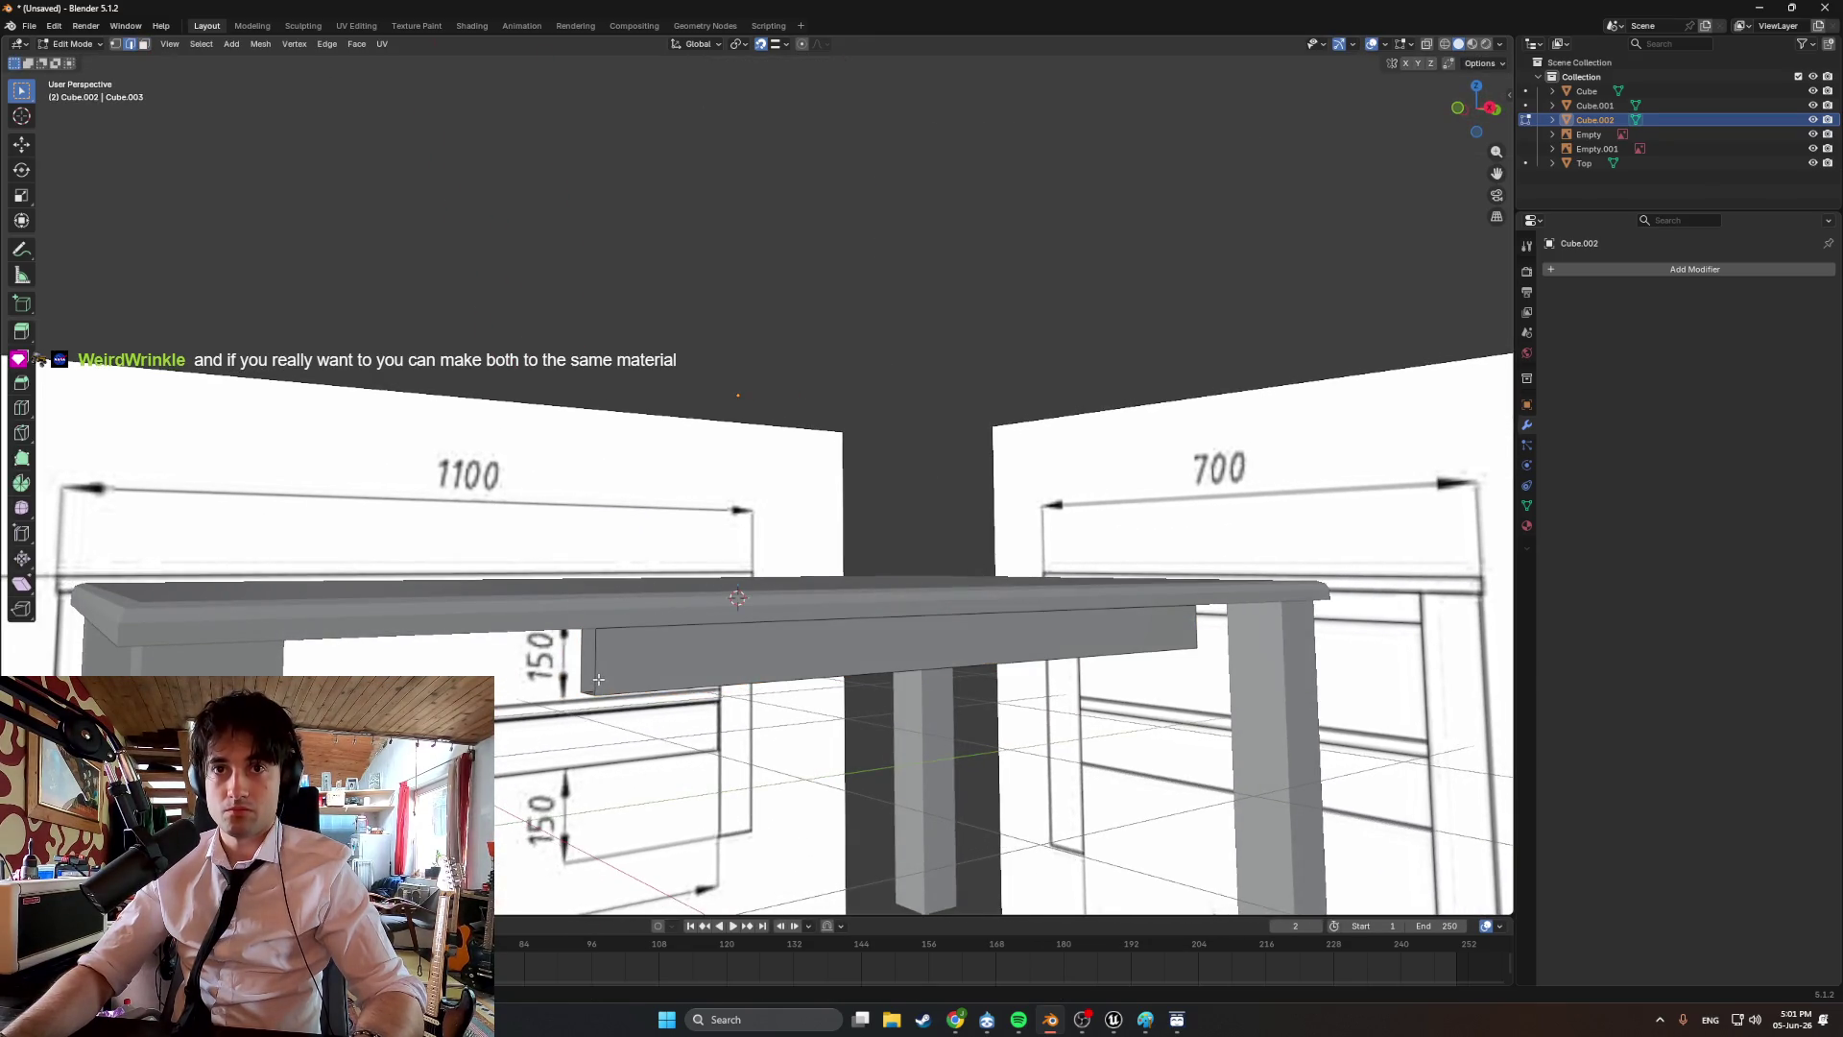
pyautogui.moveTo(587, 695)
pyautogui.mouseDown(button='middle')
pyautogui.moveTo(614, 688)
pyautogui.moveTo(605, 672)
pyautogui.mouseUp(button='middle')
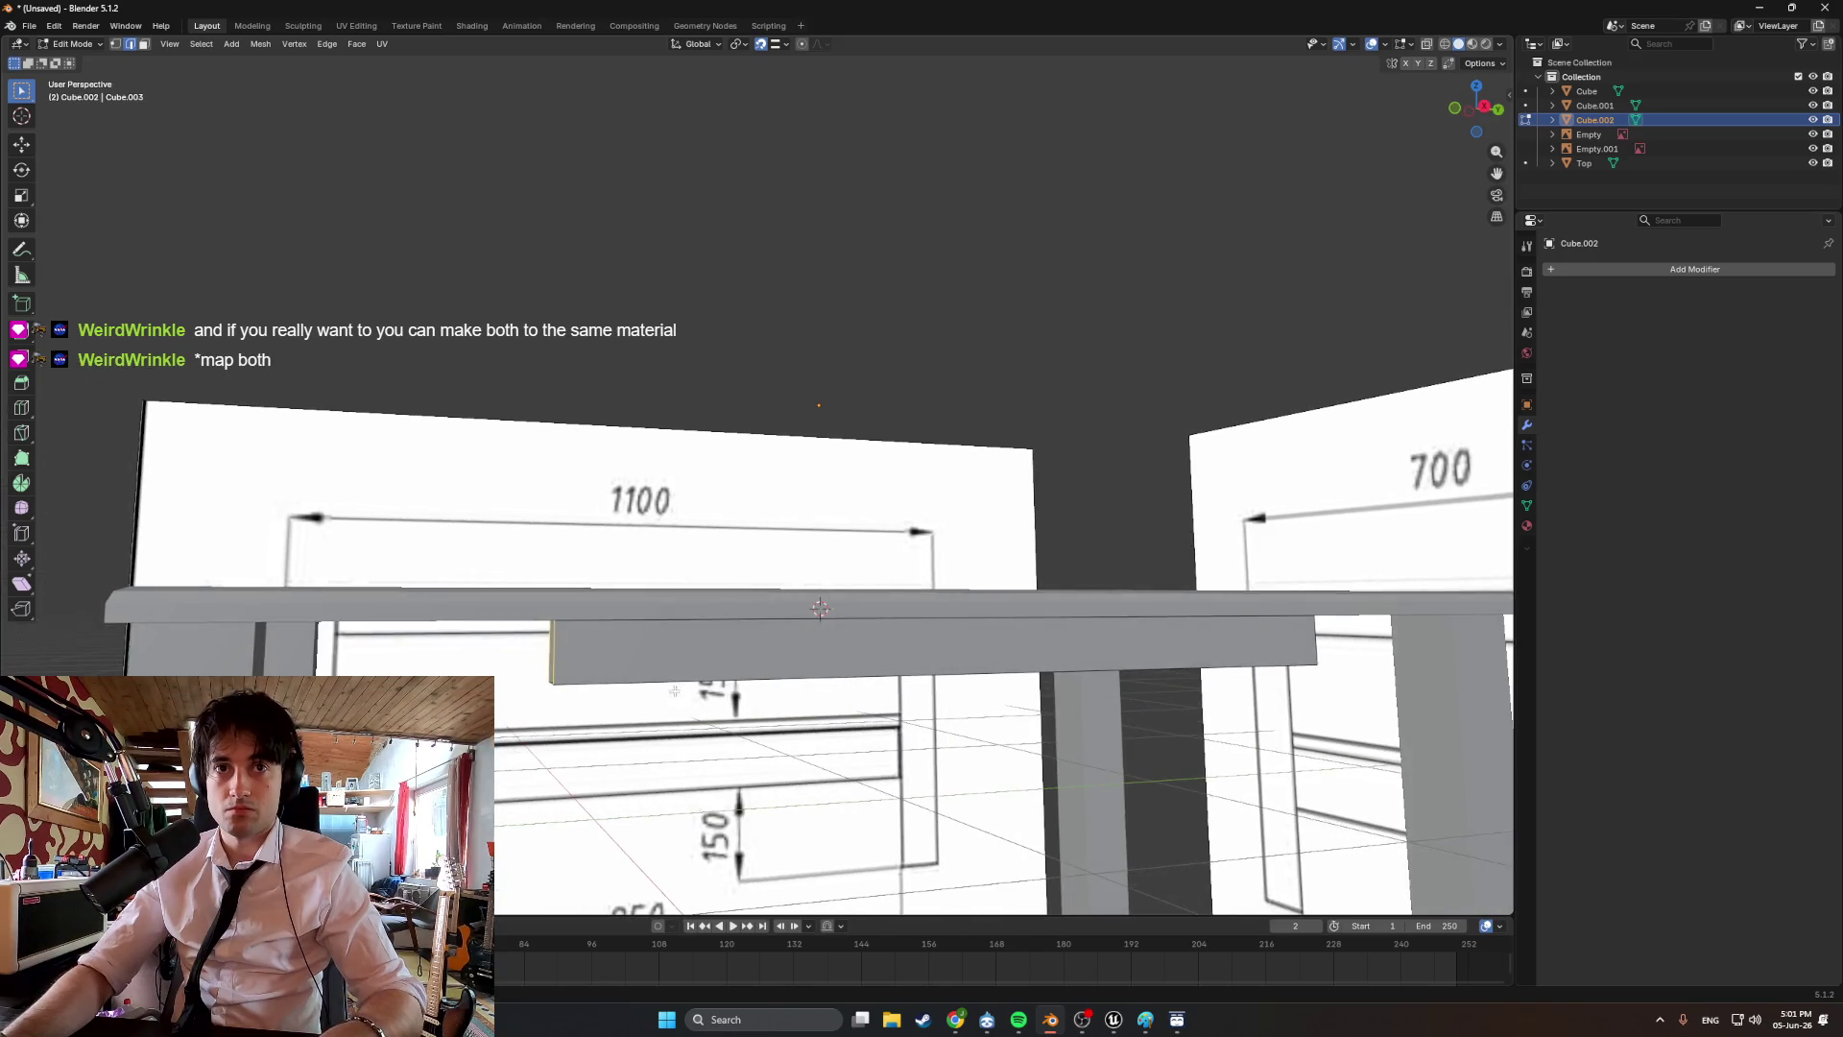
pyautogui.scroll(4, 605, 672)
pyautogui.press('g')
pyautogui.press('y')
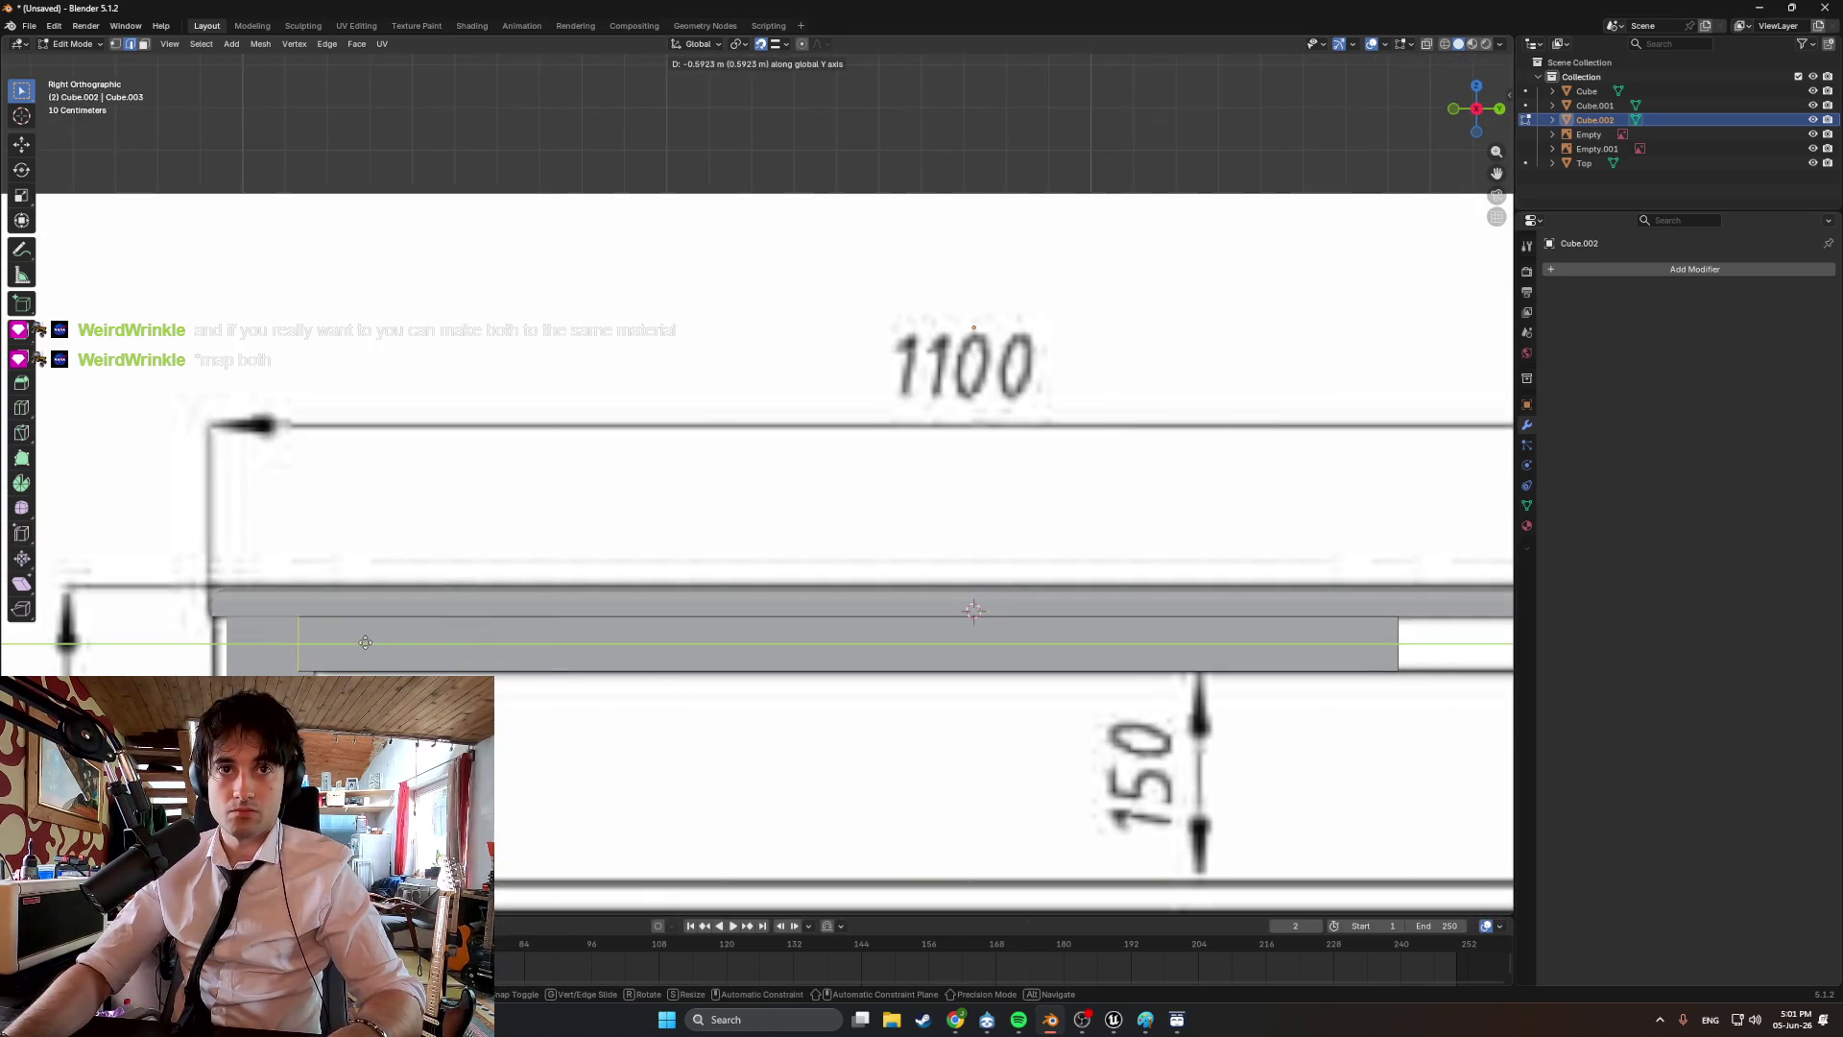
pyautogui.click(314, 653)
pyautogui.hscroll(10, 800, 669)
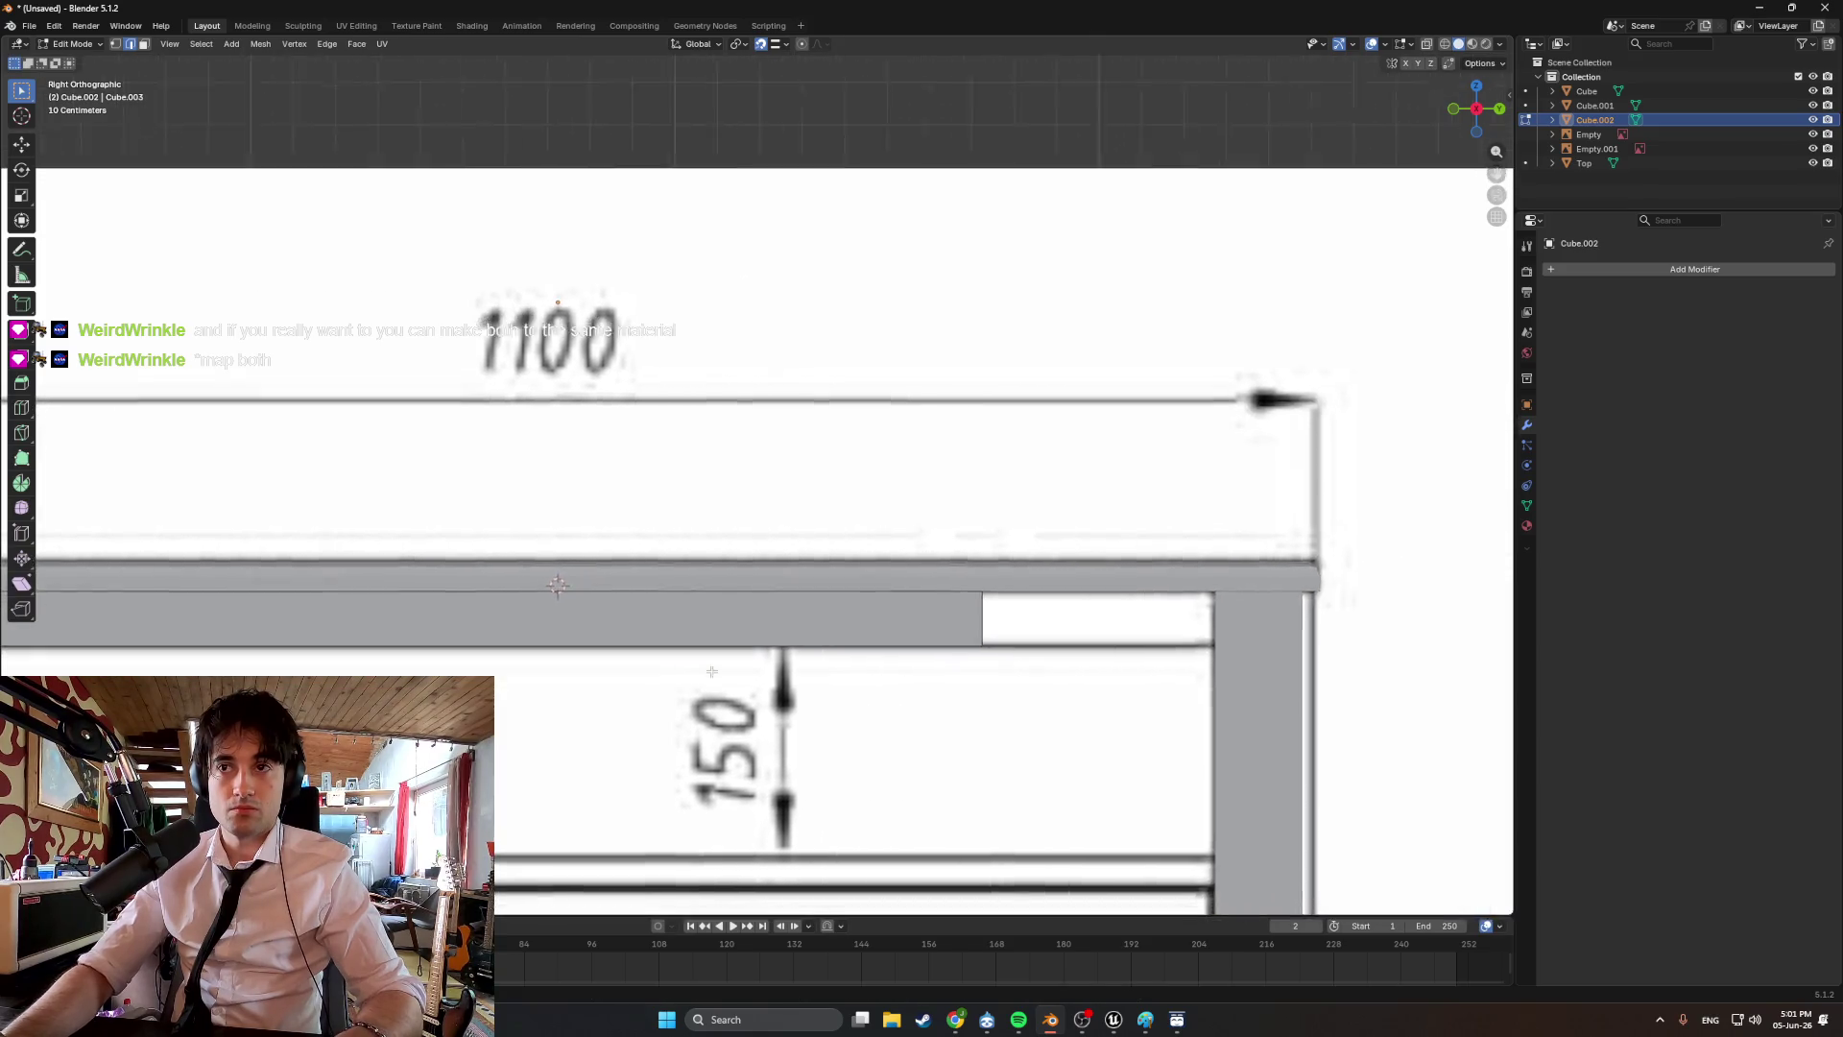
# Turn on X-ray and box-select the beam's end vertices, checking from the right view
pyautogui.hotkey('shift', 'z')
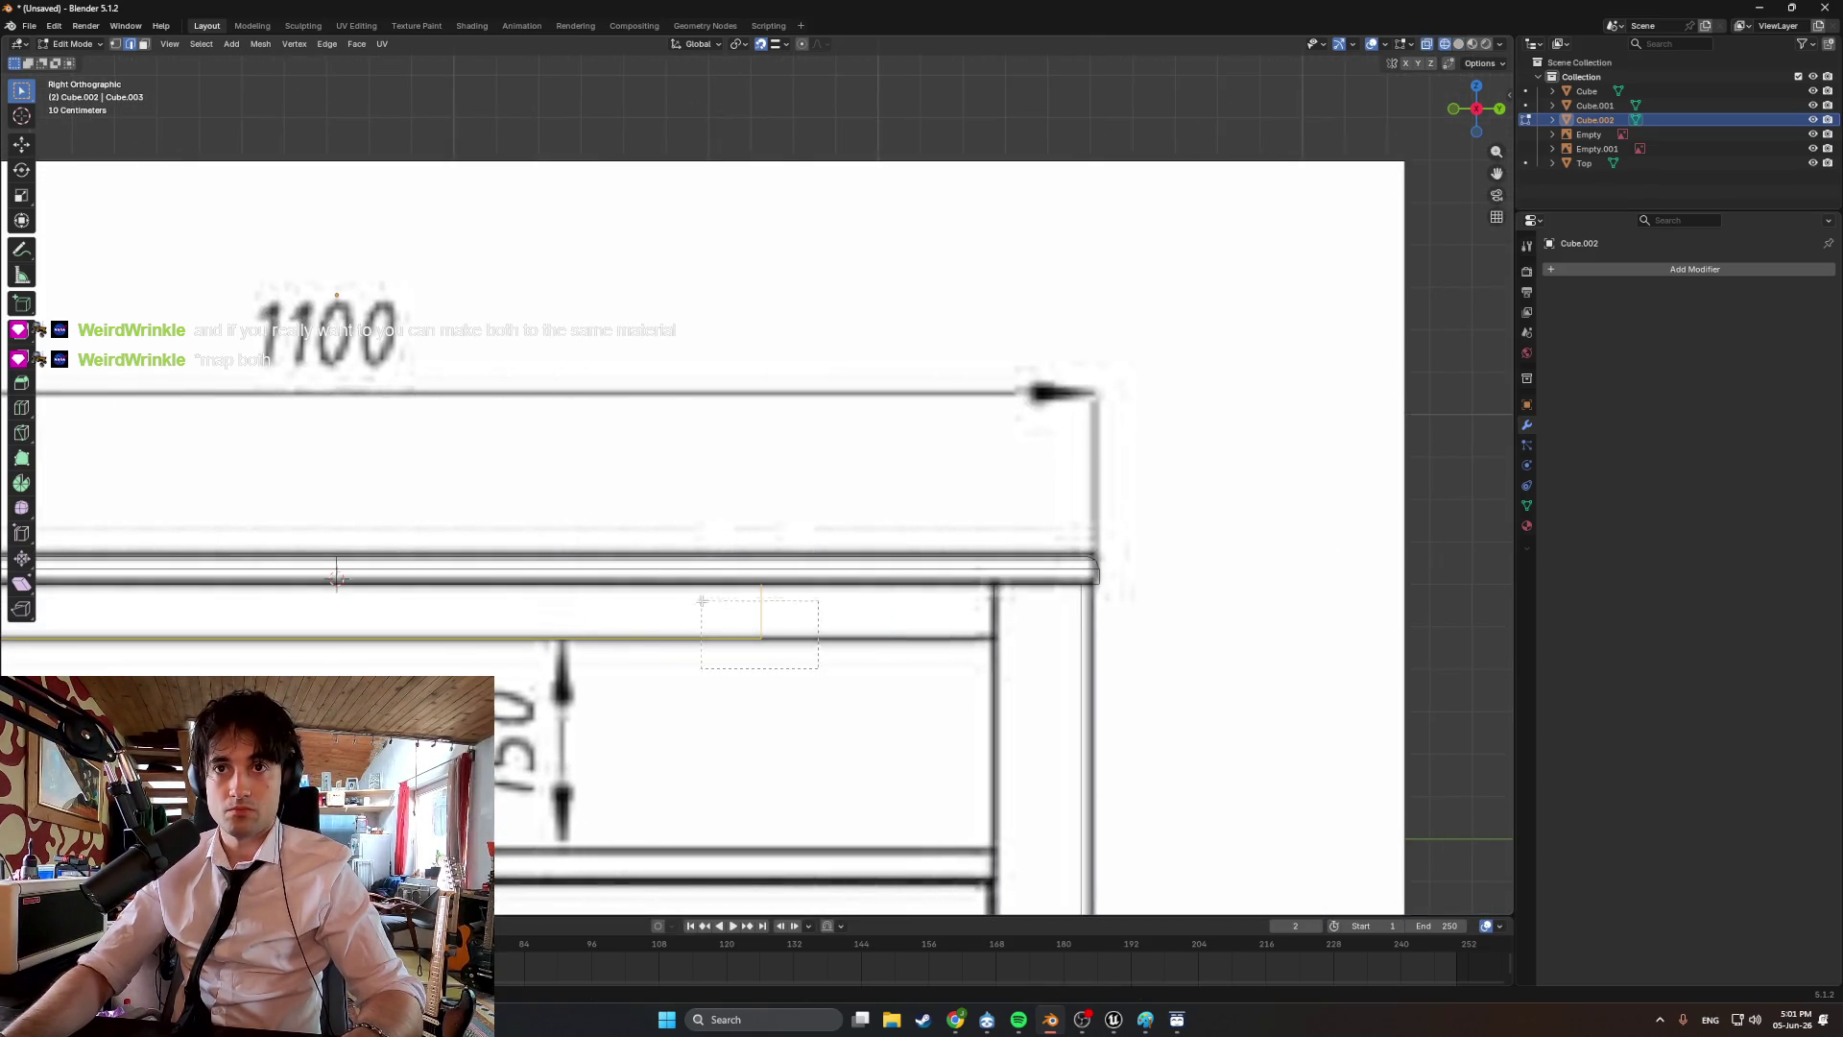
pyautogui.moveTo(850, 656)
pyautogui.mouseDown(button='middle')
pyautogui.moveTo(789, 654)
pyautogui.moveTo(835, 604)
pyautogui.moveTo(733, 675)
pyautogui.mouseUp(button='middle')
pyautogui.moveTo(762, 670); pyautogui.dragTo(657, 604)
pyautogui.moveTo(657, 603); pyautogui.dragTo(753, 638, button='middle')
pyautogui.press('`')
pyautogui.click(856, 638)
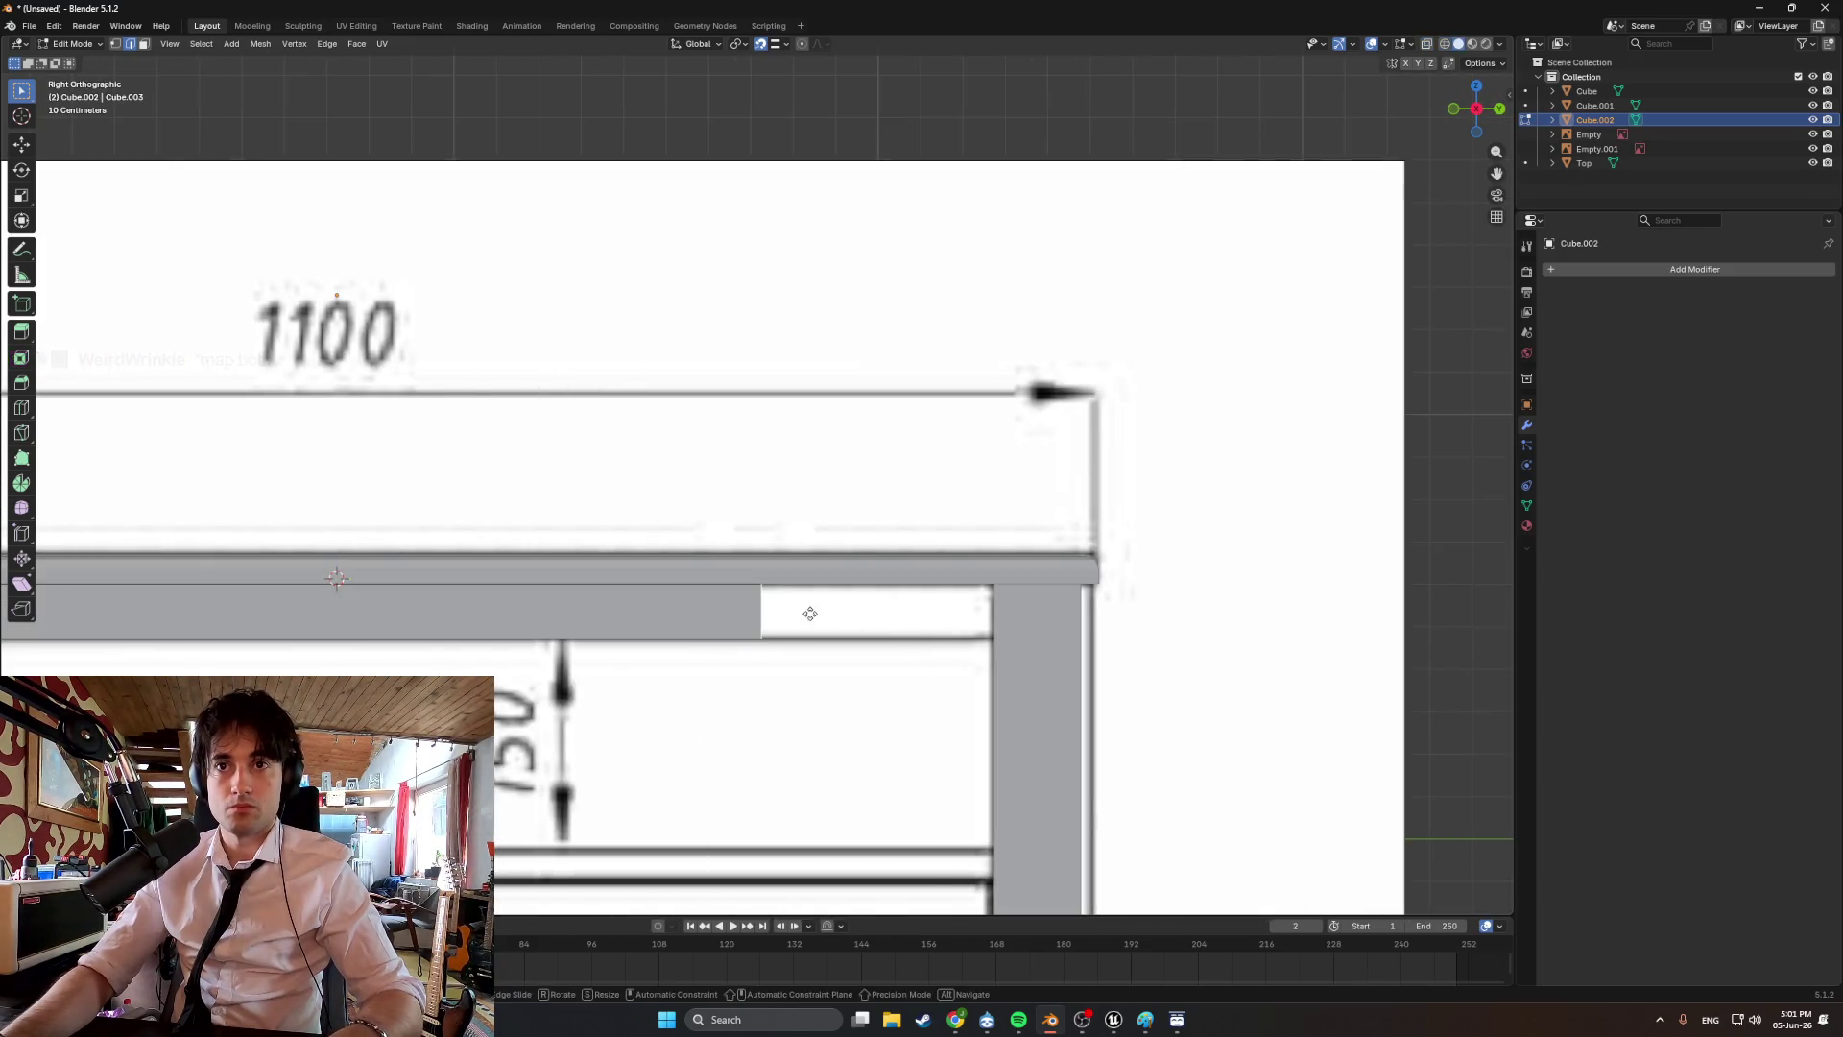
pyautogui.moveTo(797, 670)
pyautogui.mouseDown(button='middle')
pyautogui.moveTo(663, 605)
pyautogui.moveTo(676, 614)
pyautogui.mouseUp(button='middle')
pyautogui.moveTo(788, 632)
pyautogui.mouseDown(button='middle')
pyautogui.moveTo(884, 685)
pyautogui.moveTo(851, 644)
pyautogui.mouseUp(button='middle')
# Shift the whole beam sideways along X into line with the leg
pyautogui.press('Tab')
pyautogui.press('g')
pyautogui.press('x')
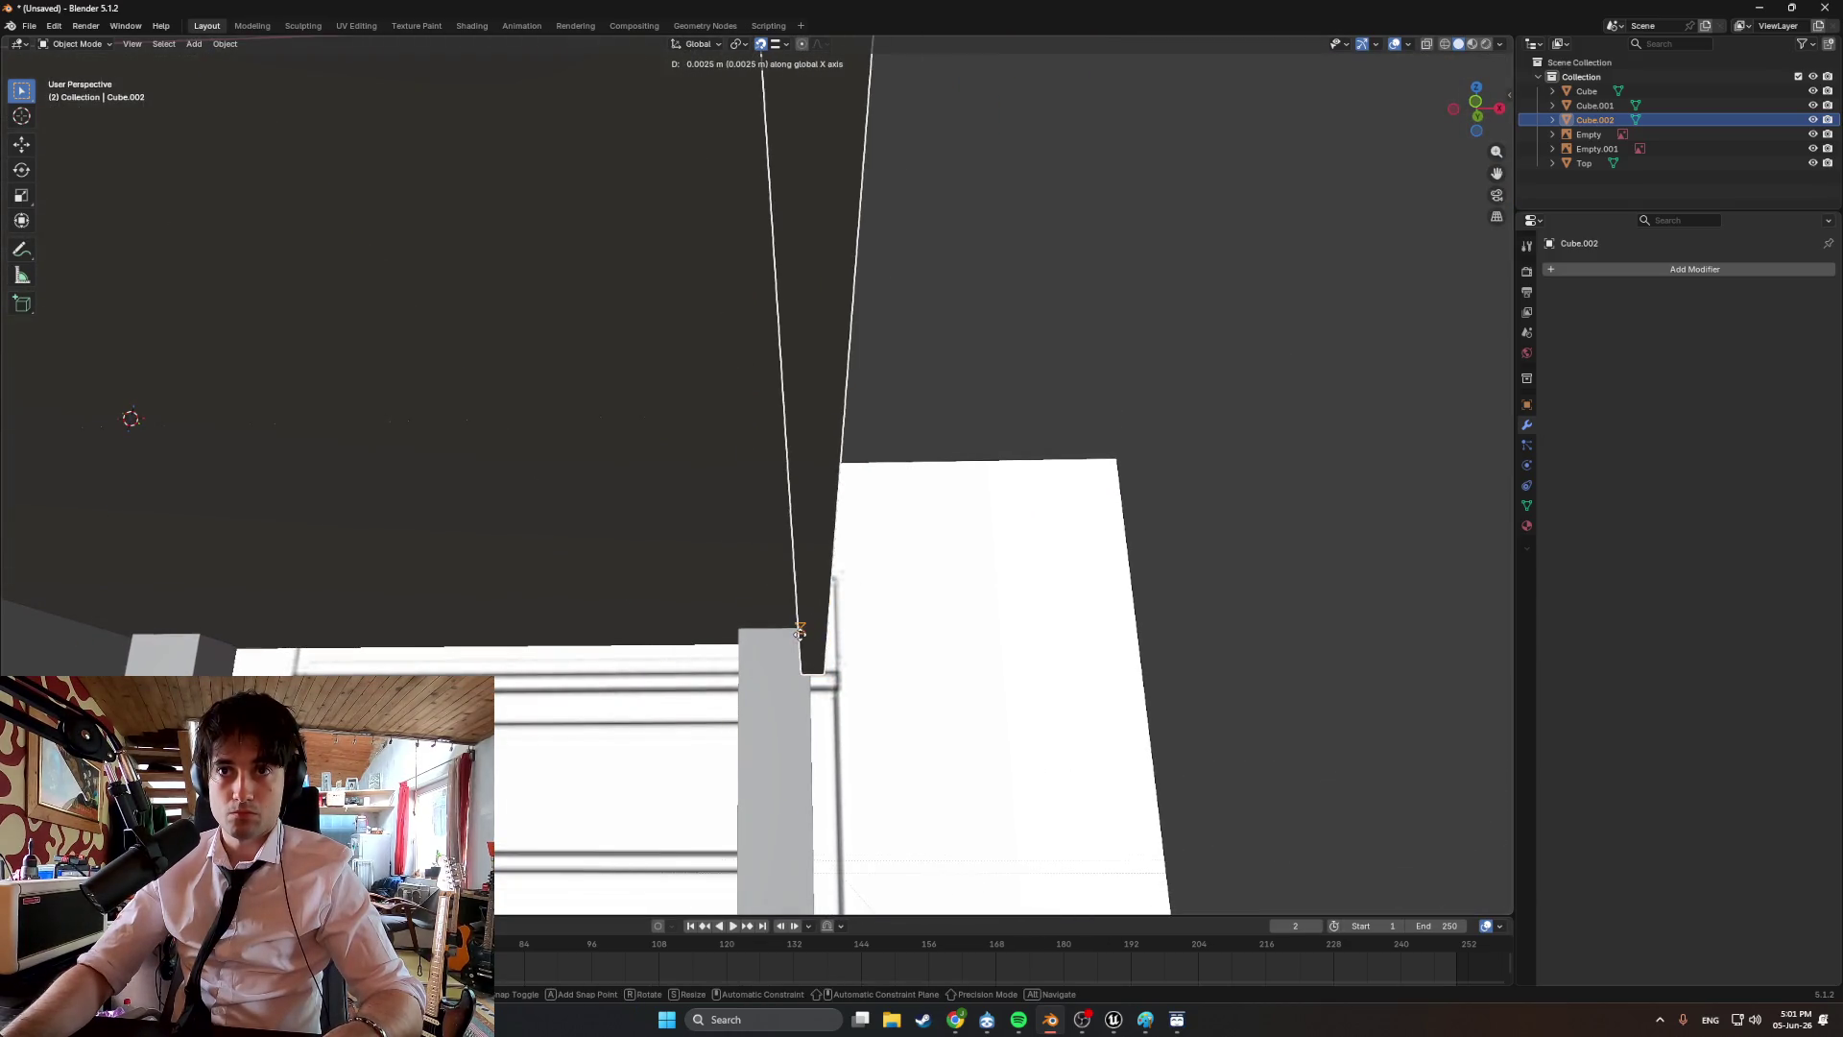
pyautogui.click(837, 640)
pyautogui.moveTo(837, 639)
pyautogui.mouseDown(button='middle')
pyautogui.moveTo(676, 672)
pyautogui.moveTo(551, 601)
pyautogui.moveTo(619, 621)
pyautogui.mouseUp(button='middle')
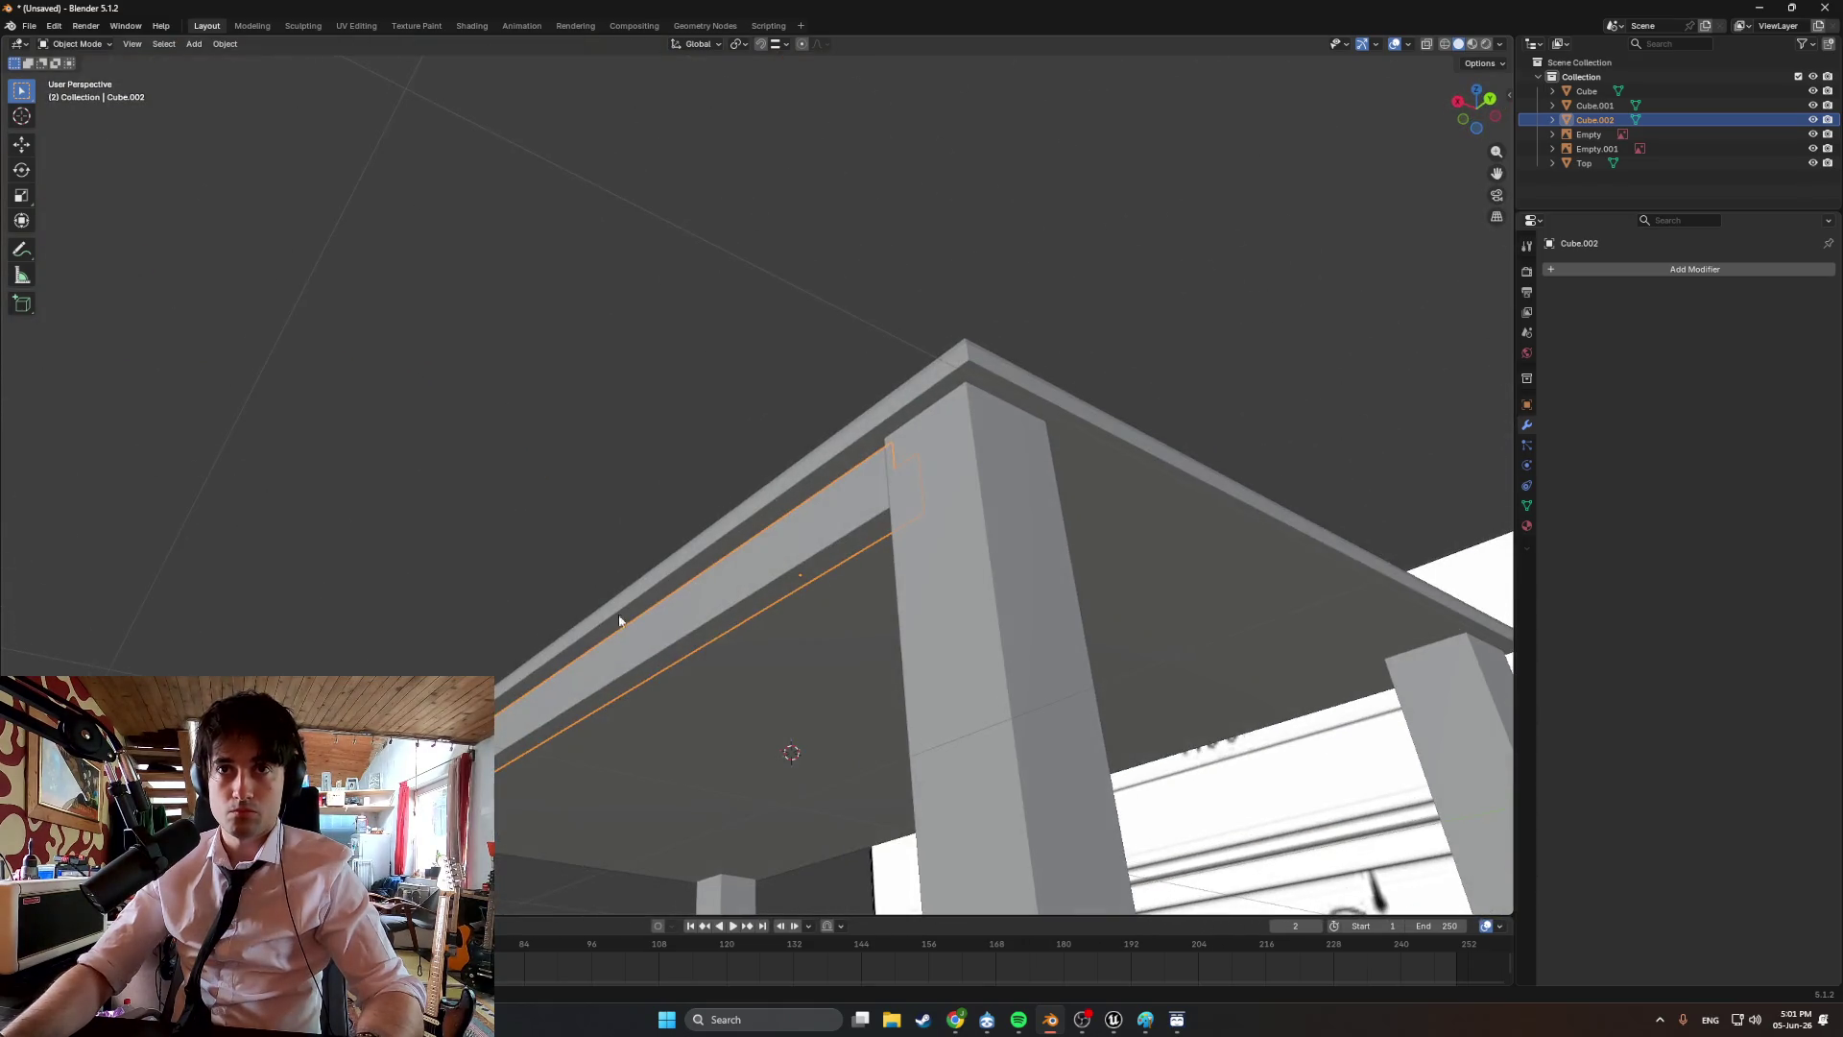
# Lower the beam's bottom face along Z to match the 150 height
pyautogui.press('Tab')
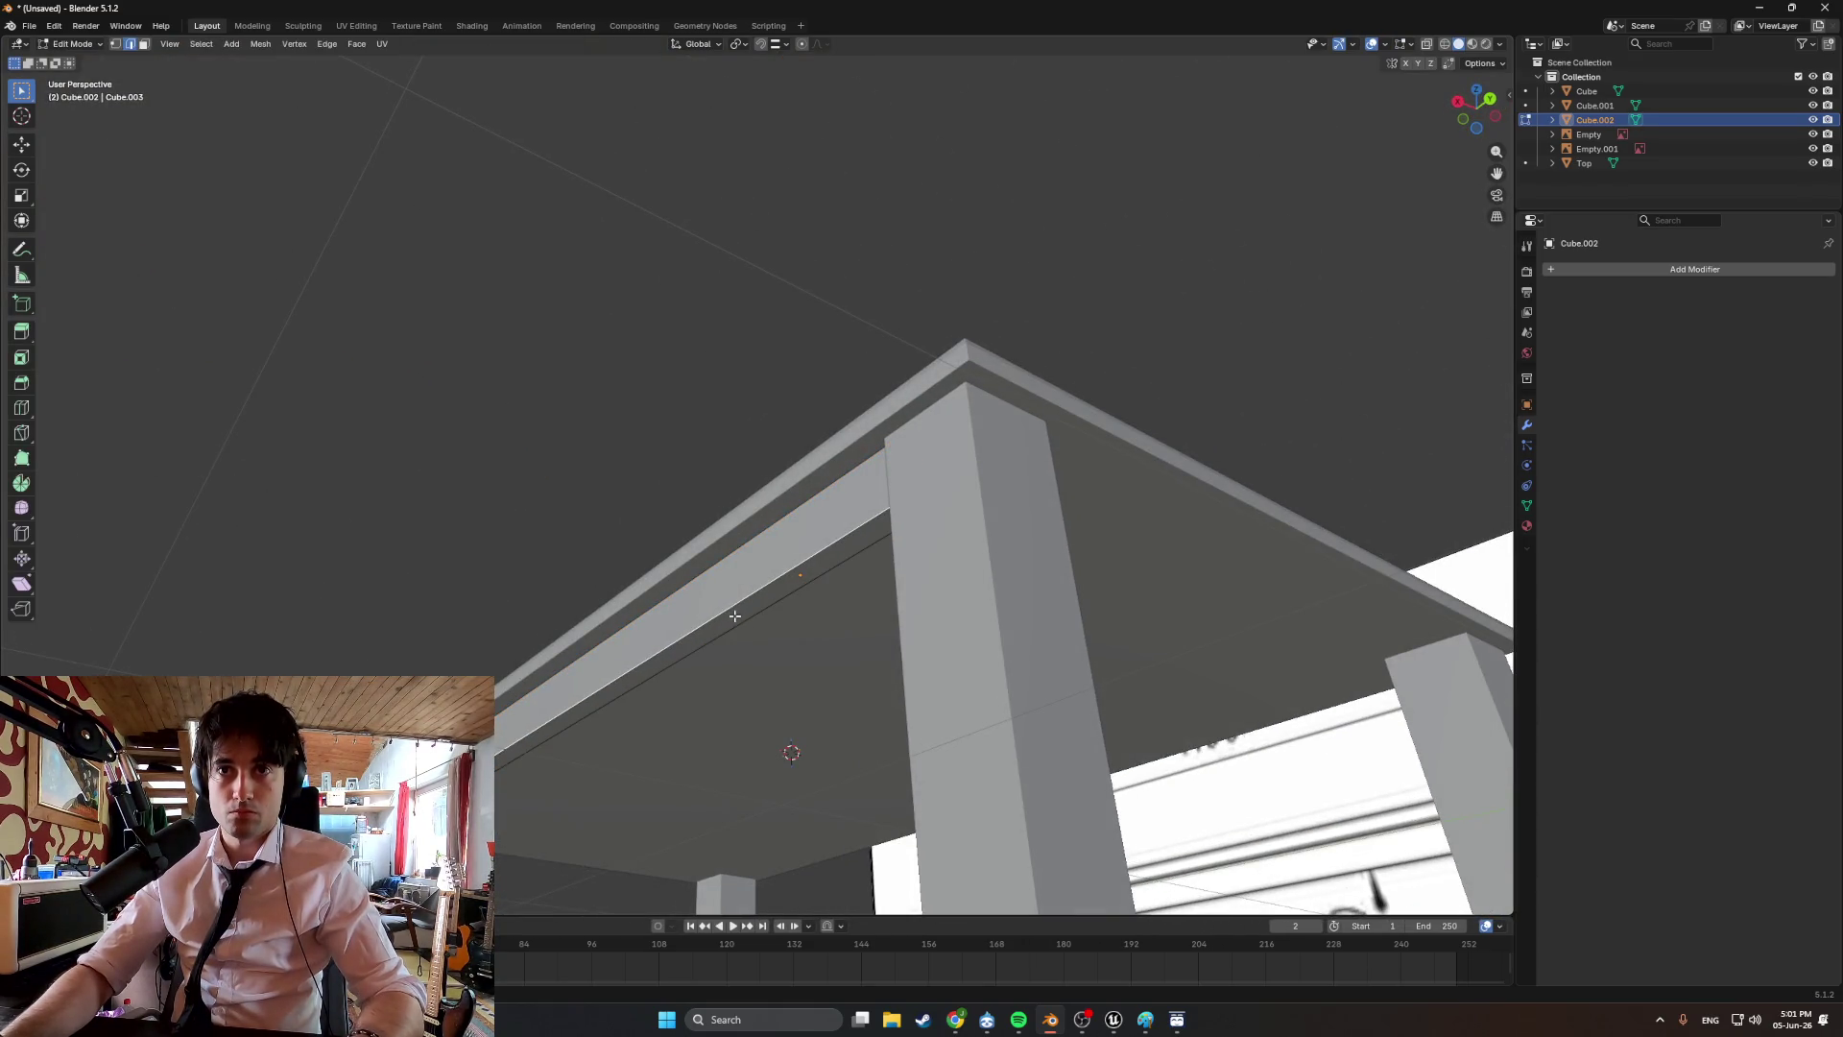
pyautogui.press('3')
pyautogui.press('KP_3')
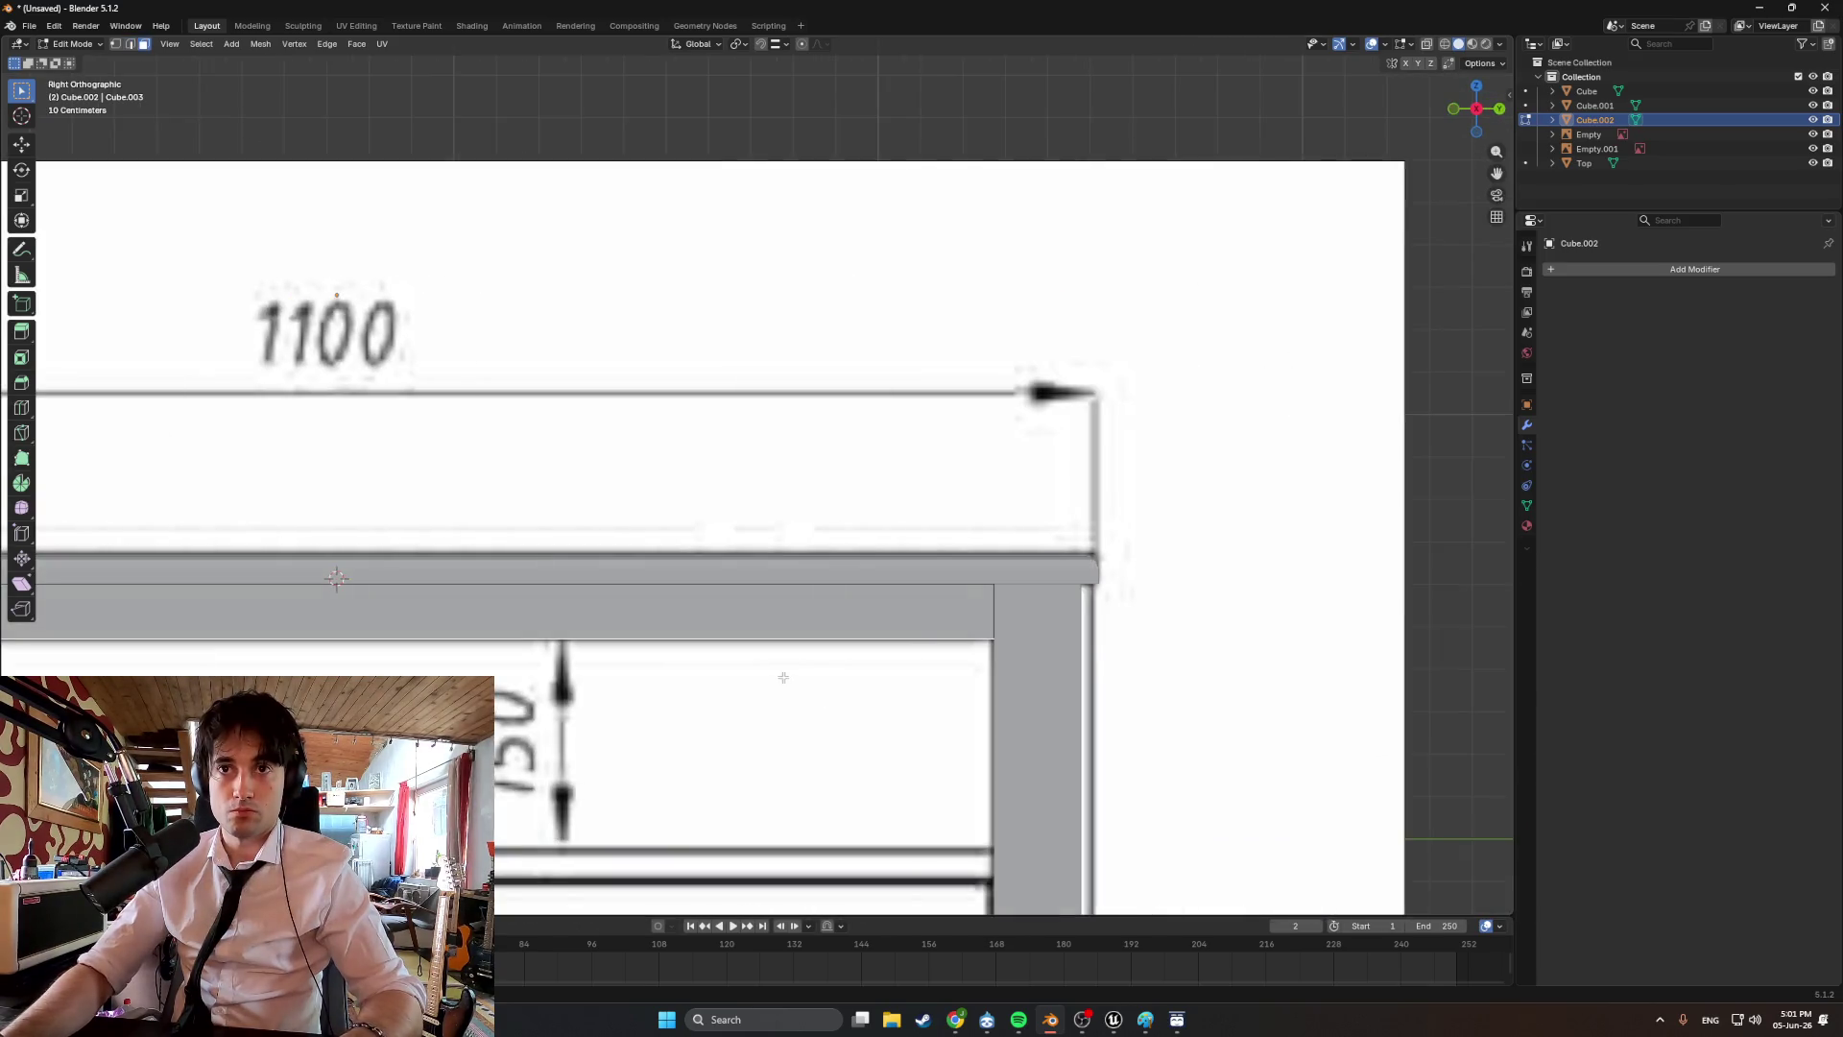
pyautogui.press('g')
pyautogui.press('z')
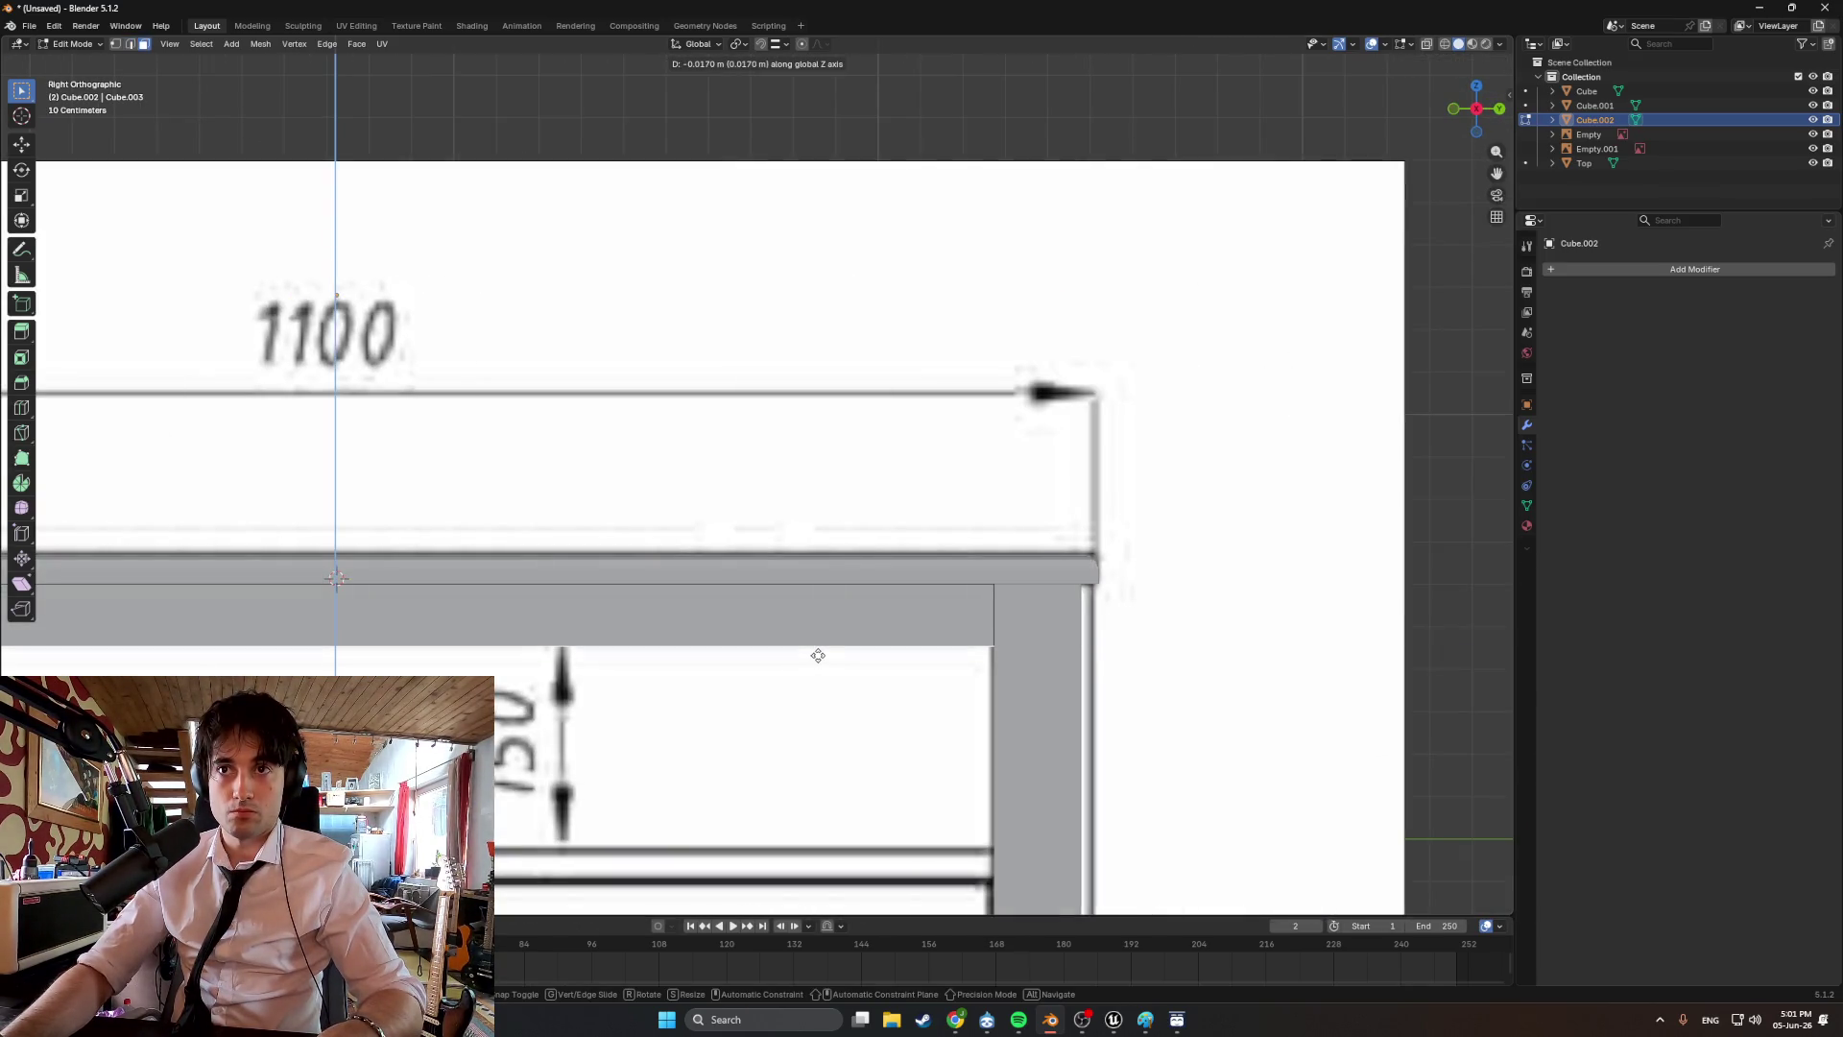
pyautogui.click(815, 660)
pyautogui.moveTo(815, 660)
pyautogui.mouseDown(button='middle')
pyautogui.moveTo(887, 653)
pyautogui.moveTo(793, 608)
pyautogui.moveTo(807, 597)
pyautogui.mouseUp(button='middle')
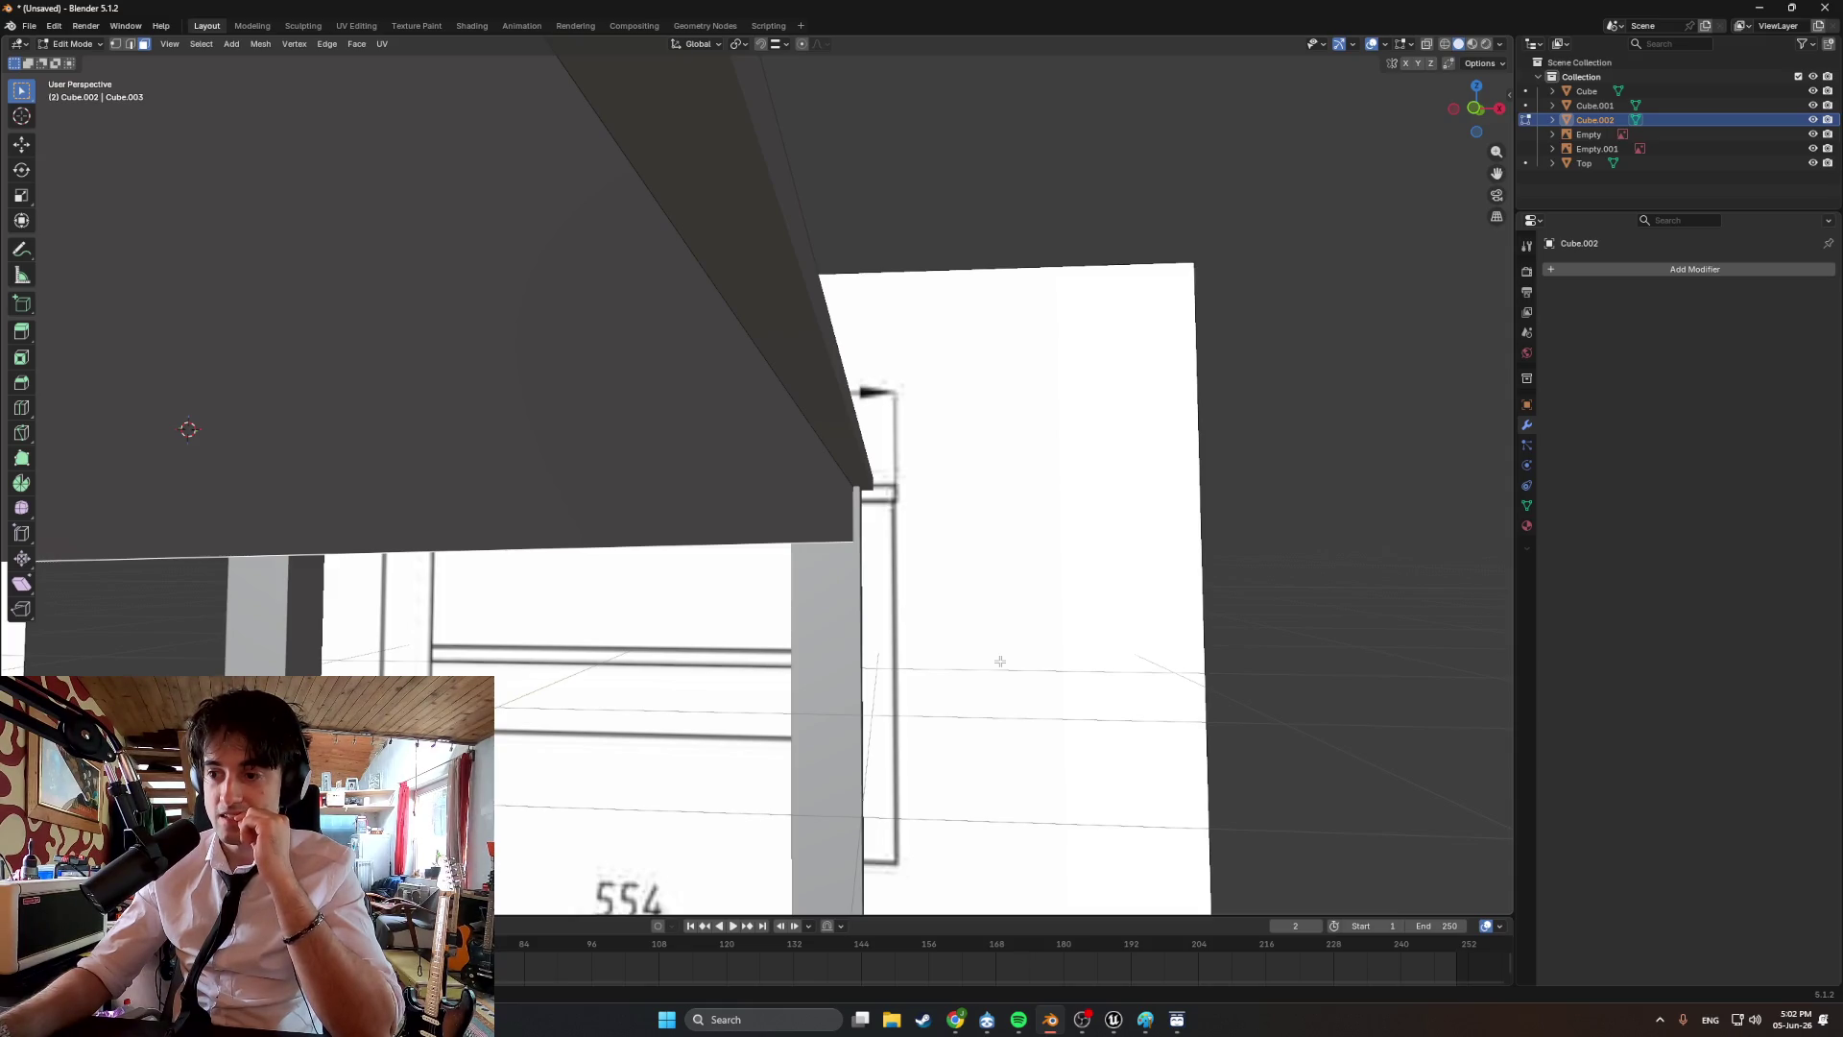
# Duplicate the apron beam and move the copy along X to the opposite side
pyautogui.scroll(-3, 1001, 633)
pyautogui.moveTo(955, 502)
pyautogui.mouseDown(button='middle')
pyautogui.moveTo(828, 479)
pyautogui.moveTo(734, 513)
pyautogui.moveTo(745, 547)
pyautogui.moveTo(681, 570)
pyautogui.moveTo(746, 560)
pyautogui.mouseUp(button='middle')
pyautogui.press('Tab')
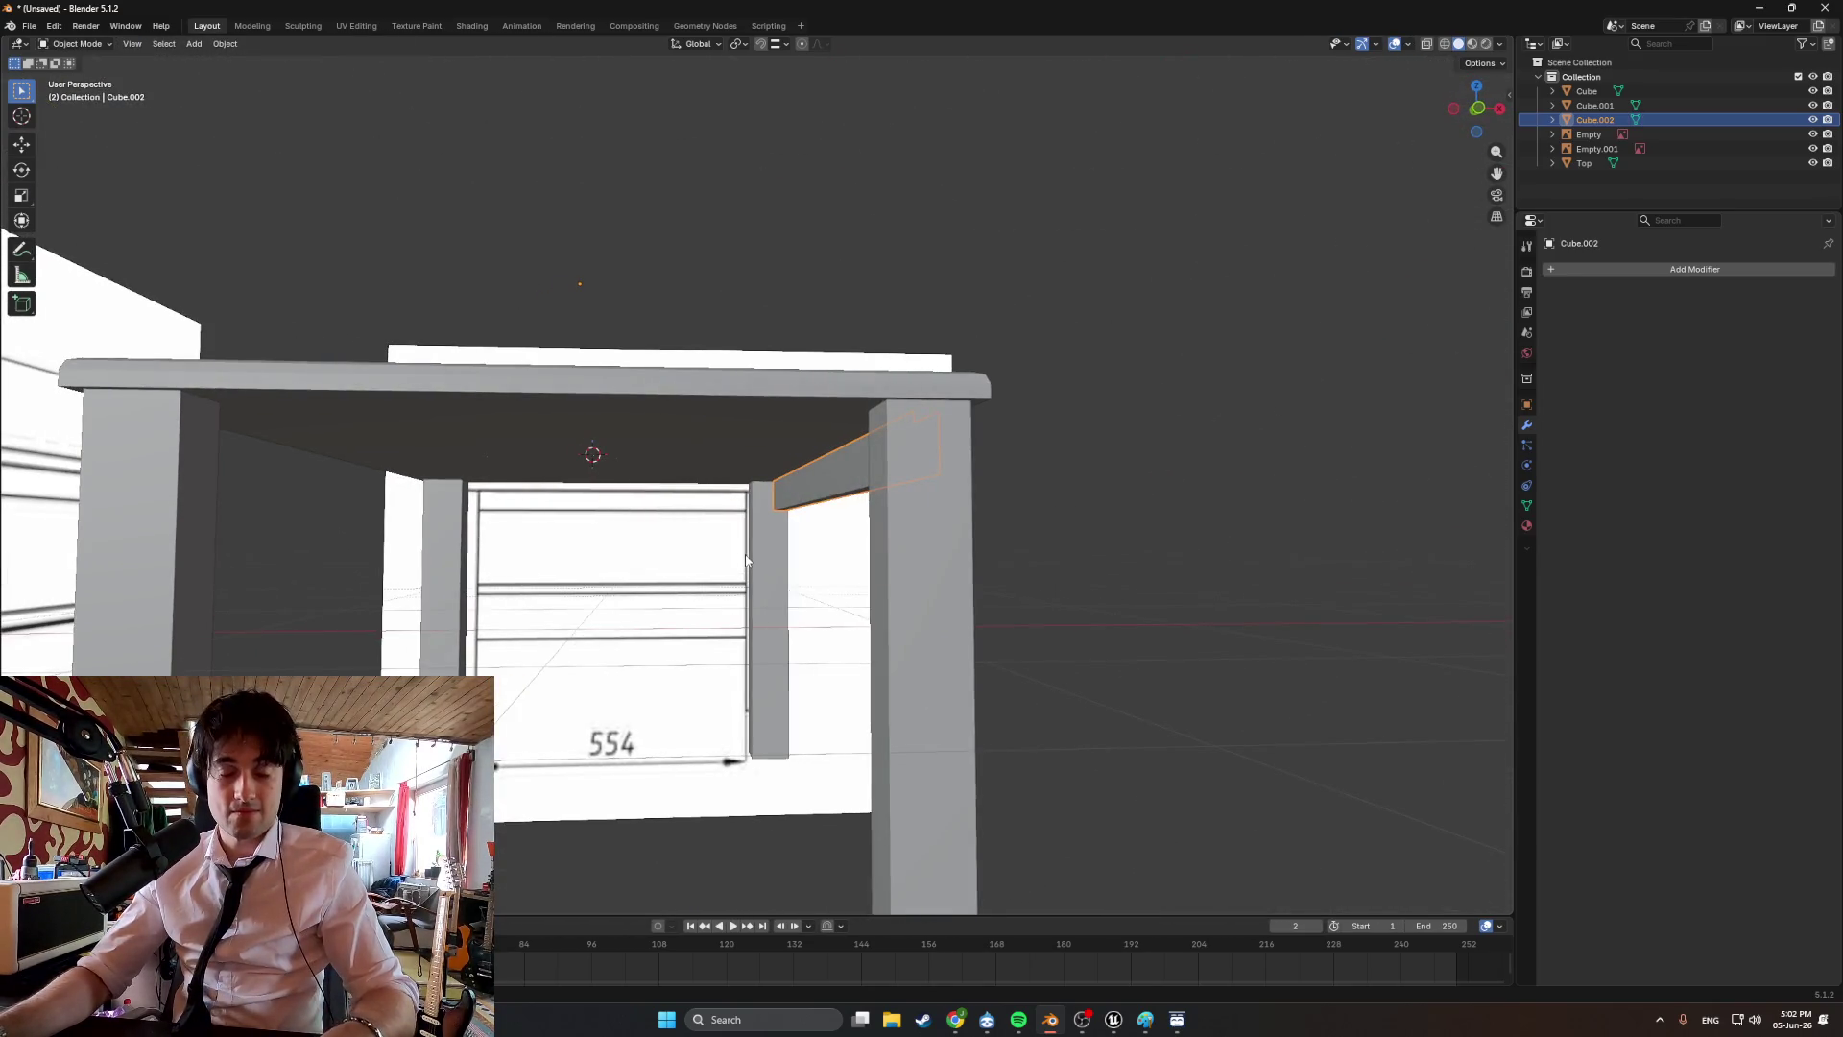
pyautogui.hotkey('shift', 'd')
pyautogui.press('x')
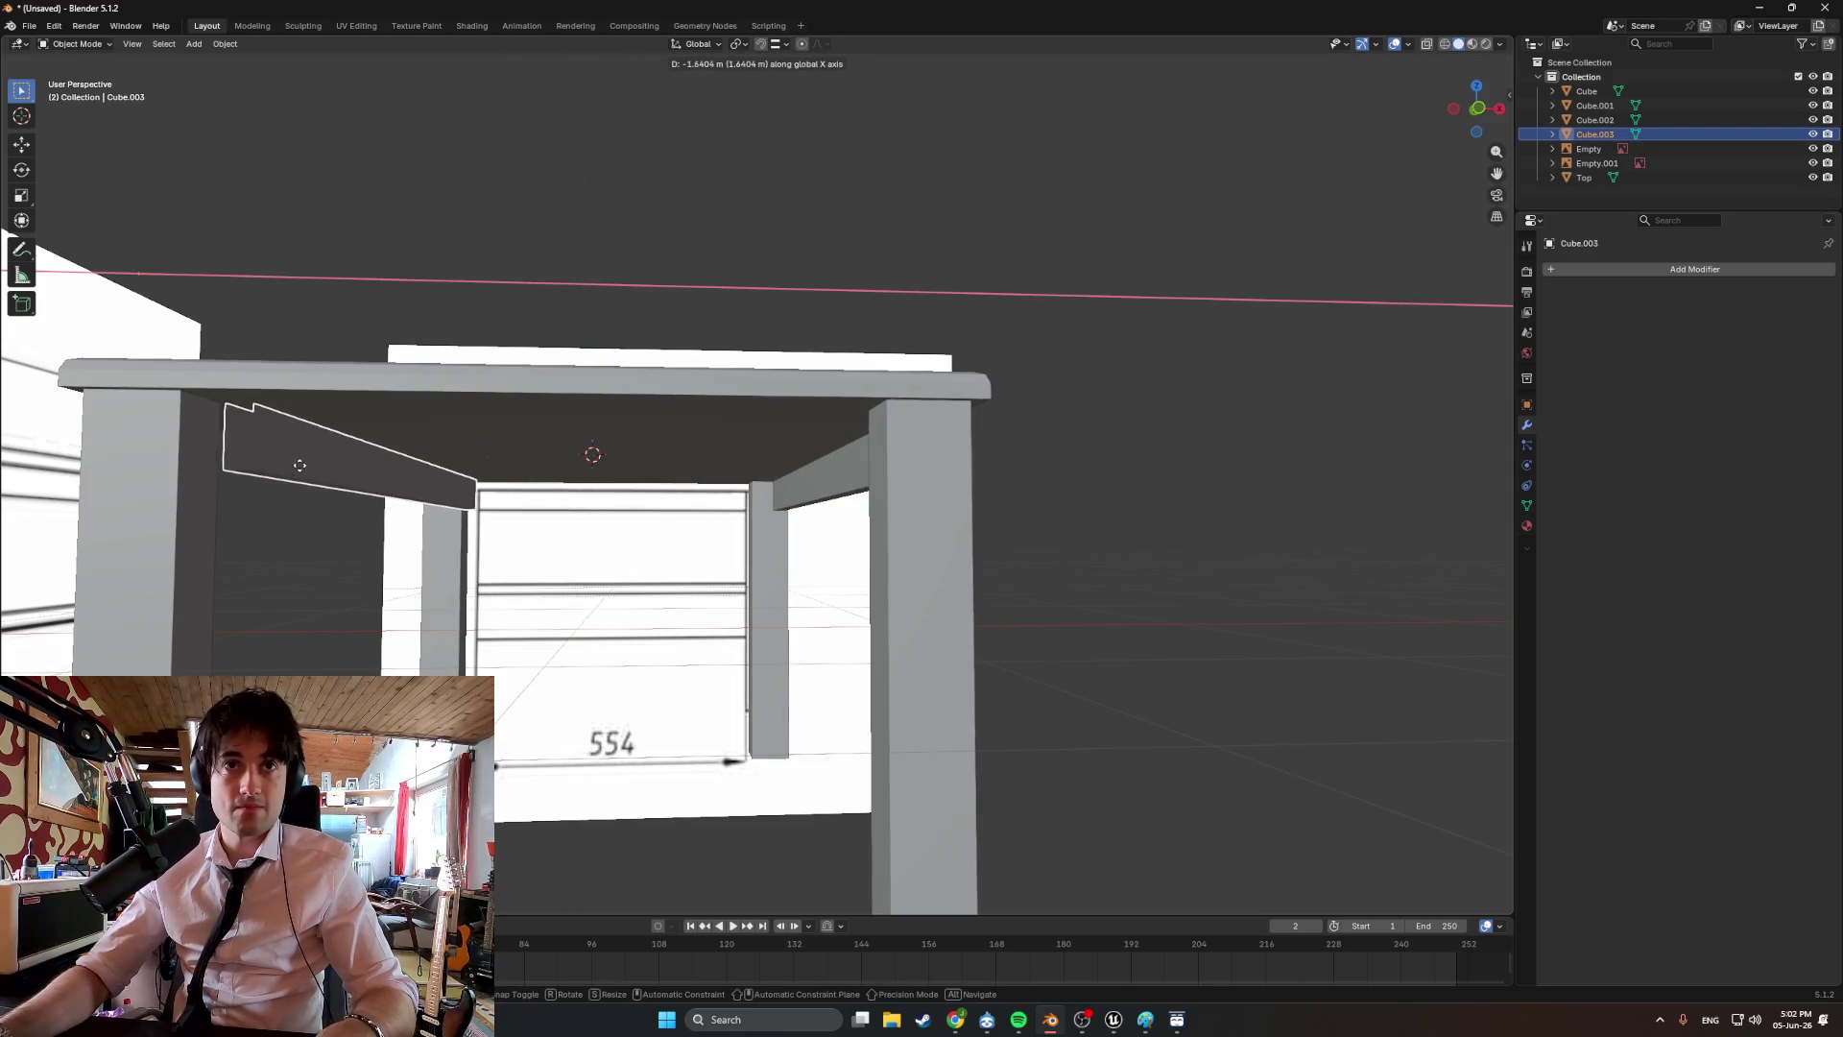
pyautogui.click(259, 448)
pyautogui.moveTo(258, 448)
pyautogui.mouseDown(button='middle')
pyautogui.moveTo(809, 434)
pyautogui.moveTo(868, 510)
pyautogui.moveTo(745, 723)
pyautogui.moveTo(913, 630)
pyautogui.moveTo(482, 642)
pyautogui.moveTo(659, 650)
pyautogui.moveTo(461, 609)
pyautogui.mouseUp(button='middle')
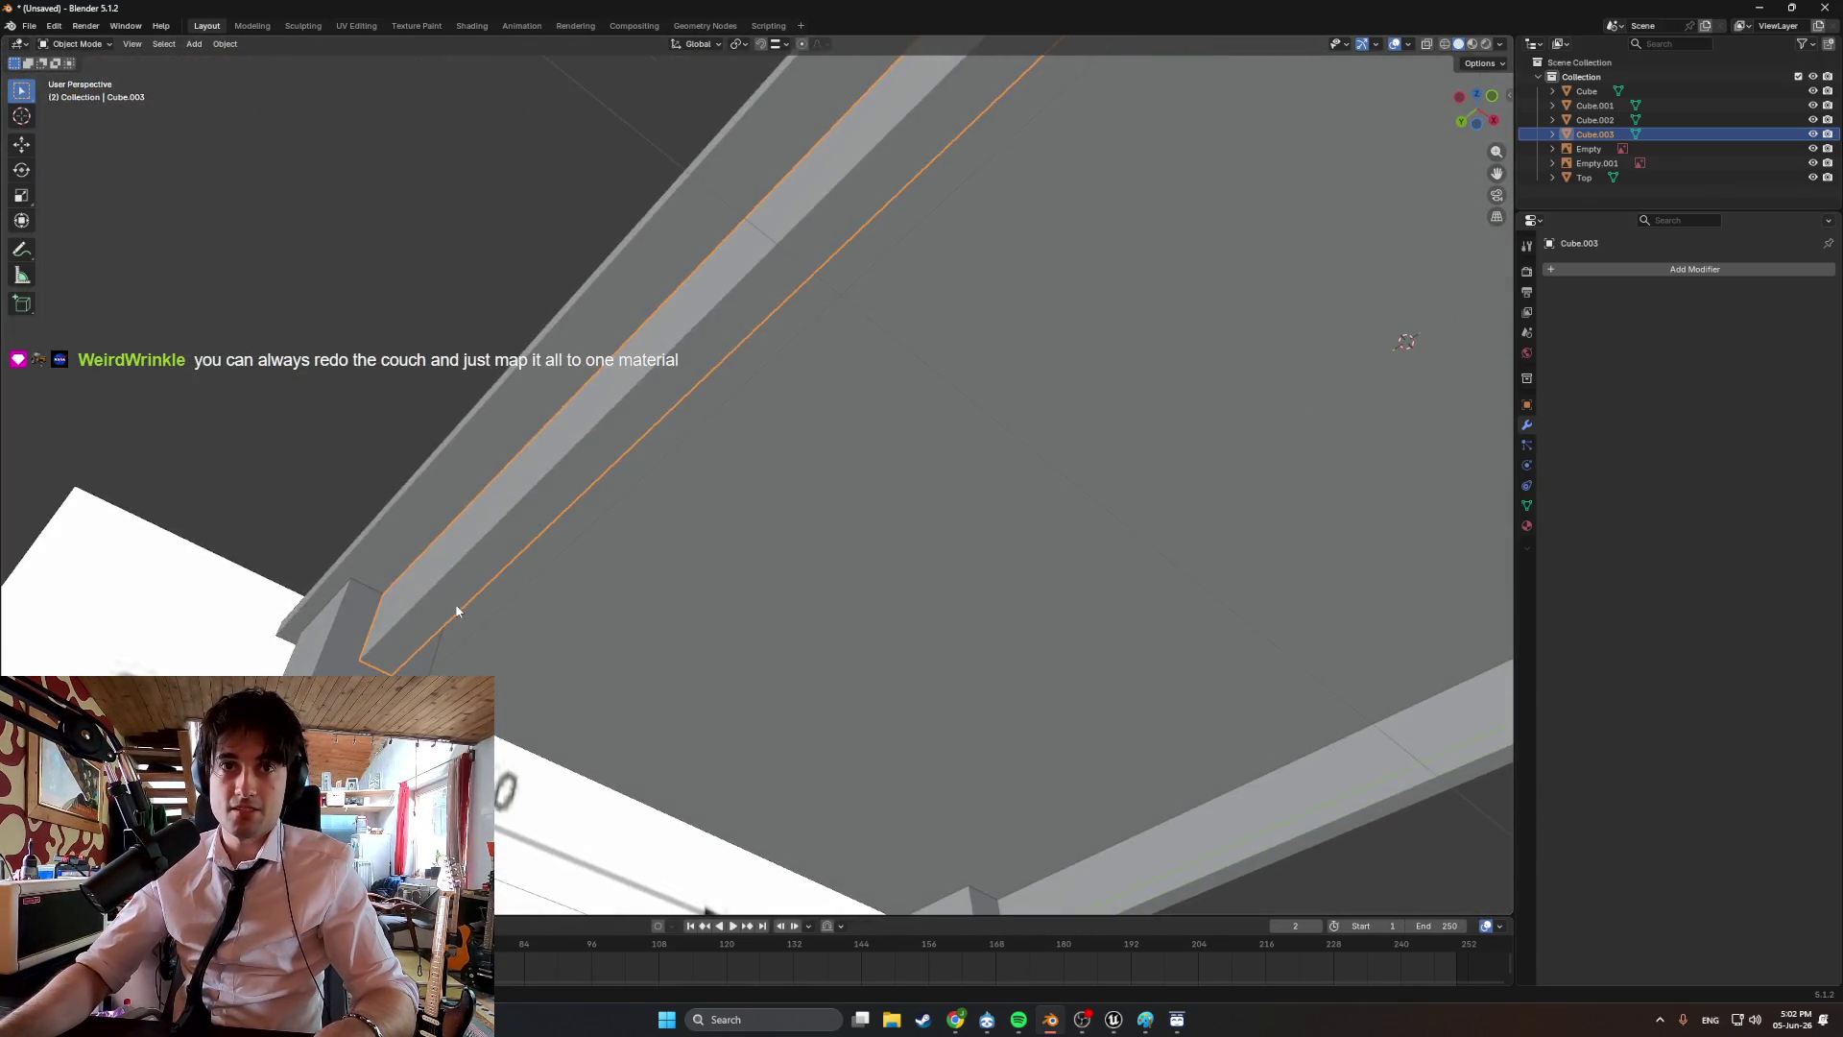
# Set the copy's height under the tabletop, check it from below, and duplicate the apron again
pyautogui.press('g')
pyautogui.press('z')
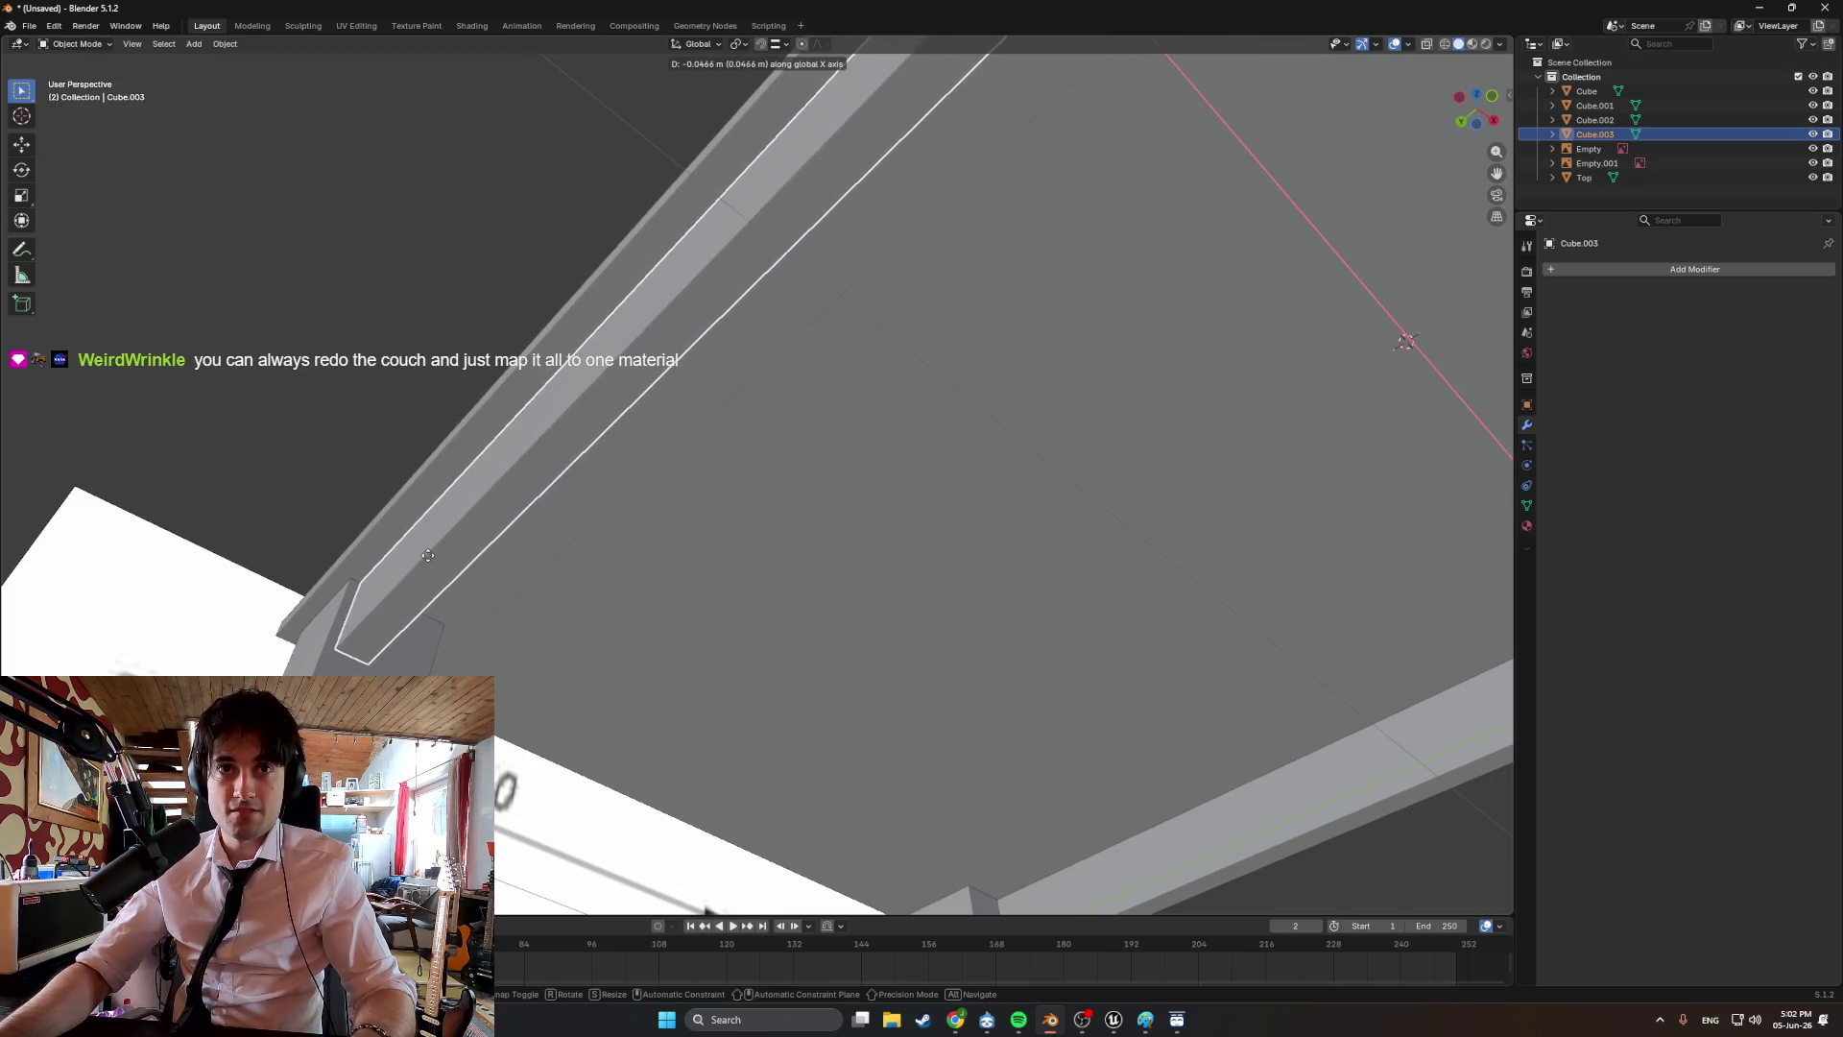
pyautogui.click(584, 608)
pyautogui.moveTo(584, 608)
pyautogui.mouseDown(button='middle')
pyautogui.moveTo(774, 680)
pyautogui.moveTo(736, 659)
pyautogui.moveTo(720, 465)
pyautogui.moveTo(736, 365)
pyautogui.moveTo(716, 739)
pyautogui.moveTo(779, 386)
pyautogui.moveTo(754, 626)
pyautogui.moveTo(811, 691)
pyautogui.moveTo(819, 419)
pyautogui.moveTo(786, 358)
pyautogui.mouseUp(button='middle')
pyautogui.scroll(-5, 748, 338)
pyautogui.scroll(4, 786, 358)
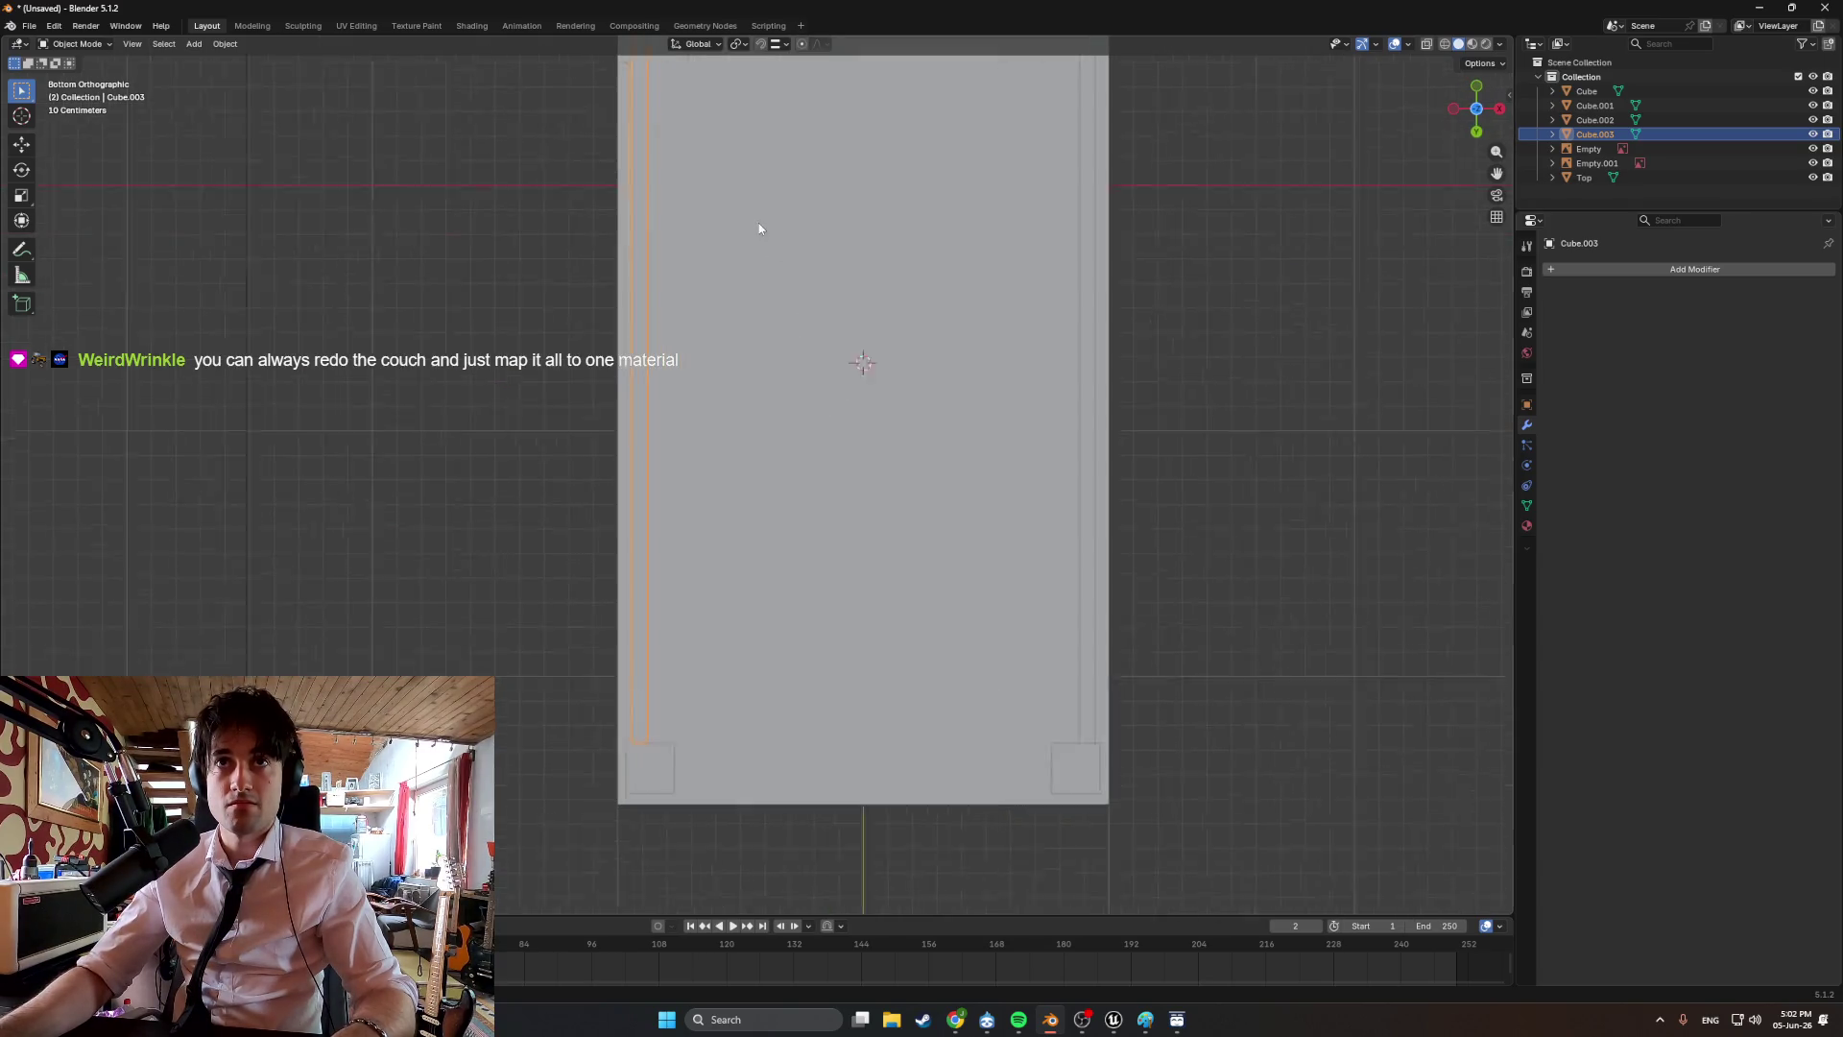
pyautogui.keyDown('shift'); pyautogui.scroll(4, 857, 653); pyautogui.keyUp('shift')
pyautogui.scroll(5, 639, 370)
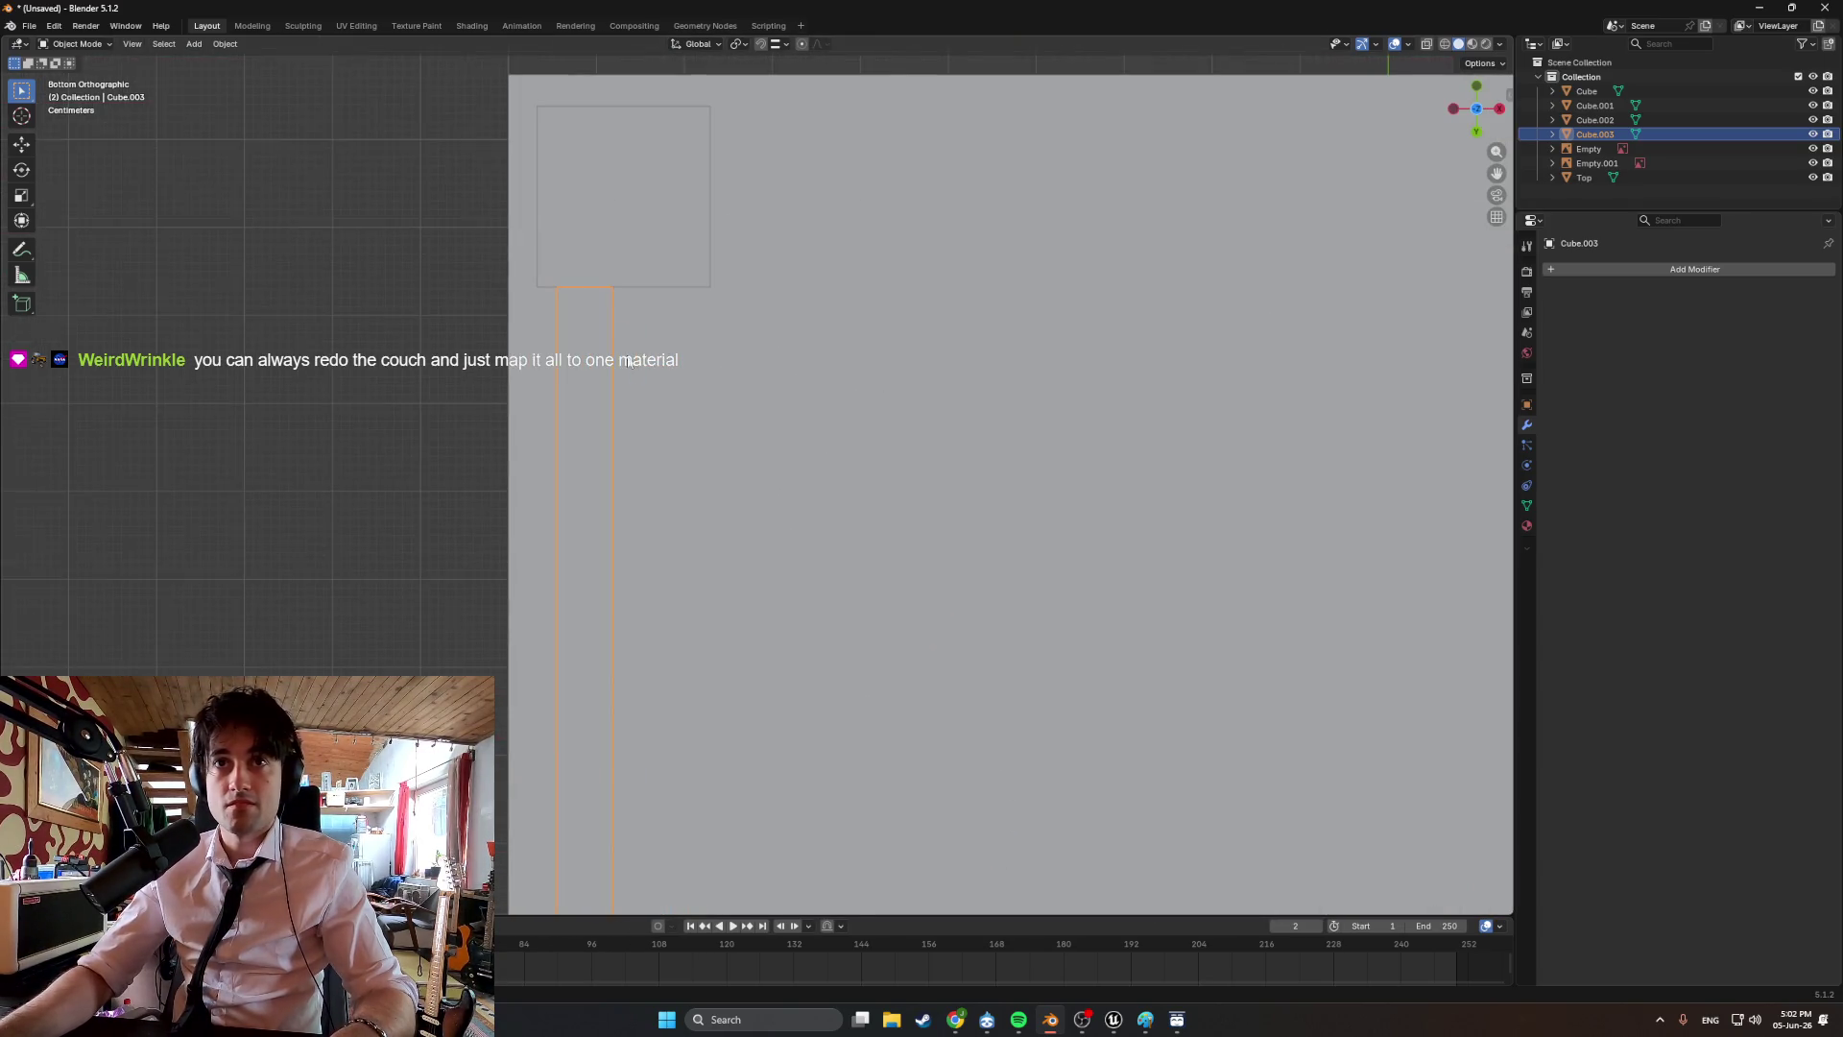
pyautogui.keyDown('ctrl'); pyautogui.scroll(6, 902, 373); pyautogui.keyUp('ctrl')
pyautogui.keyDown('ctrl'); pyautogui.scroll(-7, 797, 363); pyautogui.keyUp('ctrl')
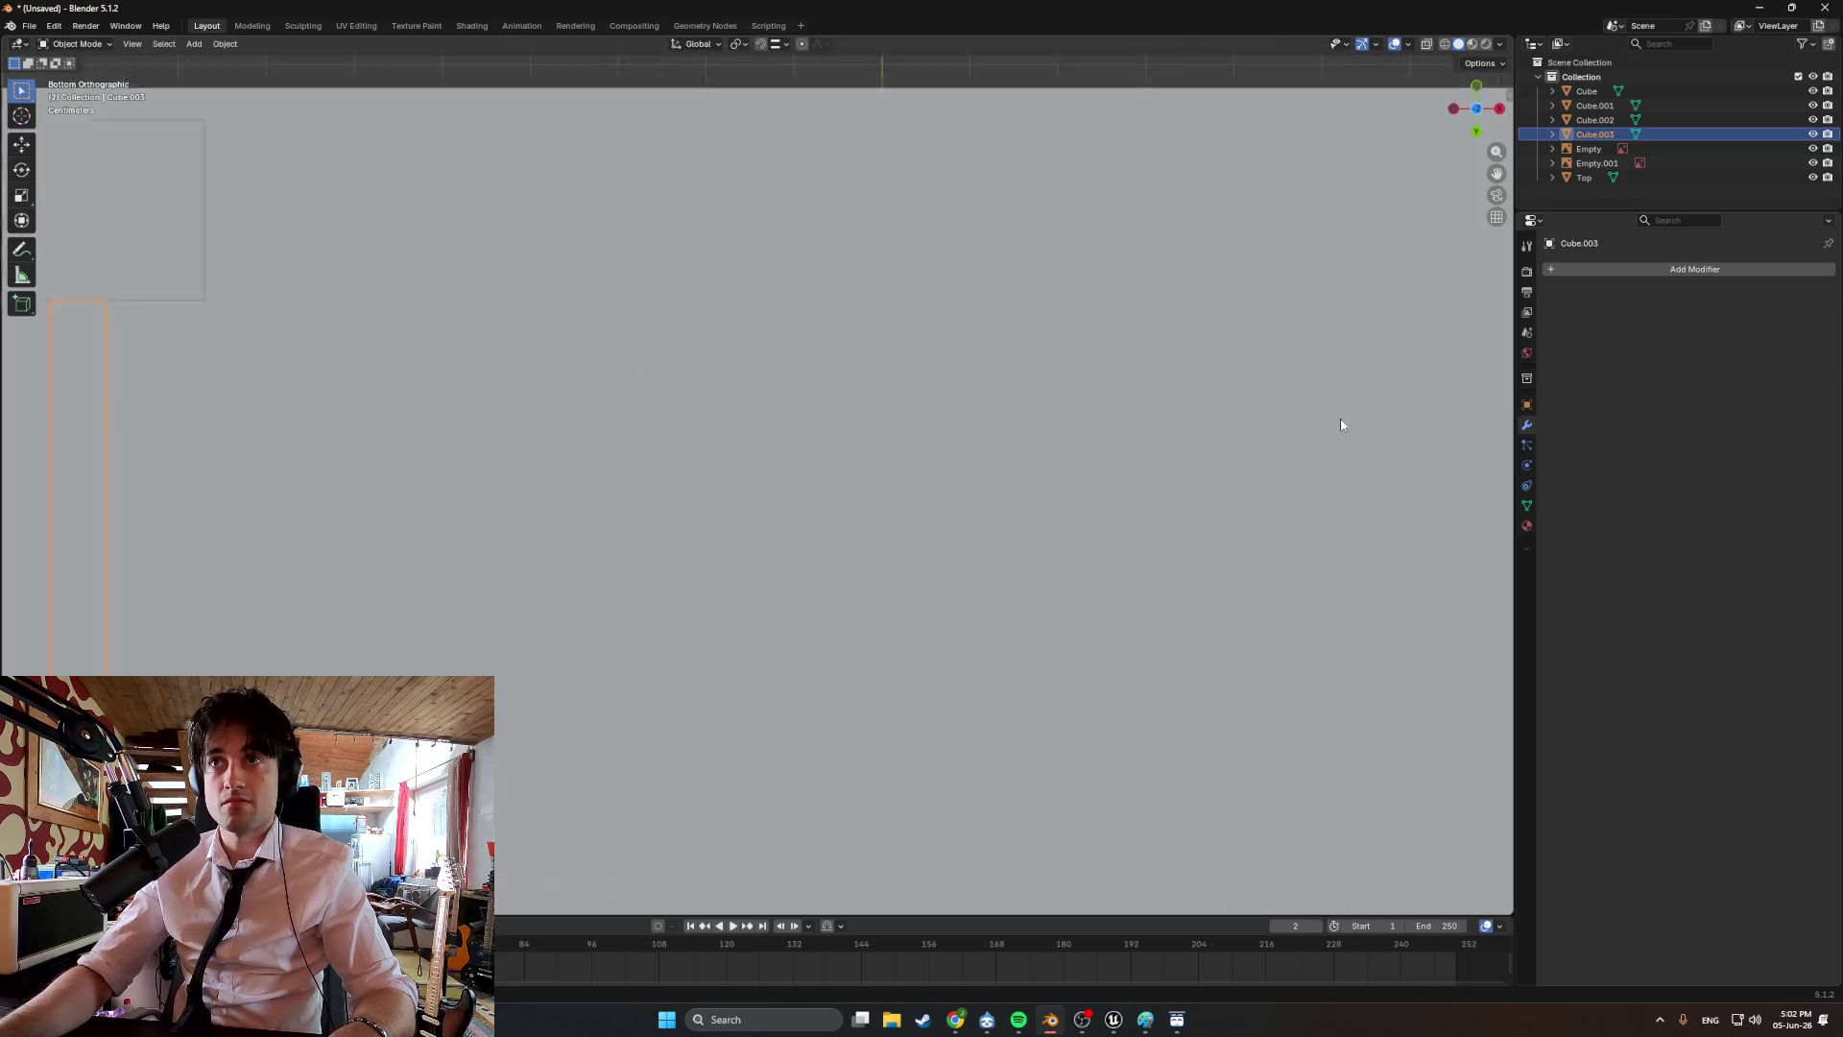
pyautogui.moveTo(1132, 371)
pyautogui.keyDown('shift'); pyautogui.mouseDown(button='middle')
pyautogui.moveTo(295, 347)
pyautogui.moveTo(1235, 391)
pyautogui.moveTo(441, 383)
pyautogui.moveTo(1245, 380)
pyautogui.moveTo(938, 399)
pyautogui.moveTo(485, 371)
pyautogui.moveTo(687, 430)
pyautogui.moveTo(979, 660)
pyautogui.moveTo(797, 628)
pyautogui.moveTo(691, 641)
pyautogui.moveTo(822, 512)
pyautogui.moveTo(762, 514)
pyautogui.moveTo(849, 520)
pyautogui.moveTo(826, 499)
pyautogui.moveTo(835, 475)
pyautogui.moveTo(860, 518)
pyautogui.moveTo(810, 435)
pyautogui.mouseUp(button='middle'); pyautogui.keyUp('shift')
pyautogui.hotkey('shift', 'd')
# Move the new duplicate along X and set its origin to its geometry centre
pyautogui.press('x')
pyautogui.click(861, 457)
pyautogui.press('r')
pyautogui.click(872, 307)
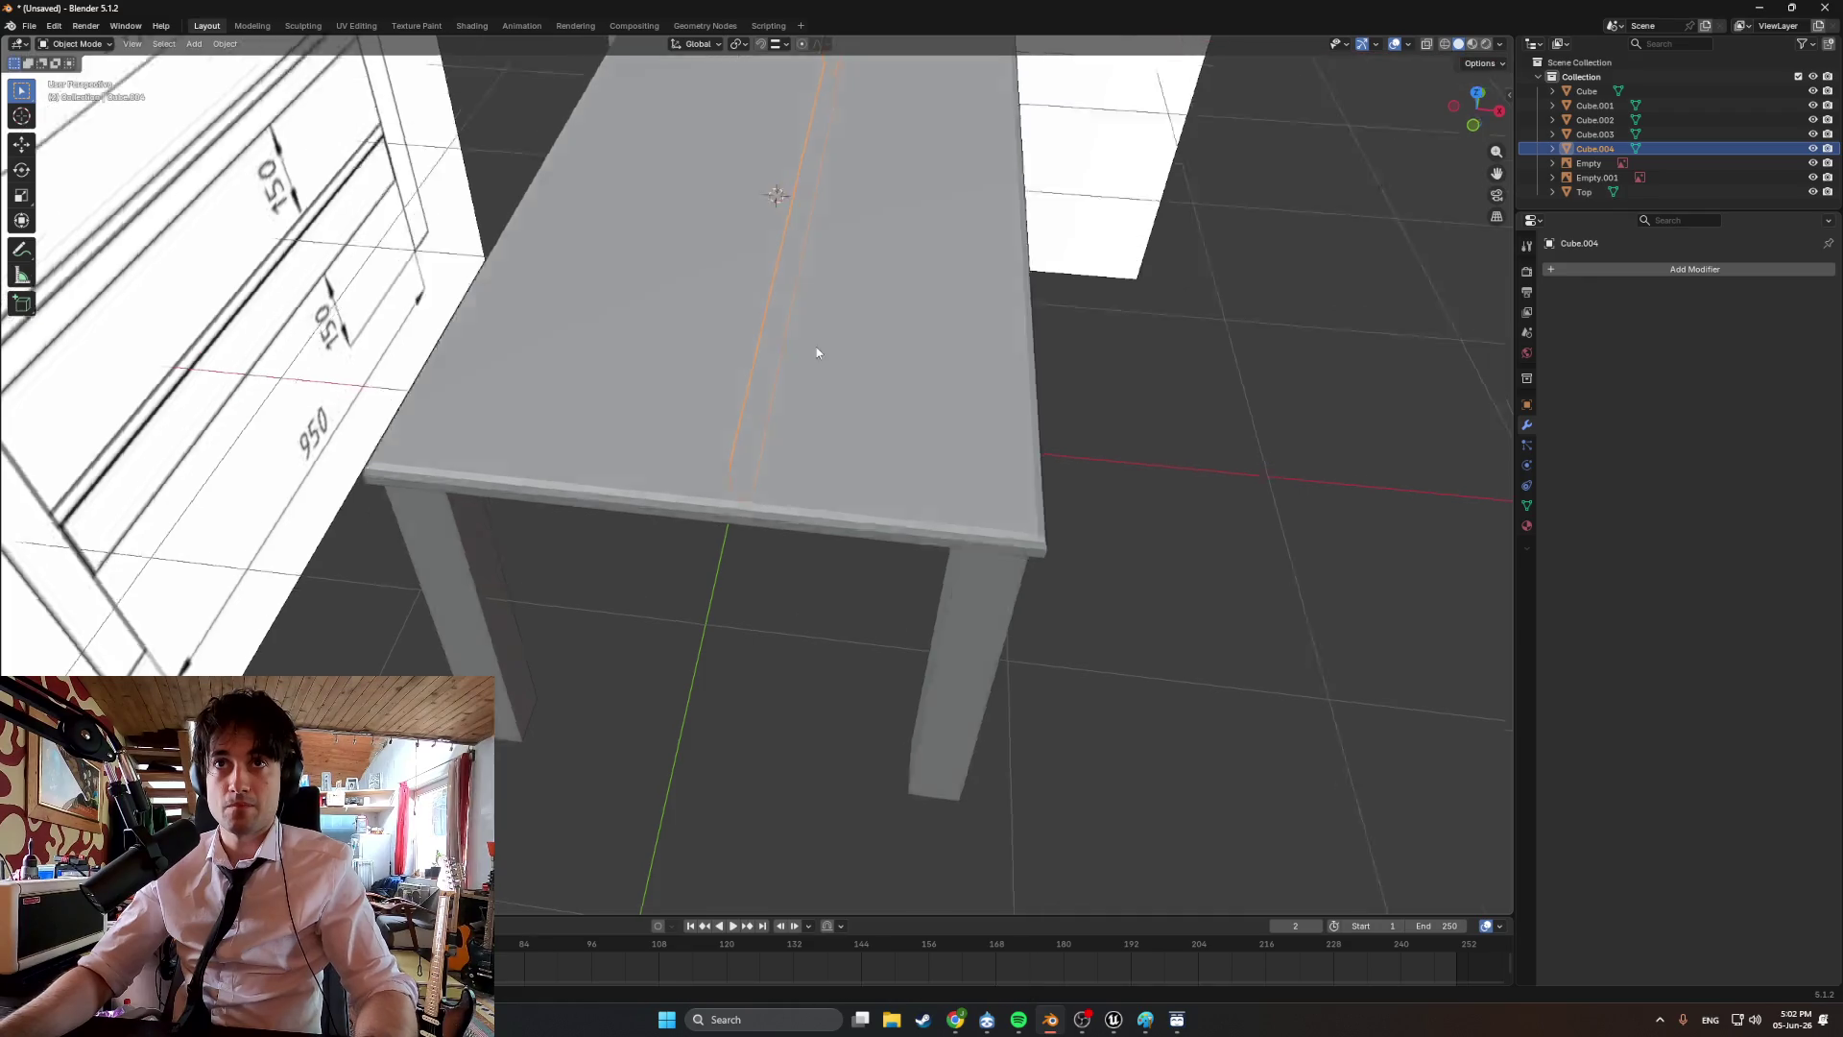
pyautogui.press('KP_1')
pyautogui.moveTo(816, 348)
pyautogui.mouseDown(button='middle')
pyautogui.moveTo(839, 420)
pyautogui.moveTo(797, 409)
pyautogui.mouseUp(button='middle')
pyautogui.scroll(3, 838, 420)
pyautogui.rightClick(835, 422)
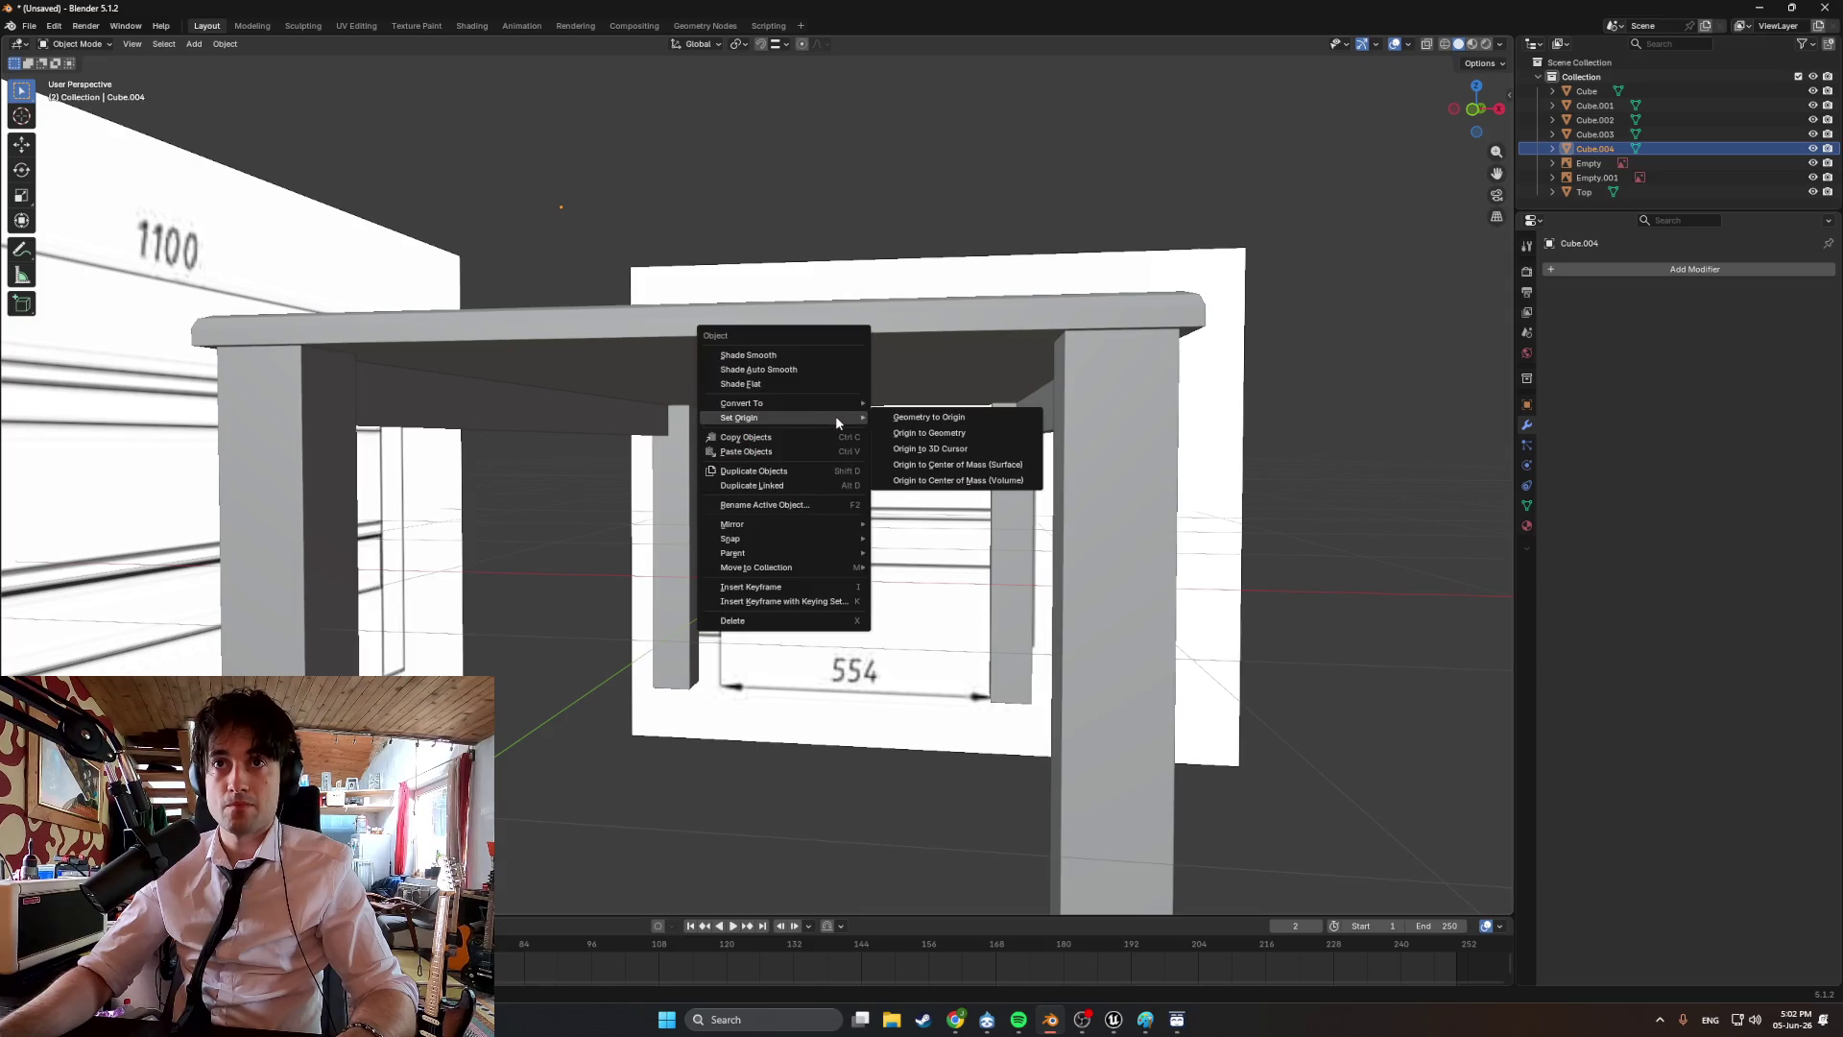
pyautogui.click(906, 433)
pyautogui.moveTo(907, 433)
pyautogui.mouseDown(button='middle')
pyautogui.moveTo(873, 453)
pyautogui.moveTo(871, 518)
pyautogui.mouseUp(button='middle')
# Rotate the plank 90 degrees about Z and slide it along Y in right view
pyautogui.press('r')
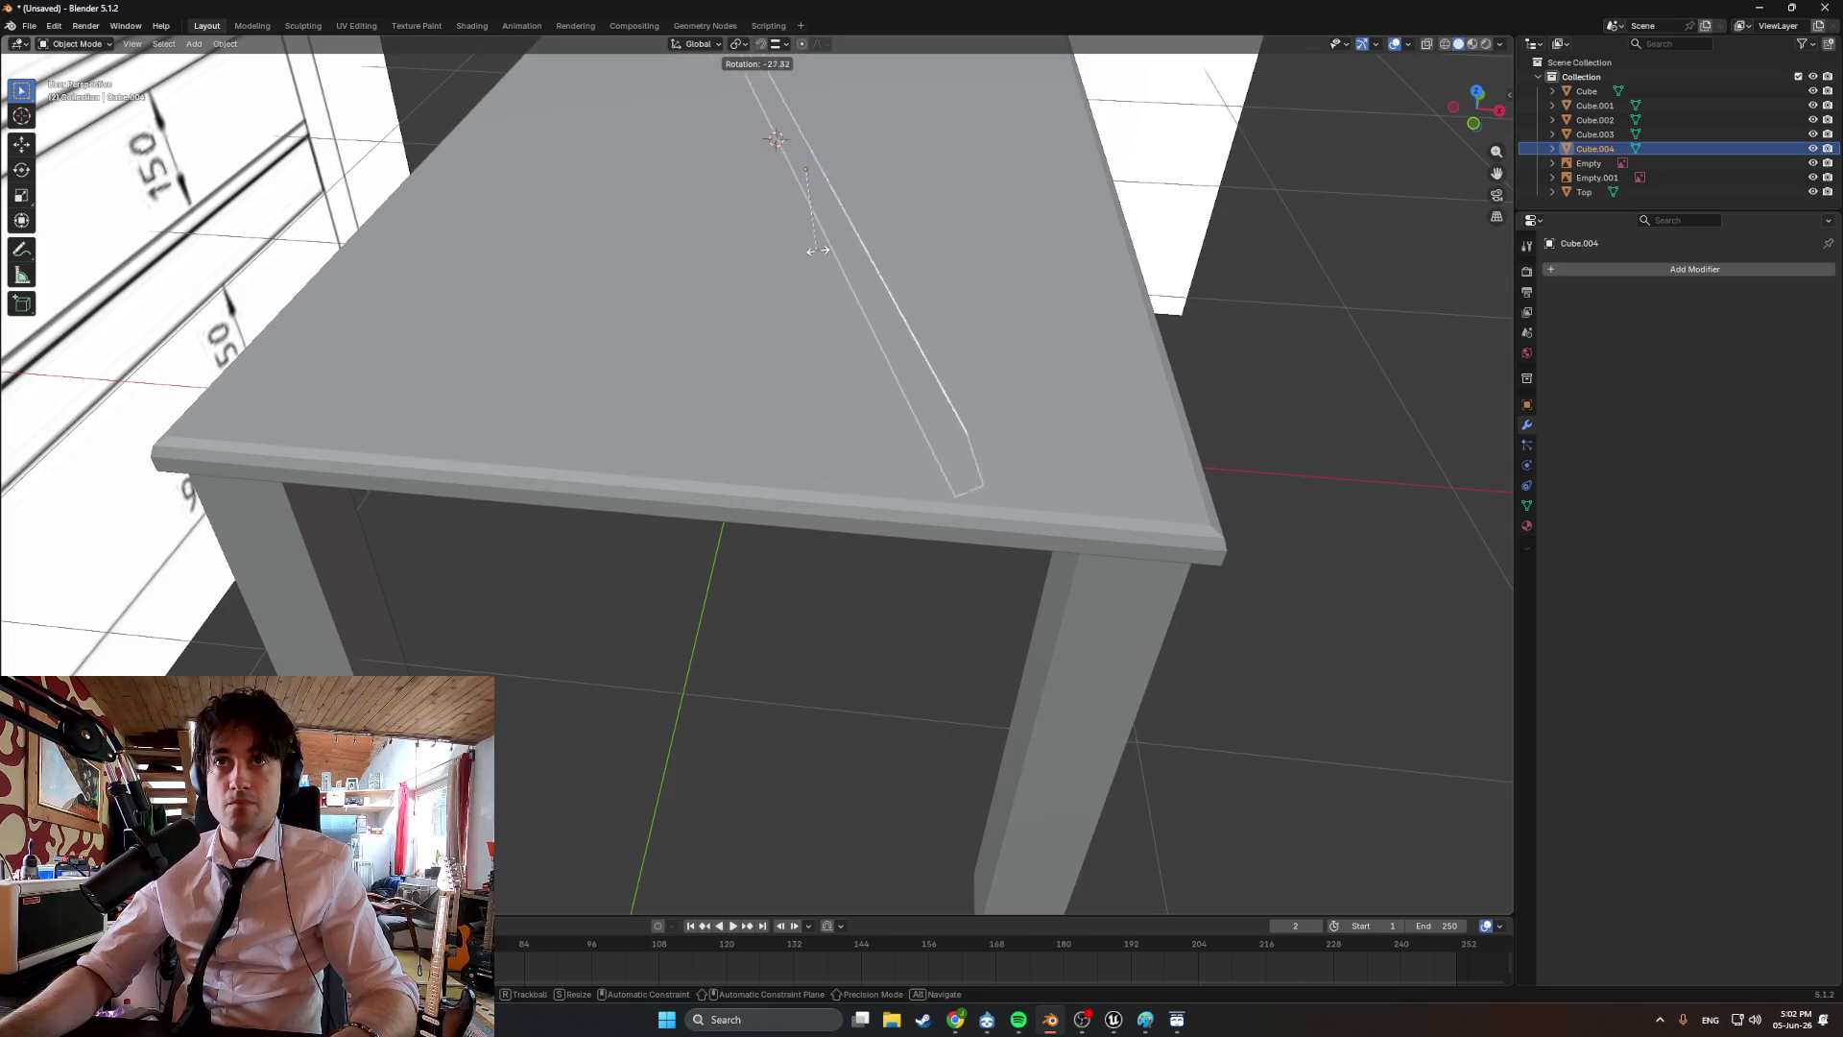
pyautogui.press('x')
pyautogui.press('z')
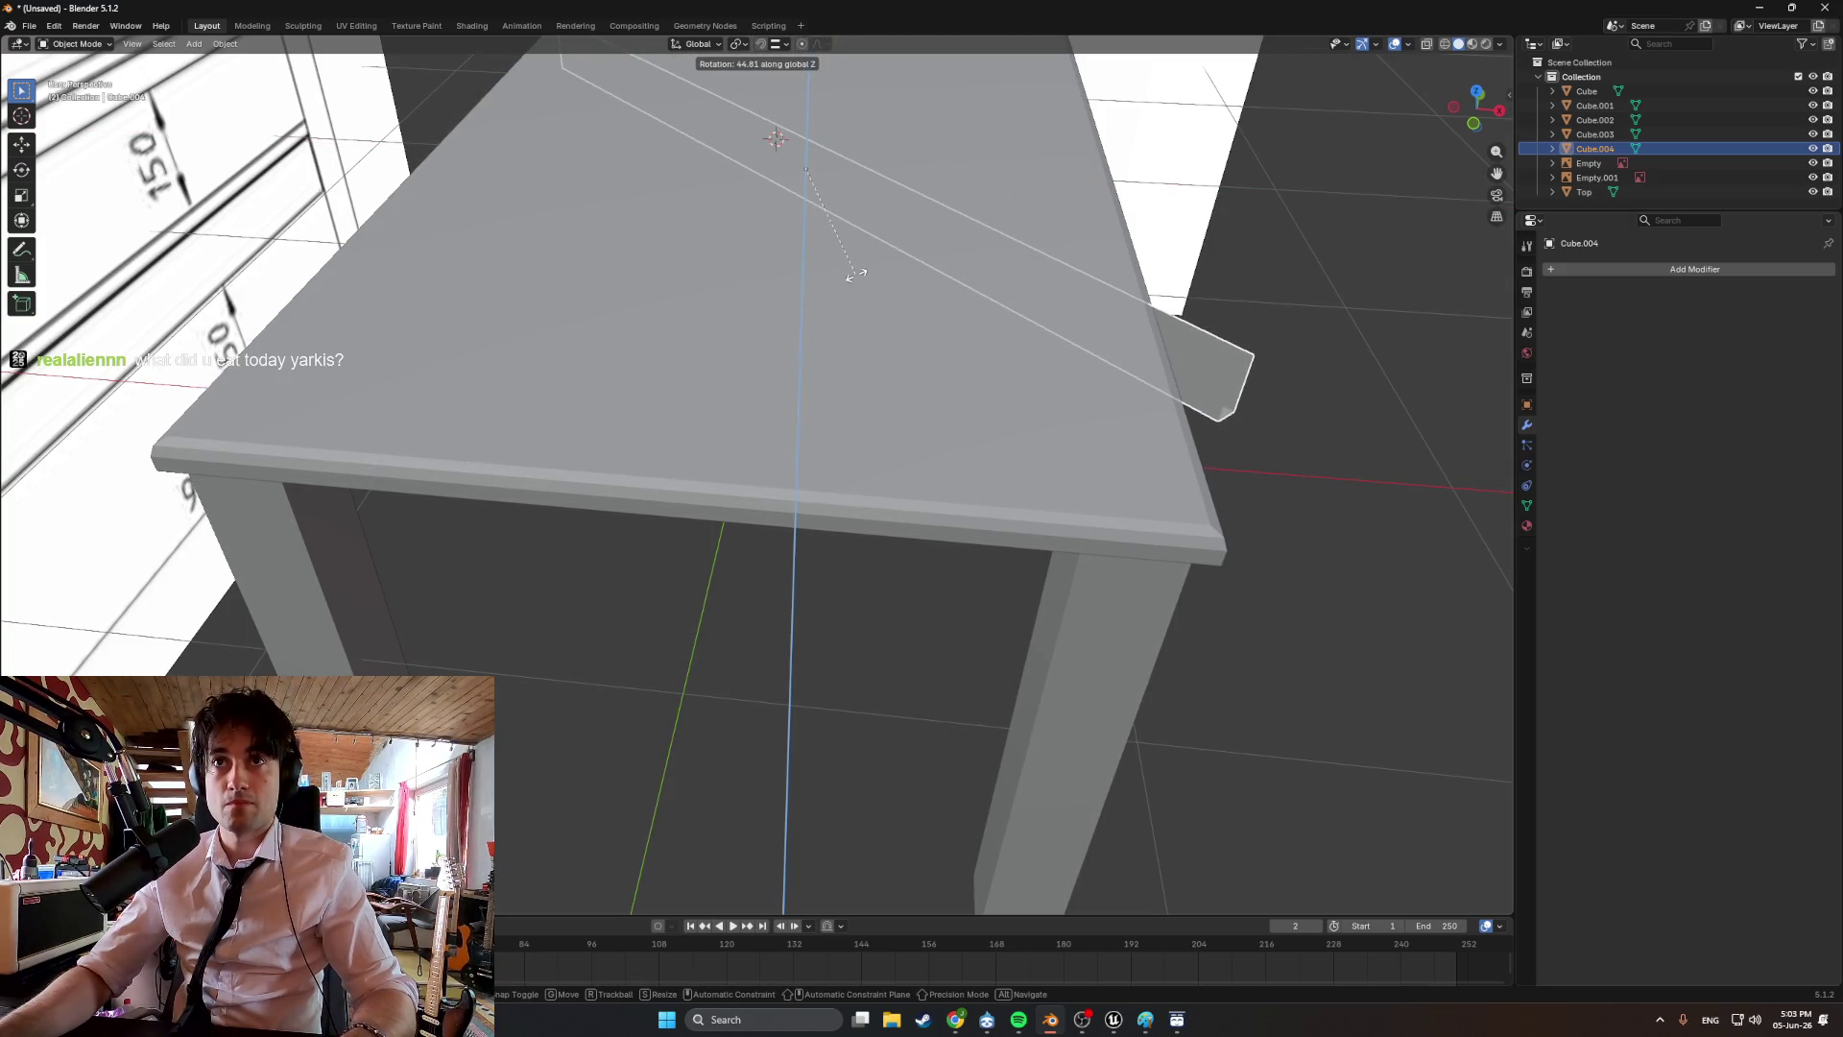
pyautogui.write('90')
pyautogui.press('Return')
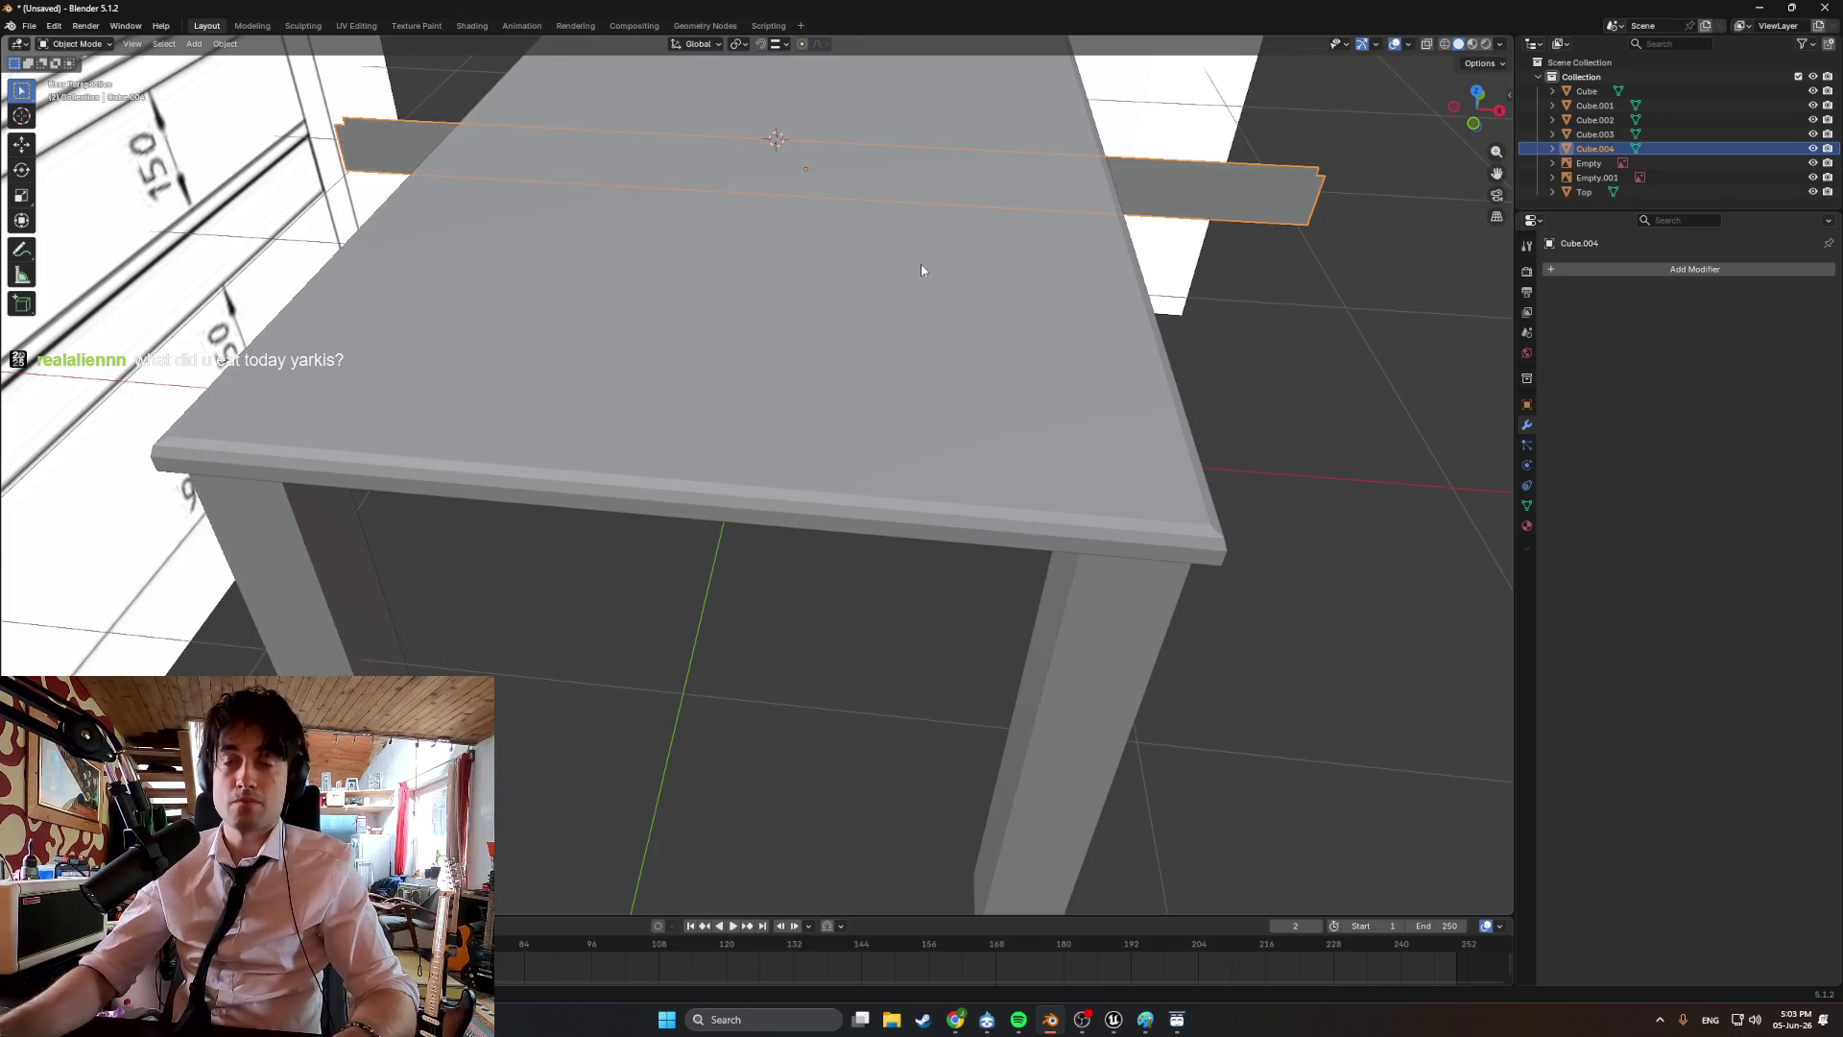
pyautogui.press('KP_3')
pyautogui.press('g')
pyautogui.press('y')
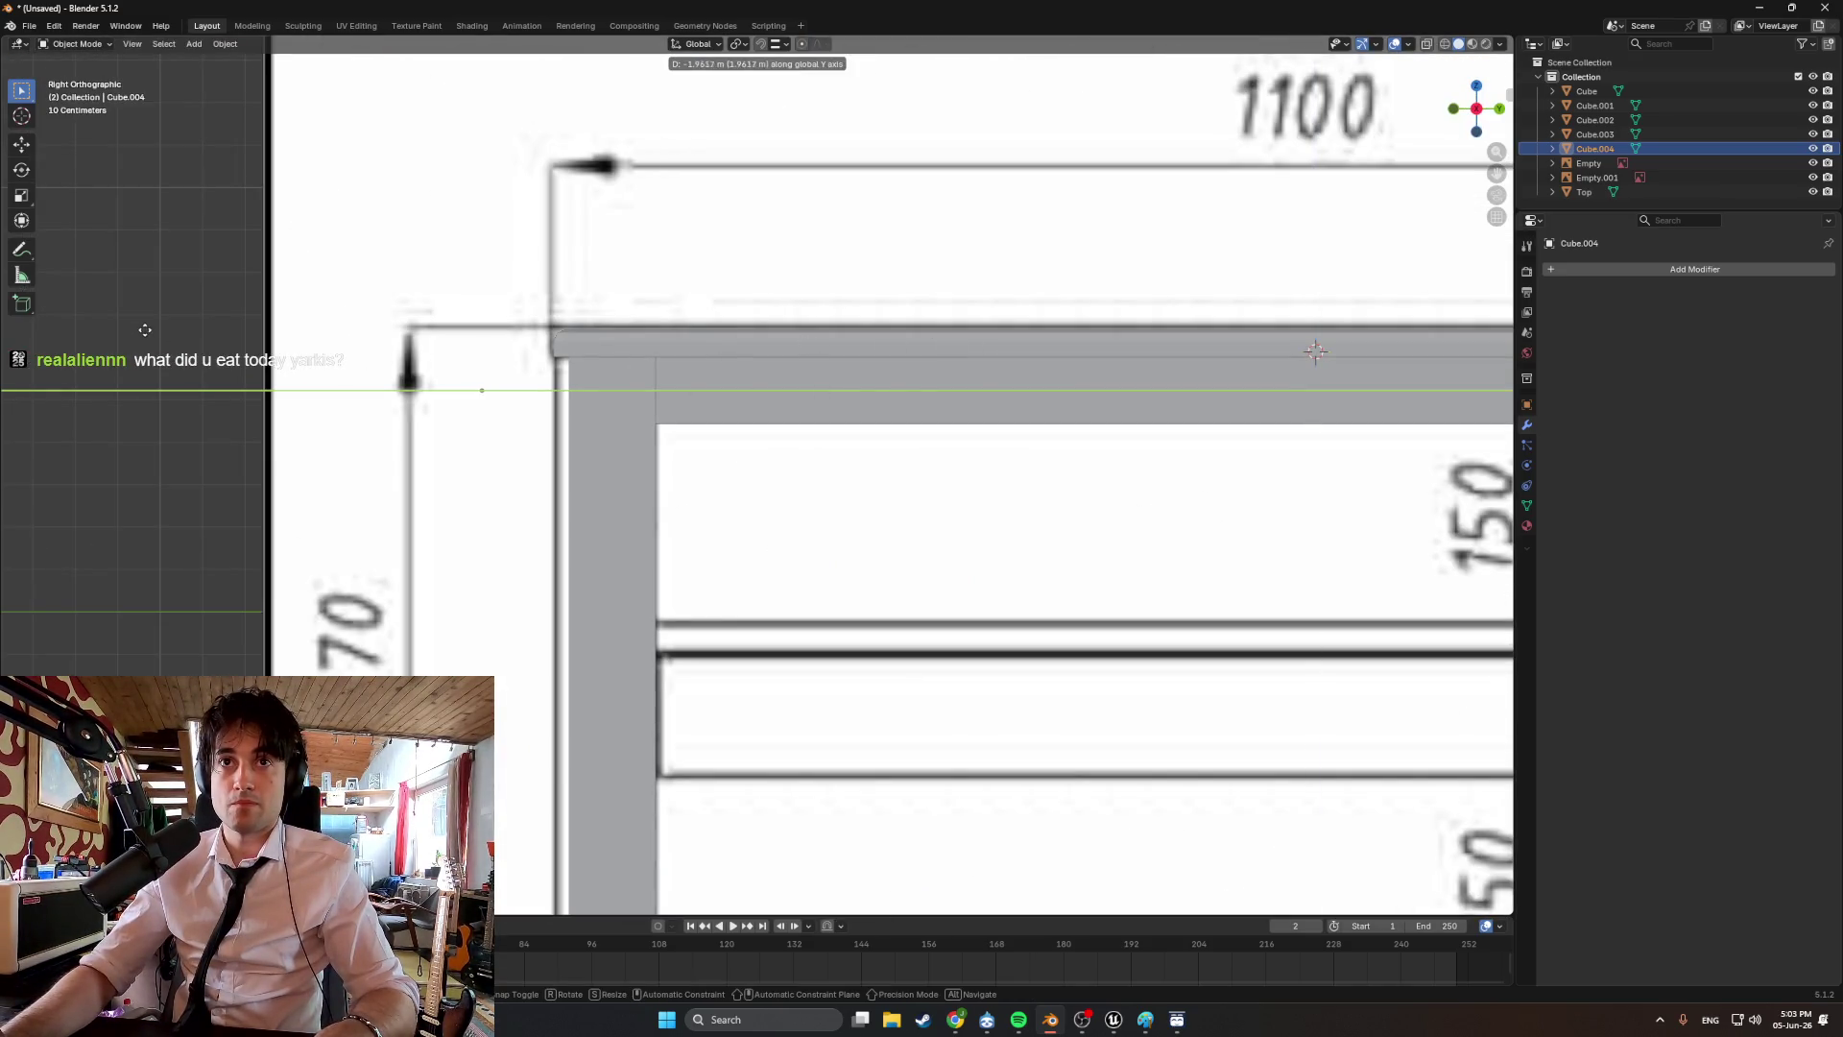
pyautogui.click(54, 333)
pyautogui.moveTo(54, 332)
pyautogui.mouseDown(button='middle')
pyautogui.moveTo(439, 380)
pyautogui.moveTo(353, 382)
pyautogui.moveTo(413, 384)
pyautogui.mouseUp(button='middle')
# Slide the beam along Y under the table and select its vertical end edge
pyautogui.press('g')
pyautogui.press('y')
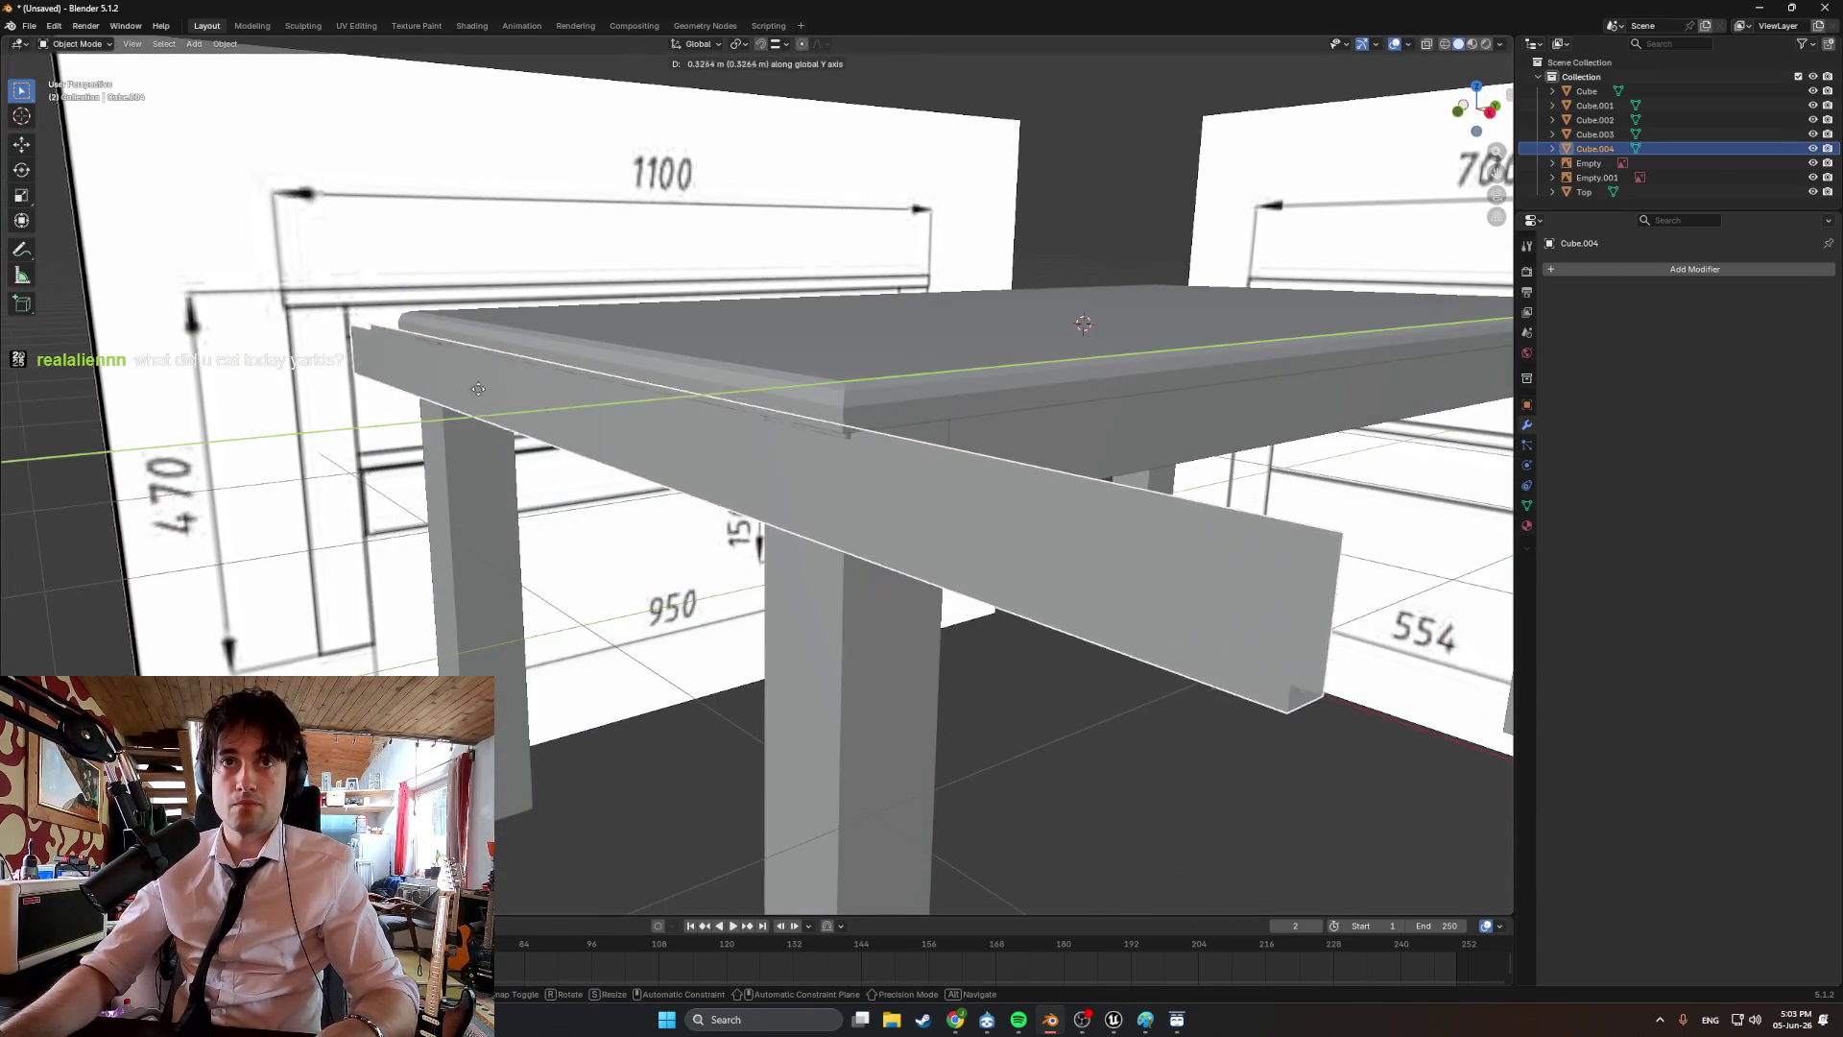
pyautogui.click(1238, 619)
pyautogui.moveTo(1238, 619); pyautogui.dragTo(1252, 608, button='middle')
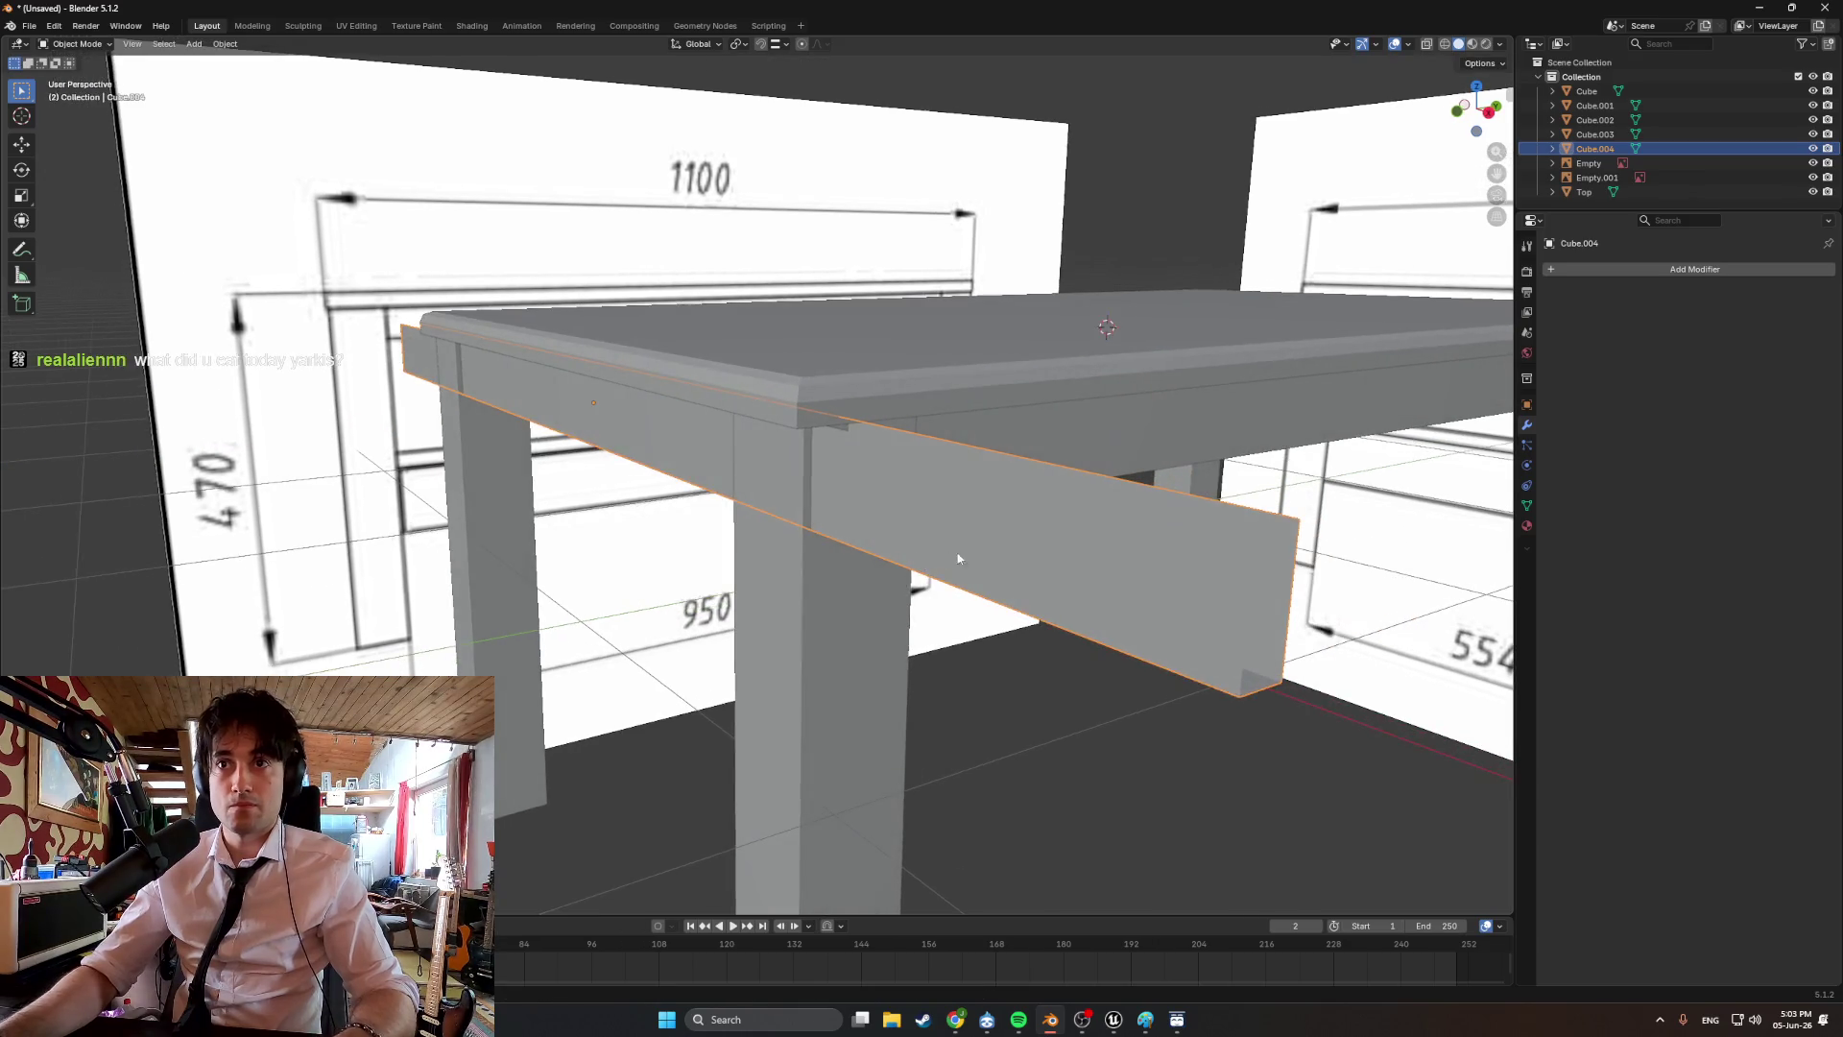
pyautogui.press('Tab')
pyautogui.click(1302, 594)
pyautogui.press('2')
pyautogui.click(1249, 663)
pyautogui.moveTo(1260, 675); pyautogui.dragTo(1266, 482, button='middle')
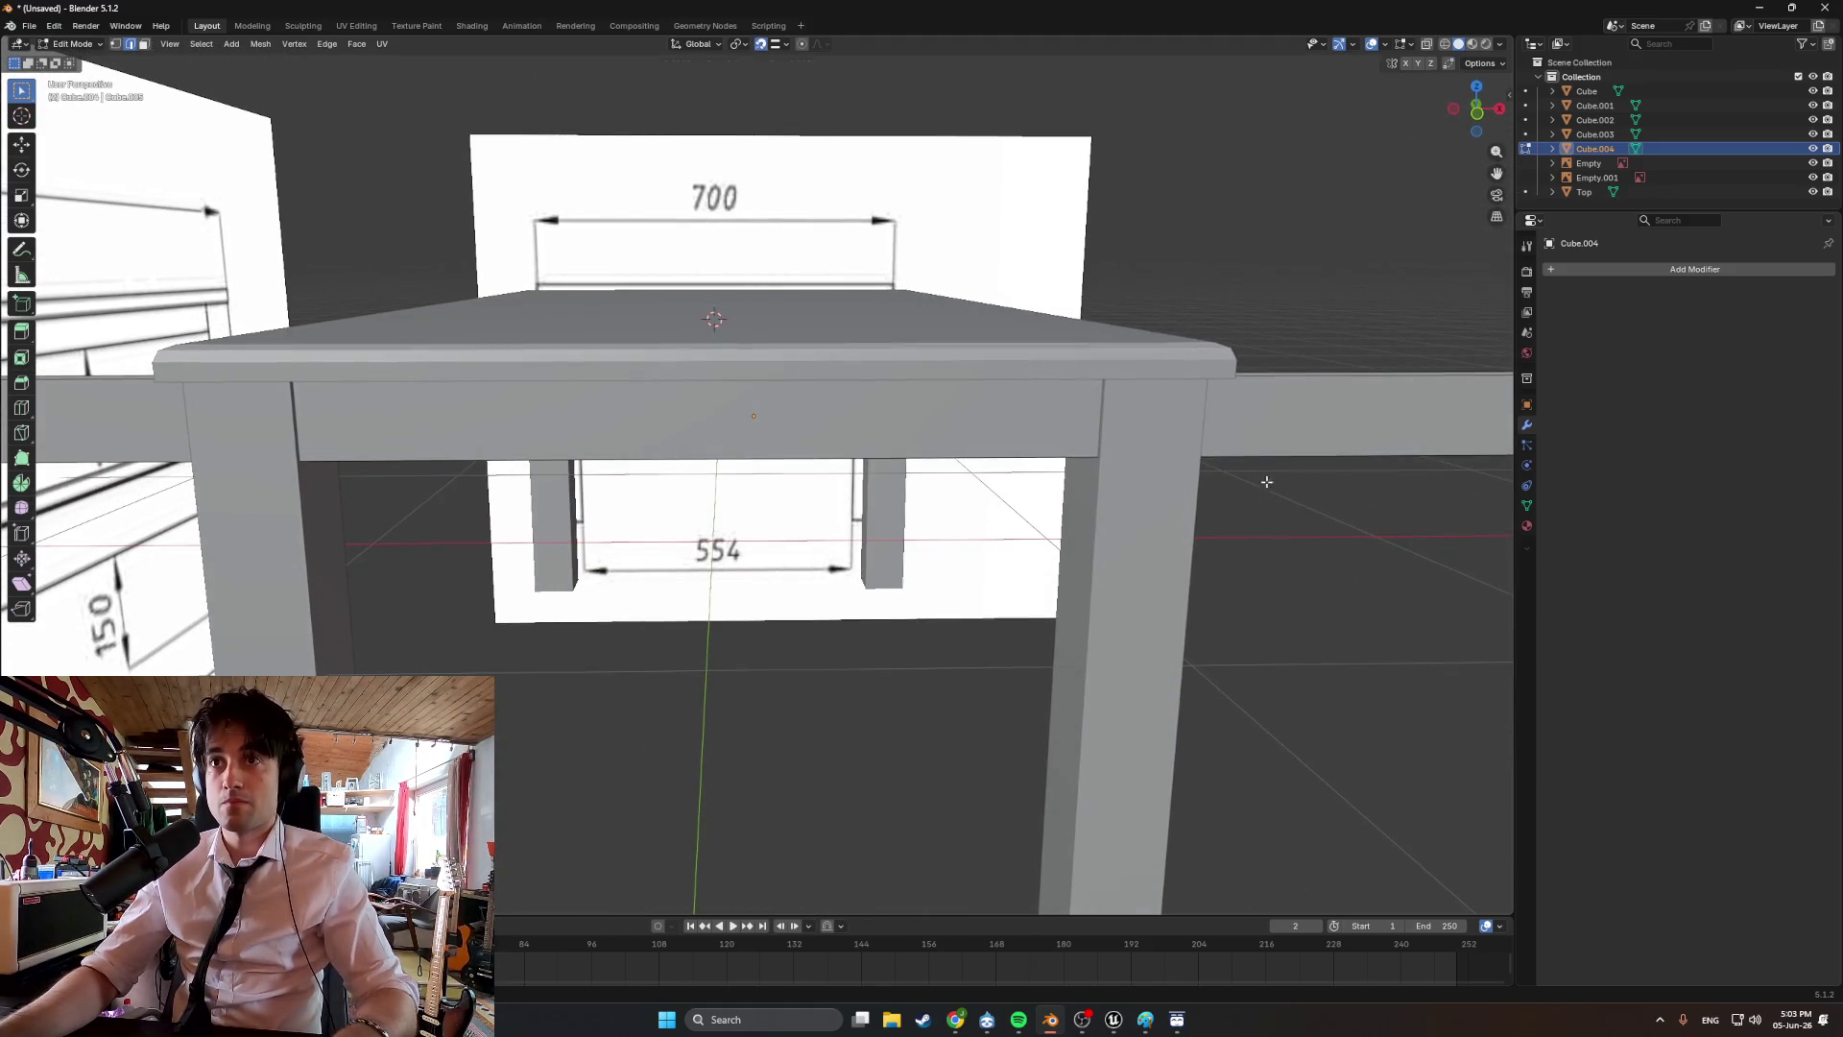
# Pull the beam's end edge back along X so the beam stops at the leg
pyautogui.press('g')
pyautogui.click(1088, 426)
pyautogui.moveTo(1087, 427)
pyautogui.mouseDown(button='middle')
pyautogui.moveTo(873, 430)
pyautogui.moveTo(1006, 470)
pyautogui.moveTo(846, 474)
pyautogui.moveTo(876, 321)
pyautogui.moveTo(938, 452)
pyautogui.moveTo(946, 535)
pyautogui.moveTo(535, 626)
pyautogui.moveTo(600, 673)
pyautogui.moveTo(803, 703)
pyautogui.moveTo(1118, 548)
pyautogui.mouseUp(button='middle')
pyautogui.press('g')
pyautogui.press('x')
pyautogui.click(1031, 458)
pyautogui.press('3')
pyautogui.click(882, 538)
pyautogui.scroll(-3, 1223, 496)
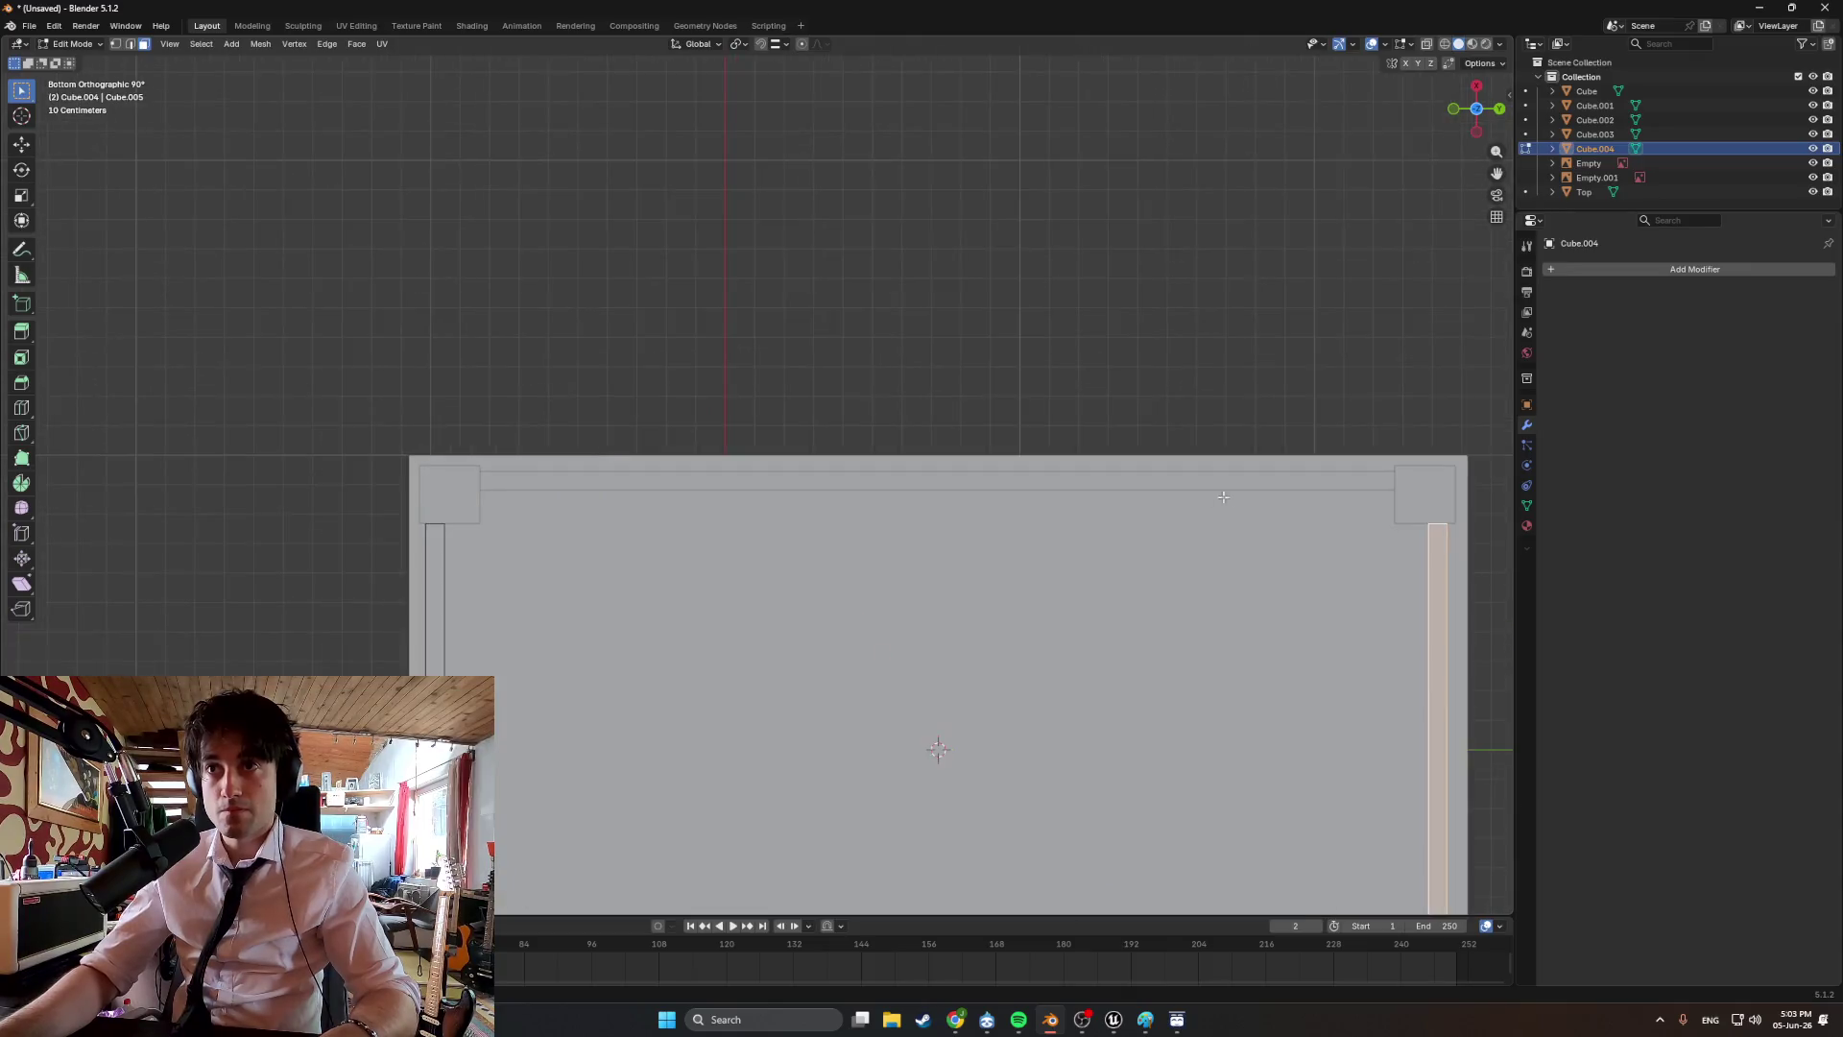
pyautogui.scroll(6, 1223, 496)
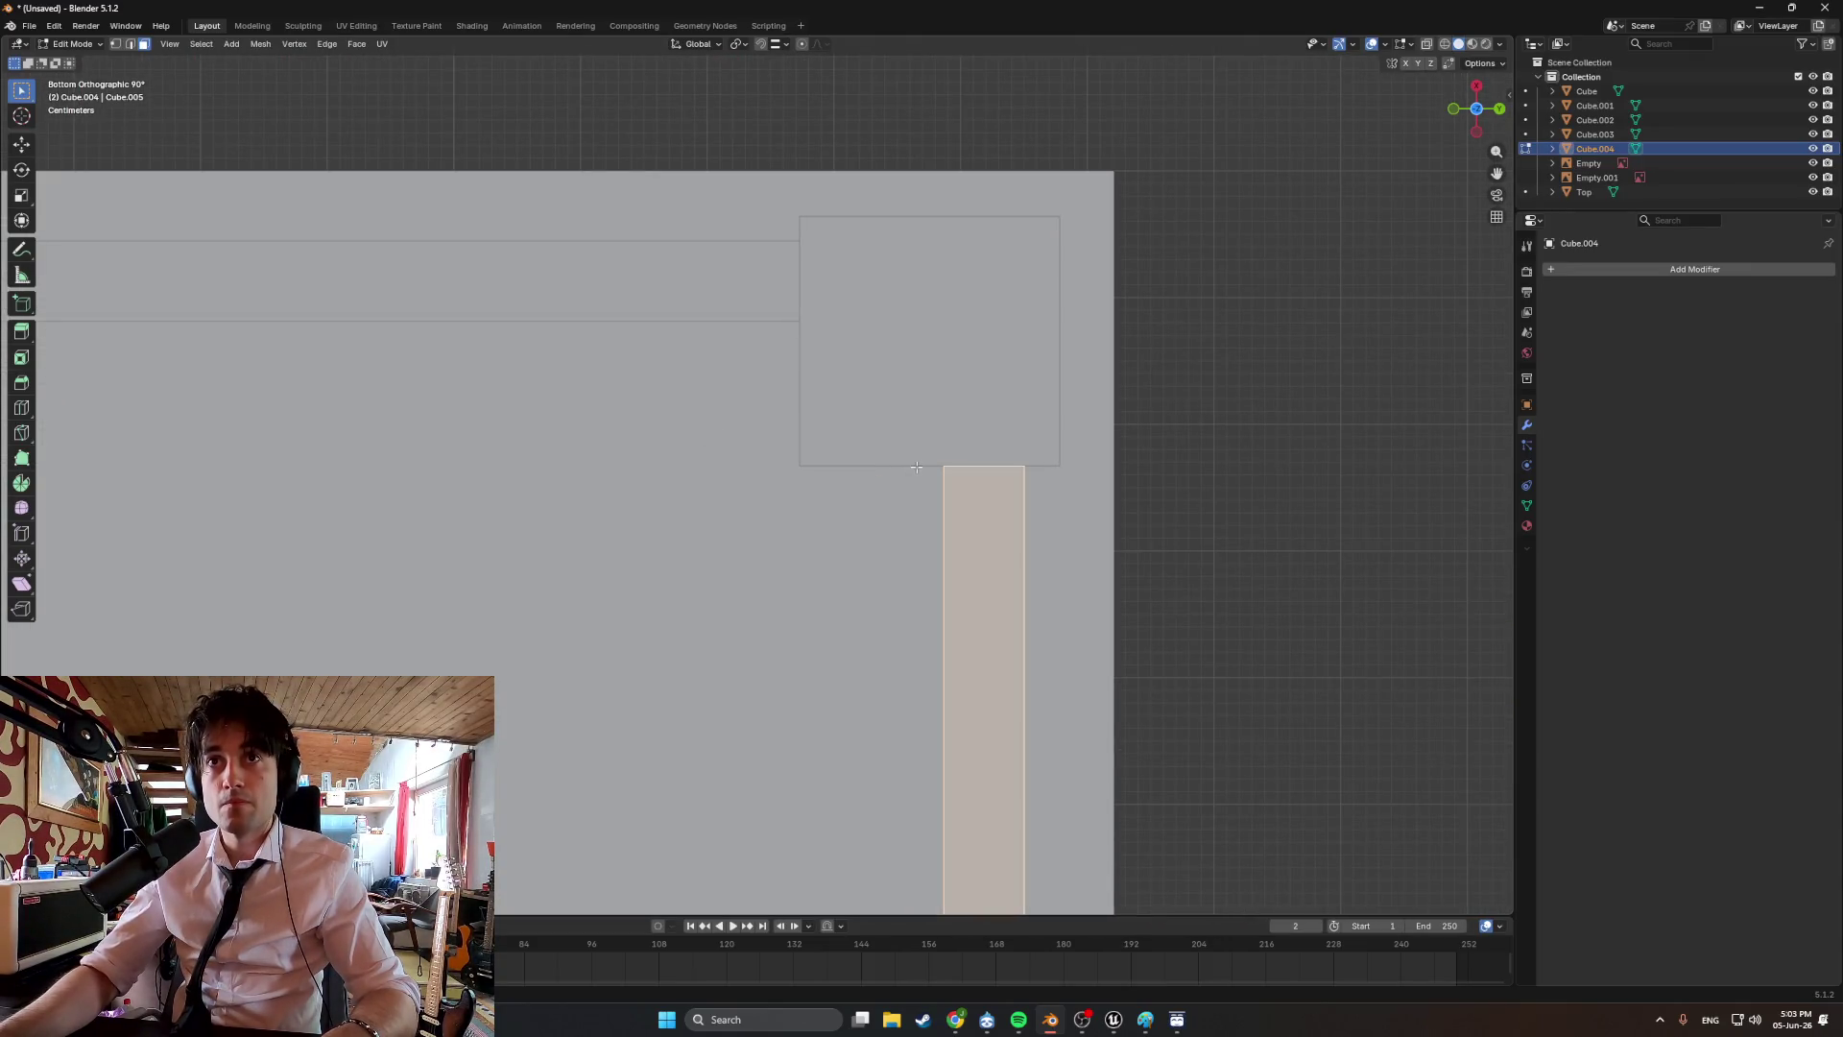
pyautogui.scroll(-3, 925, 474)
pyautogui.keyDown('alt'); pyautogui.moveTo(902, 547); pyautogui.dragTo(907, 459, button='middle'); pyautogui.keyUp('alt')
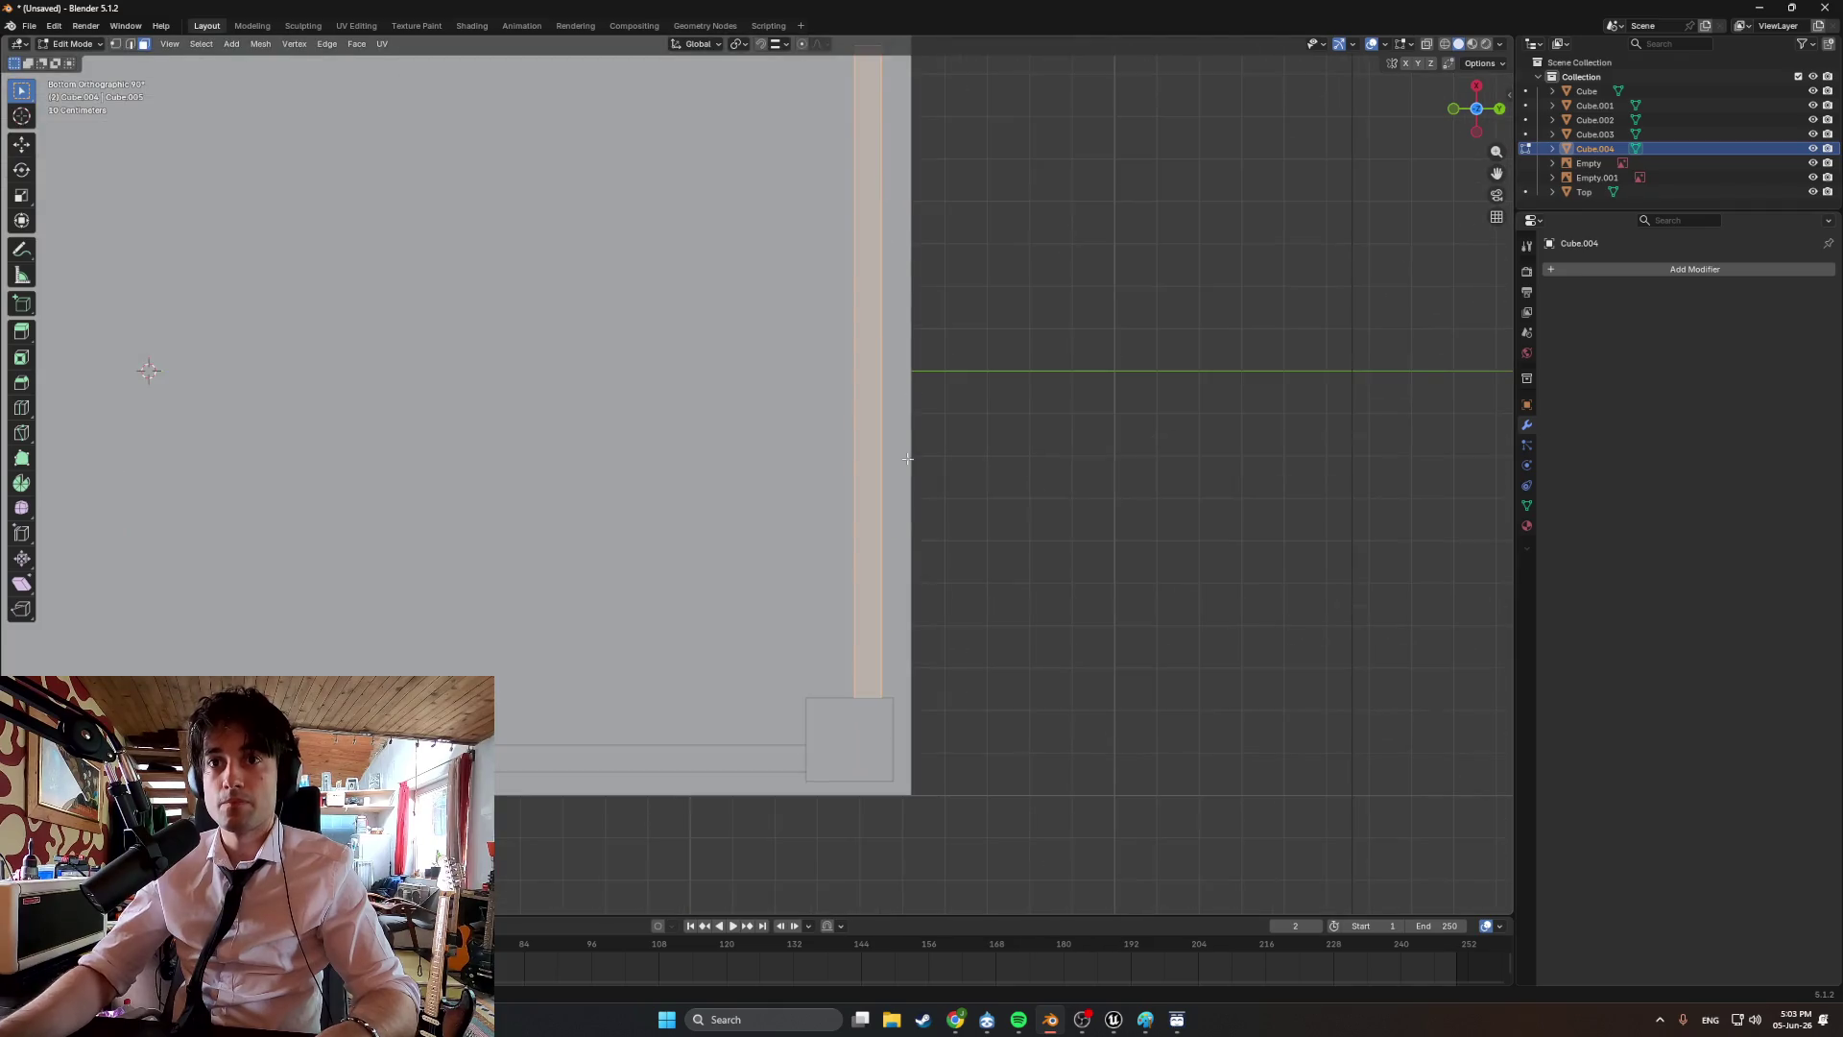
pyautogui.moveTo(907, 556)
pyautogui.mouseDown(button='middle')
pyautogui.moveTo(970, 682)
pyautogui.moveTo(966, 752)
pyautogui.moveTo(817, 720)
pyautogui.mouseUp(button='middle')
pyautogui.scroll(-4, 876, 732)
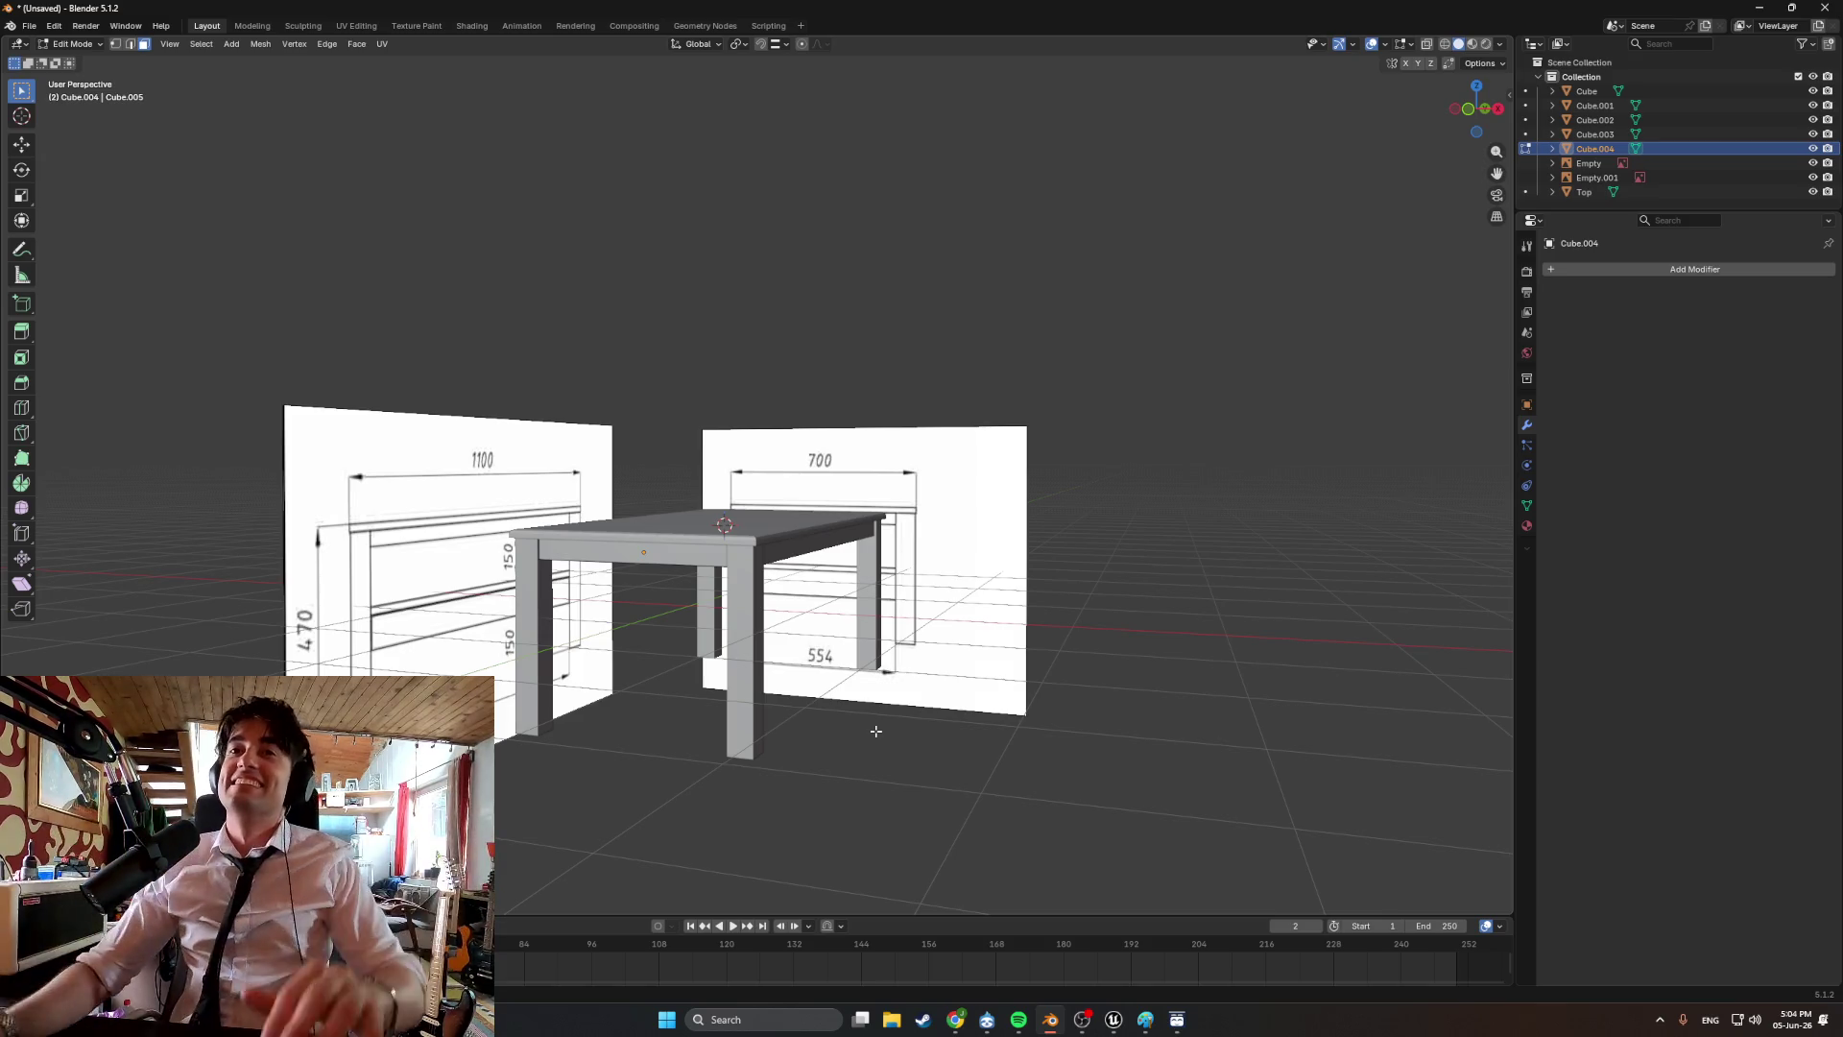
pyautogui.scroll(5, 875, 731)
pyautogui.moveTo(802, 646)
pyautogui.mouseDown(button='middle')
pyautogui.moveTo(696, 636)
pyautogui.moveTo(864, 646)
pyautogui.moveTo(942, 621)
pyautogui.moveTo(875, 622)
pyautogui.moveTo(974, 616)
pyautogui.moveTo(844, 596)
pyautogui.moveTo(893, 634)
pyautogui.mouseUp(button='middle')
pyautogui.scroll(-4, 942, 621)
pyautogui.scroll(2, 844, 596)
pyautogui.scroll(-3, 802, 607)
pyautogui.scroll(1, 906, 630)
pyautogui.scroll(-3, 905, 630)
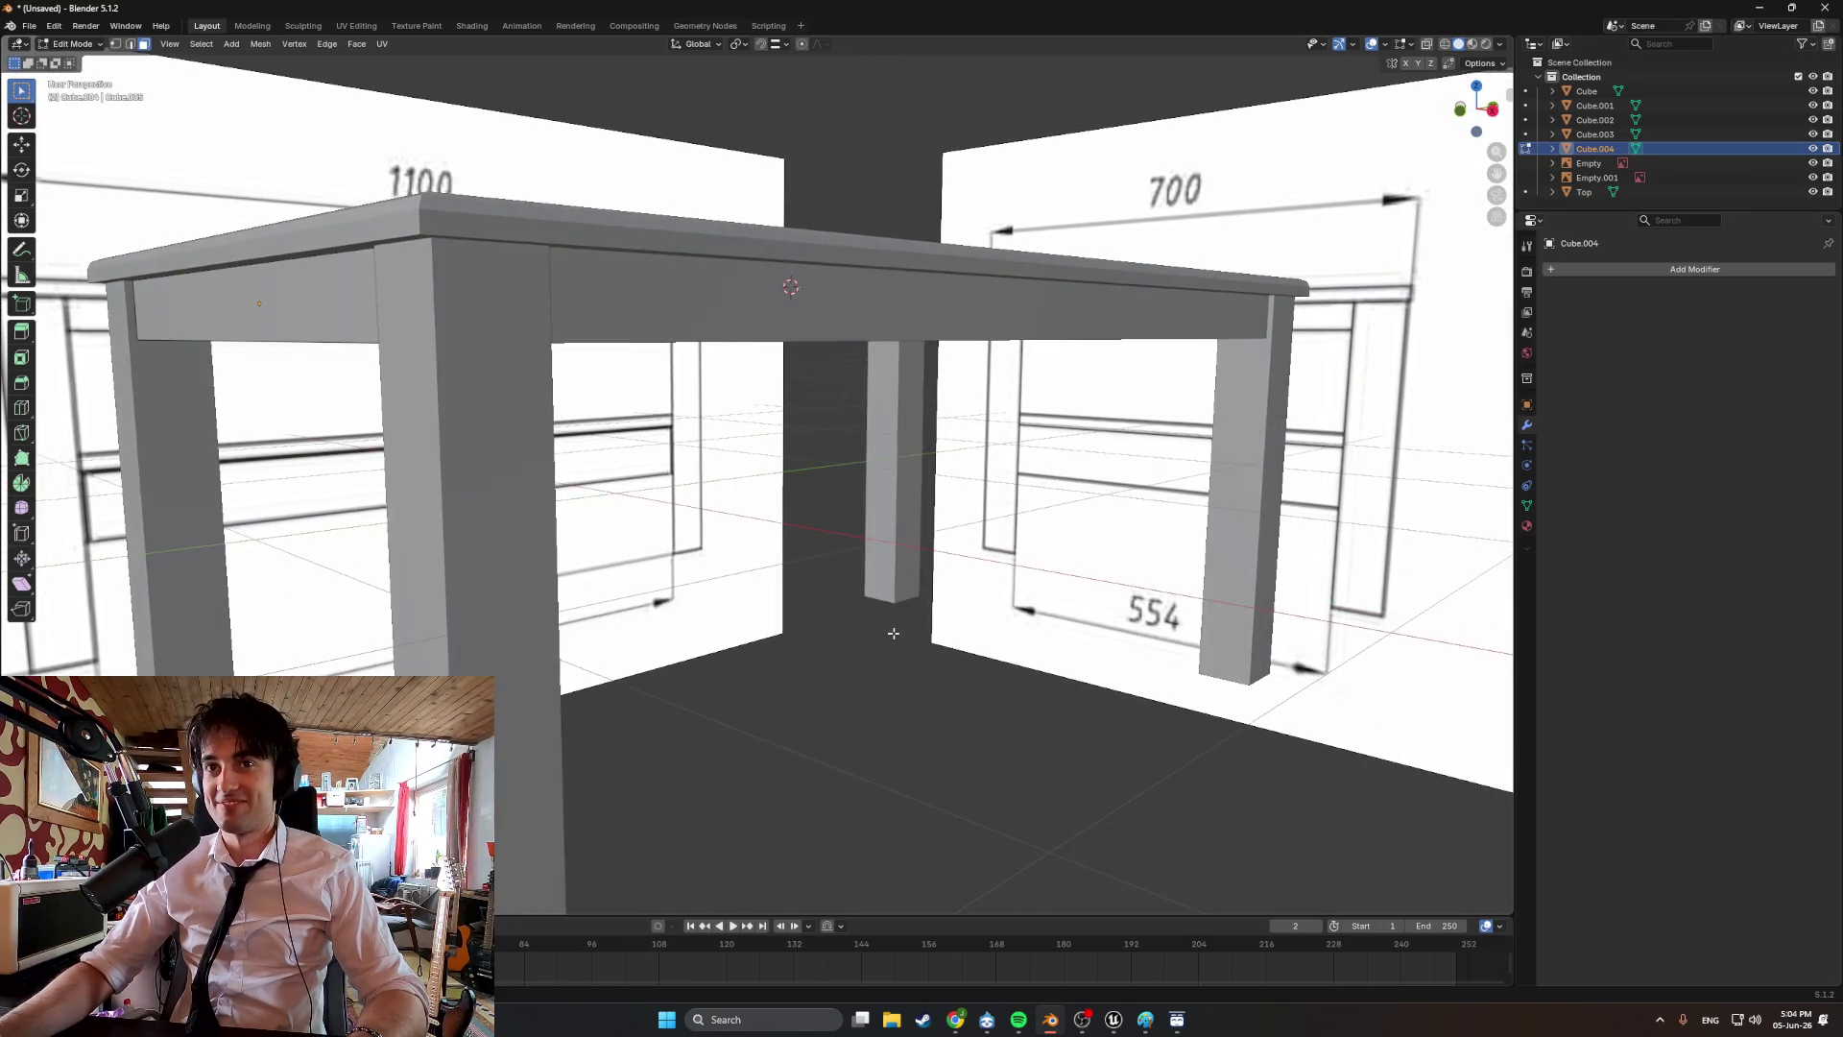
pyautogui.scroll(3, 902, 636)
pyautogui.moveTo(955, 1019)
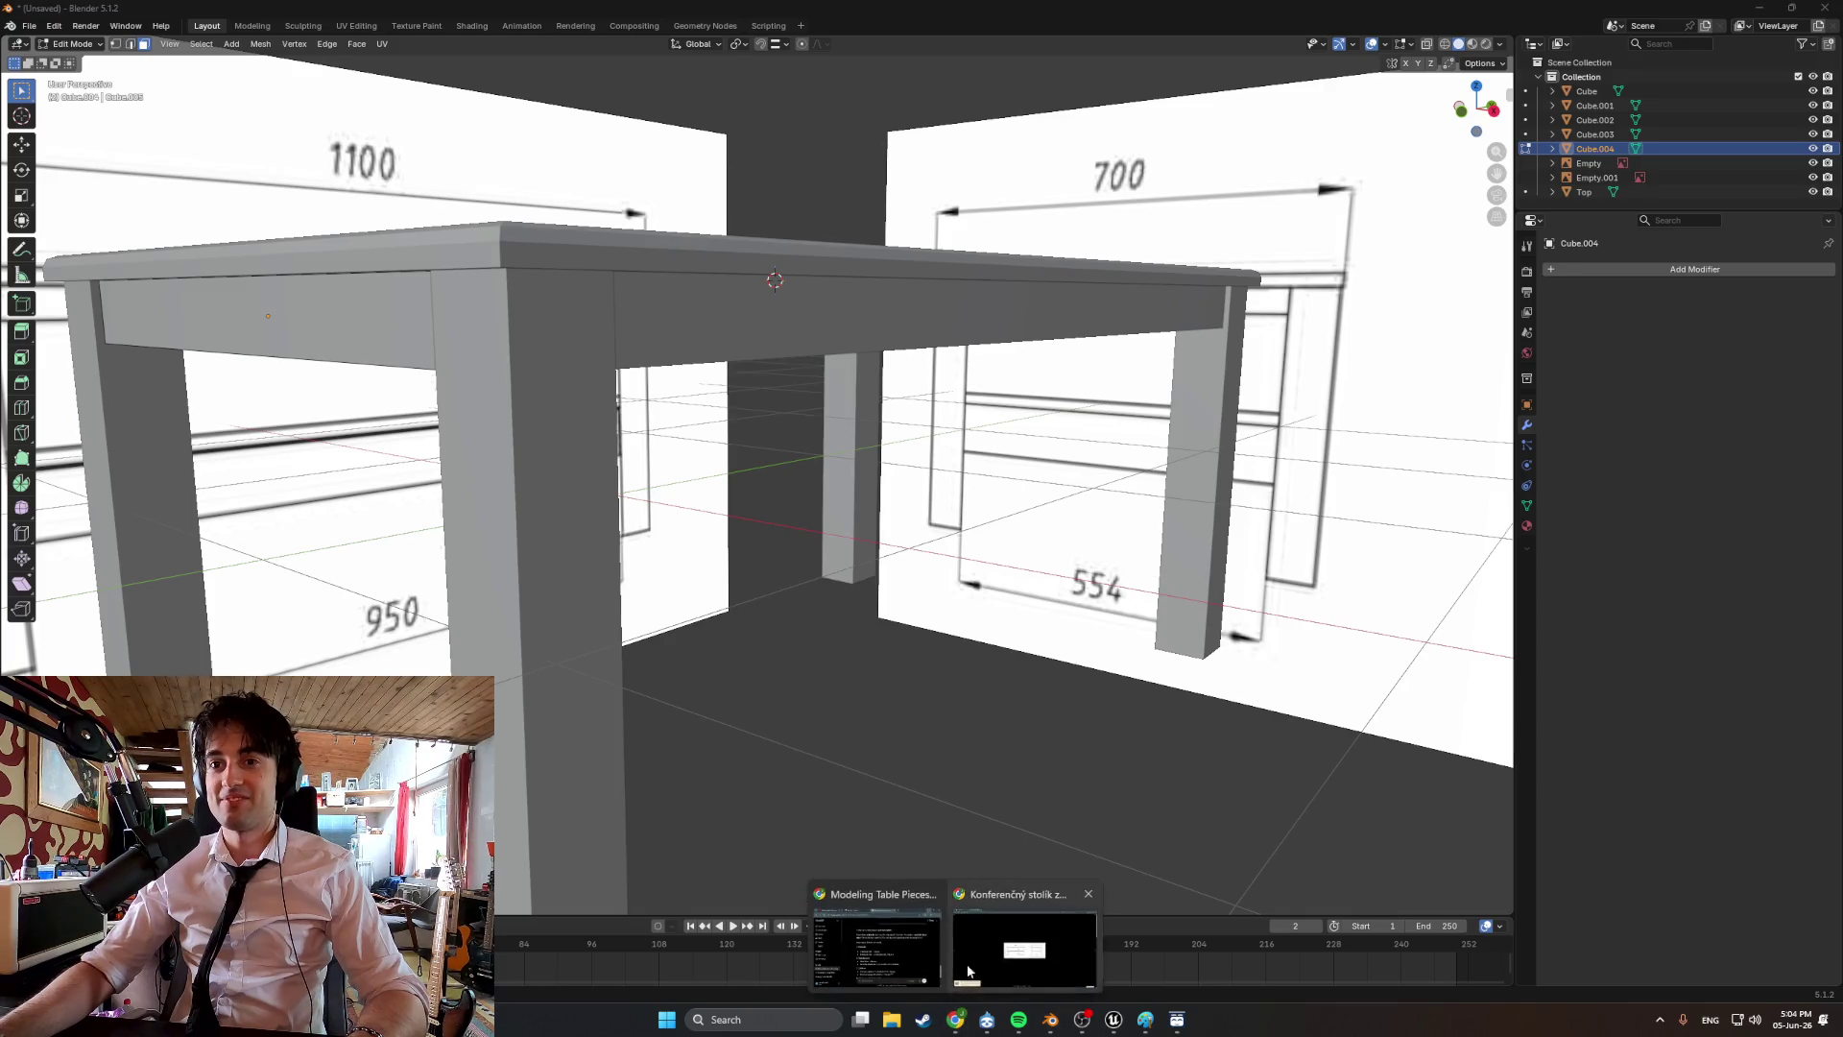
# Switch to Chrome, enlarge the coffee table photo, then start a 'maple' search in a new tab
pyautogui.click(1023, 948)
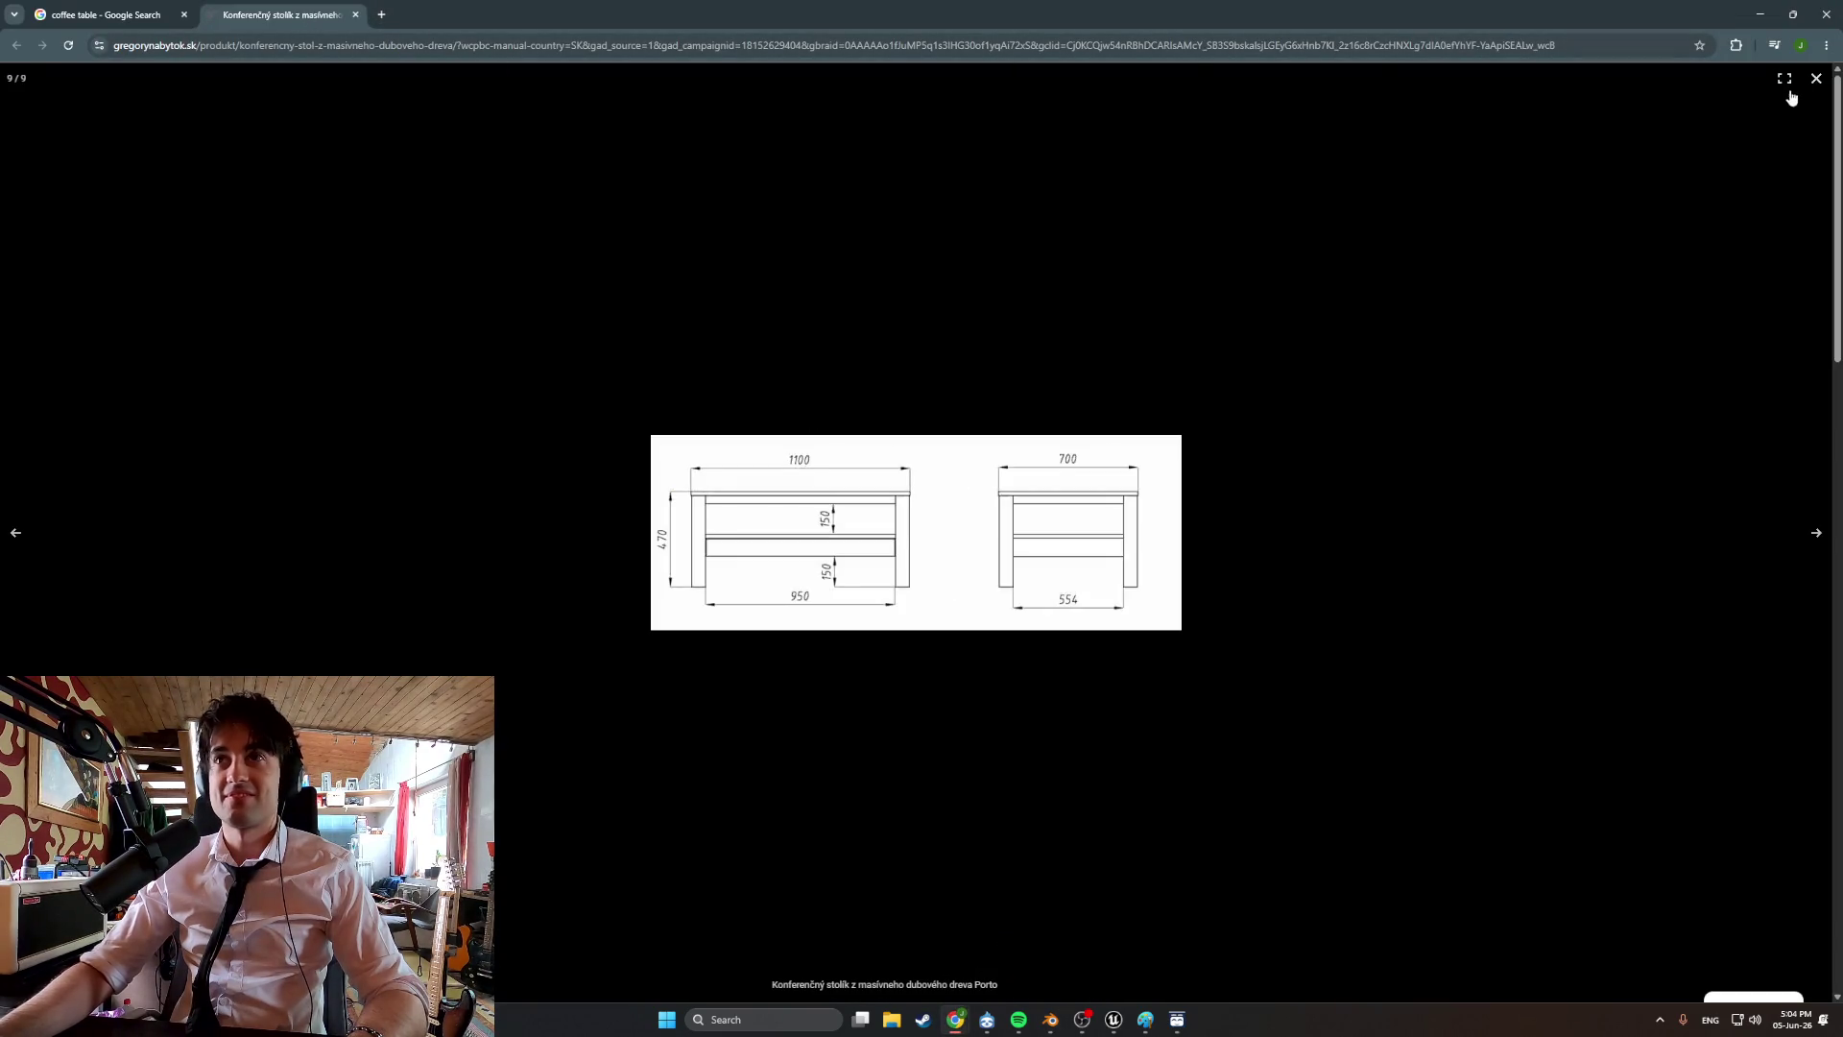
pyautogui.click(1816, 78)
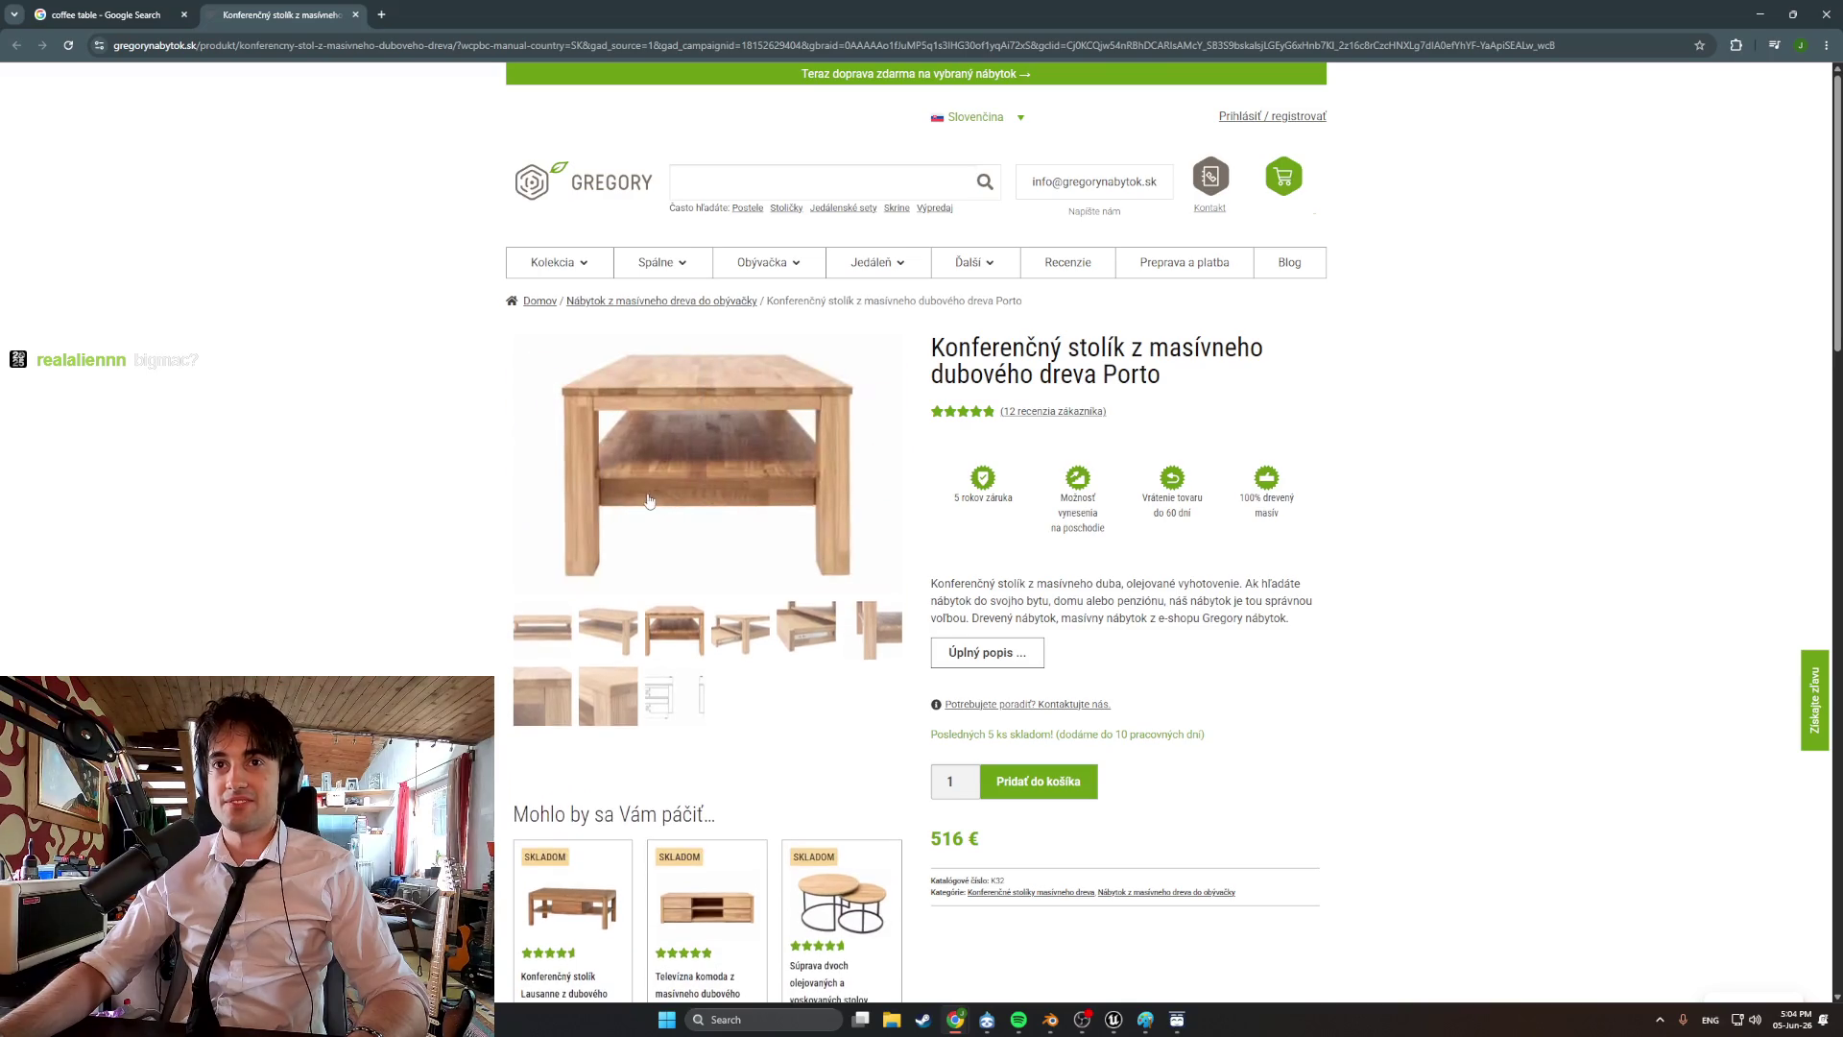
pyautogui.click(649, 501)
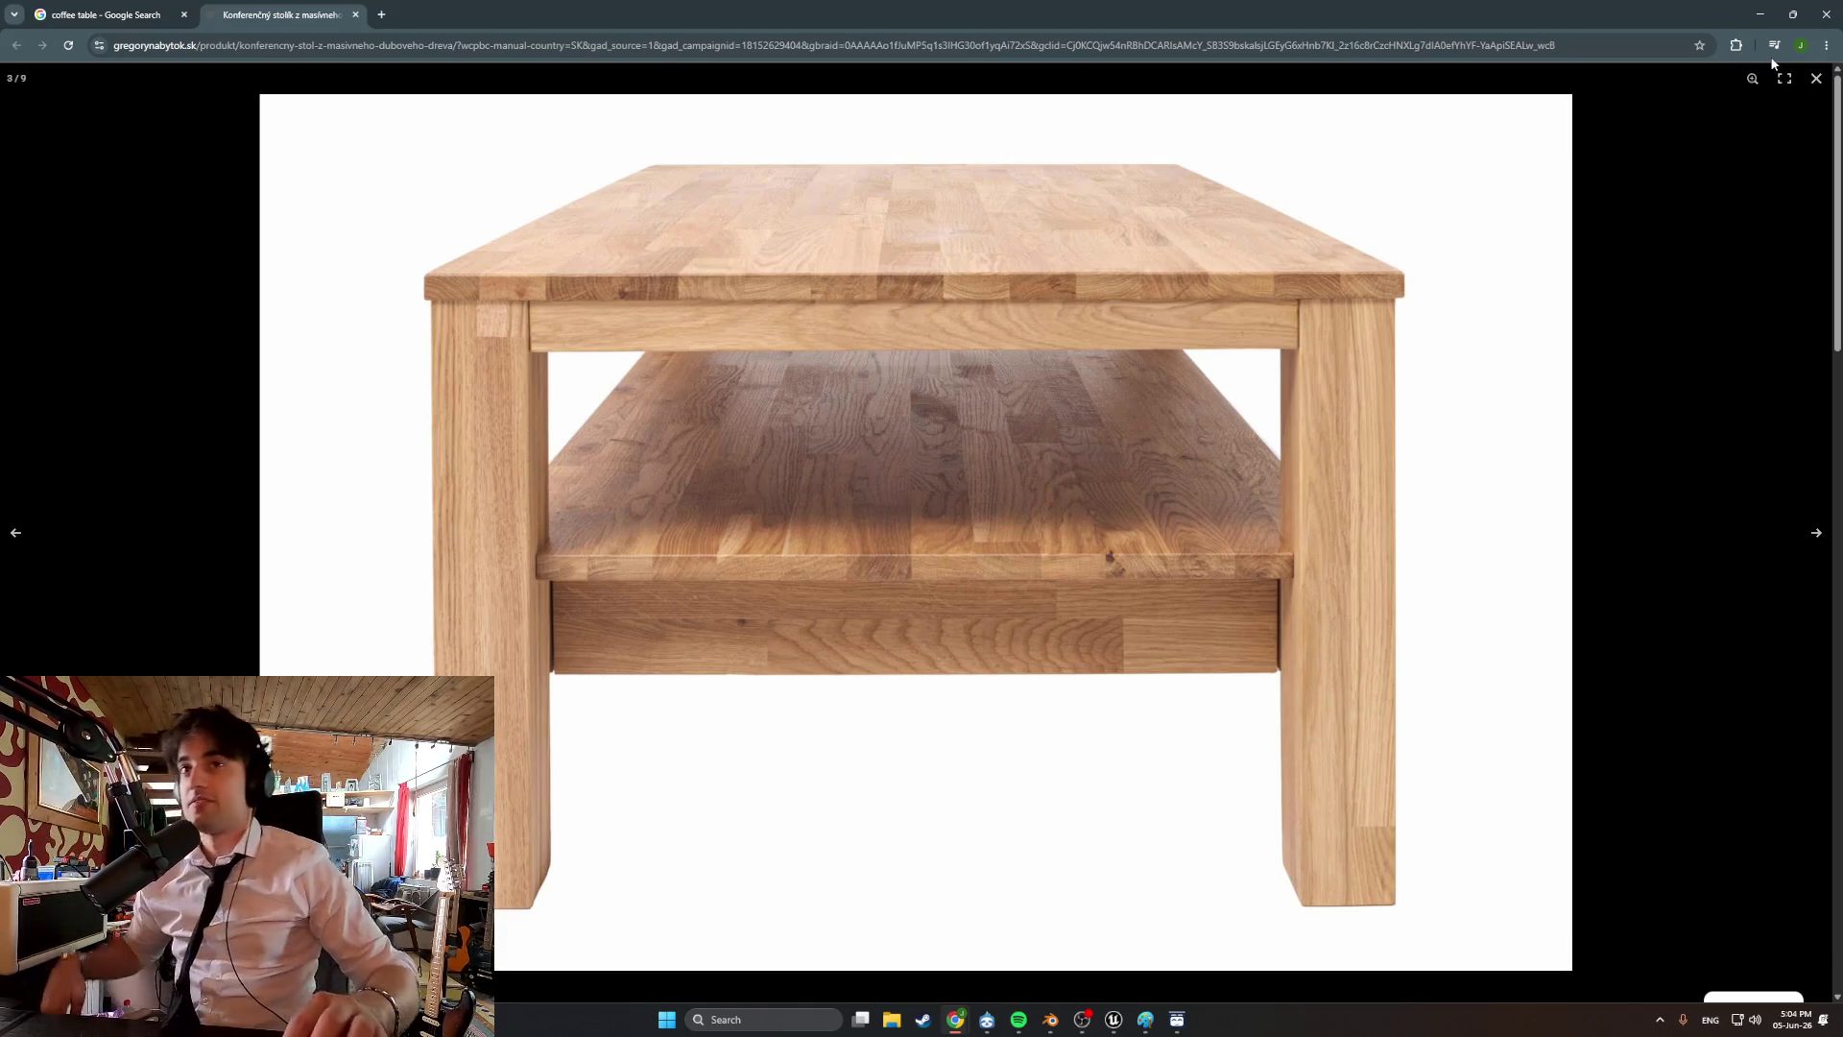
pyautogui.click(381, 17)
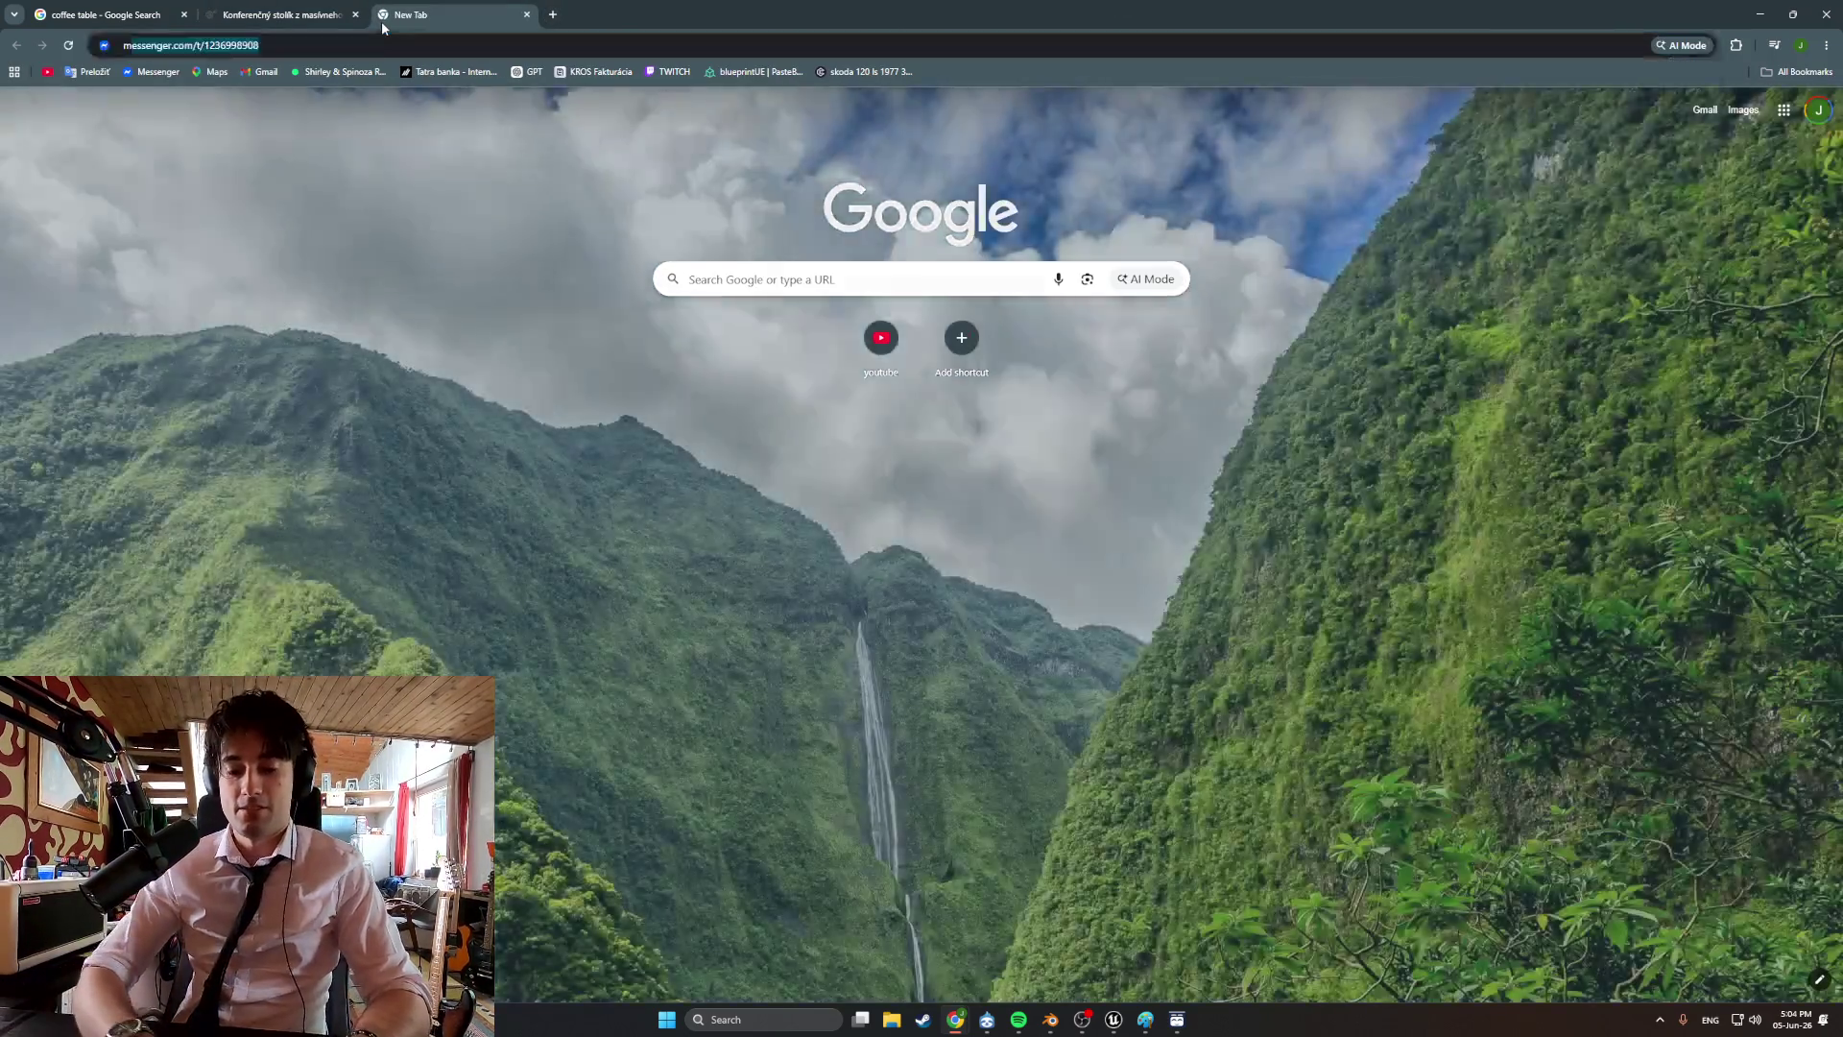
pyautogui.write('aple')
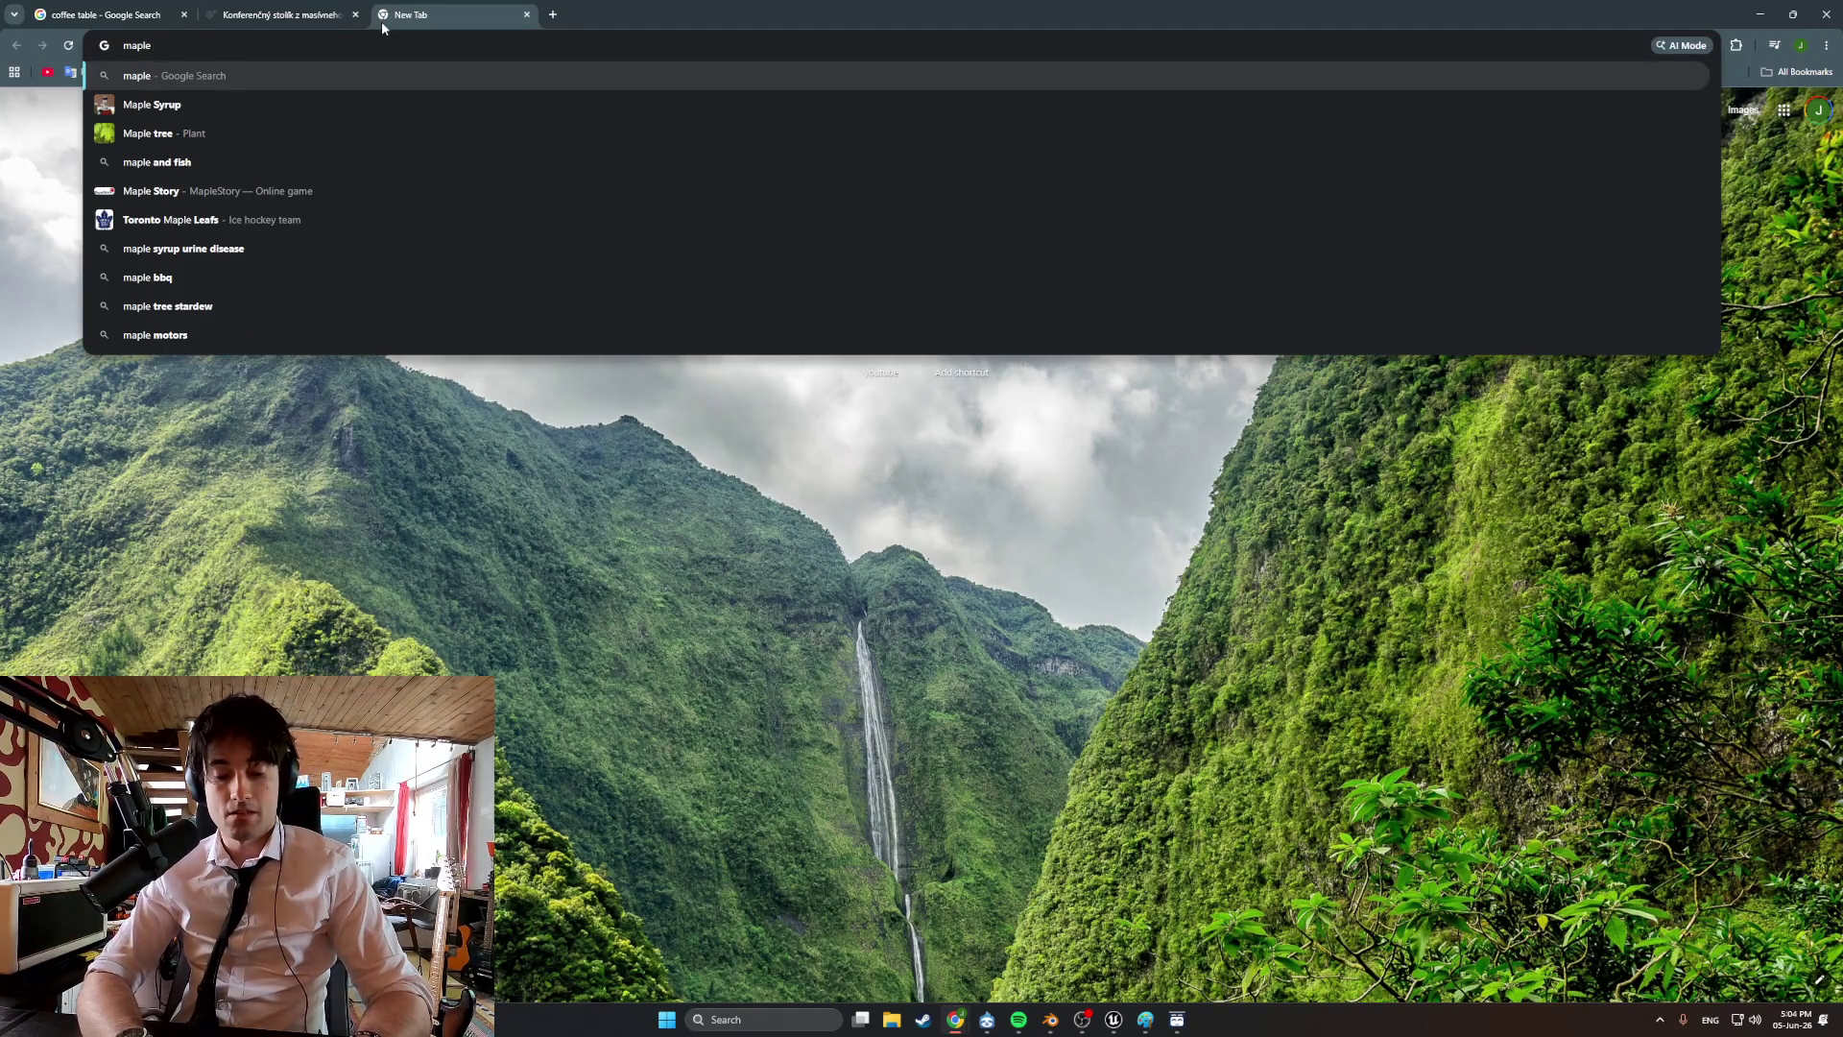
# Search Google for 'maple mcroyal' and open McDonald's Maple BBQ & Bacon McRoyal page
pyautogui.write('mcruyal')
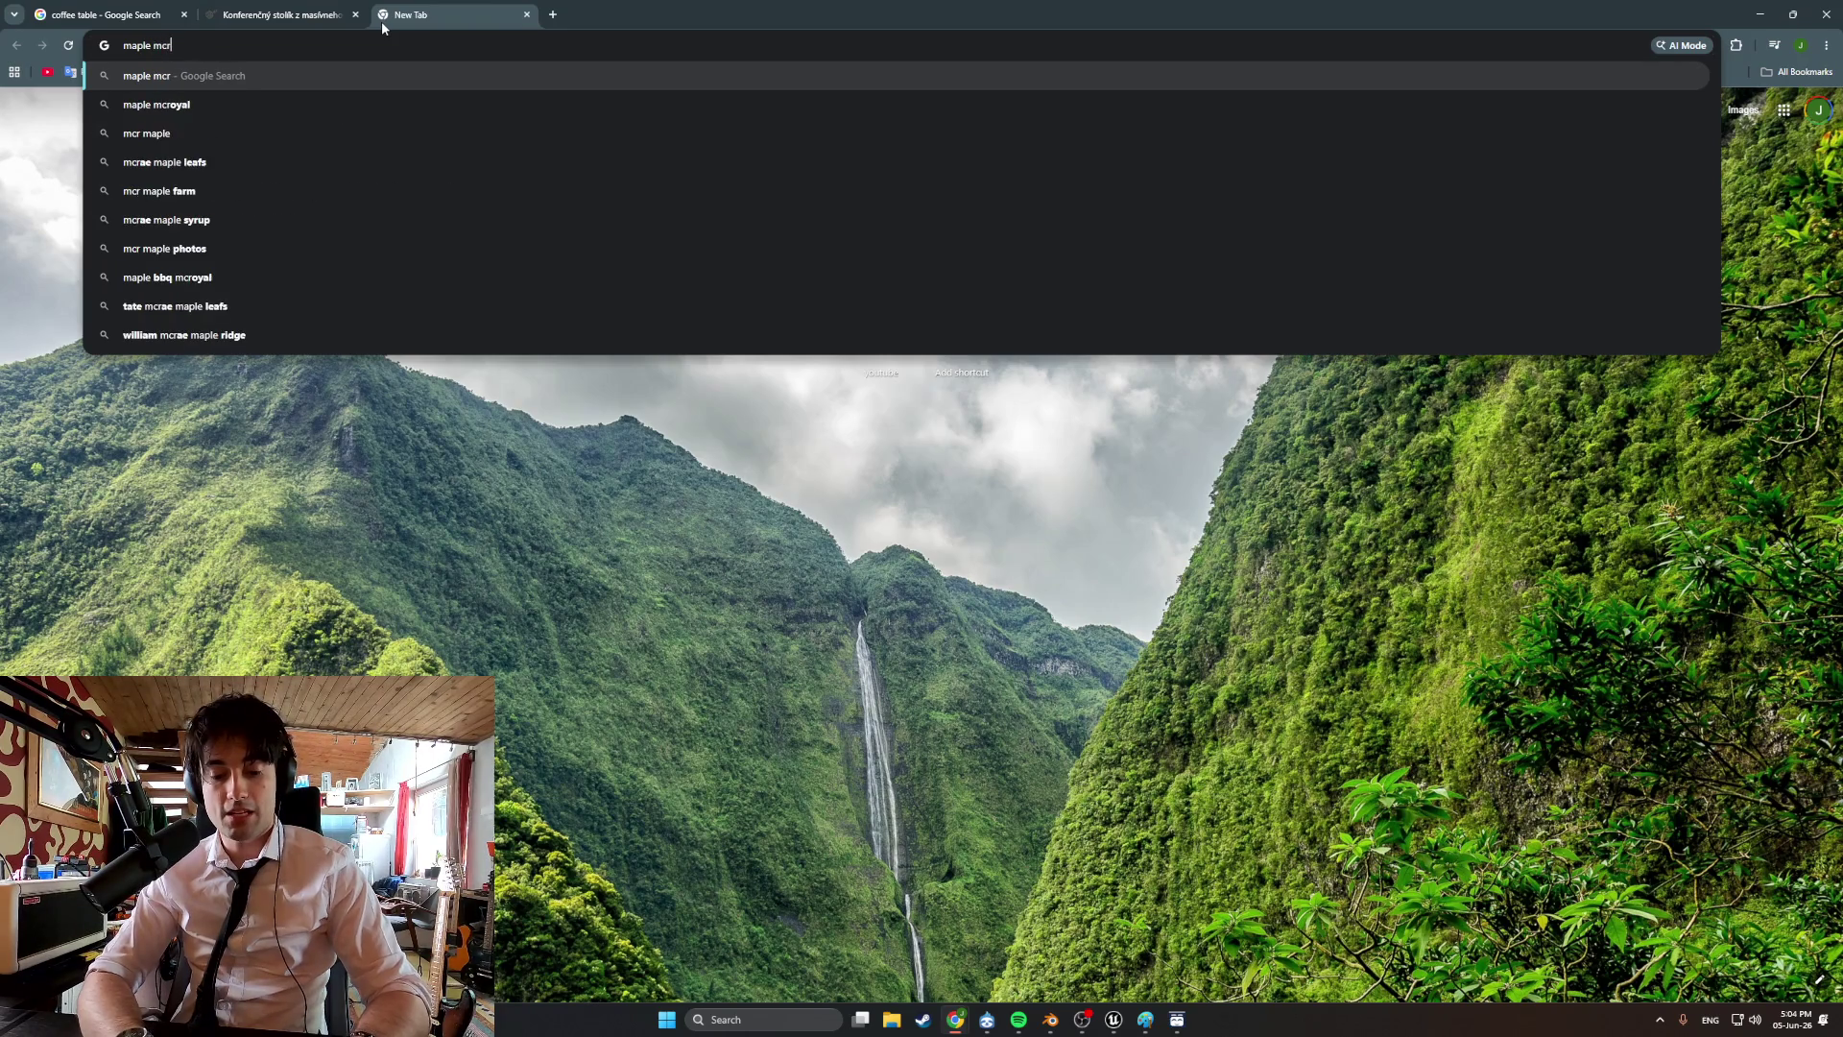
pyautogui.press('BackSpace')
pyautogui.press('BackSpace')
pyautogui.press('BackSpace')
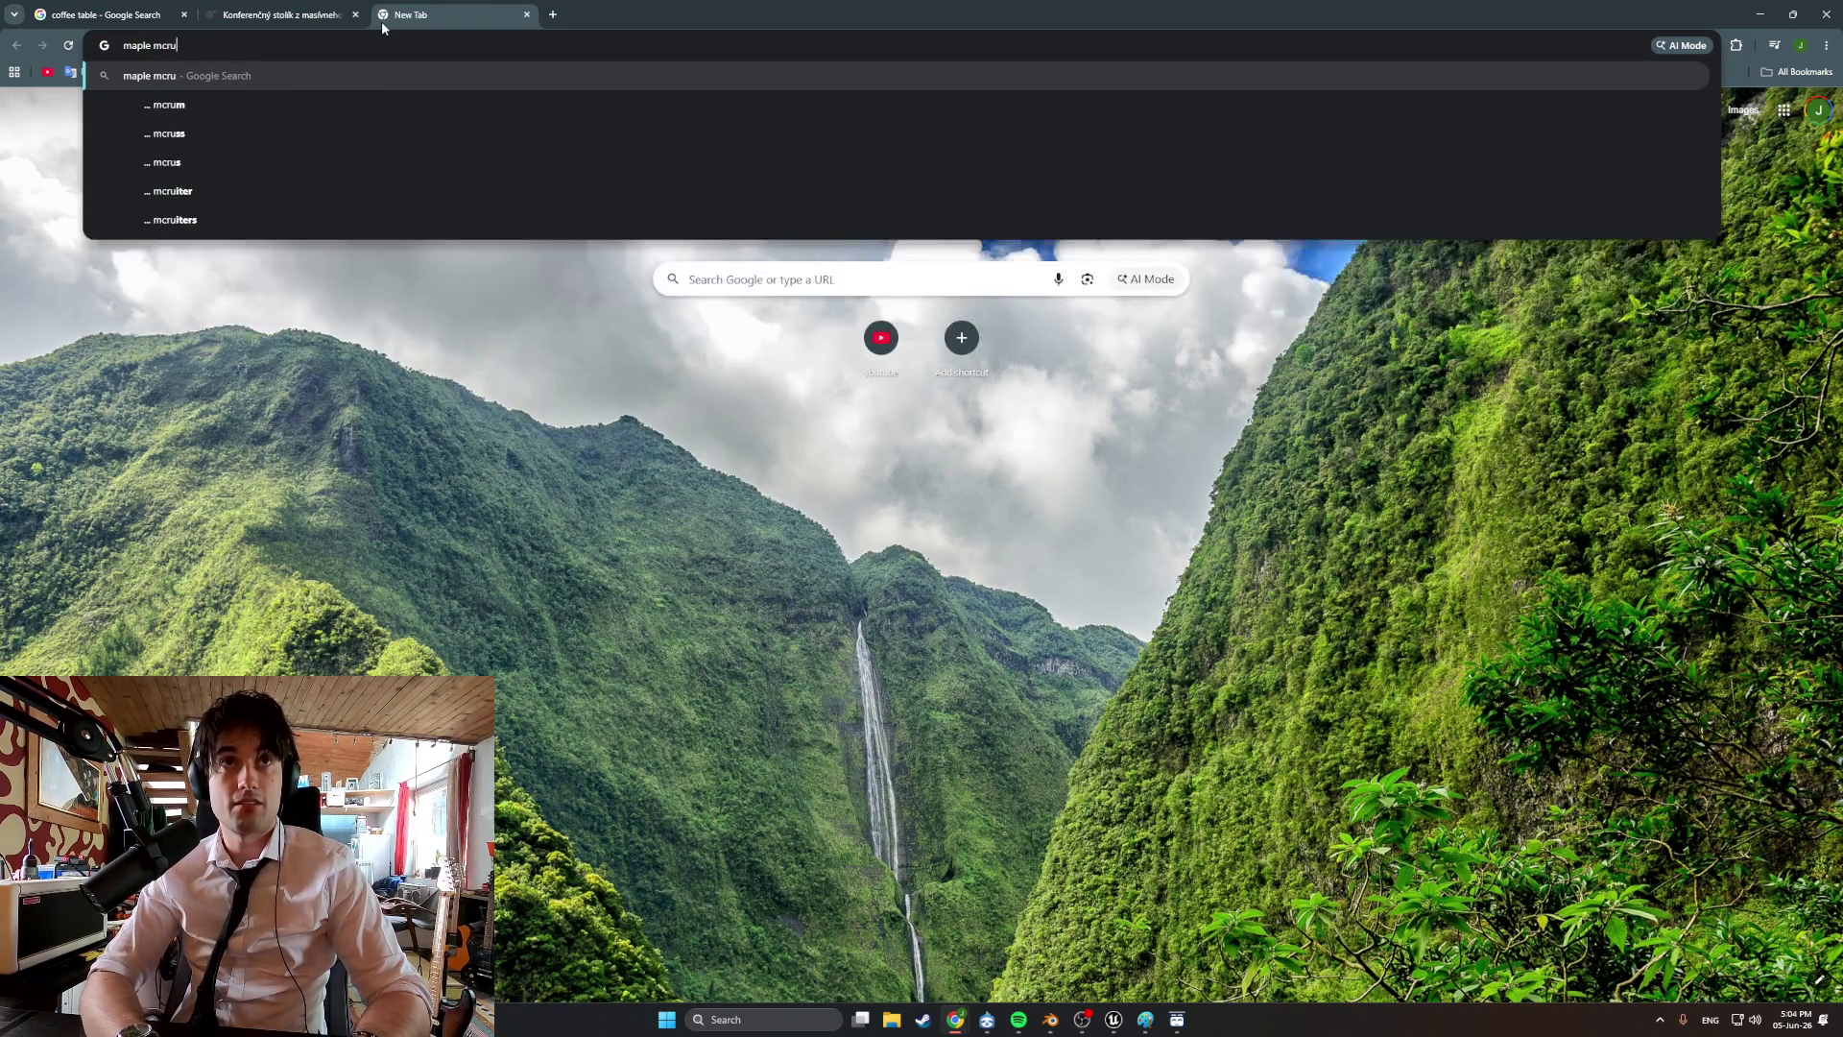
pyautogui.write('oyal')
pyautogui.press('Return')
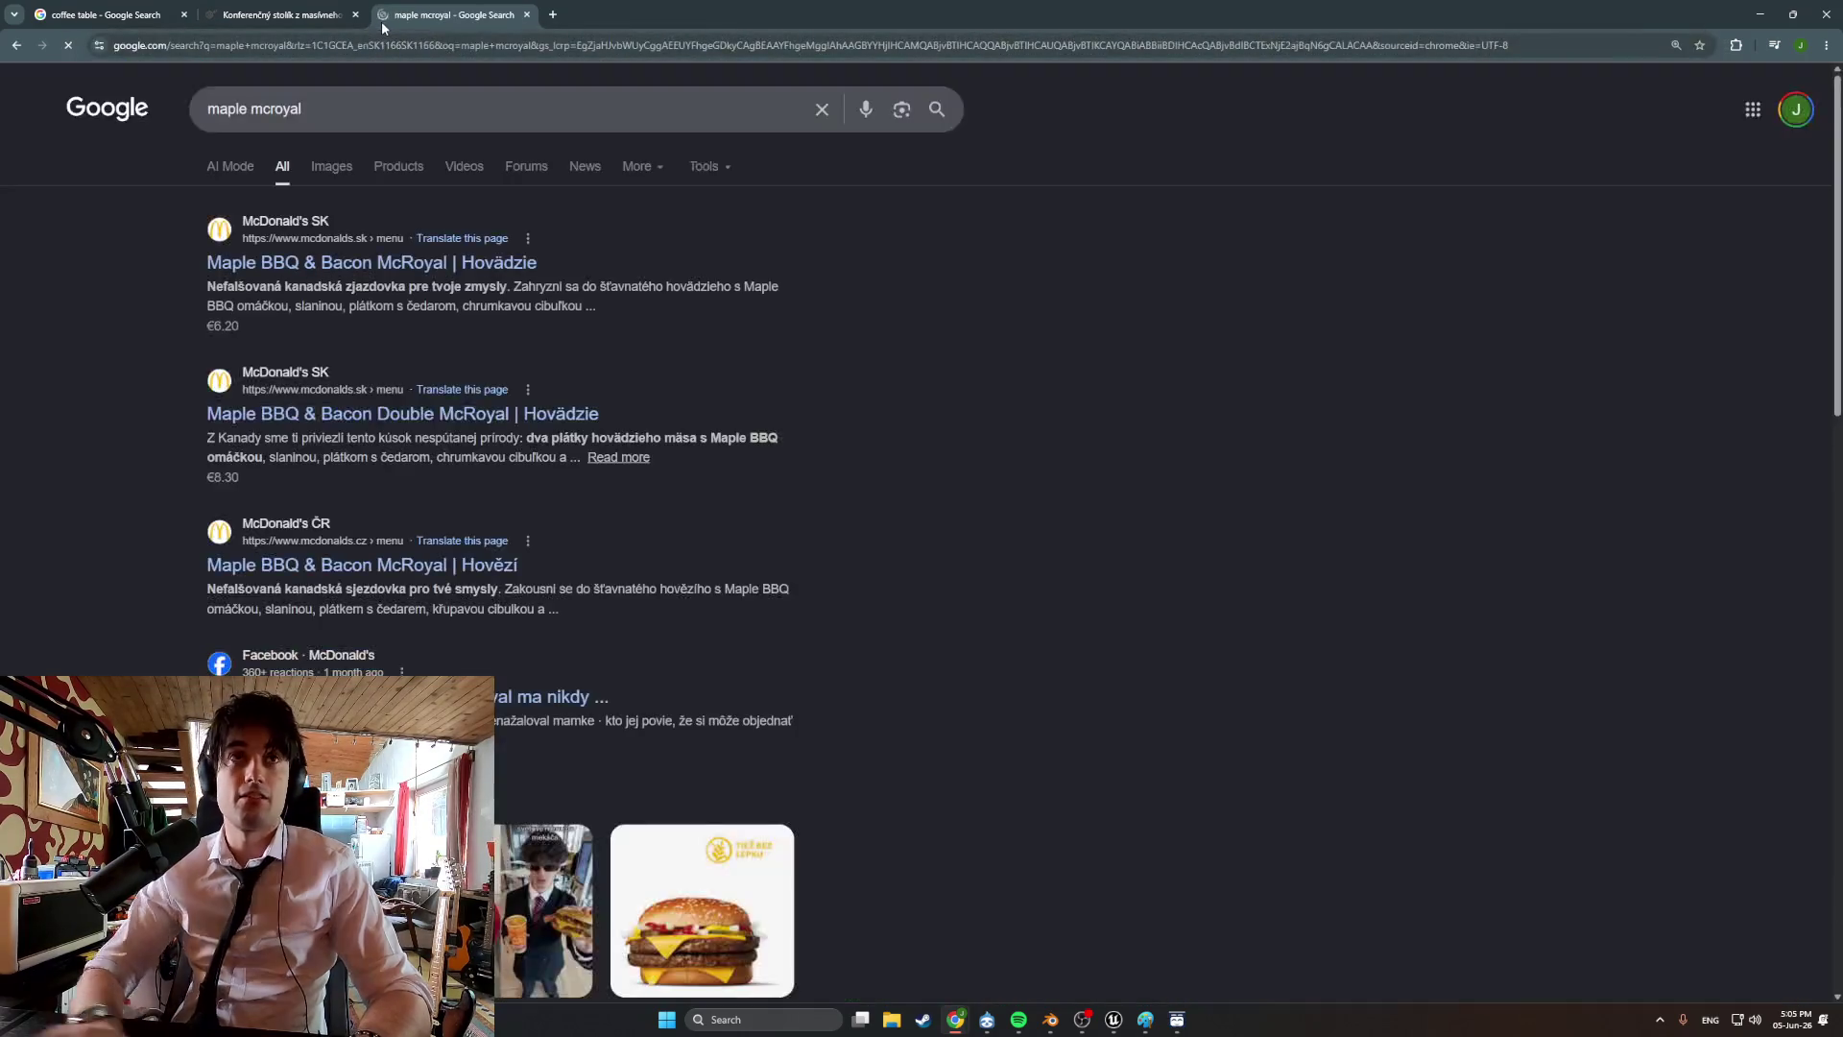
pyautogui.click(441, 265)
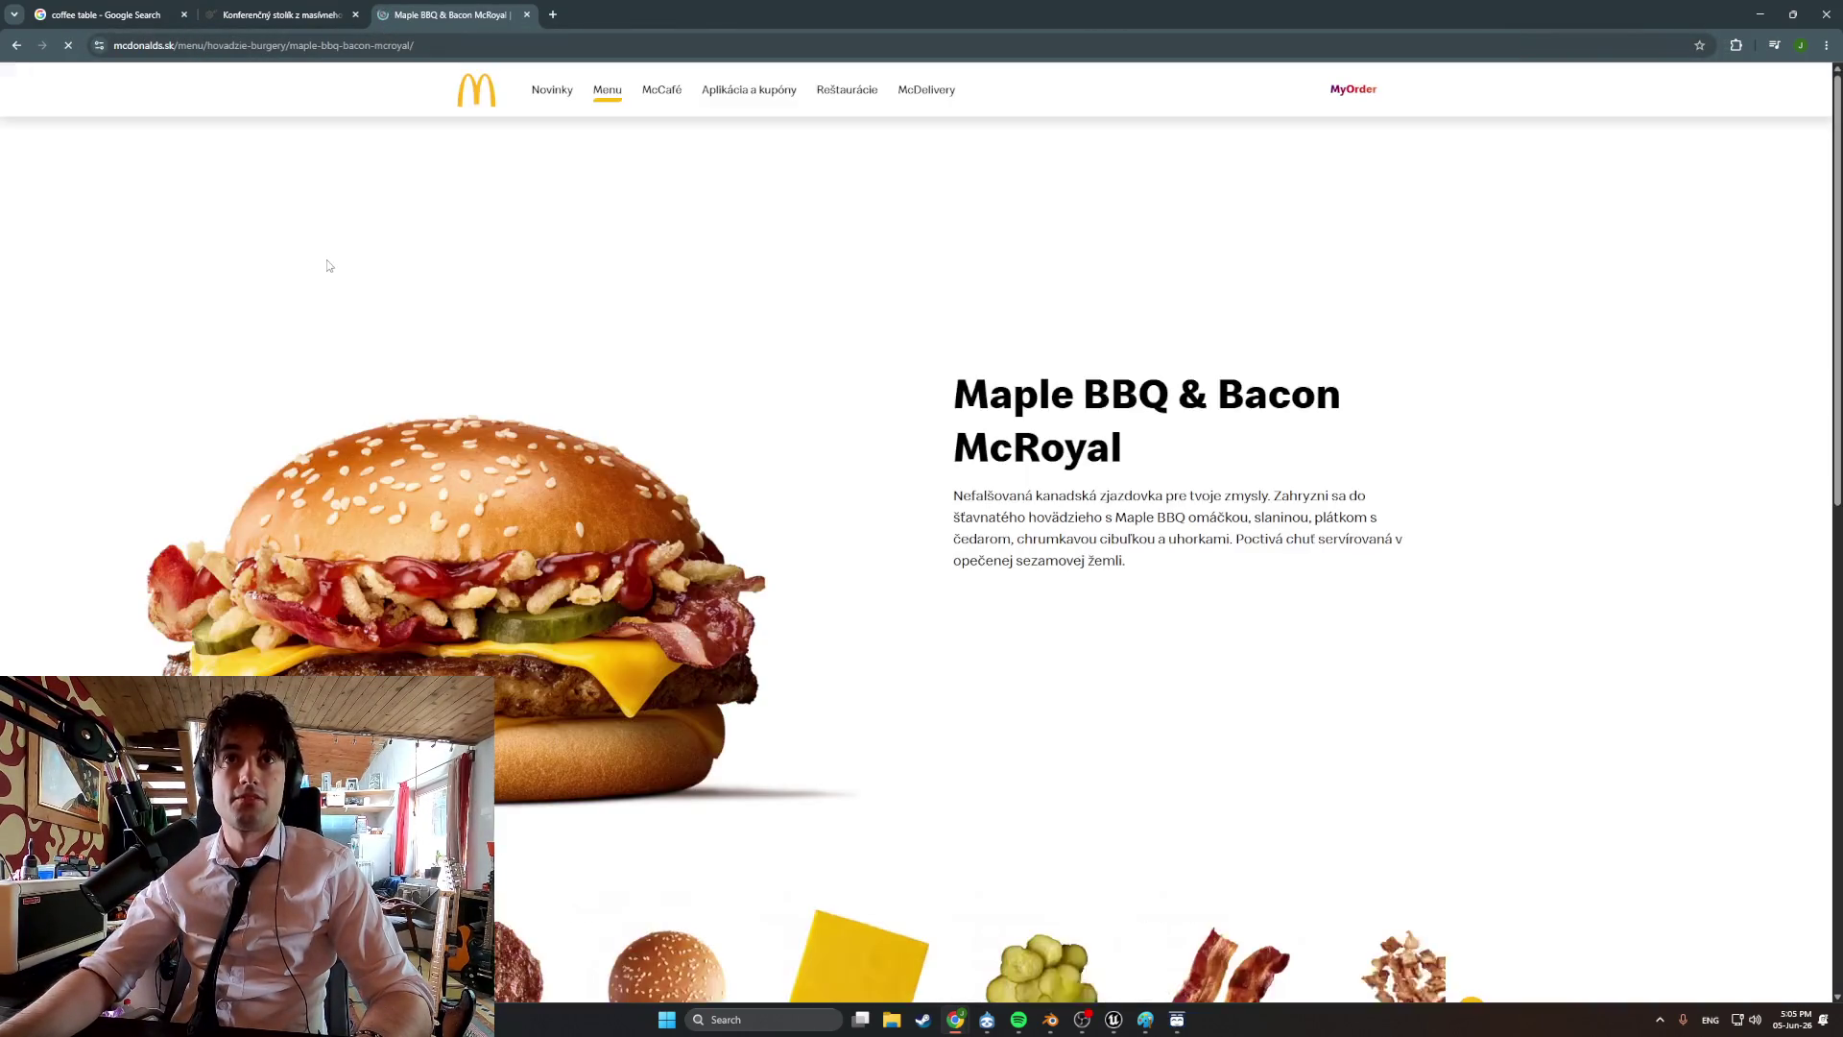
pyautogui.scroll(-1, 472, 599)
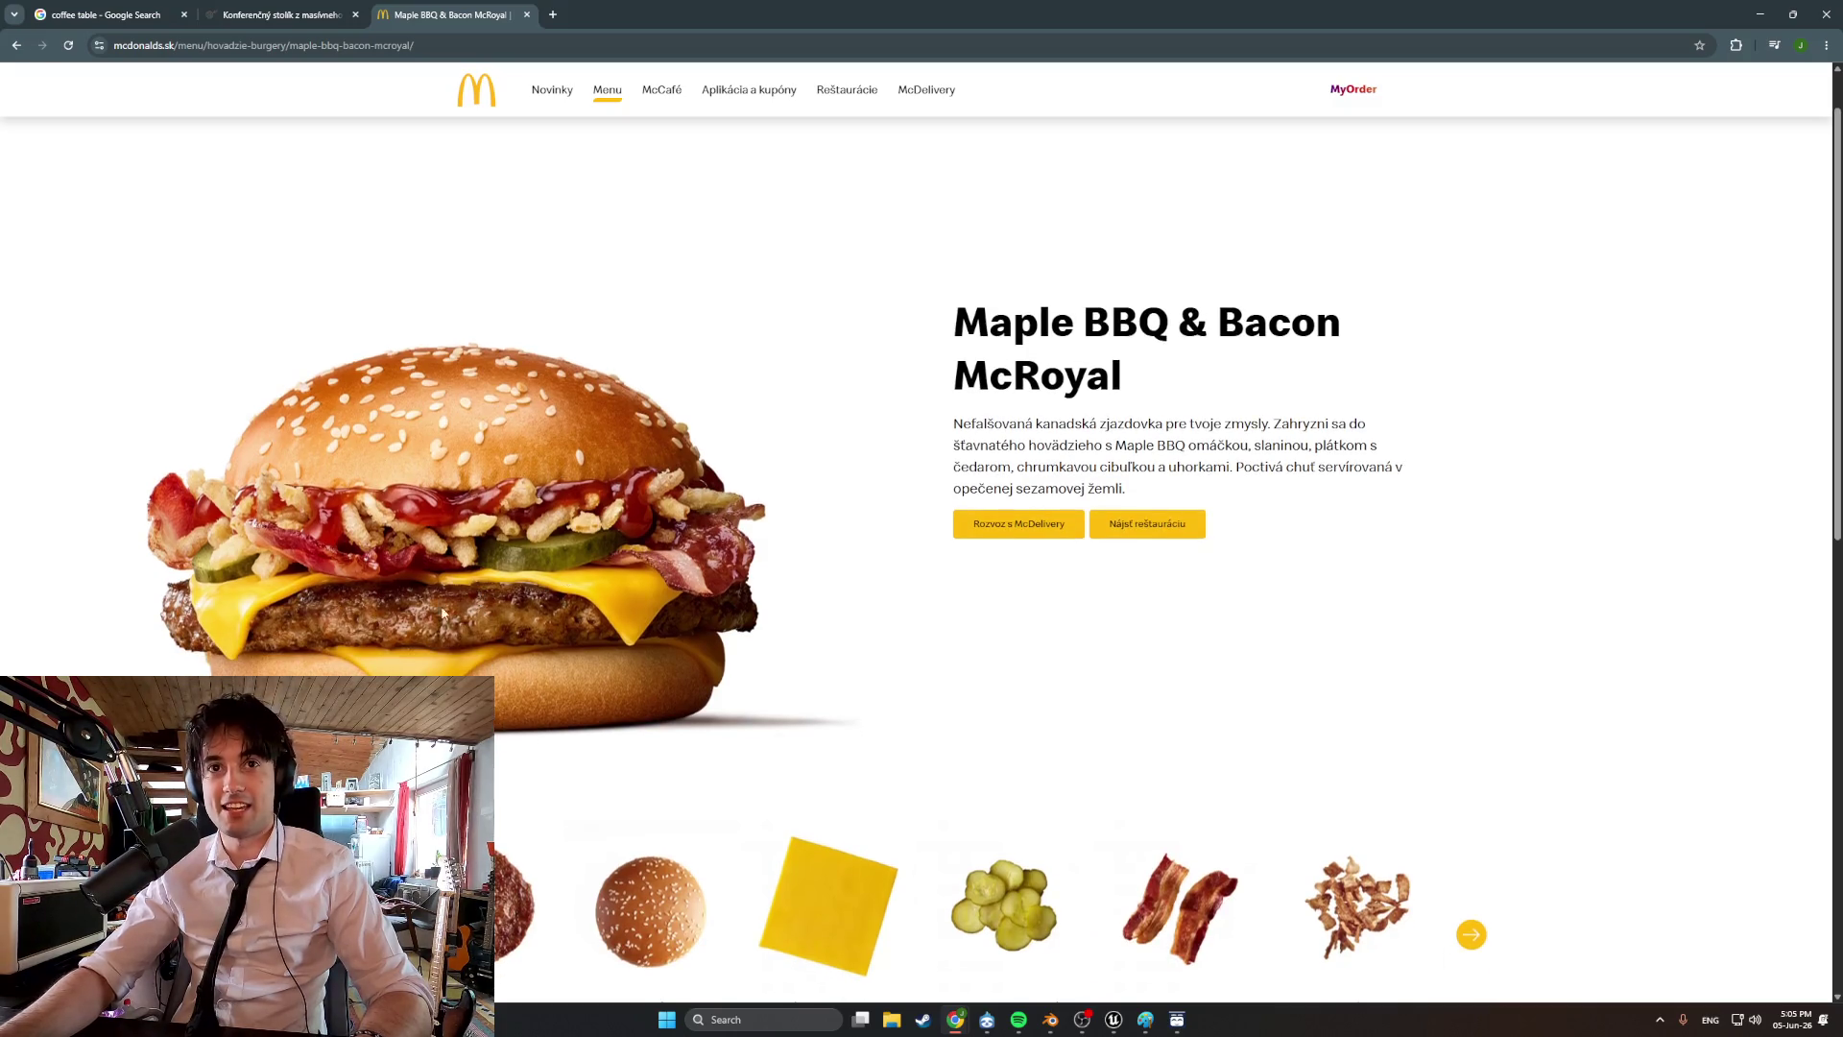
pyautogui.scroll(-1, 443, 615)
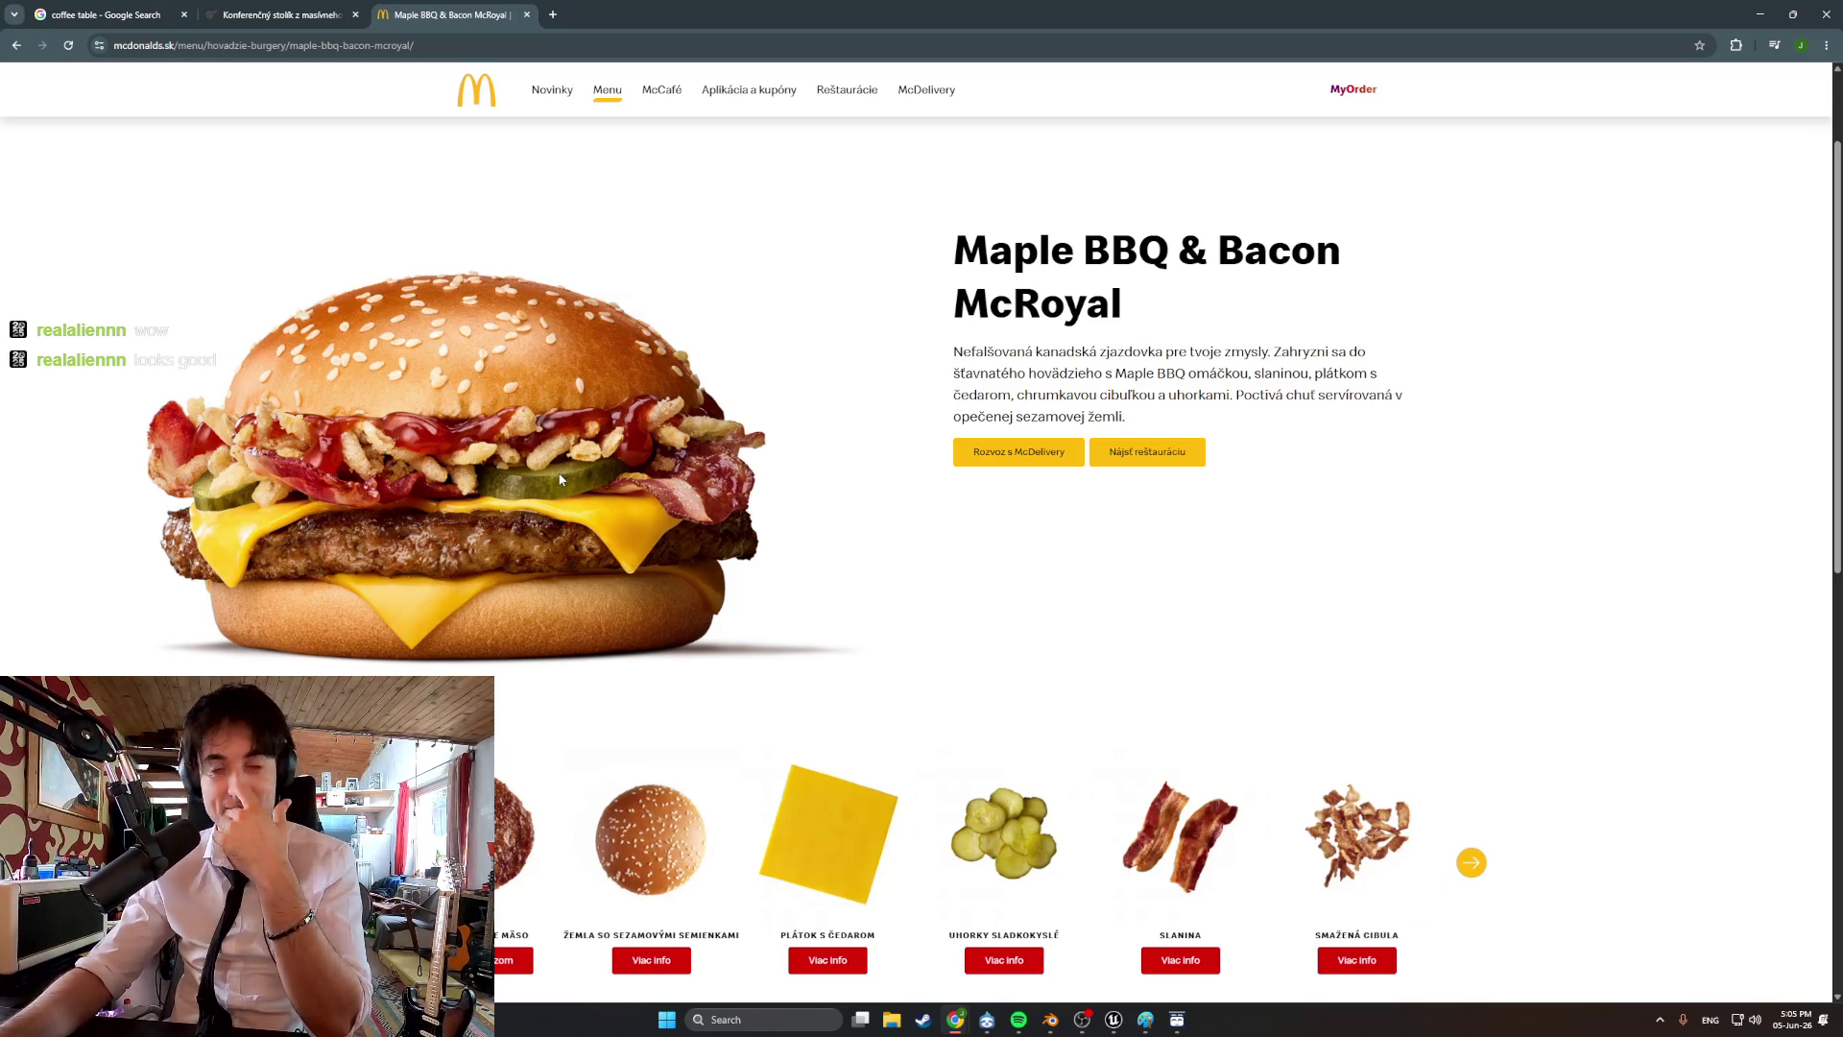
pyautogui.scroll(-2, 603, 582)
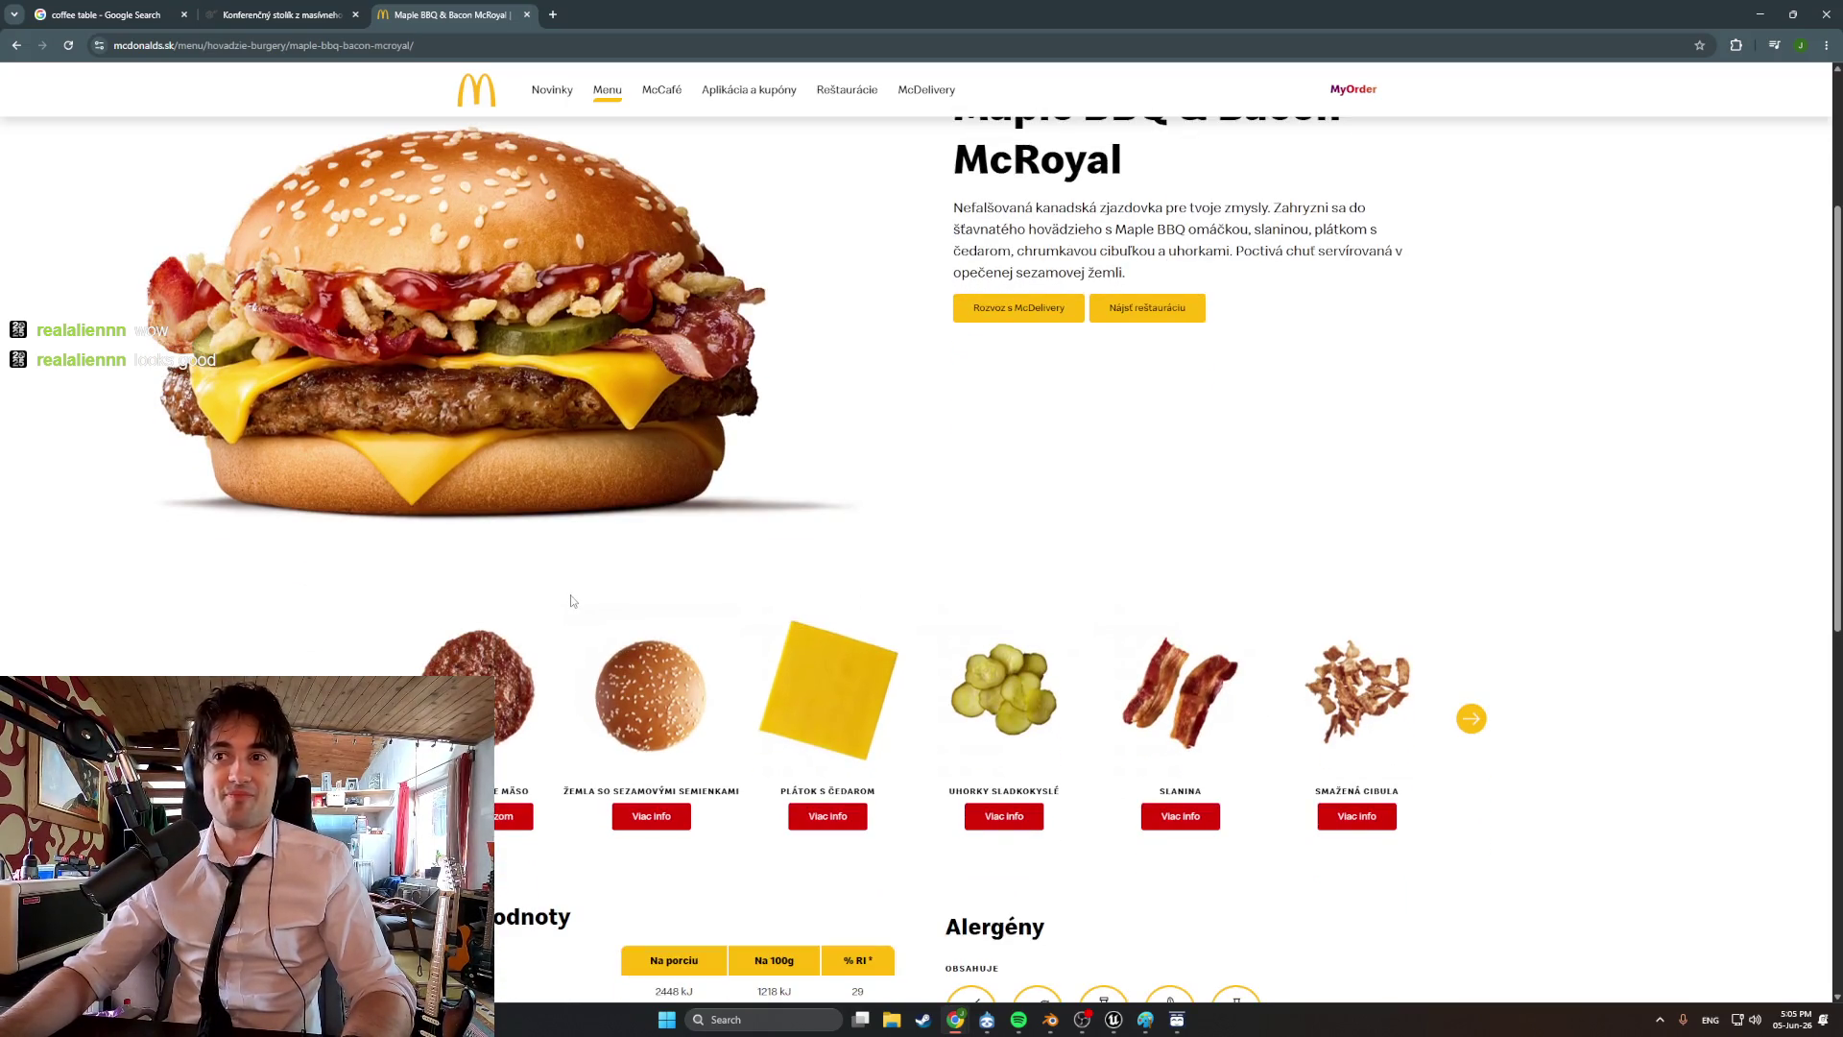
pyautogui.scroll(-1, 570, 599)
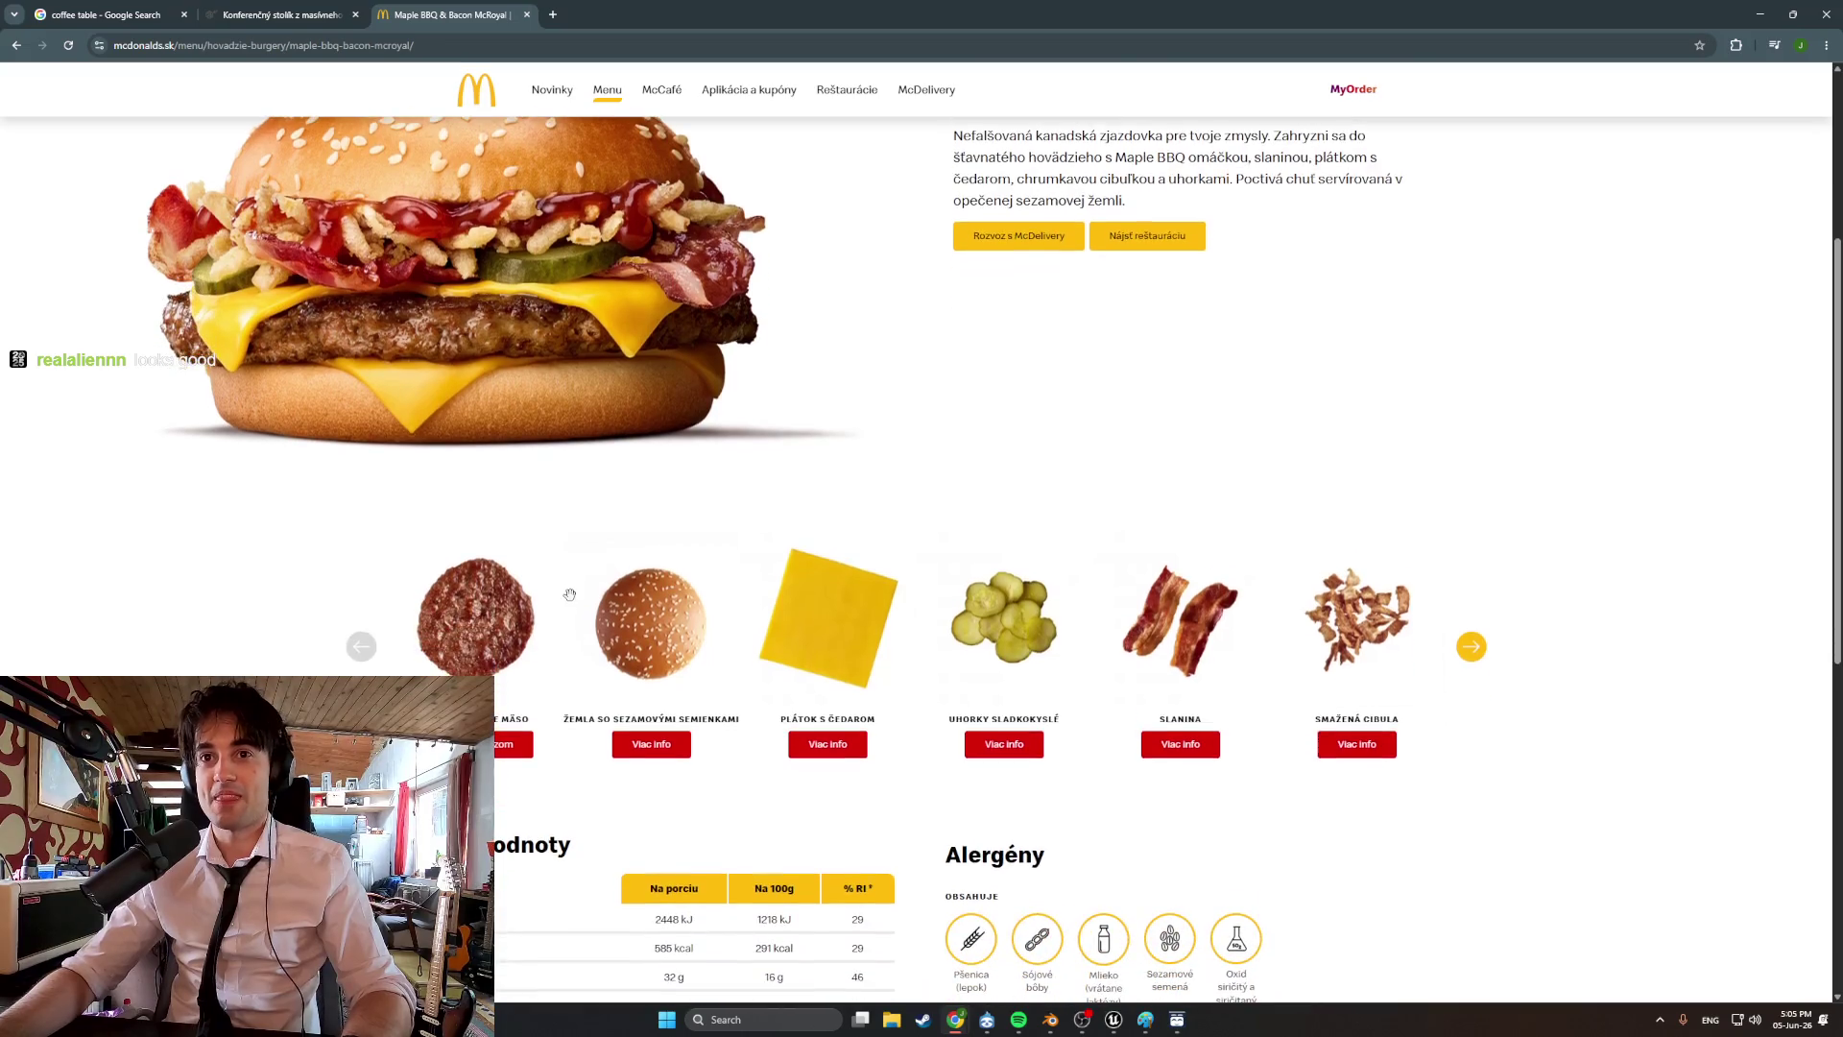
pyautogui.scroll(3, 1494, 202)
pyautogui.scroll(-5, 1173, 300)
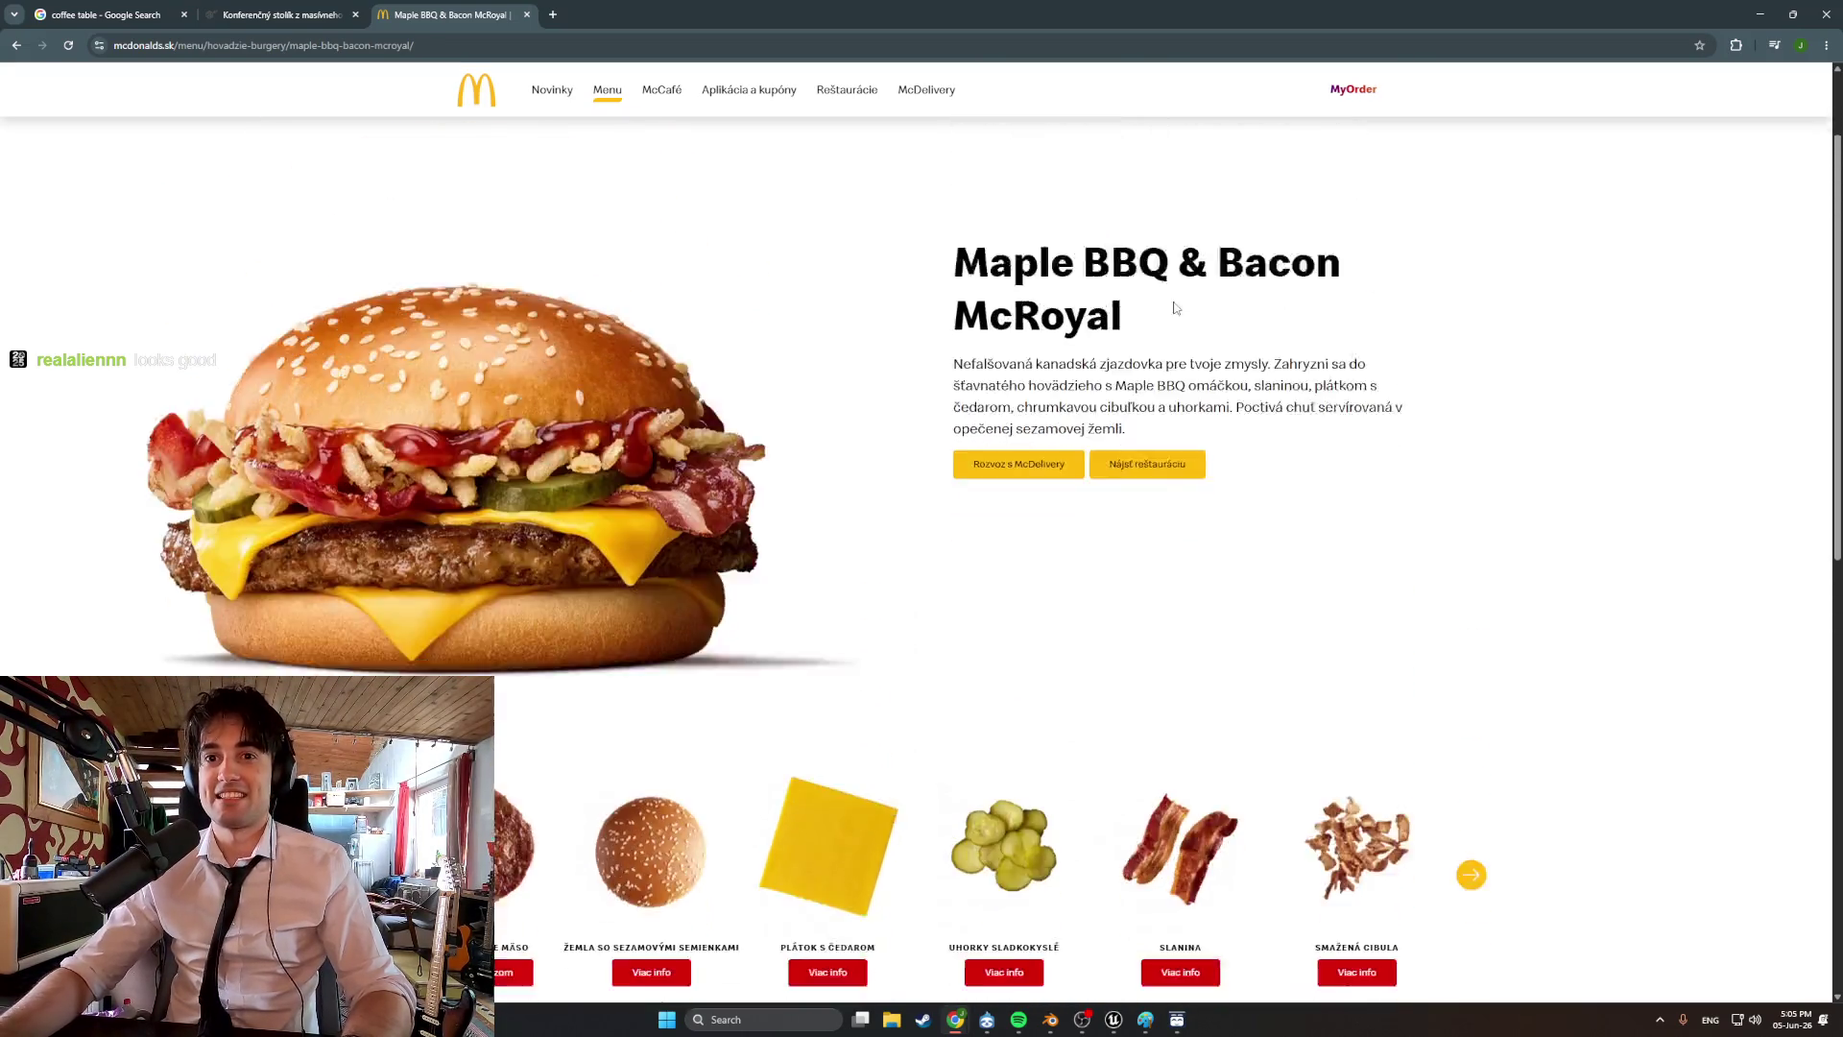
pyautogui.scroll(-1, 691, 582)
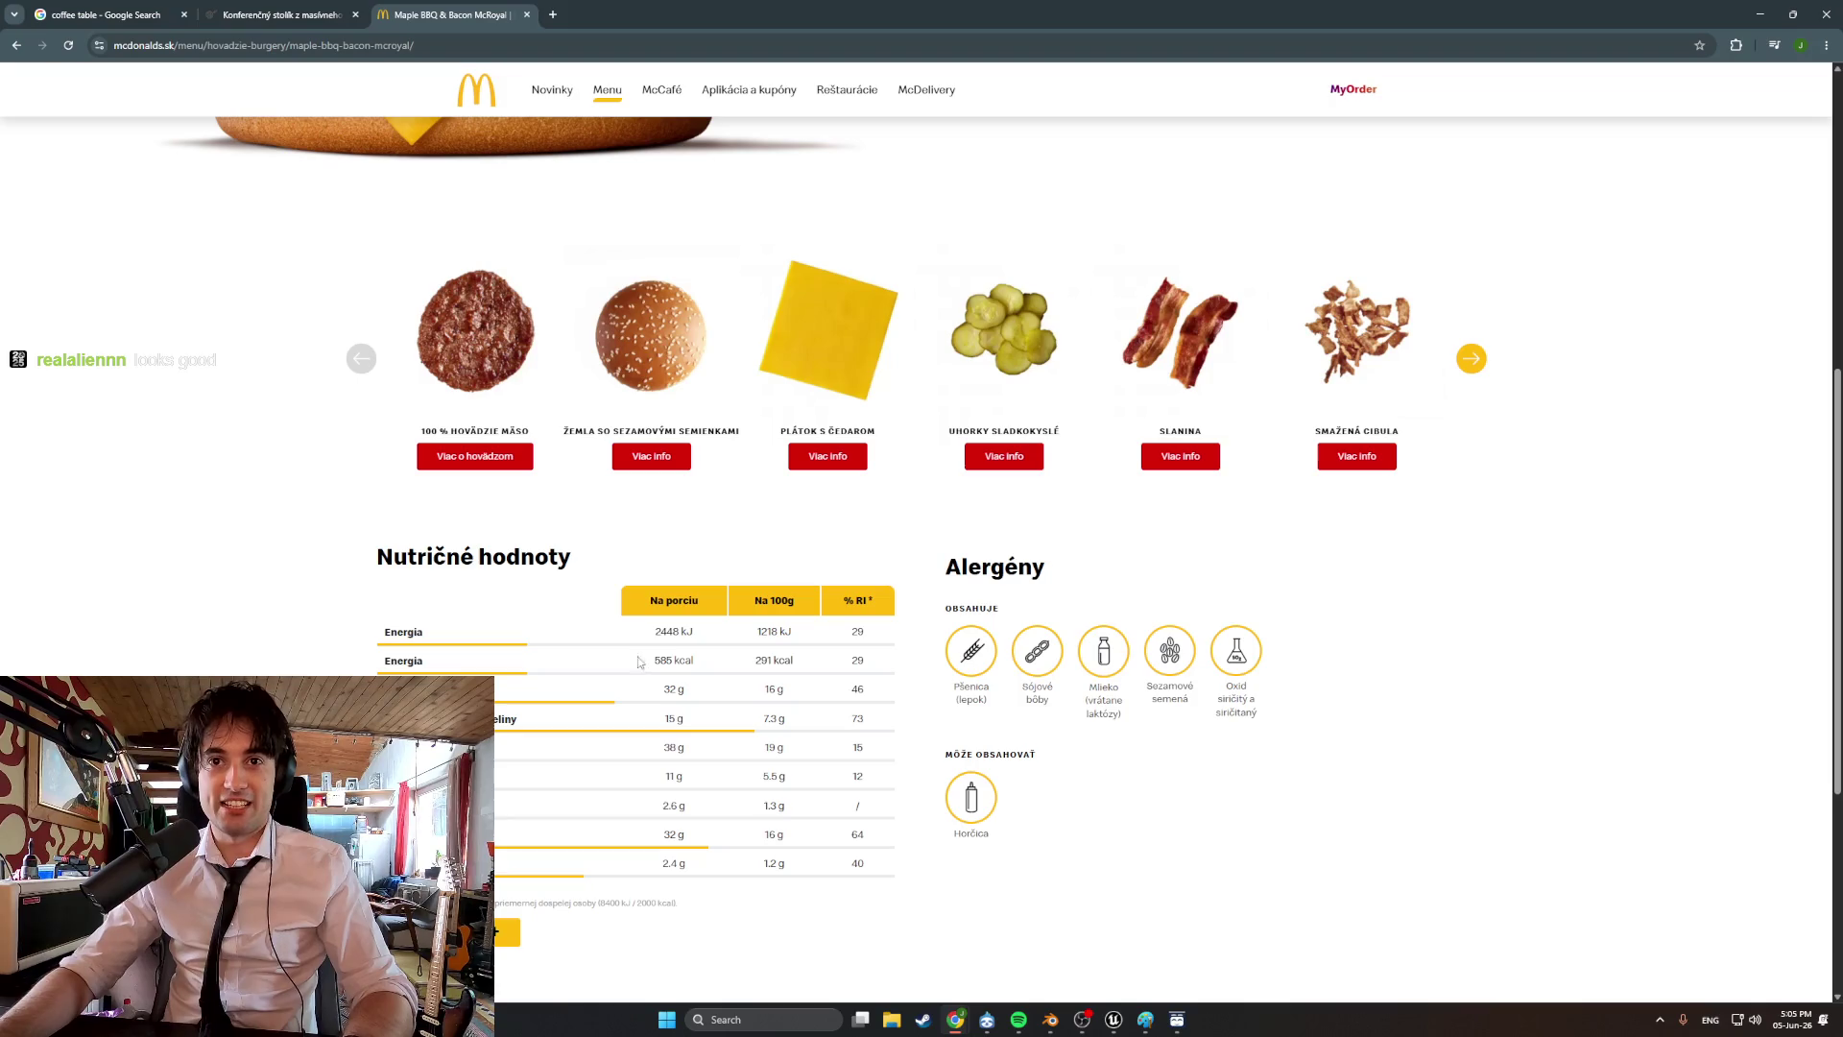
pyautogui.moveTo(755, 665); pyautogui.dragTo(789, 661)
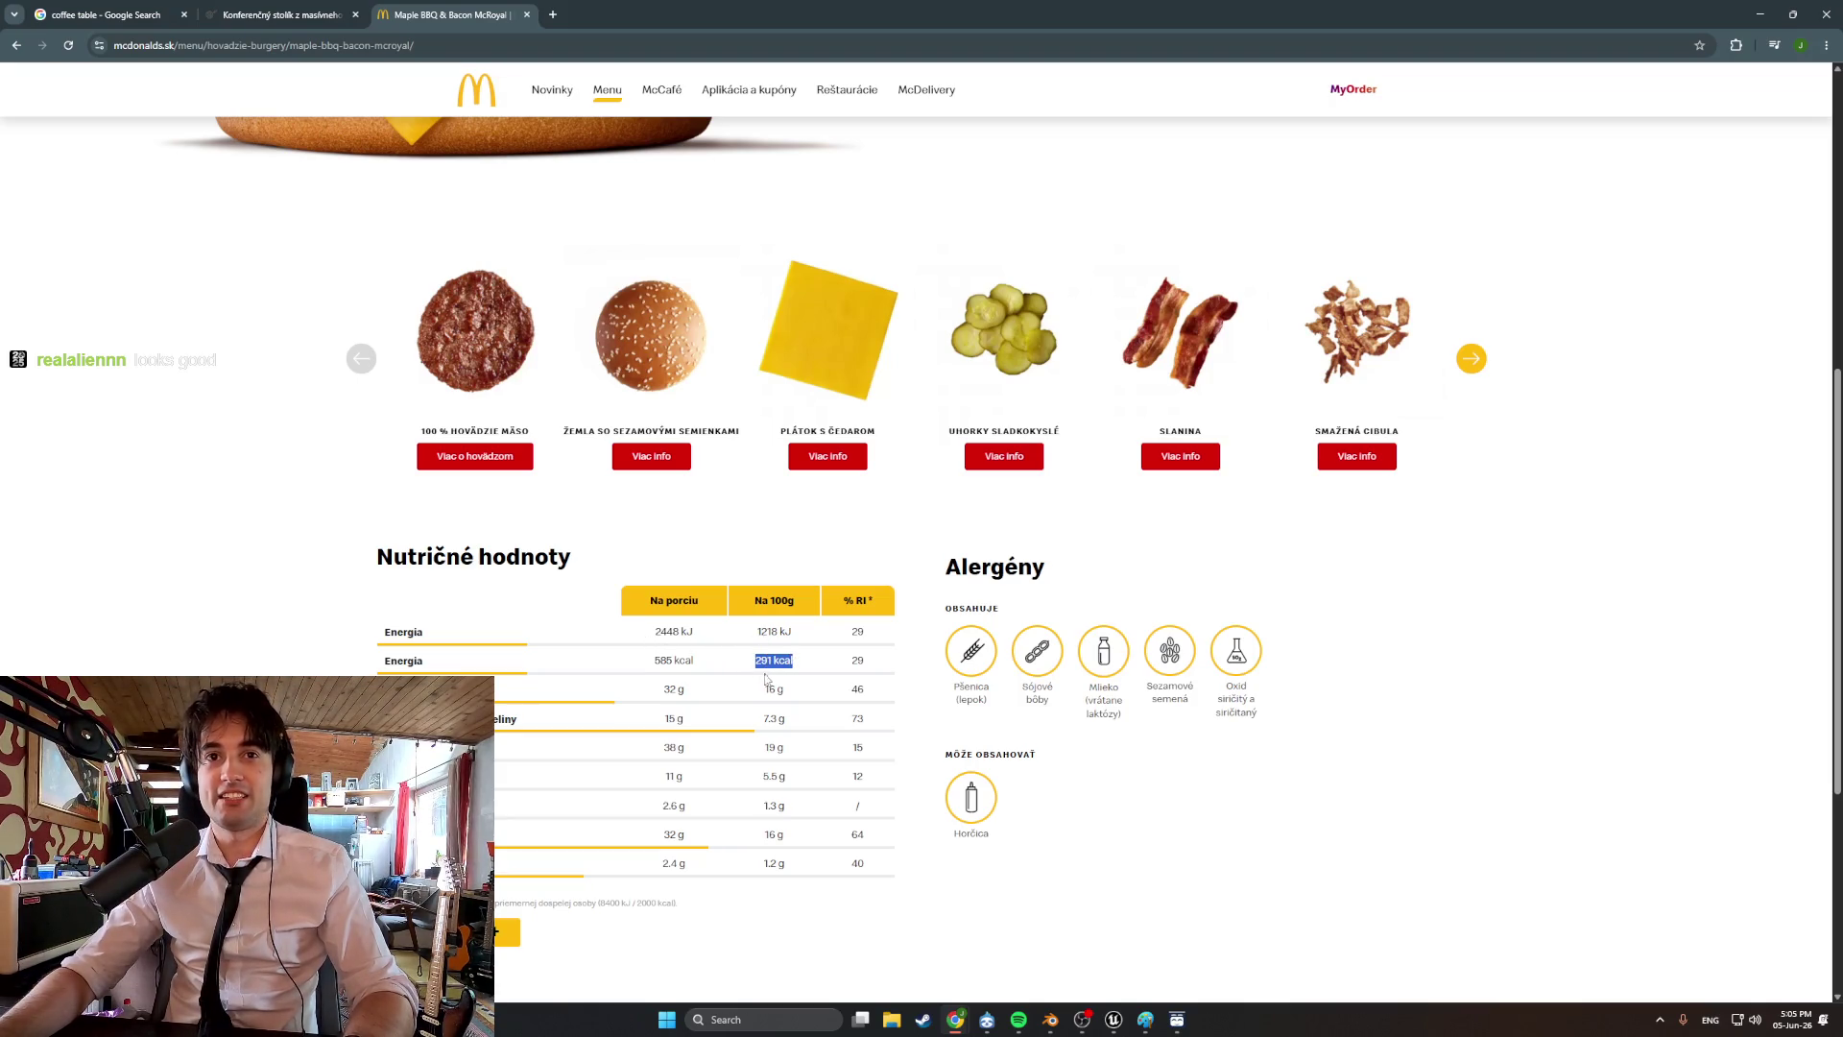
pyautogui.moveTo(653, 662); pyautogui.dragTo(693, 662)
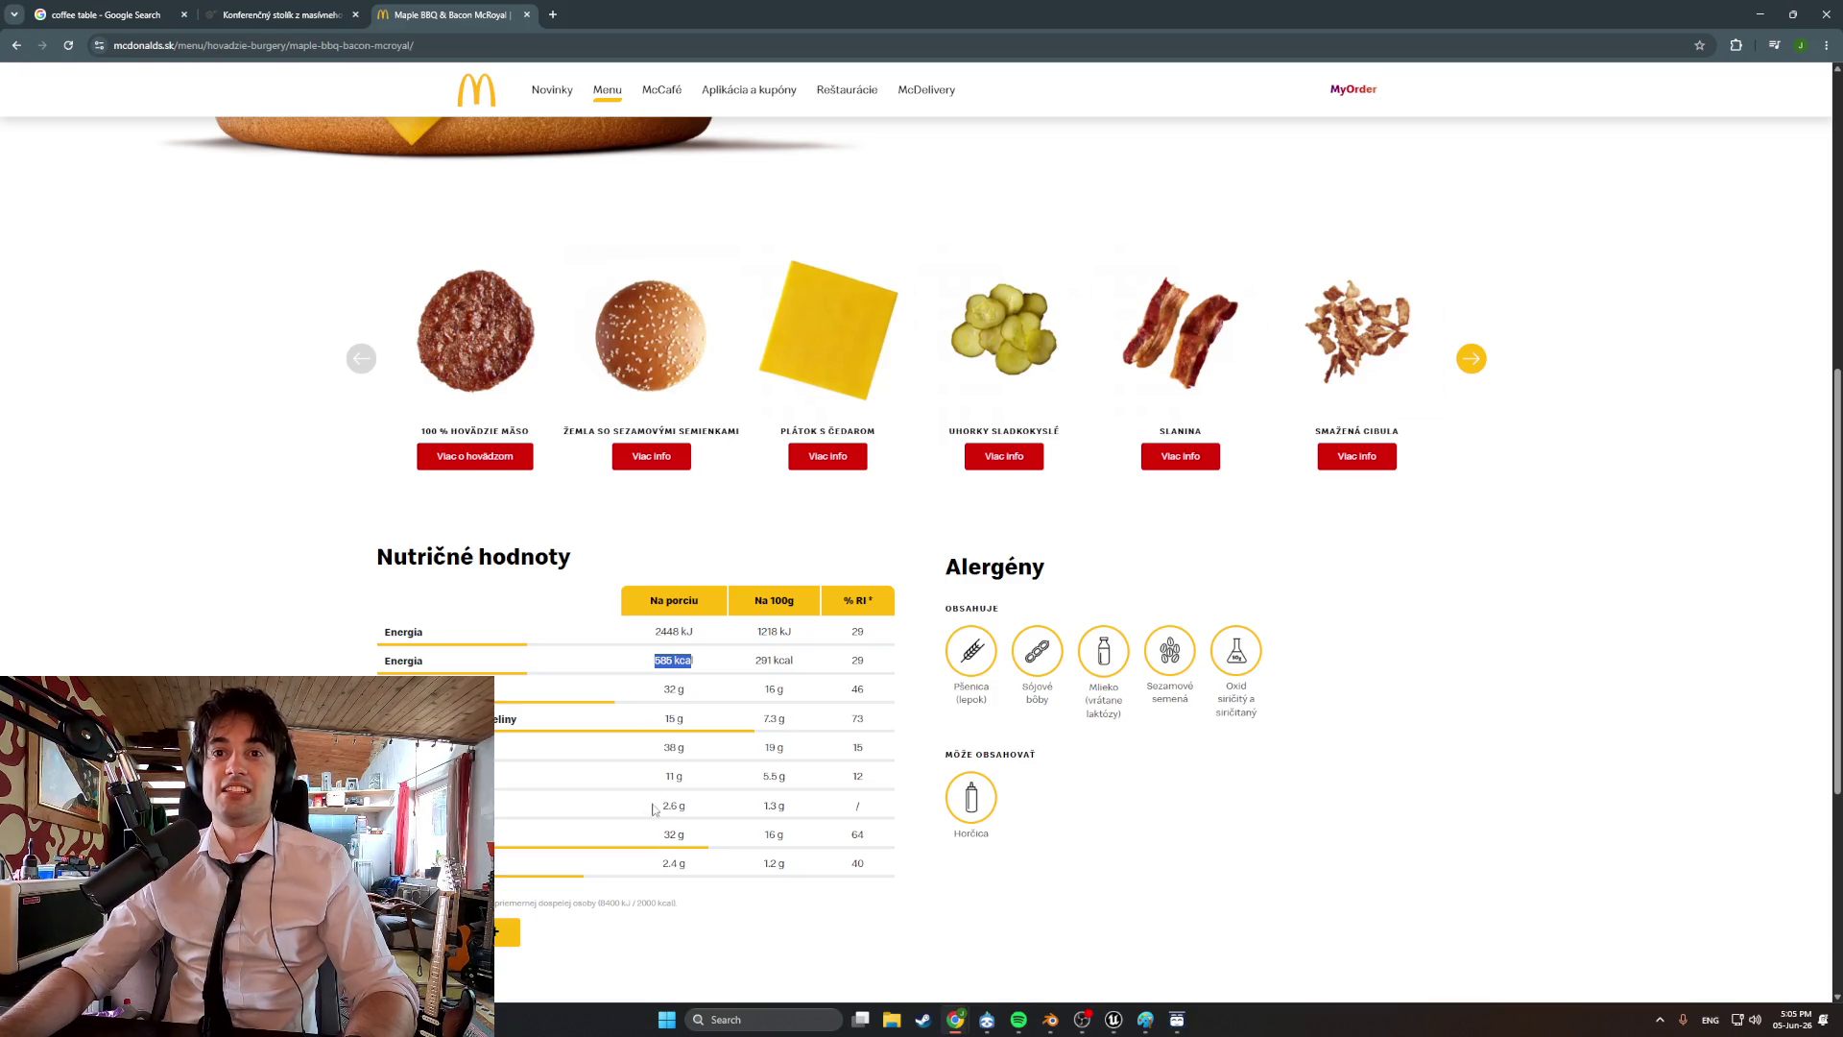
pyautogui.moveTo(662, 833); pyautogui.dragTo(688, 851)
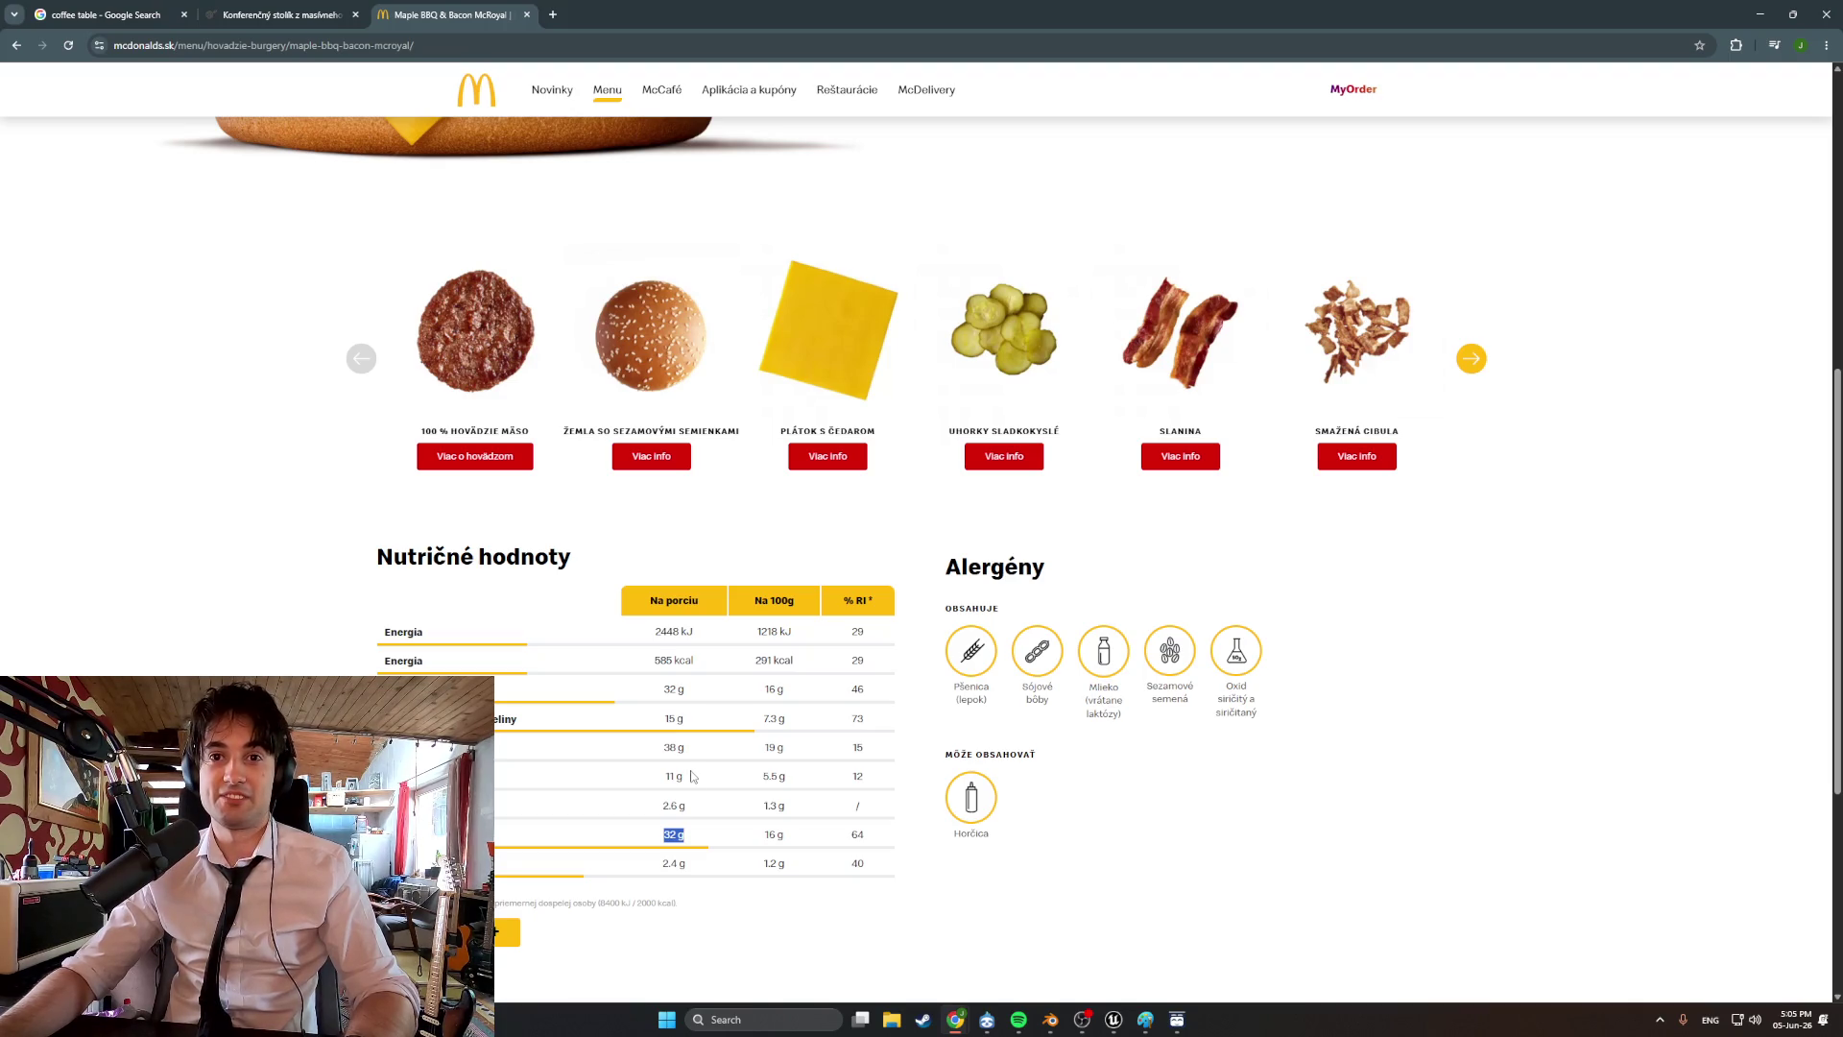
pyautogui.moveTo(645, 665); pyautogui.dragTo(712, 665)
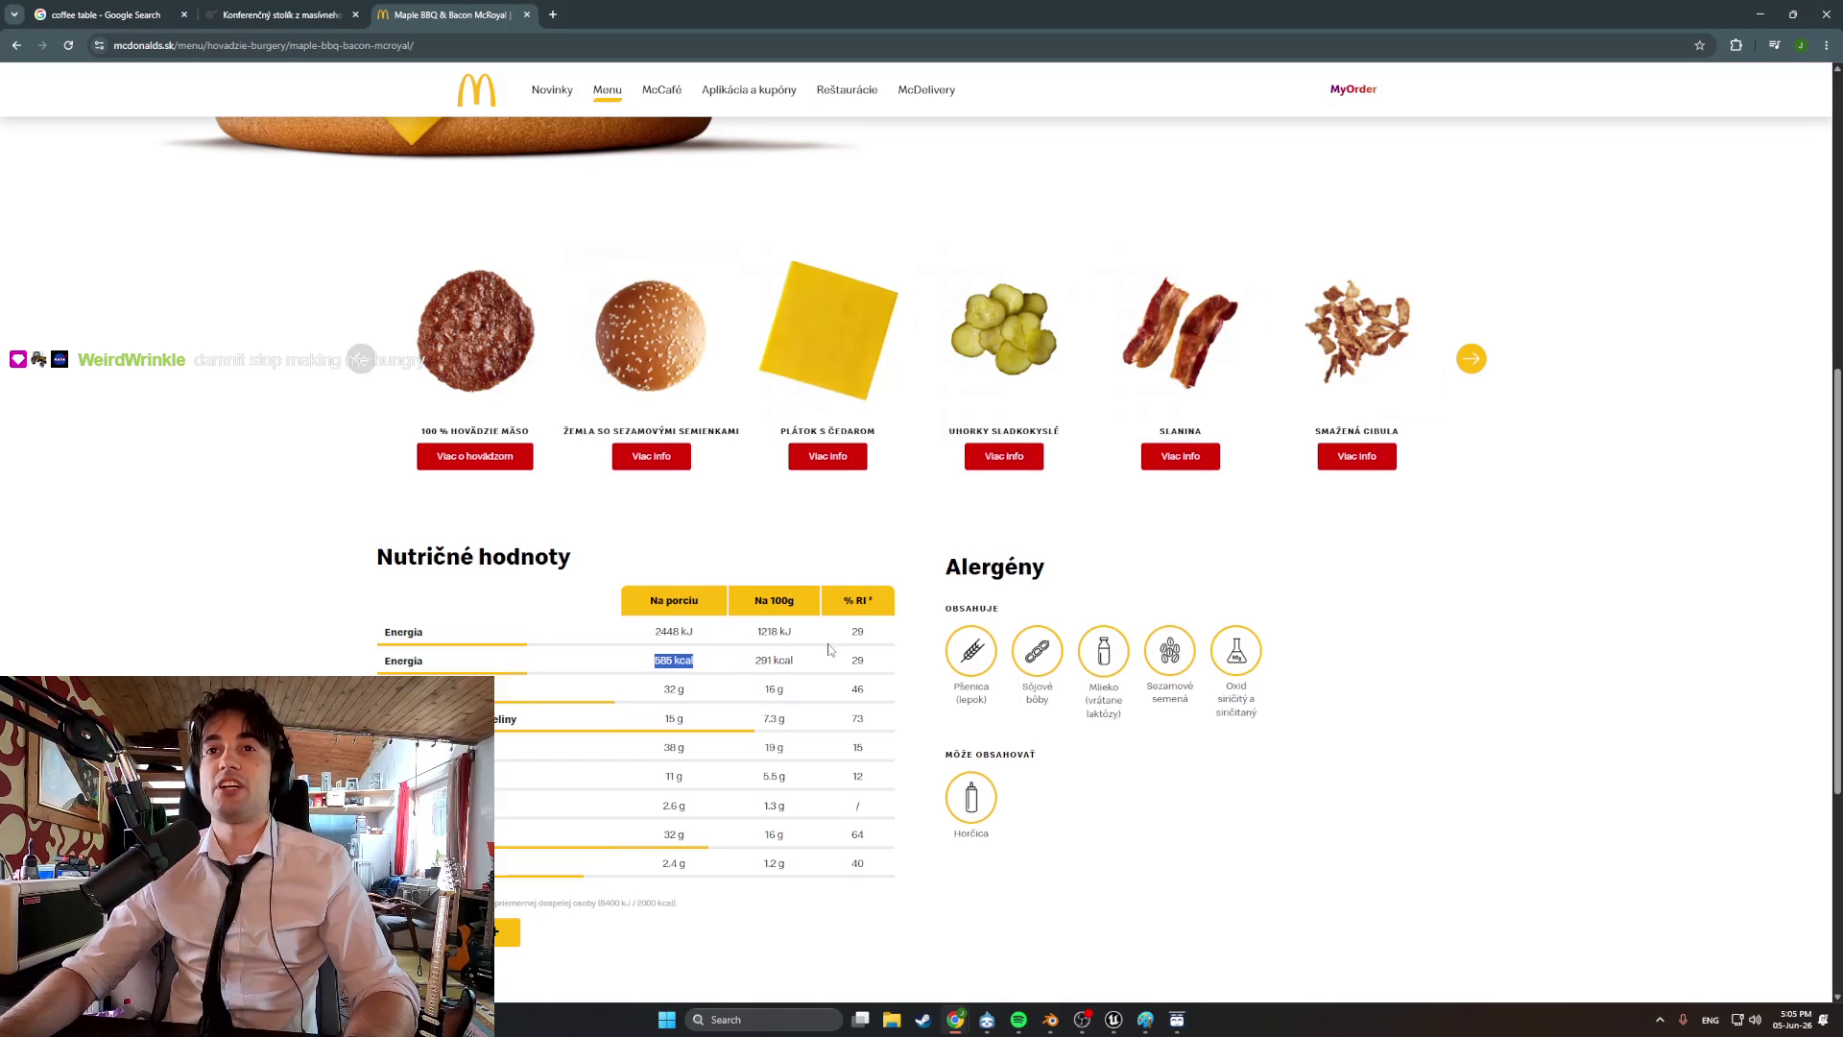
pyautogui.scroll(6, 829, 650)
pyautogui.scroll(-4, 830, 650)
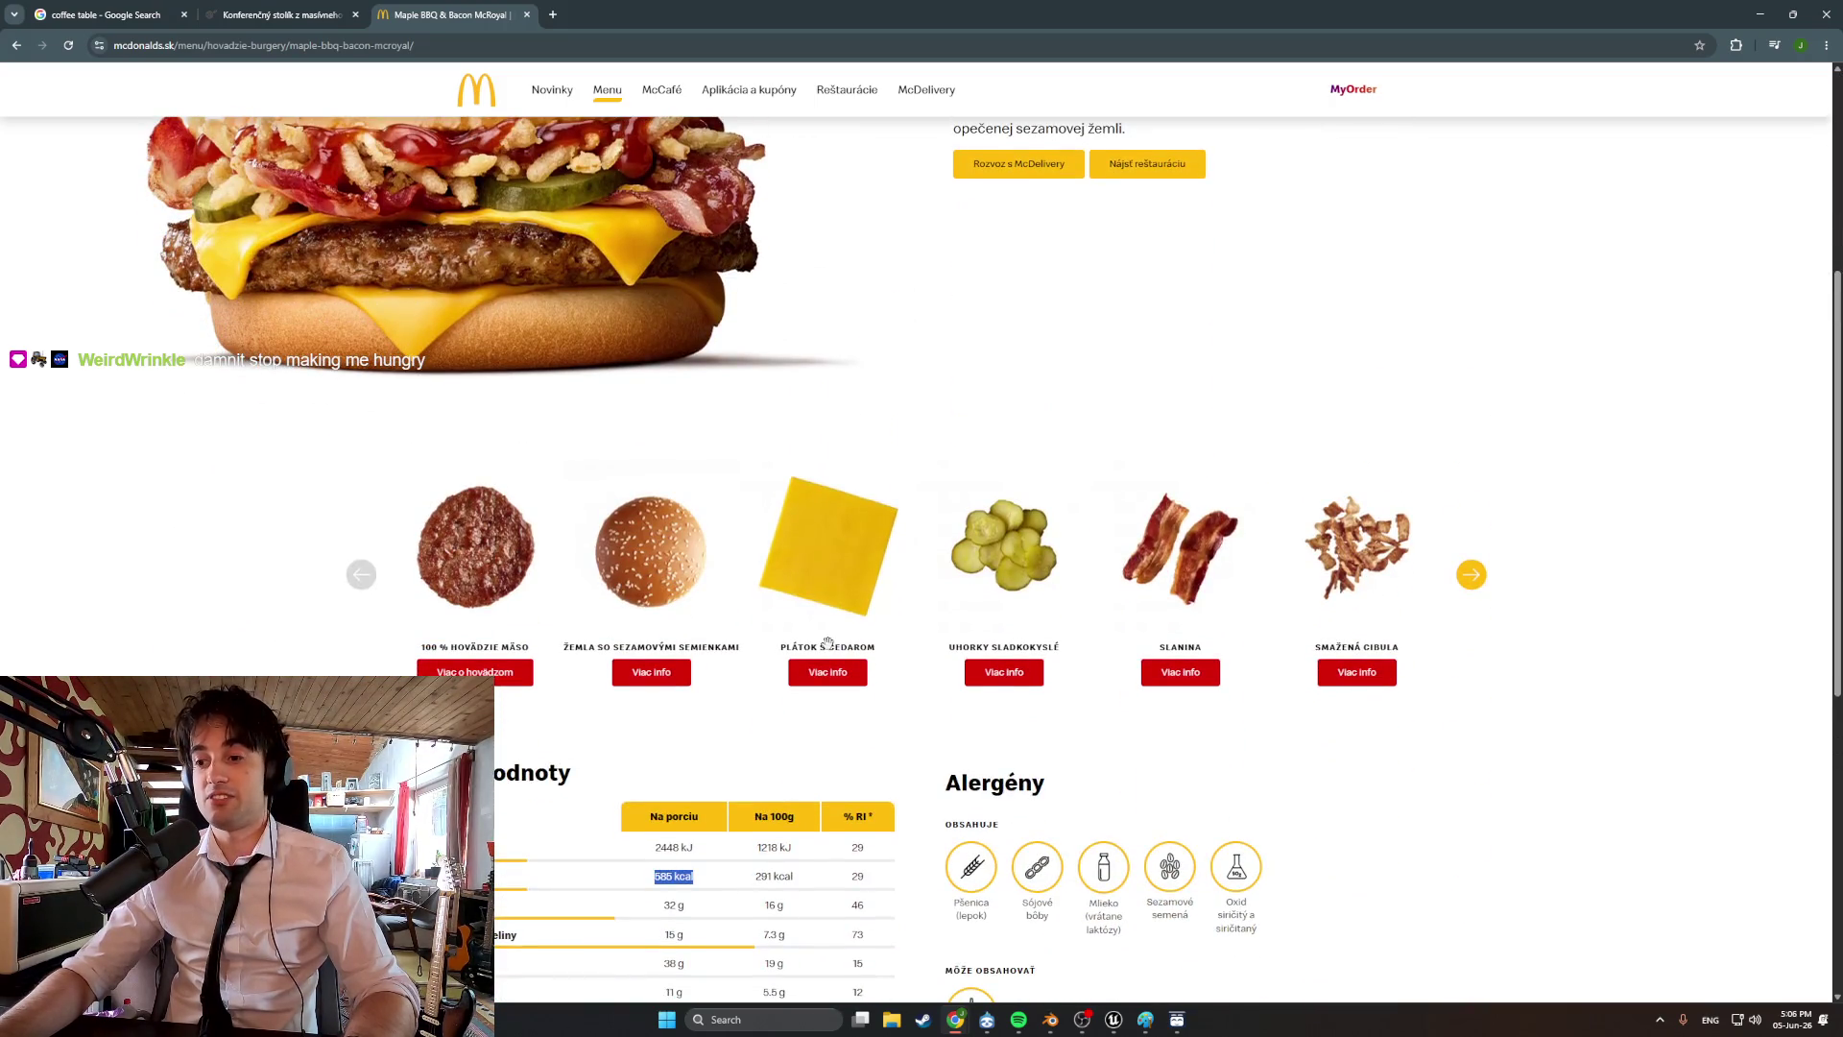
pyautogui.scroll(-7, 828, 642)
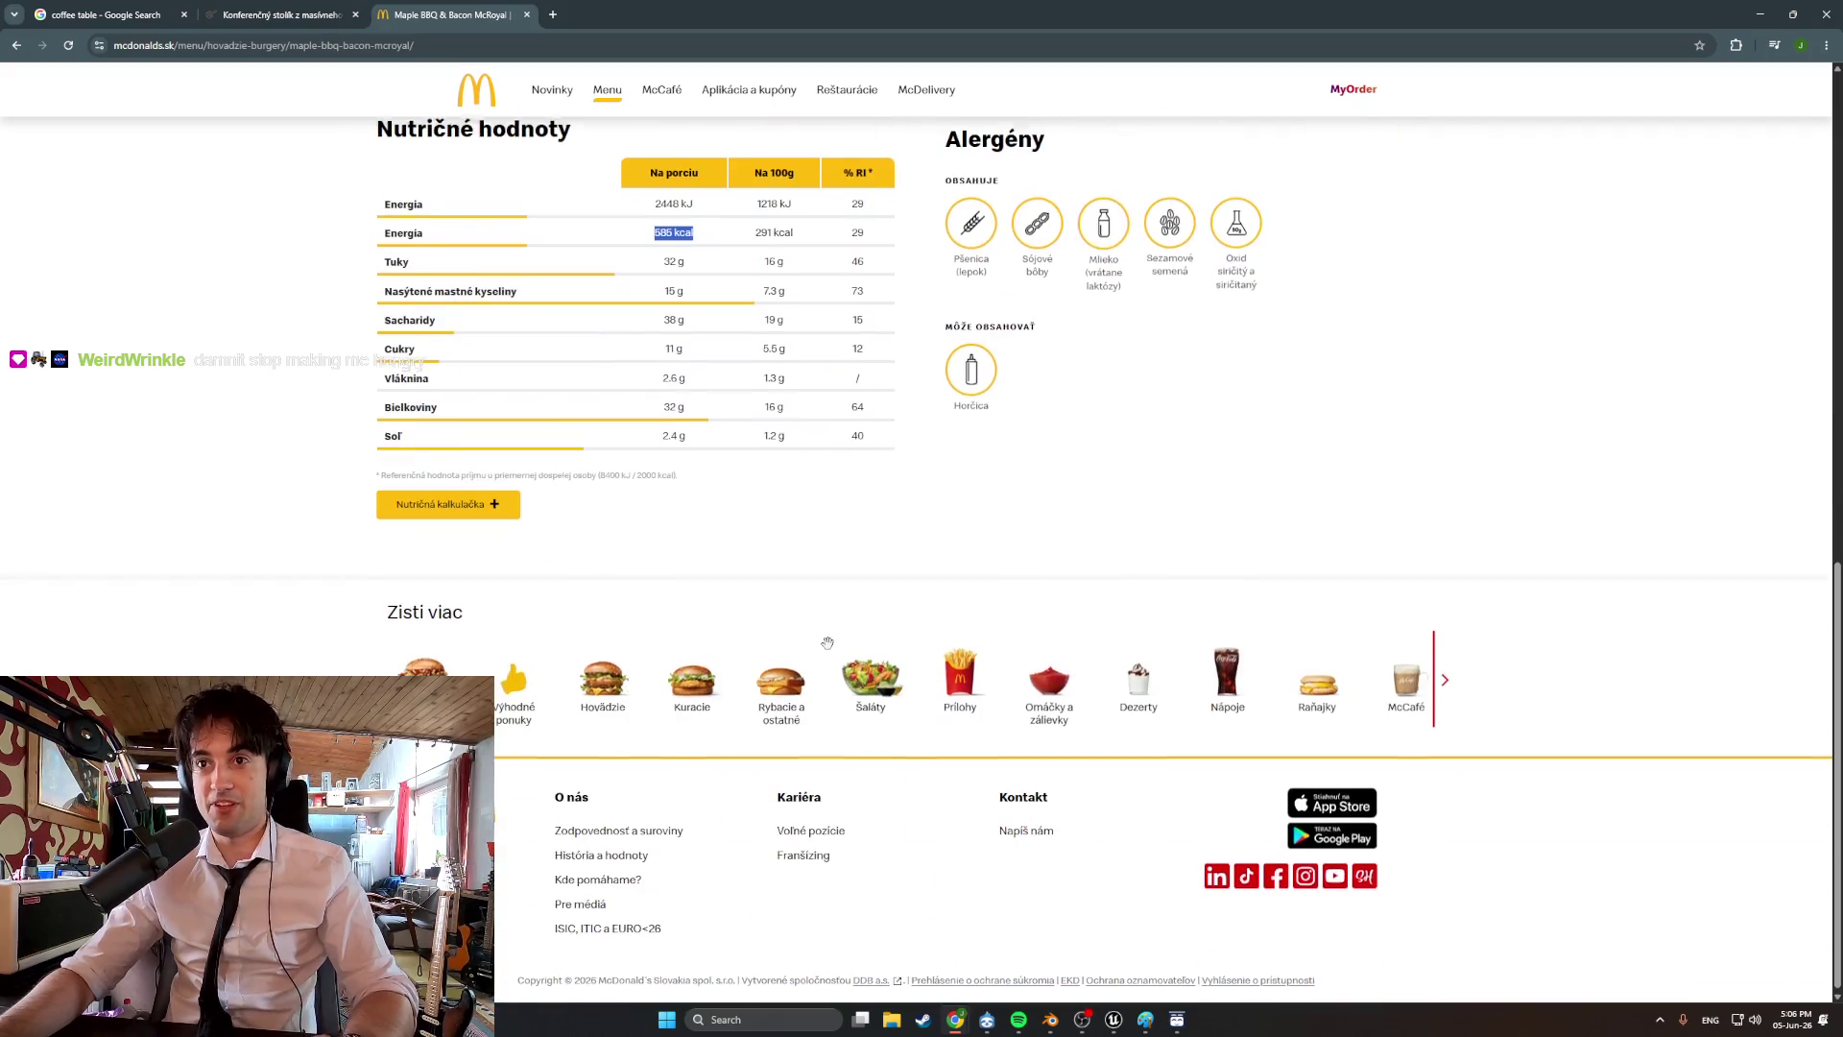
pyautogui.scroll(5, 828, 642)
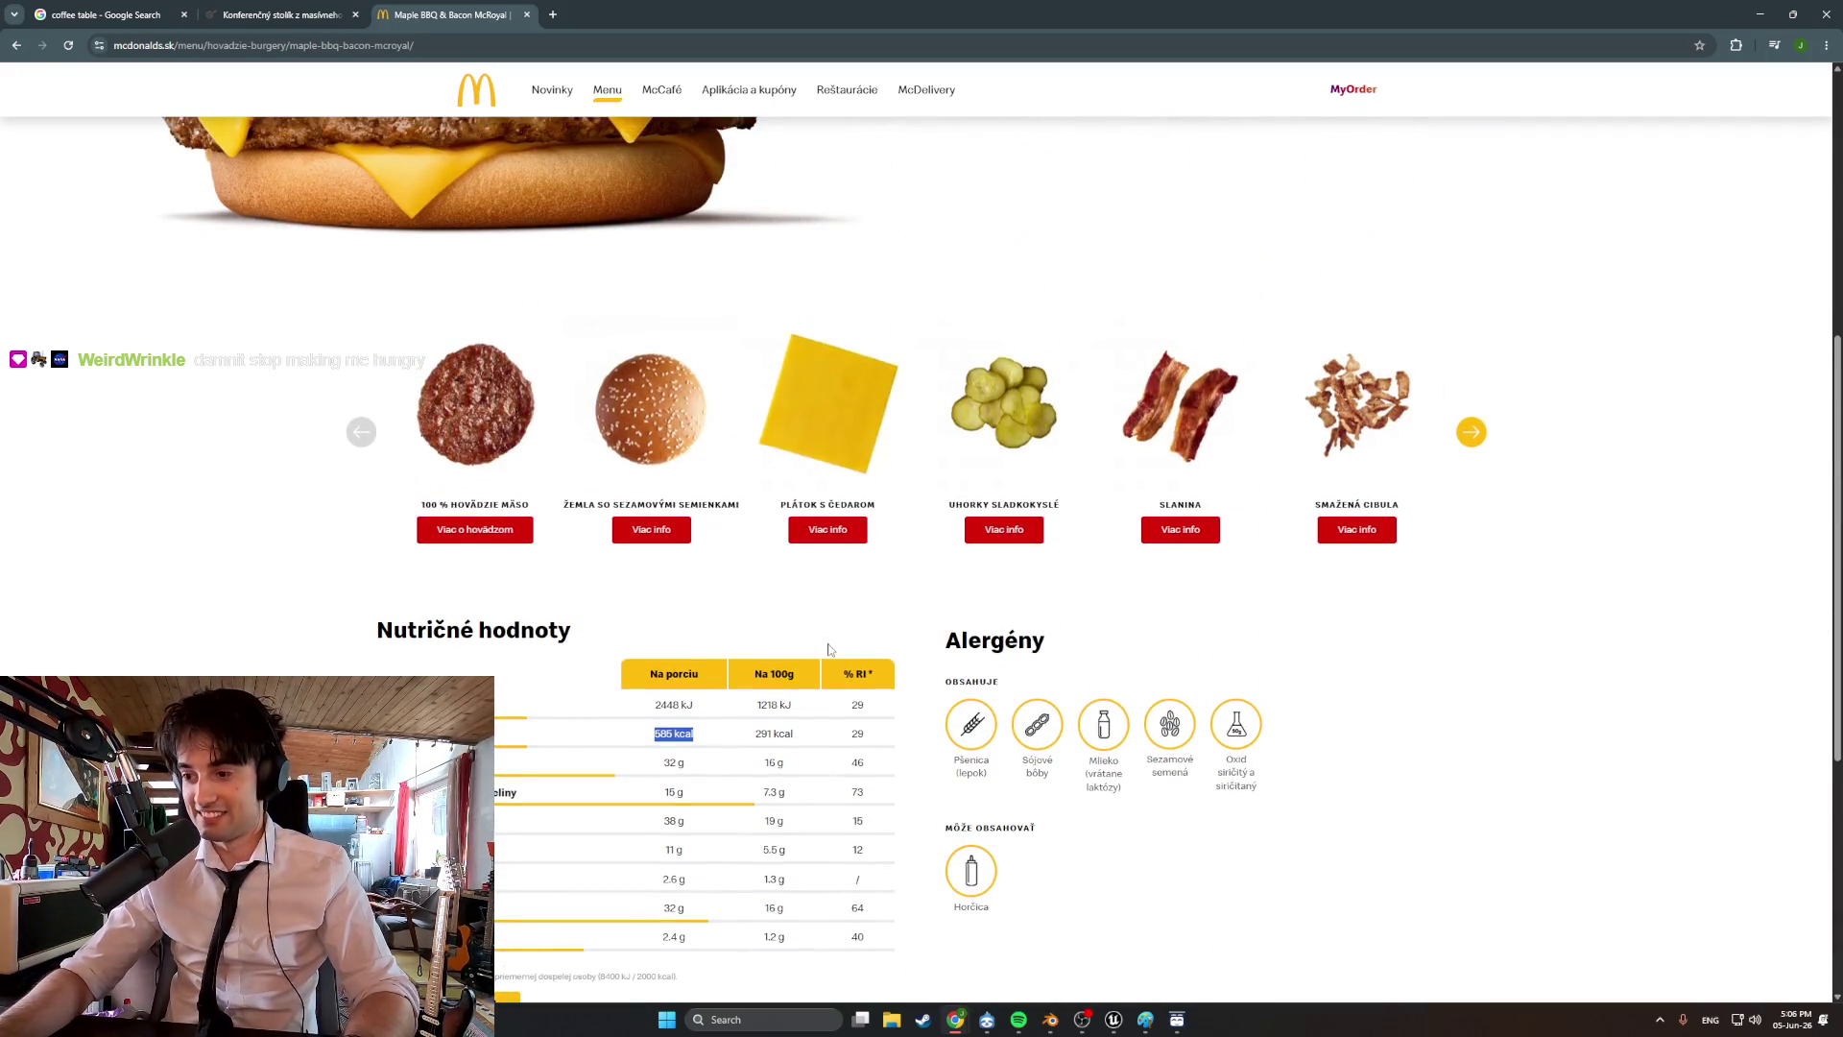
pyautogui.scroll(1, 829, 650)
pyautogui.scroll(-1, 829, 650)
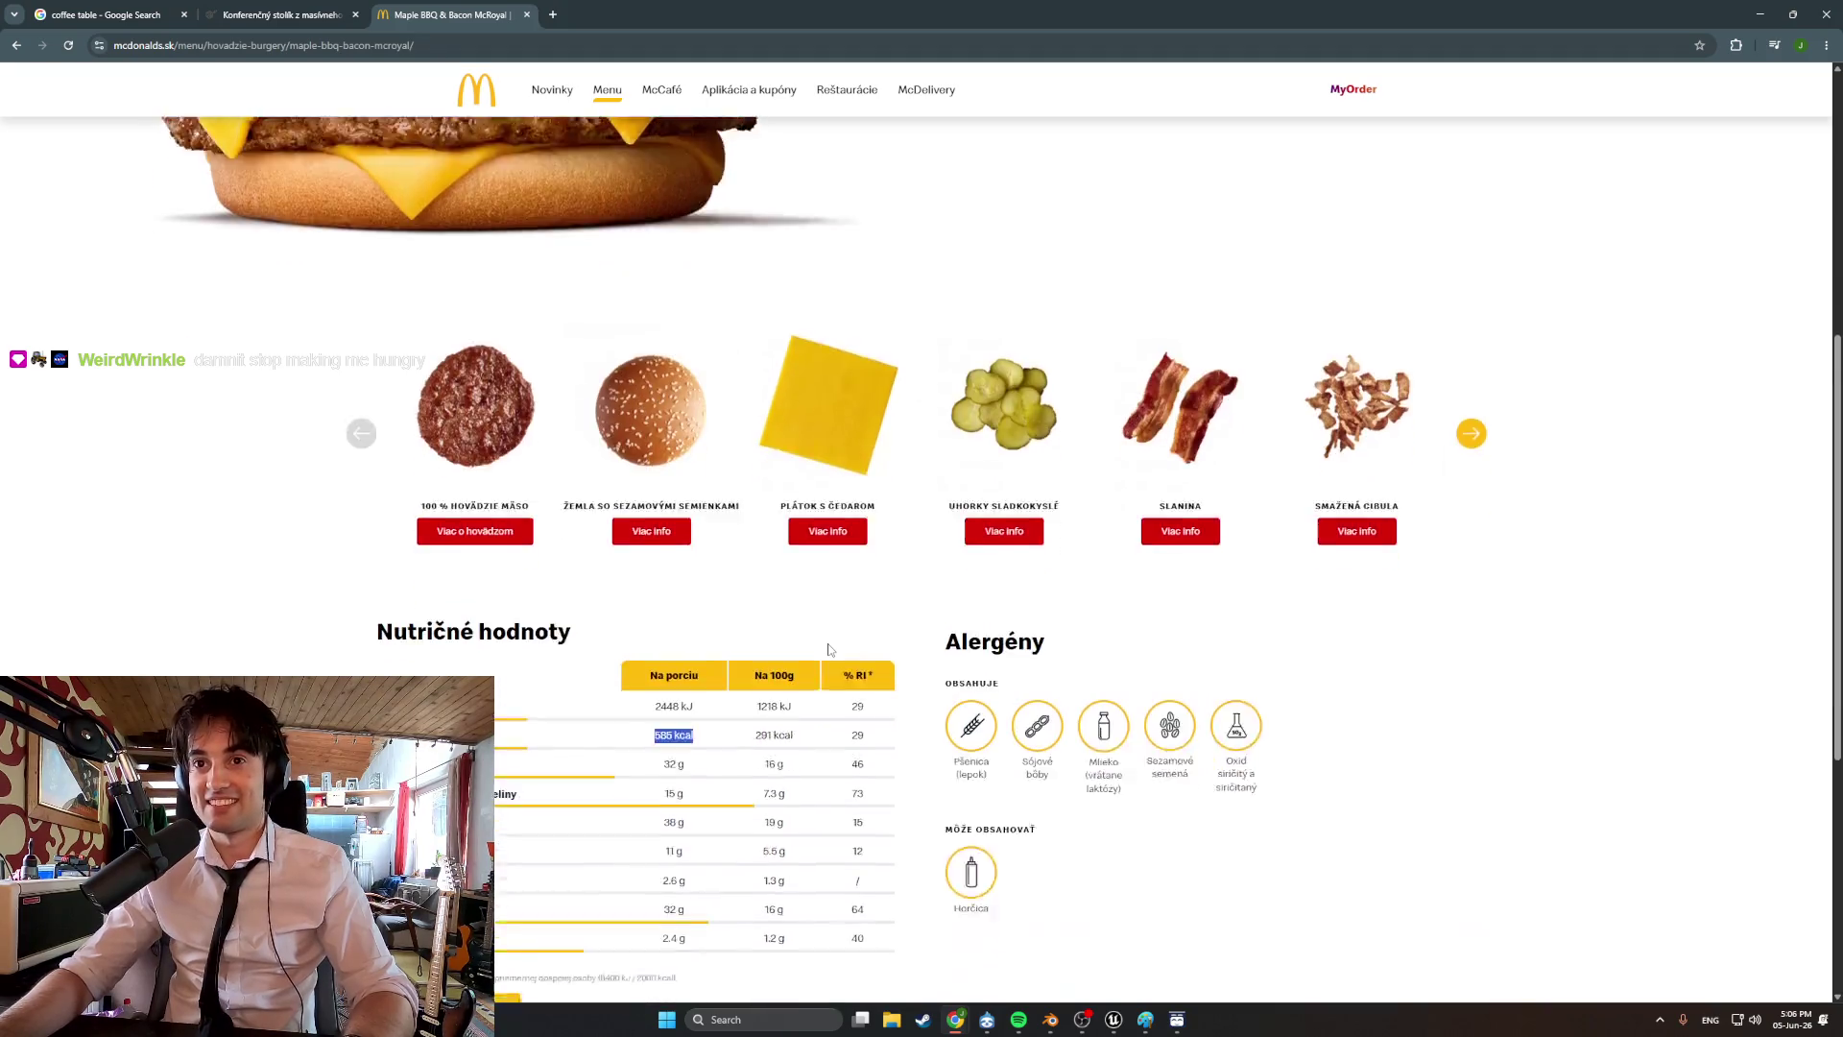
pyautogui.scroll(-2, 826, 646)
pyautogui.scroll(8, 822, 646)
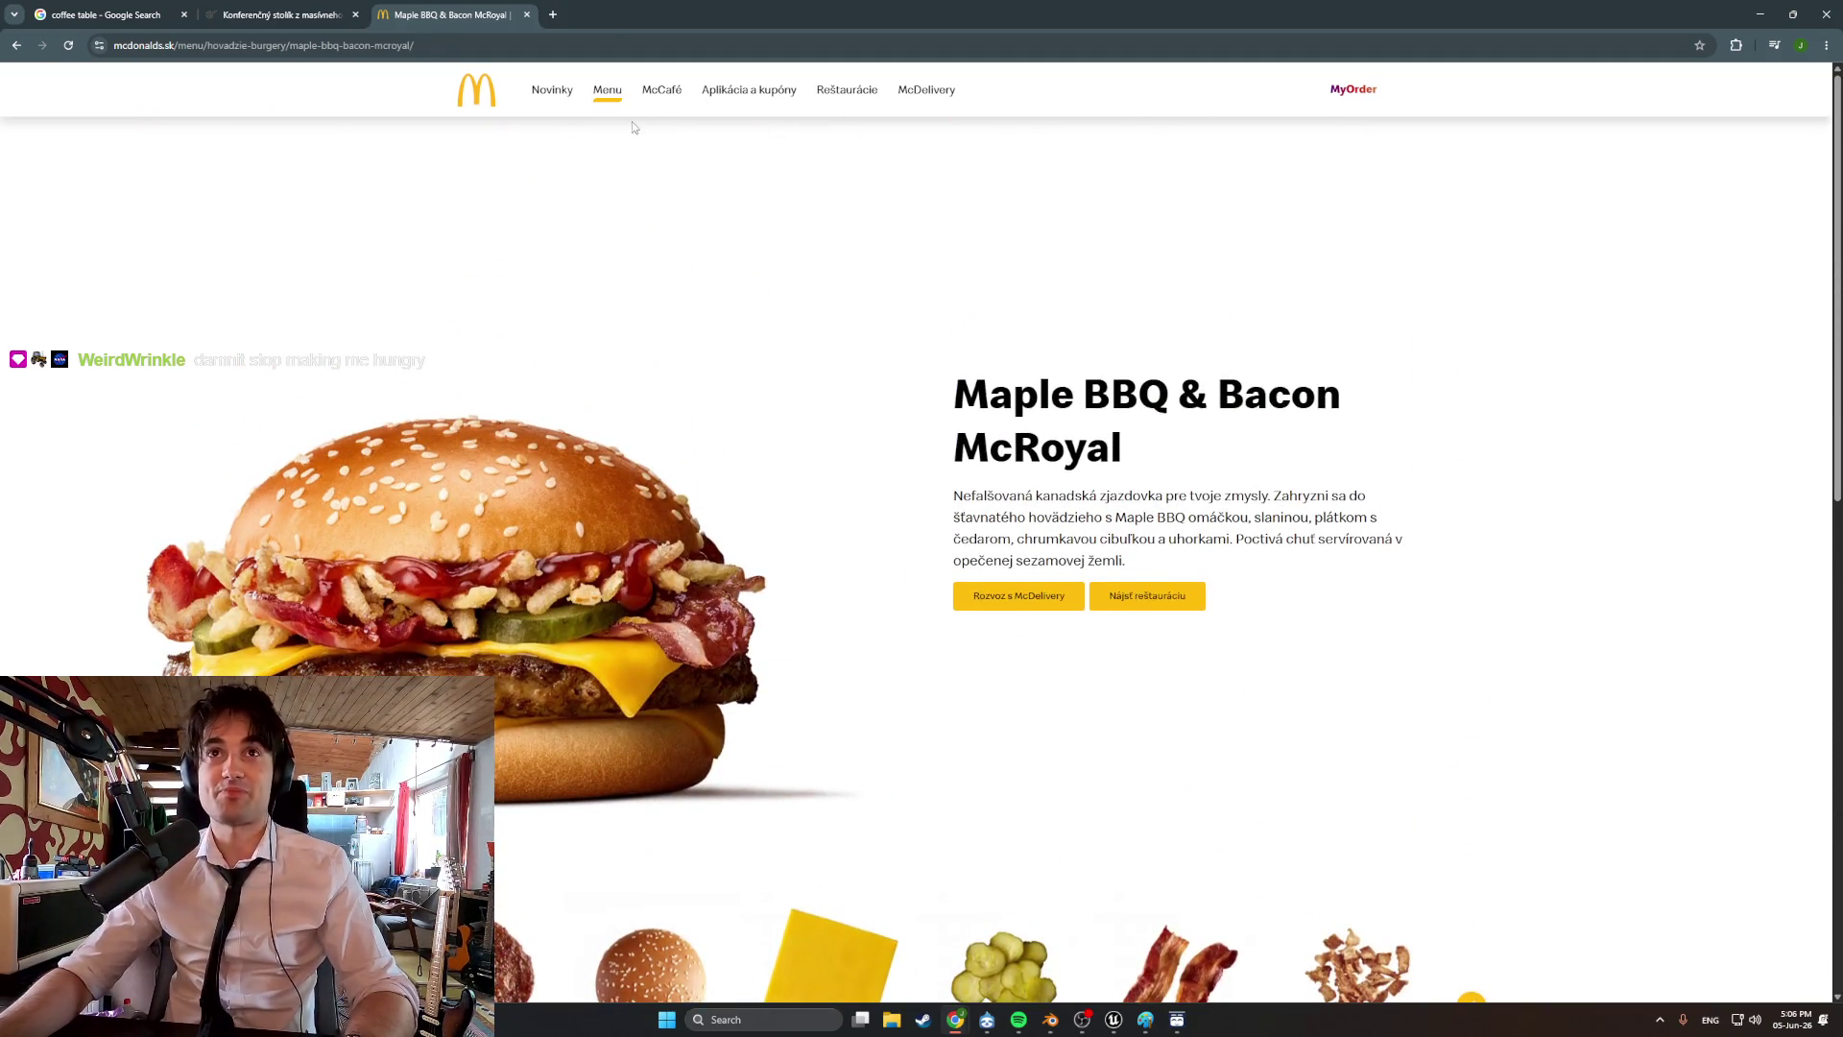
pyautogui.click(614, 95)
# Open and scroll through the Aktuálna ponuka current offers listing
pyautogui.click(615, 411)
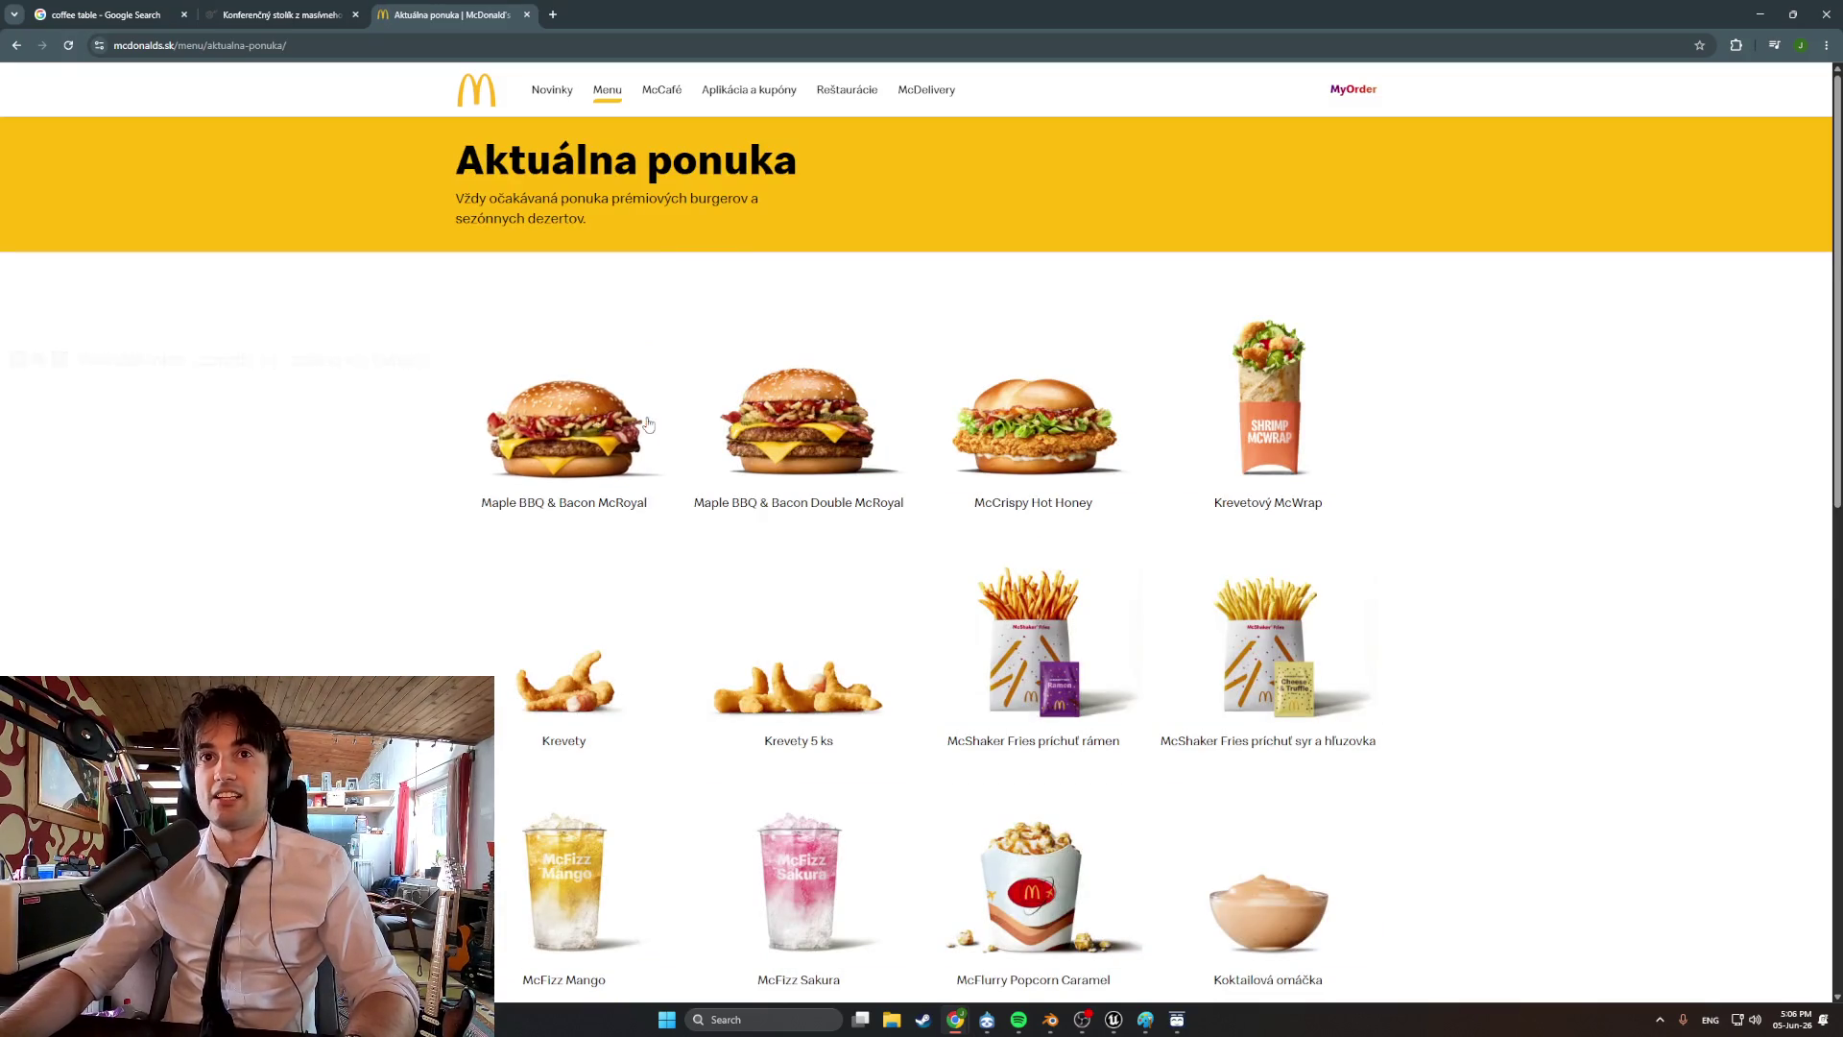
pyautogui.scroll(-3, 724, 436)
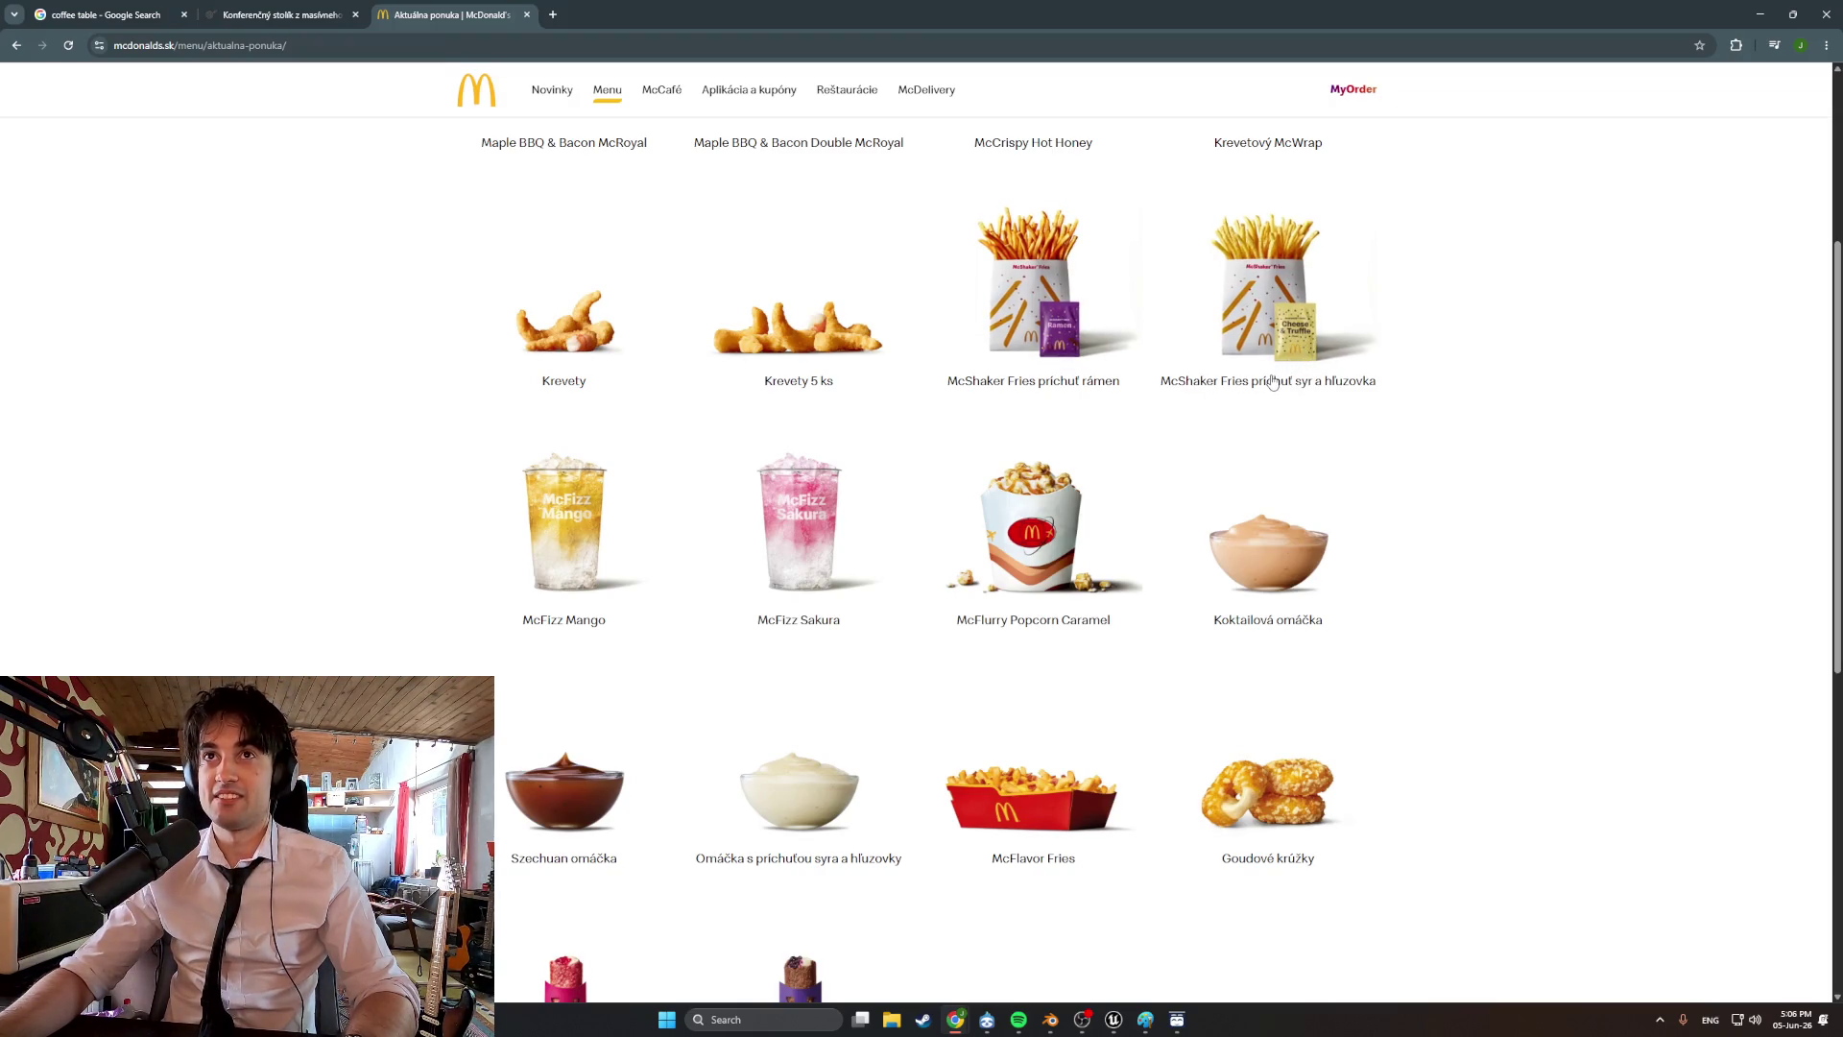
pyautogui.scroll(-3, 1185, 457)
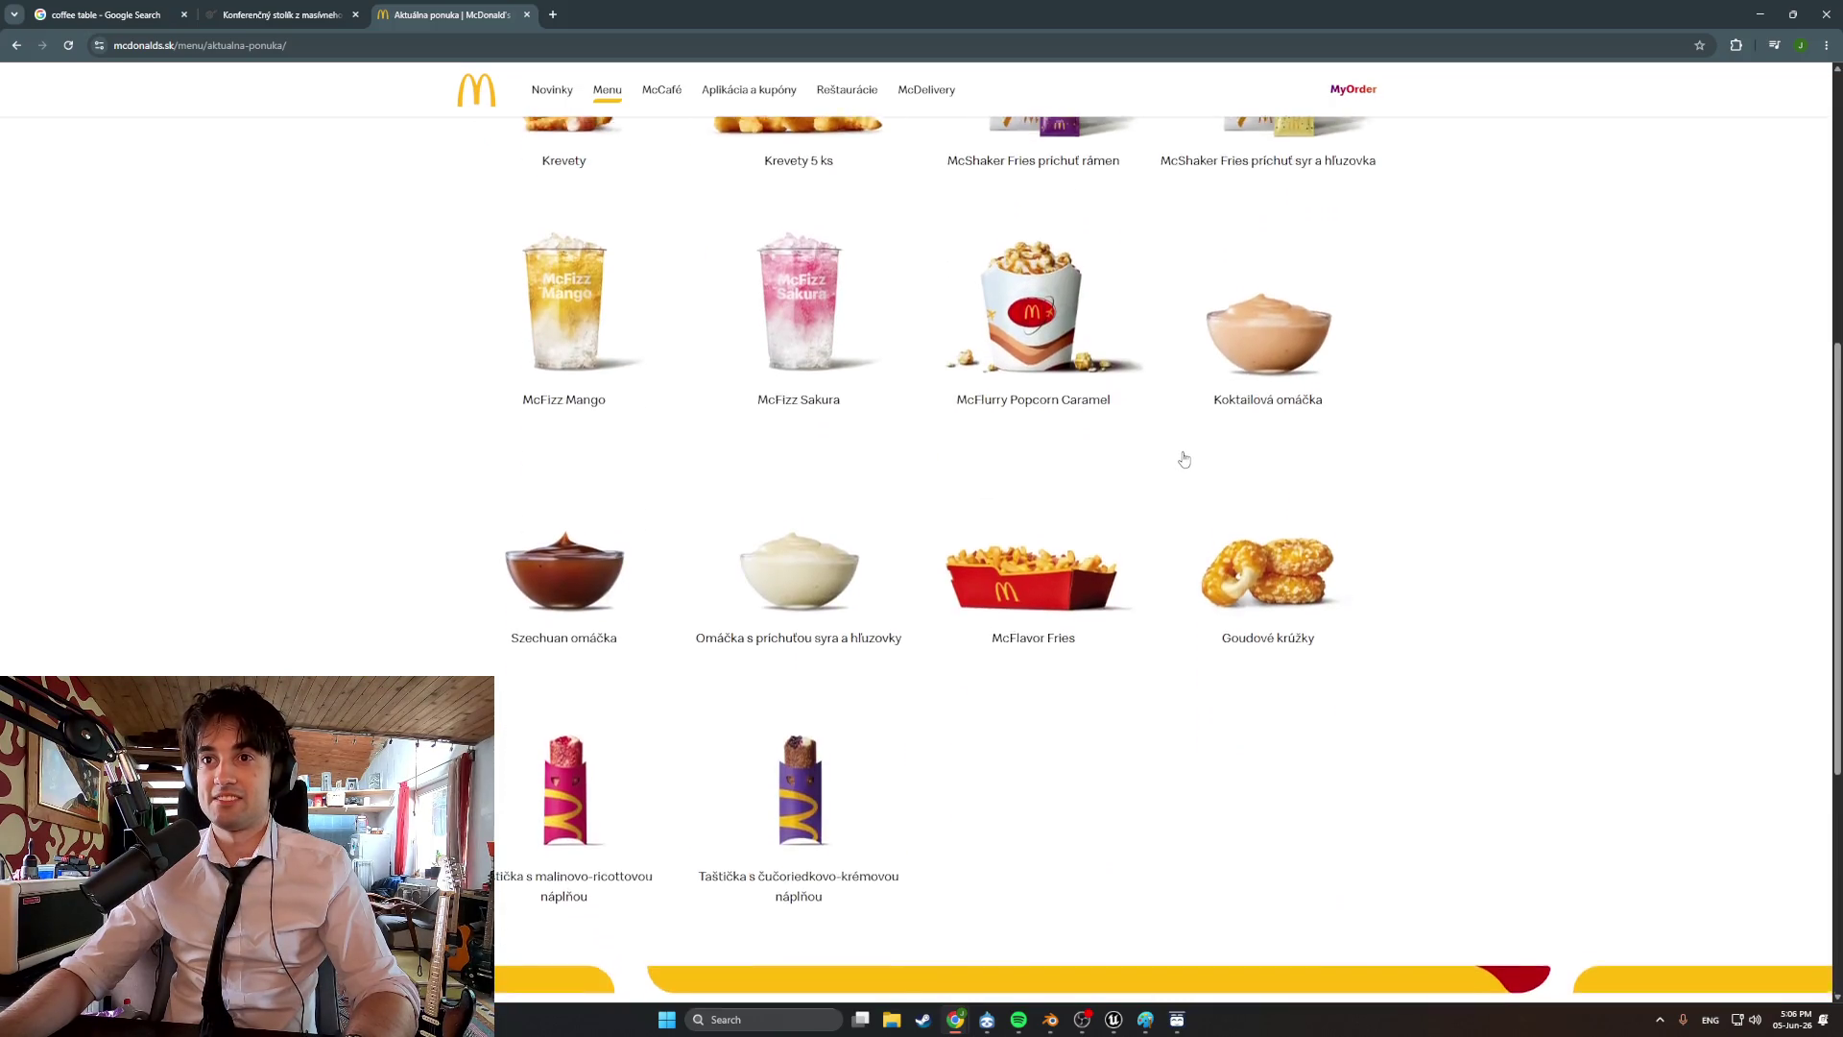
pyautogui.scroll(3, 1183, 458)
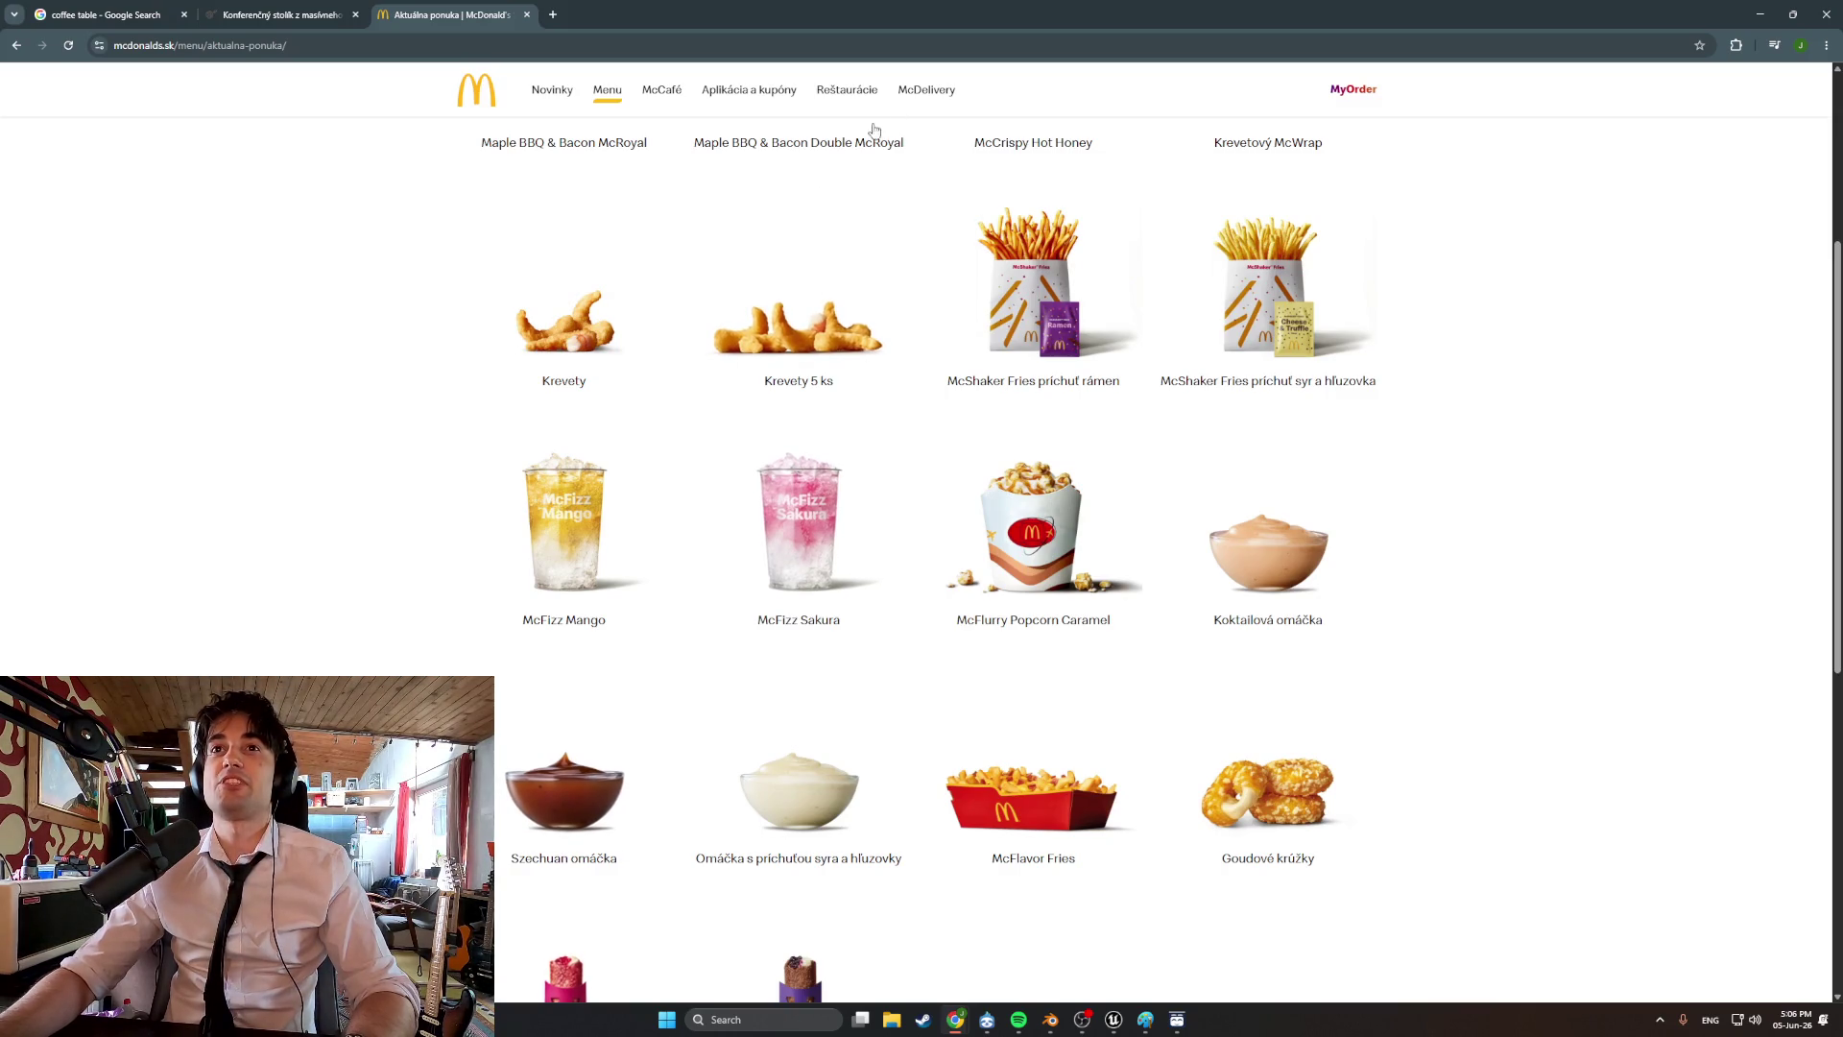
# View the Double McRoyal, McCrispy Hot Honey and Krevetový McWrap pages, then close the tab
pyautogui.click(842, 146)
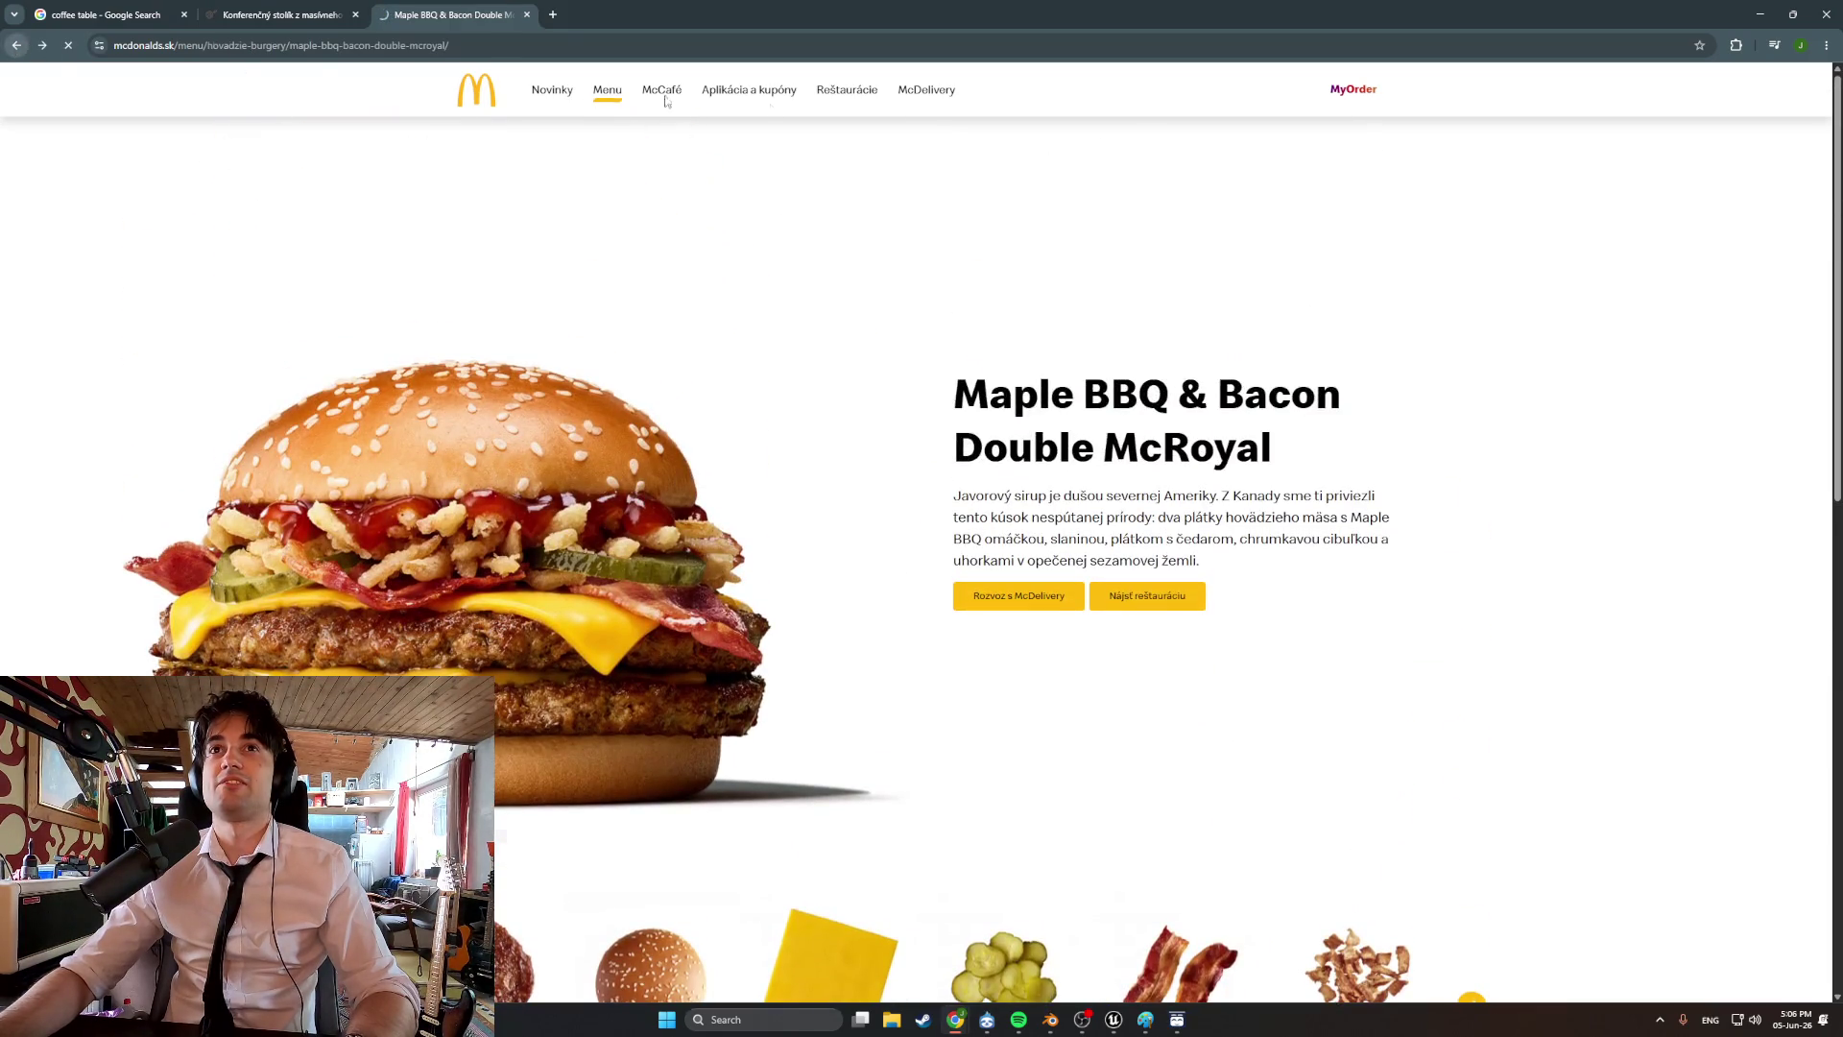
pyautogui.click(1008, 144)
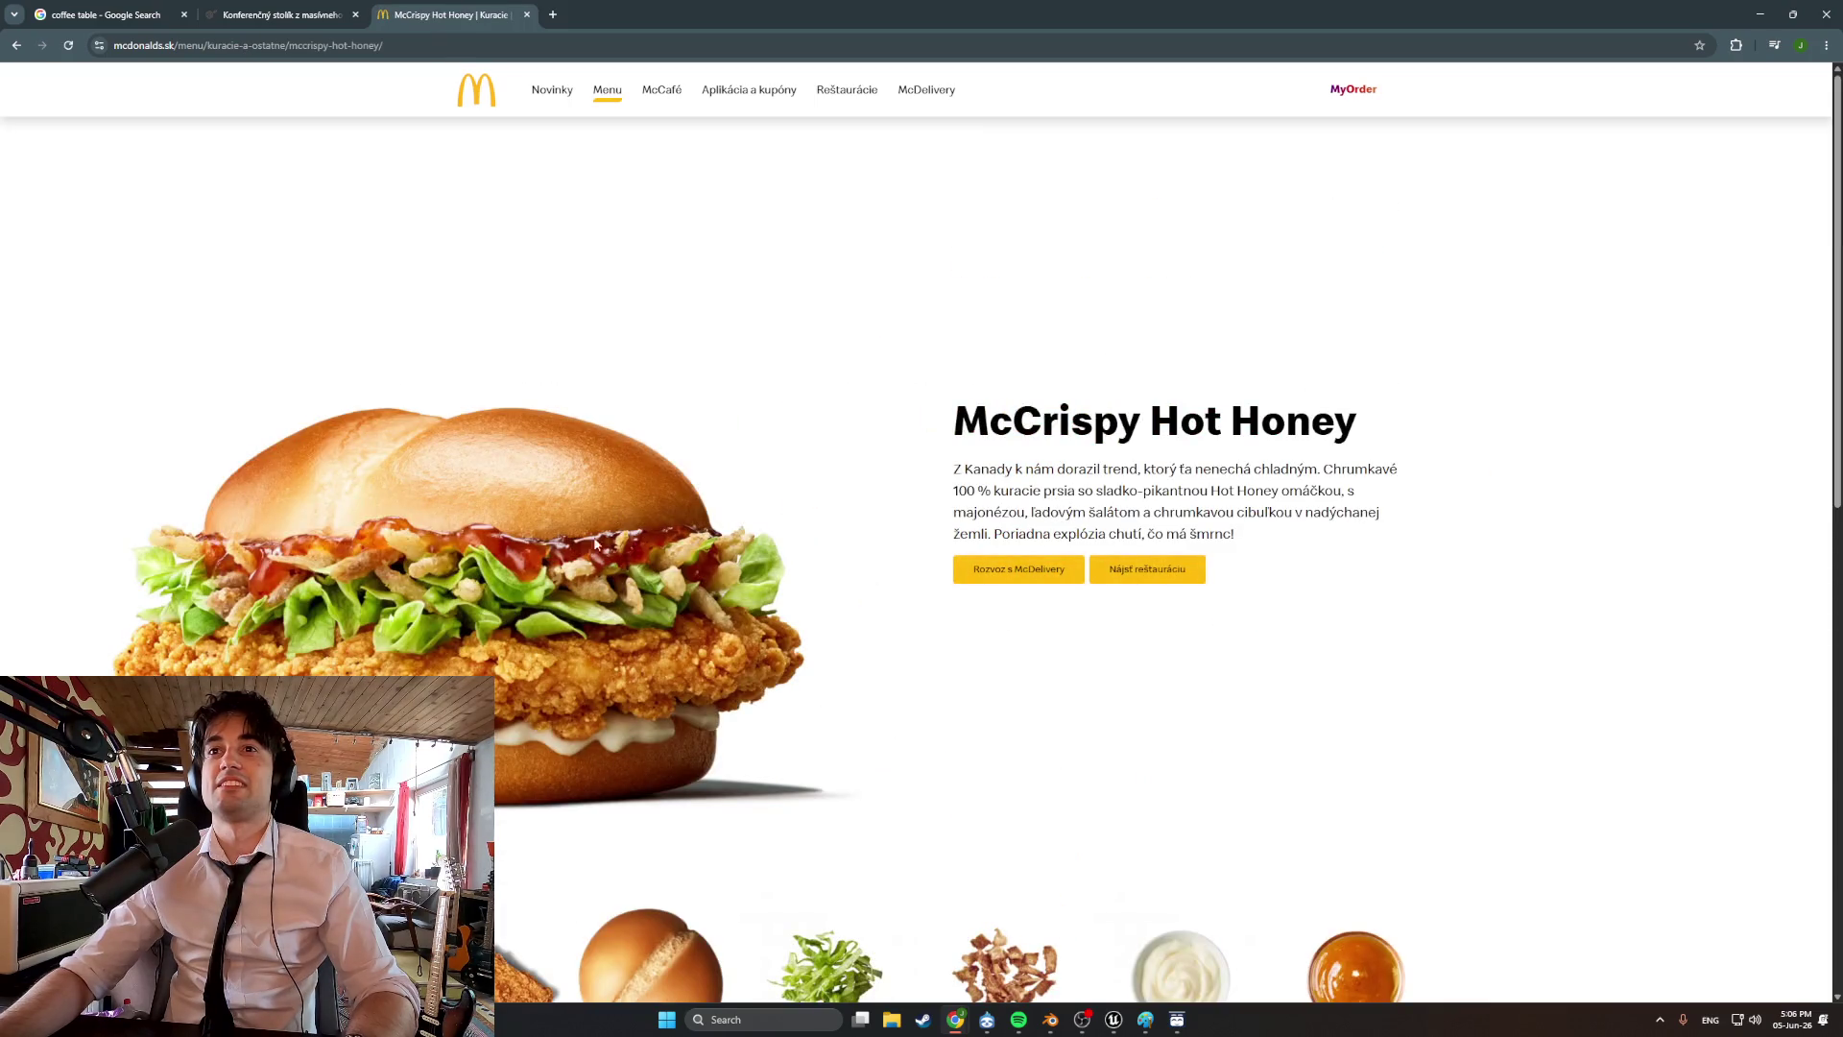
pyautogui.click(15, 47)
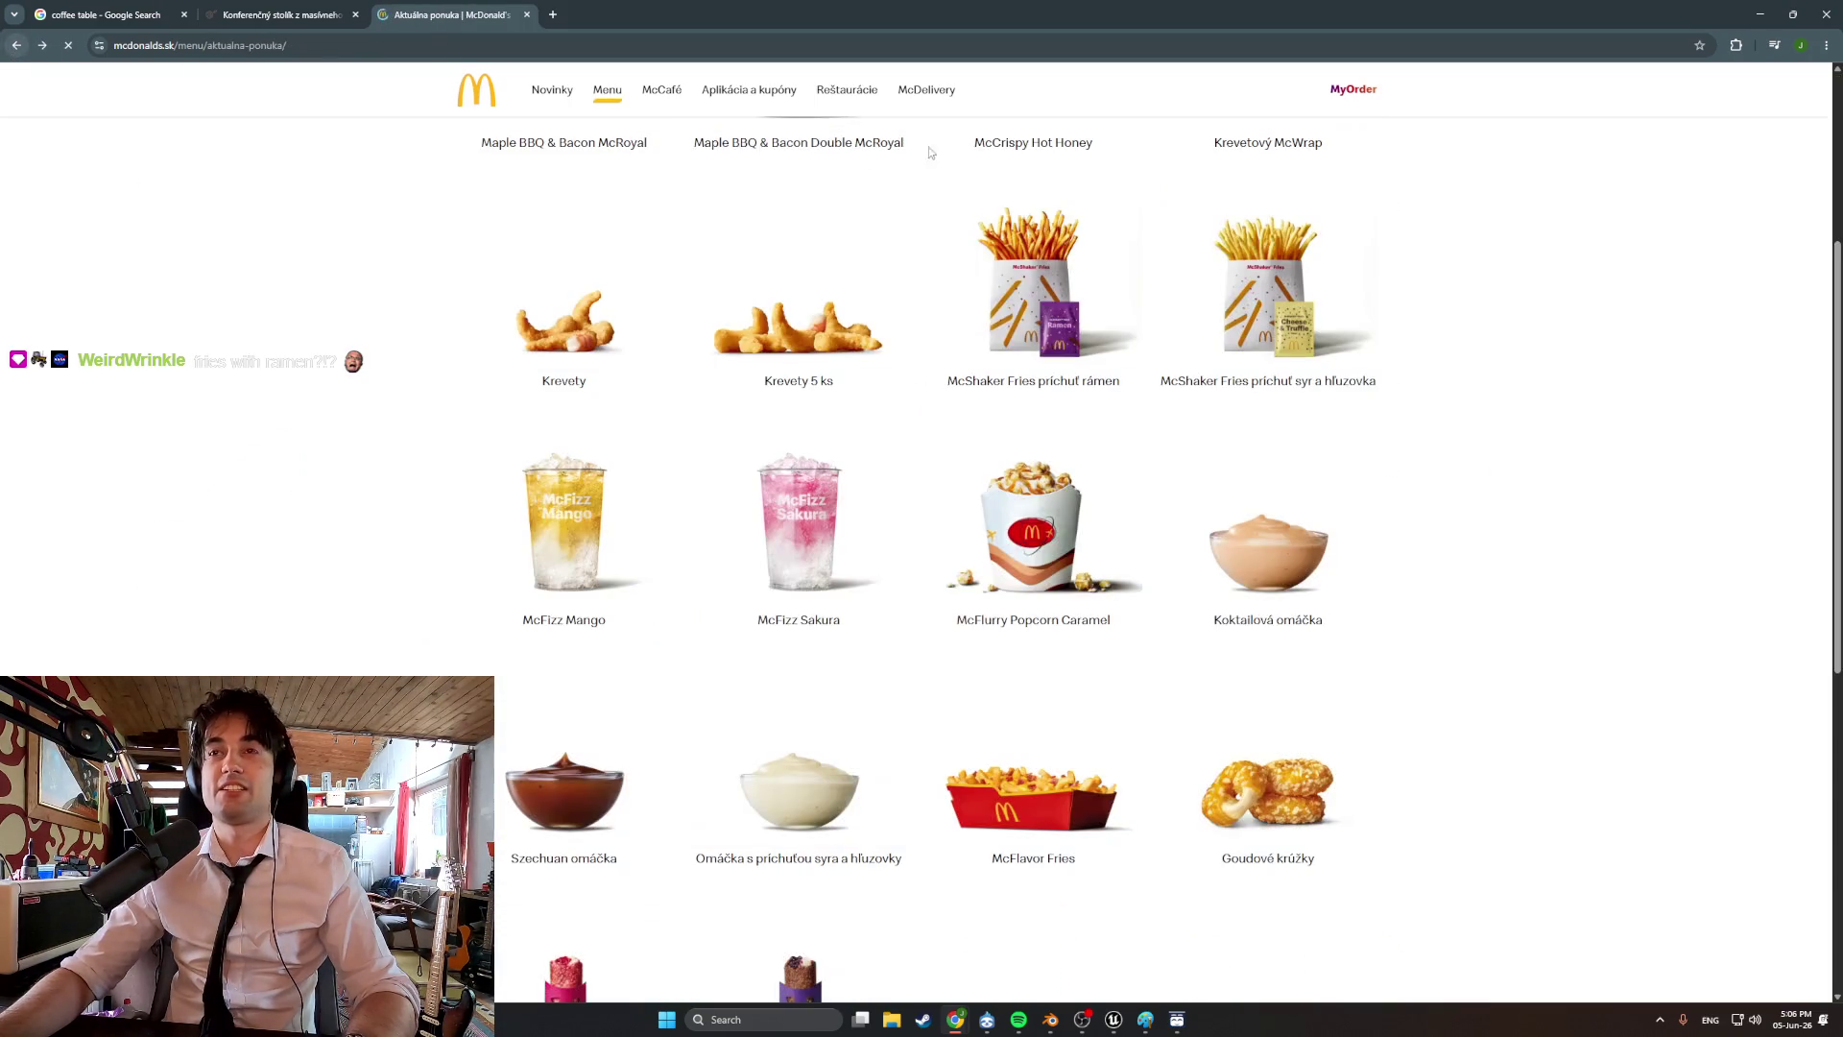
pyautogui.click(1215, 152)
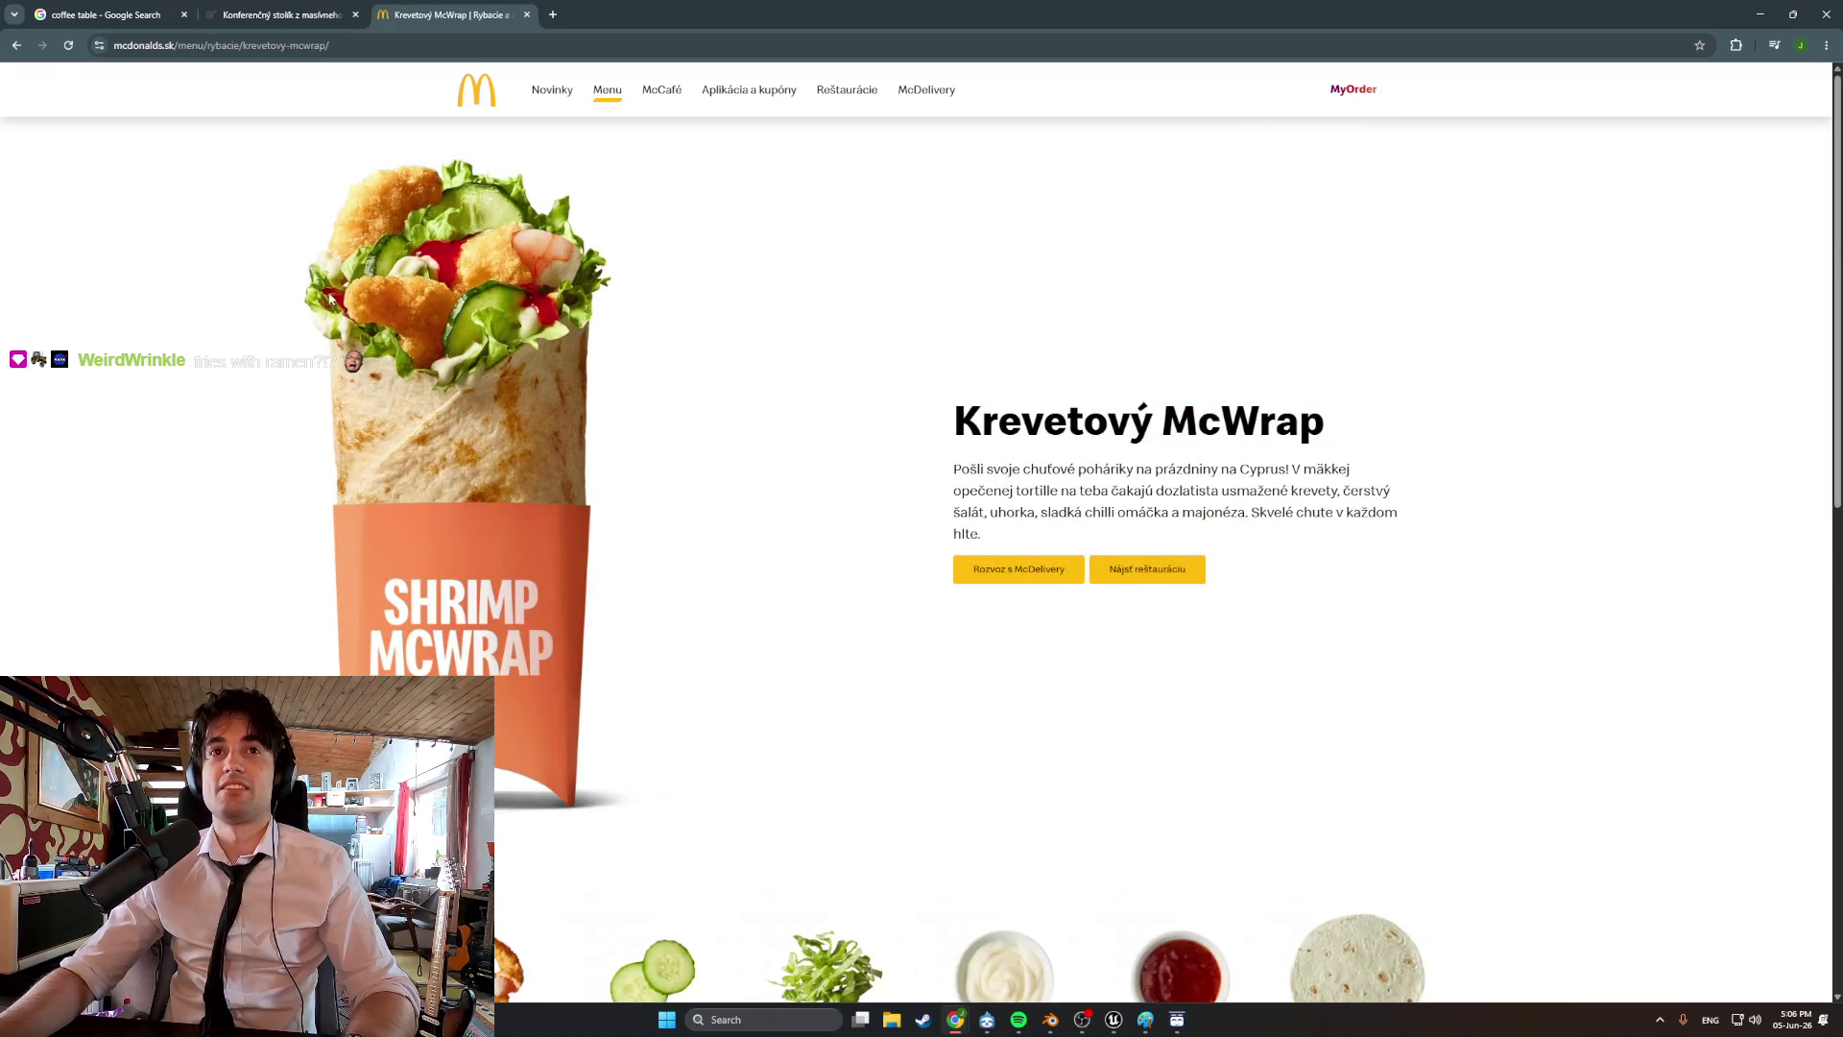
pyautogui.click(12, 45)
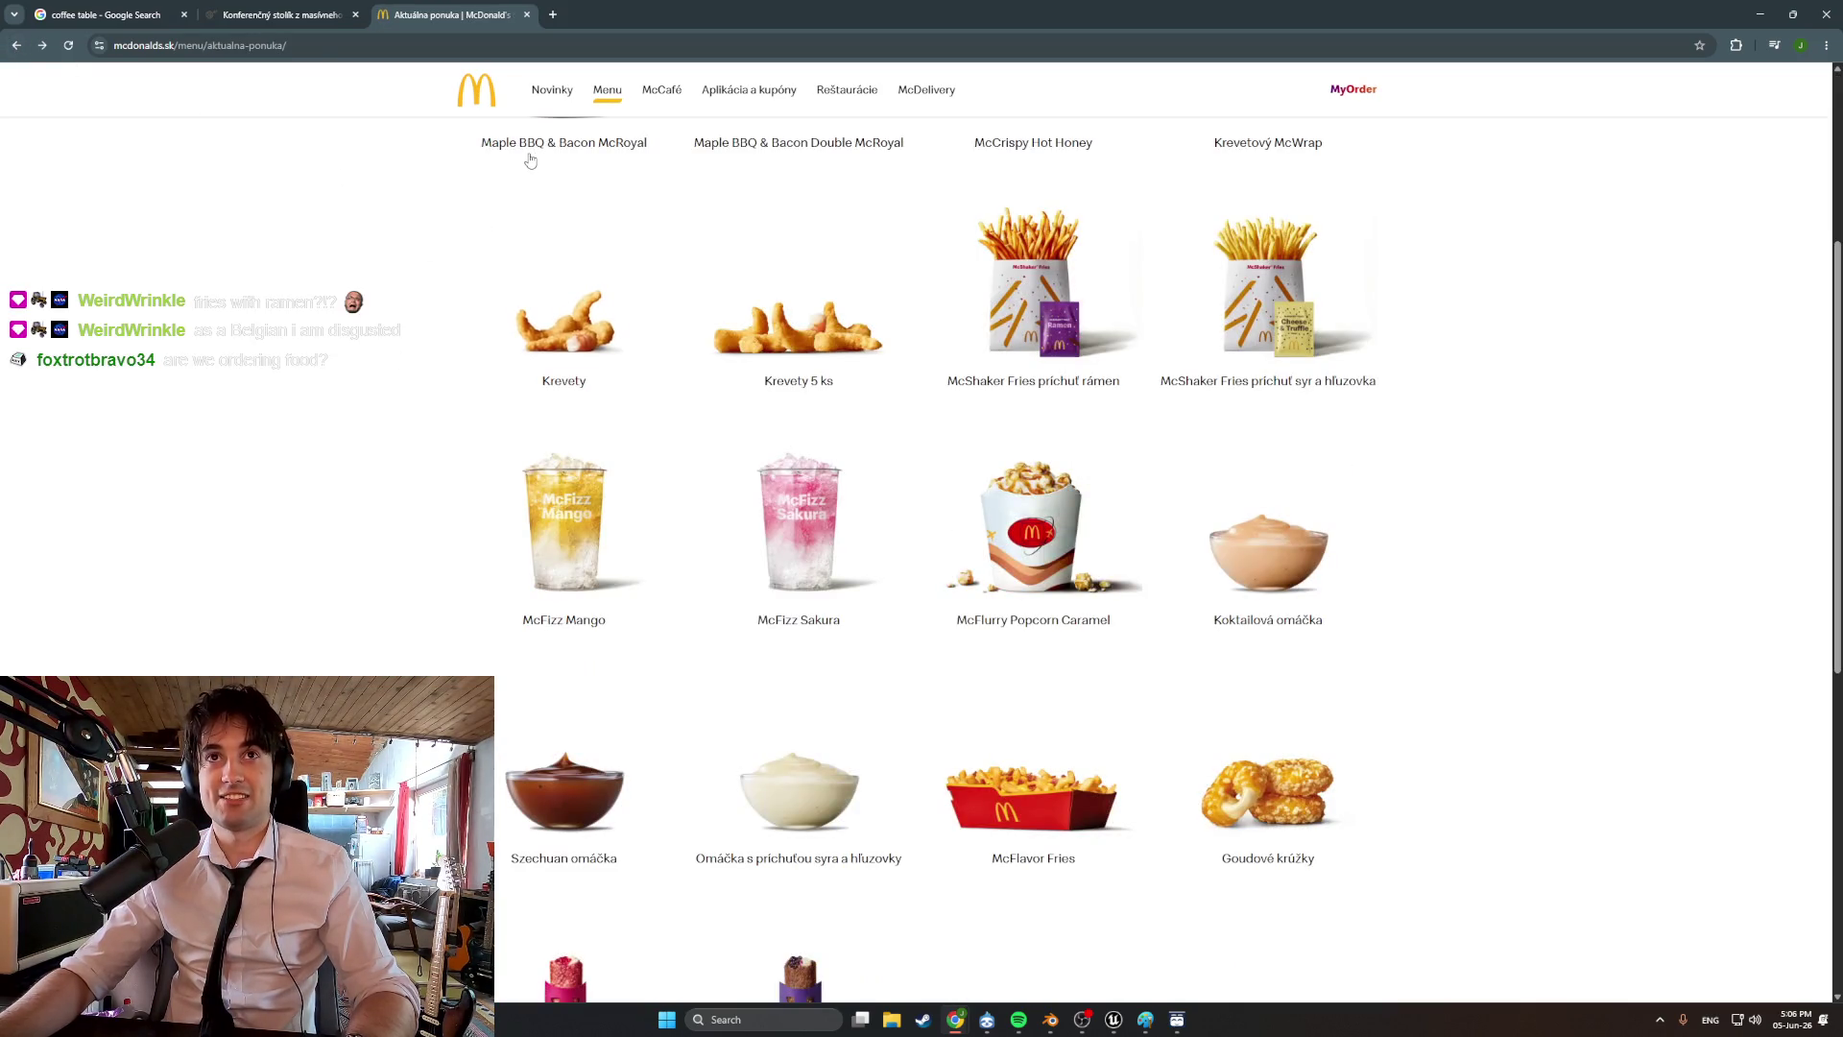
pyautogui.scroll(-5, 519, 230)
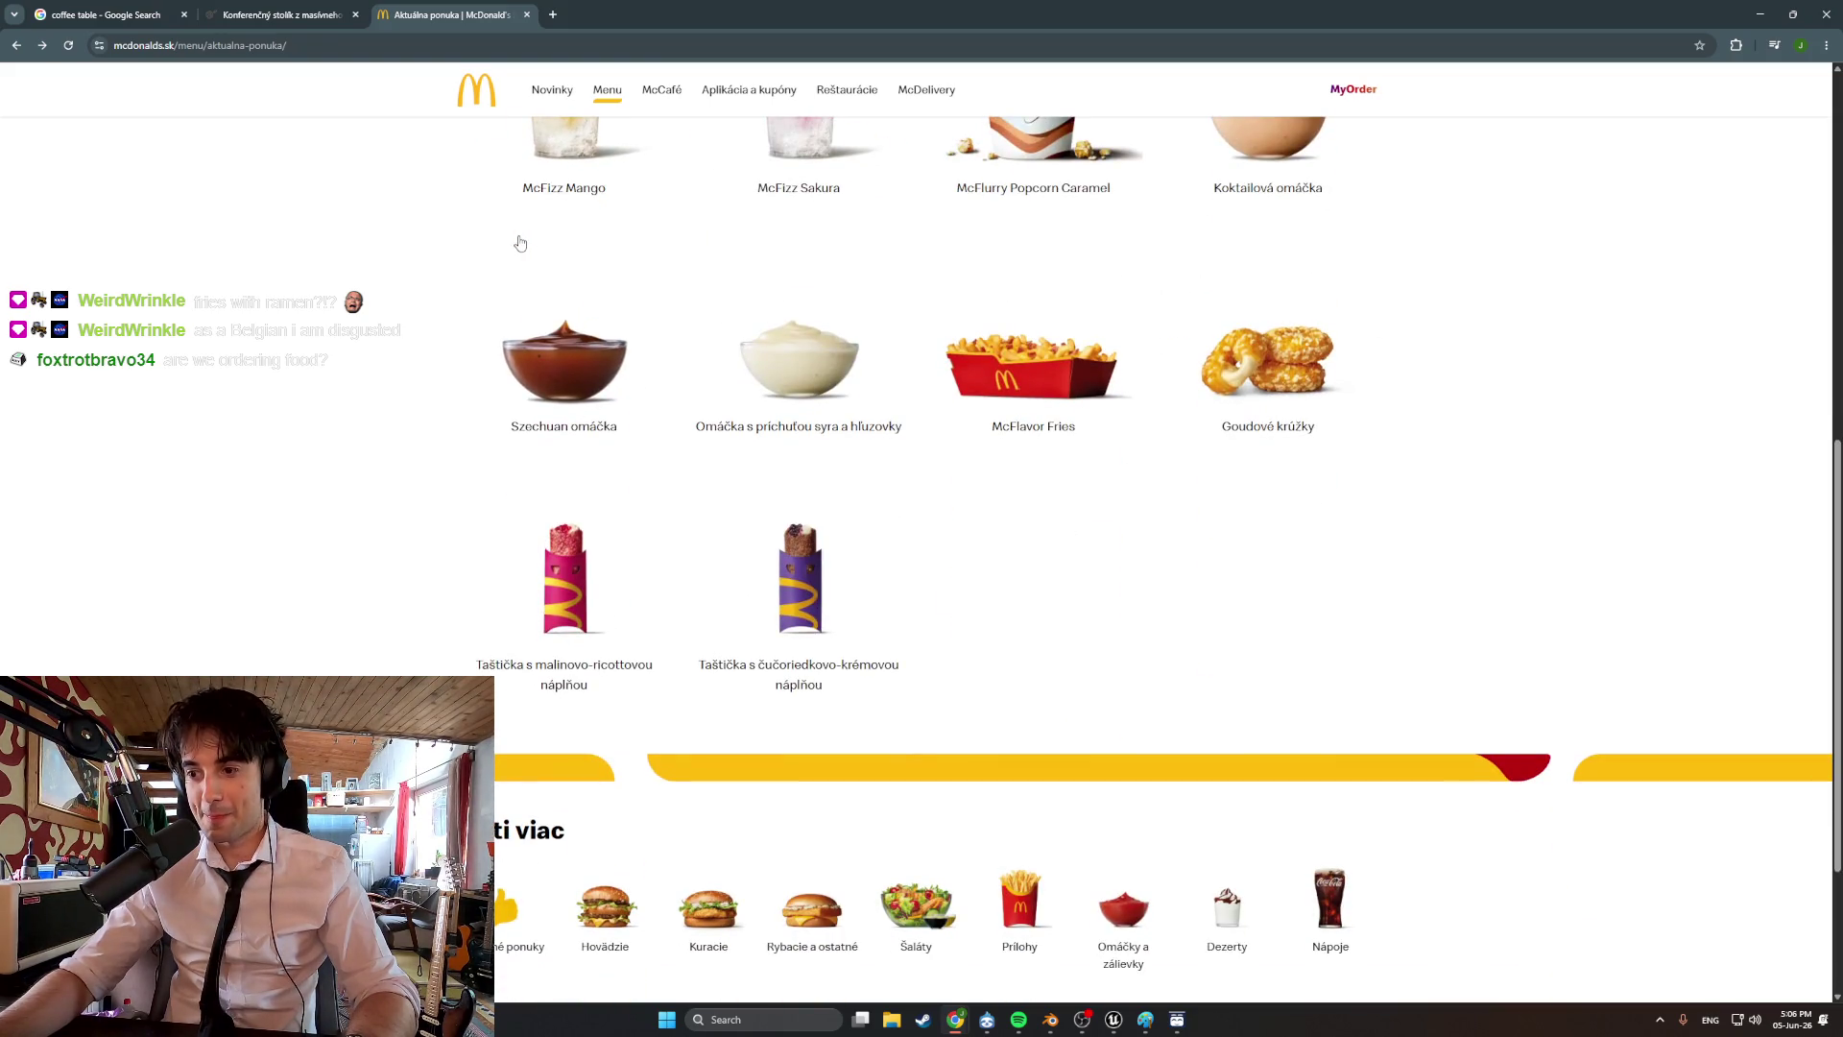
pyautogui.click(527, 15)
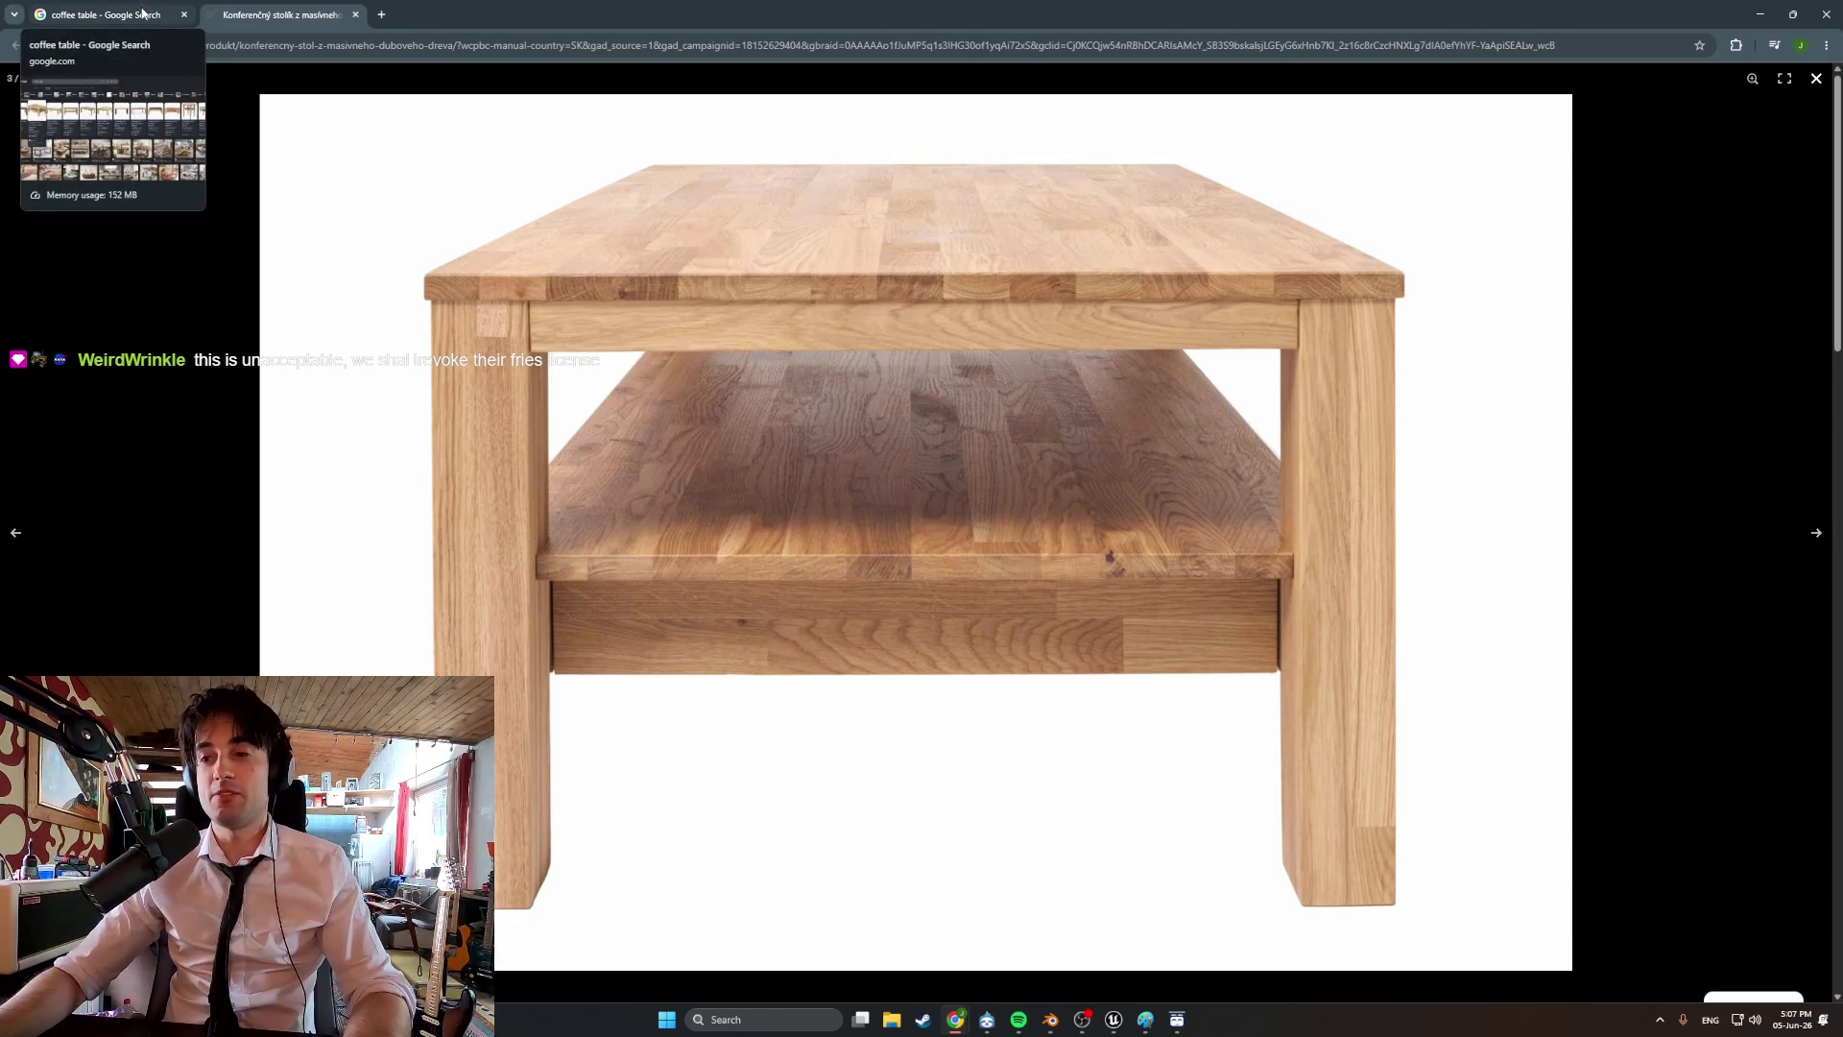
# Switch to the coffee table image results tab, then bring Blender back to the front
pyautogui.click(142, 11)
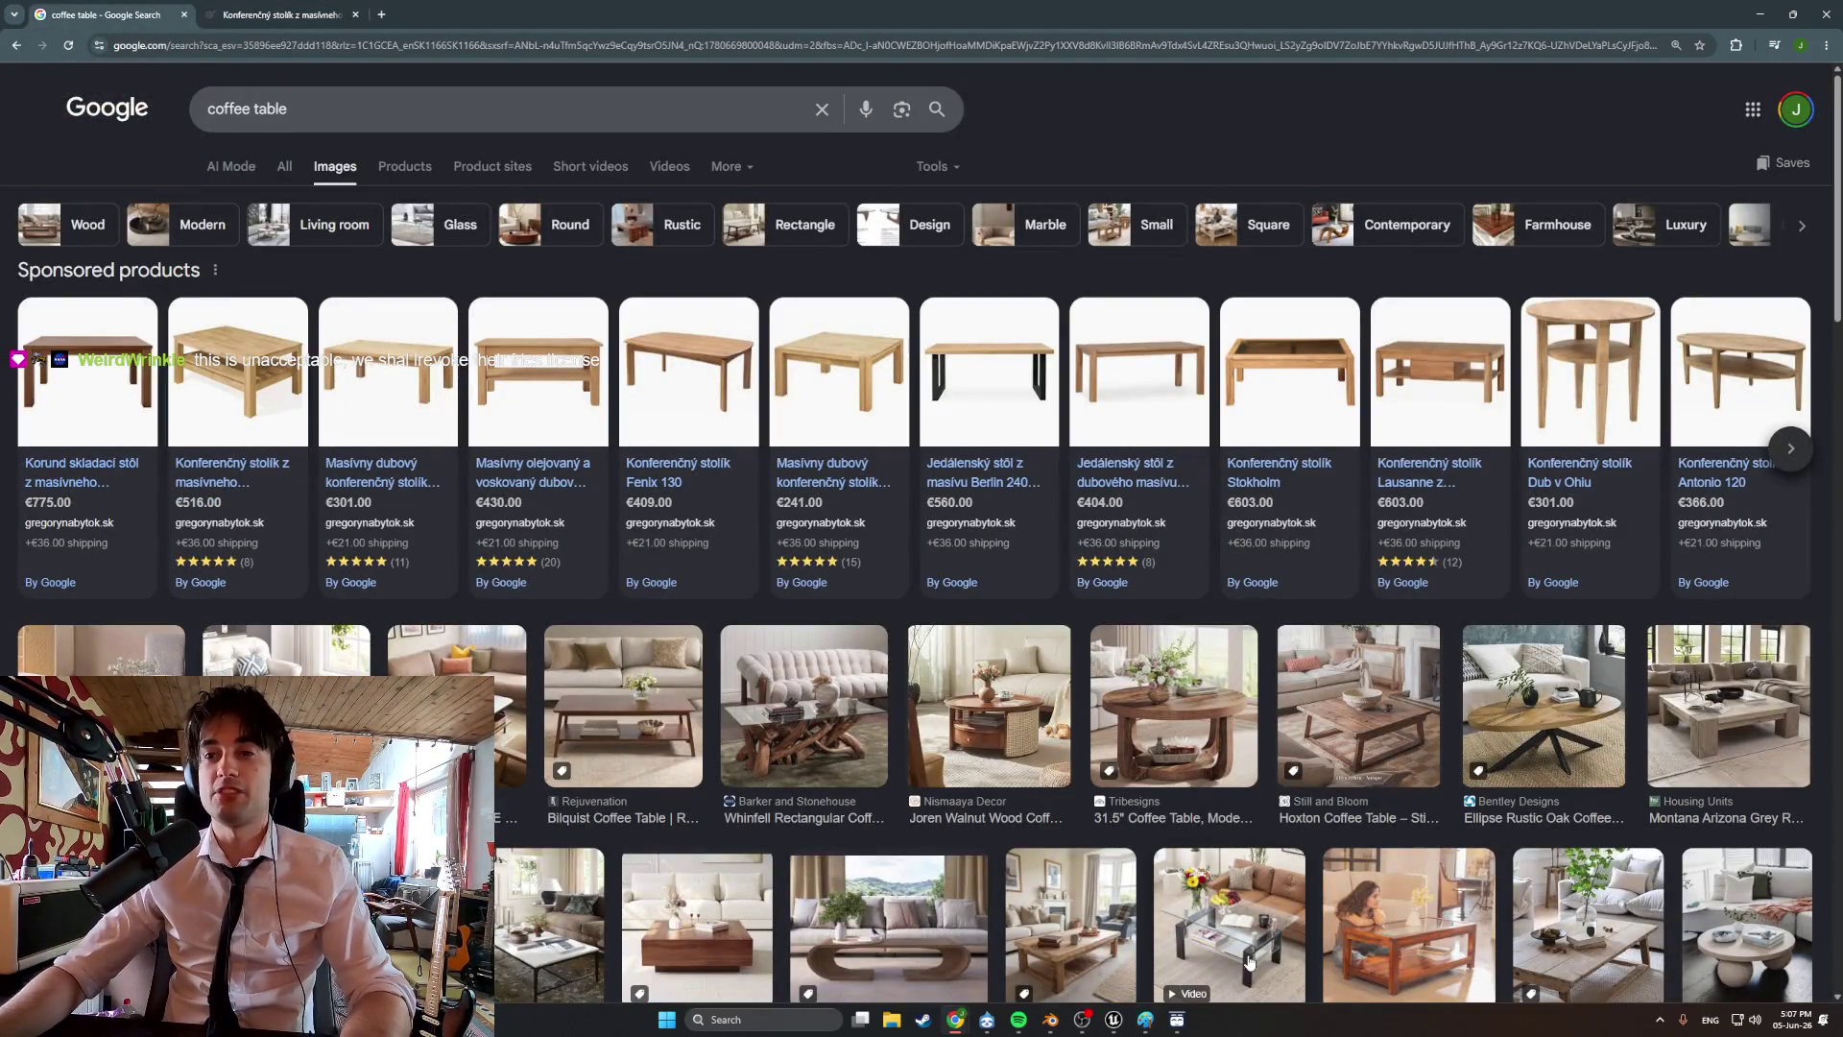
pyautogui.click(1053, 1021)
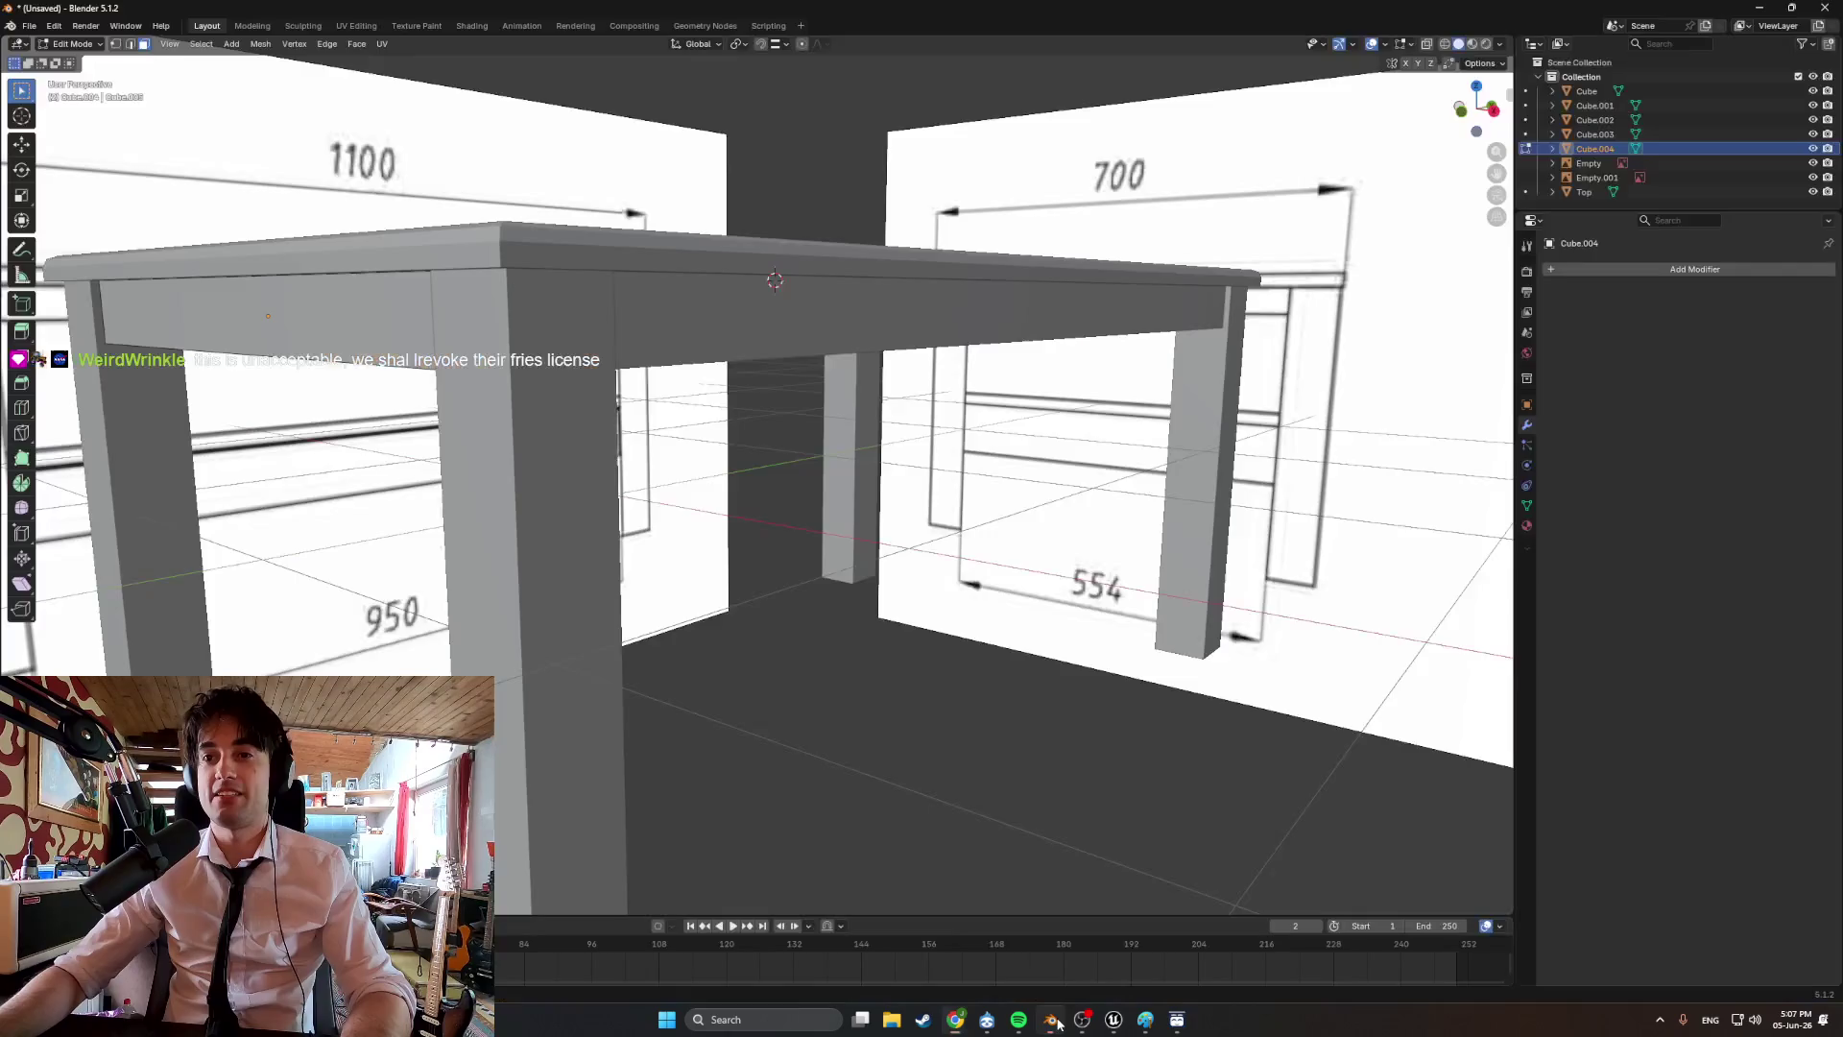
# Orbit and zoom around the table model, including a front view, then return to Chrome
pyautogui.moveTo(896, 705)
pyautogui.mouseDown(button='middle')
pyautogui.moveTo(913, 720)
pyautogui.moveTo(999, 696)
pyautogui.mouseUp(button='middle')
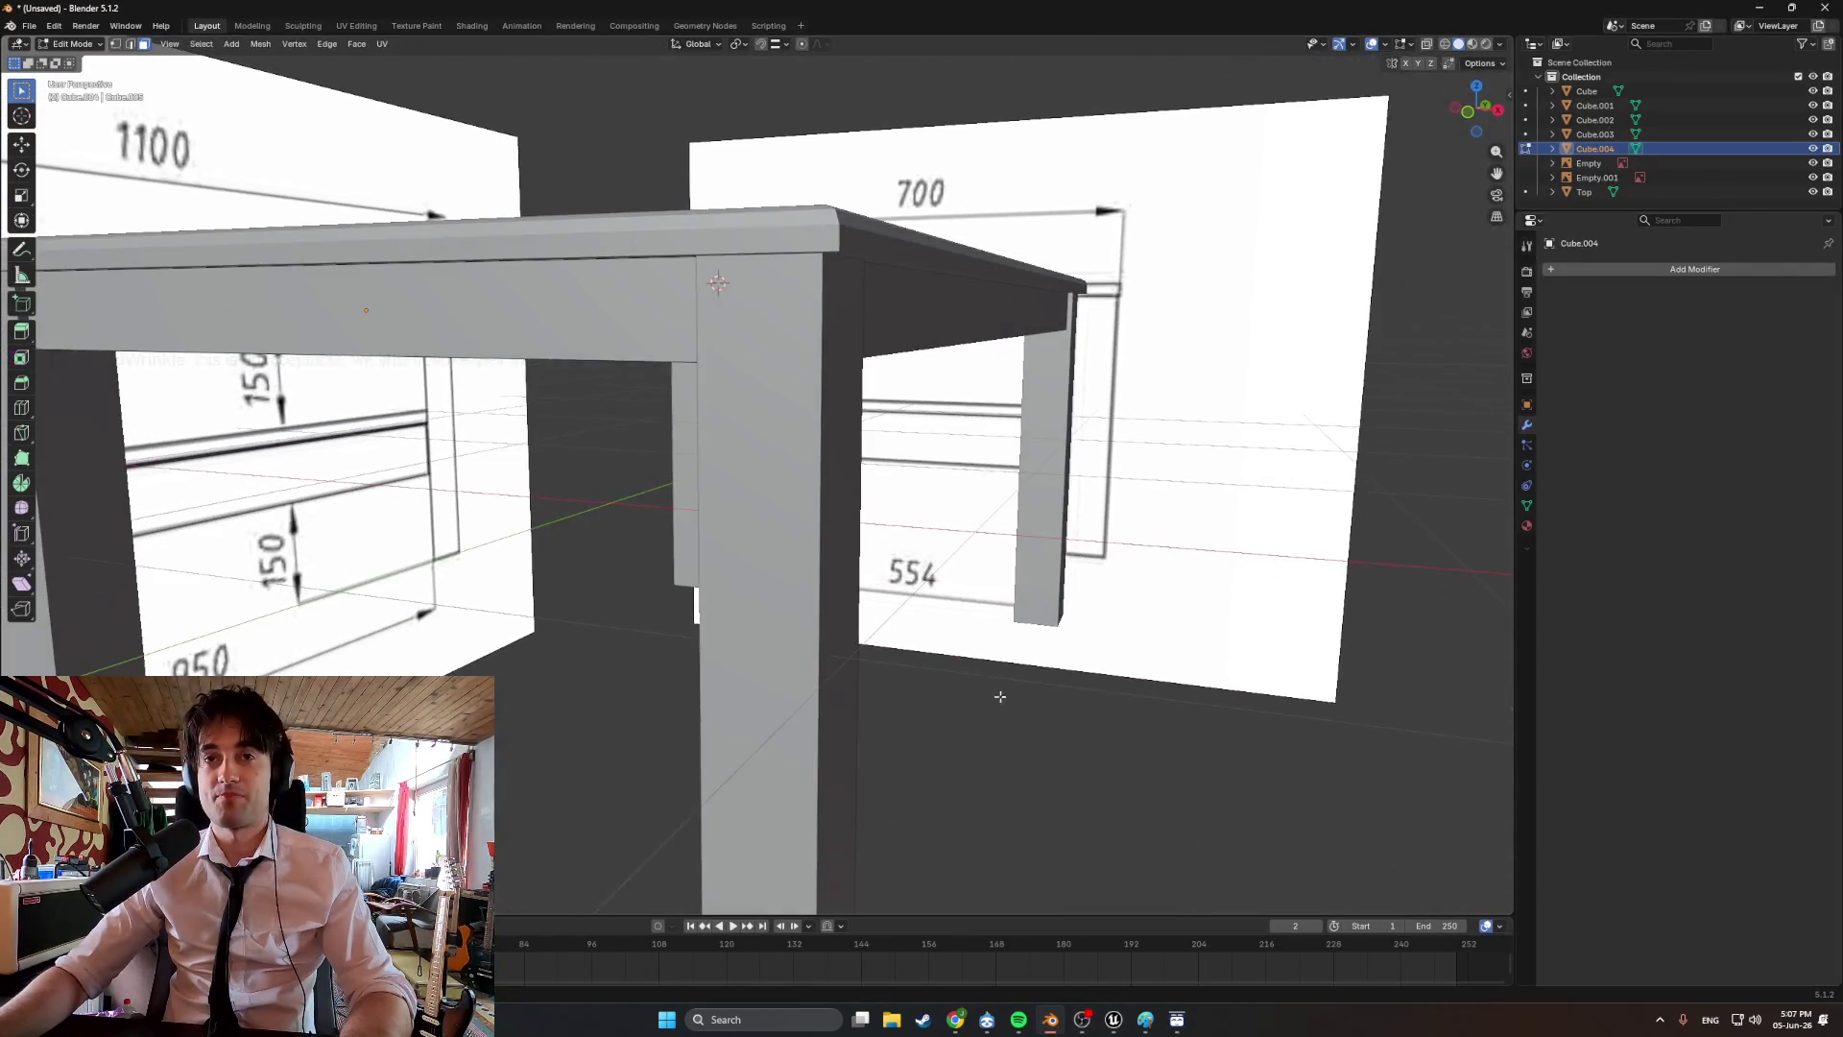
pyautogui.press('KP_1')
pyautogui.scroll(-5, 768, 624)
pyautogui.moveTo(768, 624)
pyautogui.mouseDown(button='middle')
pyautogui.moveTo(546, 556)
pyautogui.moveTo(646, 580)
pyautogui.moveTo(589, 568)
pyautogui.moveTo(581, 599)
pyautogui.mouseUp(button='middle')
pyautogui.scroll(3, 556, 576)
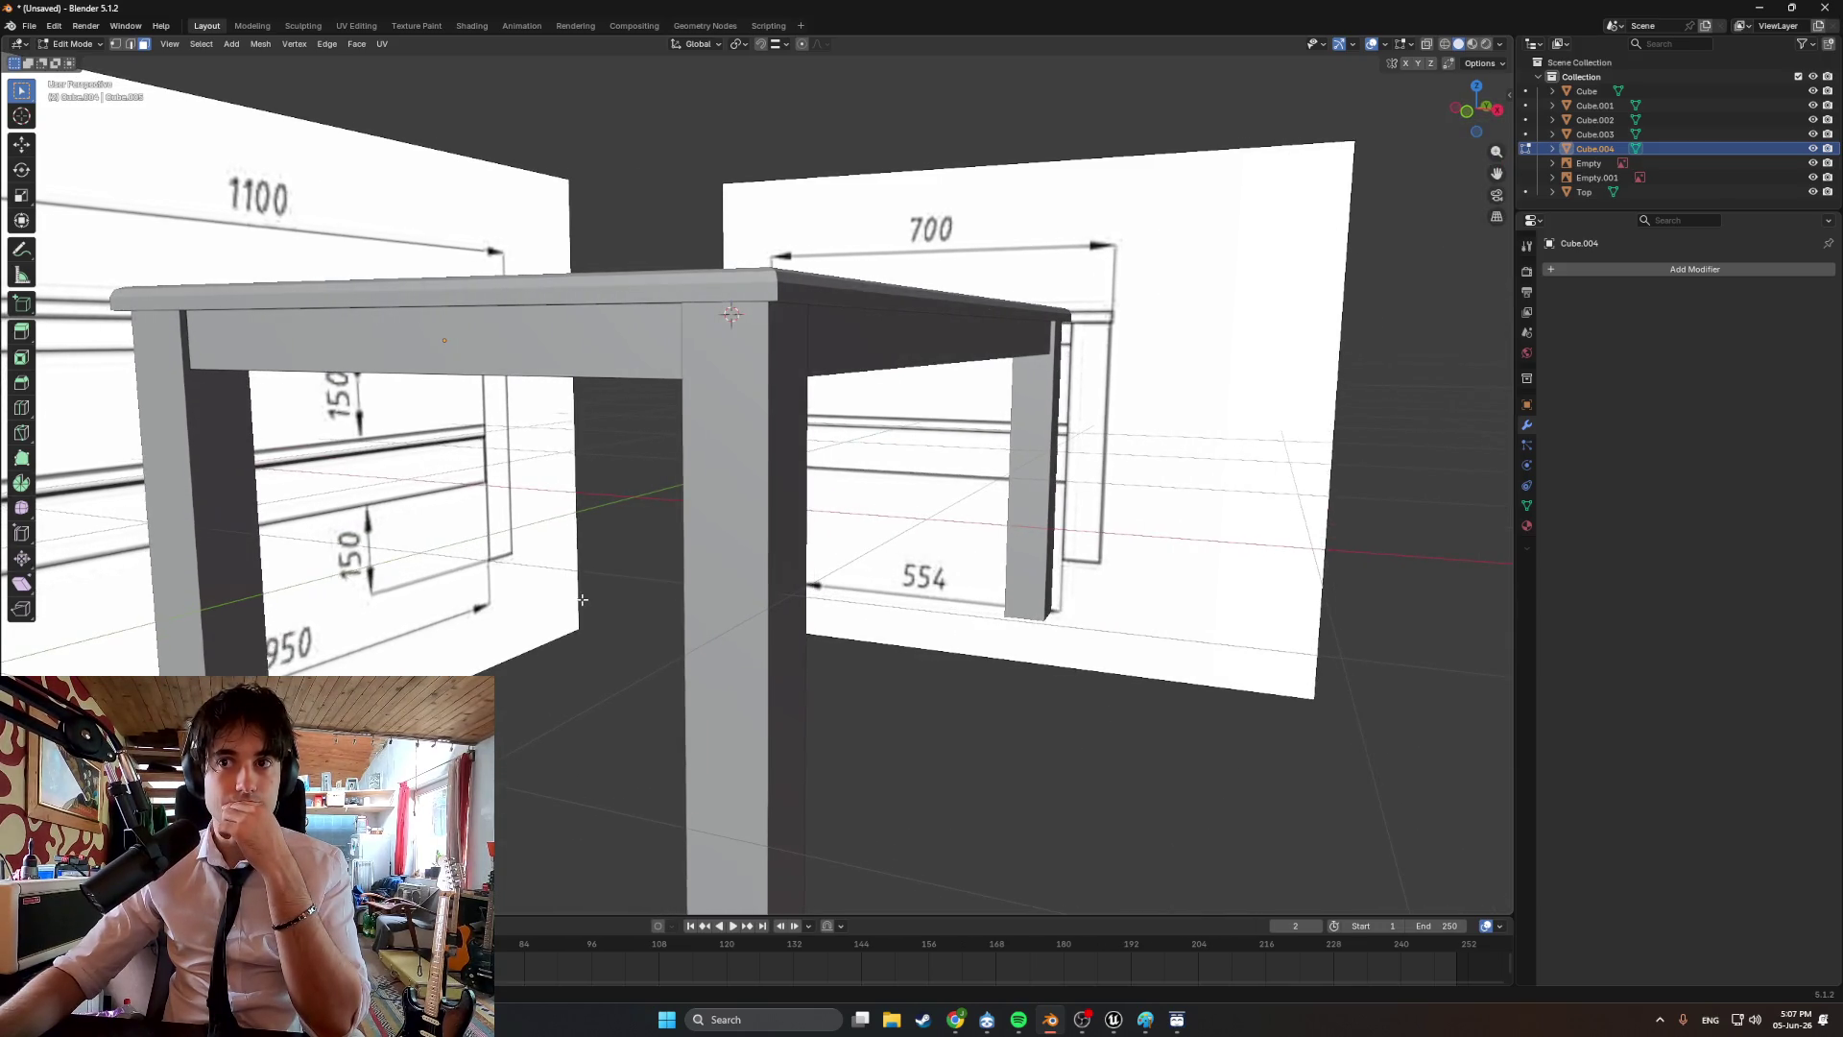
pyautogui.moveTo(633, 596); pyautogui.dragTo(627, 598, button='middle')
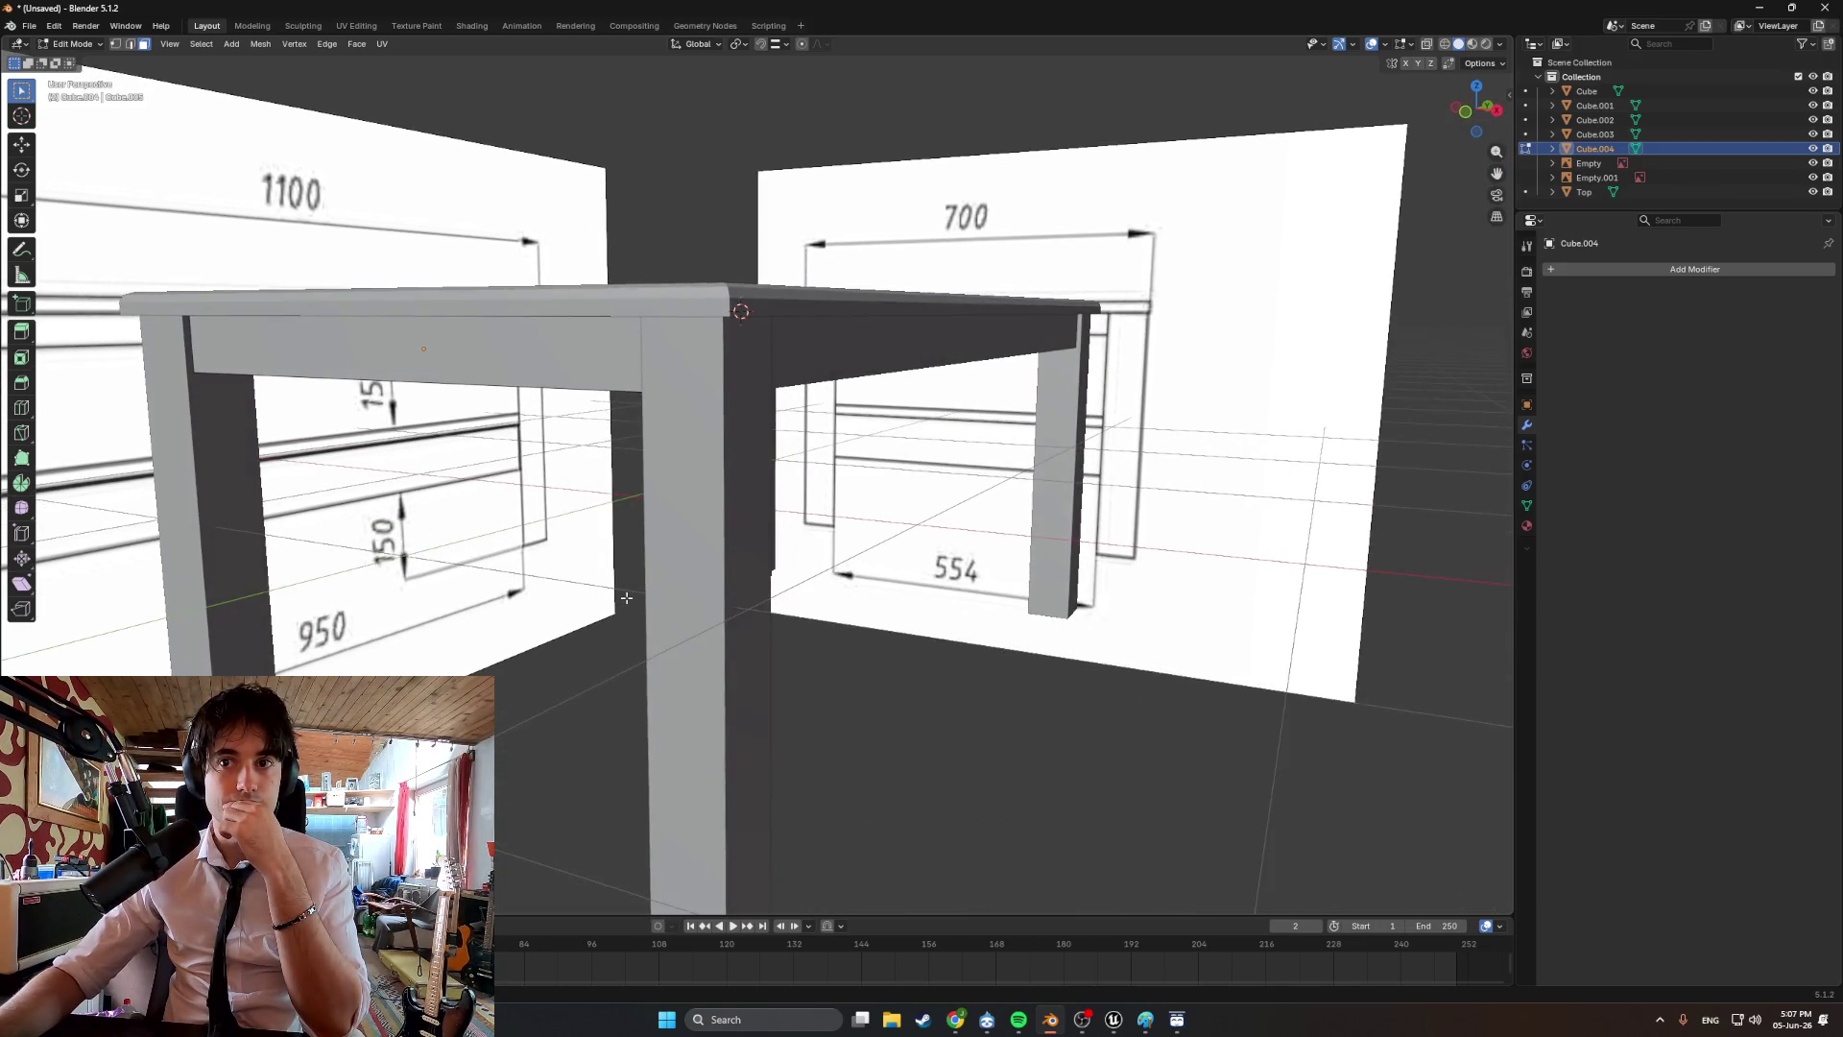
pyautogui.moveTo(956, 1020)
pyautogui.click(989, 957)
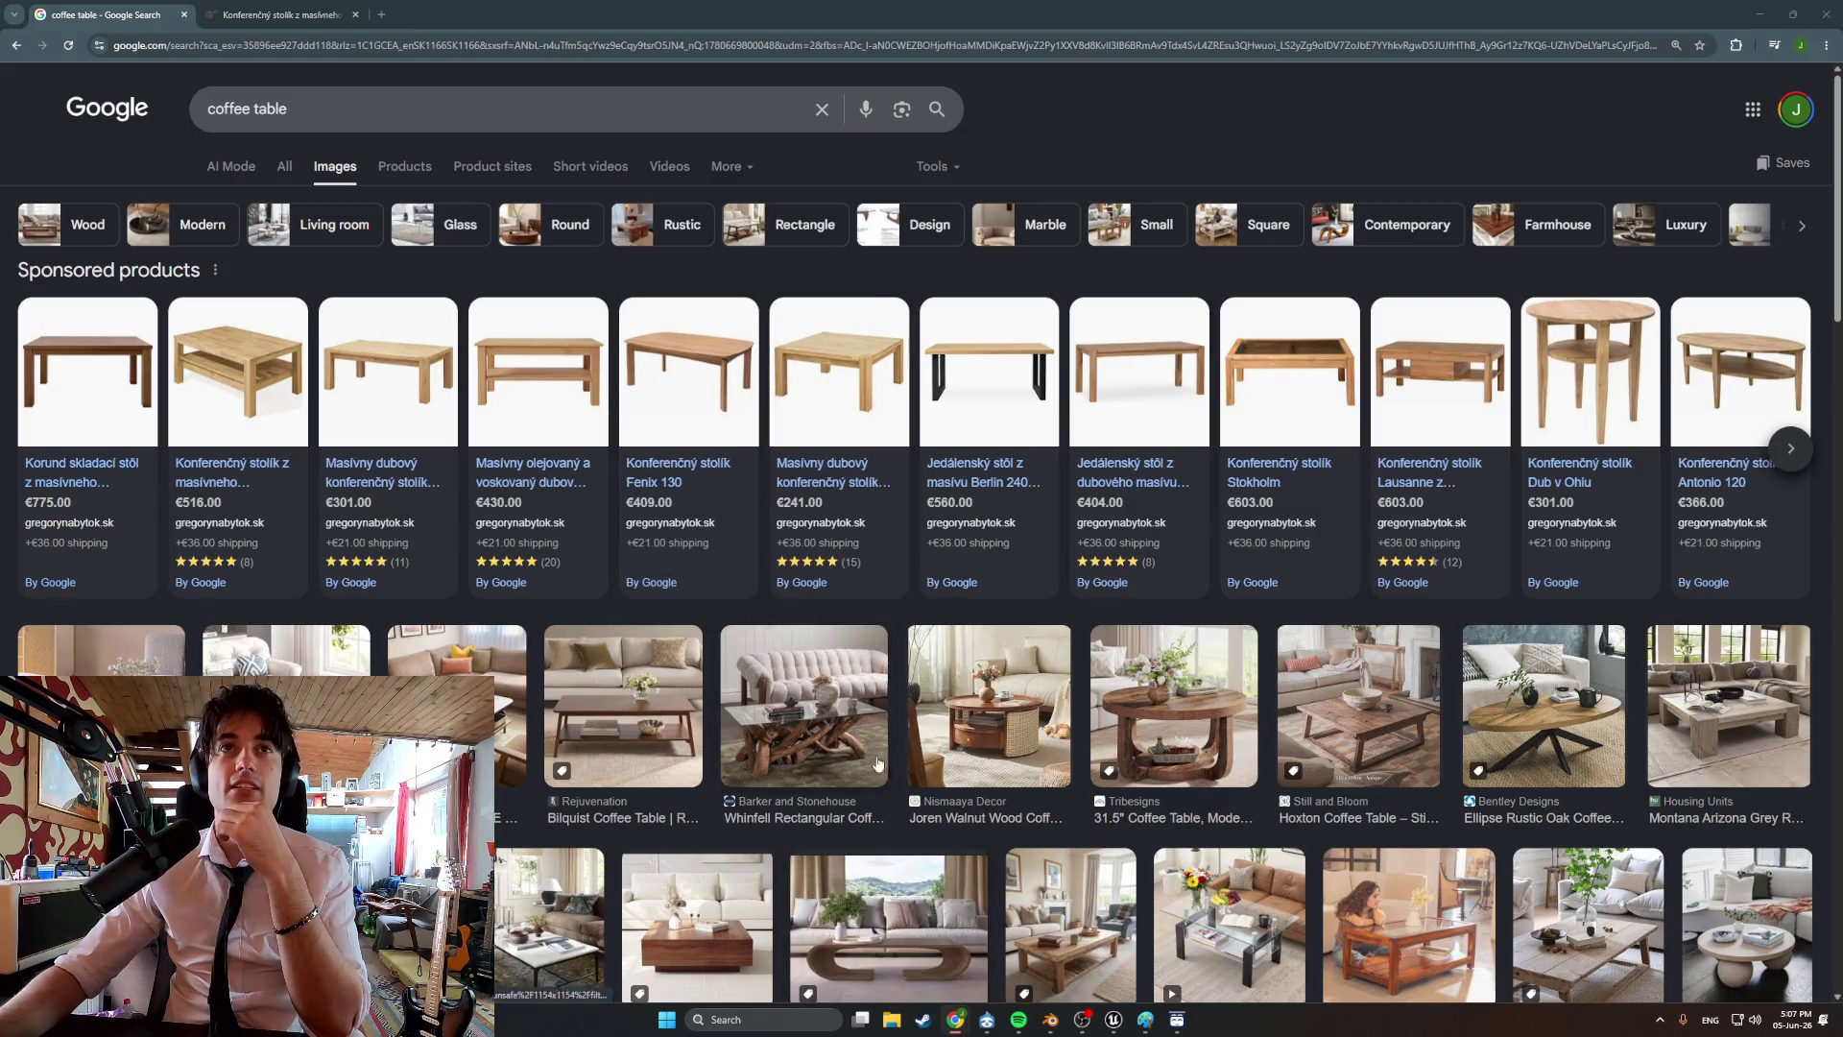
# Start the Soulwax FM mix in the YouTube window, then minimize Chrome to return to Blender
pyautogui.hotkey('alt', 'Tab')
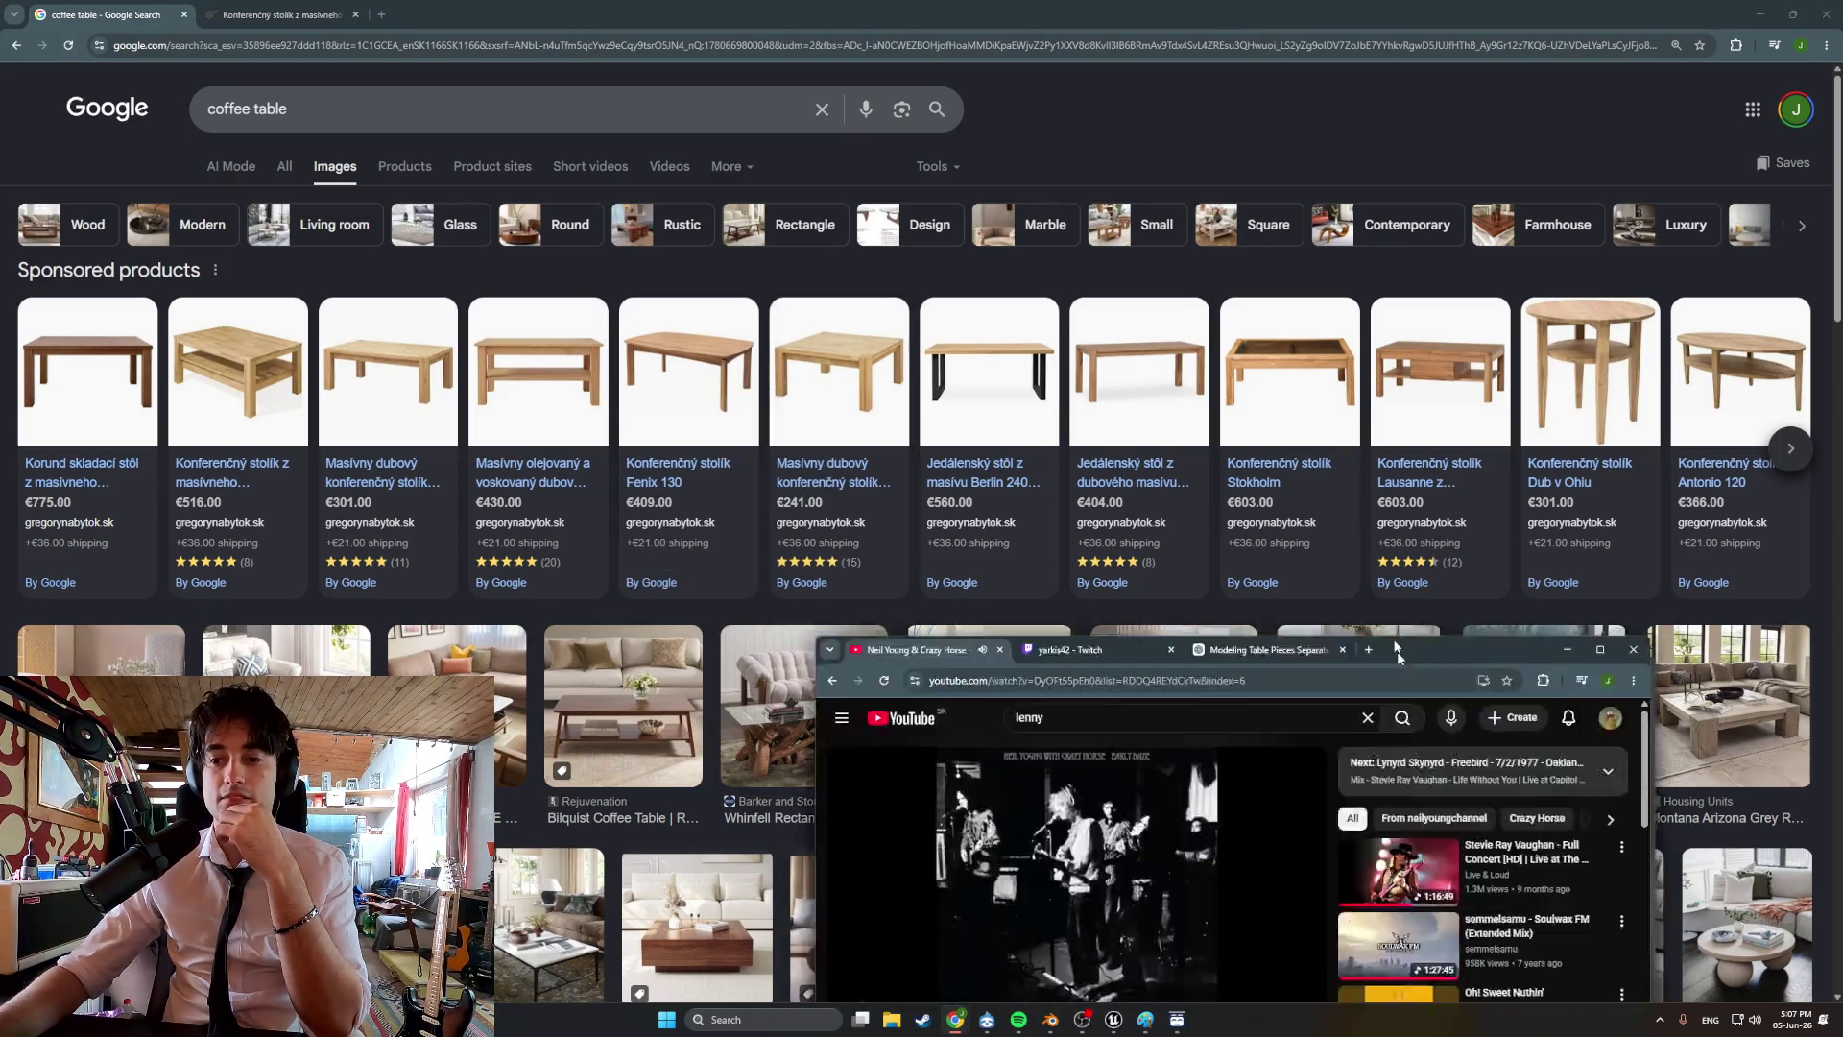
pyautogui.click(1032, 459)
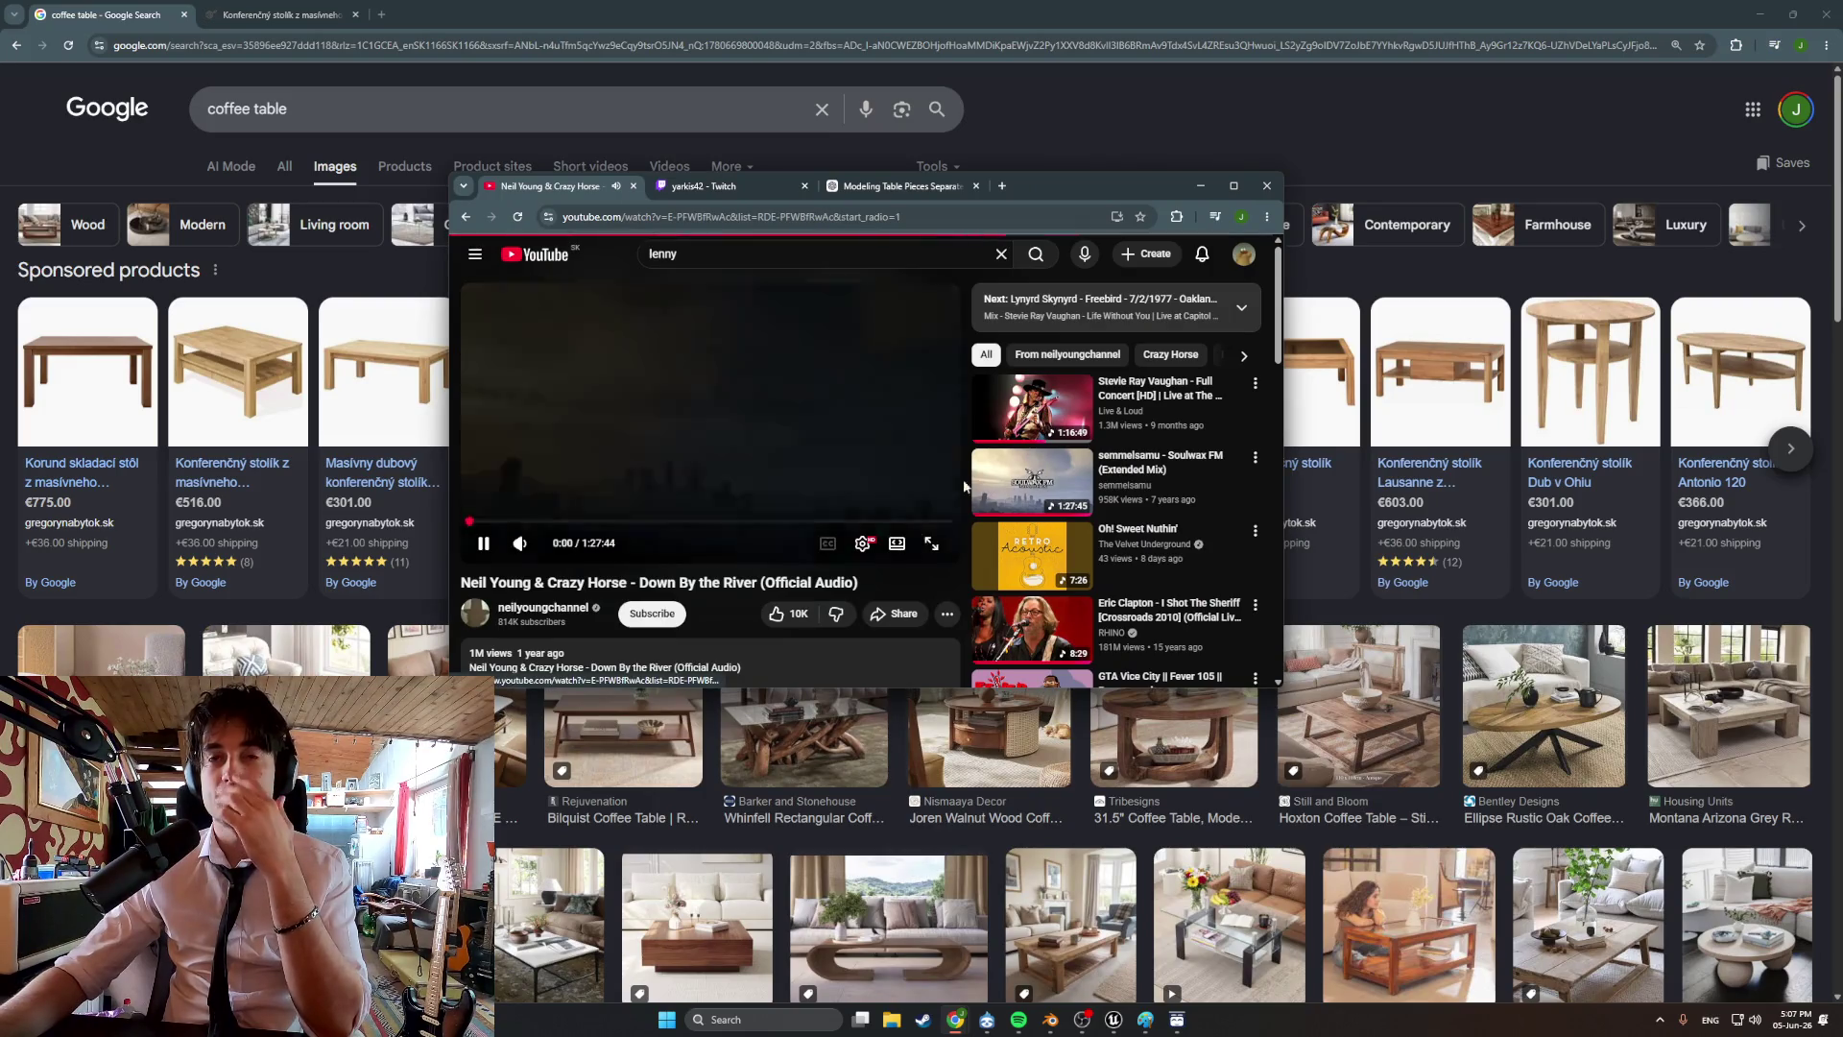
pyautogui.click(1200, 185)
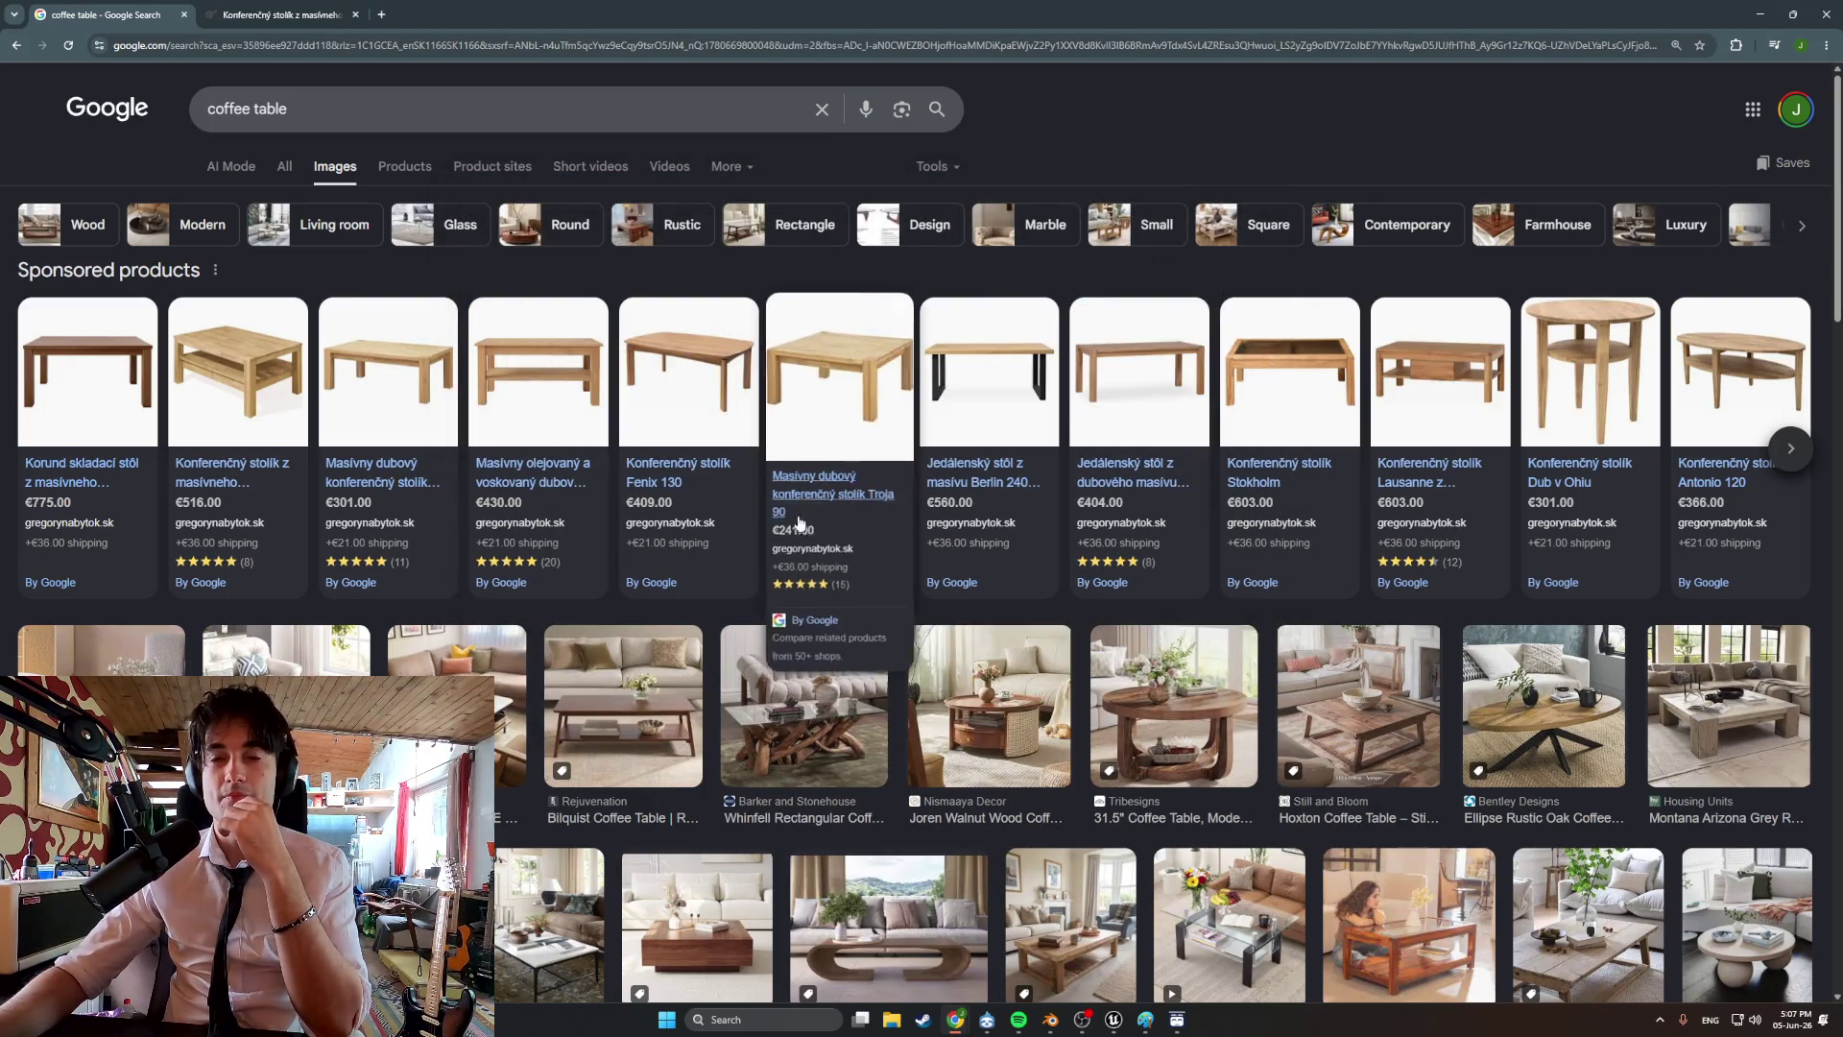
pyautogui.click(1774, 17)
pyautogui.scroll(2, 910, 447)
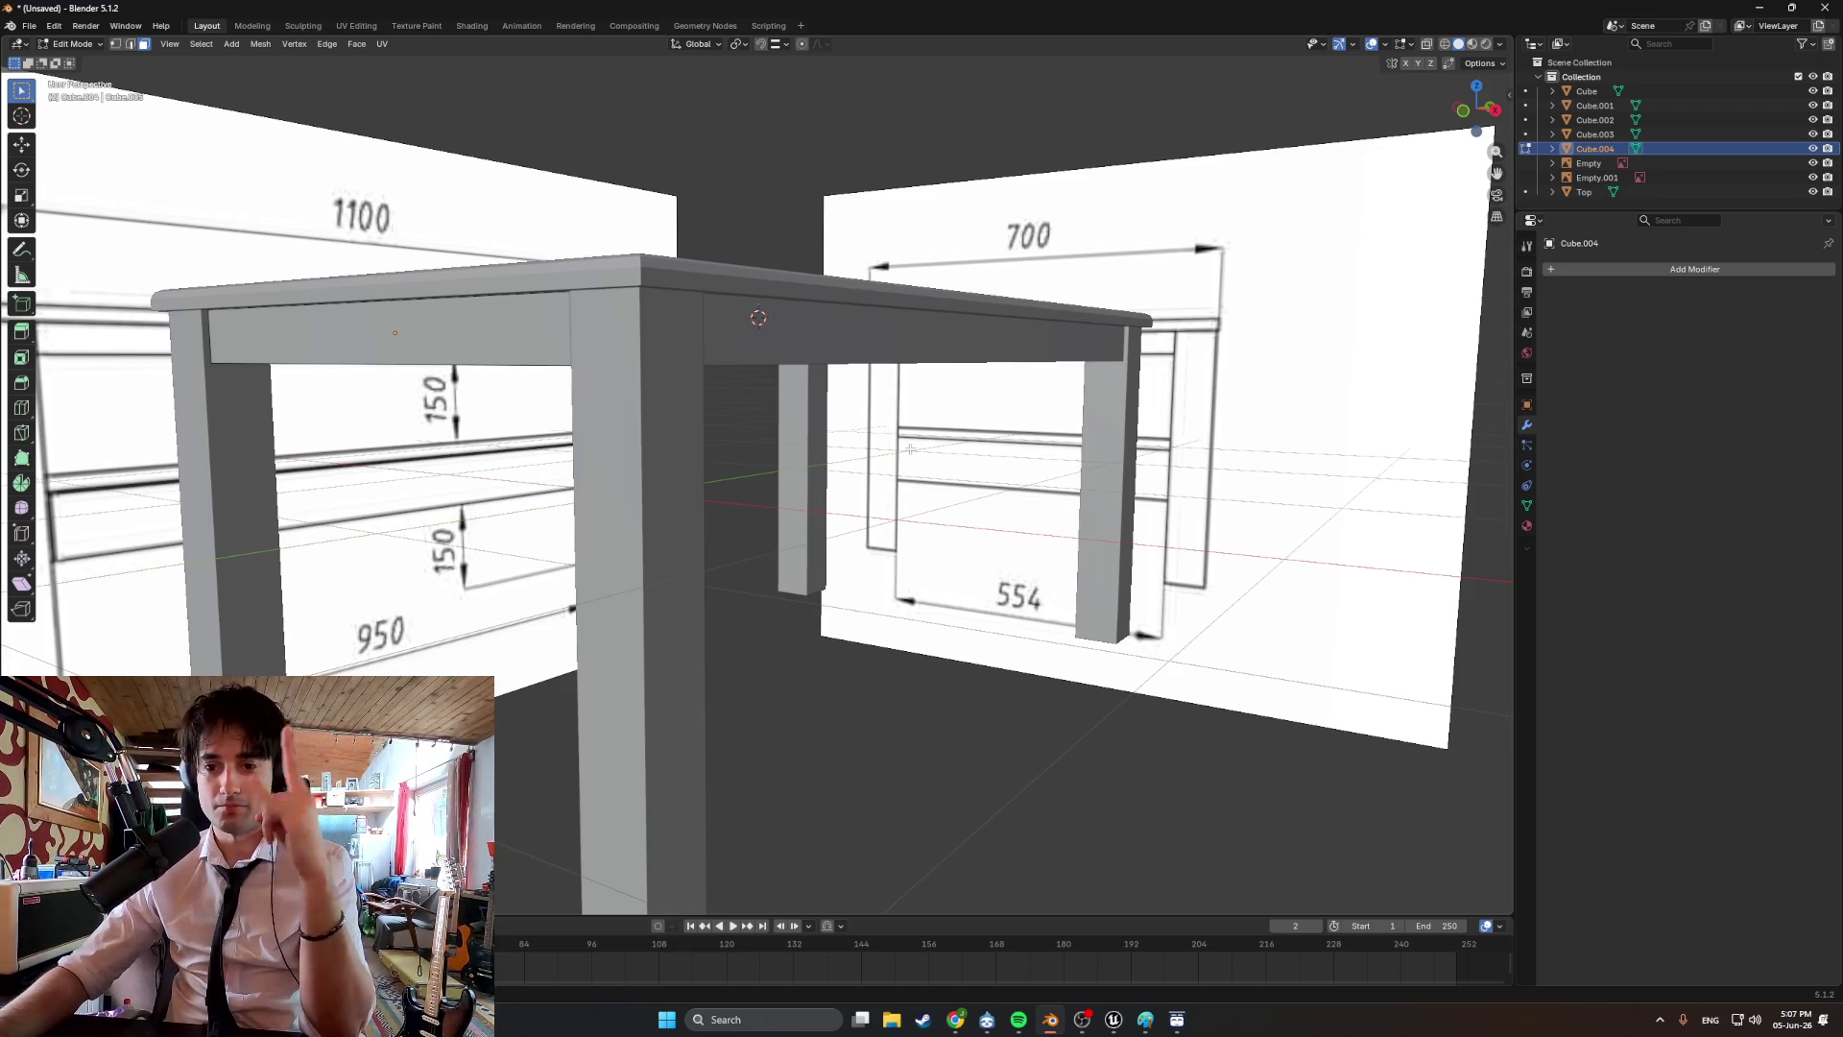
# Duplicate the tabletop face from the right-click menu as the start of the lower shelf
pyautogui.moveTo(612, 451)
pyautogui.mouseDown(button='middle')
pyautogui.moveTo(672, 461)
pyautogui.moveTo(654, 490)
pyautogui.mouseUp(button='middle')
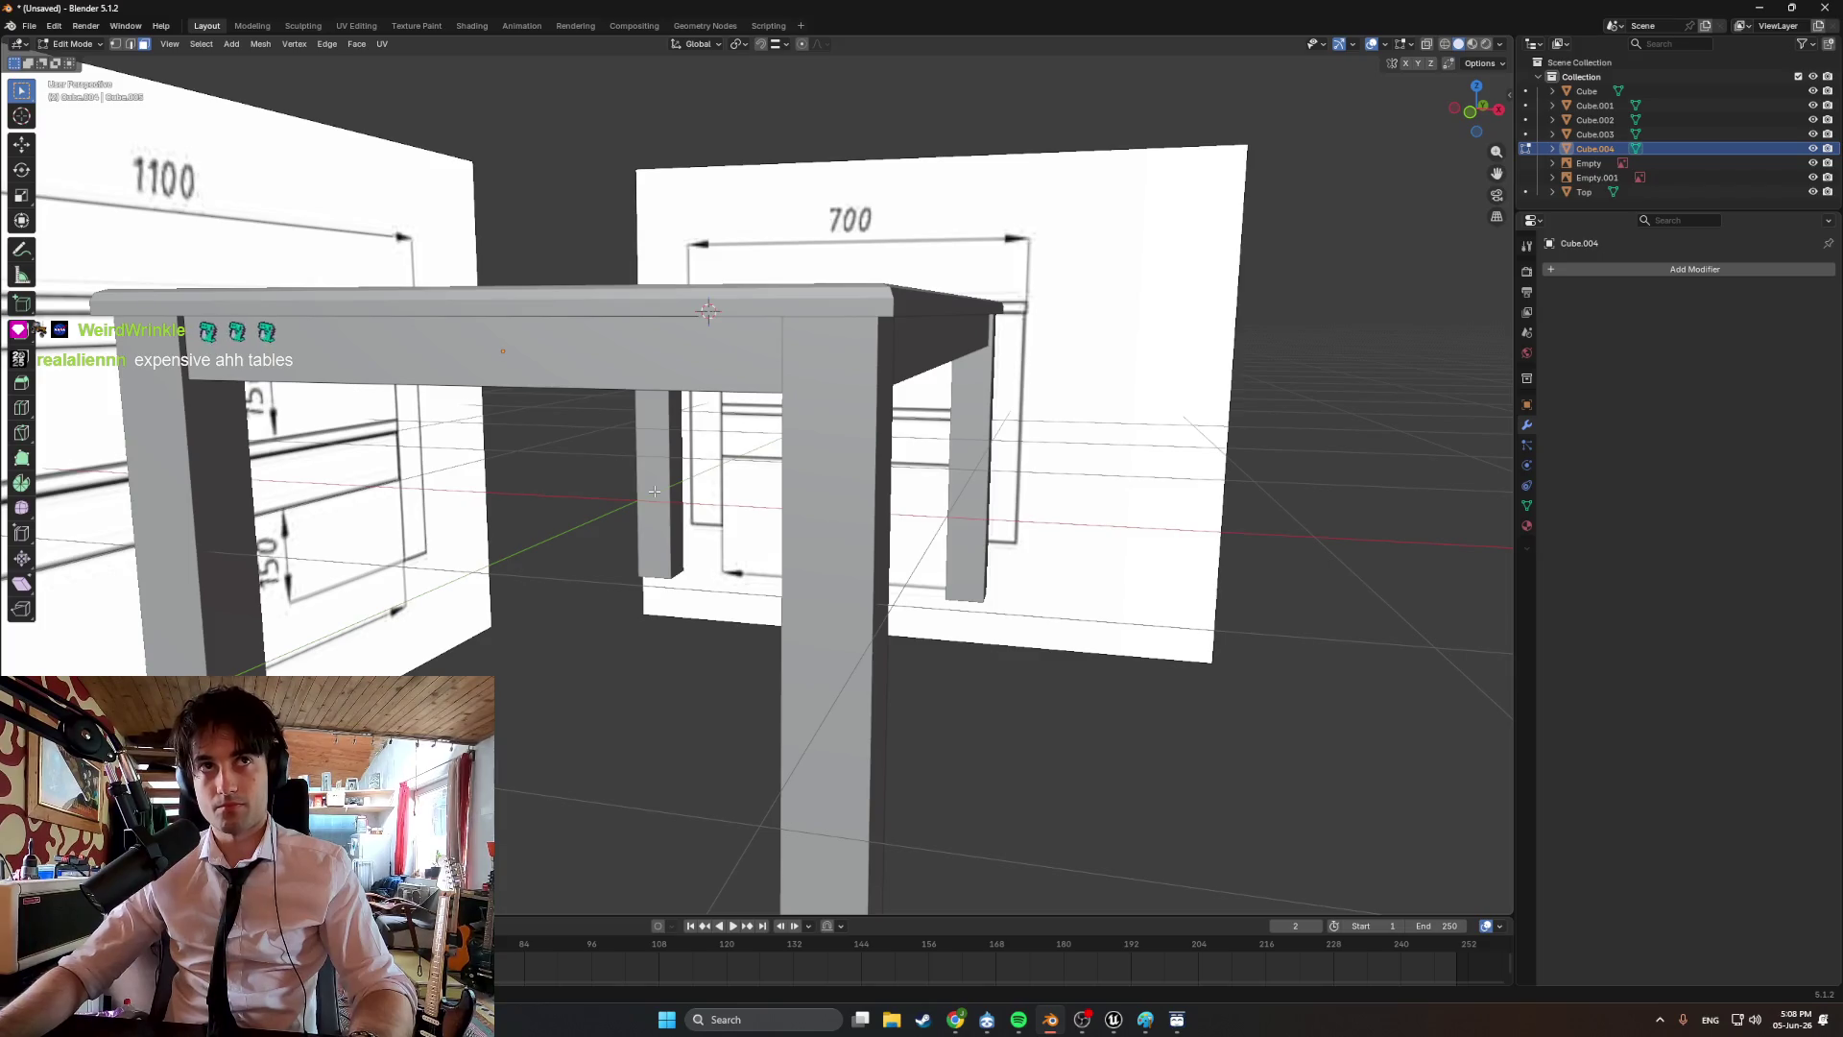
pyautogui.scroll(-3, 654, 491)
pyautogui.moveTo(654, 491); pyautogui.dragTo(795, 541, button='middle')
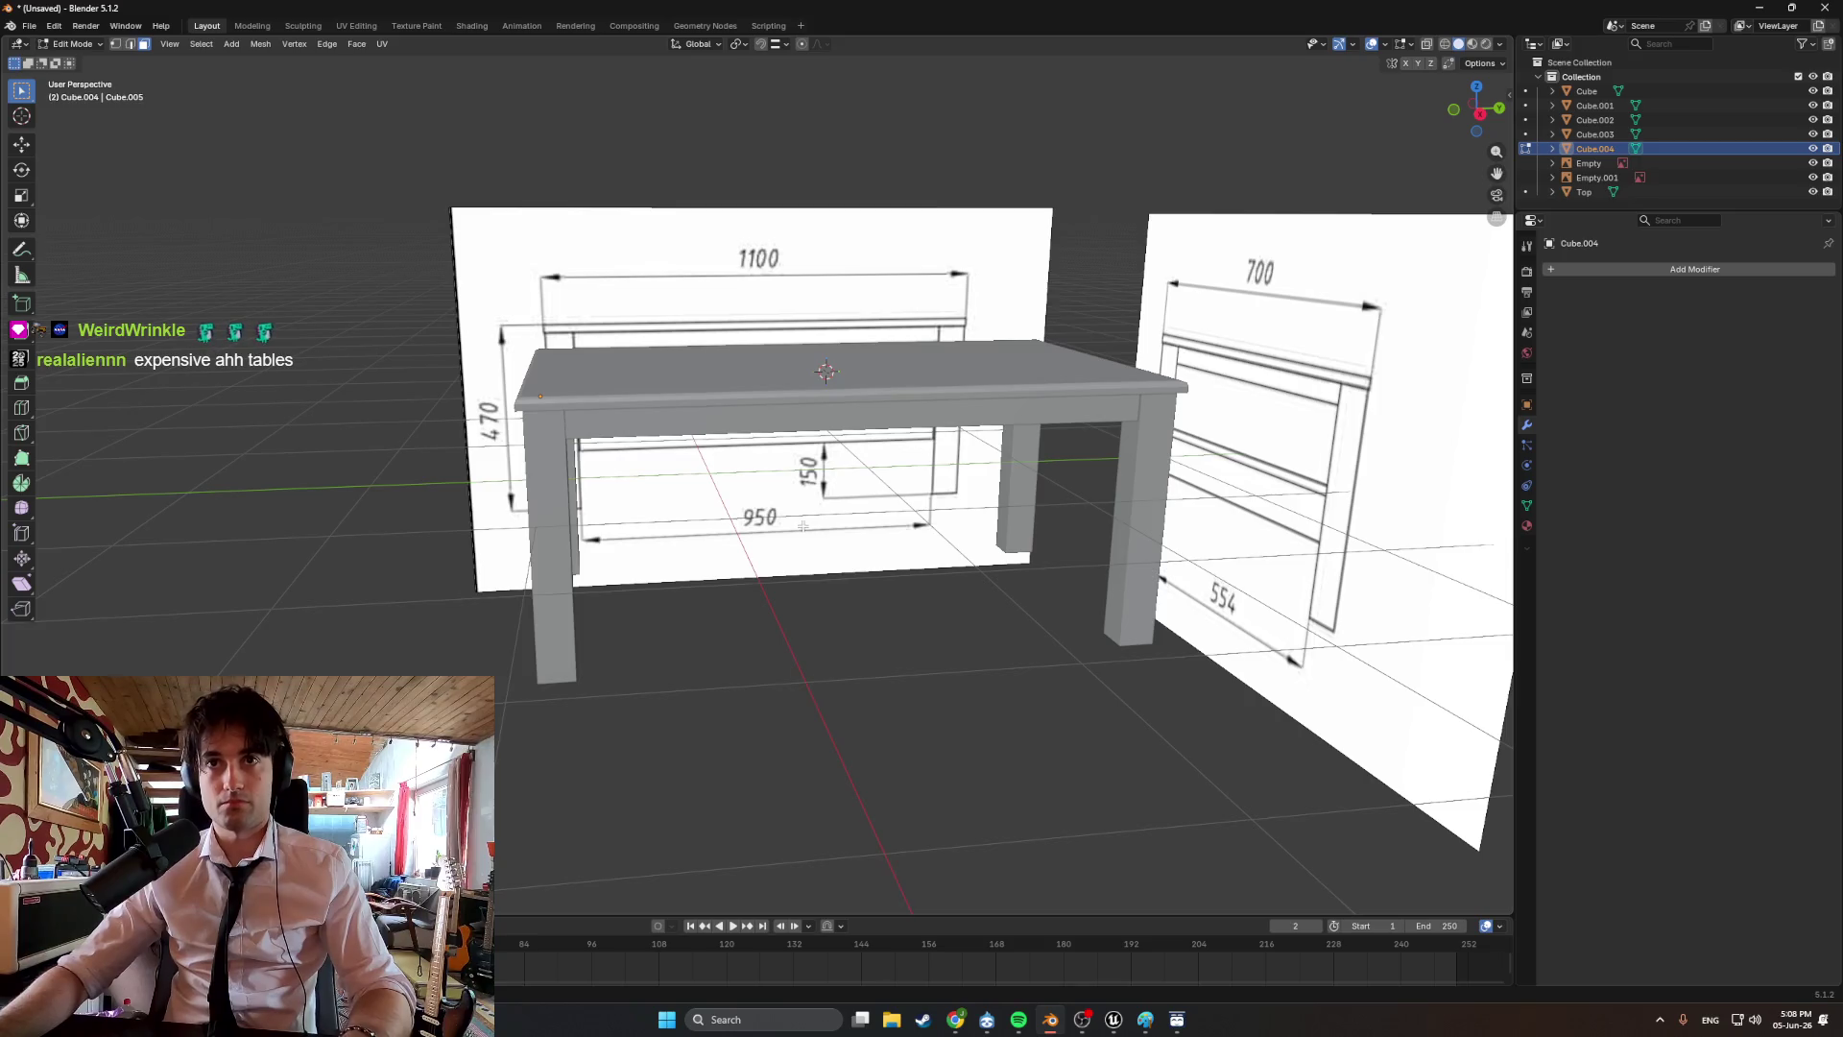
pyautogui.rightClick(802, 526)
pyautogui.click(831, 556)
pyautogui.moveTo(831, 555)
pyautogui.mouseDown(button='middle')
pyautogui.moveTo(773, 548)
pyautogui.moveTo(840, 537)
pyautogui.moveTo(871, 561)
pyautogui.moveTo(985, 522)
pyautogui.mouseUp(button='middle')
# Lower the copied face along Z below the tabletop, then shift it along X
pyautogui.press('g')
pyautogui.press('z')
pyautogui.click(828, 528)
pyautogui.press('g')
pyautogui.press('x')
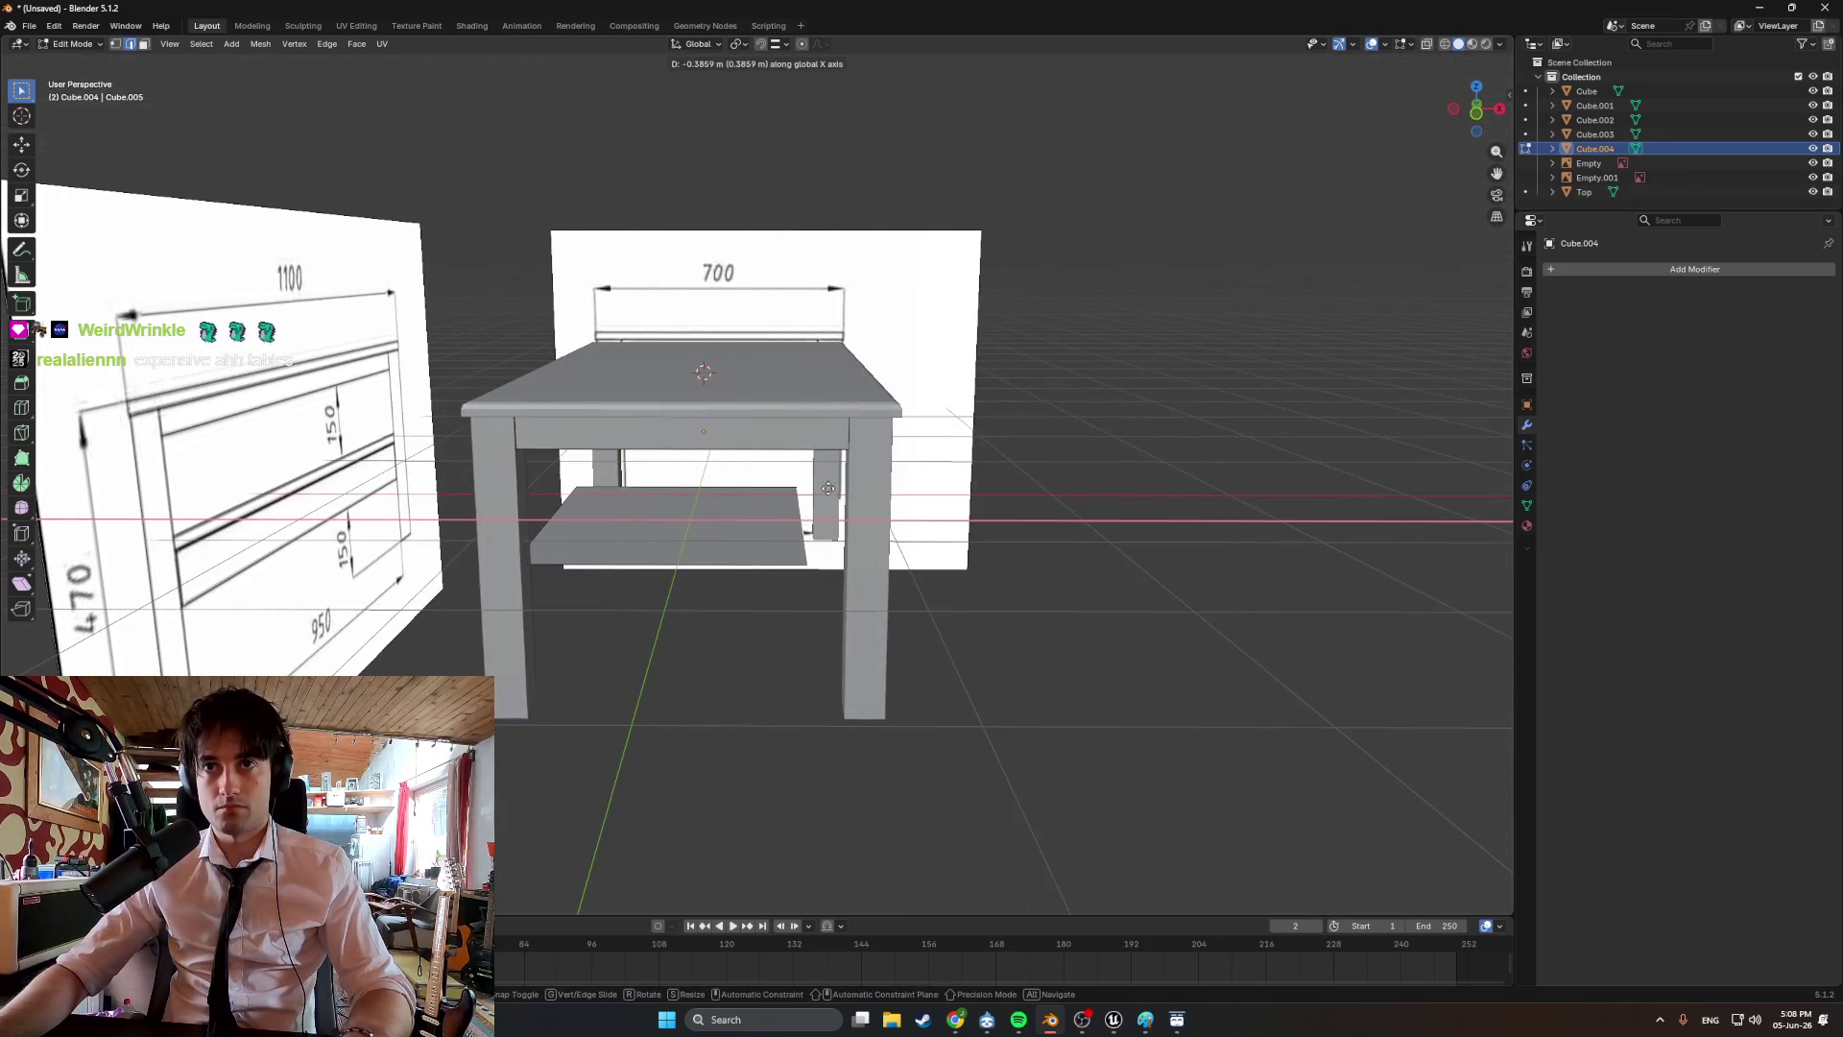
pyautogui.click(801, 475)
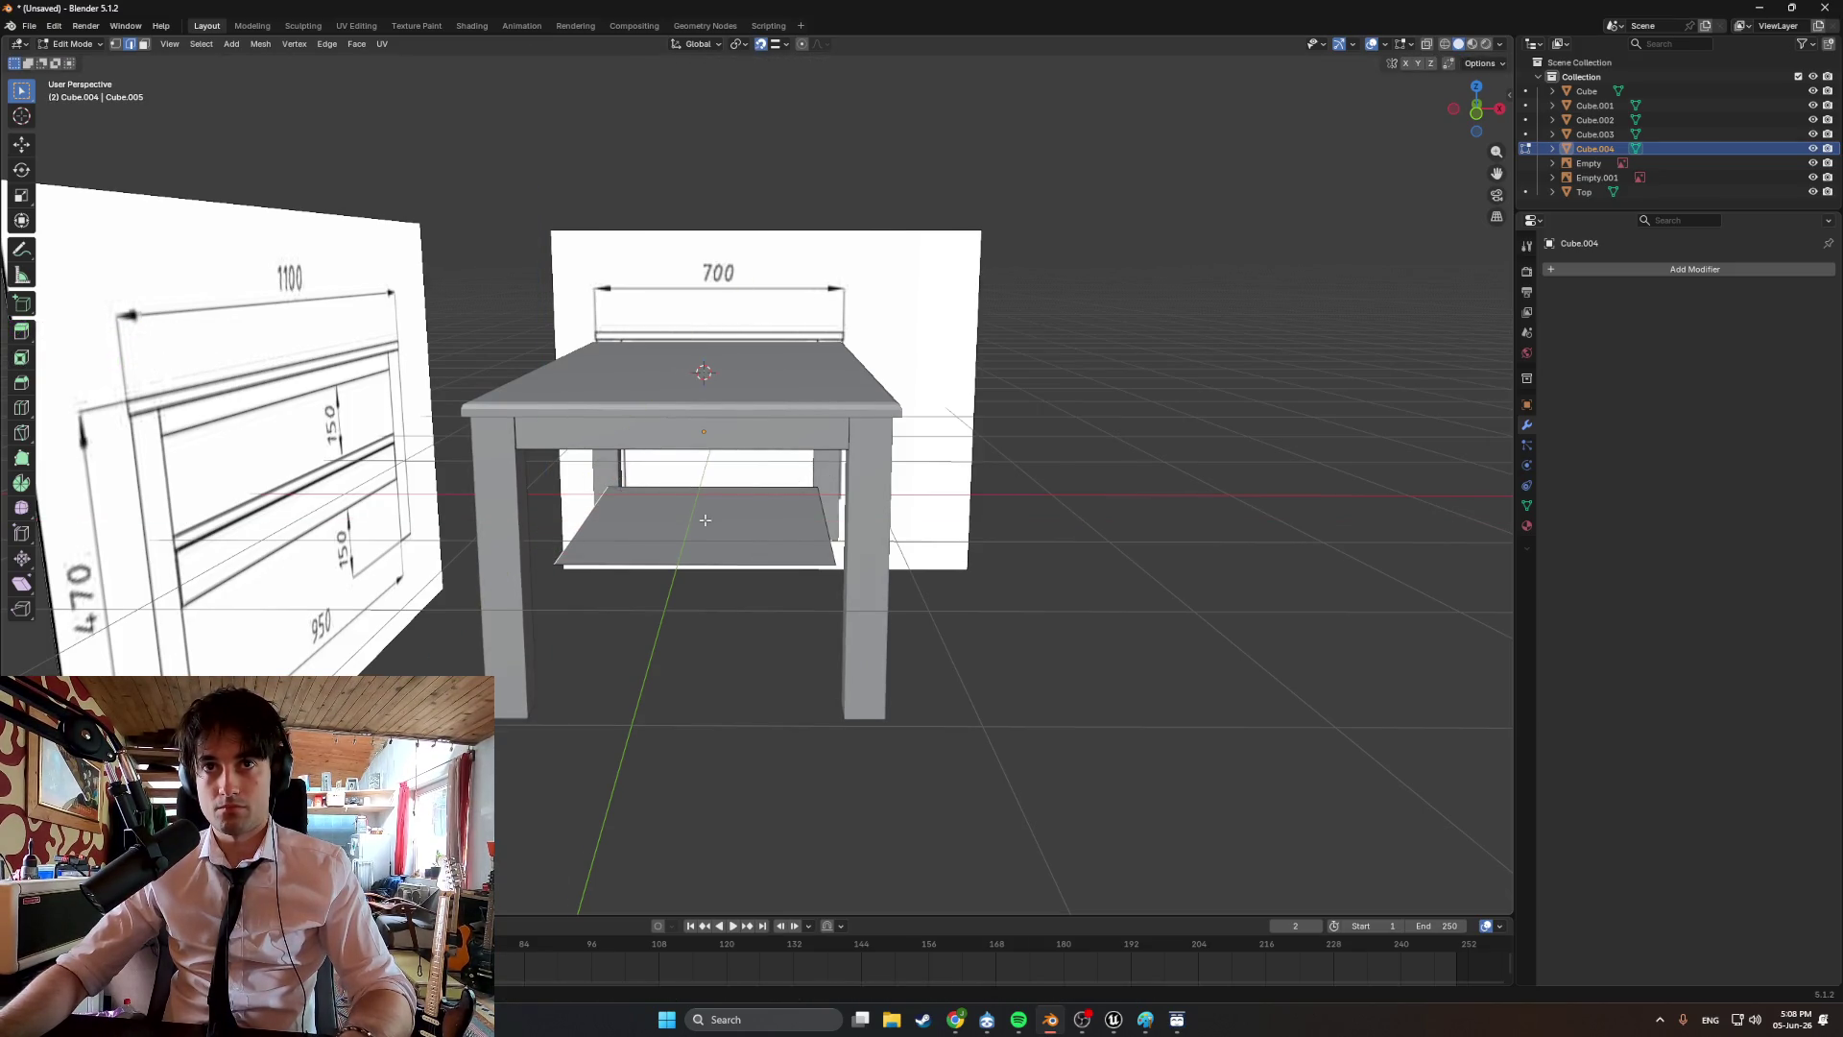
# Slide the shelf along Y to sit between the legs and switch to wireframe shading
pyautogui.moveTo(560, 510); pyautogui.dragTo(651, 547, button='middle')
pyautogui.press('g')
pyautogui.press('y')
pyautogui.click(773, 540)
pyautogui.moveTo(773, 540); pyautogui.dragTo(883, 540, button='middle')
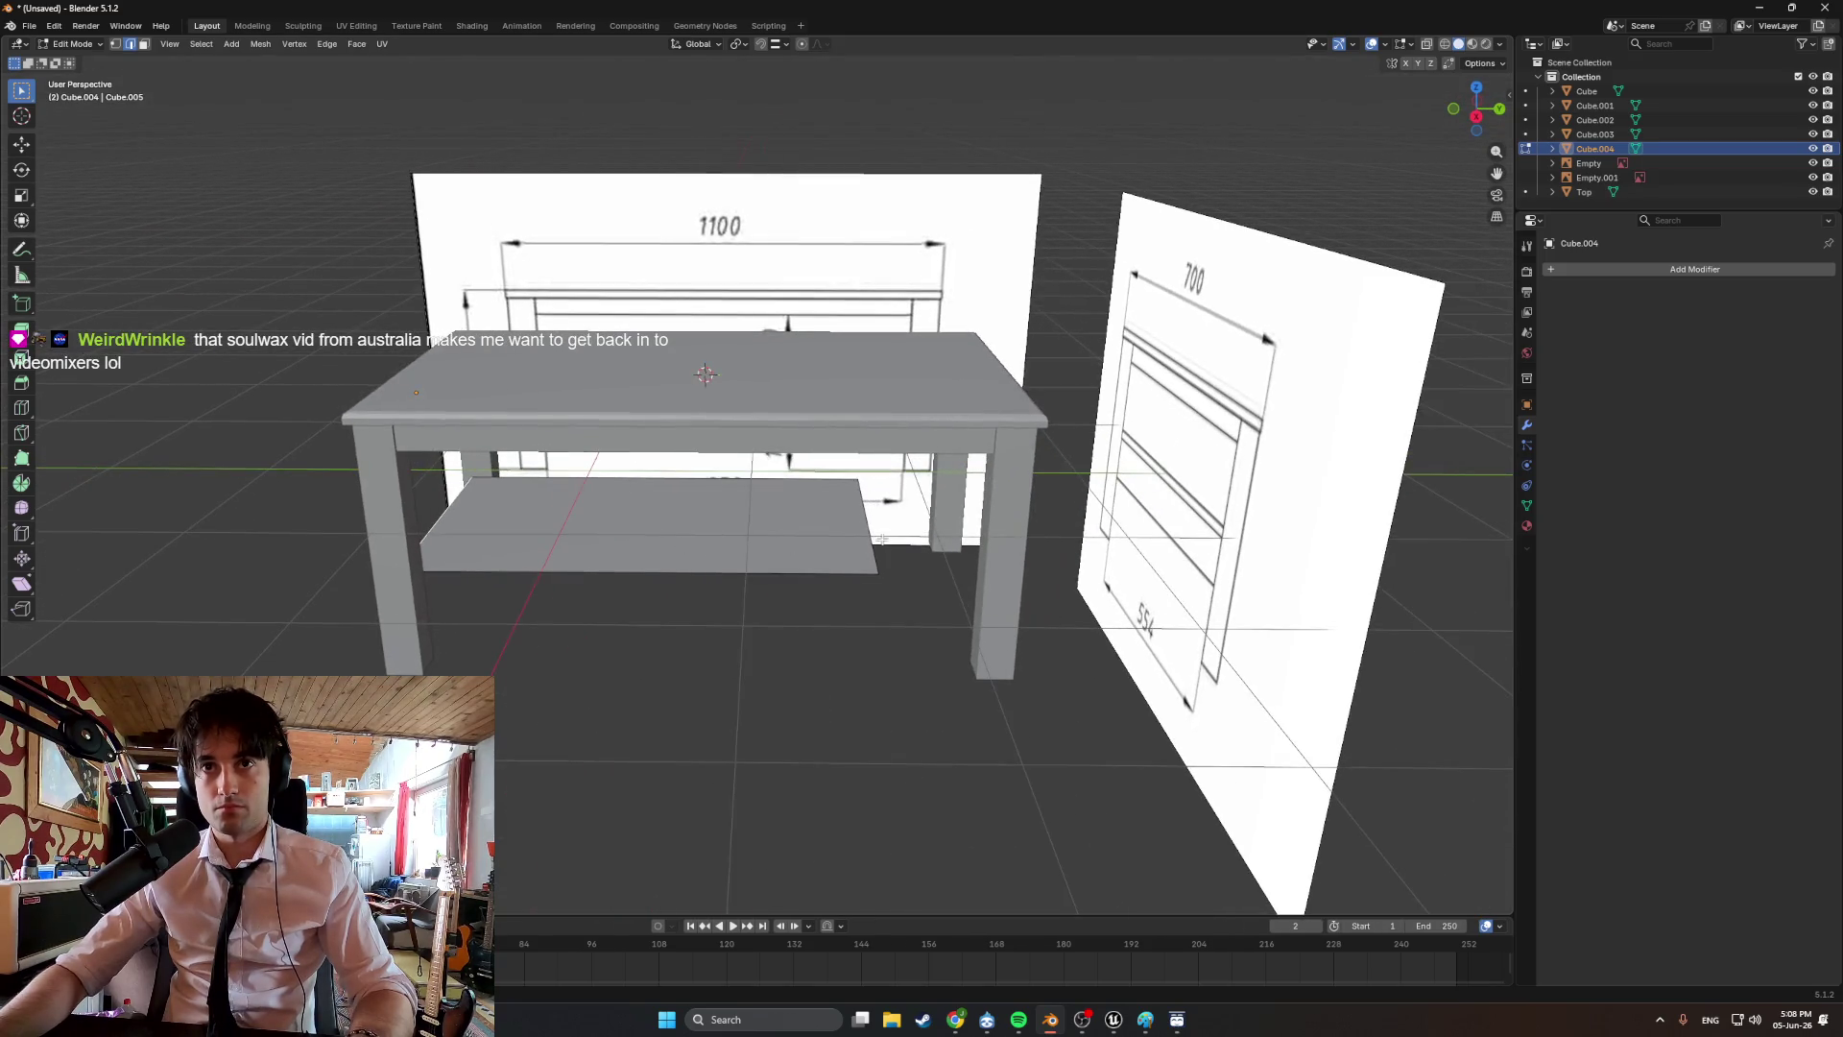
pyautogui.press('g')
pyautogui.press('y')
pyautogui.click(979, 480)
pyautogui.hotkey('shift', 'z')
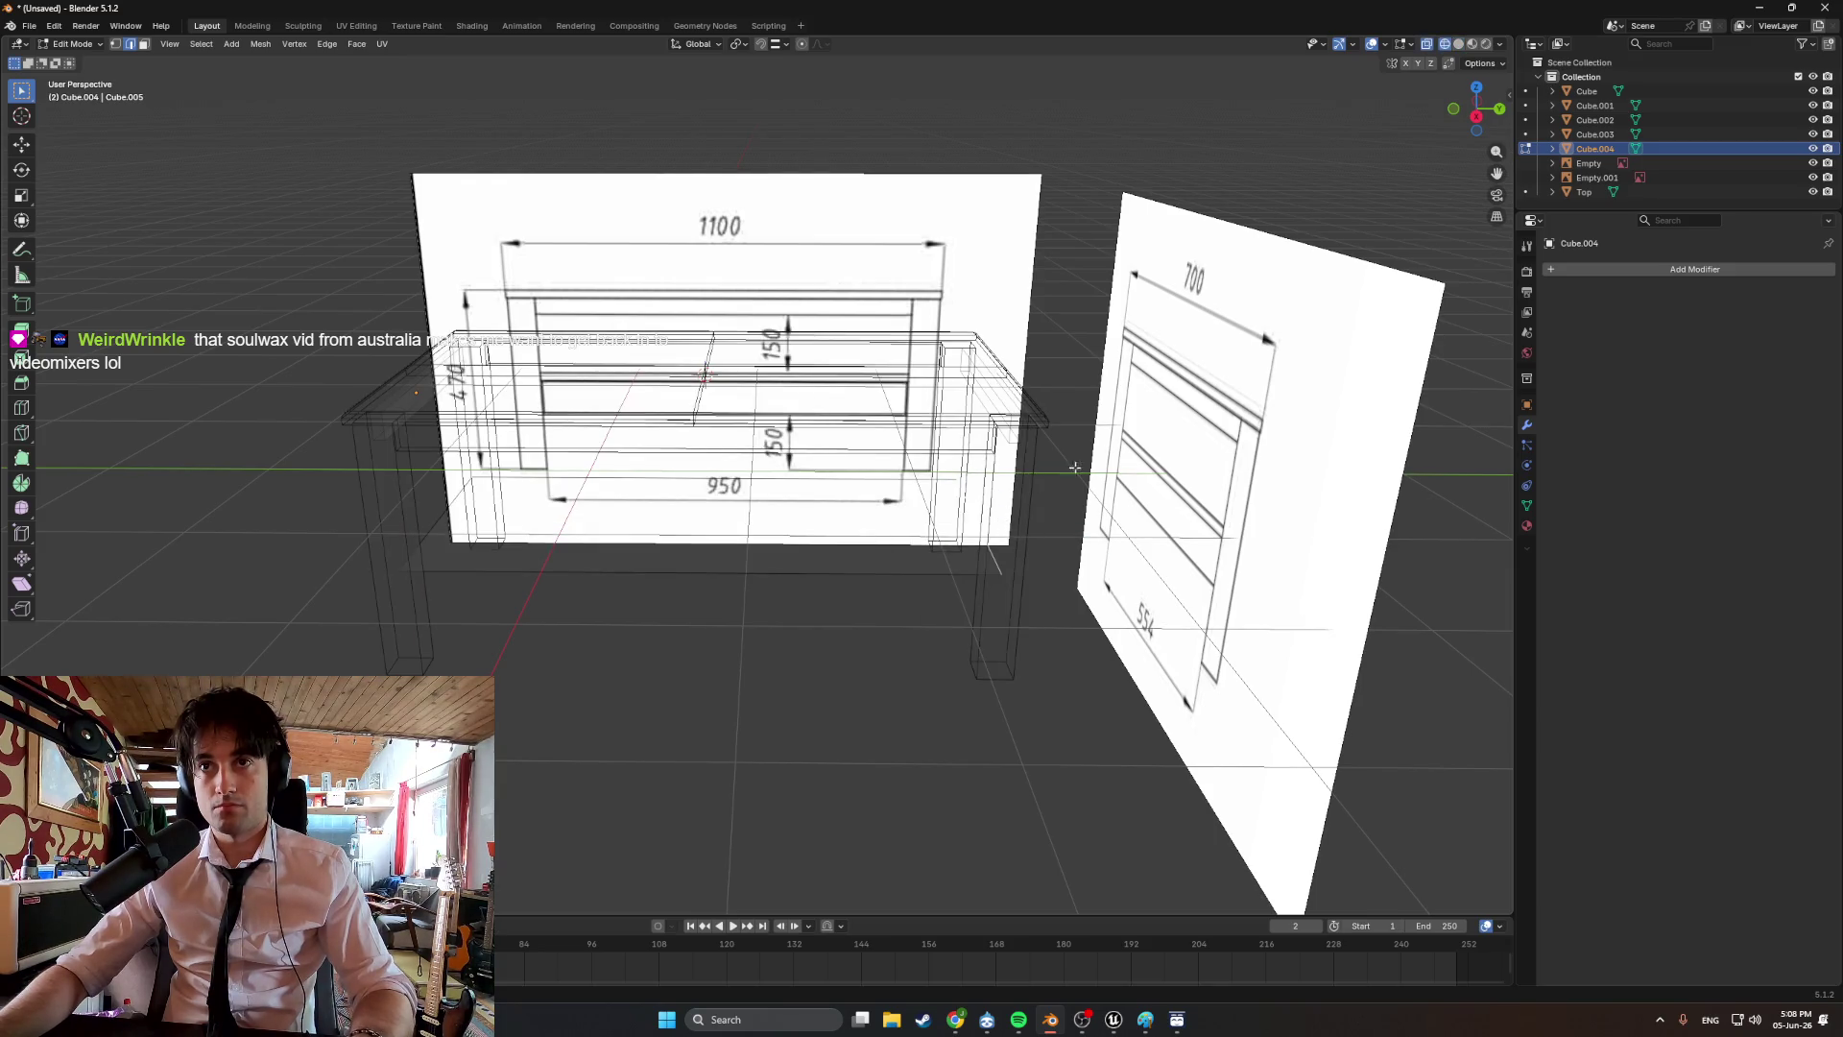
# Hide the Empty and Empty.001 reference images and slide a shelf edge along Y
pyautogui.click(1813, 163)
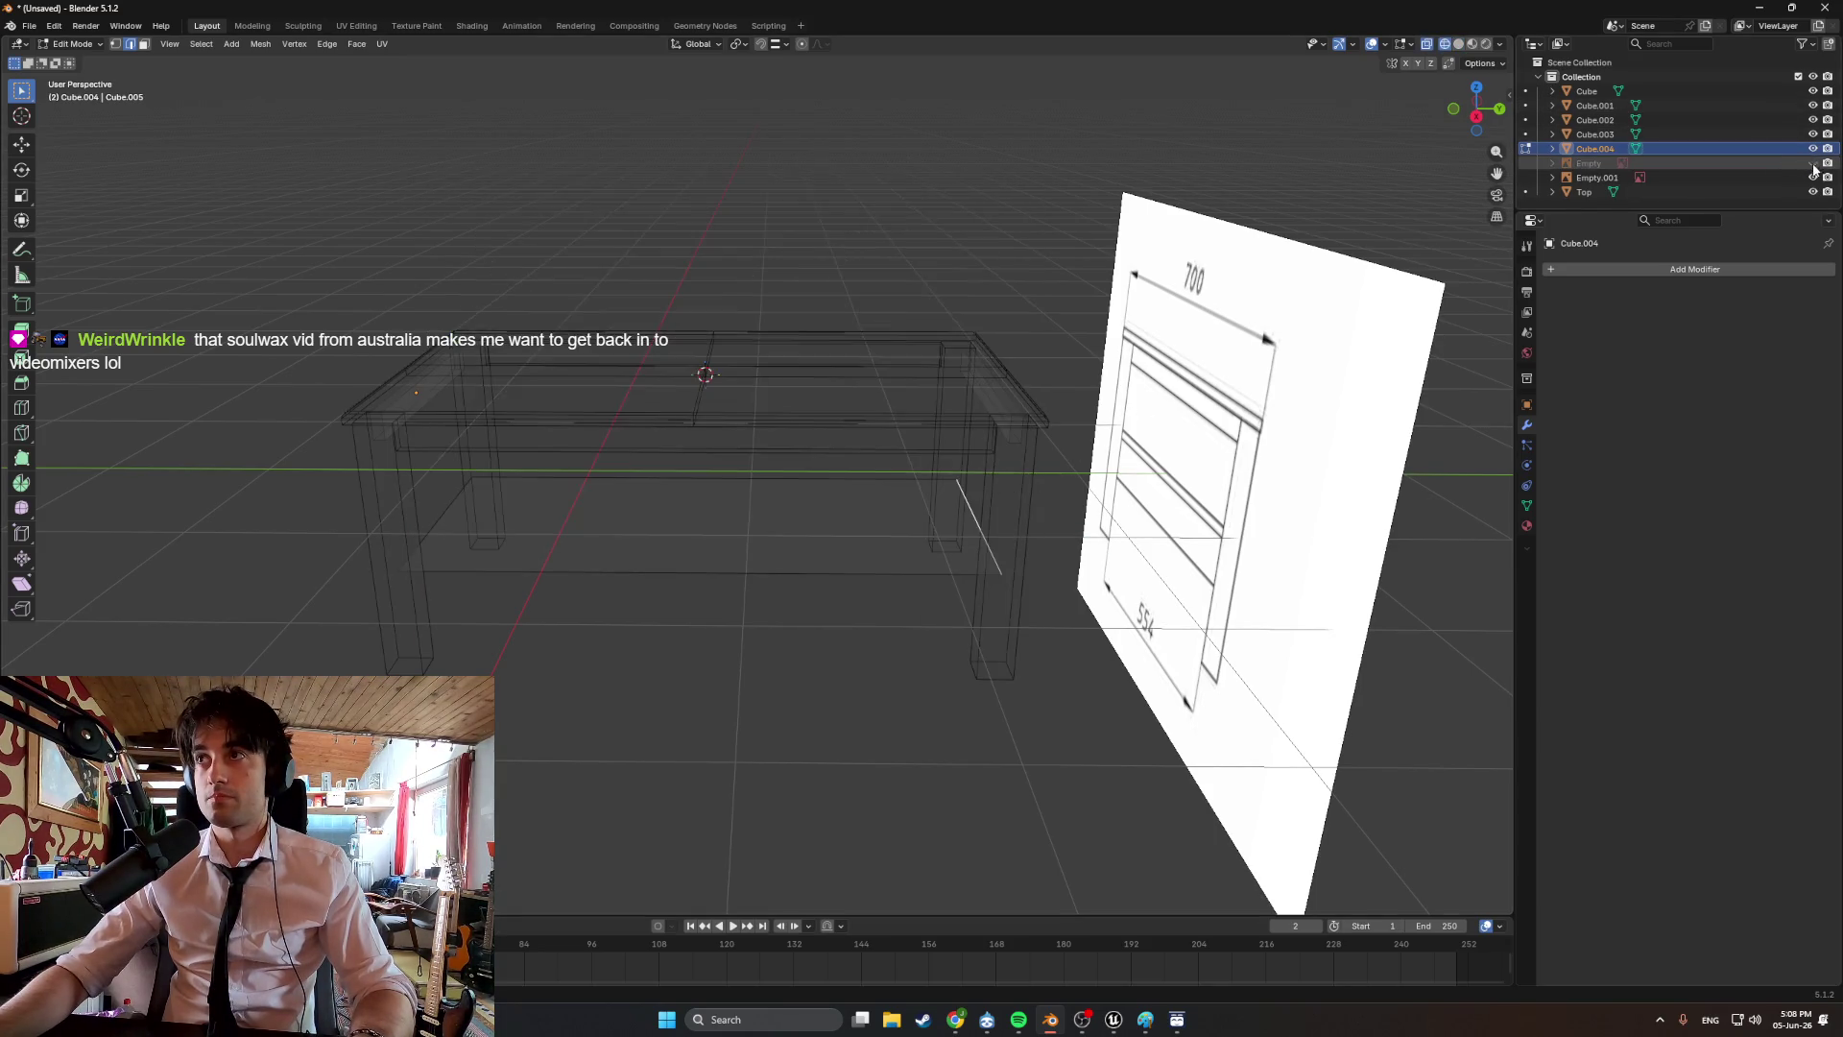
pyautogui.click(1813, 177)
pyautogui.moveTo(960, 480)
pyautogui.mouseDown(button='middle')
pyautogui.moveTo(612, 375)
pyautogui.moveTo(830, 434)
pyautogui.mouseUp(button='middle')
pyautogui.scroll(4, 1041, 461)
pyautogui.press('g')
pyautogui.moveTo(999, 471); pyautogui.dragTo(1066, 503, button='middle')
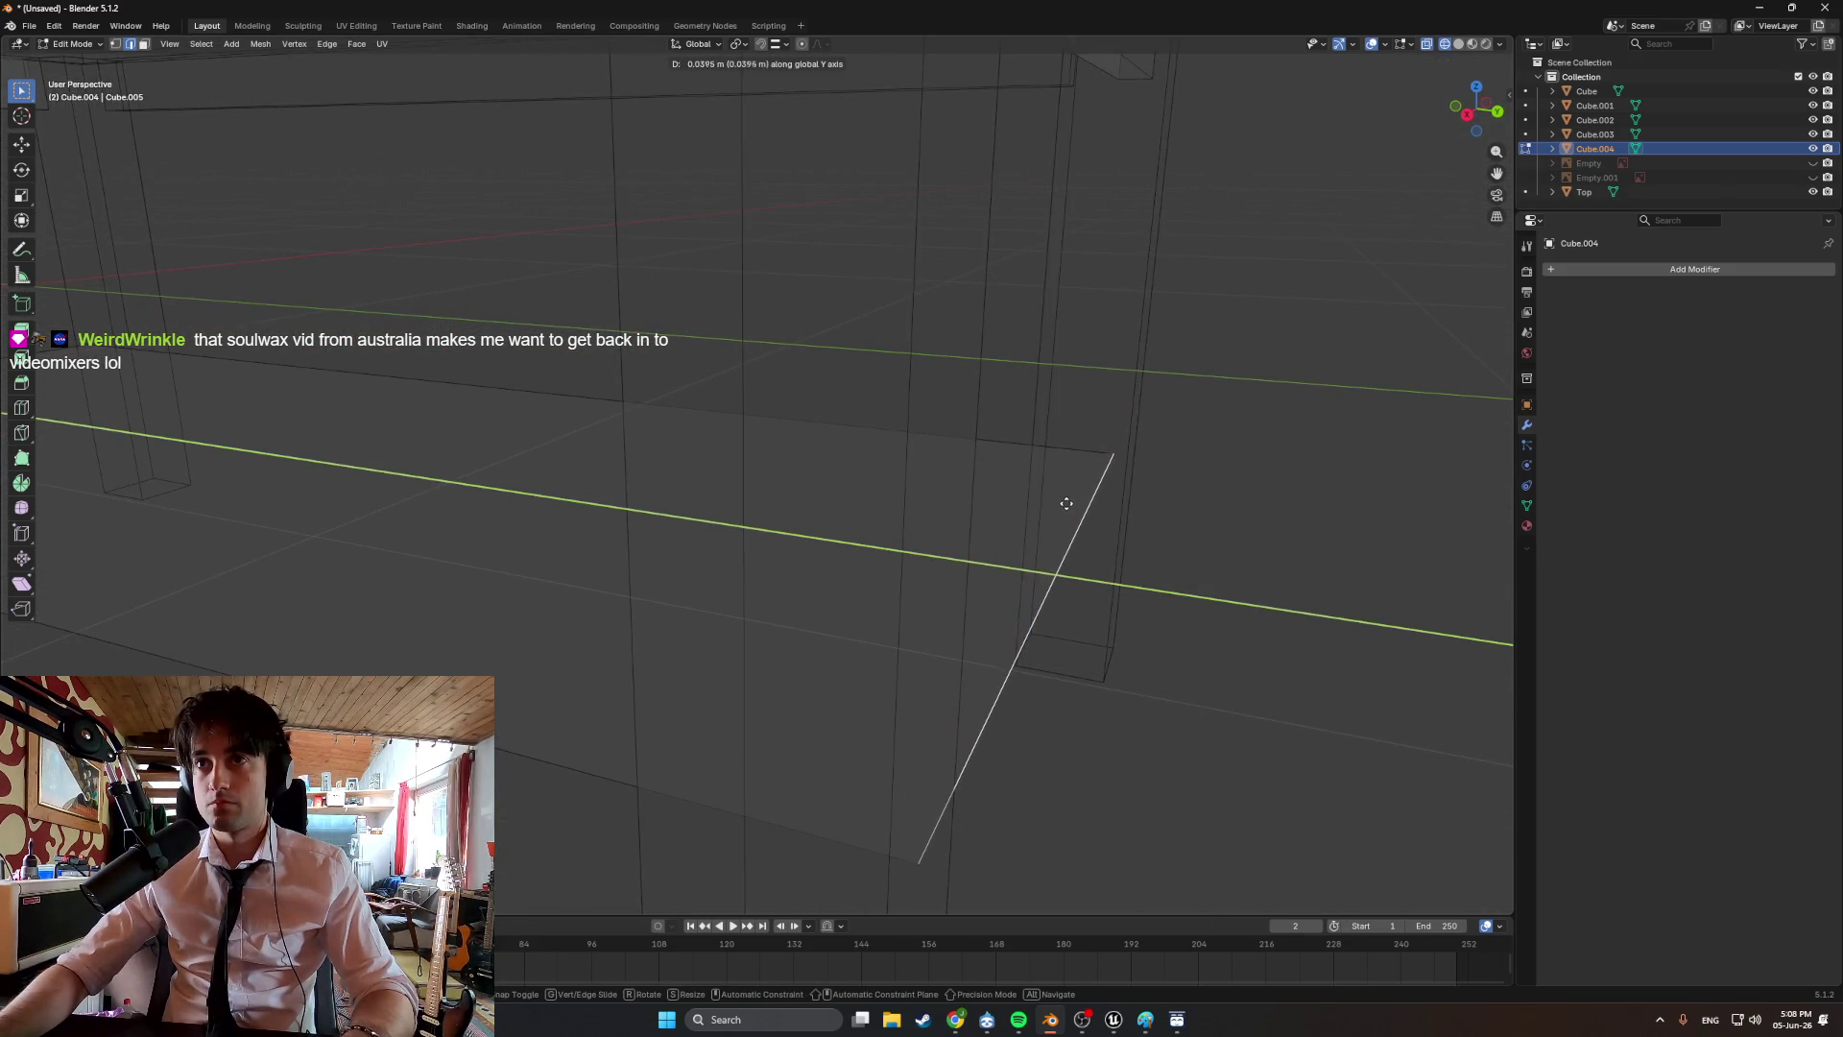
pyautogui.click(1042, 499)
# Move the shelf edge beside the leg along the Y axis
pyautogui.scroll(-3, 812, 470)
pyautogui.moveTo(811, 469)
pyautogui.mouseDown(button='middle')
pyautogui.moveTo(1313, 485)
pyautogui.moveTo(856, 469)
pyautogui.moveTo(428, 486)
pyautogui.moveTo(729, 398)
pyautogui.moveTo(461, 441)
pyautogui.mouseUp(button='middle')
pyautogui.click(355, 479)
pyautogui.press('g')
pyautogui.press('y')
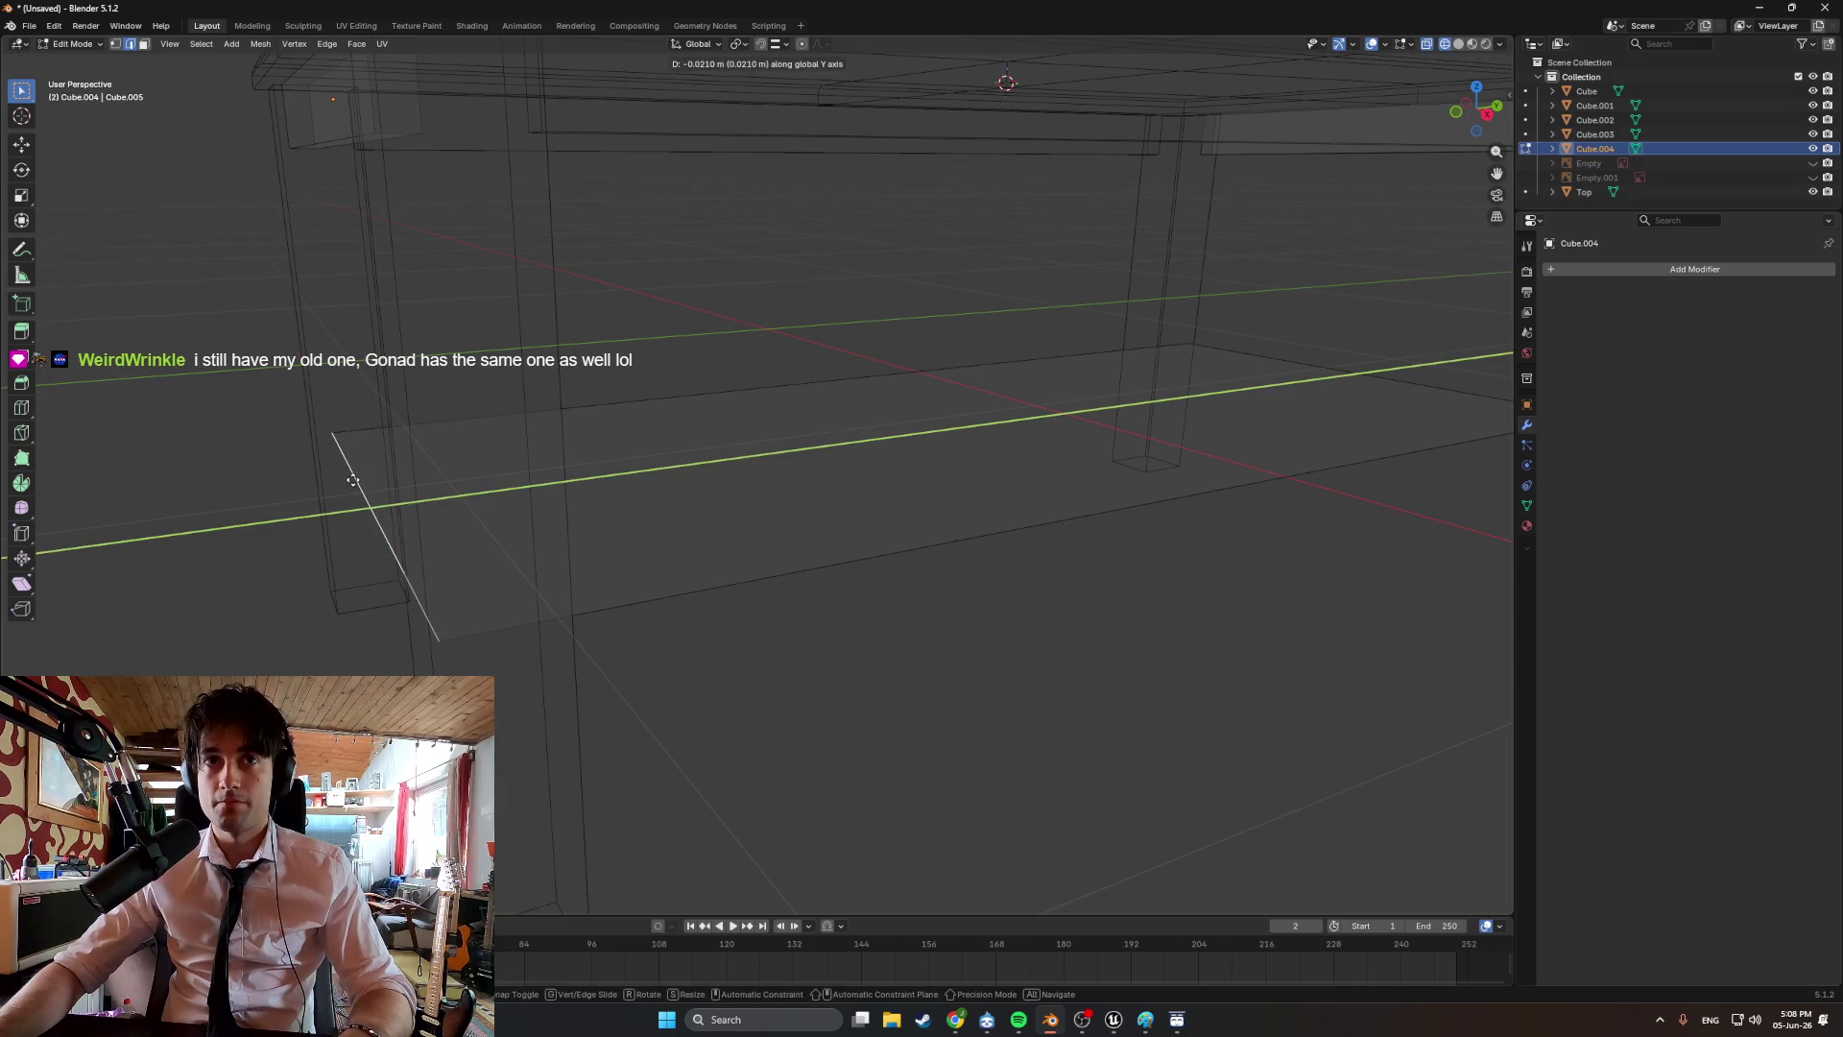
pyautogui.click(352, 480)
# In the Numpad 3 side view, select the shelf's long front edge
pyautogui.moveTo(400, 473)
pyautogui.mouseDown(button='middle')
pyautogui.moveTo(309, 473)
pyautogui.moveTo(868, 452)
pyautogui.mouseUp(button='middle')
pyautogui.press('KP_3')
pyautogui.scroll(5, 821, 486)
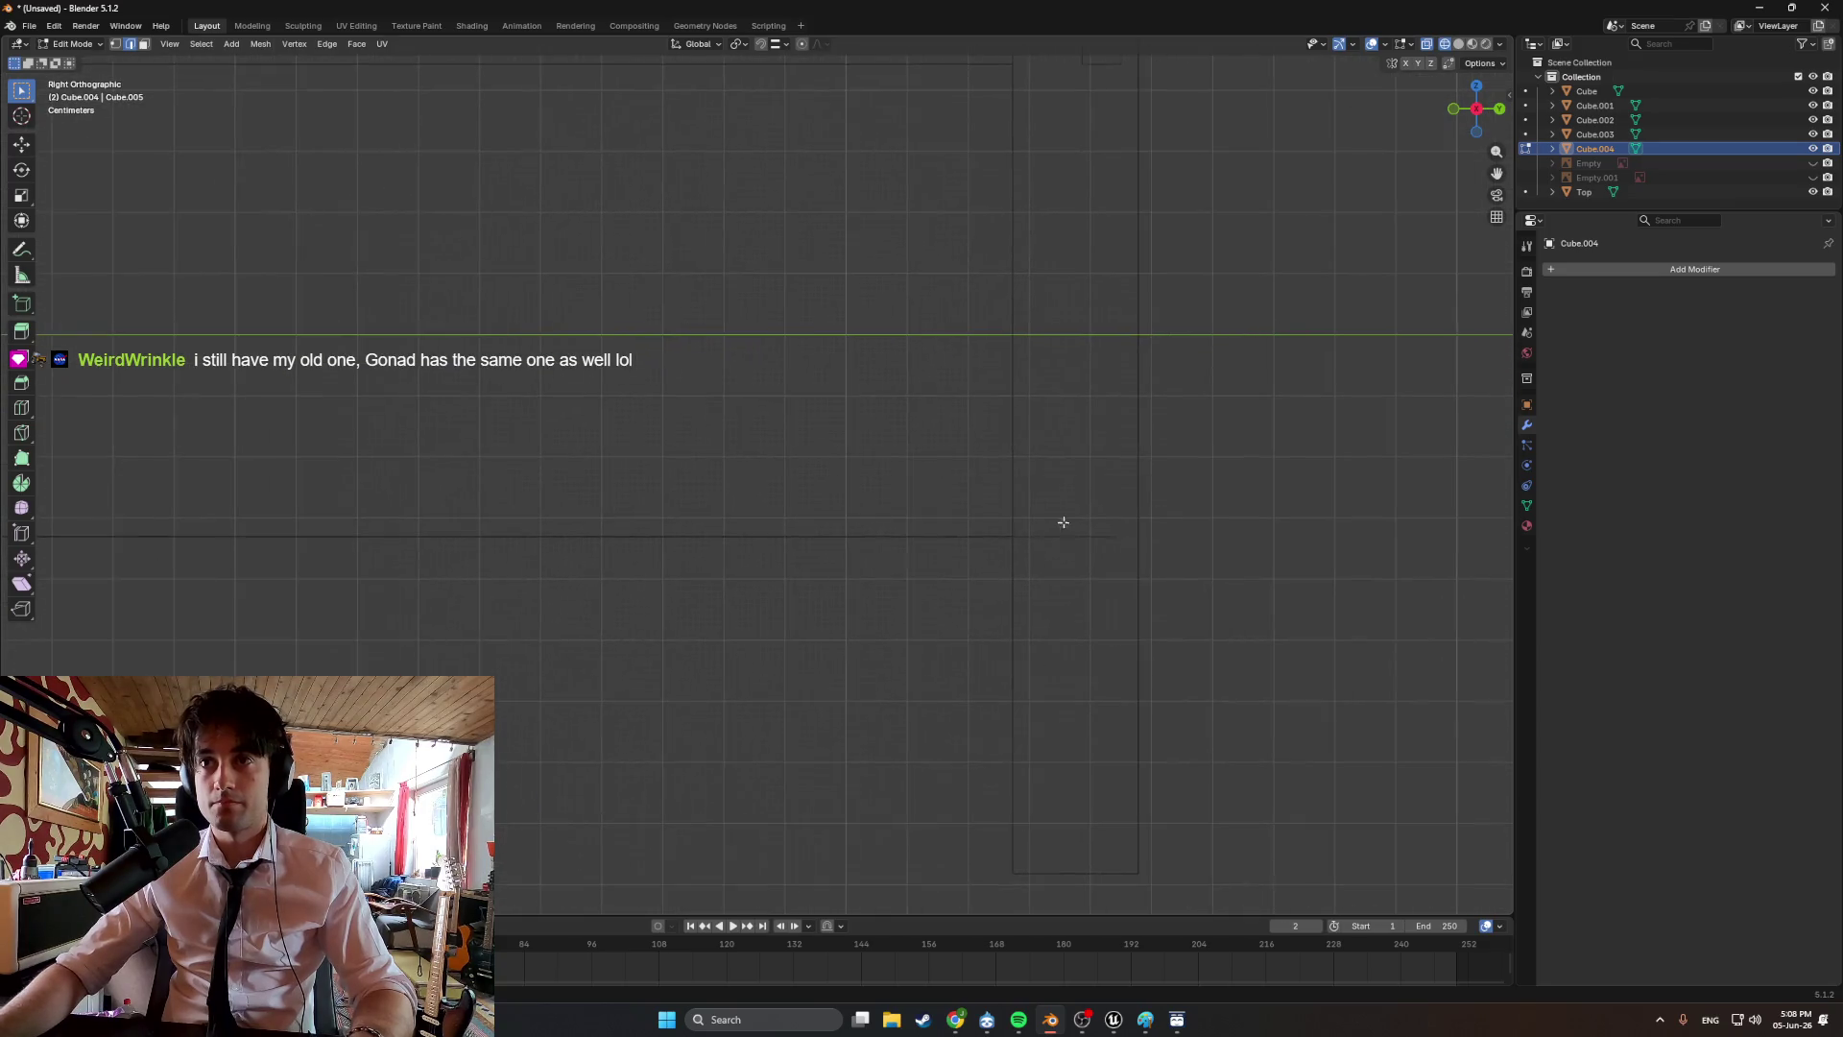
pyautogui.keyDown('shift'); pyautogui.moveTo(1226, 545); pyautogui.dragTo(704, 480, button='middle'); pyautogui.keyUp('shift')
pyautogui.moveTo(1025, 543)
pyautogui.keyDown('shift'); pyautogui.mouseDown(button='middle')
pyautogui.moveTo(839, 535)
pyautogui.moveTo(1280, 123)
pyautogui.moveTo(646, 473)
pyautogui.moveTo(941, 445)
pyautogui.moveTo(905, 428)
pyautogui.moveTo(925, 428)
pyautogui.moveTo(848, 470)
pyautogui.moveTo(945, 435)
pyautogui.moveTo(803, 427)
pyautogui.mouseUp(button='middle'); pyautogui.keyUp('shift')
pyautogui.moveTo(450, 455)
pyautogui.keyDown('shift'); pyautogui.mouseDown(button='middle')
pyautogui.moveTo(625, 412)
pyautogui.moveTo(440, 399)
pyautogui.moveTo(516, 367)
pyautogui.mouseUp(button='middle'); pyautogui.keyUp('shift')
pyautogui.click(527, 341)
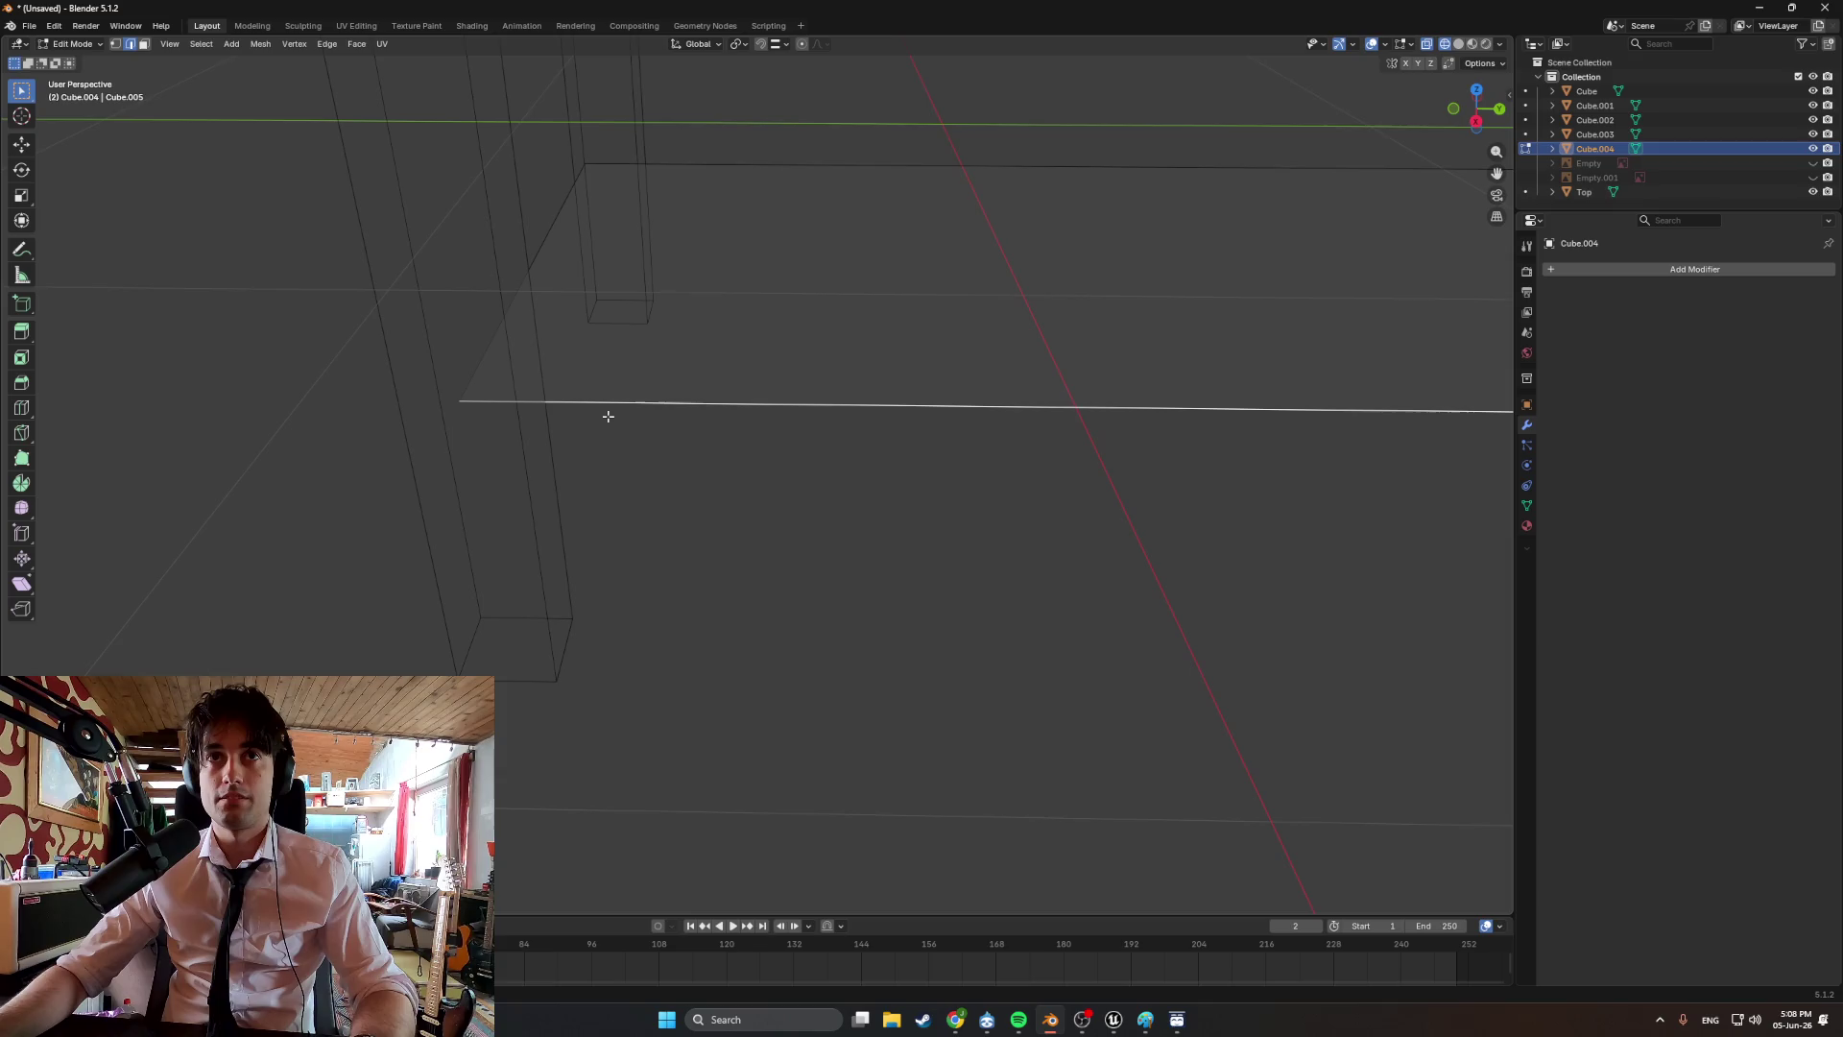
# Slide the shelf's front edge along X to line up with the legs
pyautogui.scroll(-3, 611, 375)
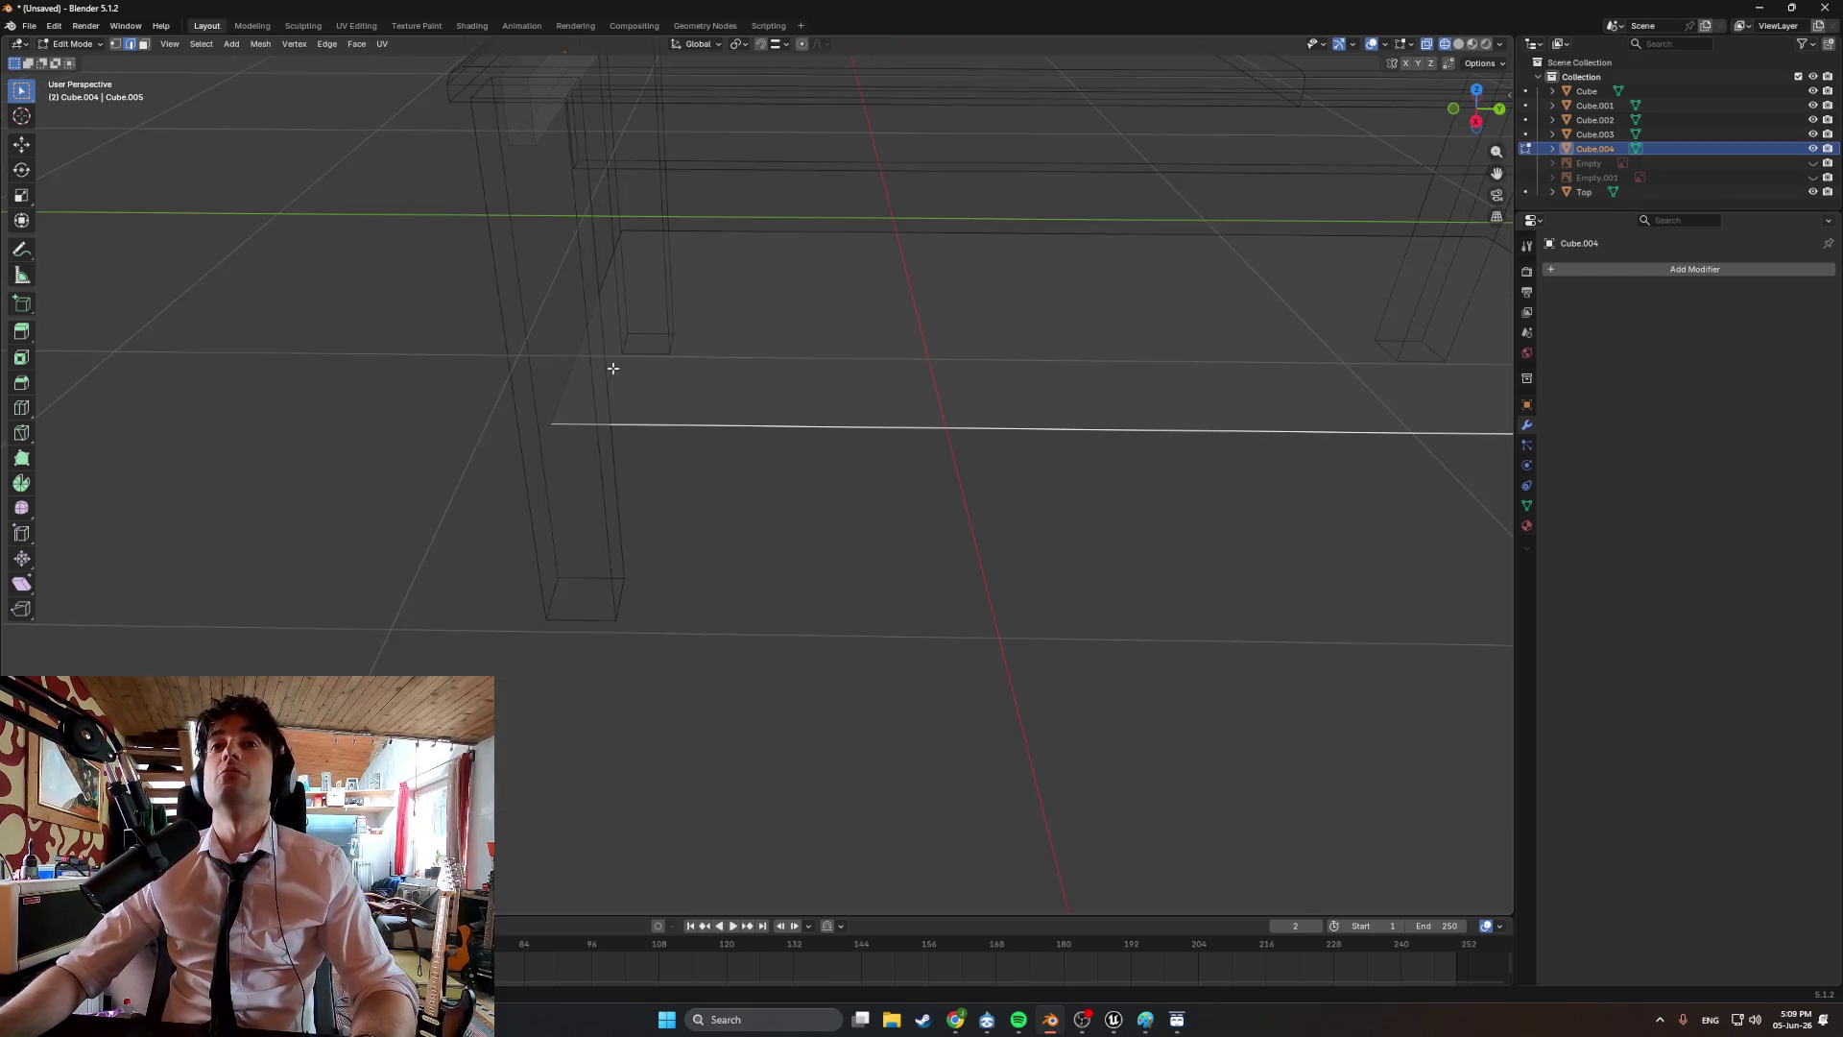
pyautogui.moveTo(667, 353); pyautogui.dragTo(613, 334, button='middle')
pyautogui.press('g')
pyautogui.press('z')
pyautogui.press('Escape')
pyautogui.moveTo(695, 415); pyautogui.dragTo(683, 416, button='middle')
pyautogui.press('g')
pyautogui.press('x')
pyautogui.click(691, 433)
# Orbit beneath and around the table to check the shelf's fit against the legs
pyautogui.moveTo(1078, 418); pyautogui.dragTo(516, 430, button='middle')
pyautogui.moveTo(703, 501)
pyautogui.mouseDown(button='middle')
pyautogui.moveTo(708, 469)
pyautogui.moveTo(627, 431)
pyautogui.moveTo(815, 432)
pyautogui.moveTo(856, 390)
pyautogui.moveTo(827, 313)
pyautogui.moveTo(627, 305)
pyautogui.moveTo(650, 284)
pyautogui.moveTo(510, 292)
pyautogui.moveTo(760, 343)
pyautogui.moveTo(740, 279)
pyautogui.moveTo(748, 399)
pyautogui.moveTo(947, 461)
pyautogui.moveTo(813, 539)
pyautogui.moveTo(790, 589)
pyautogui.moveTo(823, 646)
pyautogui.moveTo(823, 243)
pyautogui.moveTo(765, 384)
pyautogui.moveTo(815, 333)
pyautogui.moveTo(1223, 308)
pyautogui.moveTo(432, 382)
pyautogui.moveTo(678, 343)
pyautogui.moveTo(444, 226)
pyautogui.moveTo(732, 473)
pyautogui.moveTo(995, 454)
pyautogui.moveTo(905, 412)
pyautogui.moveTo(762, 288)
pyautogui.moveTo(659, 251)
pyautogui.moveTo(634, 147)
pyautogui.moveTo(609, 271)
pyautogui.moveTo(617, 148)
pyautogui.moveTo(721, 284)
pyautogui.mouseUp(button='middle')
pyautogui.scroll(2, 850, 377)
pyautogui.scroll(-2, 818, 328)
pyautogui.scroll(-2, 678, 342)
pyautogui.scroll(-3, 992, 457)
pyautogui.moveTo(1120, 254)
pyautogui.mouseDown(button='middle')
pyautogui.moveTo(1028, 342)
pyautogui.moveTo(1156, 486)
pyautogui.moveTo(630, 335)
pyautogui.mouseUp(button='middle')
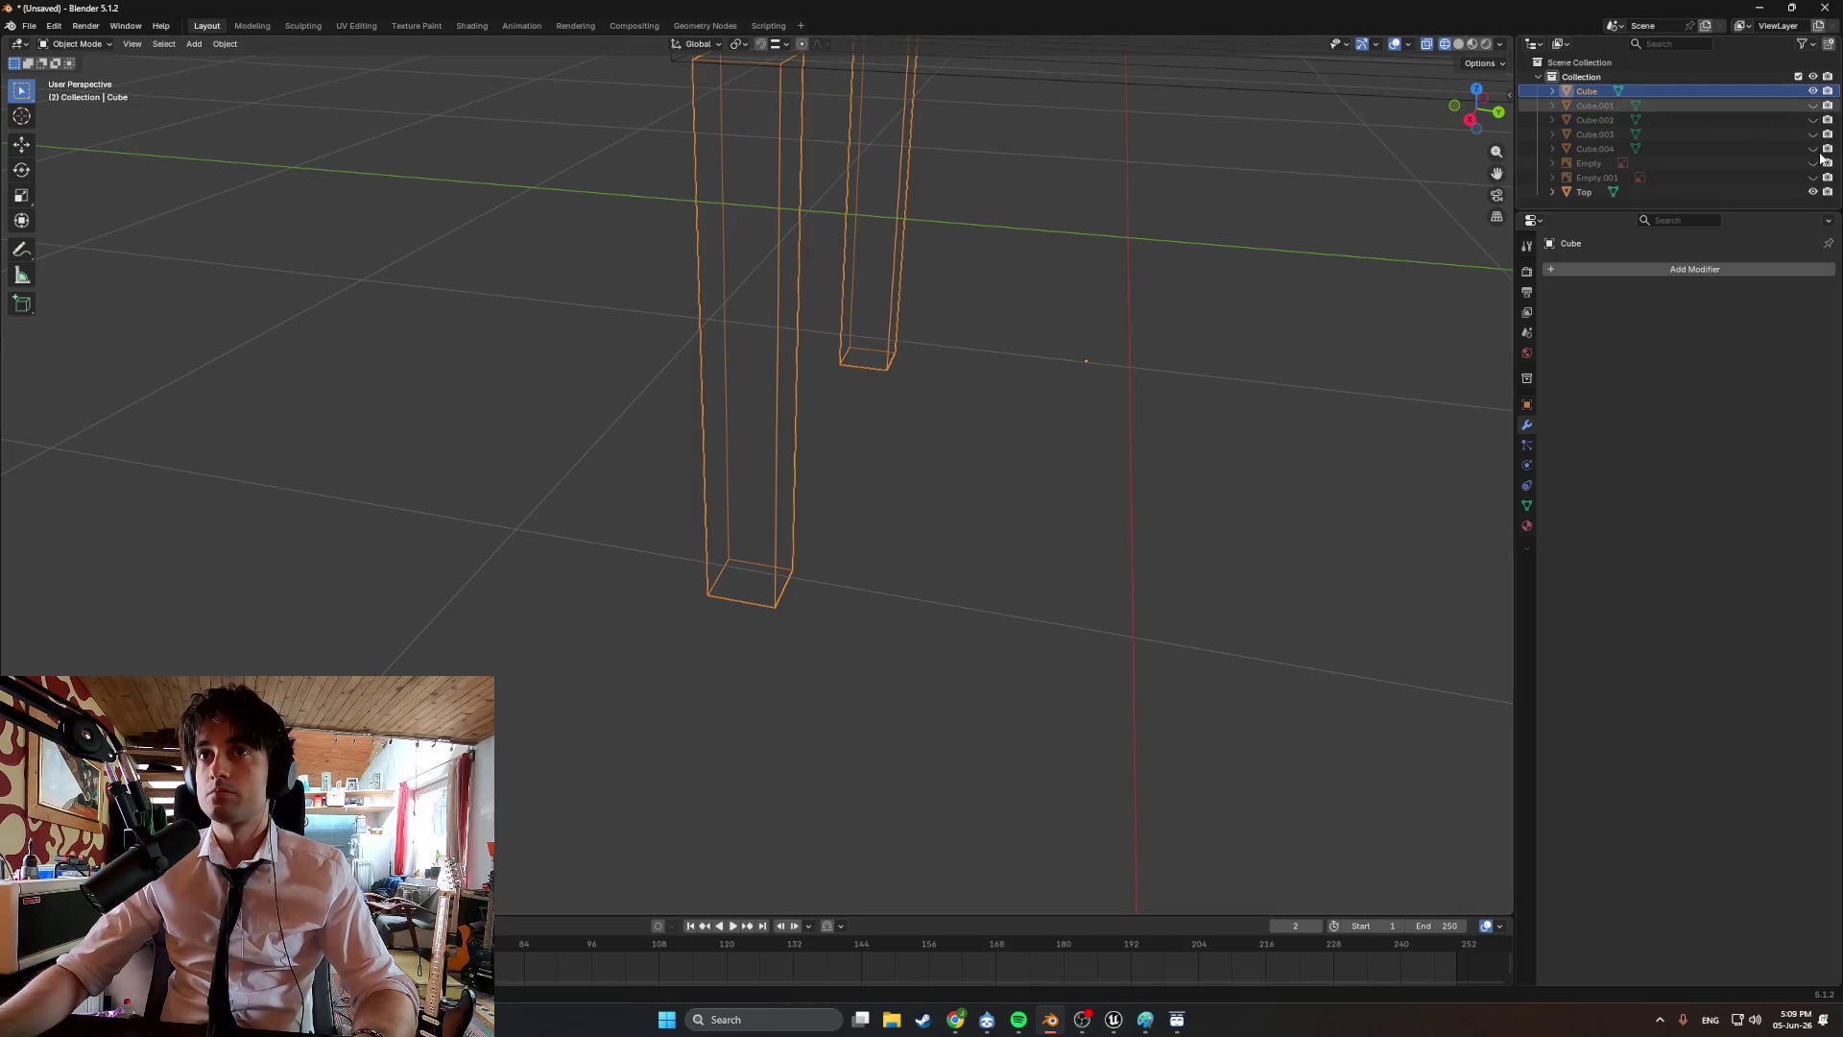
# Hide the Top object and look straight down on the legs in top view
pyautogui.moveTo(1104, 178)
pyautogui.mouseDown(button='middle')
pyautogui.moveTo(1255, 135)
pyautogui.moveTo(1229, 132)
pyautogui.moveTo(1255, 107)
pyautogui.moveTo(1245, 137)
pyautogui.mouseUp(button='middle')
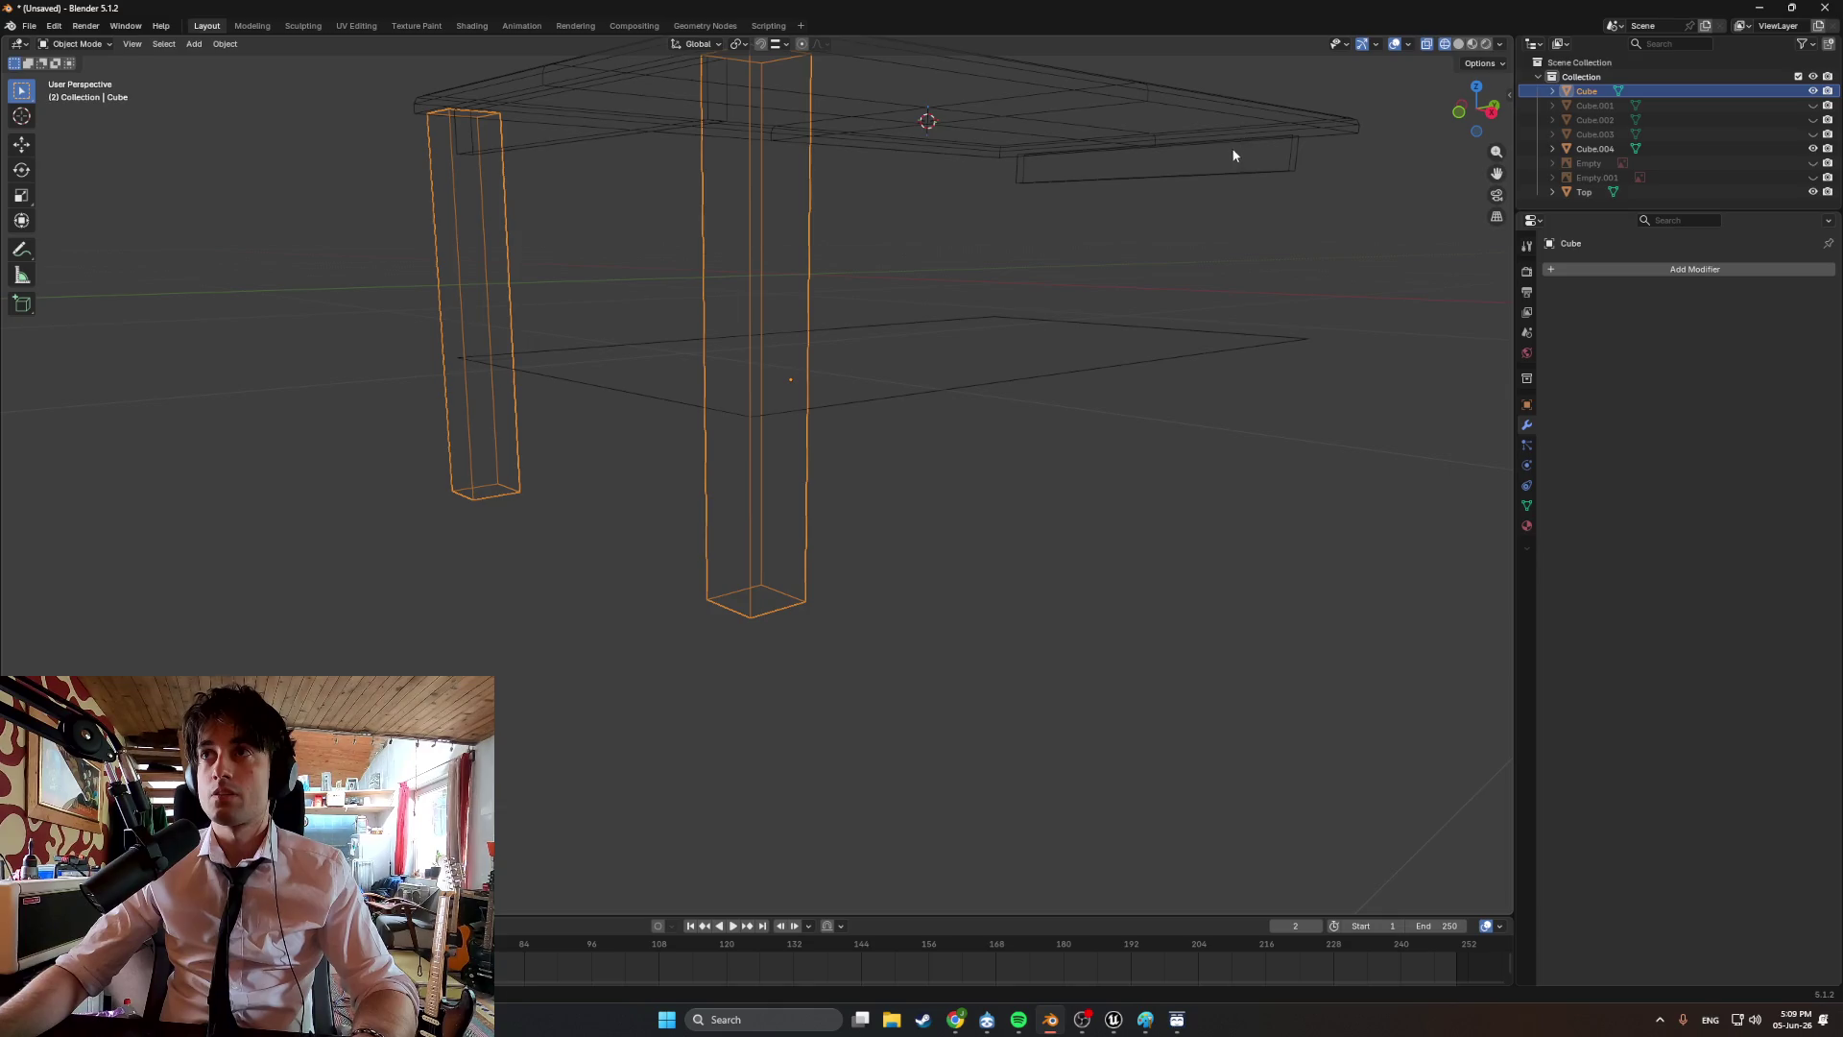
pyautogui.click(1814, 192)
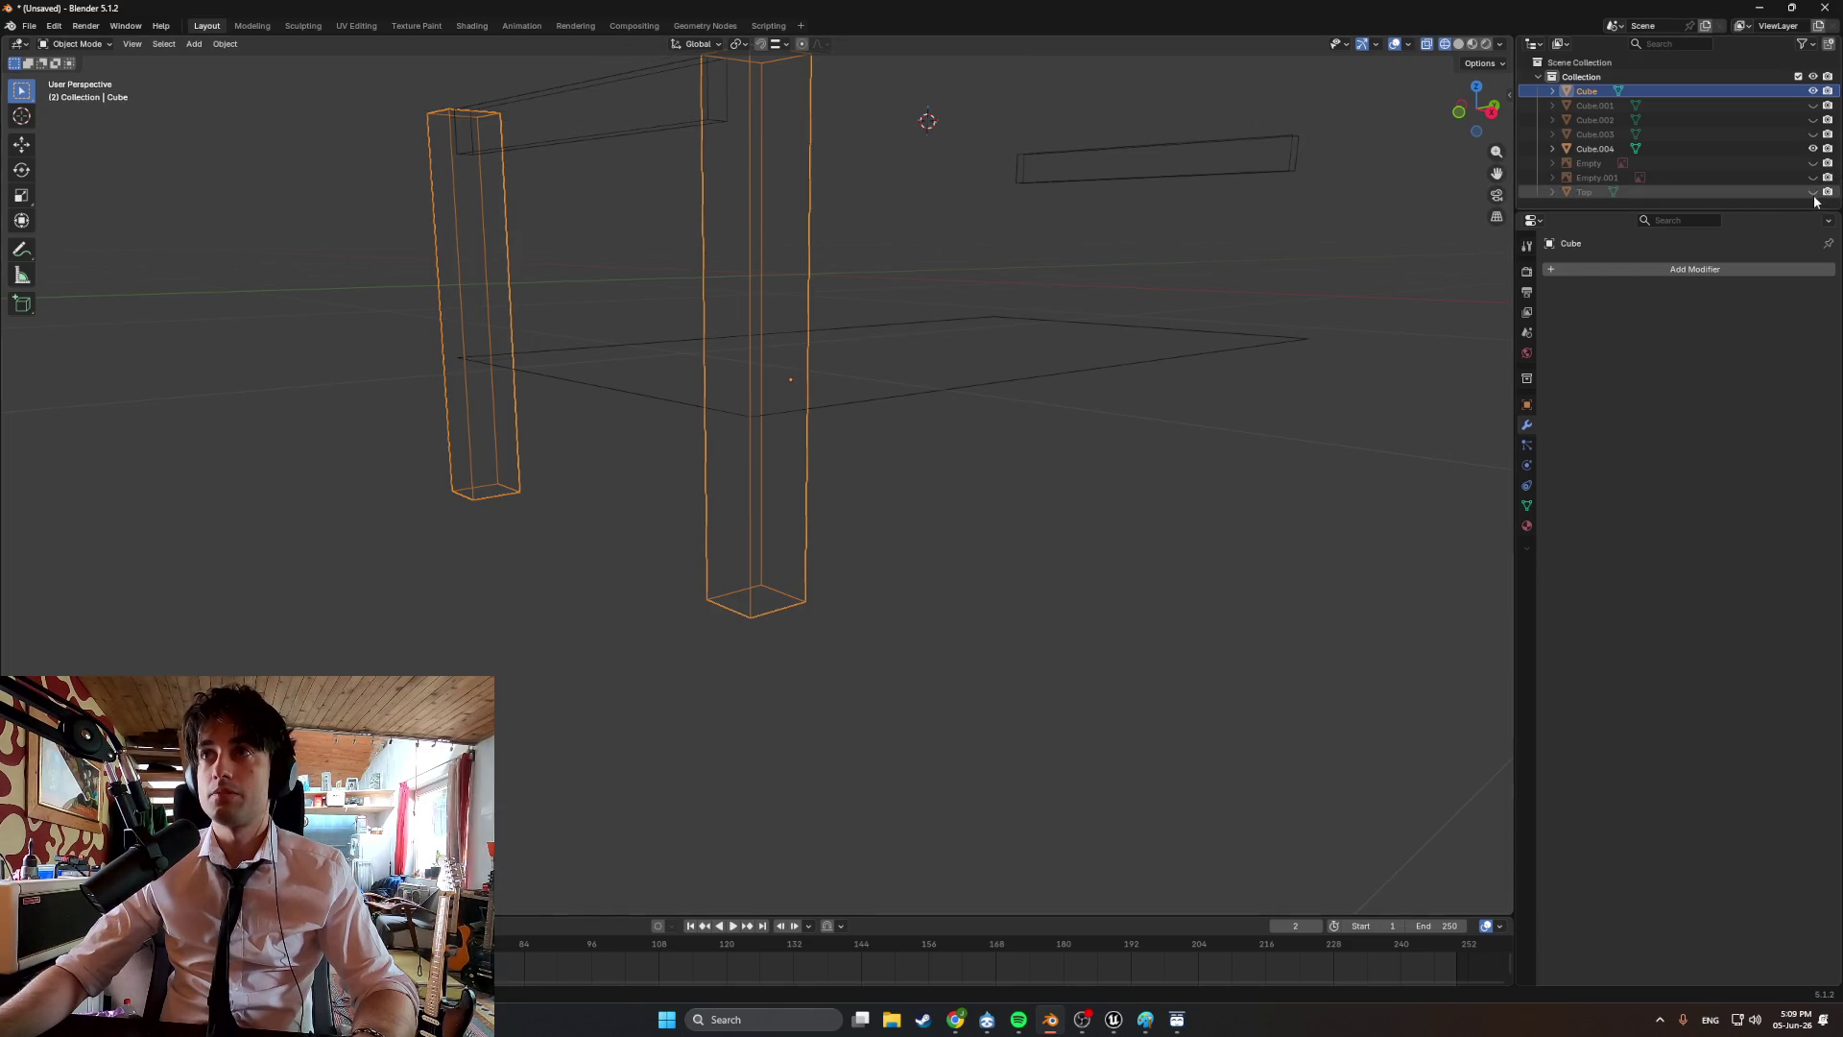
pyautogui.moveTo(1082, 181)
pyautogui.mouseDown(button='middle')
pyautogui.moveTo(1143, 218)
pyautogui.moveTo(1169, 297)
pyautogui.moveTo(847, 334)
pyautogui.mouseUp(button='middle')
pyautogui.press('KP_7')
# Pan and zoom the top view to inspect one leg, then return to perspective
pyautogui.scroll(10, 758, 486)
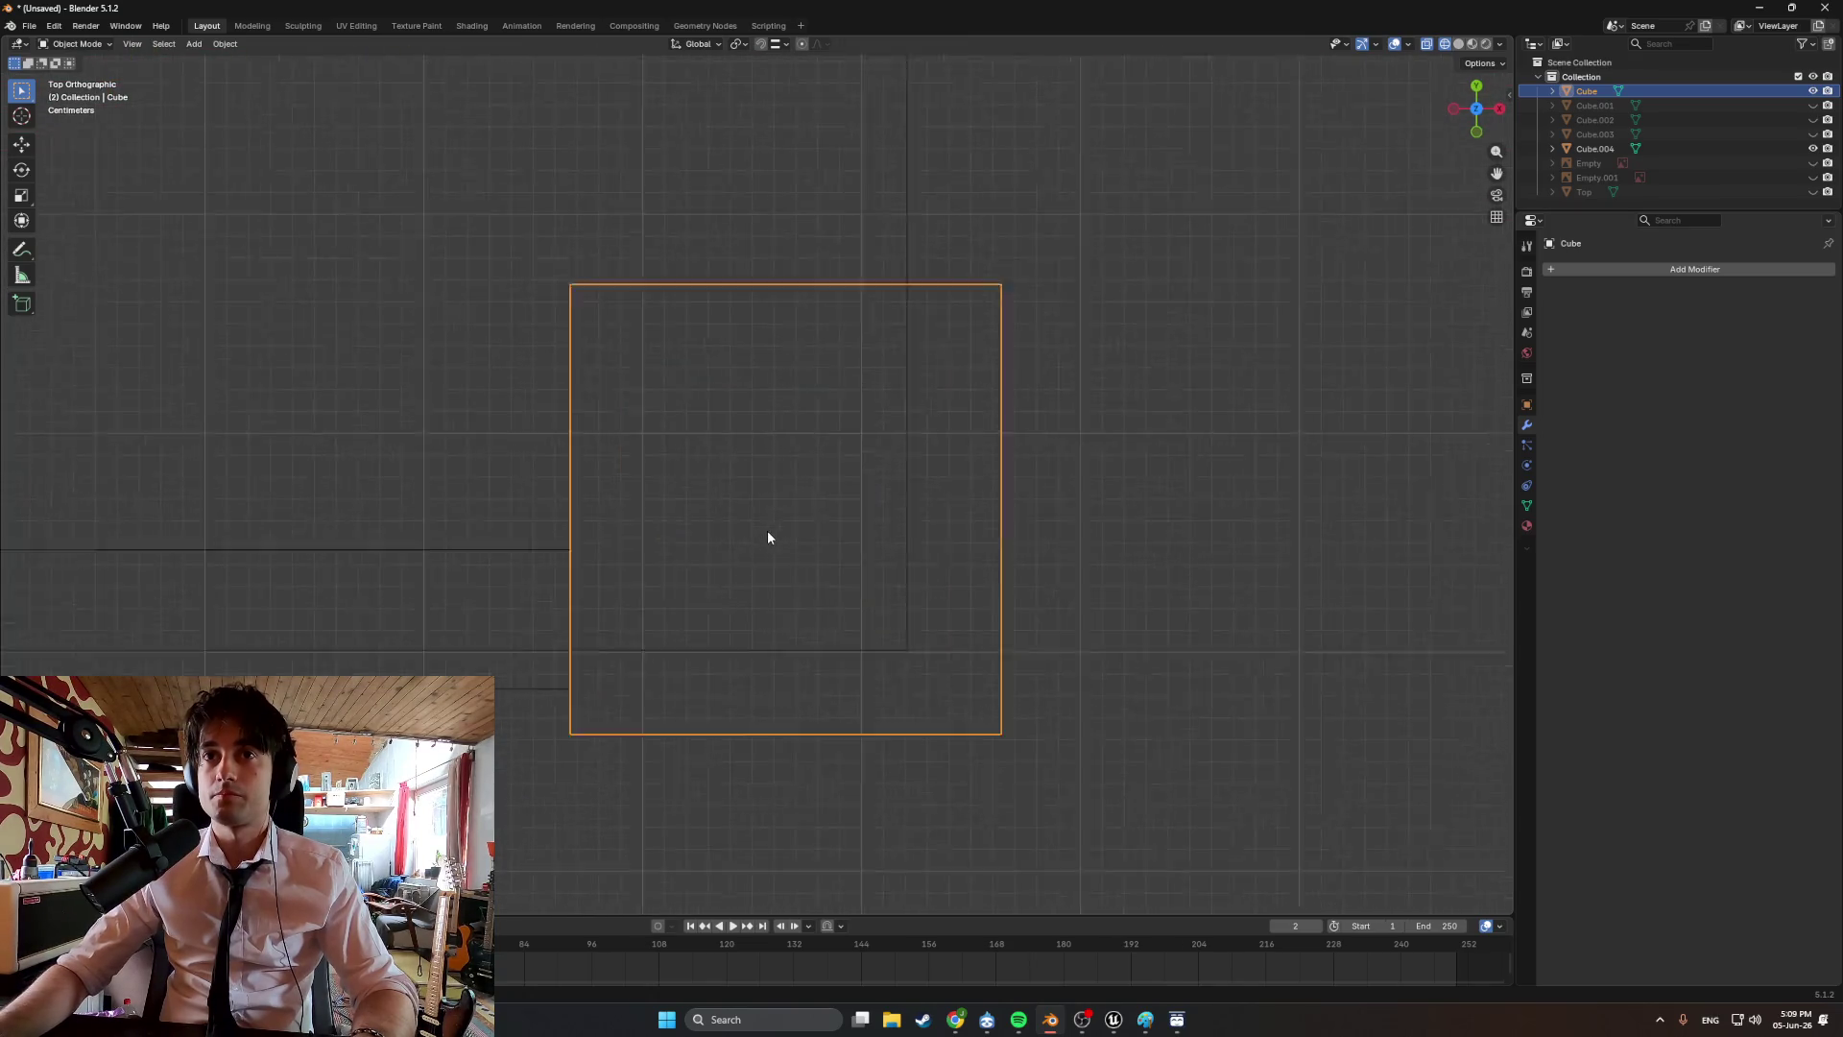
pyautogui.keyDown('shift'); pyautogui.moveTo(751, 449); pyautogui.dragTo(734, 397, button='middle'); pyautogui.keyUp('shift')
pyautogui.scroll(-7, 733, 397)
pyautogui.keyDown('shift'); pyautogui.moveTo(574, 400); pyautogui.dragTo(324, 293, button='middle'); pyautogui.keyUp('shift')
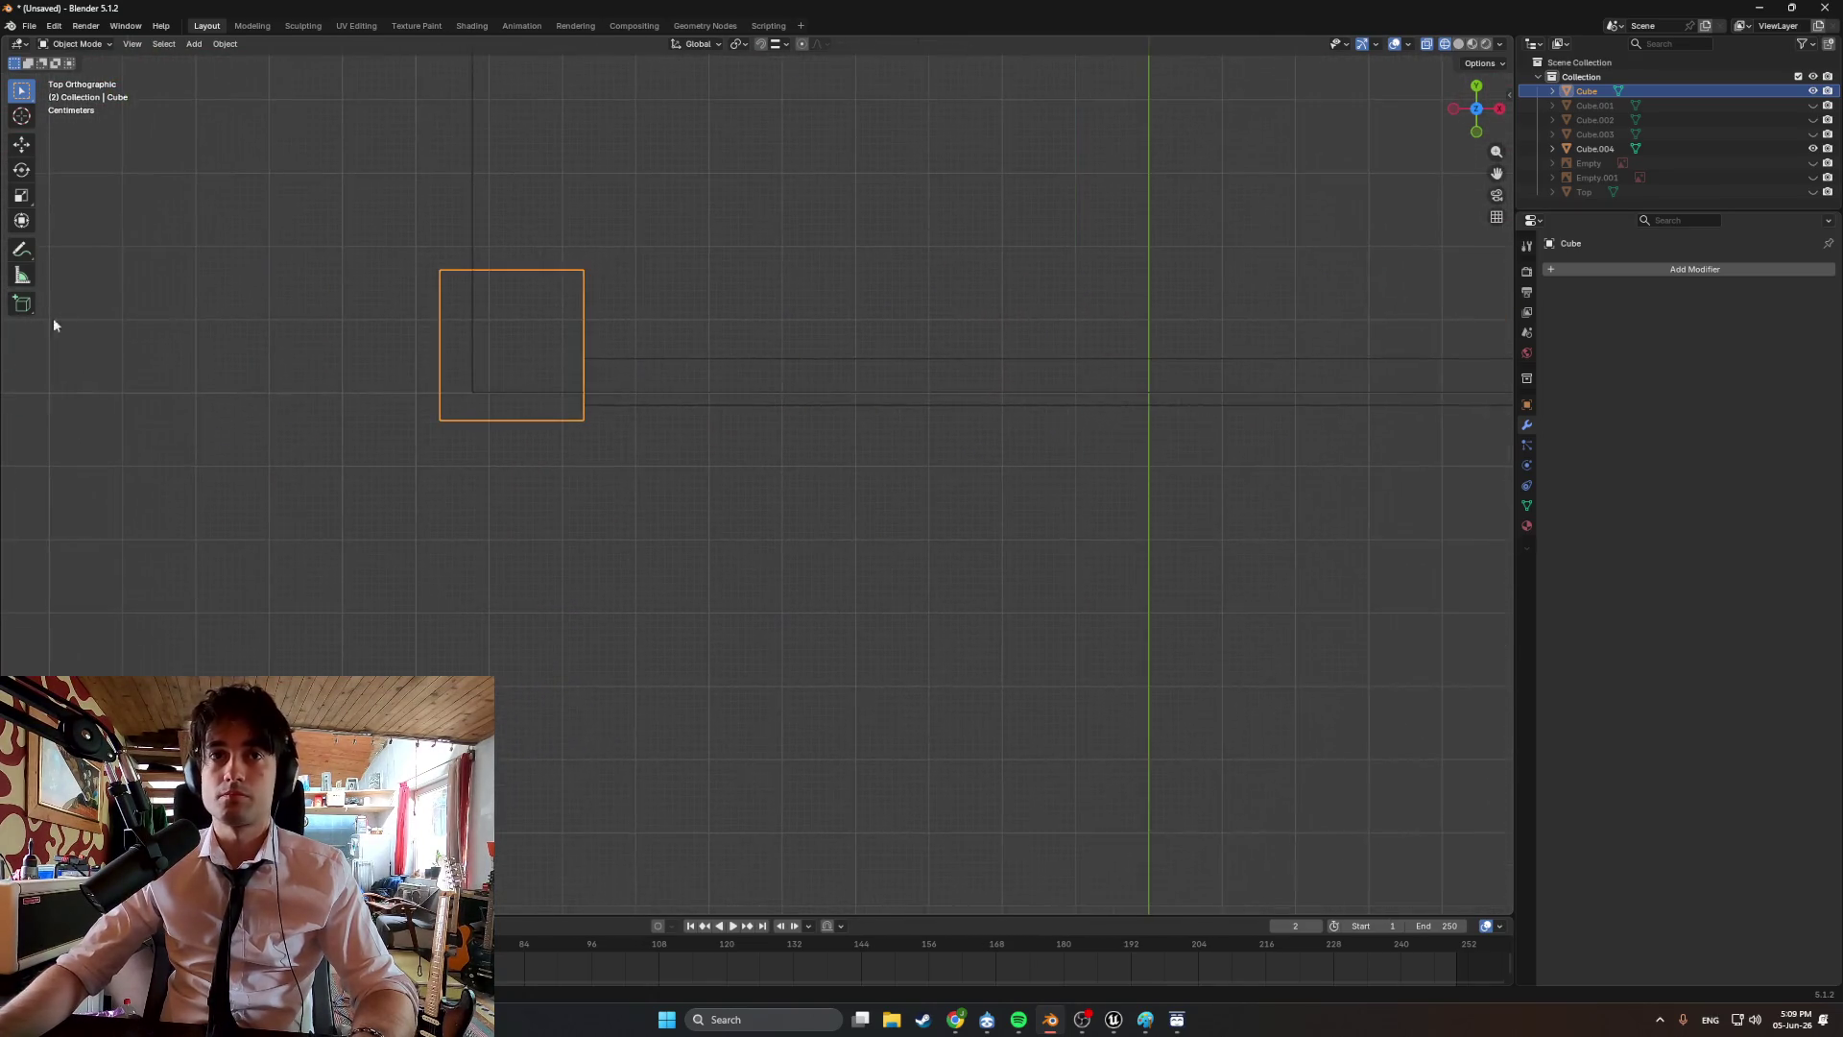
pyautogui.scroll(4, 422, 370)
pyautogui.keyDown('shift'); pyautogui.moveTo(432, 379); pyautogui.dragTo(704, 419, button='middle'); pyautogui.keyUp('shift')
pyautogui.scroll(-6, 493, 326)
pyautogui.keyDown('shift'); pyautogui.moveTo(815, 279); pyautogui.dragTo(928, 240, button='middle'); pyautogui.keyUp('shift')
pyautogui.scroll(5, 745, 358)
pyautogui.scroll(-3, 744, 355)
pyautogui.moveTo(744, 355); pyautogui.dragTo(573, 230, button='middle')
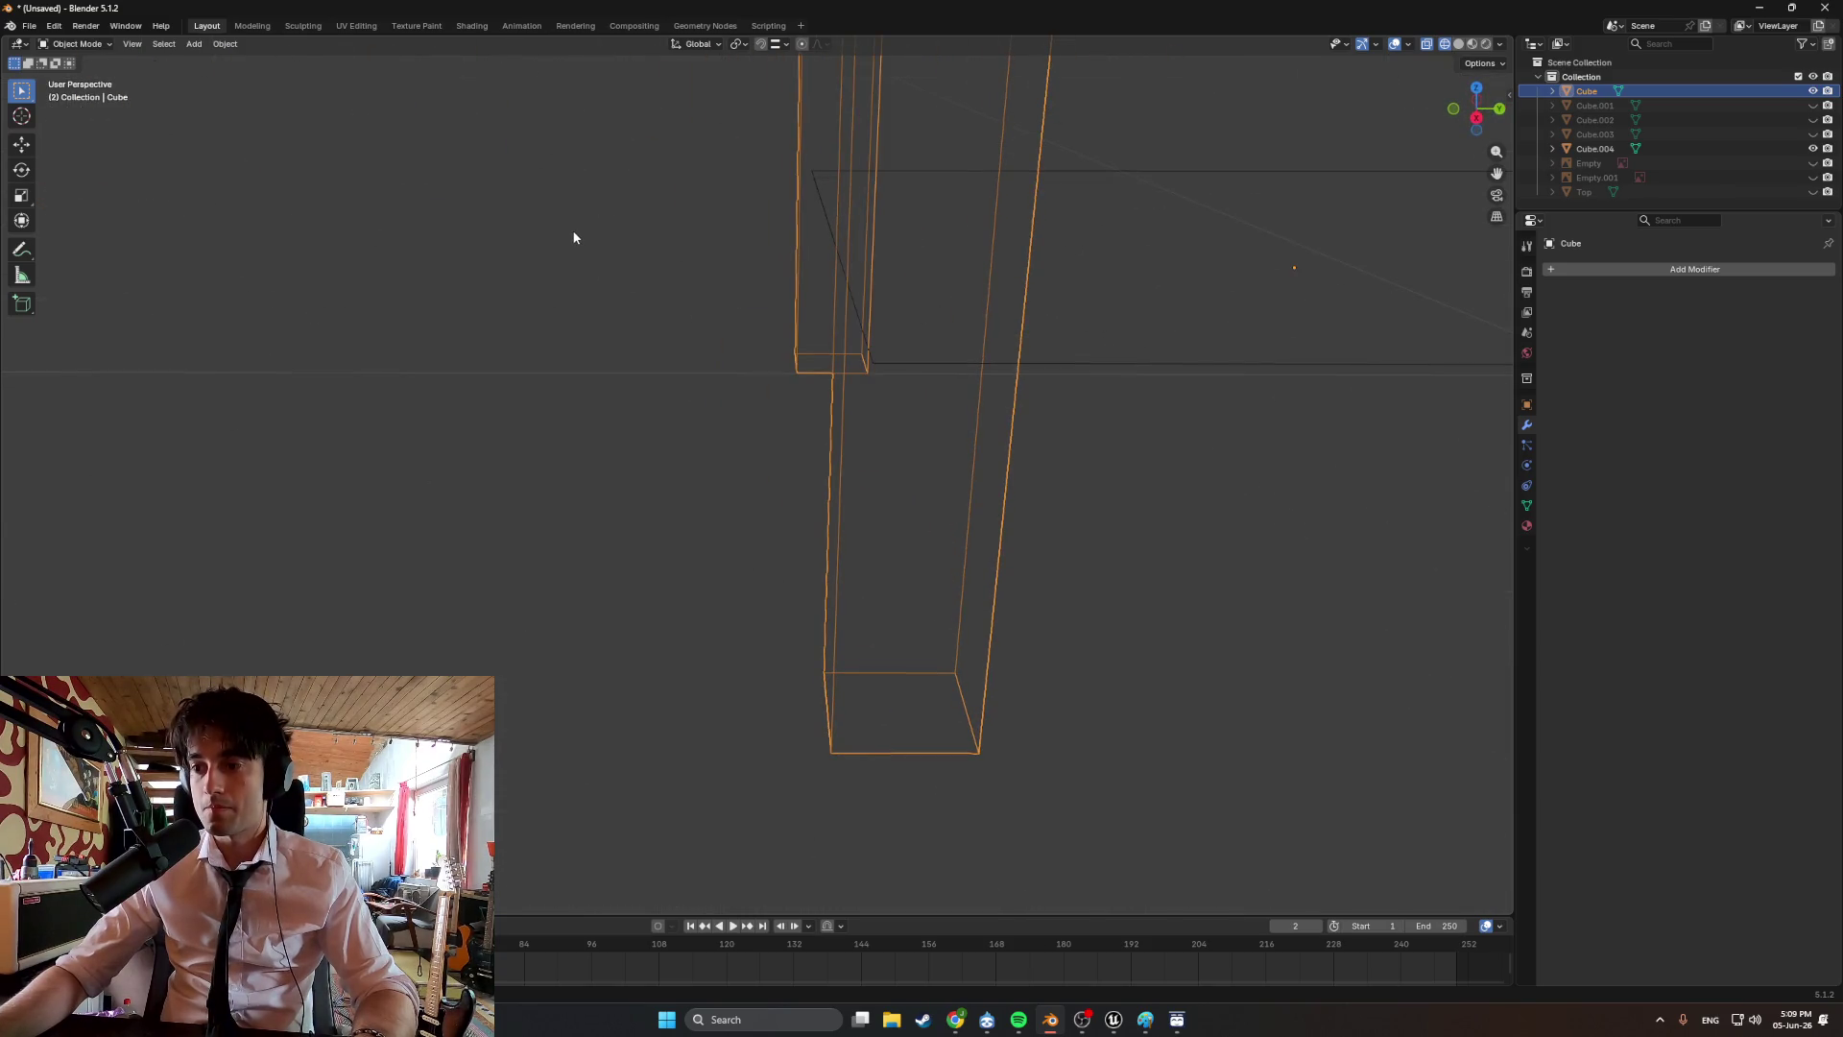
pyautogui.scroll(-2, 614, 270)
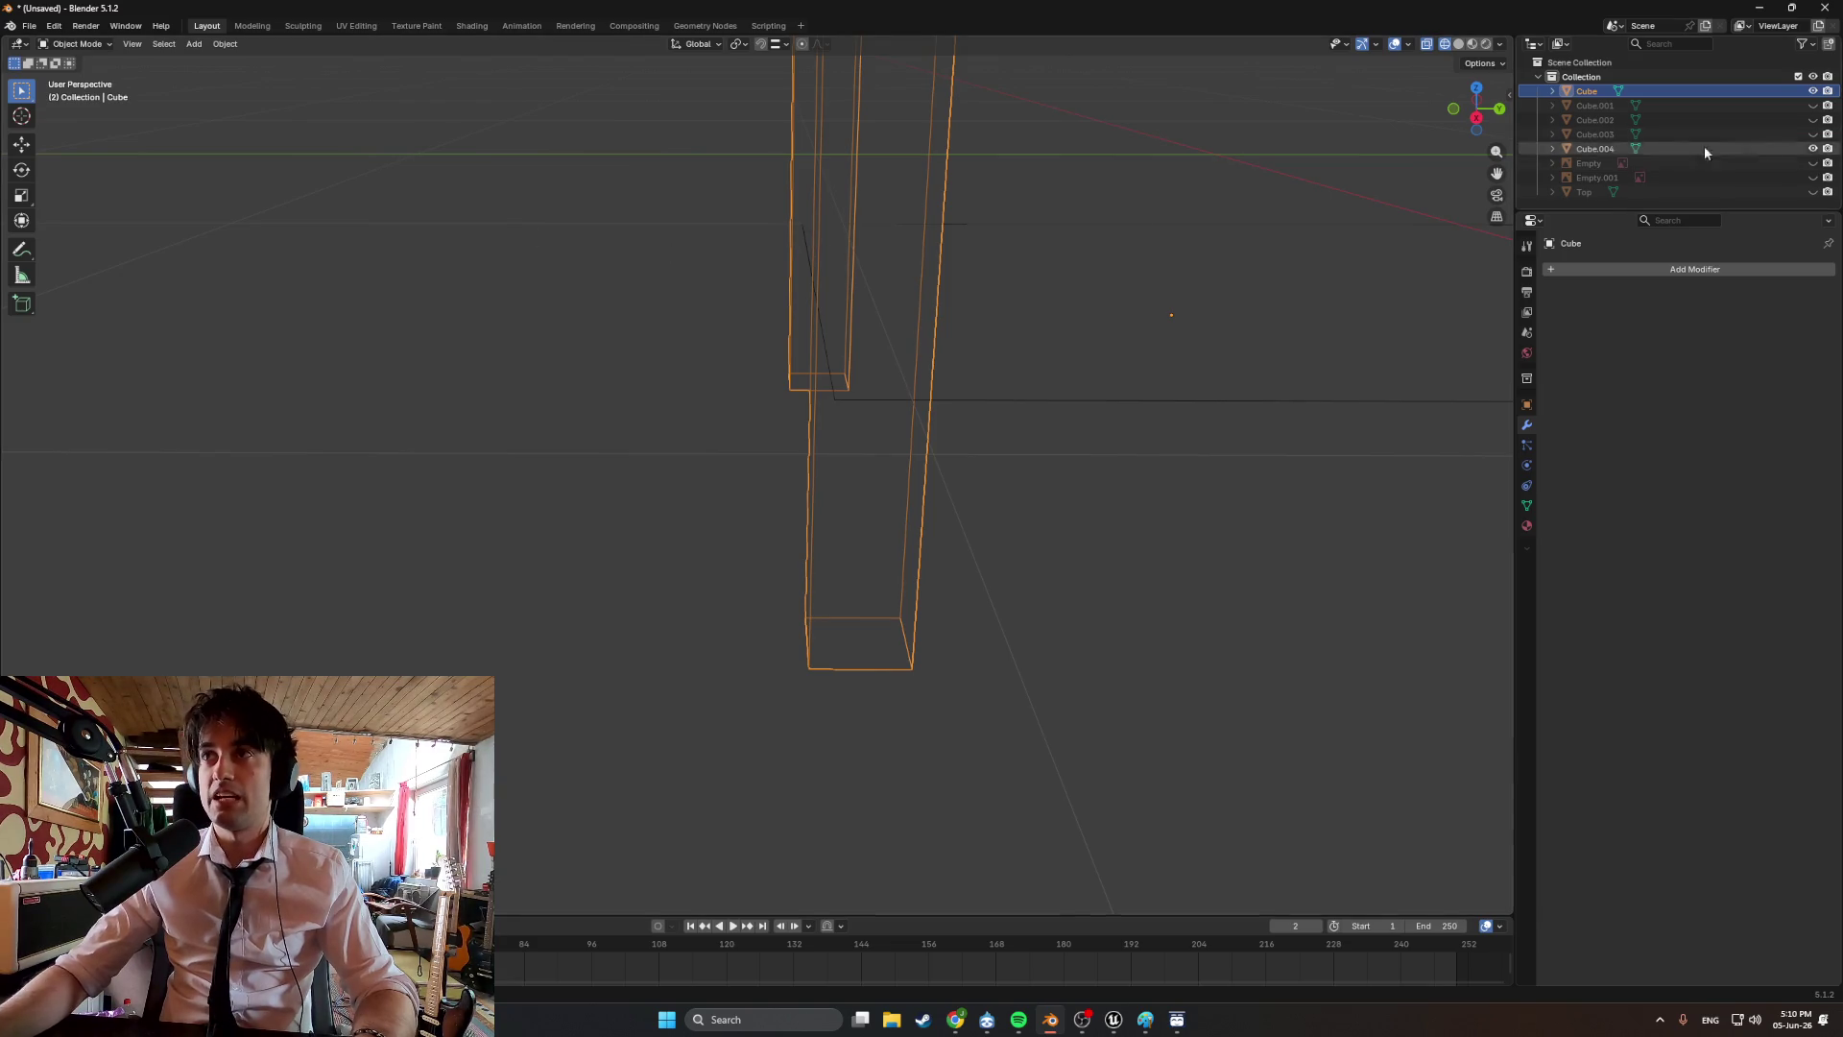
# Unhide Top and Cube.001 through Cube.004, then enter Edit Mode on leg Cube.001
pyautogui.click(1813, 109)
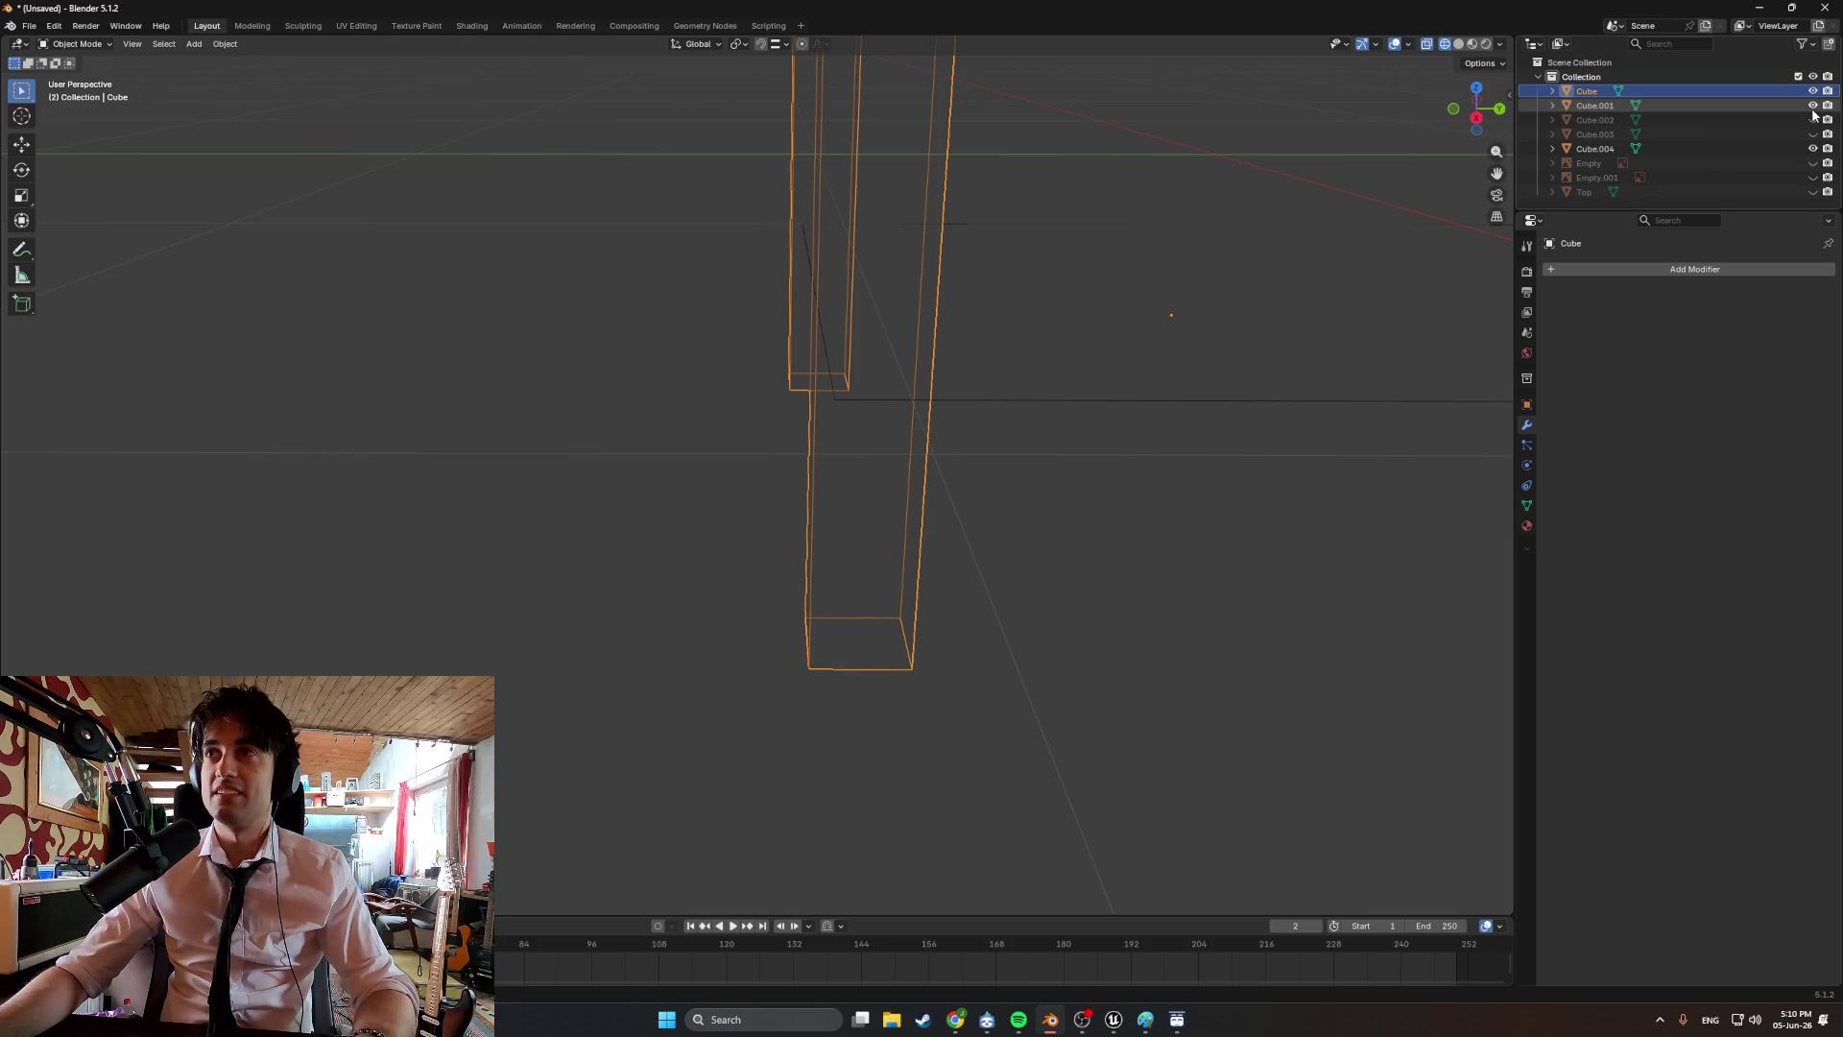
pyautogui.click(1812, 107)
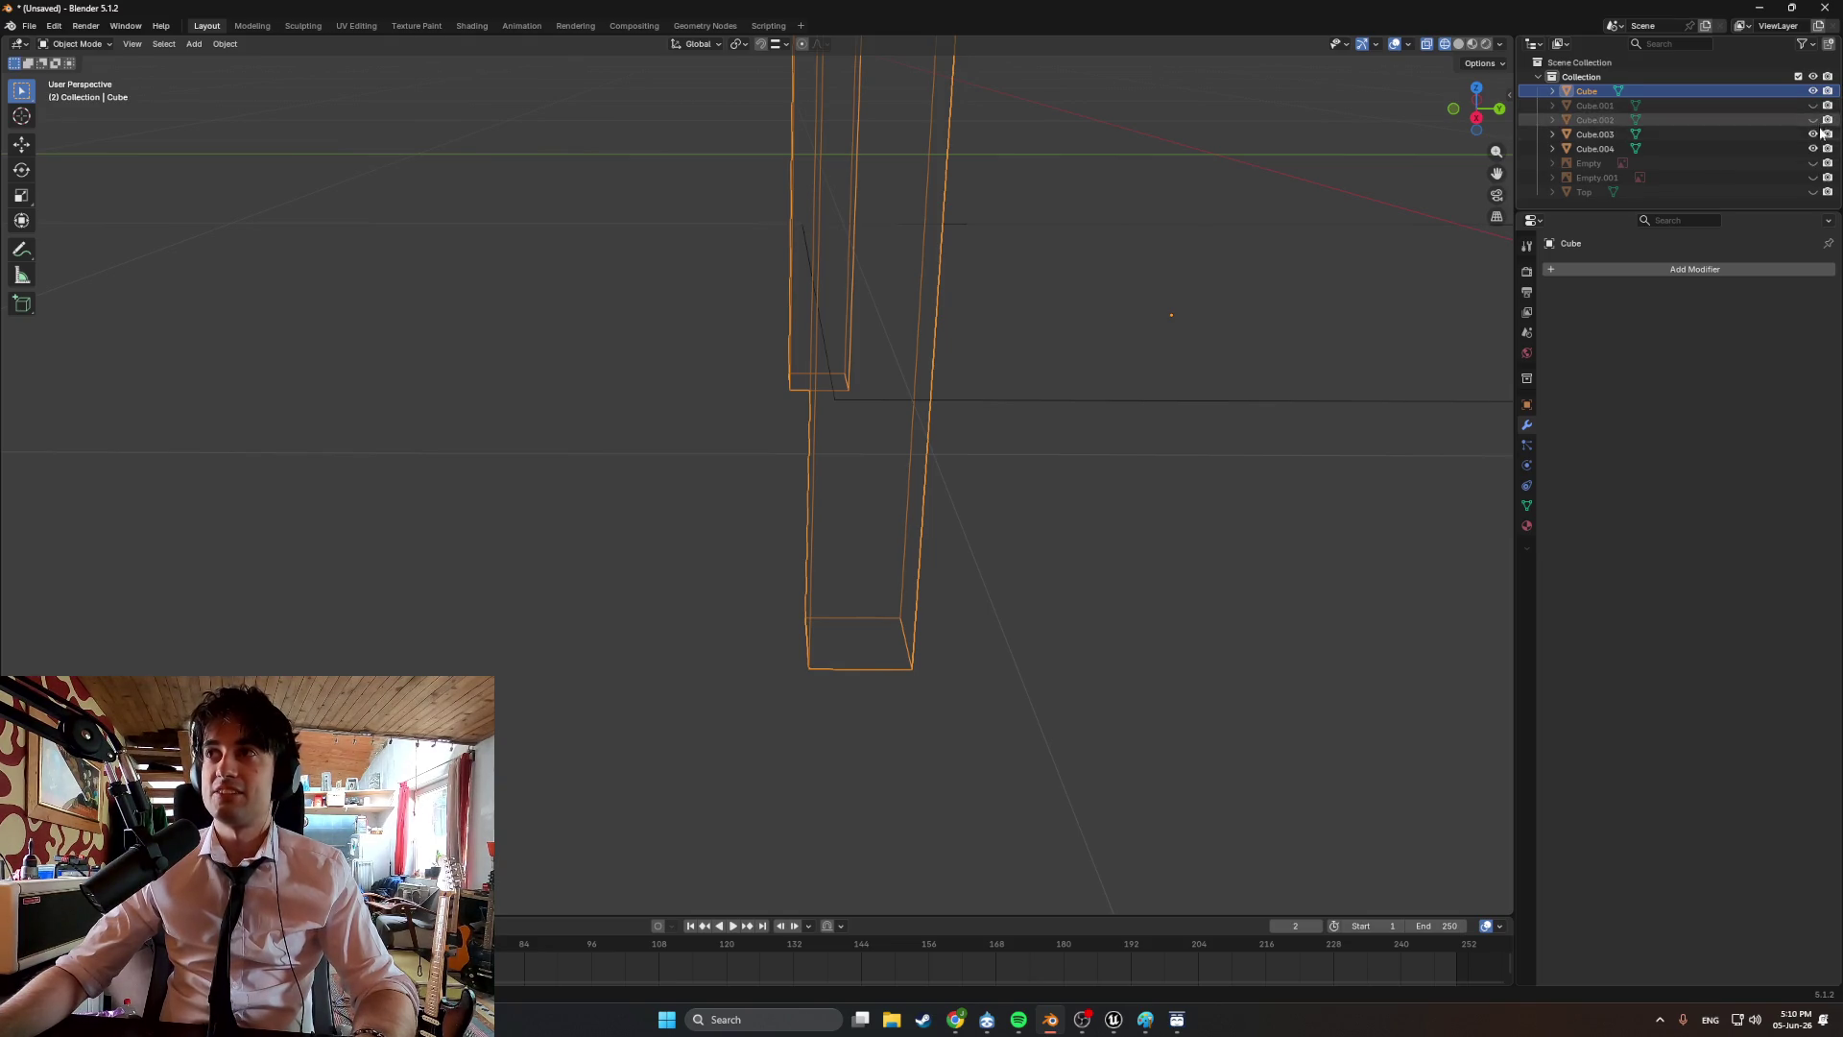
pyautogui.click(1812, 192)
pyautogui.moveTo(1813, 120)
pyautogui.mouseDown()
pyautogui.moveTo(1818, 105)
pyautogui.moveTo(1812, 120)
pyautogui.mouseUp()
pyautogui.moveTo(1019, 284)
pyautogui.mouseDown(button='middle')
pyautogui.moveTo(1056, 267)
pyautogui.moveTo(898, 403)
pyautogui.moveTo(944, 326)
pyautogui.moveTo(1045, 342)
pyautogui.moveTo(975, 304)
pyautogui.mouseUp(button='middle')
pyautogui.press('Tab')
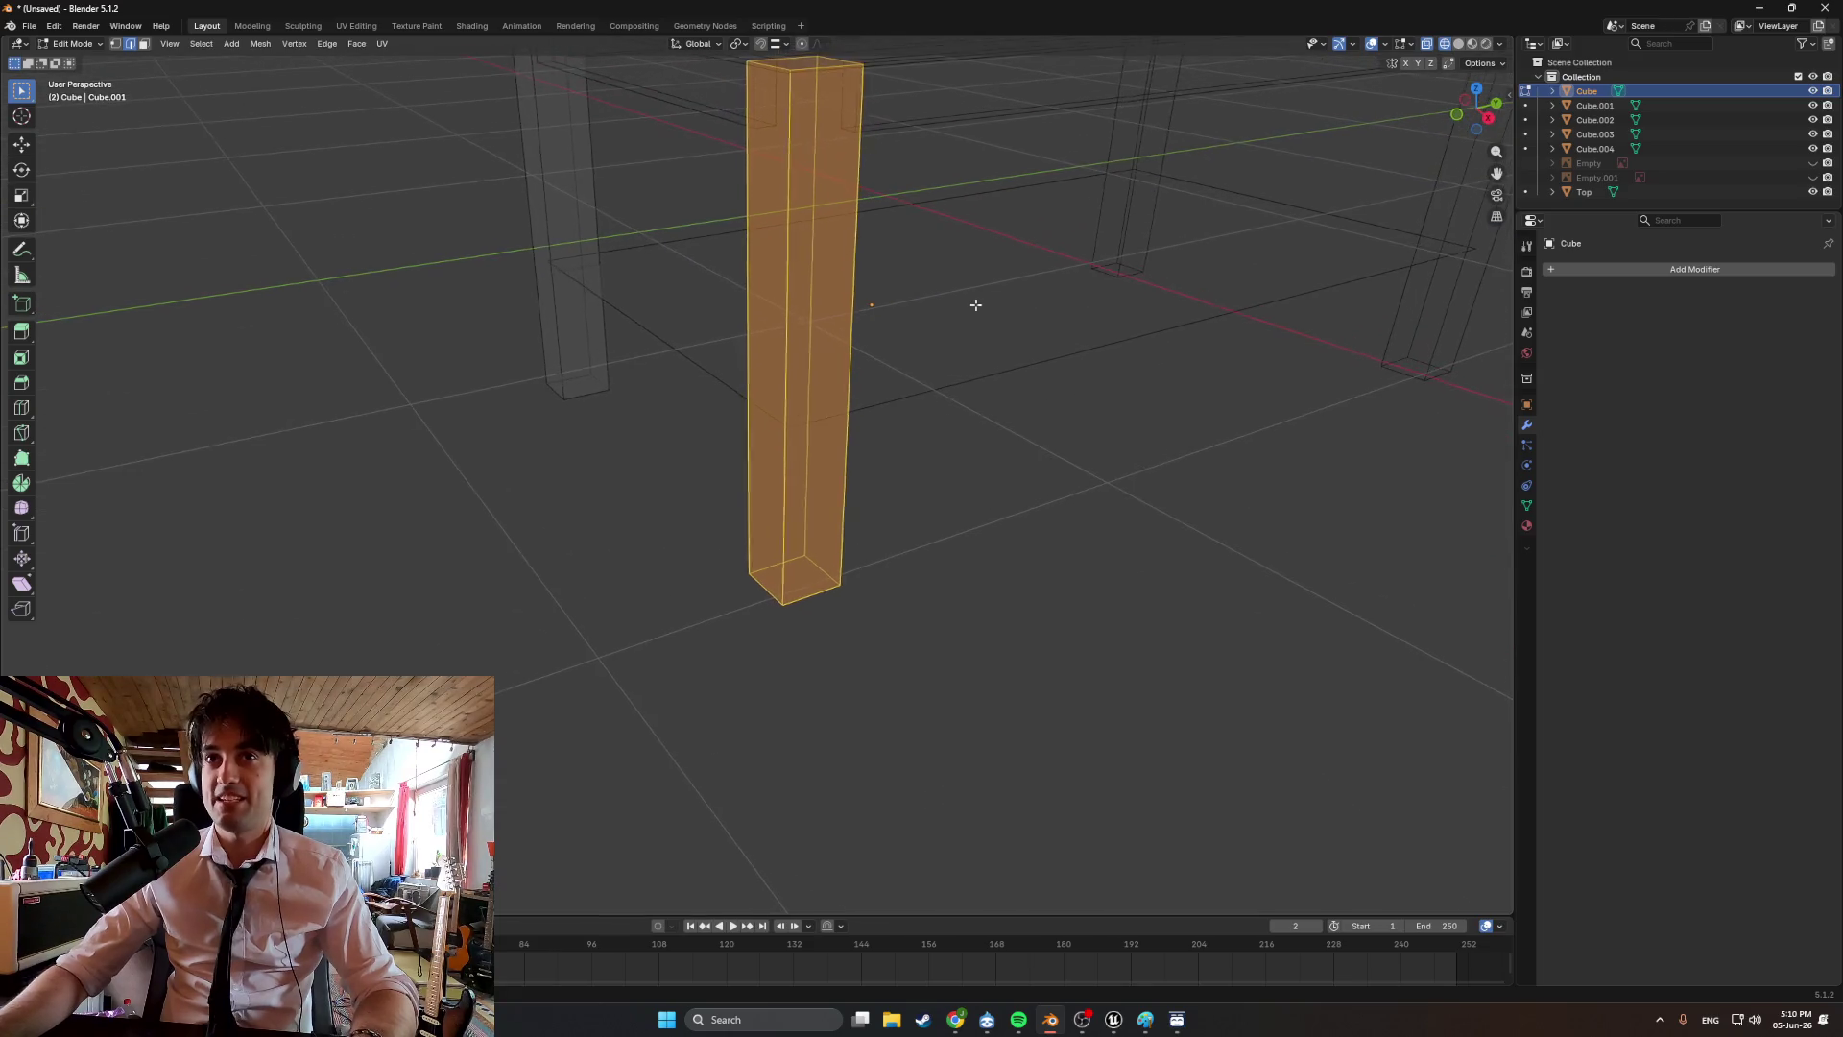
# Return to Object Mode with solid shading and select the lower shelf Cube.004
pyautogui.press('Tab')
pyautogui.click(949, 313)
pyautogui.hotkey('shift', 'z')
pyautogui.scroll(-5, 1008, 317)
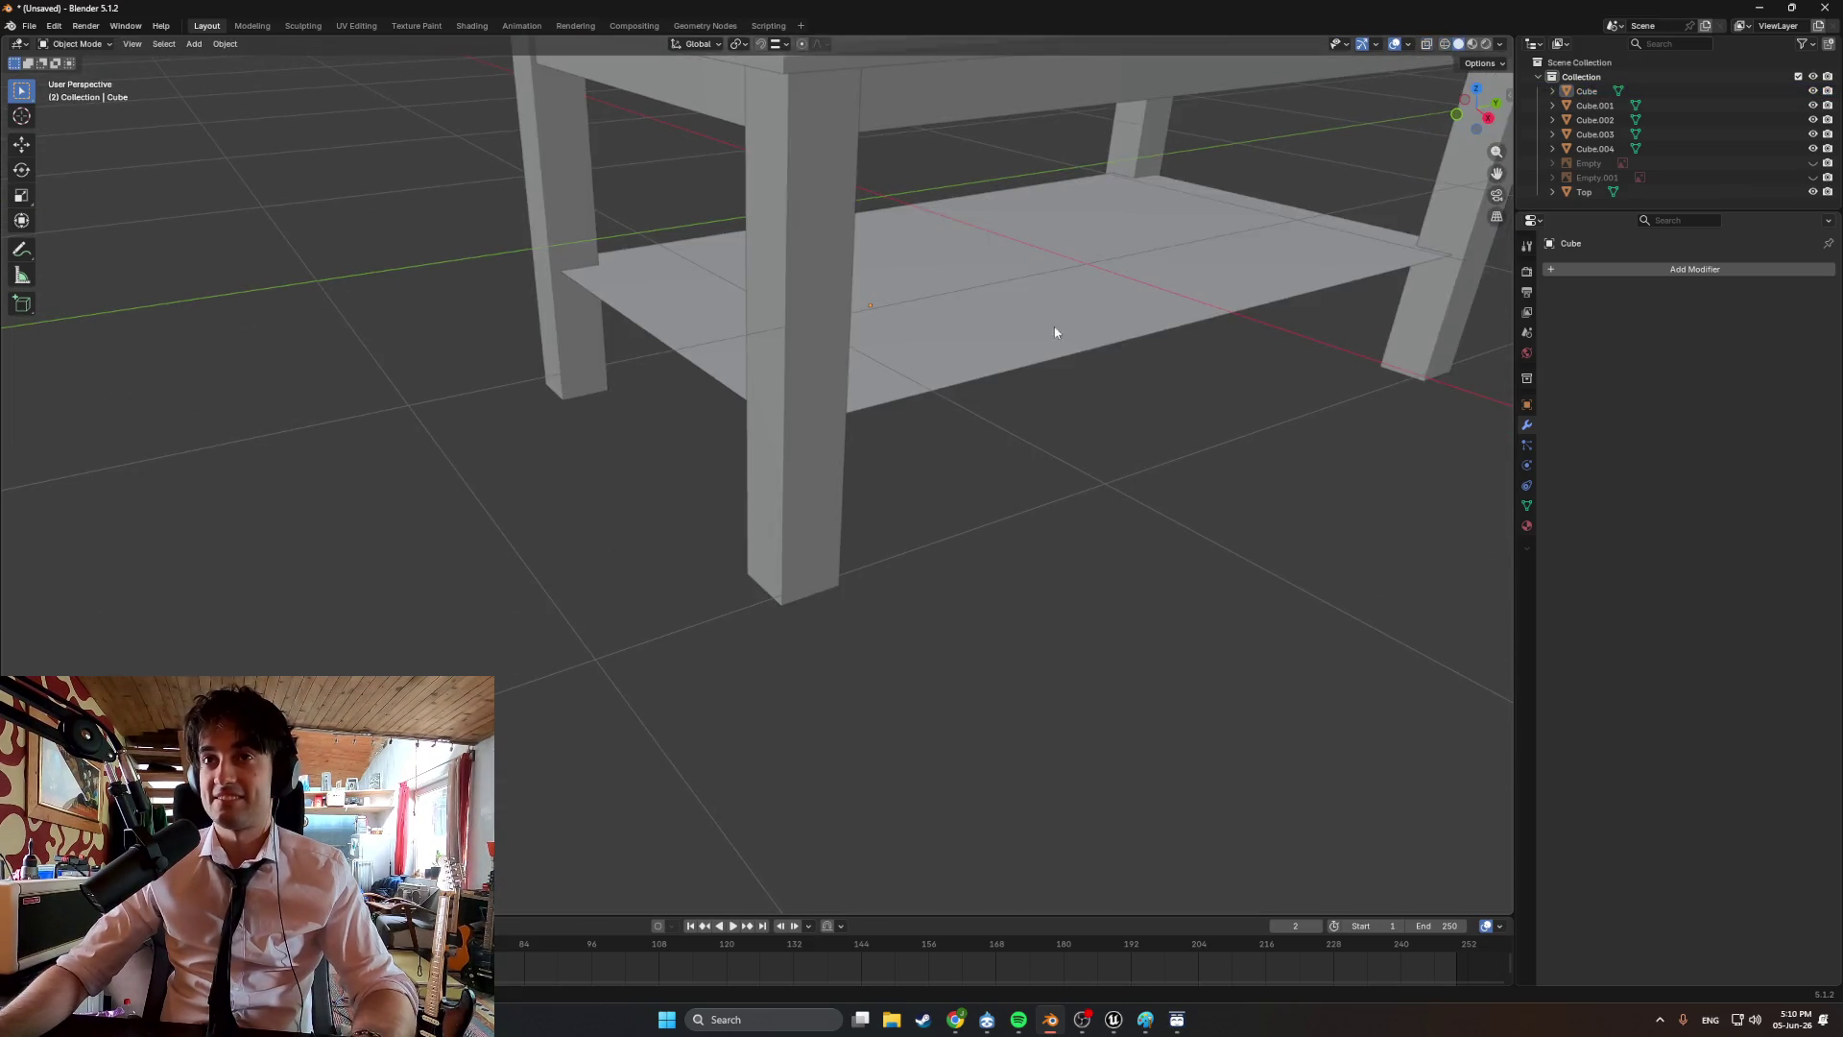
pyautogui.scroll(6, 991, 317)
pyautogui.moveTo(818, 363); pyautogui.dragTo(1357, 346, button='middle')
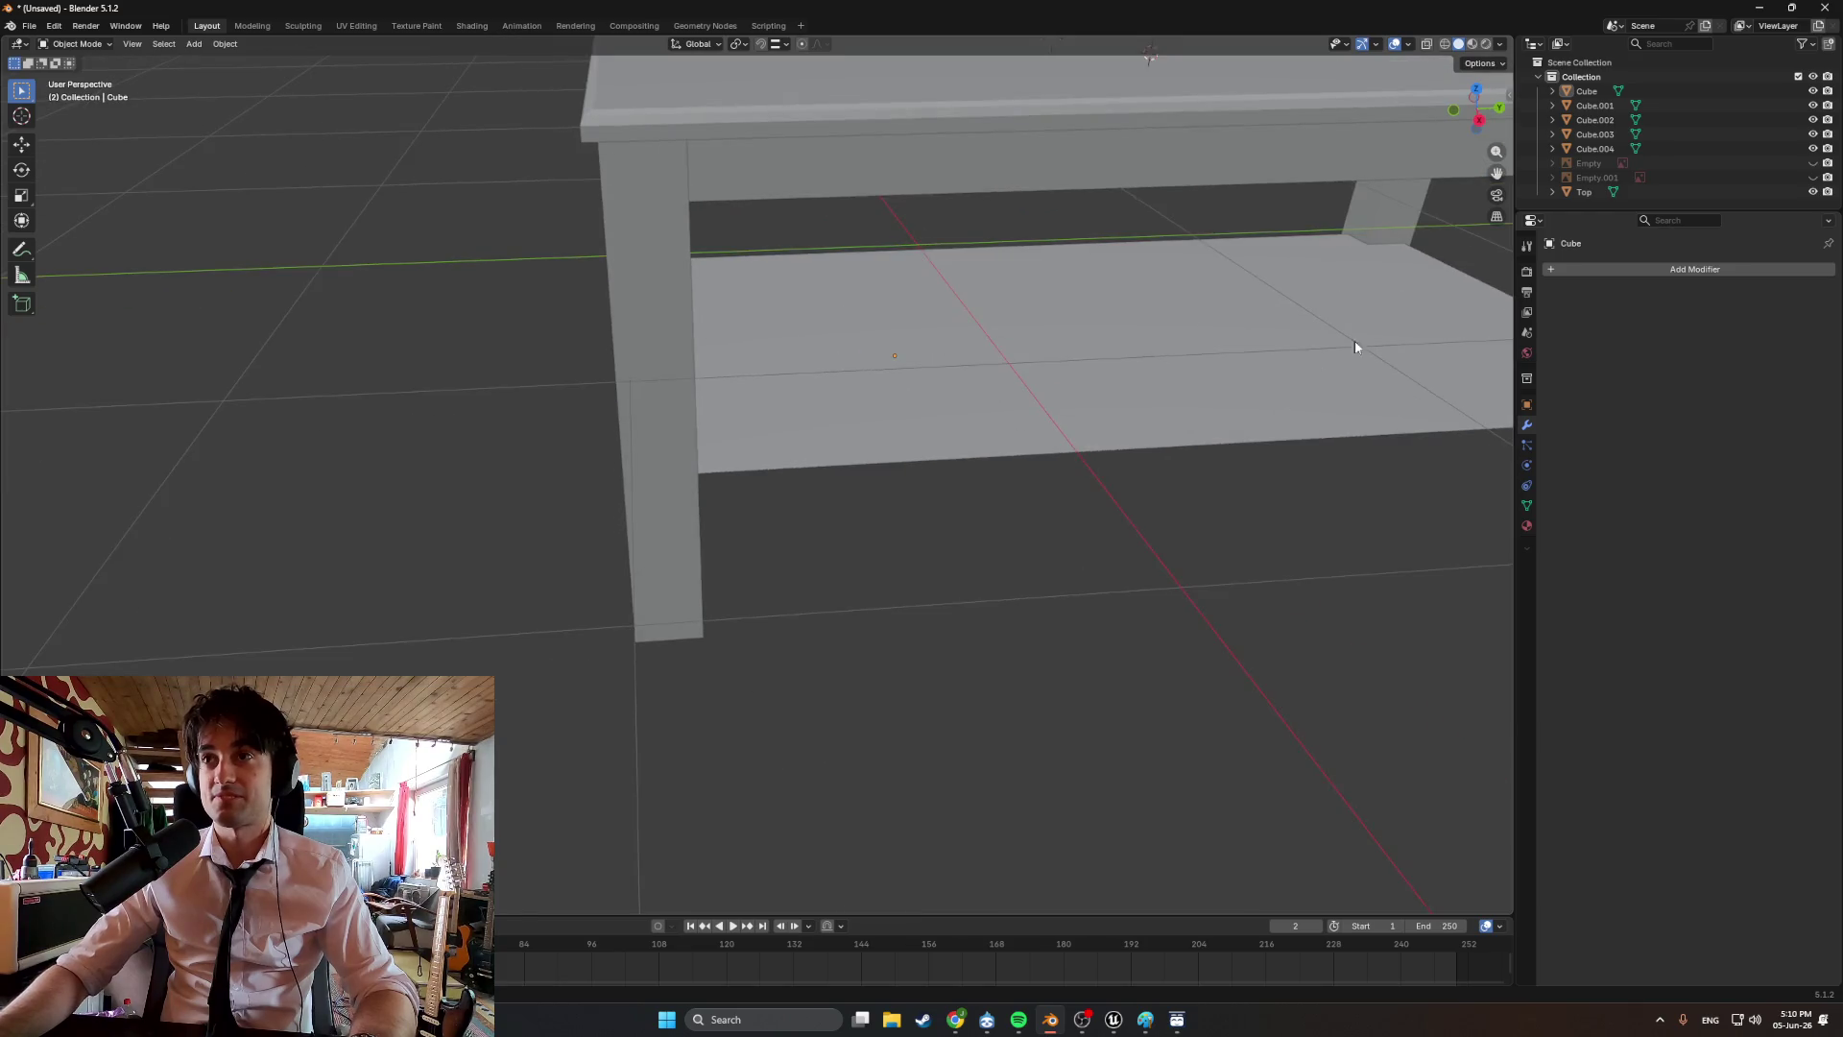
pyautogui.click(1183, 389)
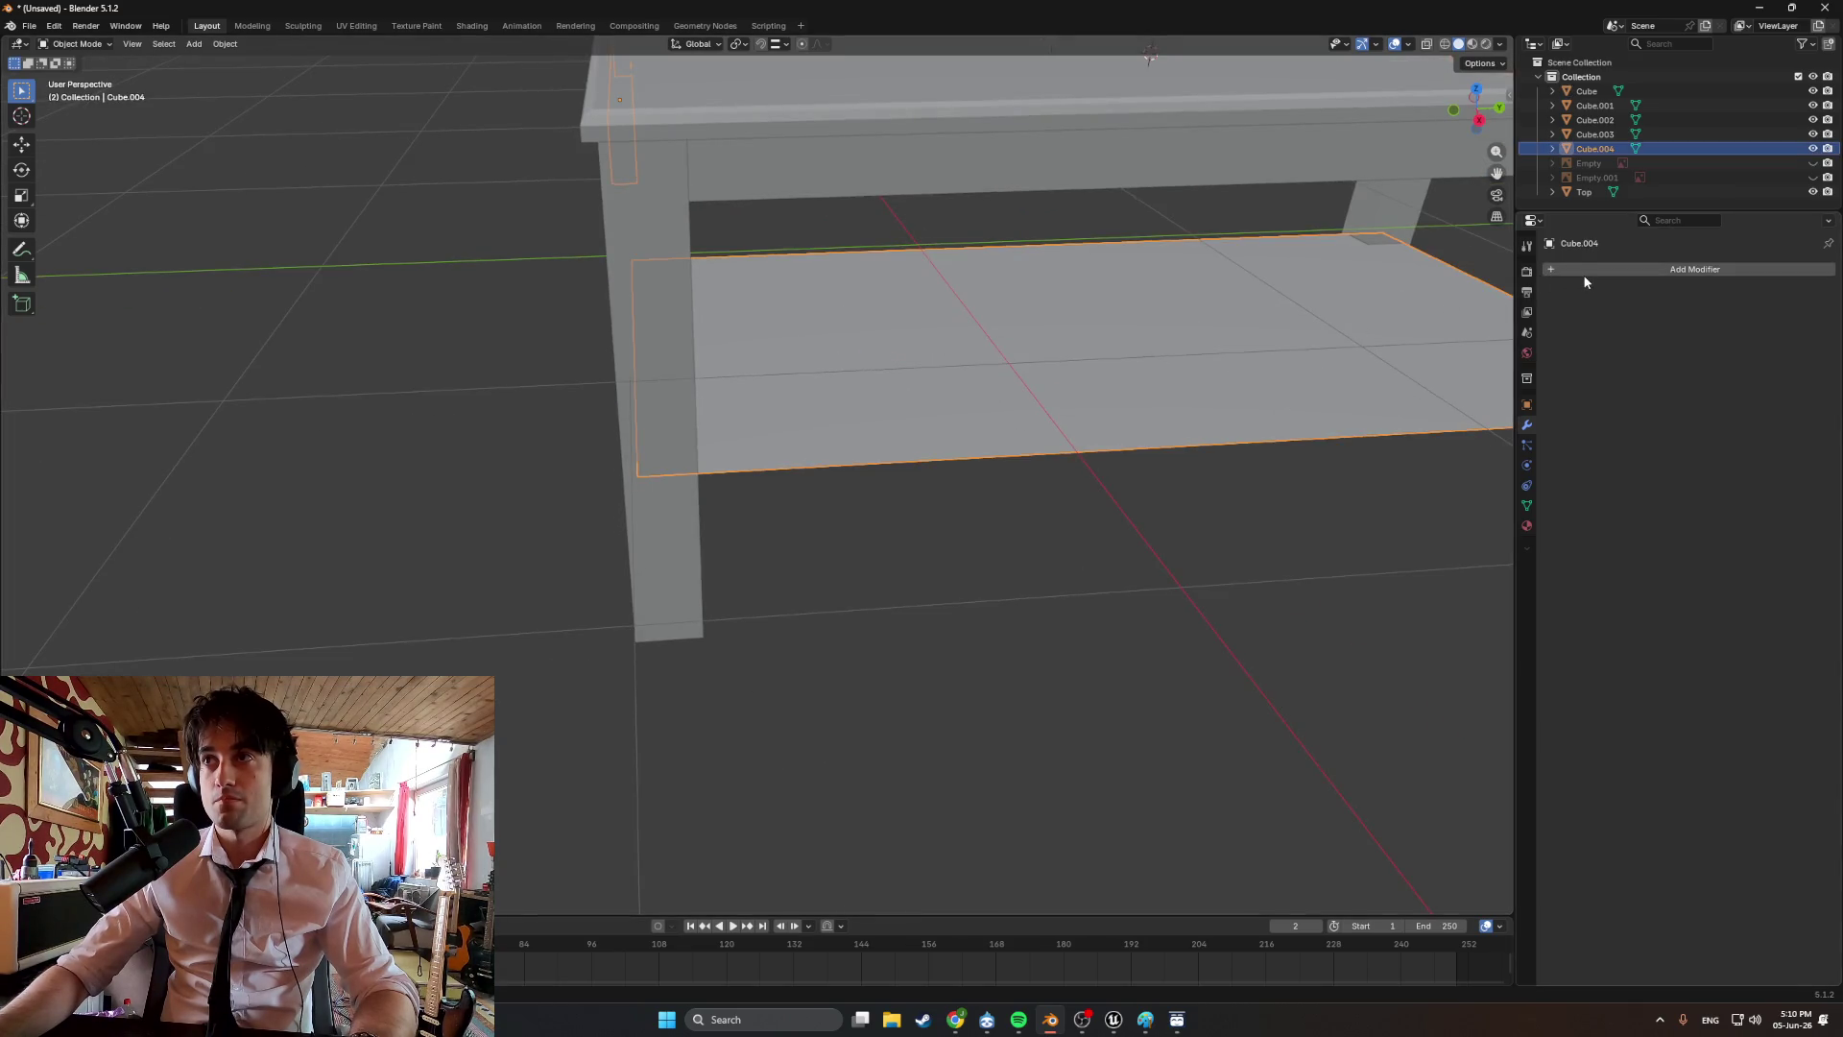
# Add a Boolean modifier to the shelf with the leg Cube as its cutting object
pyautogui.scroll(-5, 1016, 257)
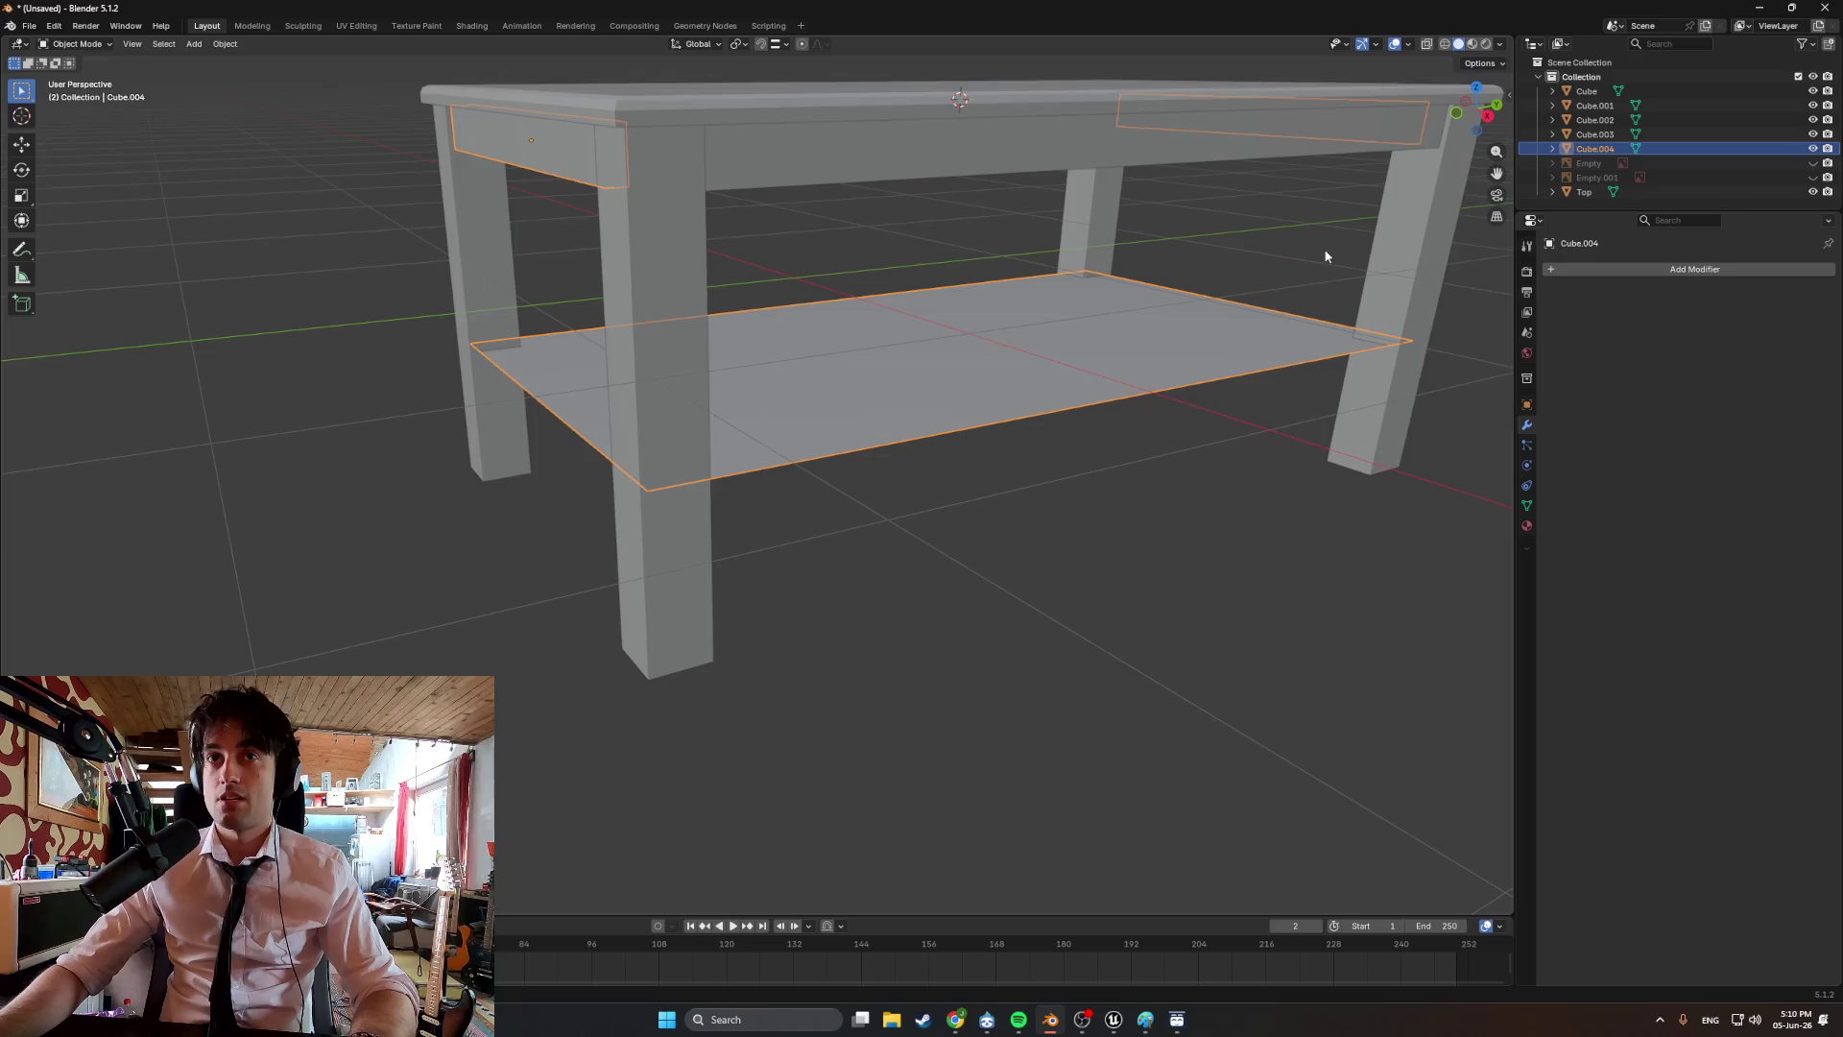
pyautogui.click(1613, 268)
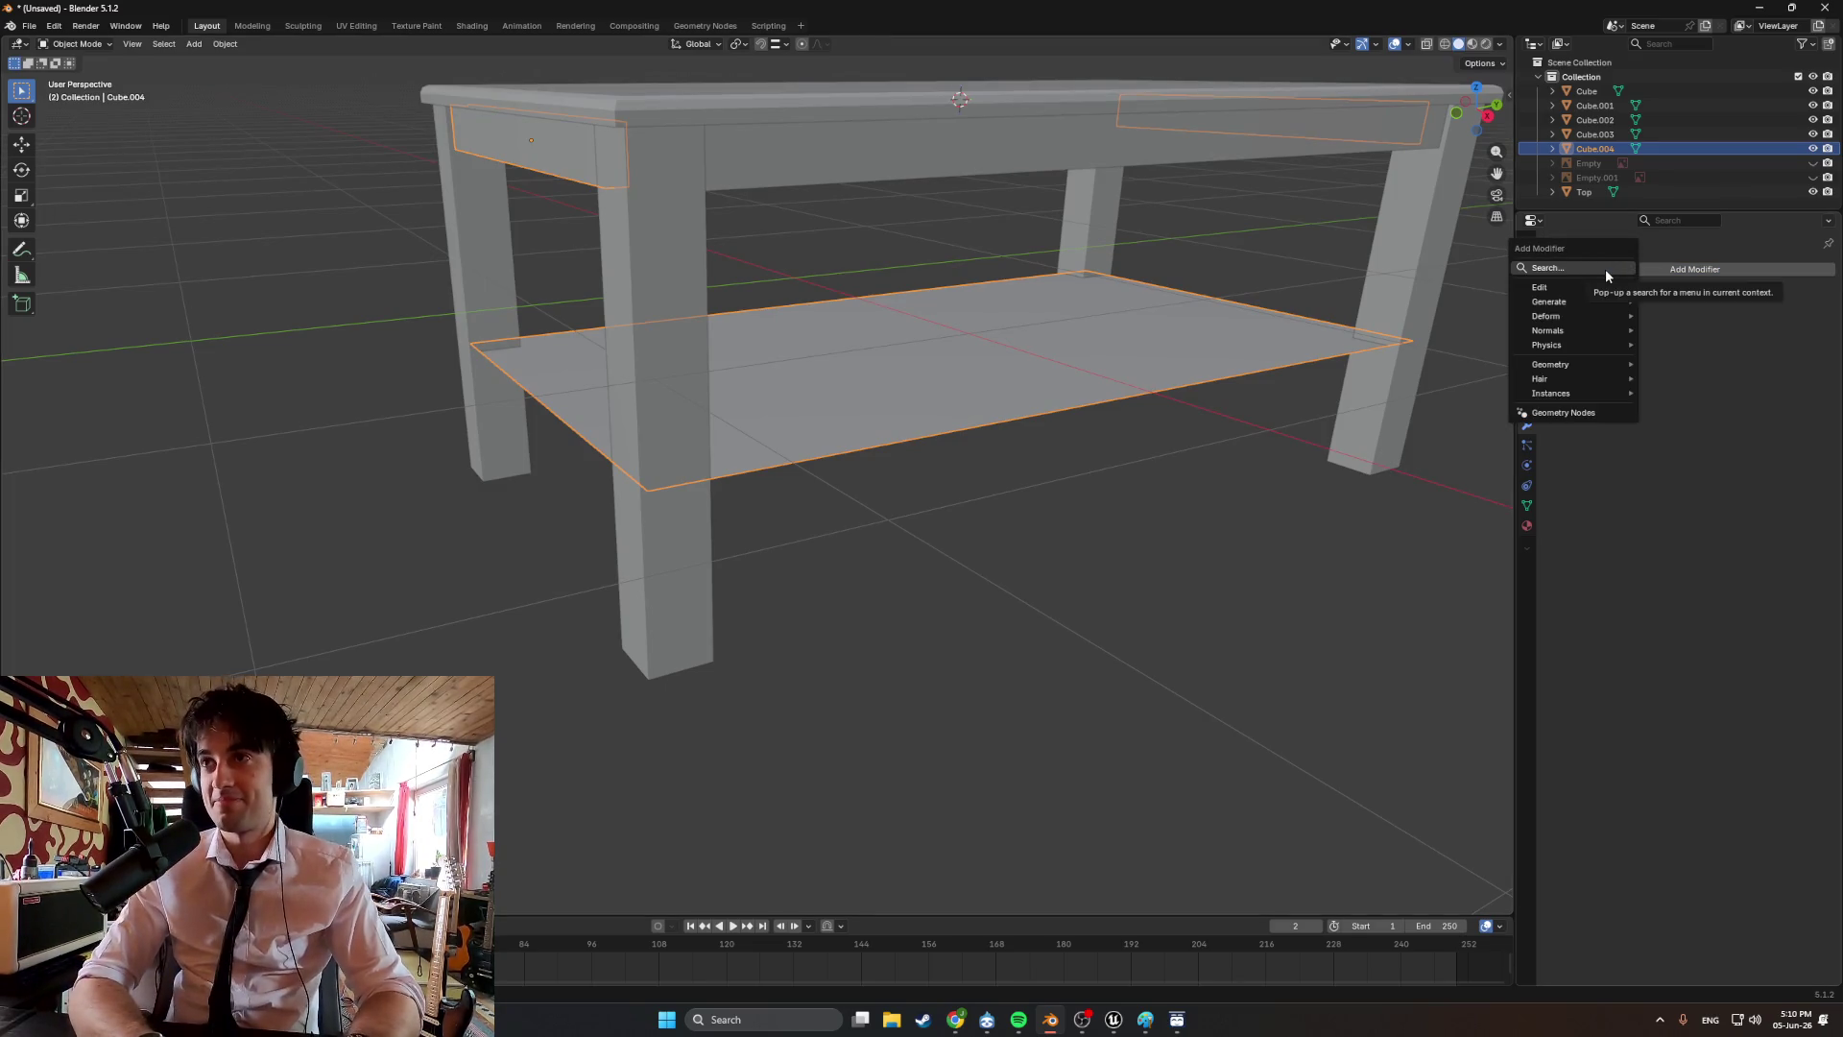
pyautogui.write('bool')
pyautogui.press('Return')
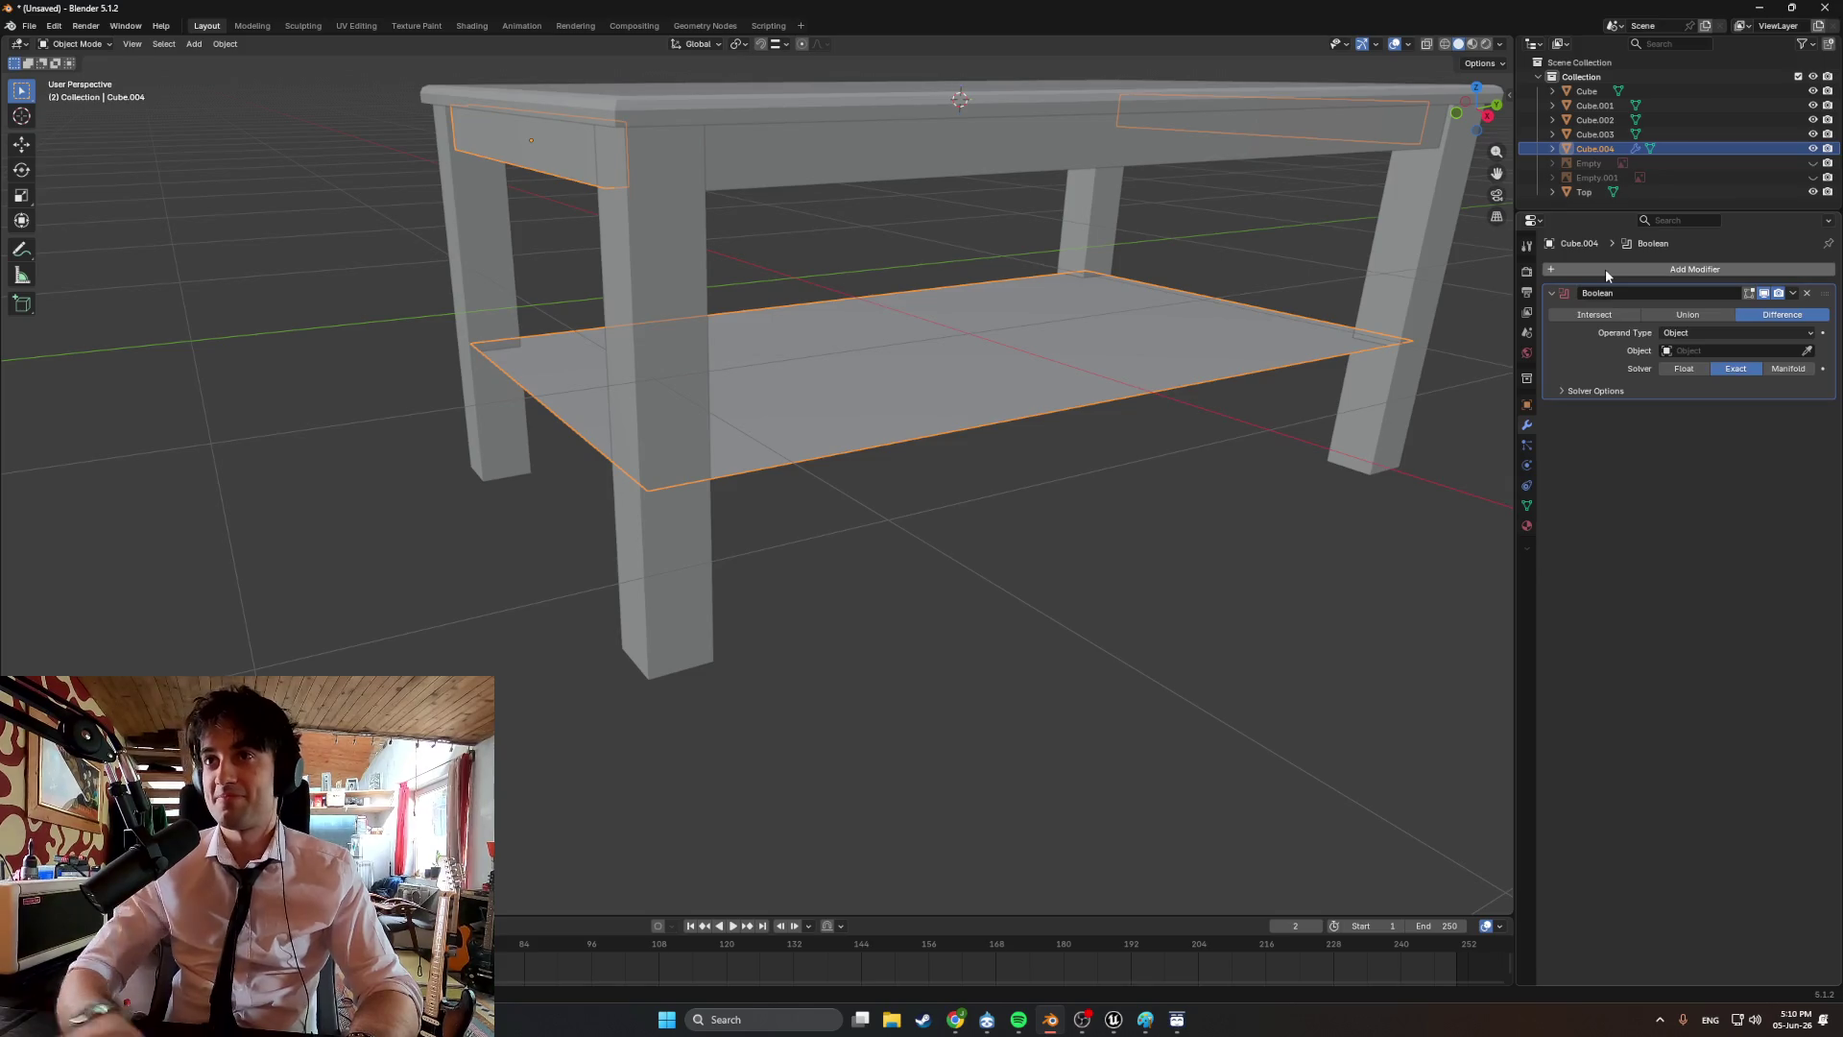
pyautogui.moveTo(1368, 365)
pyautogui.mouseDown(button='middle')
pyautogui.moveTo(1353, 392)
pyautogui.moveTo(1383, 404)
pyautogui.mouseUp(button='middle')
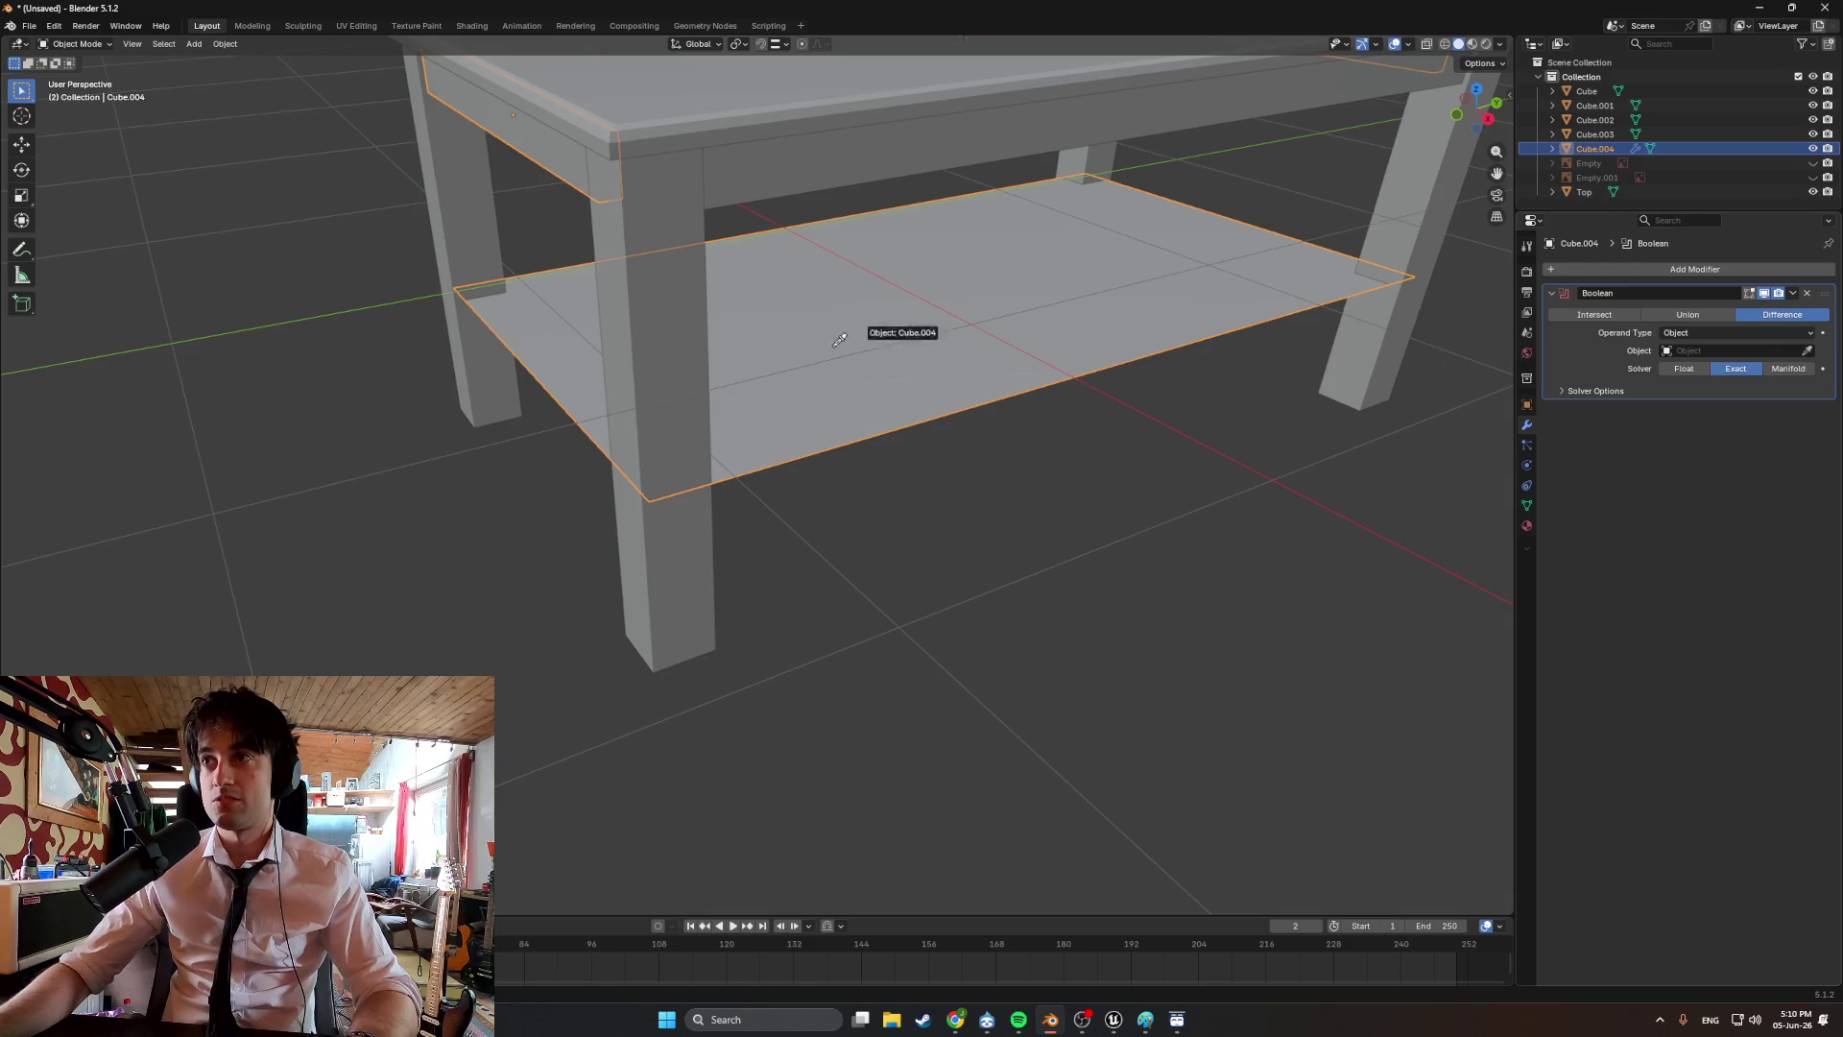
pyautogui.click(685, 338)
# Apply the Boolean Difference to cut the leg notches into the shelf
pyautogui.moveTo(848, 330)
pyautogui.mouseDown(button='middle')
pyautogui.moveTo(752, 295)
pyautogui.moveTo(822, 350)
pyautogui.moveTo(979, 313)
pyautogui.moveTo(921, 326)
pyautogui.moveTo(839, 300)
pyautogui.moveTo(892, 284)
pyautogui.moveTo(808, 333)
pyautogui.mouseUp(button='middle')
pyautogui.scroll(-5, 917, 312)
pyautogui.scroll(6, 808, 333)
pyautogui.click(1795, 294)
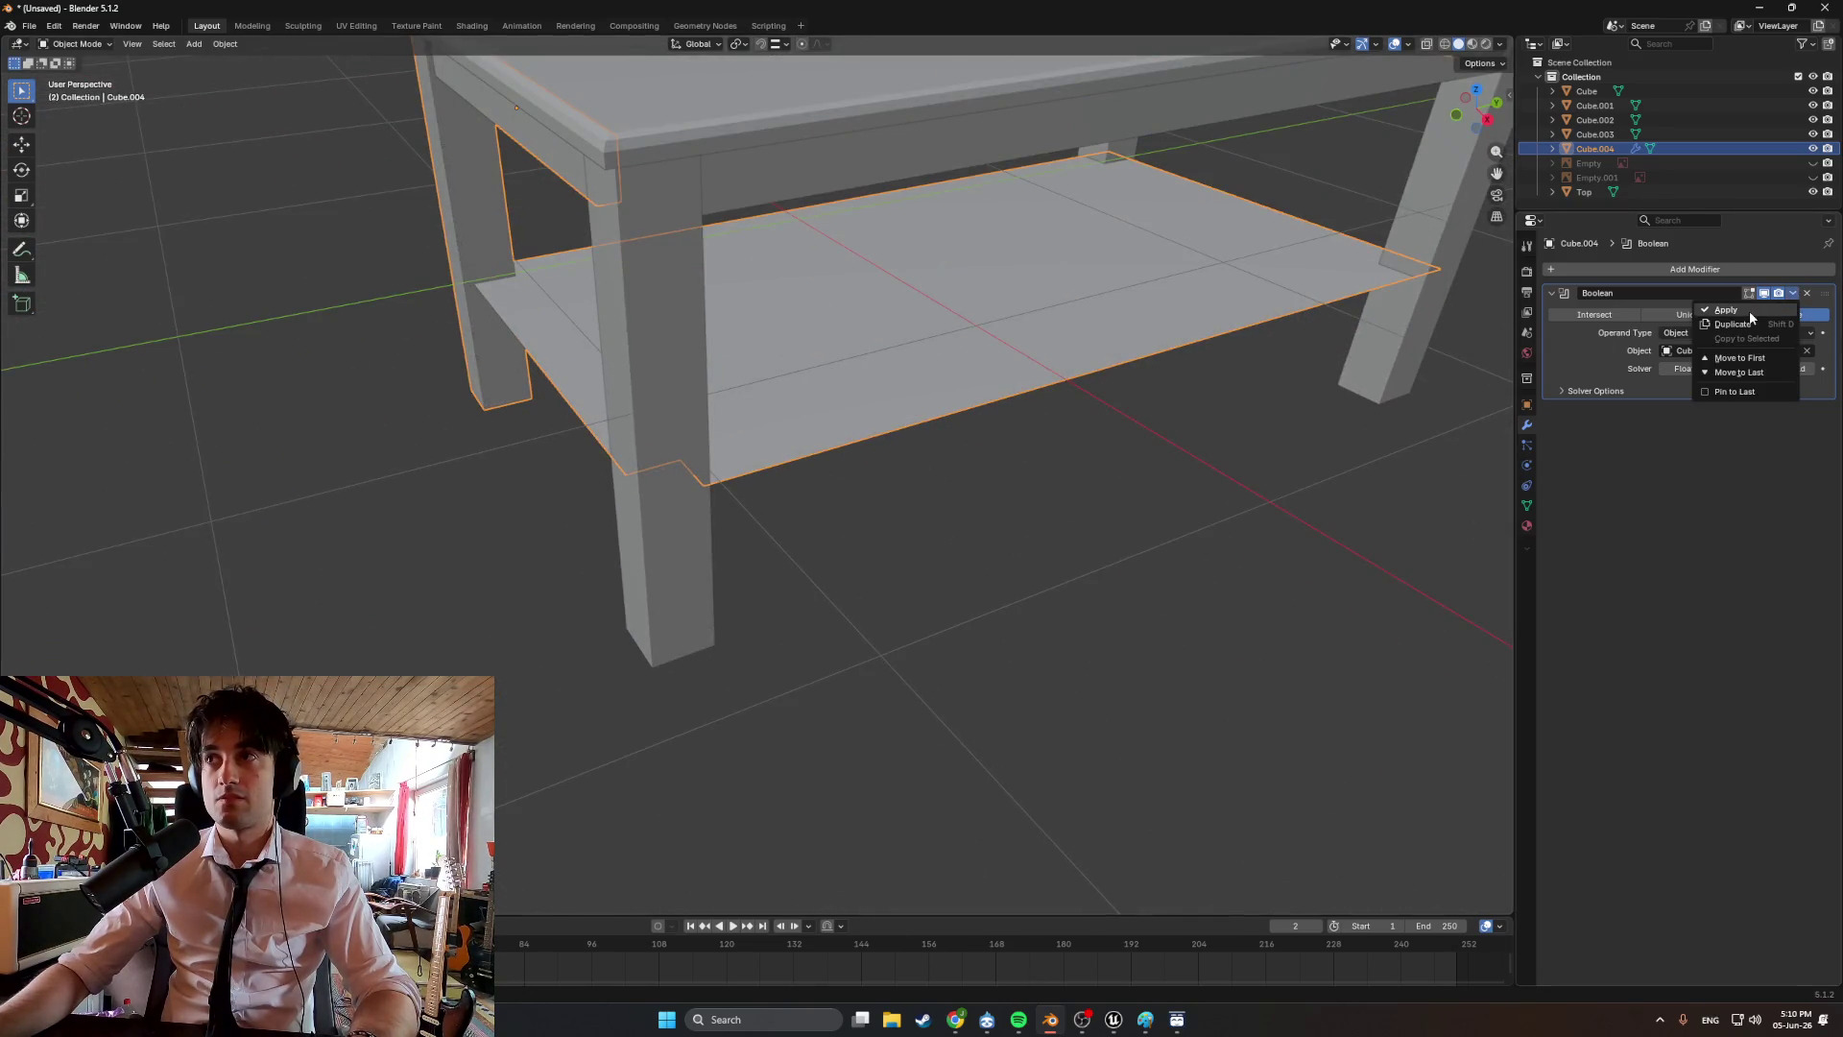
pyautogui.click(1749, 309)
pyautogui.moveTo(1328, 303)
pyautogui.mouseDown(button='middle')
pyautogui.moveTo(1456, 321)
pyautogui.moveTo(1049, 297)
pyautogui.moveTo(1327, 318)
pyautogui.moveTo(1168, 369)
pyautogui.mouseUp(button='middle')
pyautogui.scroll(-10, 1329, 313)
pyautogui.click(1156, 403)
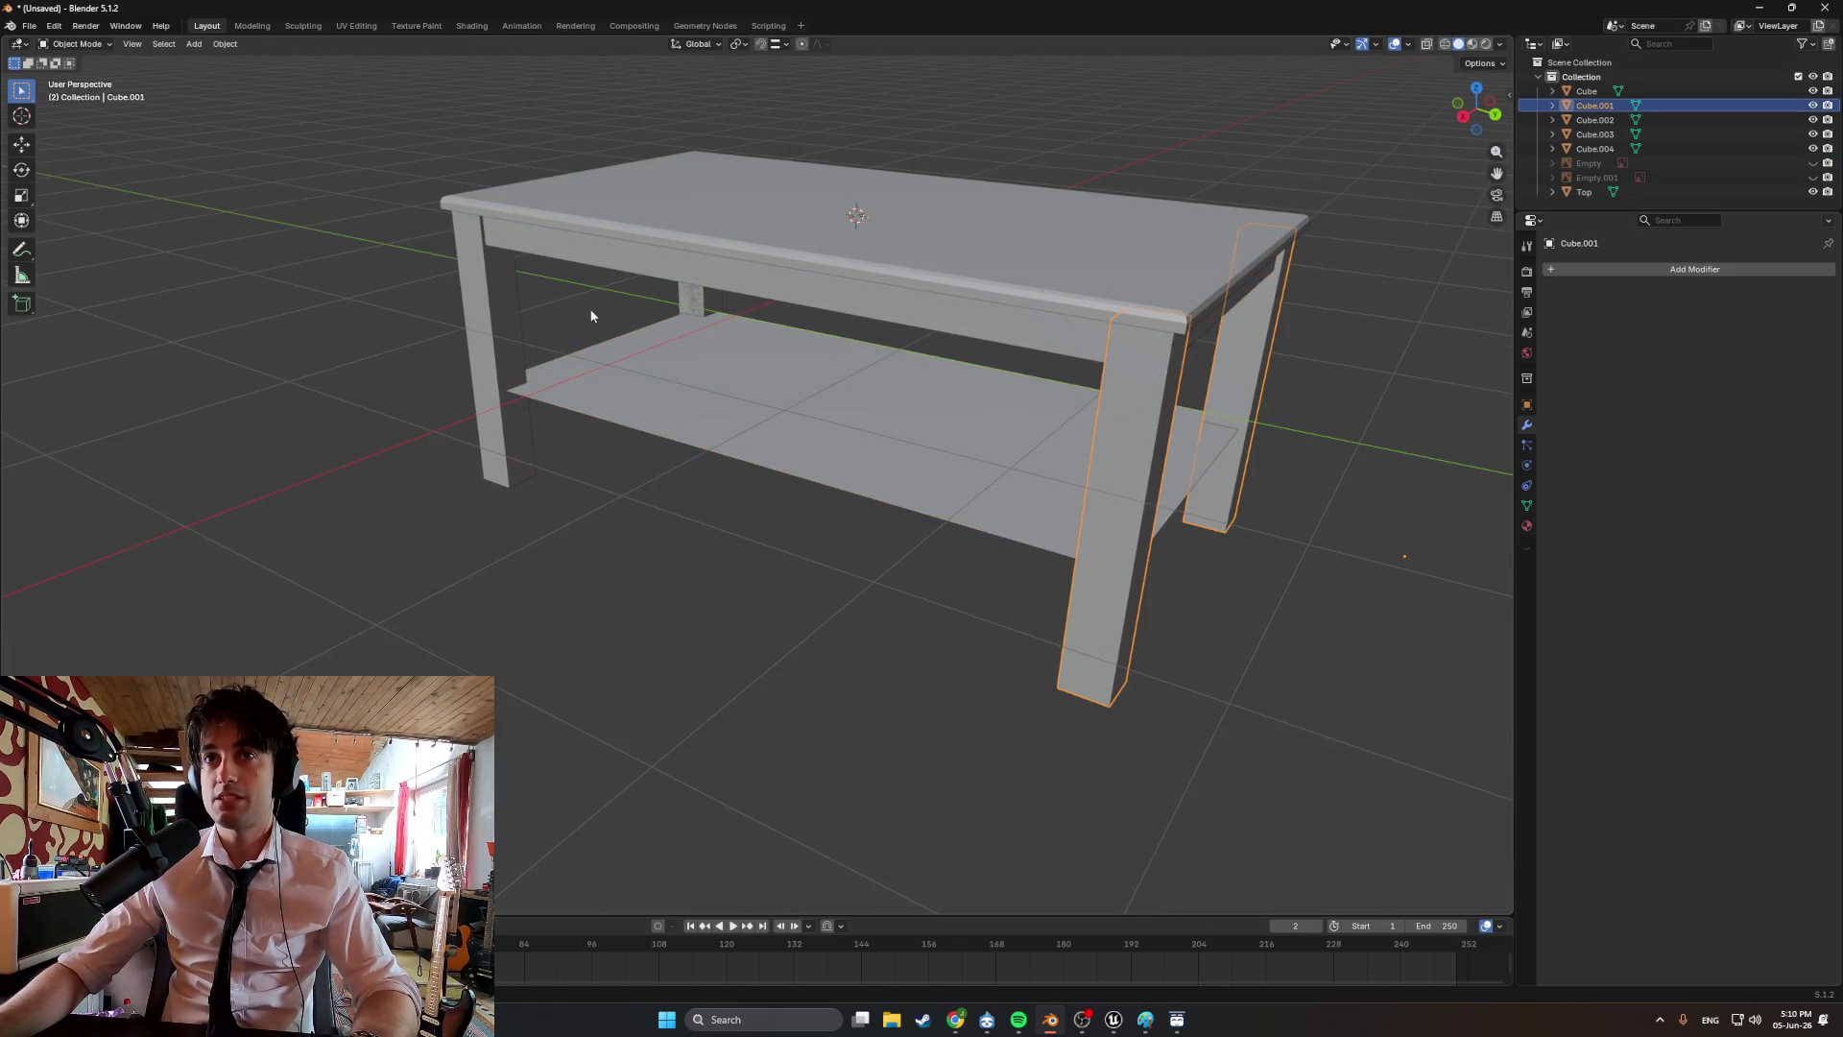
# Select the lower shelf and add a modifier found by searching 'boo'
pyautogui.click(498, 320)
pyautogui.click(1135, 427)
pyautogui.click(1101, 432)
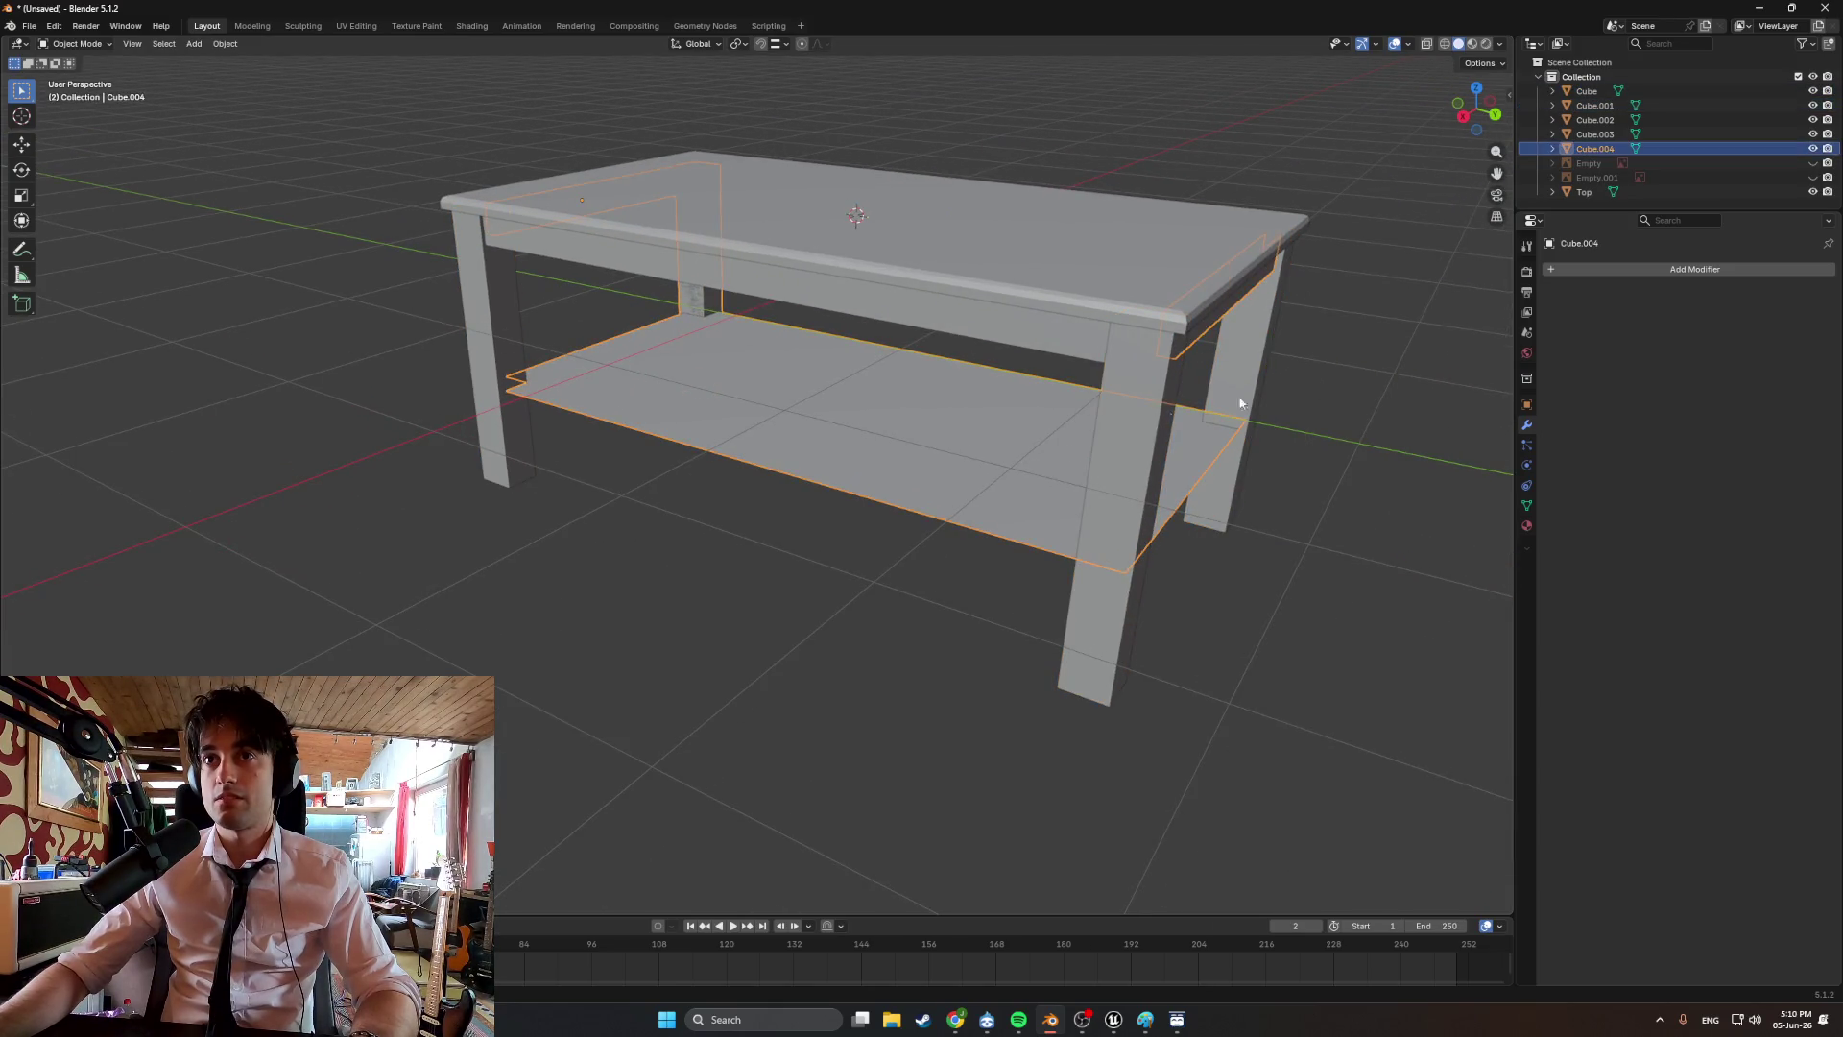
pyautogui.click(1620, 272)
pyautogui.click(1622, 275)
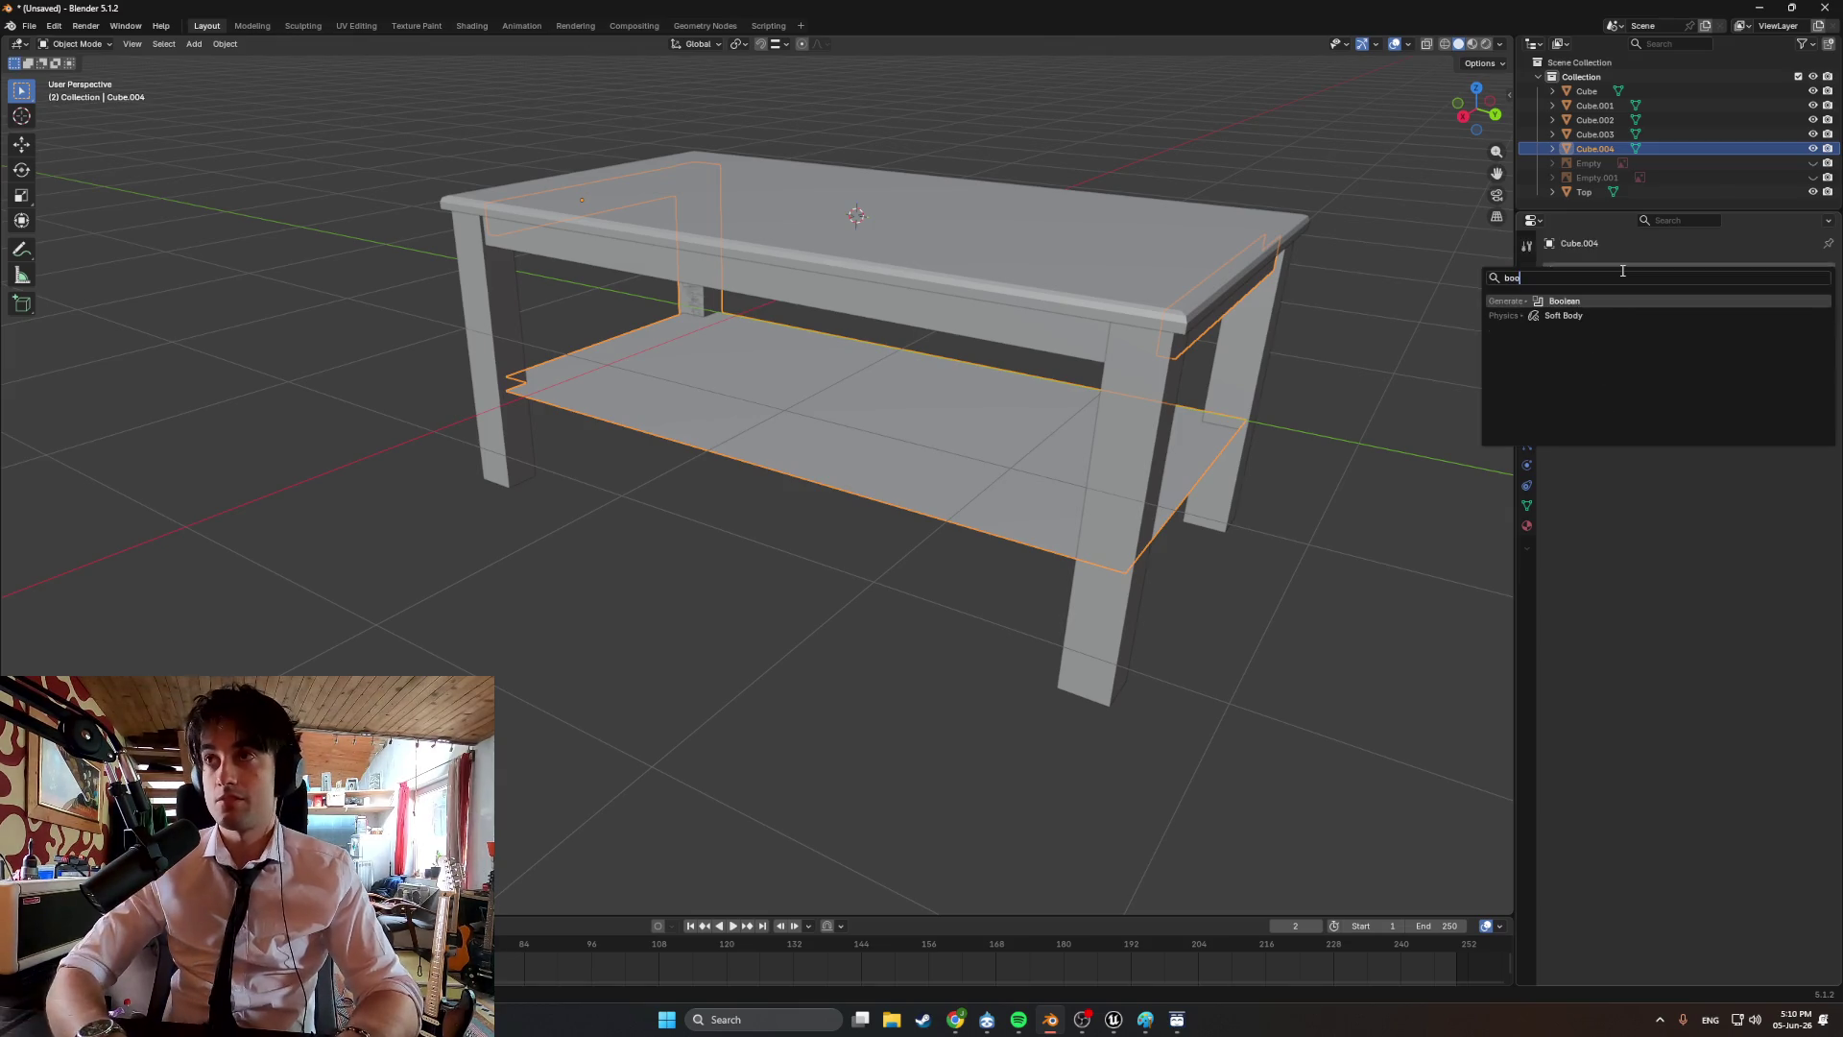
pyautogui.write('boo')
pyautogui.click(1595, 311)
# Rename the new modifier to 'boo', then remove that leftover modifier
pyautogui.click(1736, 296)
pyautogui.write('boo')
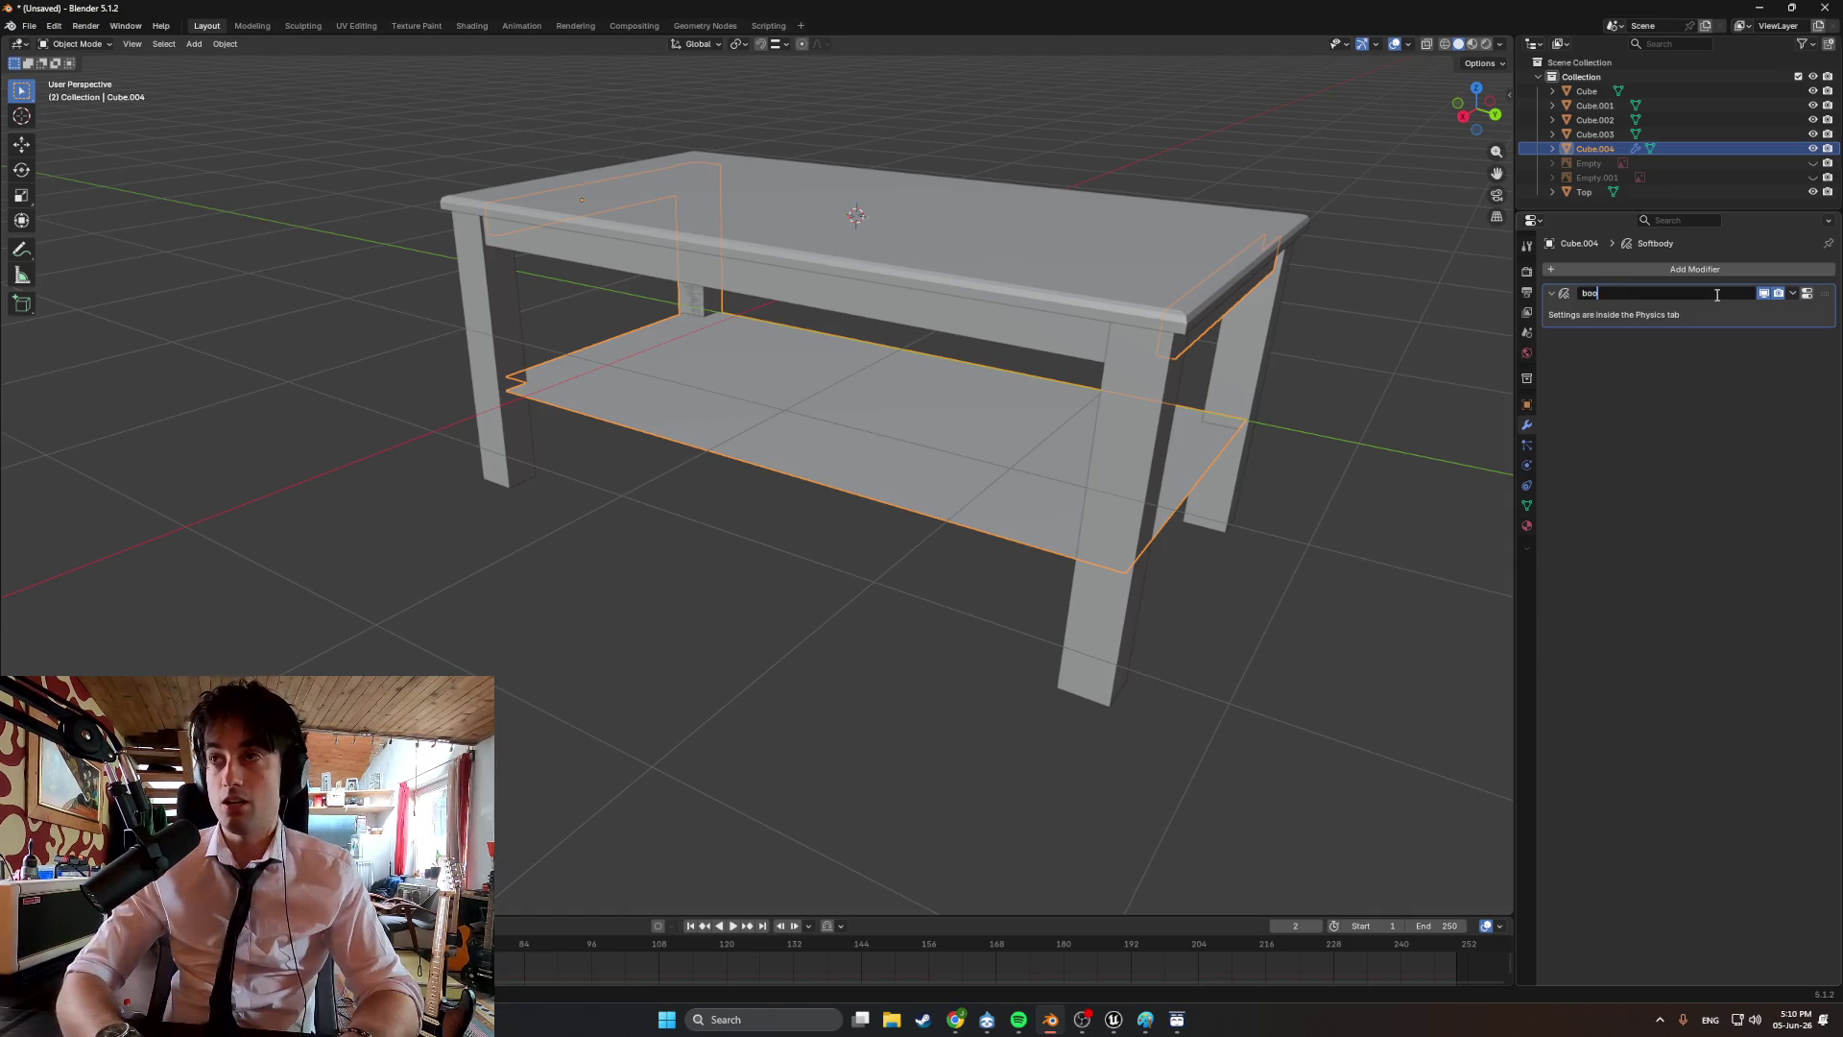
pyautogui.click(1793, 295)
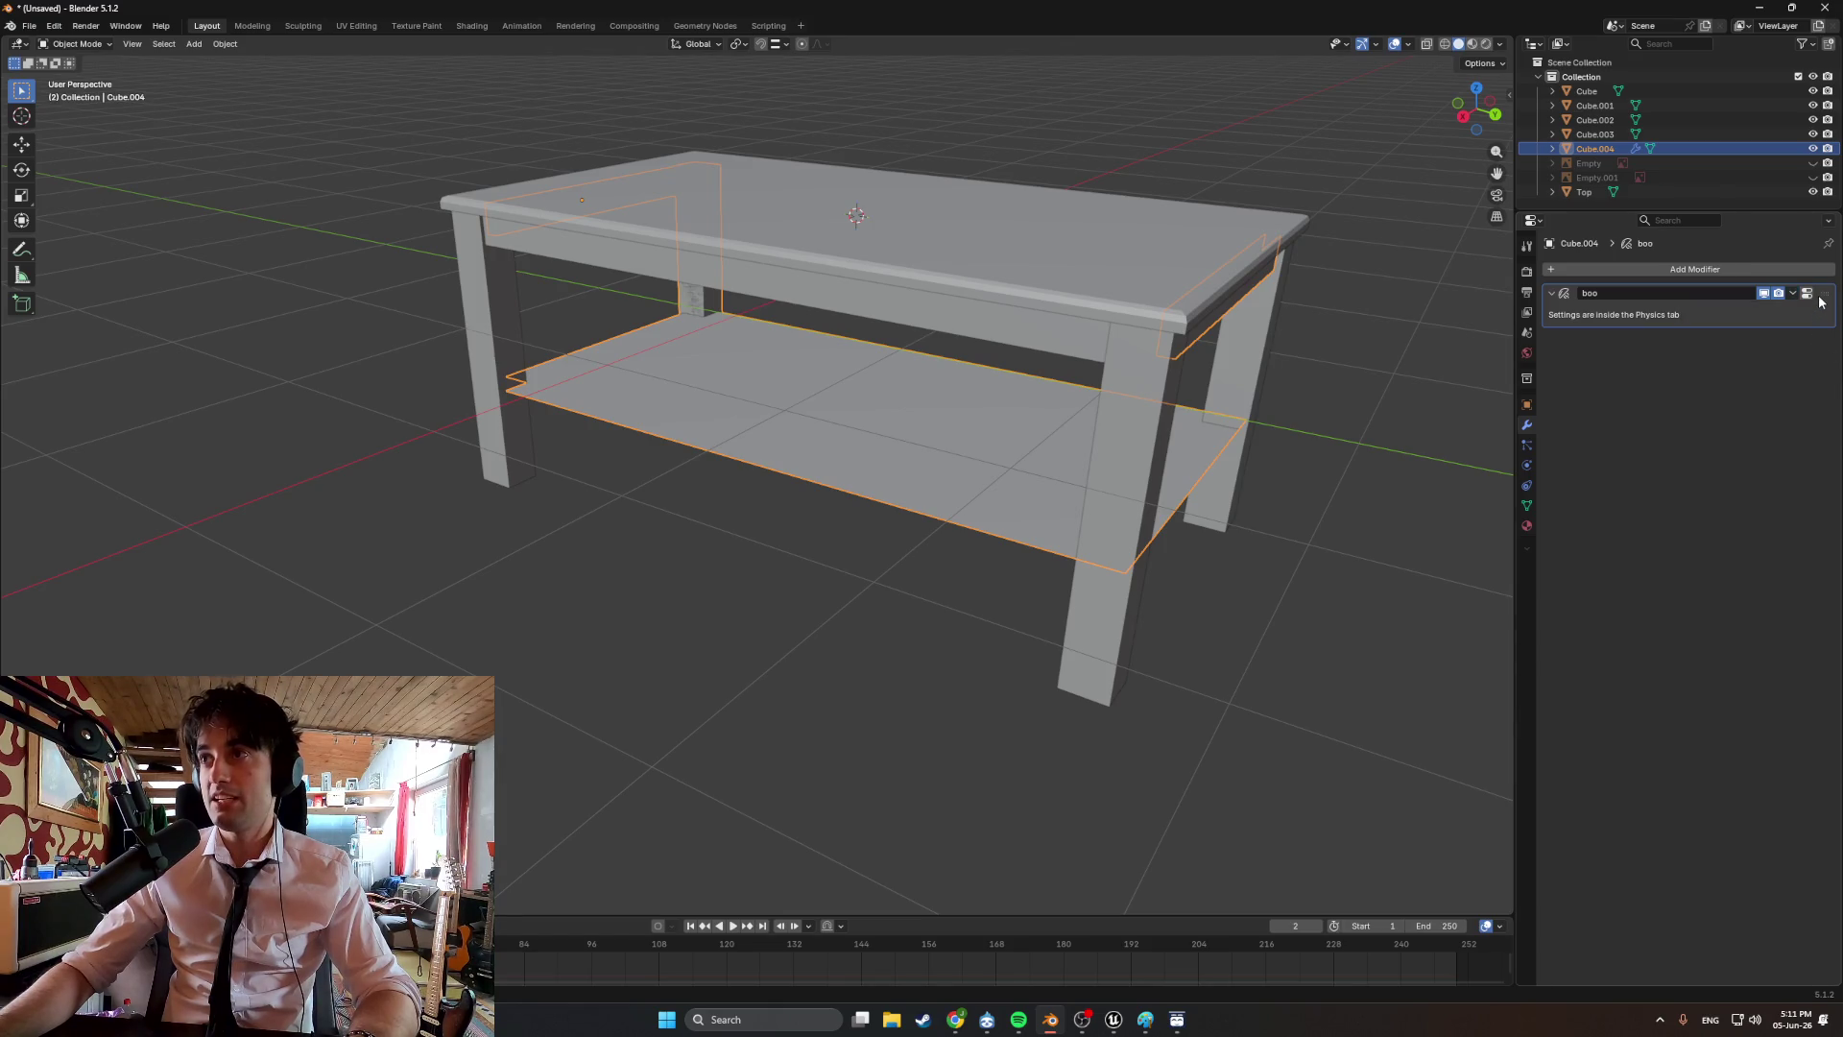
pyautogui.click(1555, 294)
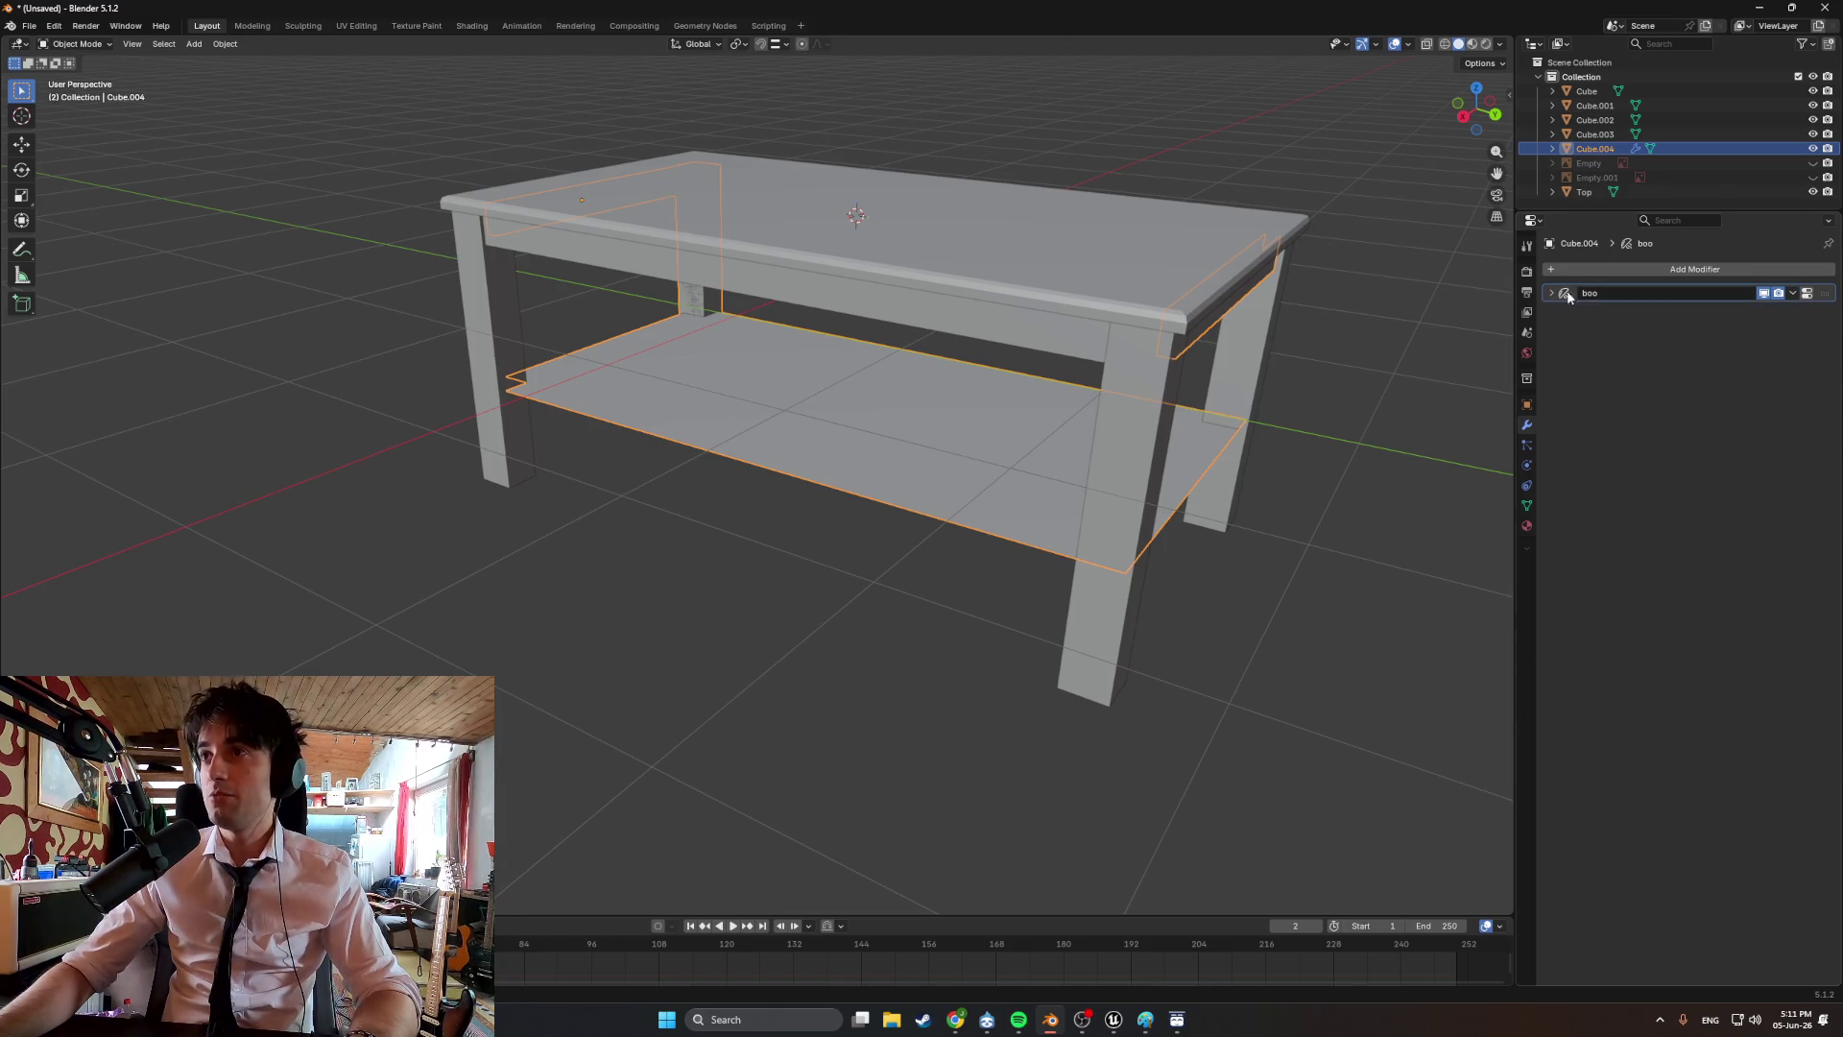
pyautogui.click(1791, 294)
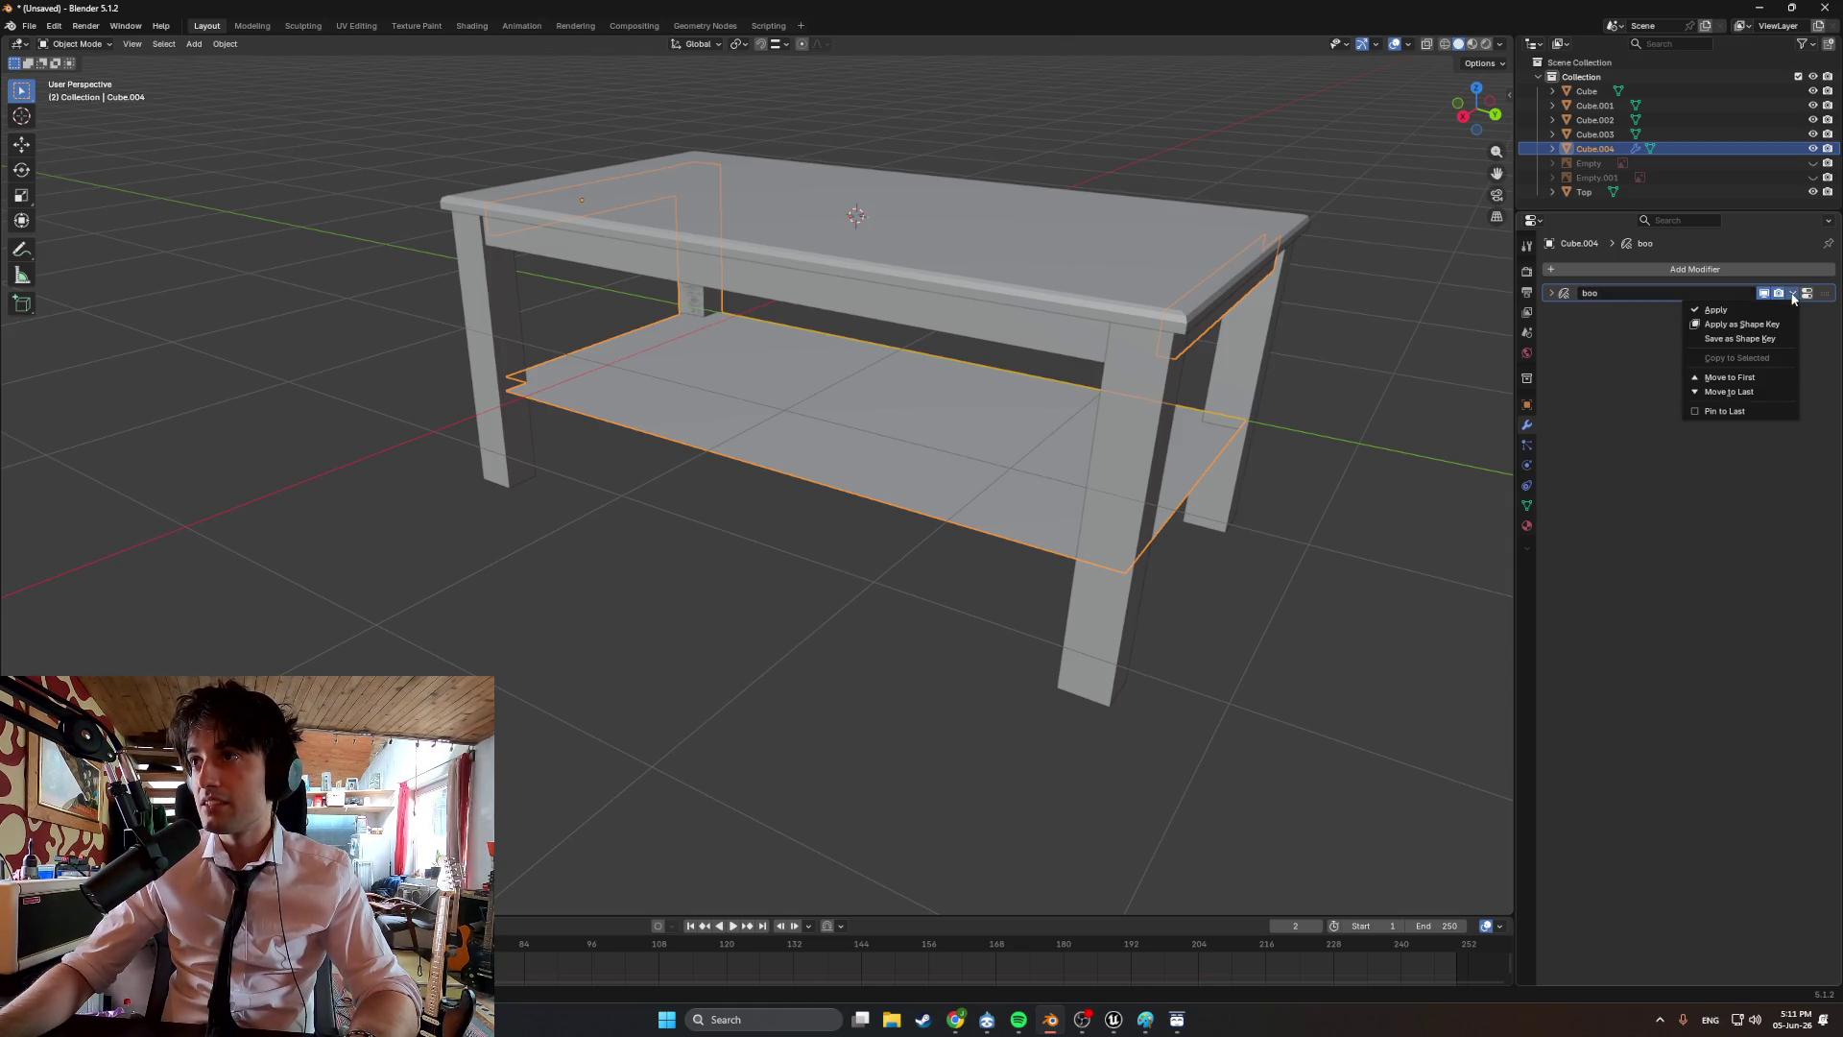
pyautogui.hotkey('ctrl', 'x')
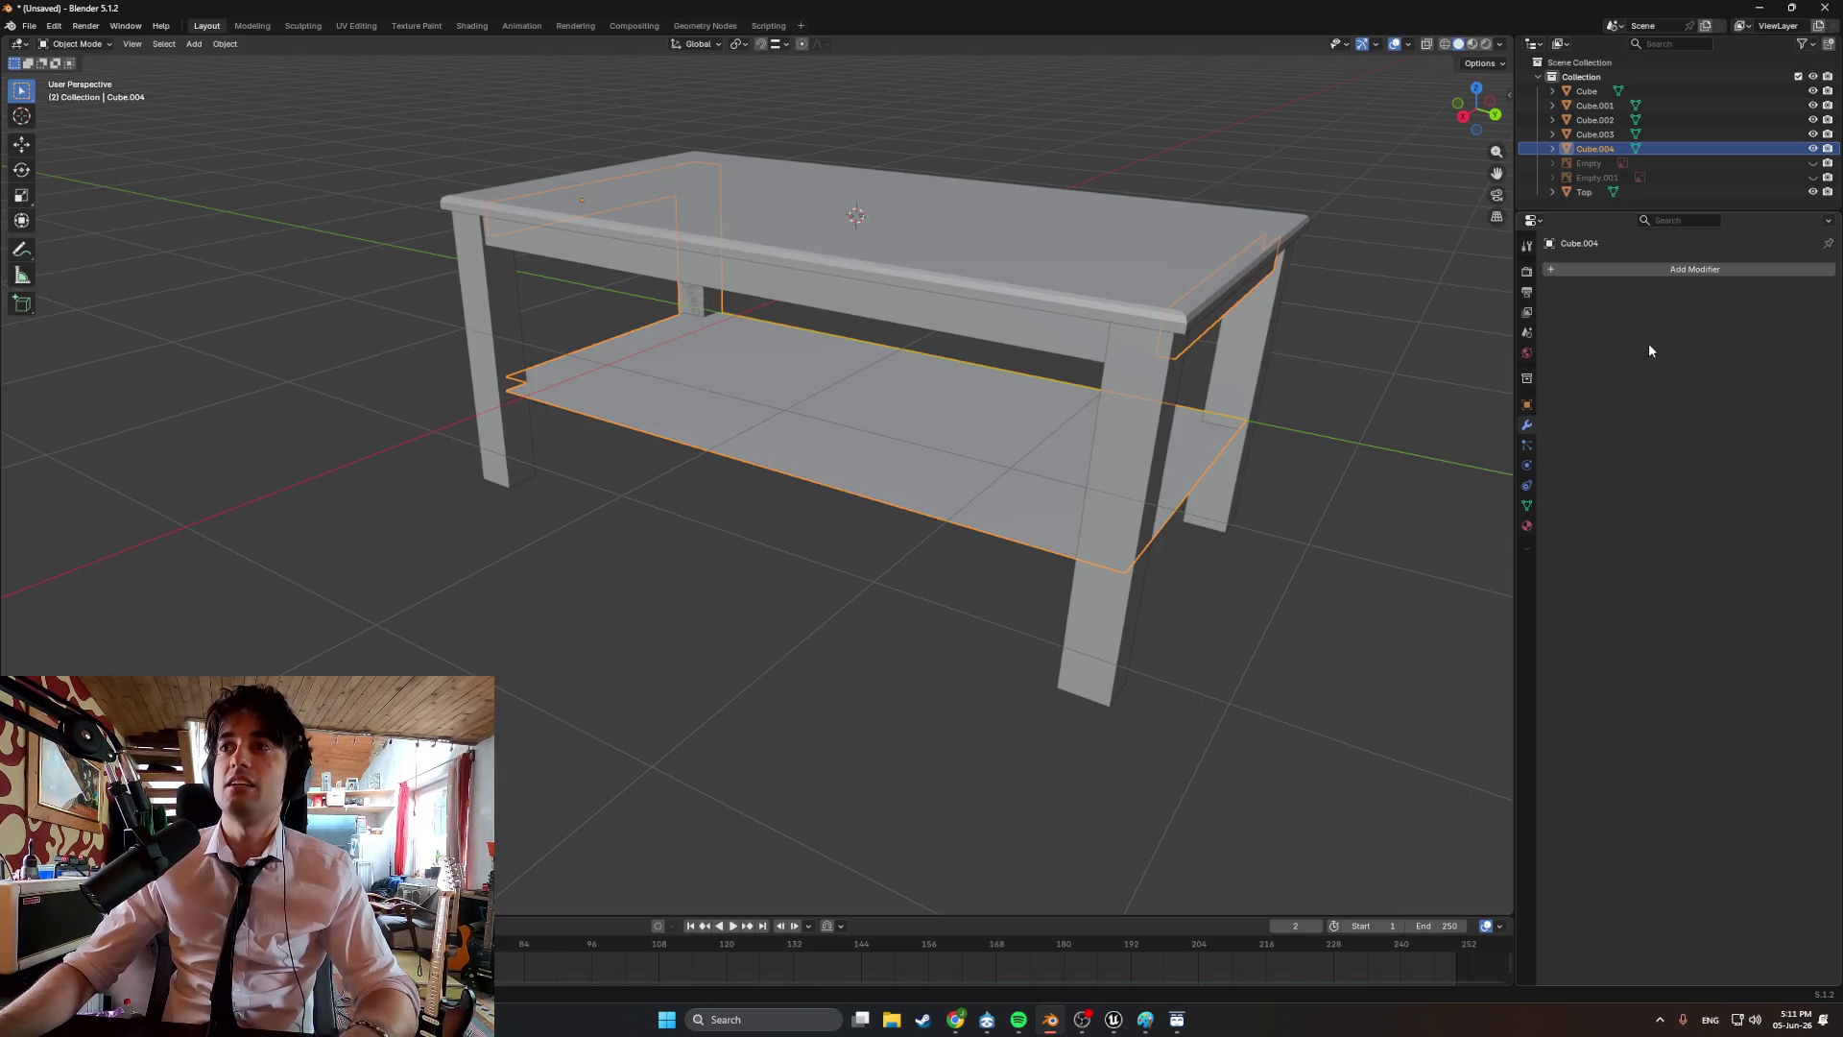
# Add a Boolean modifier to the shelf, use the back legs as the cutter, and apply it
pyautogui.click(1690, 269)
pyautogui.write('boo')
pyautogui.press('Return')
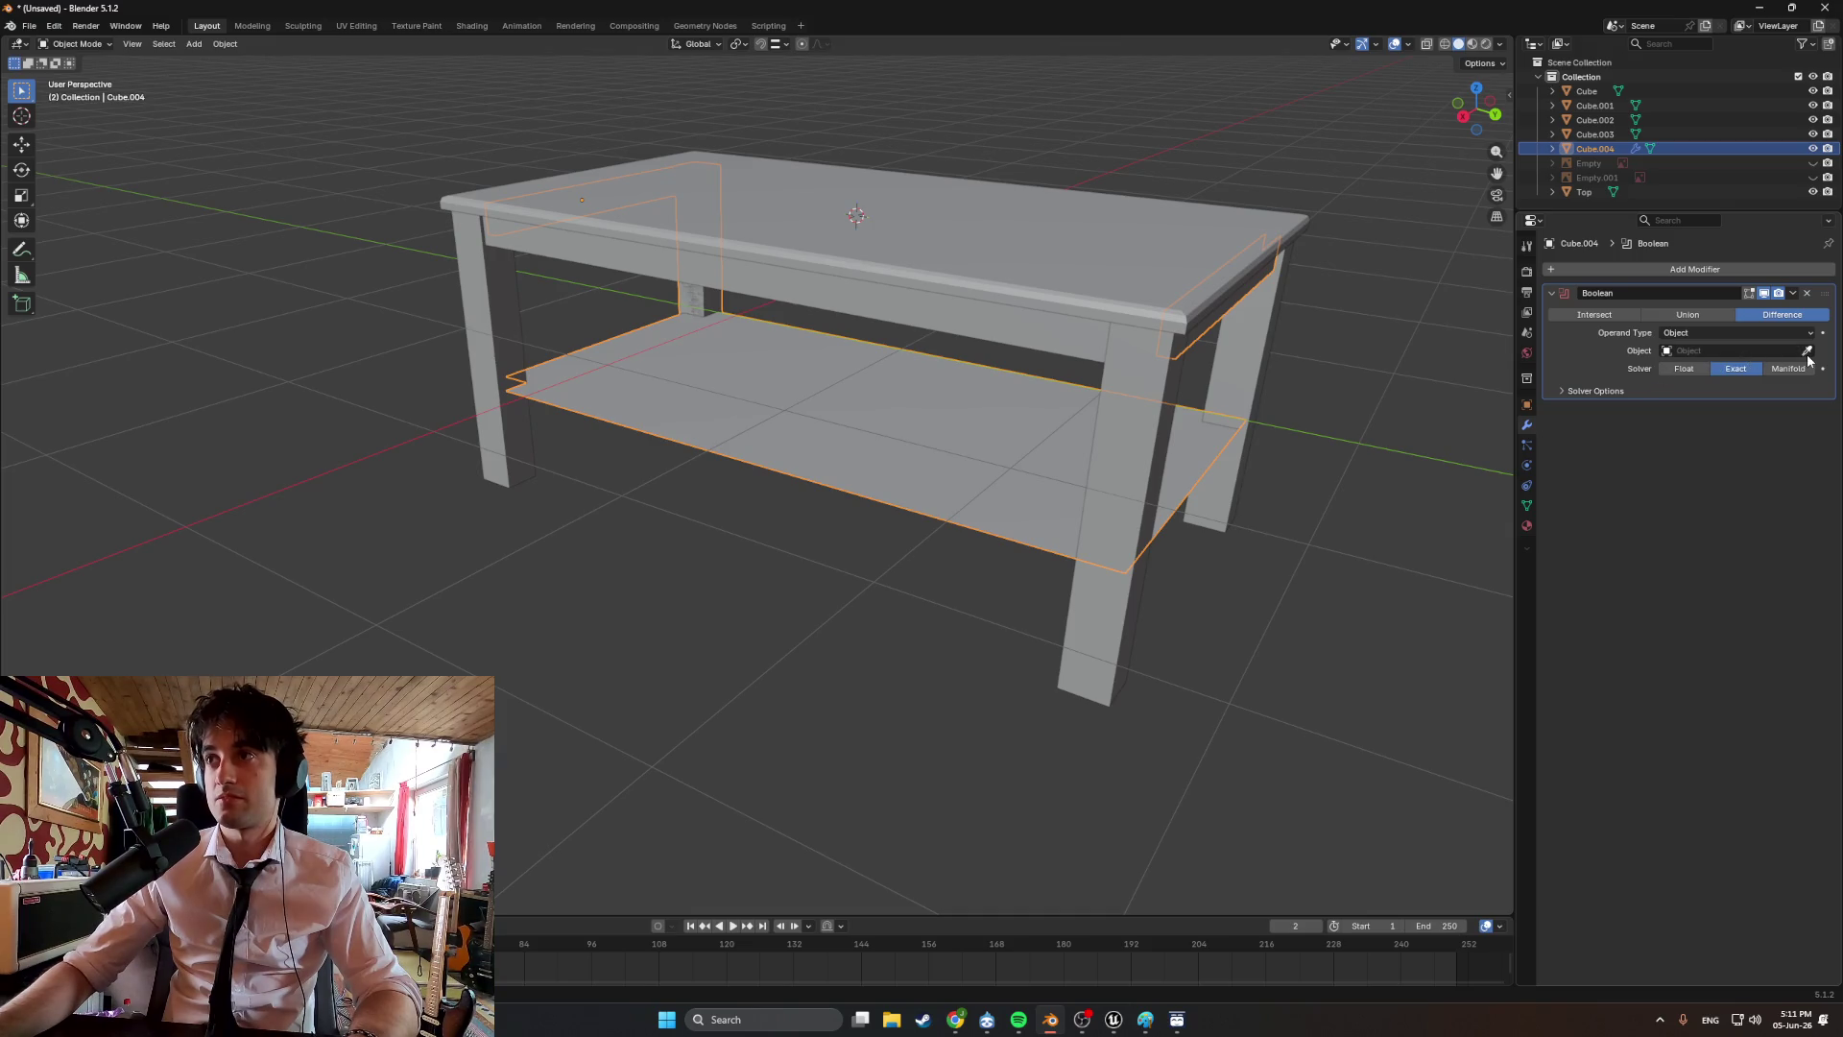
pyautogui.moveTo(1143, 462); pyautogui.dragTo(1246, 454, button='middle')
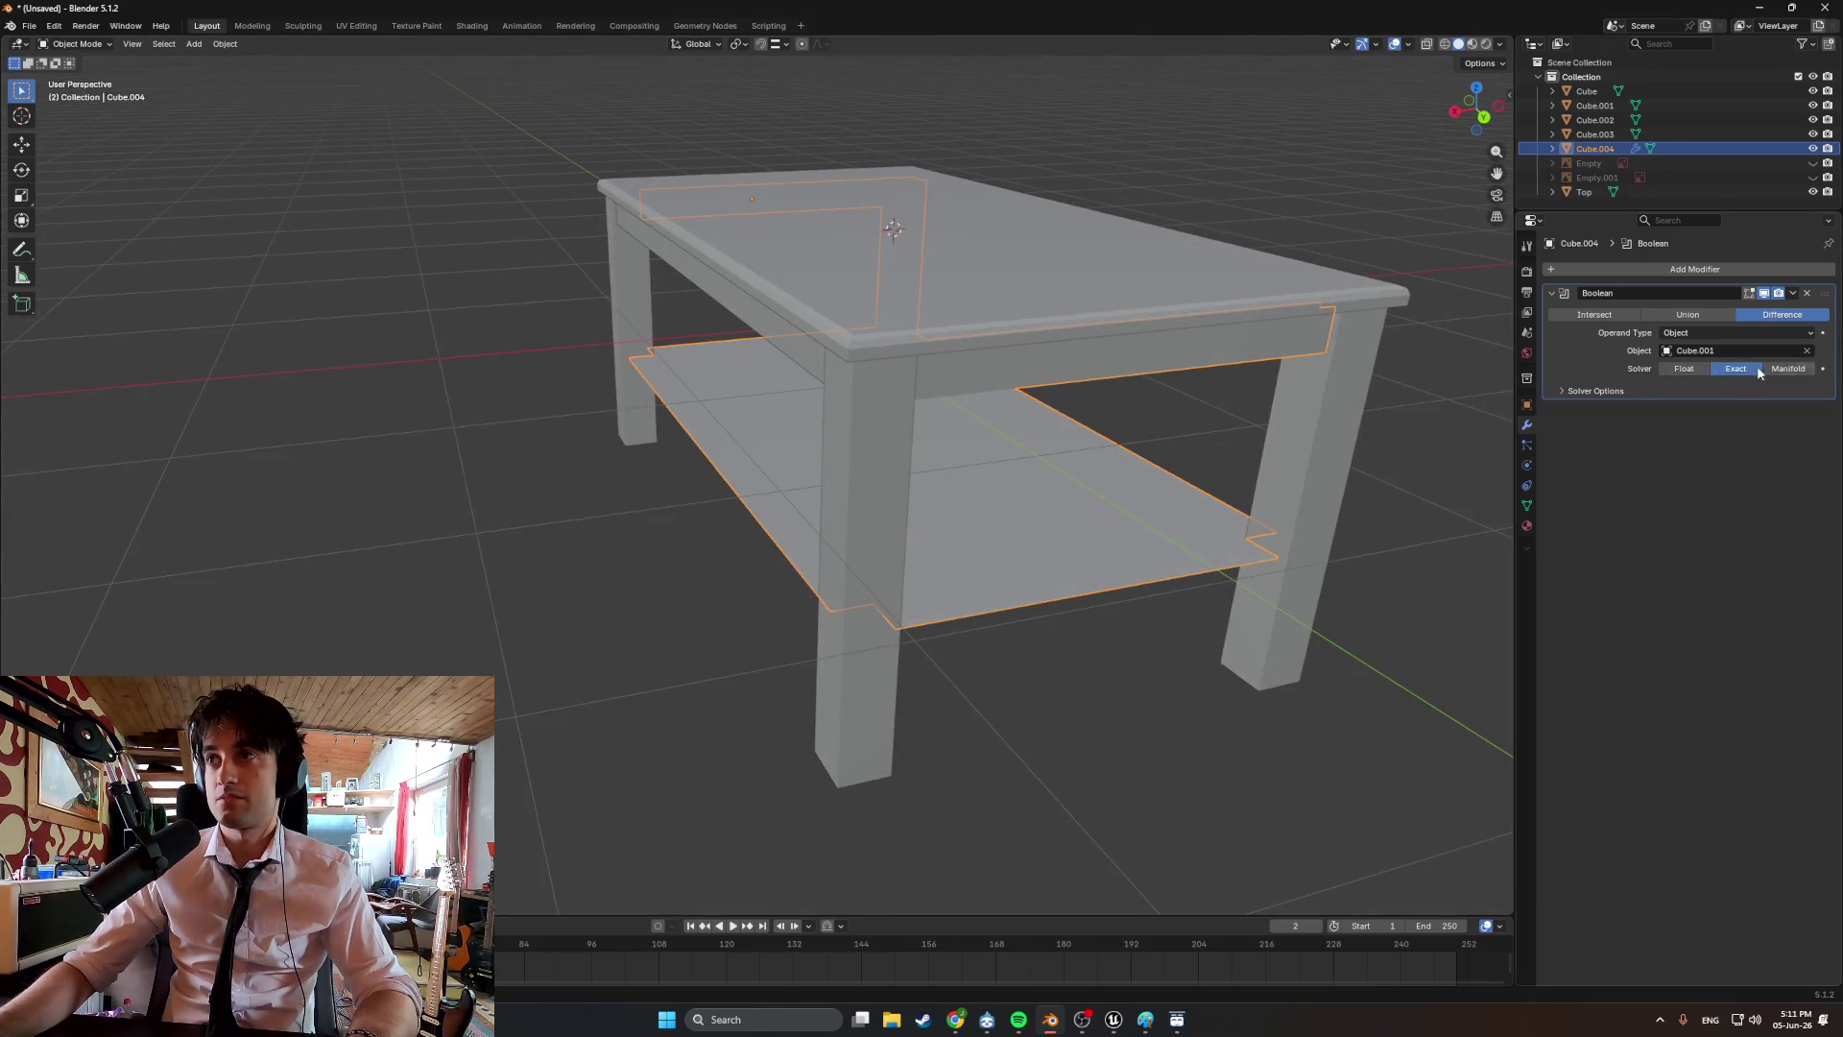
pyautogui.click(1791, 293)
pyautogui.click(1754, 309)
pyautogui.moveTo(1034, 521); pyautogui.dragTo(938, 527, button='middle')
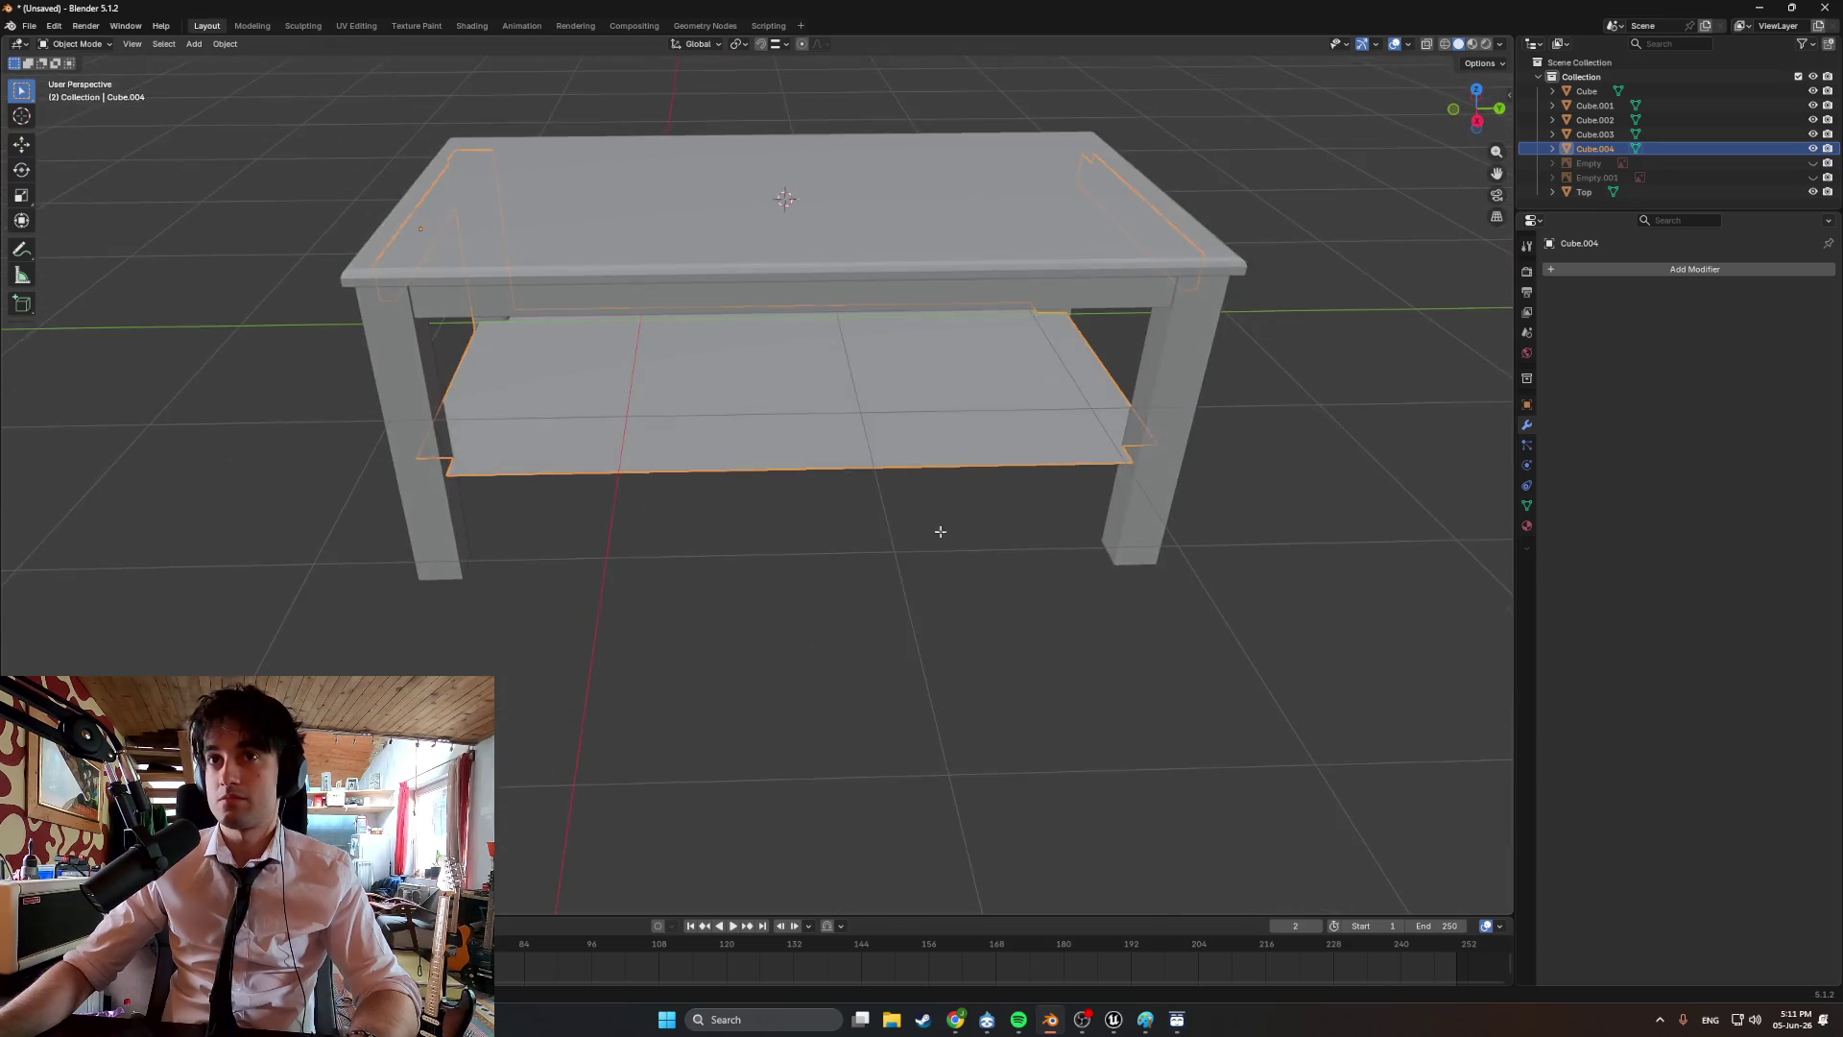
# In Edit Mode, select all of the shelf's faces and look down on it
pyautogui.press('Tab')
pyautogui.press('3')
pyautogui.press('a')
pyautogui.scroll(5, 720, 441)
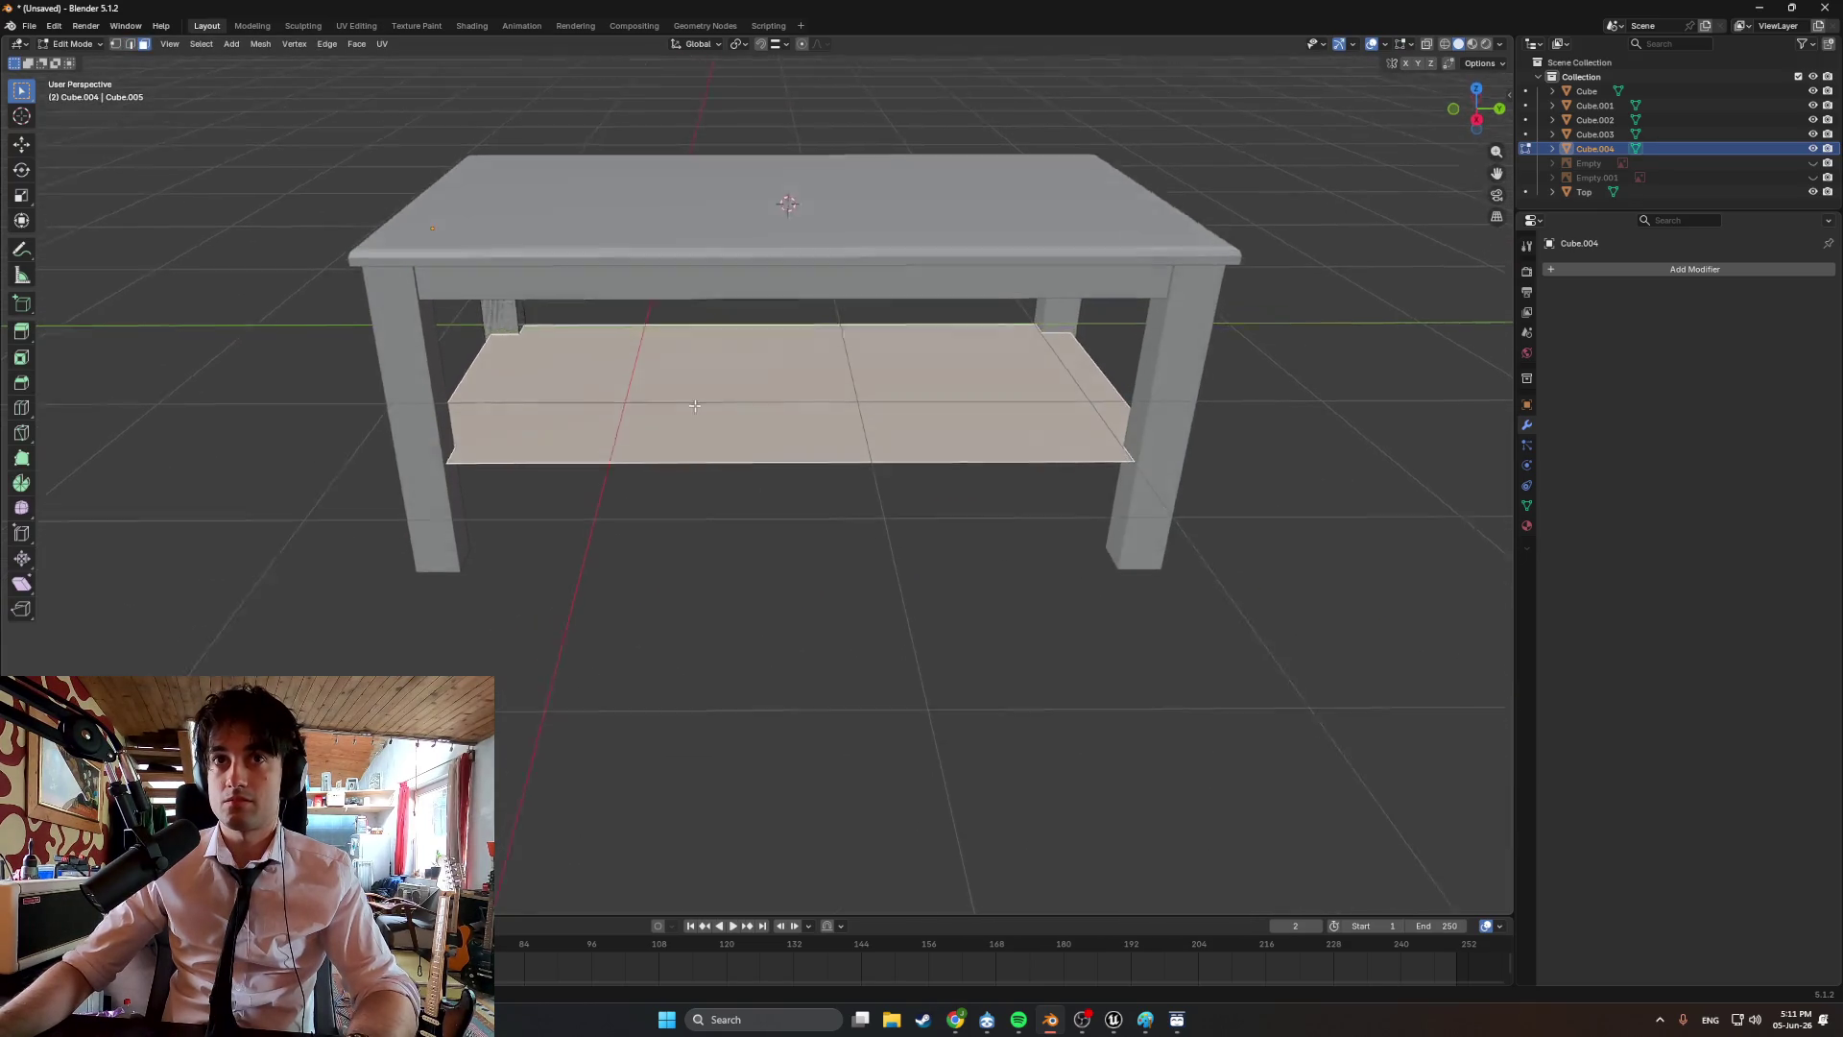
pyautogui.moveTo(707, 461); pyautogui.dragTo(572, 499, button='middle')
pyautogui.scroll(2, 567, 501)
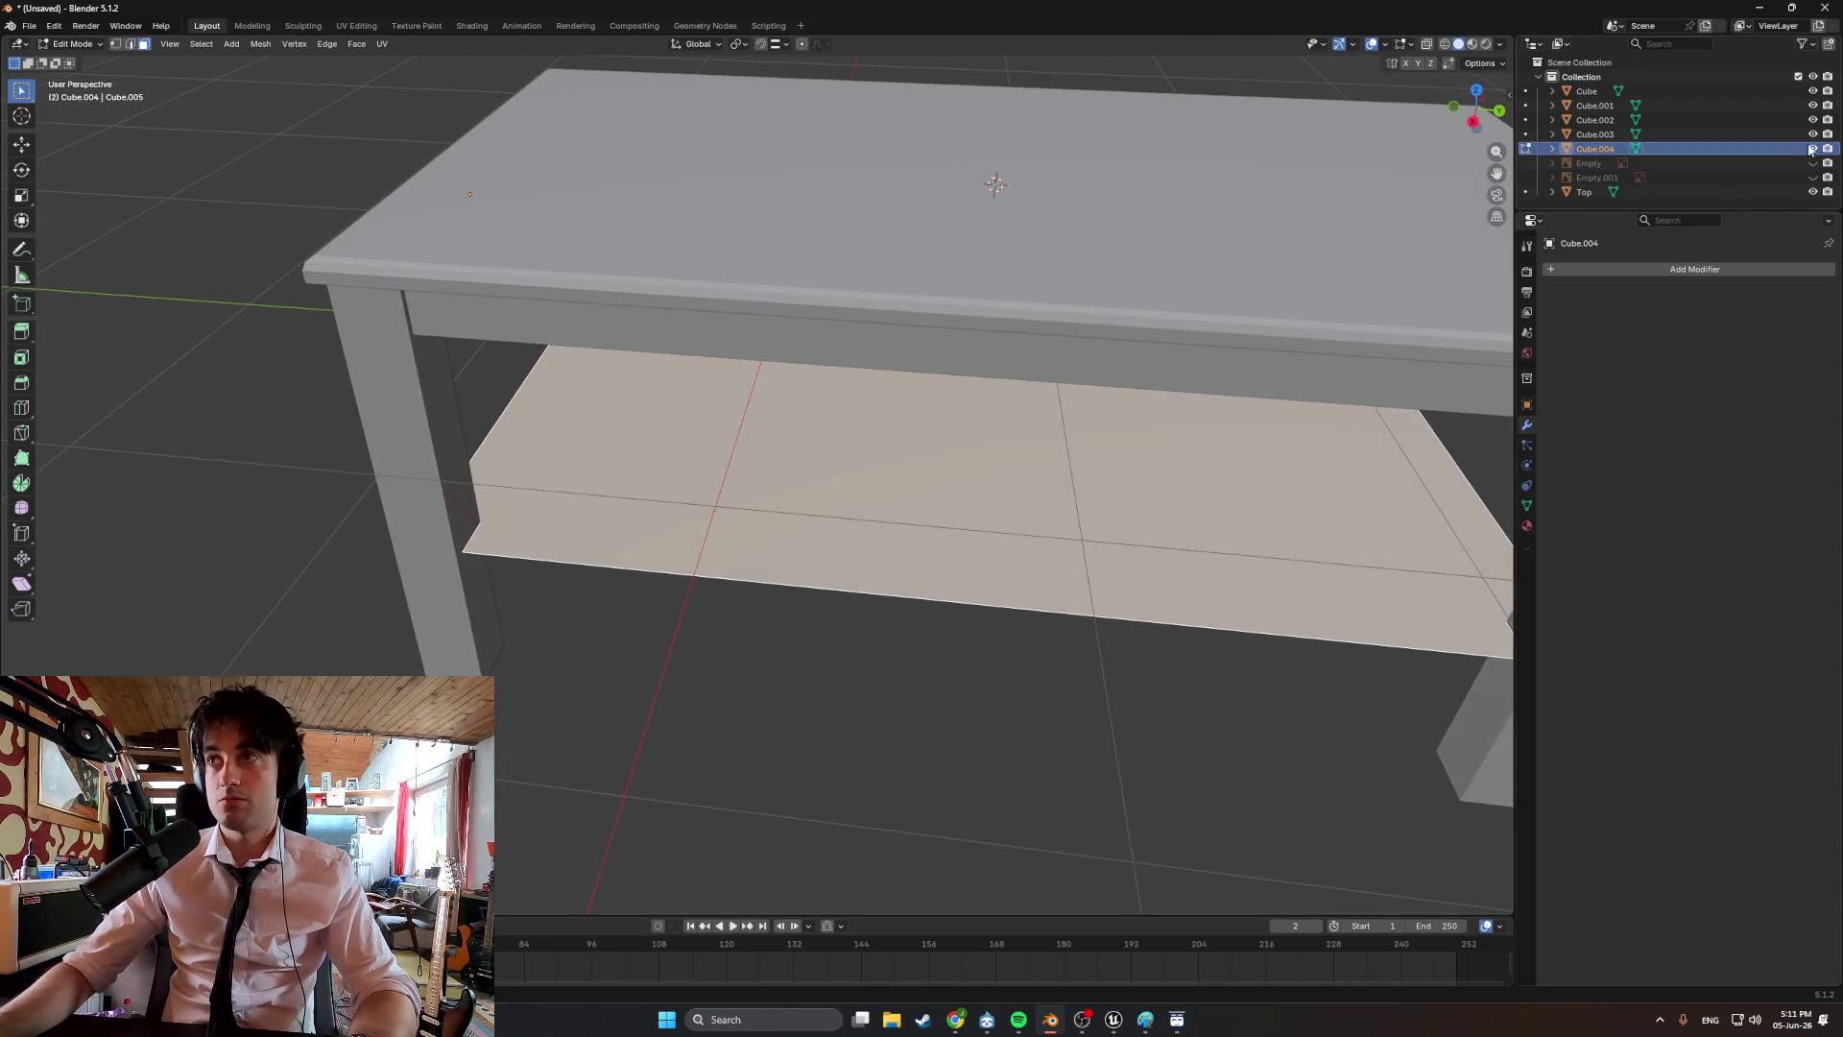
# Hide the legs and tabletop to inspect the notched shelf from several angles
pyautogui.click(1812, 75)
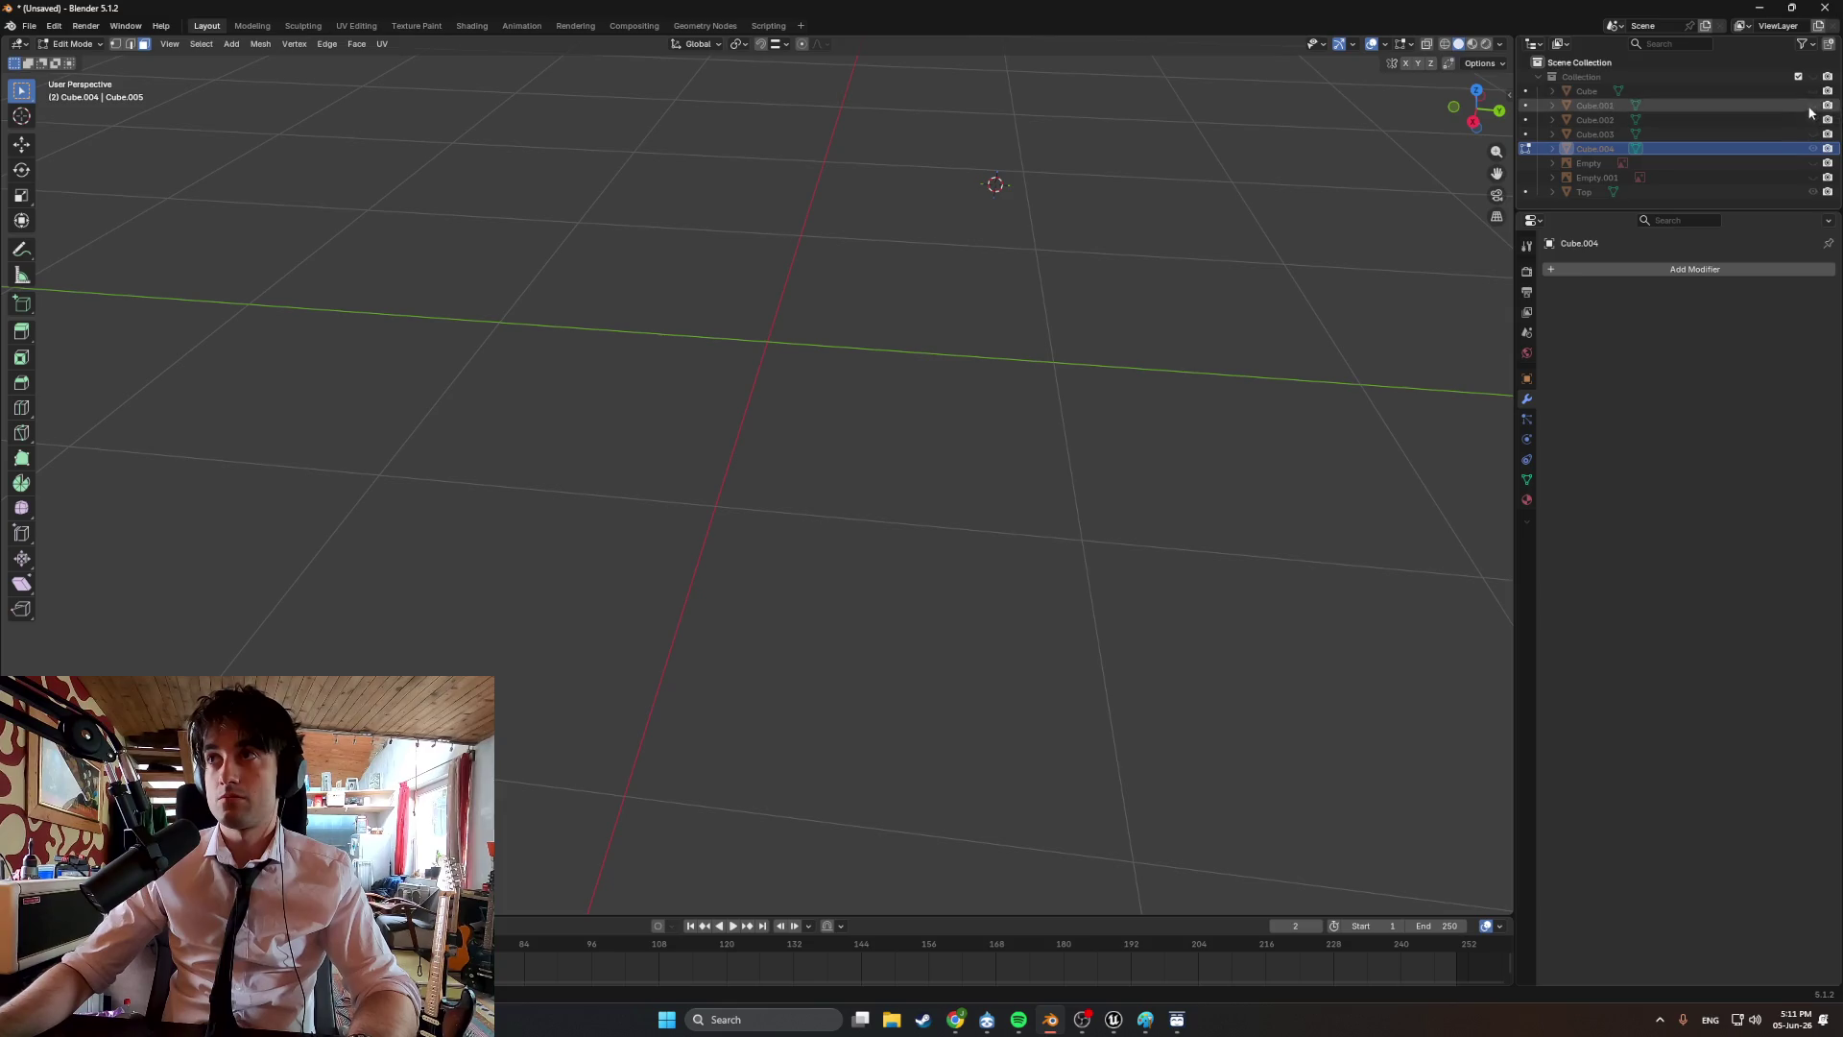
pyautogui.moveTo(1814, 92); pyautogui.dragTo(1814, 134)
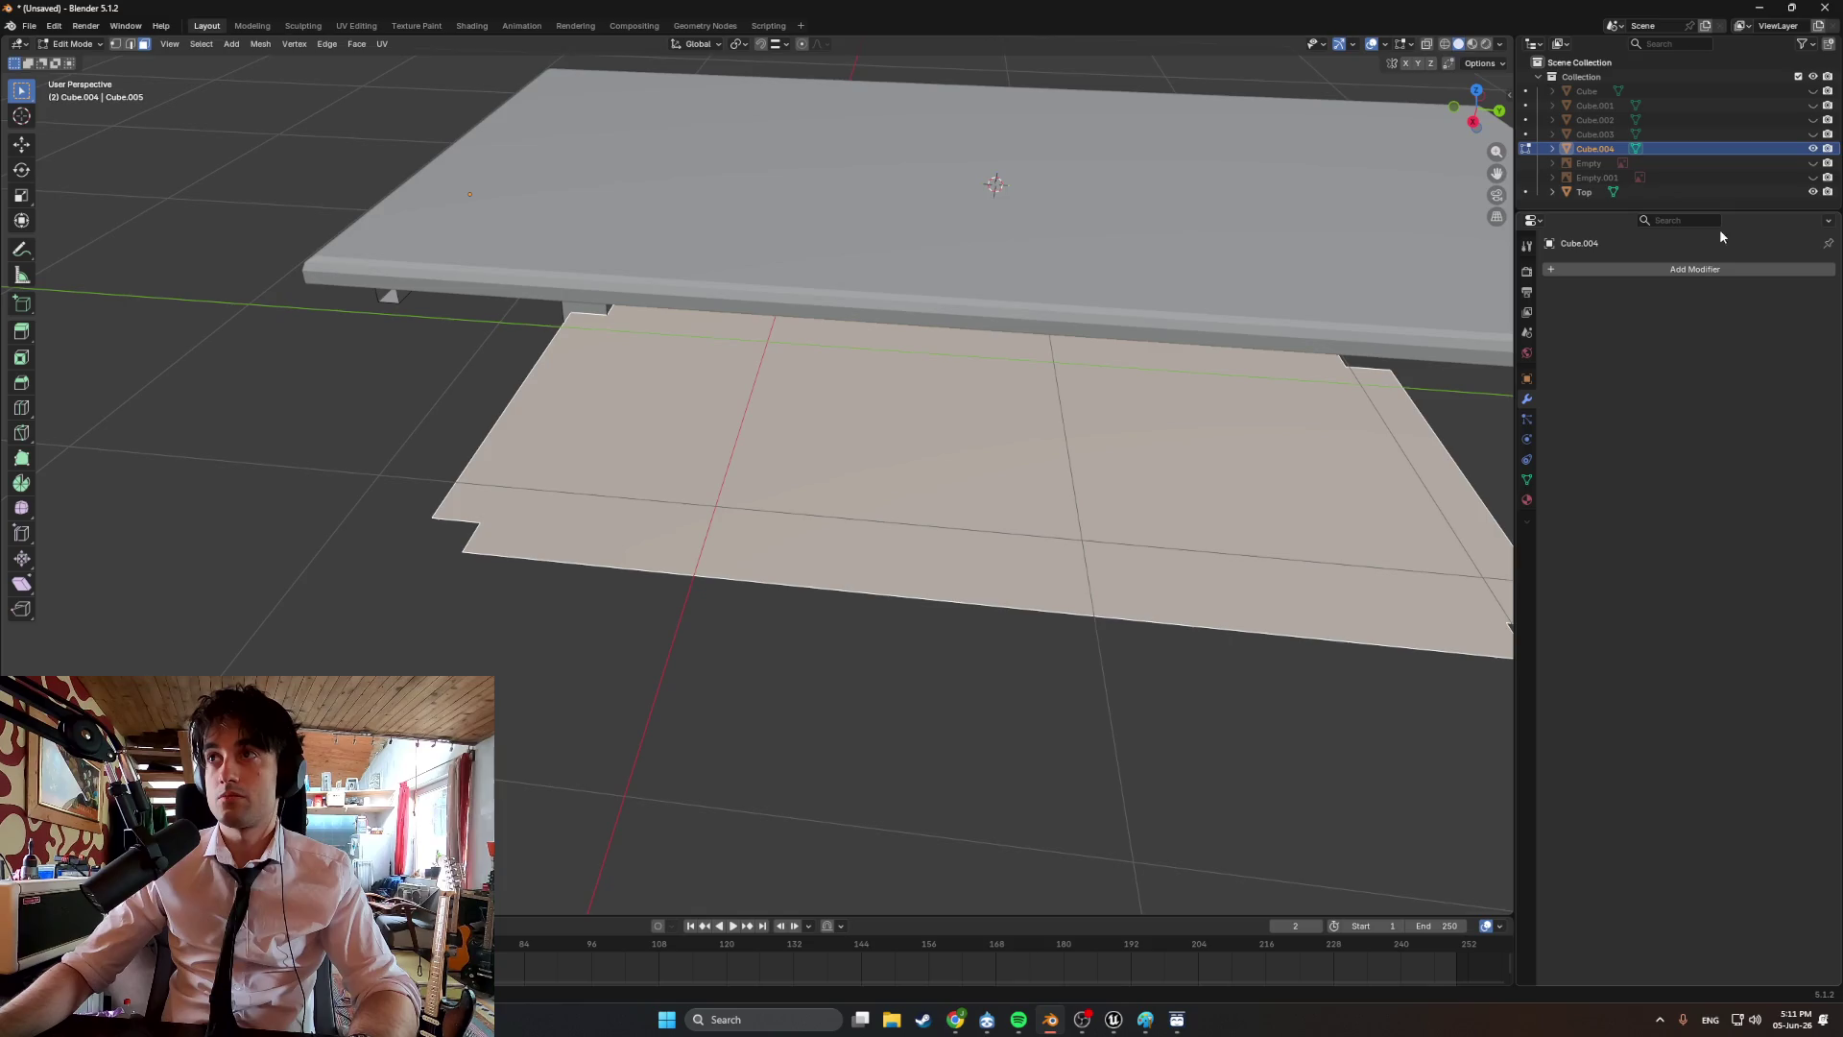
pyautogui.click(1814, 192)
pyautogui.moveTo(922, 403); pyautogui.dragTo(879, 394, button='middle')
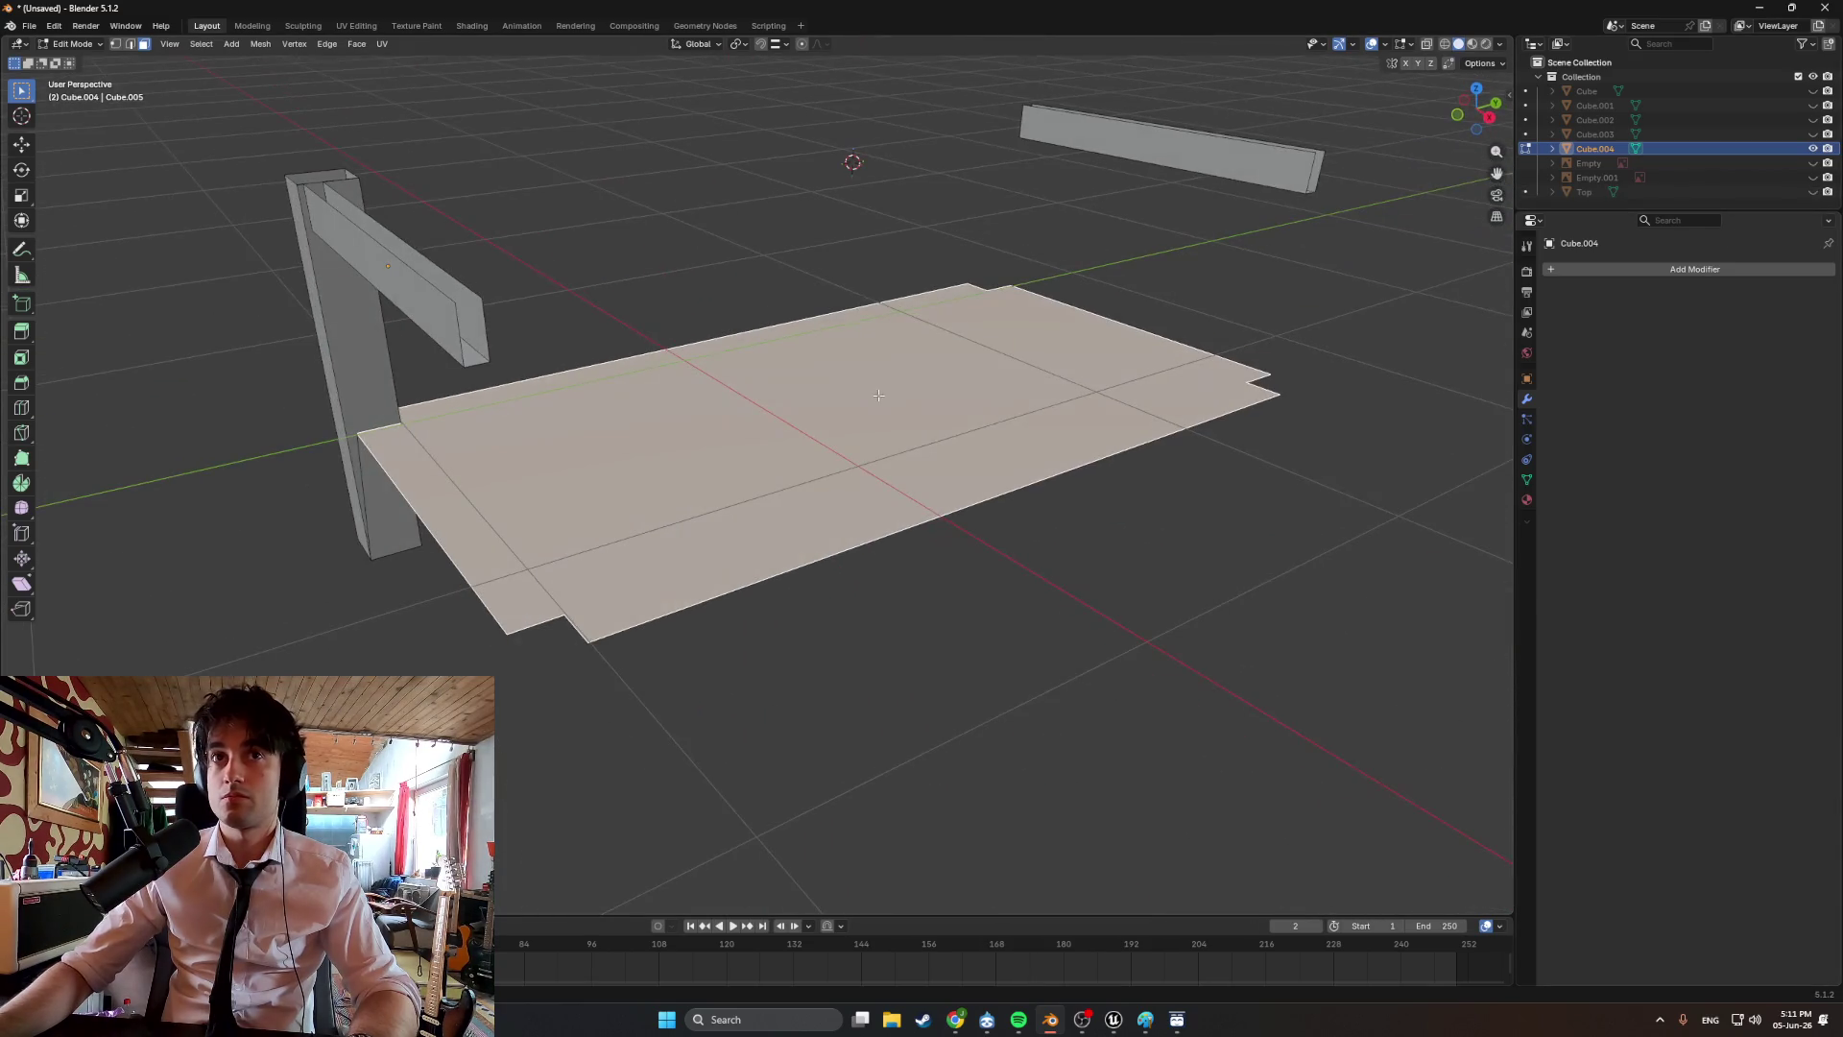
pyautogui.moveTo(1243, 260); pyautogui.dragTo(897, 330, button='middle')
pyautogui.moveTo(1455, 166)
pyautogui.mouseDown(button='middle')
pyautogui.moveTo(777, 429)
pyautogui.moveTo(596, 399)
pyautogui.moveTo(716, 378)
pyautogui.moveTo(806, 300)
pyautogui.moveTo(672, 414)
pyautogui.moveTo(650, 405)
pyautogui.moveTo(736, 383)
pyautogui.moveTo(620, 582)
pyautogui.moveTo(708, 556)
pyautogui.moveTo(923, 549)
pyautogui.mouseUp(button='middle')
# Switch to wireframe in Object Mode and reselect the shelf to check its modifier
pyautogui.press('Tab')
pyautogui.hotkey('shift', 'z')
pyautogui.press('Tab')
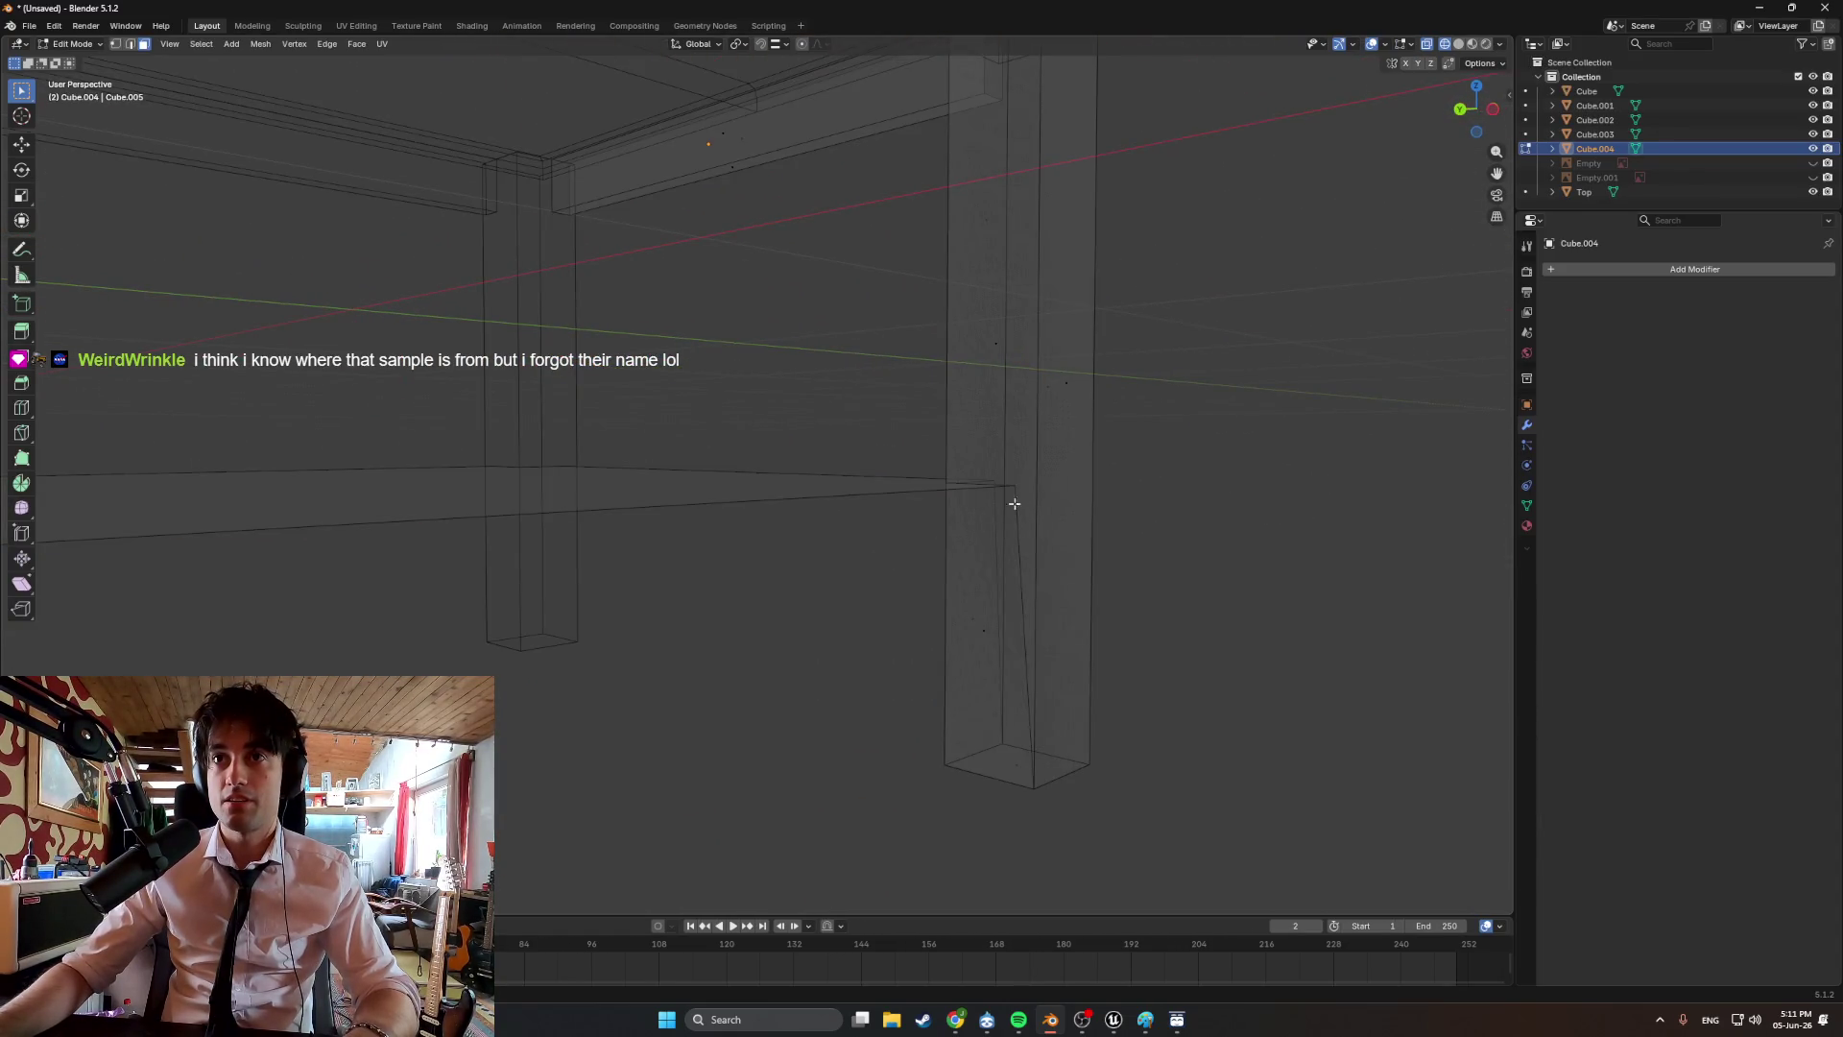
pyautogui.press('Tab')
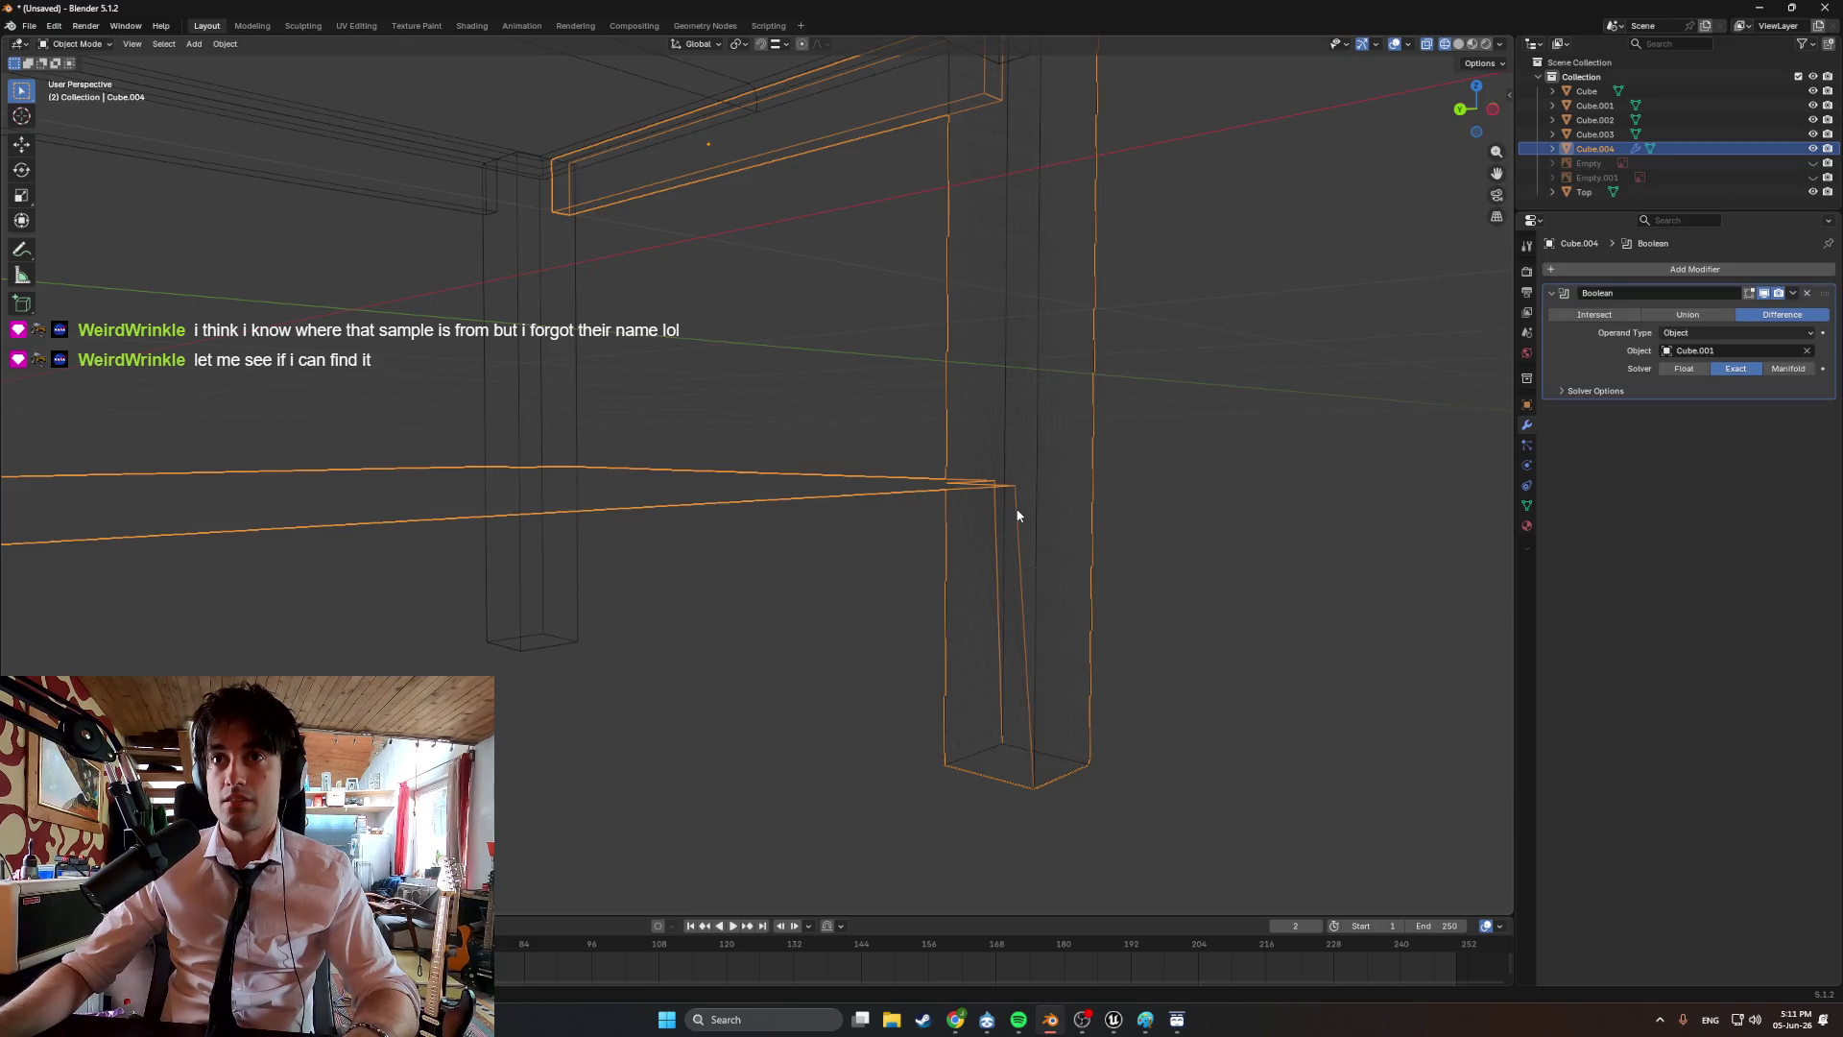
pyautogui.click(1018, 515)
pyautogui.click(1018, 516)
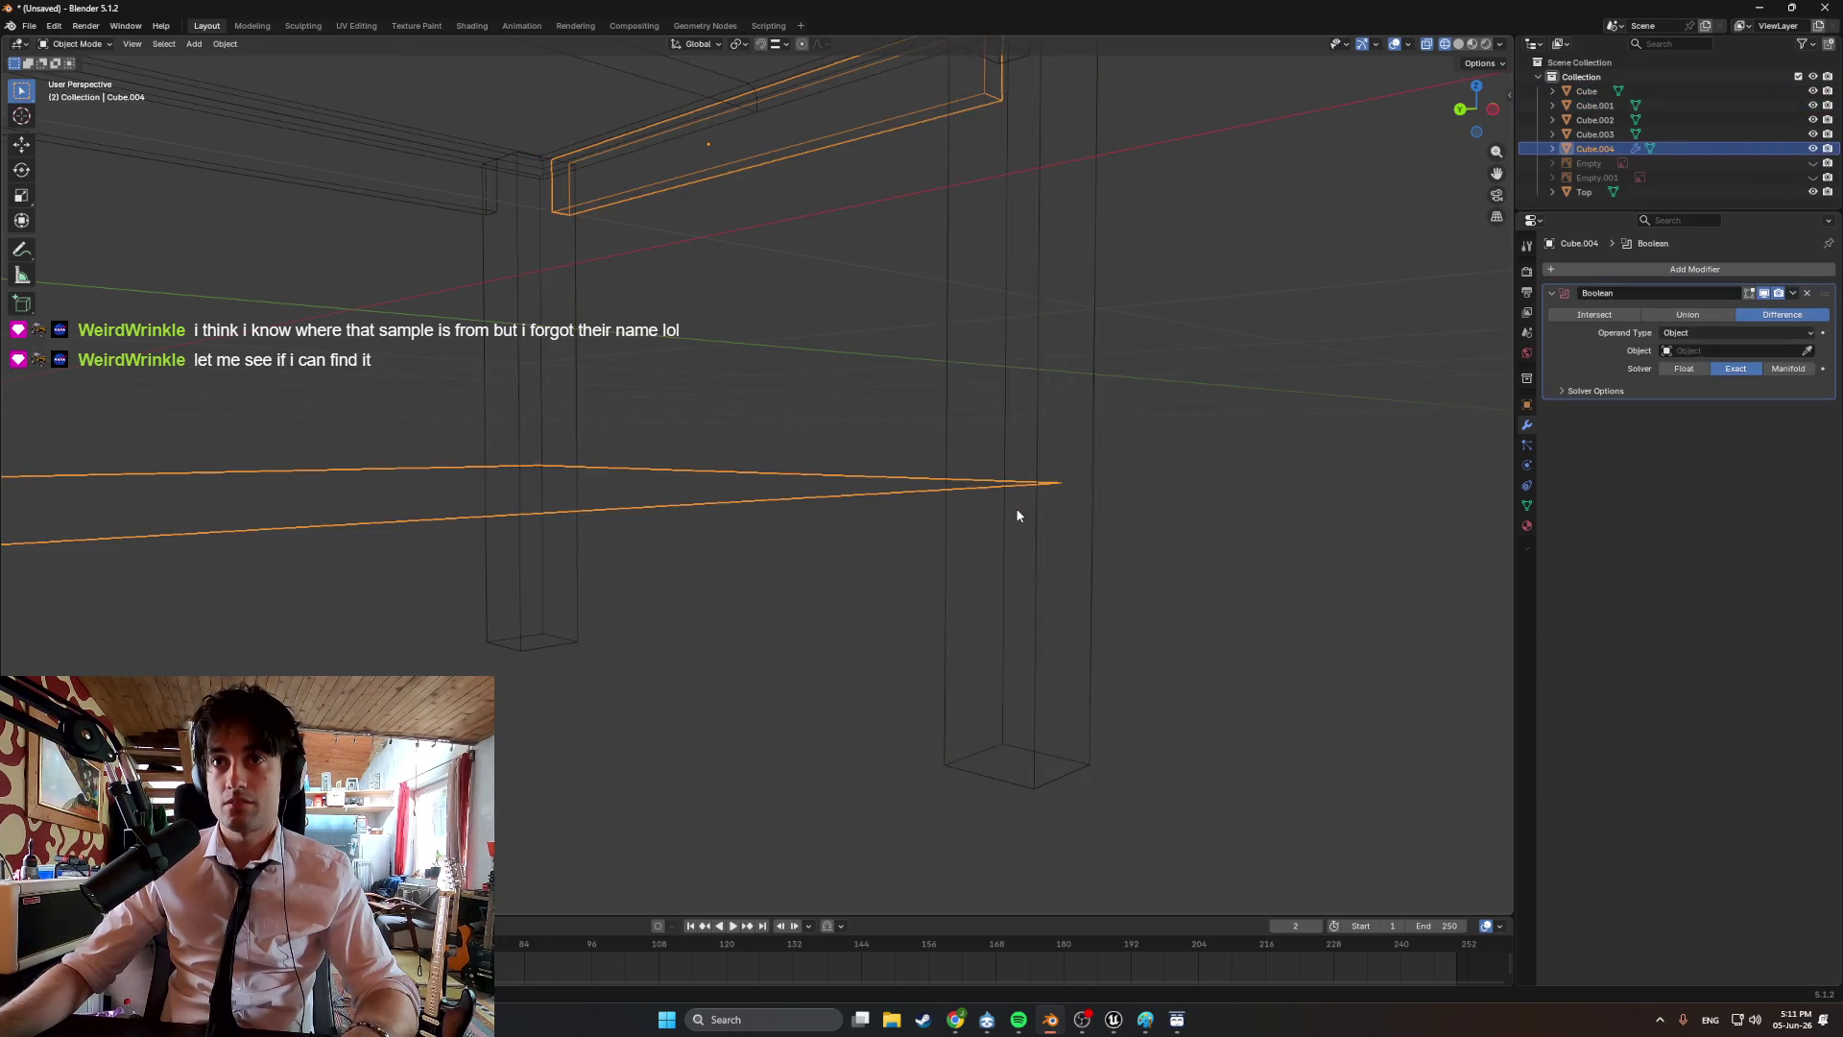
# Zoom out to the whole table, deselect everything, and select the front pair of legs
pyautogui.scroll(-5, 1017, 515)
pyautogui.moveTo(948, 539)
pyautogui.mouseDown(button='middle')
pyautogui.moveTo(814, 544)
pyautogui.moveTo(814, 481)
pyautogui.mouseUp(button='middle')
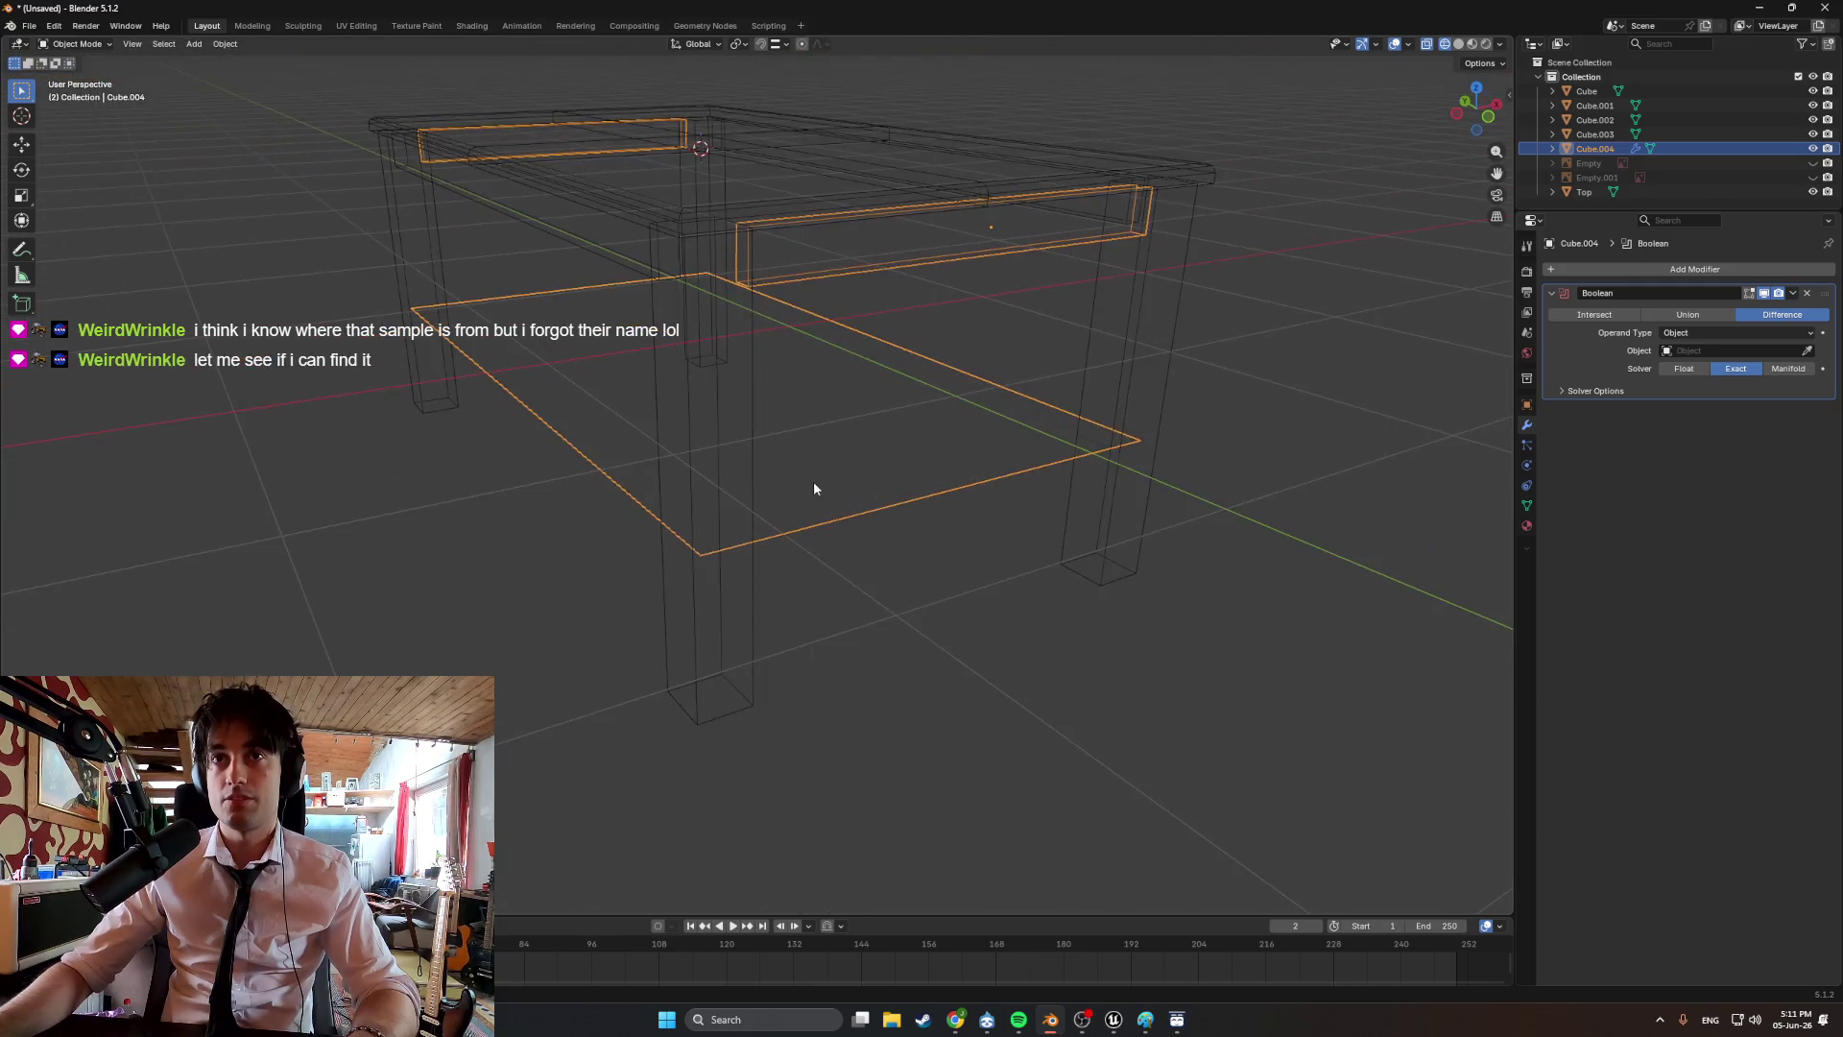
pyautogui.click(709, 446)
pyautogui.moveTo(709, 446); pyautogui.dragTo(710, 397, button='middle')
pyautogui.moveTo(592, 388); pyautogui.dragTo(641, 356, button='middle')
pyautogui.click(652, 348)
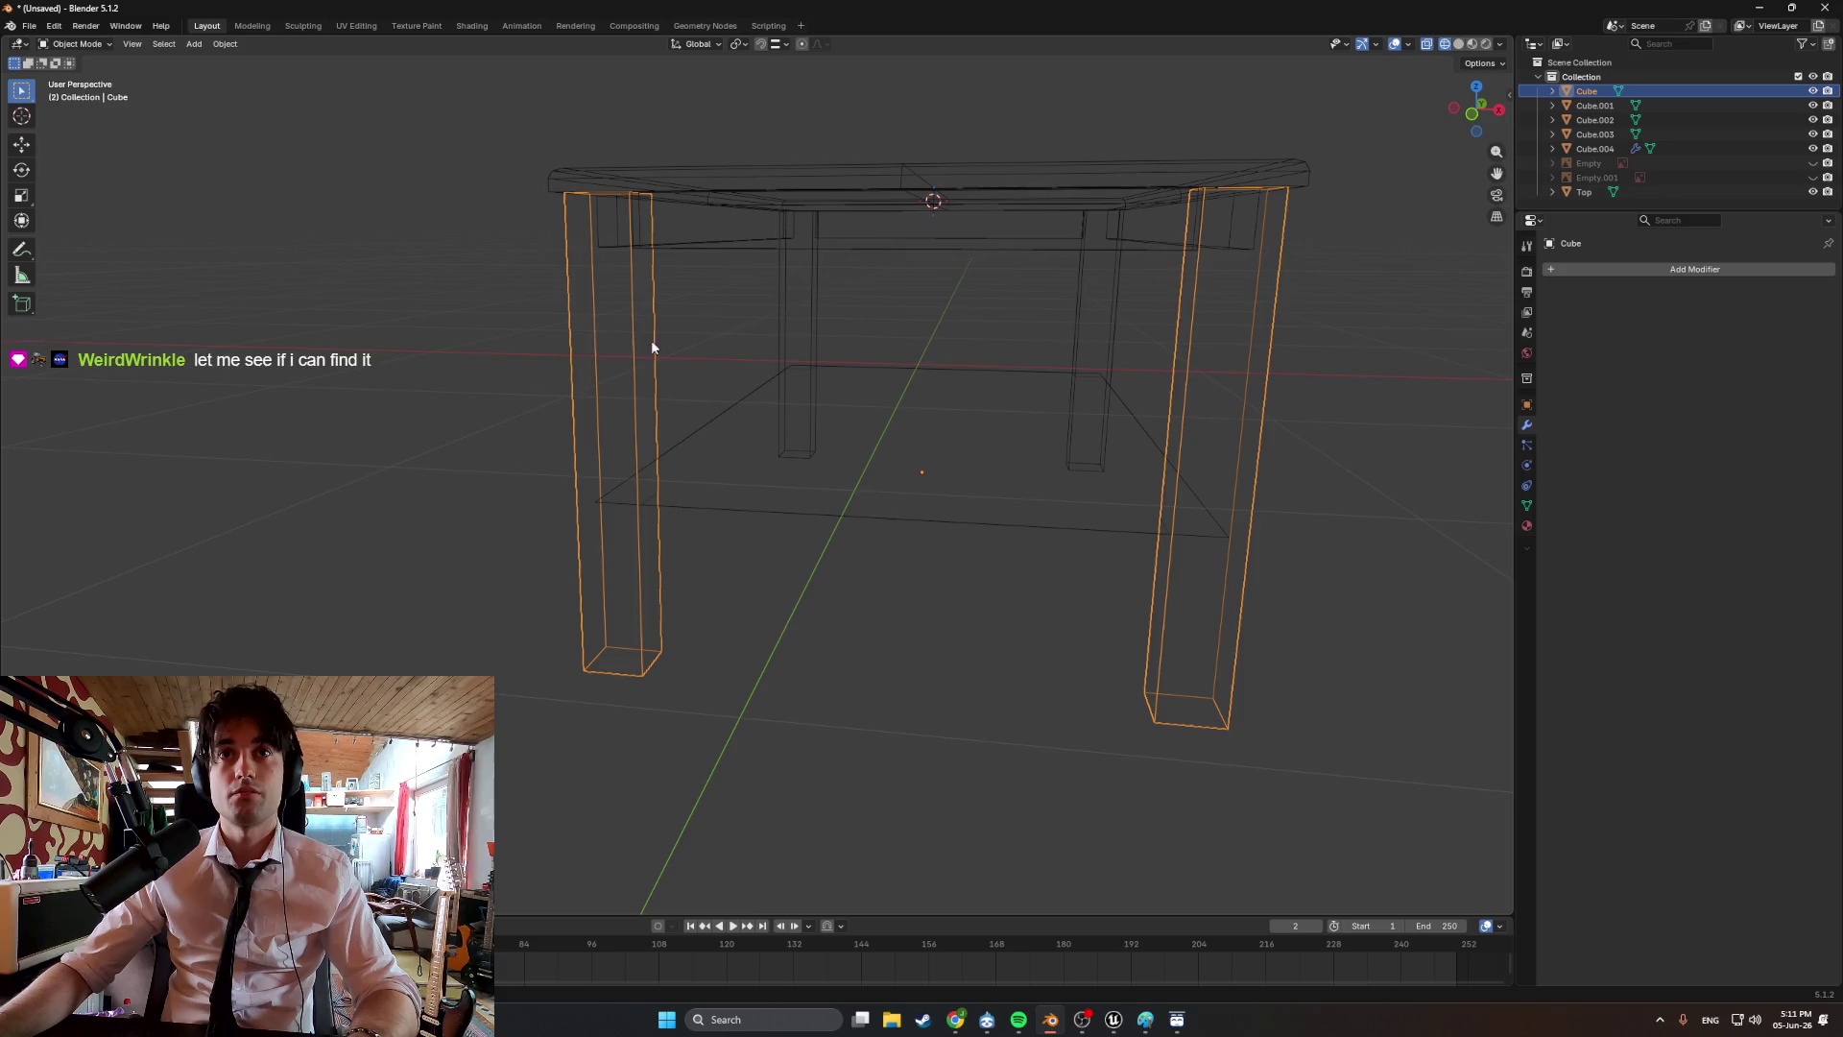
# Join the front and back leg pairs into a single legs object
pyautogui.keyDown('shift'); pyautogui.click(809, 296); pyautogui.keyUp('shift')
pyautogui.click(833, 457)
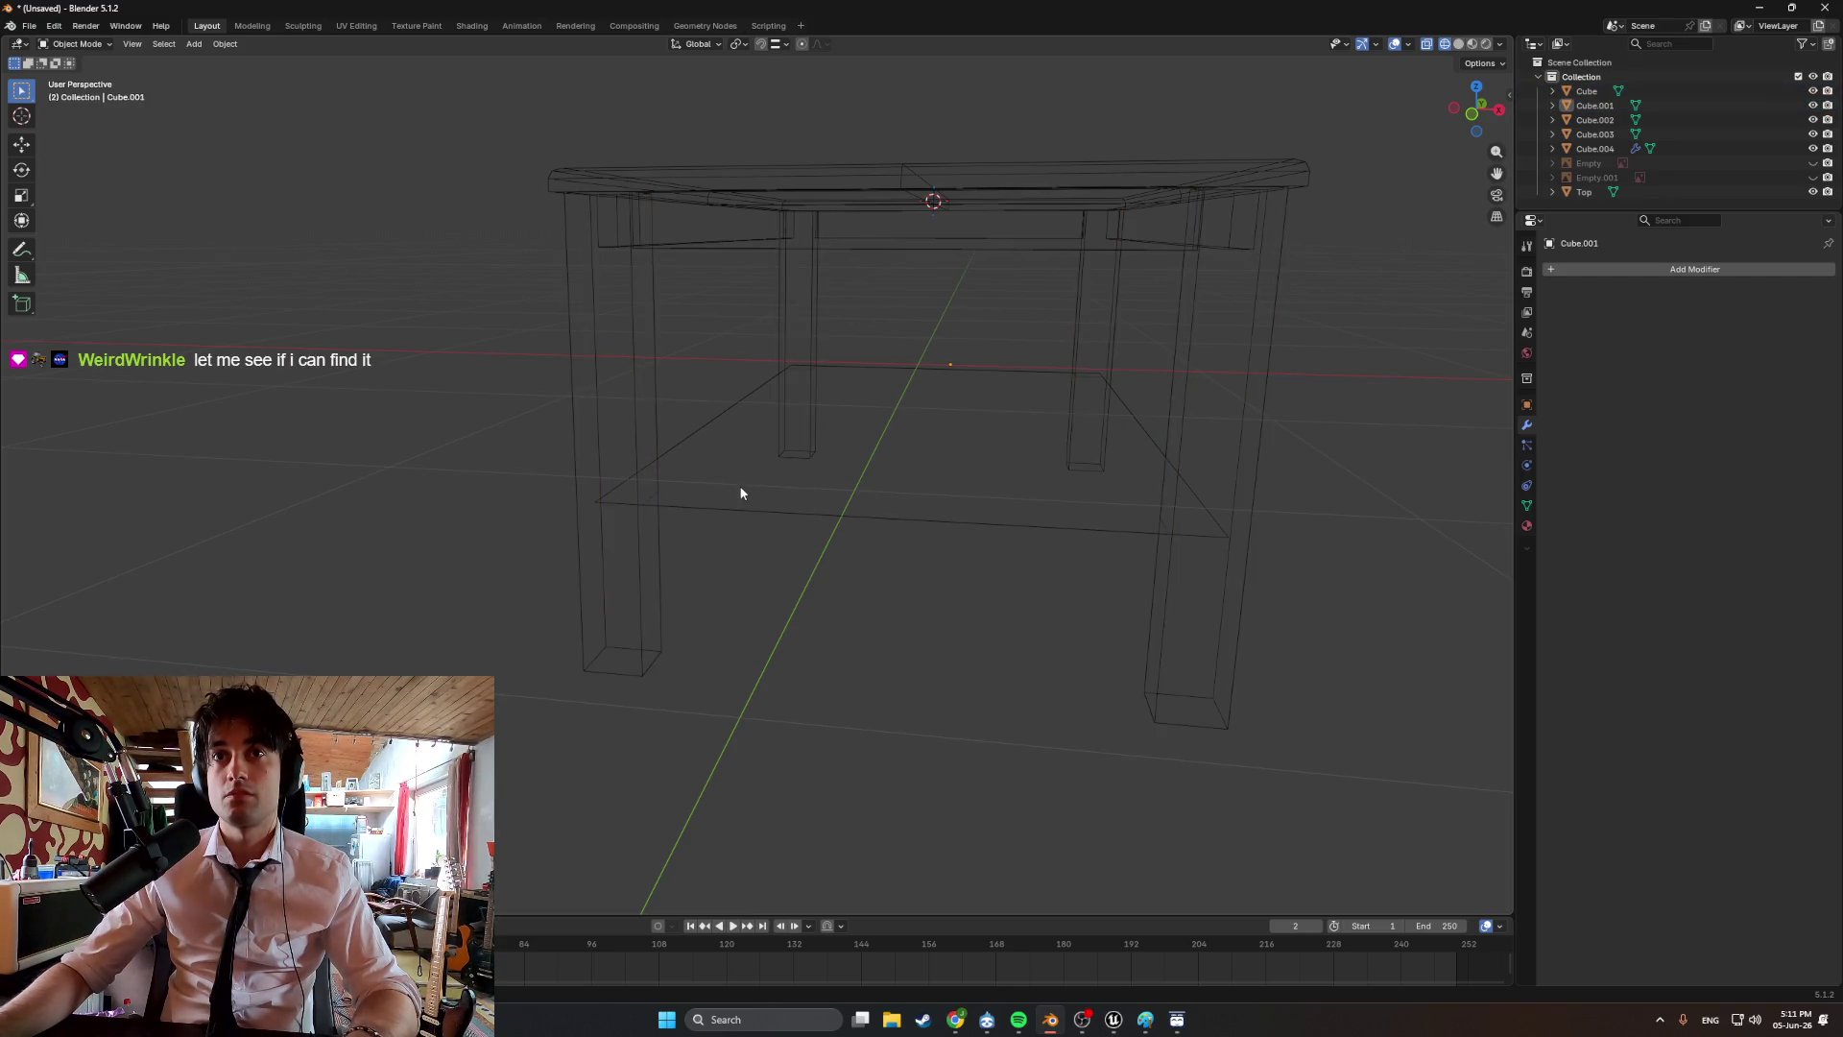
pyautogui.click(793, 511)
pyautogui.click(646, 383)
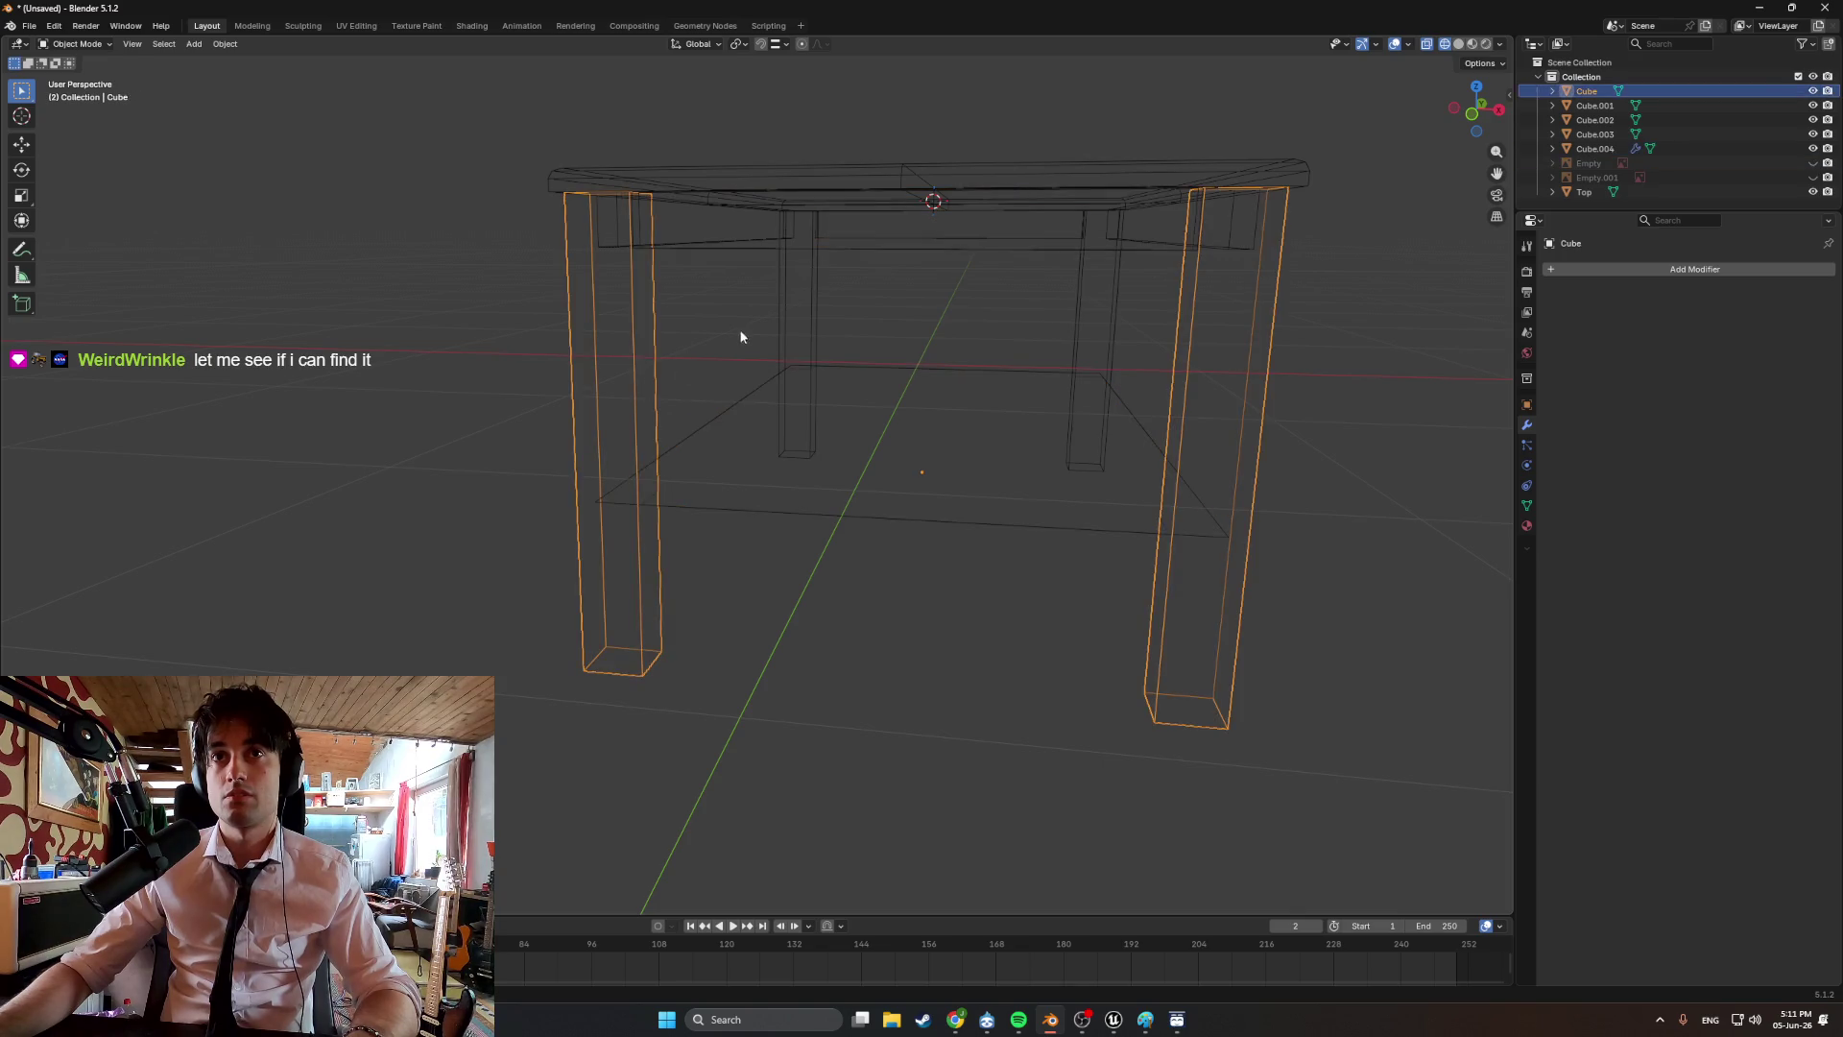
pyautogui.keyDown('shift'); pyautogui.click(811, 321); pyautogui.keyUp('shift')
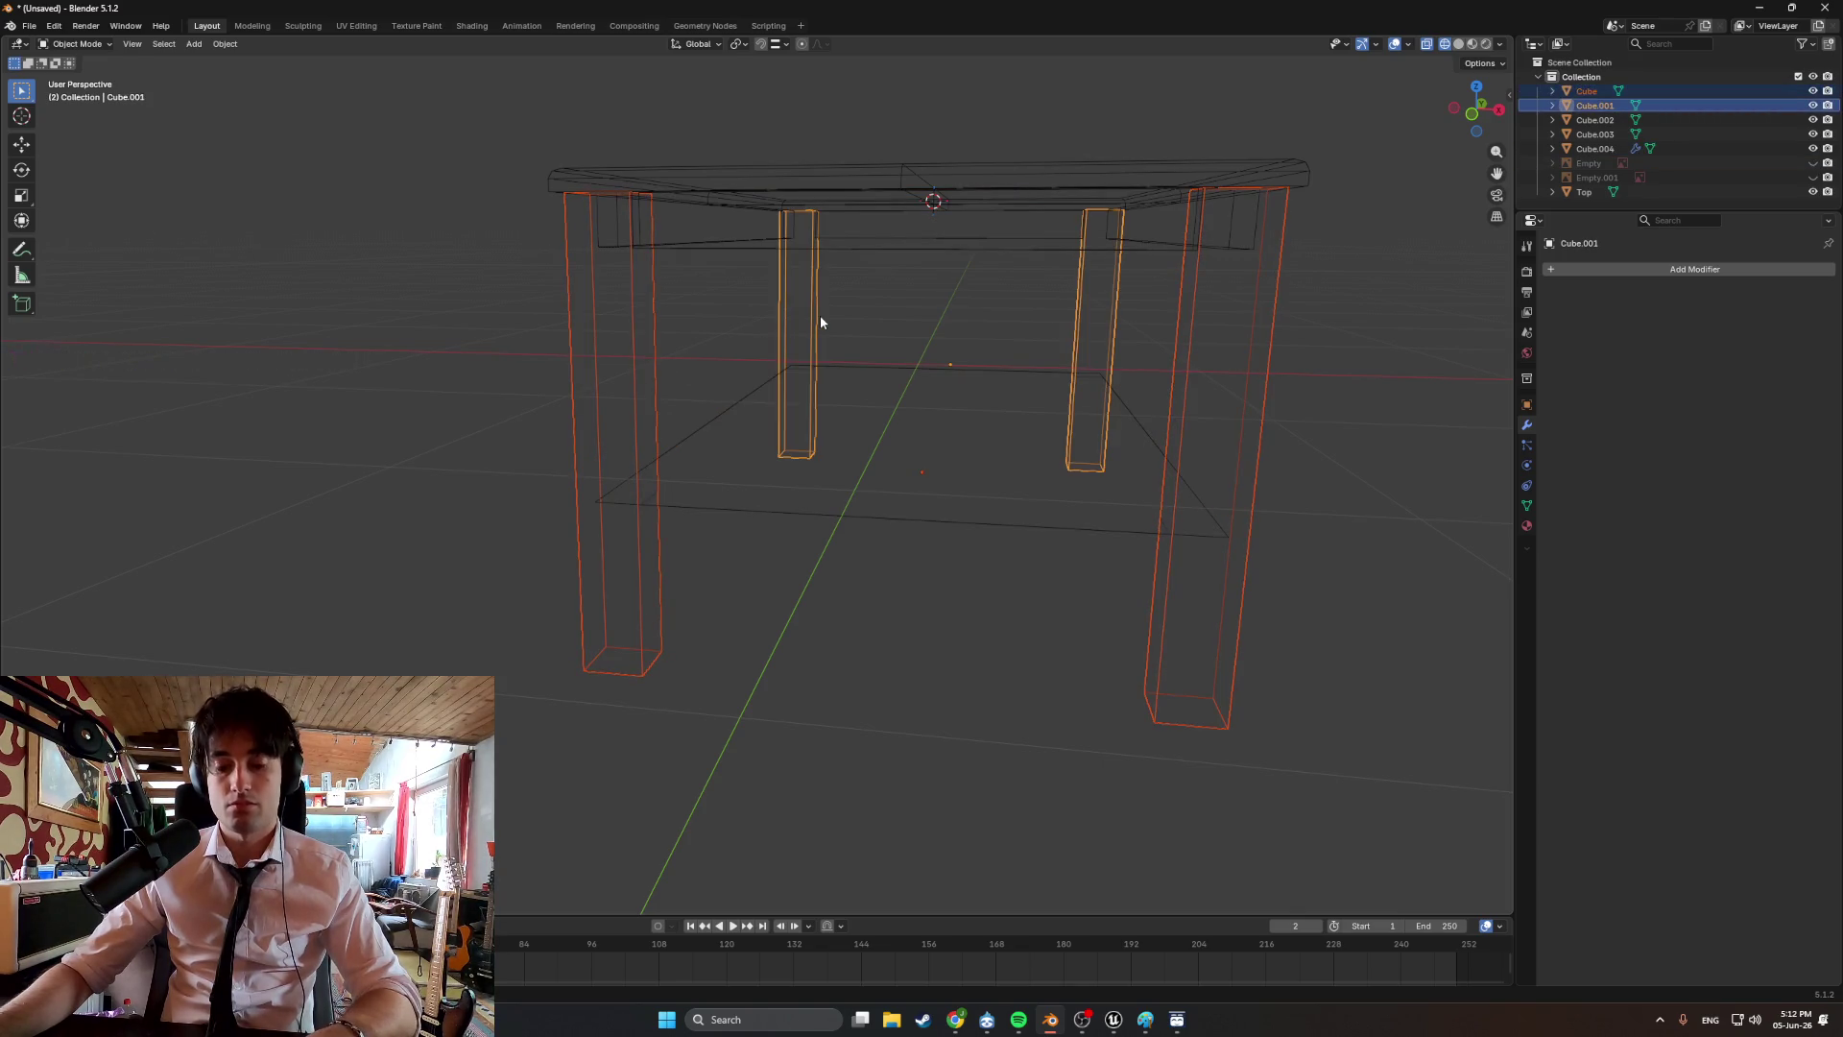
pyautogui.hotkey('ctrl', 'j')
# Deselect everything and select the shelf
pyautogui.moveTo(843, 365)
pyautogui.mouseDown(button='middle')
pyautogui.moveTo(814, 428)
pyautogui.moveTo(821, 502)
pyautogui.moveTo(1066, 486)
pyautogui.moveTo(936, 502)
pyautogui.mouseUp(button='middle')
pyautogui.hotkey('alt', 'a')
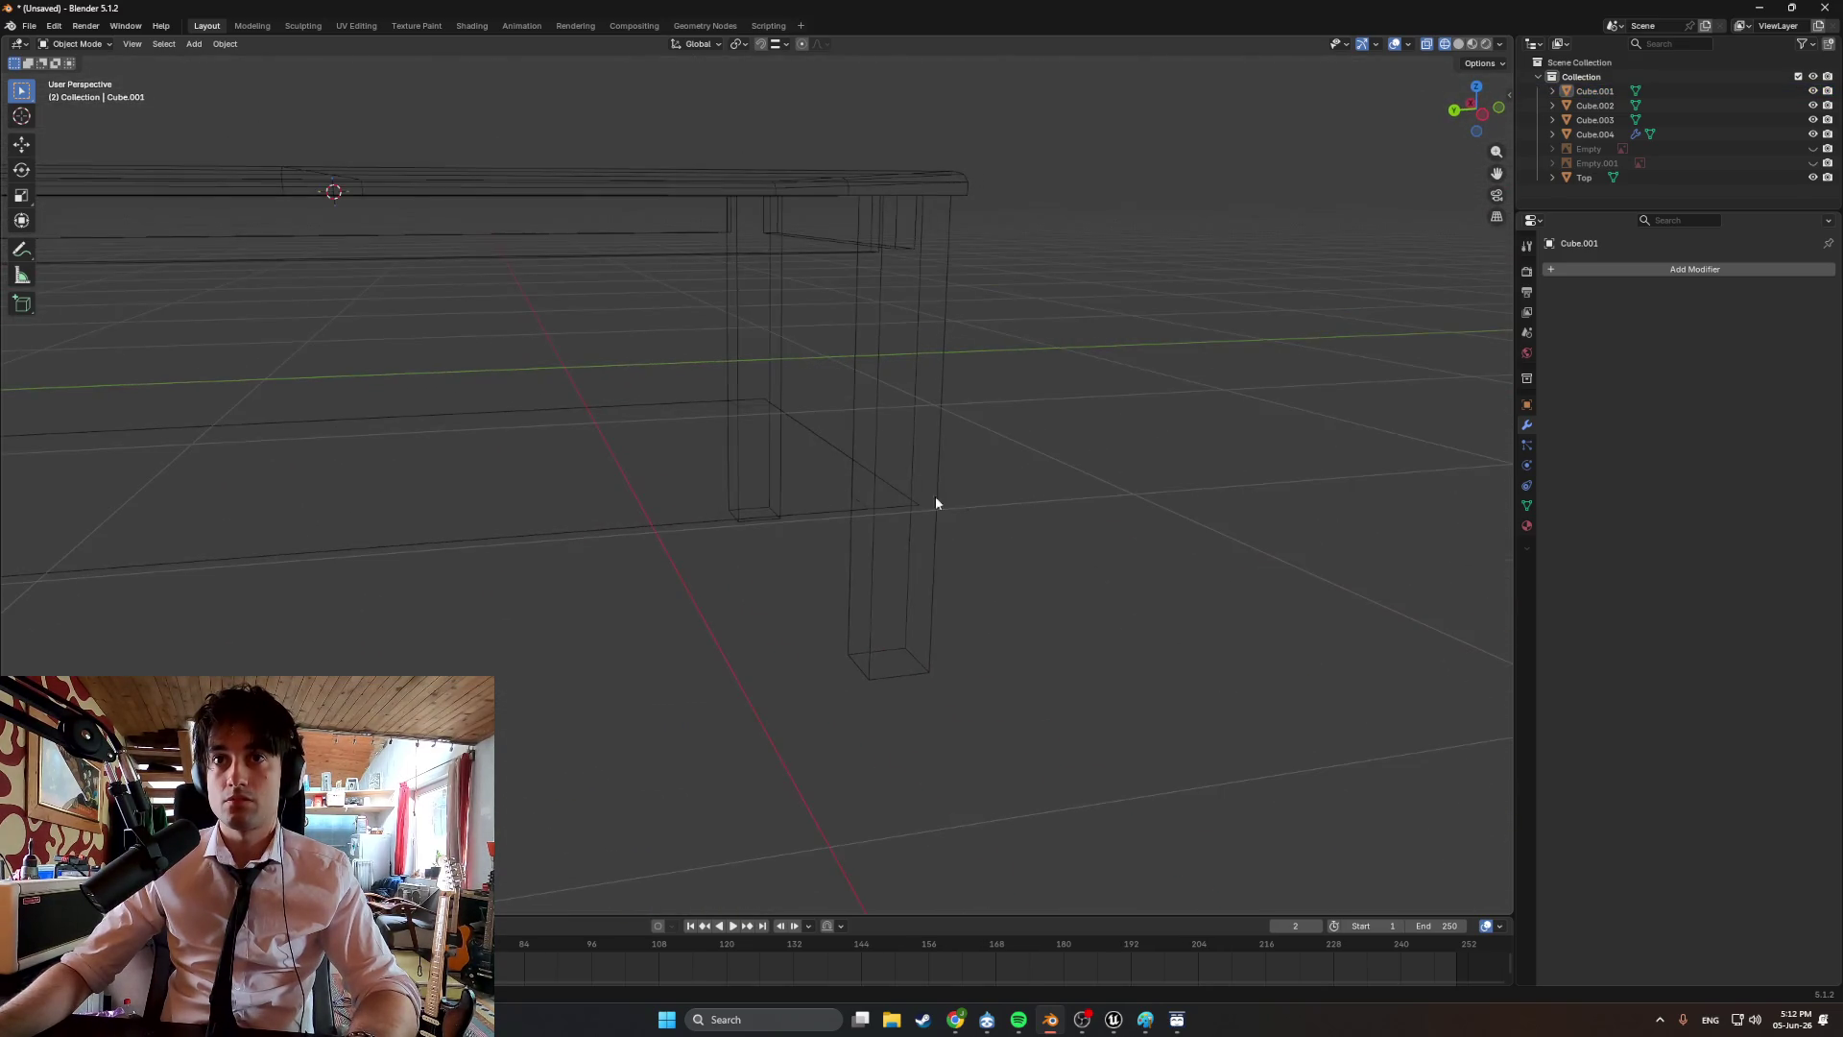
pyautogui.click(732, 525)
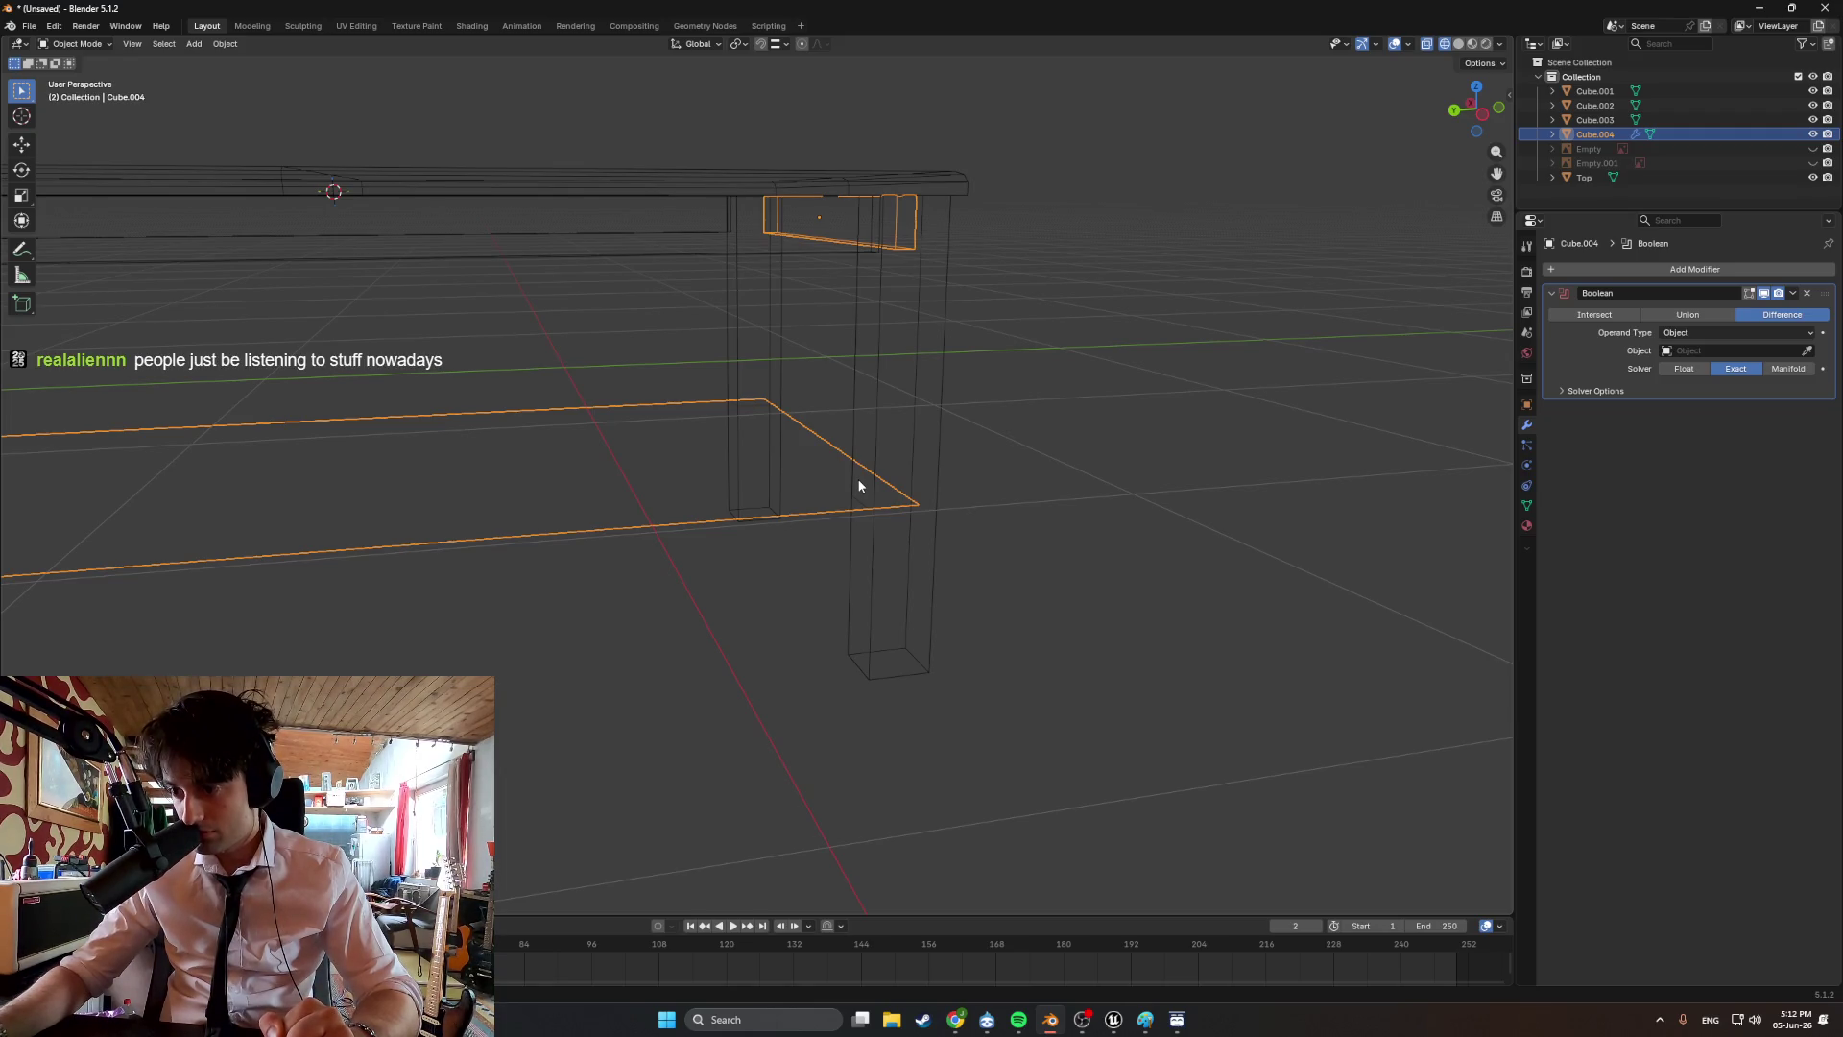
pyautogui.moveTo(743, 491)
pyautogui.mouseDown(button='middle')
pyautogui.moveTo(789, 520)
pyautogui.moveTo(656, 478)
pyautogui.moveTo(707, 513)
pyautogui.moveTo(1022, 418)
pyautogui.mouseUp(button='middle')
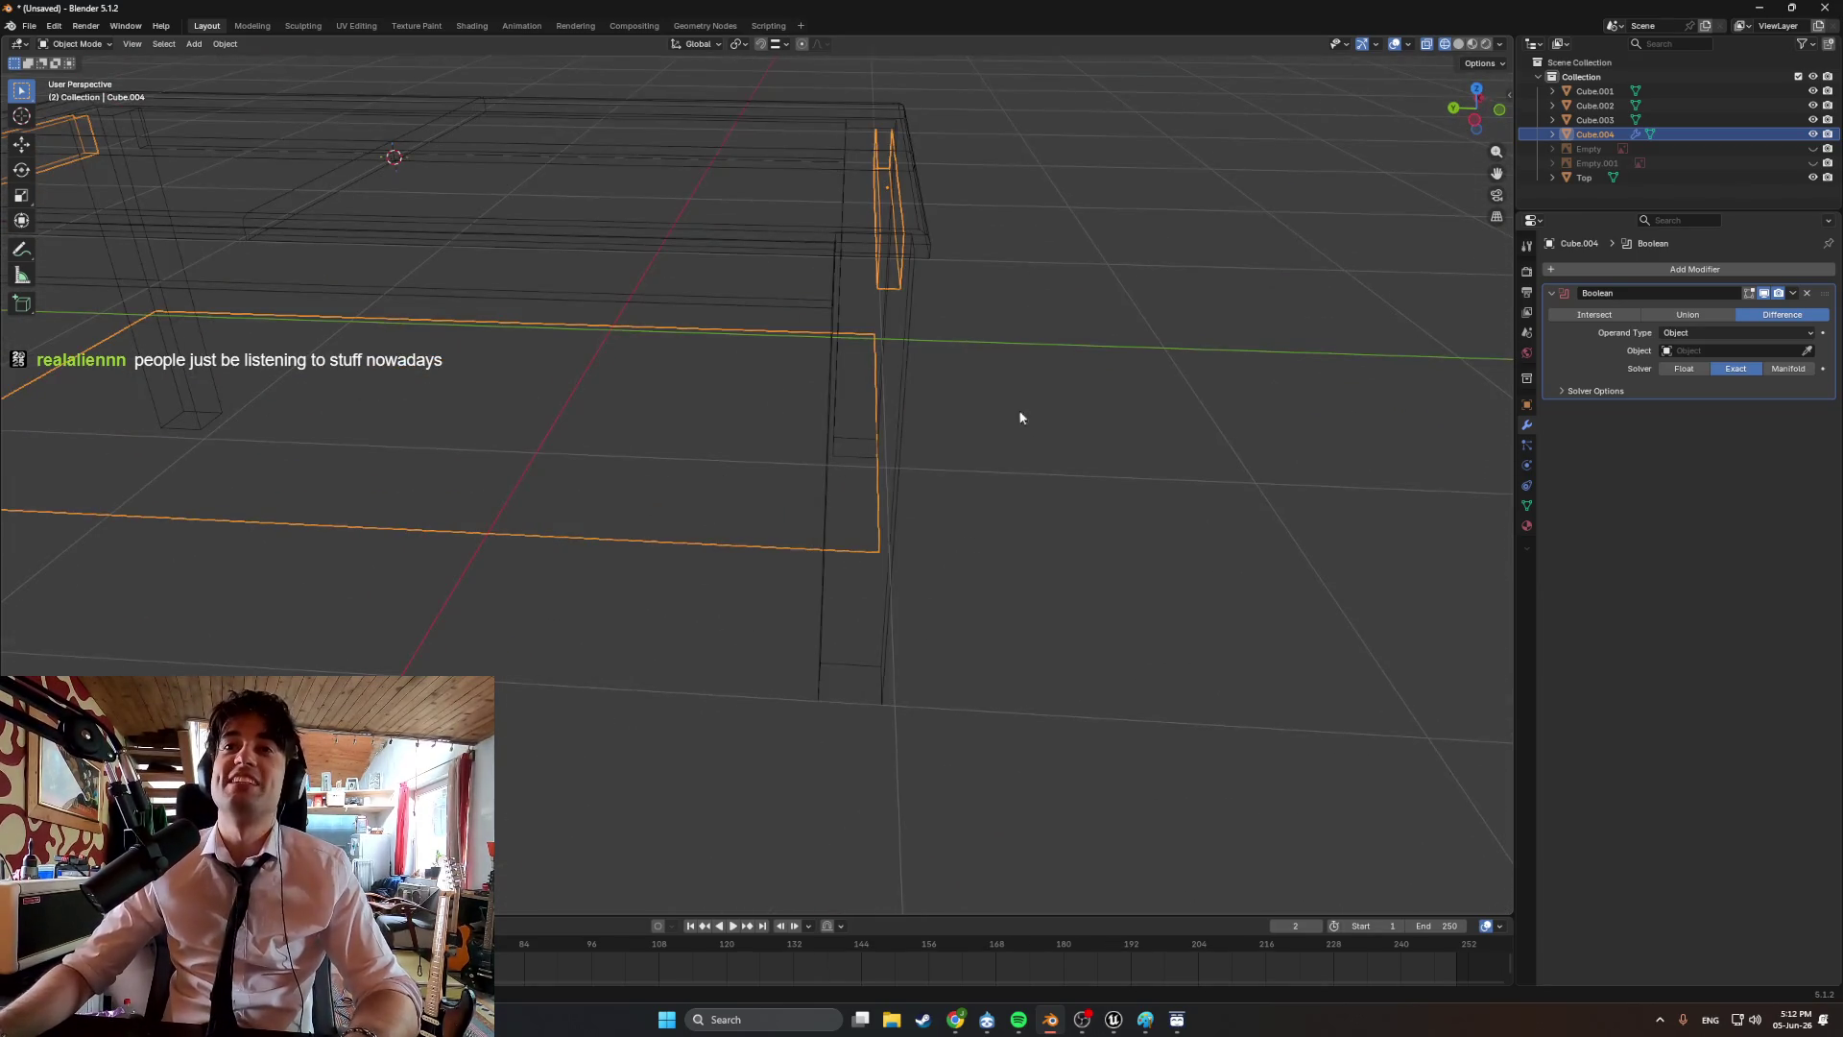
pyautogui.moveTo(1190, 418); pyautogui.dragTo(1133, 439, button='middle')
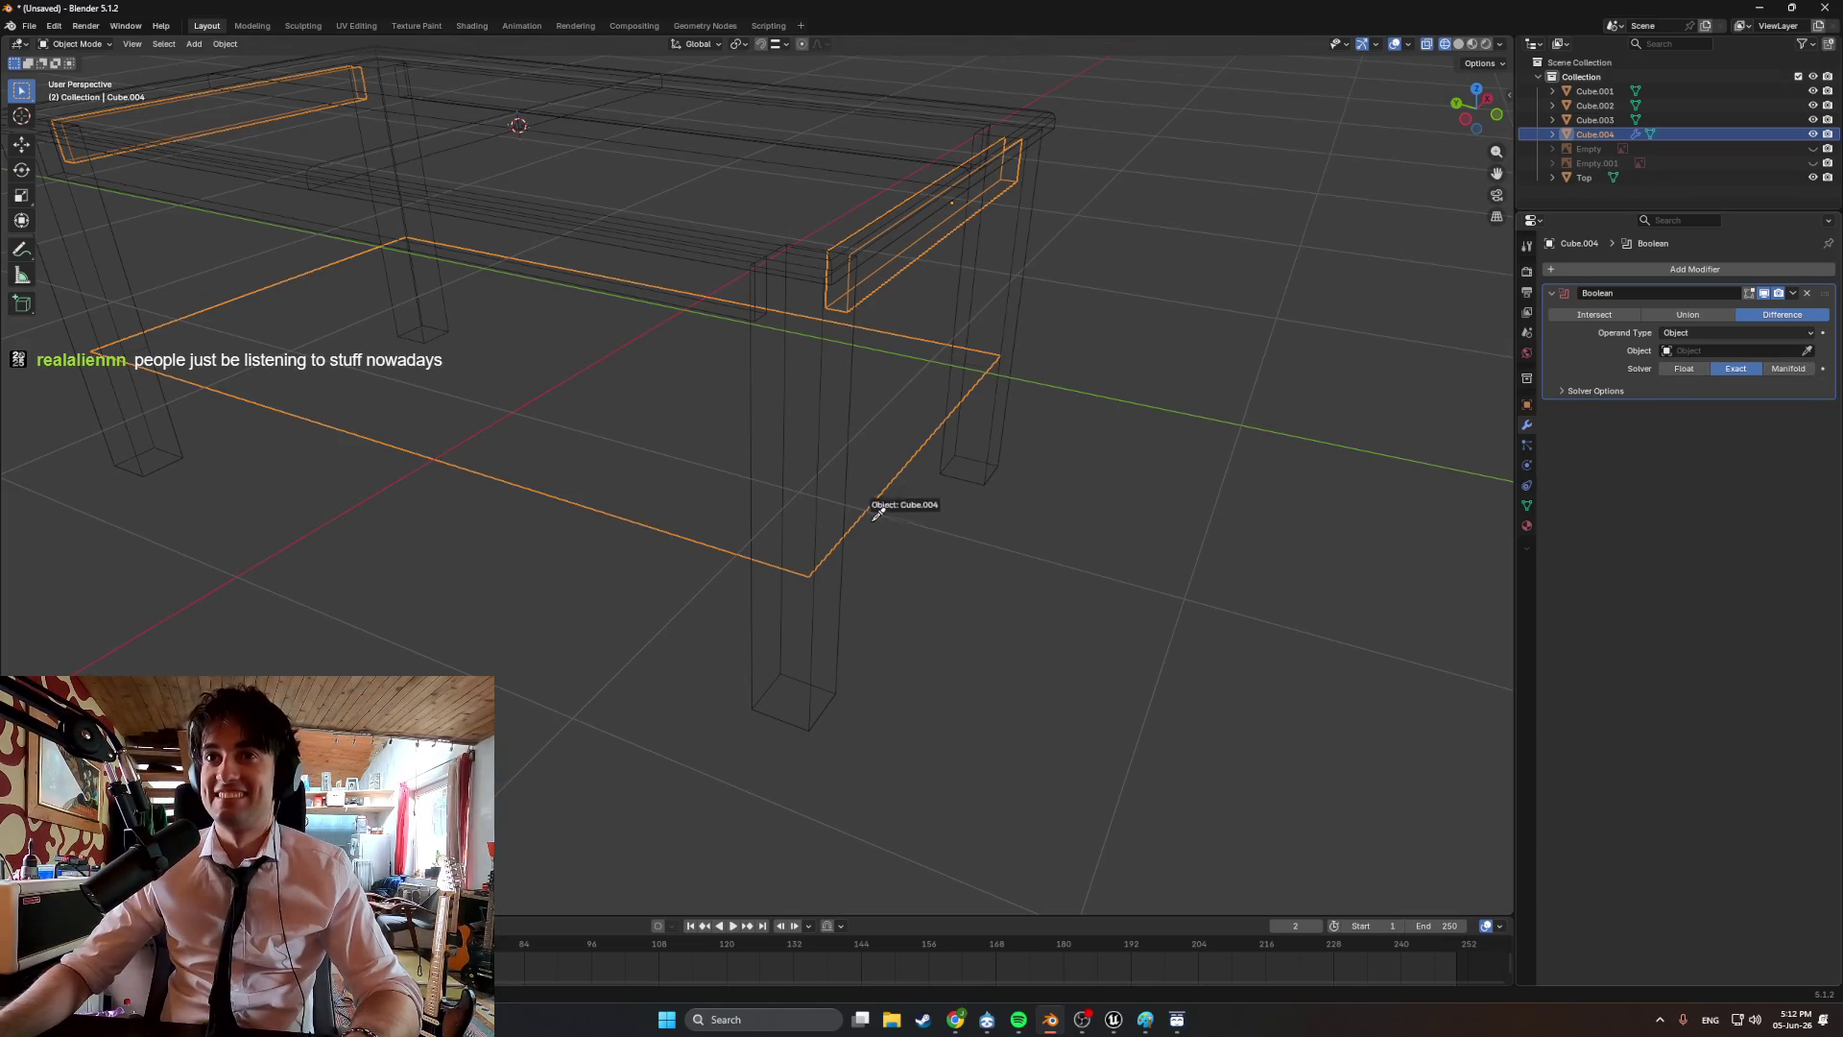
# Try the legs as the shelf's cutting object, undo it, and enter Edit Mode on the shelf
pyautogui.click(853, 571)
pyautogui.moveTo(958, 542)
pyautogui.mouseDown(button='middle')
pyautogui.moveTo(954, 526)
pyautogui.moveTo(1012, 527)
pyautogui.moveTo(969, 558)
pyautogui.moveTo(1060, 509)
pyautogui.moveTo(1013, 568)
pyautogui.mouseUp(button='middle')
pyautogui.hotkey('ctrl', 'z')
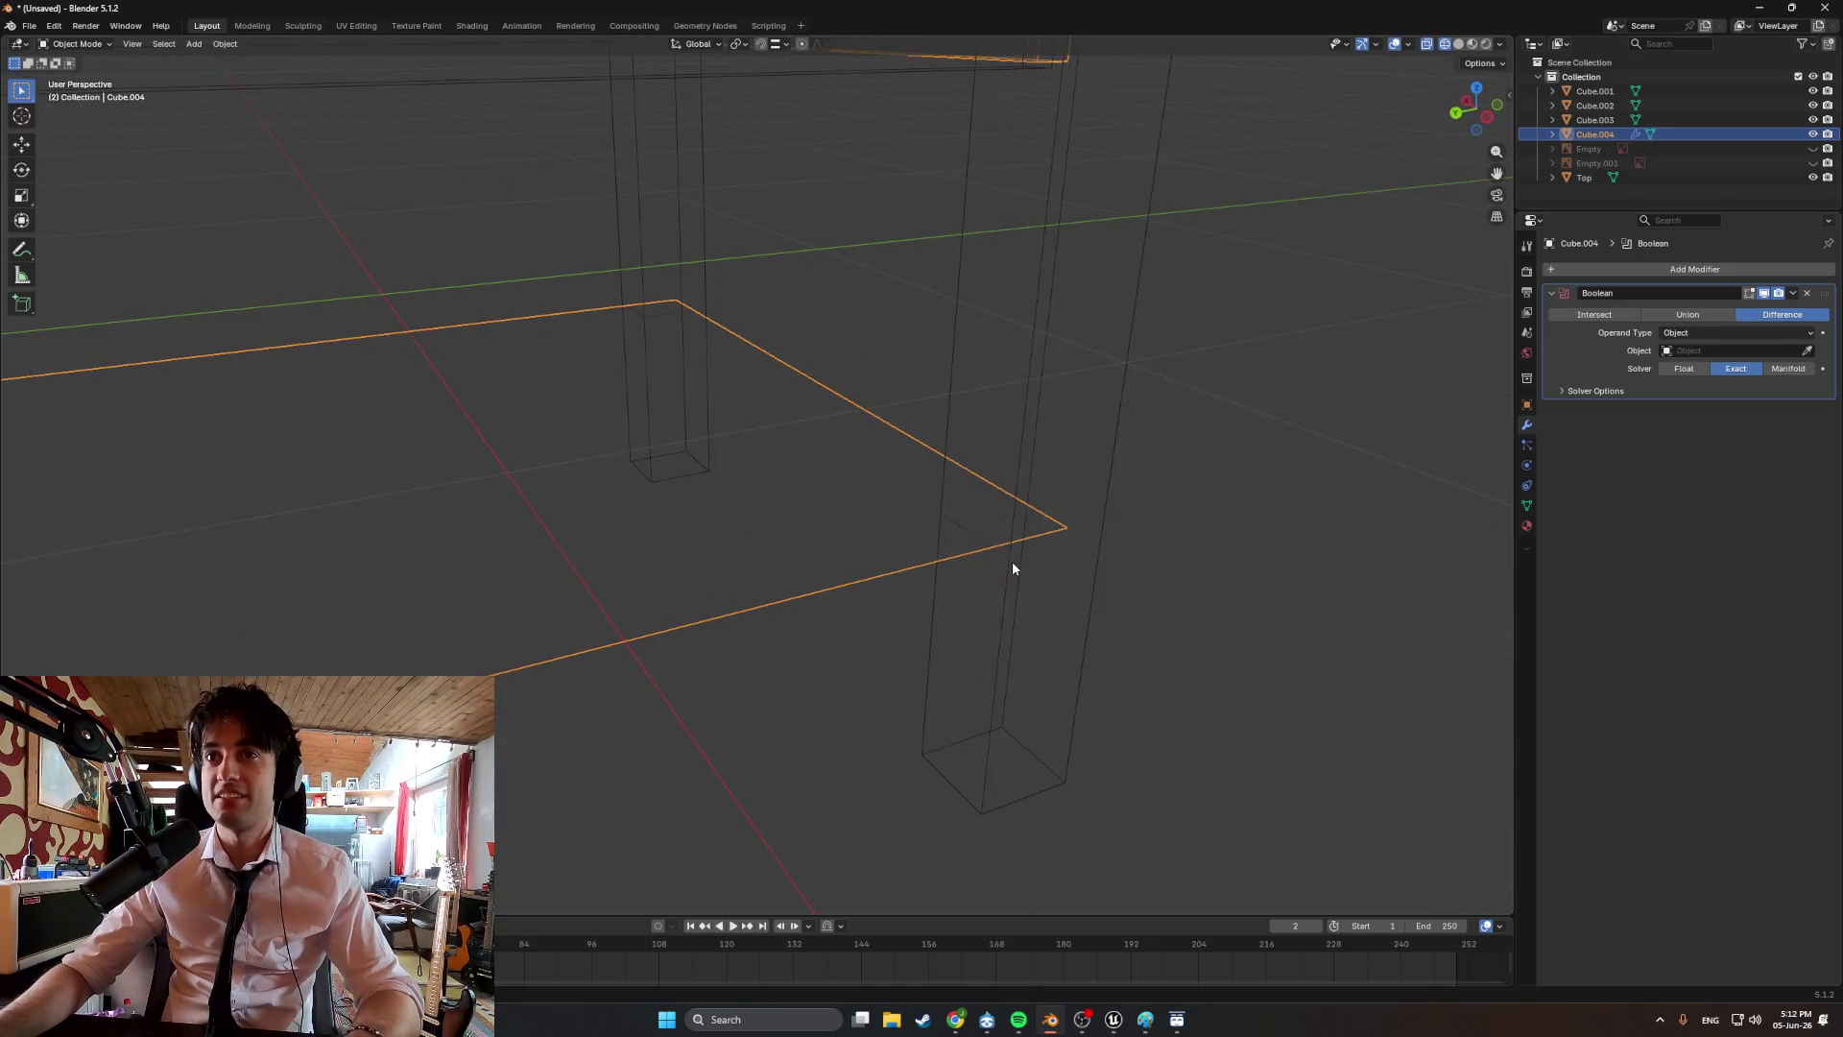
pyautogui.moveTo(1041, 432)
pyautogui.mouseDown(button='middle')
pyautogui.moveTo(1082, 416)
pyautogui.moveTo(1012, 517)
pyautogui.moveTo(1041, 589)
pyautogui.moveTo(986, 586)
pyautogui.moveTo(1140, 572)
pyautogui.moveTo(1053, 550)
pyautogui.mouseUp(button='middle')
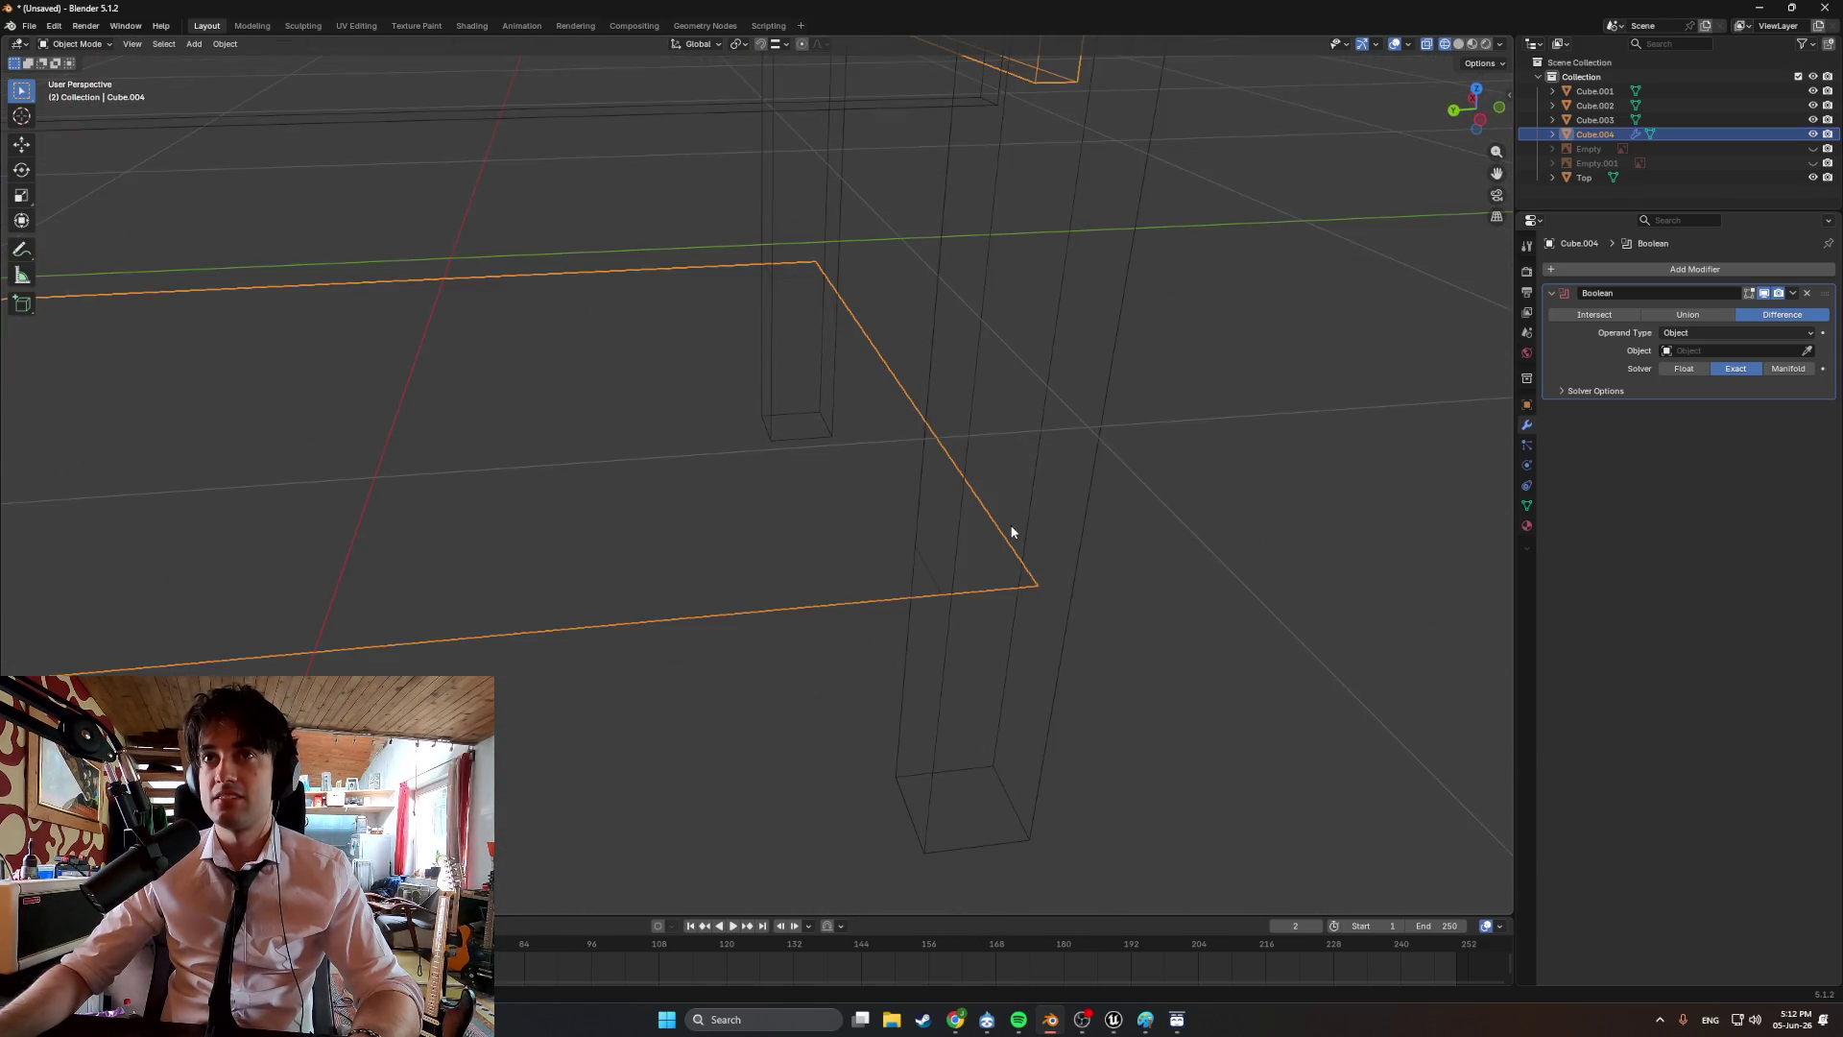
pyautogui.moveTo(1206, 487)
pyautogui.mouseDown(button='middle')
pyautogui.moveTo(1011, 448)
pyautogui.moveTo(1028, 432)
pyautogui.moveTo(1061, 444)
pyautogui.moveTo(1045, 493)
pyautogui.moveTo(950, 477)
pyautogui.moveTo(930, 547)
pyautogui.moveTo(901, 518)
pyautogui.moveTo(890, 547)
pyautogui.mouseUp(button='middle')
pyautogui.press('Tab')
# Separate the shelf's large face into its own plane object and select it
pyautogui.press('3')
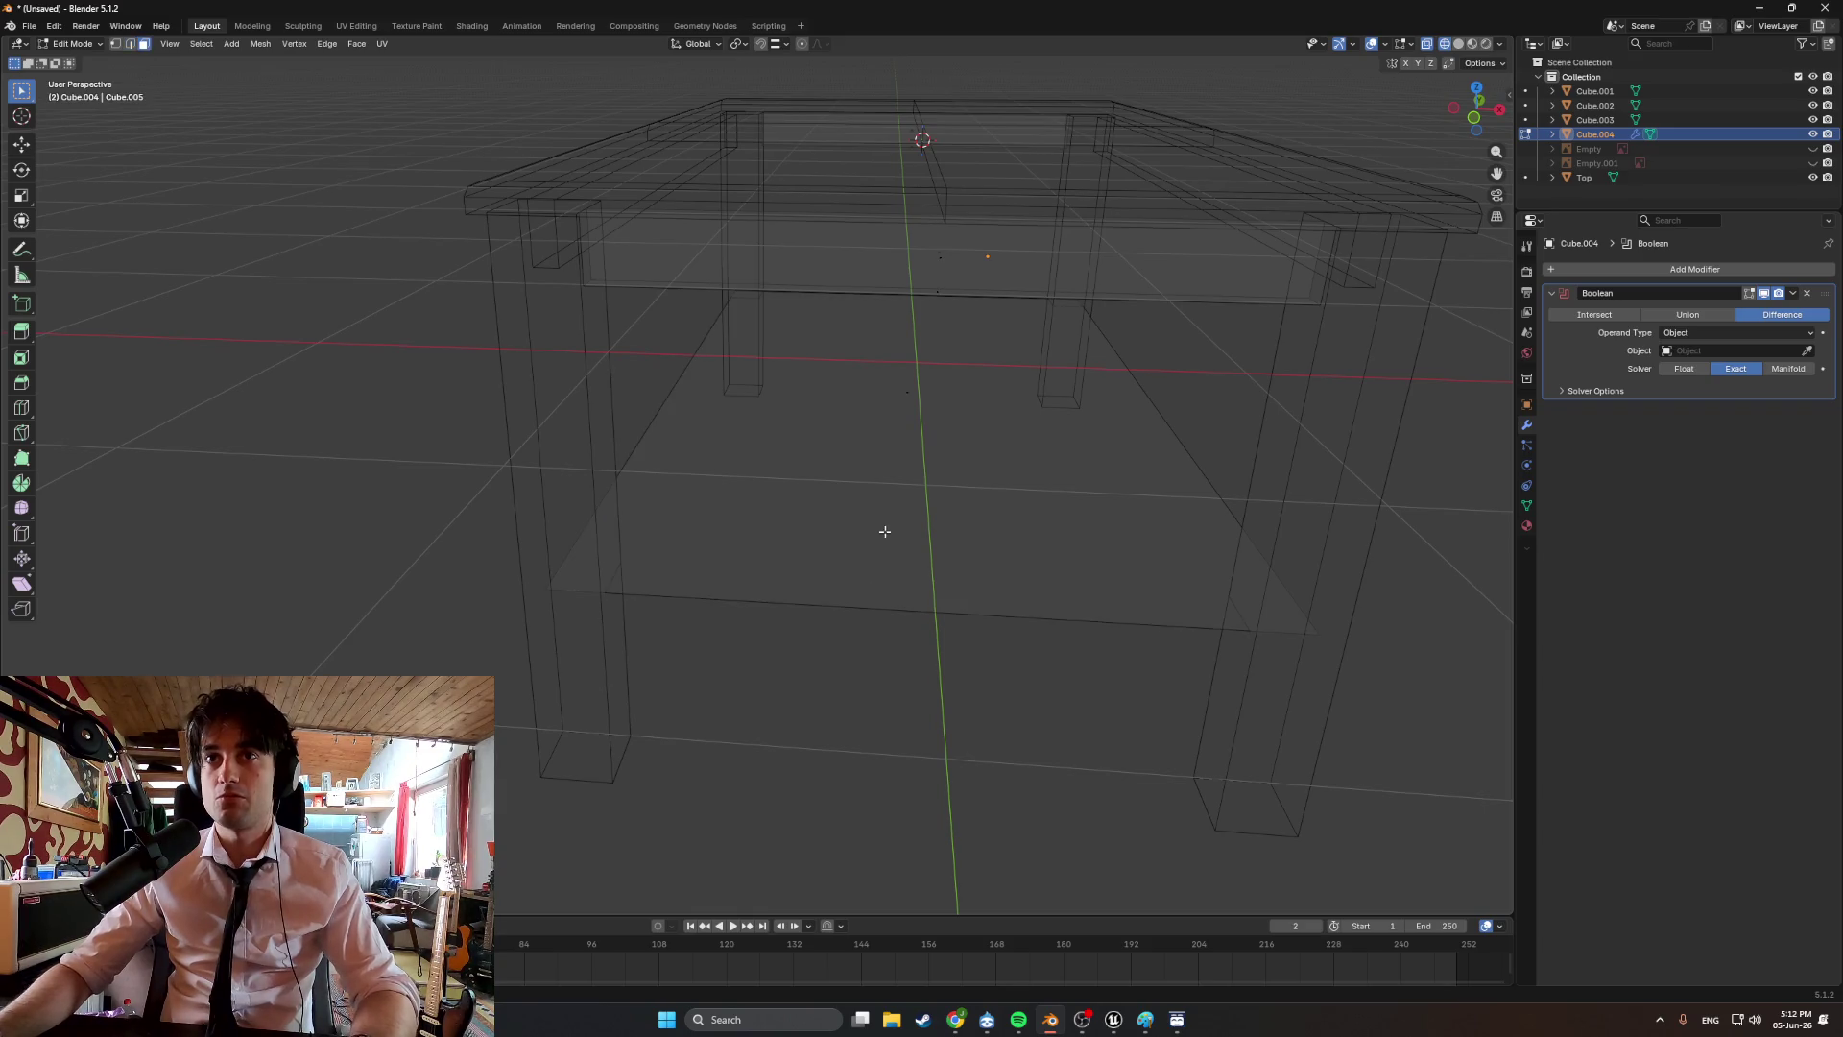
pyautogui.click(908, 400)
pyautogui.press('p')
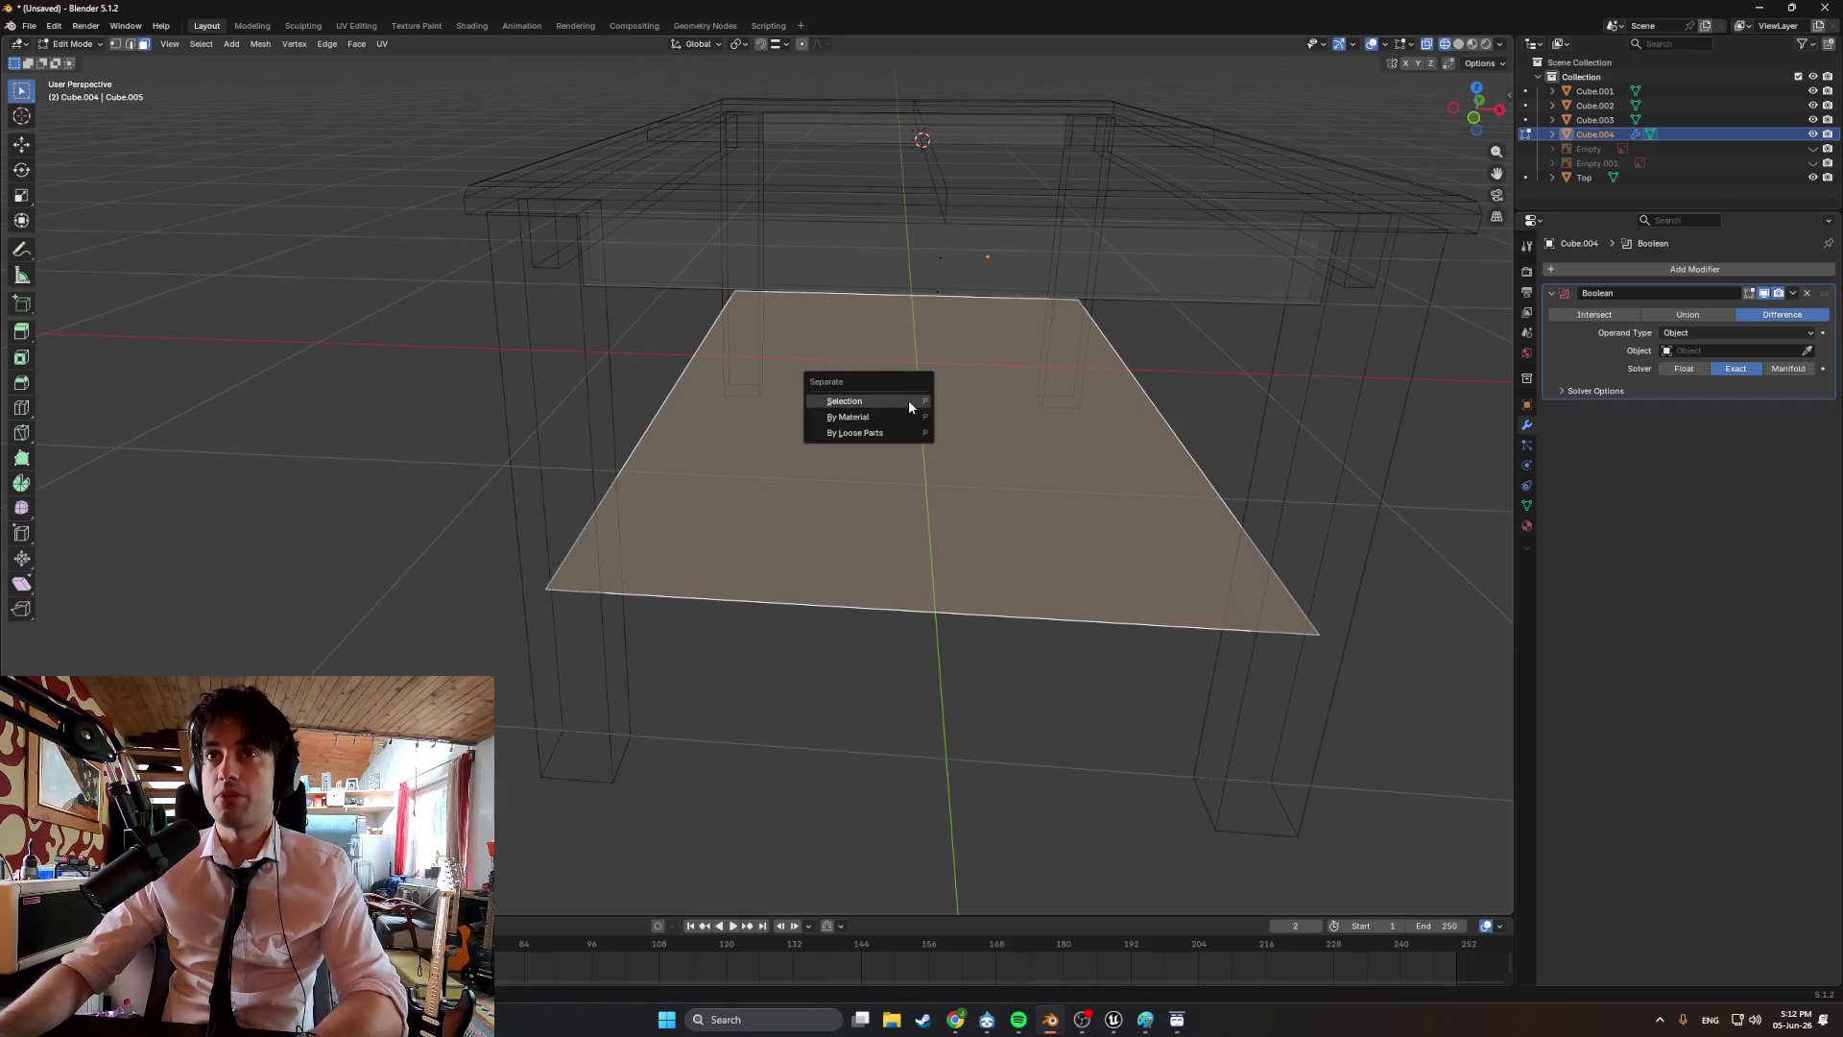
pyautogui.click(909, 399)
pyautogui.moveTo(876, 429)
pyautogui.mouseDown(button='middle')
pyautogui.moveTo(905, 511)
pyautogui.moveTo(950, 523)
pyautogui.mouseUp(button='middle')
pyautogui.press('Tab')
pyautogui.click(926, 556)
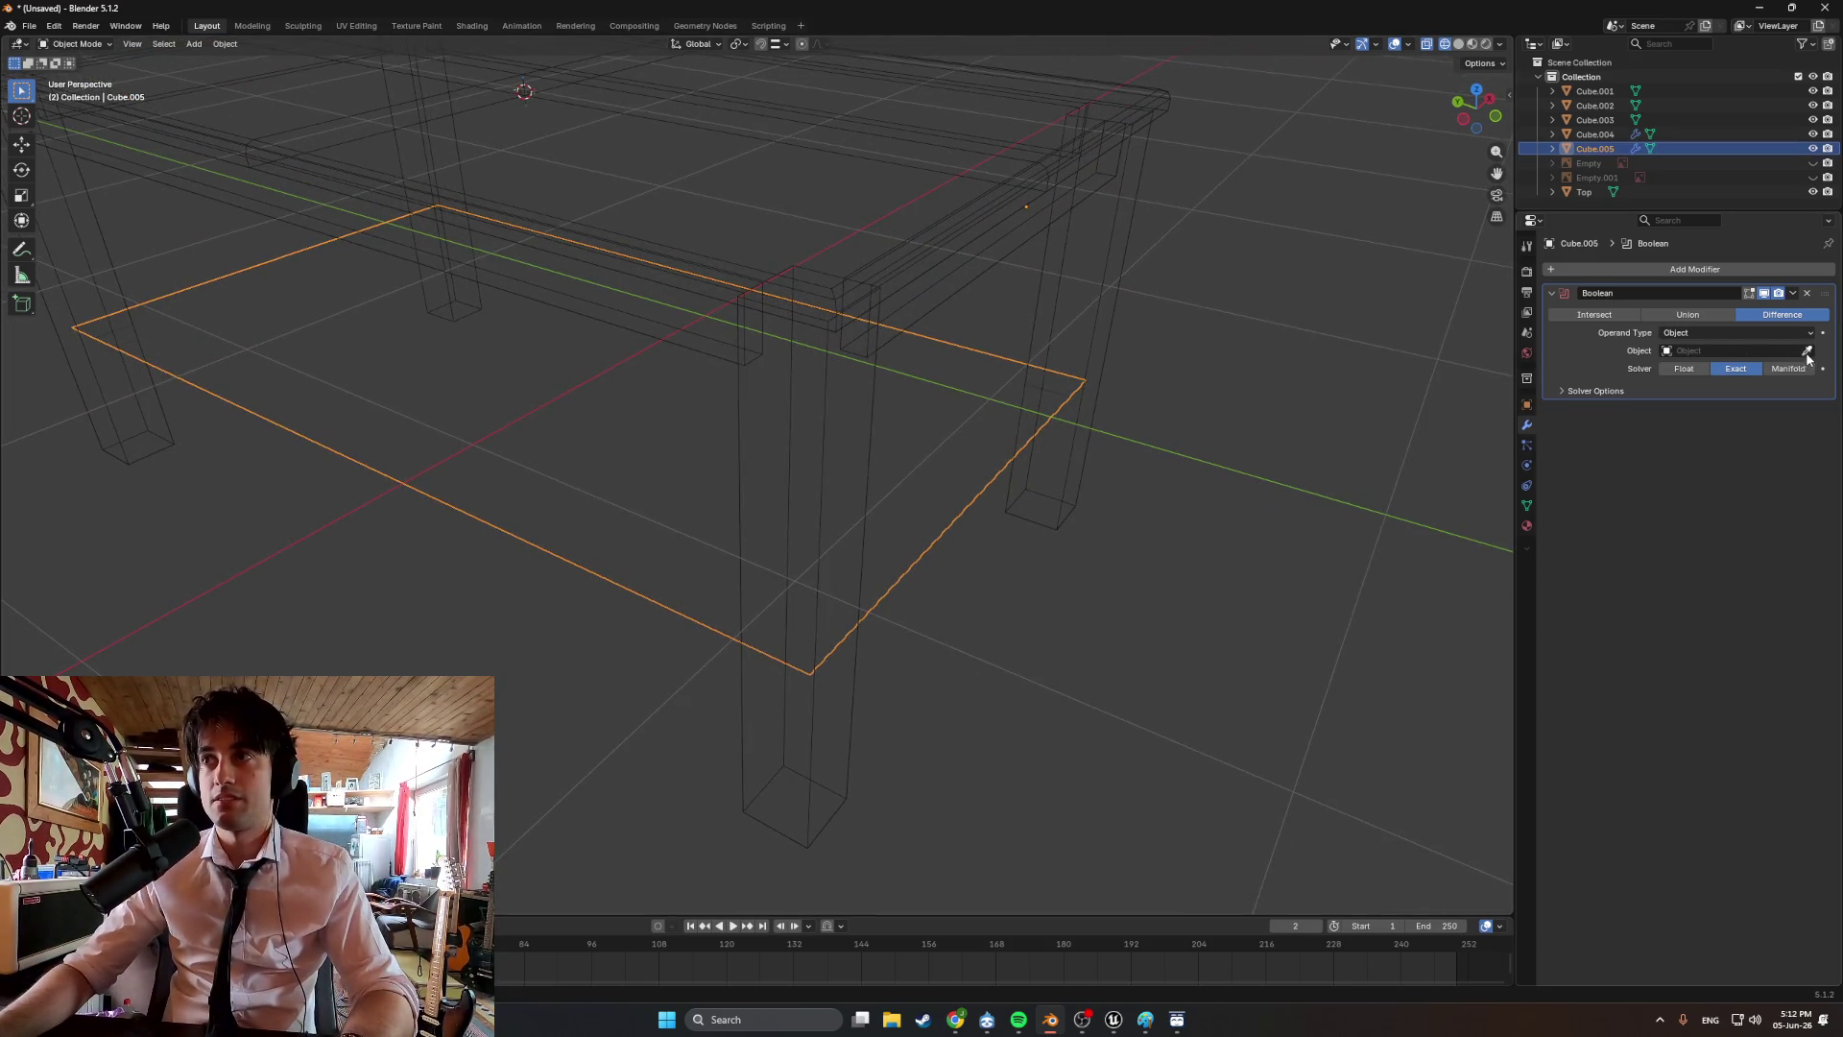
# Set the legs as the Boolean cutting object for the shelf plane
pyautogui.click(809, 757)
pyautogui.moveTo(789, 757)
pyautogui.mouseDown(button='middle')
pyautogui.moveTo(913, 704)
pyautogui.moveTo(810, 706)
pyautogui.moveTo(757, 689)
pyautogui.moveTo(769, 678)
pyautogui.moveTo(980, 686)
pyautogui.moveTo(847, 707)
pyautogui.mouseUp(button='middle')
pyautogui.scroll(-5, 768, 691)
pyautogui.scroll(-2, 851, 691)
pyautogui.scroll(5, 816, 615)
pyautogui.moveTo(786, 544)
pyautogui.mouseDown(button='middle')
pyautogui.moveTo(745, 582)
pyautogui.moveTo(802, 623)
pyautogui.mouseUp(button='middle')
# Switch to solid shading and enter Edit Mode on the shelf plane
pyautogui.hotkey('shift', 'z')
pyautogui.scroll(3, 803, 631)
pyautogui.press('Tab')
pyautogui.moveTo(785, 608)
pyautogui.mouseDown(button='middle')
pyautogui.moveTo(721, 582)
pyautogui.moveTo(676, 629)
pyautogui.mouseUp(button='middle')
# Temporarily hide the legs, rails, tabletop and reference image, then show the legs and rails again
pyautogui.moveTo(1814, 136); pyautogui.dragTo(1814, 91)
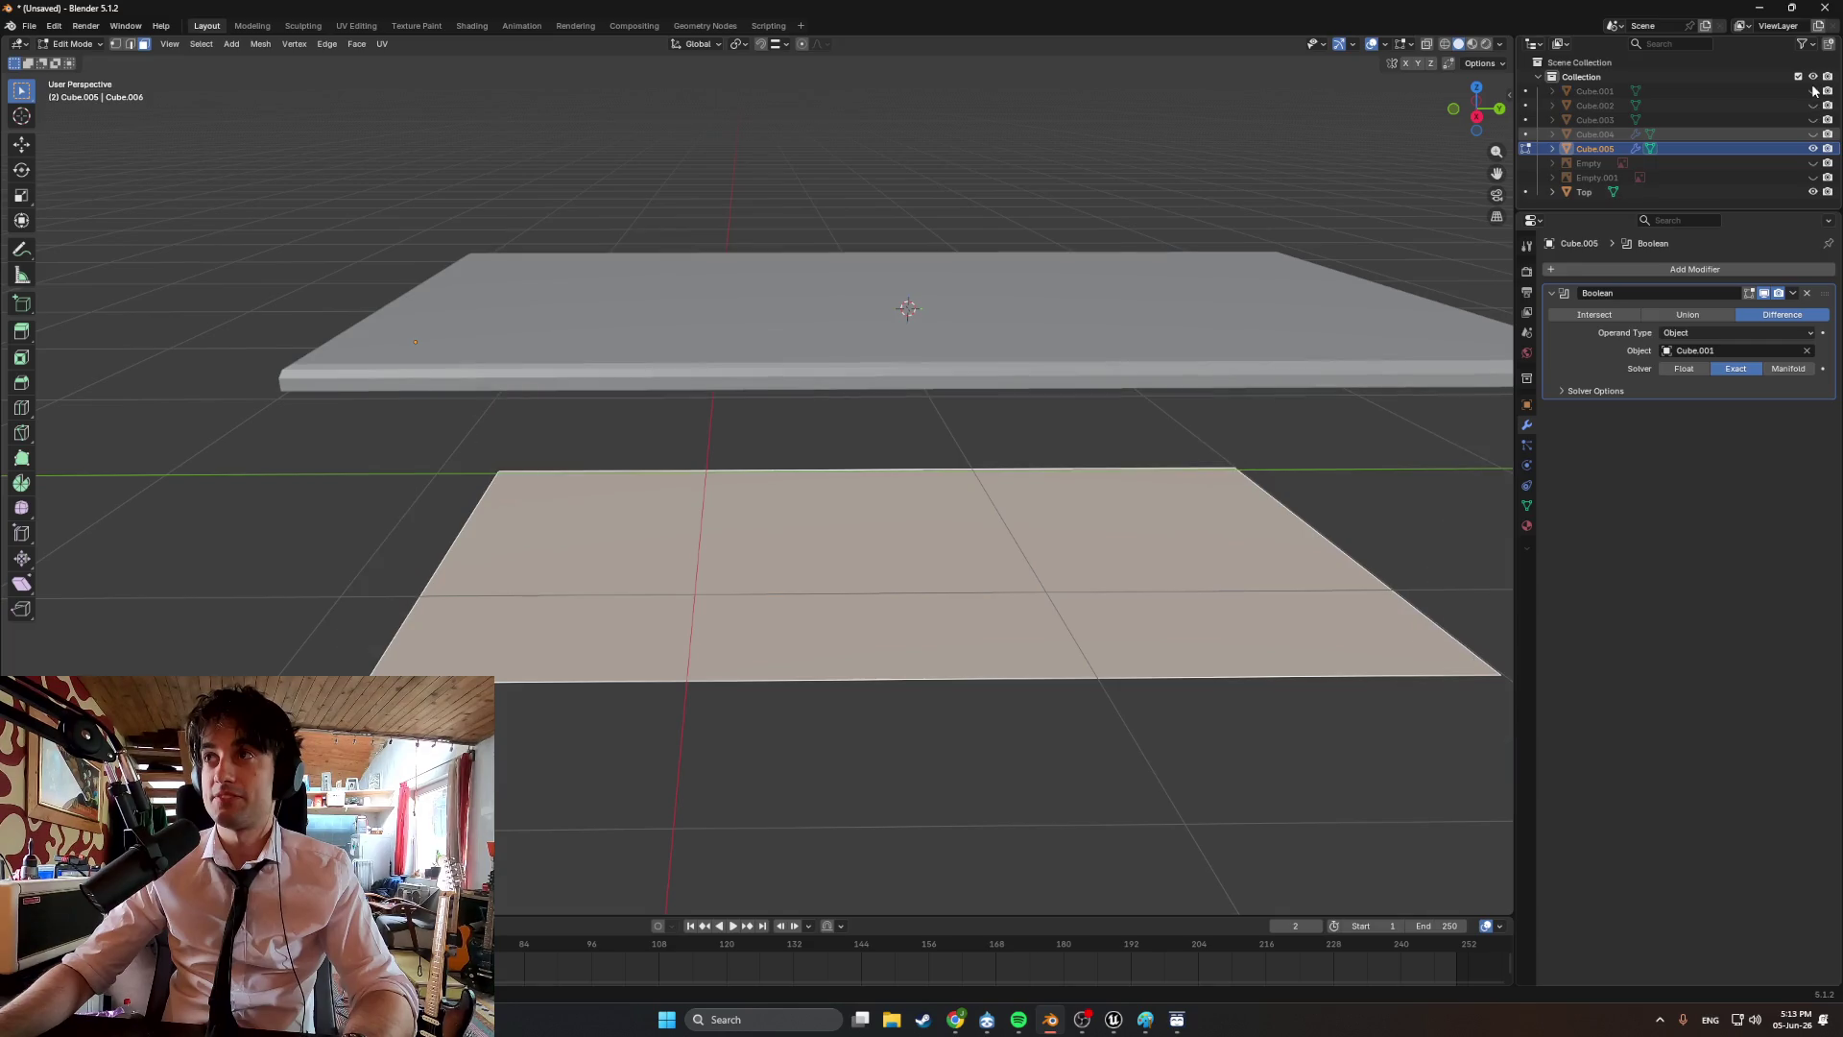
pyautogui.click(1813, 191)
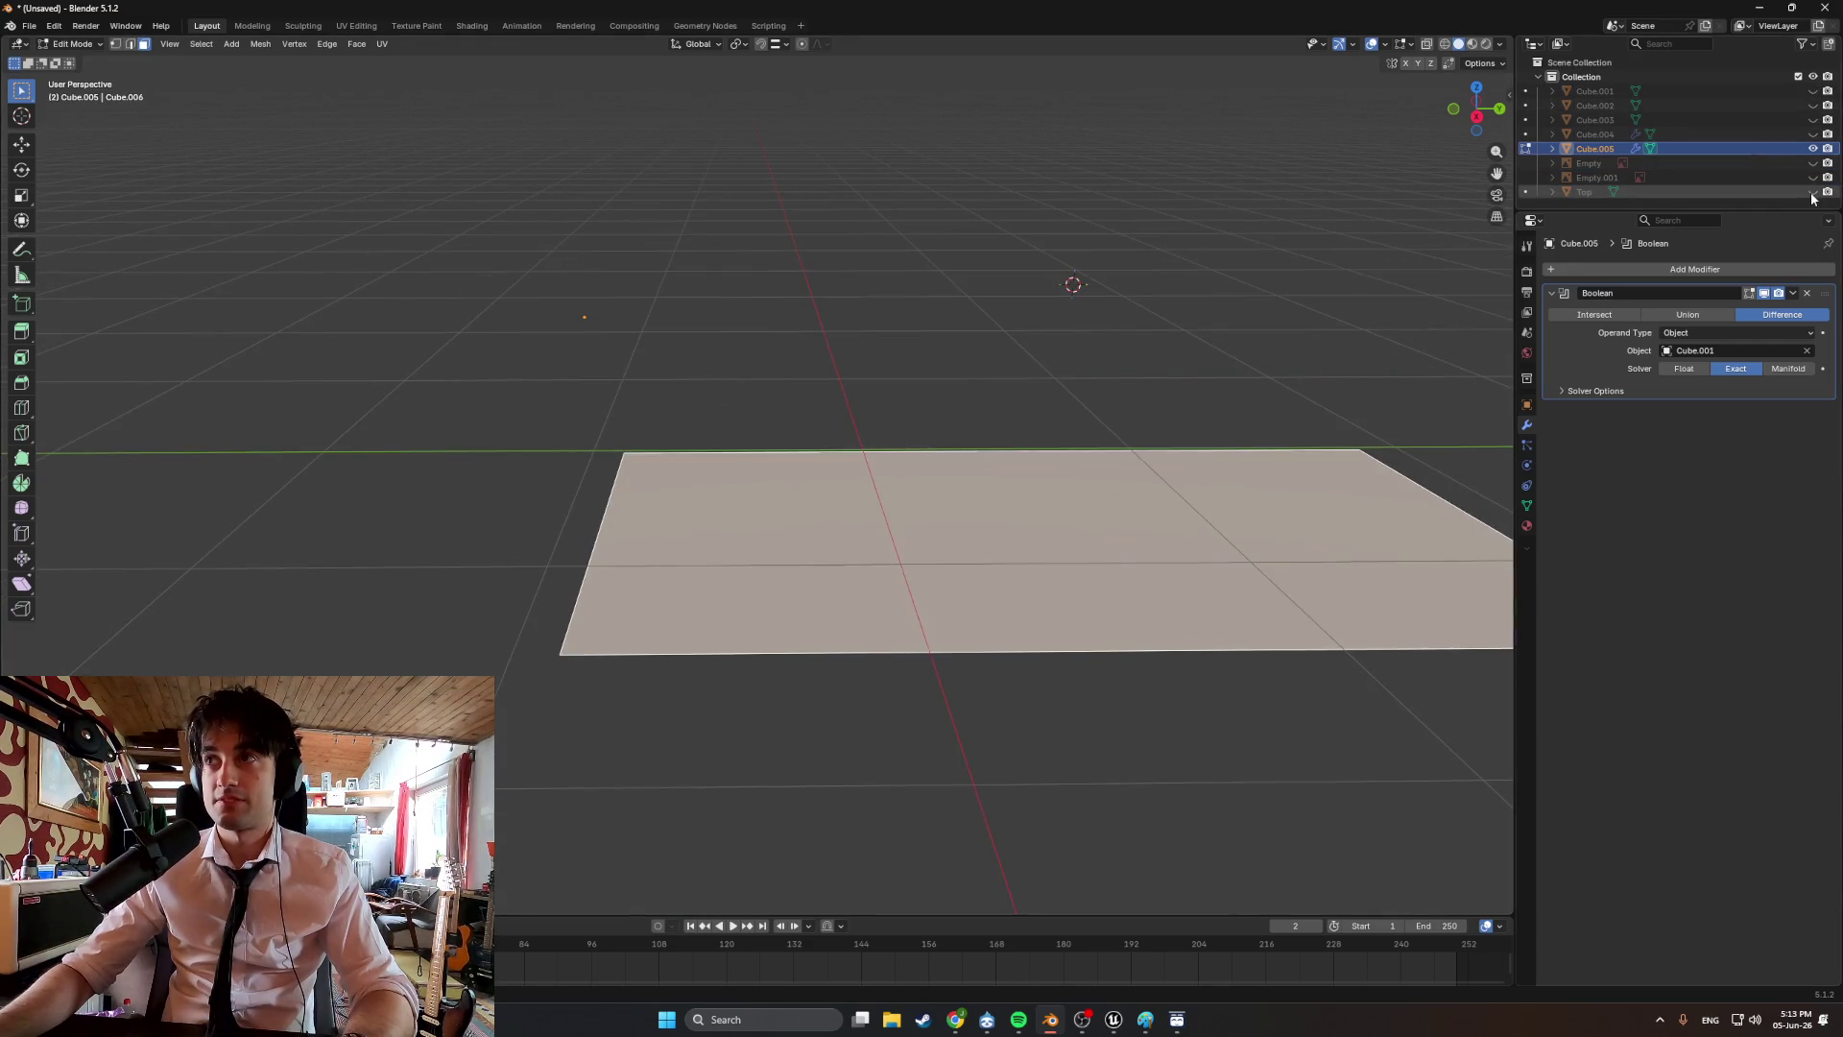
pyautogui.click(1813, 163)
pyautogui.click(1813, 164)
pyautogui.moveTo(1814, 134); pyautogui.dragTo(1823, 97)
pyautogui.moveTo(960, 576); pyautogui.dragTo(1219, 541, button='middle')
# Switch to wireframe, return to Object Mode, and apply the Boolean cut to the shelf
pyautogui.click(1074, 591)
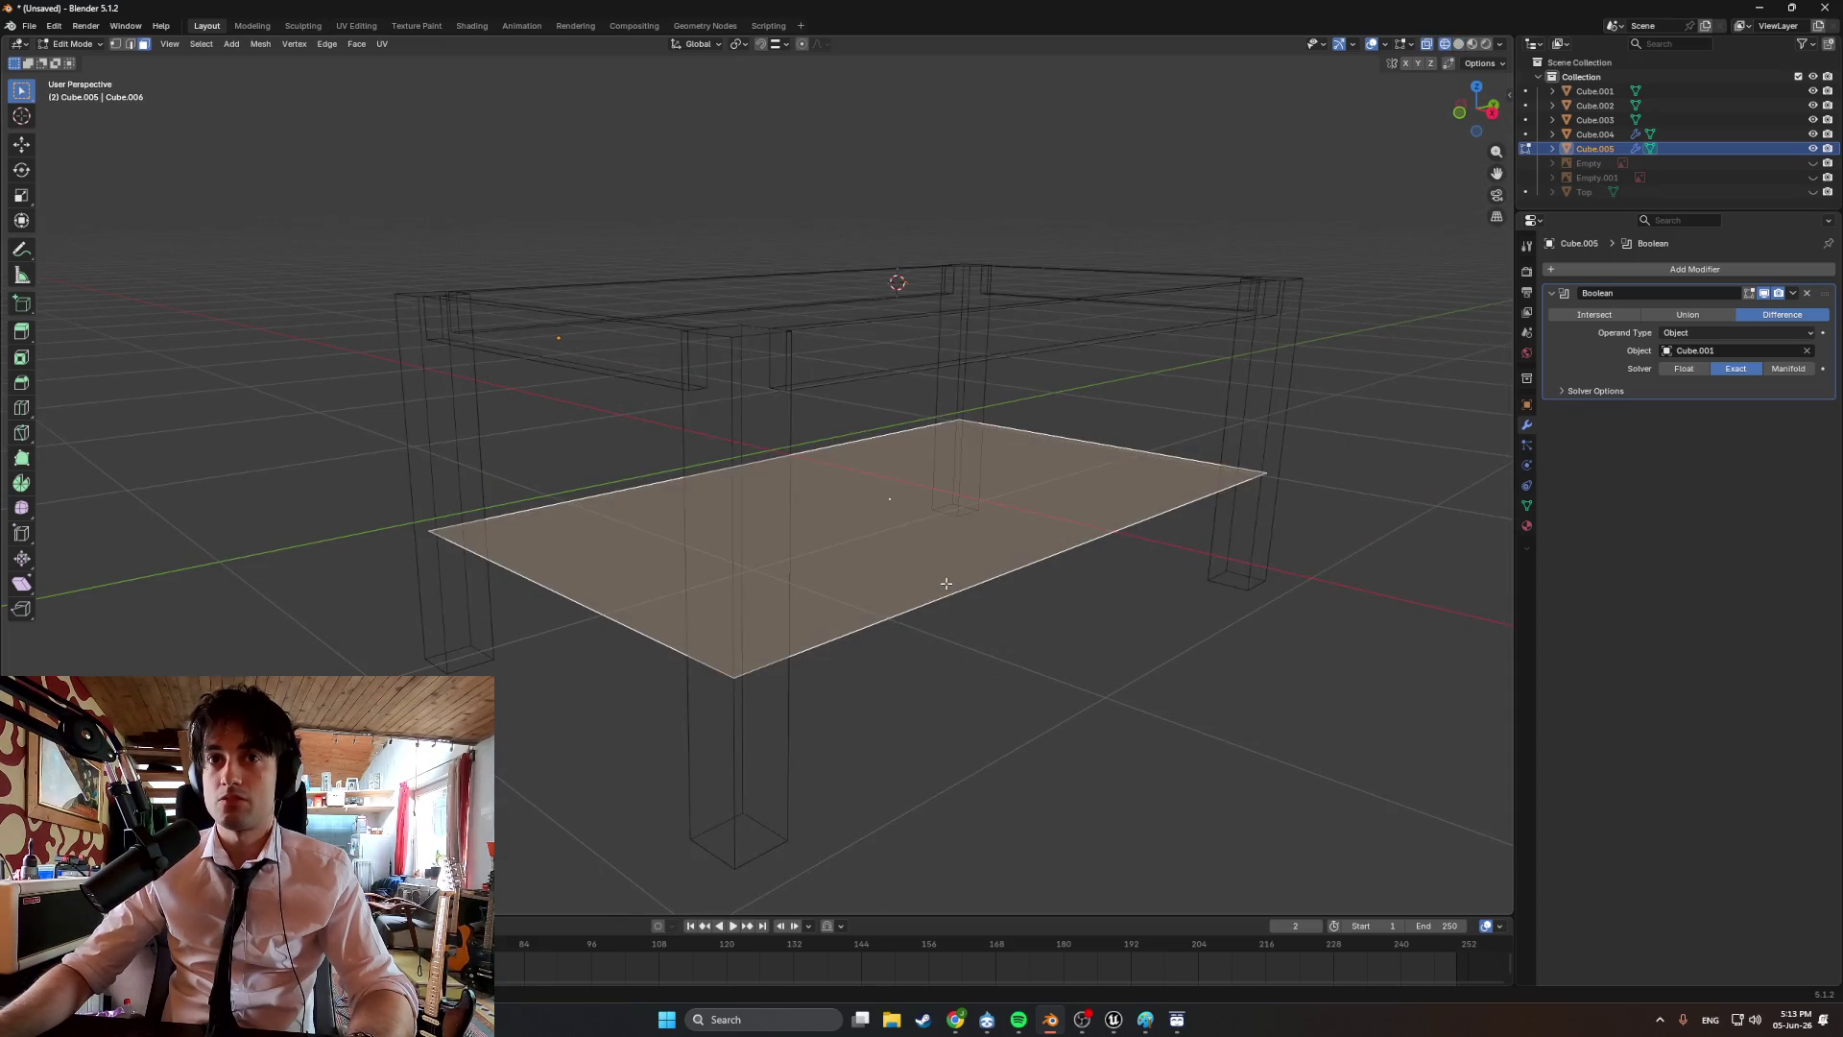
pyautogui.moveTo(1074, 591); pyautogui.dragTo(1152, 566, button='middle')
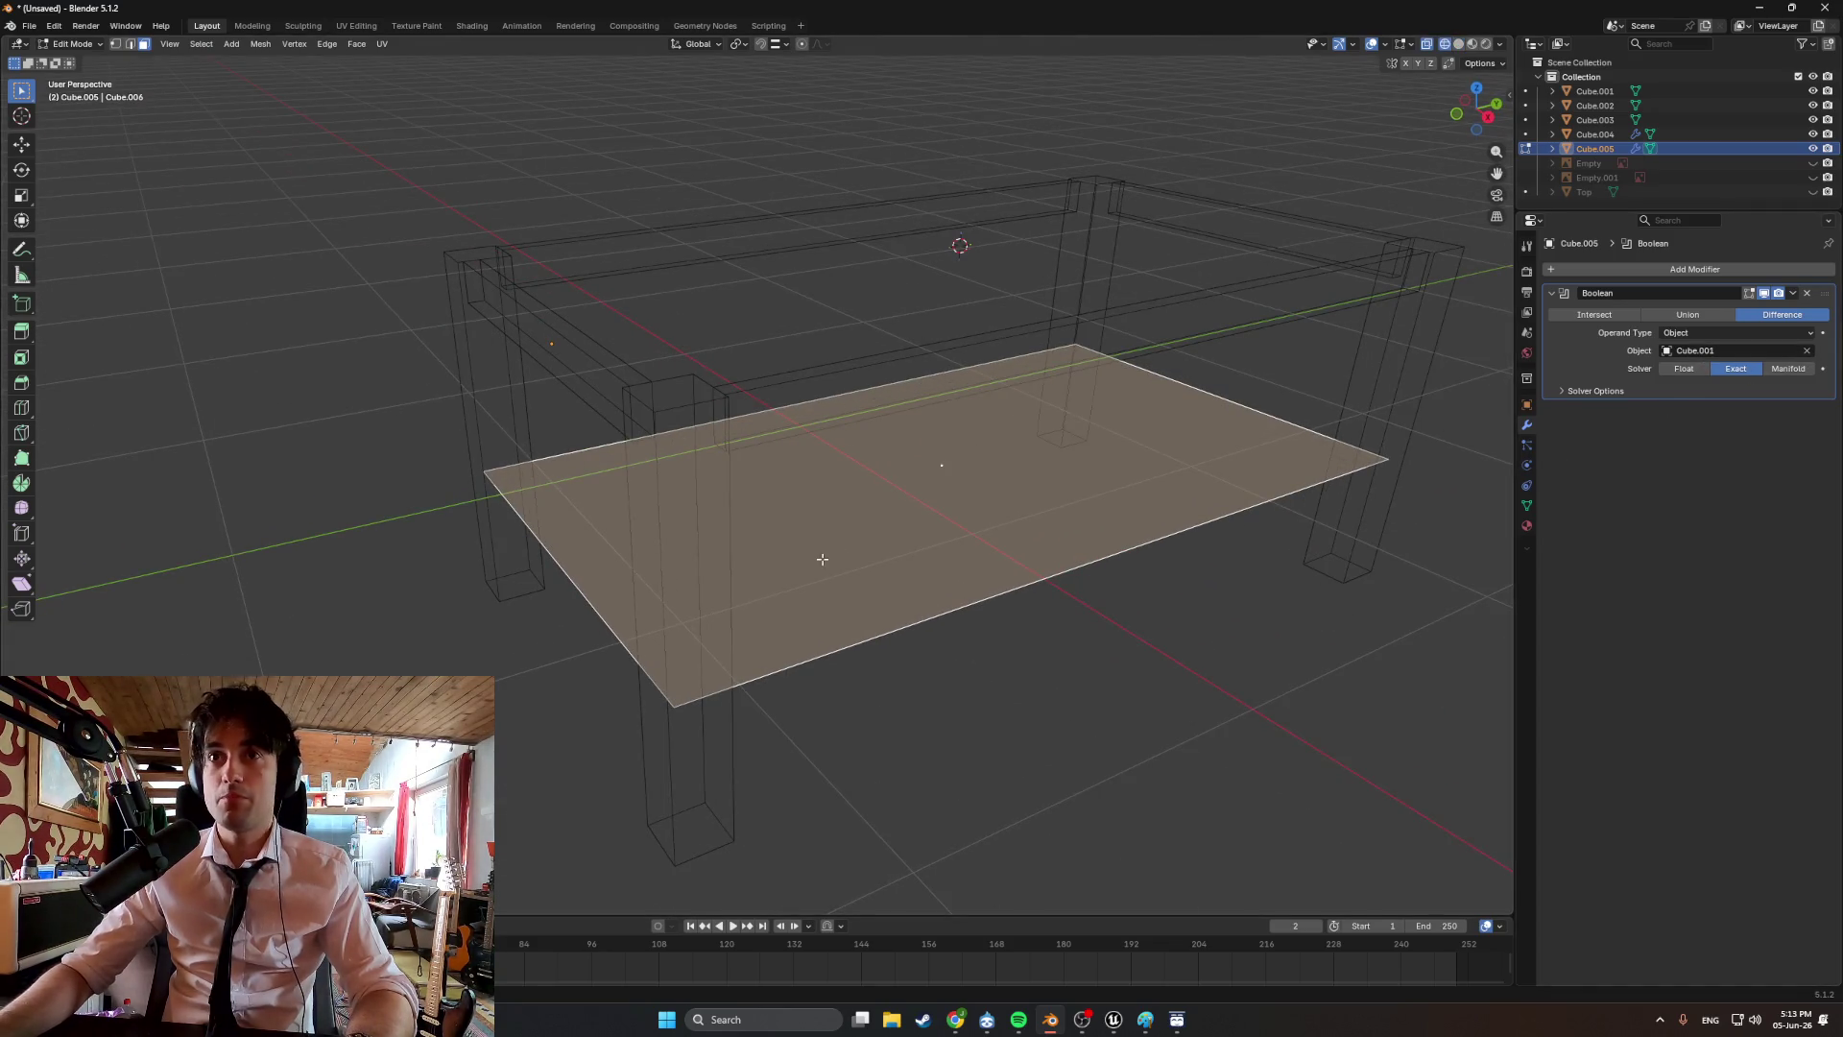
pyautogui.press('Tab')
pyautogui.moveTo(837, 566); pyautogui.dragTo(884, 567, button='middle')
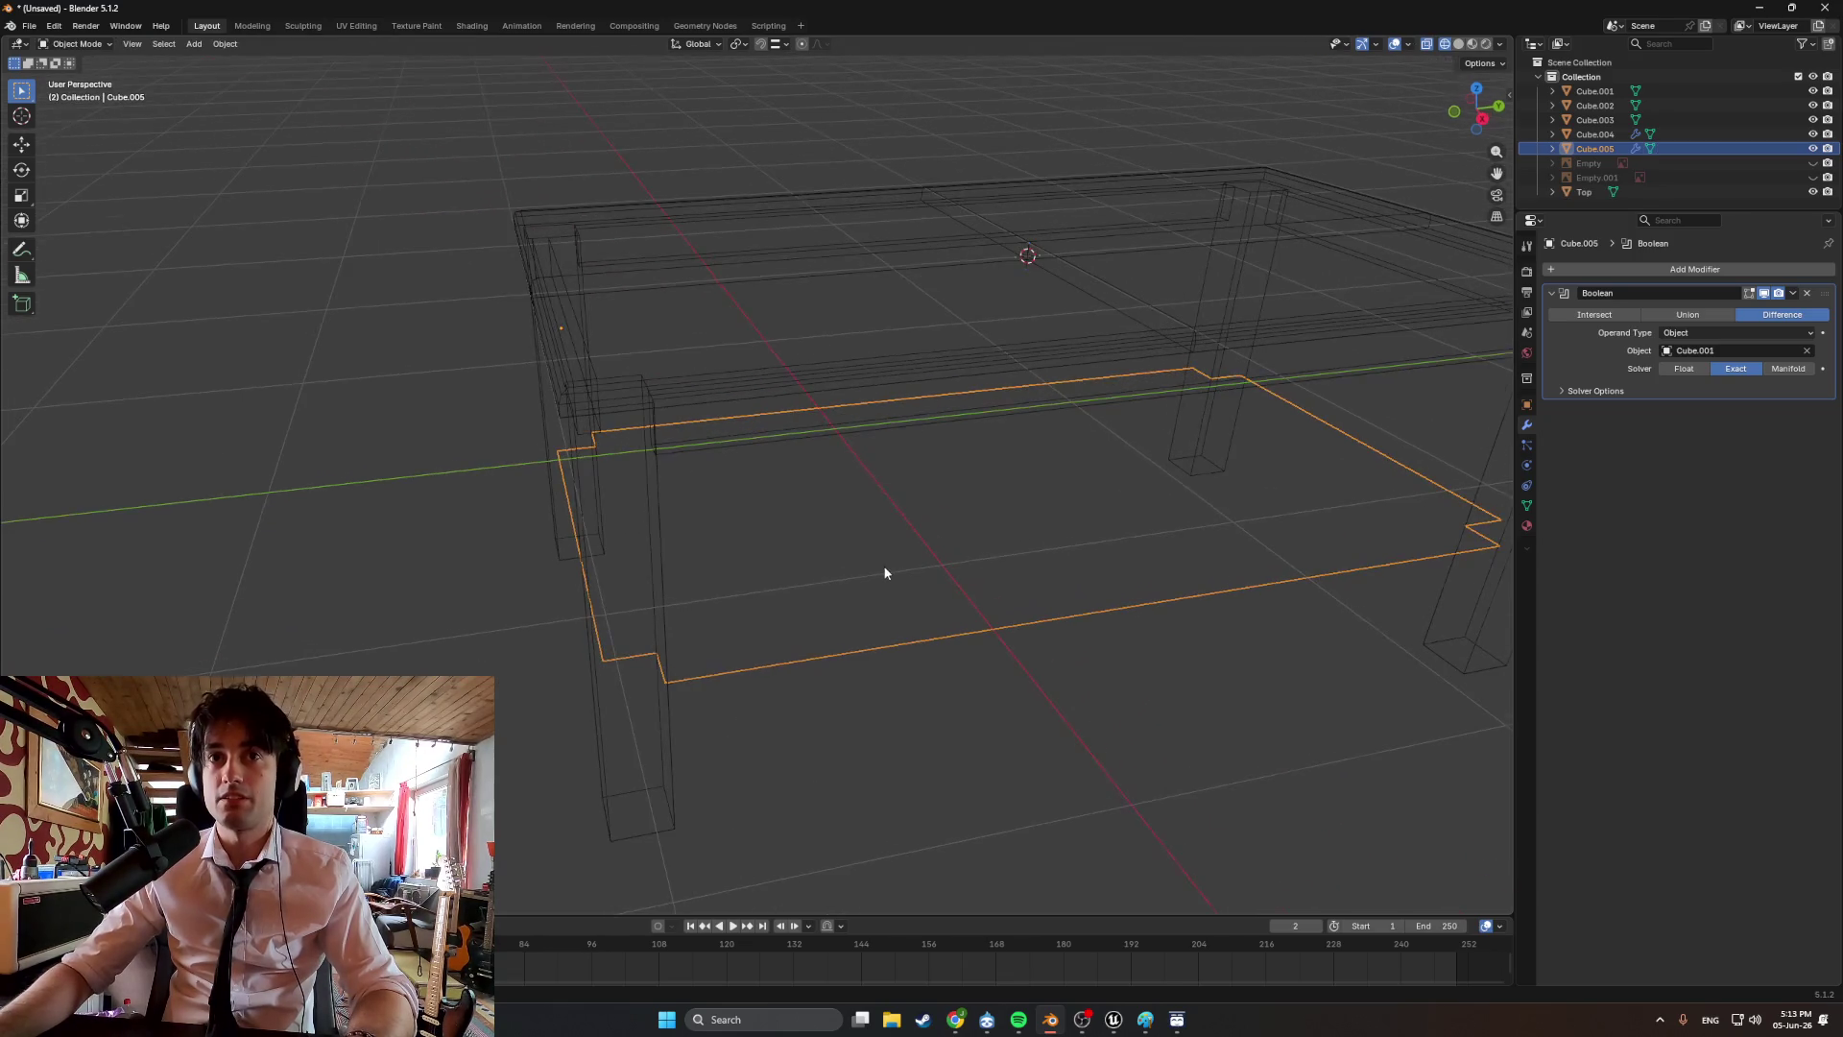
pyautogui.click(1793, 294)
pyautogui.click(1777, 308)
# Hide Cube.004, Cube.003, Cube.002, Cube.001 and Top, then edit the shelf up close
pyautogui.click(1813, 134)
pyautogui.click(1813, 120)
pyautogui.click(1812, 106)
pyautogui.click(1812, 91)
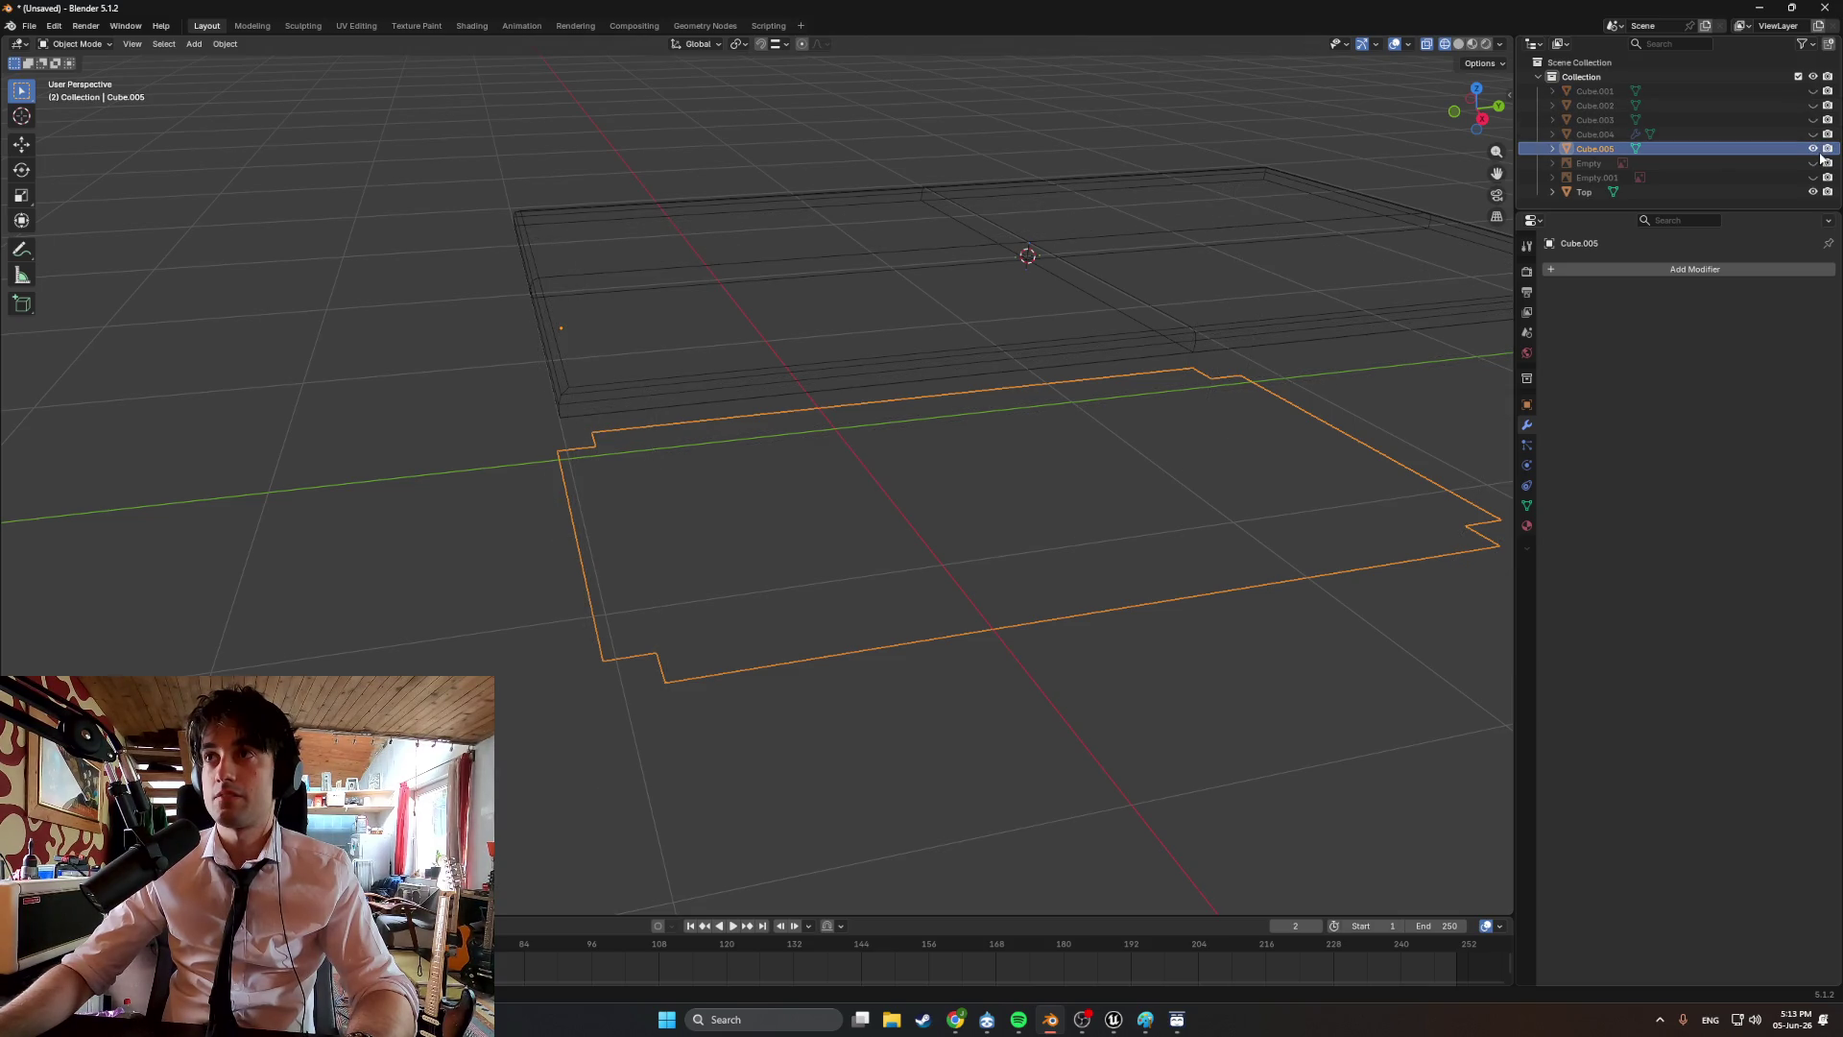
pyautogui.click(1812, 192)
pyautogui.press('Tab')
pyautogui.moveTo(821, 537)
pyautogui.mouseDown(button='middle')
pyautogui.moveTo(807, 580)
pyautogui.moveTo(781, 556)
pyautogui.moveTo(580, 679)
pyautogui.moveTo(691, 567)
pyautogui.moveTo(638, 675)
pyautogui.mouseUp(button='middle')
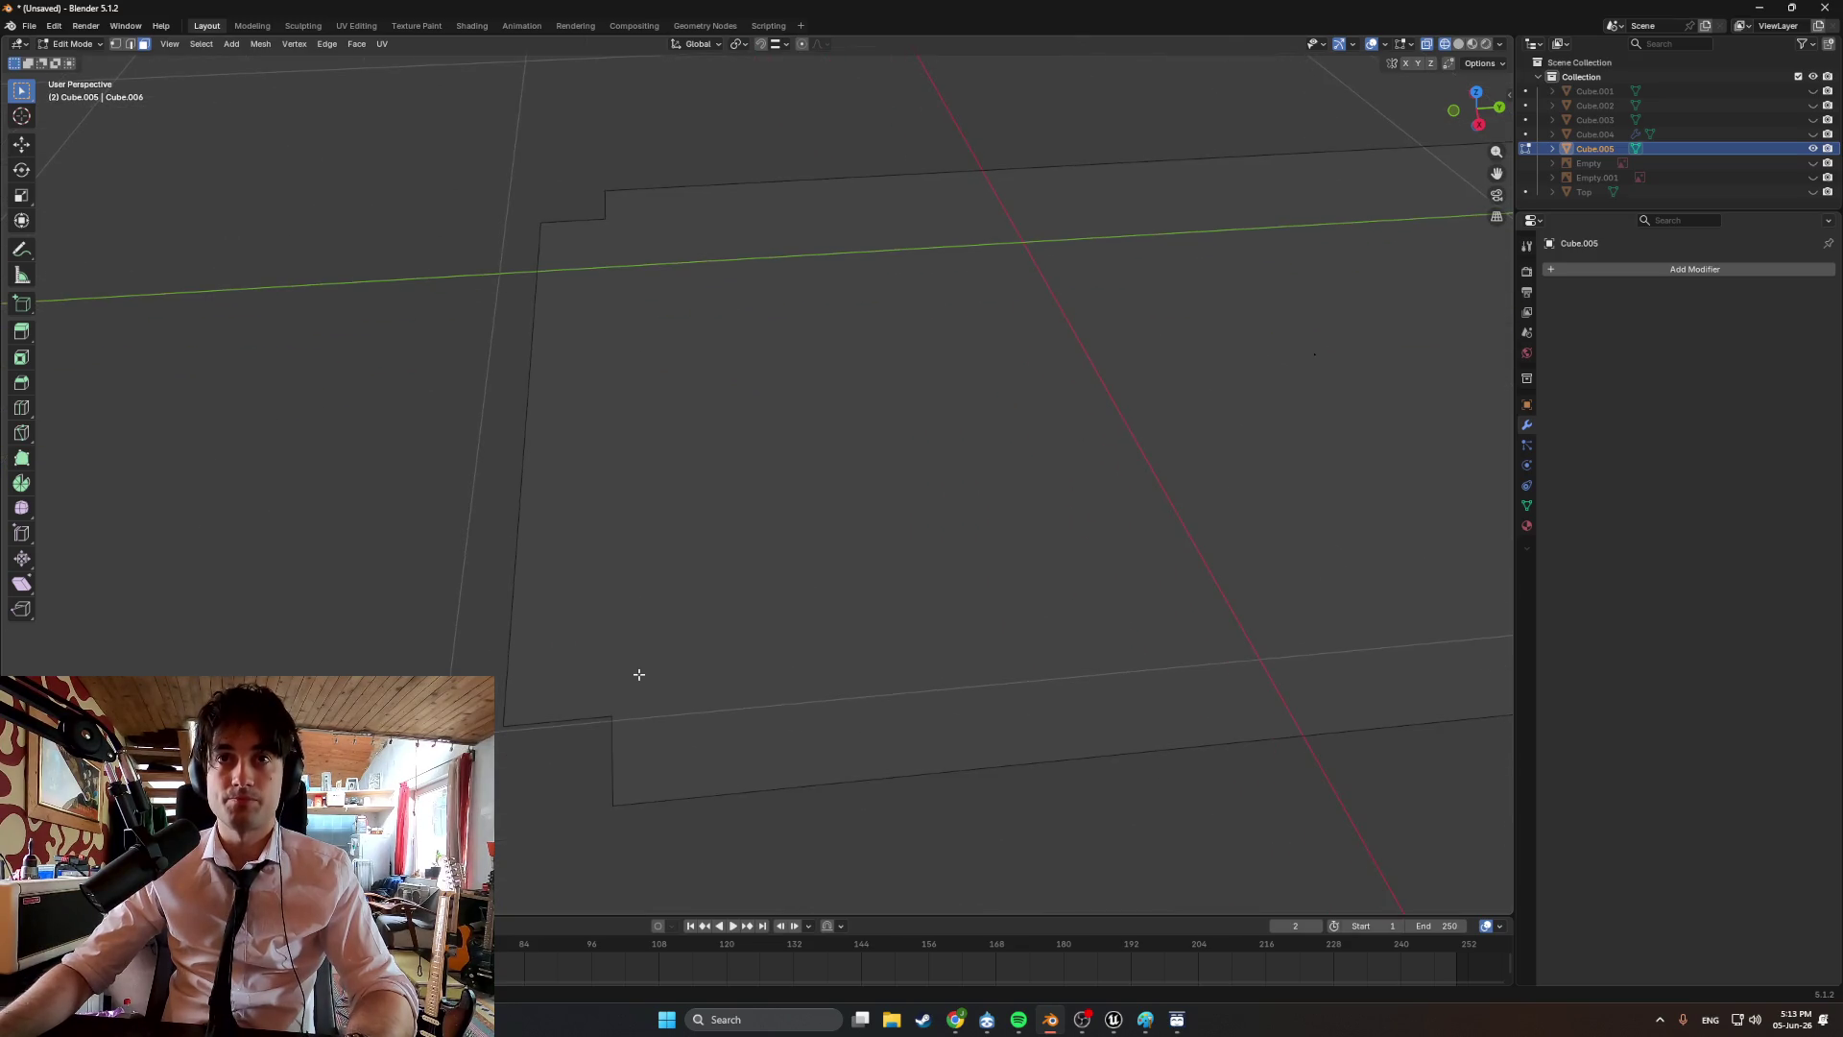
# Clear the shelf selection and change snapping from Increment to Grid
pyautogui.press('a')
pyautogui.hotkey('alt', 'a')
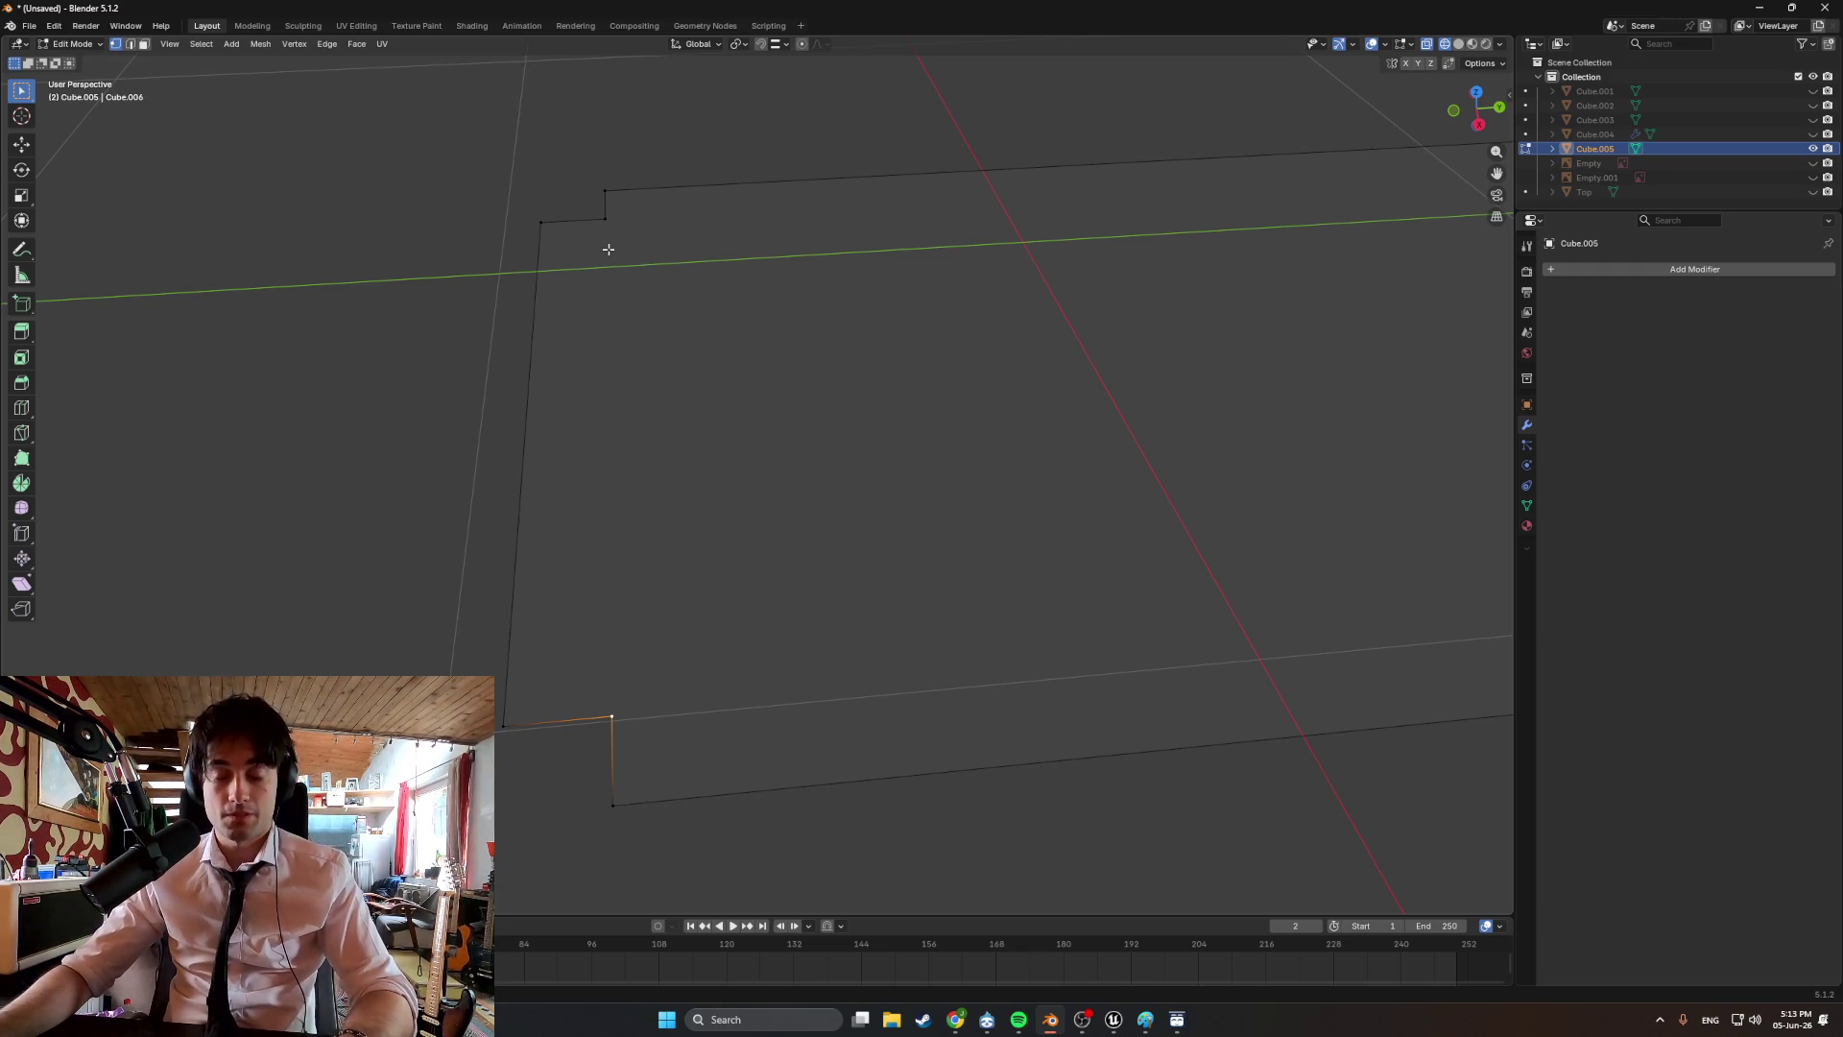
pyautogui.click(783, 44)
pyautogui.click(779, 152)
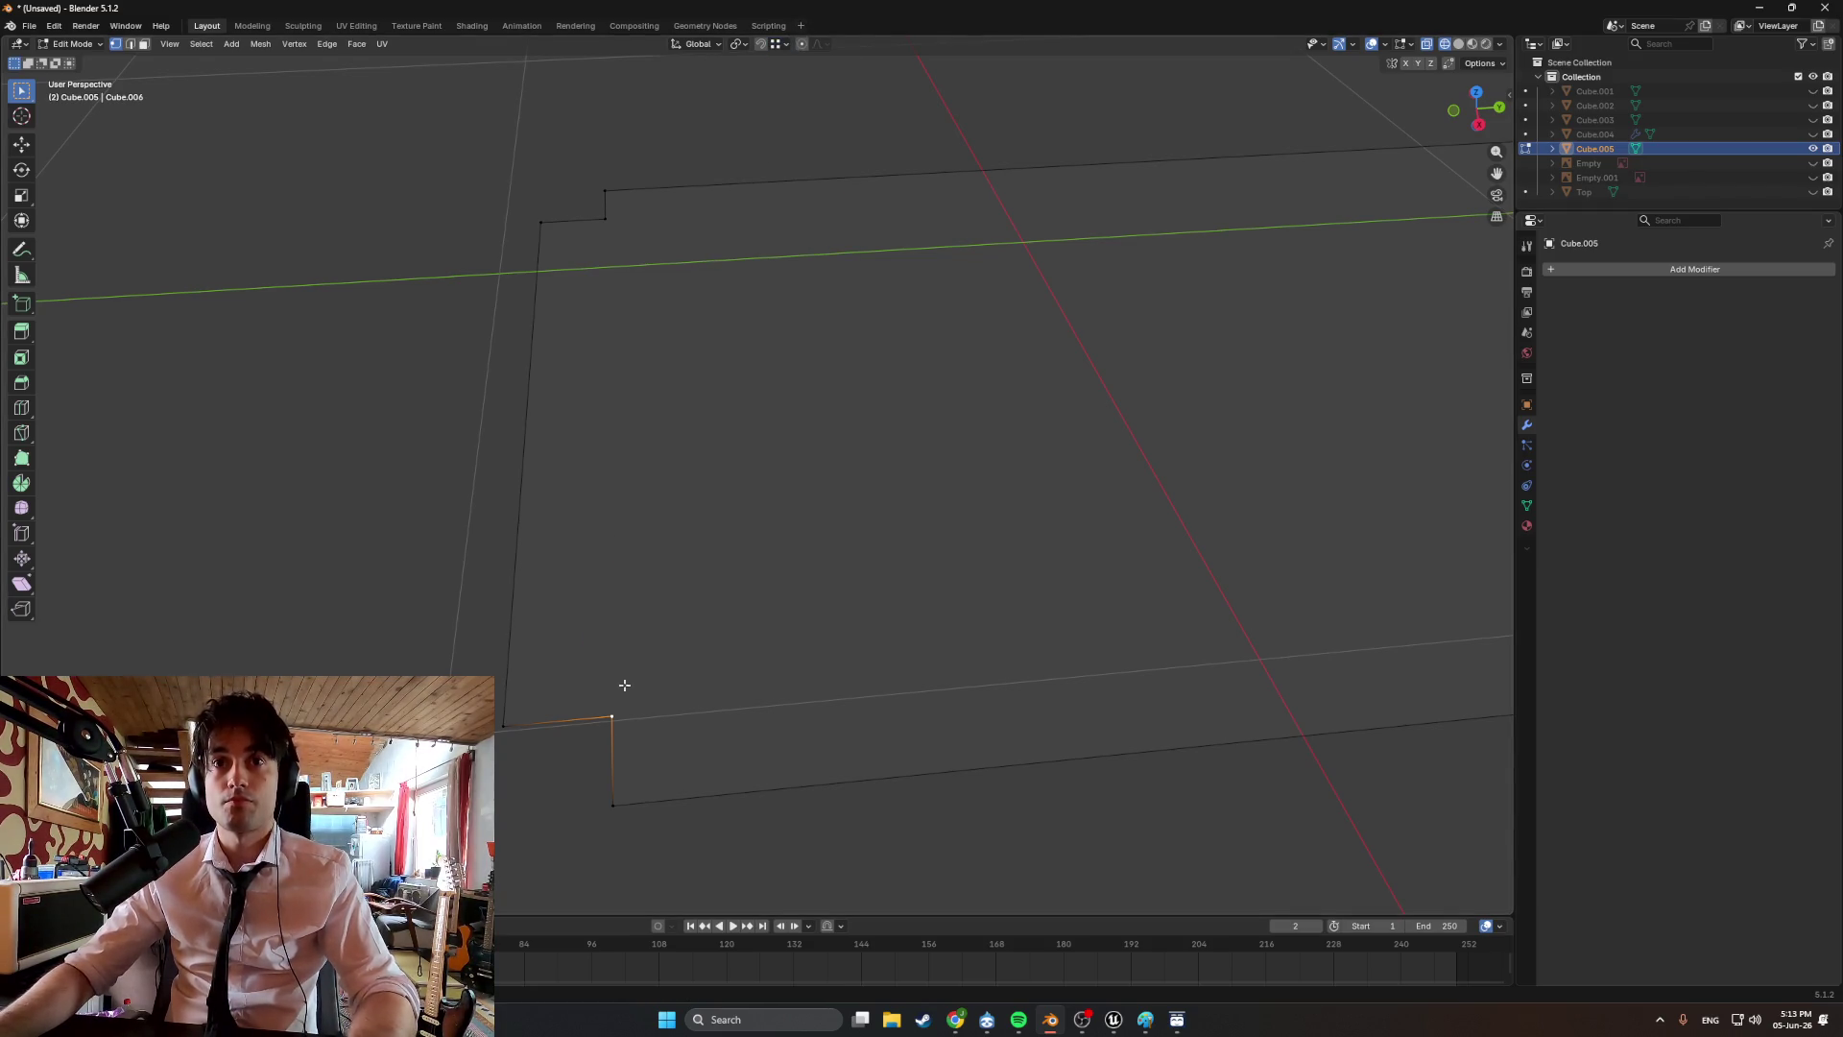
# Knife-cut straight lines between the lower and upper notch corners on both sides
pyautogui.press('k')
pyautogui.click(612, 716)
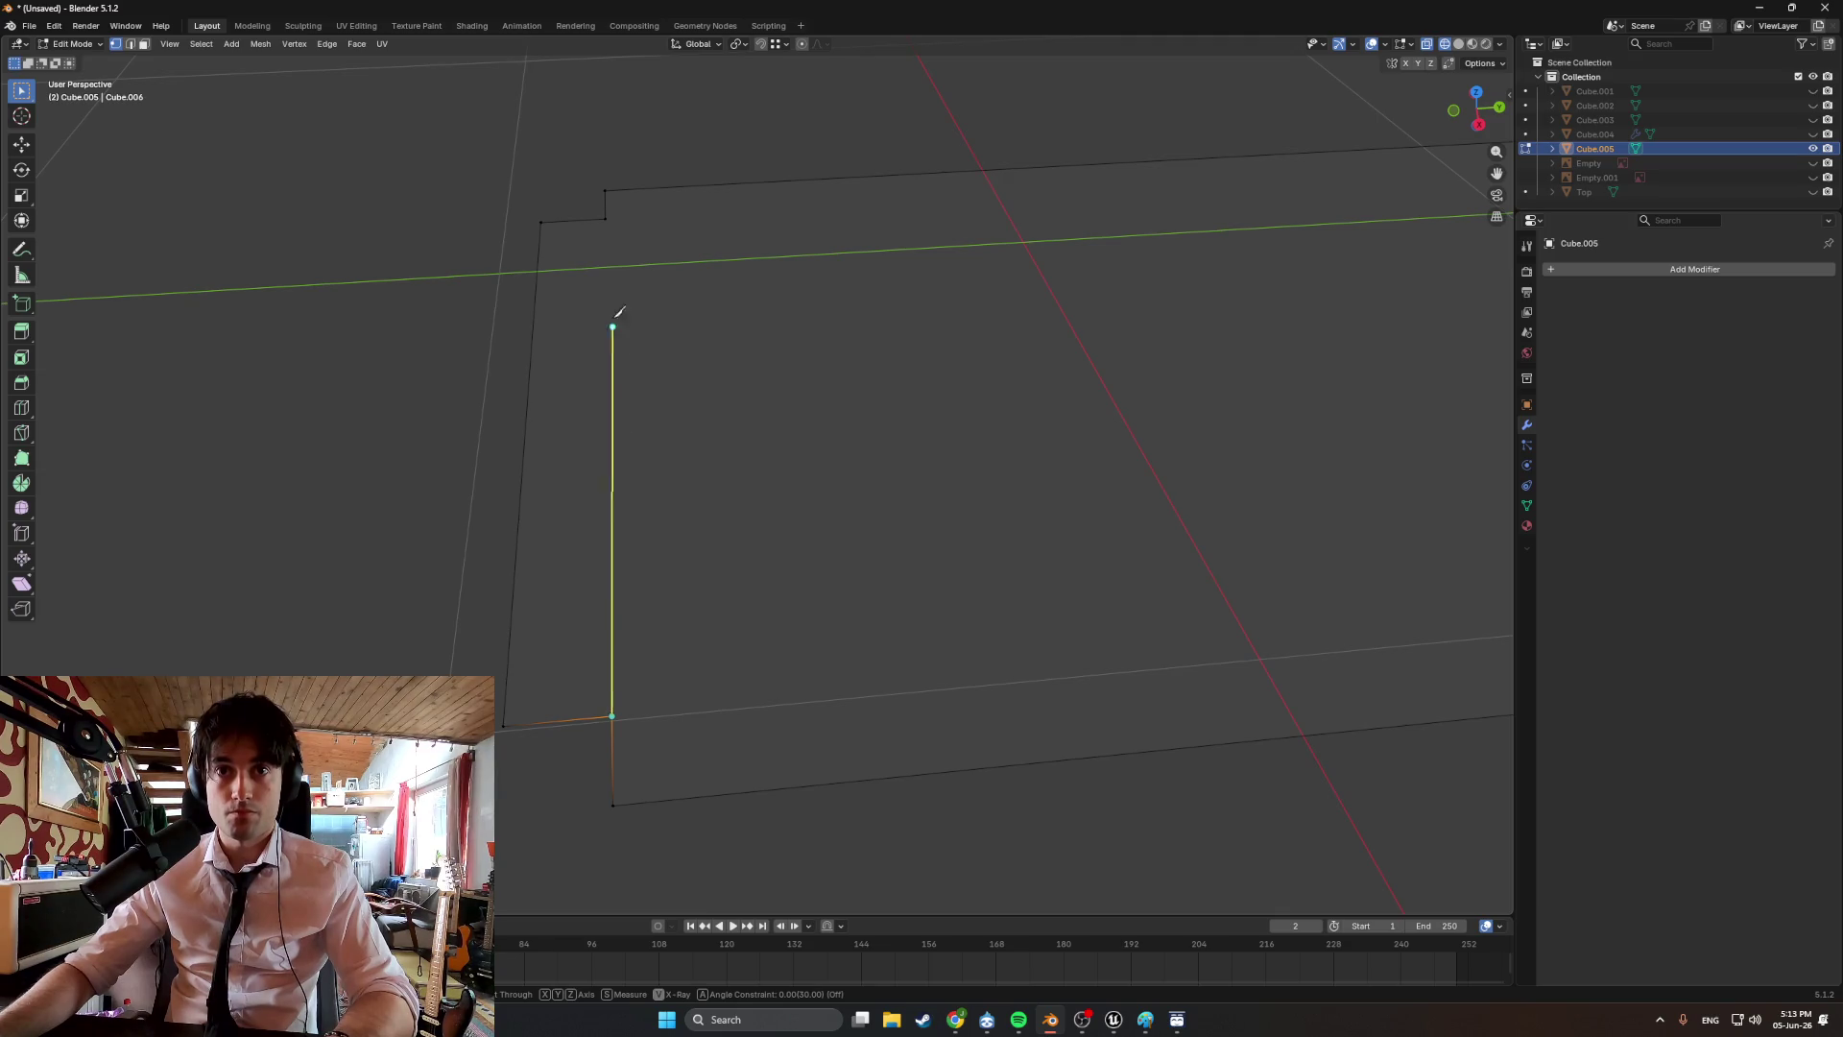
pyautogui.click(605, 220)
pyautogui.scroll(-2, 804, 280)
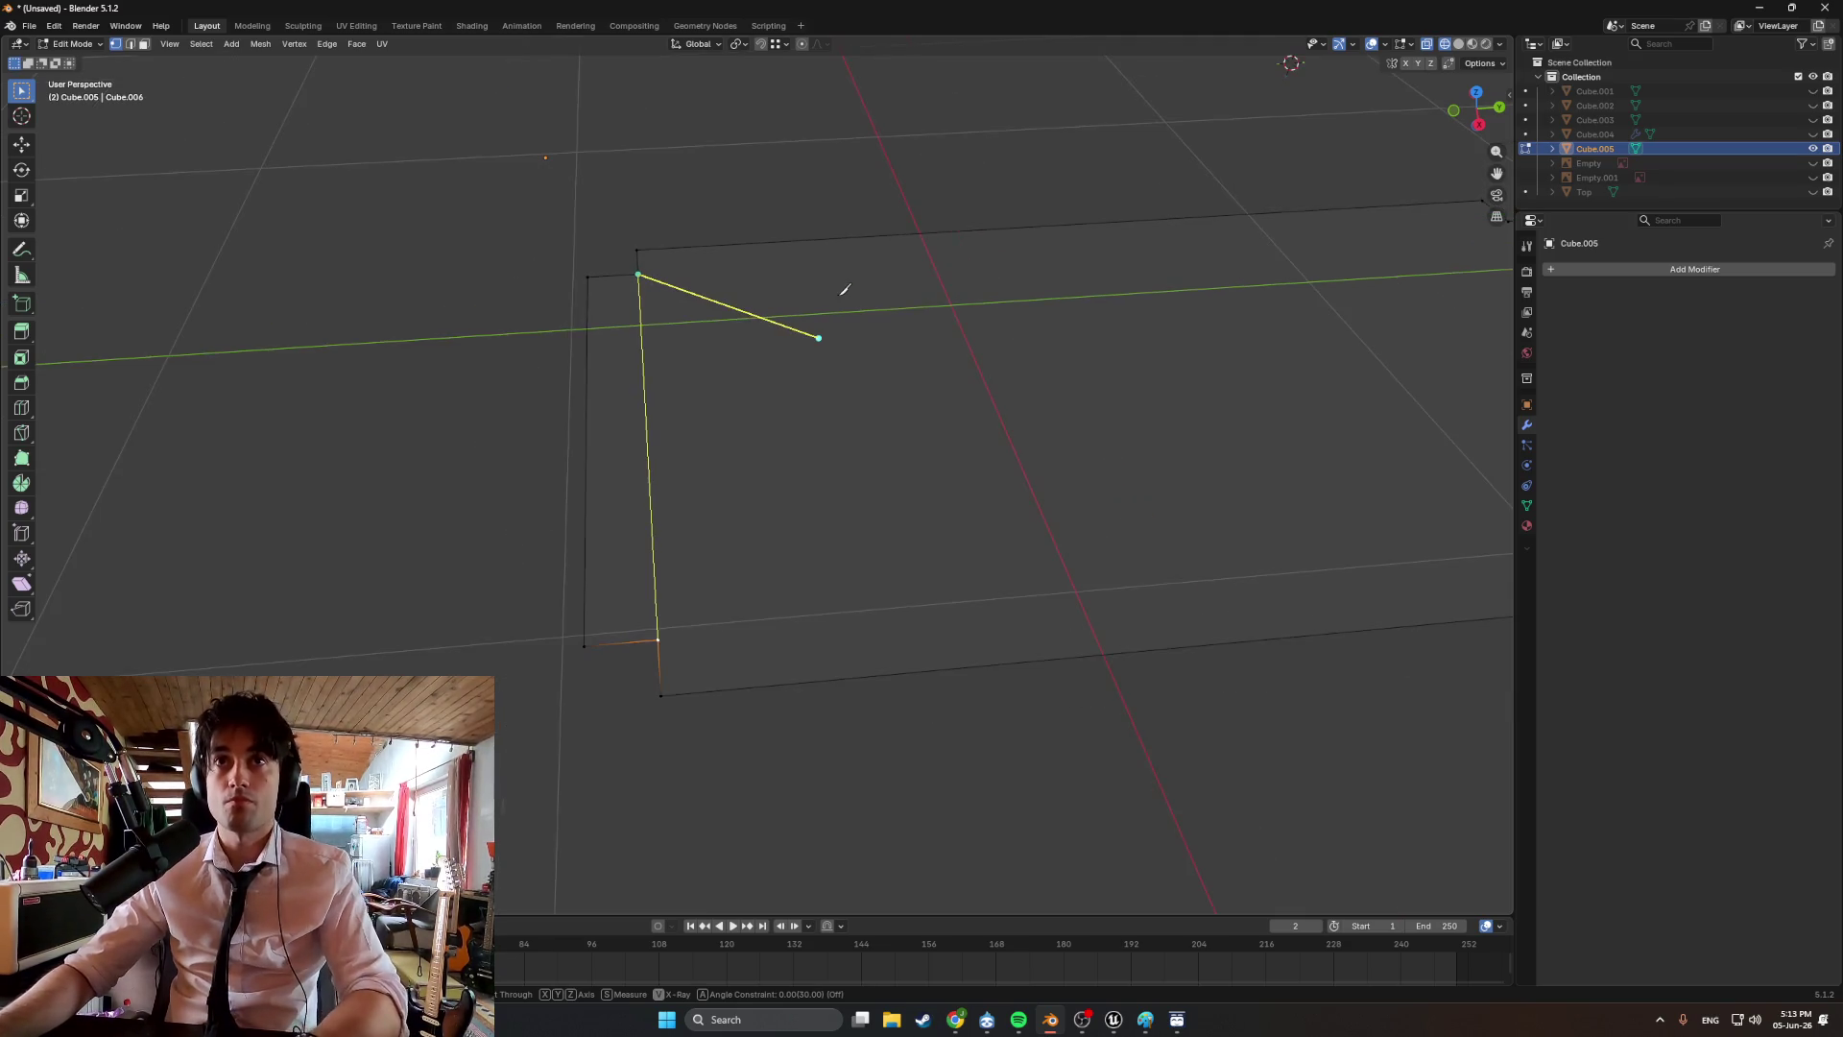
pyautogui.press('Return')
pyautogui.keyDown('shift'); pyautogui.moveTo(1086, 412); pyautogui.dragTo(335, 458, button='middle'); pyautogui.keyUp('shift')
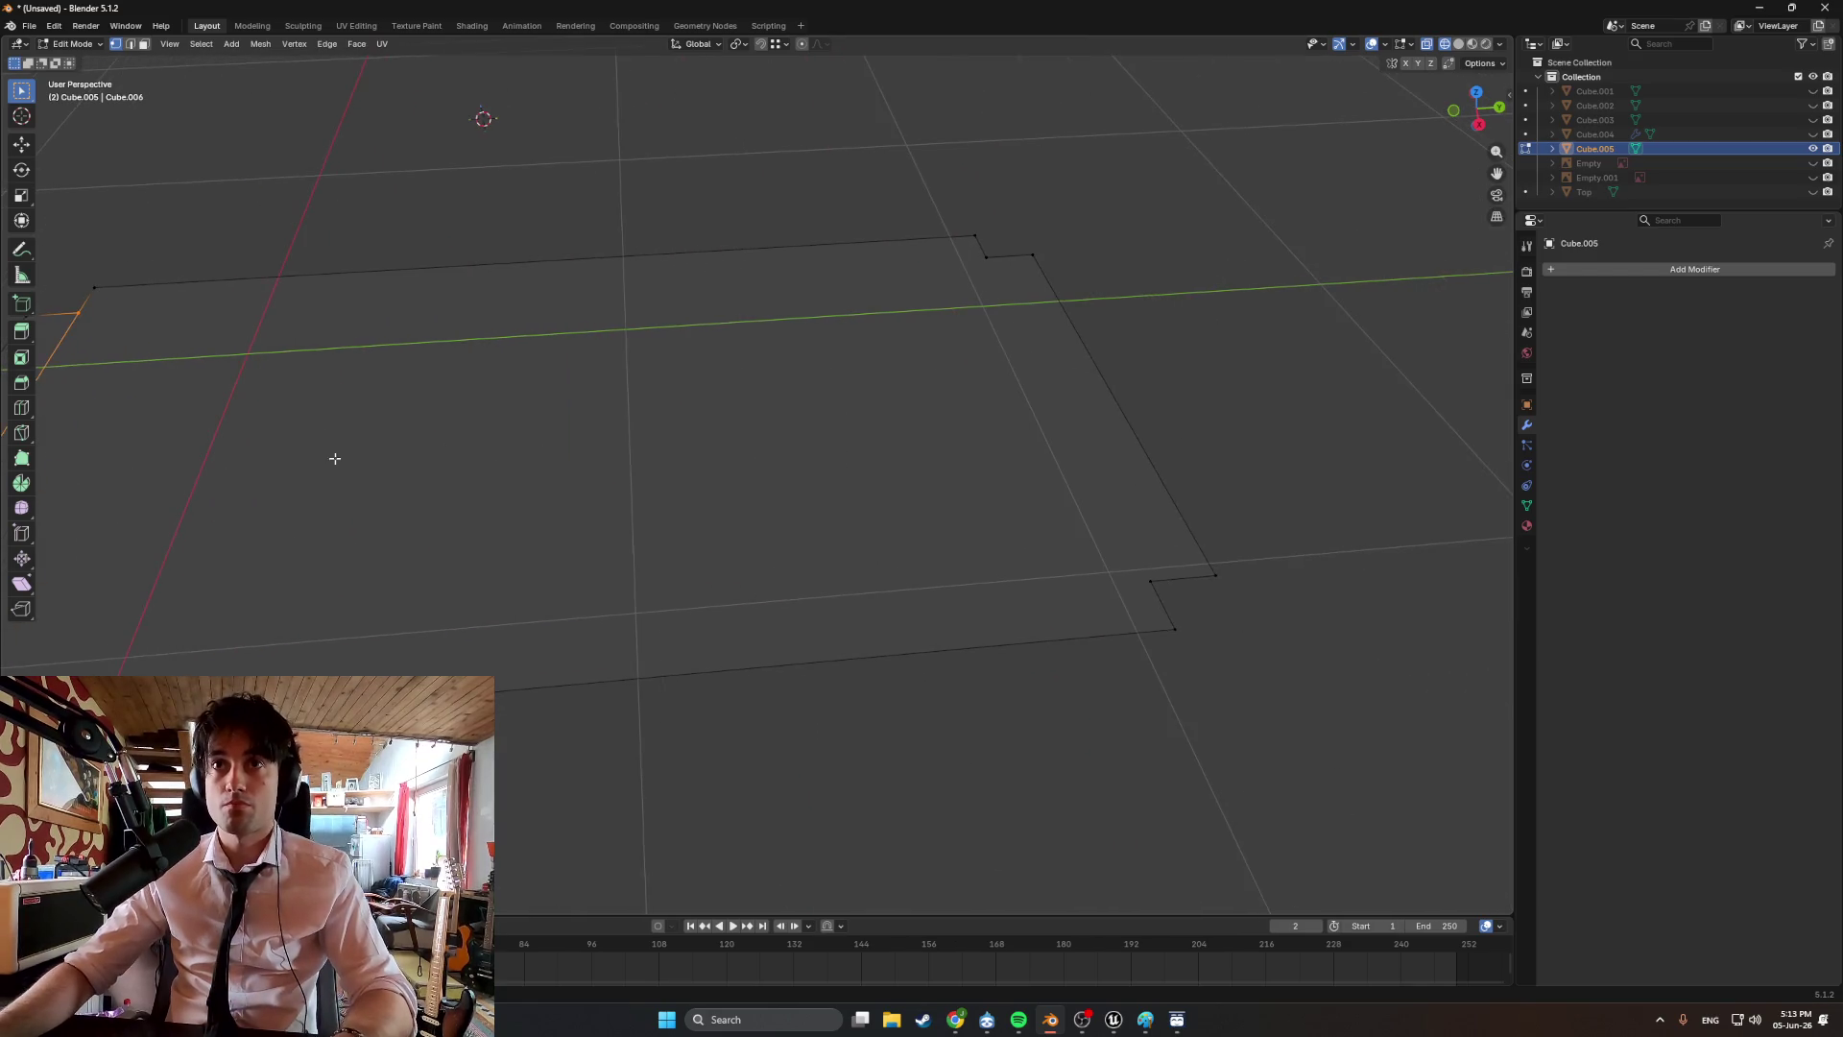
pyautogui.press('k')
pyautogui.click(1151, 579)
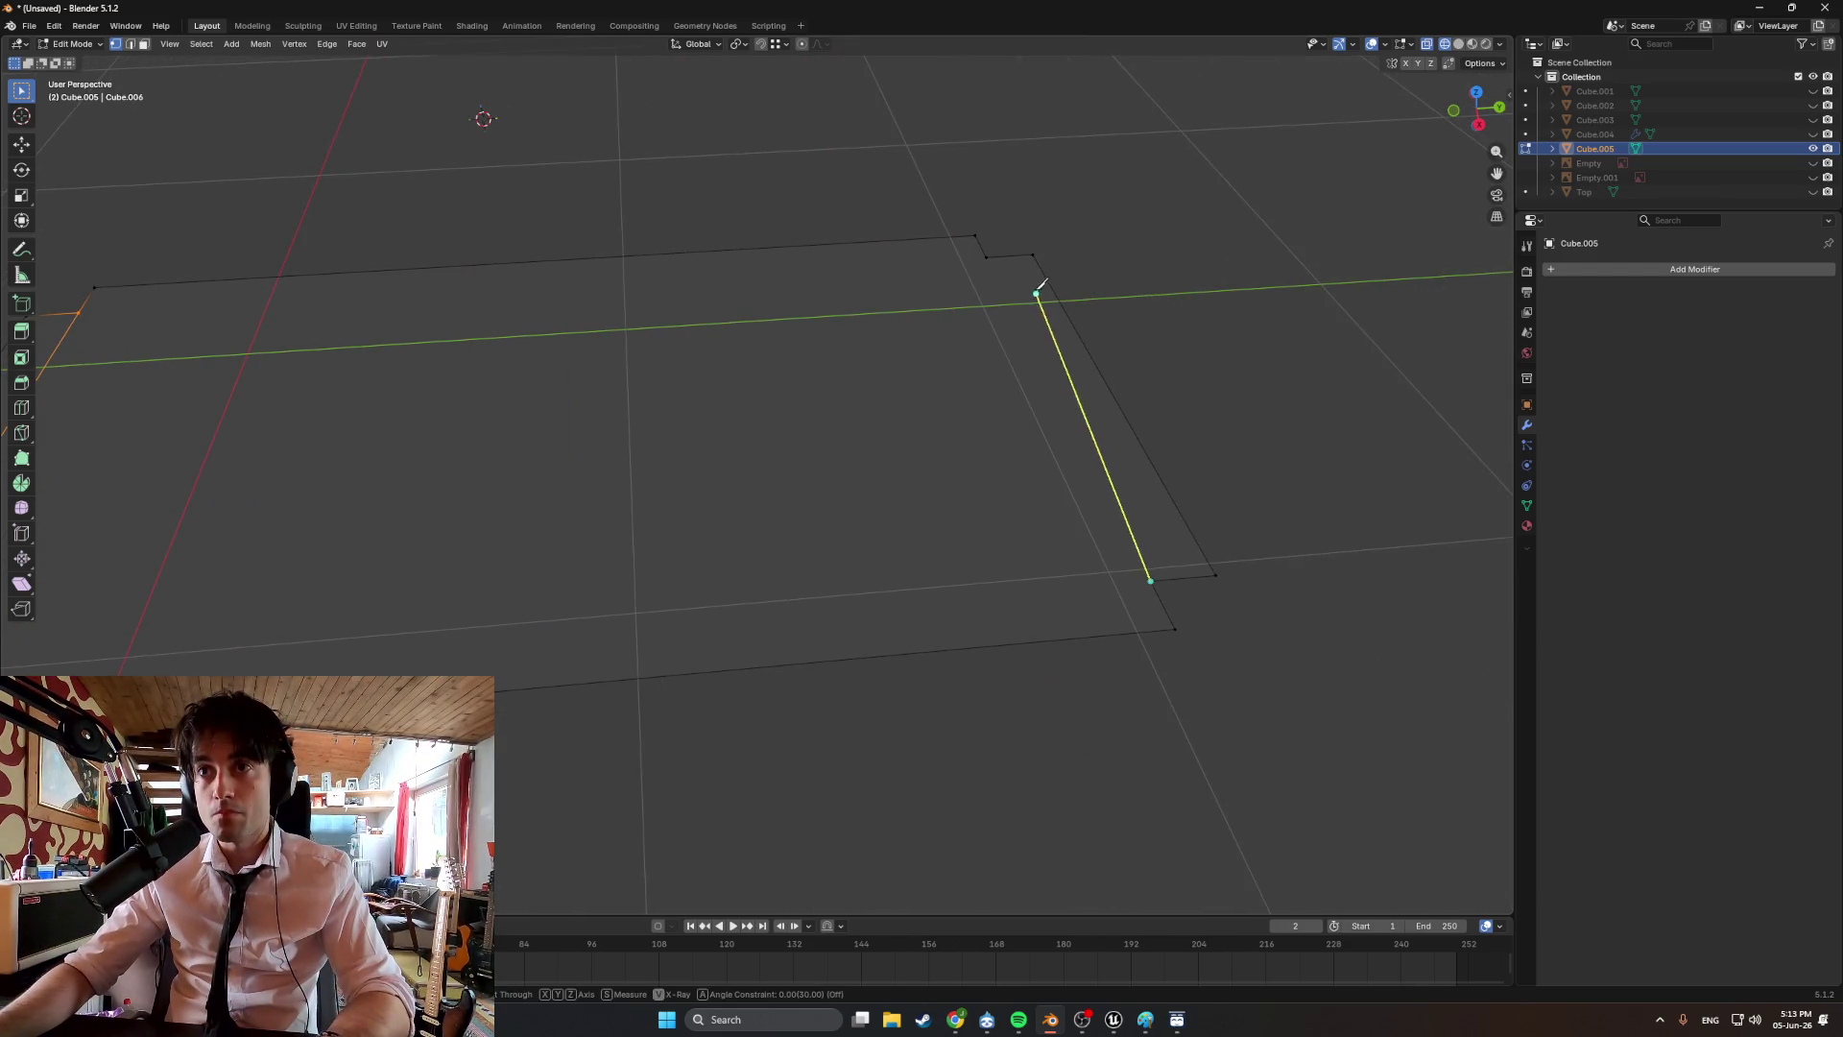
pyautogui.click(988, 248)
pyautogui.press('Return')
# Review the cut shelf in face select mode with solid shading
pyautogui.moveTo(897, 288)
pyautogui.mouseDown(button='middle')
pyautogui.moveTo(787, 416)
pyautogui.moveTo(844, 432)
pyautogui.moveTo(748, 432)
pyautogui.moveTo(631, 499)
pyautogui.mouseUp(button='middle')
pyautogui.press('3')
pyautogui.hotkey('shift', 'z')
pyautogui.press('a')
pyautogui.hotkey('alt', 'a')
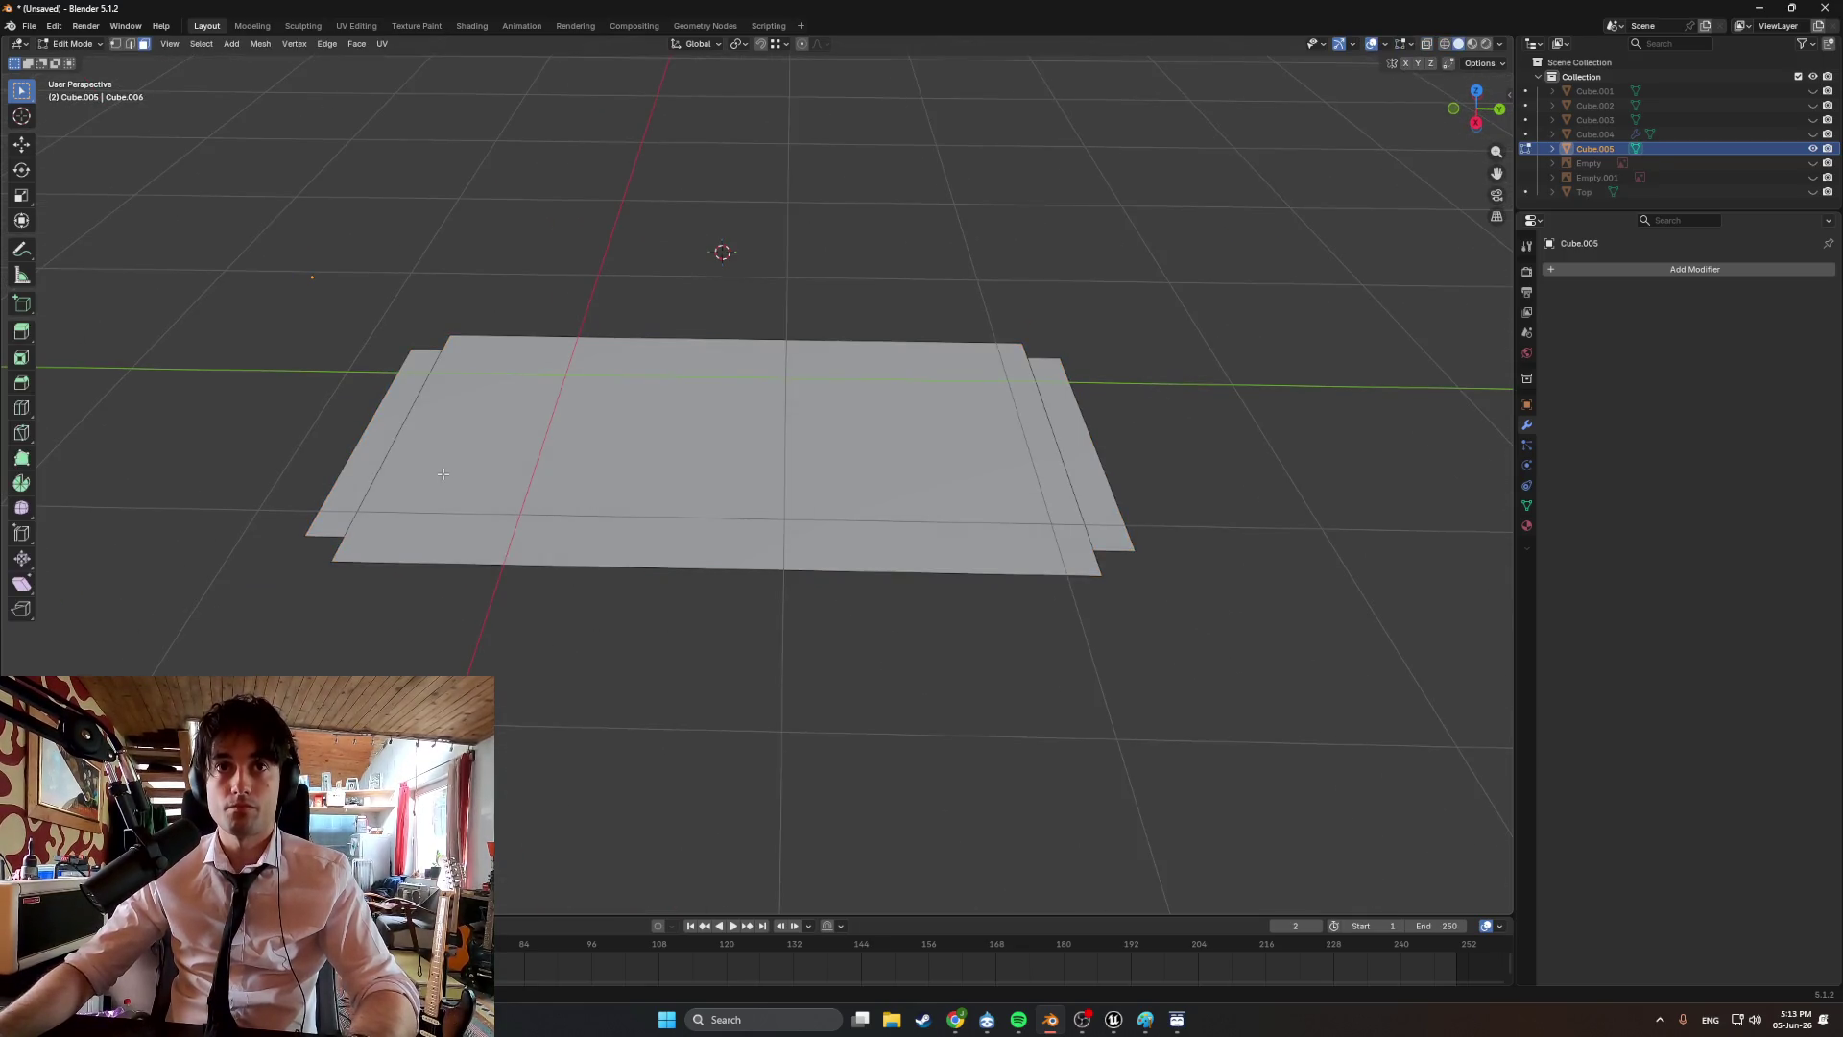
# Select the front and two back shelf faces, view from the right, and unhide all parts
pyautogui.click(430, 454)
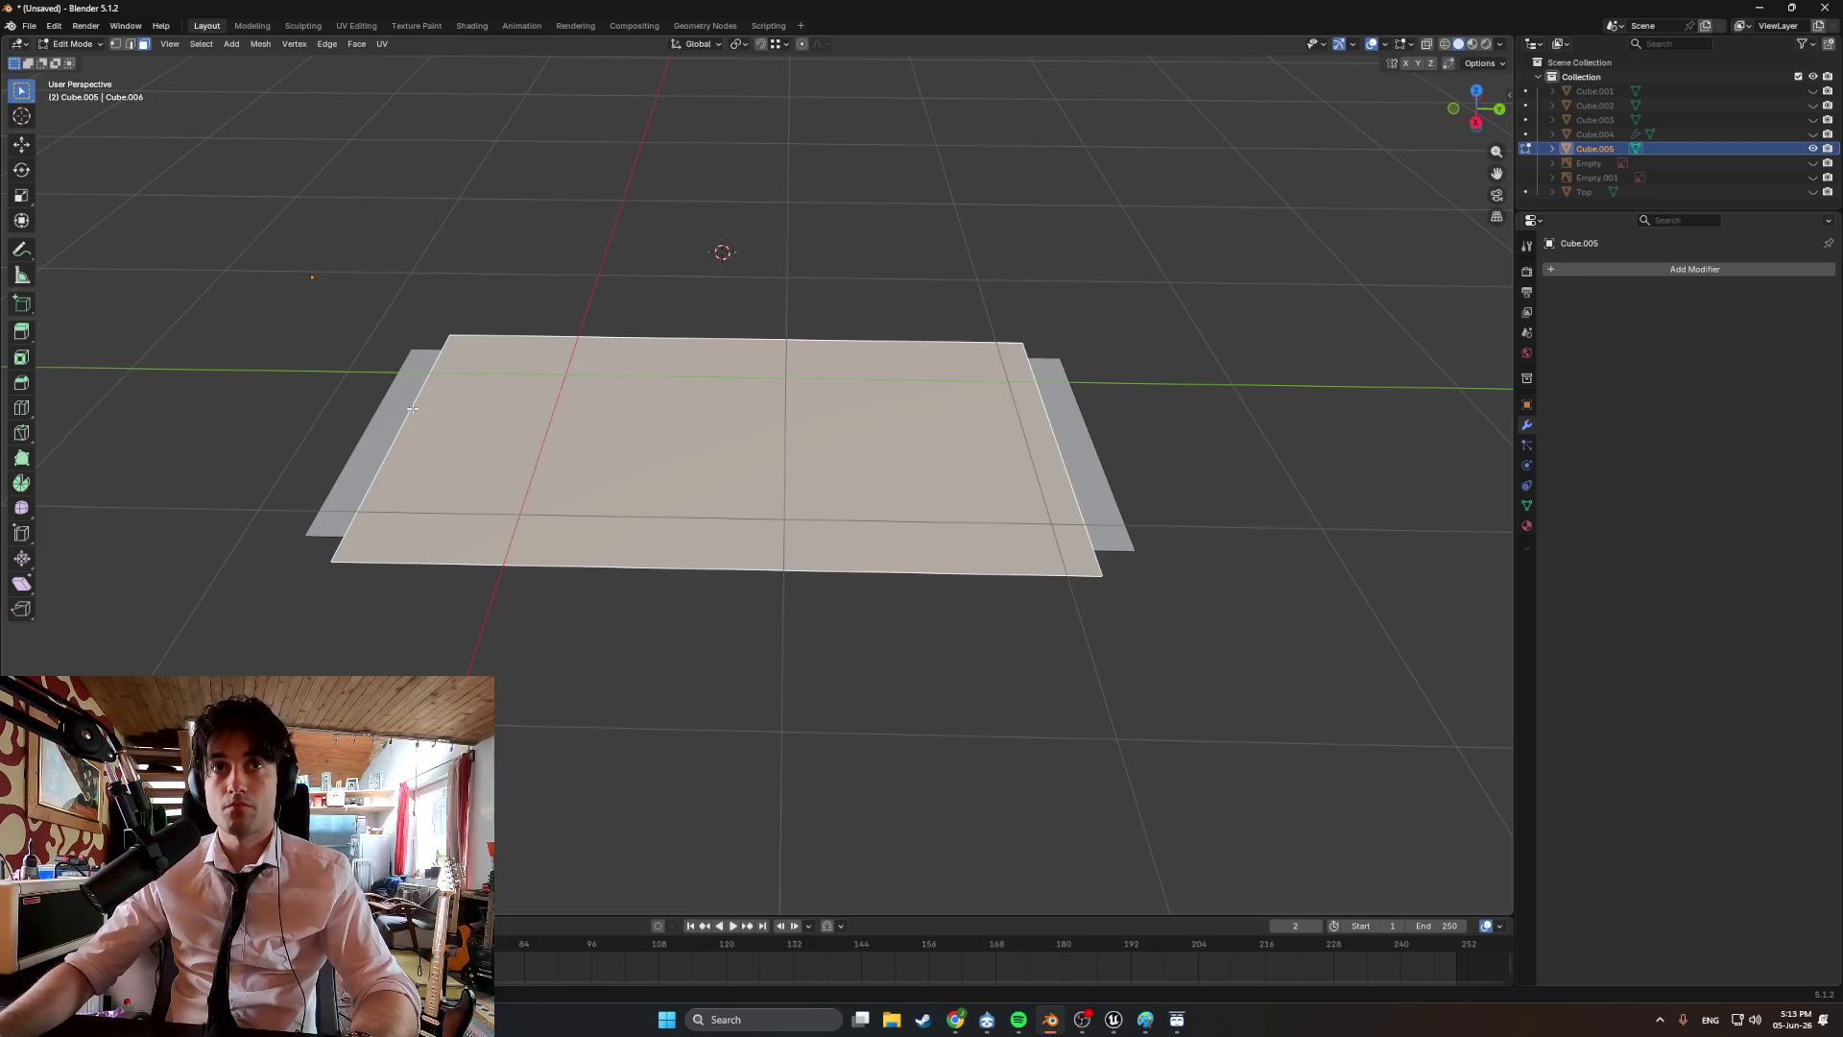
pyautogui.keyDown('shift'); pyautogui.click(412, 409); pyautogui.keyUp('shift')
pyautogui.keyDown('shift'); pyautogui.click(1067, 419); pyautogui.keyUp('shift')
pyautogui.press('KP_3')
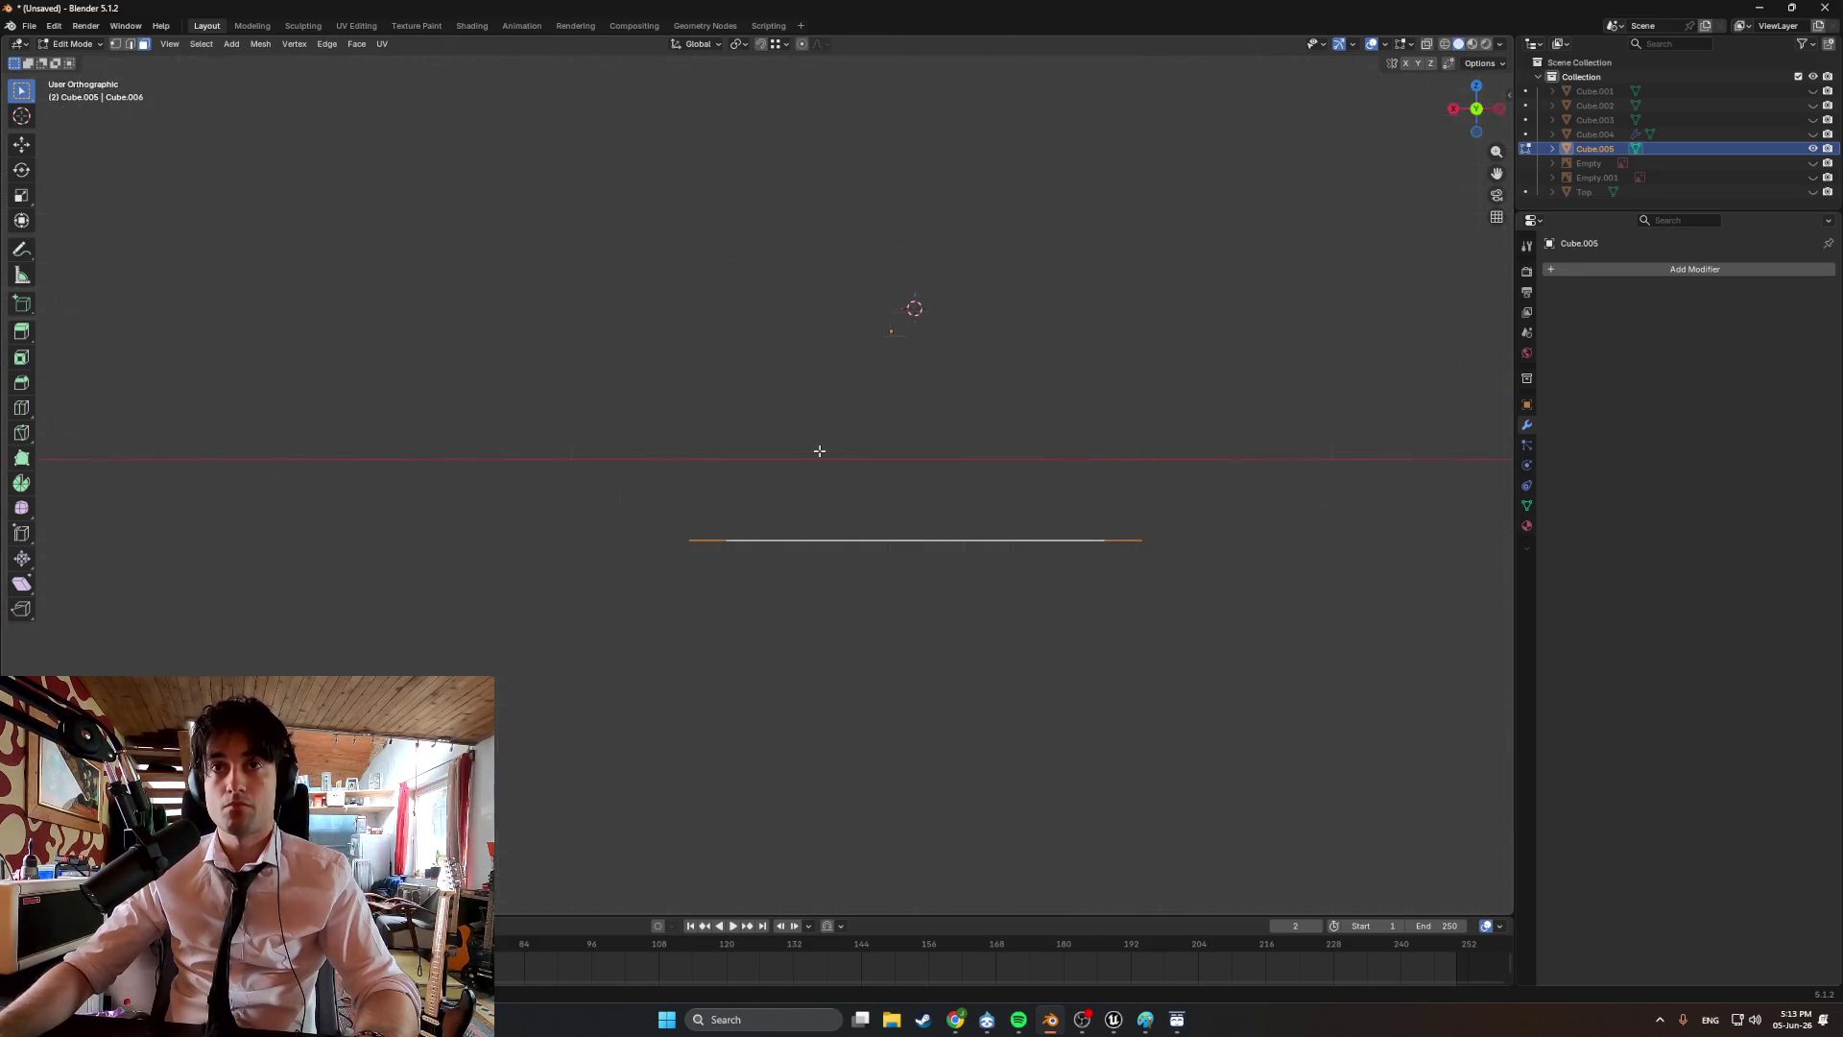
pyautogui.hotkey('alt', 'h')
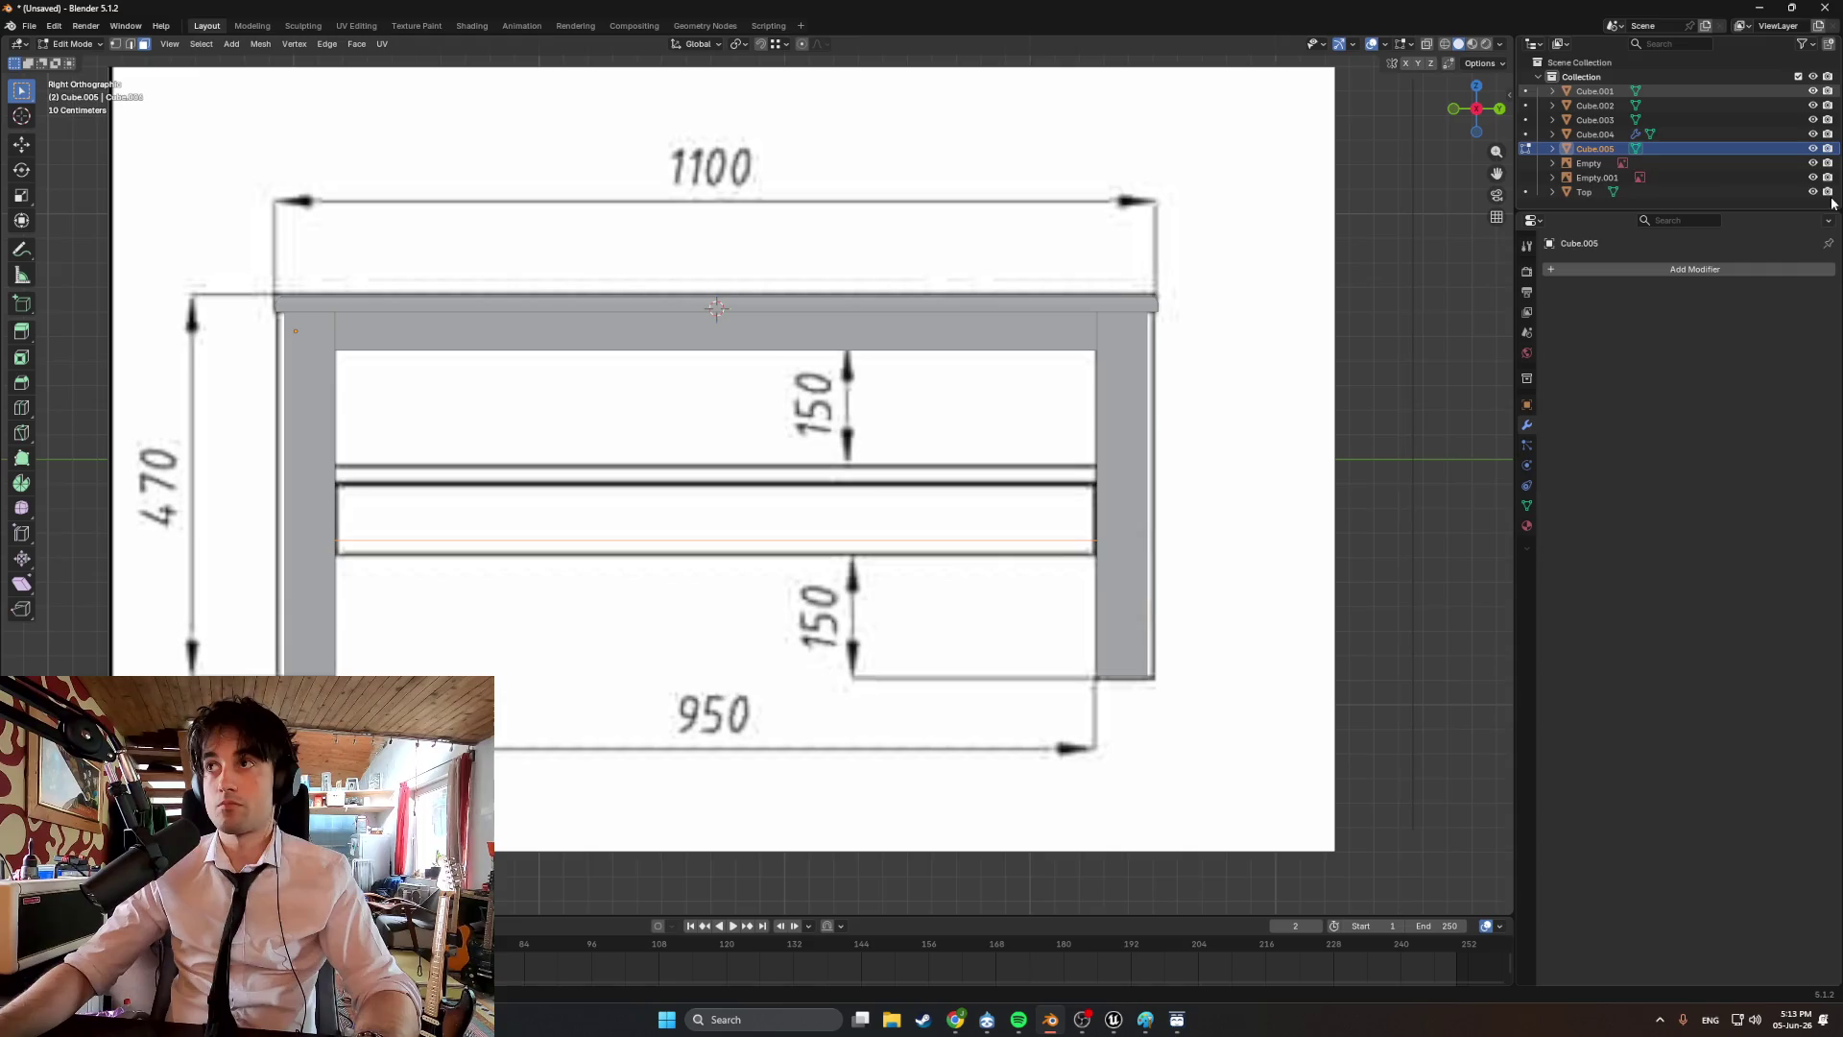
pyautogui.scroll(2, 431, 487)
pyautogui.keyDown('shift'); pyautogui.moveTo(431, 486); pyautogui.dragTo(674, 549, button='middle'); pyautogui.keyUp('shift')
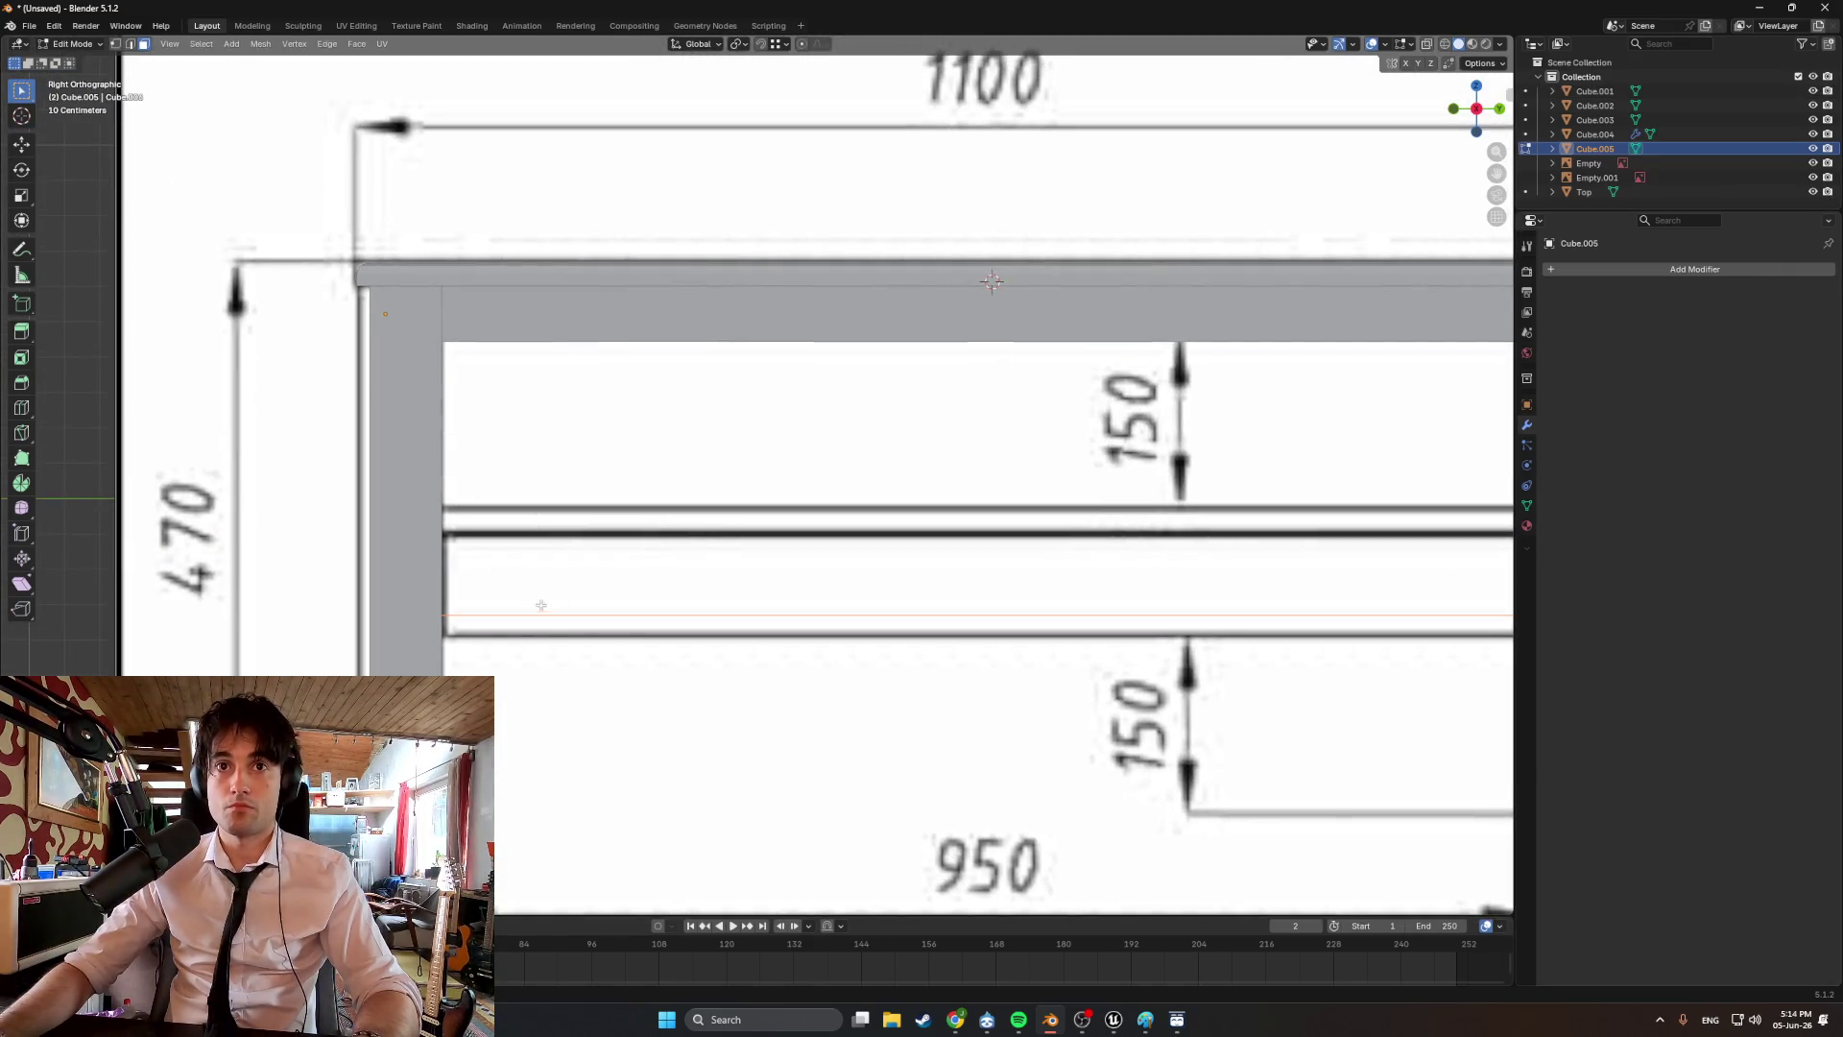
pyautogui.scroll(-2, 541, 605)
# Raise the shelf faces along Z to the drawing's lower shelf line
pyautogui.press('g')
pyautogui.press('z')
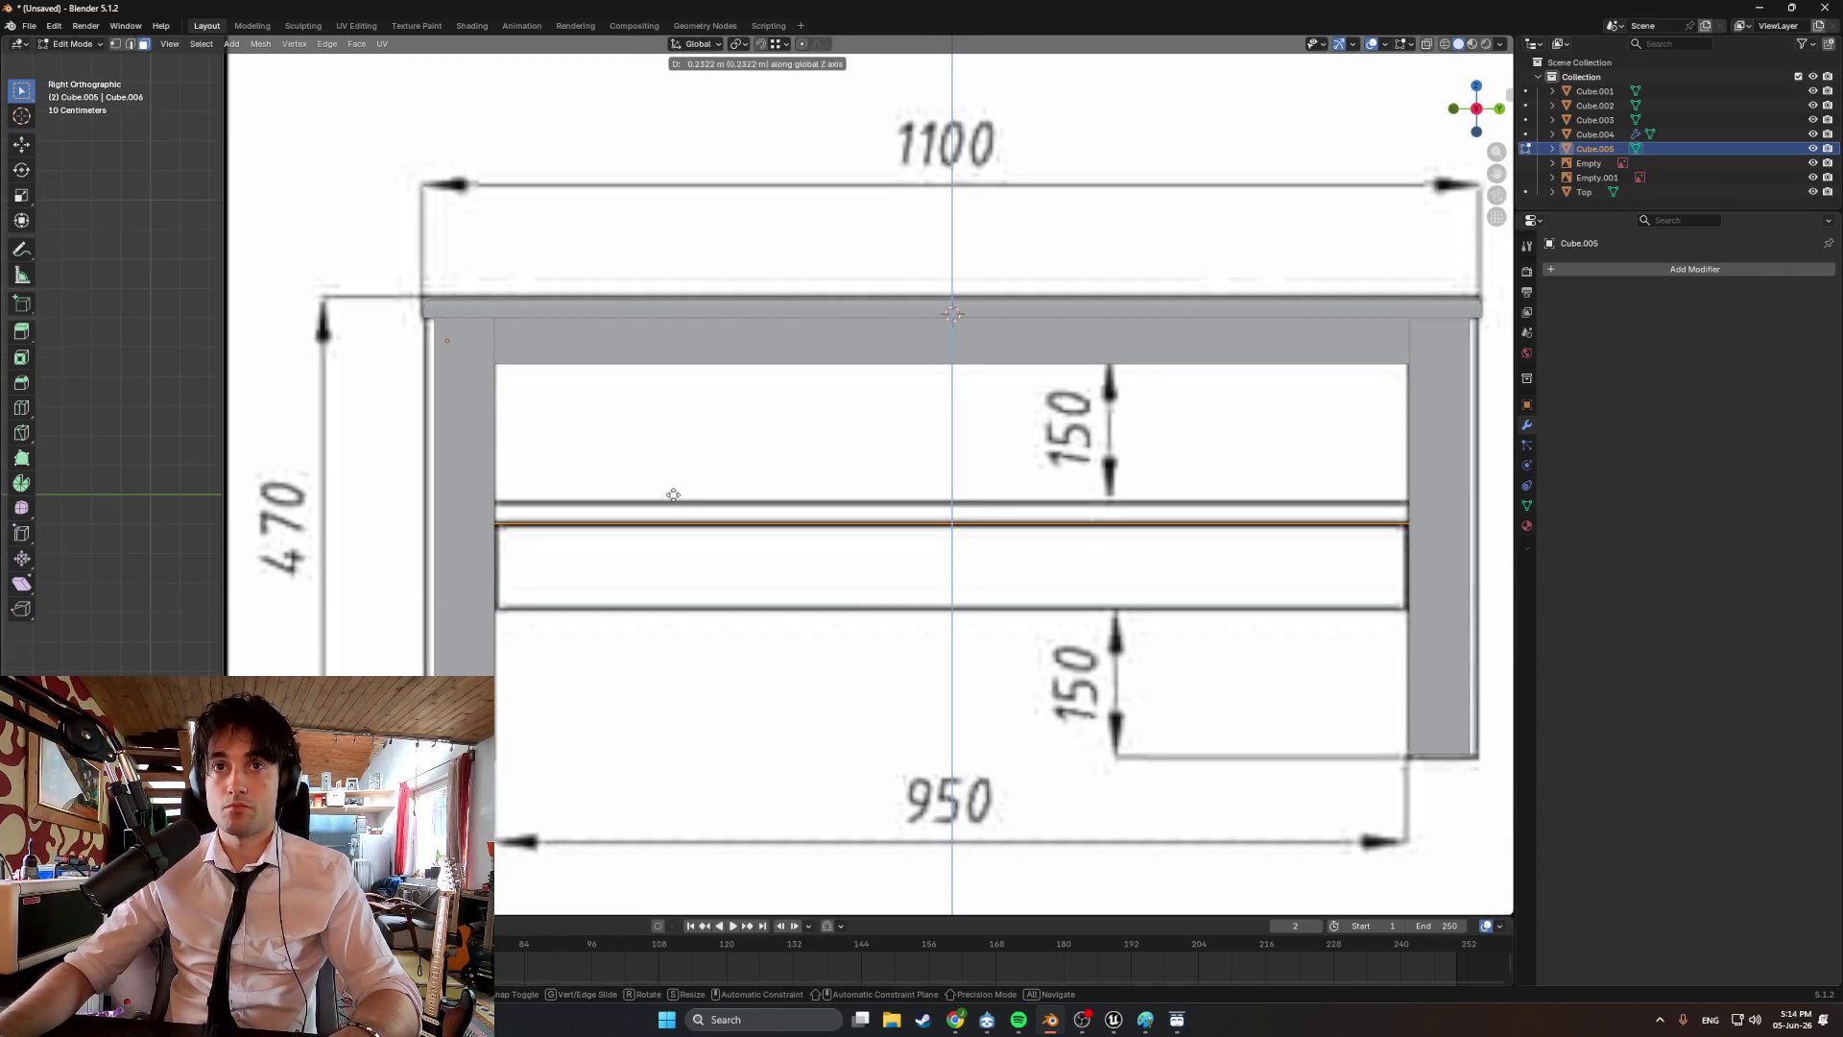
pyautogui.click(673, 494)
pyautogui.press('g')
pyautogui.press('z')
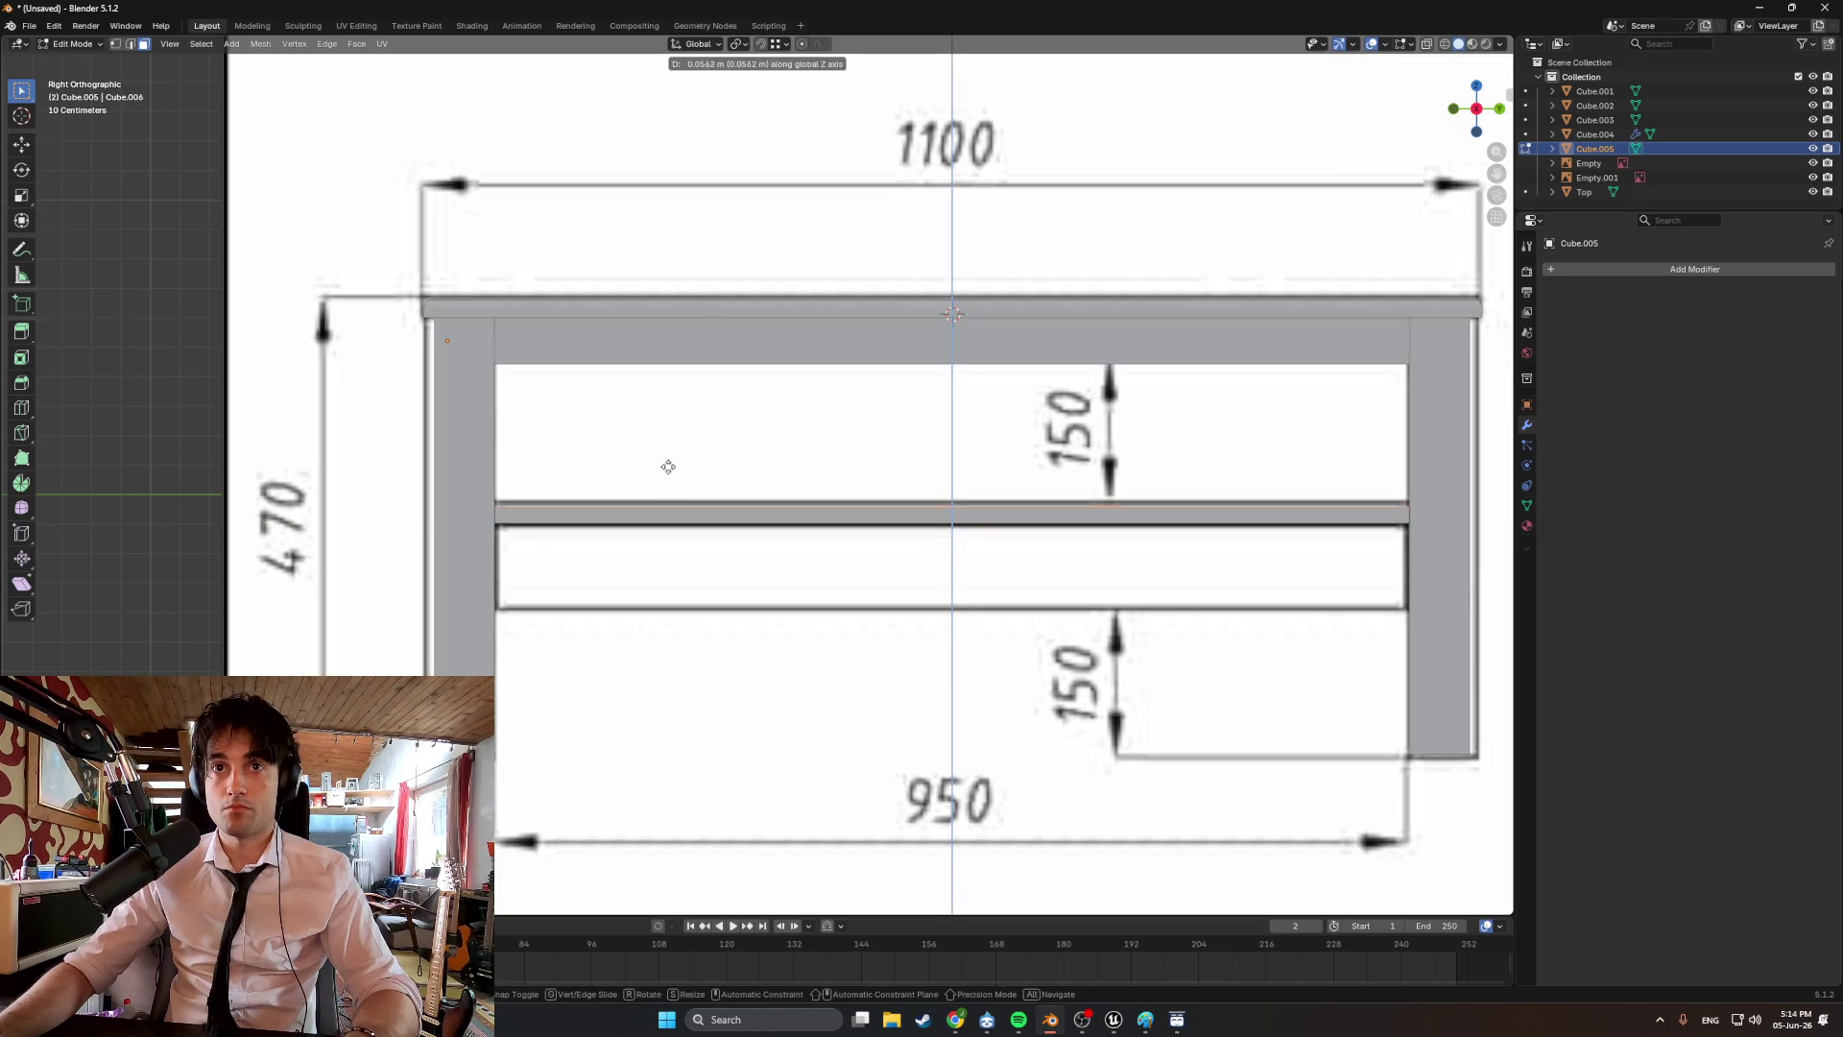
pyautogui.click(670, 462)
pyautogui.moveTo(670, 462)
pyautogui.mouseDown(button='middle')
pyautogui.moveTo(733, 501)
pyautogui.moveTo(810, 657)
pyautogui.moveTo(801, 597)
pyautogui.moveTo(824, 584)
pyautogui.moveTo(791, 564)
pyautogui.moveTo(583, 538)
pyautogui.mouseUp(button='middle')
pyautogui.click(793, 603)
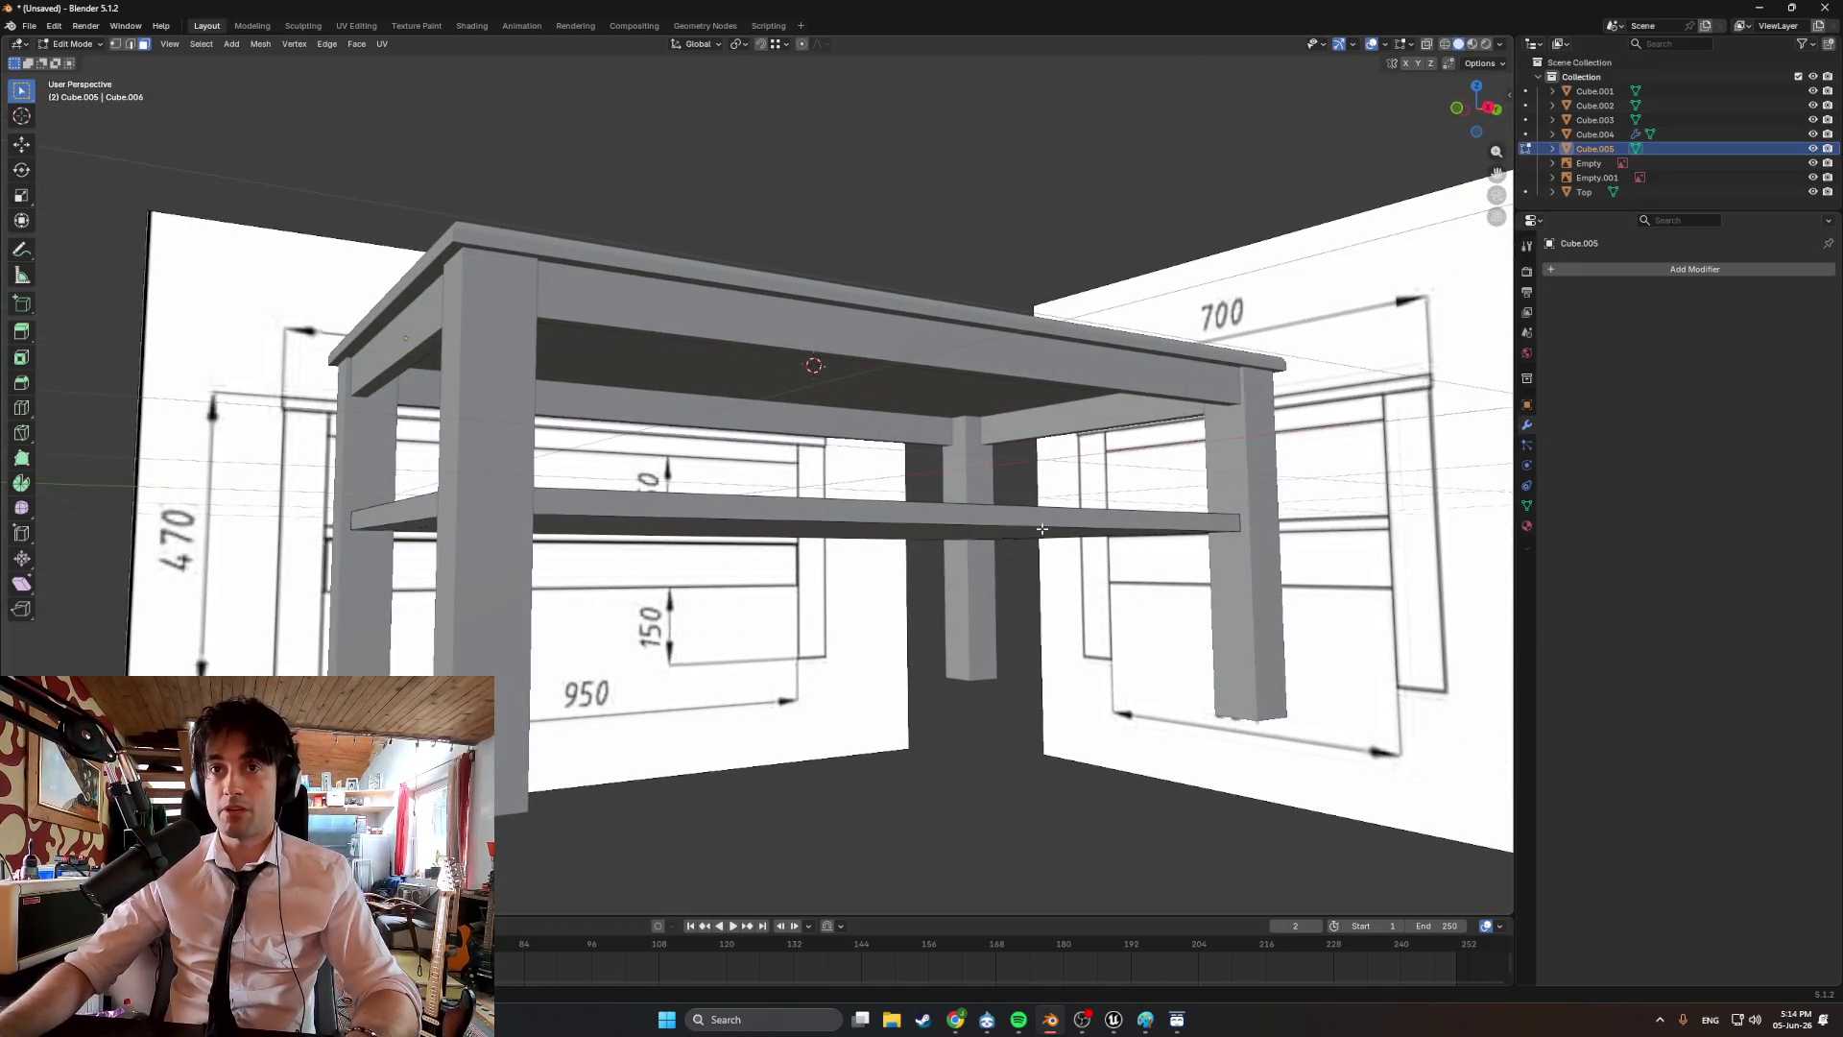
# Orbit and zoom around the table to check the finished lower shelf from every side
pyautogui.moveTo(1041, 528); pyautogui.dragTo(978, 589, button='middle')
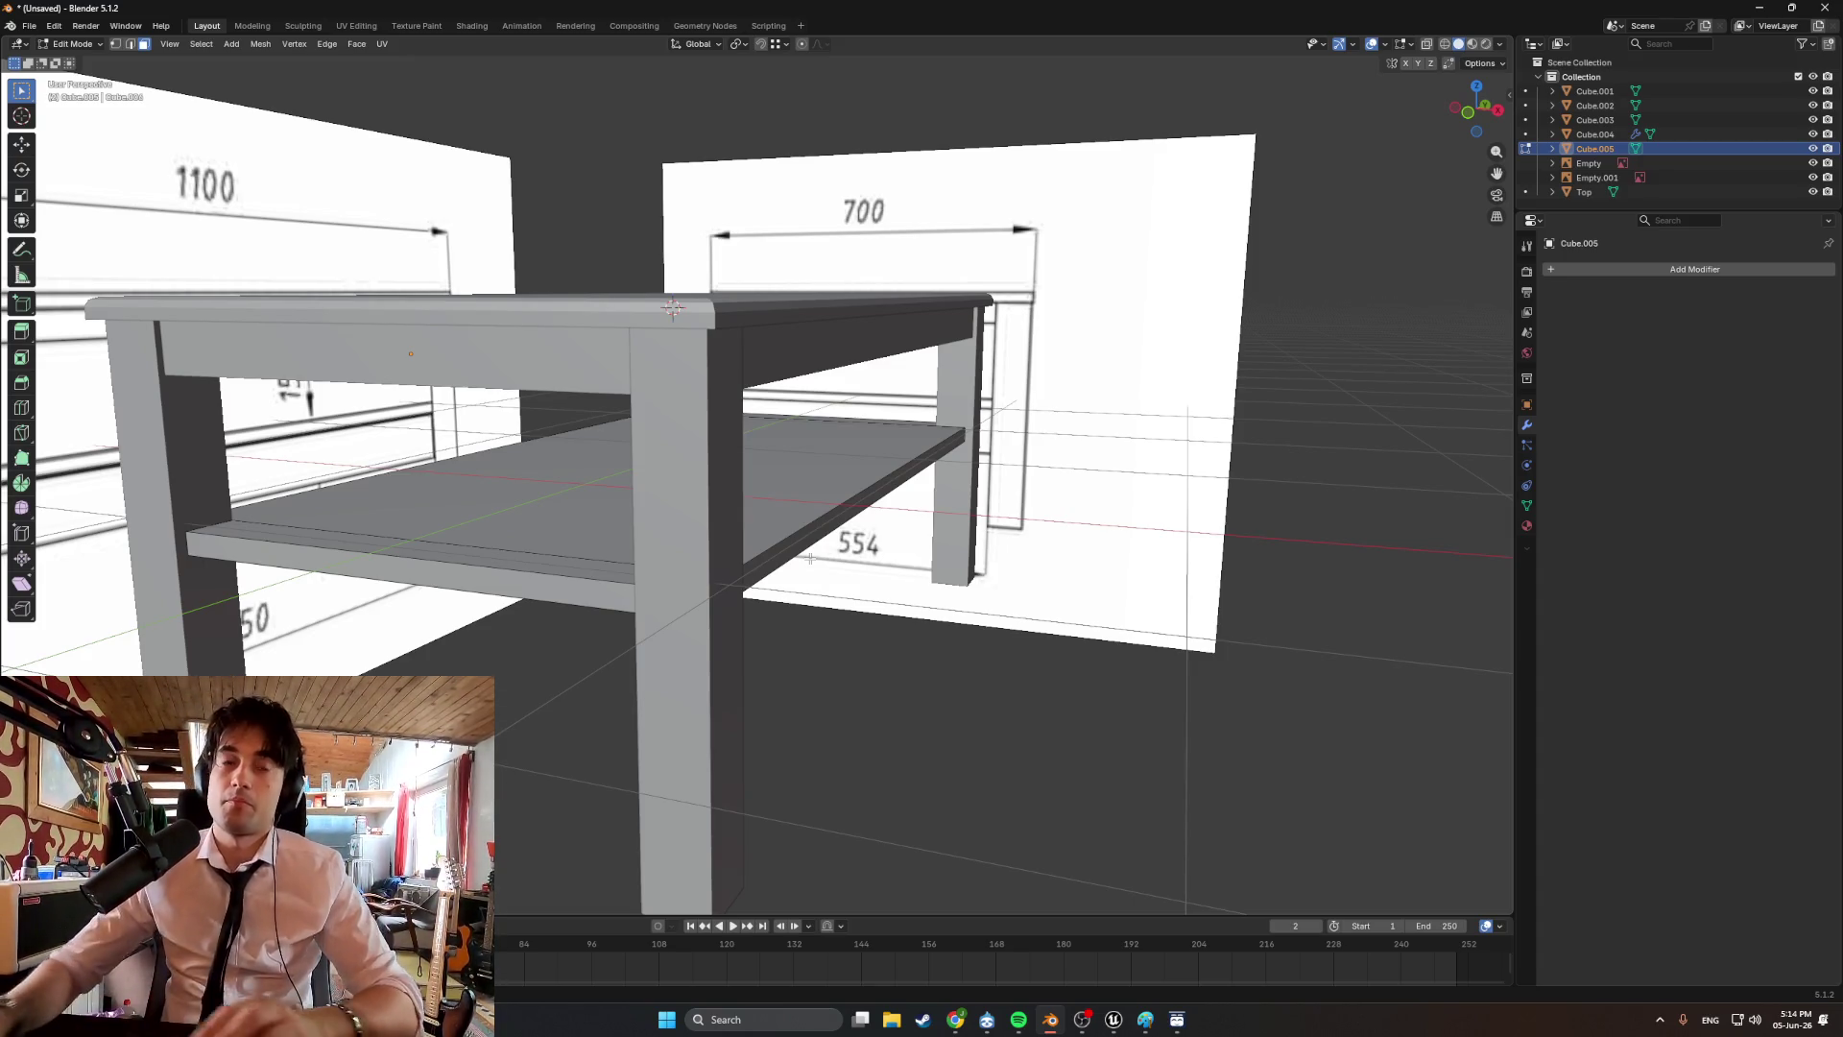
pyautogui.moveTo(613, 557)
pyautogui.mouseDown(button='middle')
pyautogui.moveTo(567, 547)
pyautogui.moveTo(576, 576)
pyautogui.moveTo(630, 576)
pyautogui.moveTo(700, 510)
pyautogui.moveTo(740, 510)
pyautogui.moveTo(572, 542)
pyautogui.moveTo(572, 518)
pyautogui.moveTo(769, 502)
pyautogui.moveTo(955, 440)
pyautogui.moveTo(893, 465)
pyautogui.moveTo(885, 428)
pyautogui.moveTo(856, 415)
pyautogui.moveTo(806, 452)
pyautogui.moveTo(596, 522)
pyautogui.moveTo(637, 510)
pyautogui.moveTo(677, 446)
pyautogui.moveTo(813, 436)
pyautogui.mouseUp(button='middle')
pyautogui.scroll(-5, 806, 452)
pyautogui.scroll(5, 783, 449)
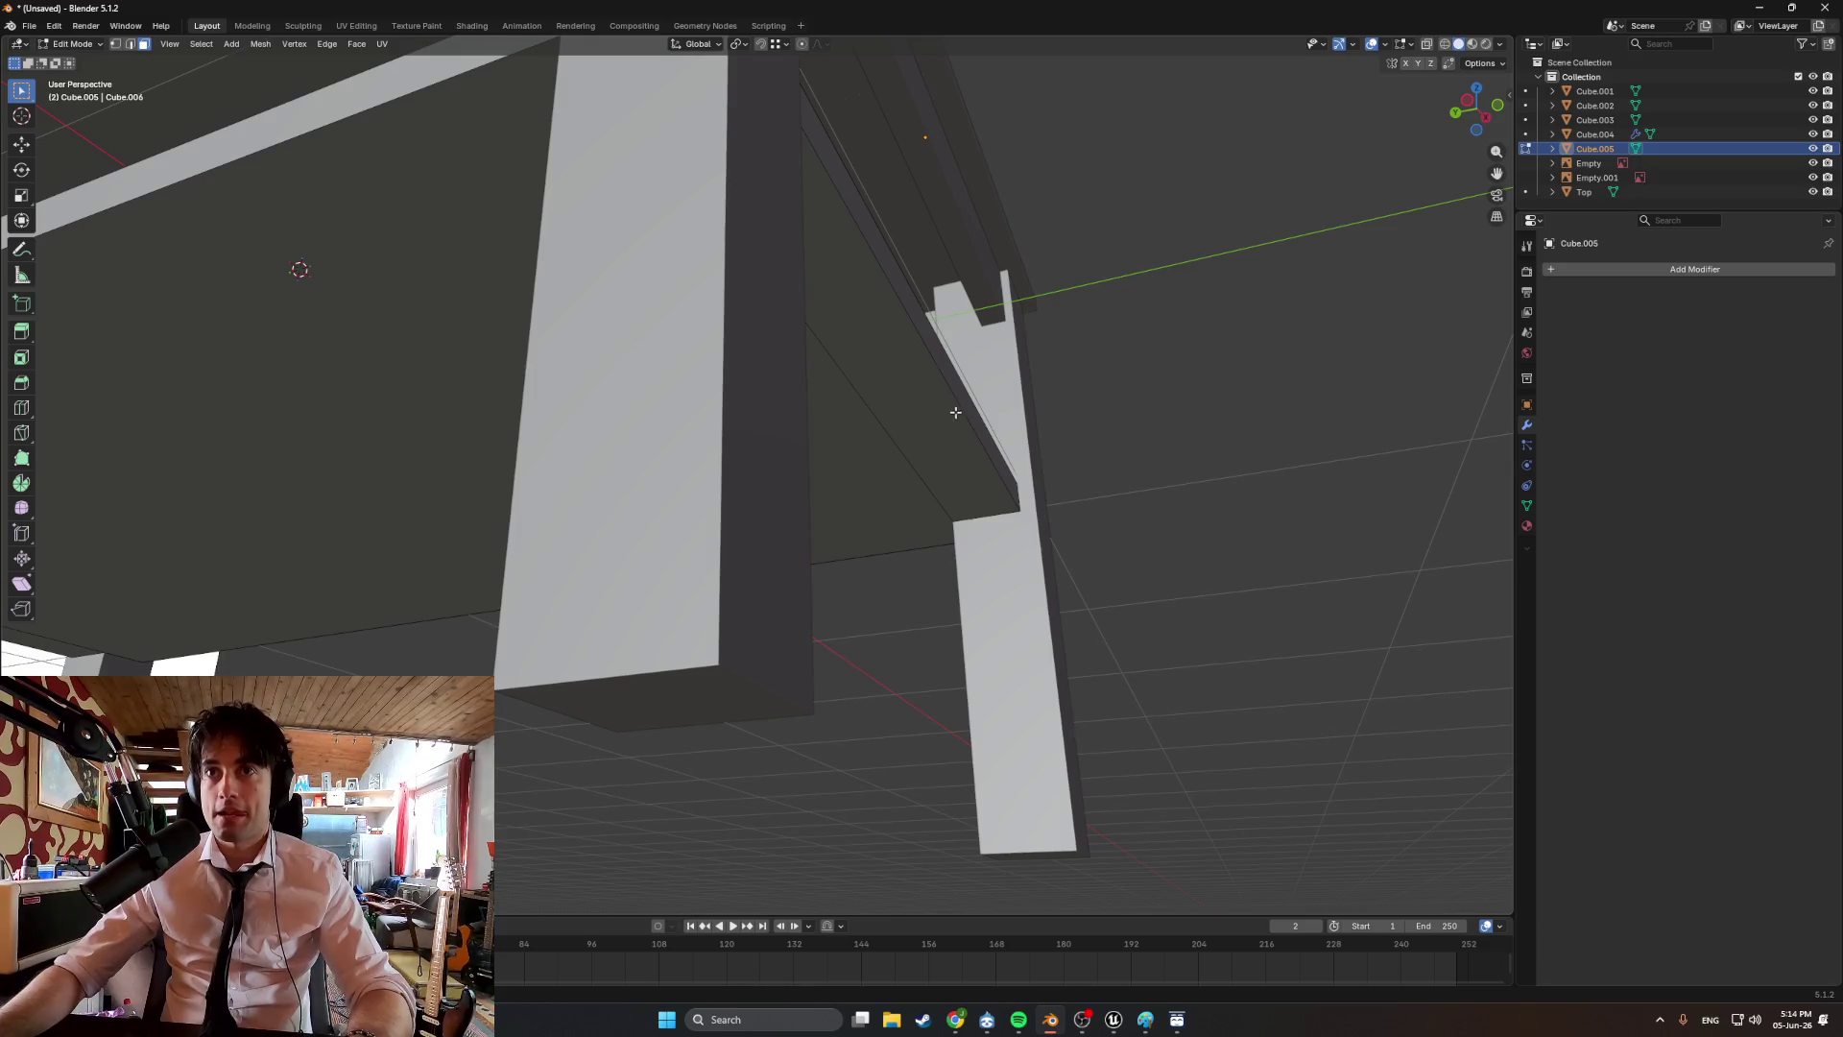
pyautogui.moveTo(955, 412); pyautogui.dragTo(909, 551, button='middle')
pyautogui.scroll(-5, 909, 551)
pyautogui.moveTo(753, 572)
pyautogui.mouseDown(button='middle')
pyautogui.moveTo(734, 607)
pyautogui.moveTo(604, 605)
pyautogui.mouseUp(button='middle')
pyautogui.scroll(3, 740, 576)
pyautogui.scroll(-4, 732, 587)
pyautogui.scroll(4, 731, 587)
pyautogui.scroll(-4, 732, 587)
pyautogui.scroll(4, 733, 596)
pyautogui.scroll(-3, 734, 606)
pyautogui.scroll(3, 605, 605)
pyautogui.moveTo(910, 620)
pyautogui.mouseDown(button='middle')
pyautogui.moveTo(927, 599)
pyautogui.moveTo(971, 624)
pyautogui.moveTo(1065, 570)
pyautogui.moveTo(1024, 536)
pyautogui.moveTo(938, 543)
pyautogui.mouseUp(button='middle')
pyautogui.scroll(5, 928, 597)
pyautogui.scroll(-5, 970, 625)
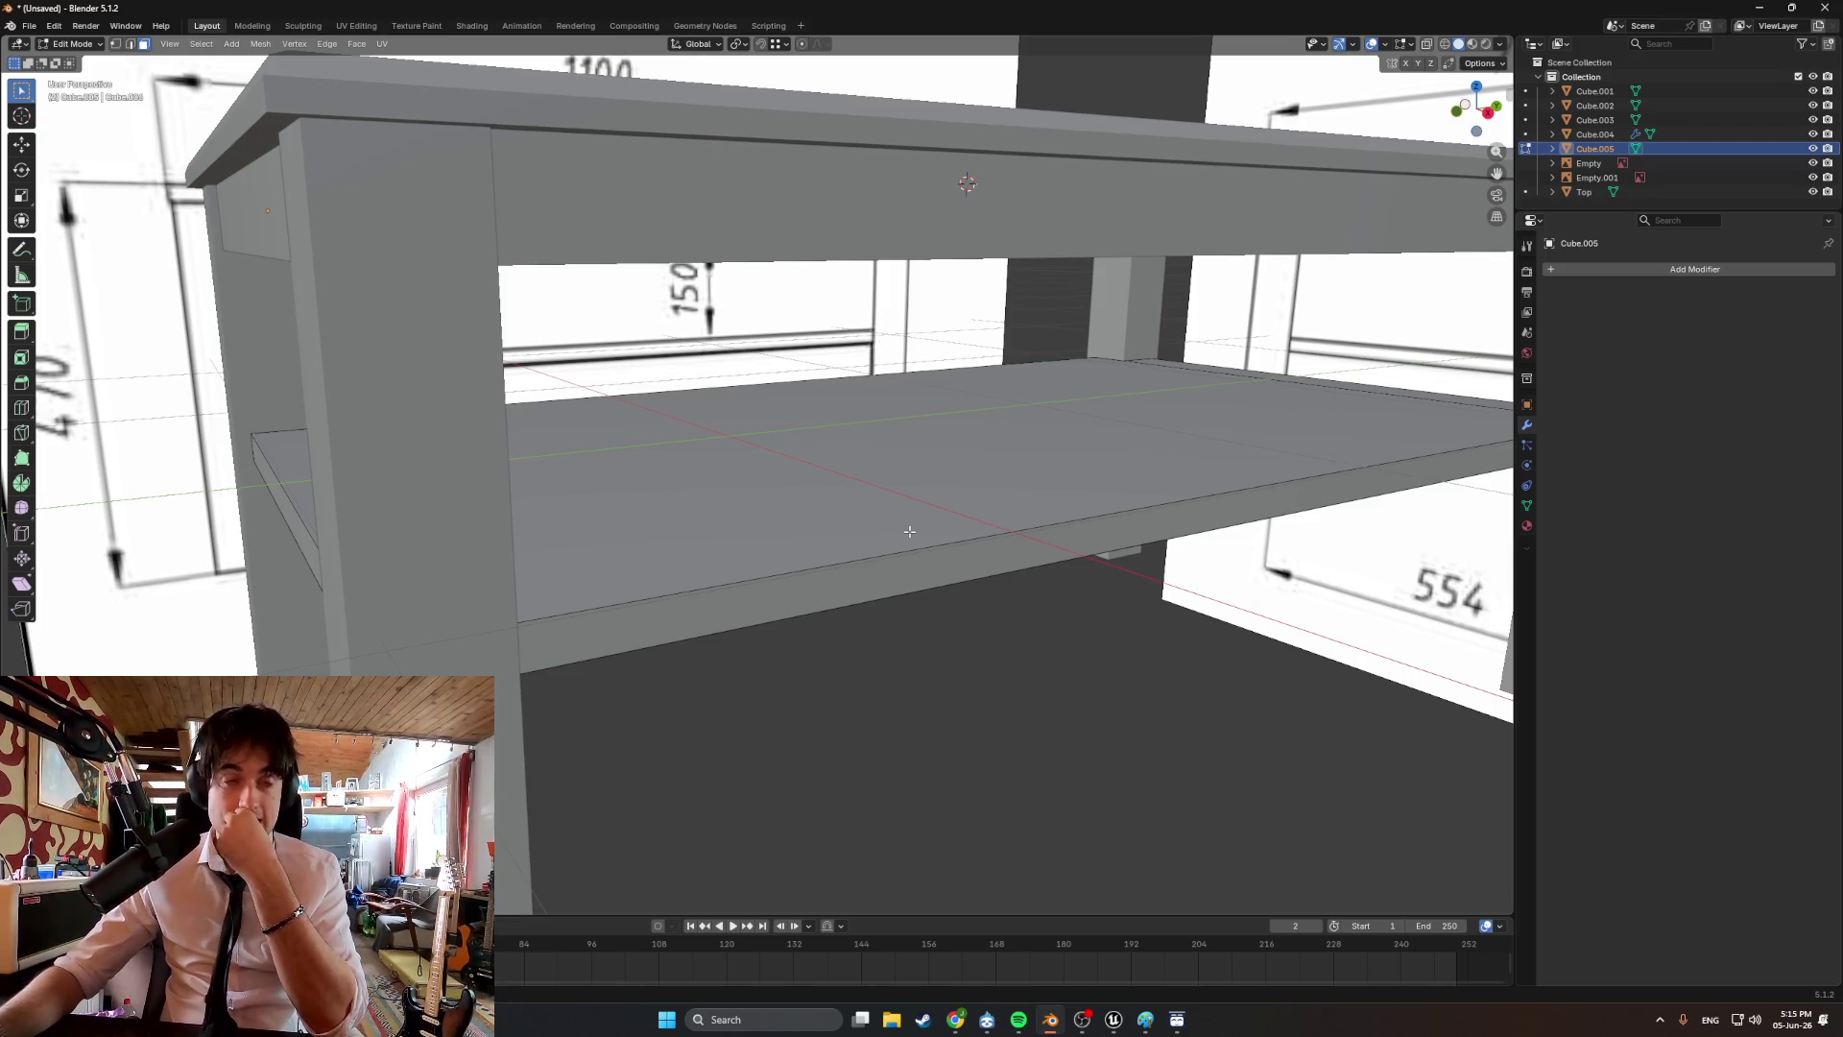
pyautogui.moveTo(902, 532)
pyautogui.mouseDown(button='middle')
pyautogui.moveTo(844, 499)
pyautogui.moveTo(865, 514)
pyautogui.mouseUp(button='middle')
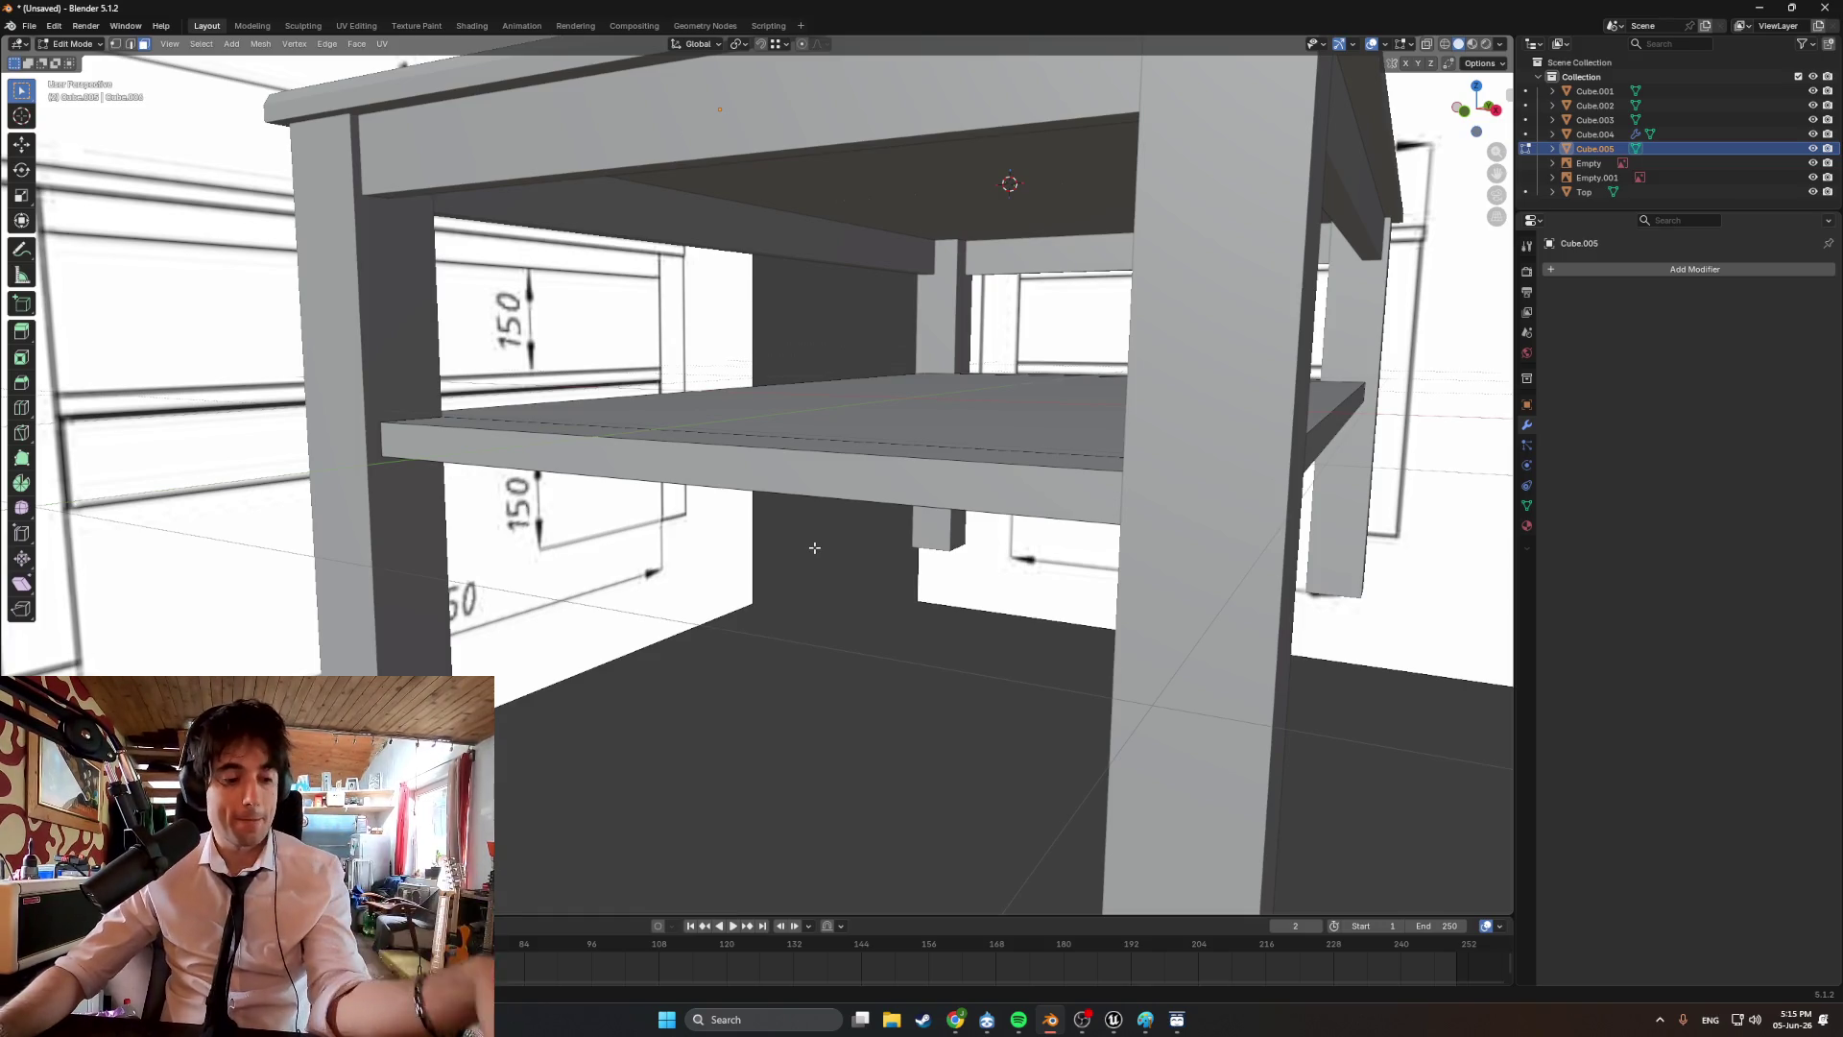
pyautogui.moveTo(814, 547)
pyautogui.mouseDown(button='middle')
pyautogui.moveTo(745, 535)
pyautogui.moveTo(754, 558)
pyautogui.moveTo(775, 540)
pyautogui.moveTo(966, 558)
pyautogui.mouseUp(button='middle')
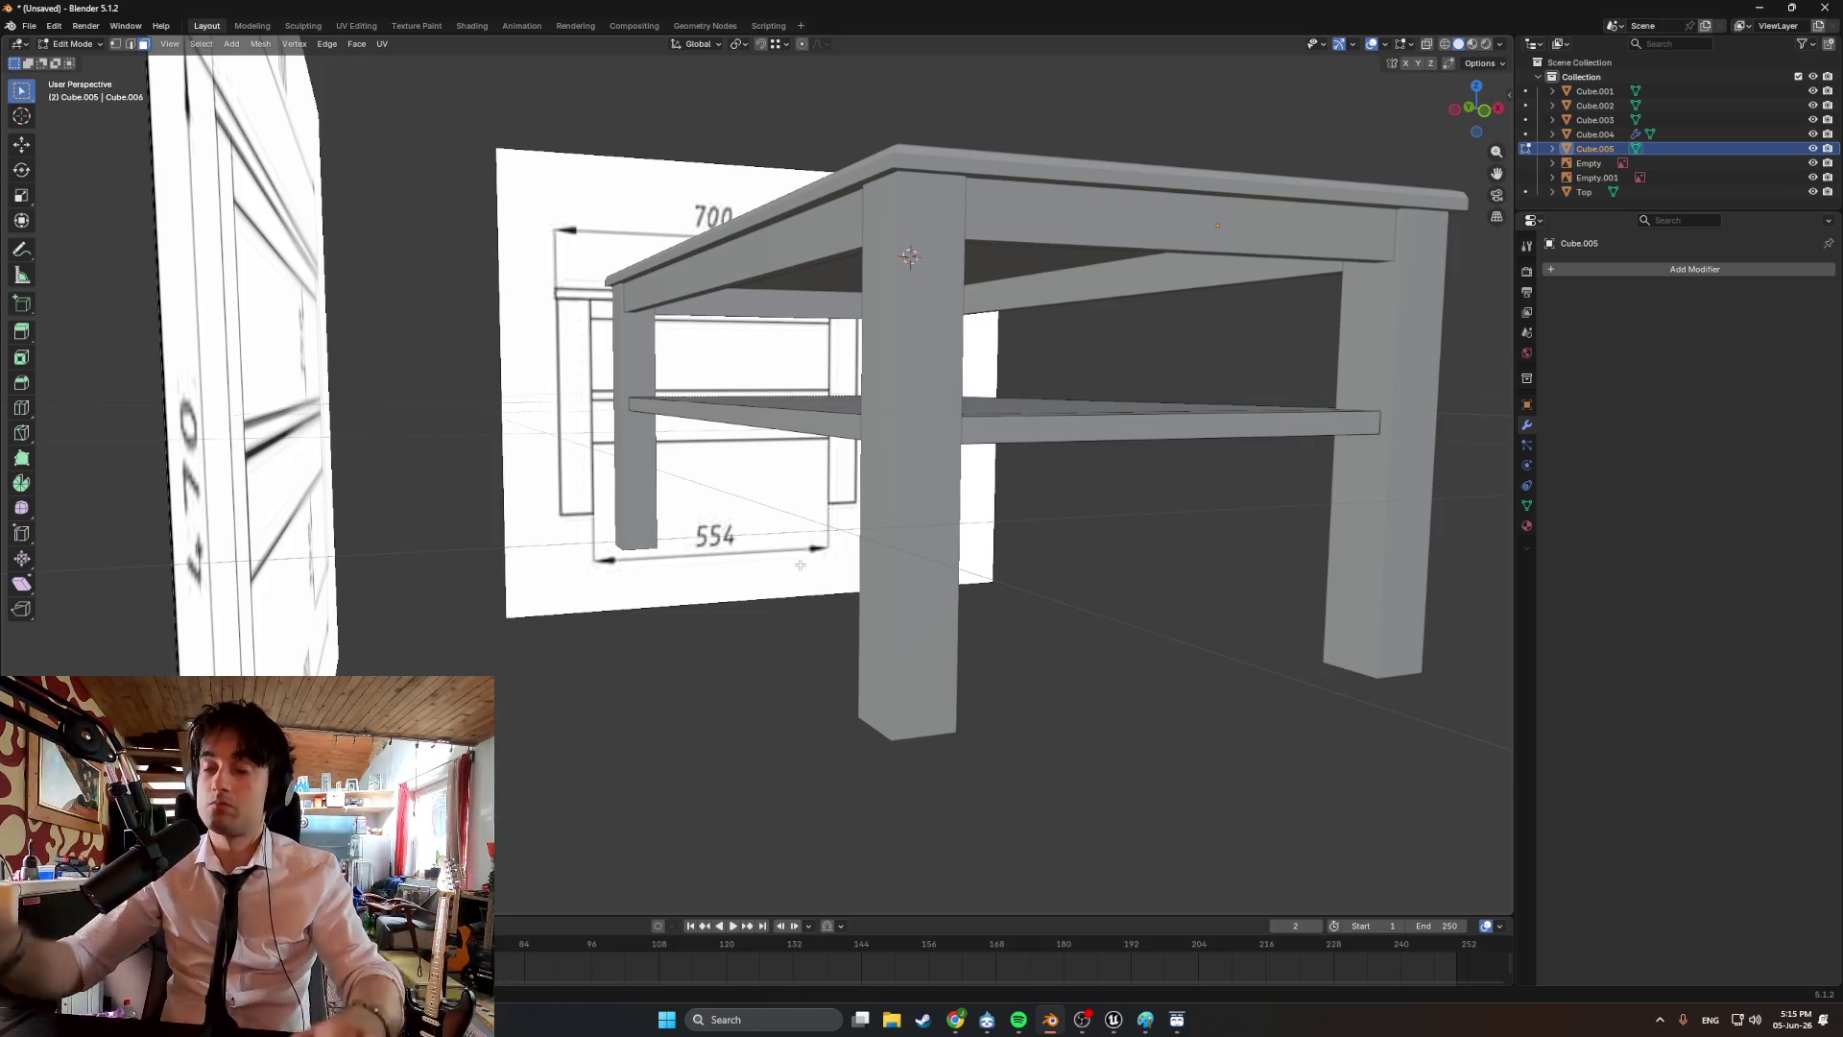
pyautogui.scroll(-2, 599, 464)
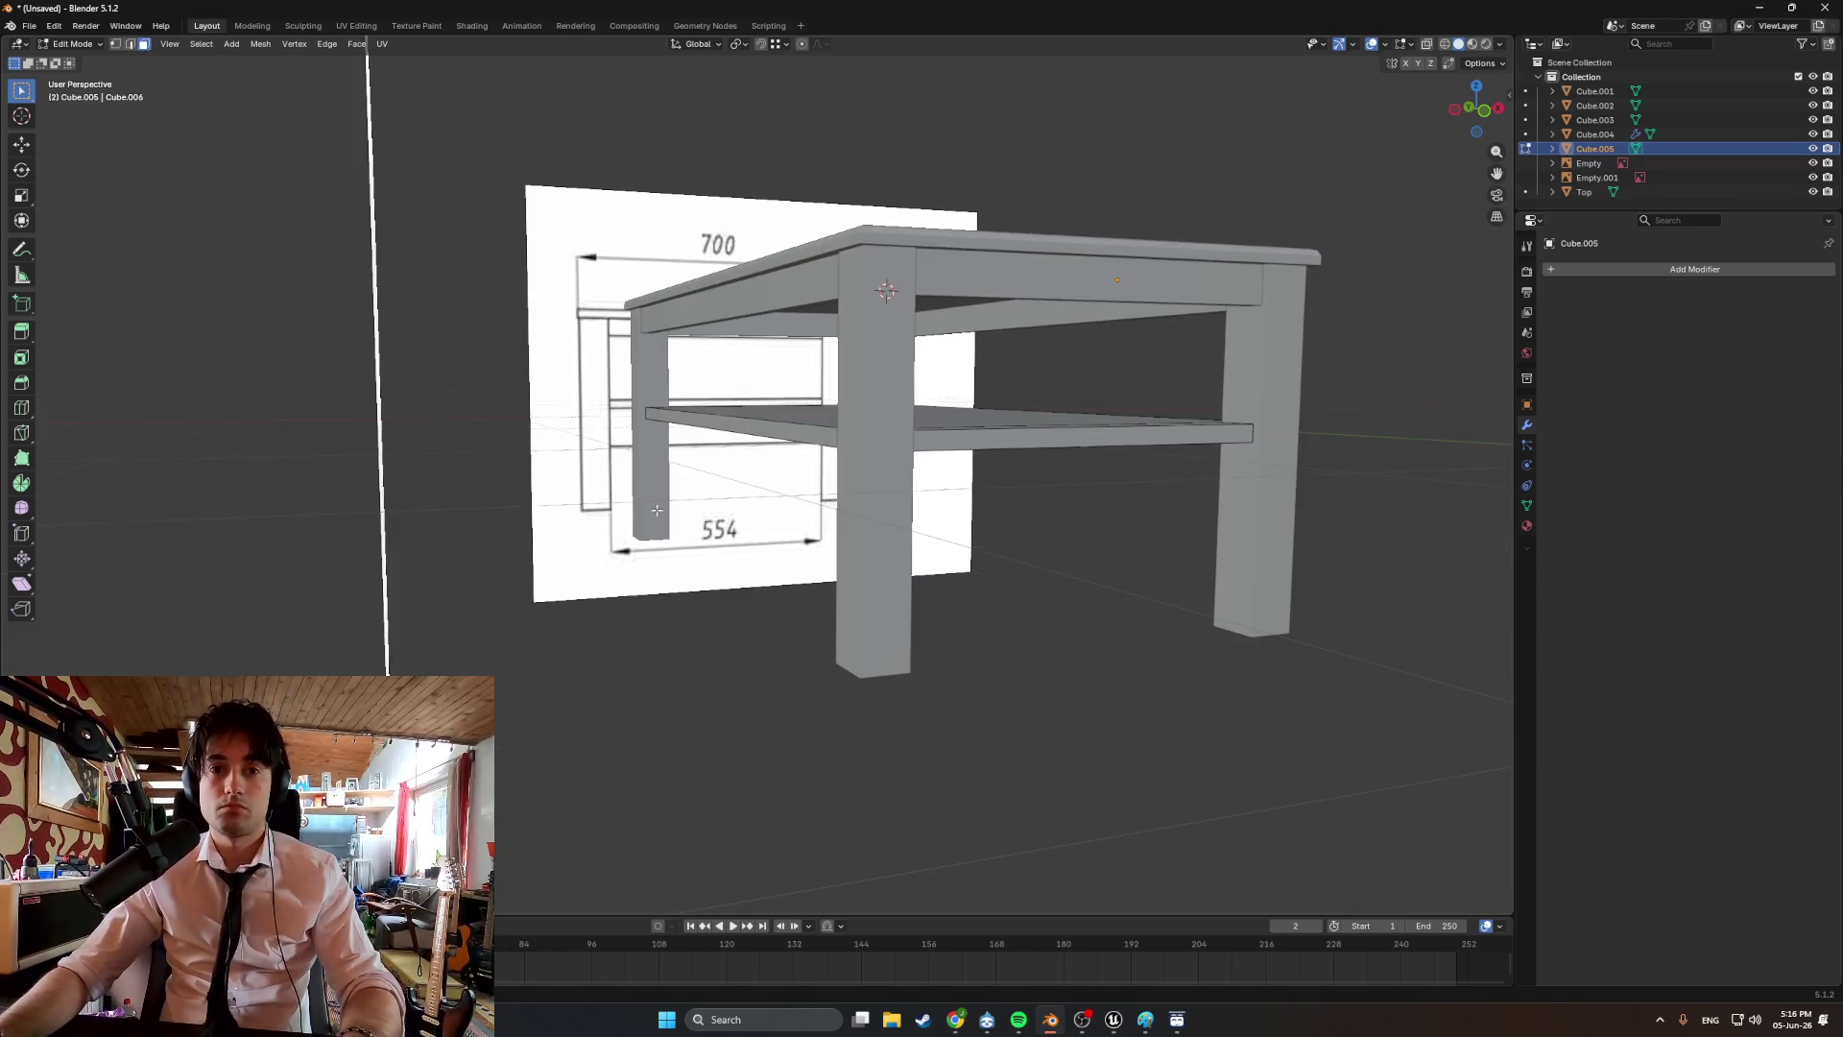
pyautogui.moveTo(668, 507)
pyautogui.mouseDown(button='middle')
pyautogui.moveTo(683, 554)
pyautogui.moveTo(685, 518)
pyautogui.moveTo(720, 499)
pyautogui.moveTo(710, 518)
pyautogui.moveTo(687, 499)
pyautogui.moveTo(735, 503)
pyautogui.moveTo(669, 517)
pyautogui.moveTo(708, 494)
pyautogui.mouseUp(button='middle')
pyautogui.scroll(2, 685, 513)
pyautogui.scroll(3, 736, 503)
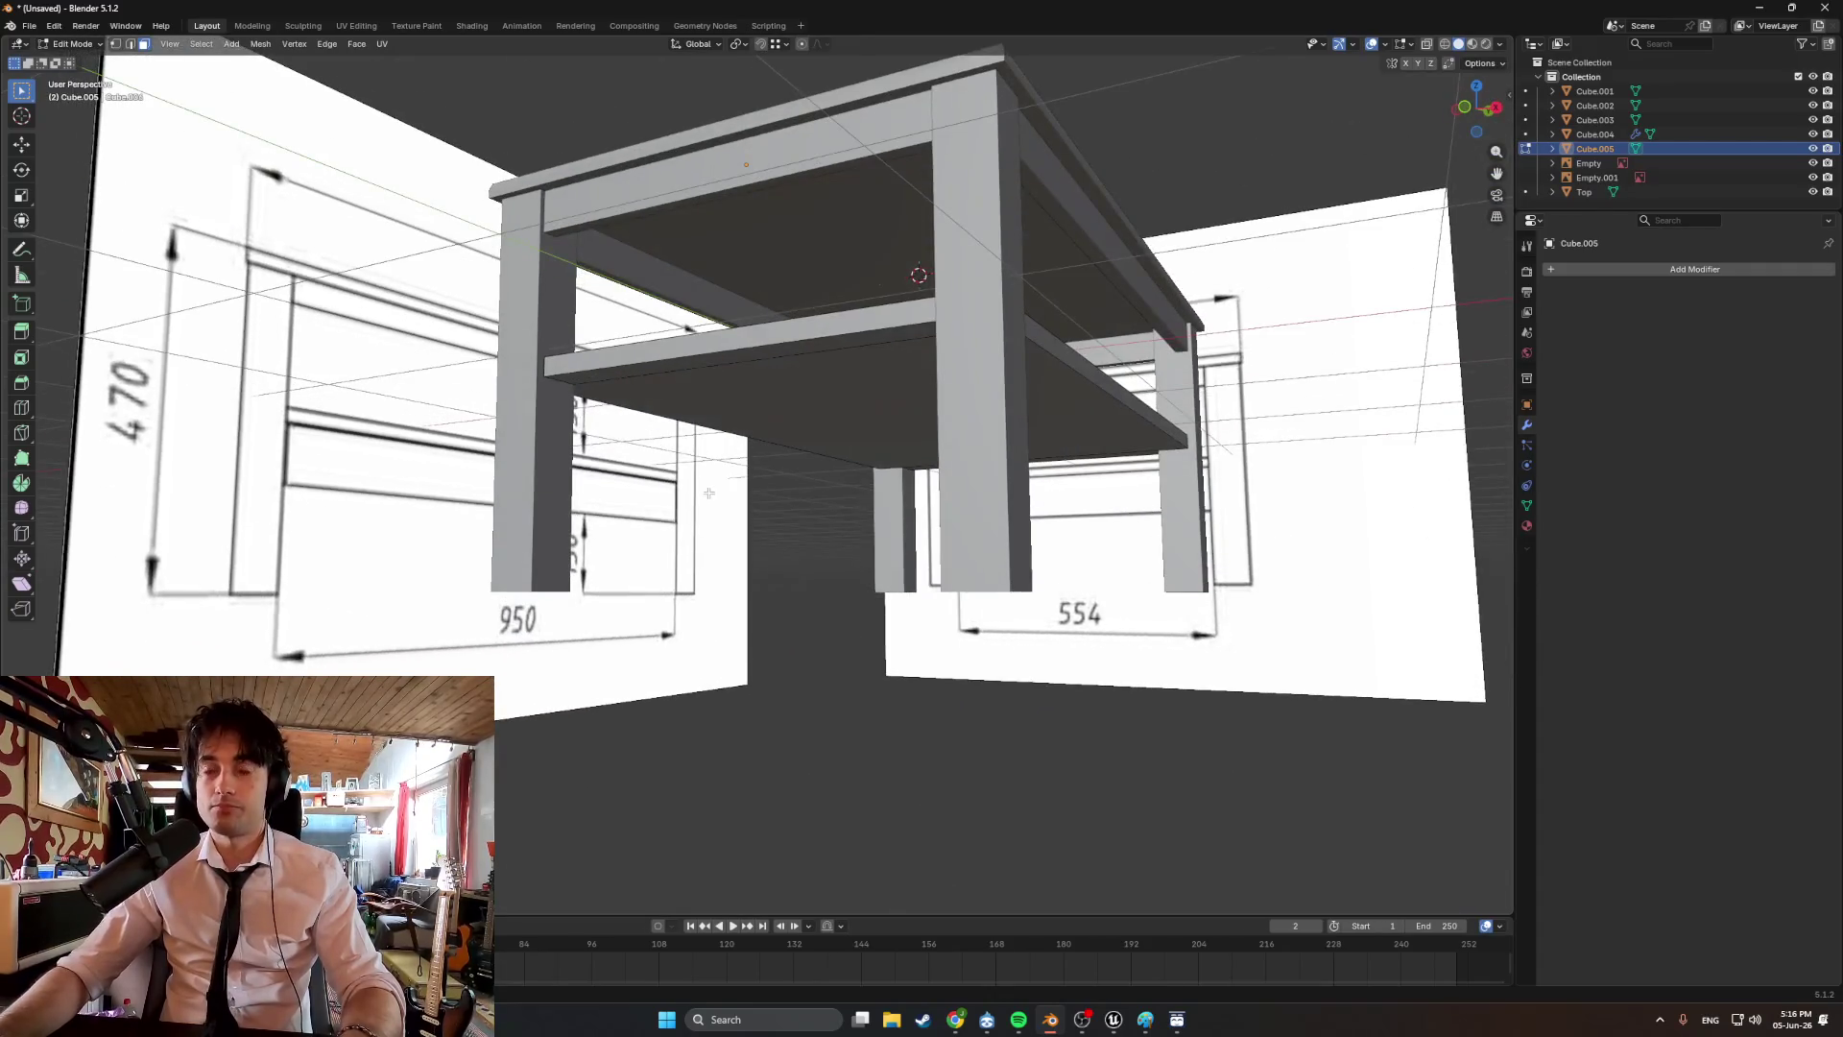
pyautogui.moveTo(647, 383)
pyautogui.mouseDown(button='middle')
pyautogui.moveTo(705, 407)
pyautogui.moveTo(683, 469)
pyautogui.moveTo(709, 495)
pyautogui.mouseUp(button='middle')
# Return to Object Mode and select the front apron board Cube.004 to show its Boolean modifier
pyautogui.press('Tab')
pyautogui.click(732, 487)
pyautogui.moveTo(757, 495); pyautogui.dragTo(952, 491, button='middle')
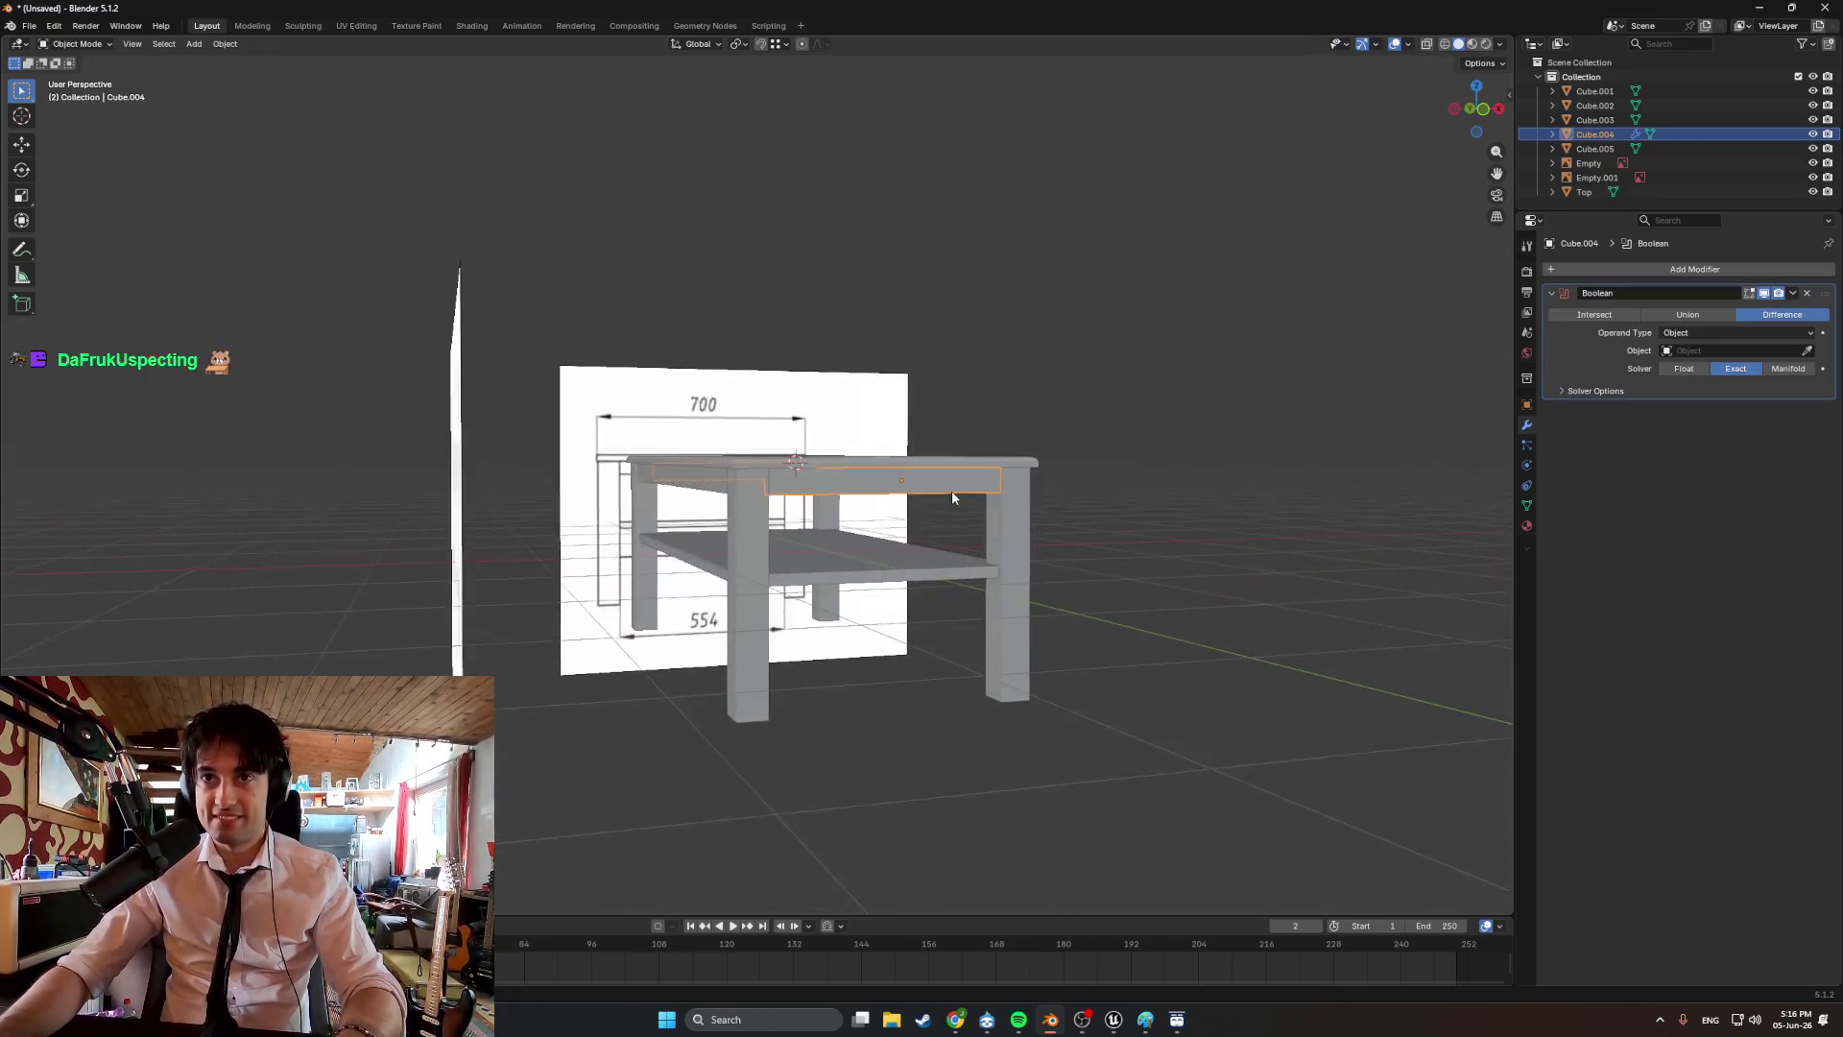
# Duplicate apron boards Cube.003 and Cube.004 and snap the copies straight down along Z
pyautogui.keyDown('shift'); pyautogui.click(726, 489); pyautogui.keyUp('shift')
pyautogui.moveTo(730, 486); pyautogui.dragTo(874, 429, button='middle')
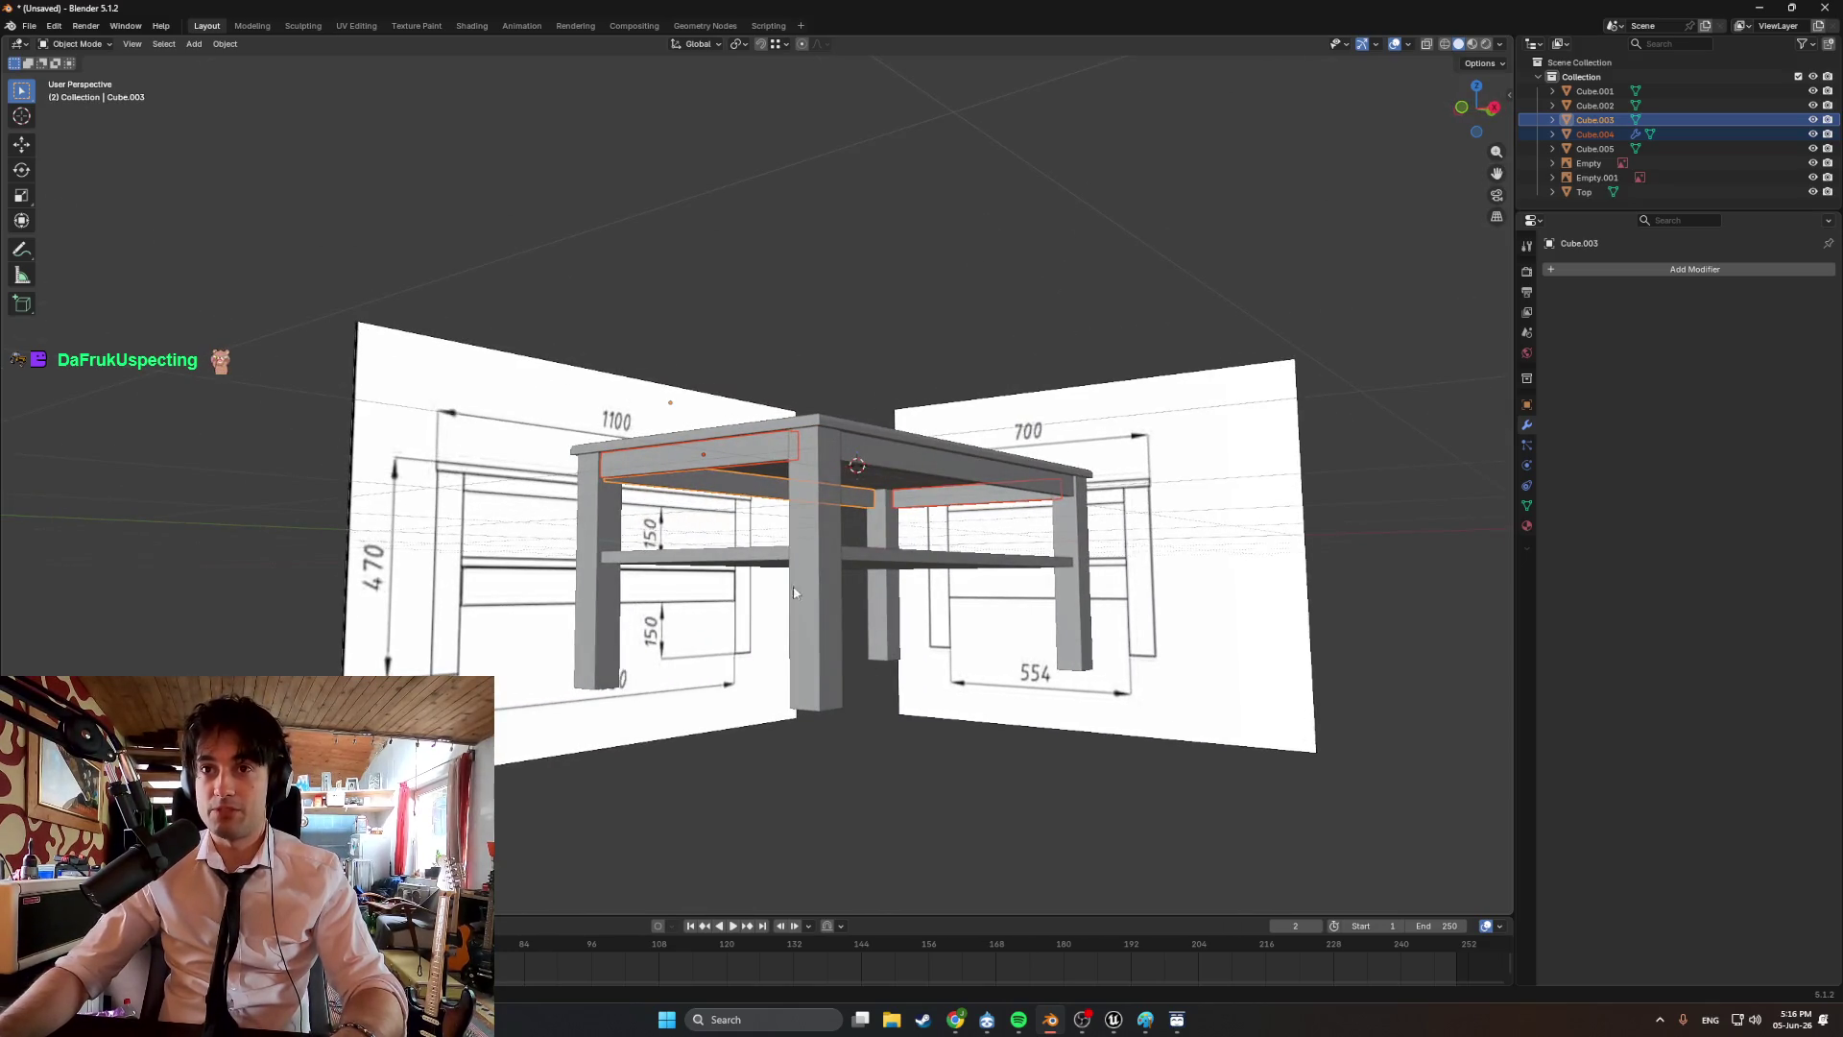
pyautogui.moveTo(828, 543); pyautogui.dragTo(844, 509, button='middle')
pyautogui.hotkey('shift', 'd')
pyautogui.press('z')
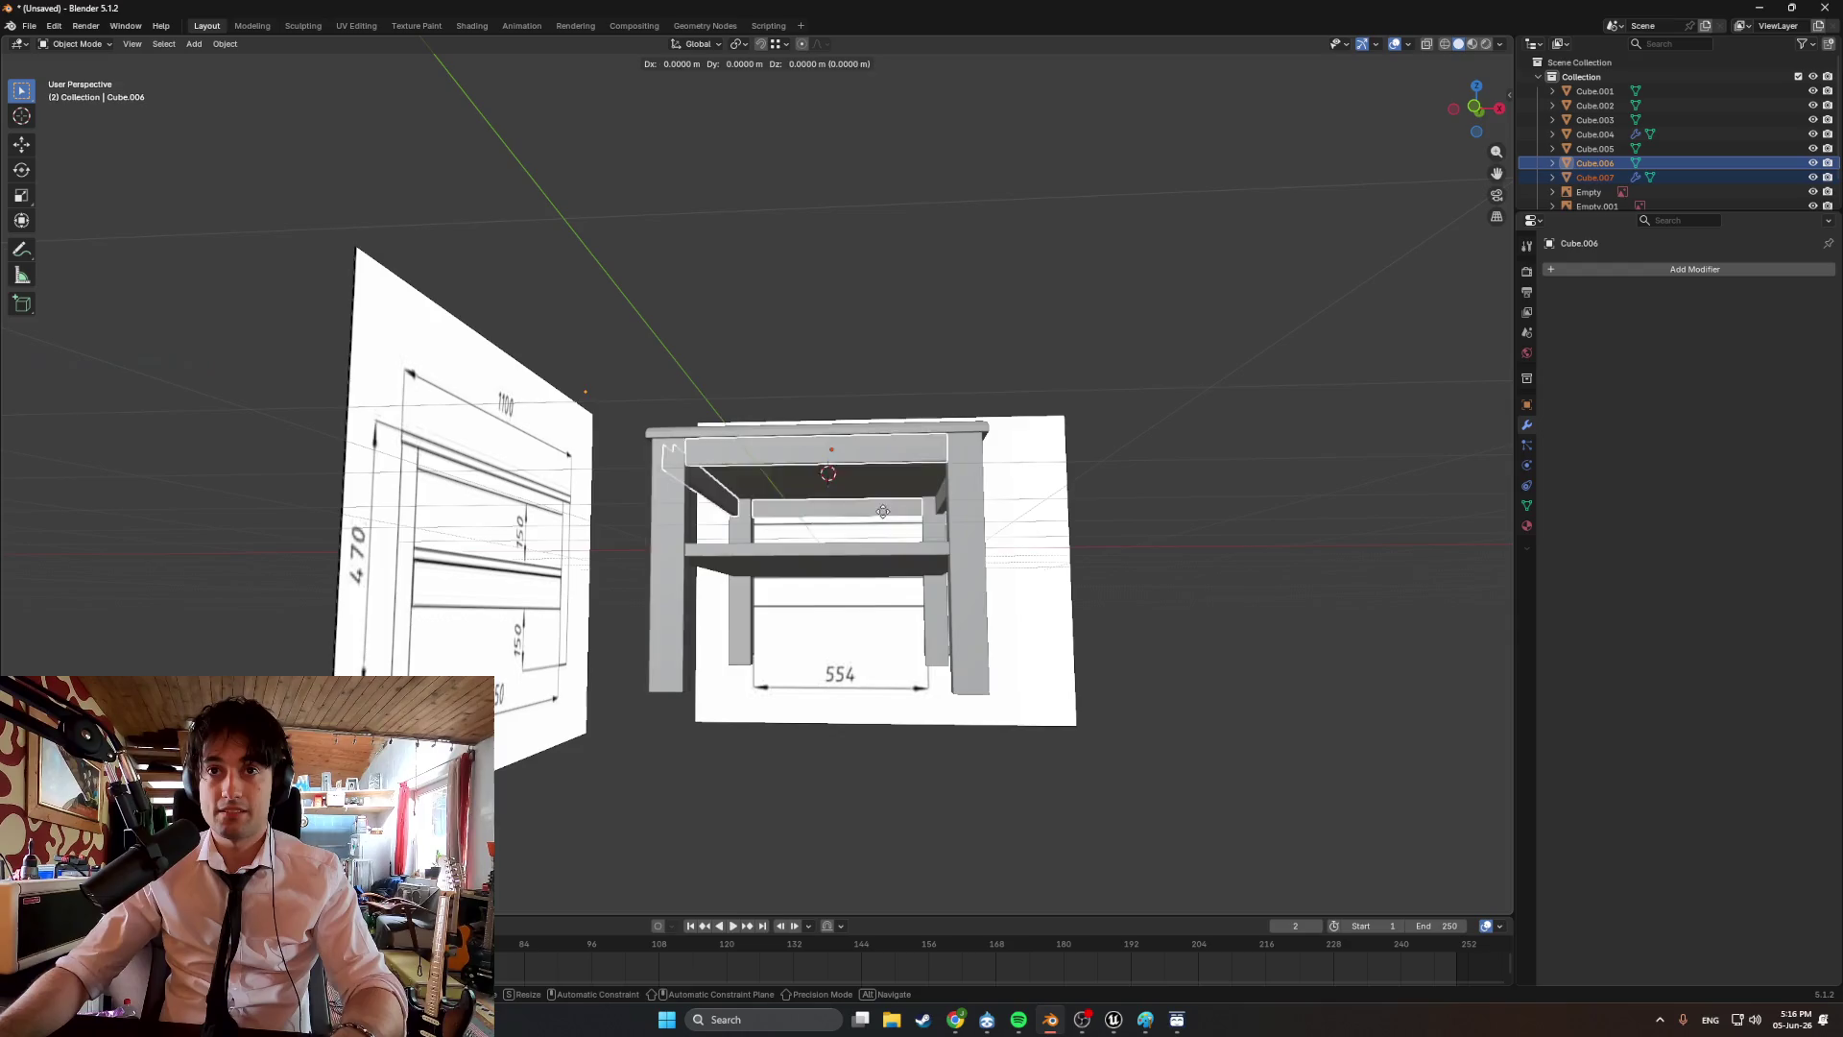
pyautogui.press('ctrl')
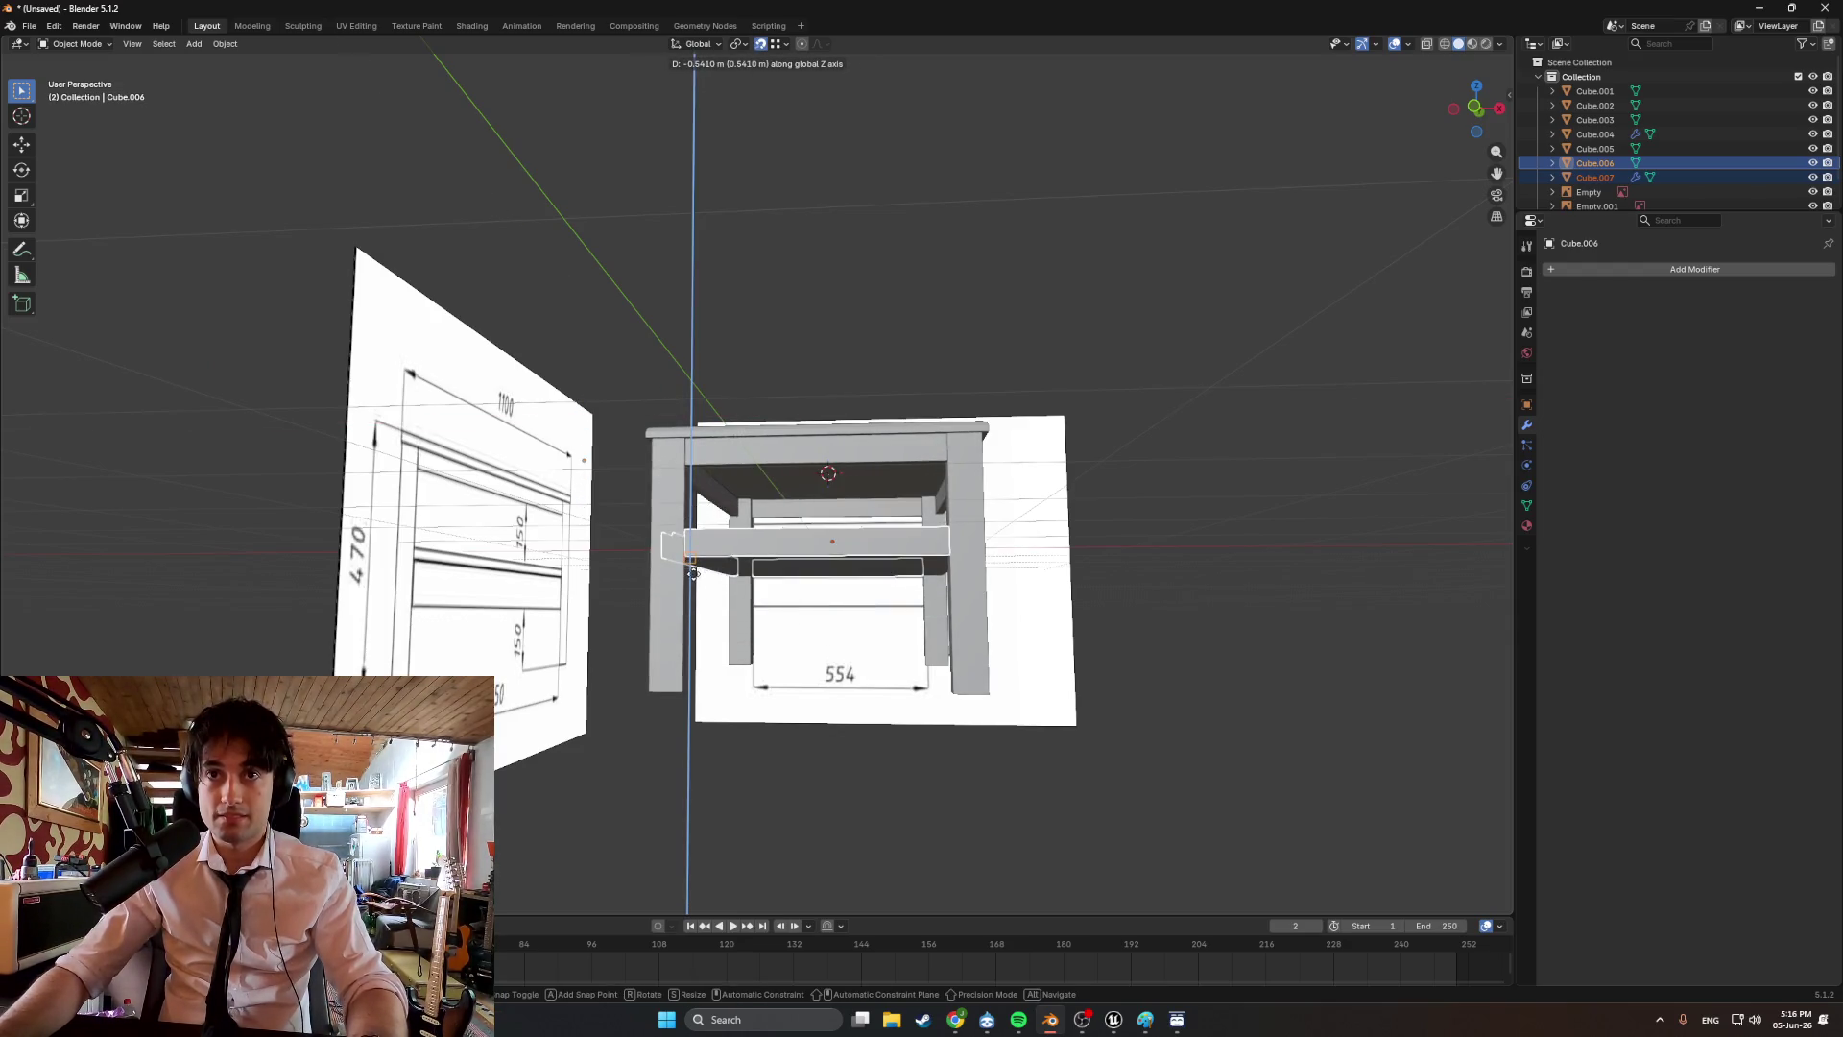
pyautogui.click(694, 573)
# Change the Snap Target from Vertex to Edge, cancelling the trial board moves
pyautogui.scroll(5, 731, 487)
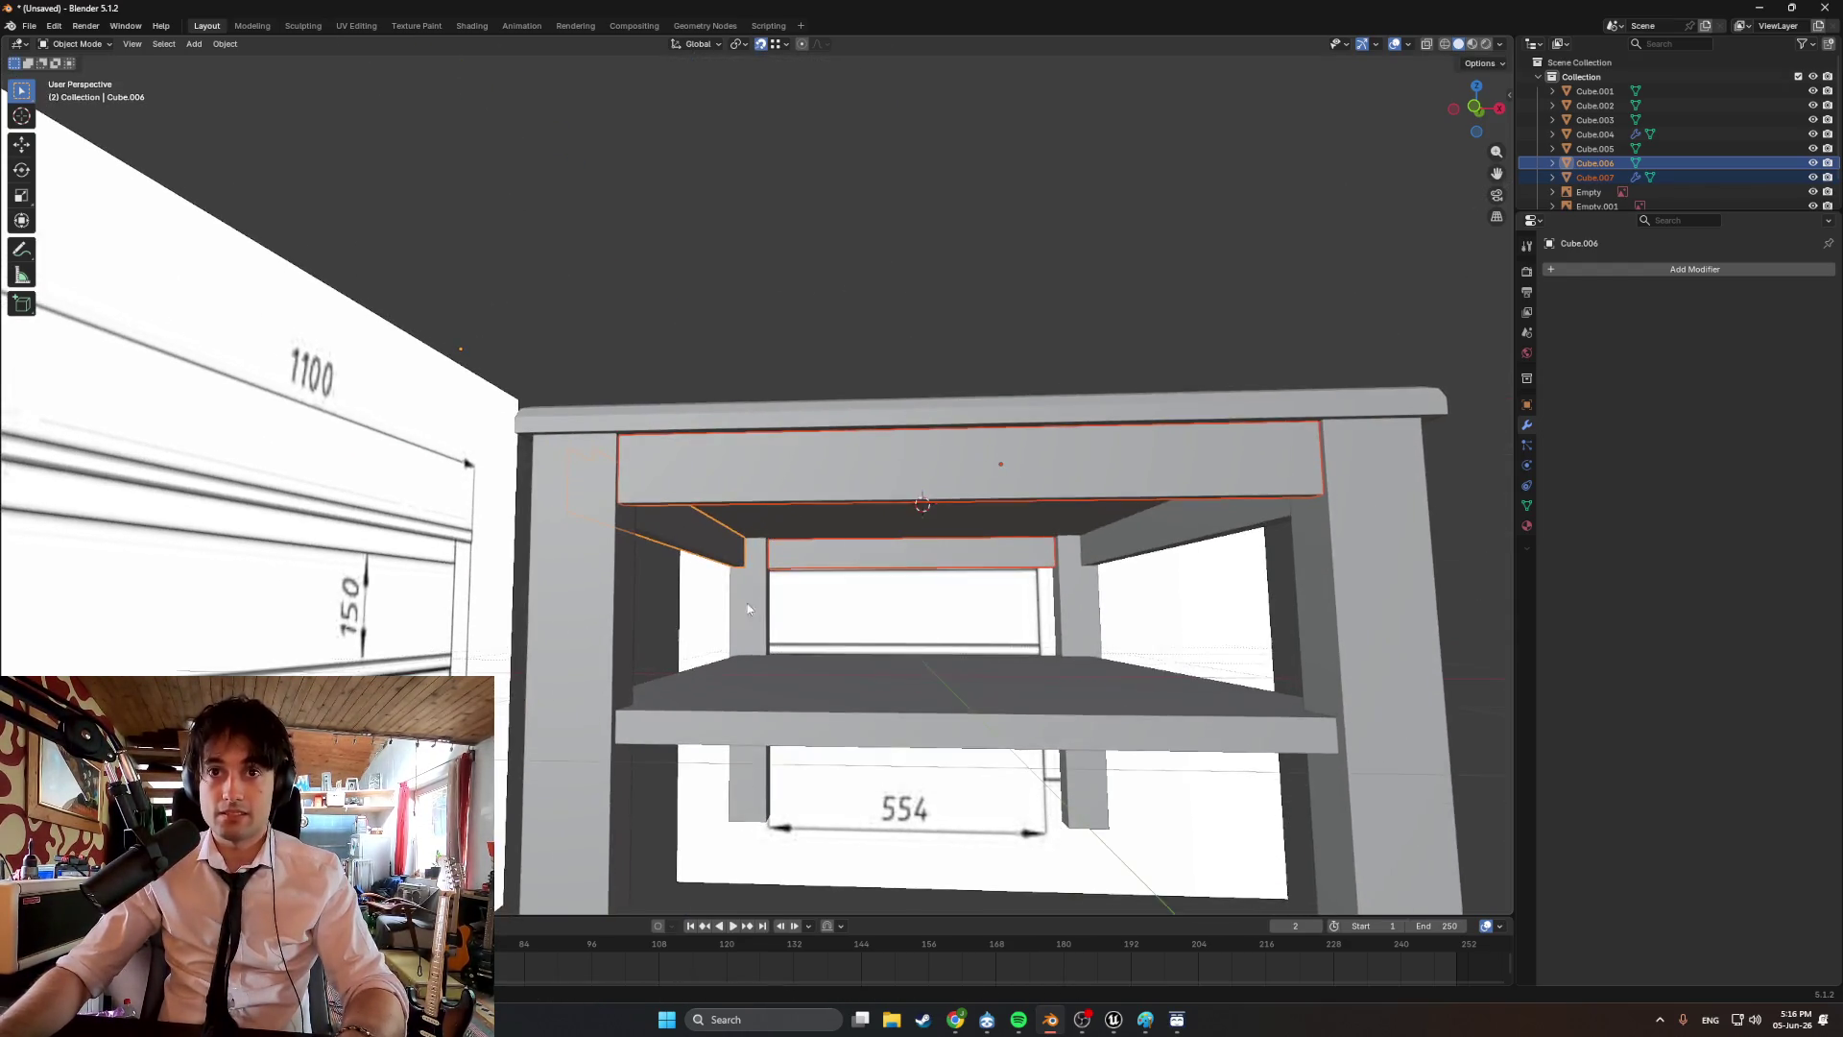
pyautogui.keyDown('shift'); pyautogui.moveTo(748, 609); pyautogui.dragTo(730, 451, button='middle'); pyautogui.keyUp('shift')
pyautogui.press('g')
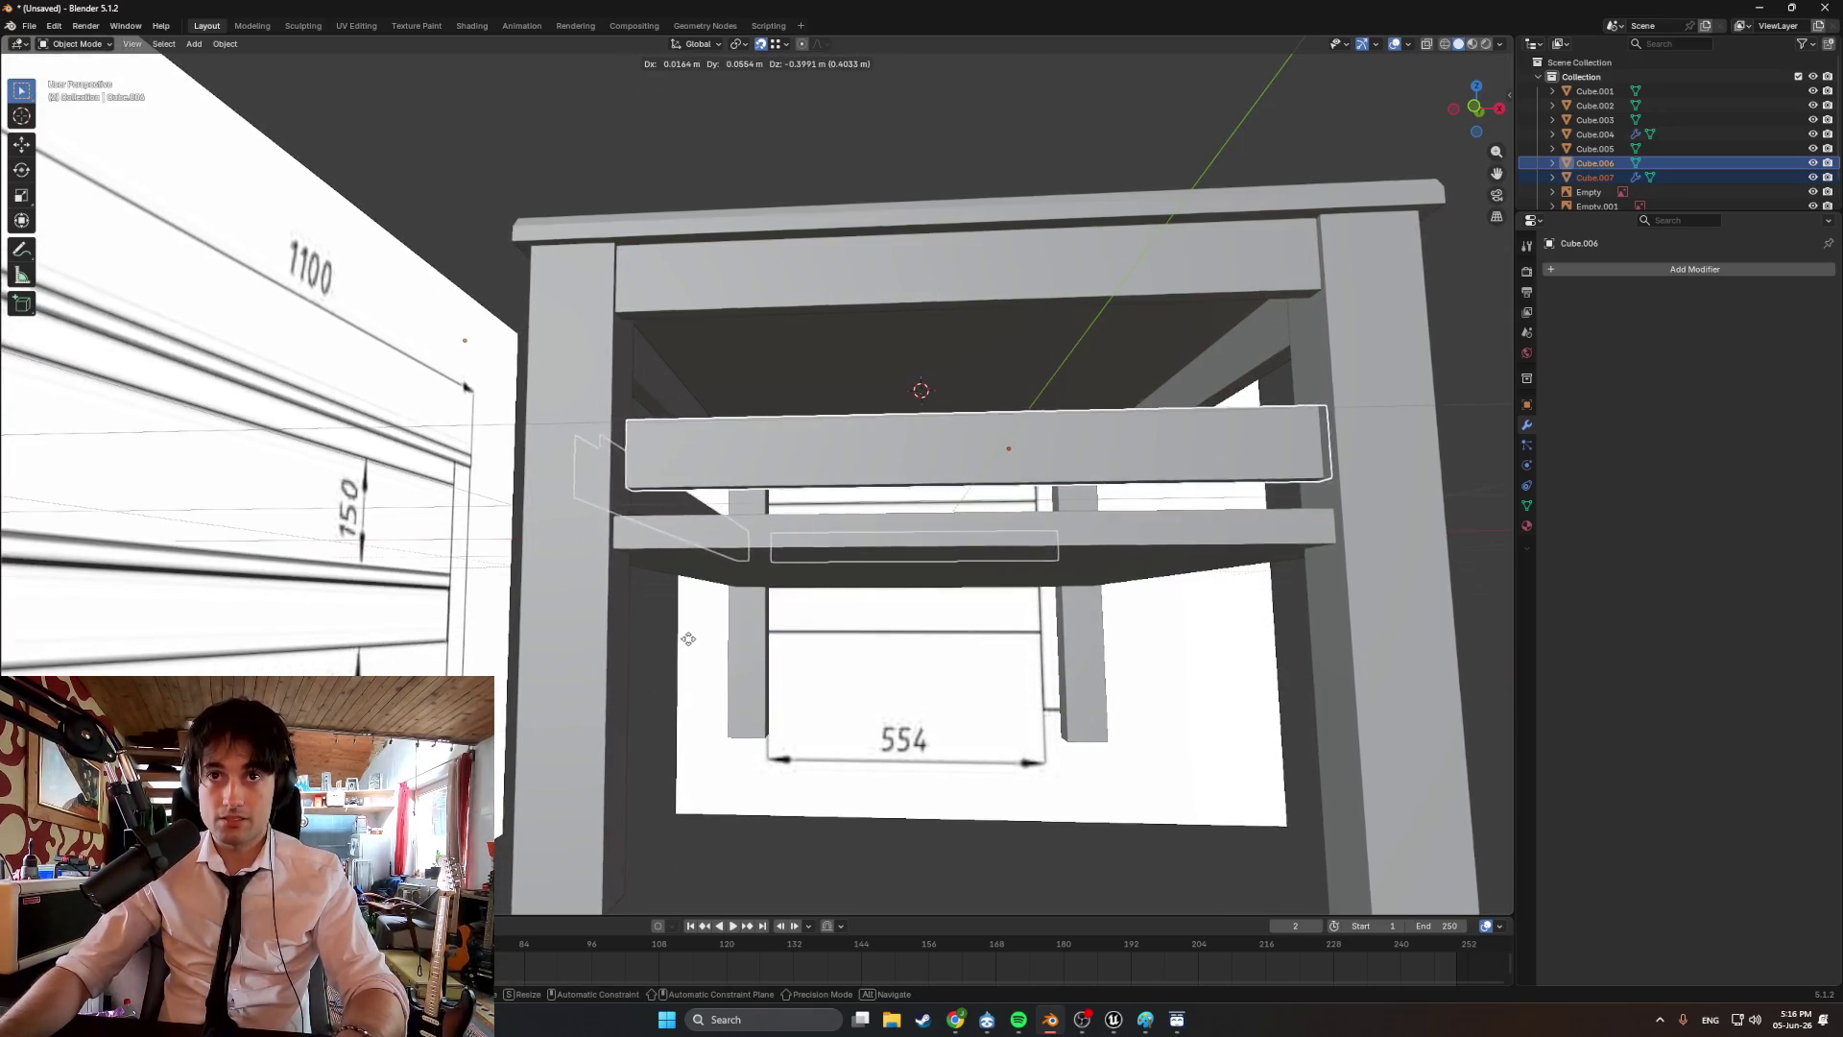
pyautogui.press('Escape')
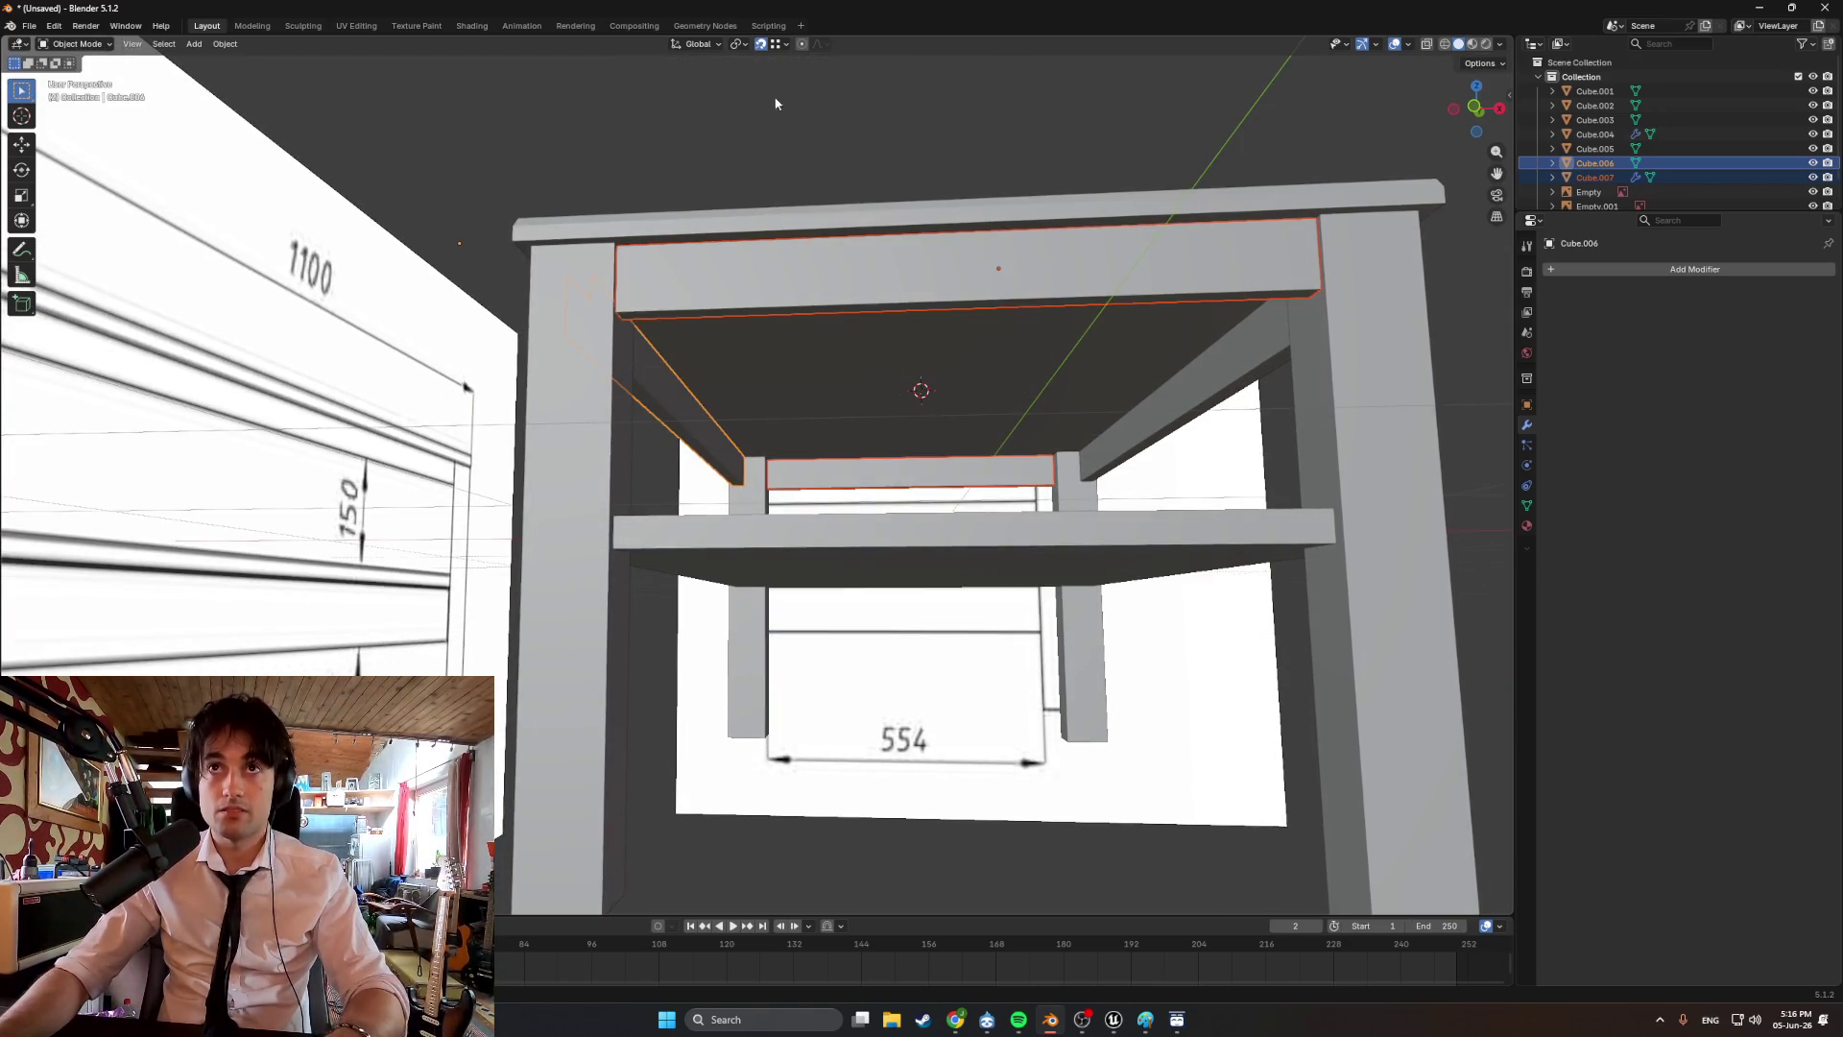
pyautogui.click(780, 45)
pyautogui.click(762, 163)
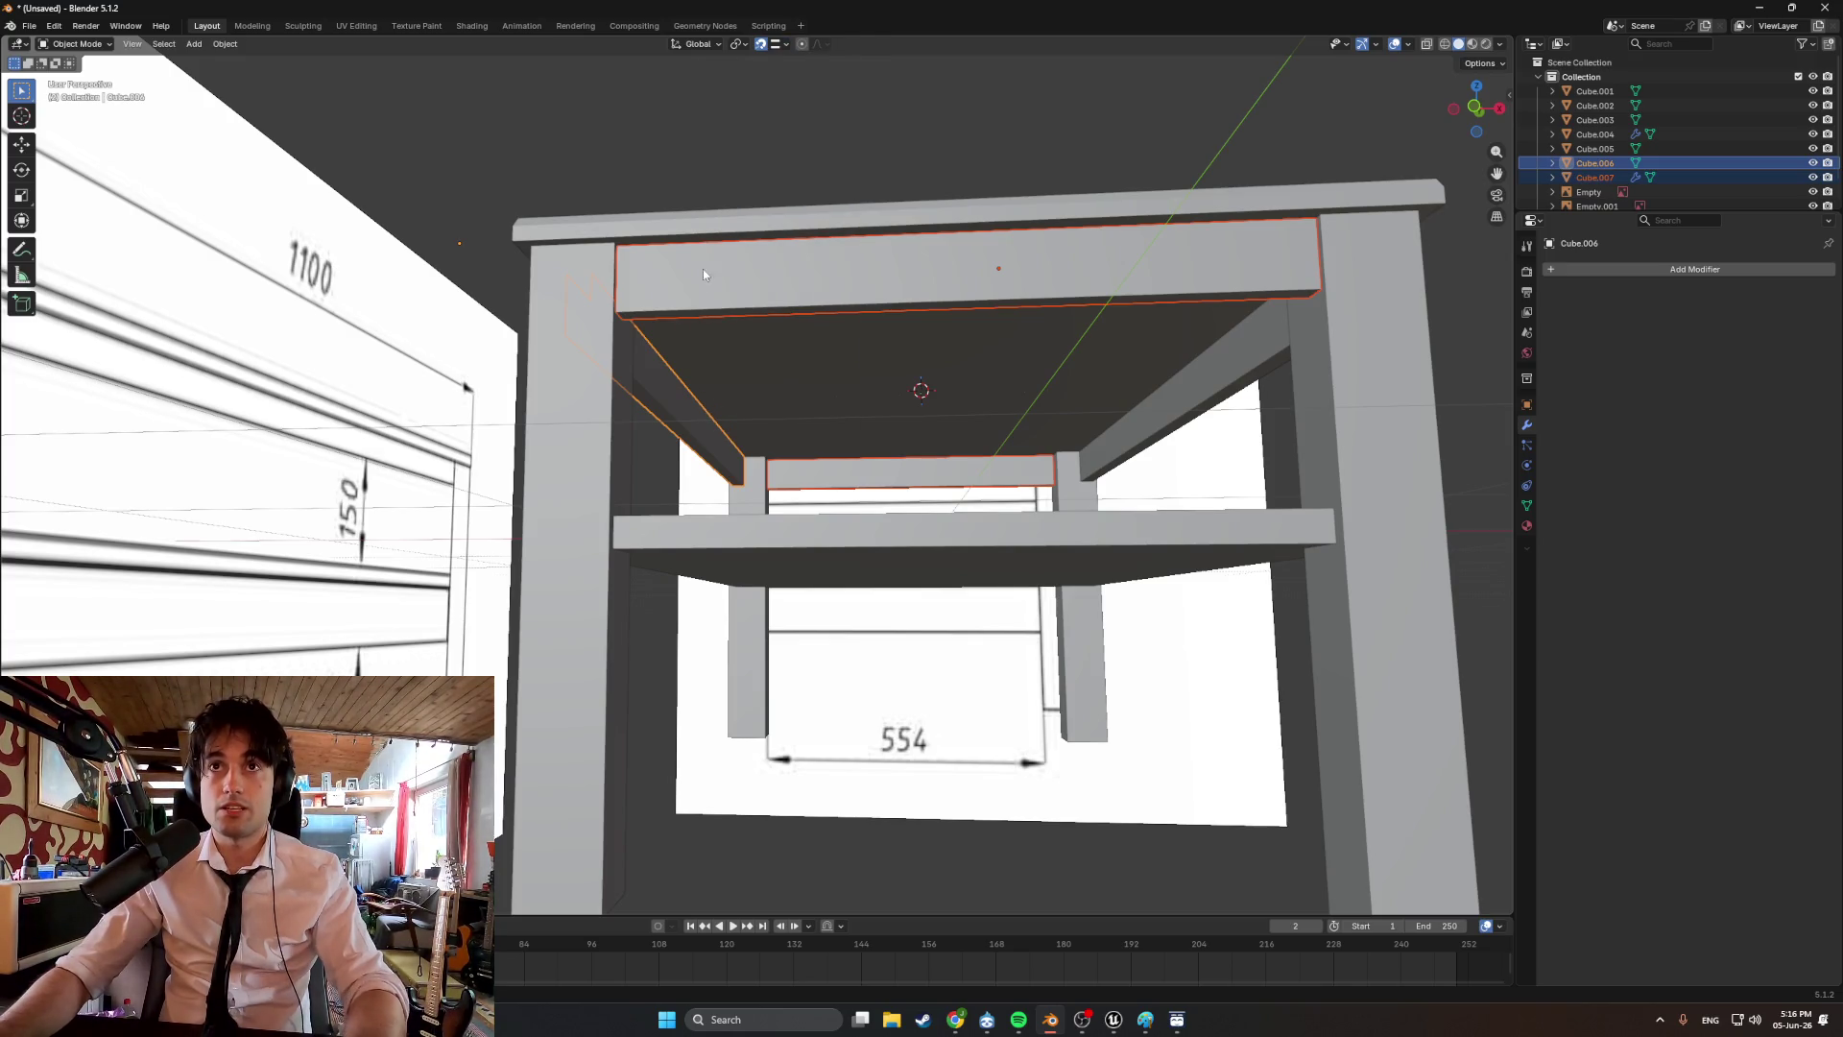
pyautogui.press('g')
pyautogui.press('z')
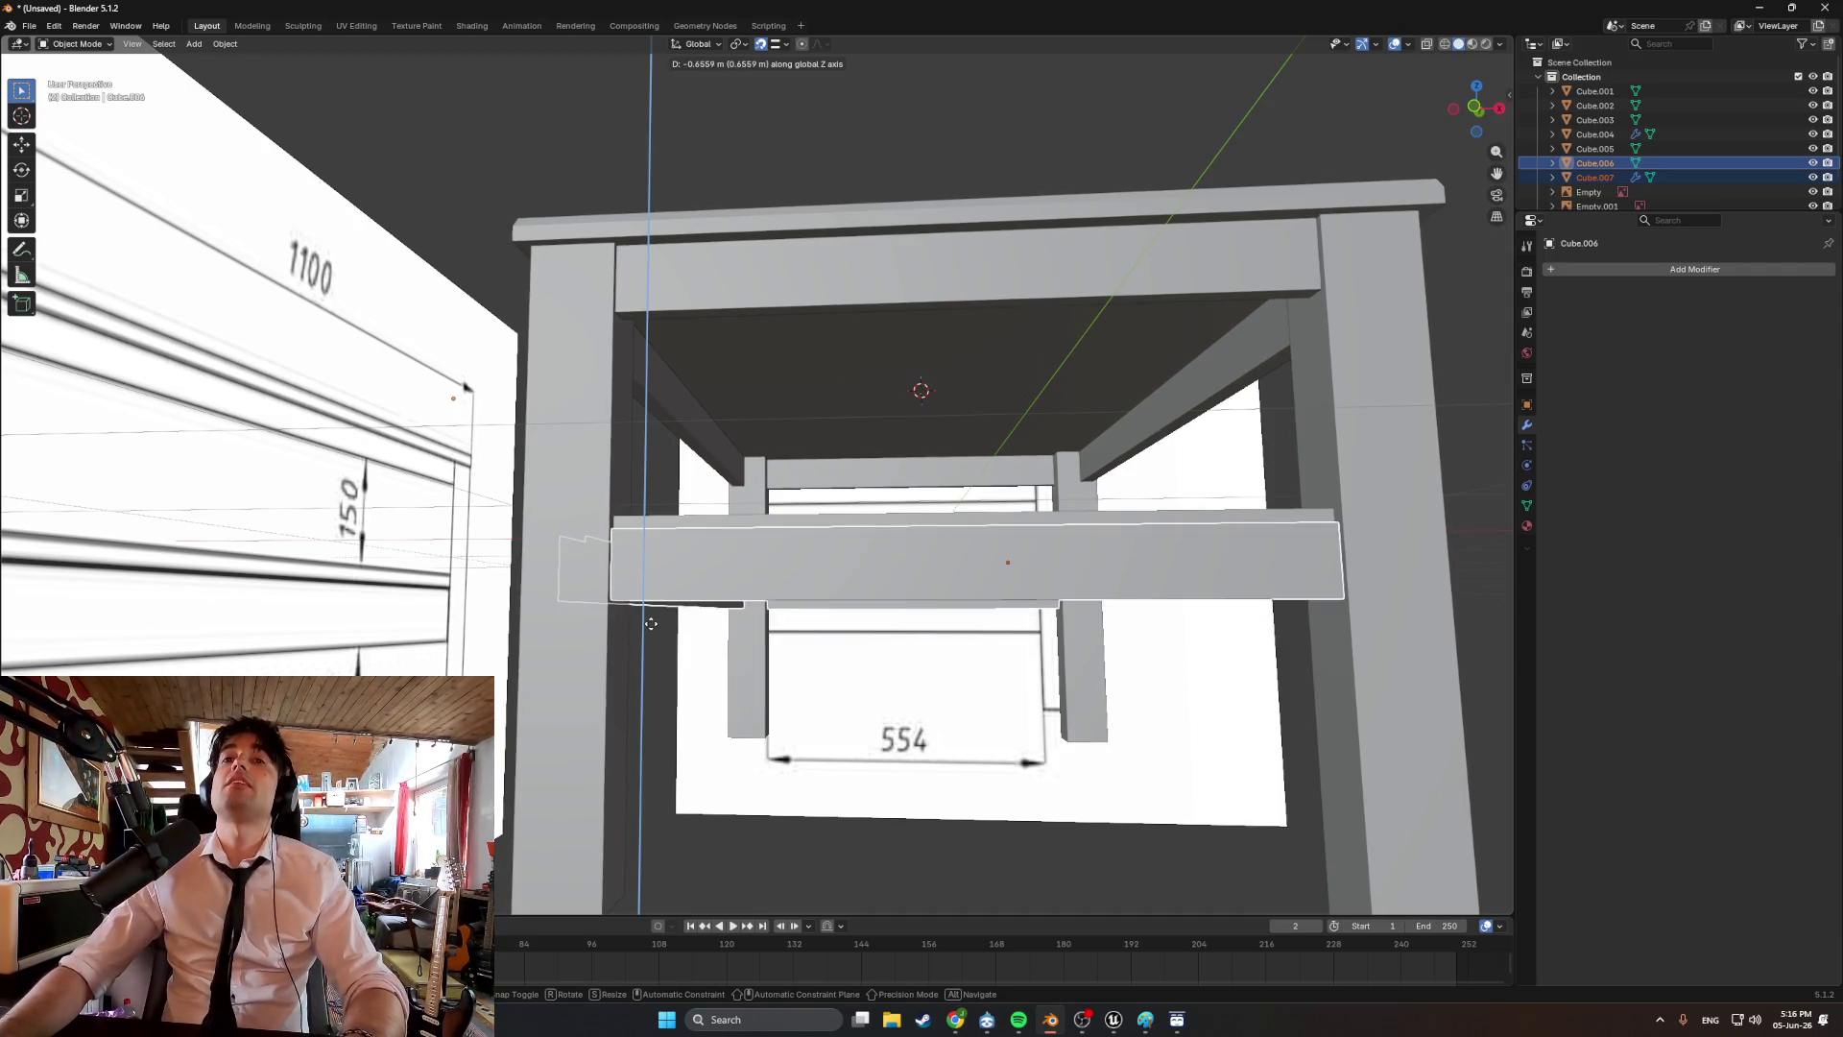
pyautogui.press('Escape')
# Select the Cube.004 apron copy
pyautogui.moveTo(845, 499)
pyautogui.mouseDown(button='middle')
pyautogui.moveTo(898, 463)
pyautogui.moveTo(865, 492)
pyautogui.moveTo(761, 470)
pyautogui.mouseUp(button='middle')
pyautogui.scroll(-5, 899, 464)
pyautogui.scroll(6, 759, 475)
pyautogui.scroll(-5, 725, 480)
pyautogui.scroll(5, 762, 476)
pyautogui.click(450, 367)
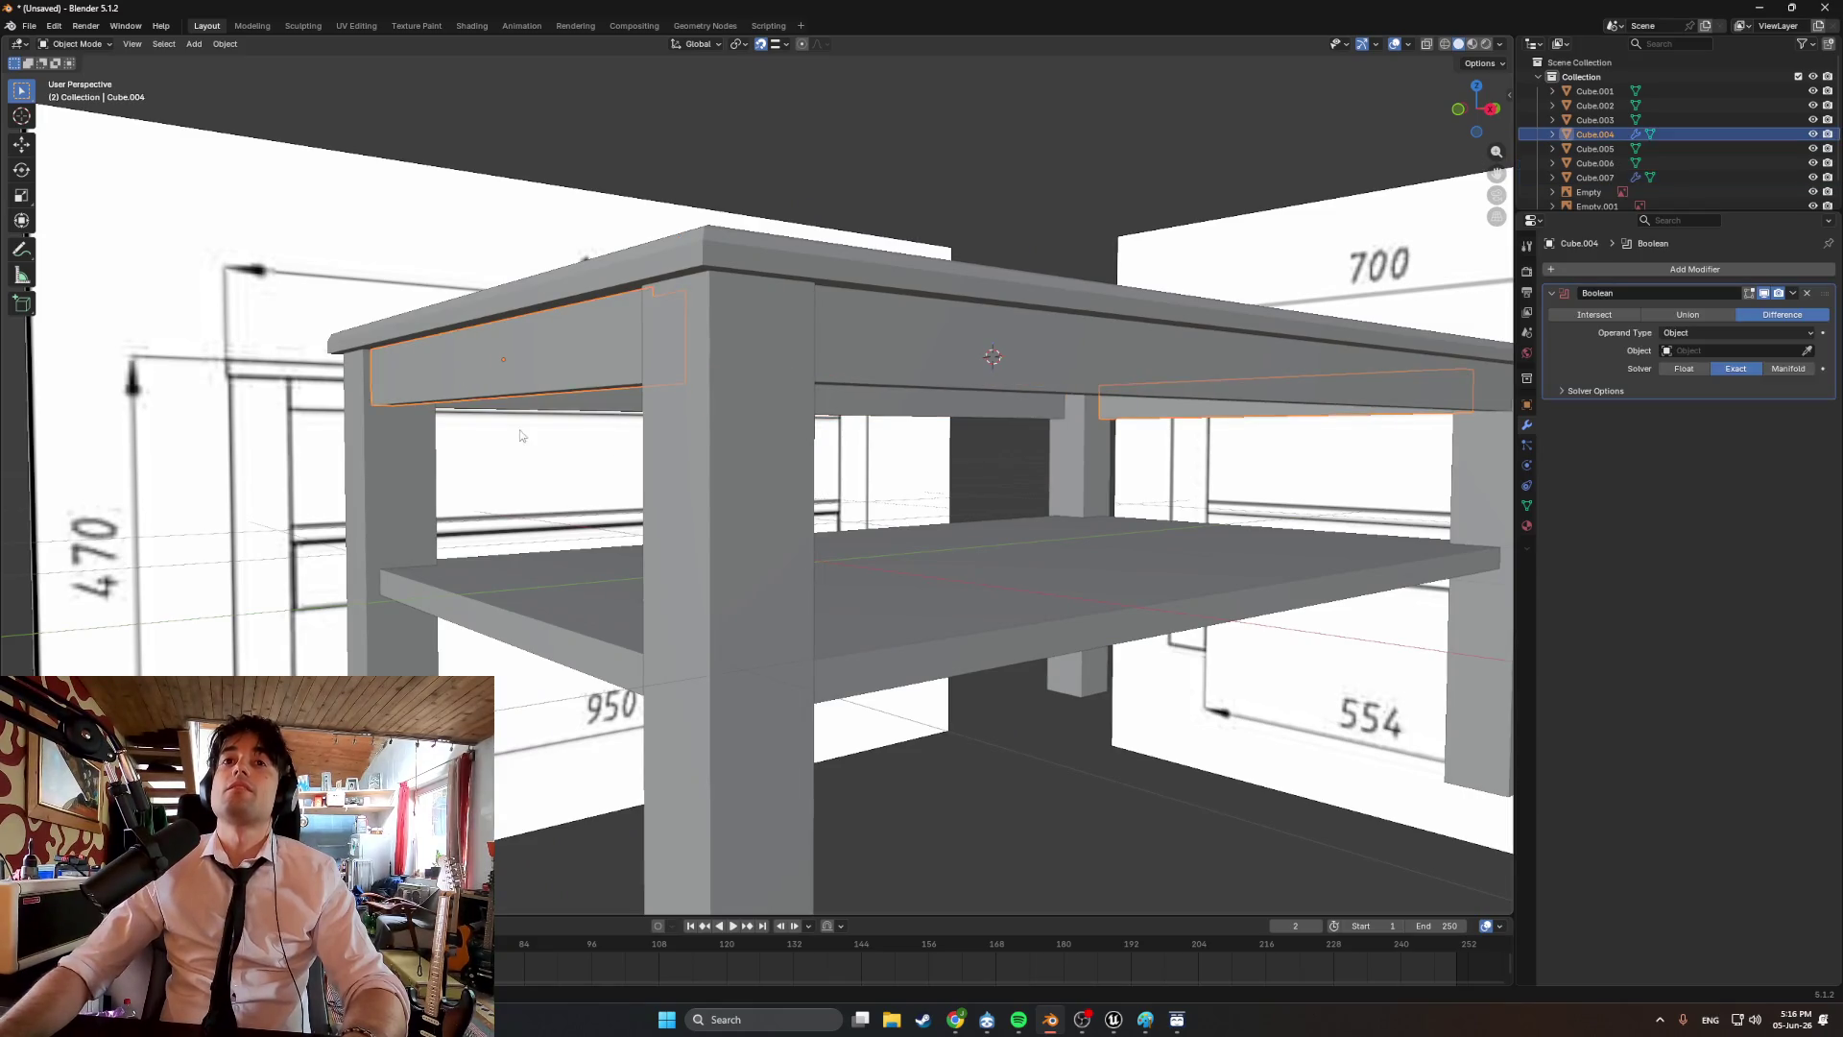
# Drop the copied aprons vertically to just below the lower shelf
pyautogui.moveTo(524, 436); pyautogui.dragTo(510, 433, button='middle')
pyautogui.press('g')
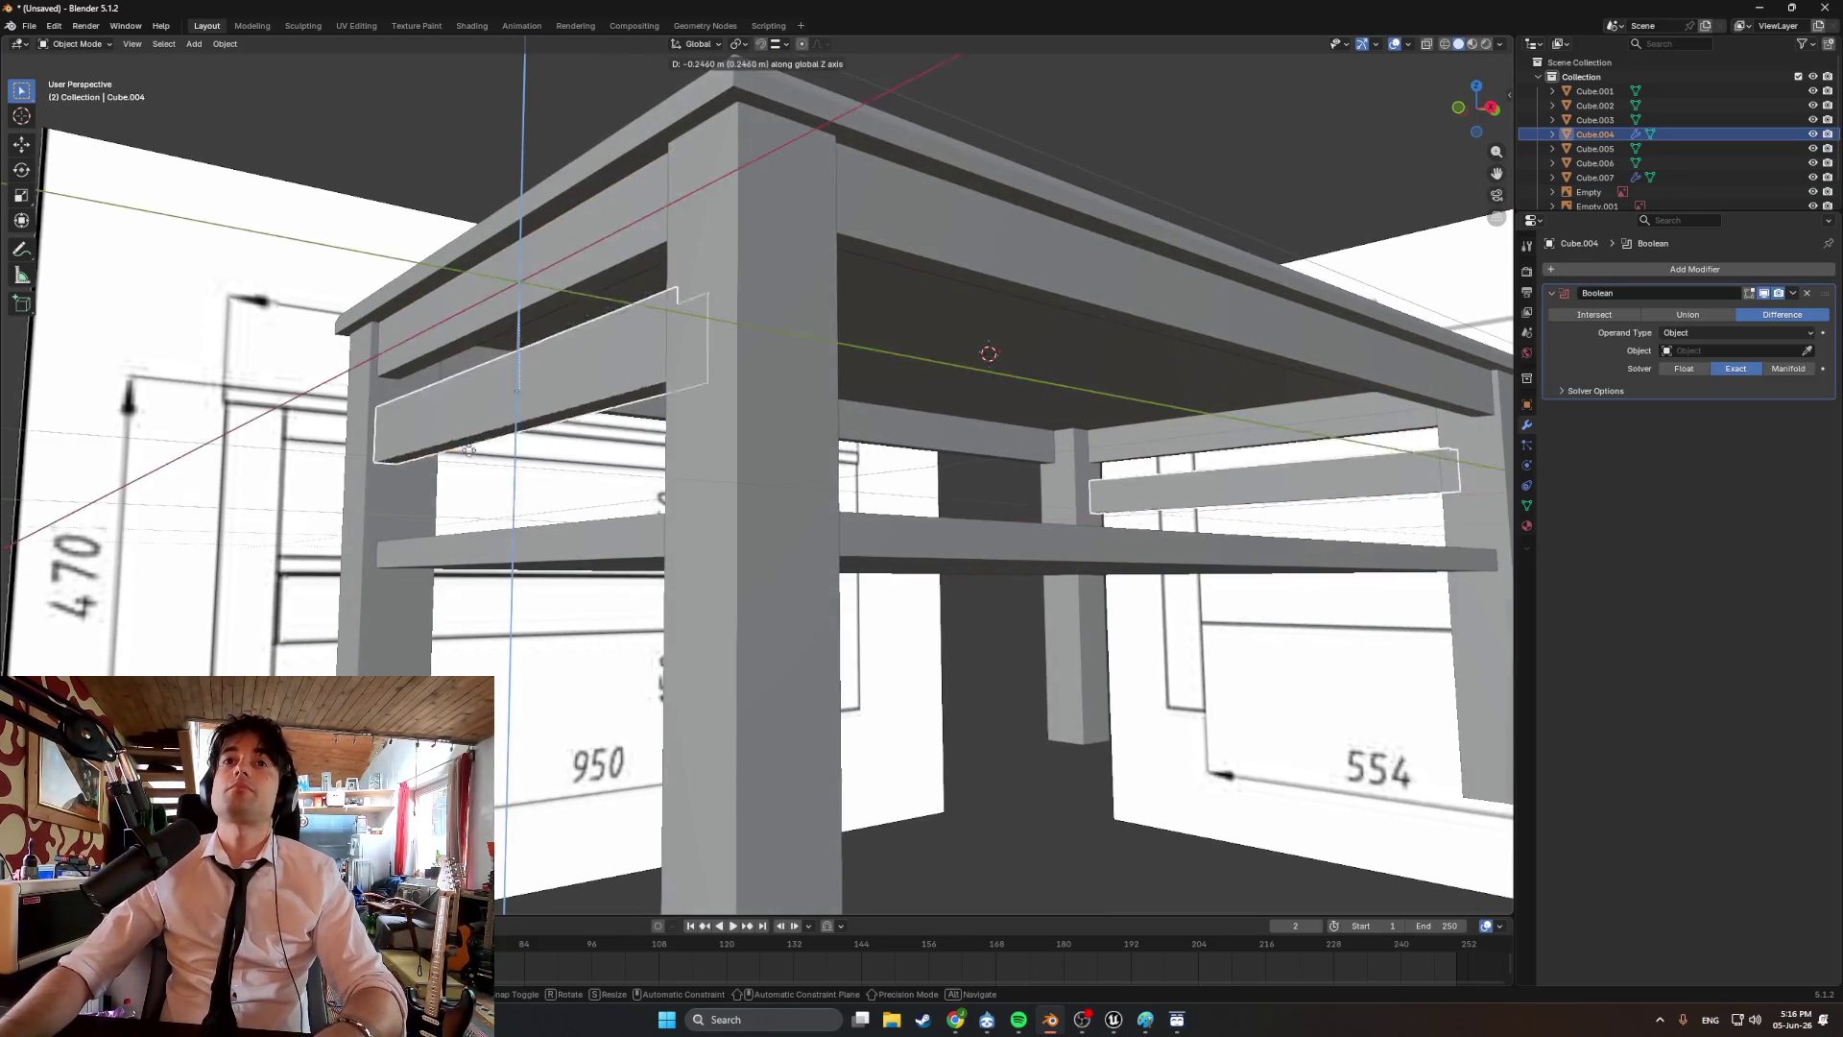
pyautogui.press('z')
pyautogui.click(428, 617)
# Place the 3D cursor on the apron's corner vertex and set the origin to it
pyautogui.scroll(3, 412, 597)
pyautogui.moveTo(412, 597)
pyautogui.mouseDown(button='middle')
pyautogui.moveTo(576, 668)
pyautogui.moveTo(628, 716)
pyautogui.mouseUp(button='middle')
pyautogui.scroll(2, 590, 672)
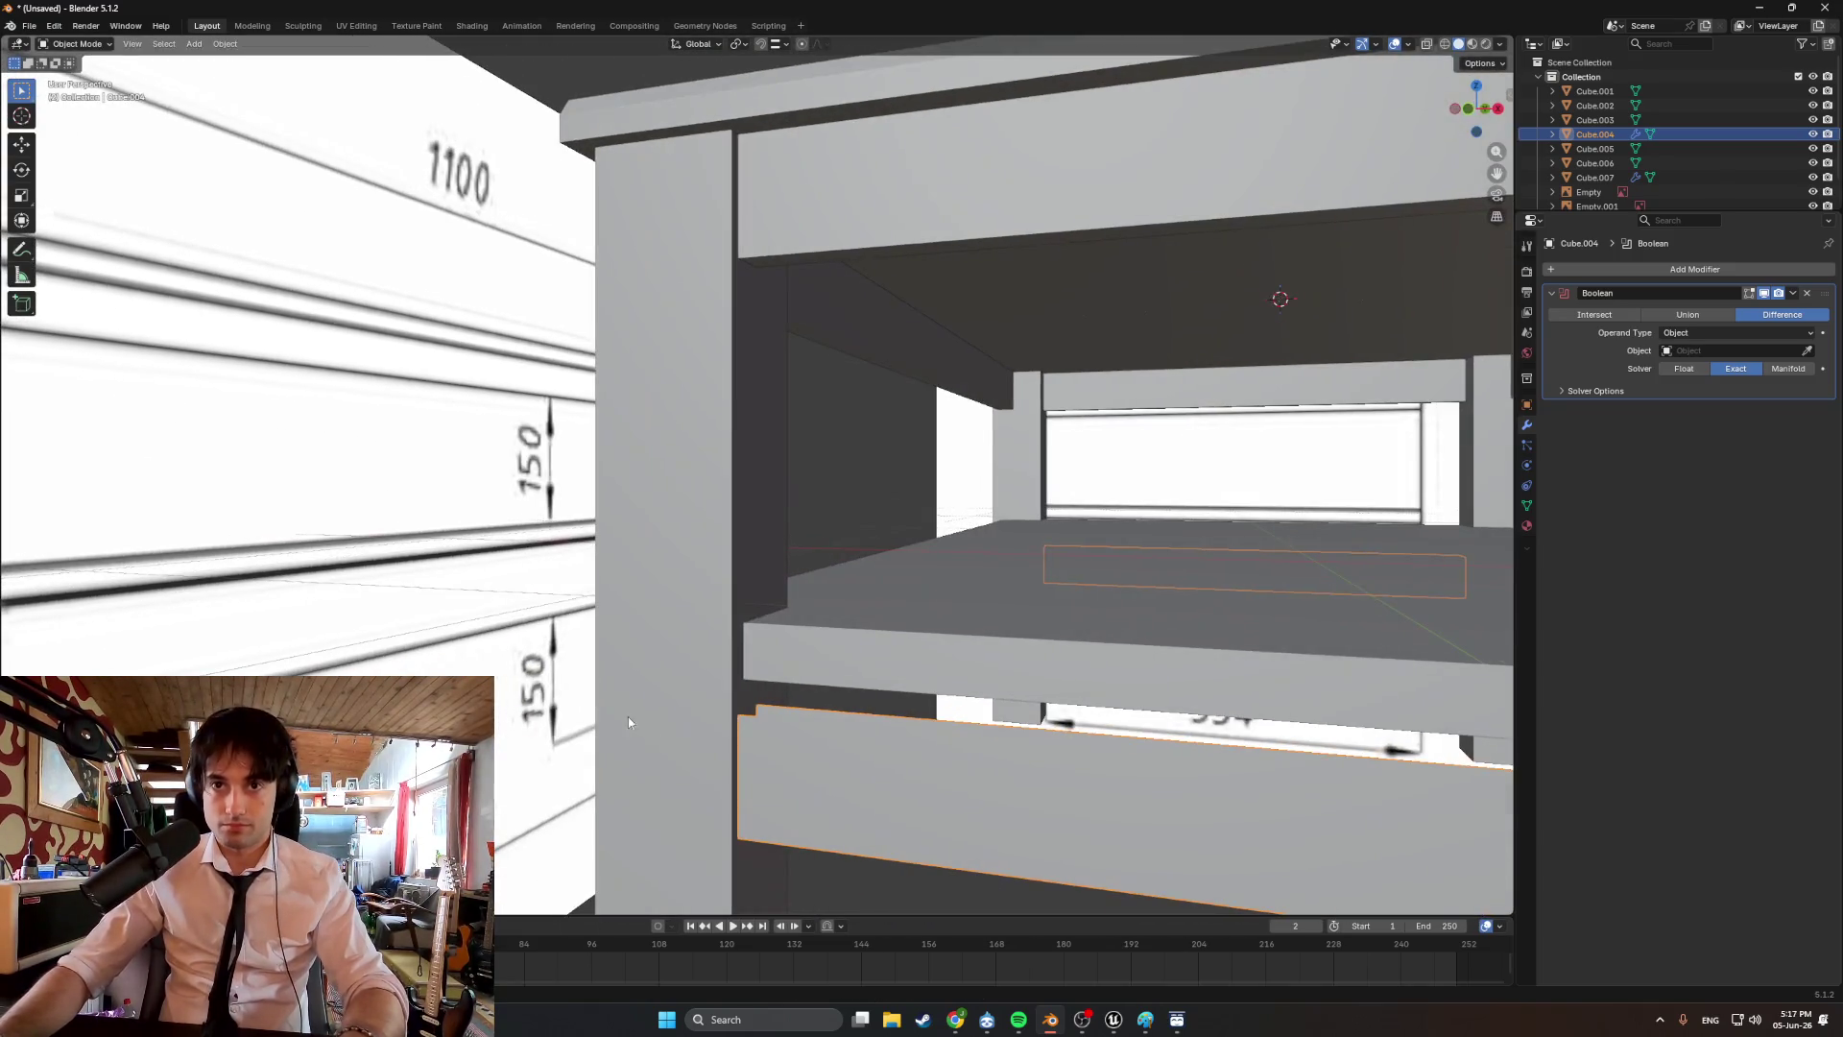
pyautogui.press('Tab')
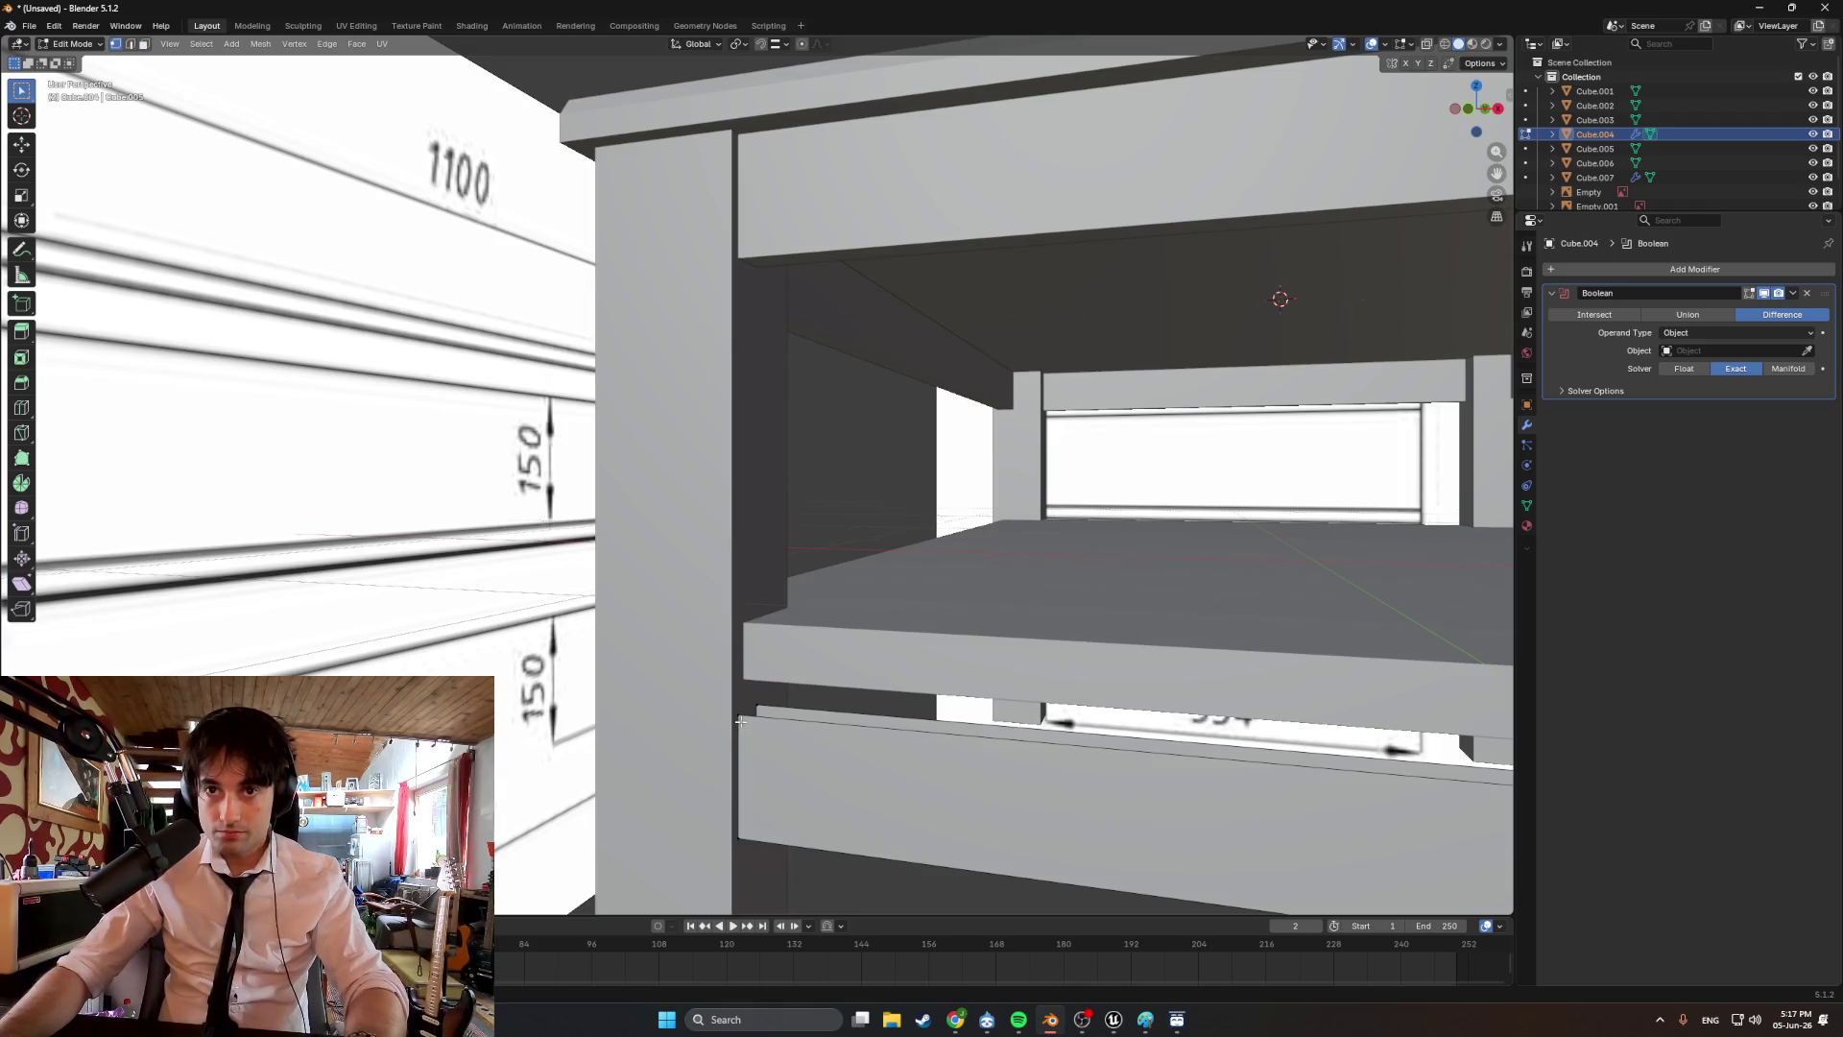
pyautogui.hotkey('shift', 's')
pyautogui.click(755, 812)
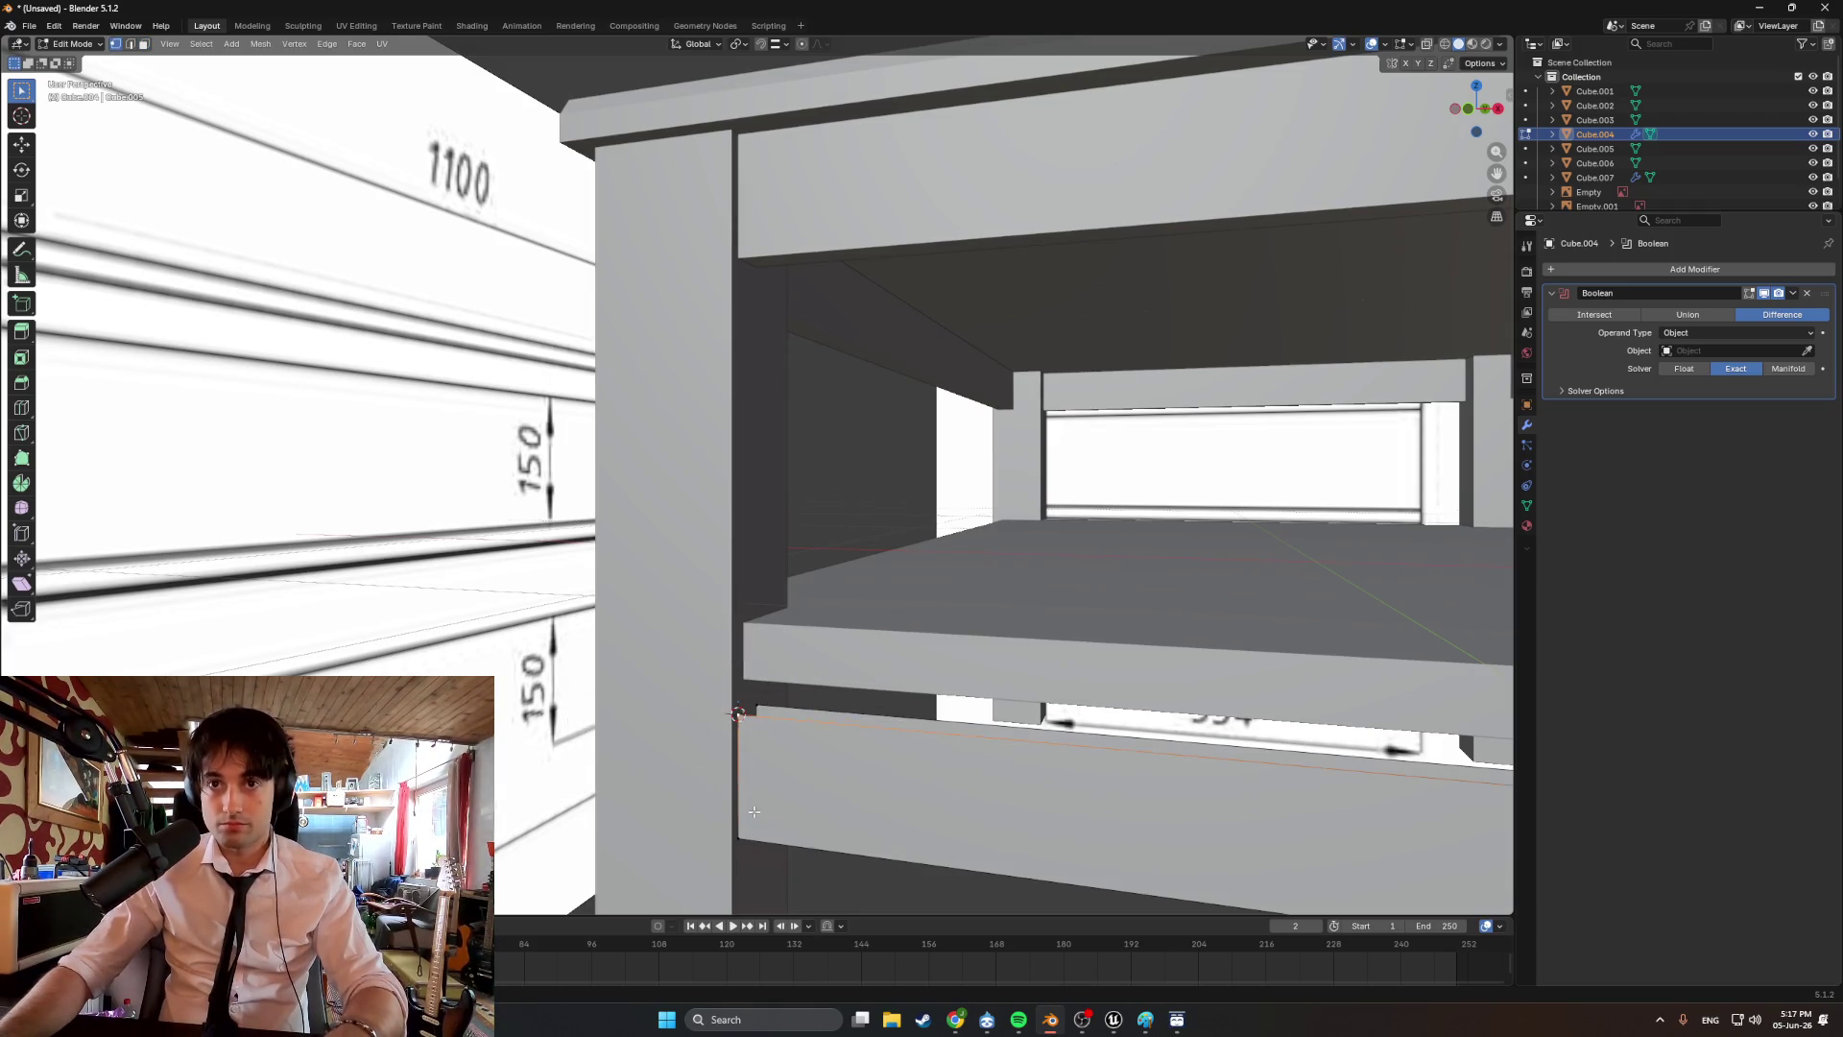
pyautogui.press('Tab')
pyautogui.rightClick(780, 774)
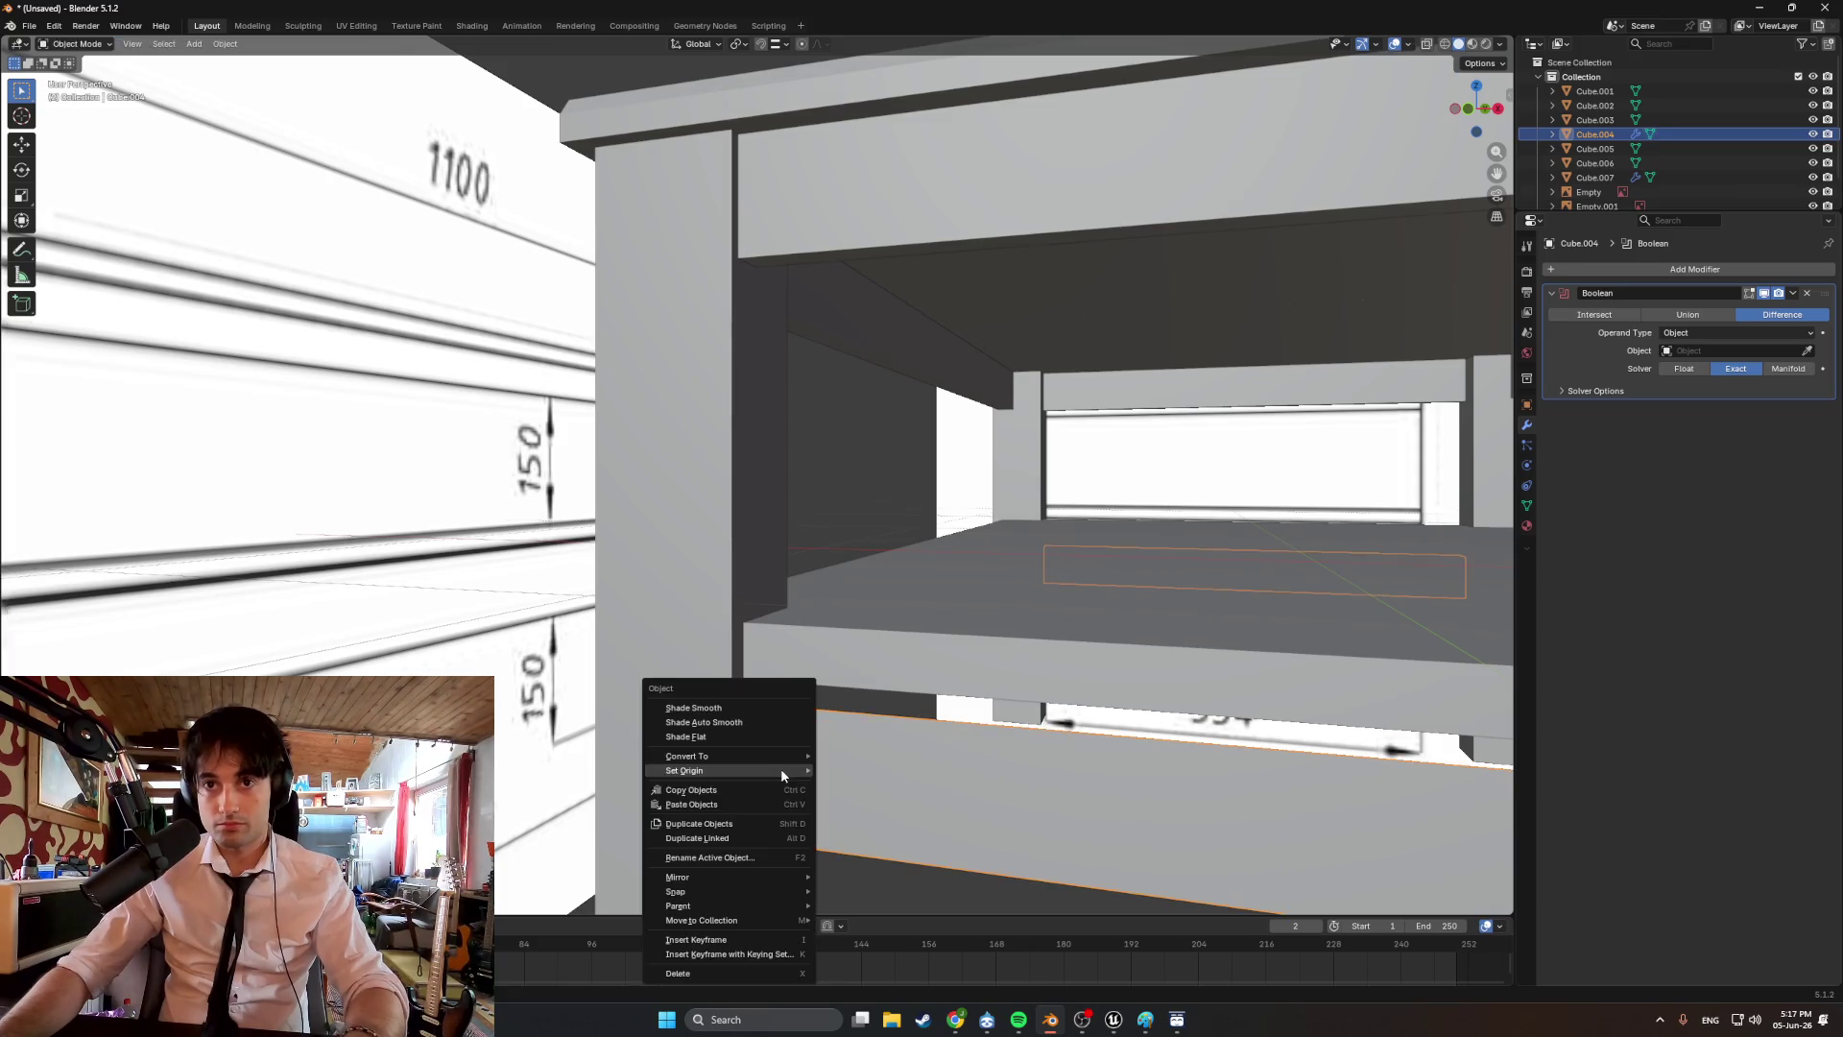
pyautogui.moveTo(781, 768)
pyautogui.click(910, 806)
# Snap the board about 0.042 m along Z, tucking it beneath the shelf board
pyautogui.press('g')
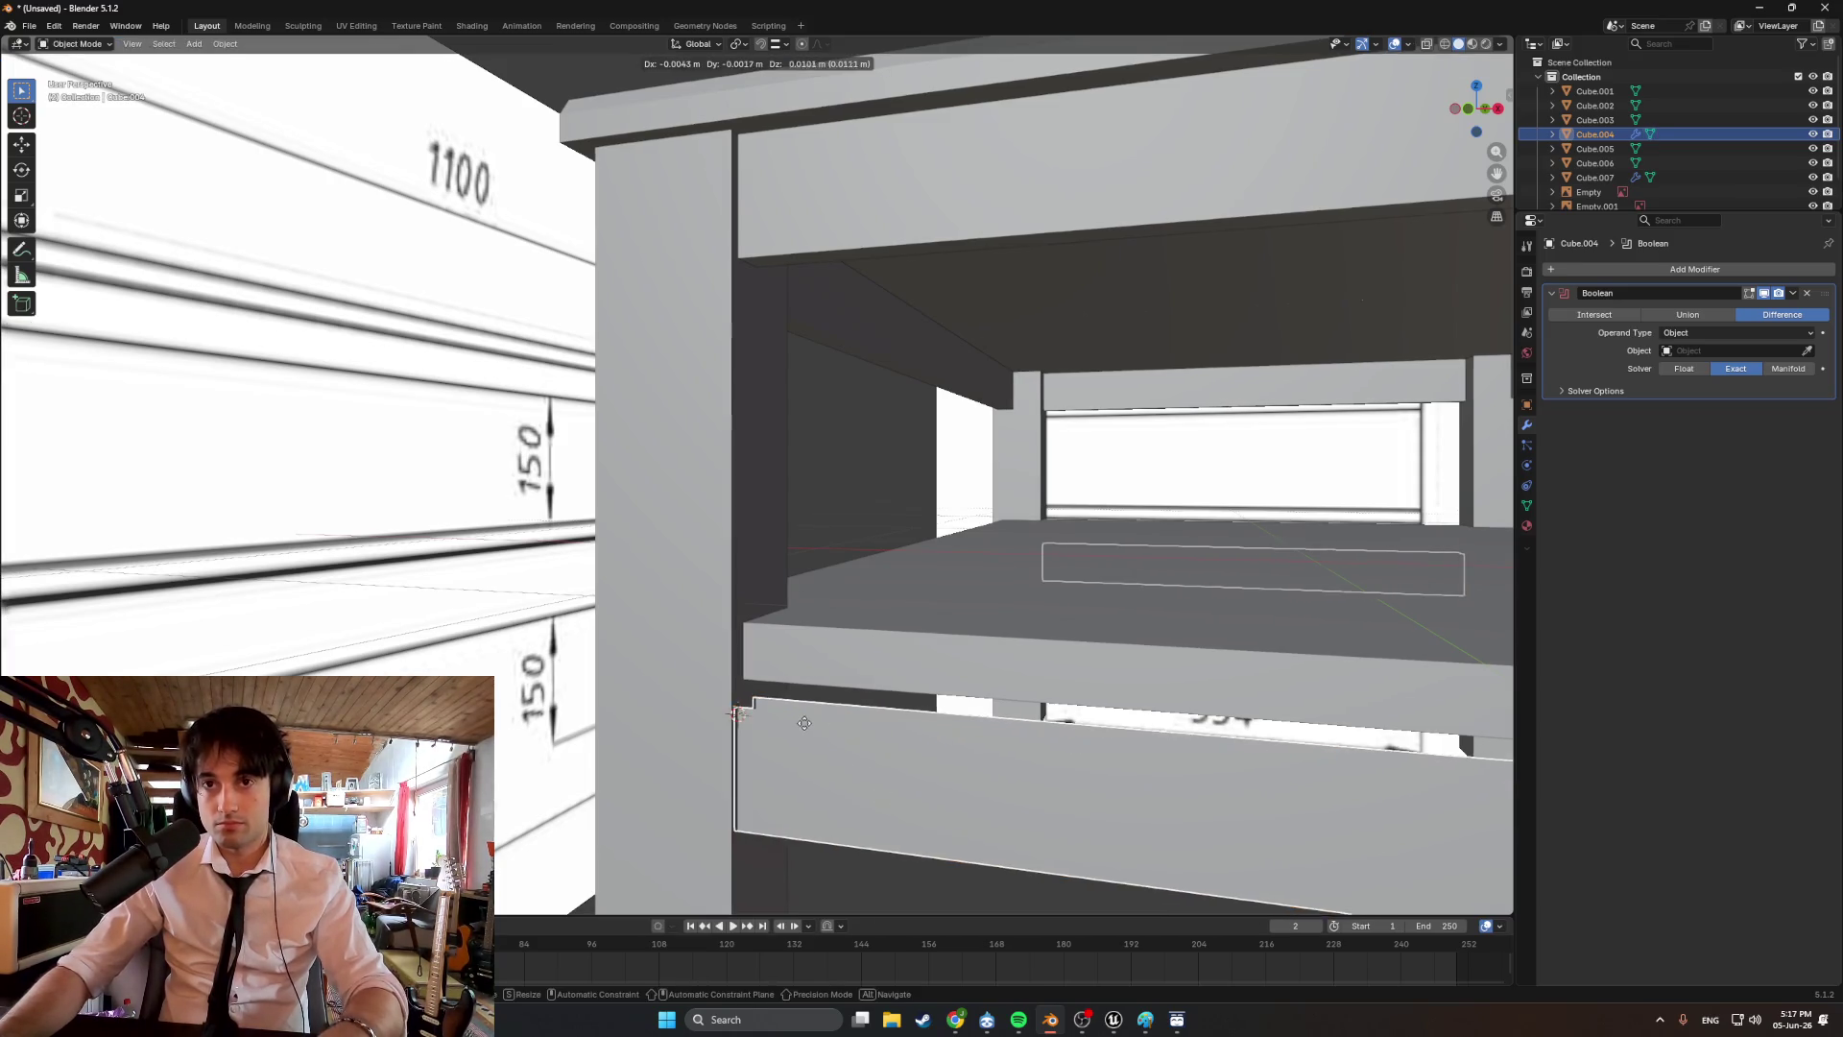
pyautogui.press('z')
pyautogui.press('ctrl')
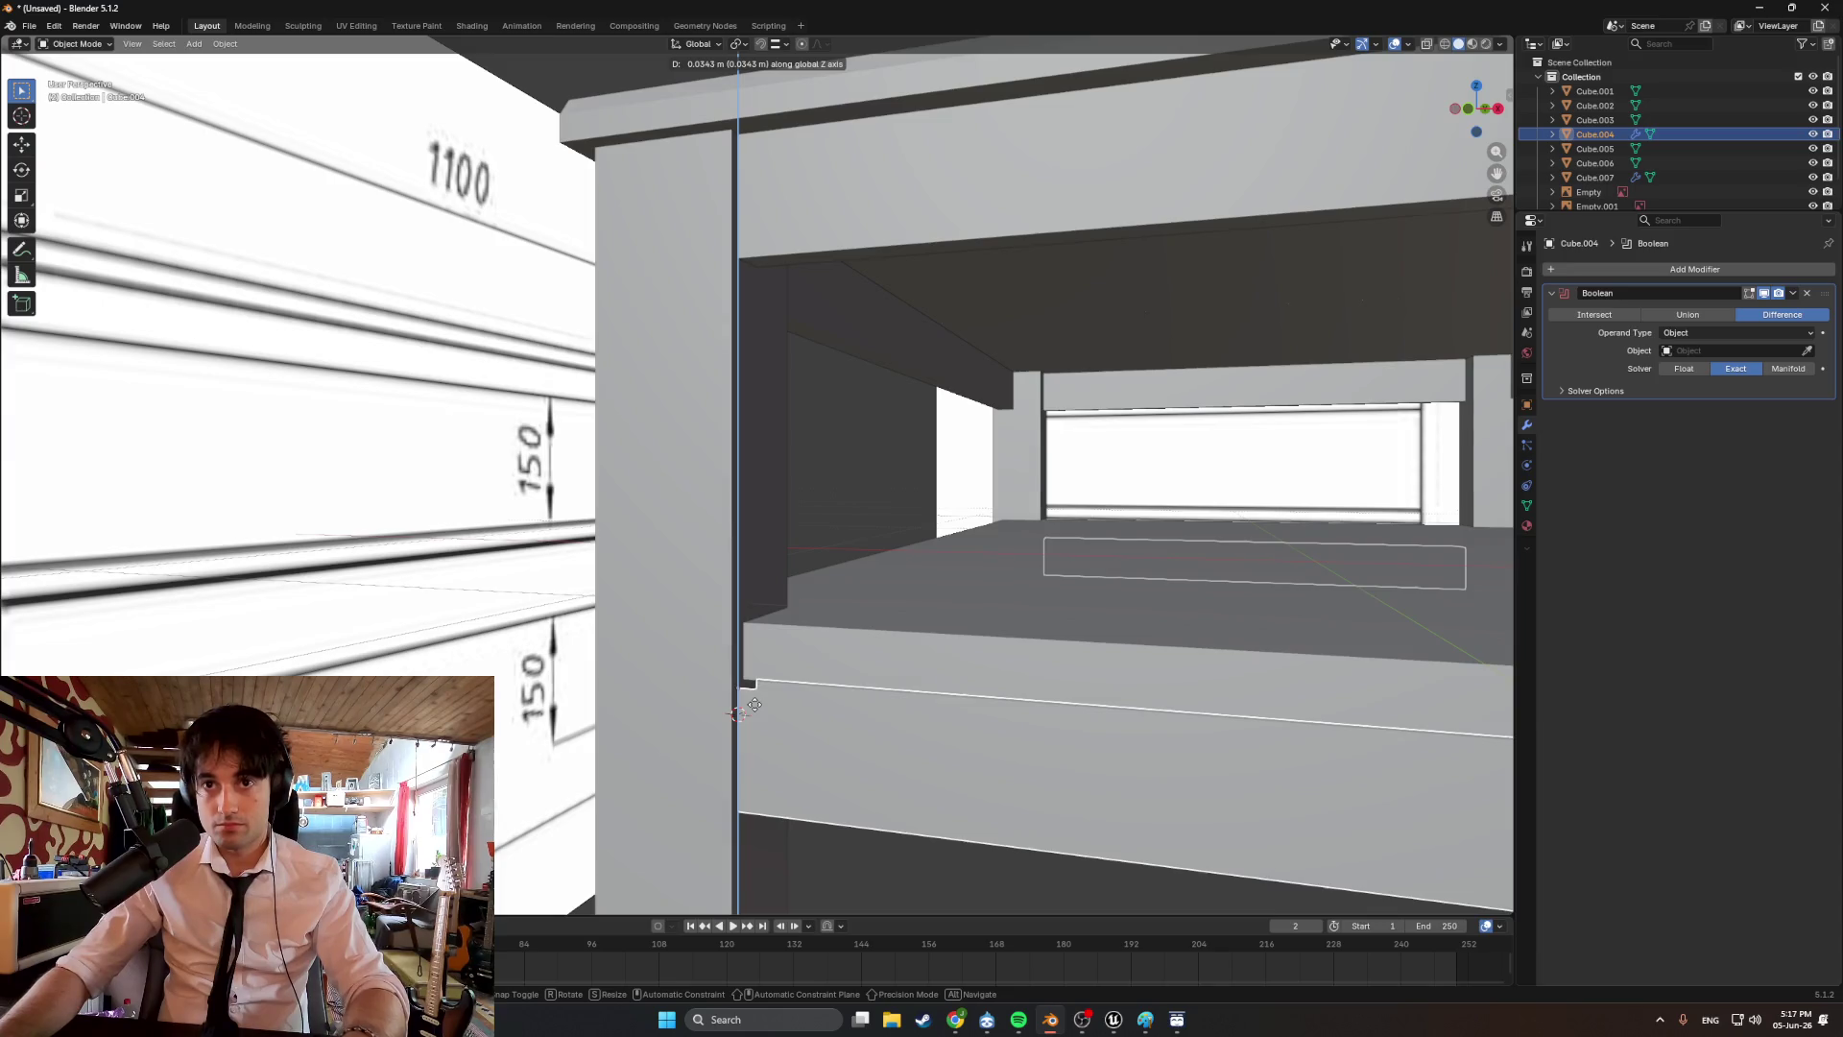
pyautogui.click(818, 697)
pyautogui.moveTo(818, 697)
pyautogui.mouseDown(button='middle')
pyautogui.moveTo(852, 688)
pyautogui.moveTo(805, 700)
pyautogui.mouseUp(button='middle')
pyautogui.scroll(-5, 806, 700)
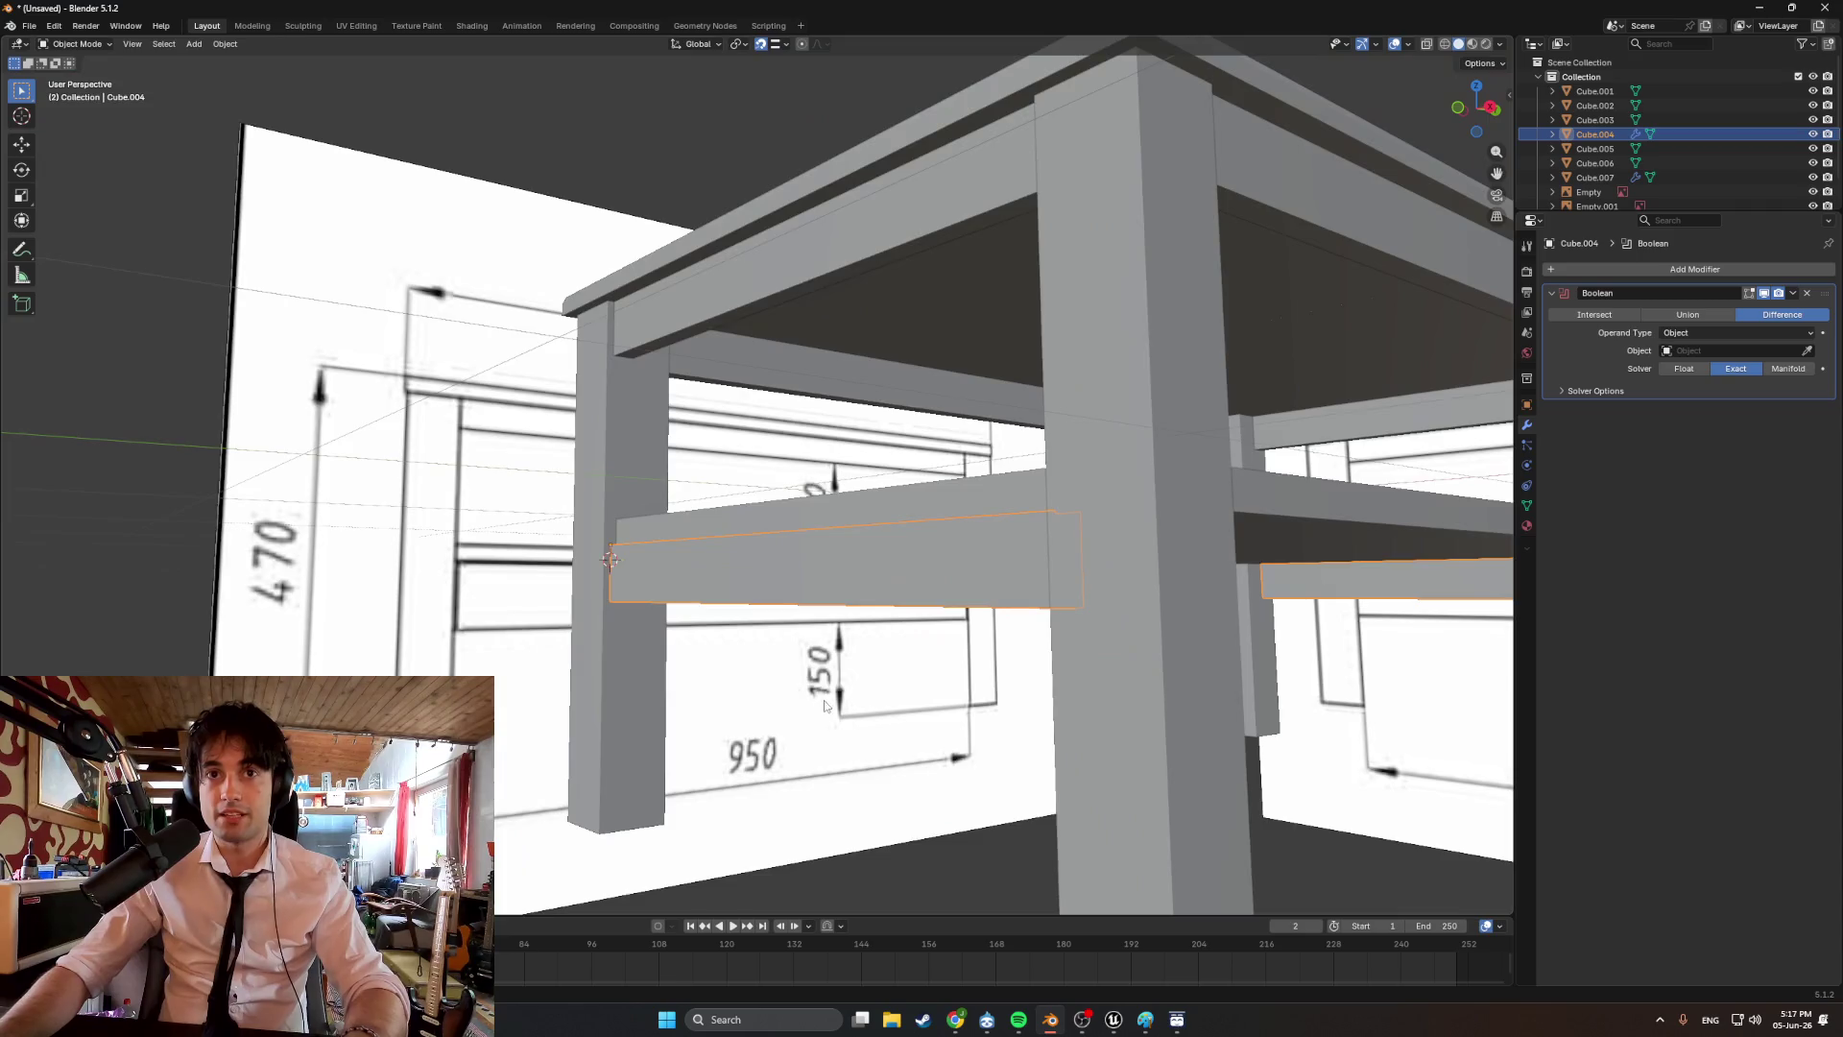
# Move a face of the lowered apron board in face select mode, then view it with solid shading
pyautogui.scroll(8, 781, 664)
pyautogui.moveTo(726, 639); pyautogui.dragTo(683, 571, button='middle')
pyautogui.moveTo(546, 469)
pyautogui.mouseDown(button='middle')
pyautogui.moveTo(597, 515)
pyautogui.moveTo(667, 534)
pyautogui.moveTo(657, 595)
pyautogui.moveTo(395, 579)
pyautogui.moveTo(704, 608)
pyautogui.mouseUp(button='middle')
pyautogui.press('Tab')
pyautogui.press('3')
pyautogui.press('Tab')
pyautogui.press('Tab')
pyautogui.press('g')
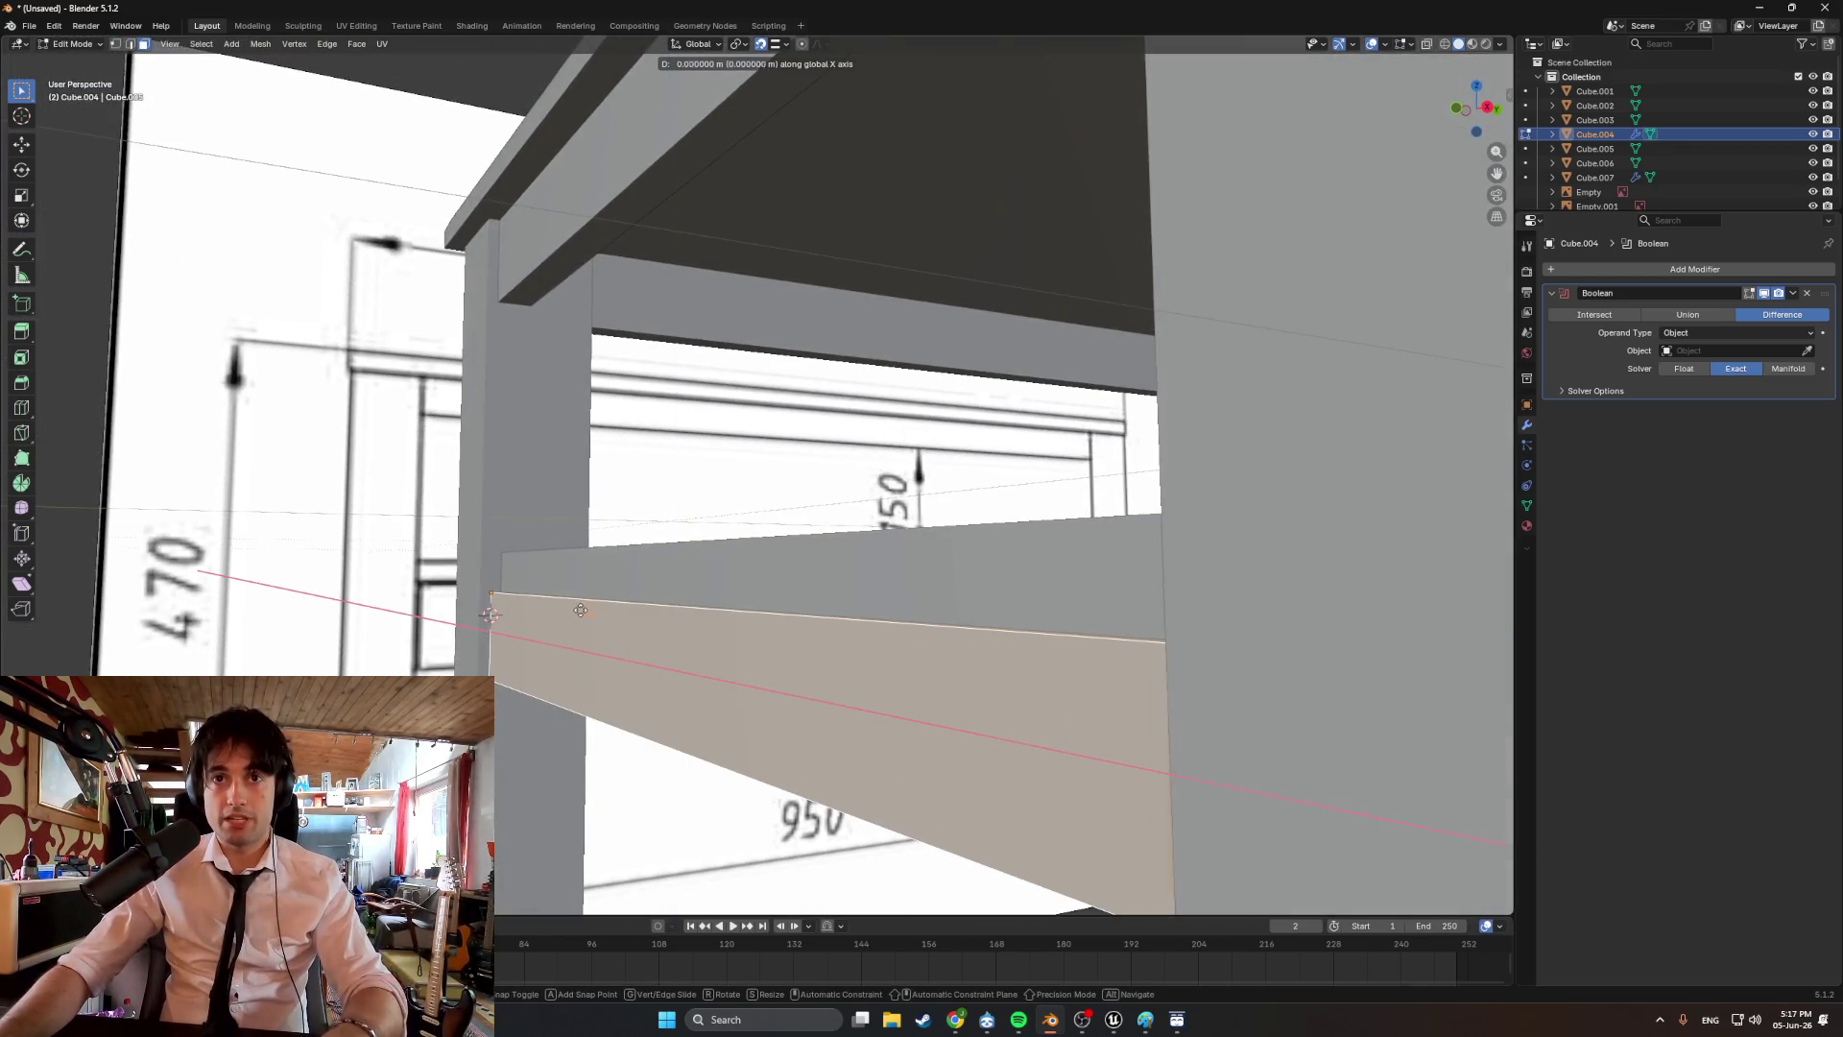
pyautogui.click(620, 610)
pyautogui.moveTo(620, 610)
pyautogui.mouseDown(button='middle')
pyautogui.moveTo(835, 531)
pyautogui.moveTo(1179, 545)
pyautogui.moveTo(857, 539)
pyautogui.moveTo(998, 537)
pyautogui.moveTo(892, 523)
pyautogui.mouseUp(button='middle')
pyautogui.click(912, 539)
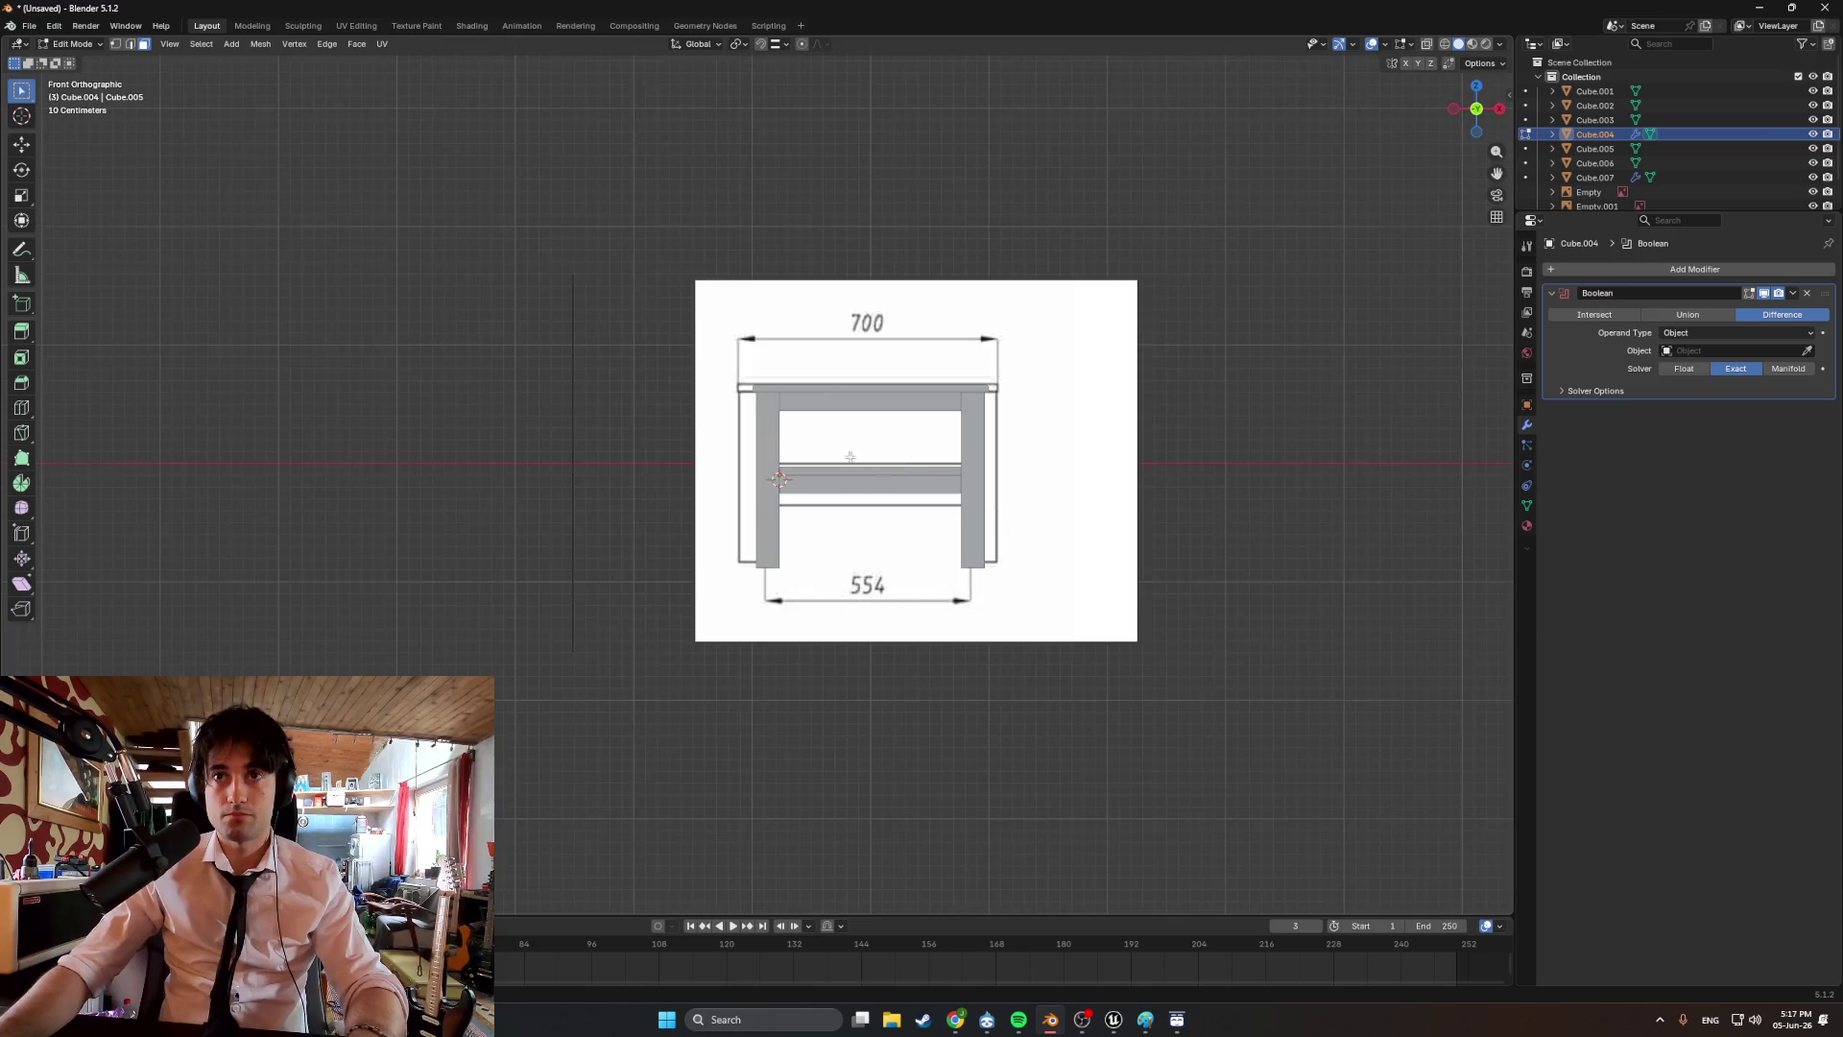
# Lower the apron face about 0.0984 m along Z to match the rail in the front drawing
pyautogui.scroll(4, 892, 524)
pyautogui.scroll(2, 892, 523)
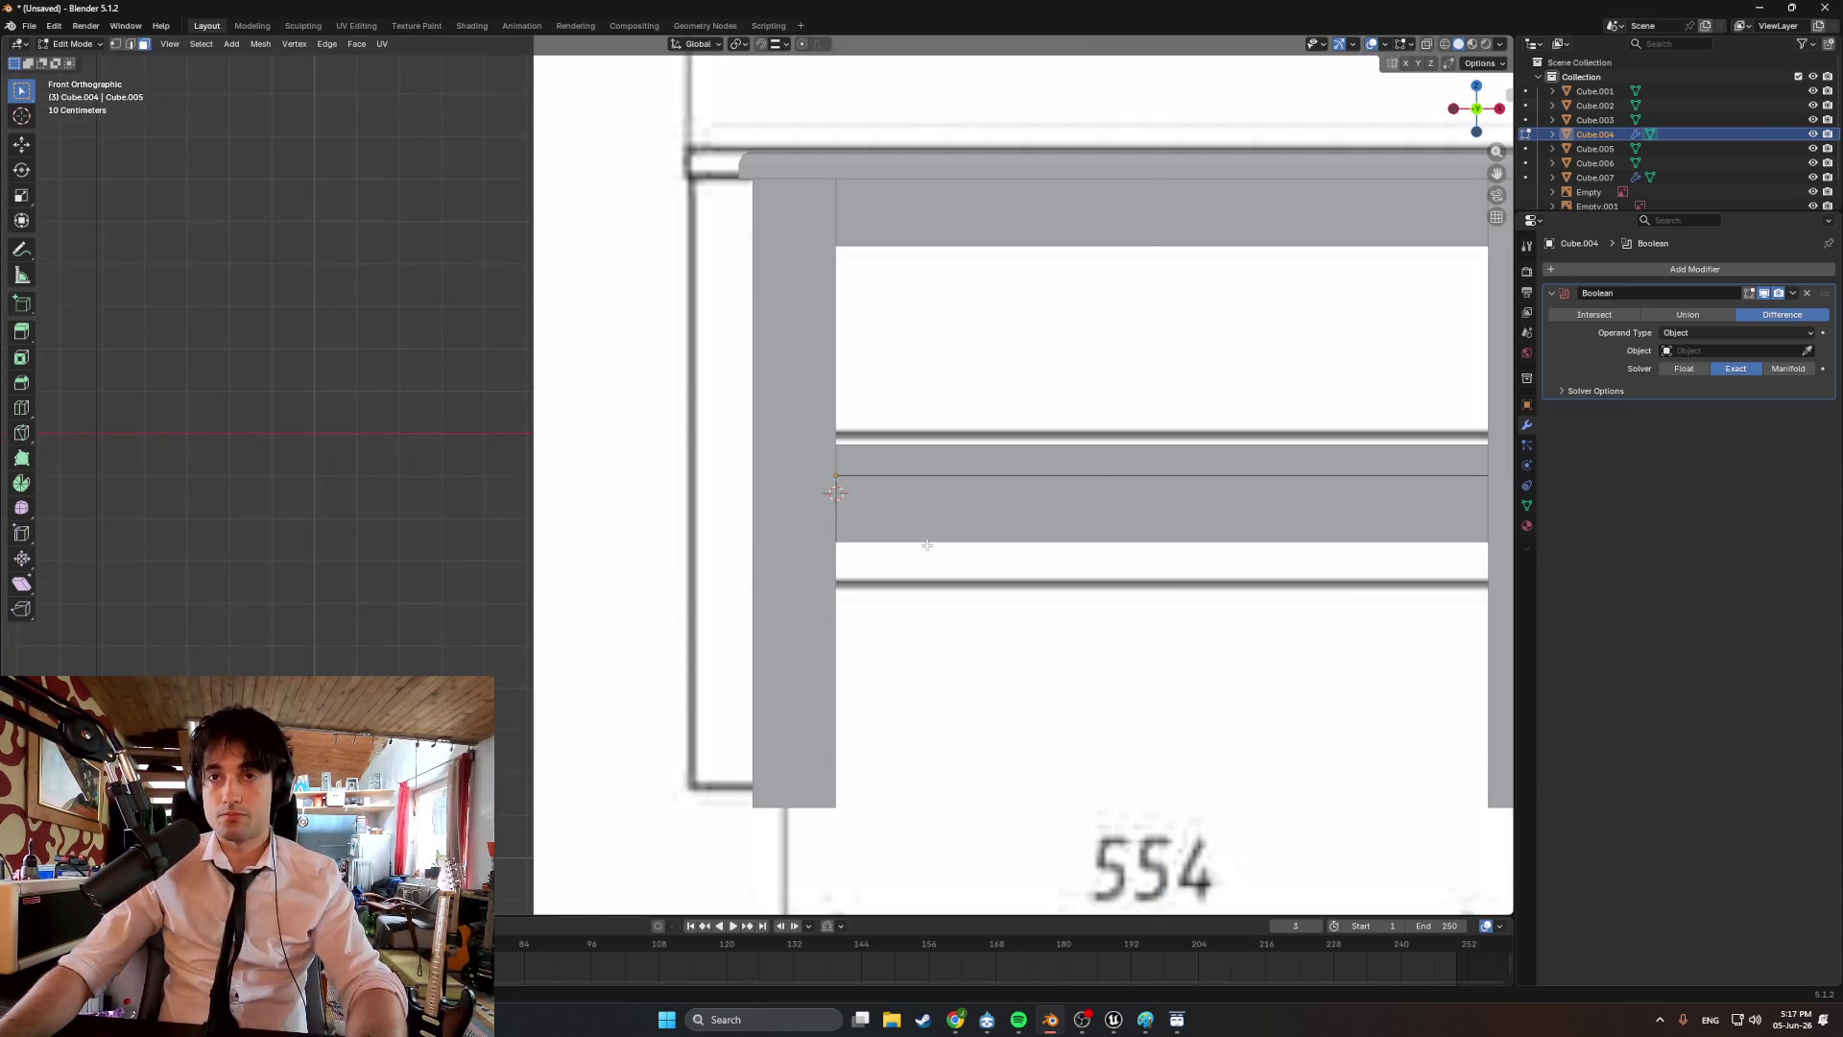
pyautogui.press('g')
pyautogui.press('z')
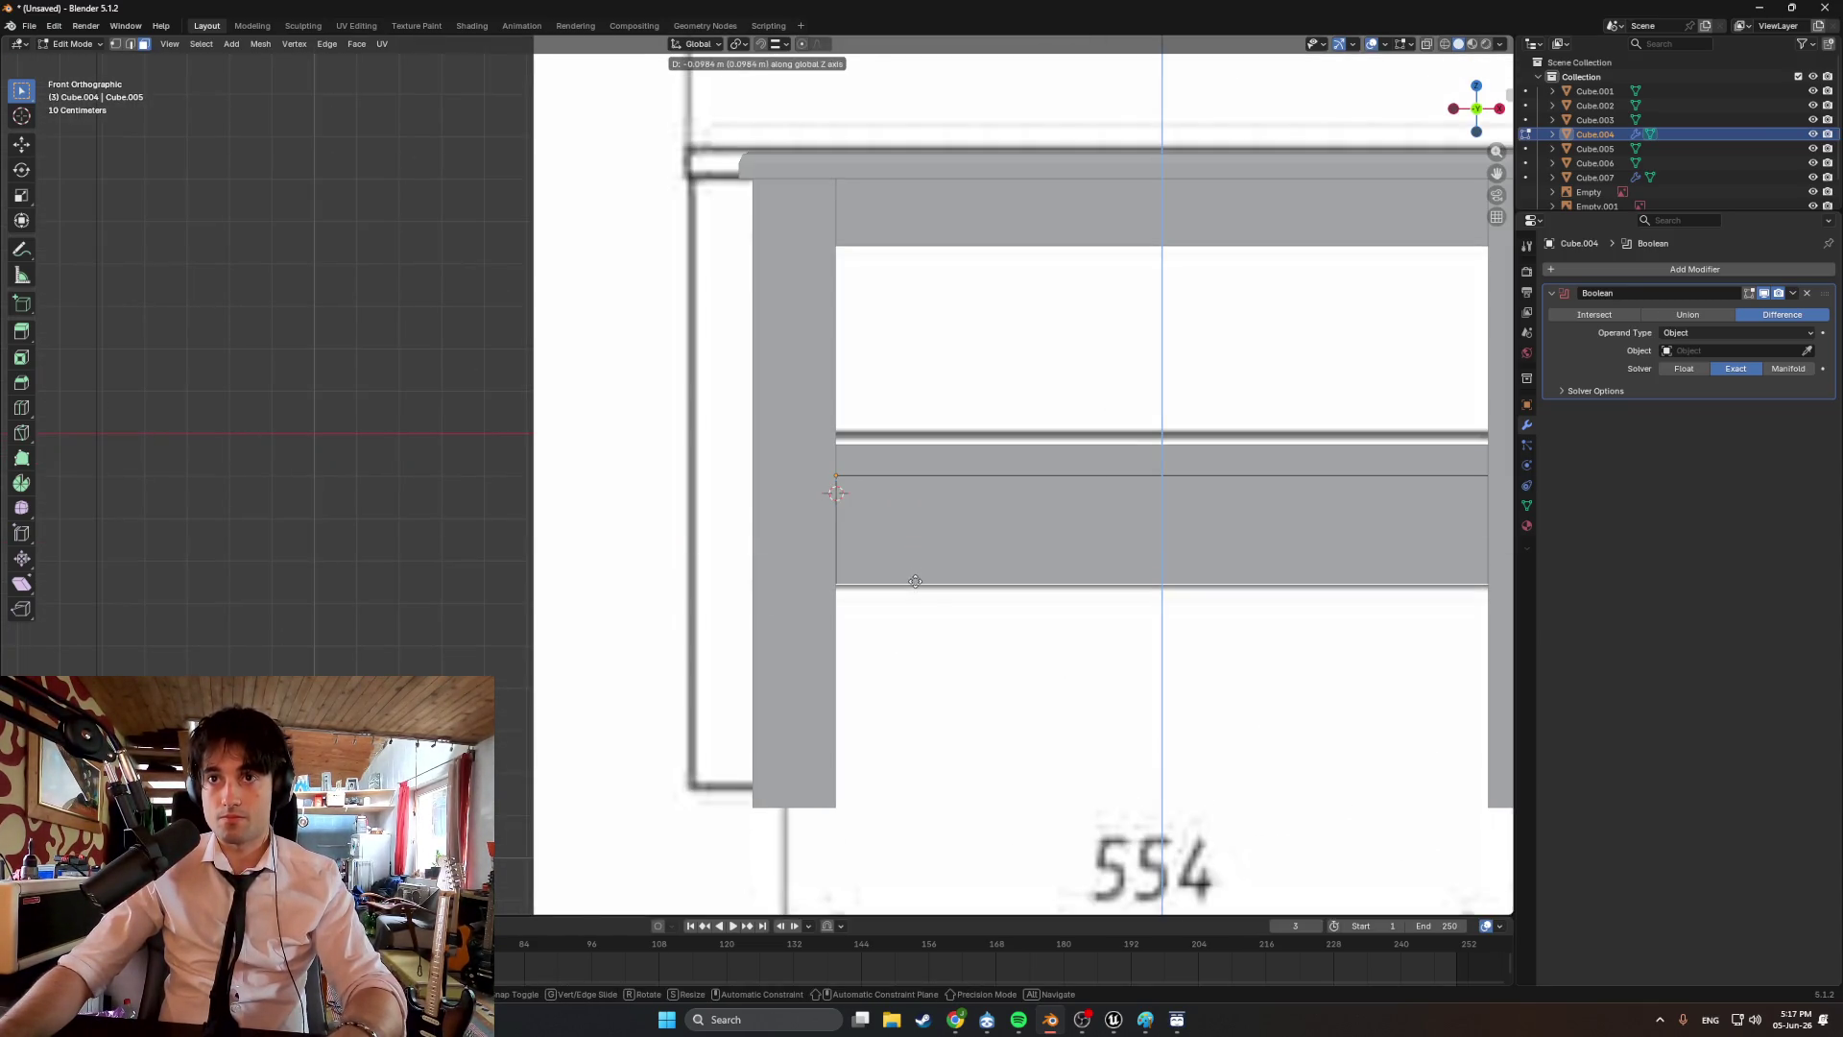
pyautogui.click(914, 582)
pyautogui.moveTo(915, 582)
pyautogui.mouseDown(button='middle')
pyautogui.moveTo(1025, 559)
pyautogui.moveTo(996, 535)
pyautogui.moveTo(720, 481)
pyautogui.moveTo(931, 535)
pyautogui.moveTo(1031, 403)
pyautogui.mouseUp(button='middle')
pyautogui.scroll(-3, 1025, 558)
pyautogui.scroll(6, 1056, 555)
pyautogui.scroll(6, 982, 458)
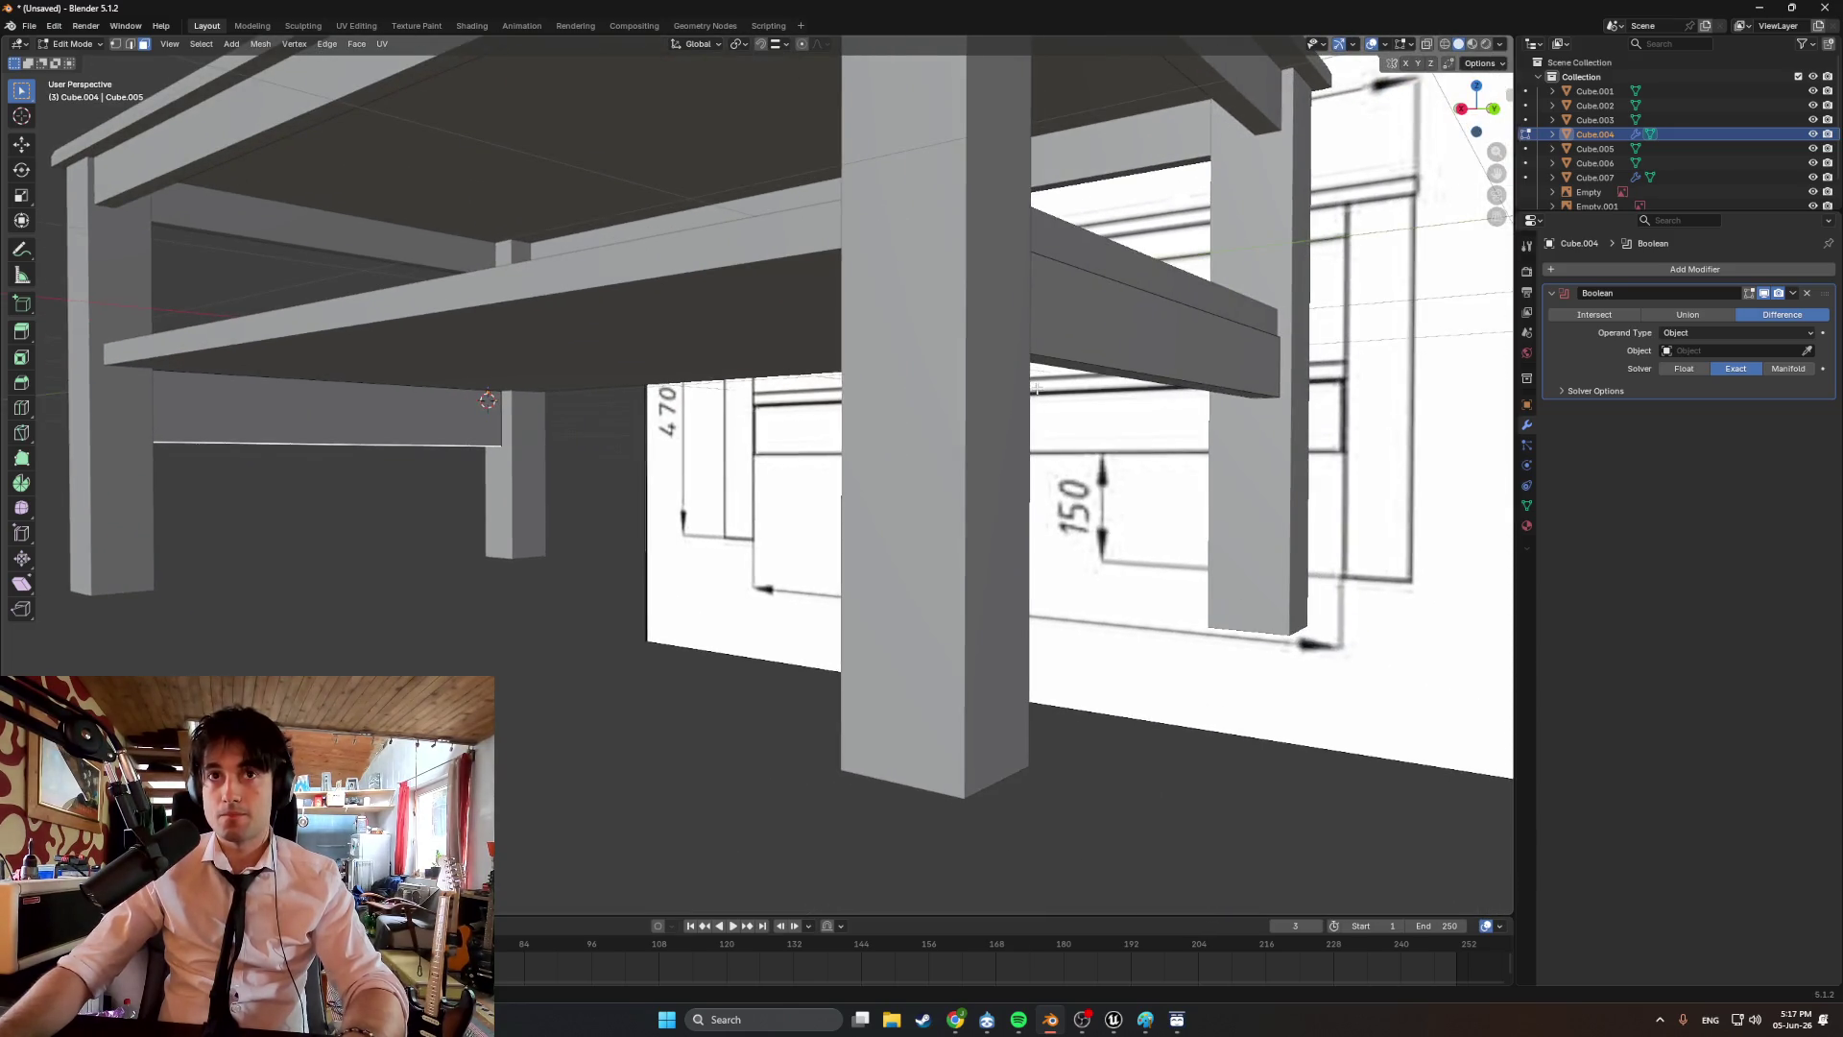
# Select the crossbar's front face and view the table from the bottom
pyautogui.click(1139, 345)
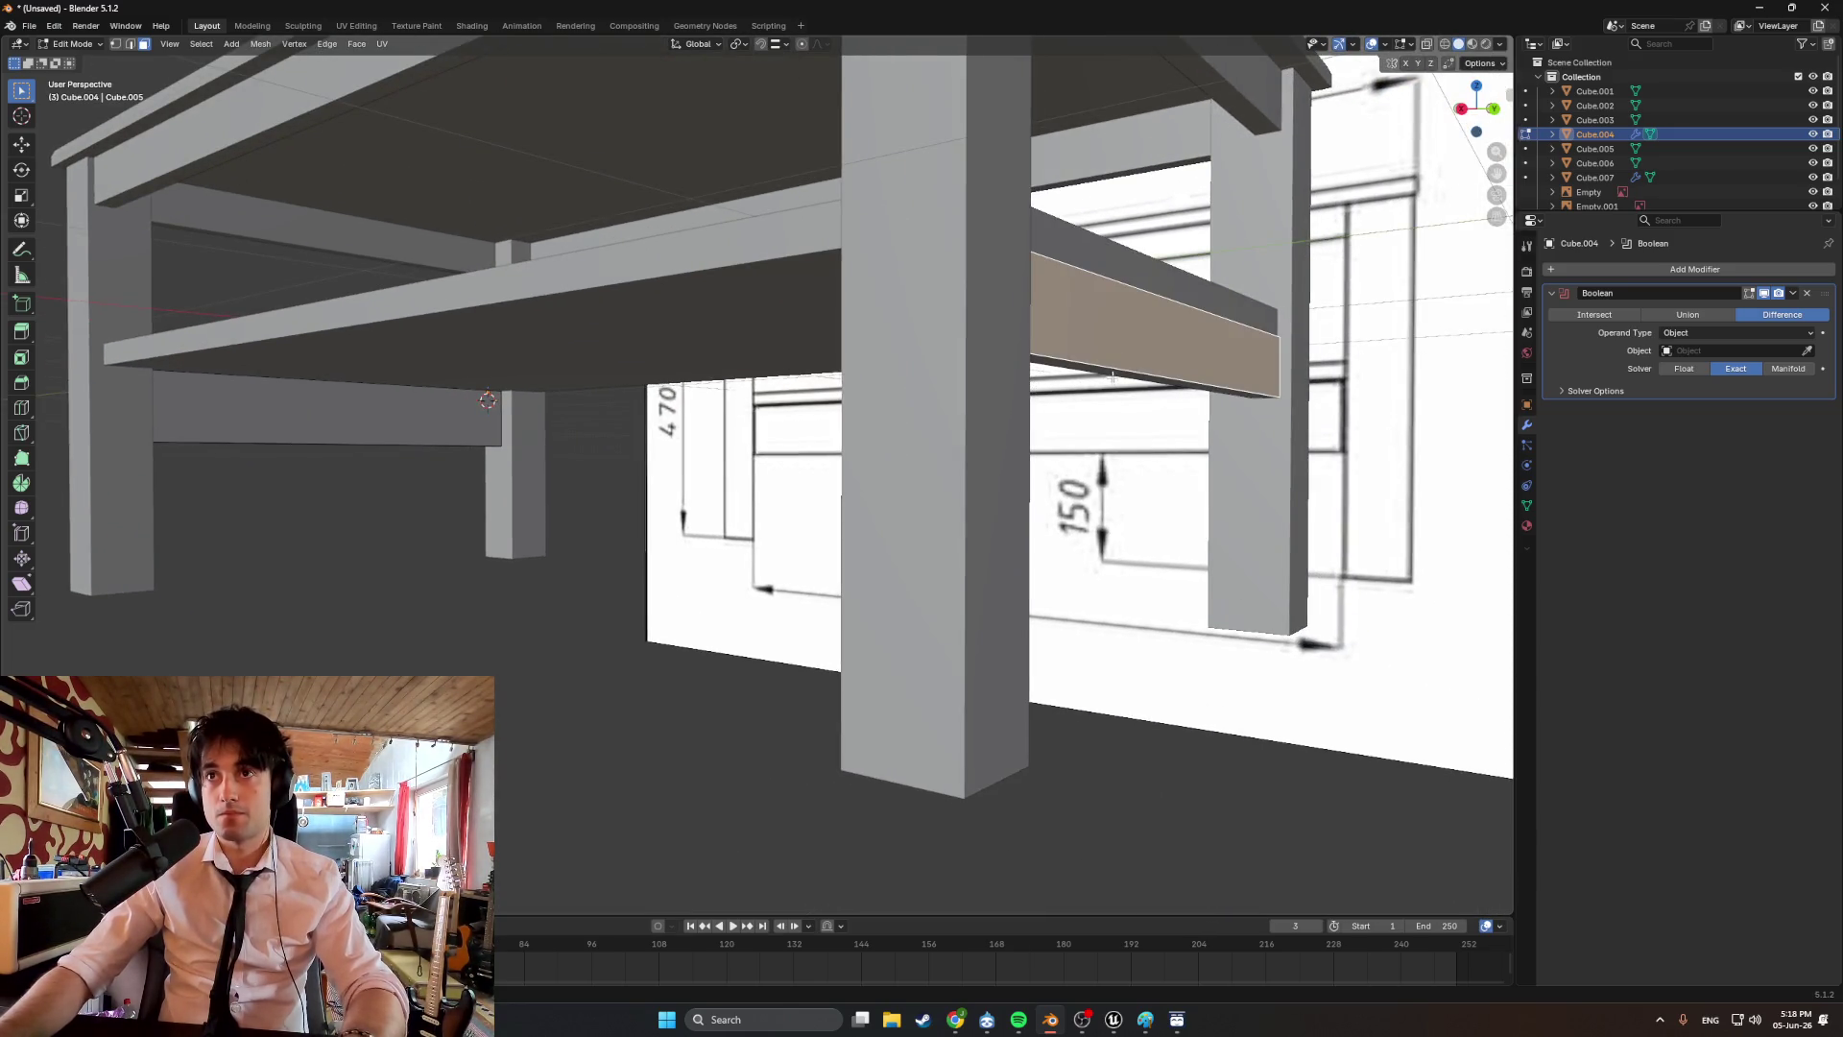
pyautogui.scroll(-5, 1109, 369)
pyautogui.moveTo(1109, 368)
pyautogui.mouseDown(button='middle')
pyautogui.moveTo(1247, 357)
pyautogui.moveTo(1173, 238)
pyautogui.mouseUp(button='middle')
pyautogui.press('ctrl+KP_7')
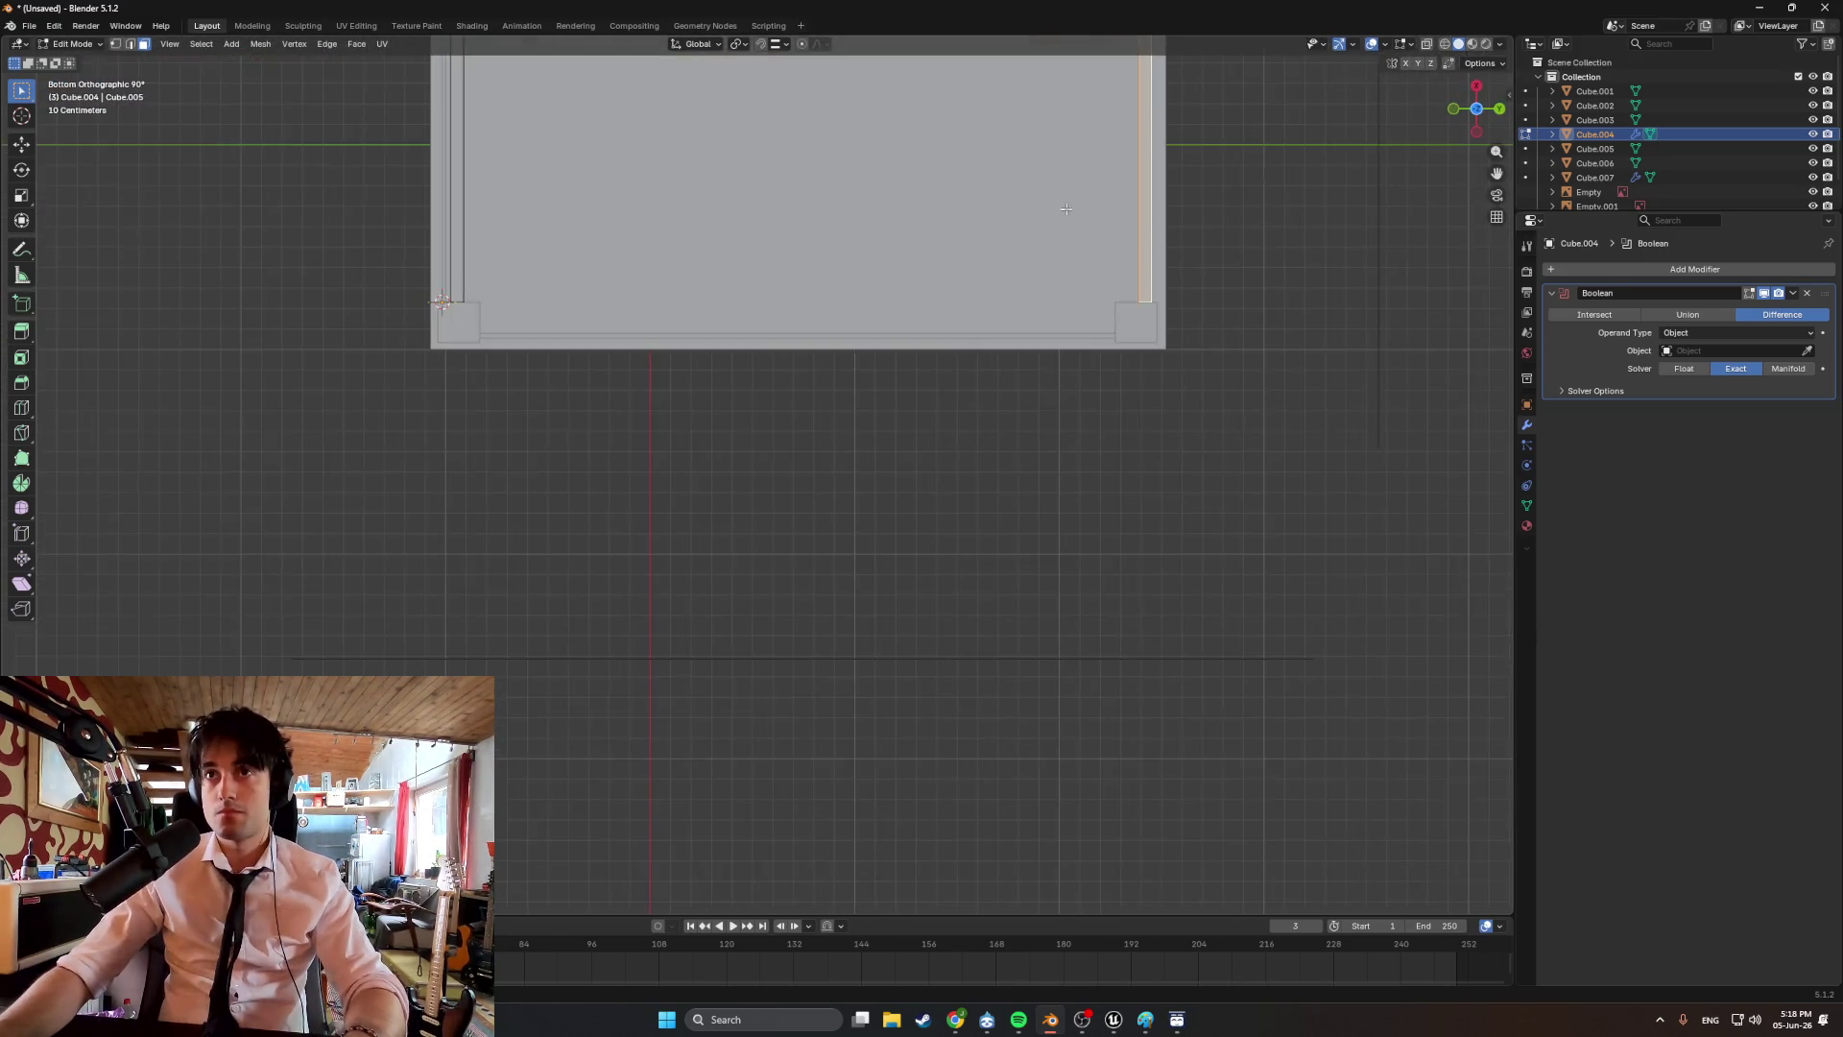
pyautogui.scroll(-2, 1053, 279)
pyautogui.scroll(3, 798, 454)
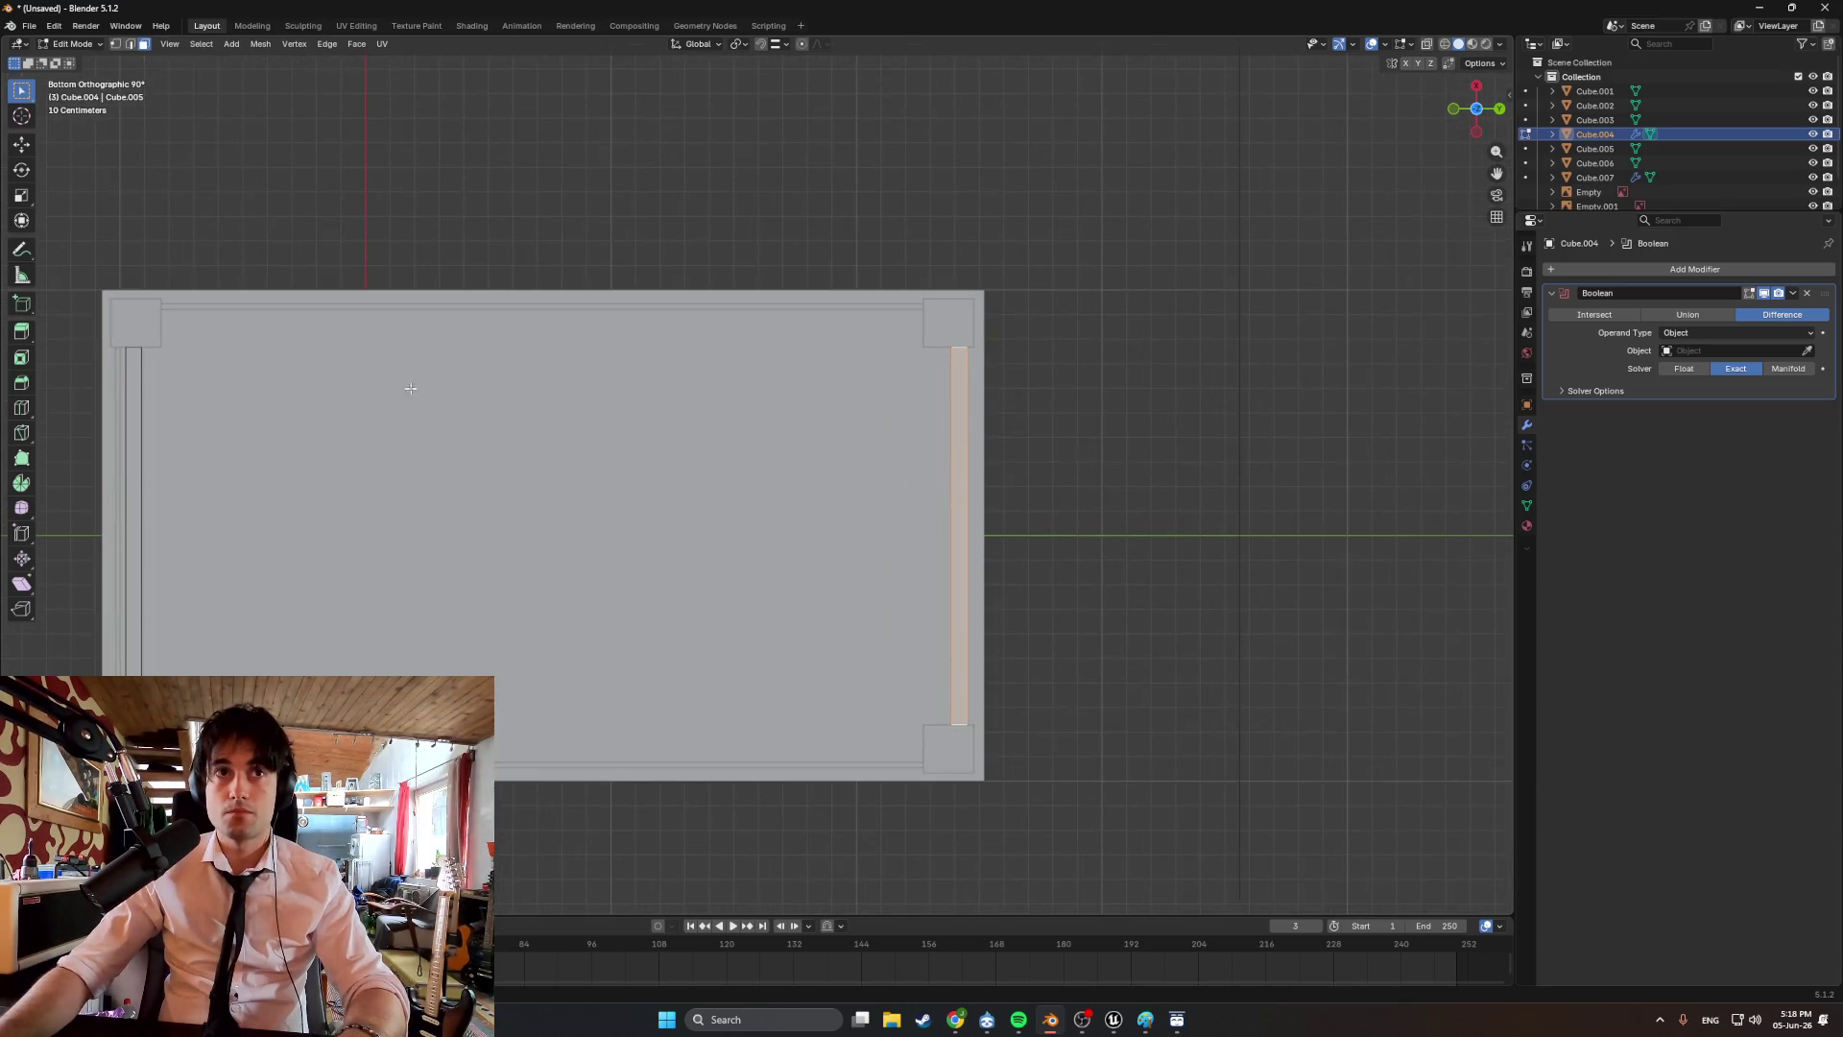
# Slide the crossbar face strip along the Y axis into line with the rail
pyautogui.keyDown('shift'); pyautogui.moveTo(411, 389); pyautogui.dragTo(745, 383, button='middle'); pyautogui.keyUp('shift')
pyautogui.scroll(3, 552, 329)
pyautogui.scroll(-3, 849, 341)
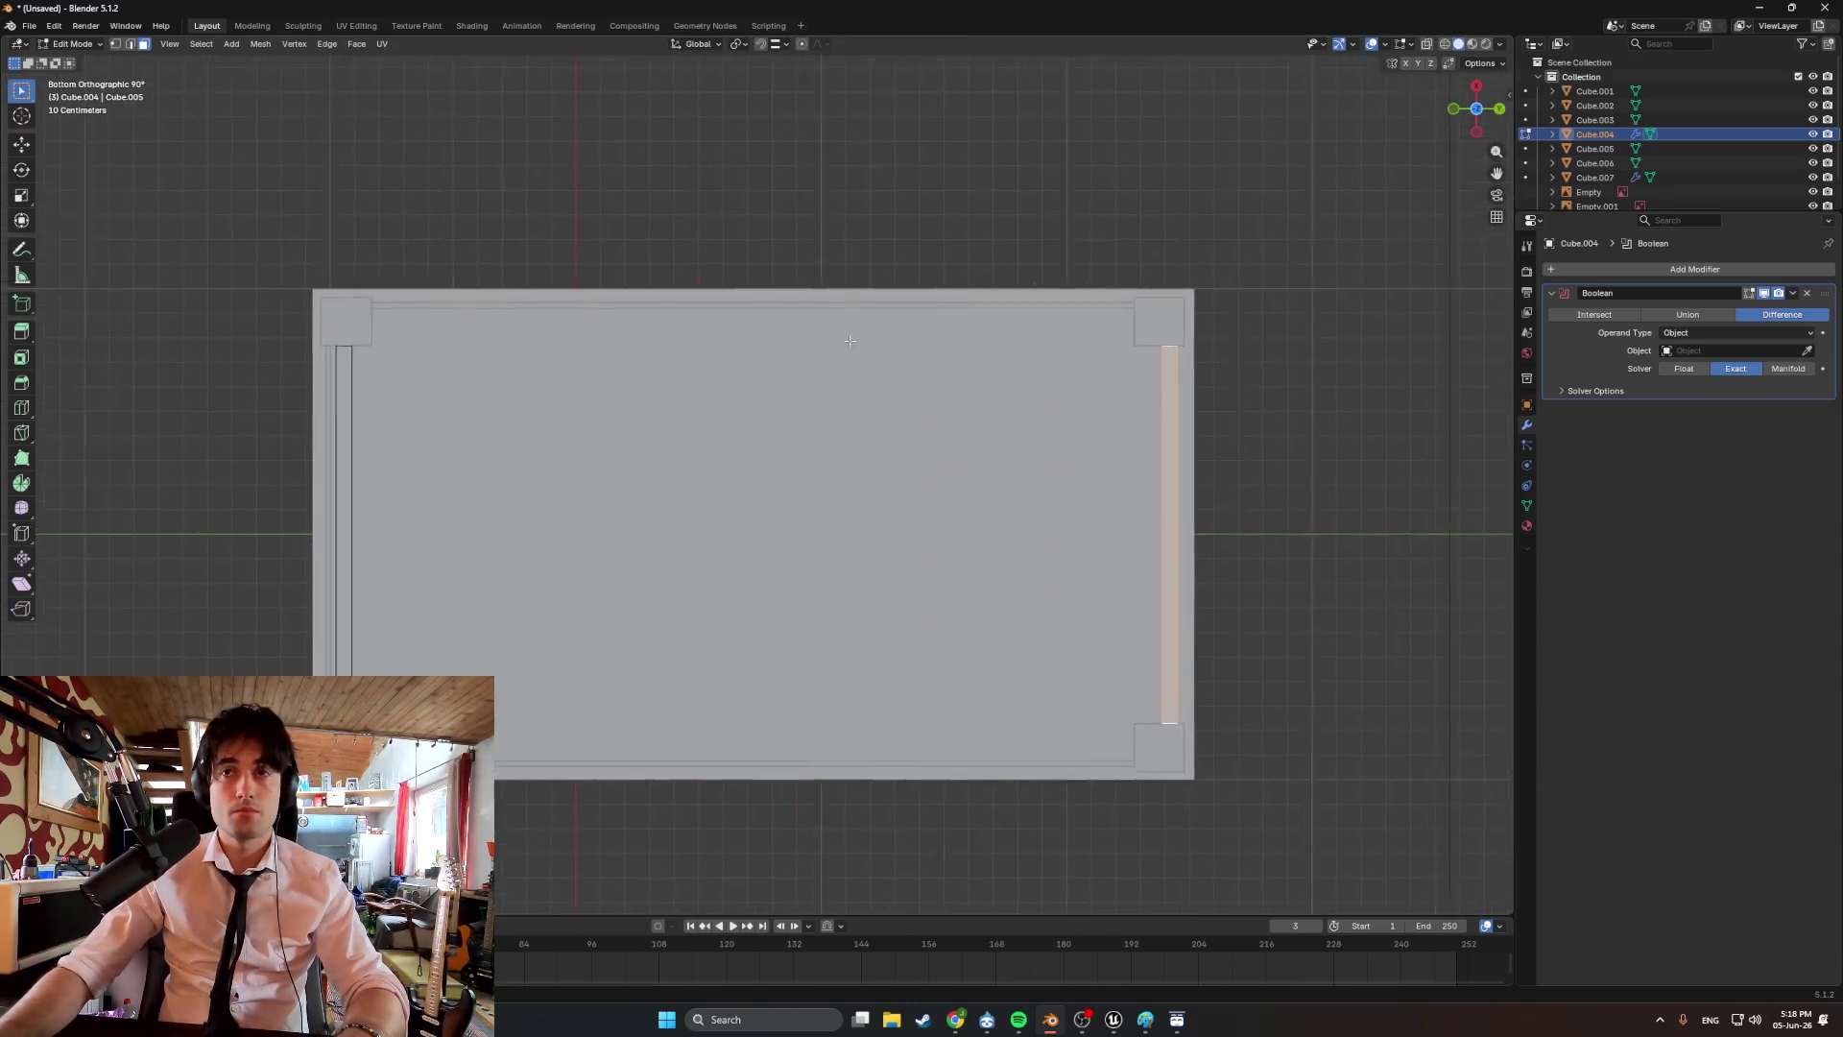
pyautogui.keyDown('ctrl'); pyautogui.scroll(-3, 1054, 345); pyautogui.keyUp('ctrl')
pyautogui.scroll(6, 1053, 345)
pyautogui.keyDown('shift'); pyautogui.moveTo(1075, 491); pyautogui.dragTo(835, 490, button='middle'); pyautogui.keyUp('shift')
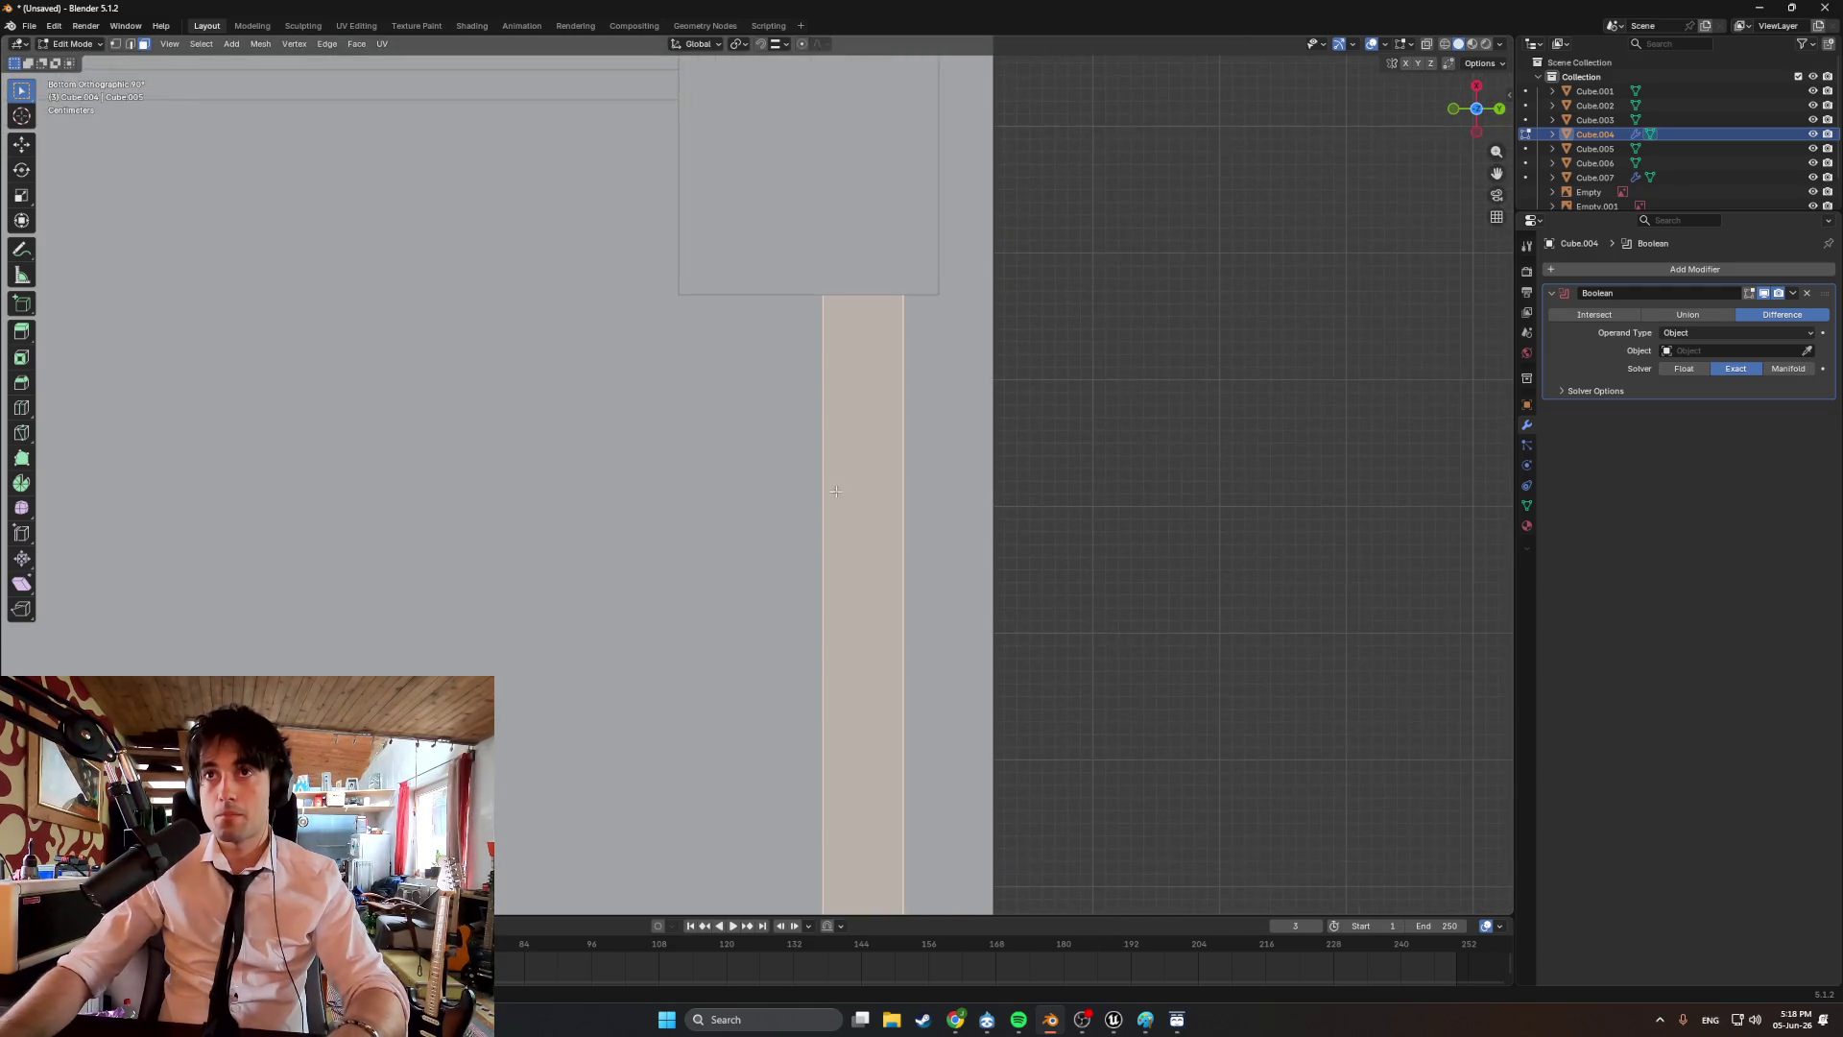
pyautogui.press('g')
pyautogui.press('y')
pyautogui.click(944, 325)
pyautogui.scroll(-3, 868, 395)
pyautogui.moveTo(868, 395)
pyautogui.mouseDown(button='middle')
pyautogui.moveTo(752, 502)
pyautogui.moveTo(851, 538)
pyautogui.moveTo(671, 243)
pyautogui.moveTo(675, 461)
pyautogui.moveTo(890, 252)
pyautogui.mouseUp(button='middle')
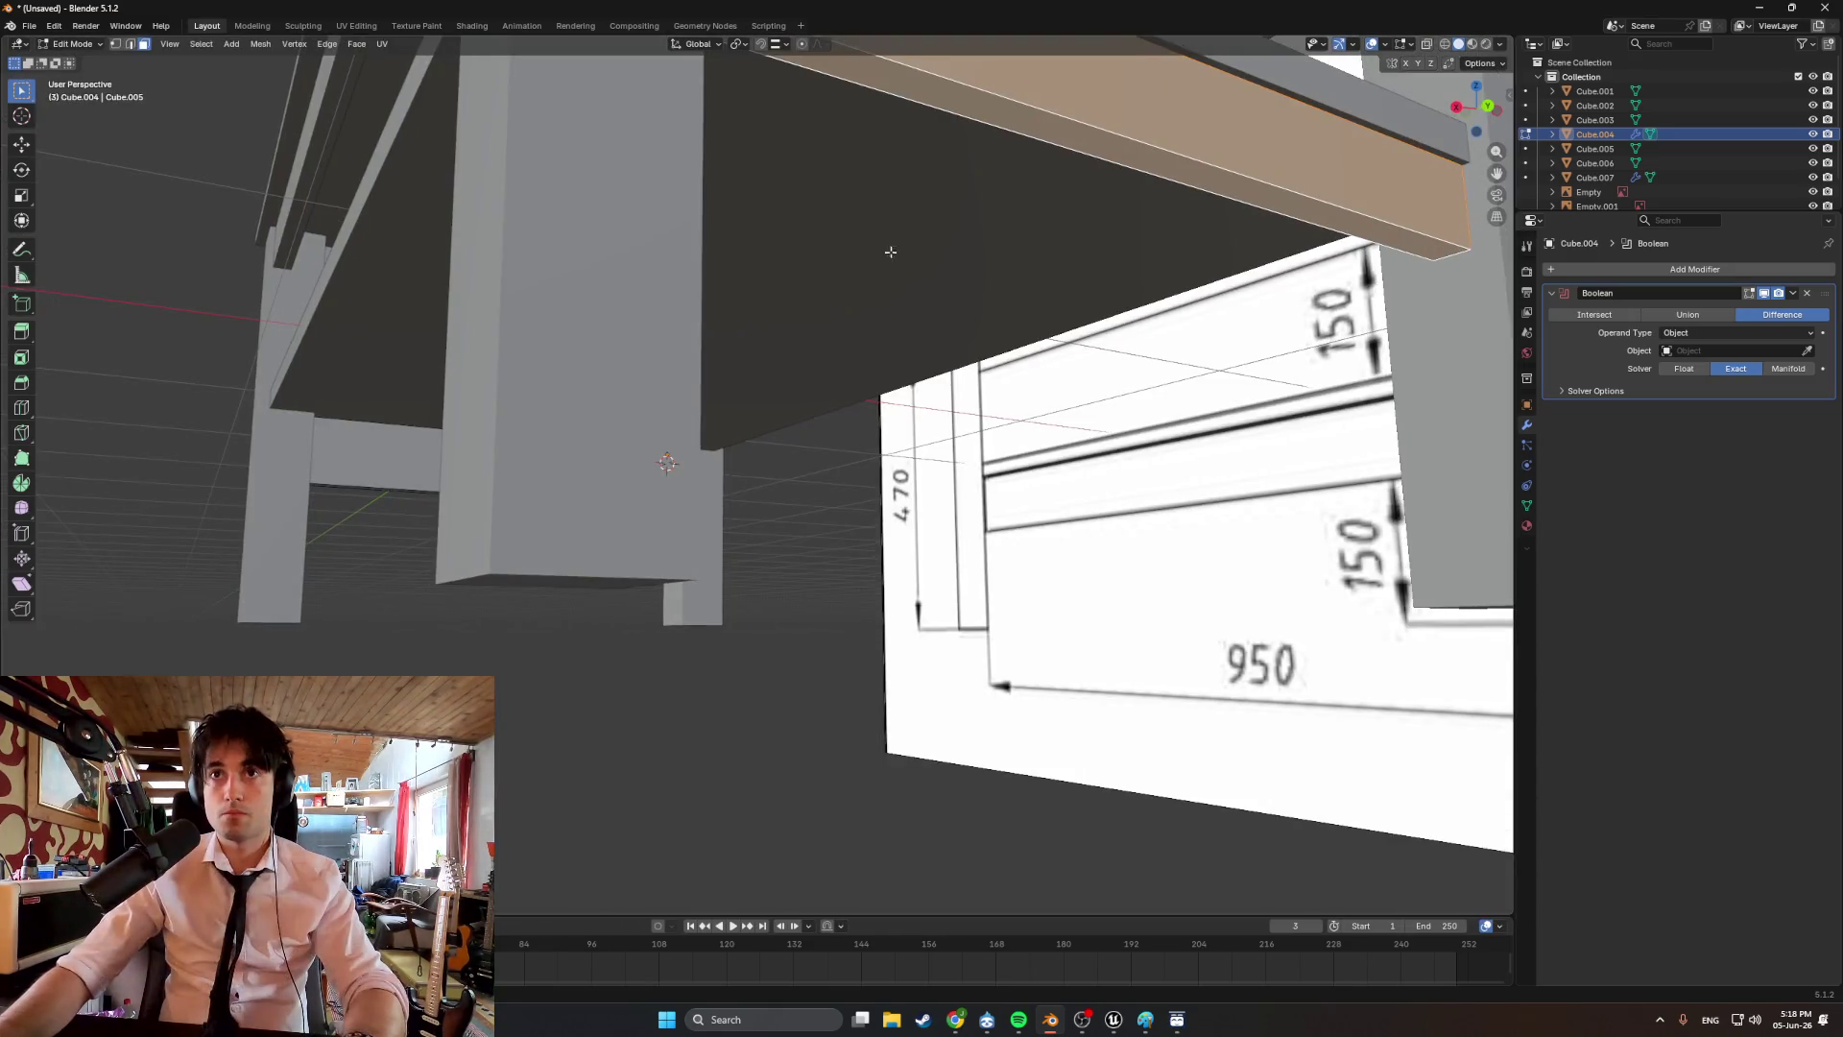
# Raise the crossbar's selected top edge about 0.02 m along Z
pyautogui.moveTo(1020, 122)
pyautogui.mouseDown(button='middle')
pyautogui.moveTo(950, 202)
pyautogui.moveTo(893, 371)
pyautogui.mouseUp(button='middle')
pyautogui.scroll(-3, 893, 375)
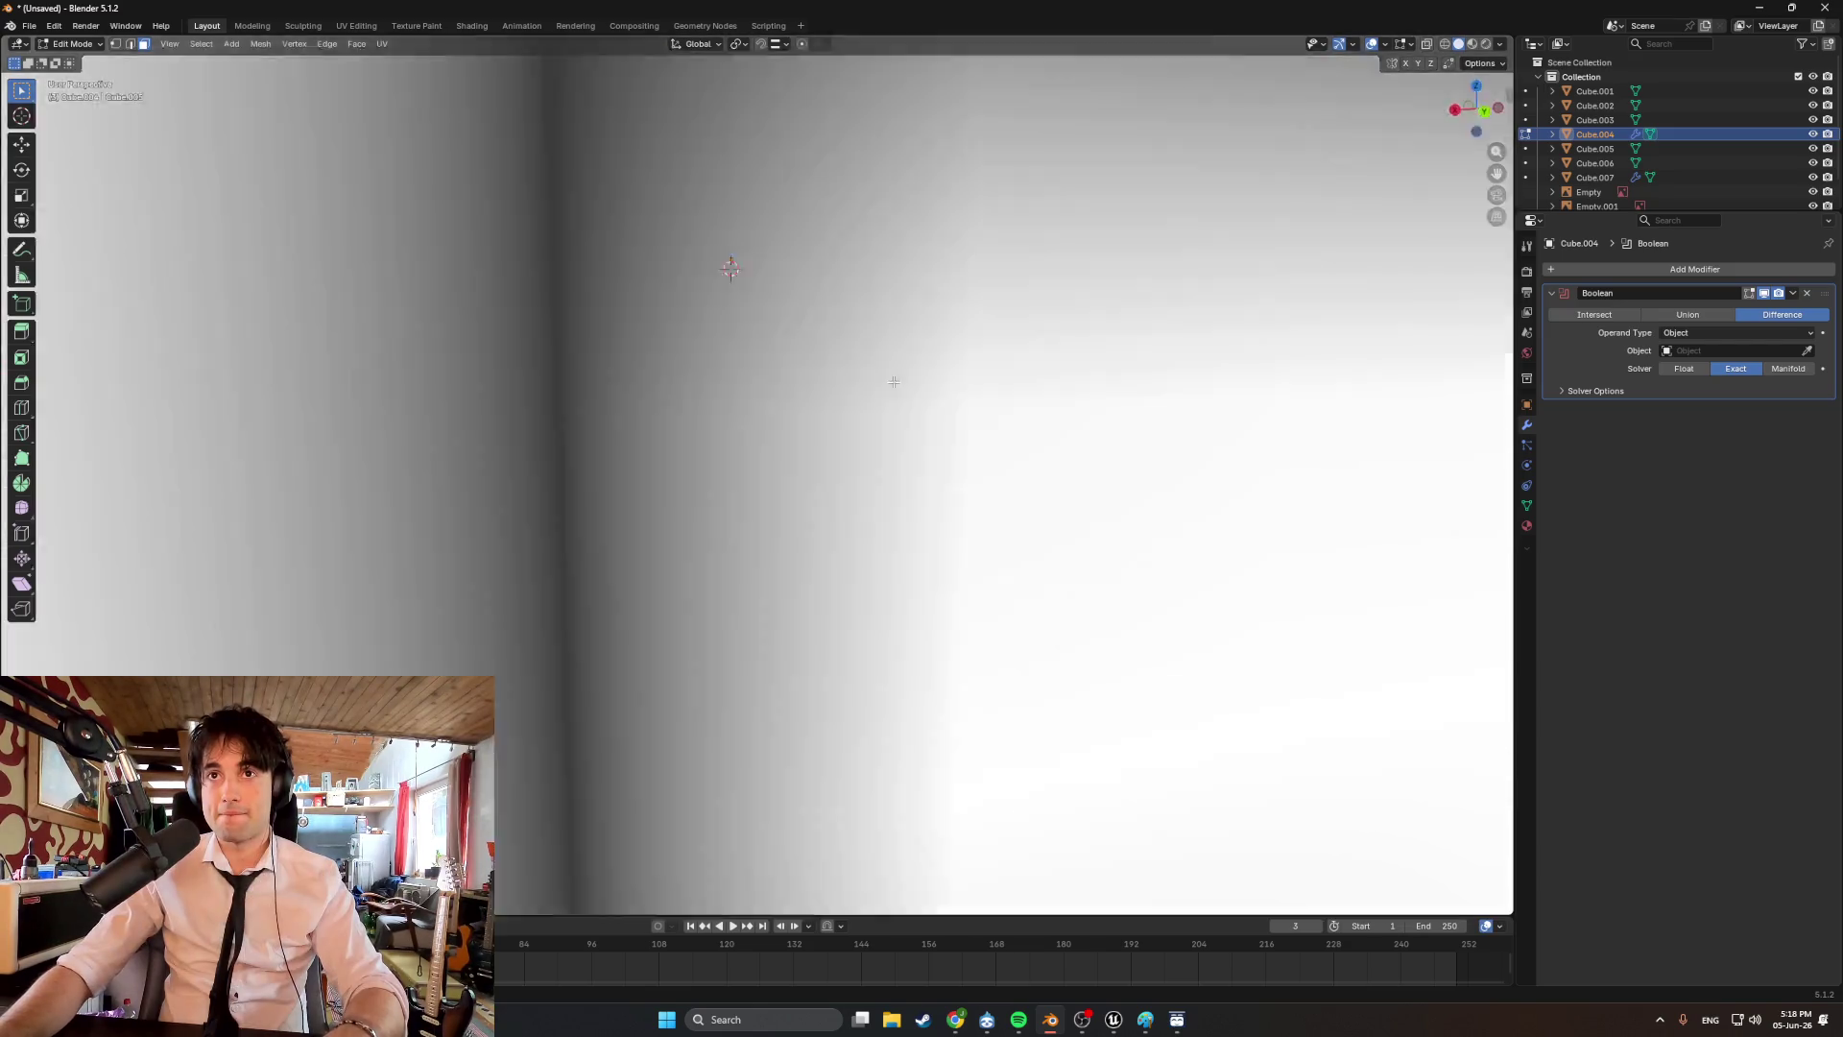
pyautogui.press('g')
pyautogui.press('z')
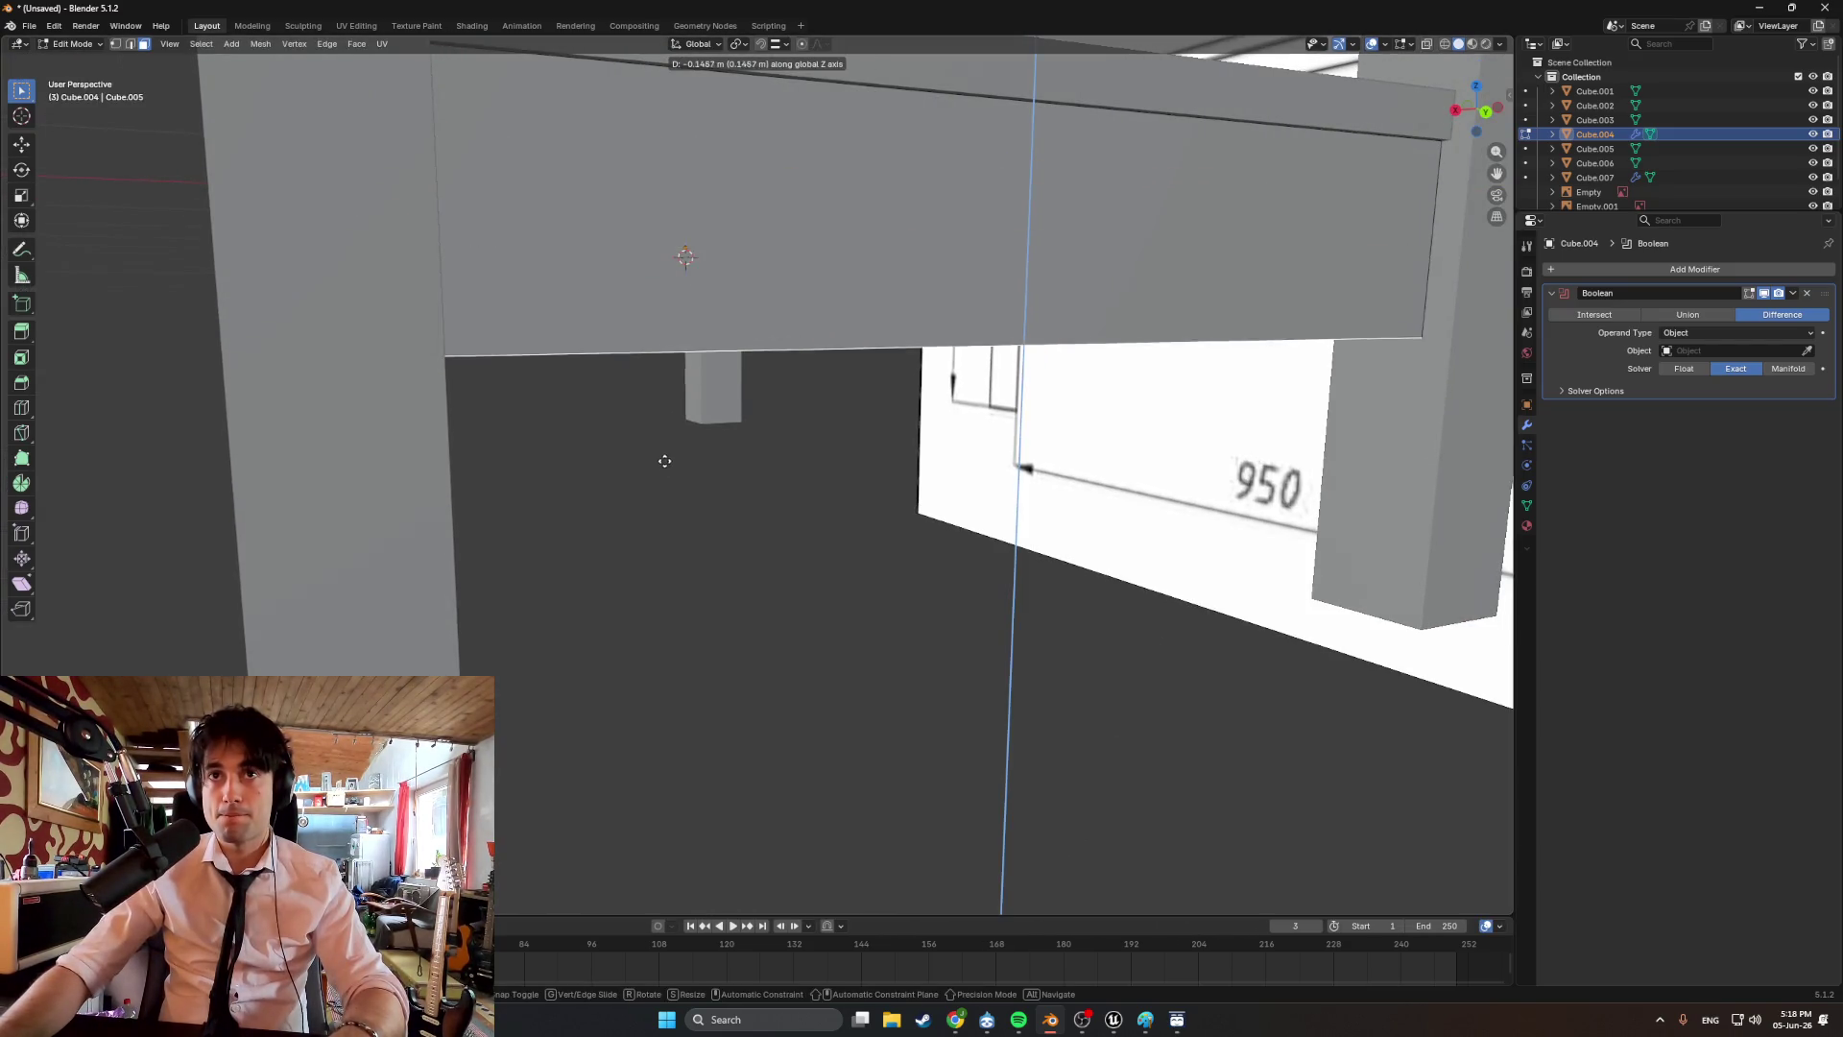
pyautogui.click(648, 309)
# Orbit around the finished table, then switch to the Unreal Editor project
pyautogui.moveTo(648, 309)
pyautogui.mouseDown(button='middle')
pyautogui.moveTo(833, 319)
pyautogui.moveTo(889, 574)
pyautogui.mouseUp(button='middle')
pyautogui.scroll(-8, 833, 319)
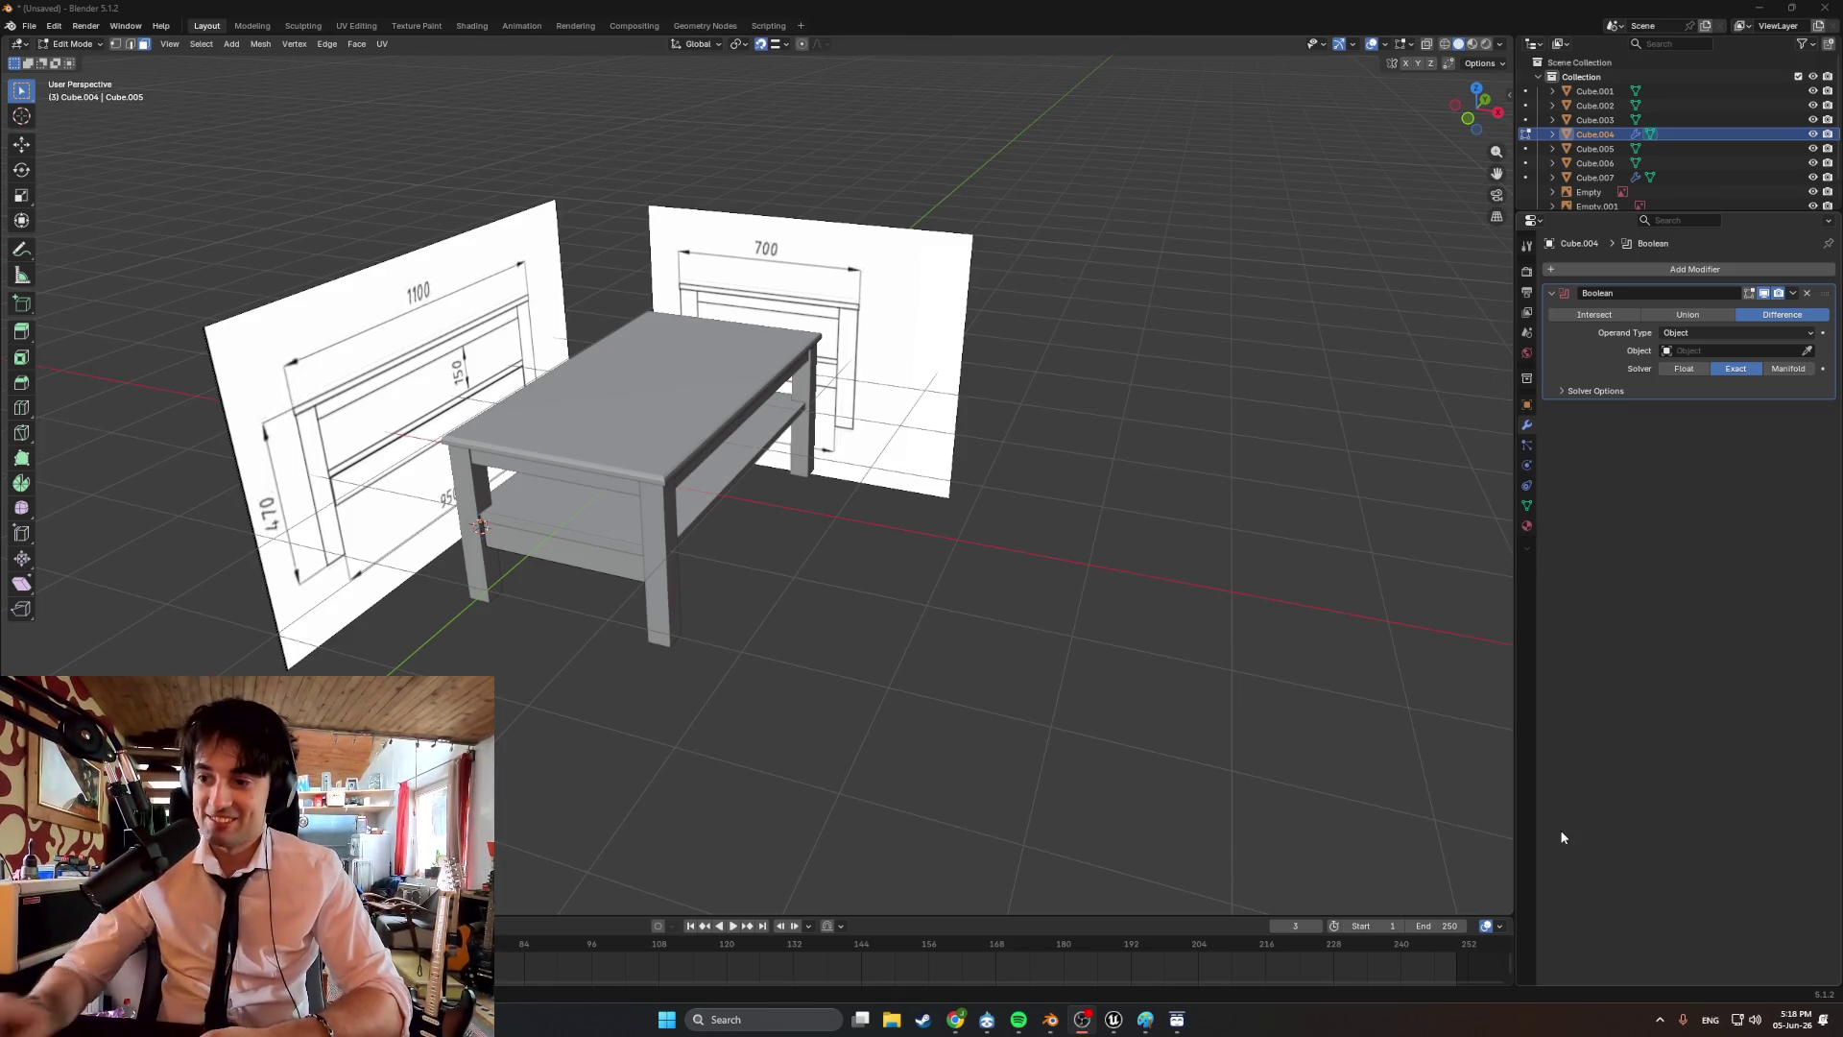
pyautogui.moveTo(777, 515); pyautogui.dragTo(889, 745, button='middle')
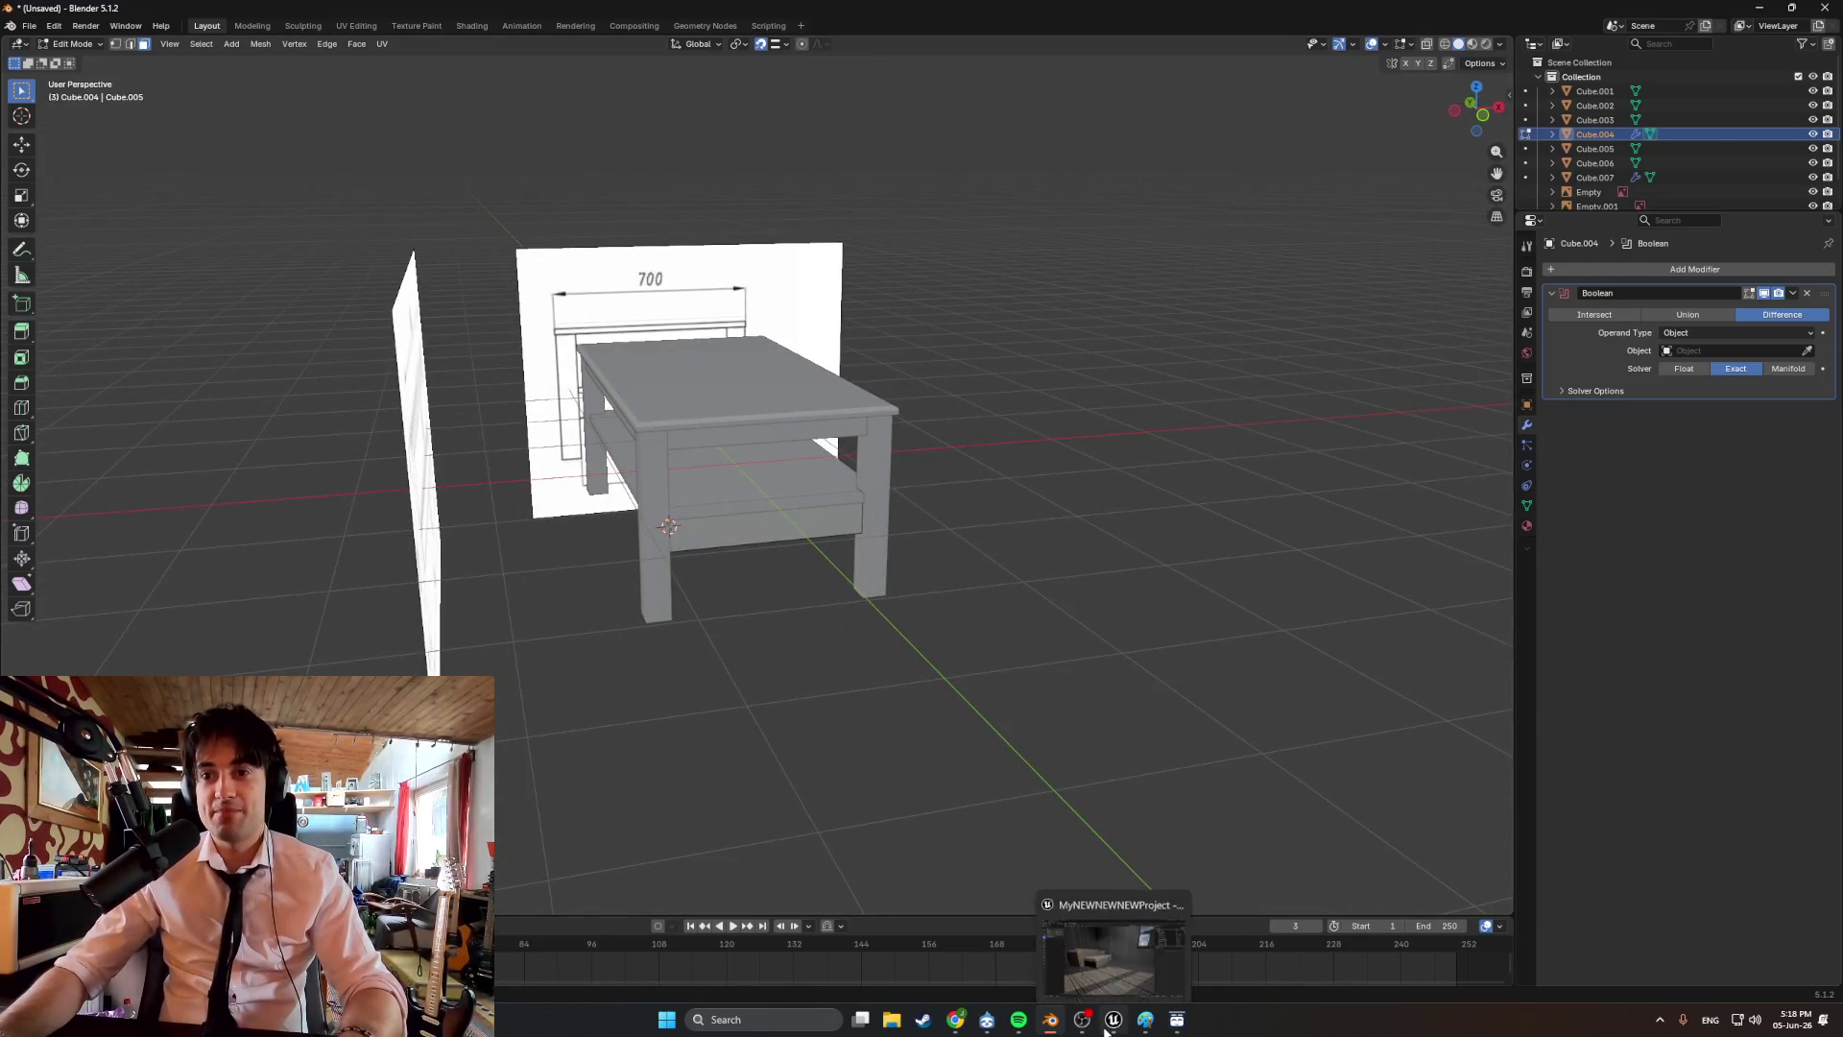
pyautogui.click(1106, 1029)
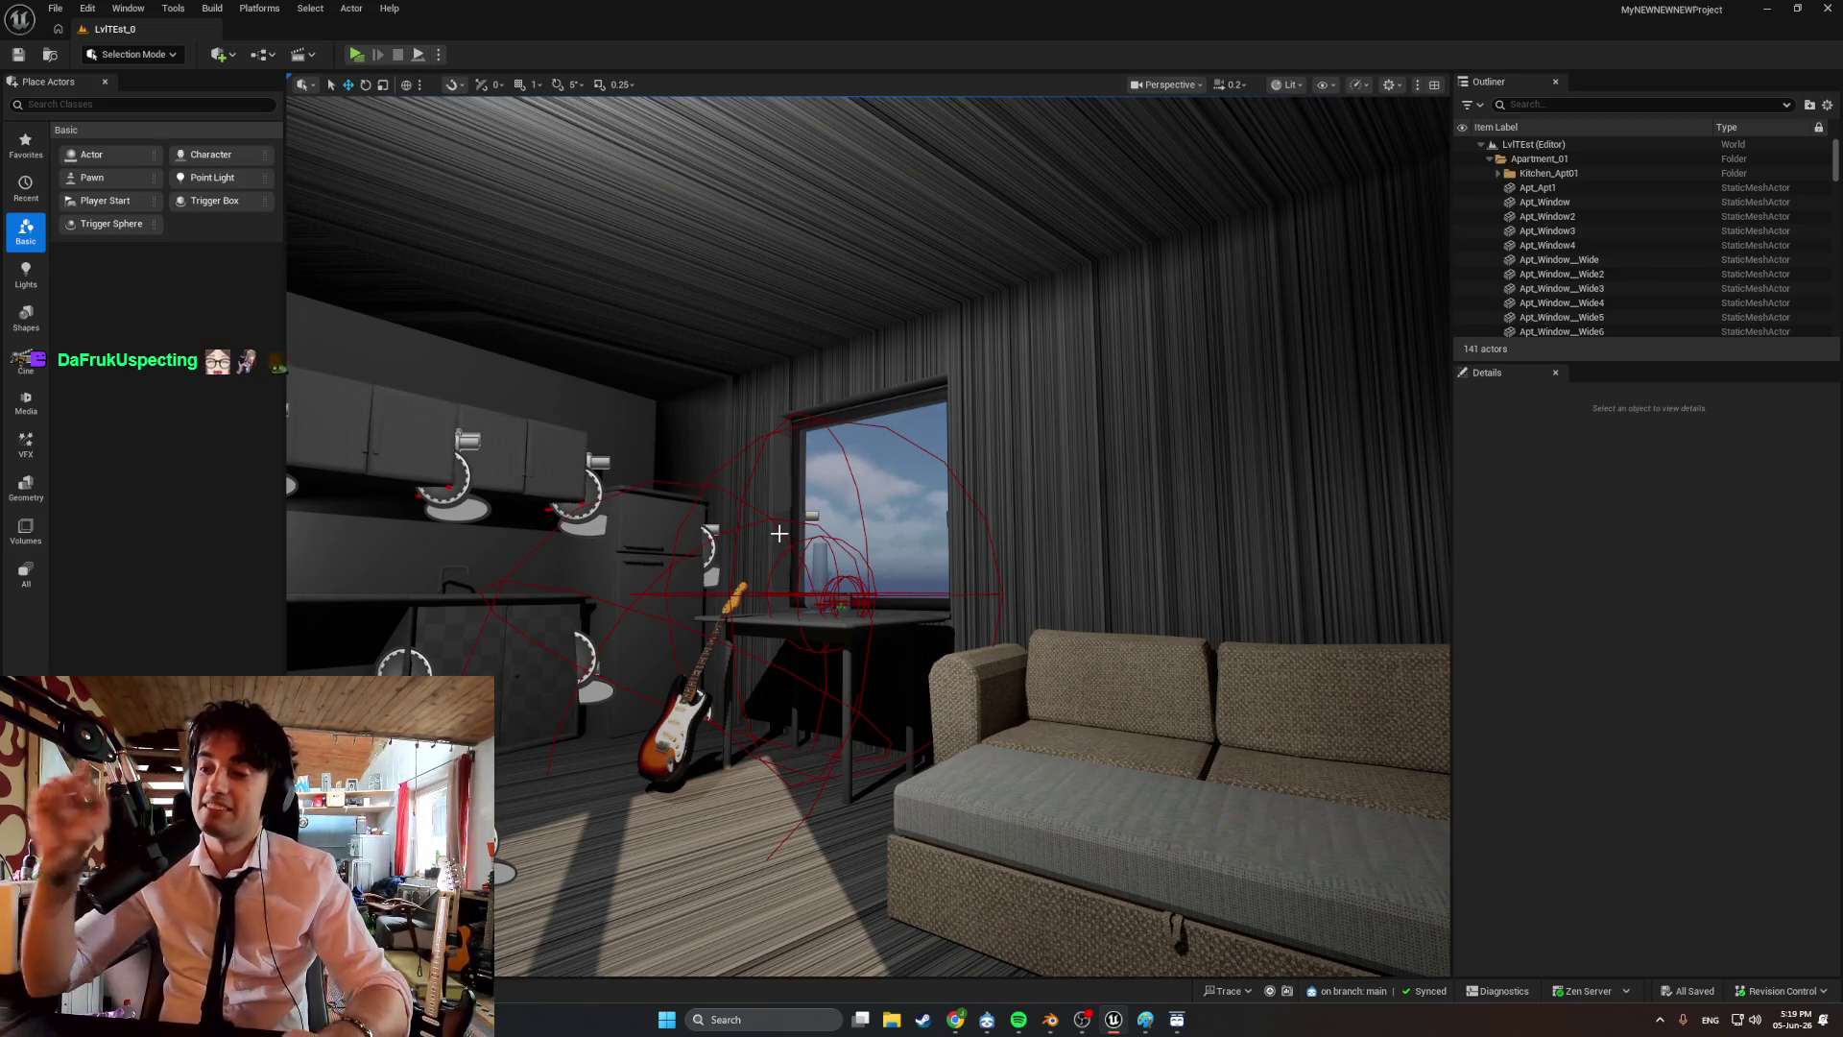
pyautogui.moveTo(791, 626)
pyautogui.mouseDown(button='right')
pyautogui.moveTo(566, 586)
pyautogui.moveTo(451, 591)
pyautogui.moveTo(422, 571)
pyautogui.moveTo(500, 538)
pyautogui.moveTo(576, 576)
pyautogui.moveTo(624, 537)
pyautogui.moveTo(567, 403)
pyautogui.moveTo(576, 384)
pyautogui.moveTo(691, 384)
pyautogui.mouseUp(button='right')
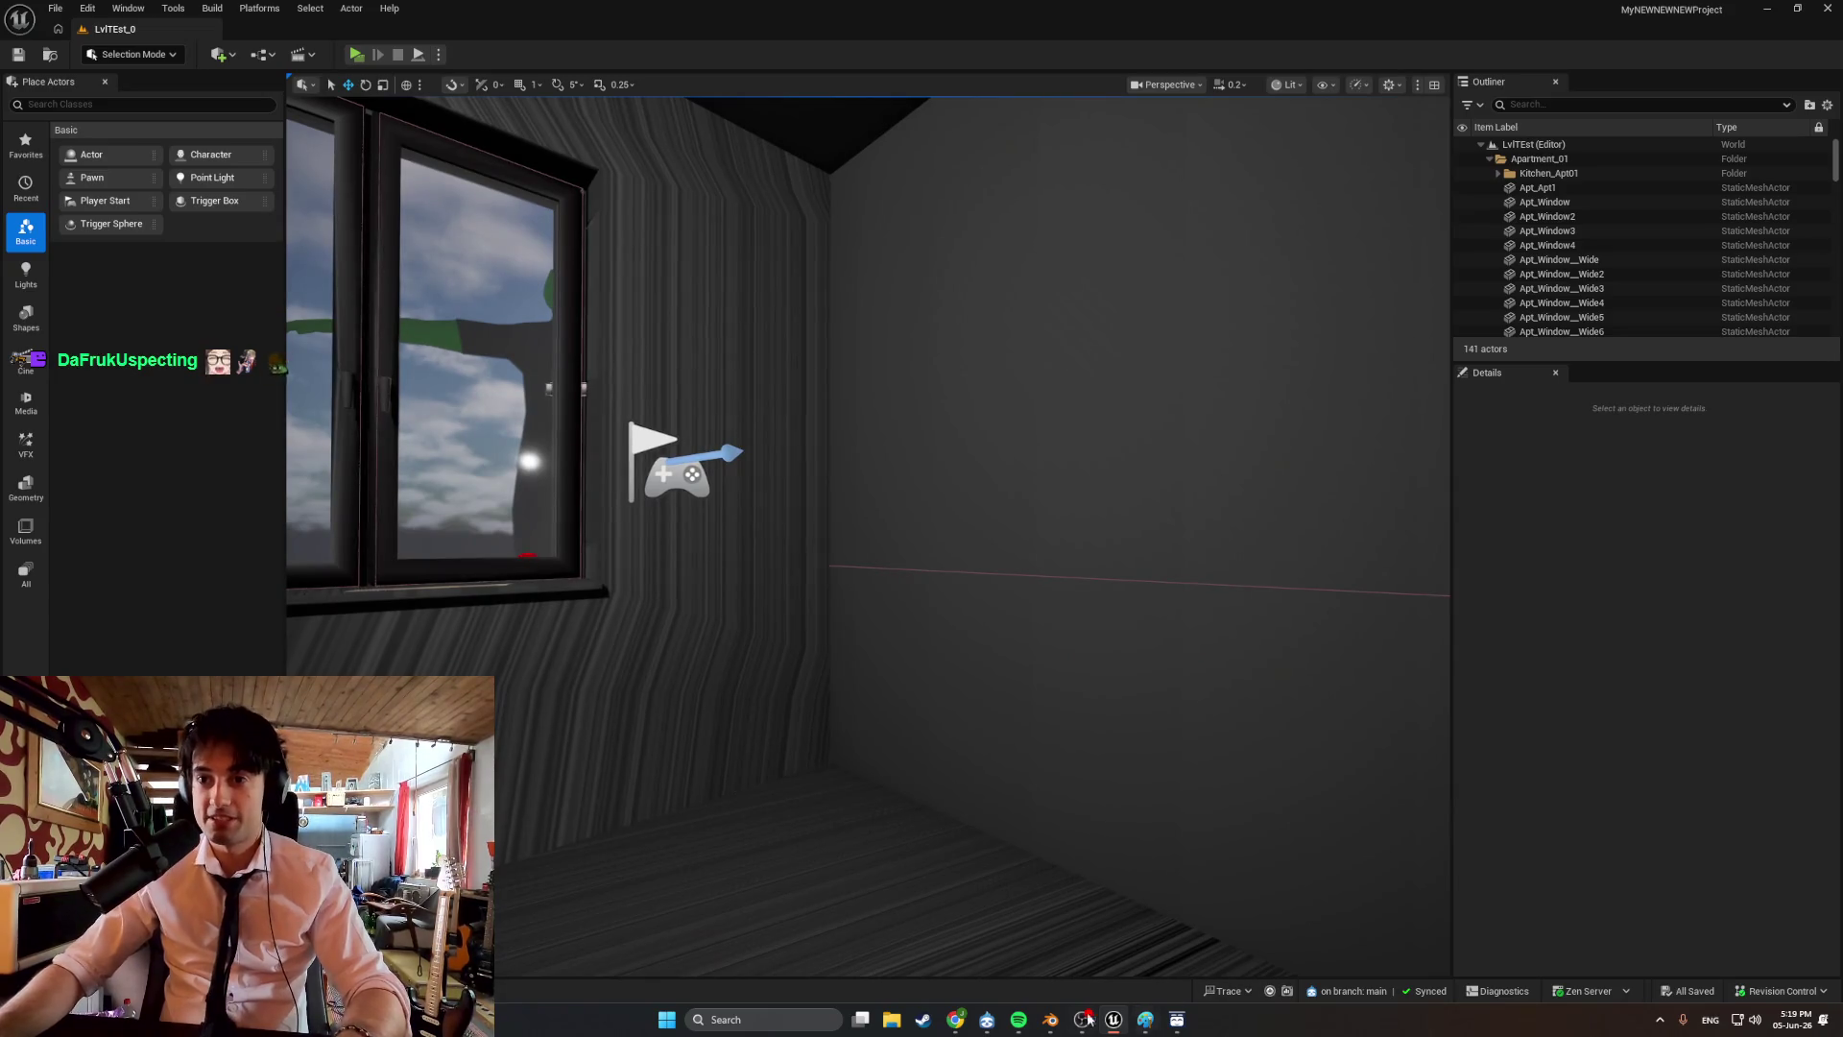
pyautogui.click(1049, 1018)
pyautogui.moveTo(950, 603)
pyautogui.mouseDown(button='middle')
pyautogui.moveTo(988, 539)
pyautogui.moveTo(800, 618)
pyautogui.moveTo(801, 792)
pyautogui.moveTo(802, 748)
pyautogui.moveTo(754, 707)
pyautogui.mouseUp(button='middle')
pyautogui.scroll(5, 988, 539)
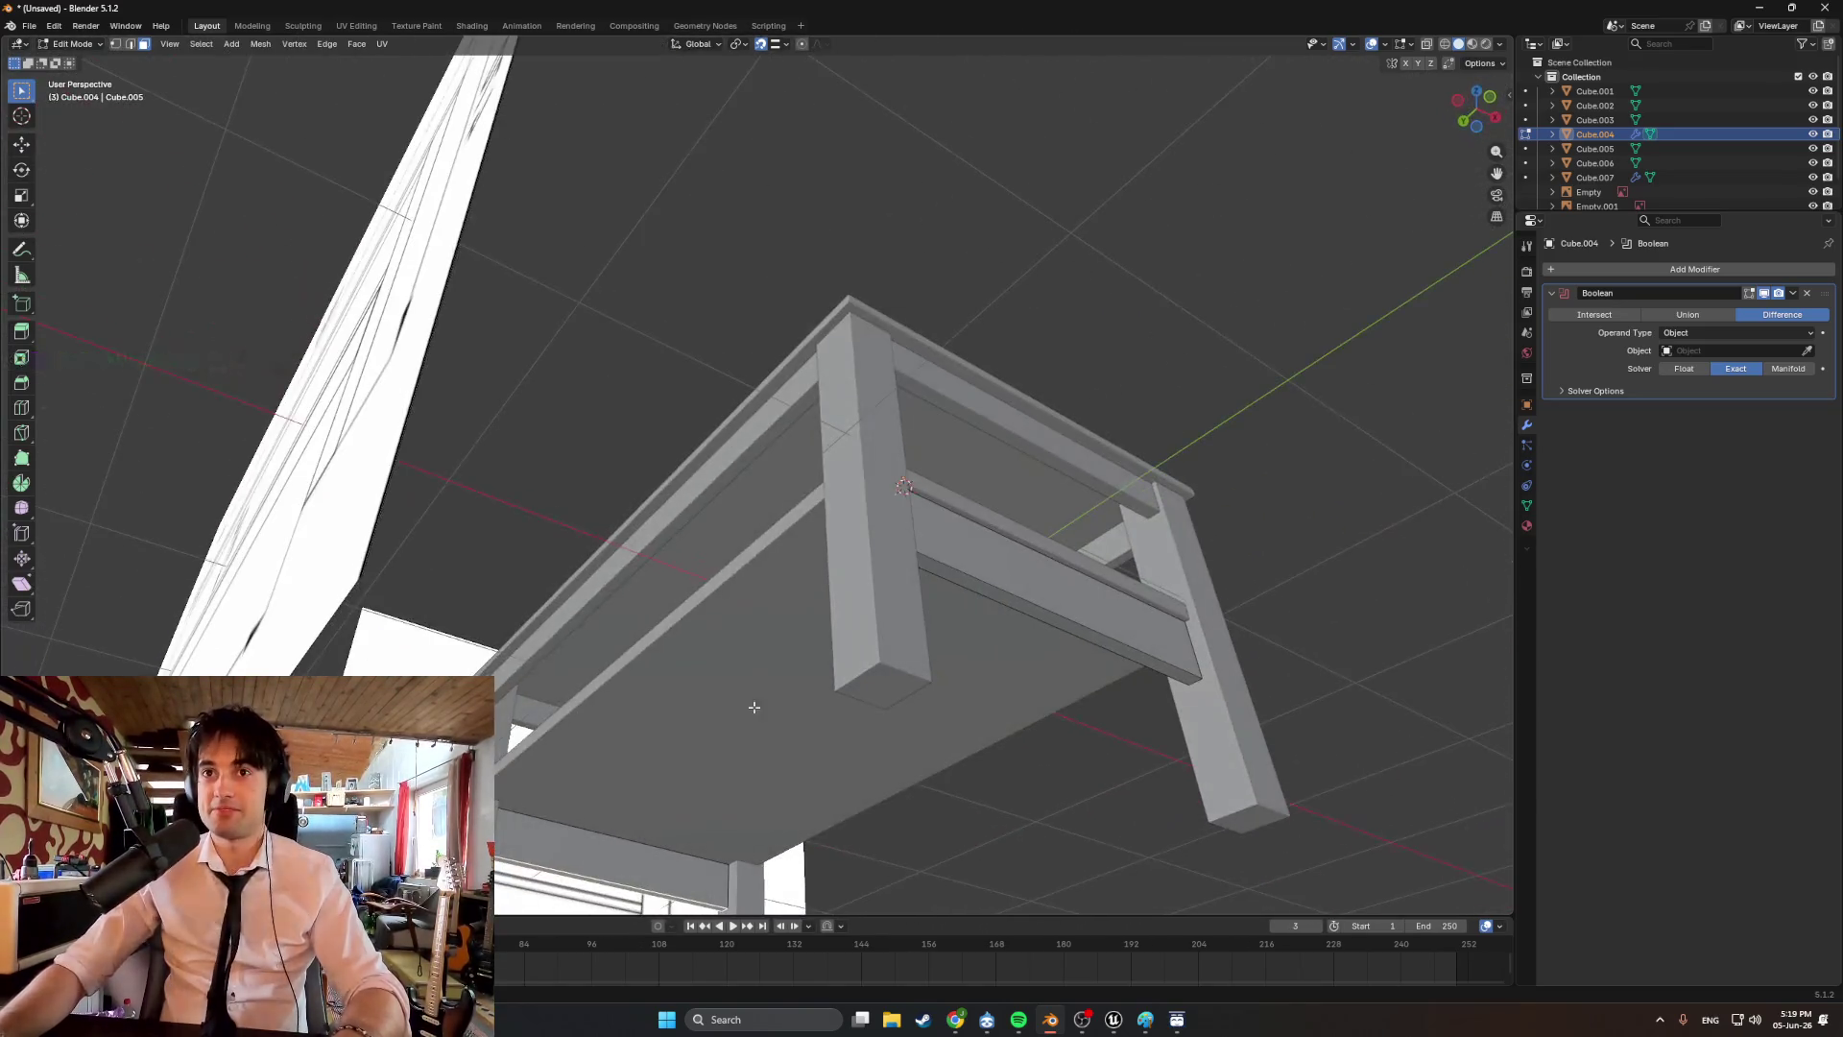
# Duplicate the table-top rail Cube.003 and drop the copy lower along Z
pyautogui.press('Tab')
pyautogui.click(720, 468)
pyautogui.moveTo(766, 483)
pyautogui.mouseDown(button='middle')
pyautogui.moveTo(769, 535)
pyautogui.moveTo(769, 411)
pyautogui.mouseUp(button='middle')
pyautogui.hotkey('shift', 'd')
pyautogui.press('y')
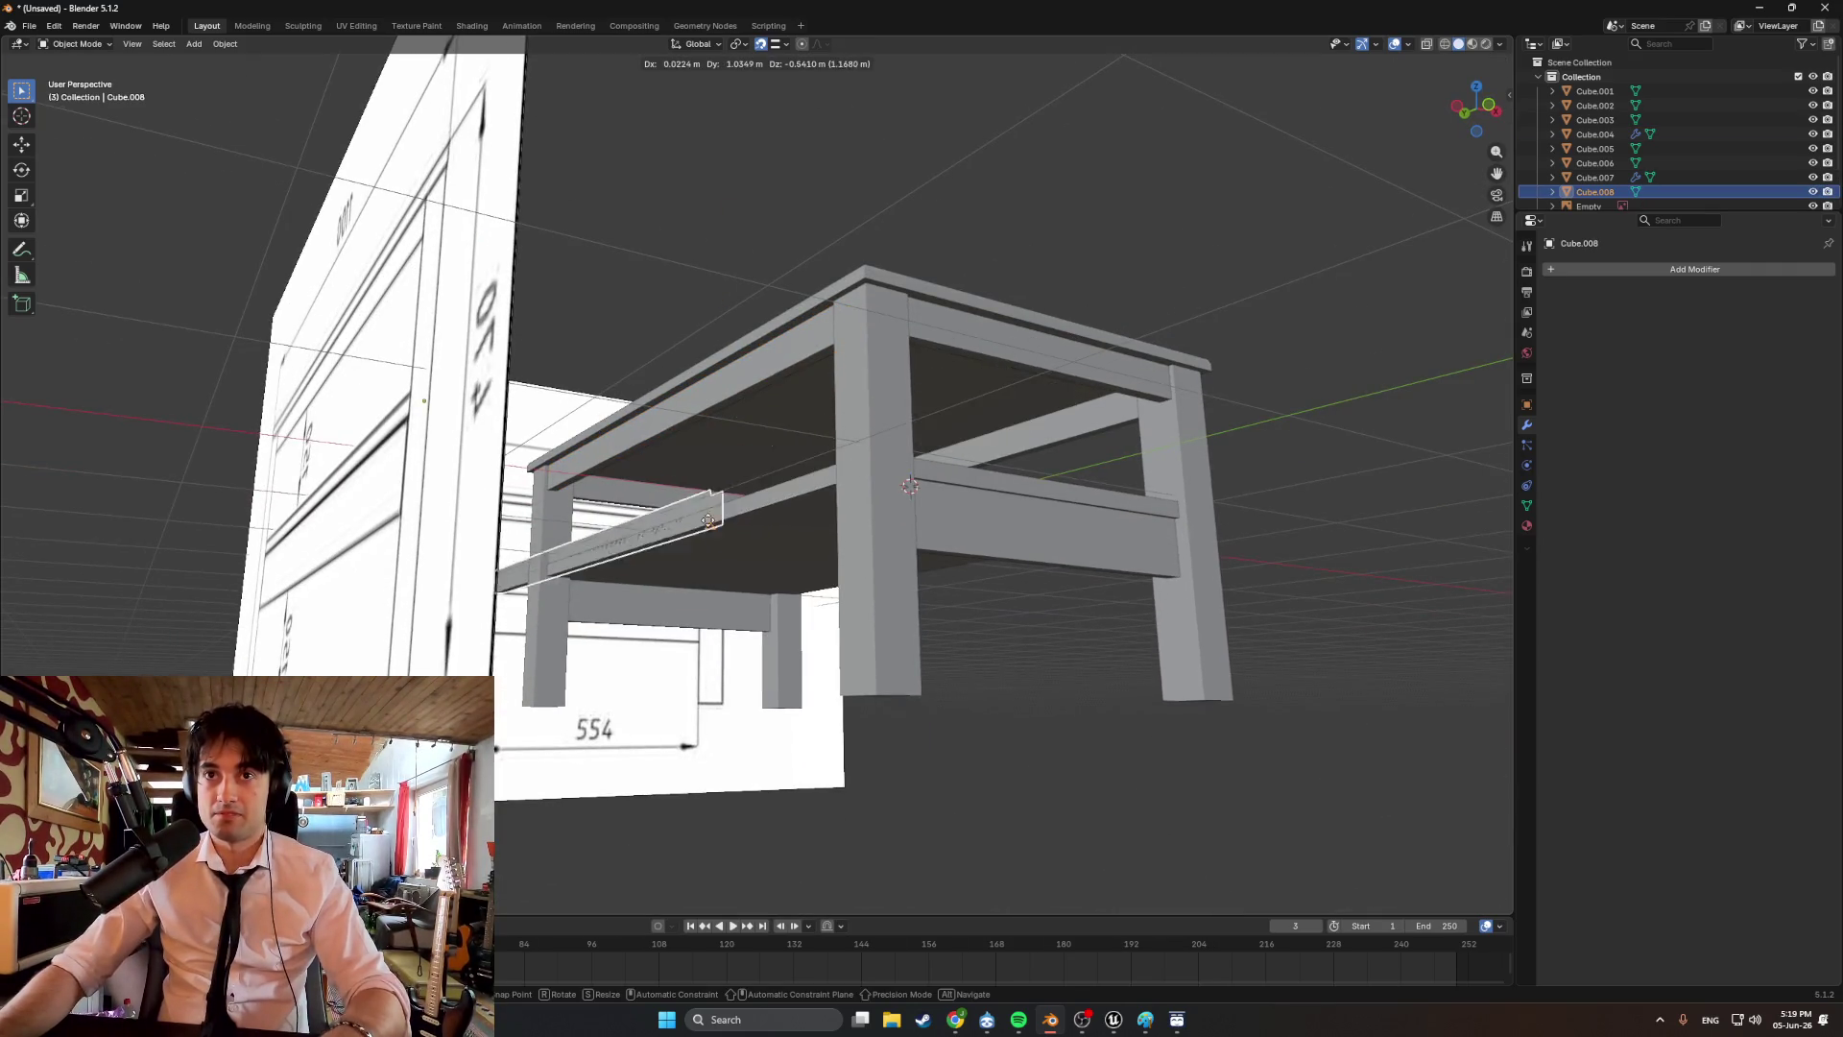
pyautogui.press('z')
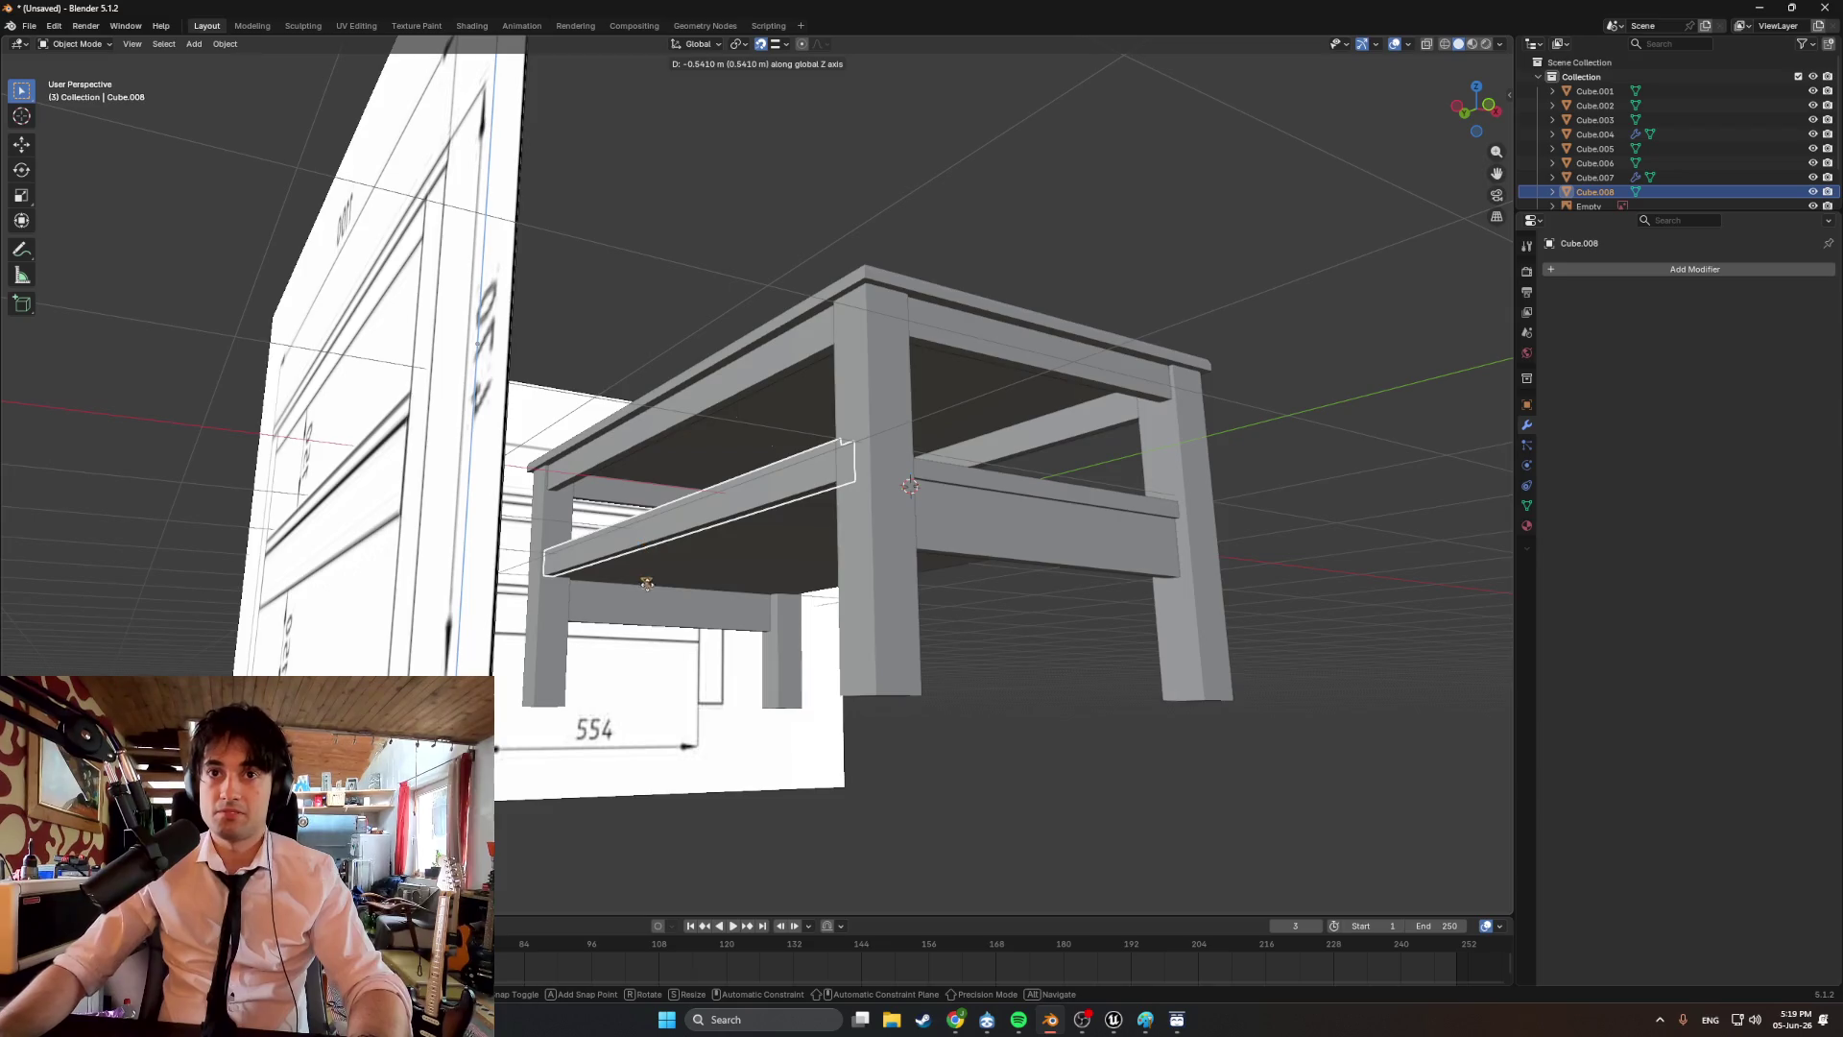
pyautogui.click(672, 576)
pyautogui.scroll(6, 694, 571)
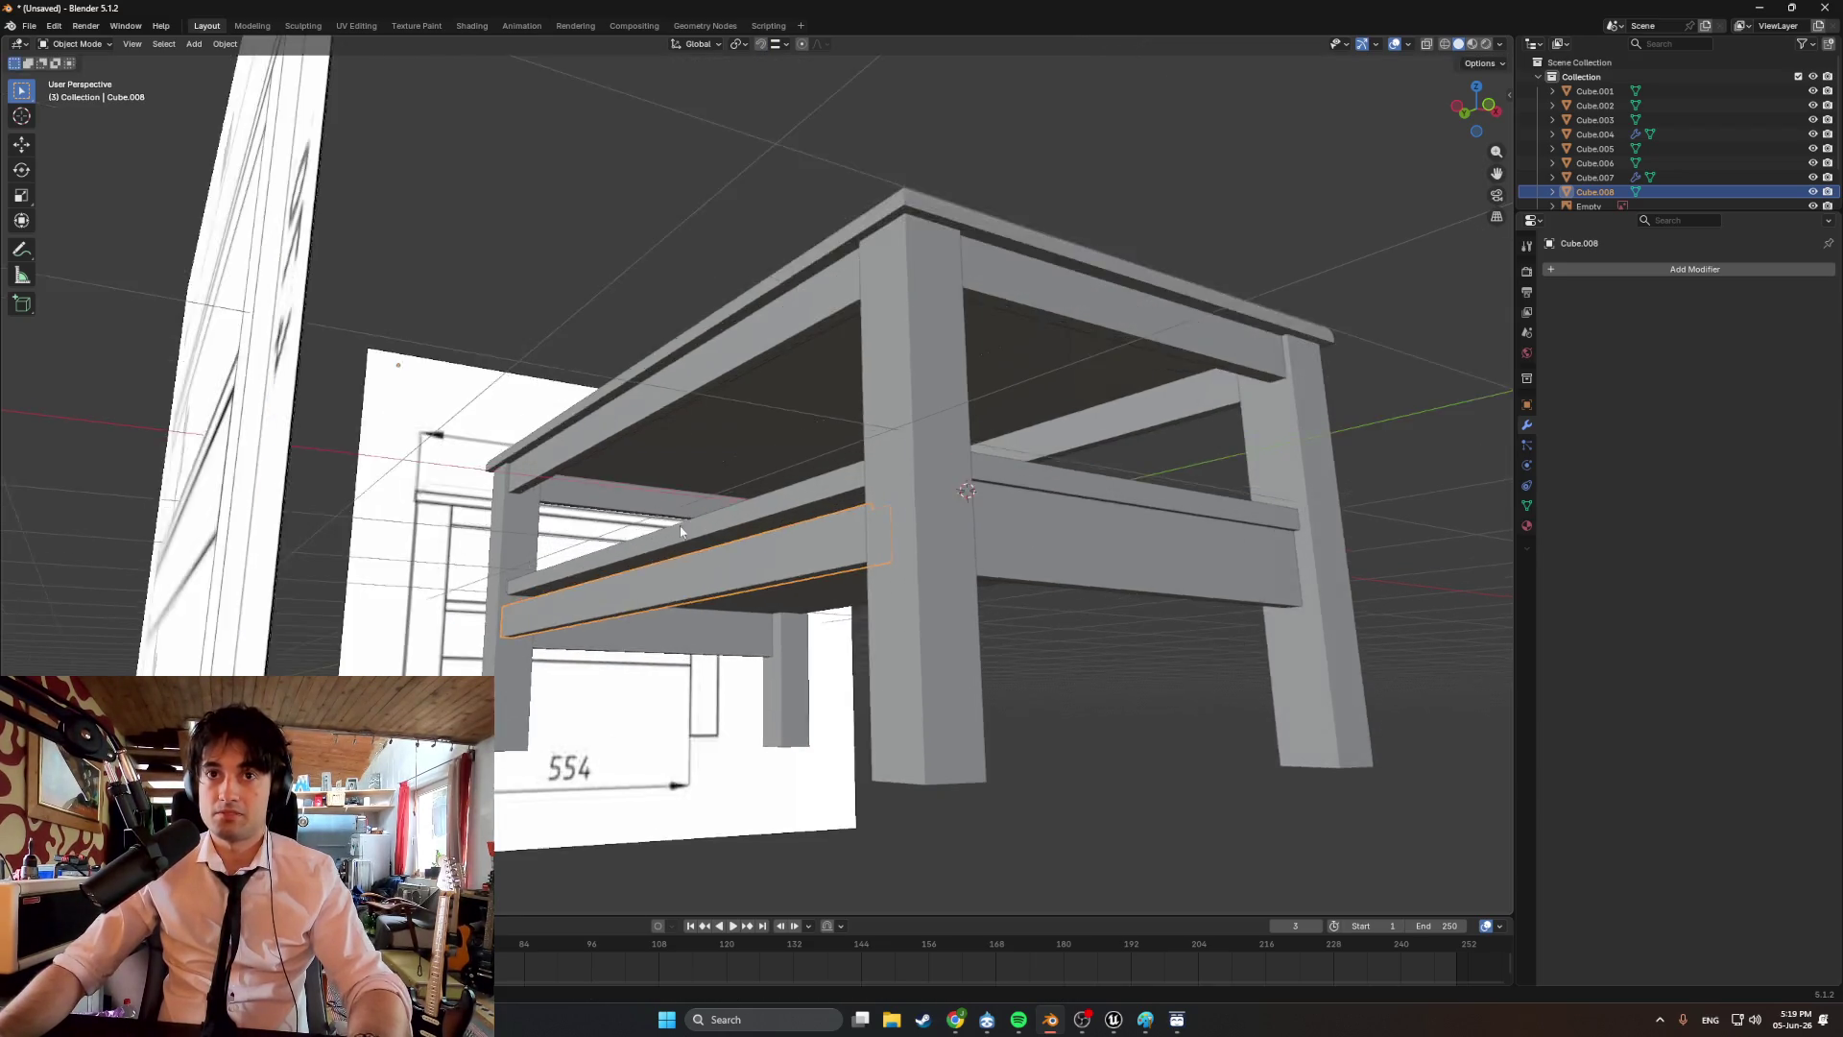
pyautogui.moveTo(694, 571)
pyautogui.mouseDown(button='middle')
pyautogui.moveTo(619, 687)
pyautogui.moveTo(922, 708)
pyautogui.moveTo(774, 783)
pyautogui.moveTo(834, 572)
pyautogui.moveTo(613, 698)
pyautogui.mouseUp(button='middle')
# Reset the new rail's origin, then raise it along Z with snapping up under the top
pyautogui.press('Tab')
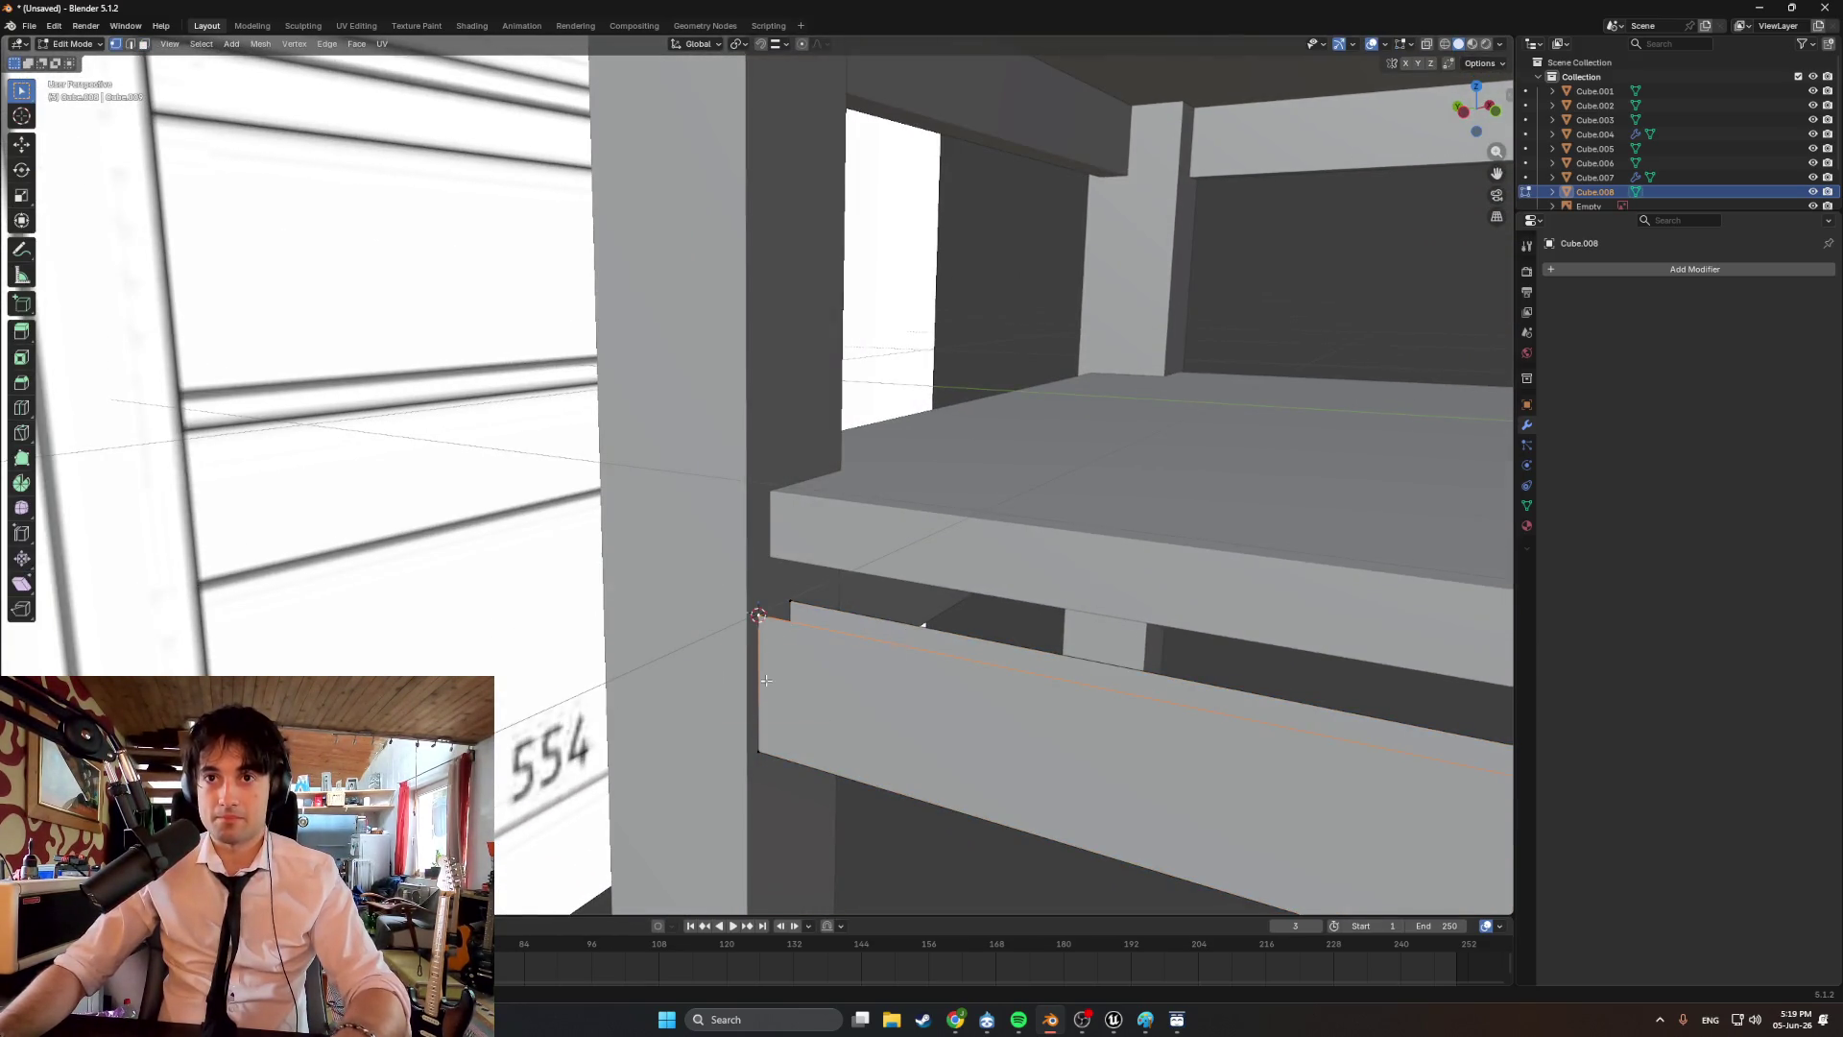
pyautogui.press('Tab')
pyautogui.rightClick(781, 648)
pyautogui.moveTo(784, 643)
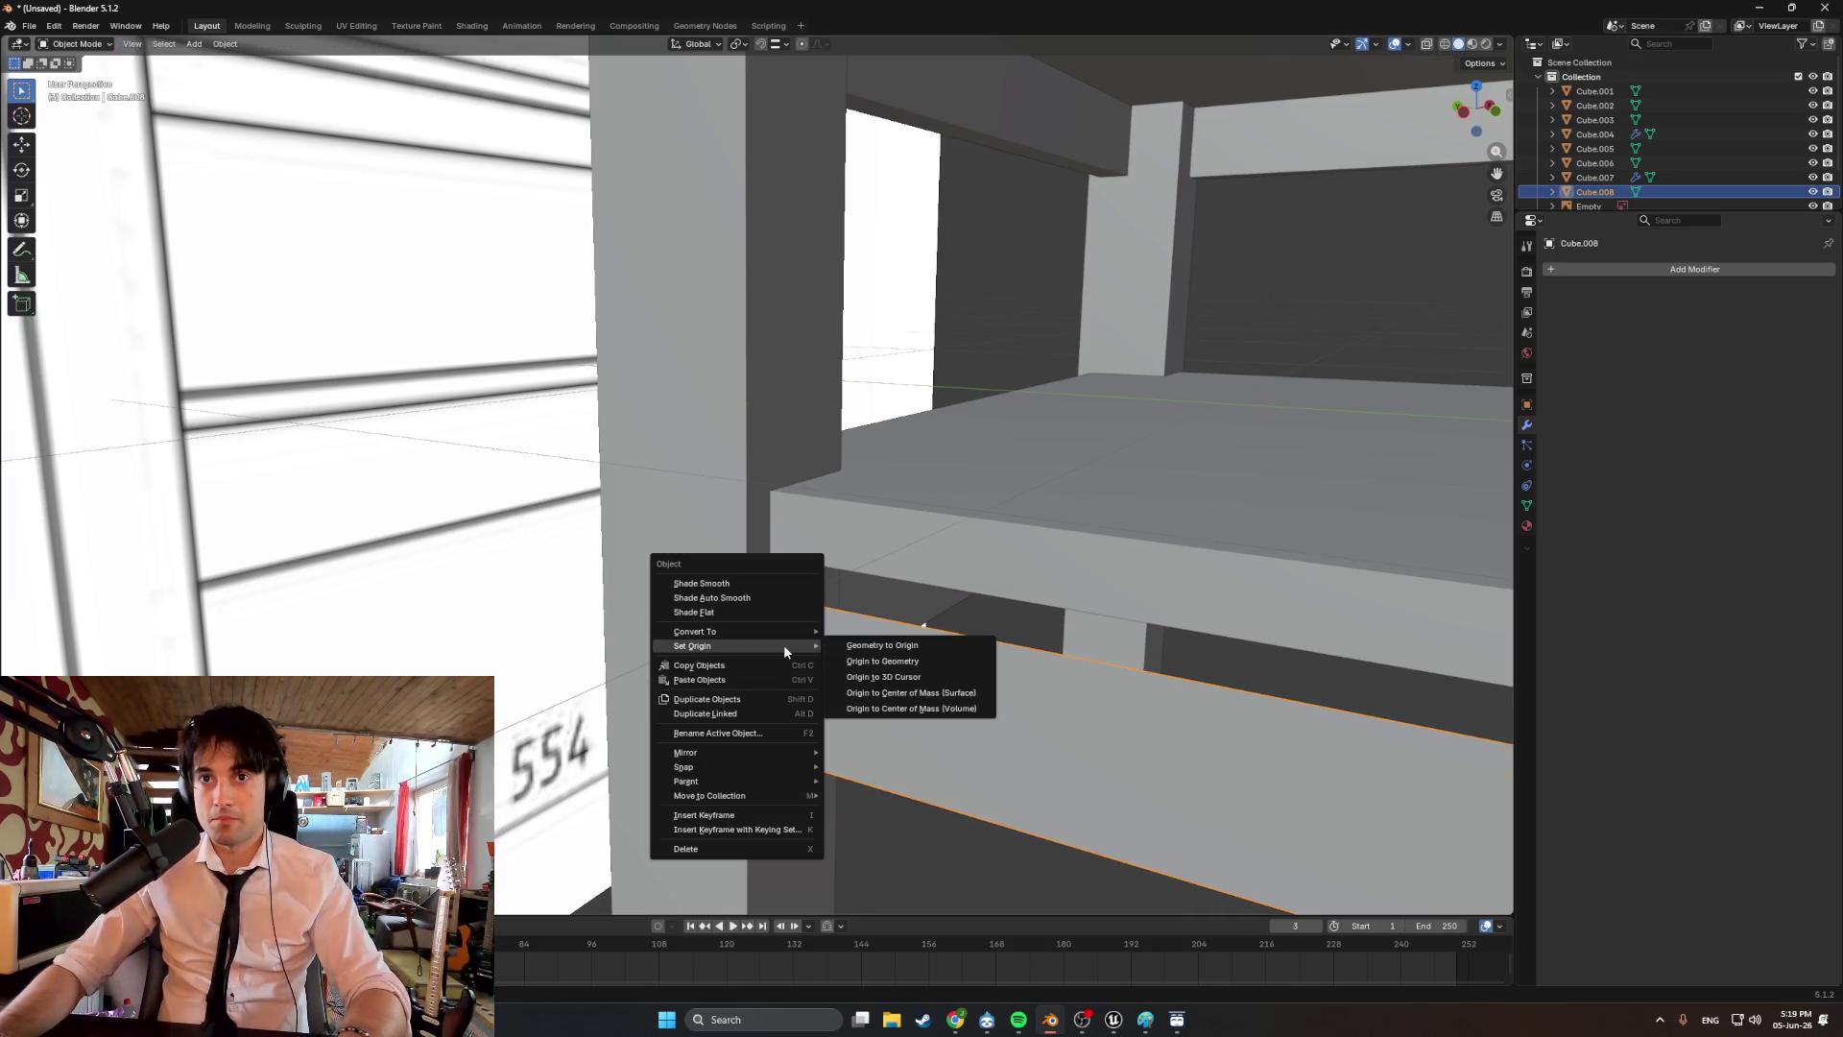
pyautogui.click(862, 679)
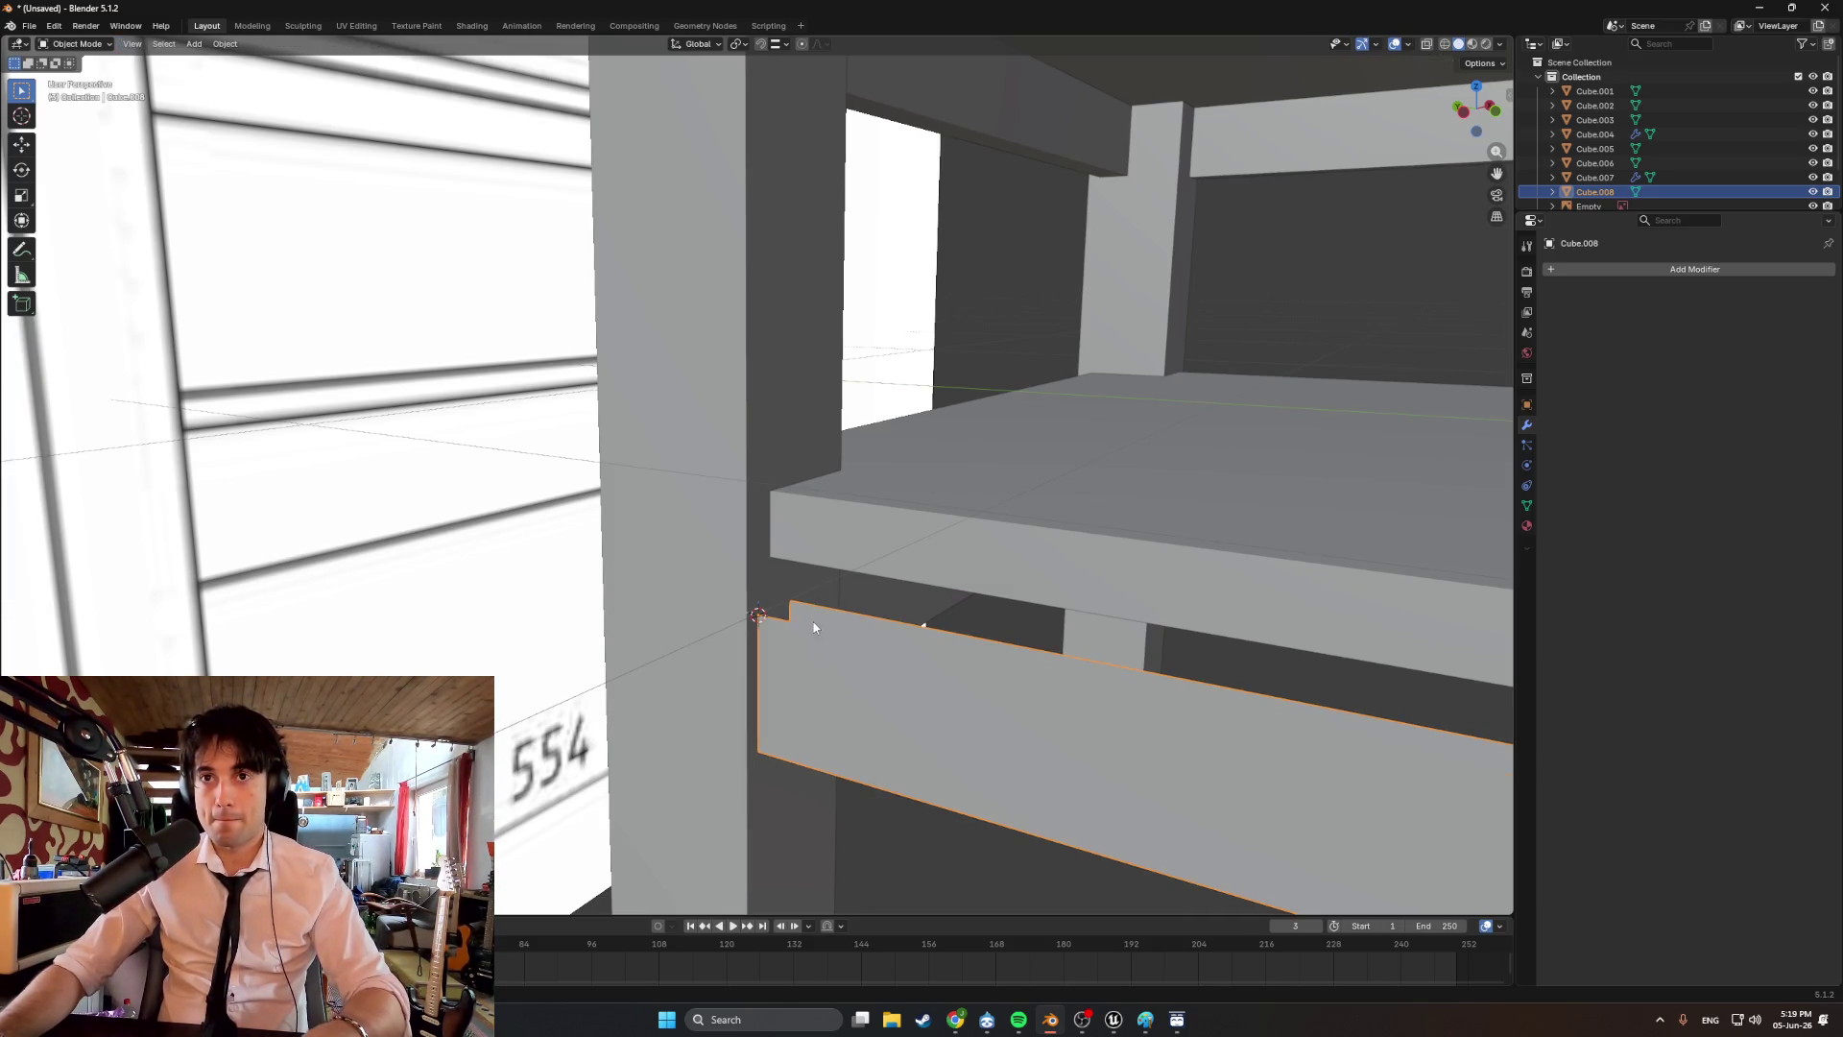
pyautogui.press('g')
pyautogui.press('z')
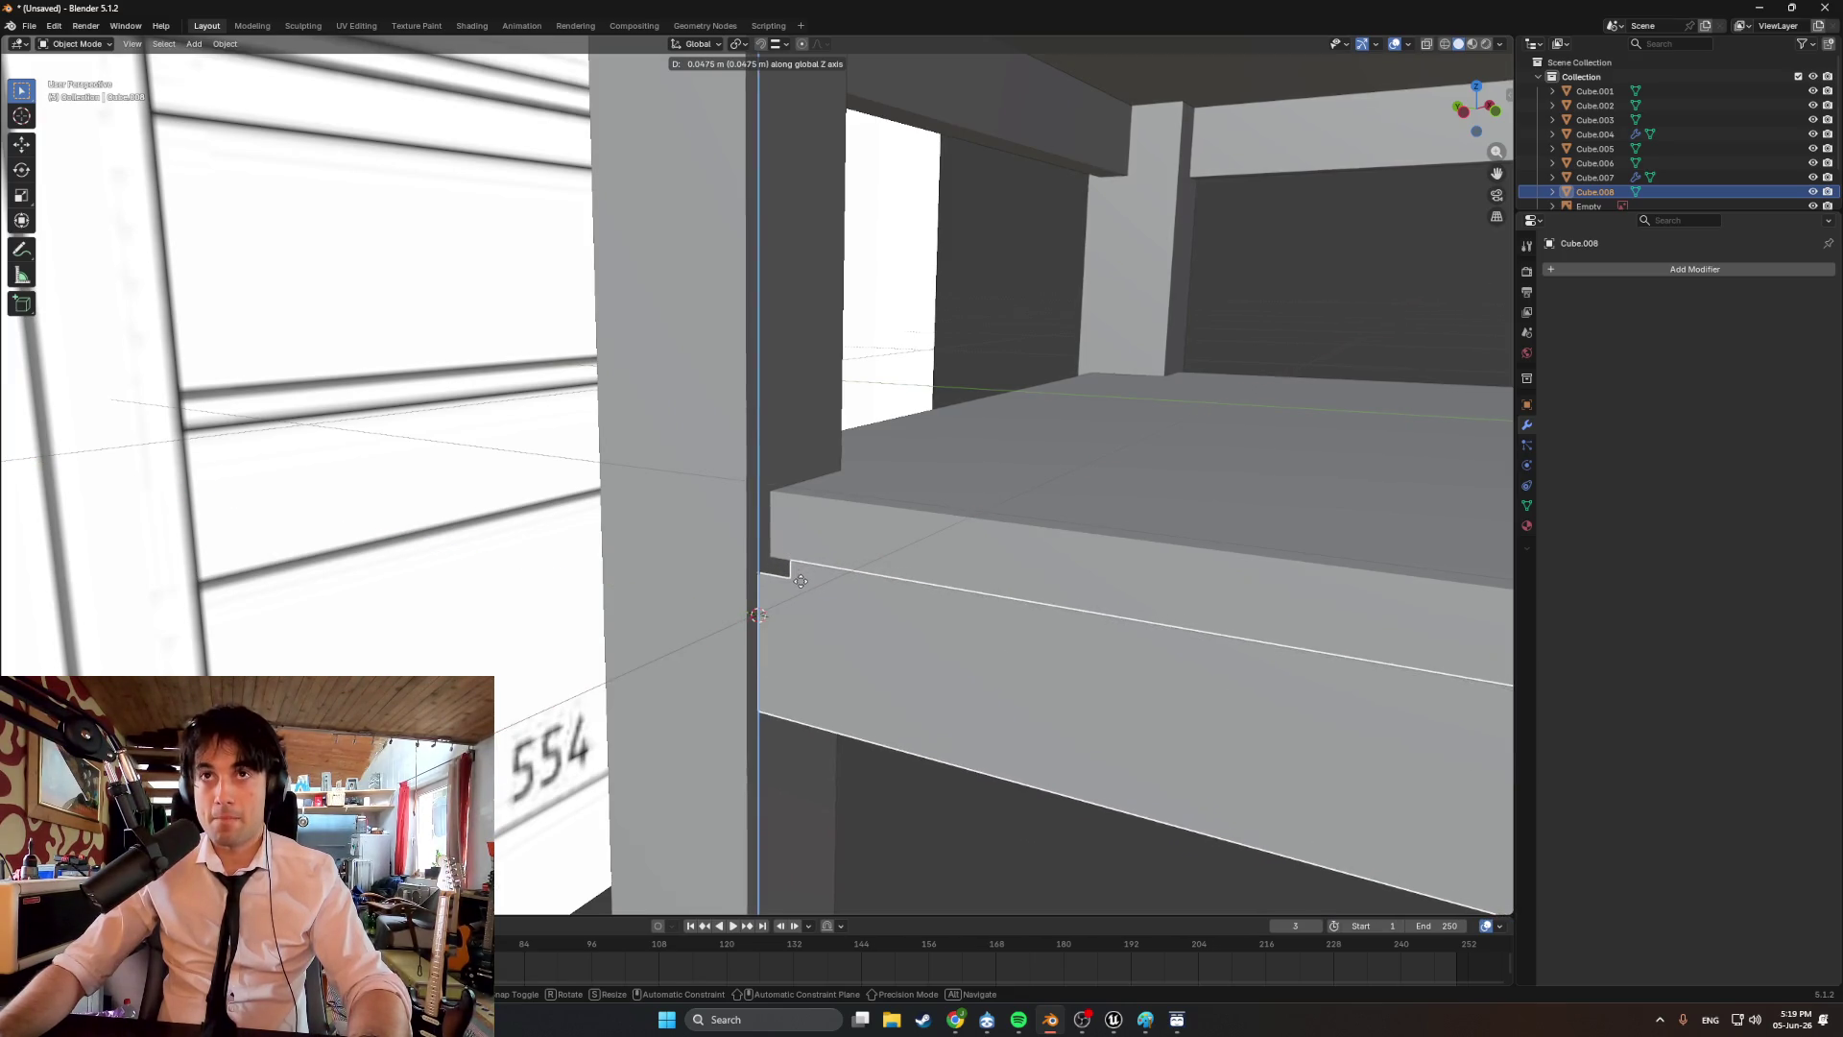
pyautogui.press('ctrl')
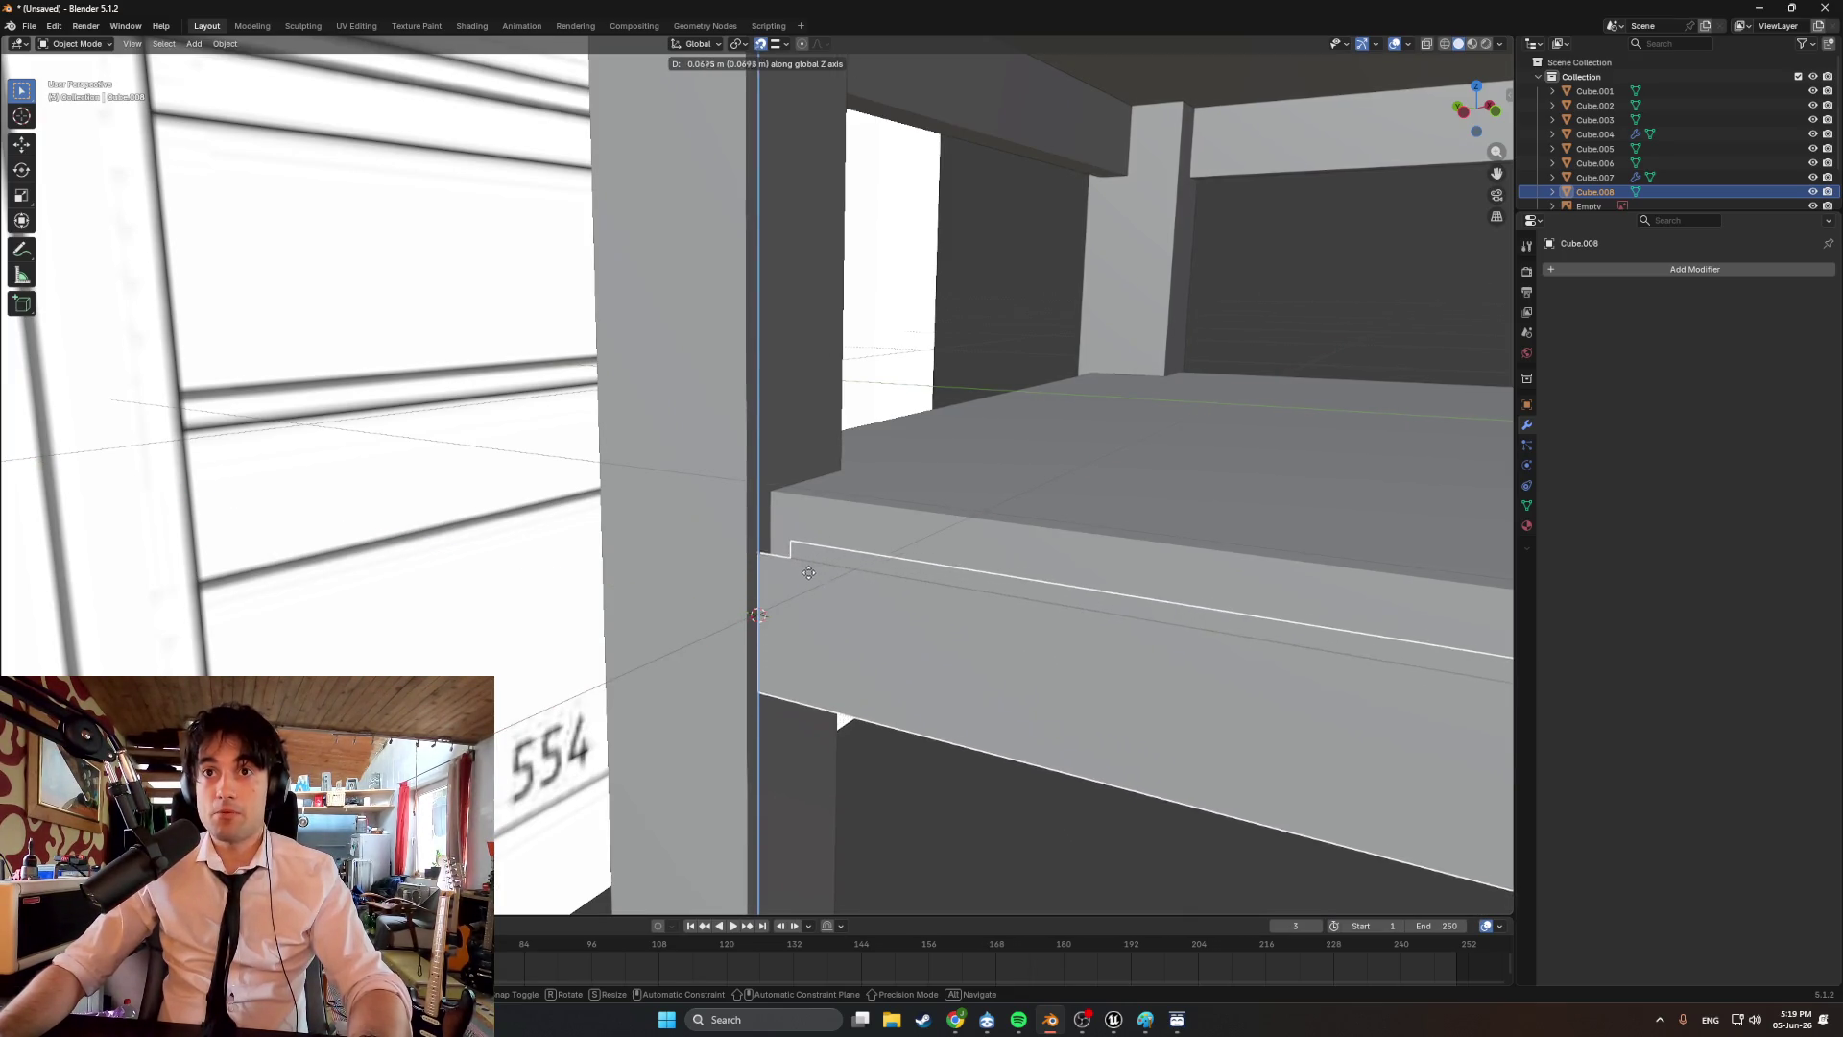
pyautogui.click(893, 566)
# Viewing from below, shift the new rail sideways along X toward the leg
pyautogui.press('KP_1')
pyautogui.press('Tab')
pyautogui.scroll(5, 1283, 603)
pyautogui.scroll(-8, 1283, 603)
pyautogui.moveTo(1283, 603); pyautogui.dragTo(880, 535, button='middle')
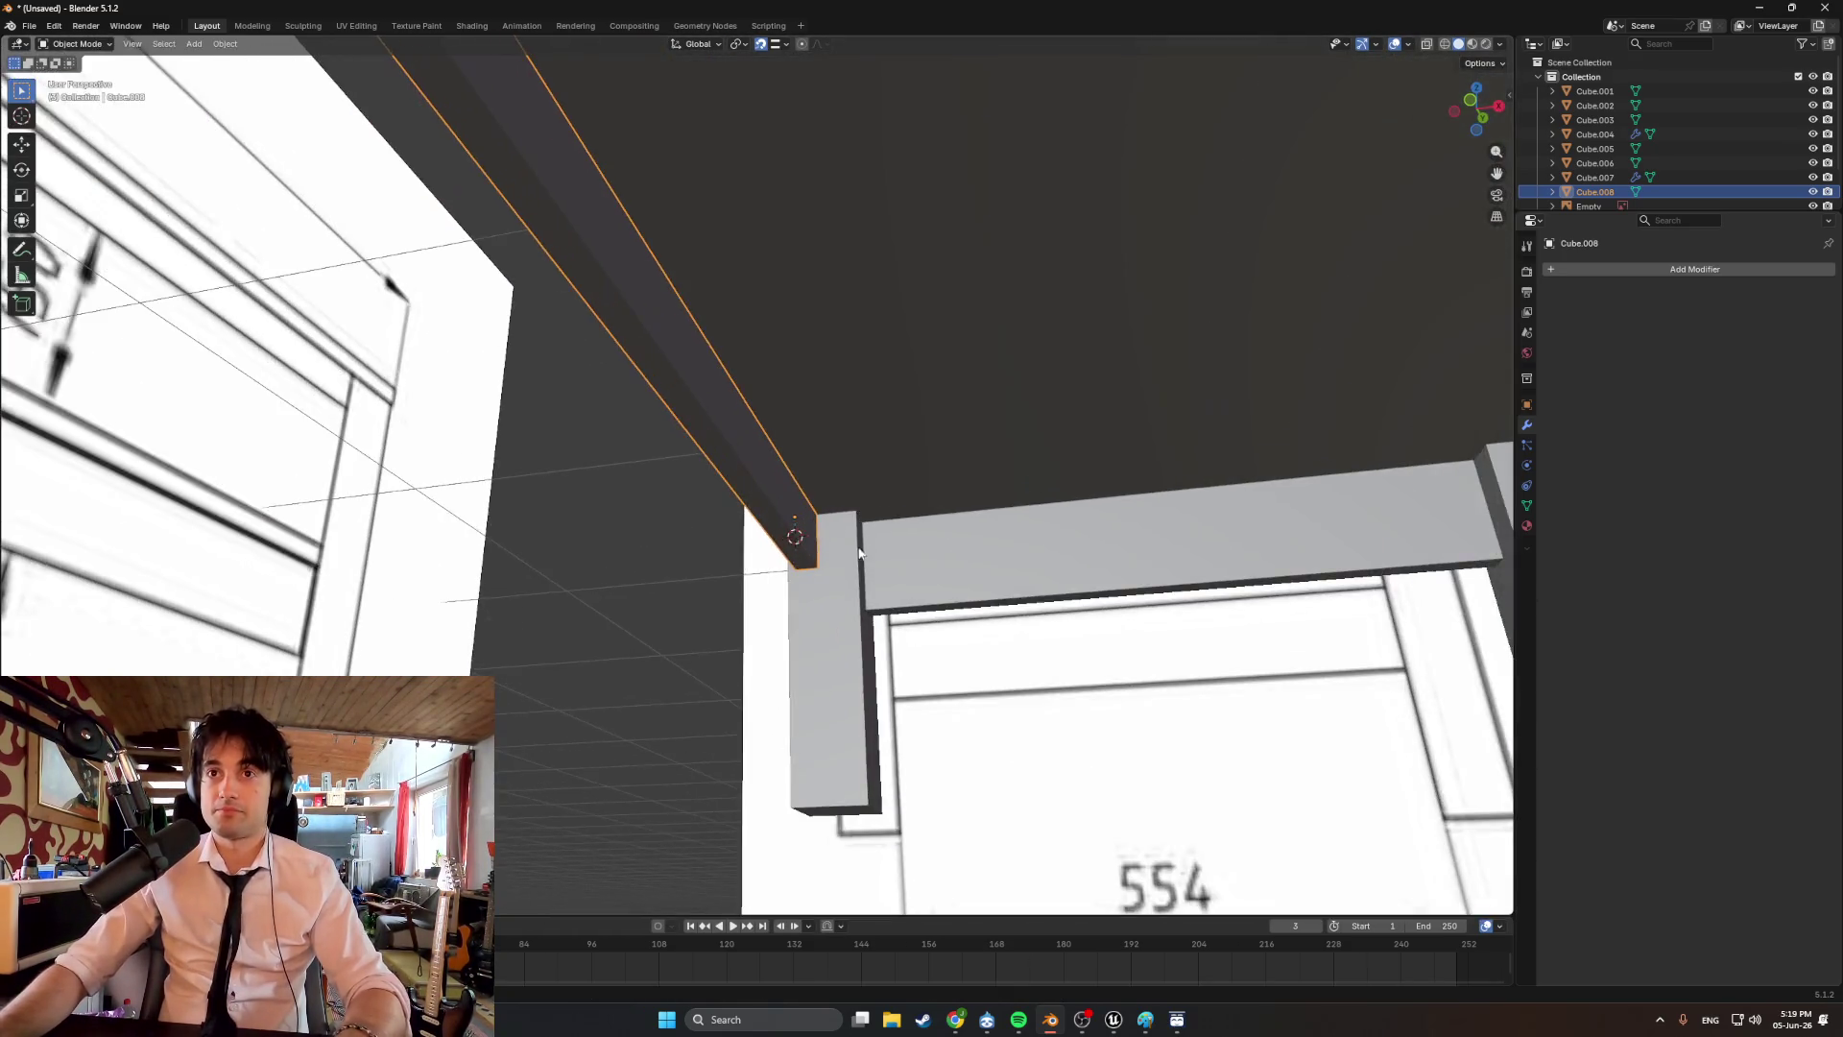
pyautogui.press('ctrl+KP_7')
pyautogui.scroll(3, 837, 348)
pyautogui.keyDown('shift'); pyautogui.moveTo(910, 449); pyautogui.dragTo(839, 441, button='middle'); pyautogui.keyUp('shift')
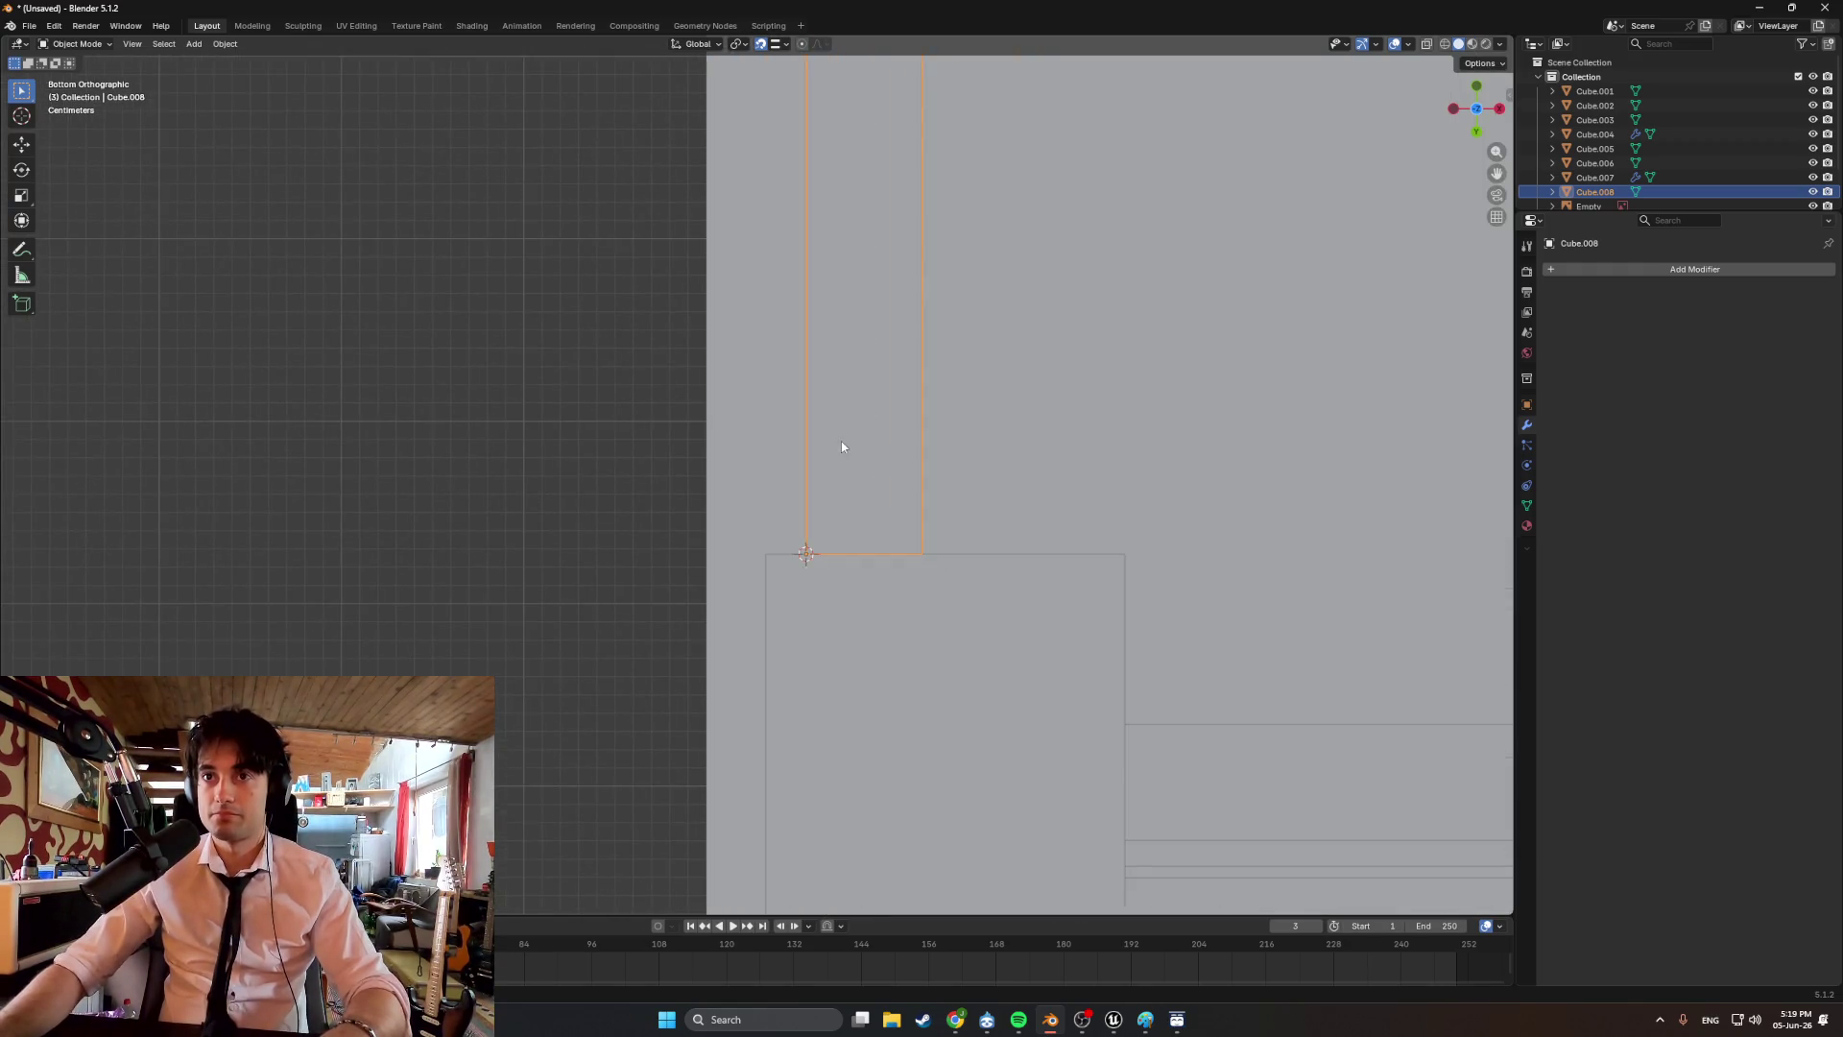
pyautogui.press('g')
pyautogui.press('x')
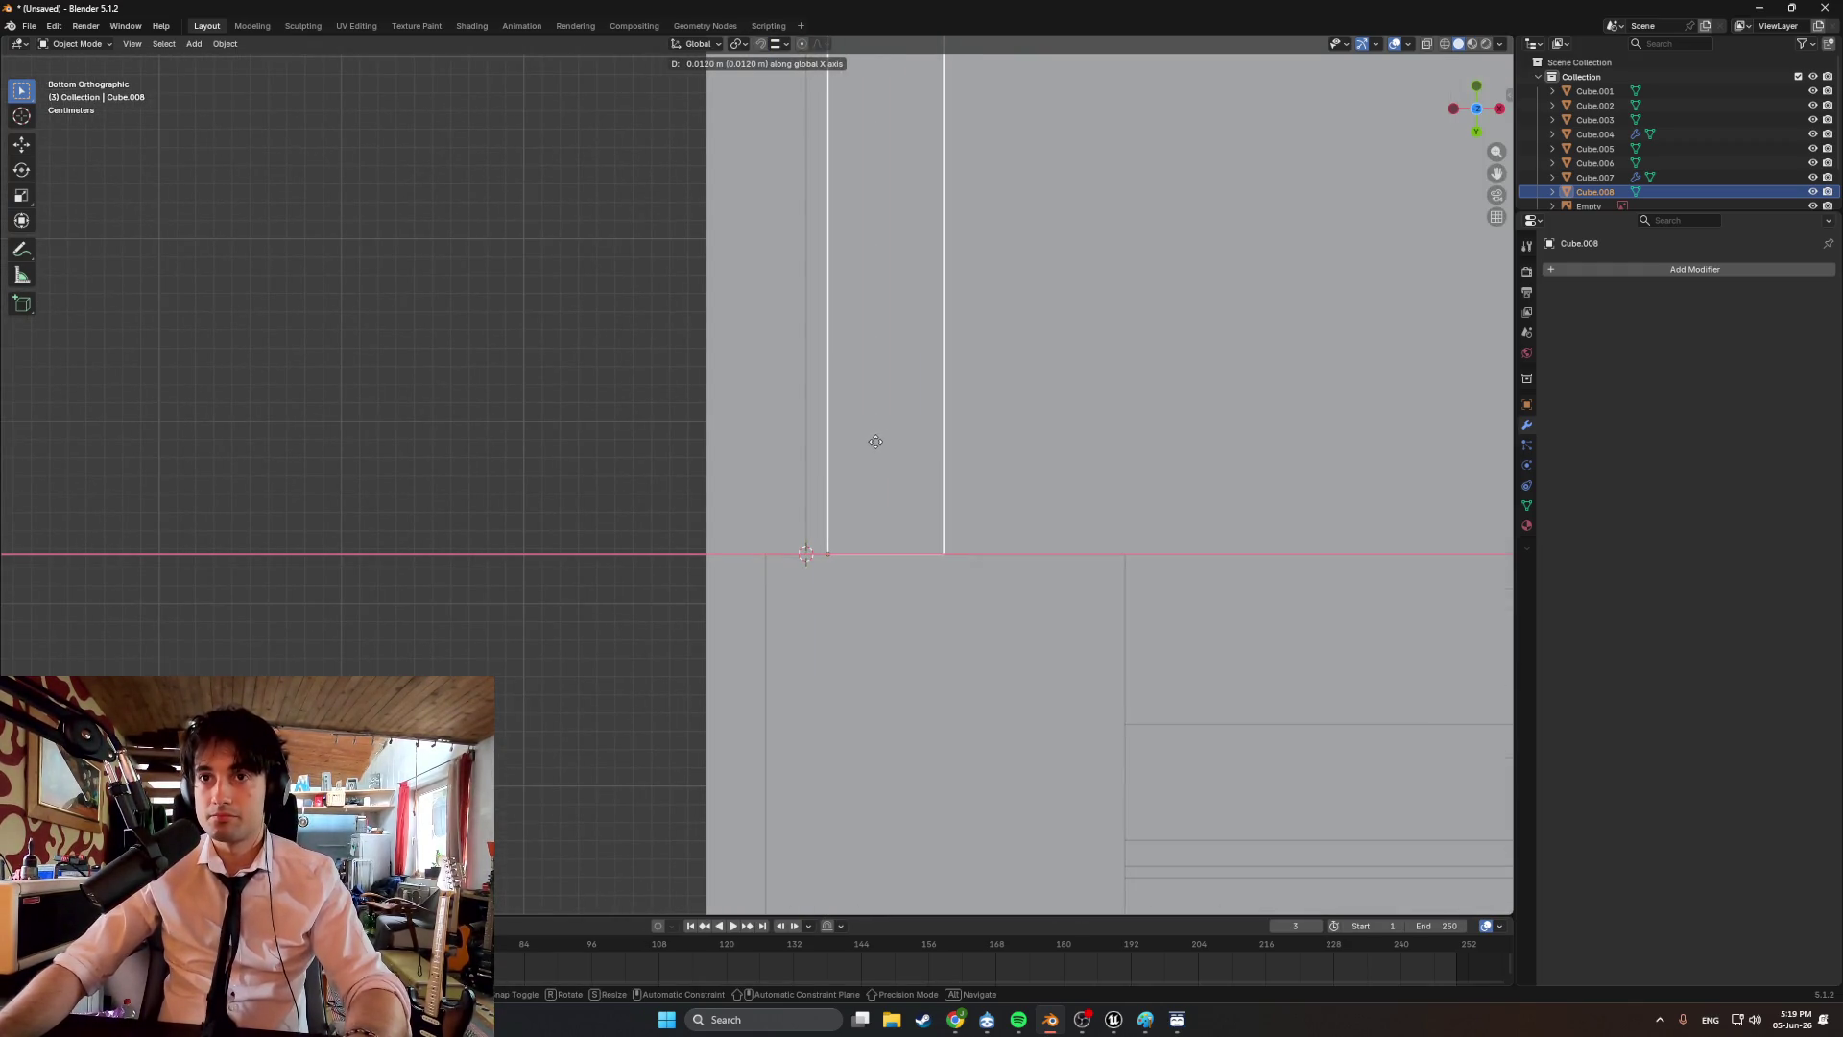
pyautogui.click(871, 441)
# Nudge the rail along X in small moves until it sits flush against the leg
pyautogui.moveTo(871, 441)
pyautogui.mouseDown(button='middle')
pyautogui.moveTo(931, 544)
pyautogui.moveTo(909, 449)
pyautogui.mouseUp(button='middle')
pyautogui.press('ctrl+KP_7')
pyautogui.scroll(4, 901, 360)
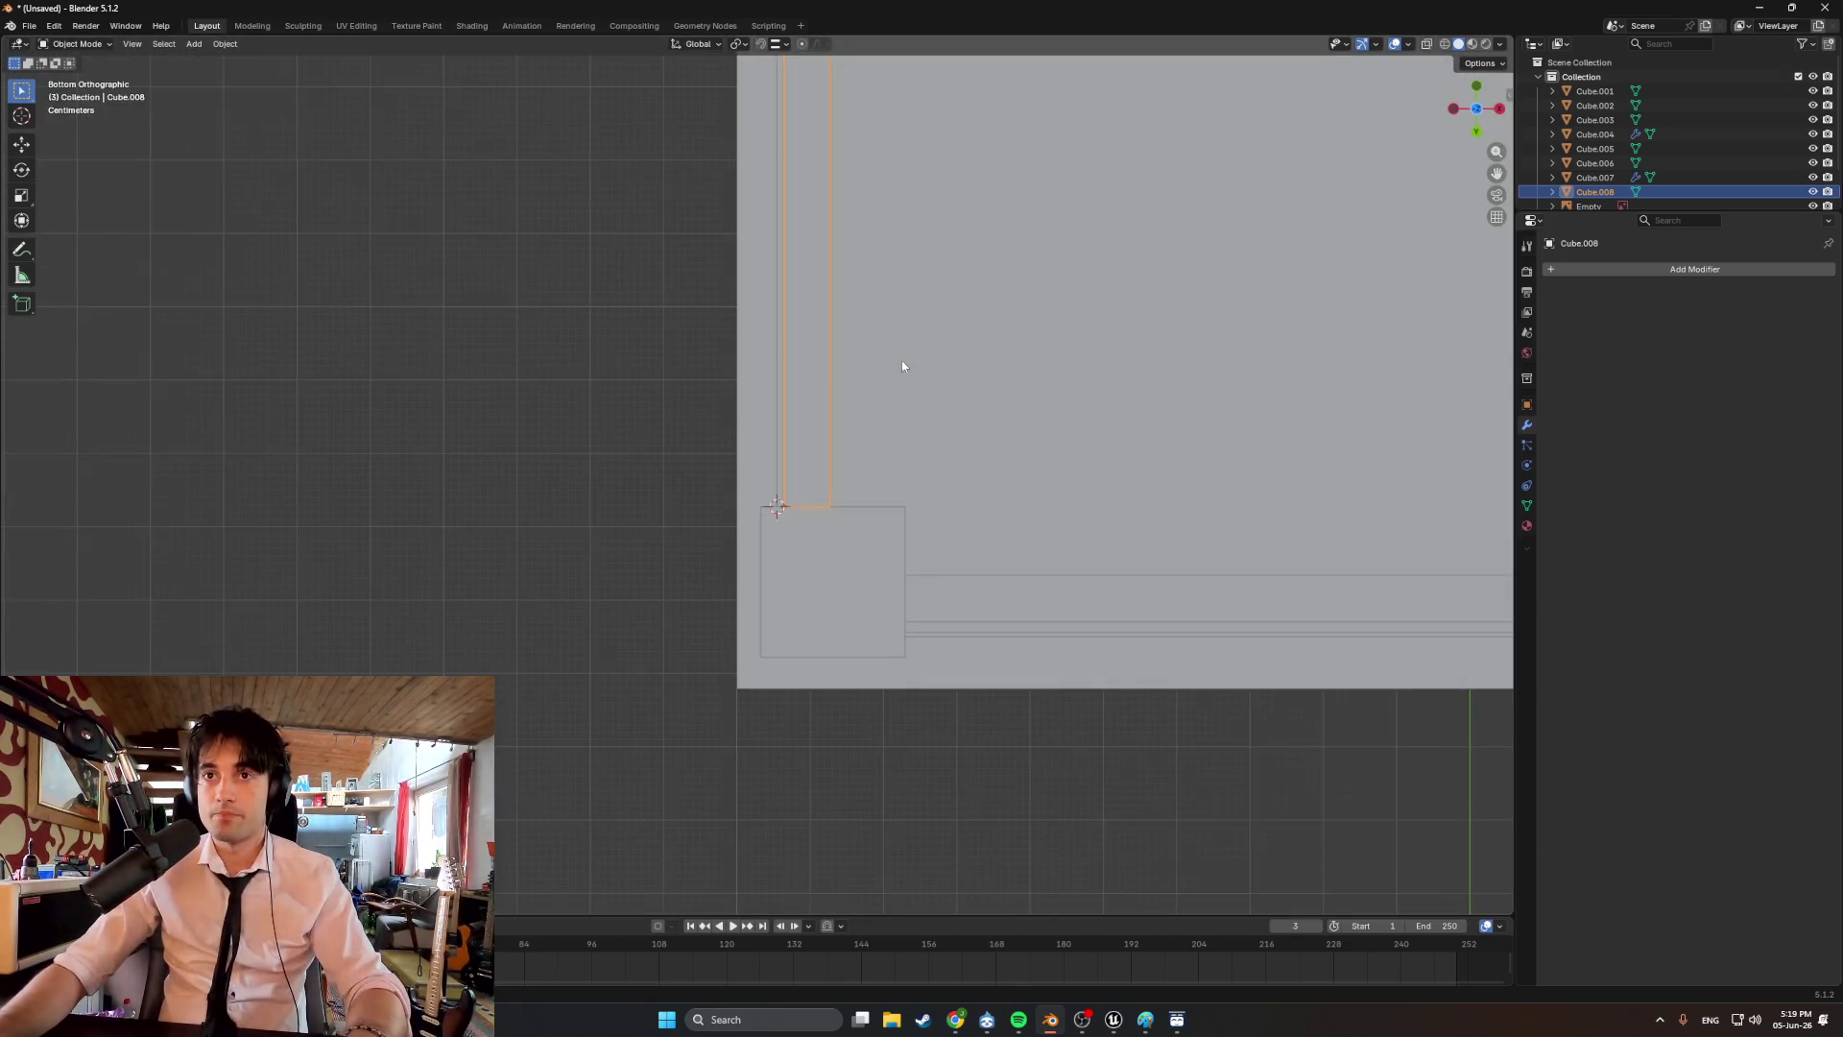
pyautogui.press('g')
pyautogui.press('x')
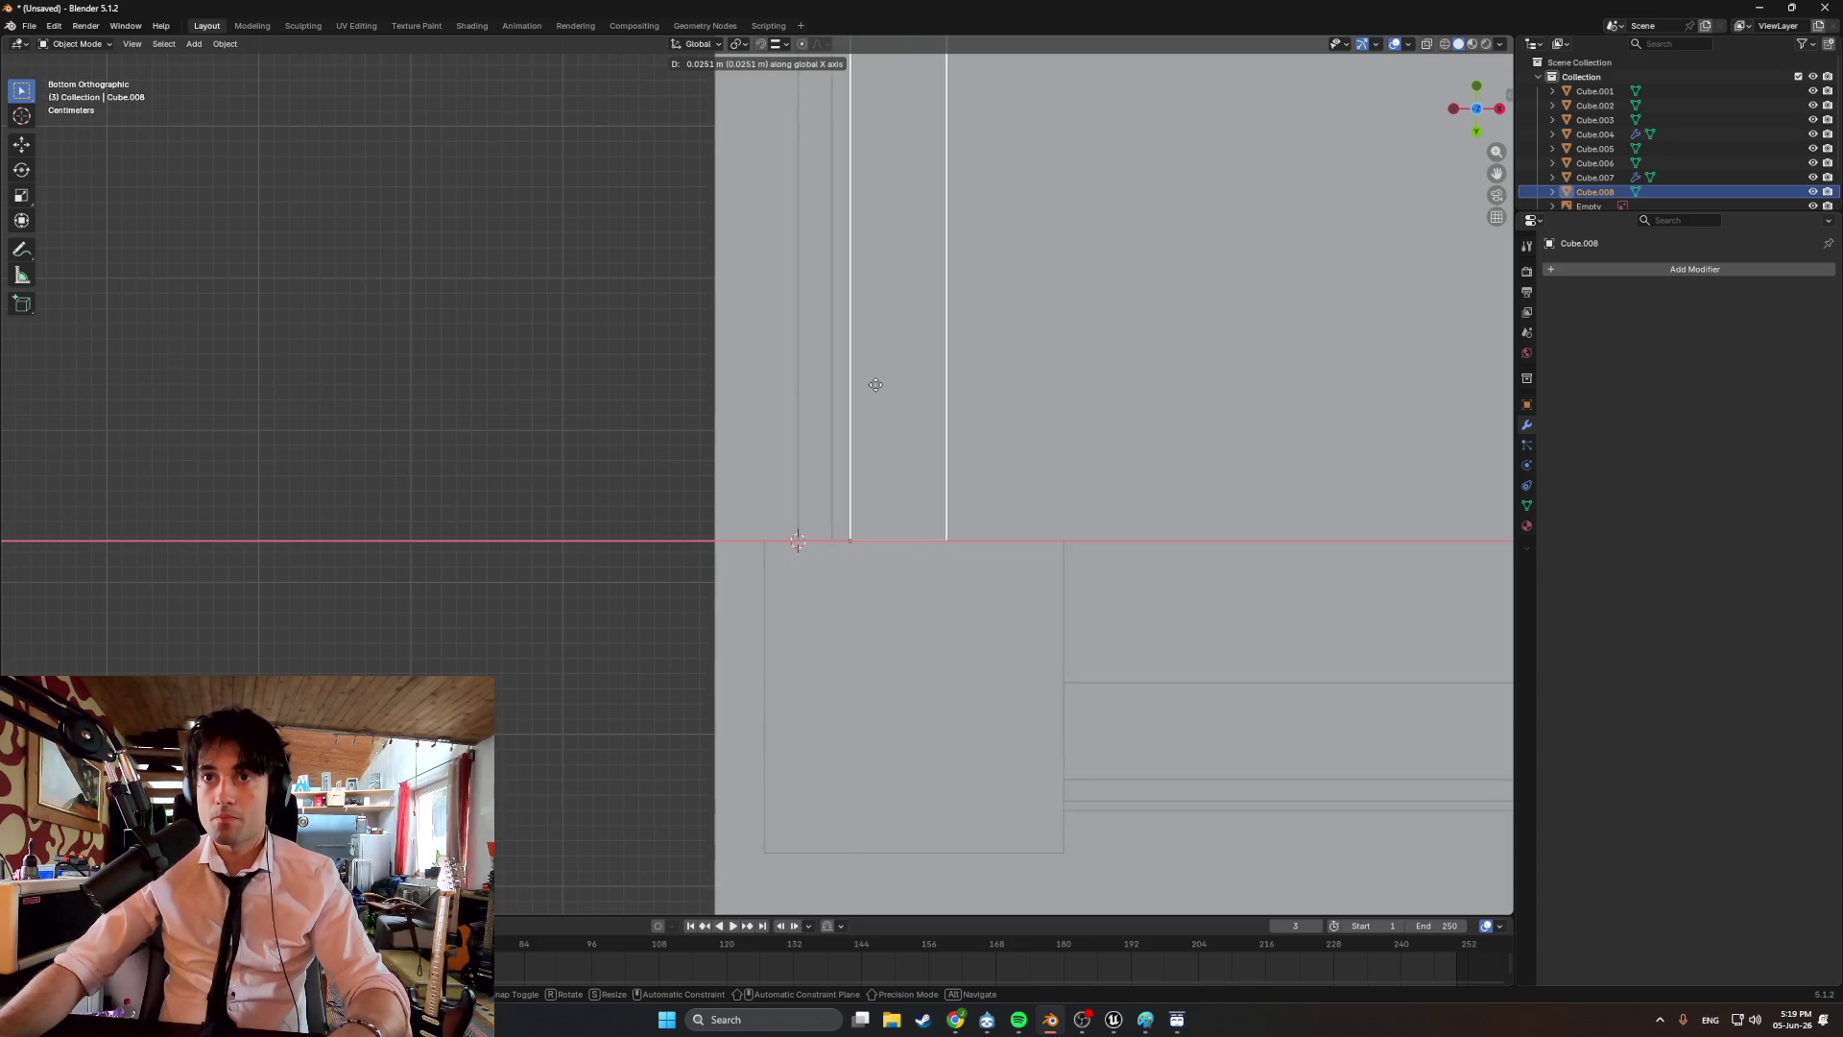
pyautogui.click(877, 385)
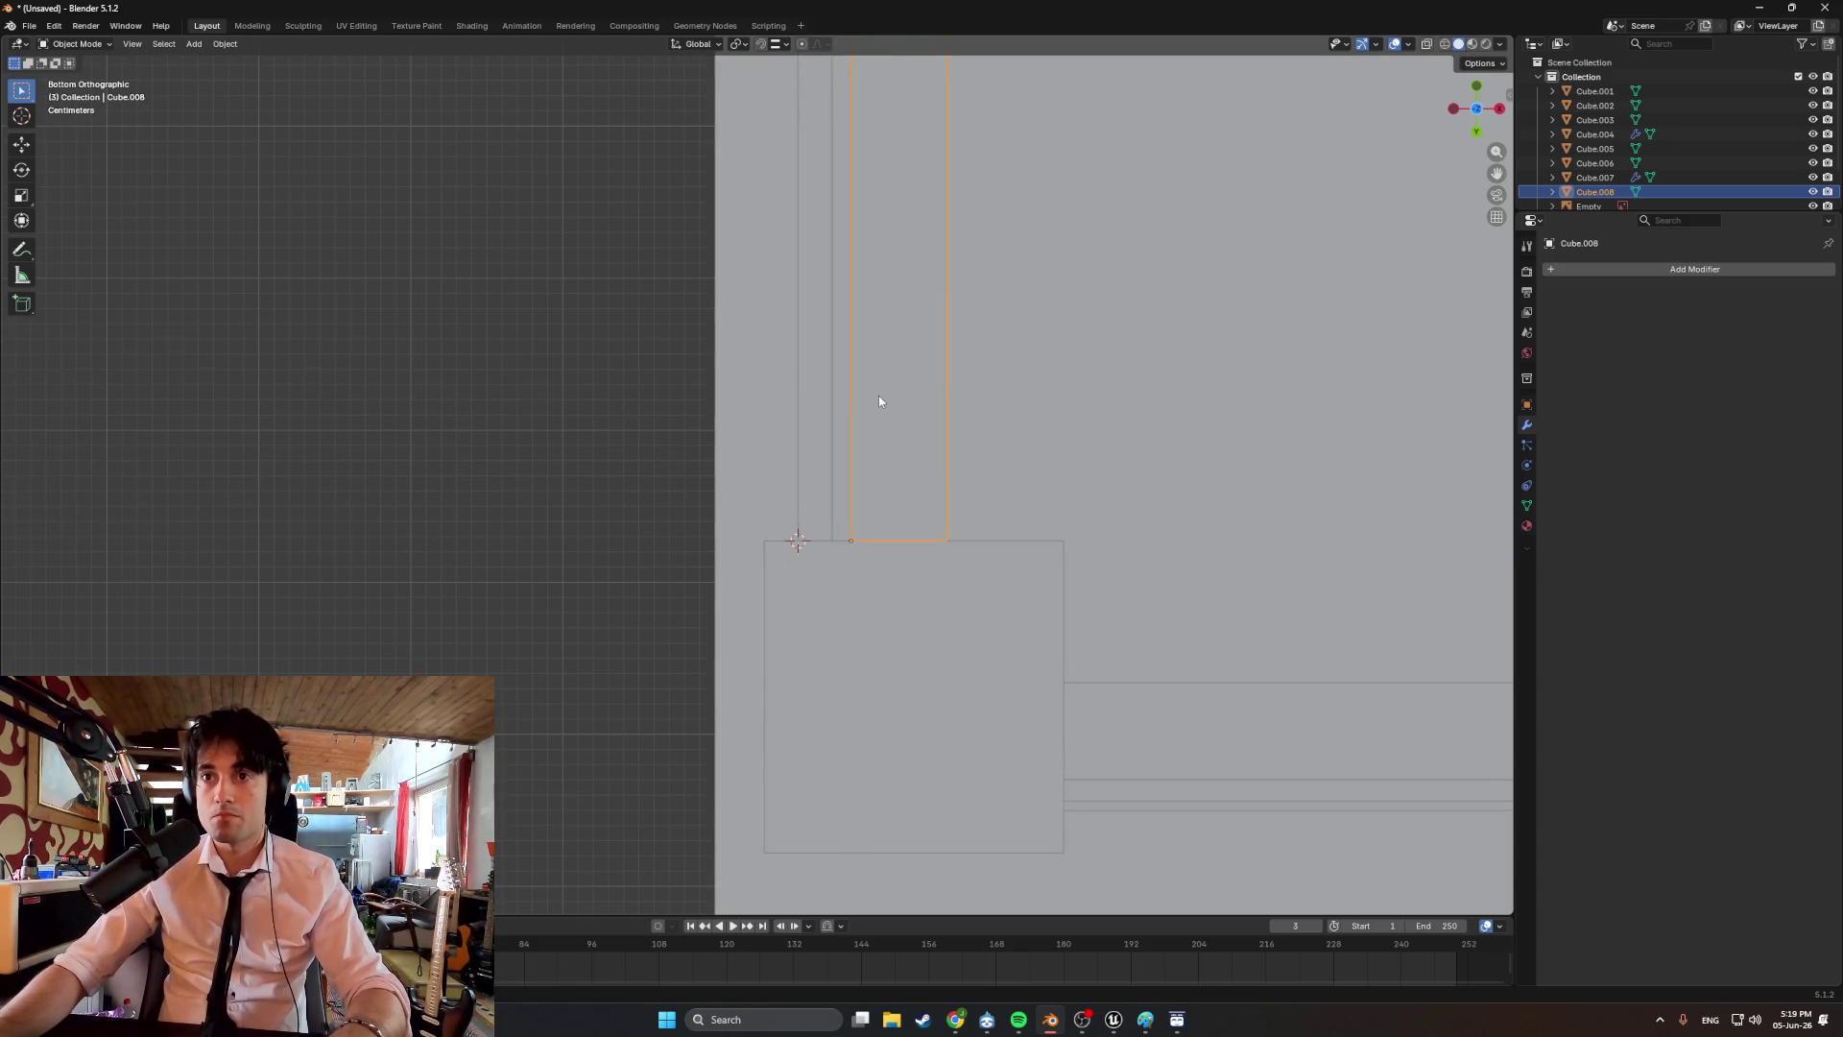
pyautogui.press('g')
pyautogui.press('x')
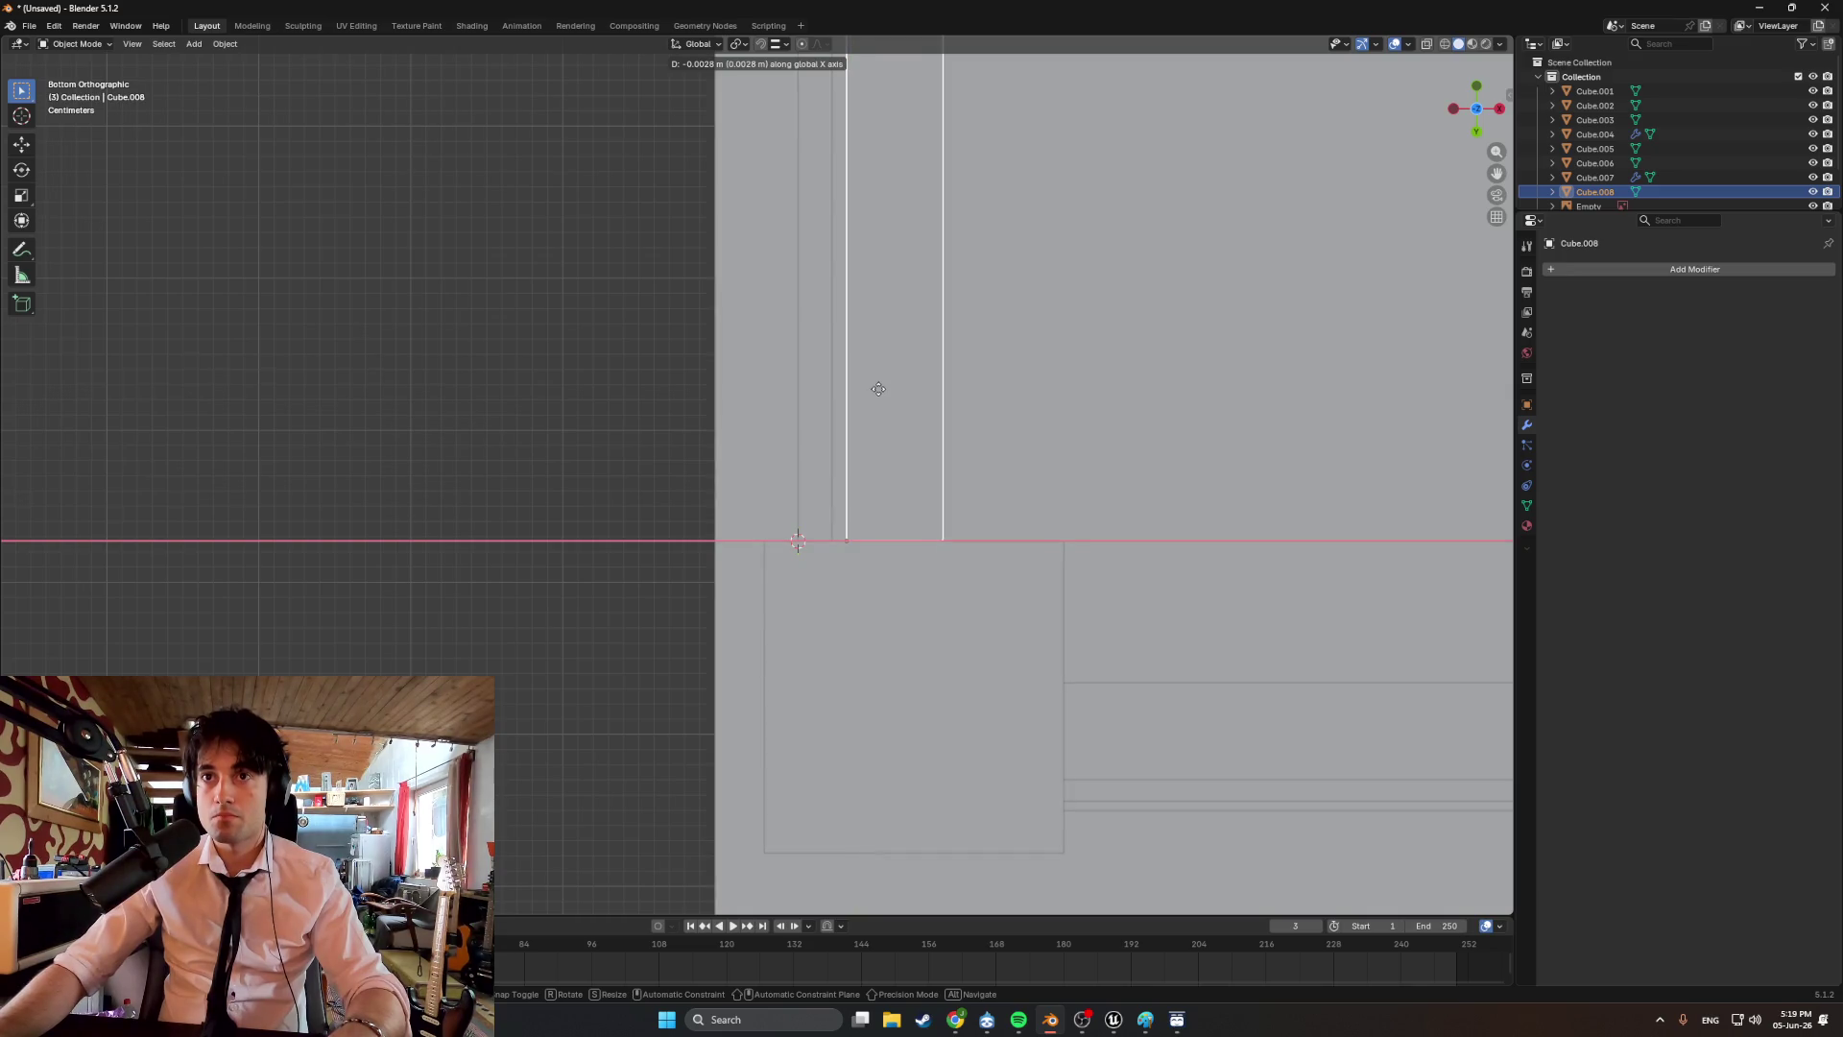
pyautogui.click(878, 389)
pyautogui.scroll(2, 881, 389)
pyautogui.keyDown('ctrl'); pyautogui.hscroll(8, 973, 257); pyautogui.keyUp('ctrl')
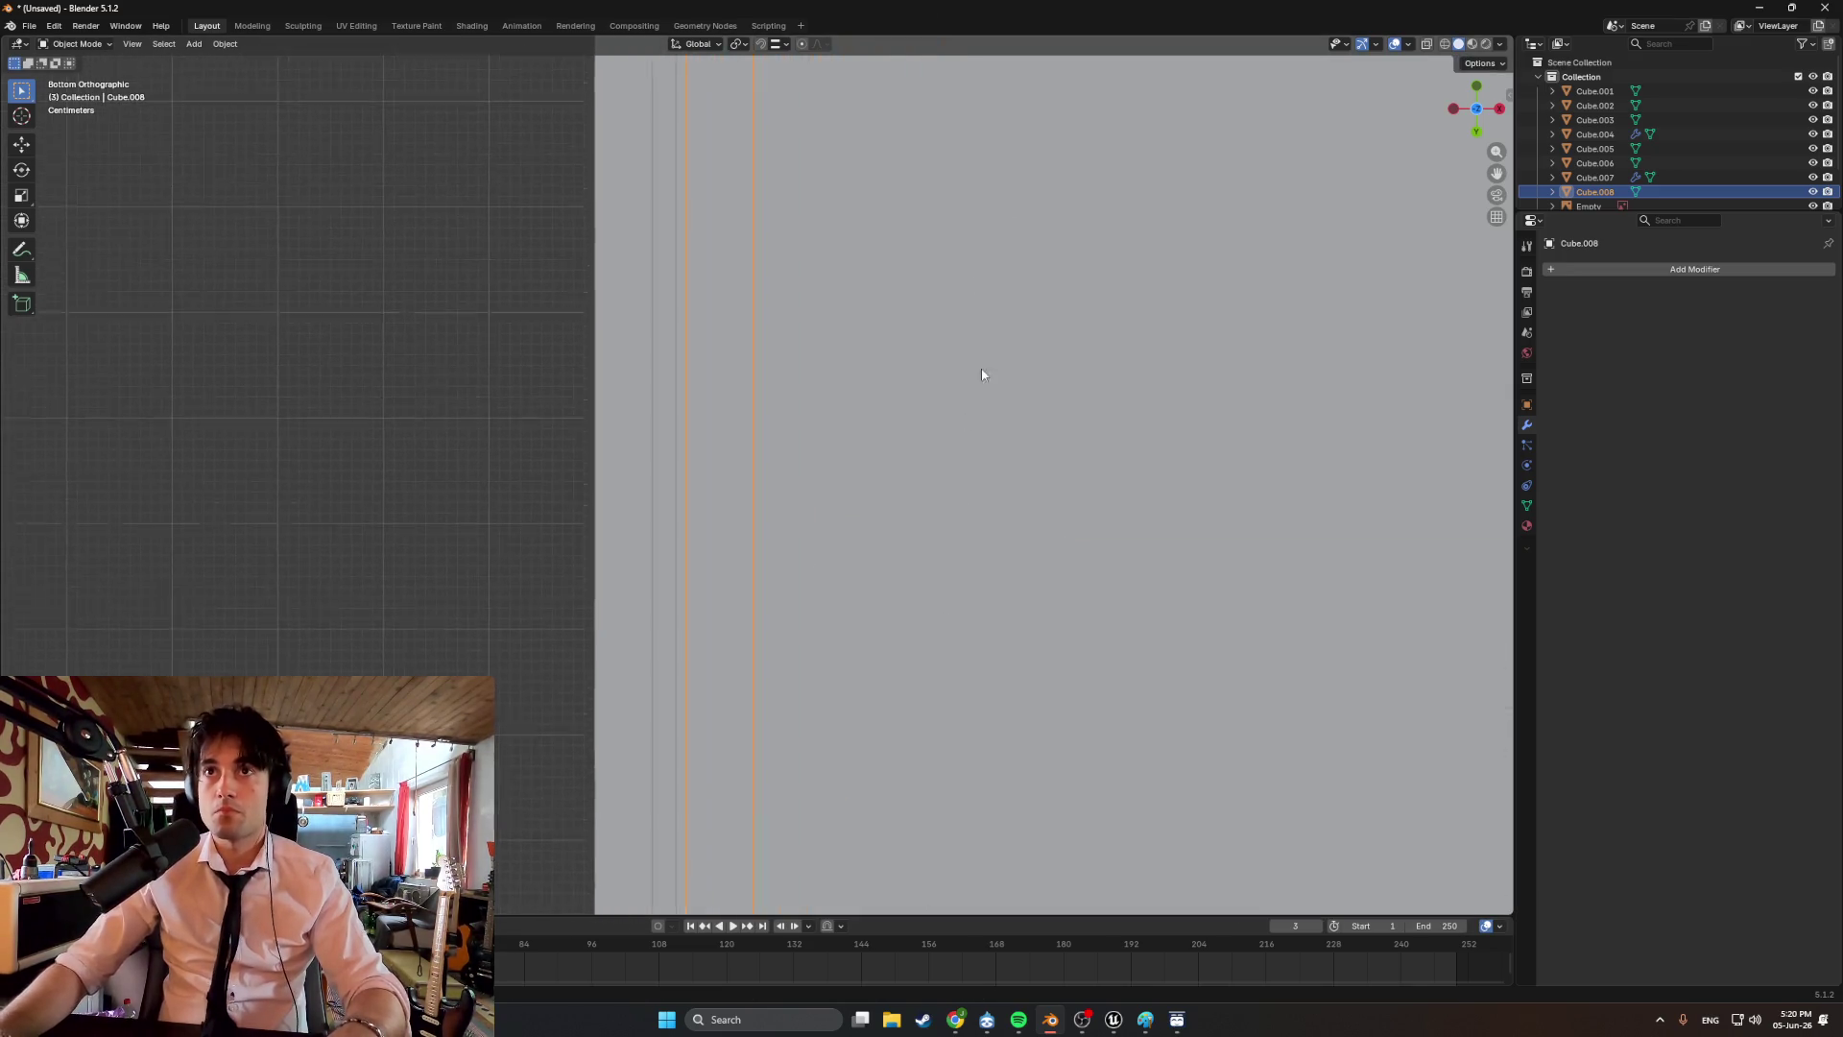
pyautogui.keyDown('shift'); pyautogui.scroll(5, 1026, 252); pyautogui.keyUp('shift')
pyautogui.keyDown('shift'); pyautogui.scroll(3, 1026, 253); pyautogui.keyUp('shift')
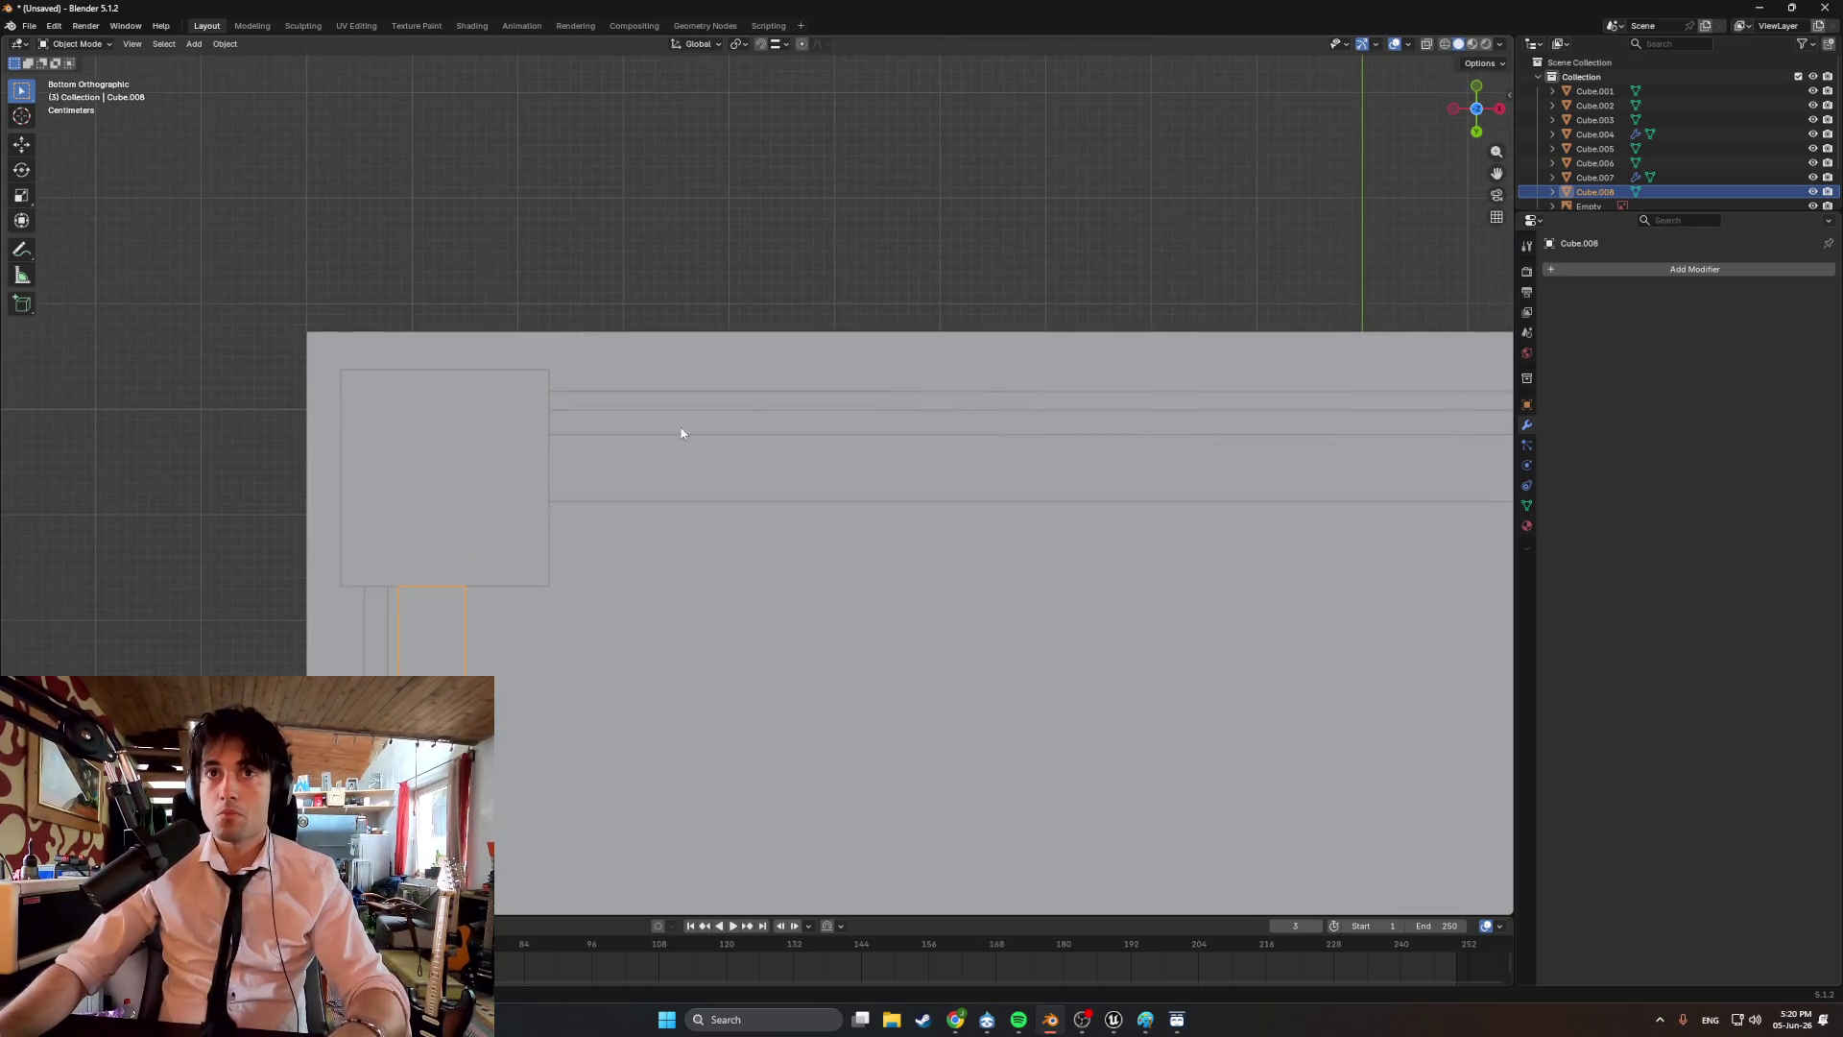
pyautogui.moveTo(880, 428)
pyautogui.mouseDown(button='middle')
pyautogui.moveTo(918, 485)
pyautogui.moveTo(856, 481)
pyautogui.moveTo(1012, 522)
pyautogui.moveTo(927, 518)
pyautogui.moveTo(918, 563)
pyautogui.moveTo(633, 477)
pyautogui.moveTo(913, 412)
pyautogui.moveTo(814, 418)
pyautogui.moveTo(950, 349)
pyautogui.moveTo(881, 326)
pyautogui.moveTo(893, 390)
pyautogui.moveTo(893, 375)
pyautogui.mouseUp(button='middle')
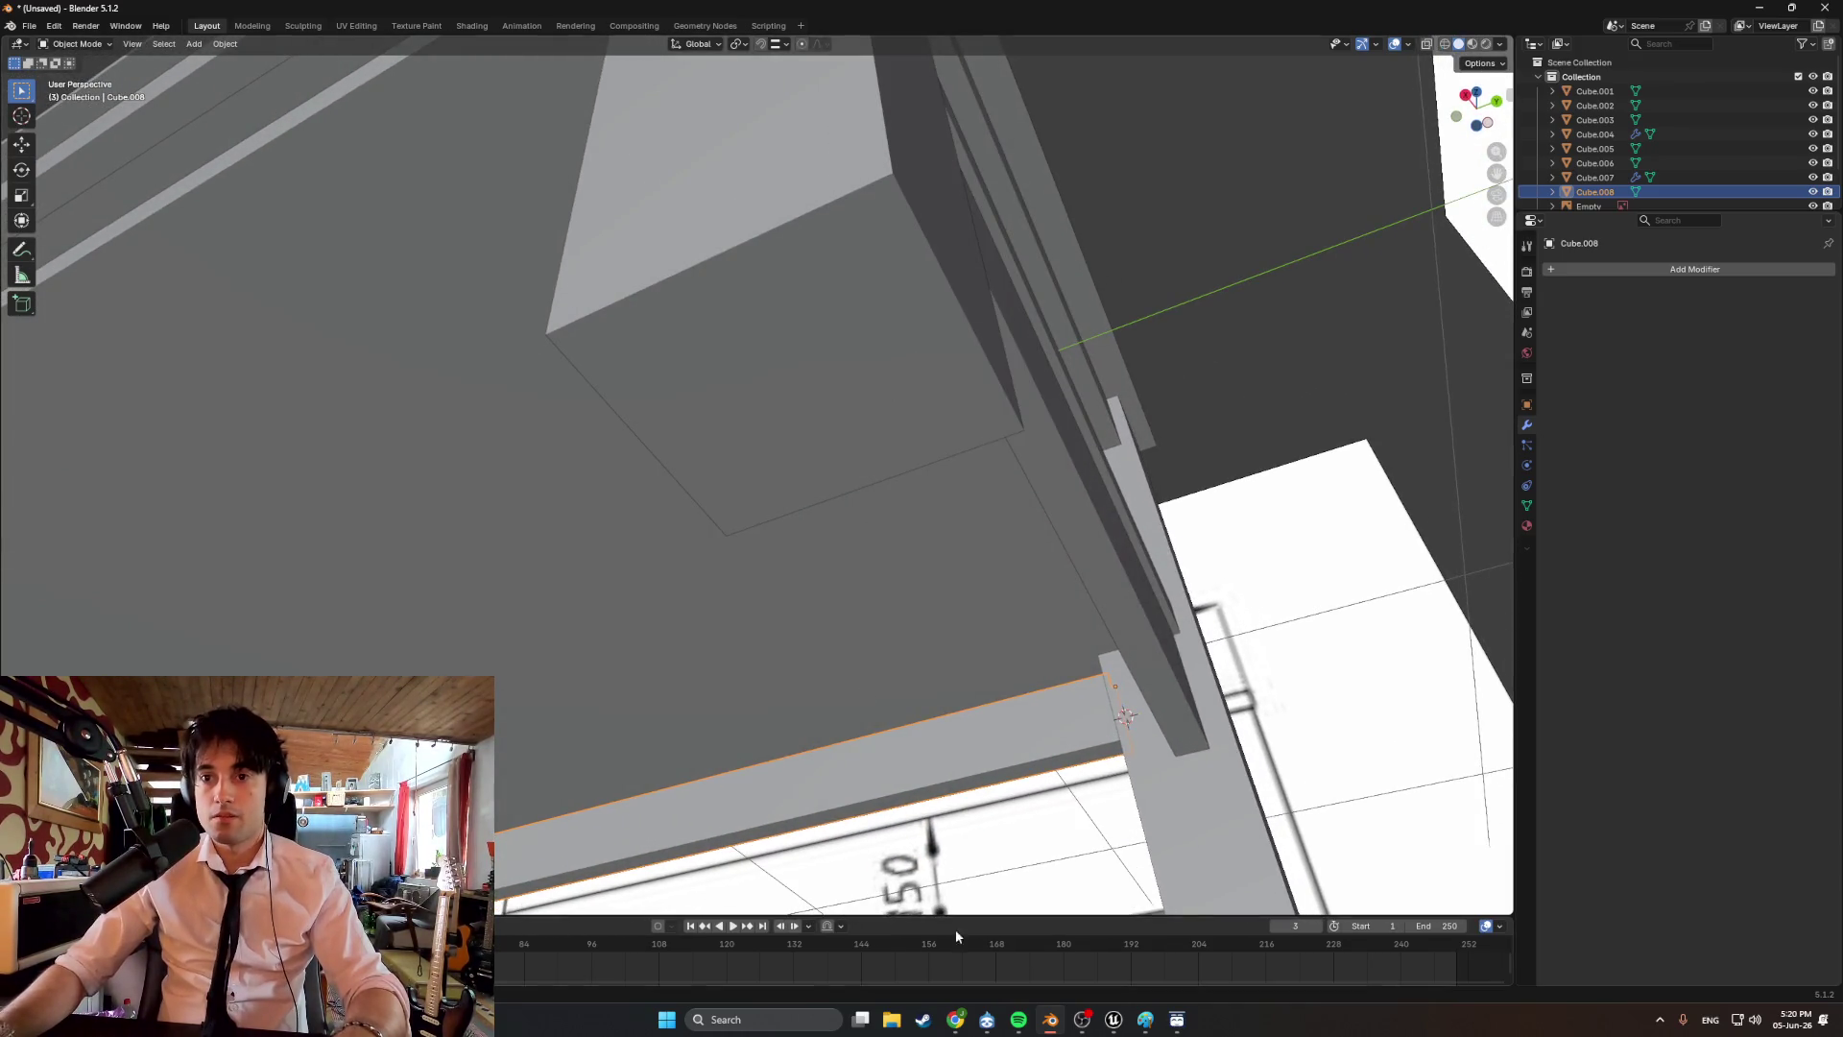
pyautogui.moveTo(943, 1023)
pyautogui.click(883, 936)
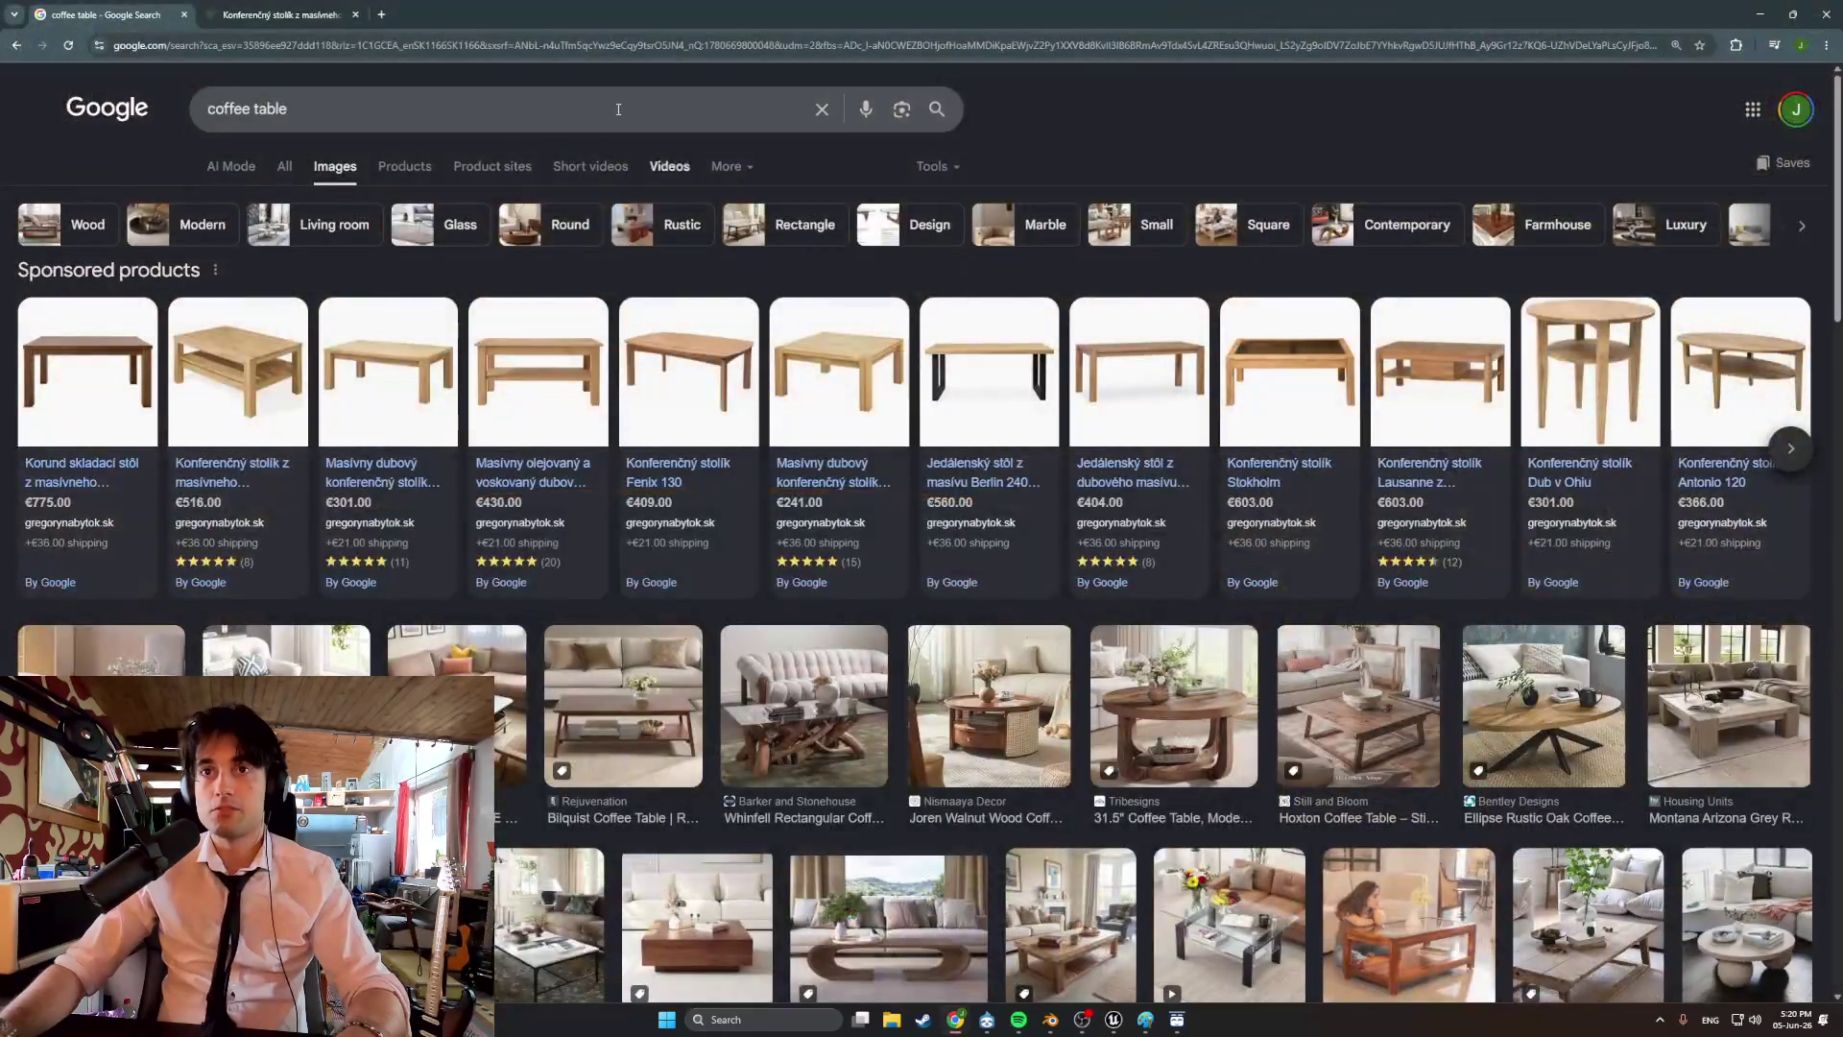
pyautogui.click(288, 14)
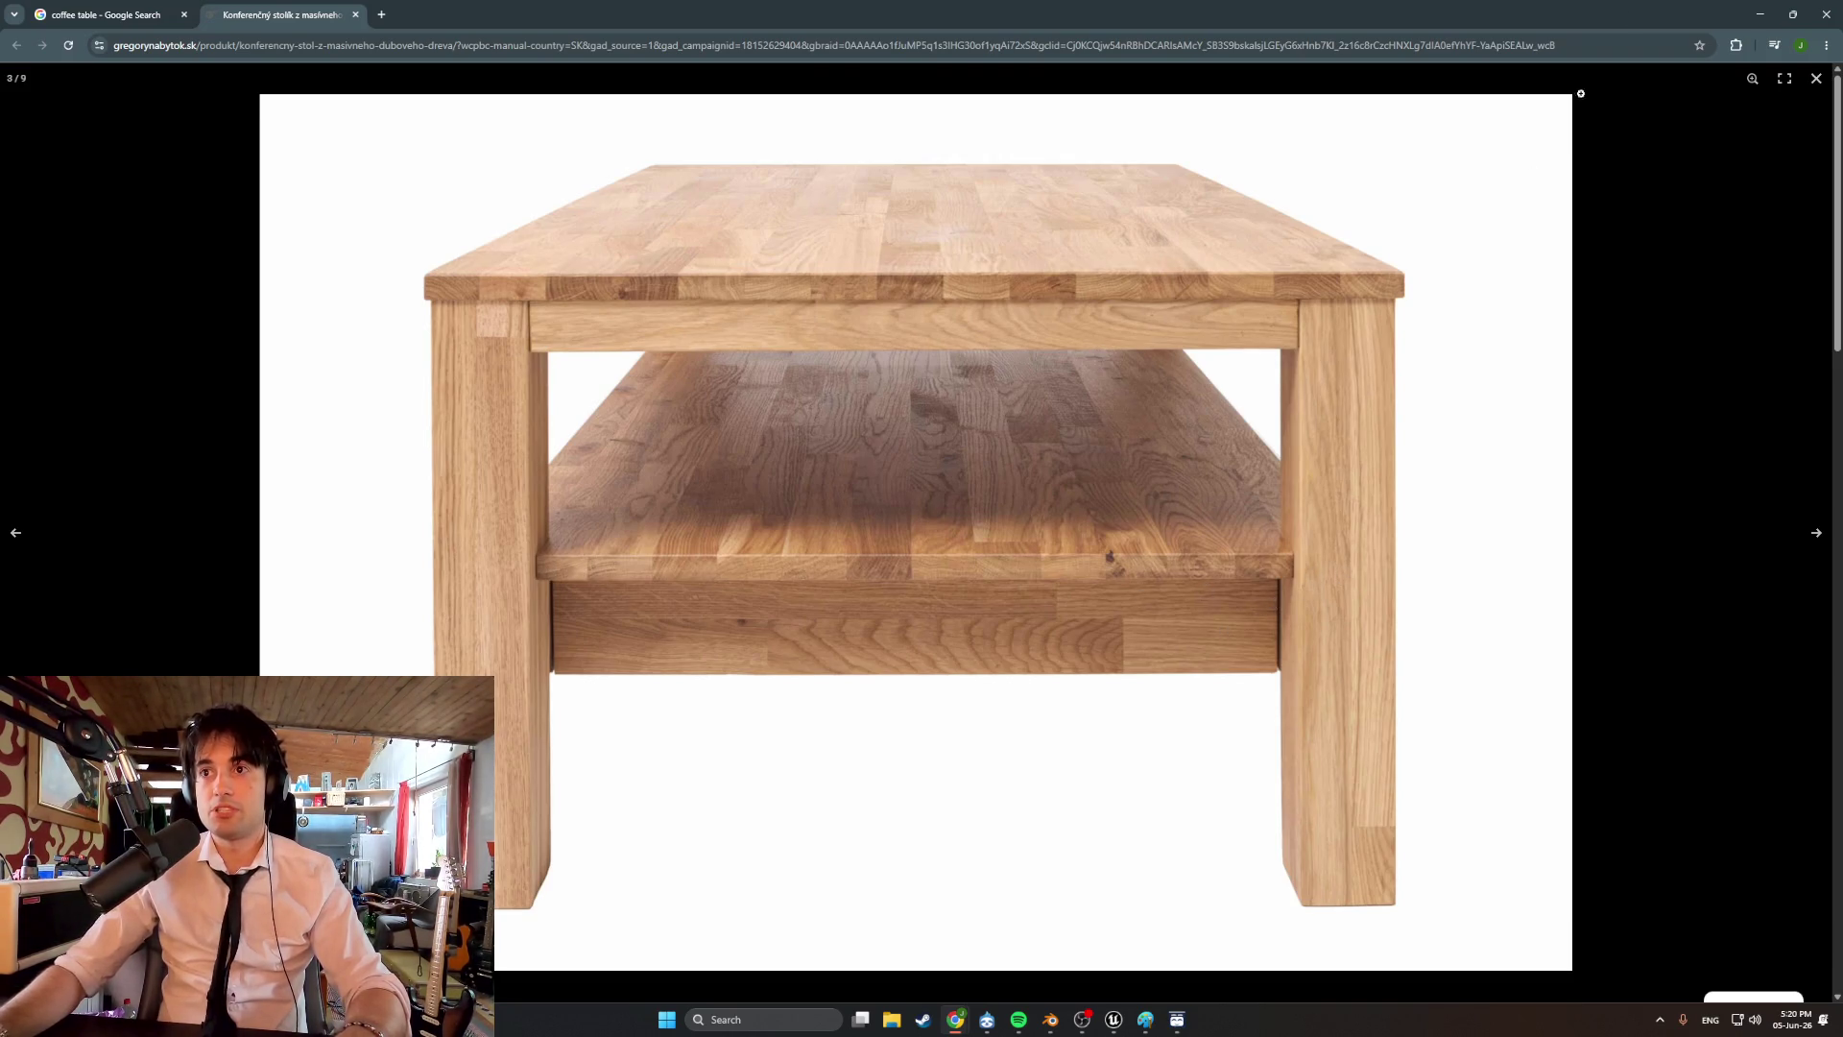
pyautogui.click(1752, 15)
pyautogui.moveTo(1004, 454); pyautogui.dragTo(1044, 434, button='middle')
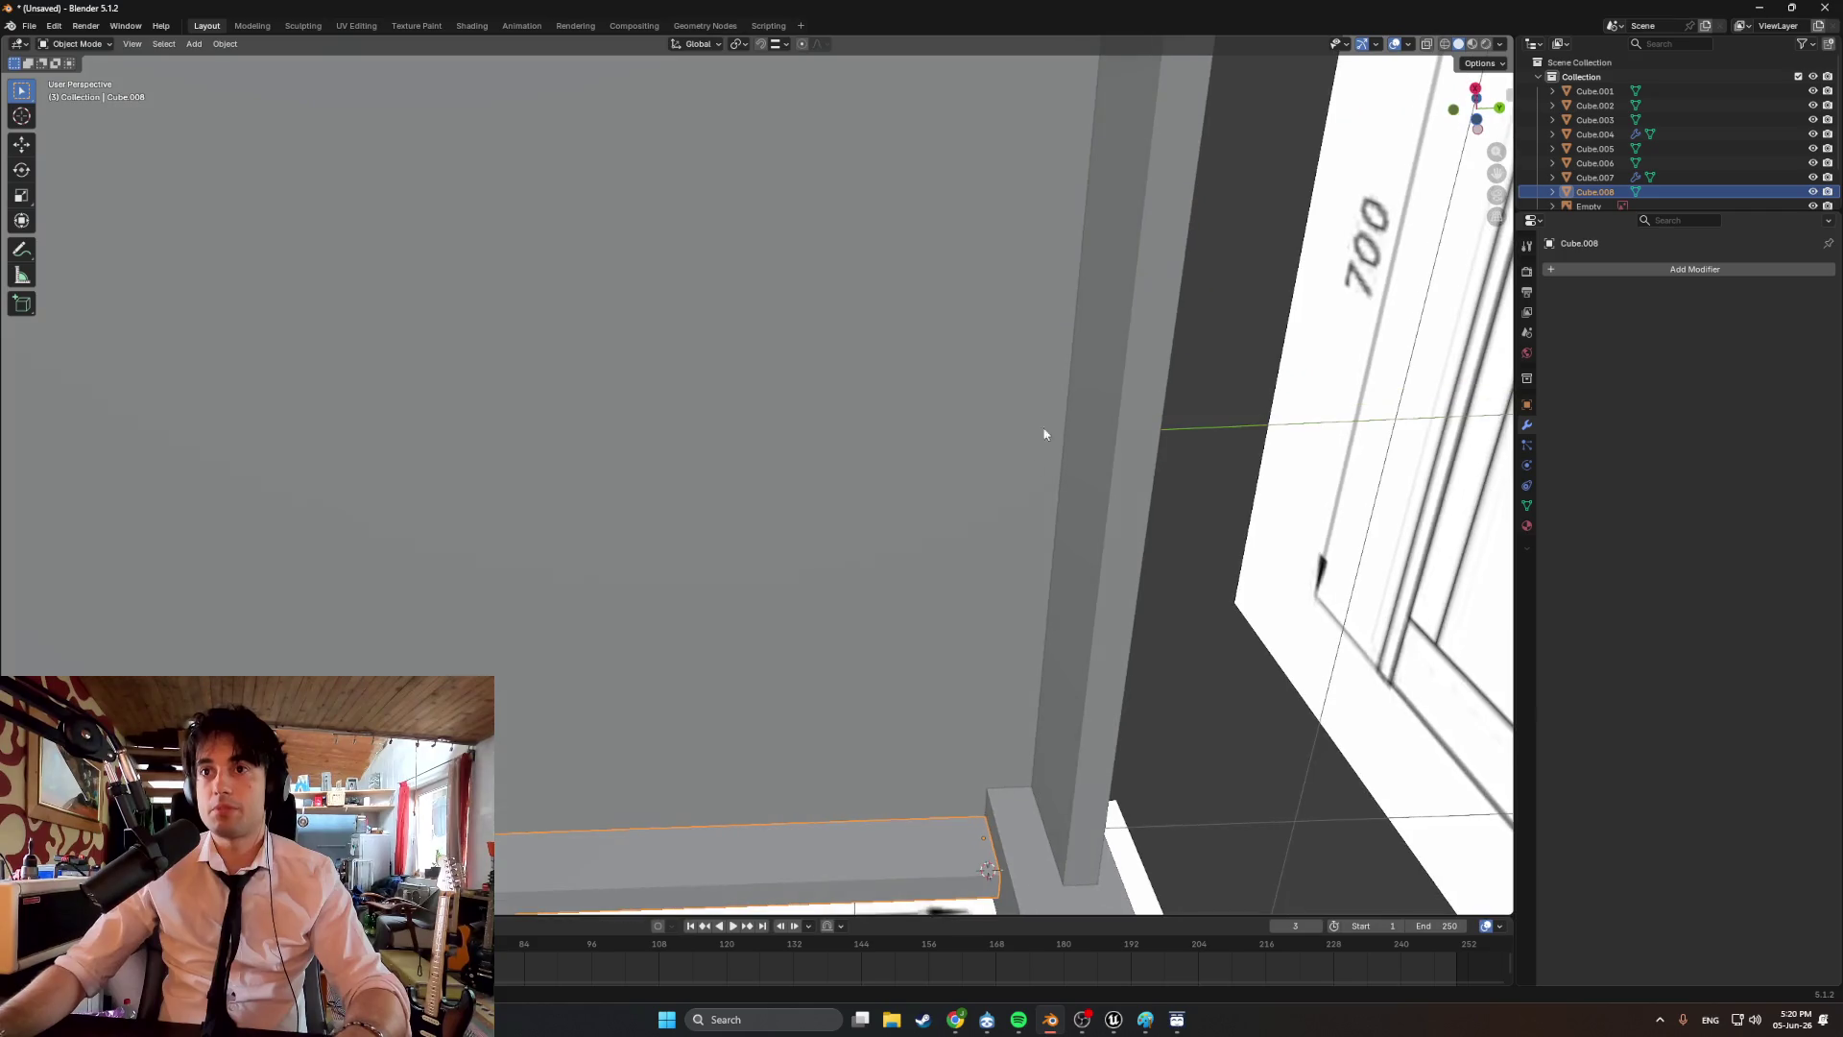
# Select the apron Cube.004 and reposition it while viewing the table from below
pyautogui.moveTo(1046, 271)
pyautogui.mouseDown(button='middle')
pyautogui.moveTo(970, 275)
pyautogui.moveTo(951, 230)
pyautogui.moveTo(1070, 218)
pyautogui.moveTo(1015, 326)
pyautogui.mouseUp(button='middle')
pyautogui.moveTo(974, 394); pyautogui.dragTo(939, 383, button='middle')
pyautogui.press('Tab')
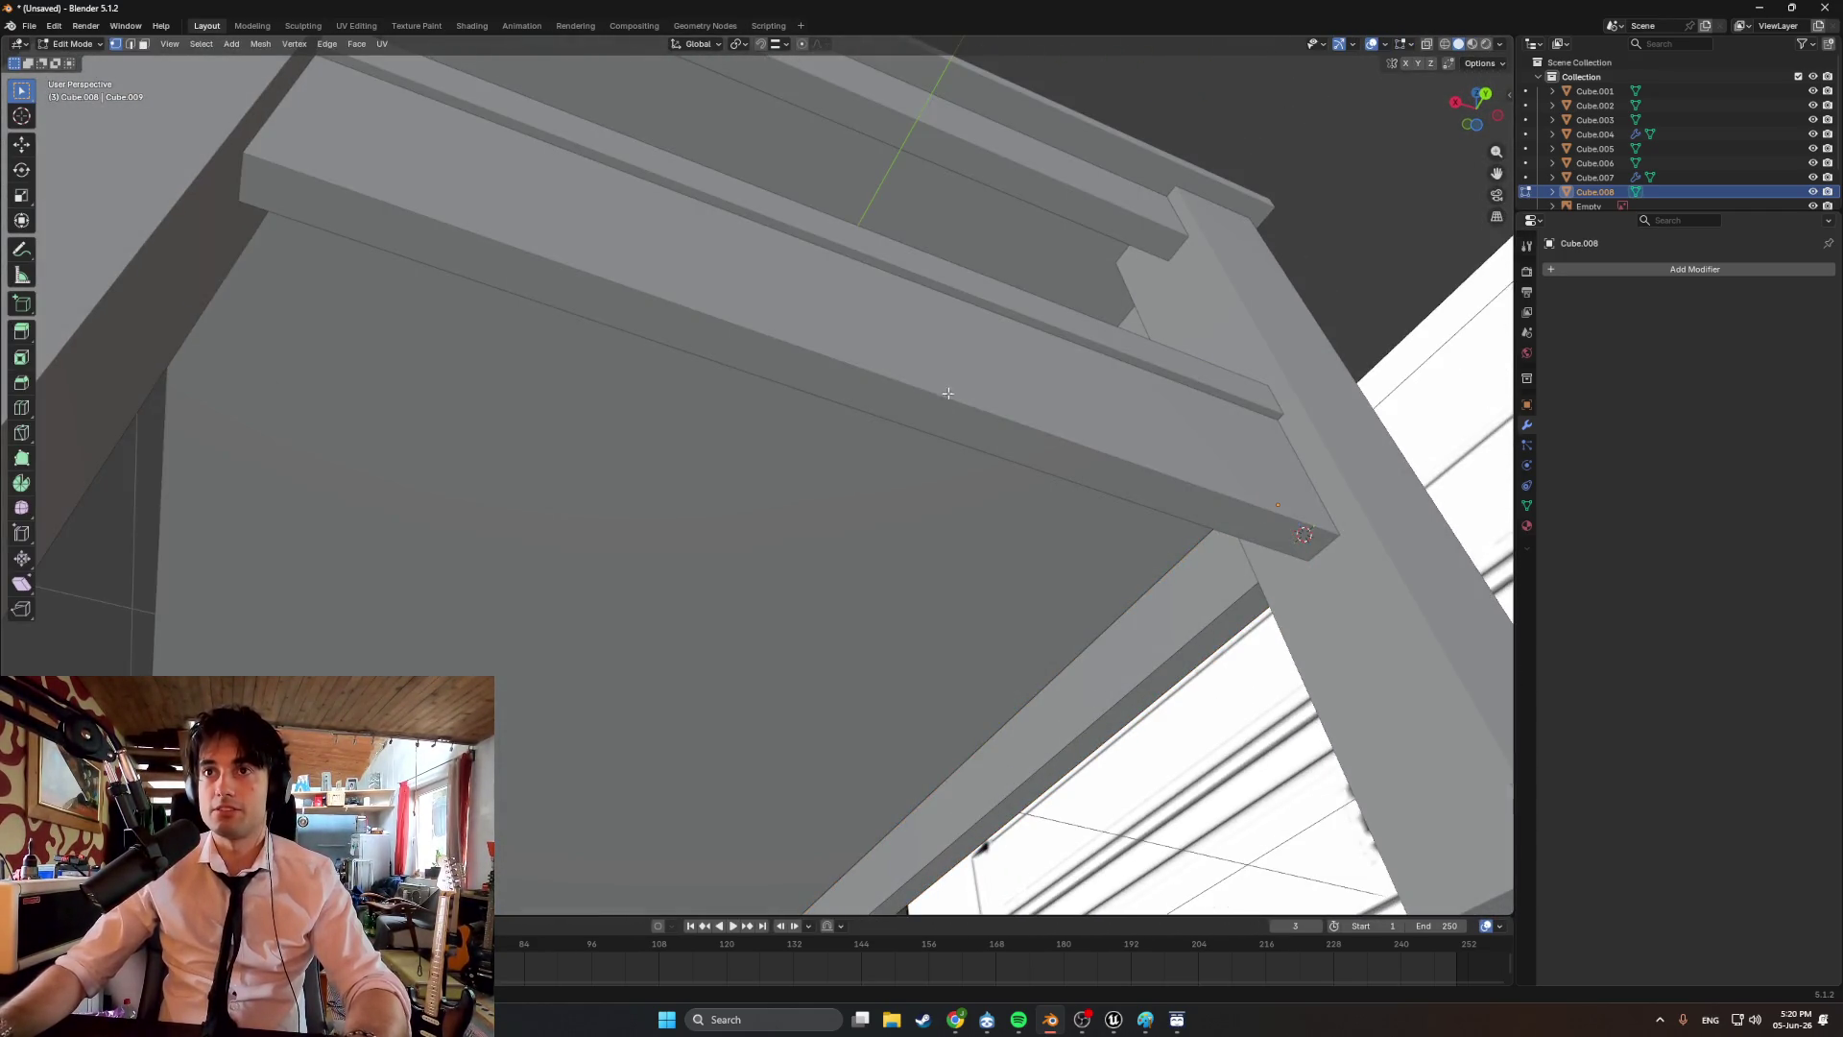
pyautogui.press('Tab')
pyautogui.click(912, 383)
pyautogui.moveTo(908, 372)
pyautogui.mouseDown(button='middle')
pyautogui.moveTo(964, 314)
pyautogui.moveTo(1059, 481)
pyautogui.moveTo(1116, 308)
pyautogui.mouseUp(button='middle')
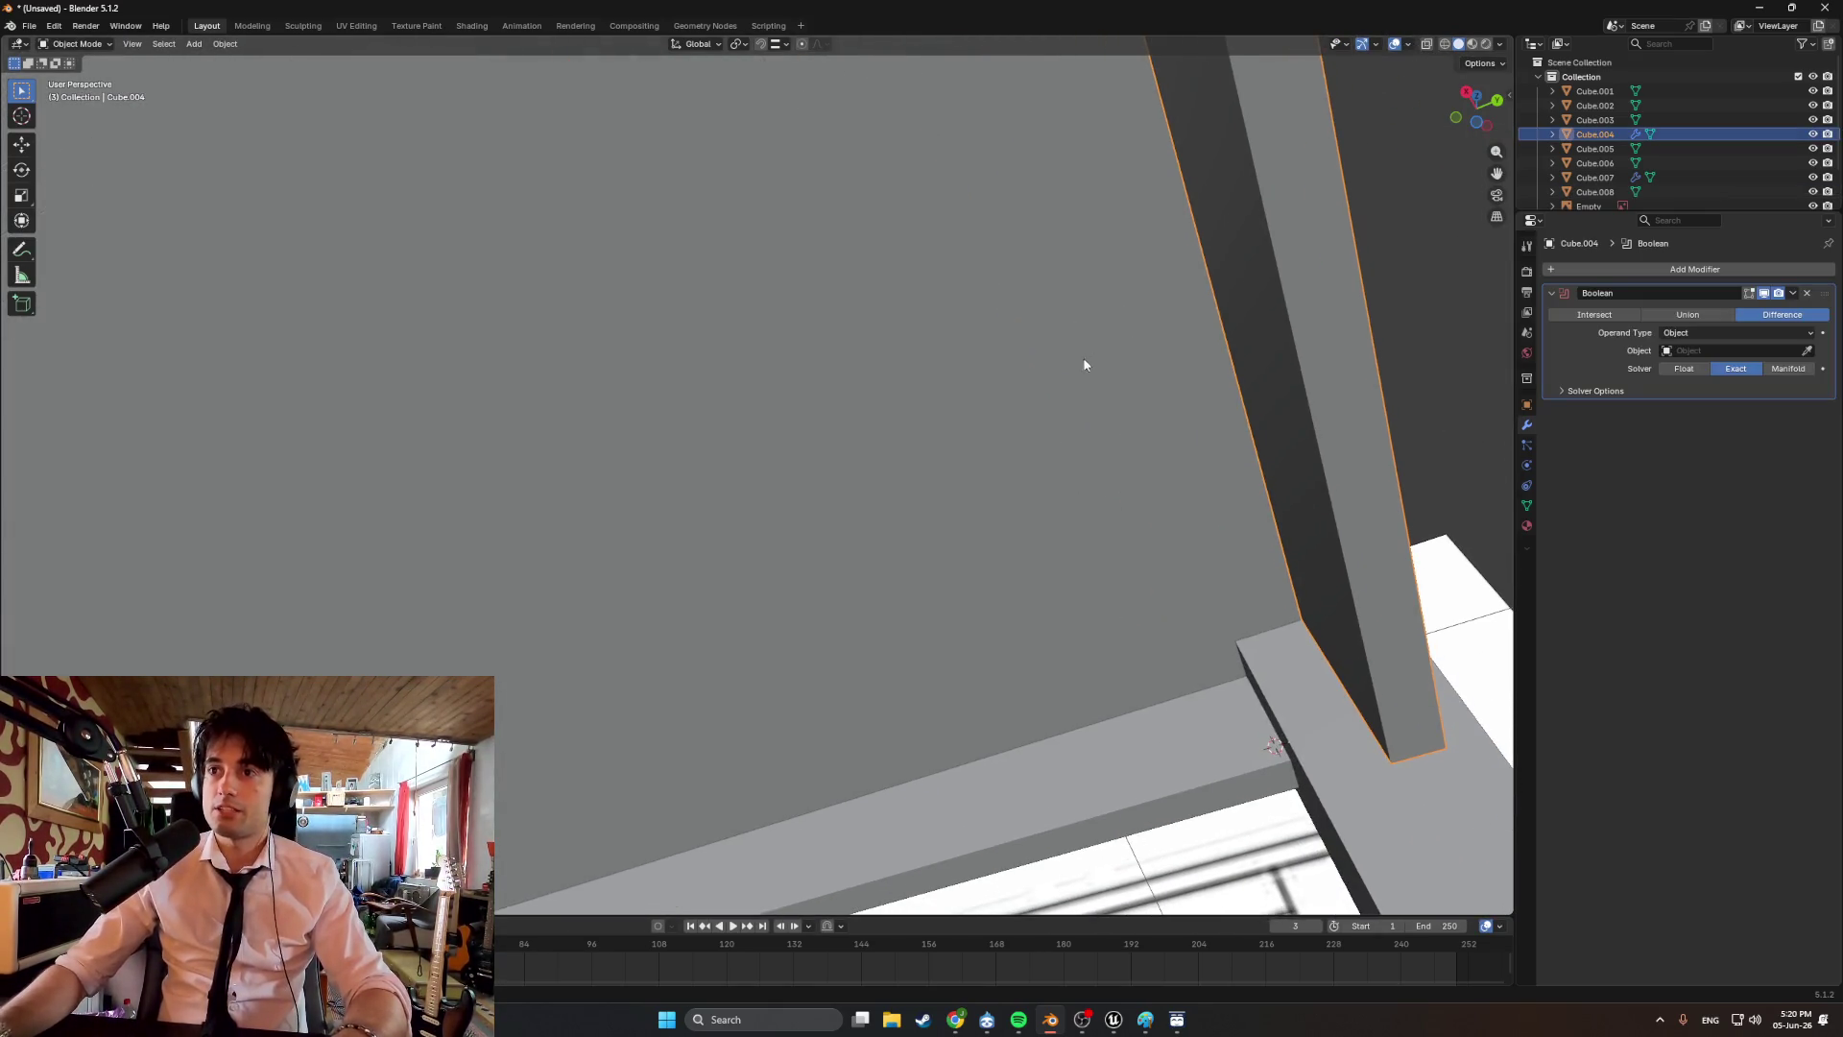
pyautogui.press('ctrl+KP_7')
pyautogui.scroll(-5, 835, 297)
pyautogui.scroll(6, 761, 576)
pyautogui.press('g')
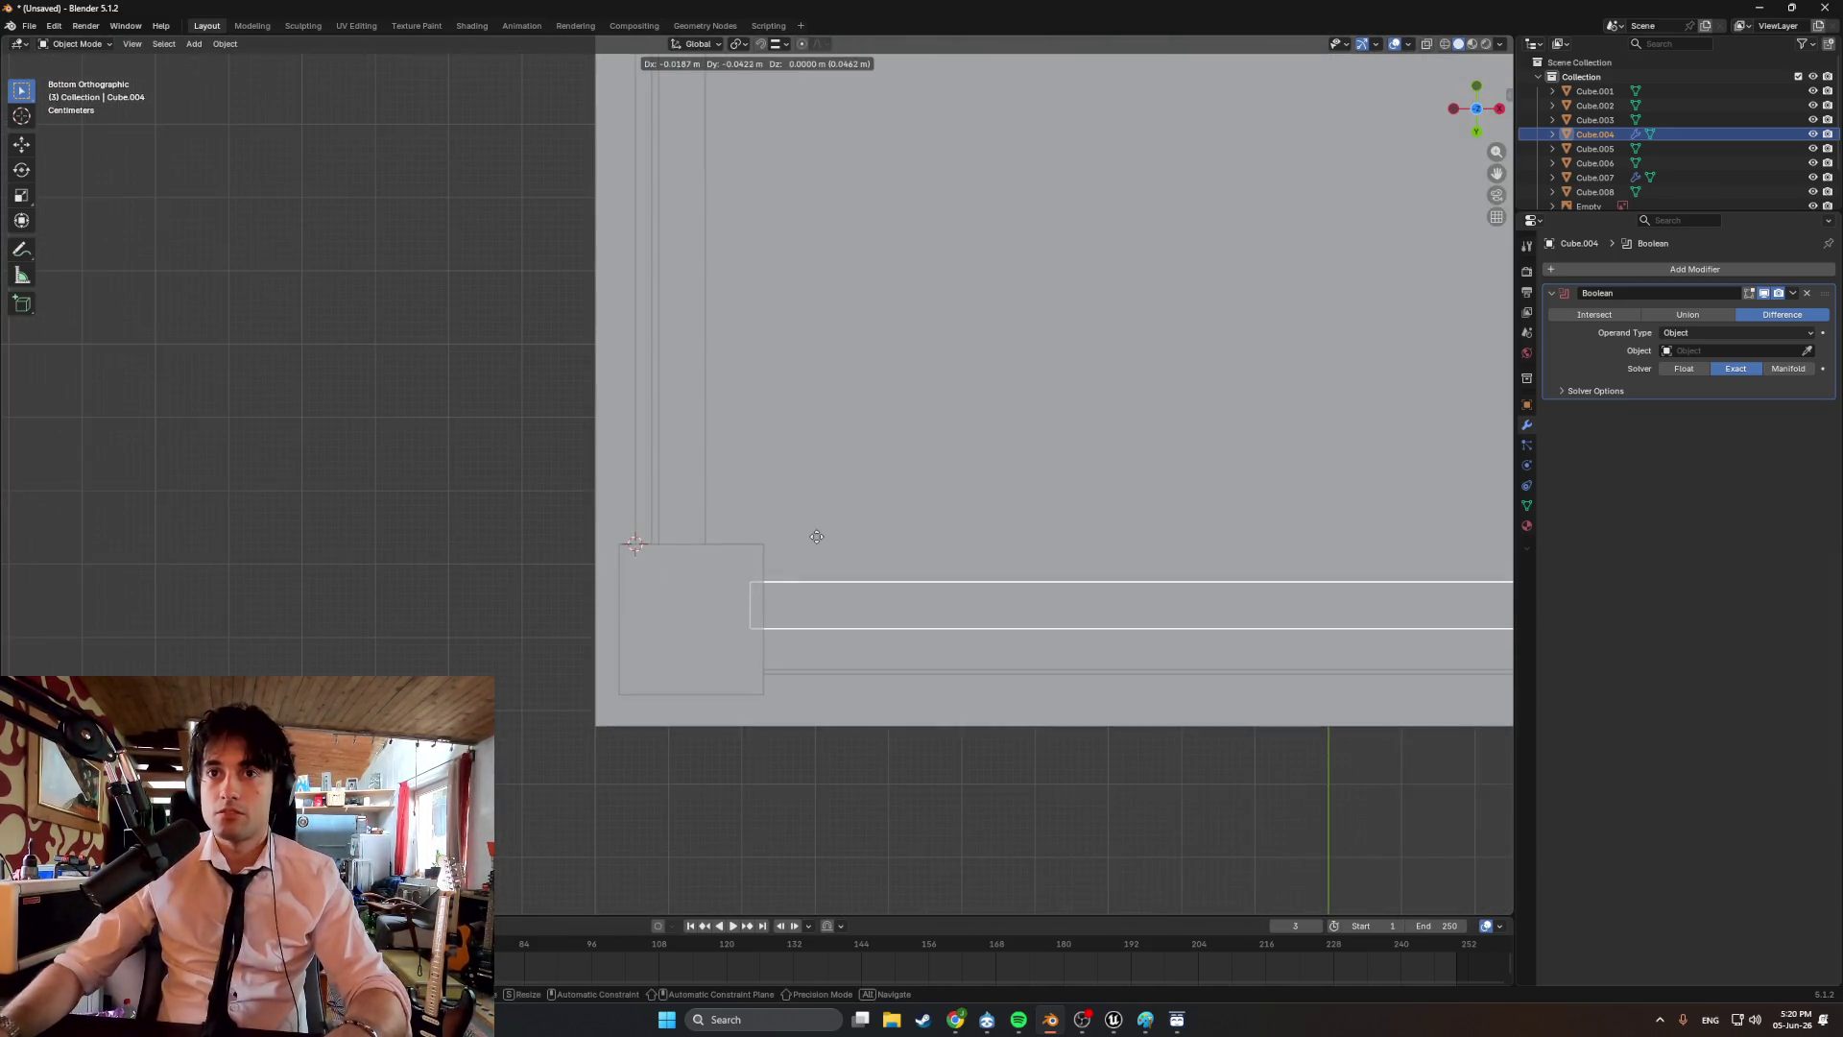
pyautogui.click(806, 552)
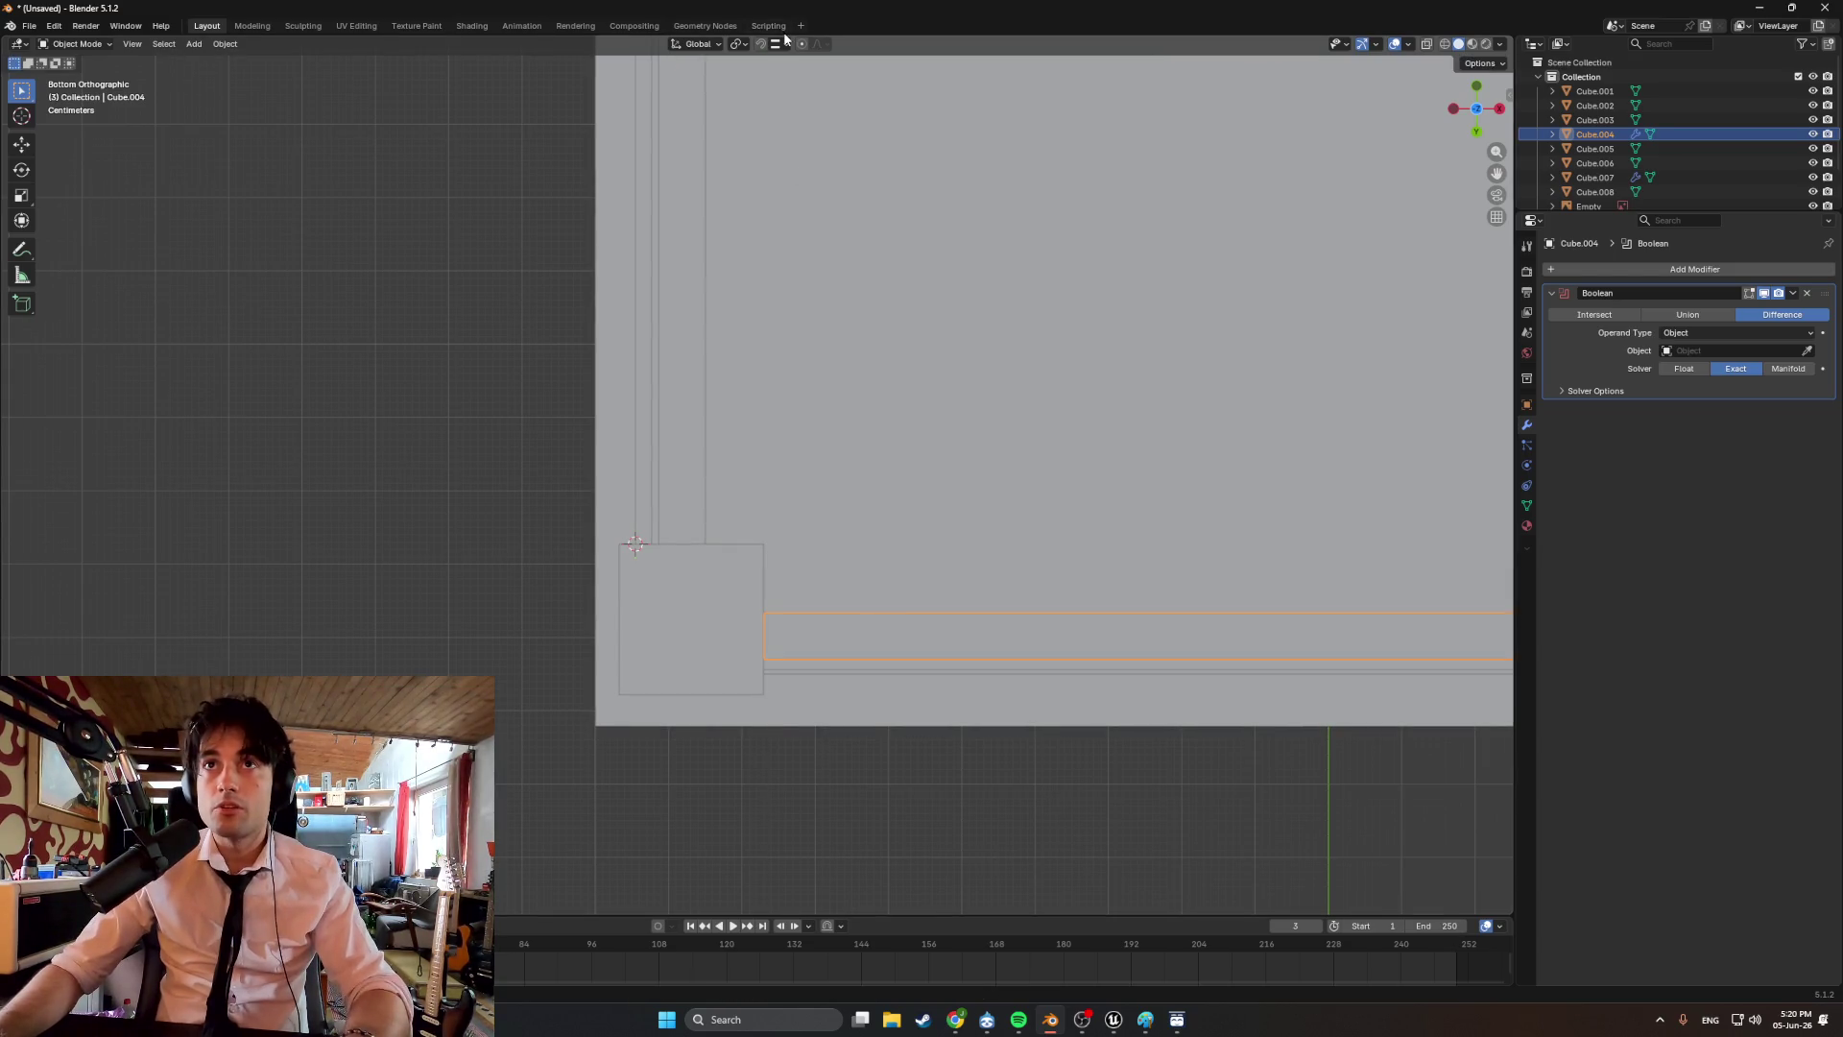
# Turn on snapping and try a Y-axis move of the apron, then cancel it
pyautogui.click(783, 44)
pyautogui.hotkey('shift', 'Tab')
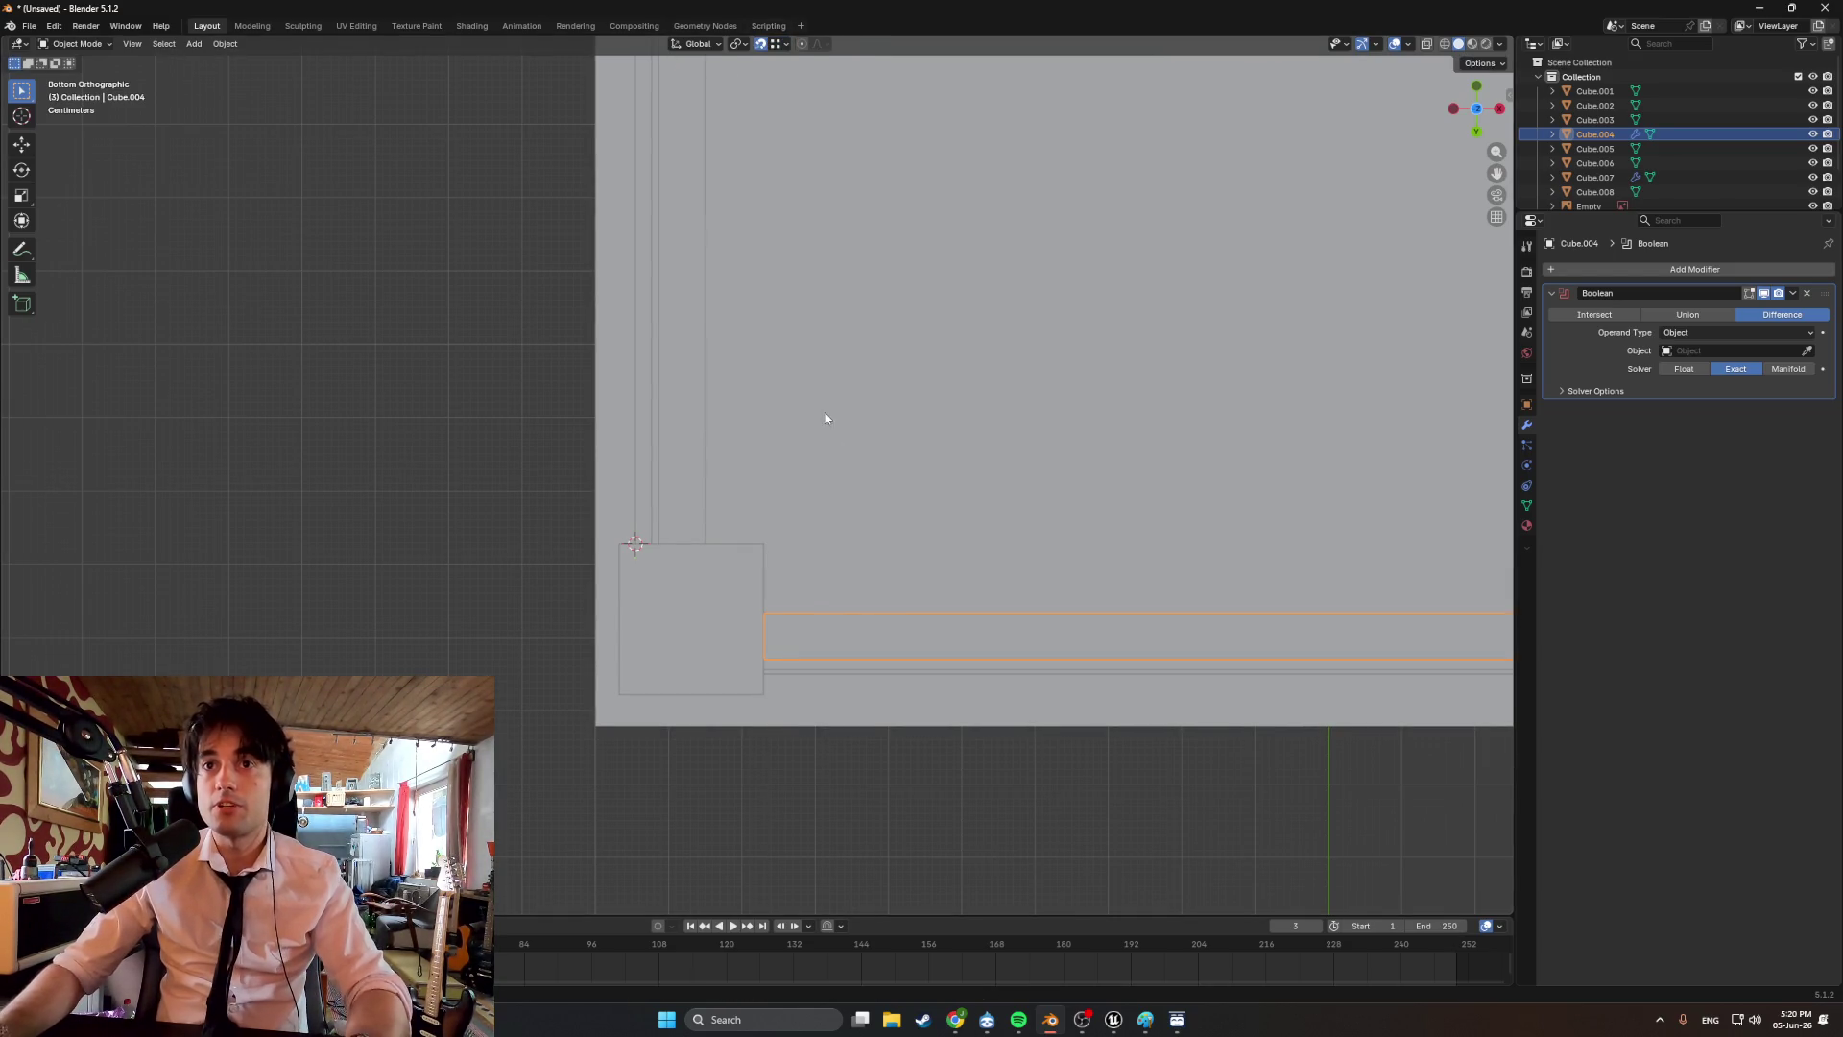
pyautogui.press('g')
pyautogui.press('y')
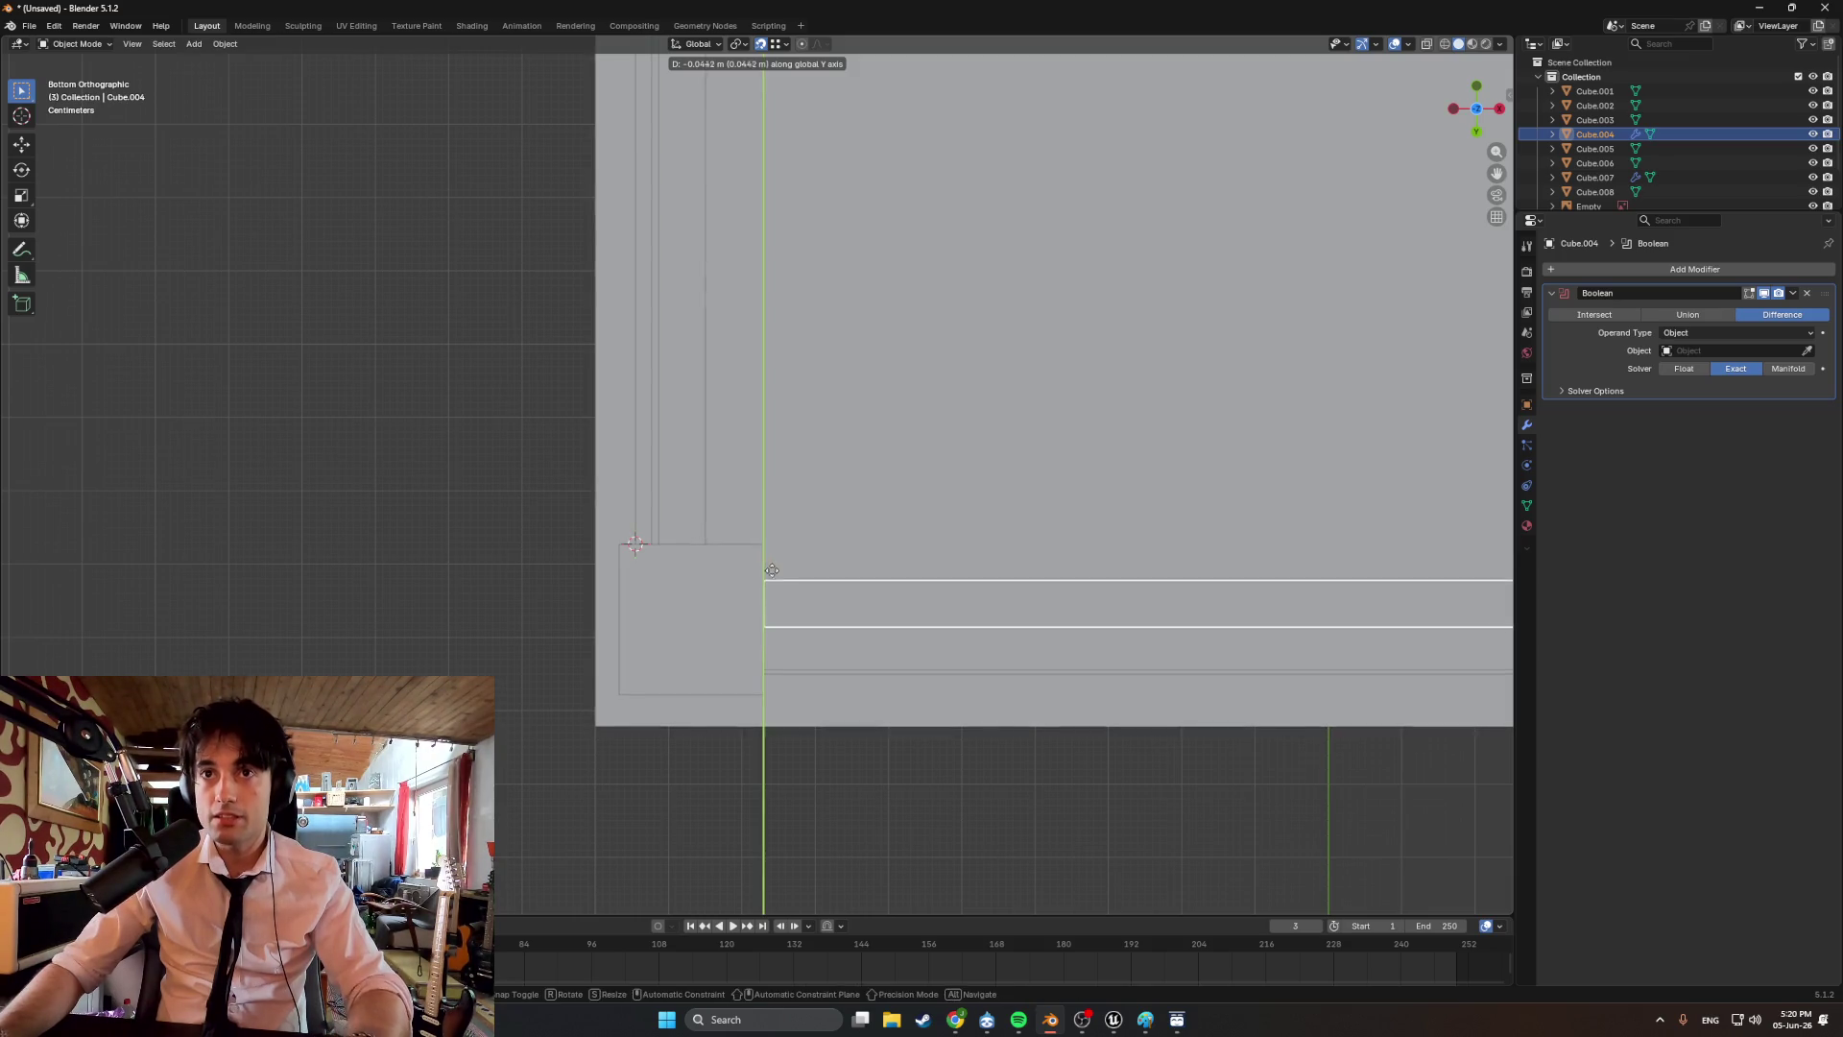
pyautogui.press('Escape')
pyautogui.scroll(1, 792, 677)
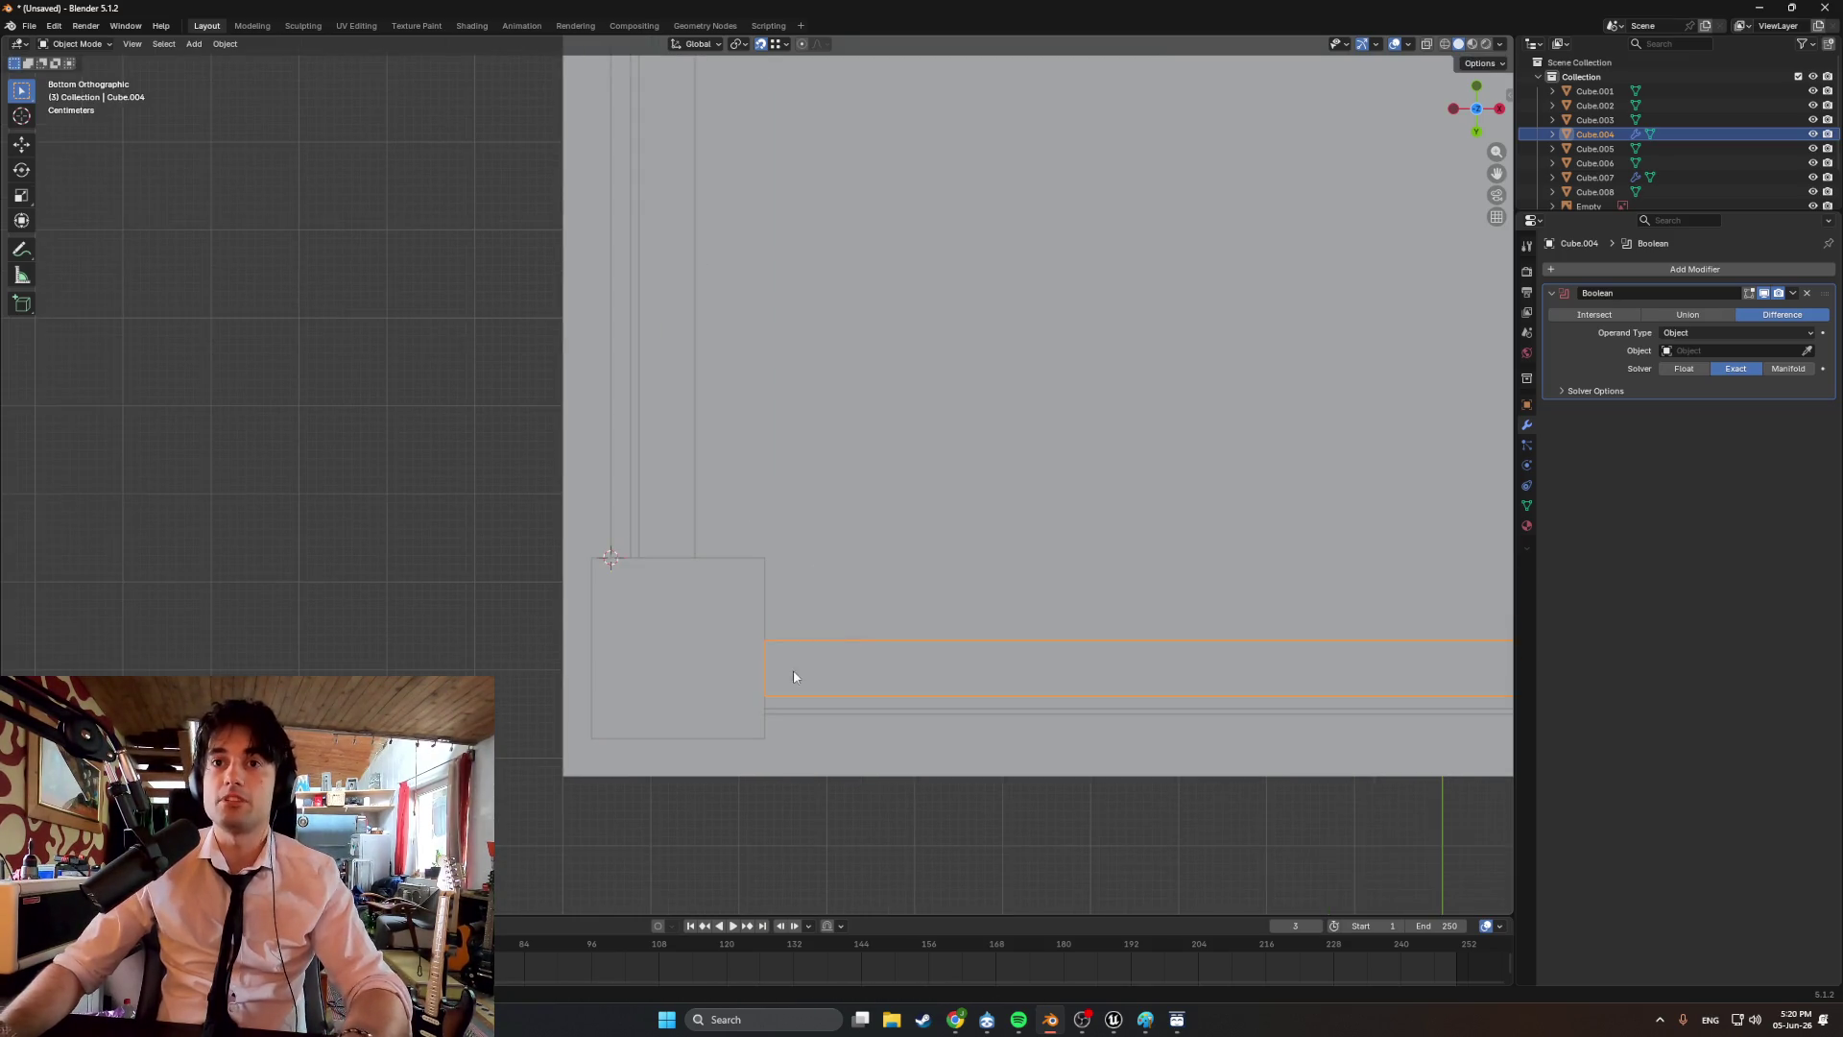
pyautogui.scroll(2, 803, 678)
# Snap the 3D cursor to the apron's corner vertex and set the origin there
pyautogui.press('Tab')
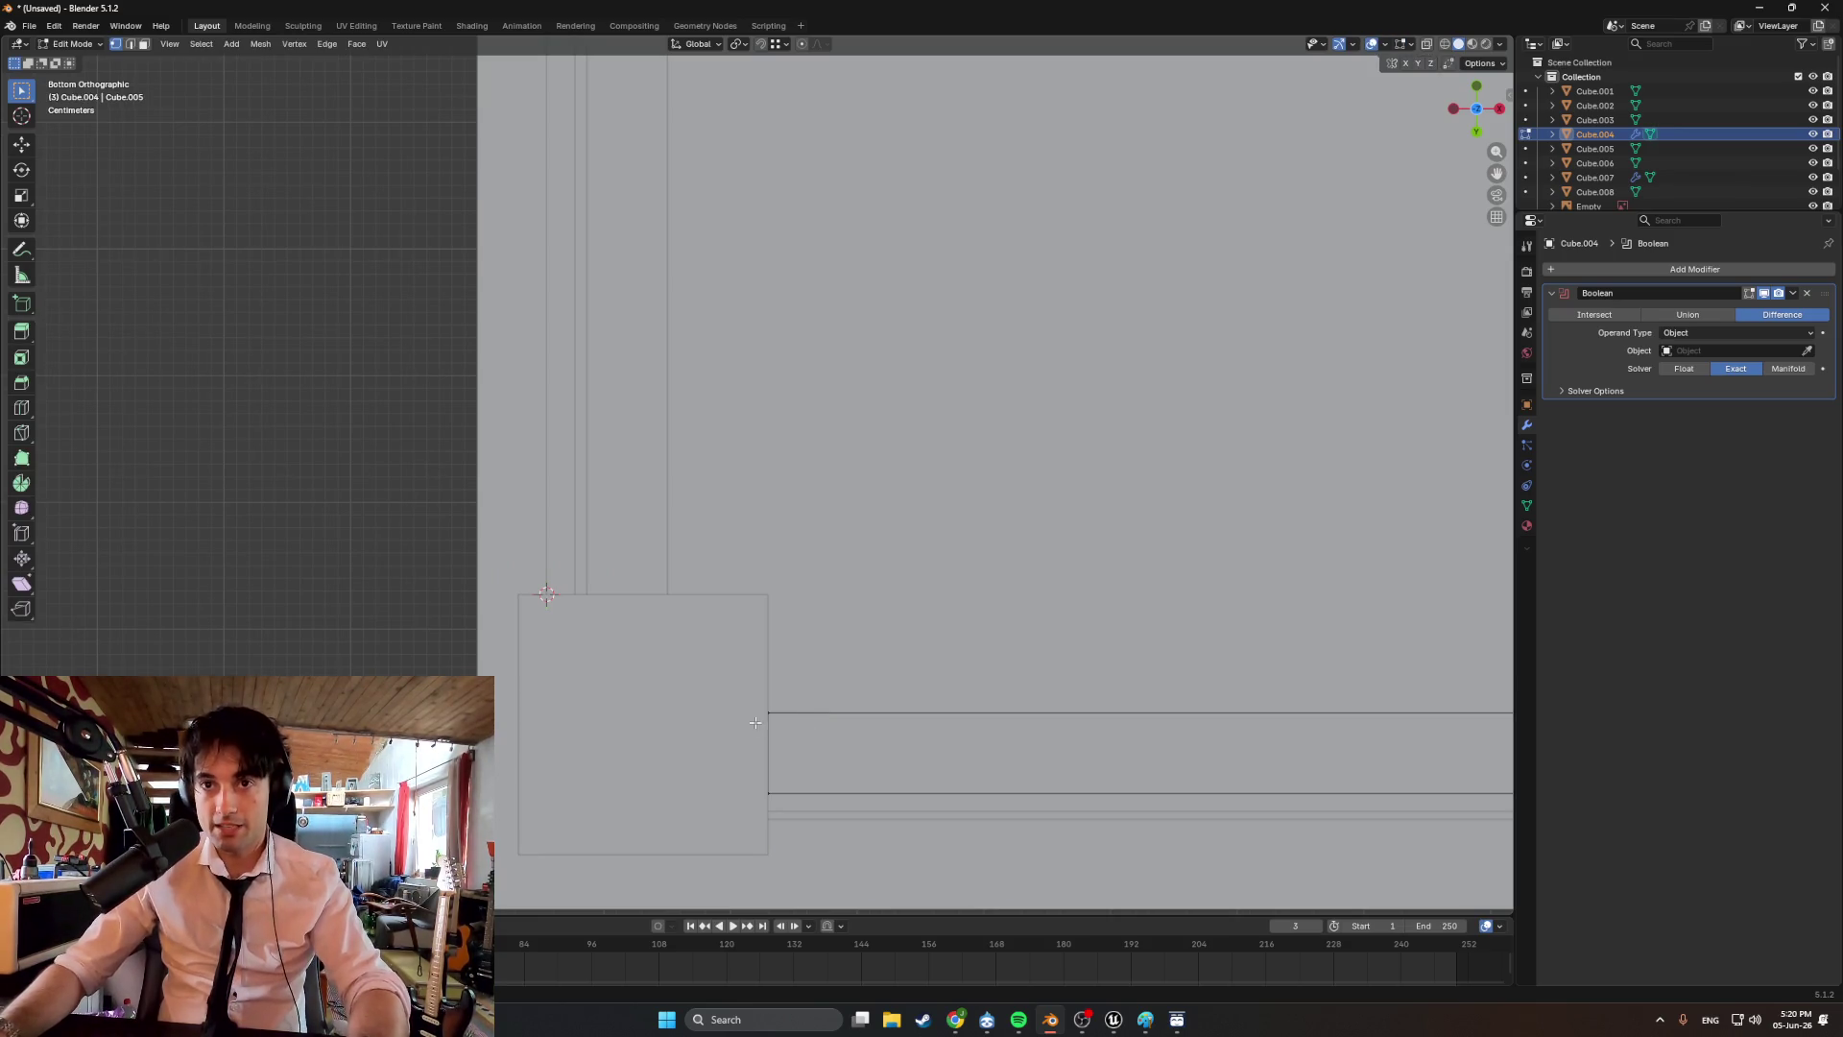
pyautogui.rightClick(839, 683)
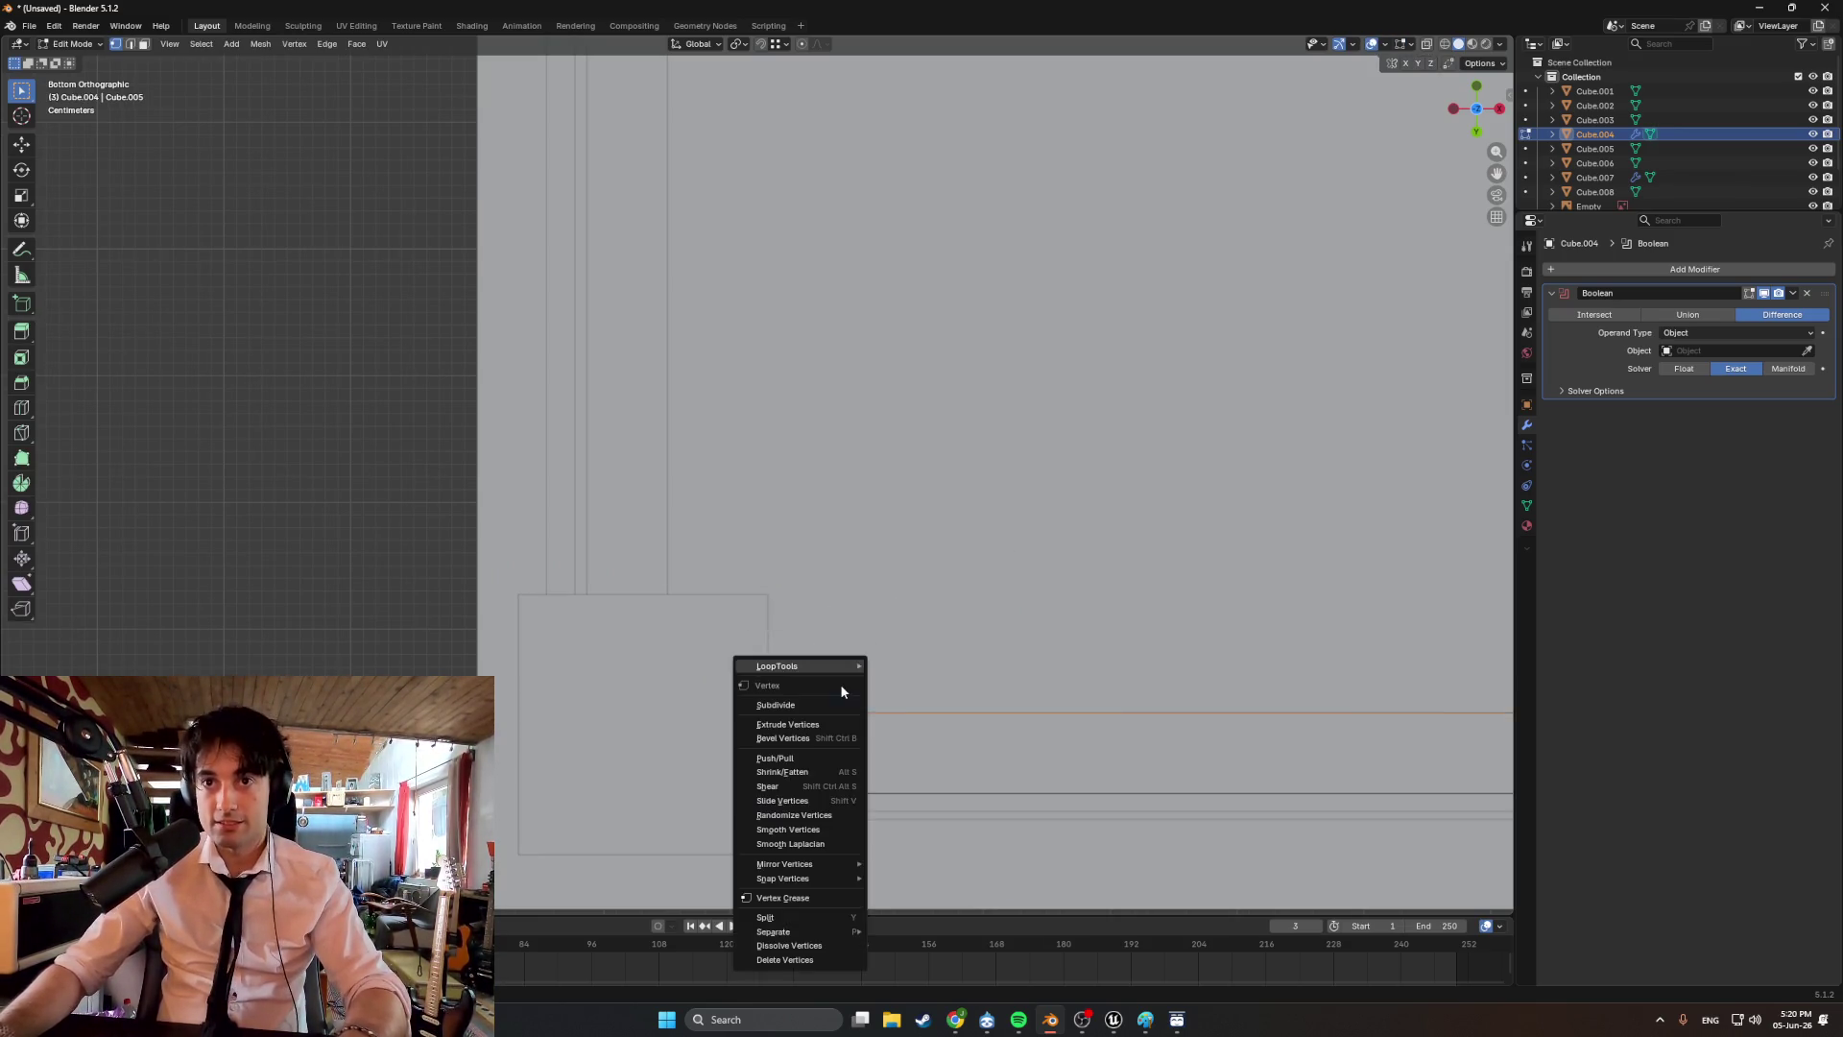
pyautogui.click(922, 738)
pyautogui.press('Tab')
pyautogui.rightClick(840, 613)
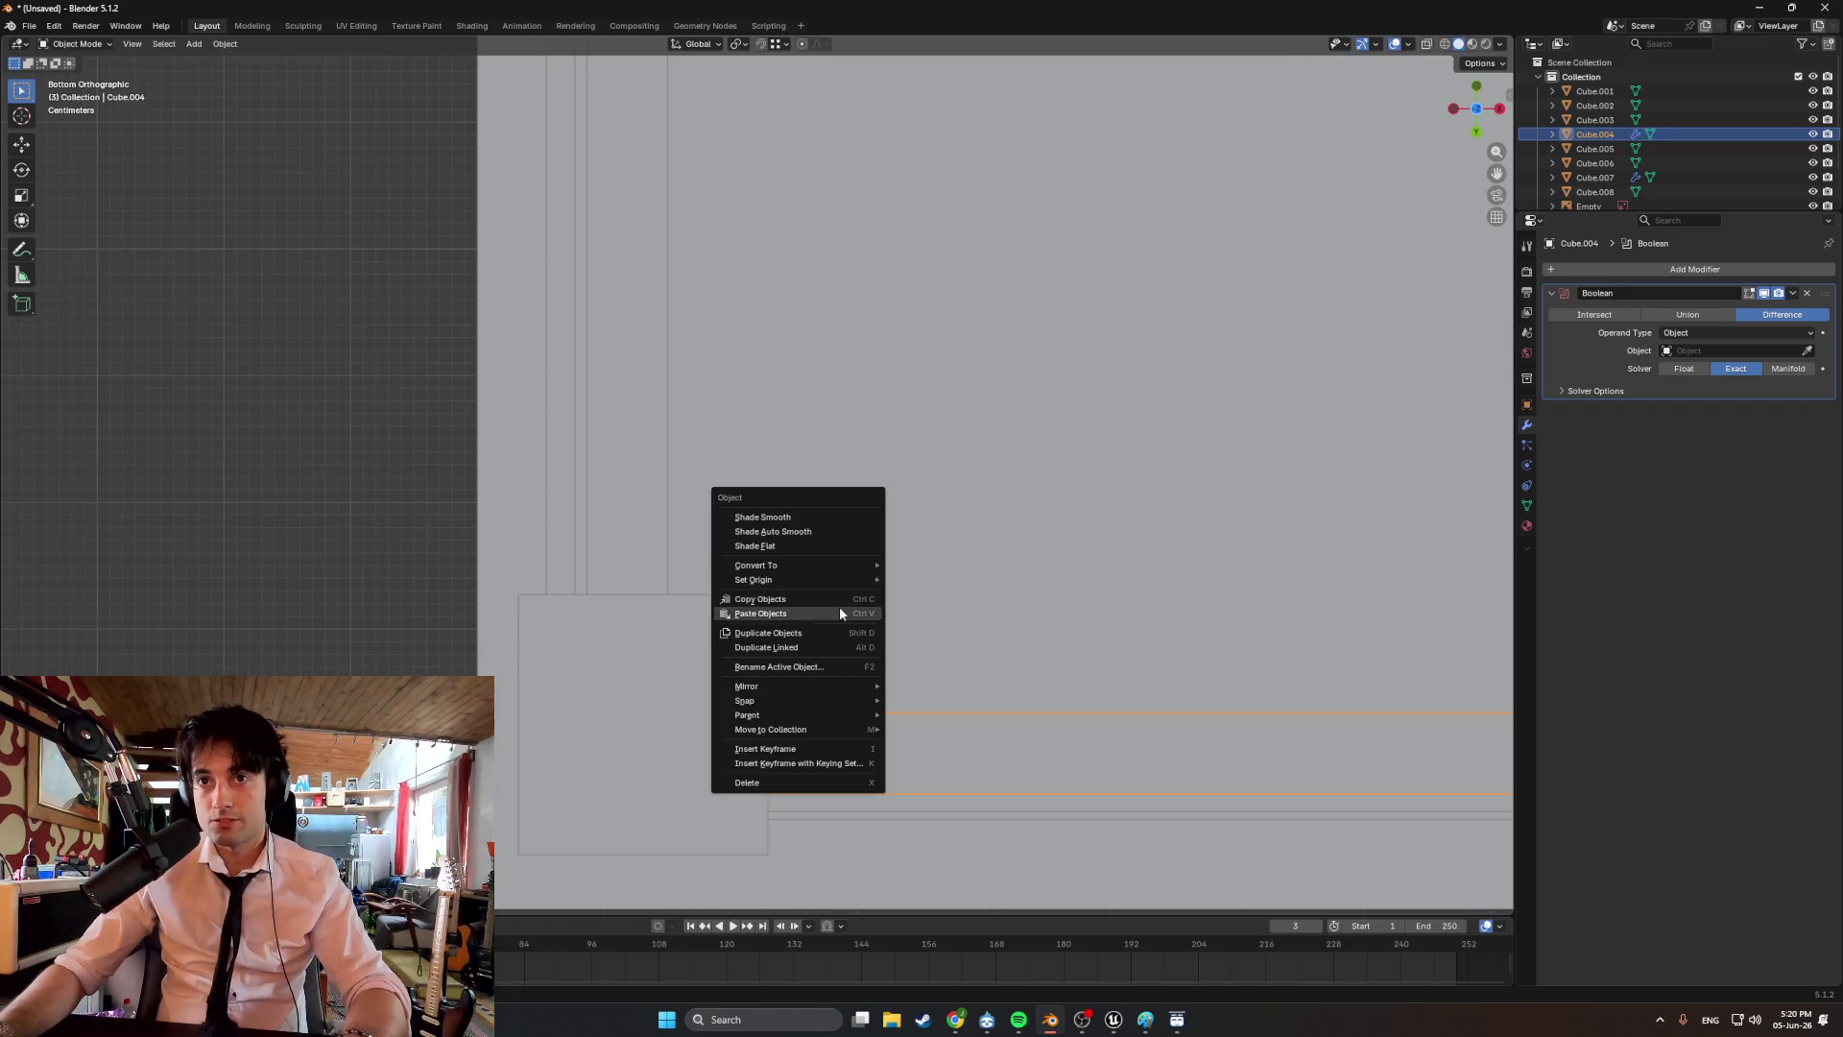
pyautogui.moveTo(846, 581)
pyautogui.click(921, 609)
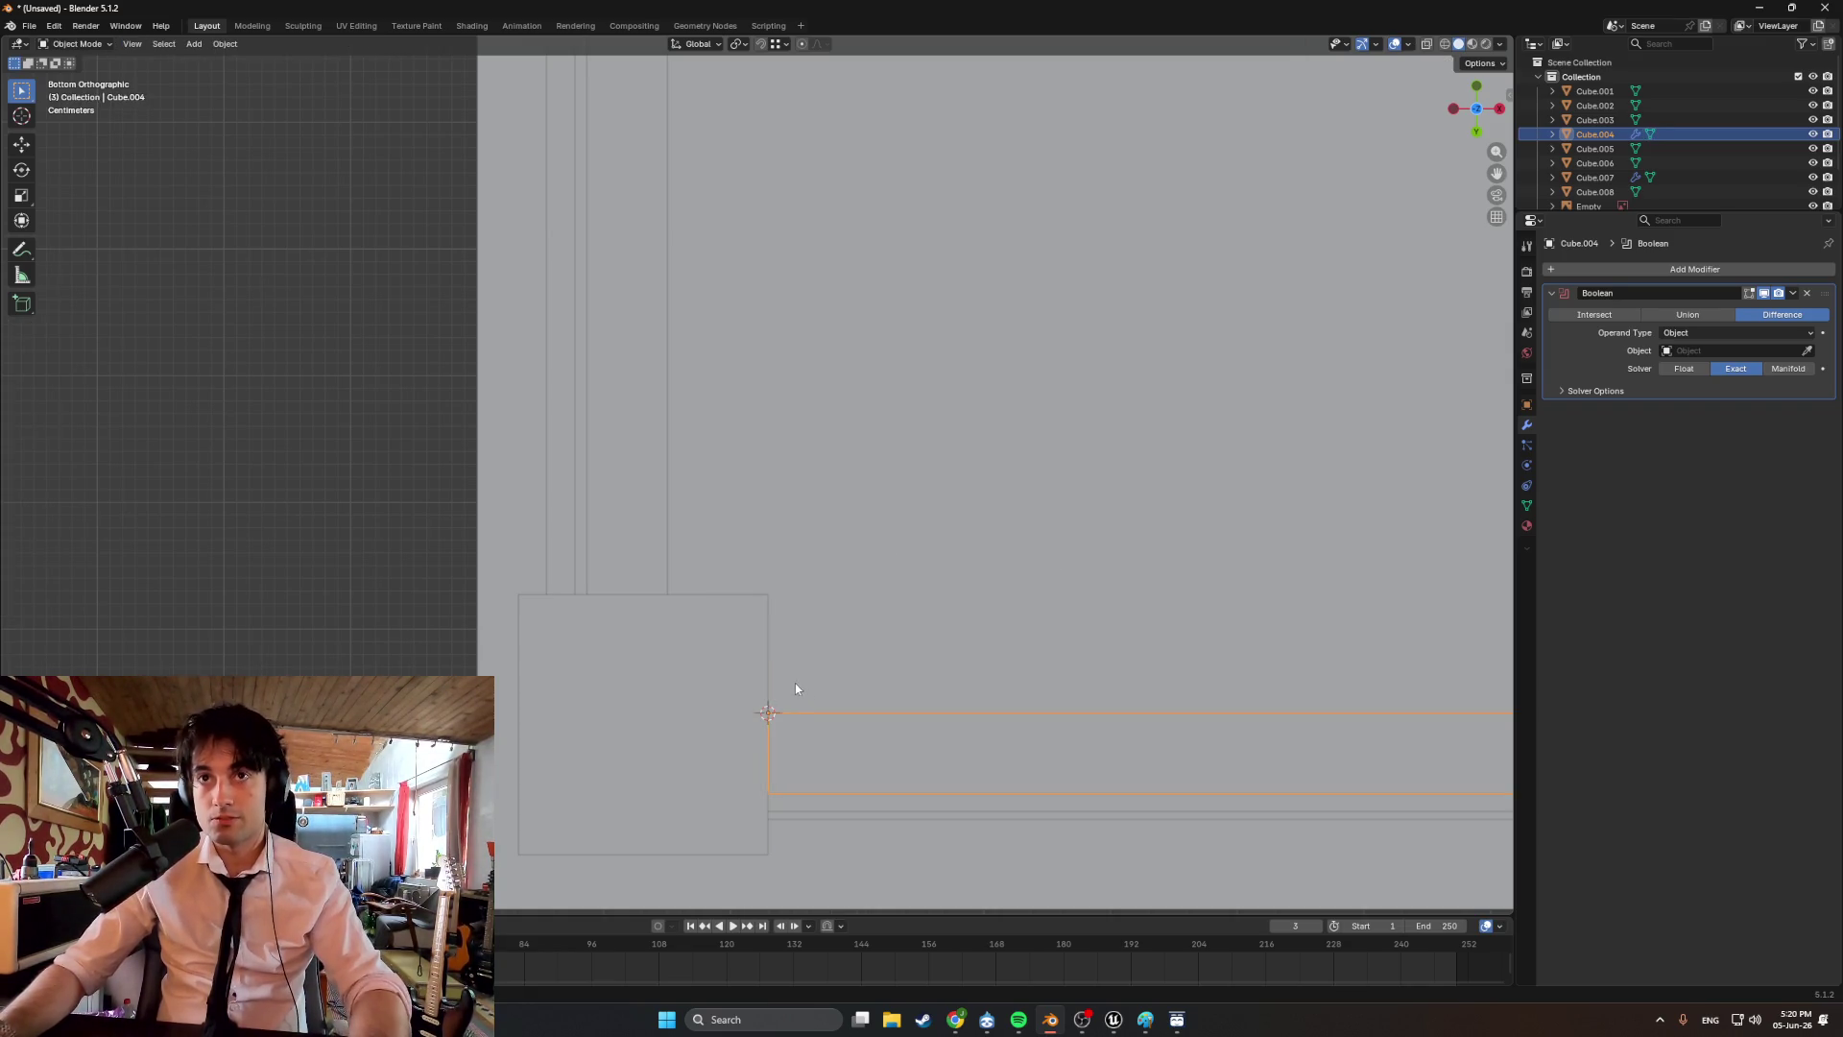
# Move the apron along Y with snapping toward the table leg
pyautogui.press('g')
pyautogui.press('y')
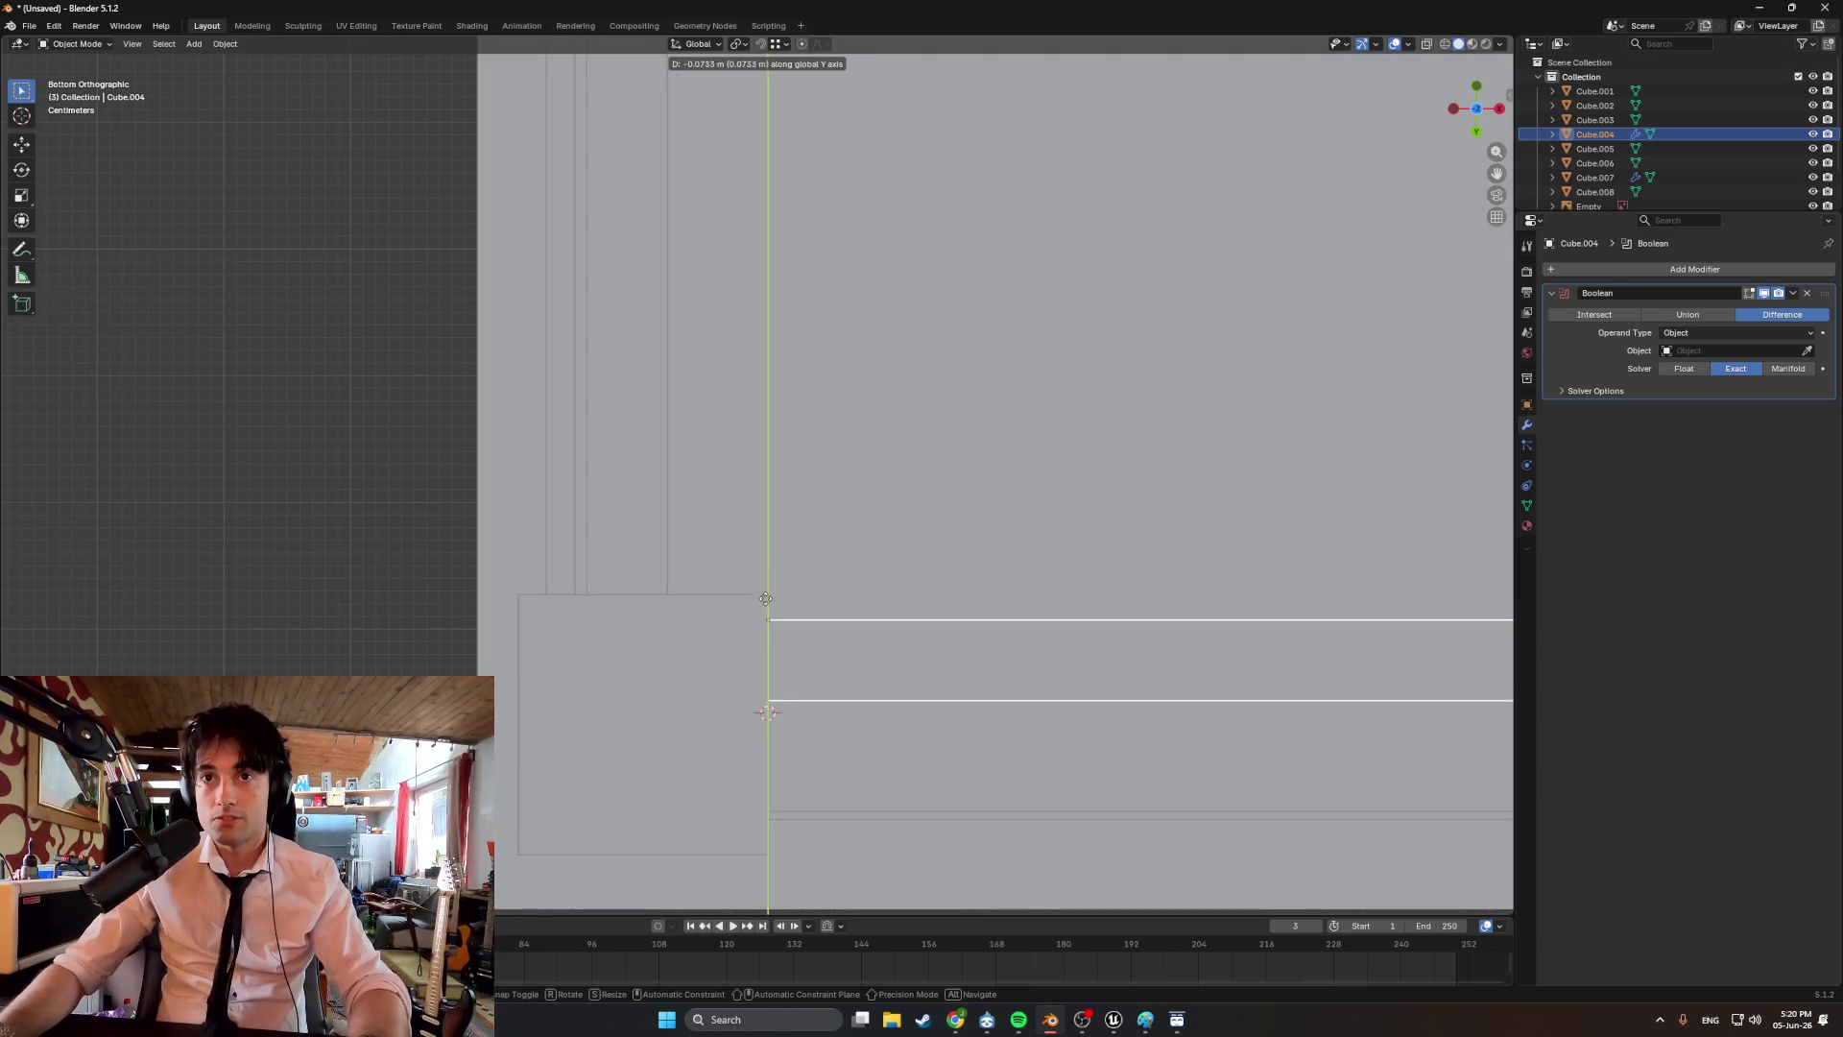
pyautogui.press('ctrl')
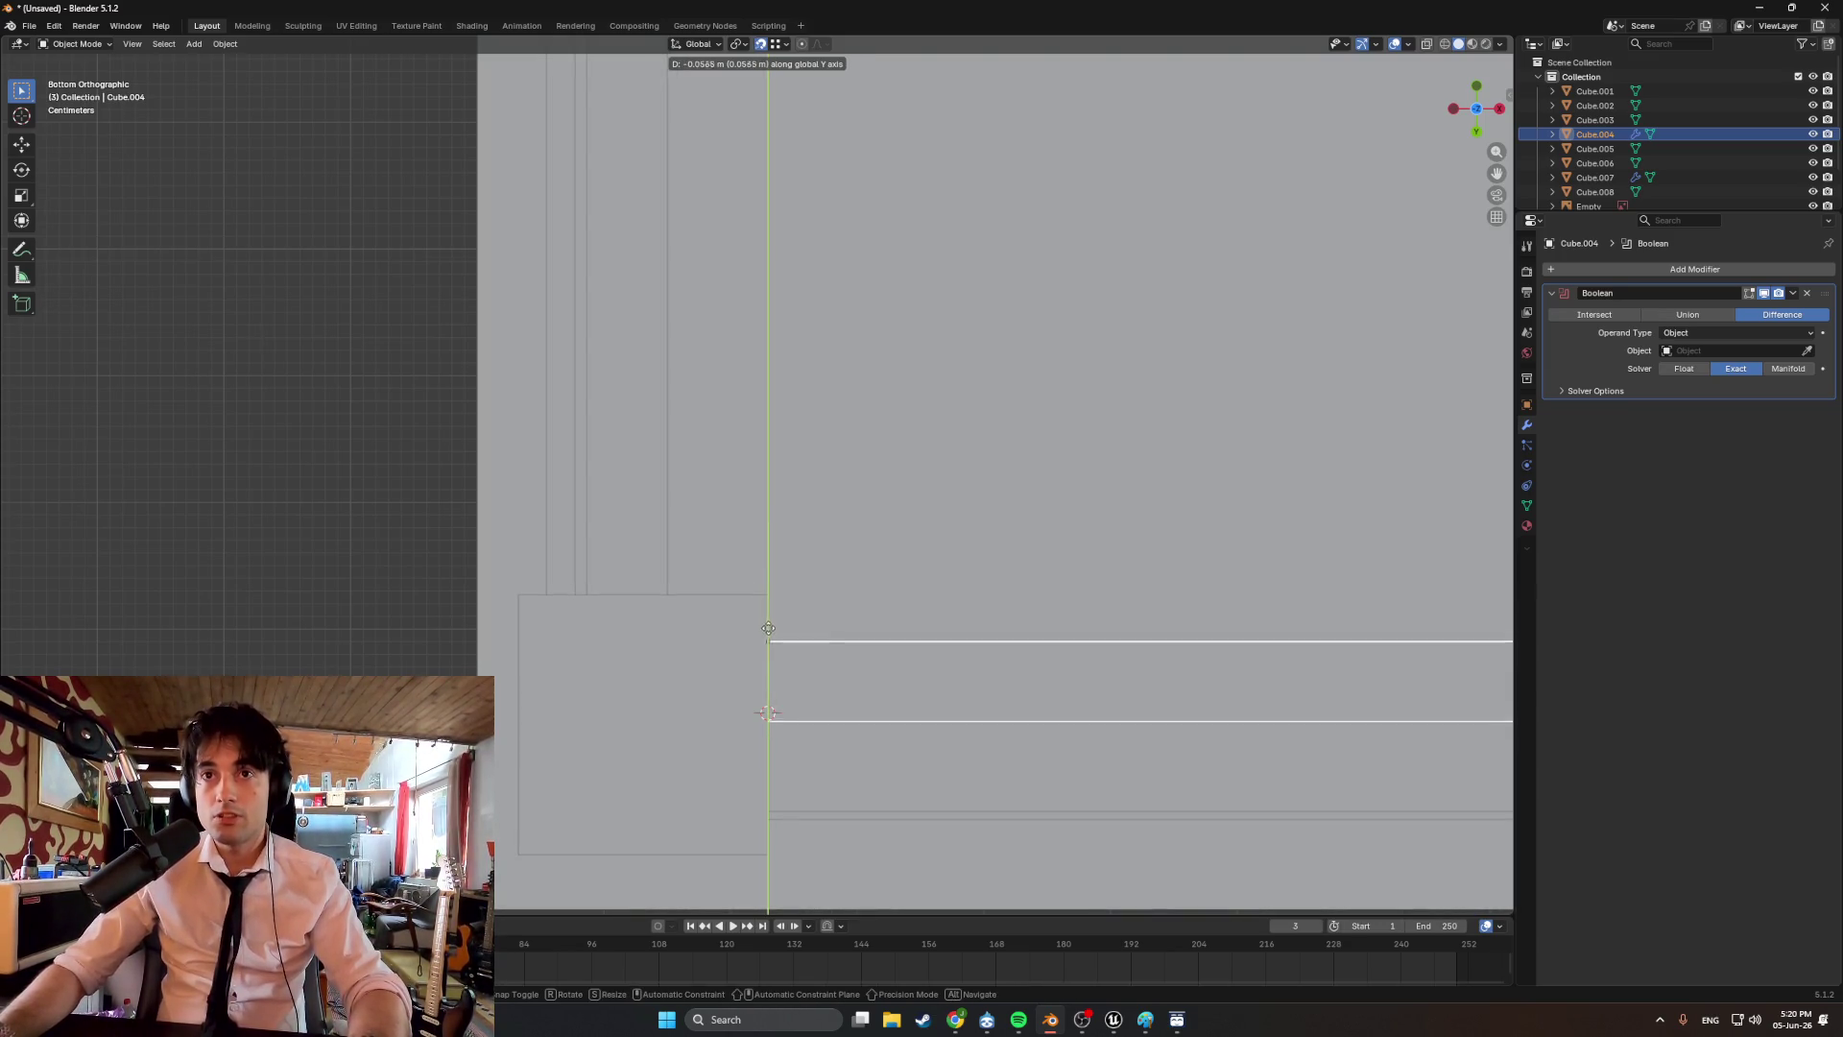
pyautogui.click(819, 644)
pyautogui.scroll(1, 812, 741)
pyautogui.moveTo(812, 741)
pyautogui.mouseDown(button='middle')
pyautogui.moveTo(827, 724)
pyautogui.moveTo(773, 444)
pyautogui.moveTo(1012, 477)
pyautogui.moveTo(720, 555)
pyautogui.moveTo(544, 518)
pyautogui.moveTo(646, 572)
pyautogui.moveTo(661, 472)
pyautogui.moveTo(640, 467)
pyautogui.moveTo(702, 593)
pyautogui.moveTo(678, 569)
pyautogui.mouseUp(button='middle')
# Set snapping to Vertex and slide the apron along Y toward the leg
pyautogui.press('g')
pyautogui.press('y')
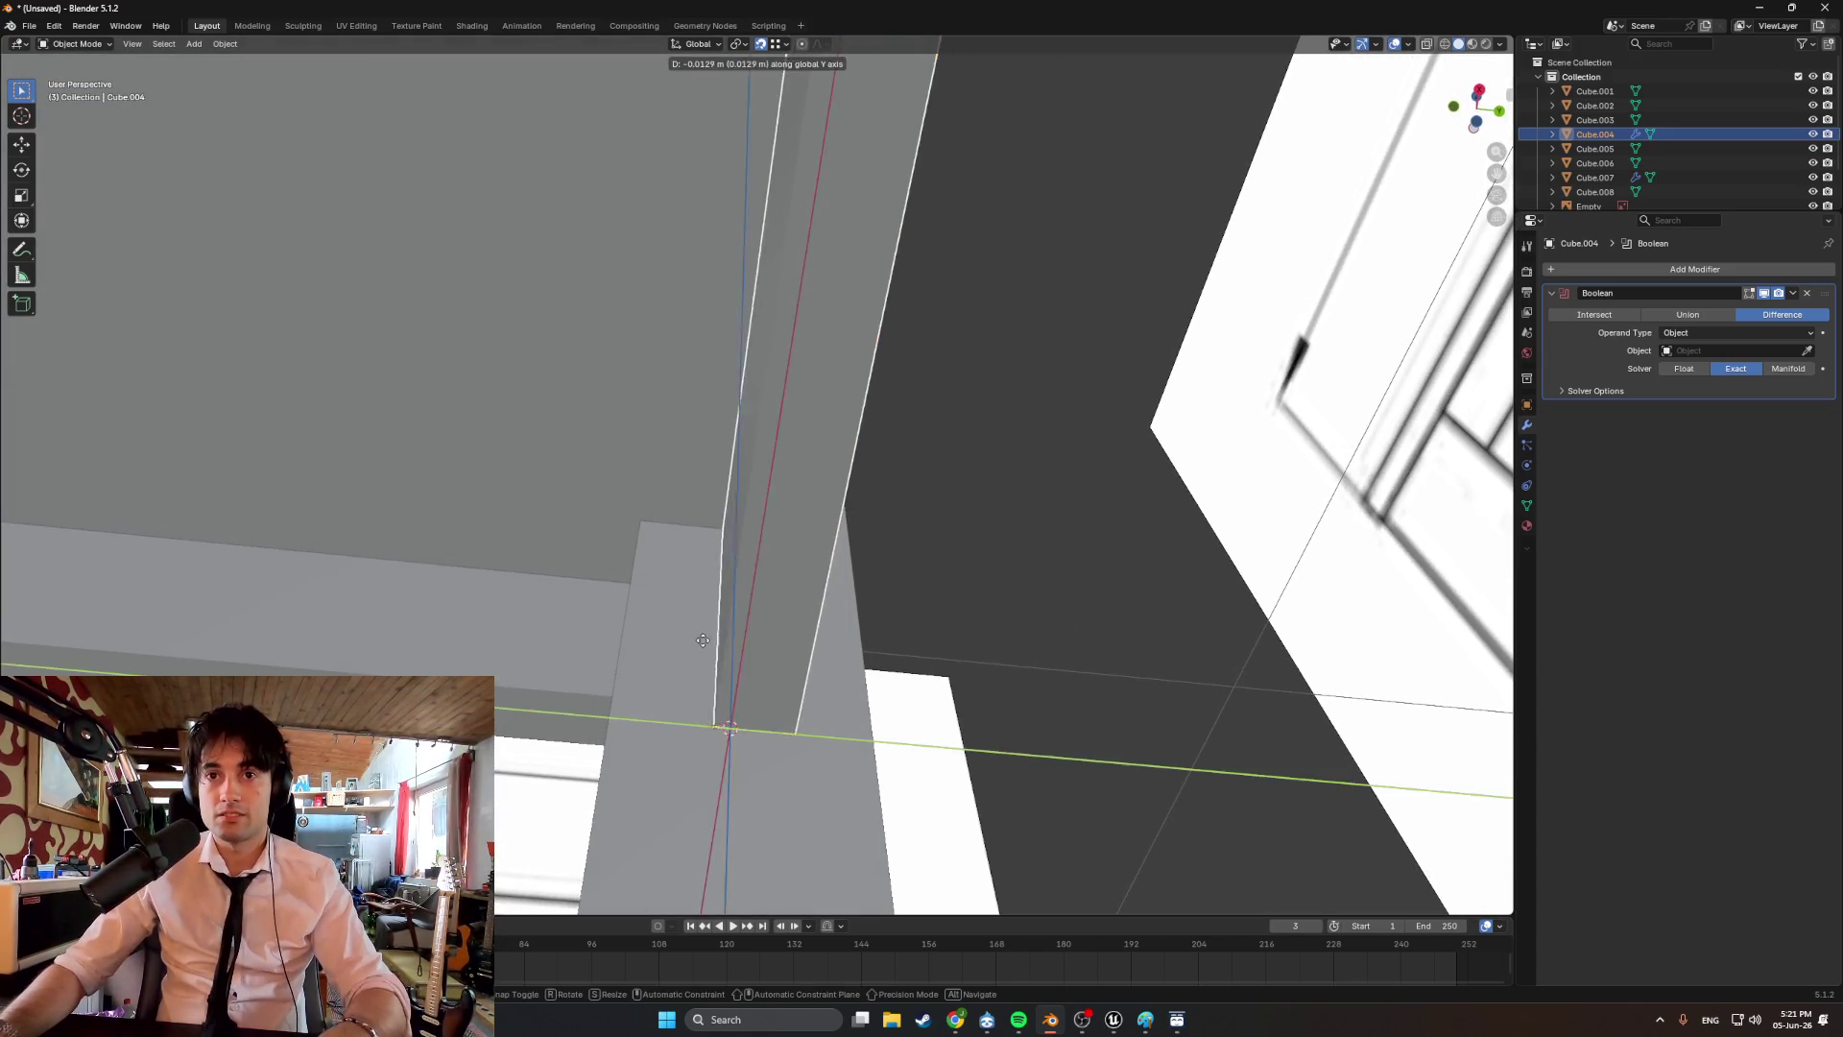
pyautogui.rightClick(603, 725)
pyautogui.moveTo(603, 725); pyautogui.dragTo(825, 224, button='middle')
pyautogui.click(785, 44)
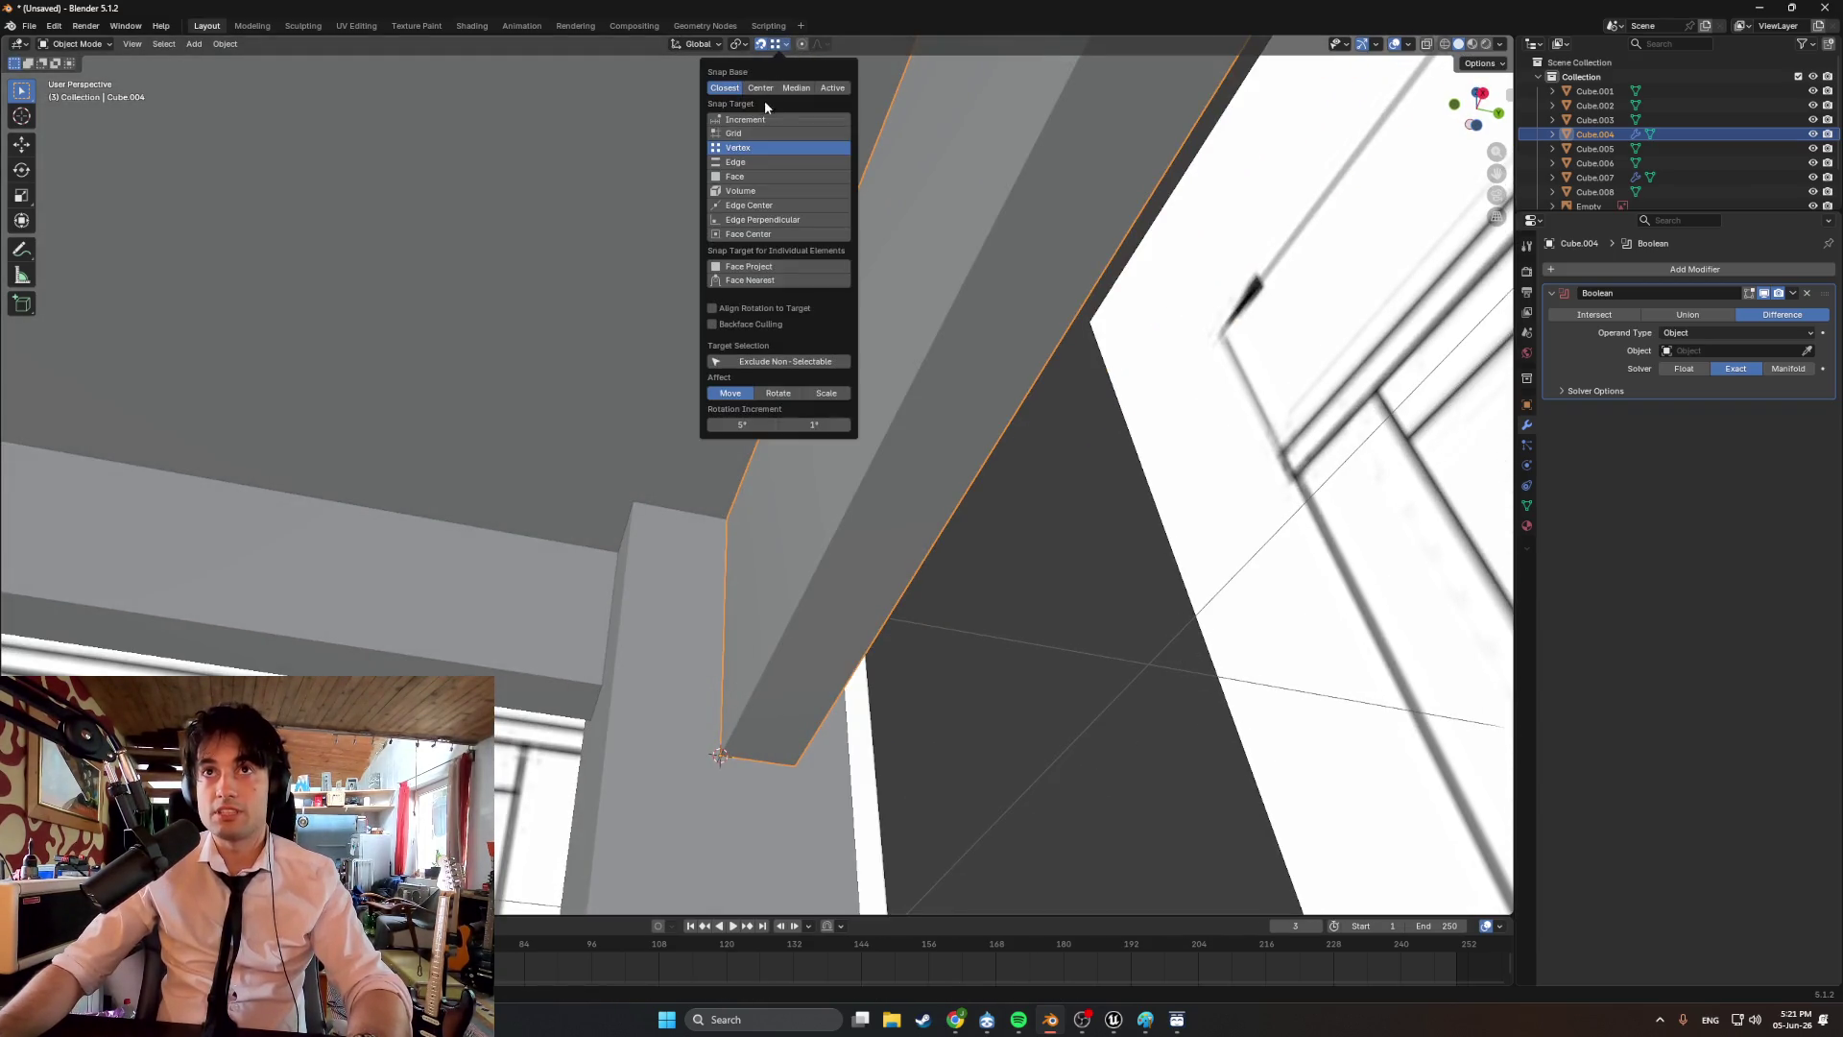
pyautogui.click(766, 206)
pyautogui.moveTo(880, 383); pyautogui.dragTo(837, 451, button='middle')
pyautogui.press('g')
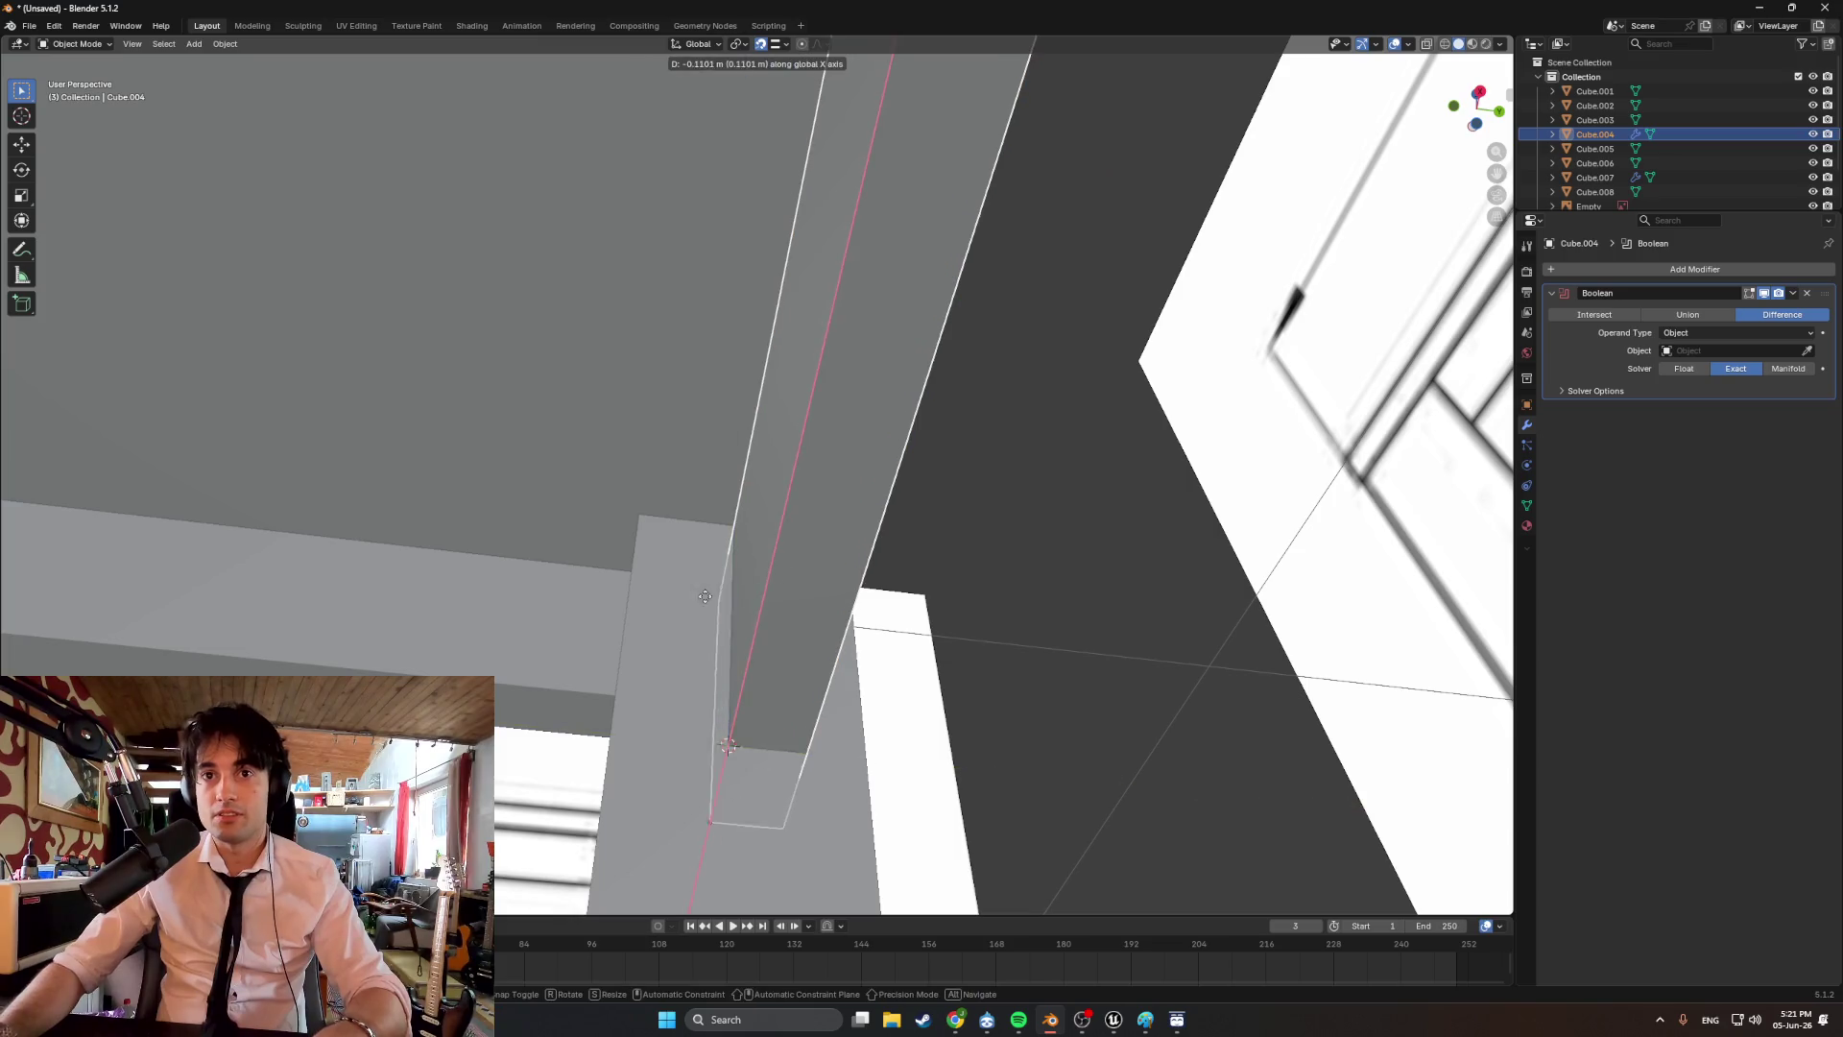
pyautogui.press('y')
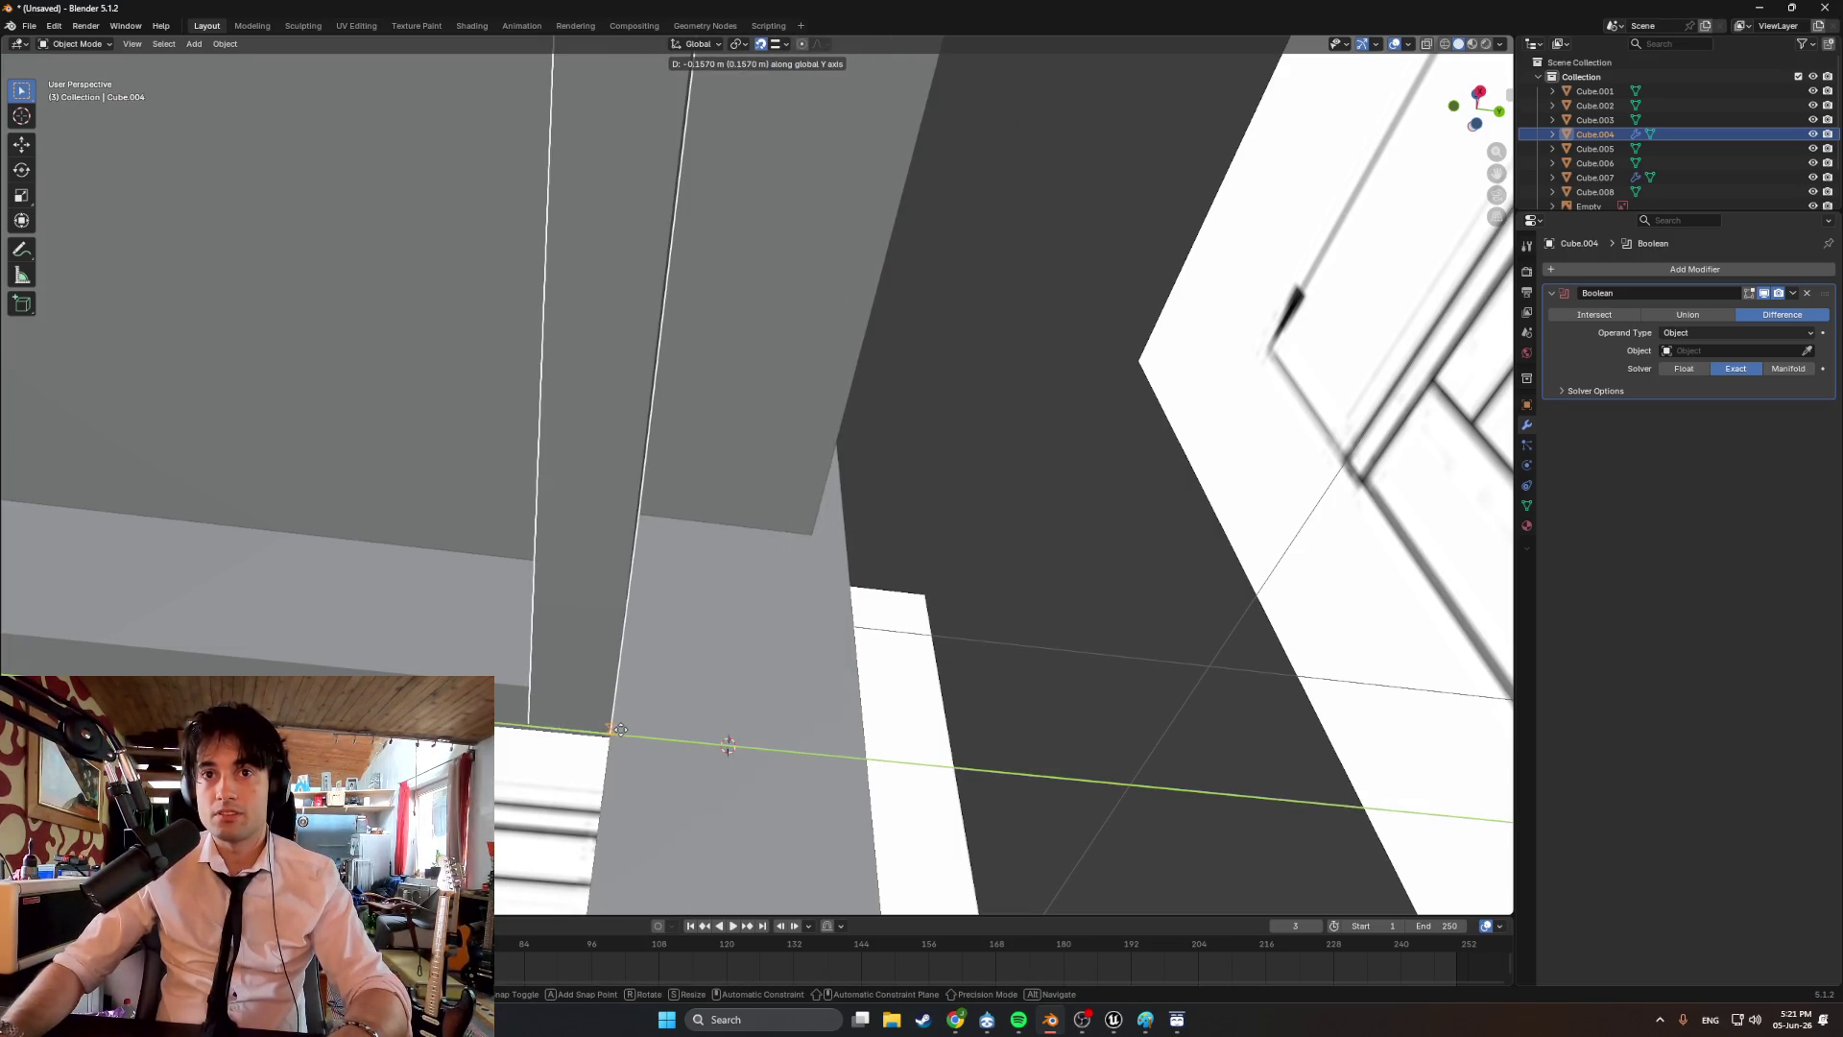
pyautogui.click(638, 688)
pyautogui.moveTo(638, 688)
pyautogui.mouseDown(button='middle')
pyautogui.moveTo(958, 563)
pyautogui.moveTo(805, 515)
pyautogui.moveTo(528, 544)
pyautogui.moveTo(685, 700)
pyautogui.moveTo(669, 707)
pyautogui.mouseUp(button='middle')
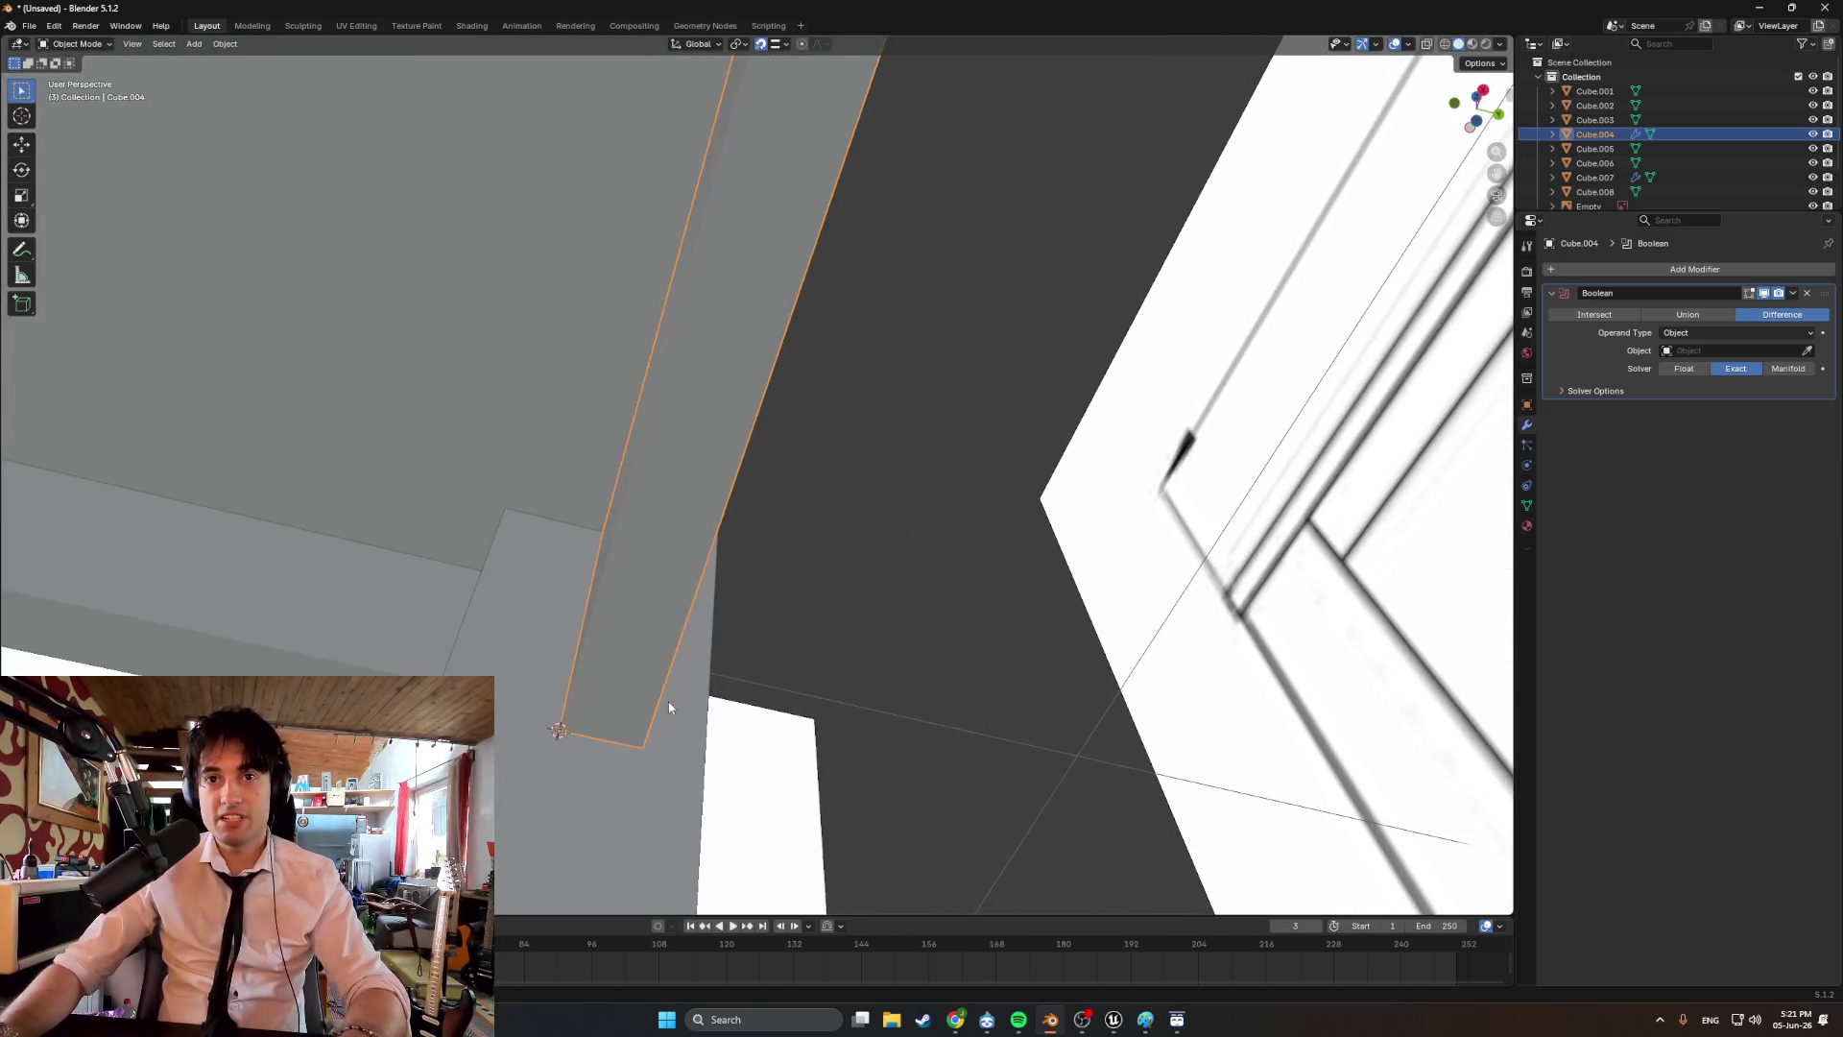
# Put the apron's origin on its other corner vertex and move it along Y again
pyautogui.press('Tab')
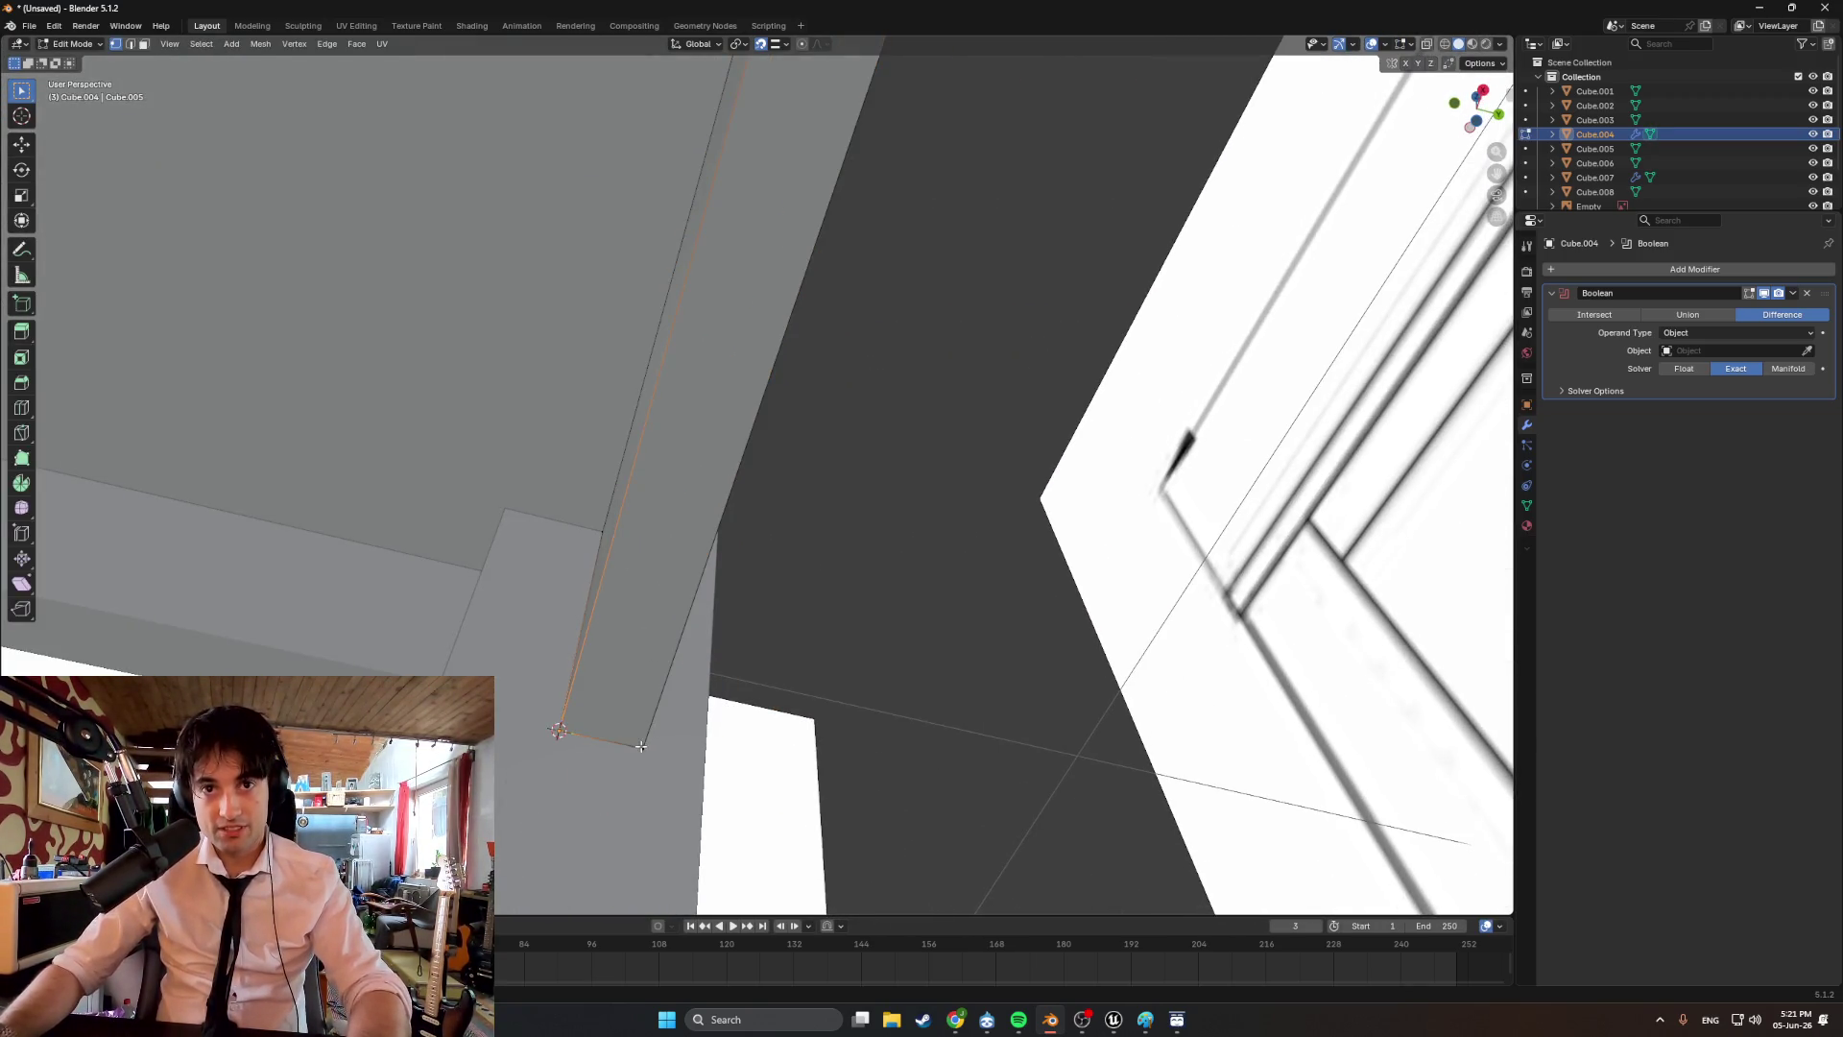
pyautogui.hotkey('shift', 's')
pyautogui.click(660, 796)
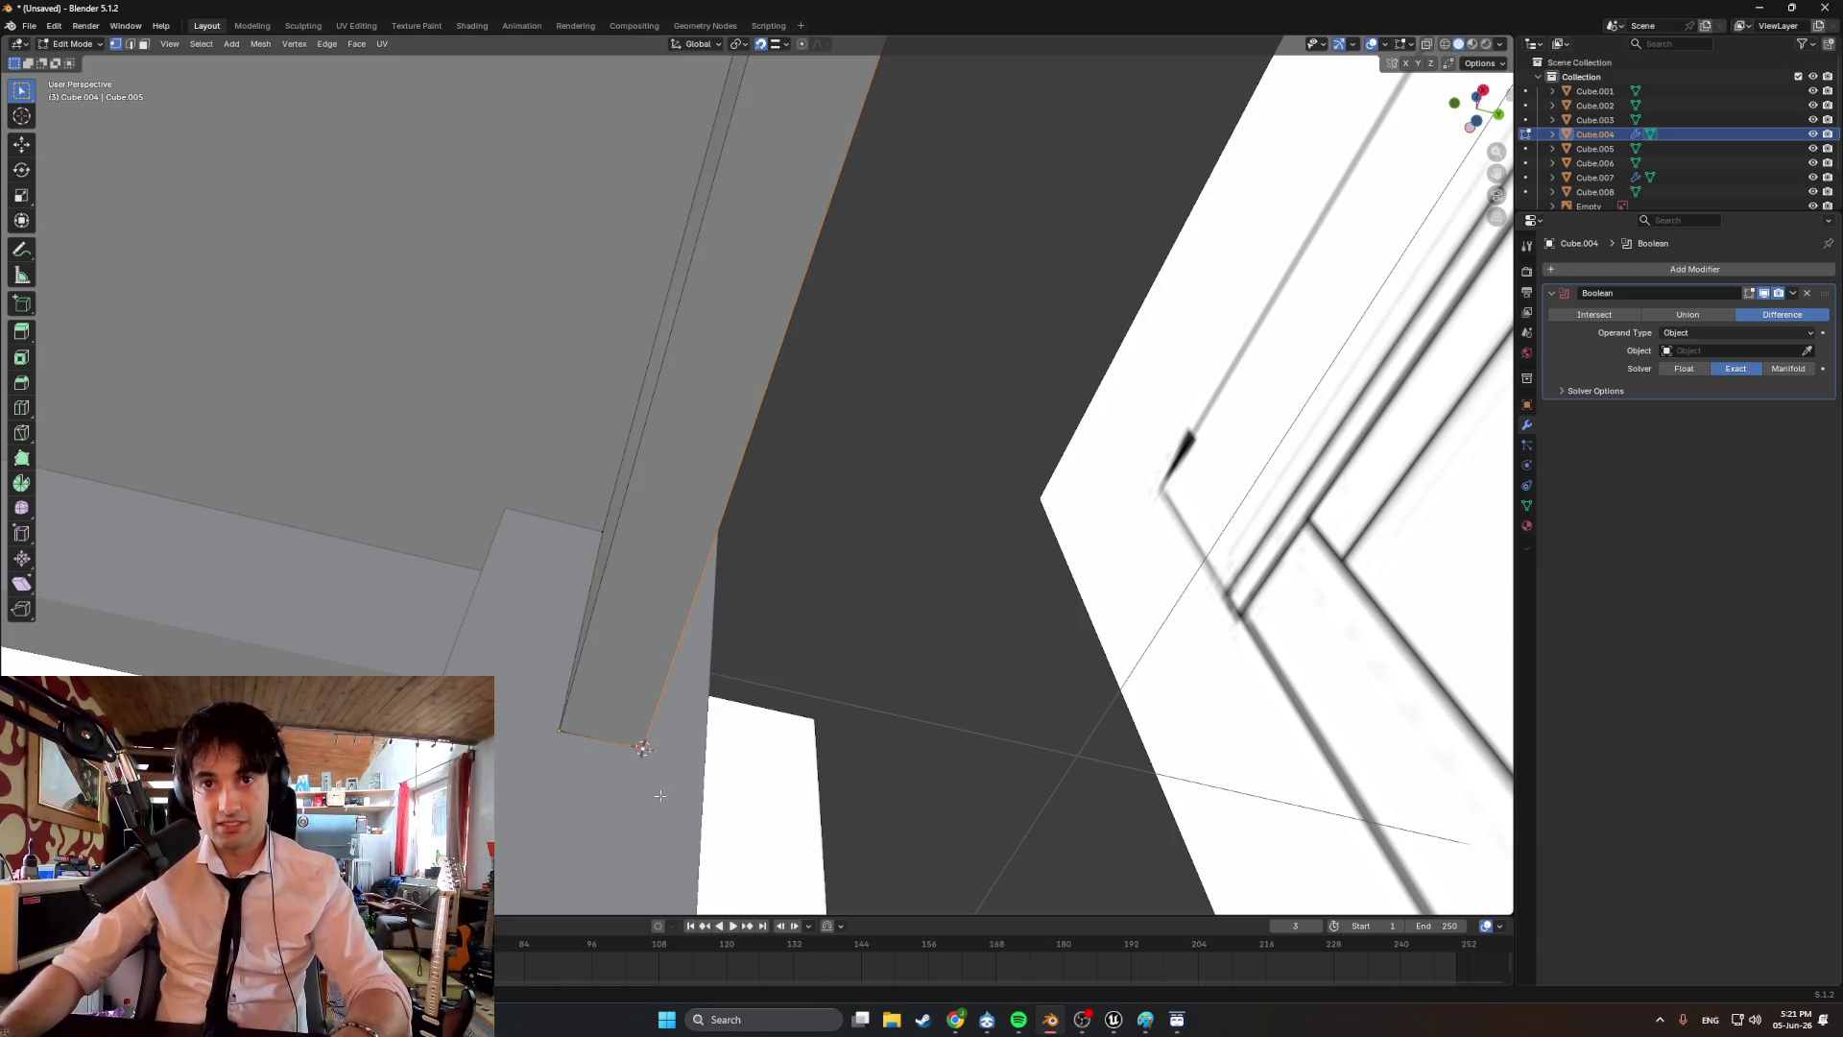
pyautogui.press('Tab')
pyautogui.rightClick(672, 774)
pyautogui.click(754, 806)
pyautogui.press('g')
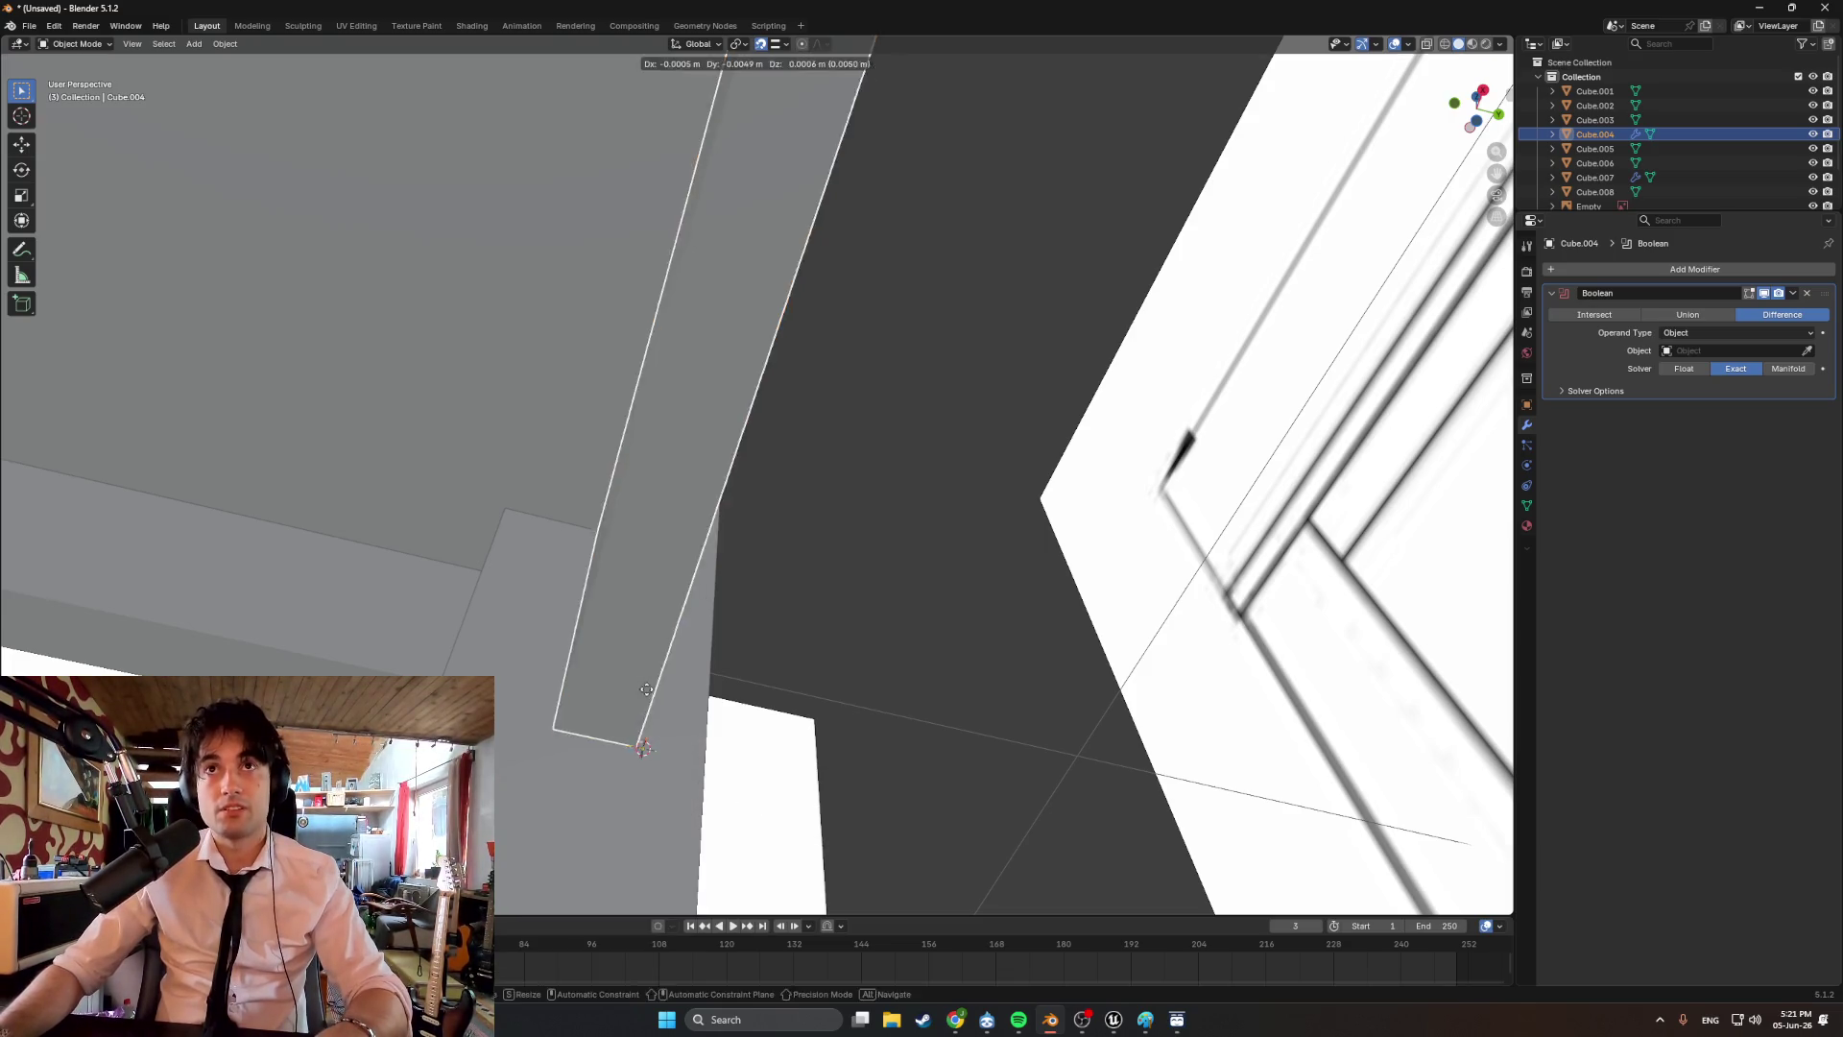
pyautogui.press('y')
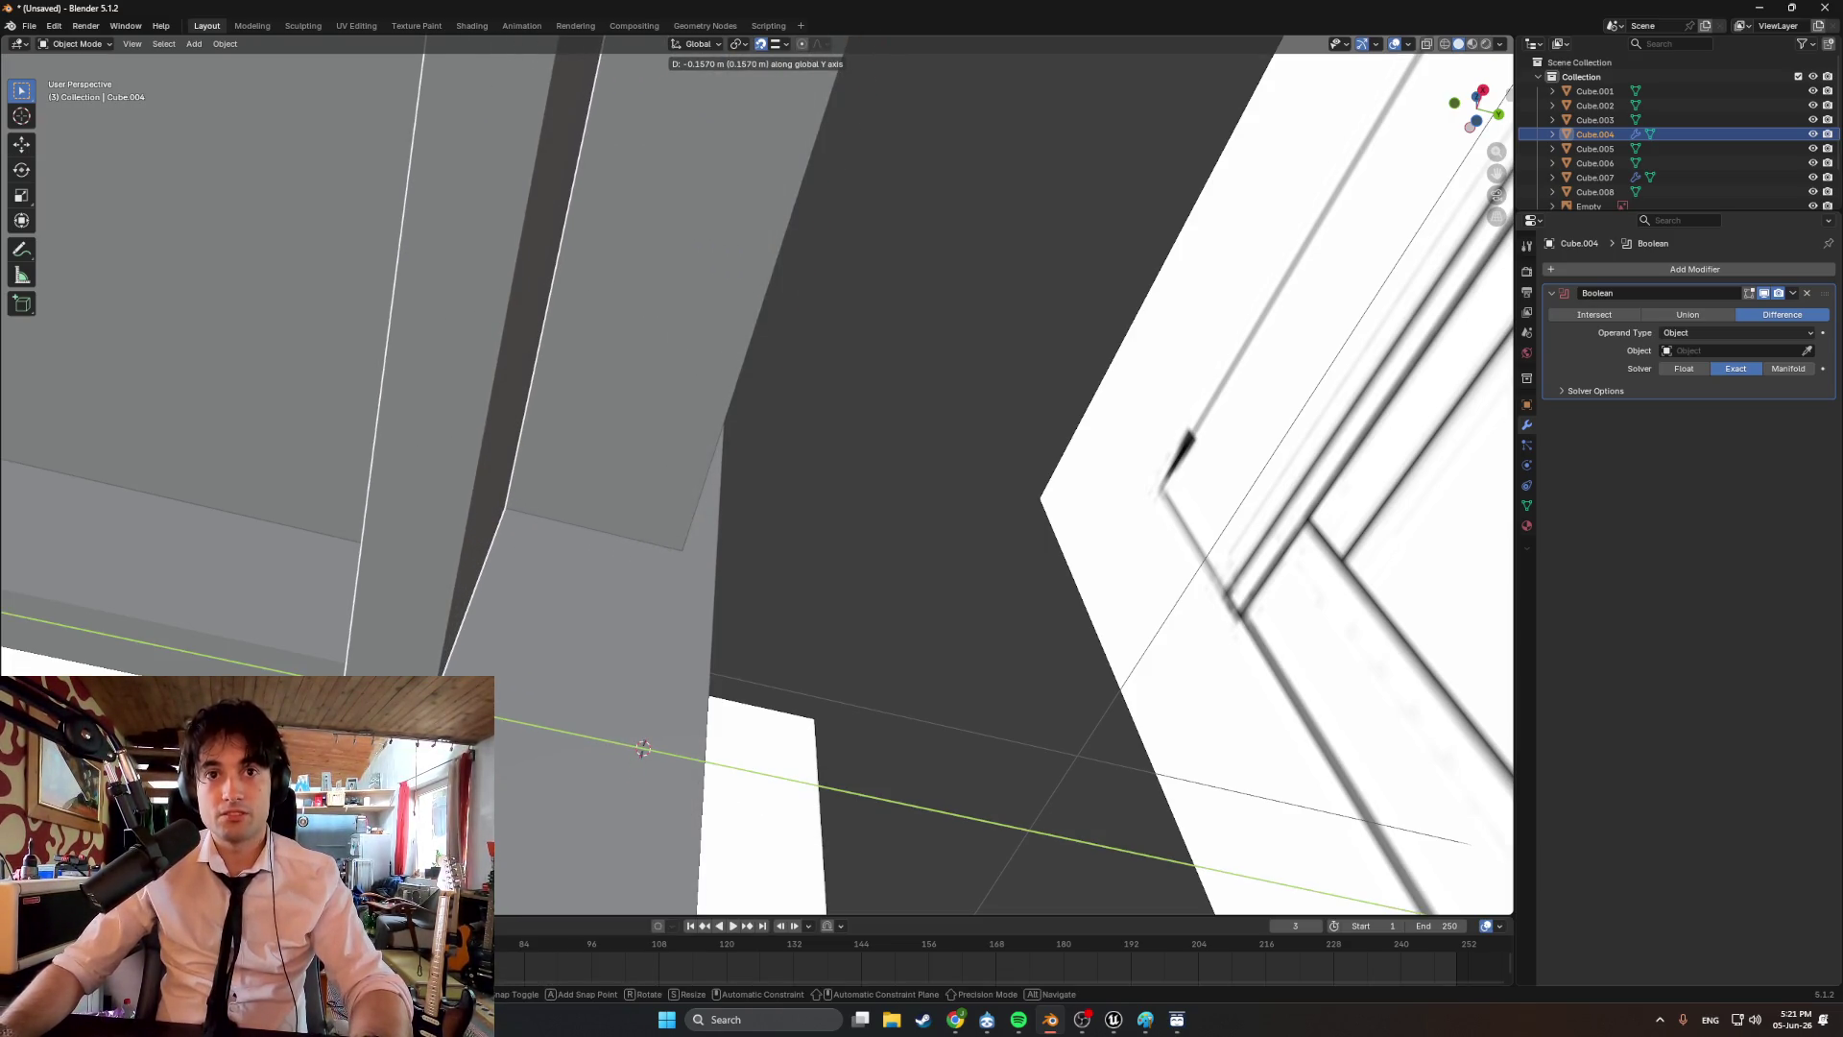
pyautogui.click(603, 682)
pyautogui.moveTo(603, 682)
pyautogui.mouseDown(button='middle')
pyautogui.moveTo(707, 724)
pyautogui.moveTo(606, 684)
pyautogui.moveTo(1041, 699)
pyautogui.moveTo(855, 709)
pyautogui.moveTo(782, 618)
pyautogui.moveTo(572, 547)
pyautogui.moveTo(601, 678)
pyautogui.moveTo(509, 572)
pyautogui.mouseUp(button='middle')
# Re-snap the cursor and origin to a corner vertex and shift the apron along Y flush with the leg
pyautogui.press('Tab')
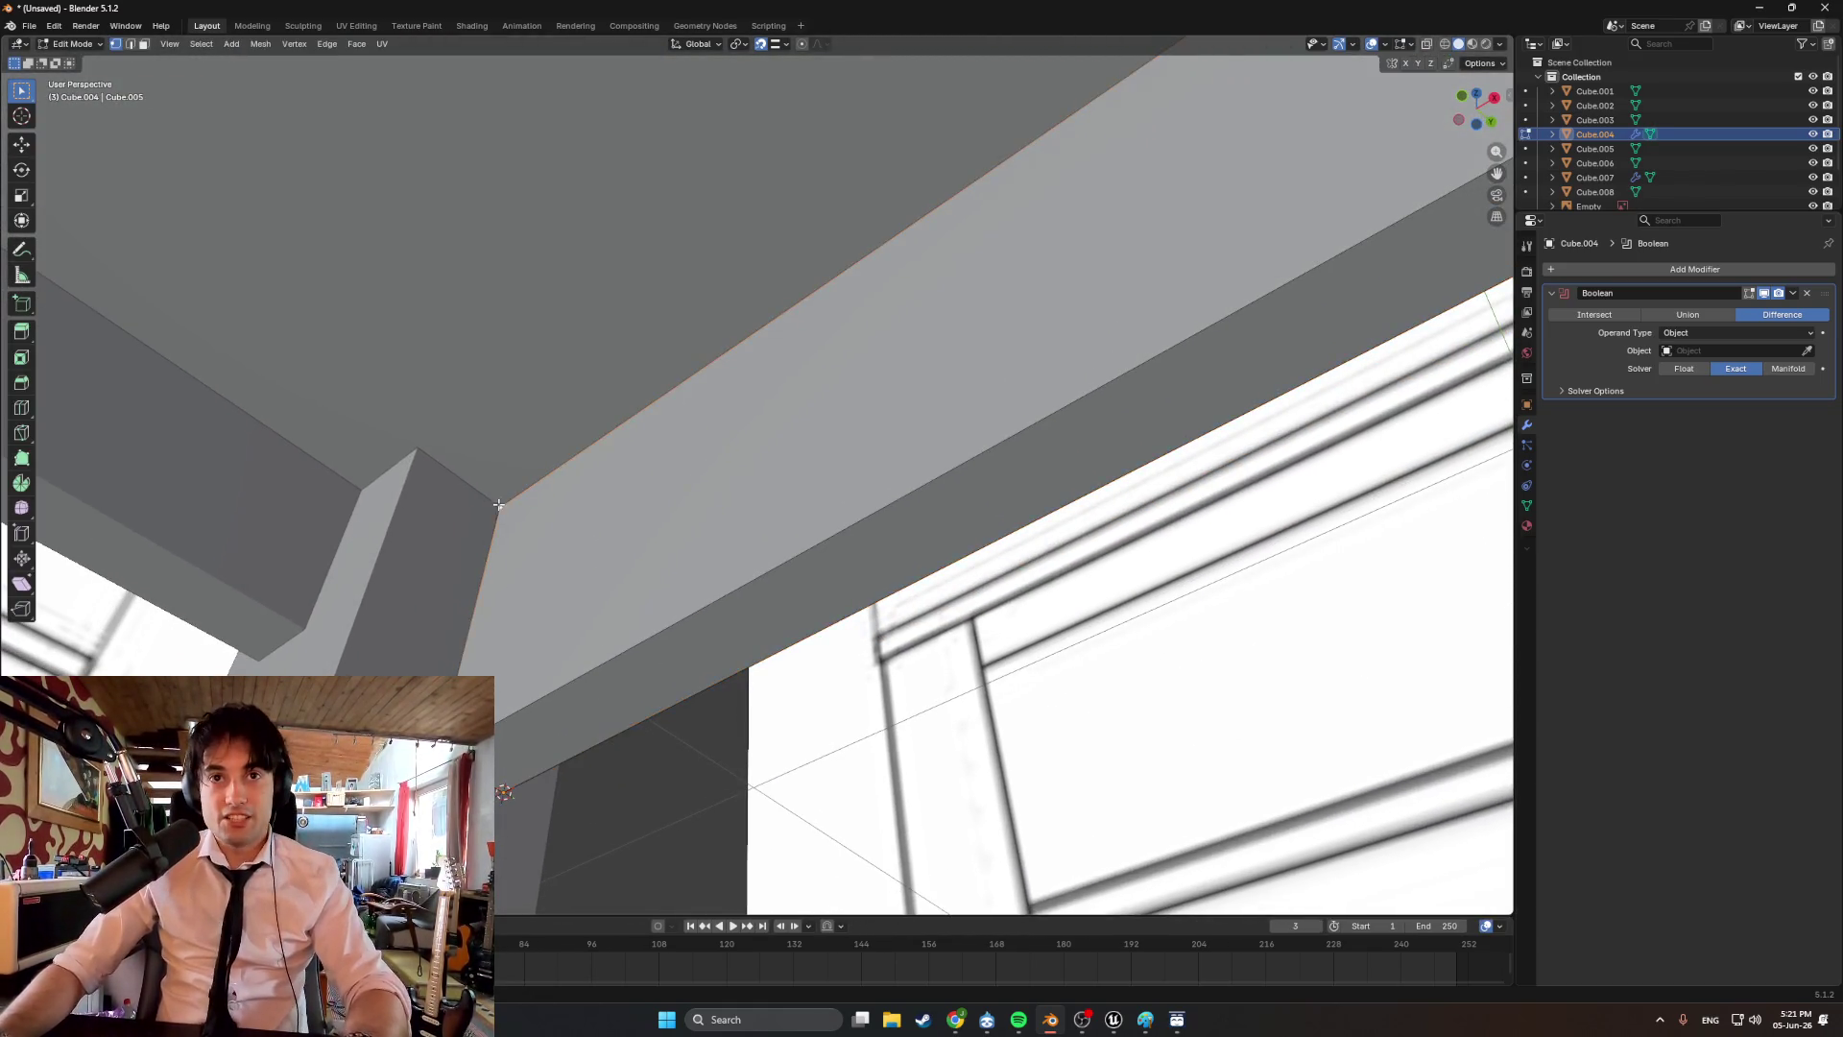
pyautogui.hotkey('shift', 's')
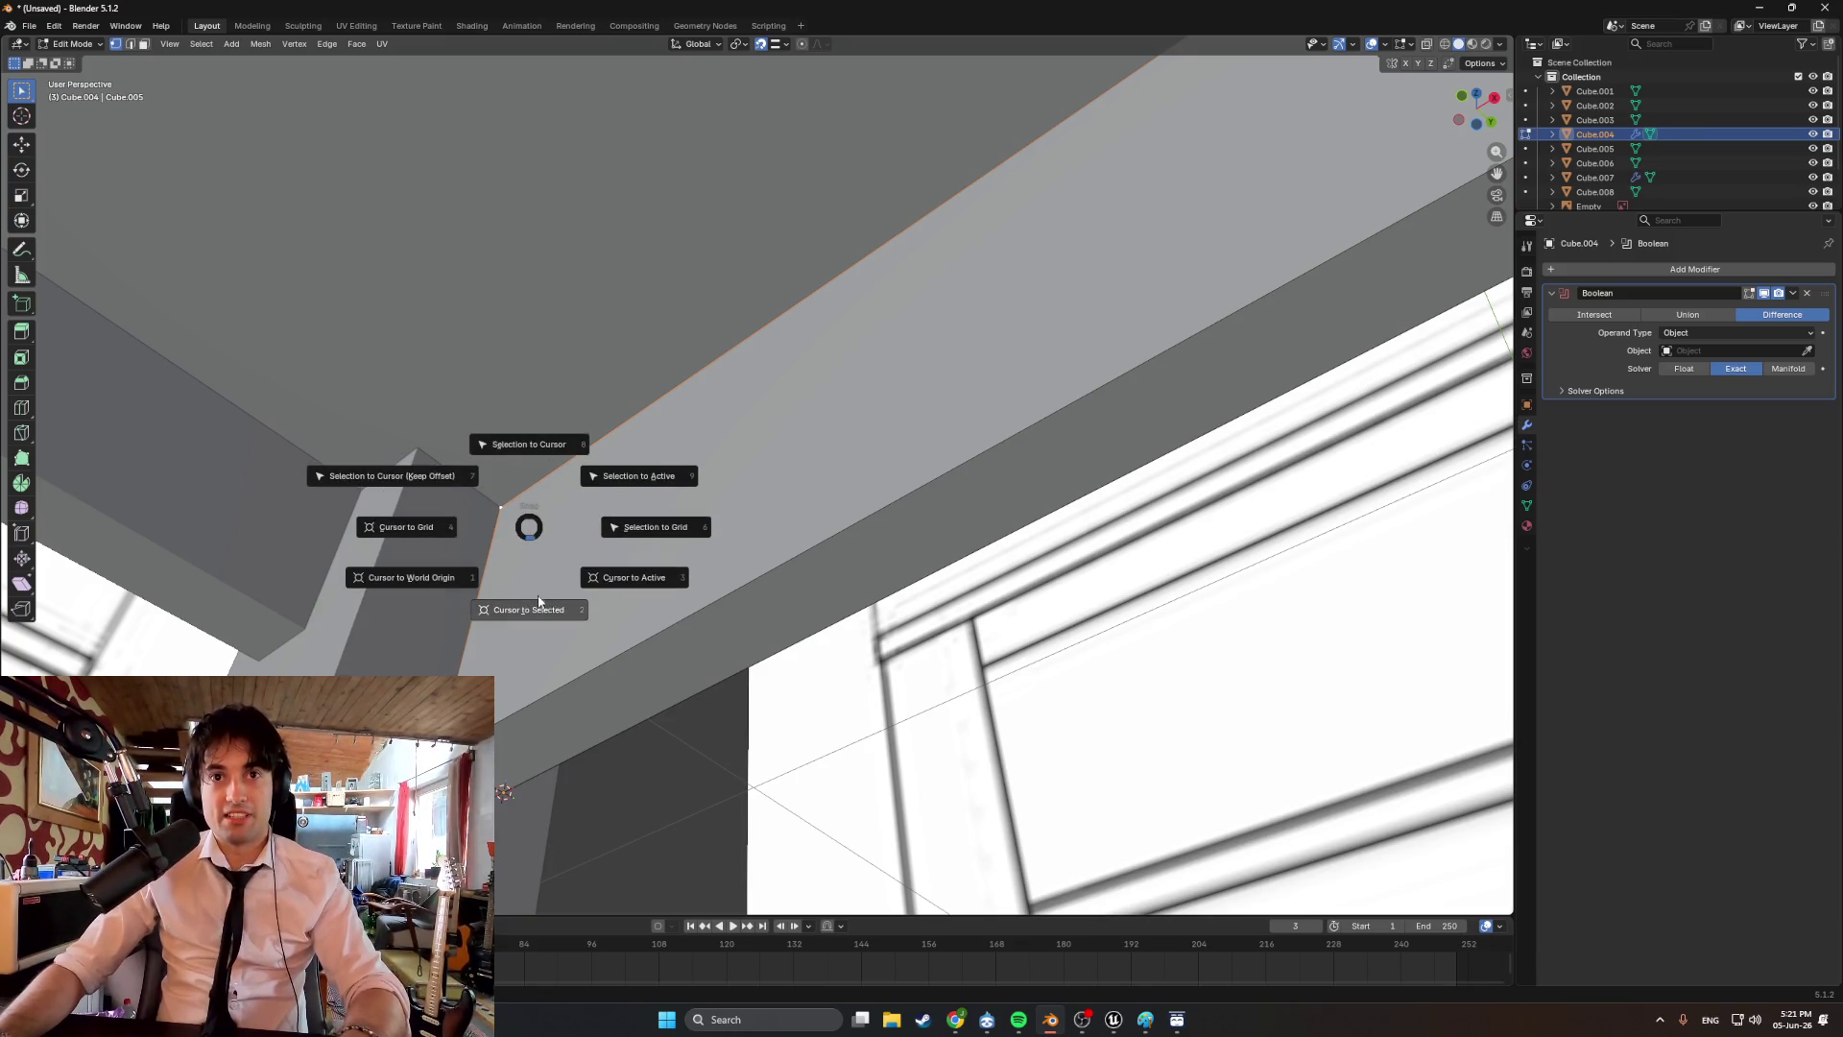
pyautogui.click(539, 601)
pyautogui.rightClick(498, 596)
pyautogui.press('Tab')
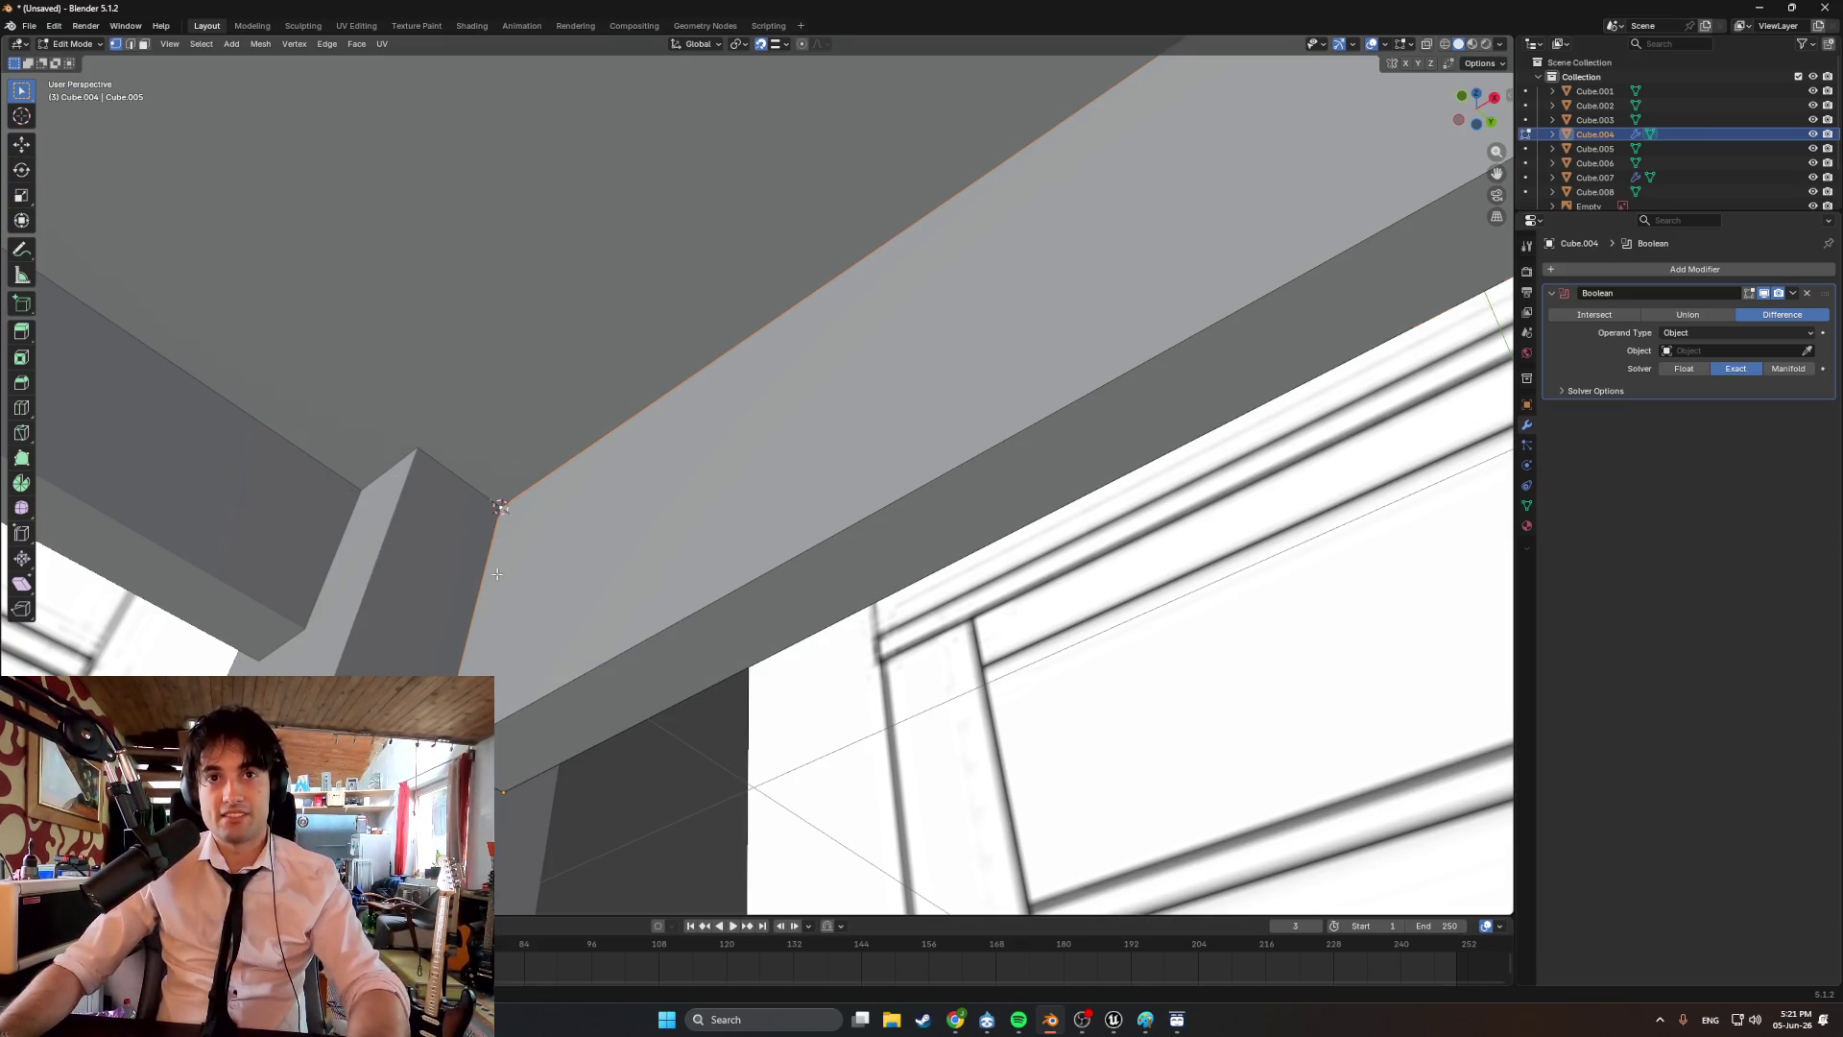
pyautogui.rightClick(494, 578)
pyautogui.moveTo(493, 578)
pyautogui.click(587, 612)
pyautogui.moveTo(588, 613); pyautogui.dragTo(509, 574, button='middle')
pyautogui.press('g')
pyautogui.press('y')
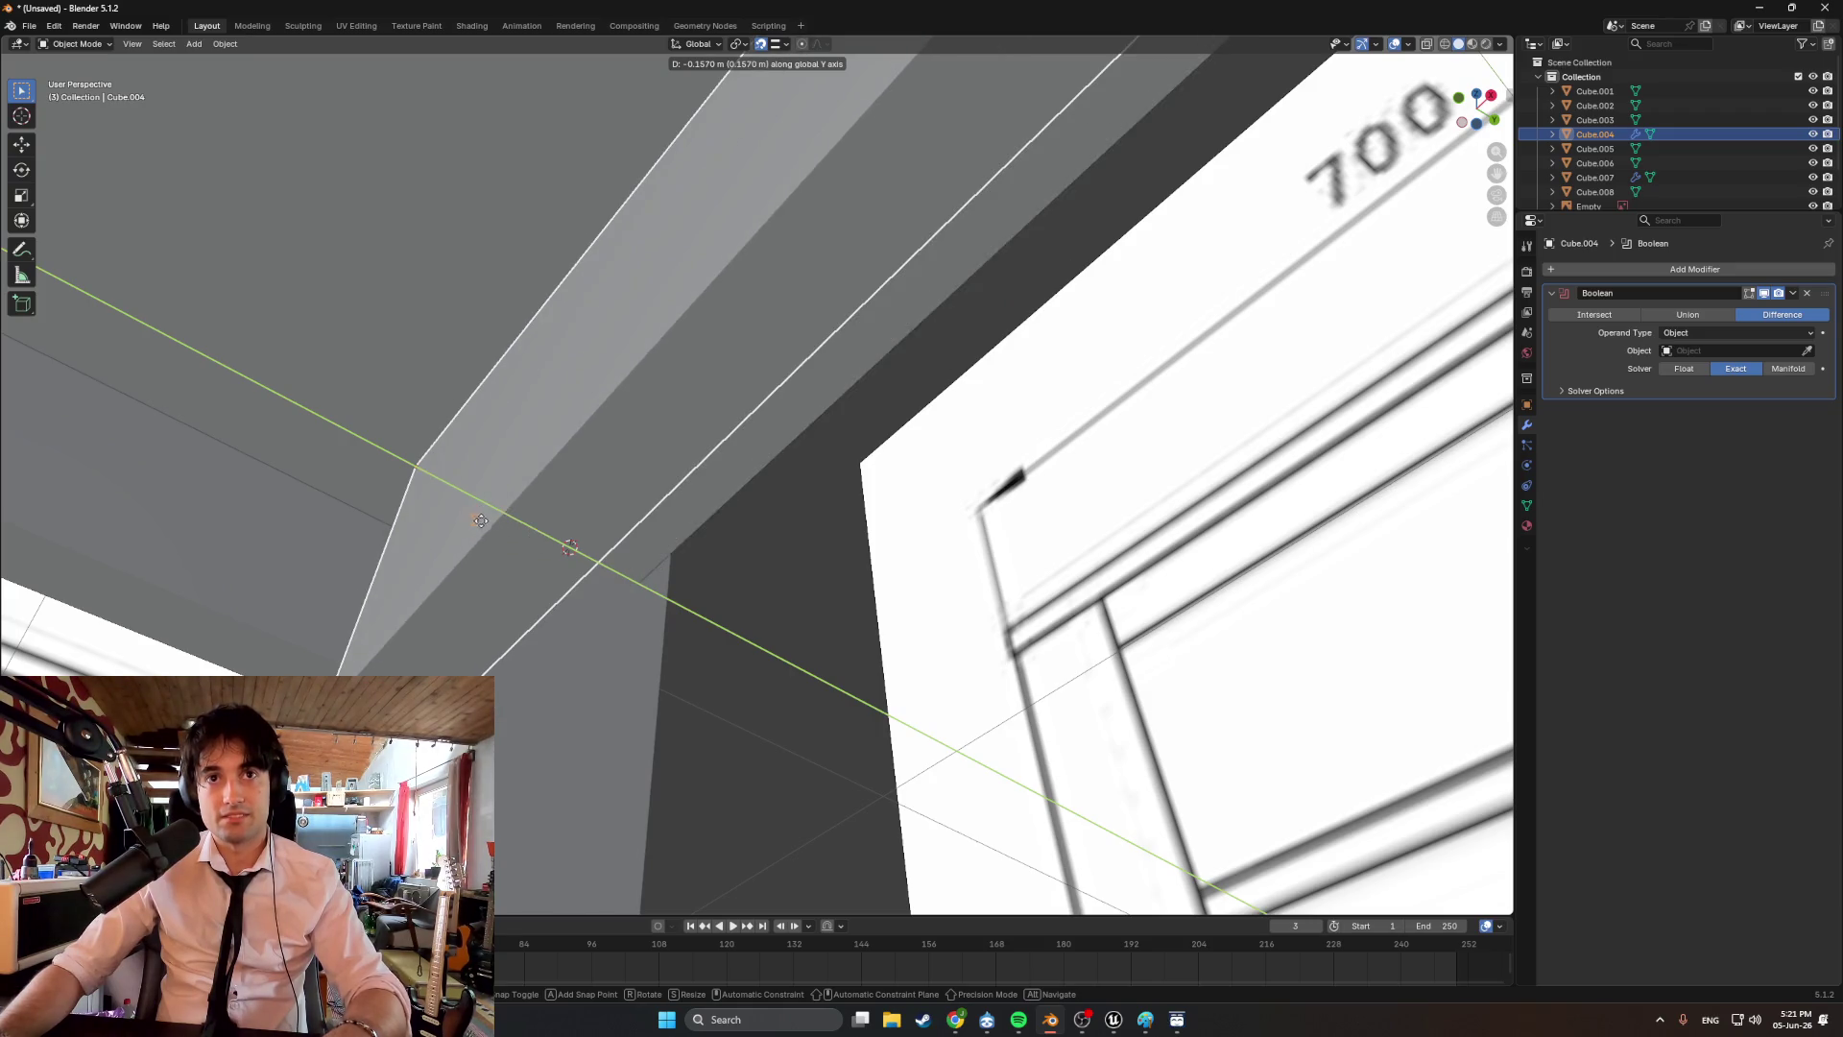
pyautogui.click(478, 529)
# Inspect the apron-to-leg joint from below, checking leg Cube.001 and apron Cube.004
pyautogui.moveTo(563, 589)
pyautogui.mouseDown(button='middle')
pyautogui.moveTo(671, 580)
pyautogui.moveTo(707, 527)
pyautogui.moveTo(768, 627)
pyautogui.moveTo(809, 560)
pyautogui.moveTo(854, 534)
pyautogui.moveTo(644, 393)
pyautogui.mouseUp(button='middle')
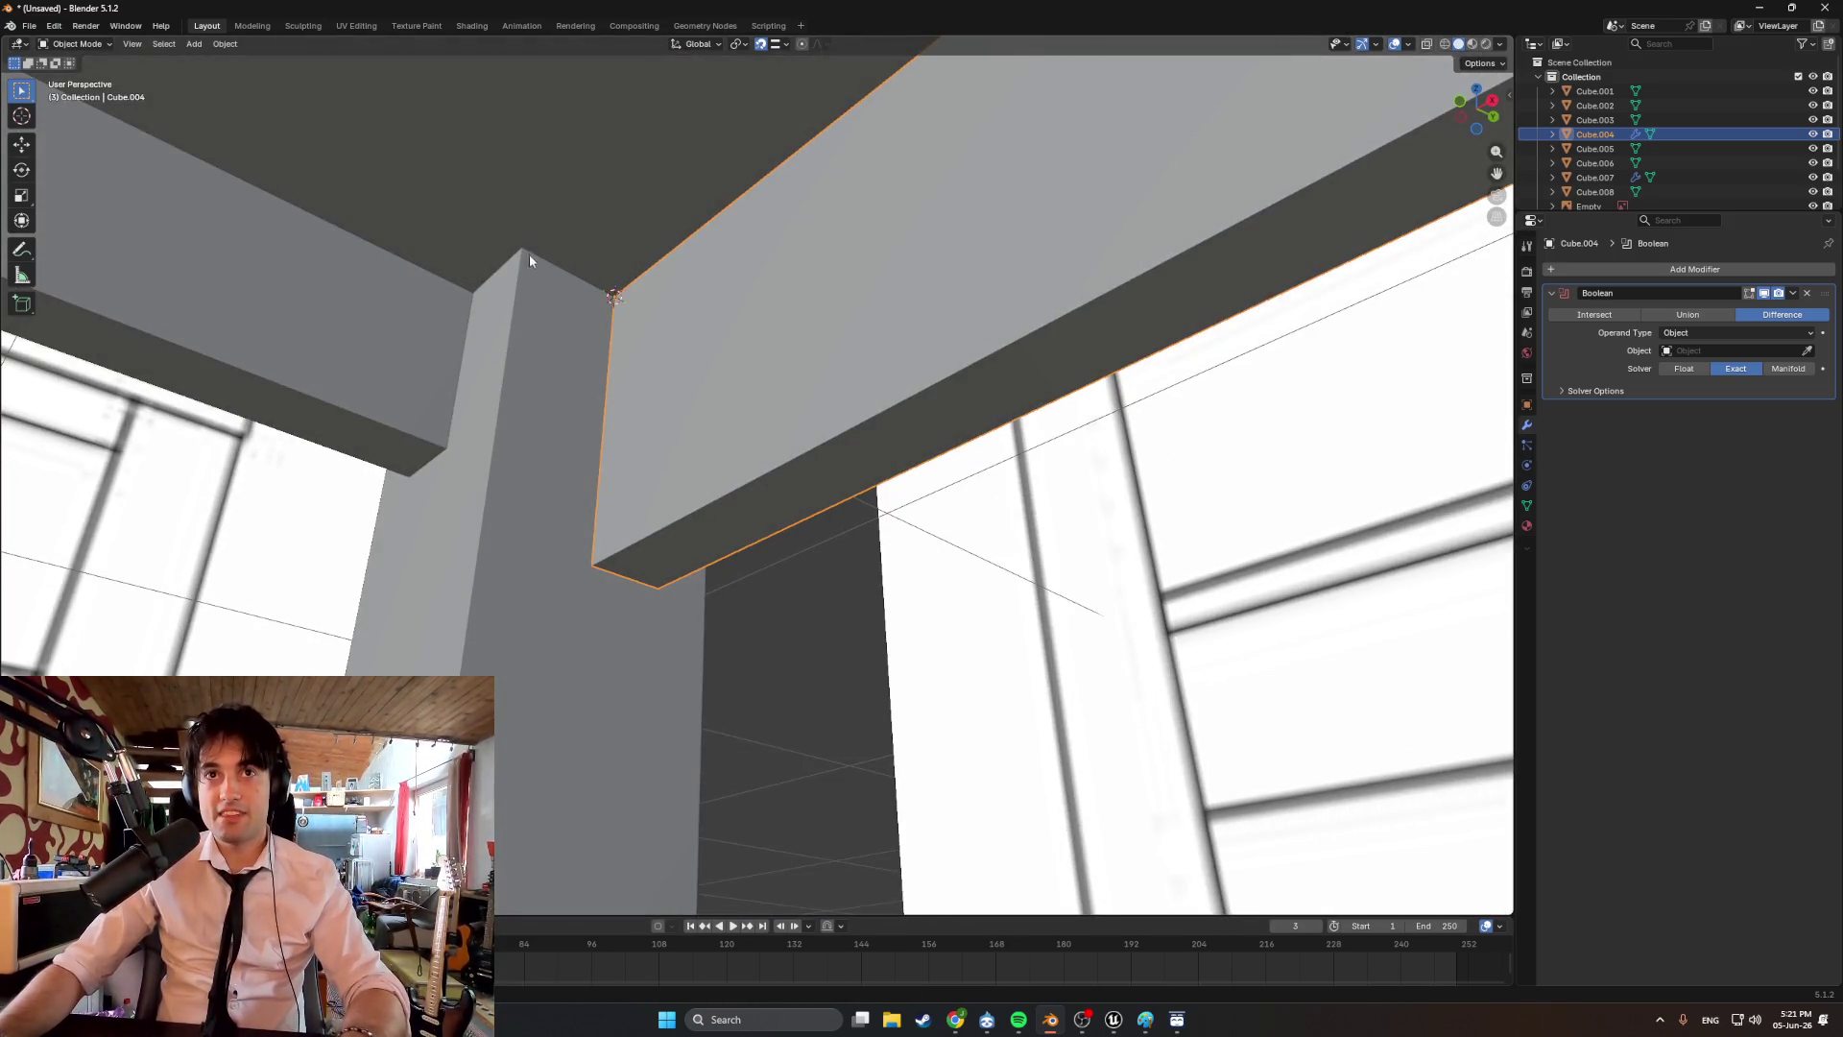
pyautogui.moveTo(609, 302)
pyautogui.mouseDown(button='middle')
pyautogui.moveTo(527, 276)
pyautogui.moveTo(724, 355)
pyautogui.moveTo(675, 374)
pyautogui.moveTo(844, 350)
pyautogui.moveTo(831, 360)
pyautogui.mouseUp(button='middle')
pyautogui.moveTo(637, 276)
pyautogui.mouseDown(button='middle')
pyautogui.moveTo(670, 297)
pyautogui.moveTo(609, 407)
pyautogui.mouseUp(button='middle')
pyautogui.press('Tab')
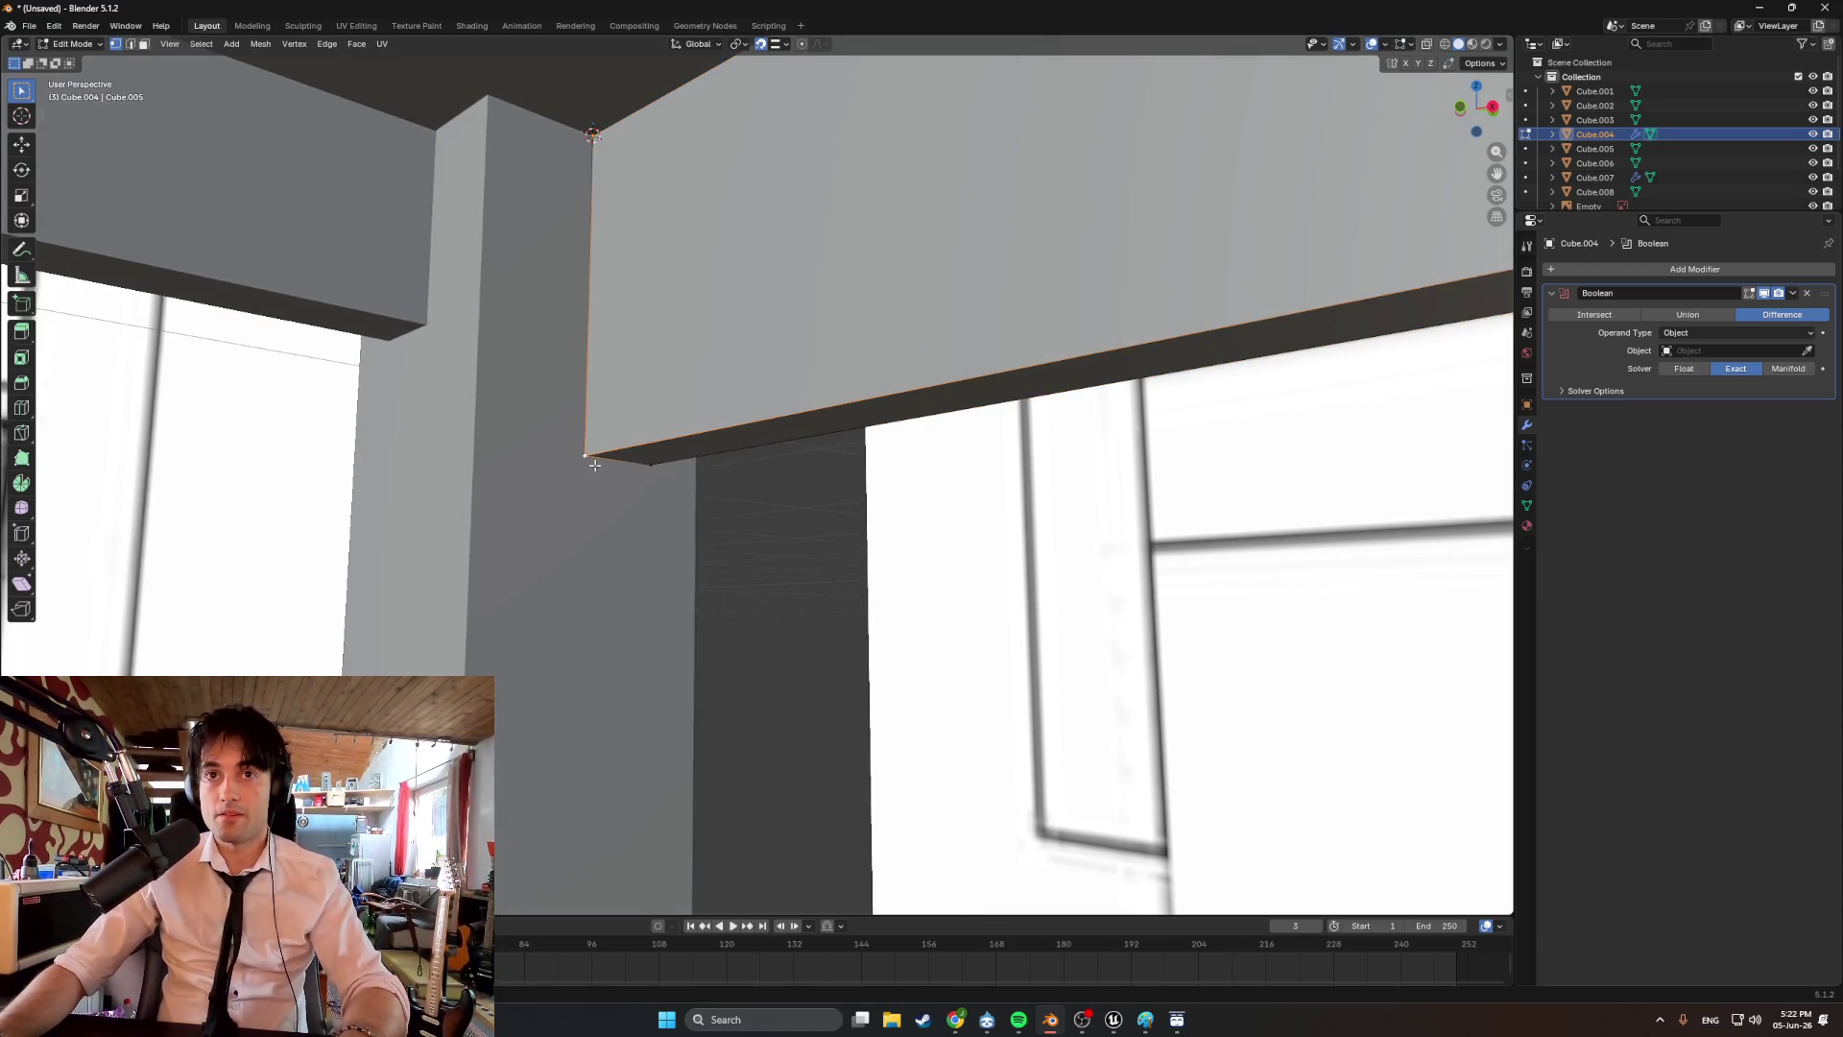
pyautogui.rightClick(630, 481)
pyautogui.press('Tab')
pyautogui.rightClick(752, 516)
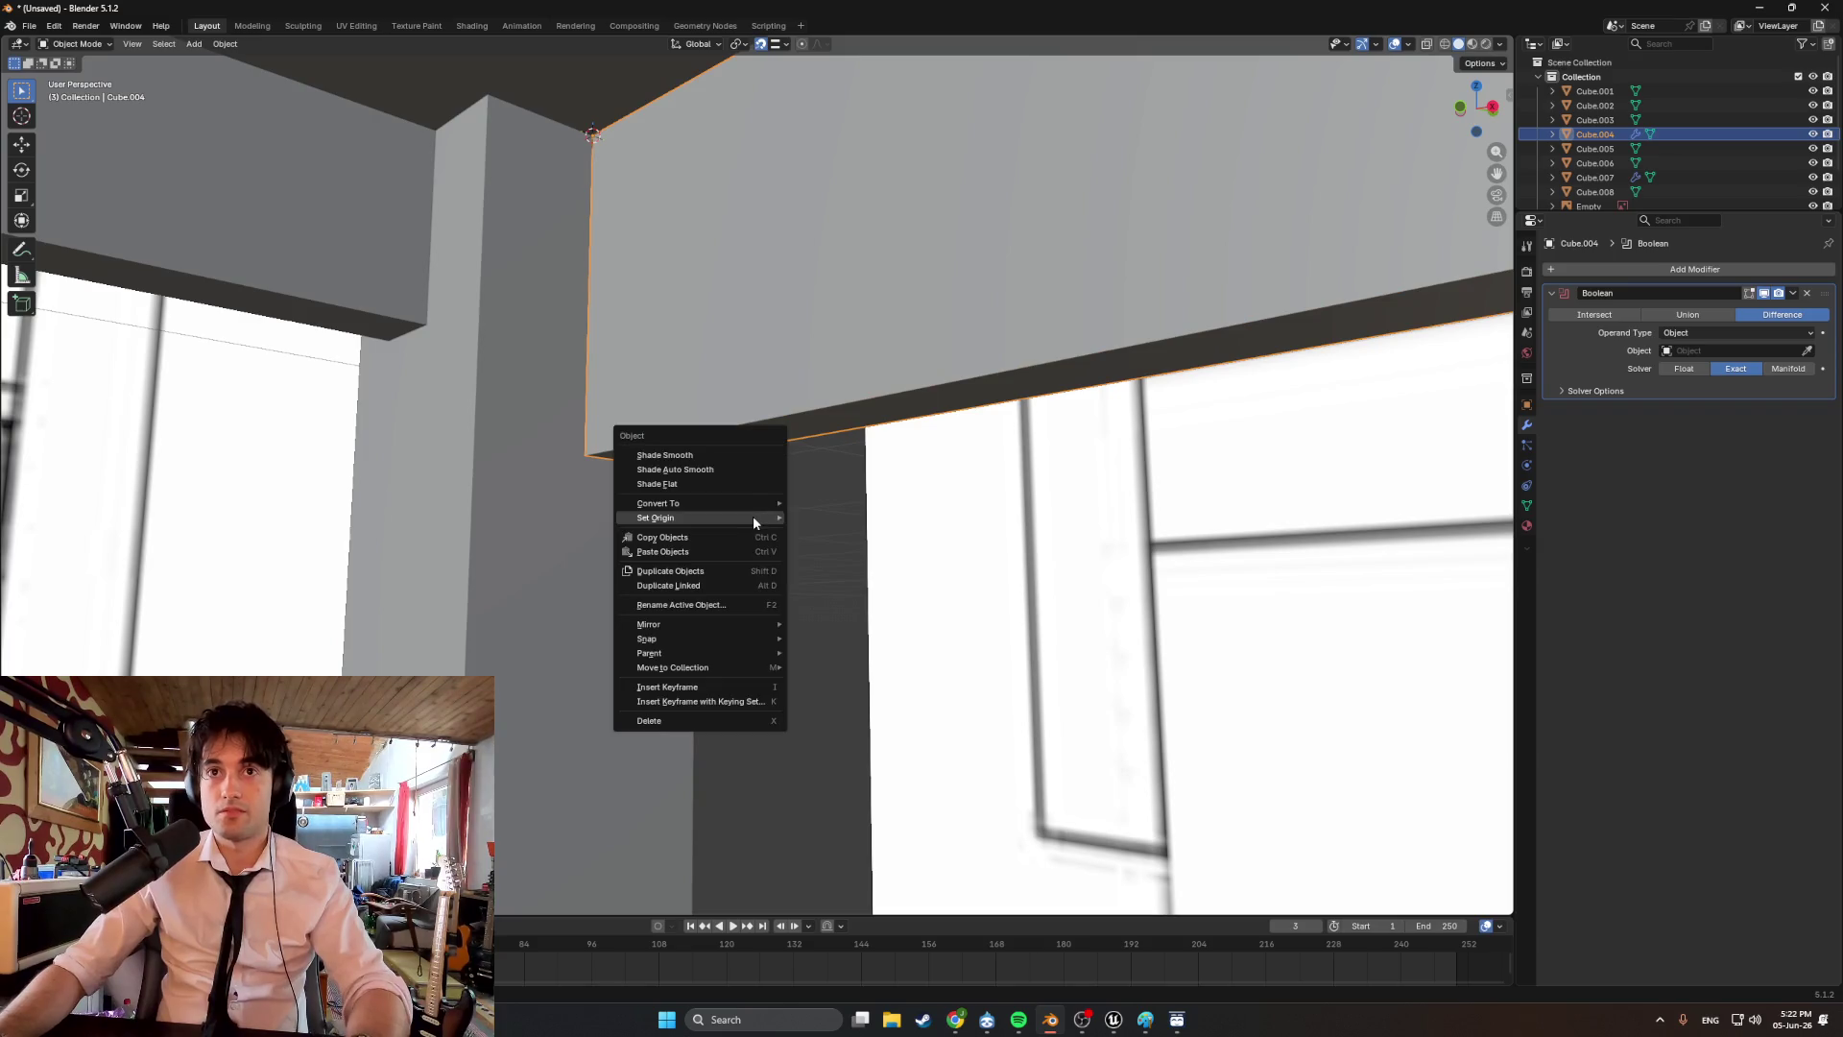
pyautogui.moveTo(753, 518)
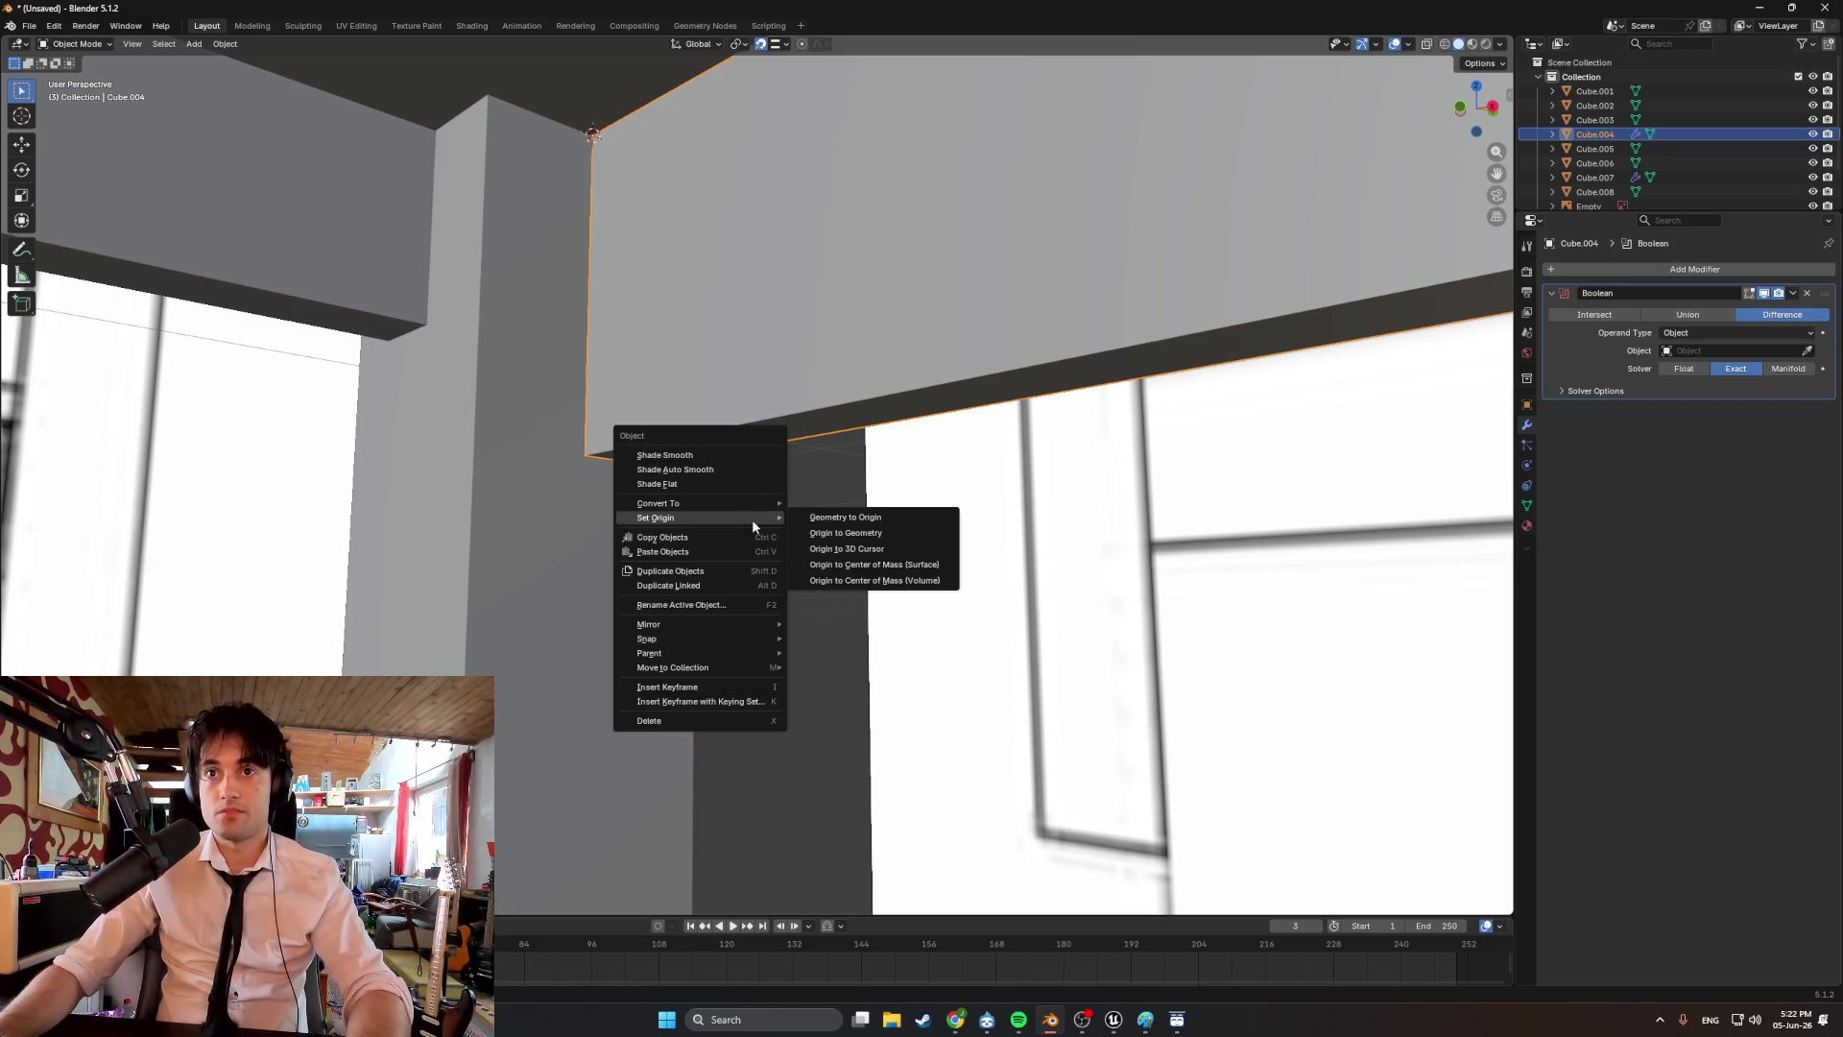
pyautogui.press('Escape')
pyautogui.moveTo(747, 490)
pyautogui.mouseDown(button='middle')
pyautogui.moveTo(716, 399)
pyautogui.moveTo(812, 432)
pyautogui.moveTo(900, 432)
pyautogui.moveTo(857, 419)
pyautogui.moveTo(897, 416)
pyautogui.moveTo(929, 485)
pyautogui.moveTo(727, 500)
pyautogui.moveTo(689, 561)
pyautogui.mouseUp(button='middle')
pyautogui.click(682, 531)
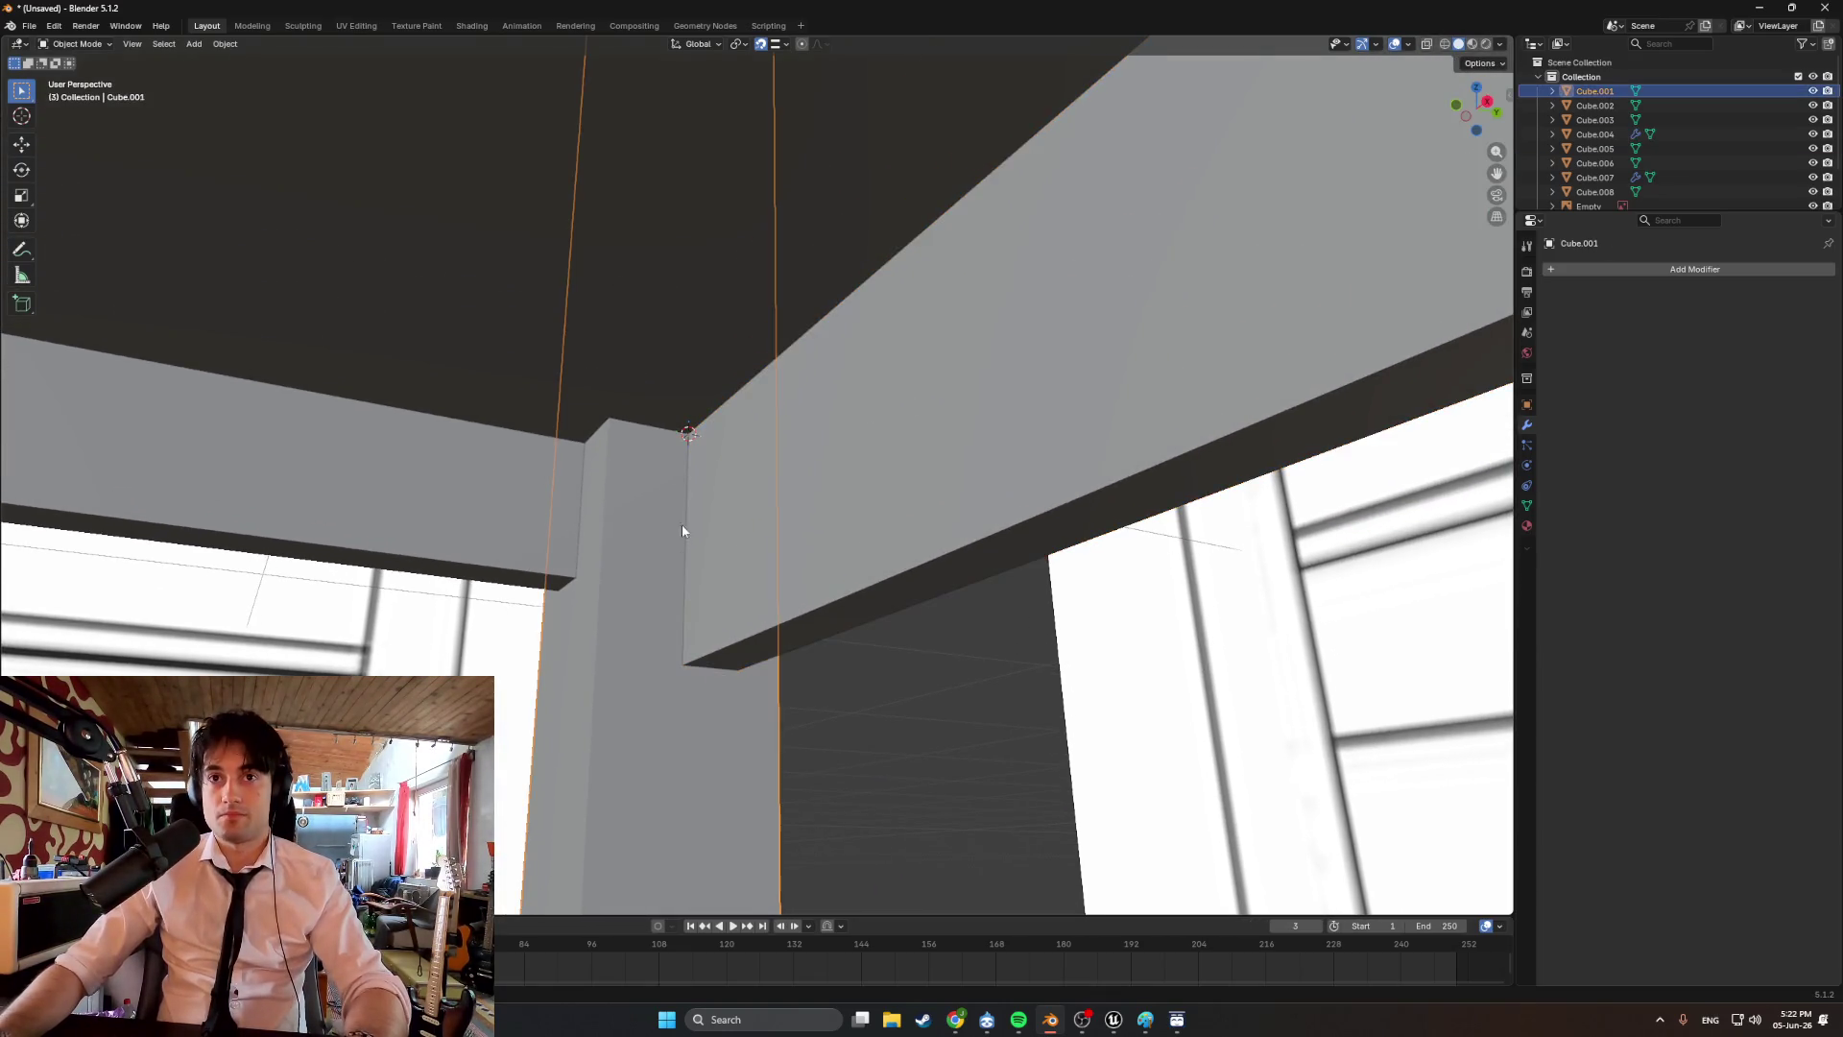
pyautogui.moveTo(691, 500); pyautogui.dragTo(731, 505, button='middle')
pyautogui.click(730, 504)
pyautogui.moveTo(901, 505)
pyautogui.mouseDown(button='middle')
pyautogui.moveTo(866, 463)
pyautogui.moveTo(699, 538)
pyautogui.moveTo(819, 527)
pyautogui.moveTo(650, 708)
pyautogui.moveTo(618, 593)
pyautogui.moveTo(718, 515)
pyautogui.moveTo(678, 519)
pyautogui.moveTo(745, 494)
pyautogui.moveTo(776, 517)
pyautogui.moveTo(1002, 485)
pyautogui.mouseUp(button='middle')
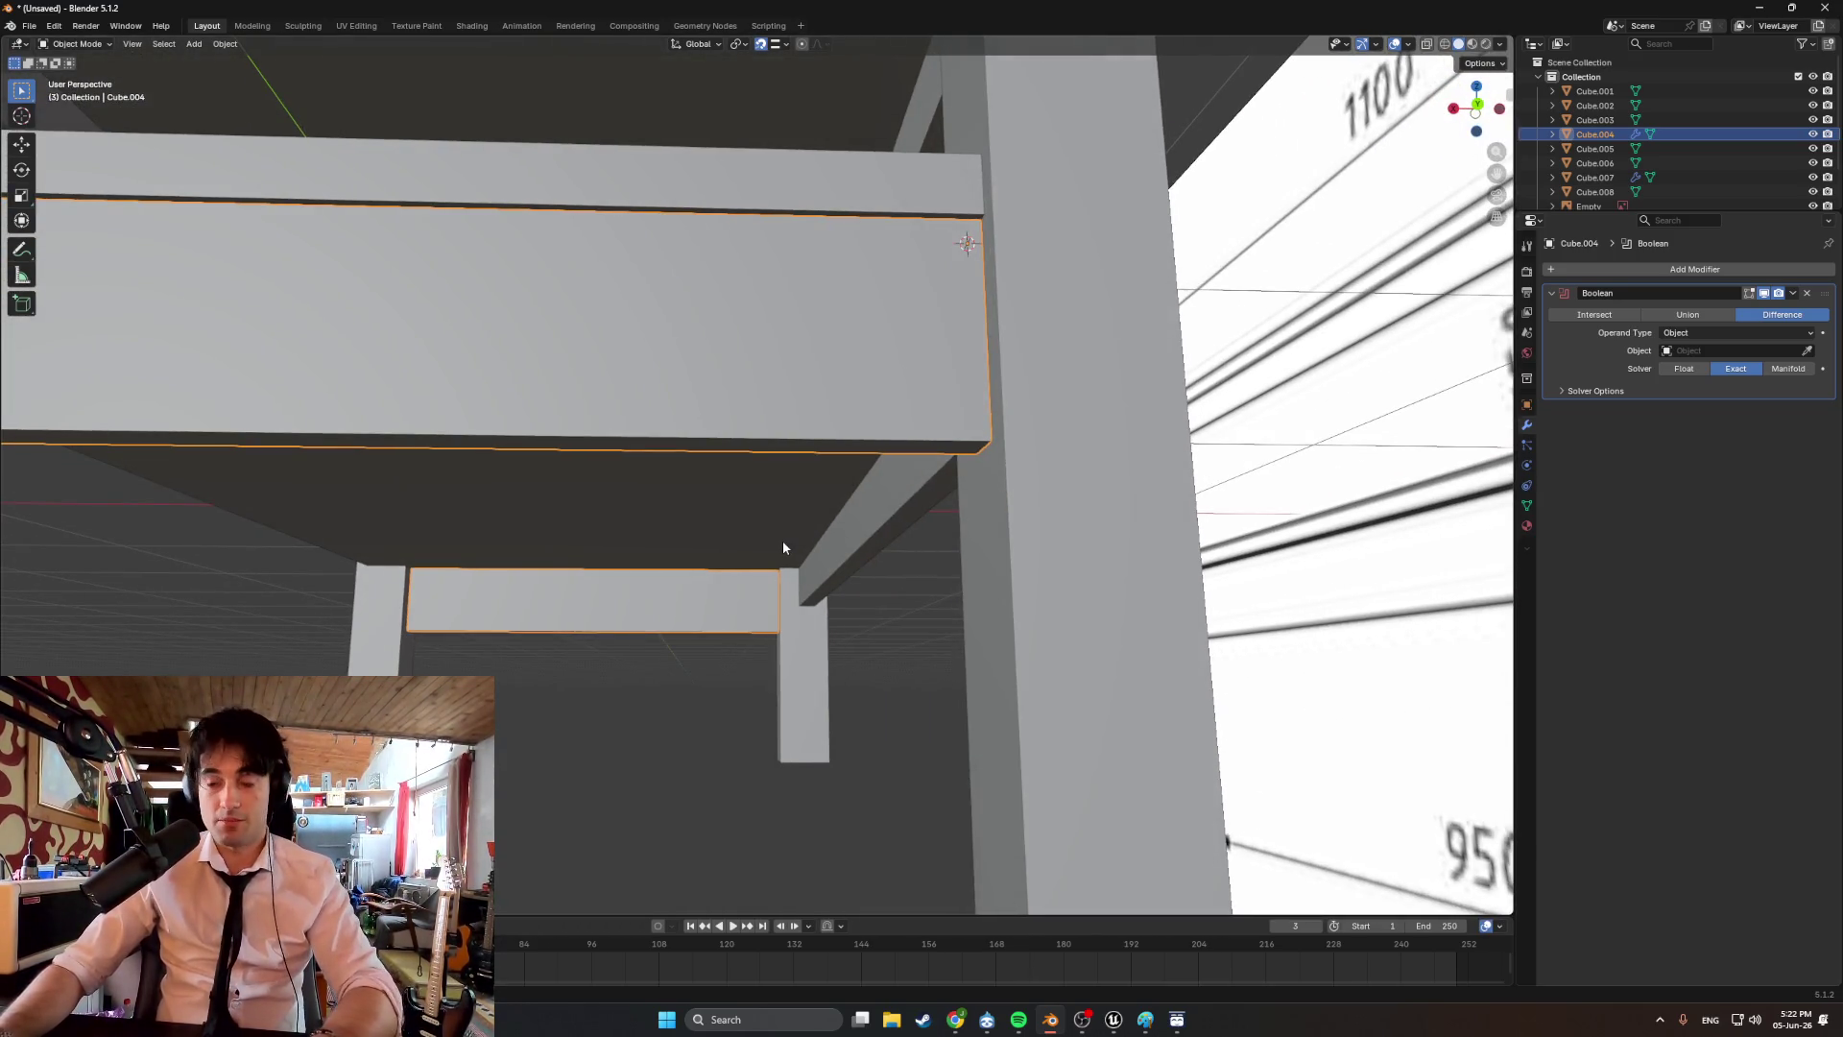
# Separate the apron mesh into its own objects by material
pyautogui.moveTo(979, 498)
pyautogui.mouseDown(button='middle')
pyautogui.moveTo(696, 366)
pyautogui.moveTo(717, 417)
pyautogui.moveTo(842, 468)
pyautogui.moveTo(928, 471)
pyautogui.moveTo(872, 457)
pyautogui.moveTo(806, 368)
pyautogui.mouseUp(button='middle')
pyautogui.press('Tab')
pyautogui.click(891, 495)
pyautogui.press('Tab')
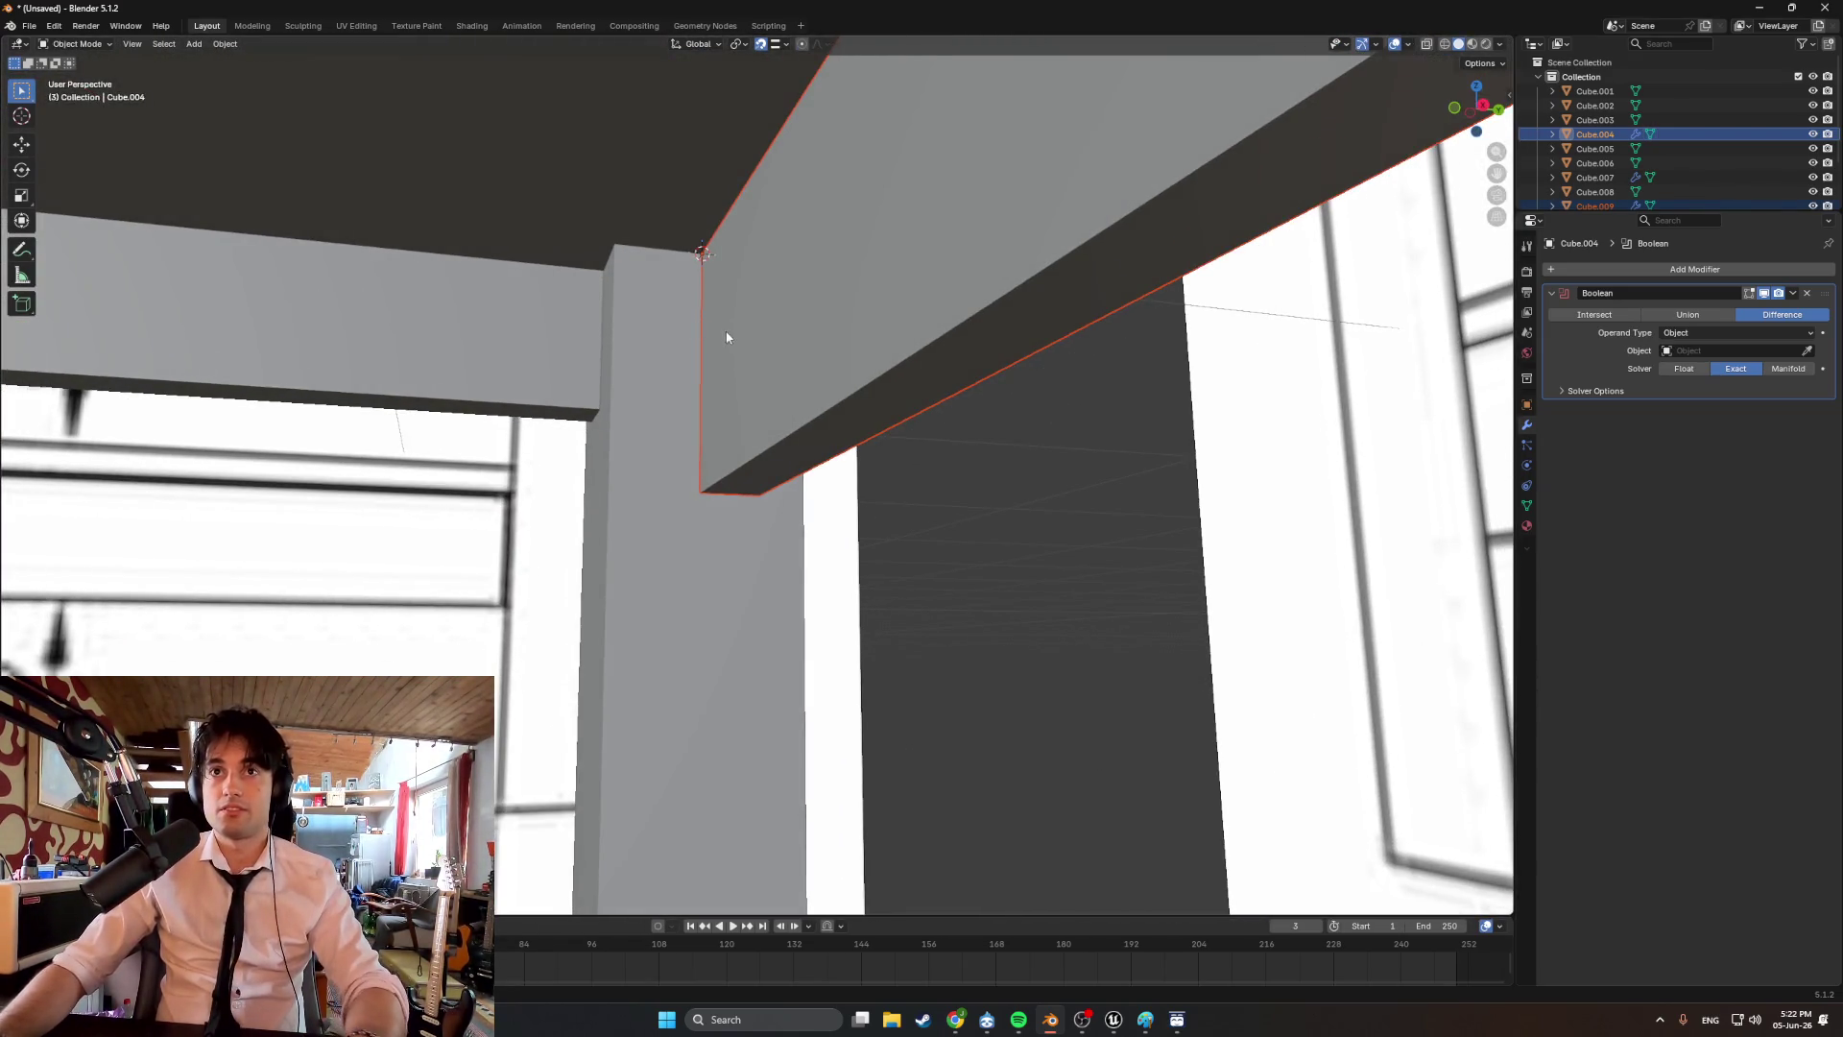
# Select the separated beam Cube.009 and check its faces in Edit Mode
pyautogui.keyDown('shift'); pyautogui.click(742, 333); pyautogui.keyUp('shift')
pyautogui.press('Tab')
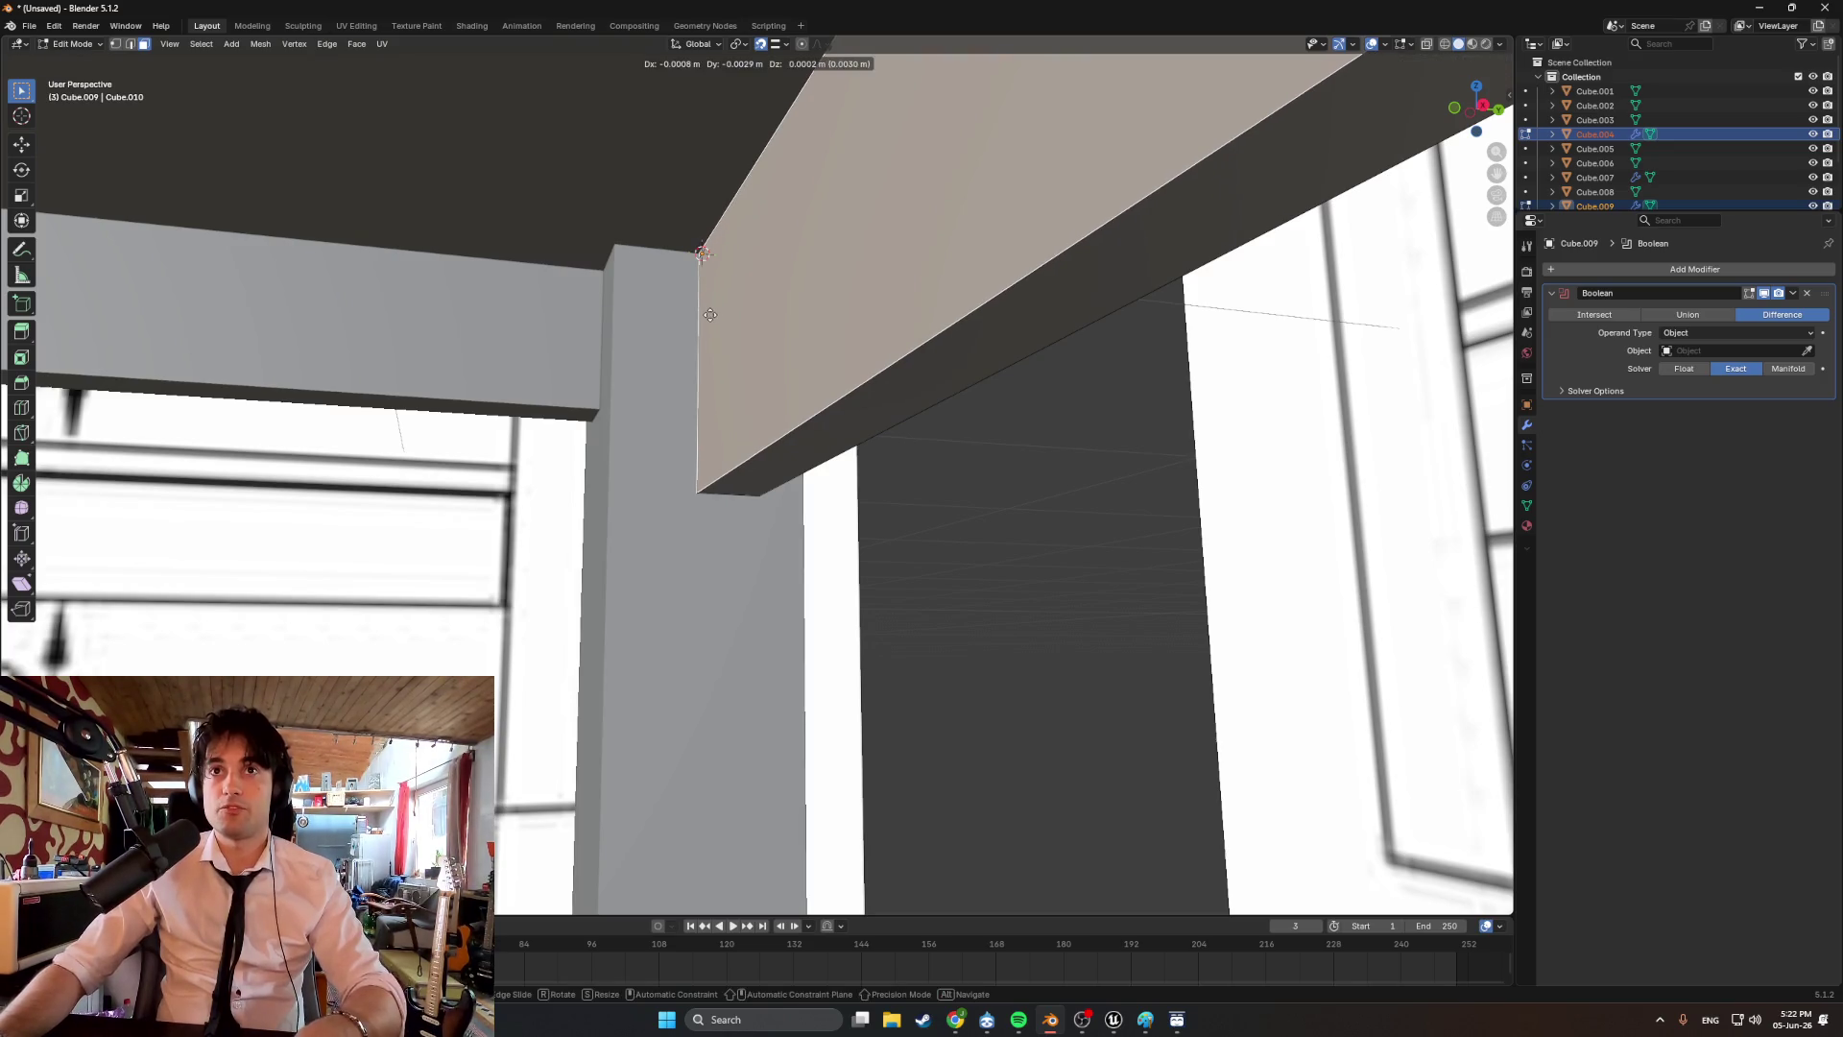
pyautogui.hotkey('alt', 'a')
pyautogui.moveTo(788, 332)
pyautogui.mouseDown(button='middle')
pyautogui.moveTo(735, 336)
pyautogui.moveTo(782, 345)
pyautogui.moveTo(759, 326)
pyautogui.moveTo(822, 320)
pyautogui.moveTo(881, 337)
pyautogui.moveTo(839, 378)
pyautogui.moveTo(1354, 352)
pyautogui.moveTo(1209, 350)
pyautogui.moveTo(700, 444)
pyautogui.moveTo(662, 416)
pyautogui.moveTo(758, 469)
pyautogui.moveTo(815, 404)
pyautogui.moveTo(613, 379)
pyautogui.moveTo(461, 481)
pyautogui.moveTo(613, 444)
pyautogui.mouseUp(button='middle')
pyautogui.press('a')
pyautogui.press('Tab')
pyautogui.scroll(4, 747, 320)
pyautogui.scroll(-5, 867, 407)
# Select the apron beam's end face and extend it along Y toward the leg
pyautogui.press('Tab')
pyautogui.click(595, 365)
pyautogui.click(461, 485)
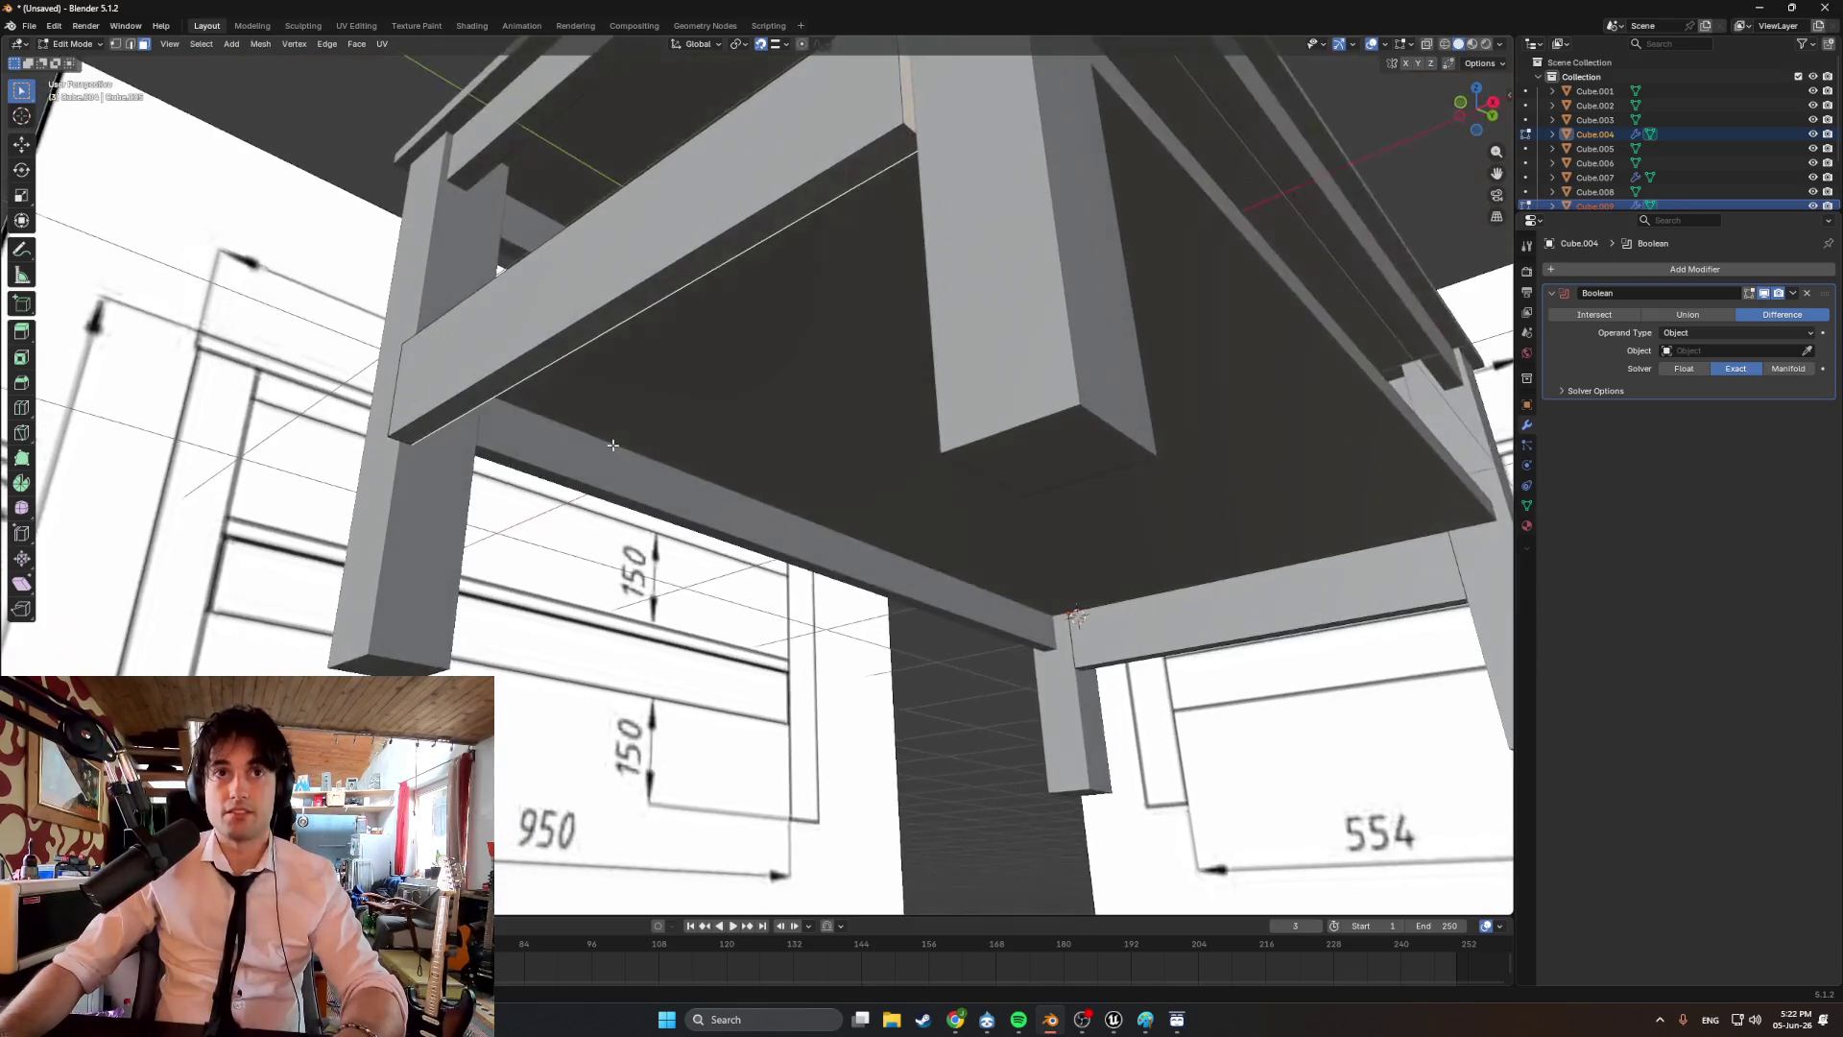
pyautogui.click(614, 331)
pyautogui.moveTo(614, 331); pyautogui.dragTo(525, 377, button='middle')
pyautogui.press('g')
pyautogui.press('x')
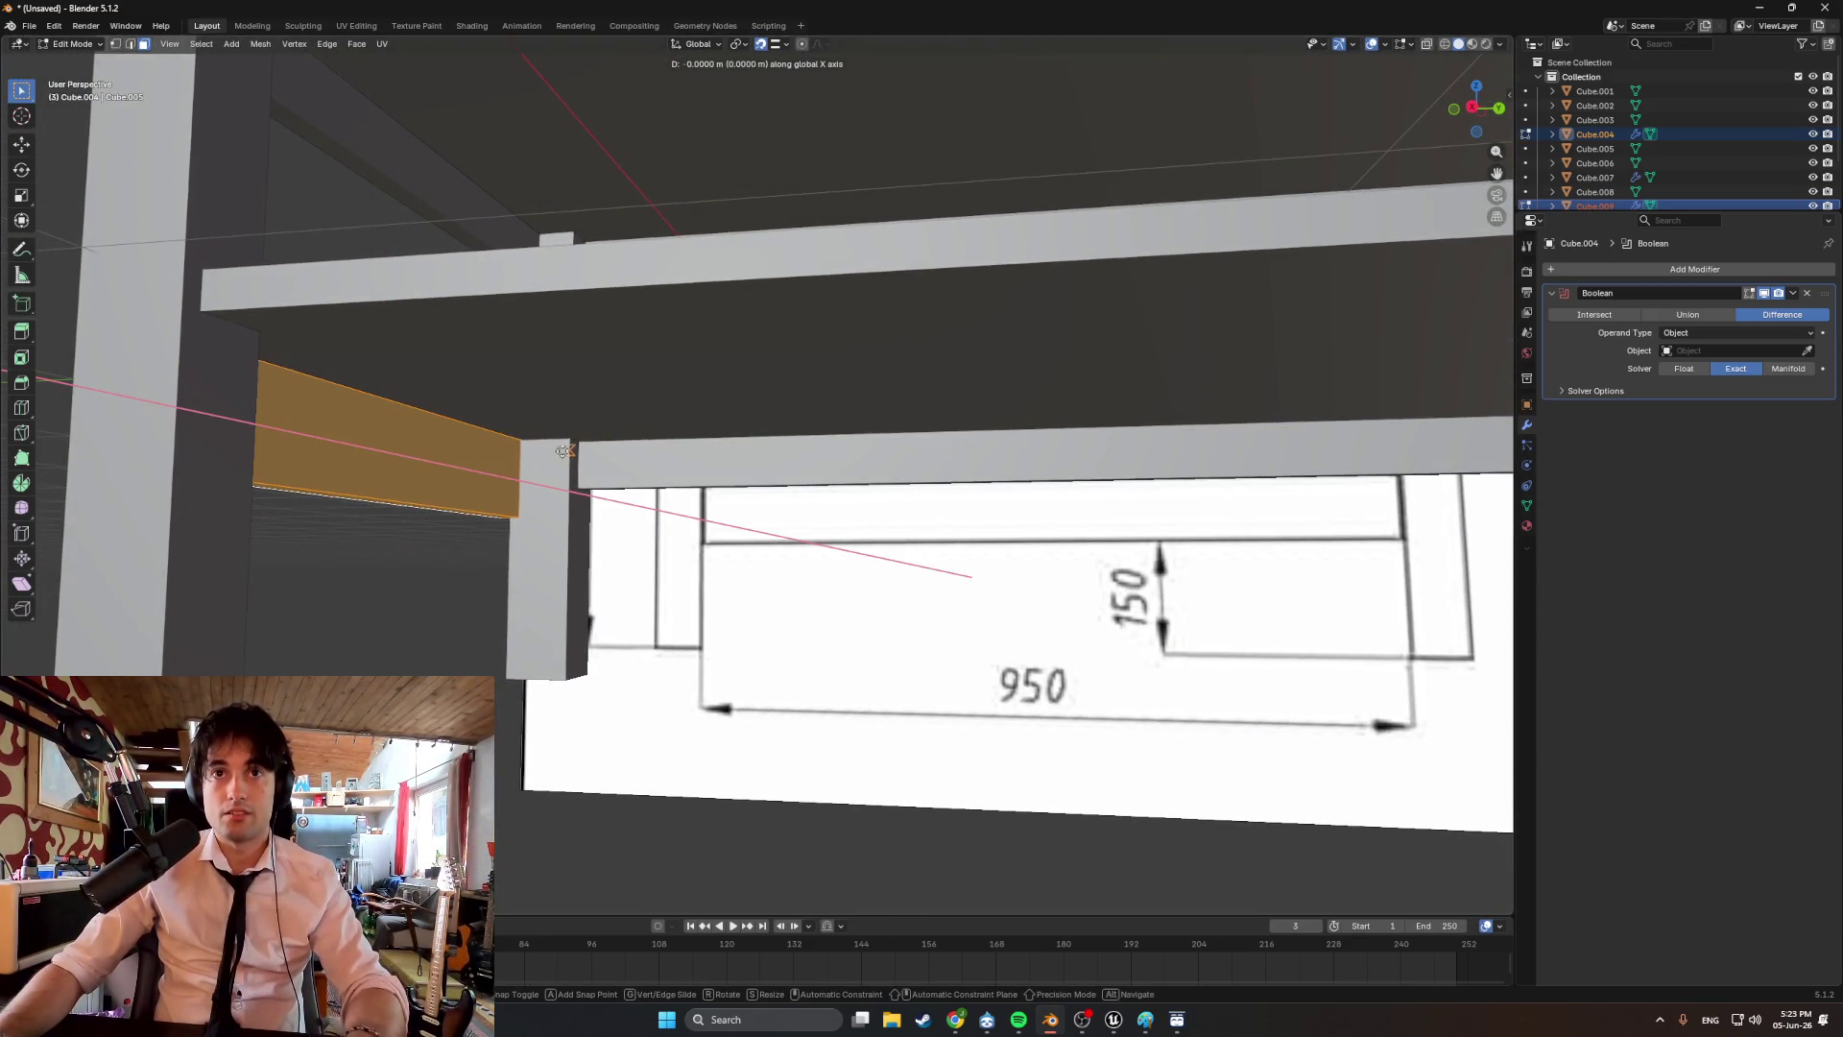
pyautogui.press('y')
pyautogui.moveTo(585, 472)
pyautogui.mouseDown(button='middle')
pyautogui.moveTo(777, 506)
pyautogui.moveTo(625, 441)
pyautogui.moveTo(802, 532)
pyautogui.mouseUp(button='middle')
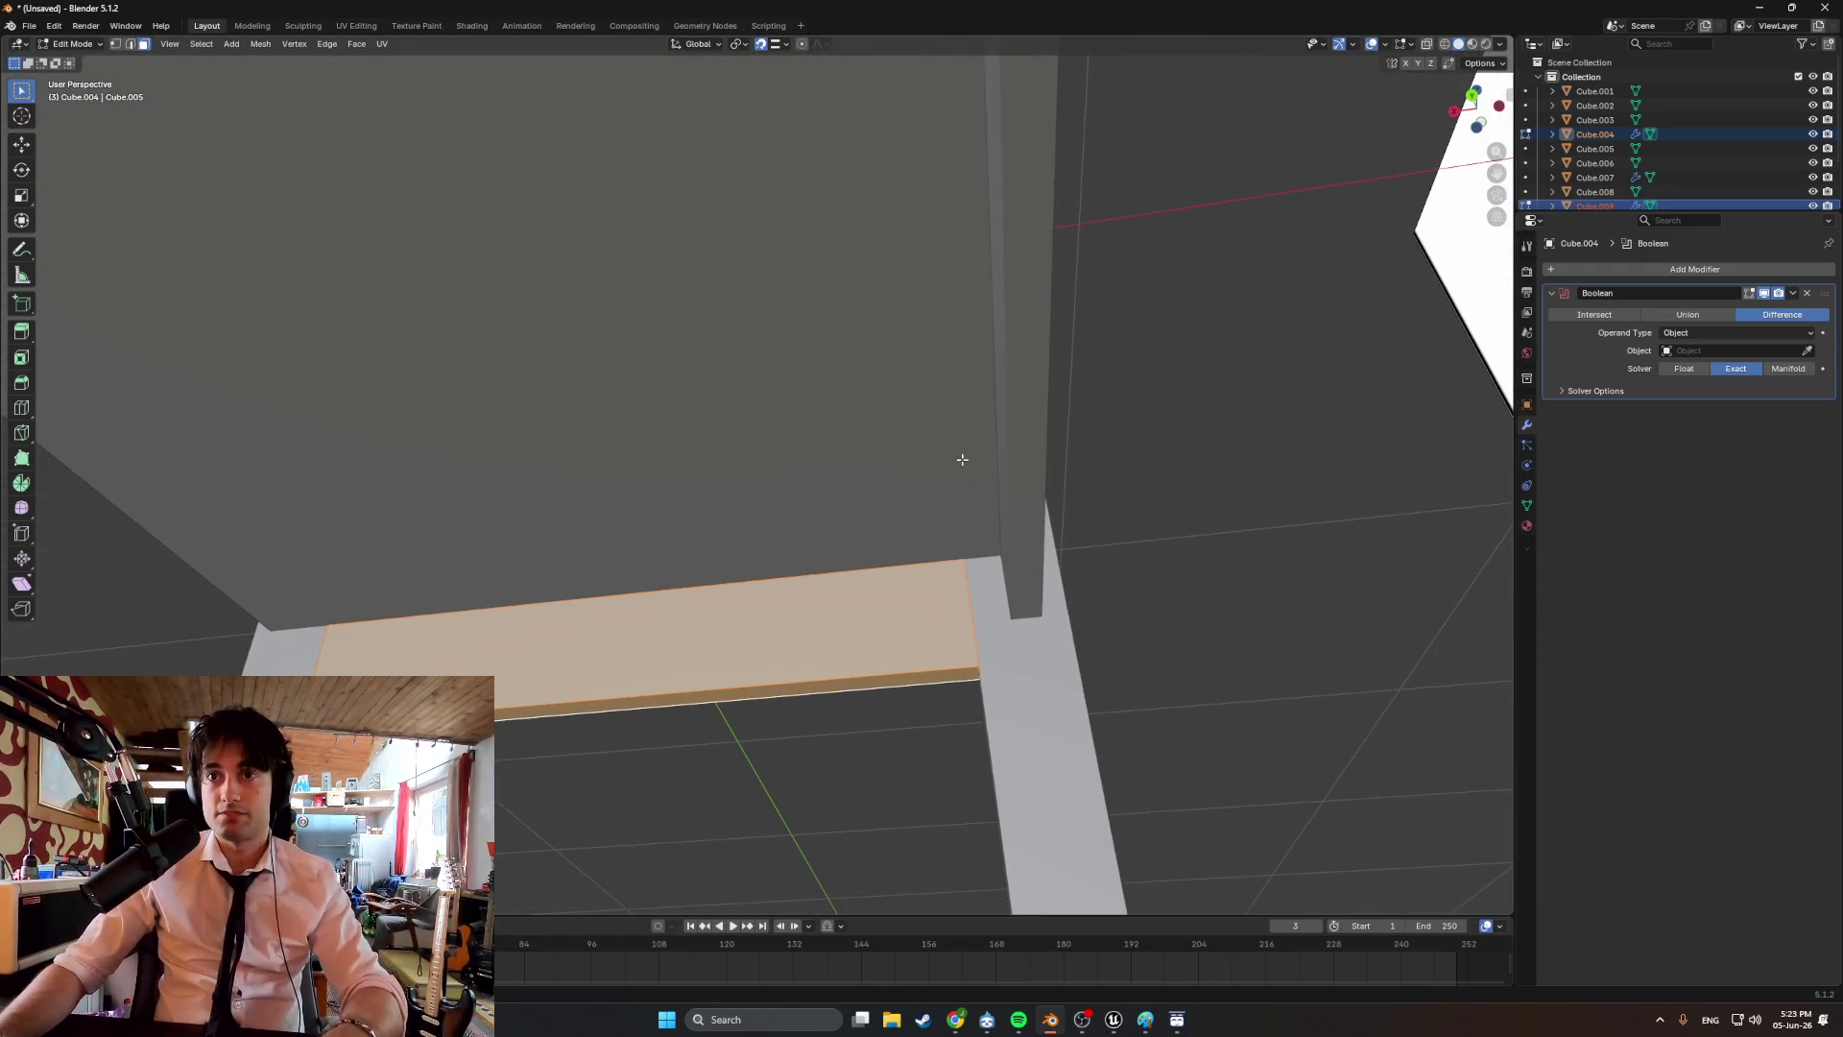
# Select leg Cube.008 and inspect its mesh, cancelling a trial Z-axis move
pyautogui.press('Tab')
pyautogui.click(1014, 428)
pyautogui.moveTo(1028, 428)
pyautogui.mouseDown(button='middle')
pyautogui.moveTo(780, 457)
pyautogui.moveTo(794, 441)
pyautogui.moveTo(729, 412)
pyautogui.moveTo(658, 412)
pyautogui.moveTo(567, 449)
pyautogui.moveTo(452, 542)
pyautogui.mouseUp(button='middle')
pyautogui.press('Tab')
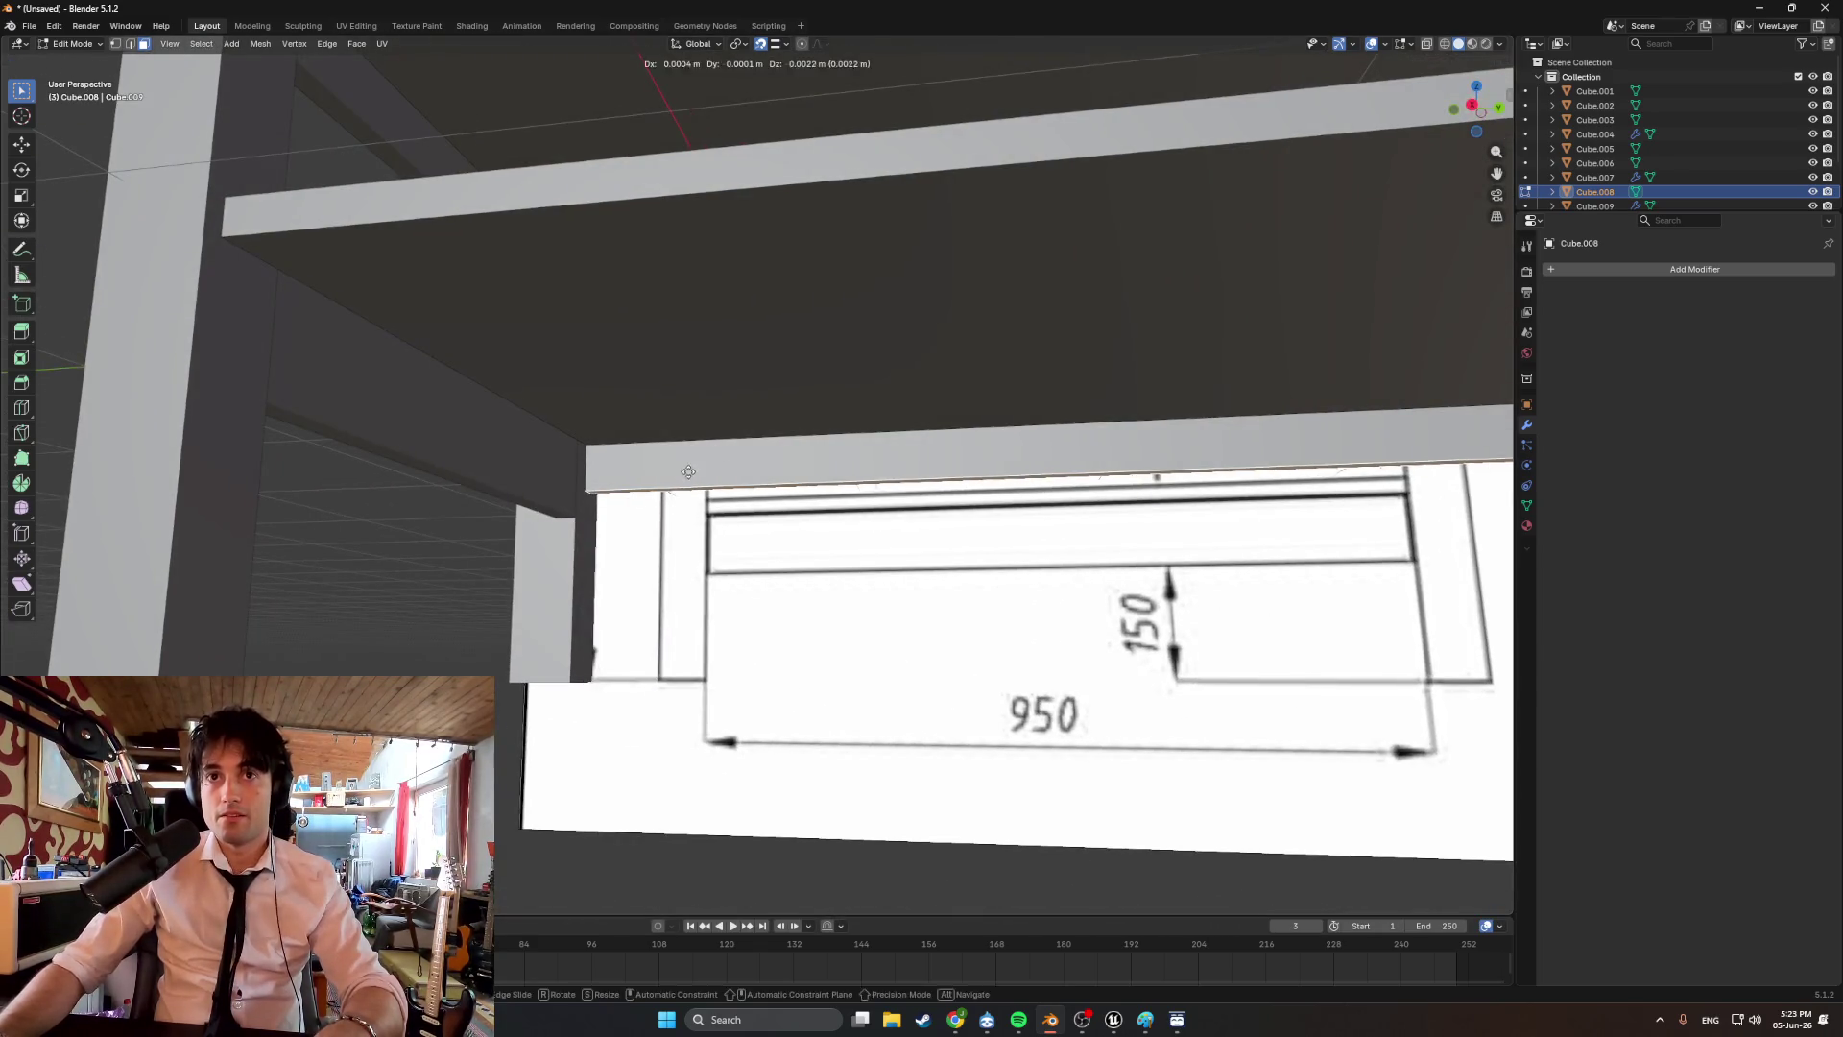
pyautogui.press('g')
pyautogui.press('z')
pyautogui.press('Escape')
pyautogui.scroll(3, 610, 485)
pyautogui.moveTo(609, 485)
pyautogui.mouseDown(button='middle')
pyautogui.moveTo(508, 506)
pyautogui.moveTo(462, 577)
pyautogui.moveTo(412, 563)
pyautogui.moveTo(507, 530)
pyautogui.moveTo(728, 551)
pyautogui.moveTo(720, 480)
pyautogui.moveTo(729, 504)
pyautogui.mouseUp(button='middle')
# Move the whole apron beam about 0.079 m along X, then re-enter Edit Mode
pyautogui.press('Tab')
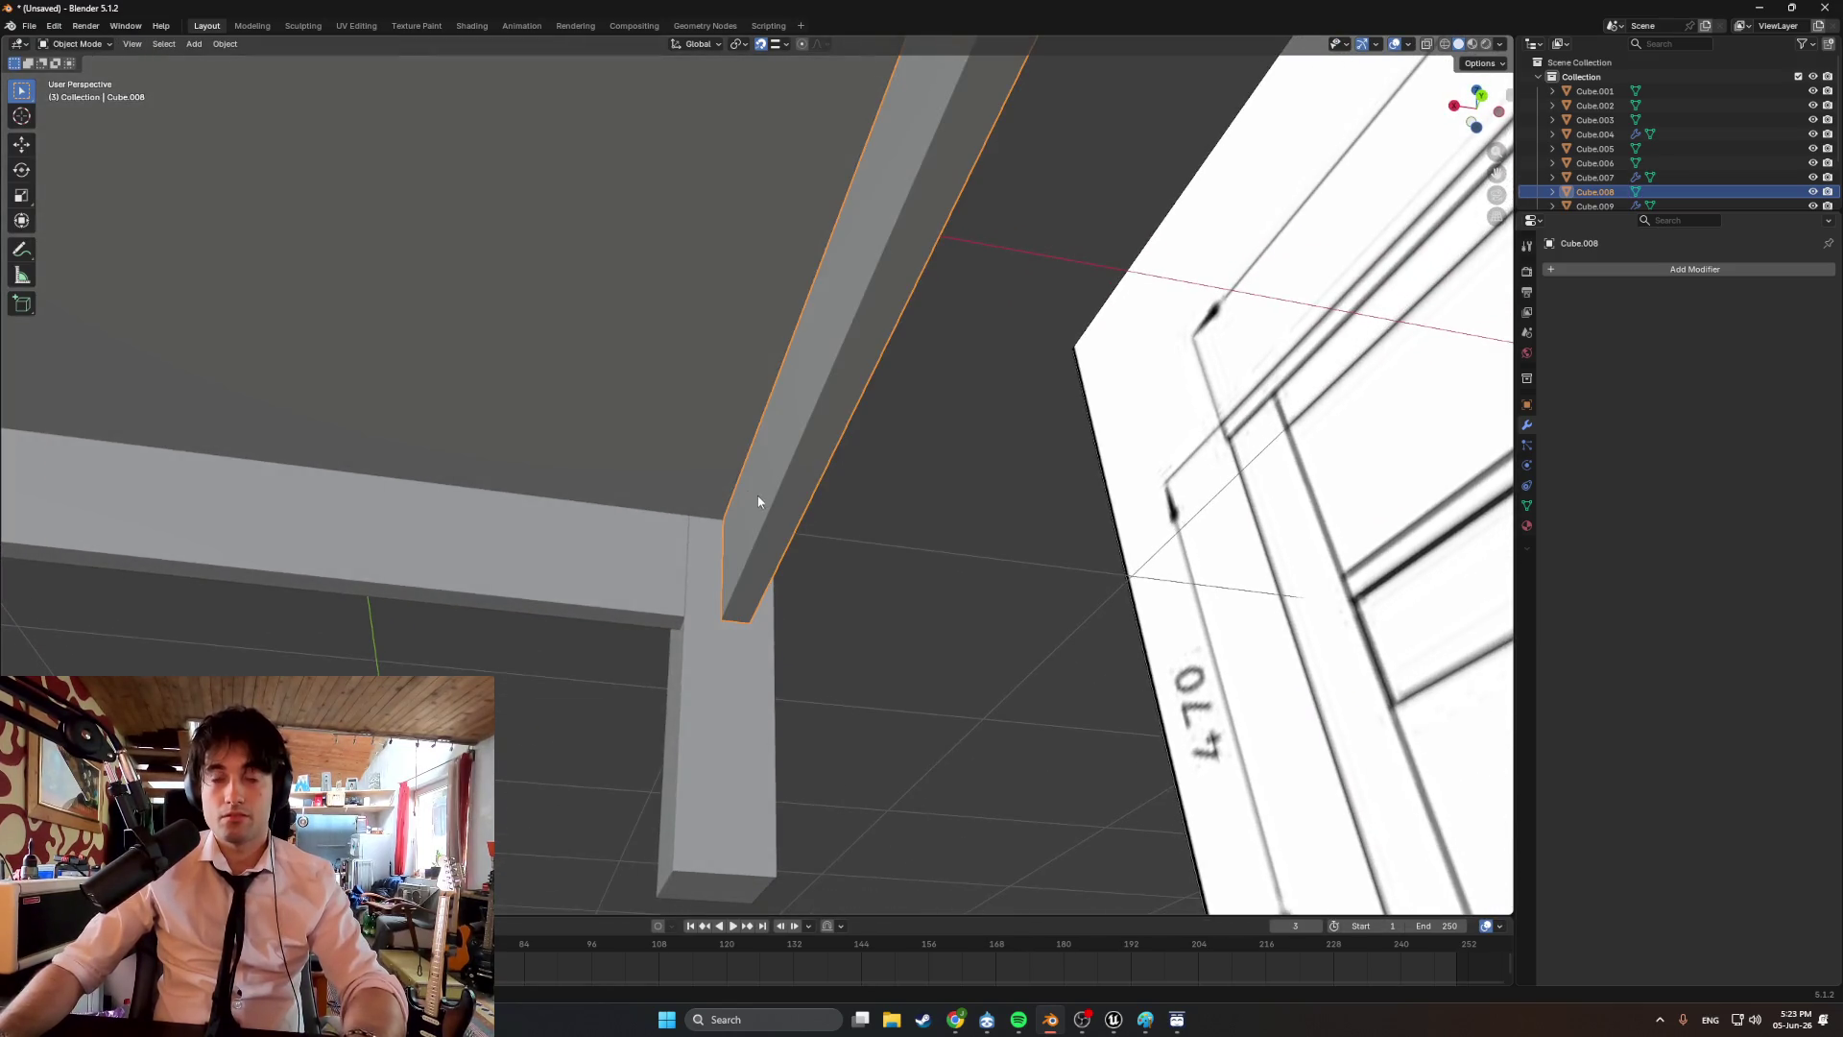
pyautogui.press('g')
pyautogui.press('x')
pyautogui.click(682, 573)
pyautogui.moveTo(720, 547)
pyautogui.mouseDown(button='middle')
pyautogui.moveTo(979, 618)
pyautogui.moveTo(876, 617)
pyautogui.moveTo(859, 564)
pyautogui.moveTo(888, 549)
pyautogui.moveTo(809, 449)
pyautogui.moveTo(802, 469)
pyautogui.moveTo(792, 453)
pyautogui.moveTo(545, 436)
pyautogui.moveTo(595, 422)
pyautogui.moveTo(568, 423)
pyautogui.moveTo(678, 450)
pyautogui.moveTo(617, 436)
pyautogui.mouseUp(button='middle')
pyautogui.scroll(4, 891, 546)
pyautogui.press('Tab')
pyautogui.press('Tab')
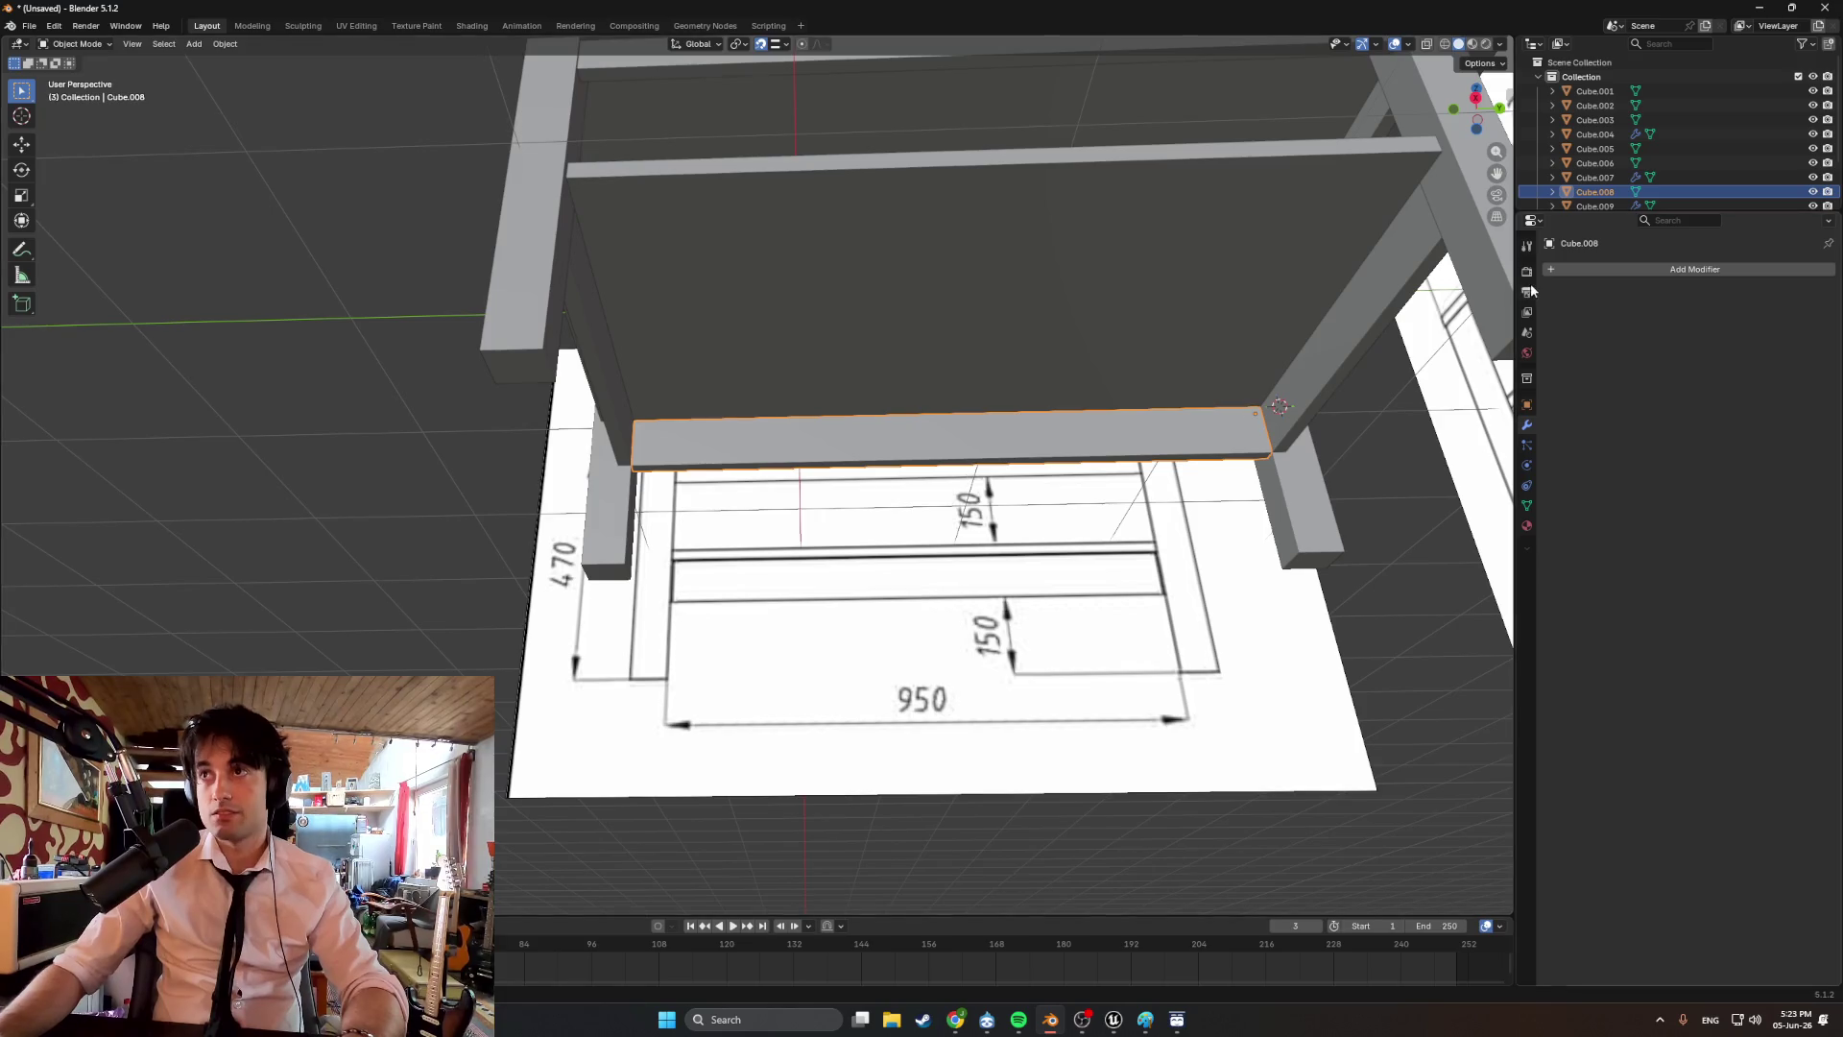
# Delete the Empty and Empty.001 reference images and bring up the save dialog
pyautogui.scroll(-3, 1608, 144)
pyautogui.click(1607, 168)
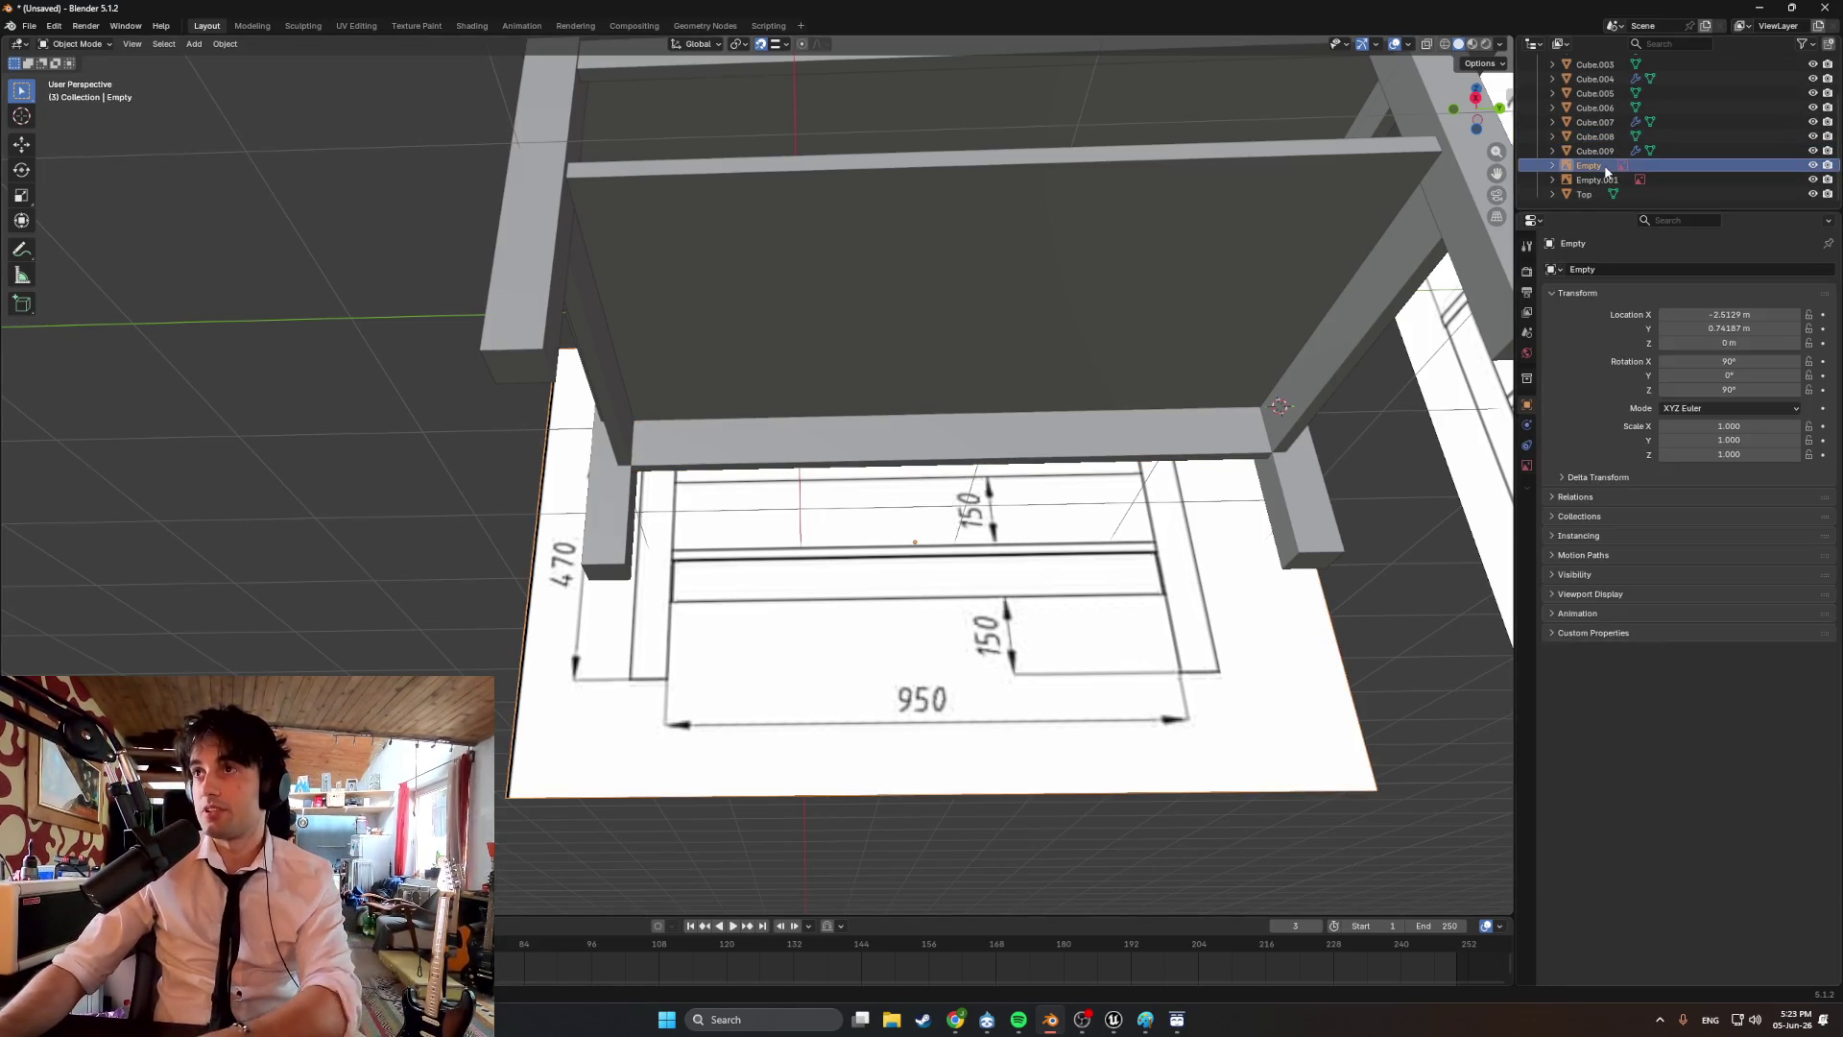
pyautogui.press('Delete')
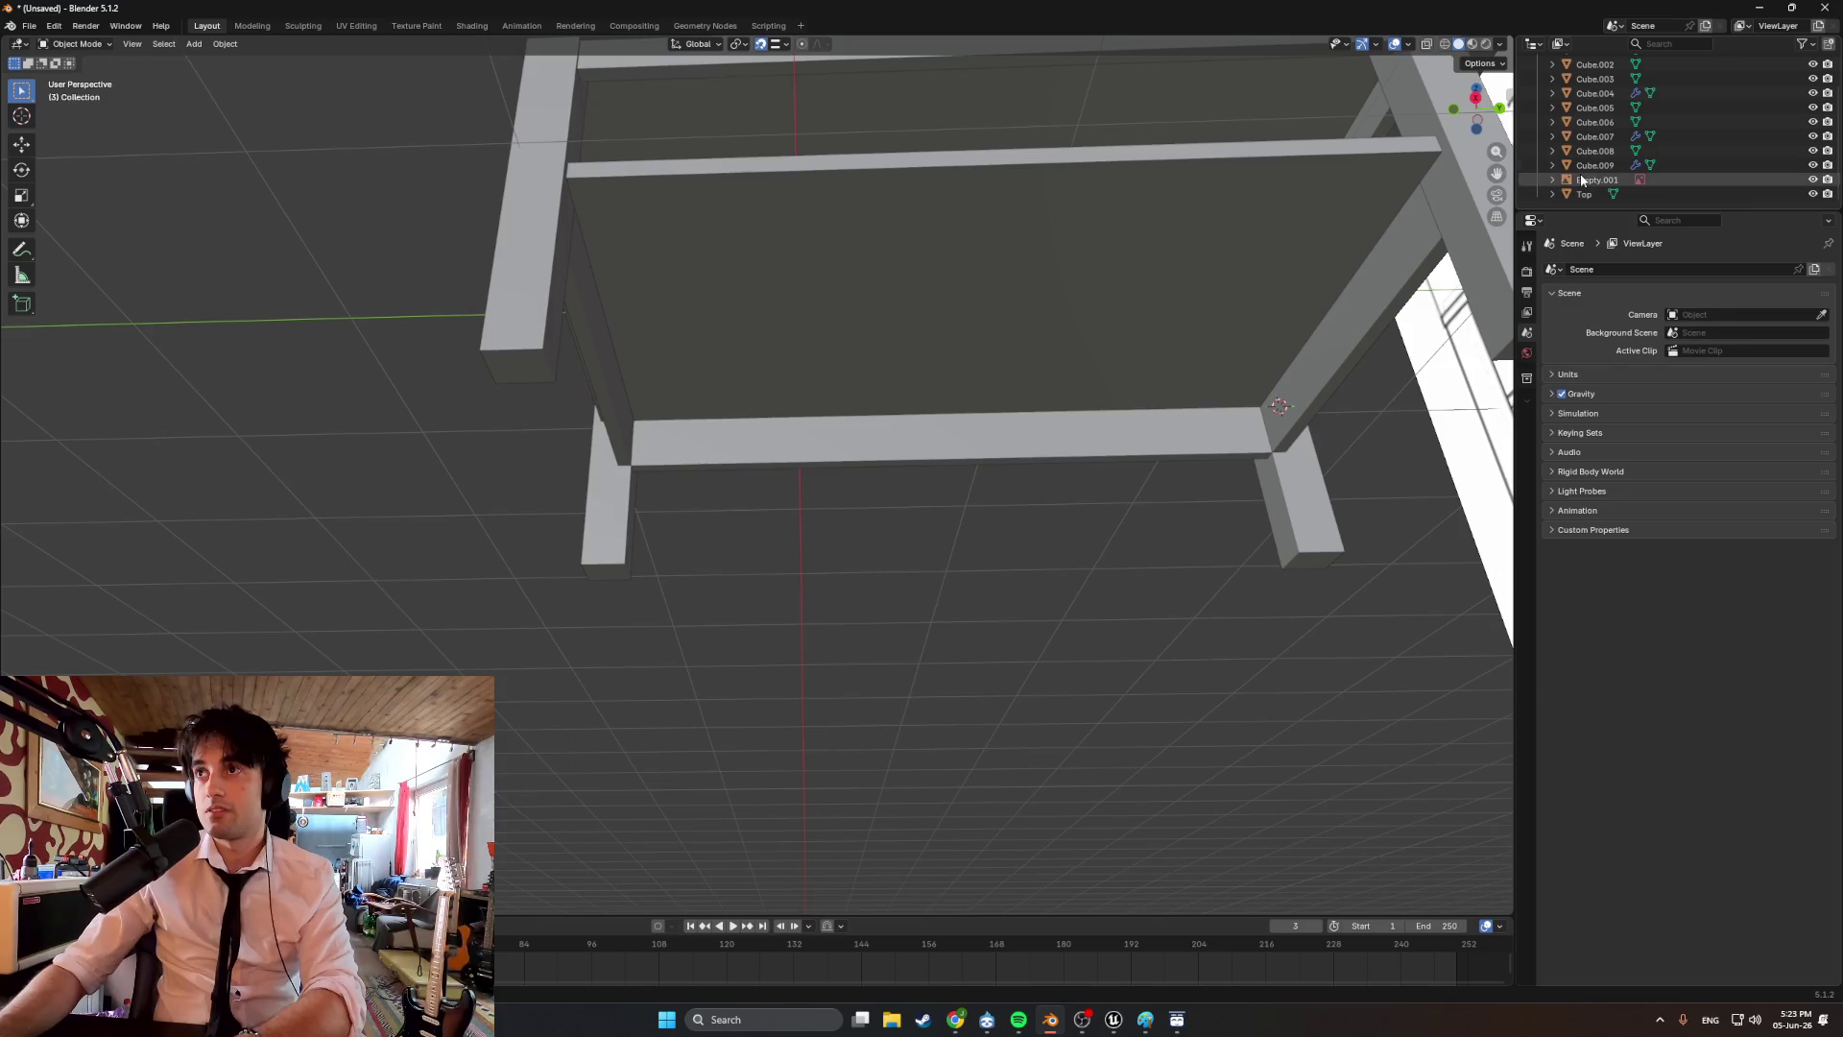
pyautogui.click(1582, 180)
pyautogui.press('Delete')
pyautogui.scroll(-5, 1247, 400)
pyautogui.moveTo(1246, 399)
pyautogui.mouseDown(button='middle')
pyautogui.moveTo(1299, 455)
pyautogui.moveTo(1217, 388)
pyautogui.moveTo(1023, 432)
pyautogui.moveTo(841, 424)
pyautogui.moveTo(897, 445)
pyautogui.mouseUp(button='middle')
pyautogui.hotkey('ctrl', 's')
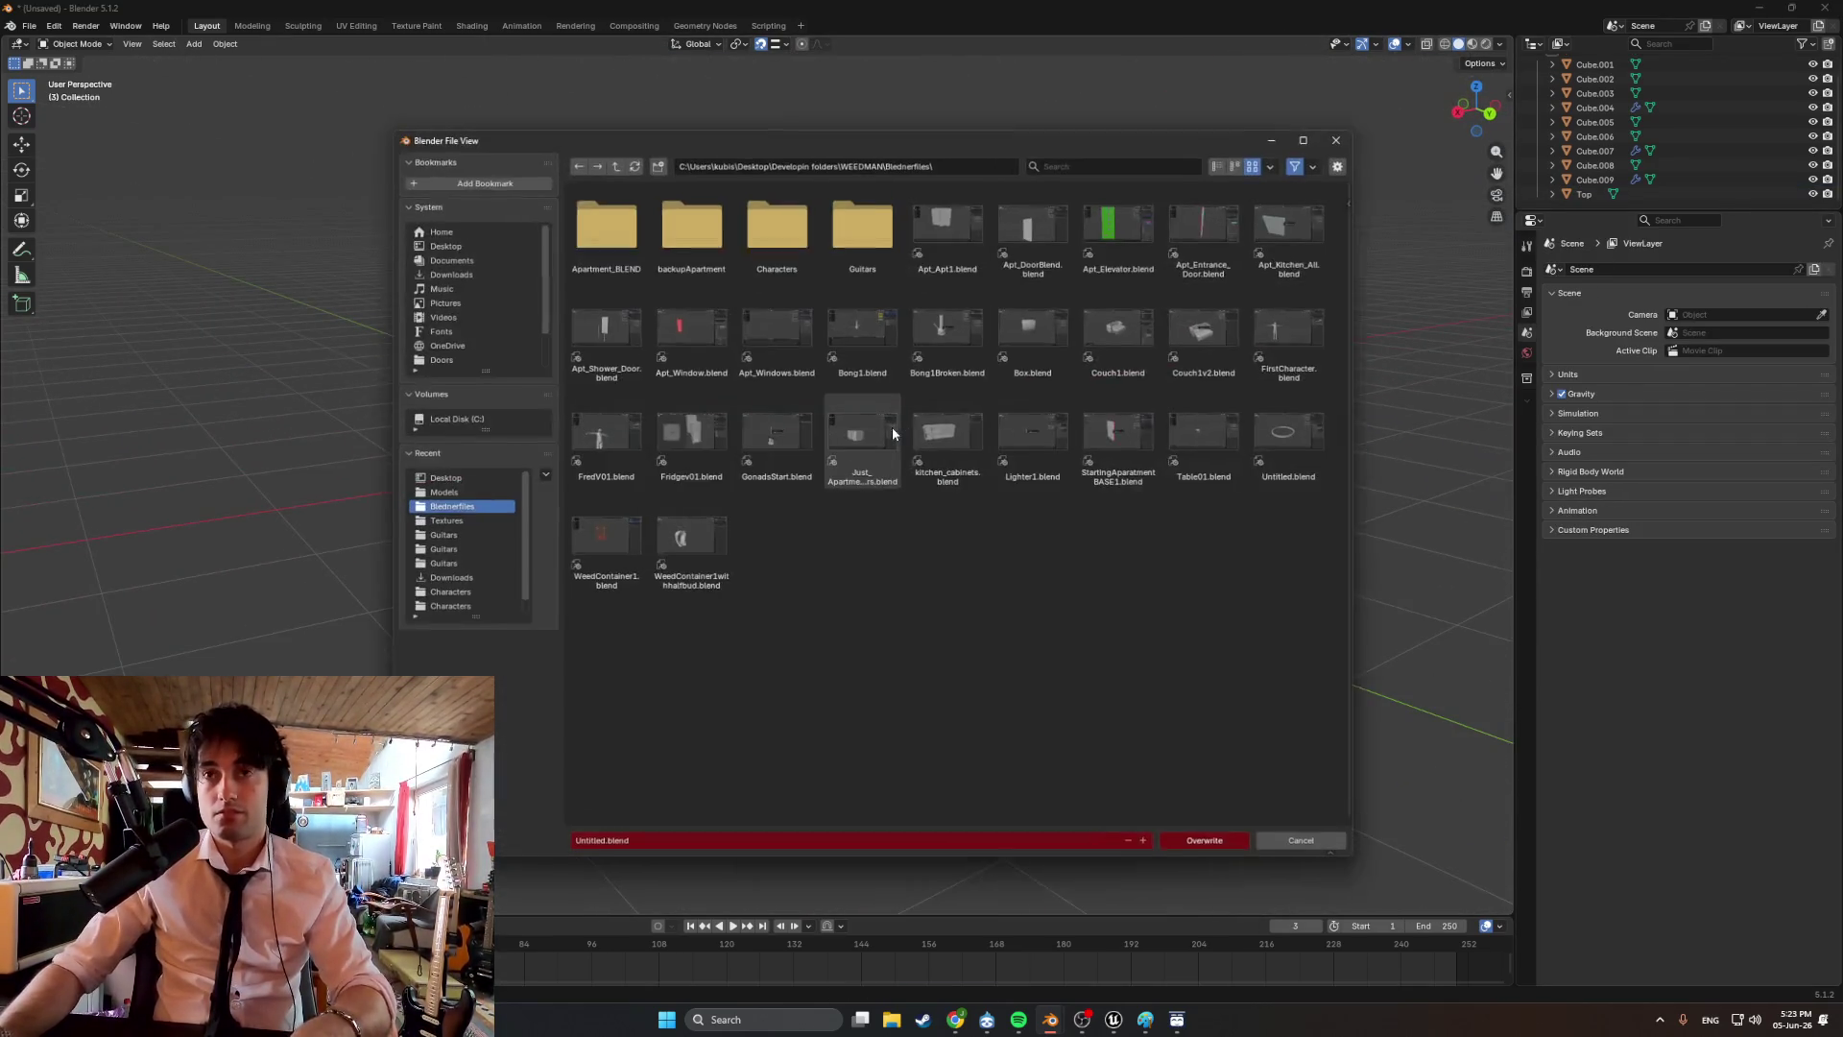
# Save the file as CopheTabel.blend in a newly created Interior_Furniture folder
pyautogui.click(590, 845)
pyautogui.write('co')
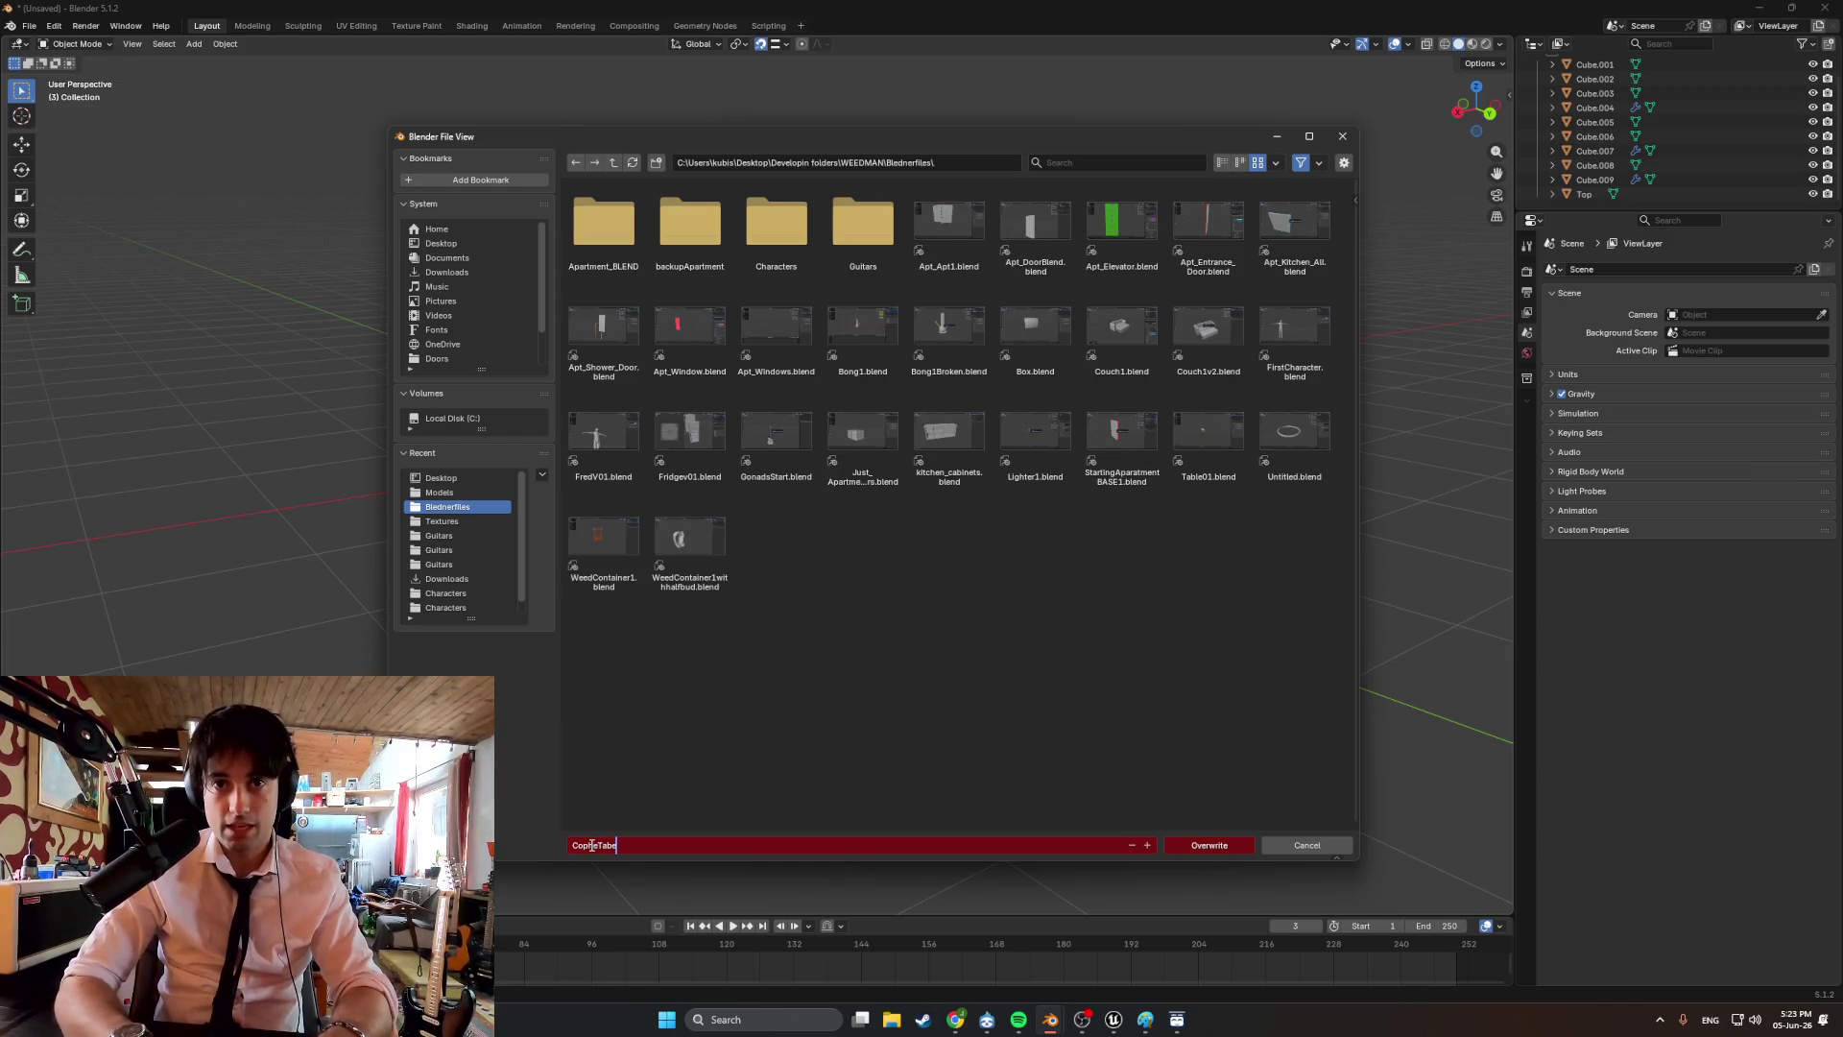
pyautogui.press('Return')
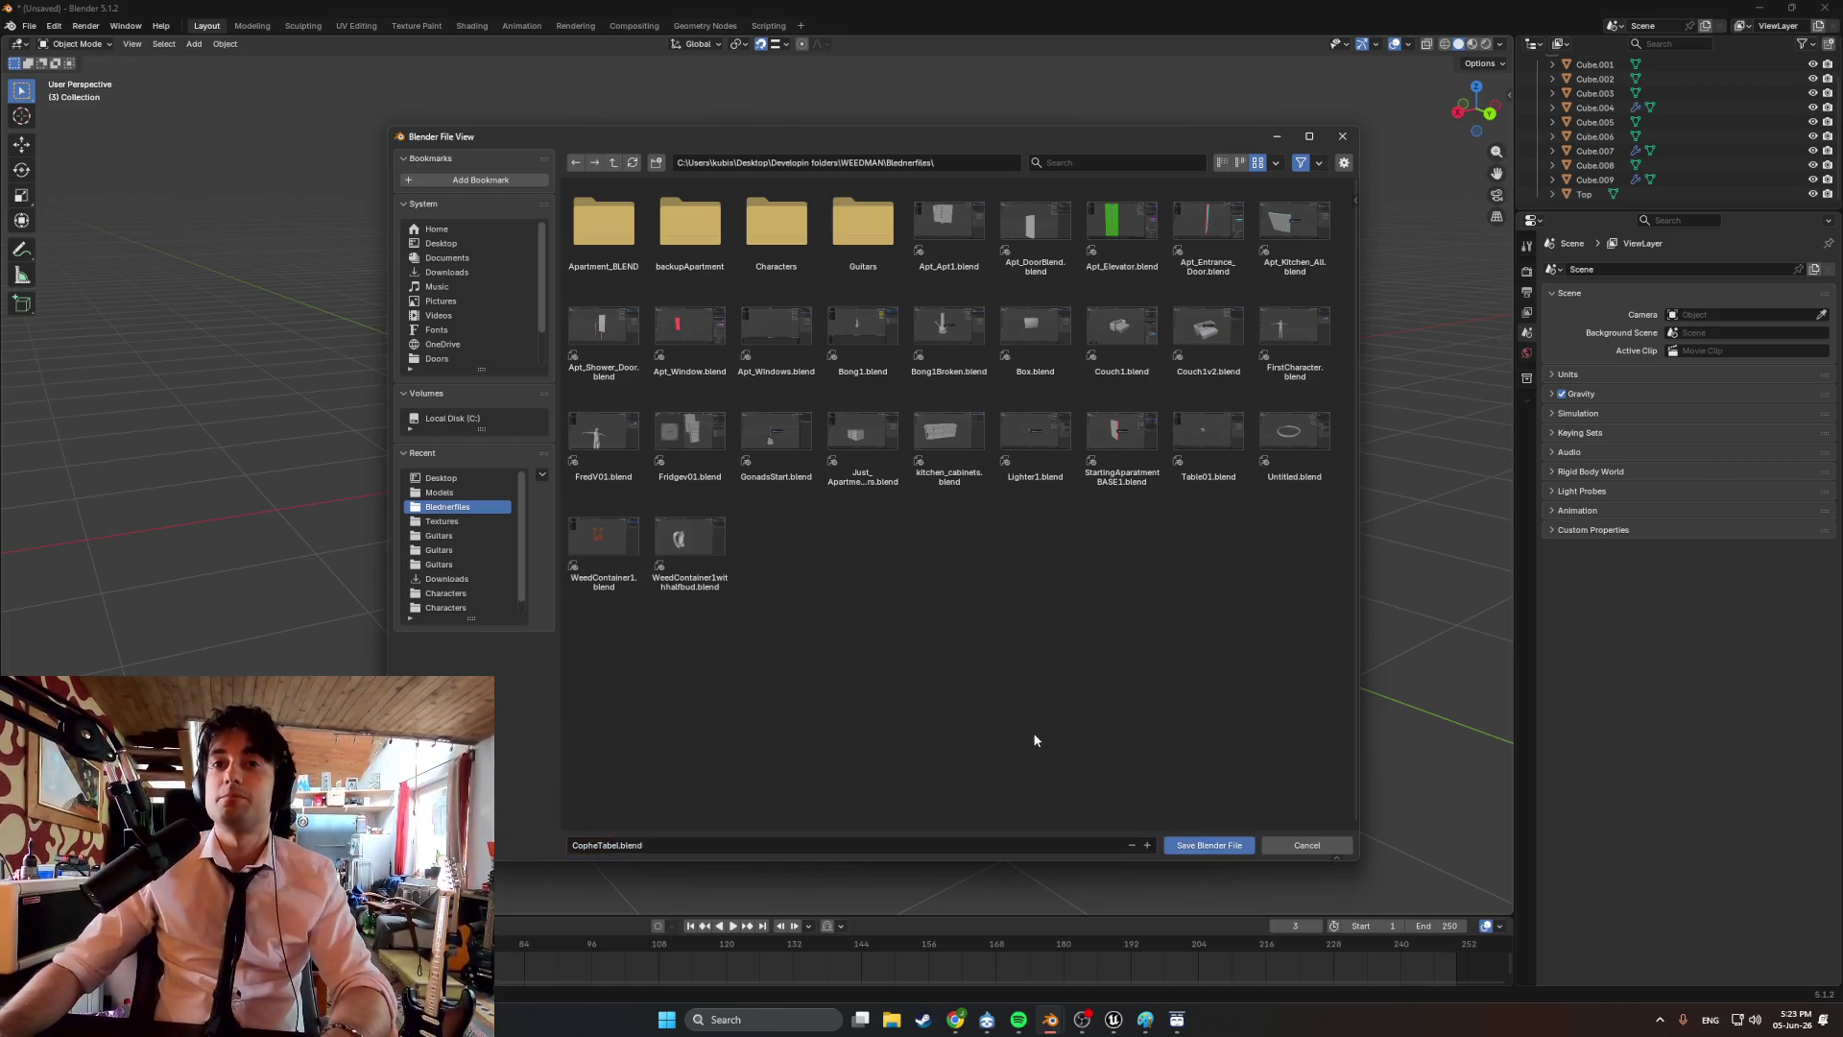
pyautogui.rightClick(841, 584)
pyautogui.click(828, 717)
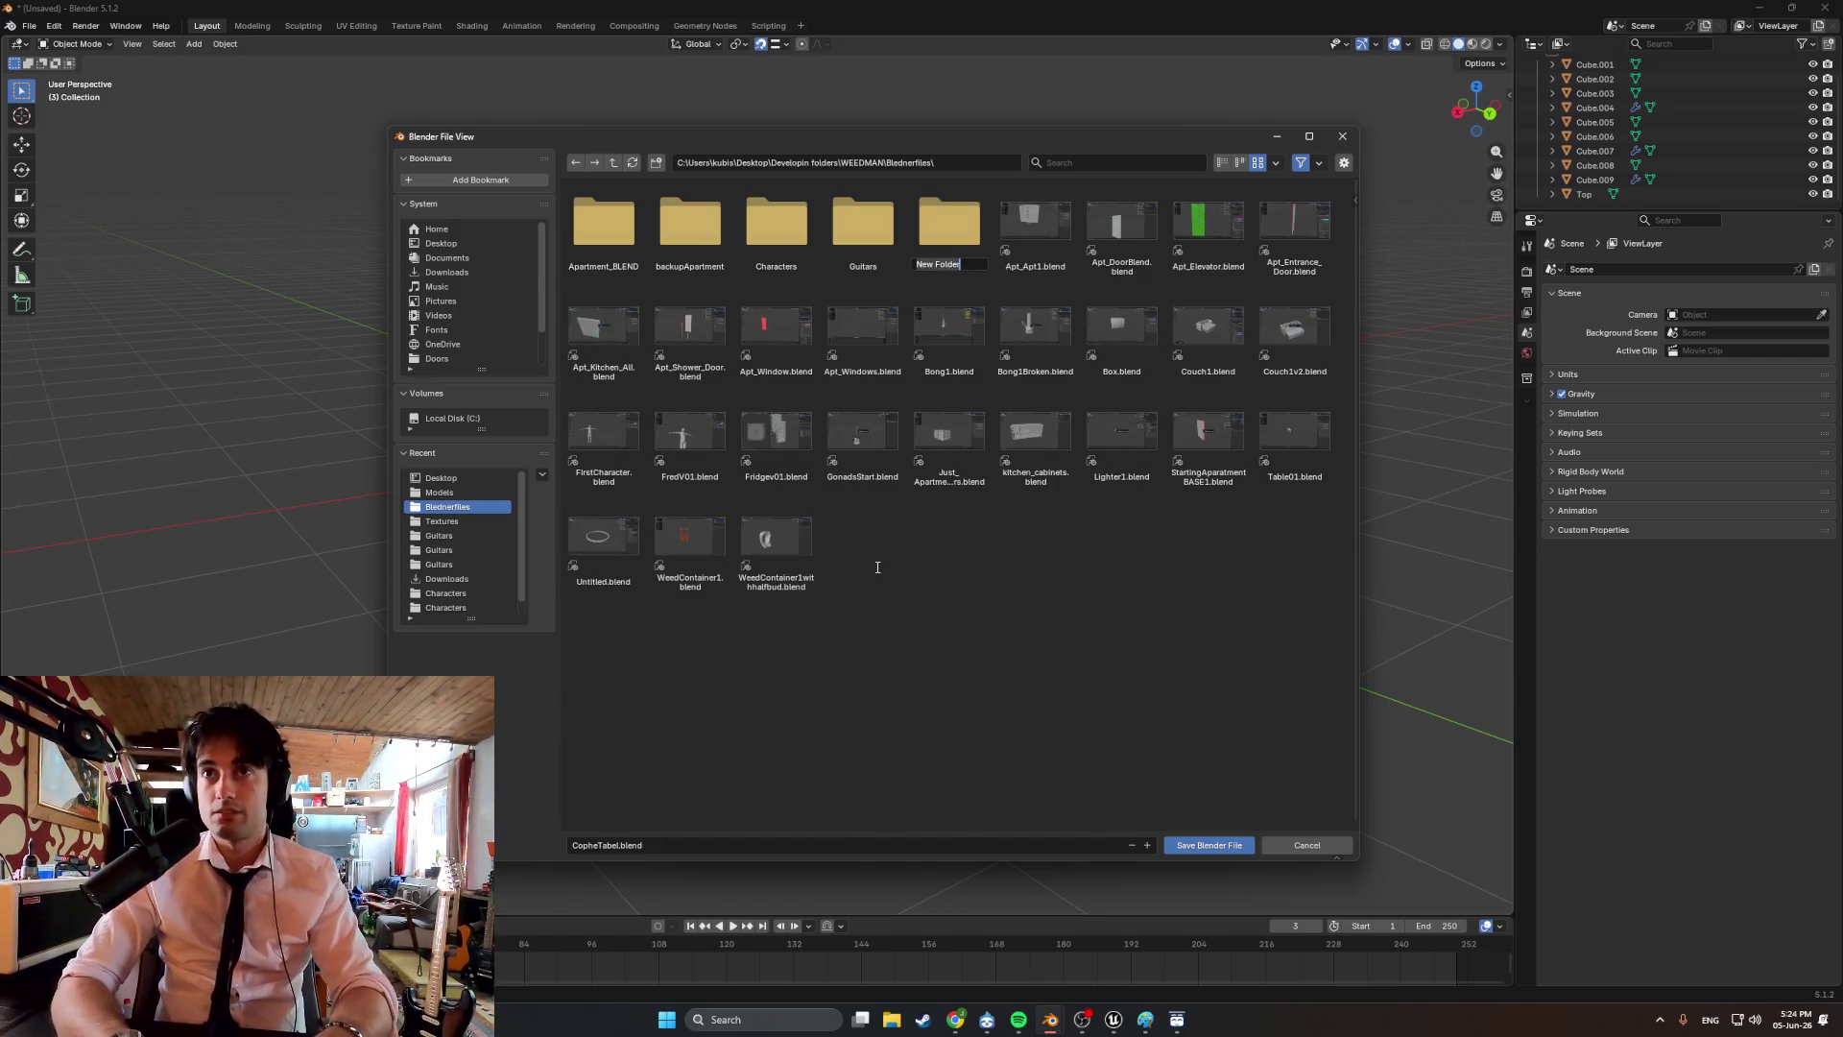
pyautogui.press('BackSpace')
pyautogui.write('Interior_Furniture')
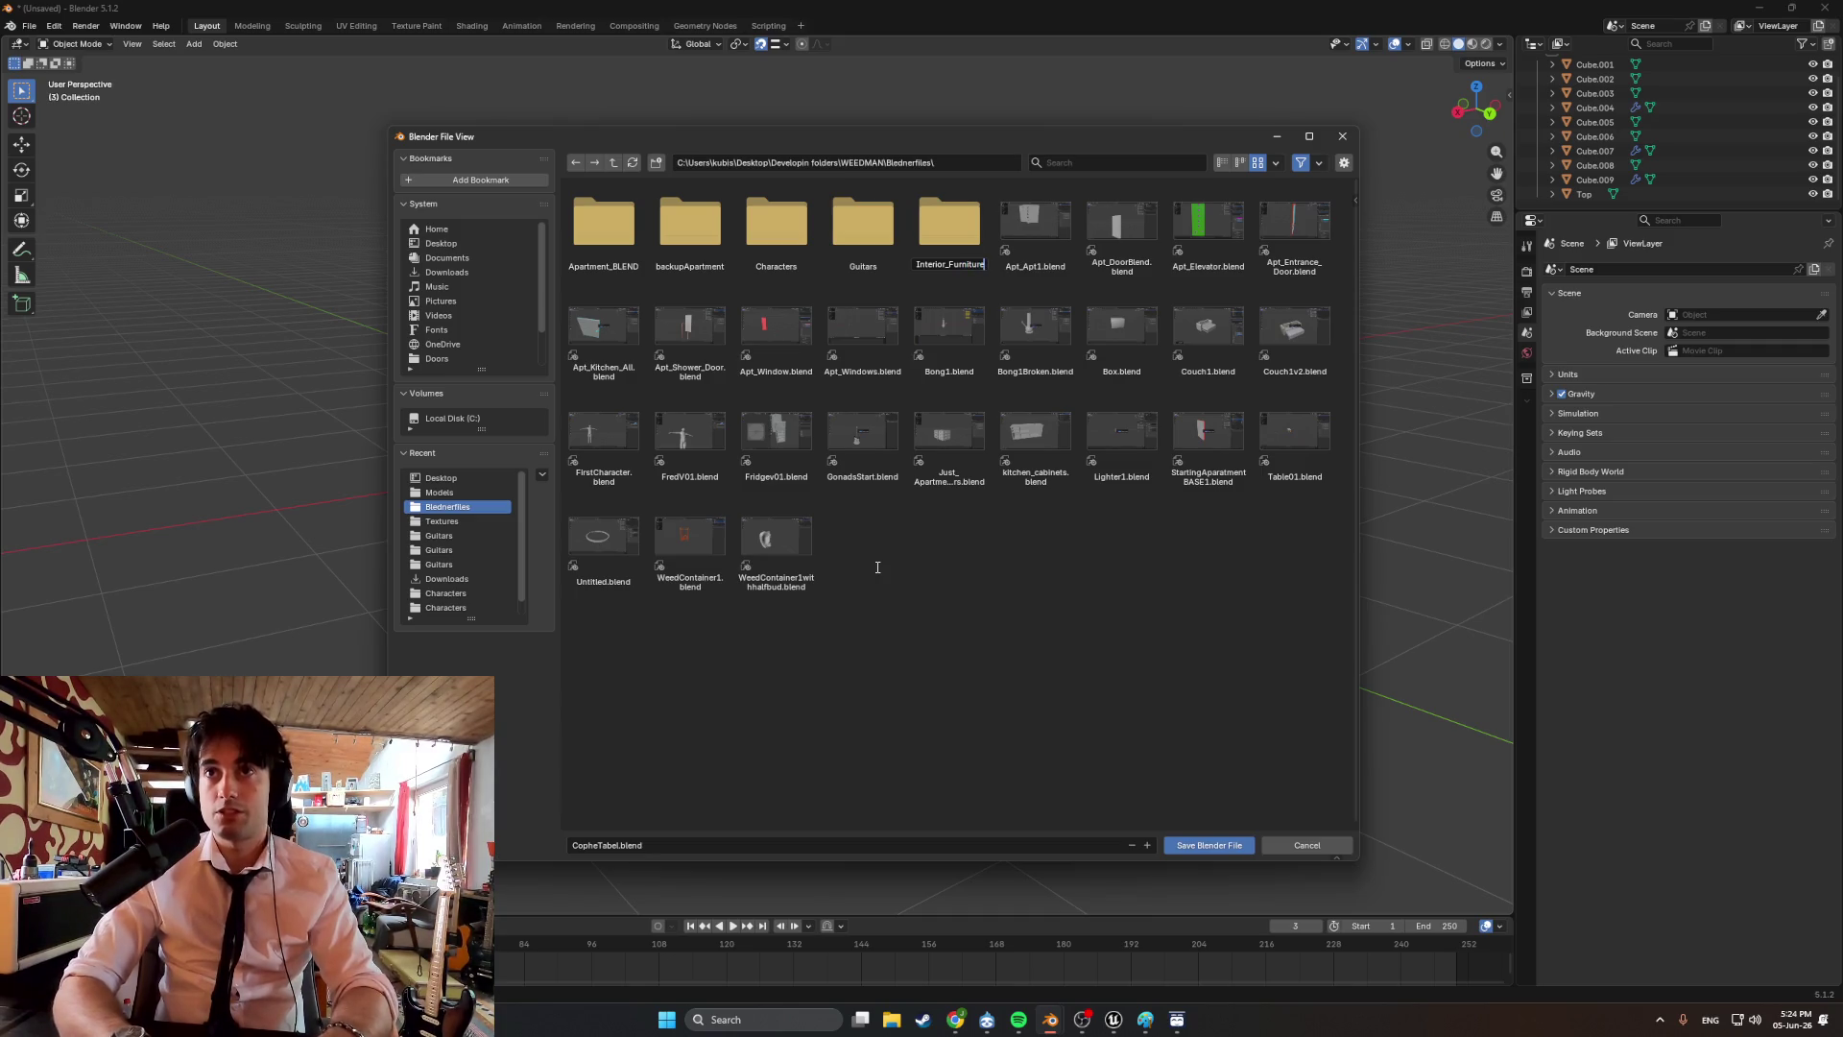
pyautogui.press('Return')
pyautogui.doubleClick(949, 231)
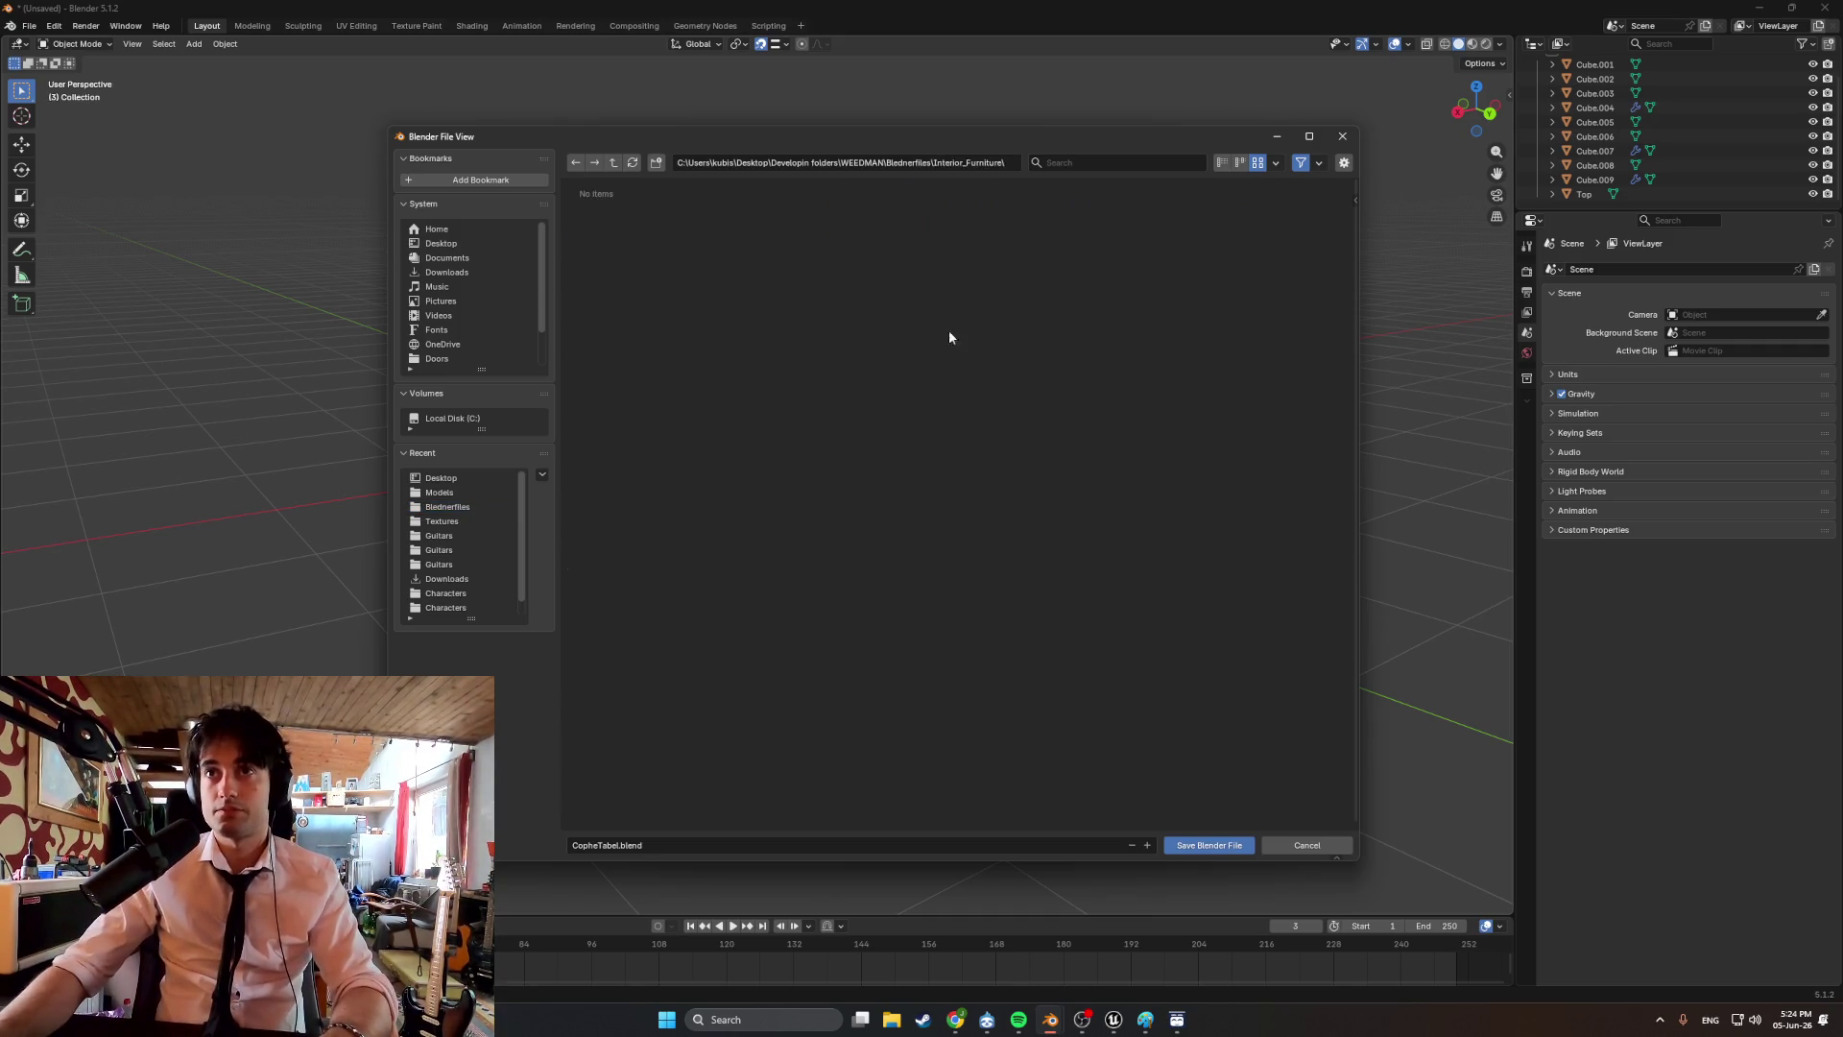
pyautogui.click(1173, 845)
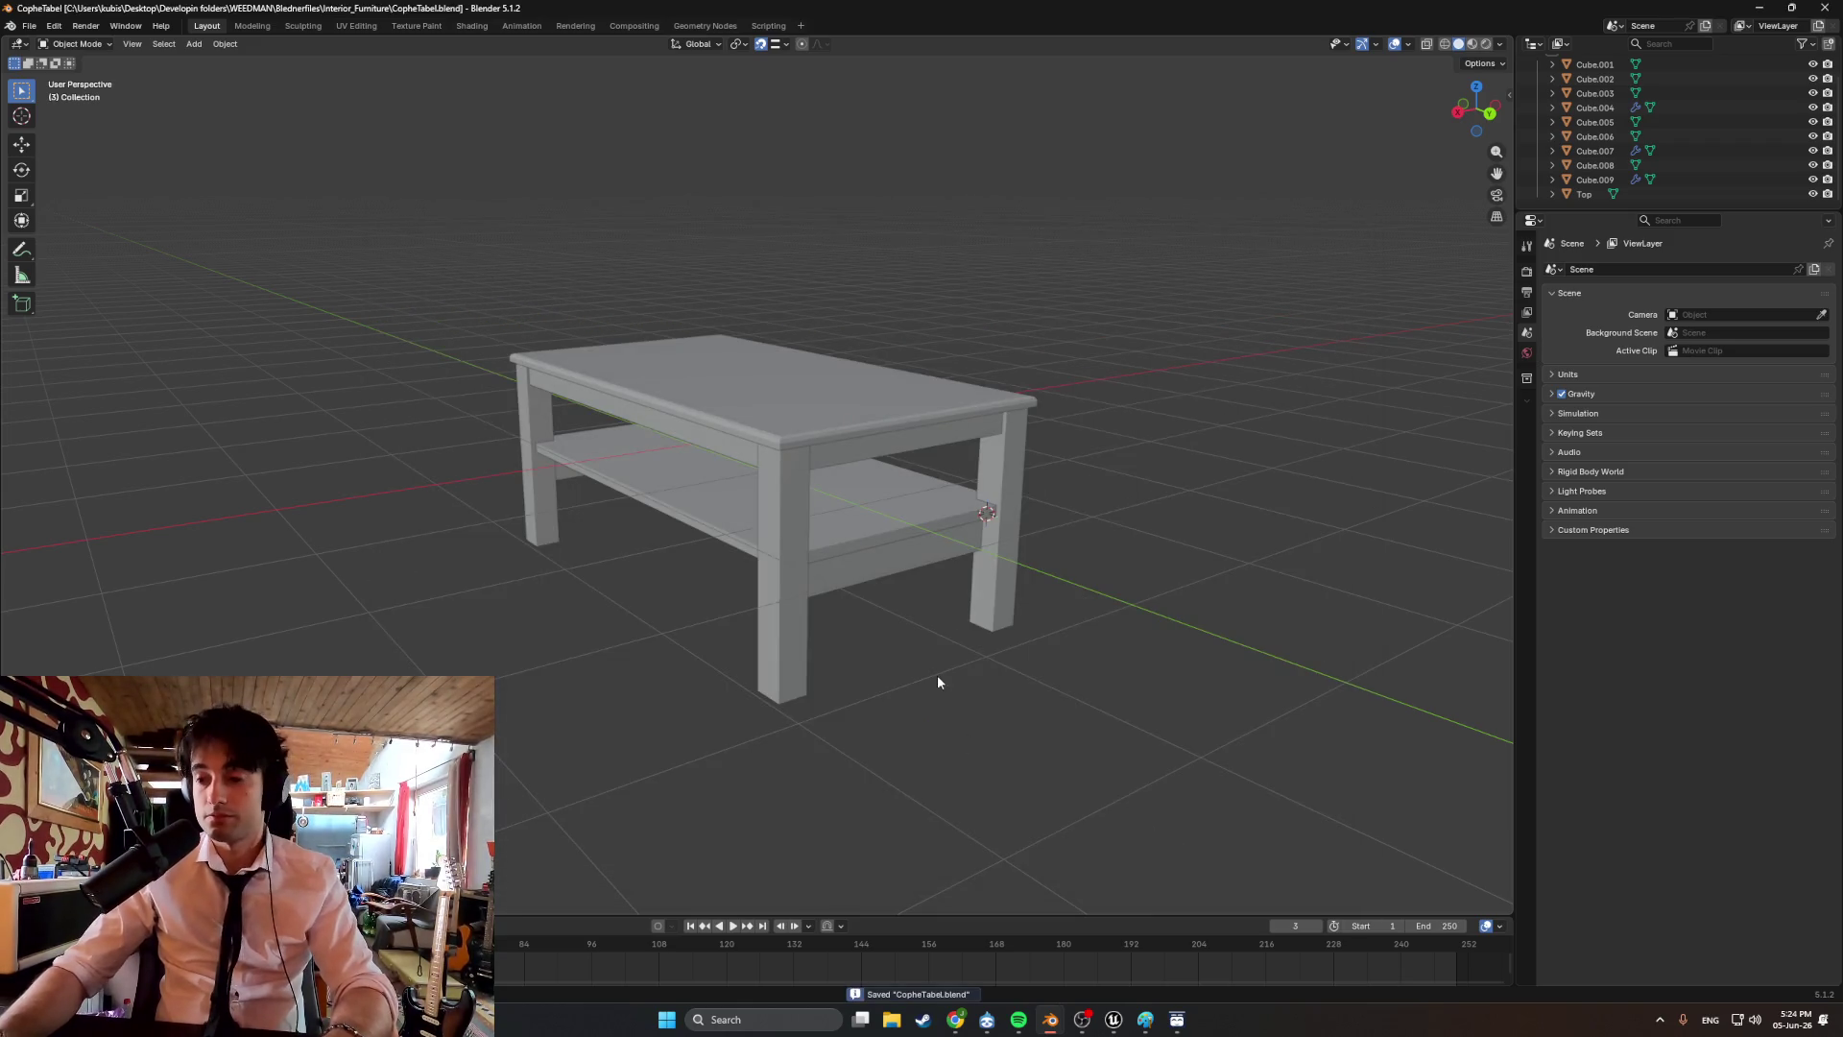
pyautogui.scroll(4, 937, 676)
pyautogui.moveTo(924, 652)
pyautogui.mouseDown(button='middle')
pyautogui.moveTo(1056, 601)
pyautogui.moveTo(931, 580)
pyautogui.moveTo(827, 663)
pyautogui.moveTo(781, 659)
pyautogui.moveTo(810, 617)
pyautogui.moveTo(582, 582)
pyautogui.moveTo(477, 592)
pyautogui.moveTo(634, 621)
pyautogui.moveTo(682, 543)
pyautogui.moveTo(749, 607)
pyautogui.mouseUp(button='middle')
pyautogui.scroll(-5, 827, 662)
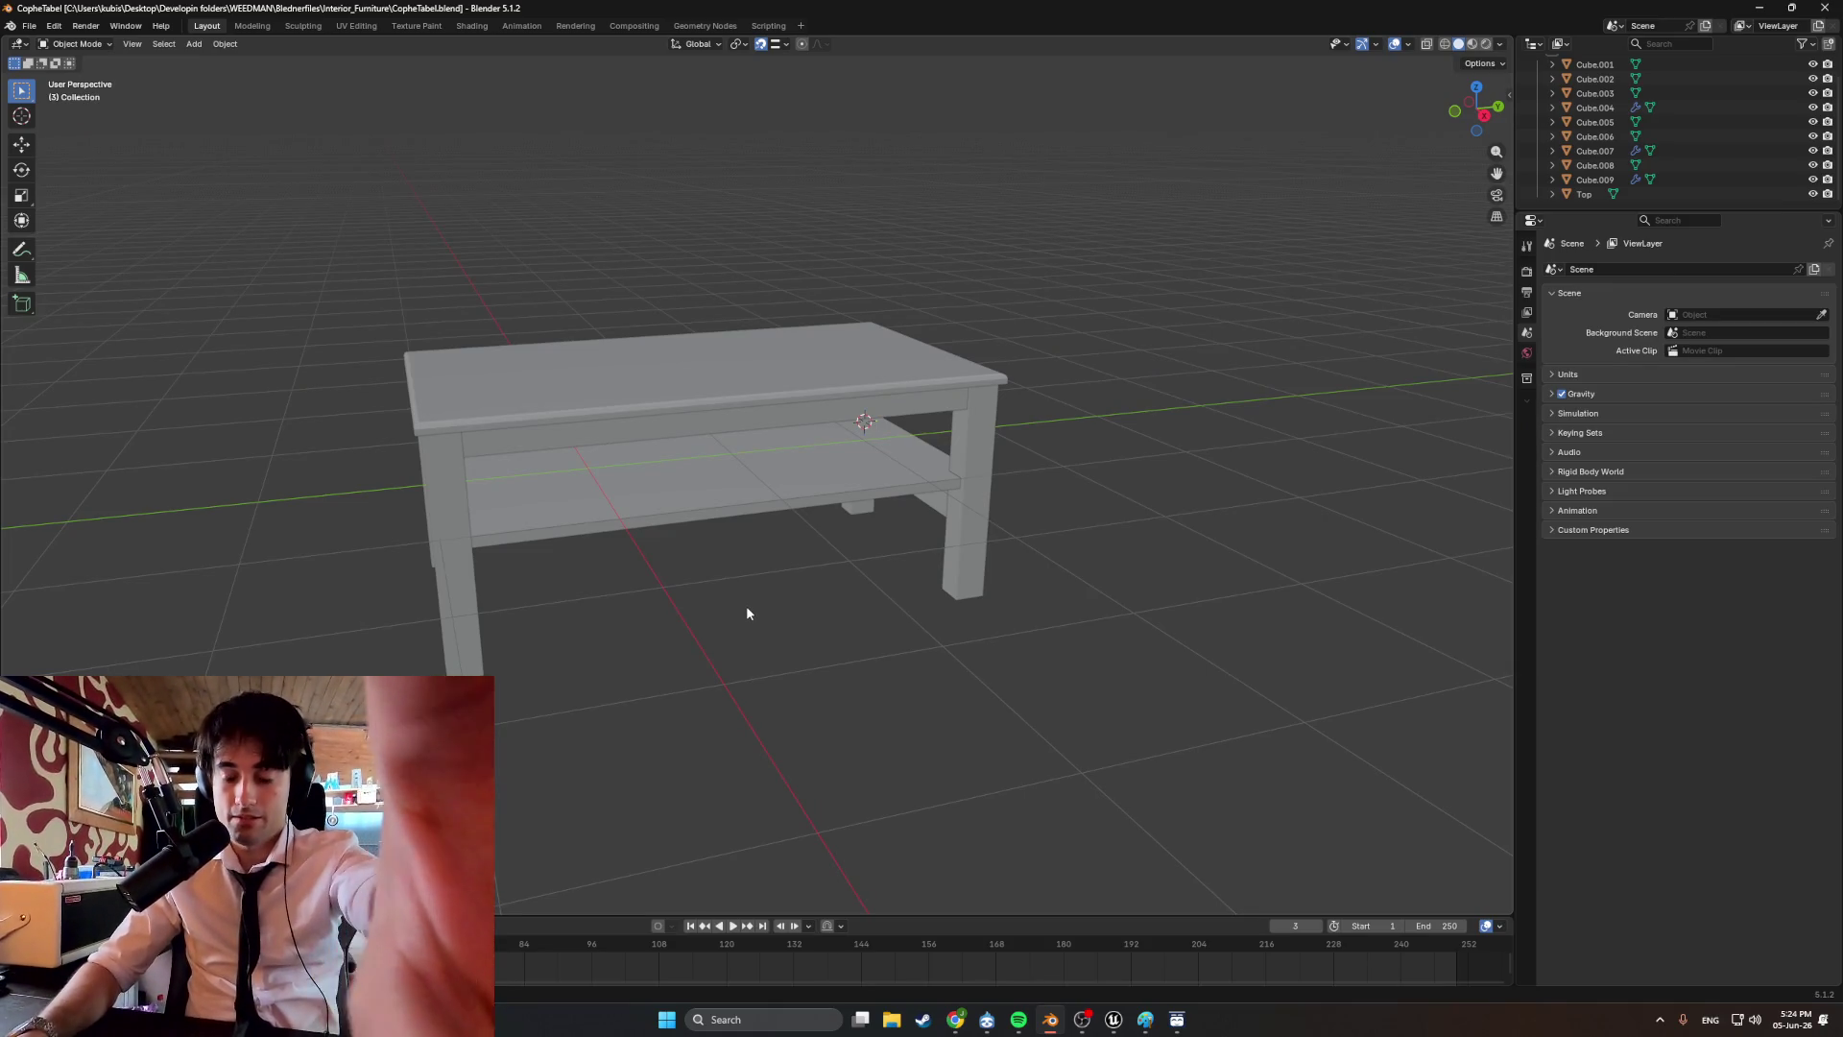
pyautogui.moveTo(745, 518)
pyautogui.mouseDown(button='middle')
pyautogui.moveTo(732, 493)
pyautogui.moveTo(819, 477)
pyautogui.moveTo(781, 523)
pyautogui.moveTo(720, 465)
pyautogui.moveTo(807, 512)
pyautogui.moveTo(946, 506)
pyautogui.moveTo(956, 527)
pyautogui.moveTo(979, 489)
pyautogui.moveTo(947, 475)
pyautogui.moveTo(900, 536)
pyautogui.mouseUp(button='middle')
pyautogui.scroll(3, 768, 533)
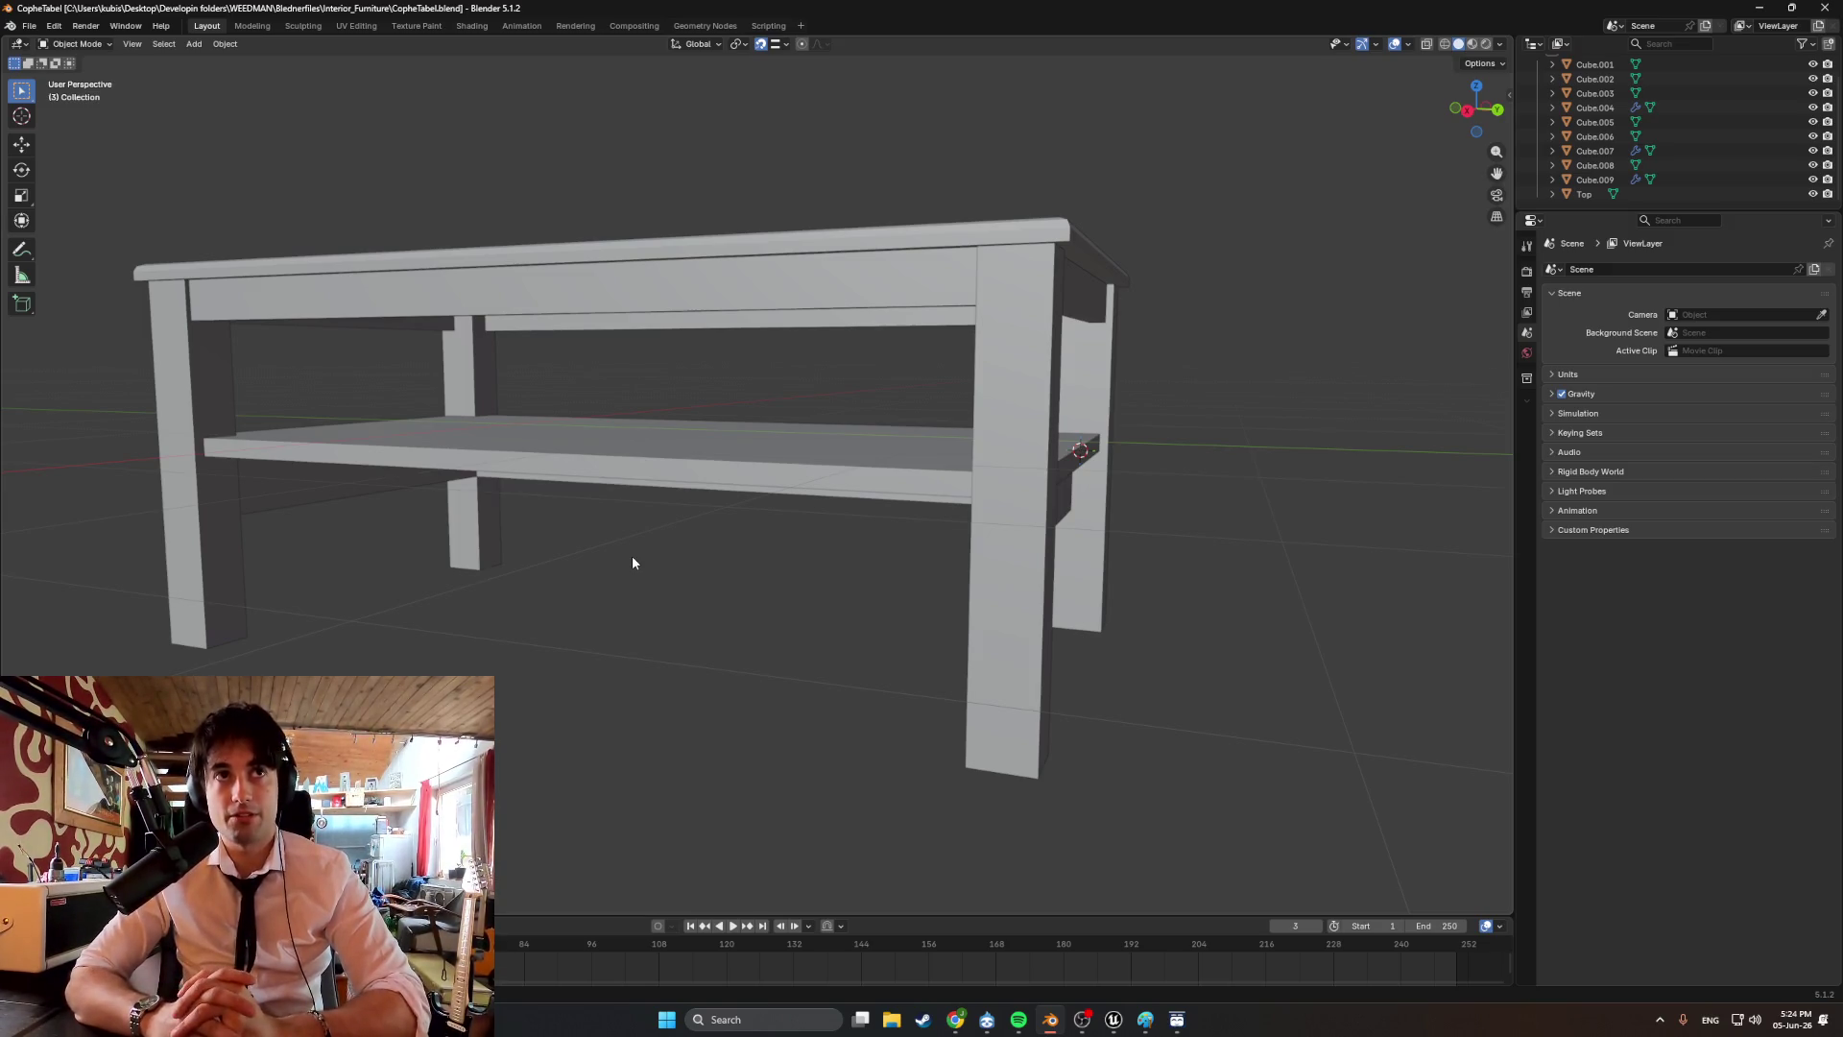
pyautogui.moveTo(605, 522); pyautogui.dragTo(638, 471, button='middle')
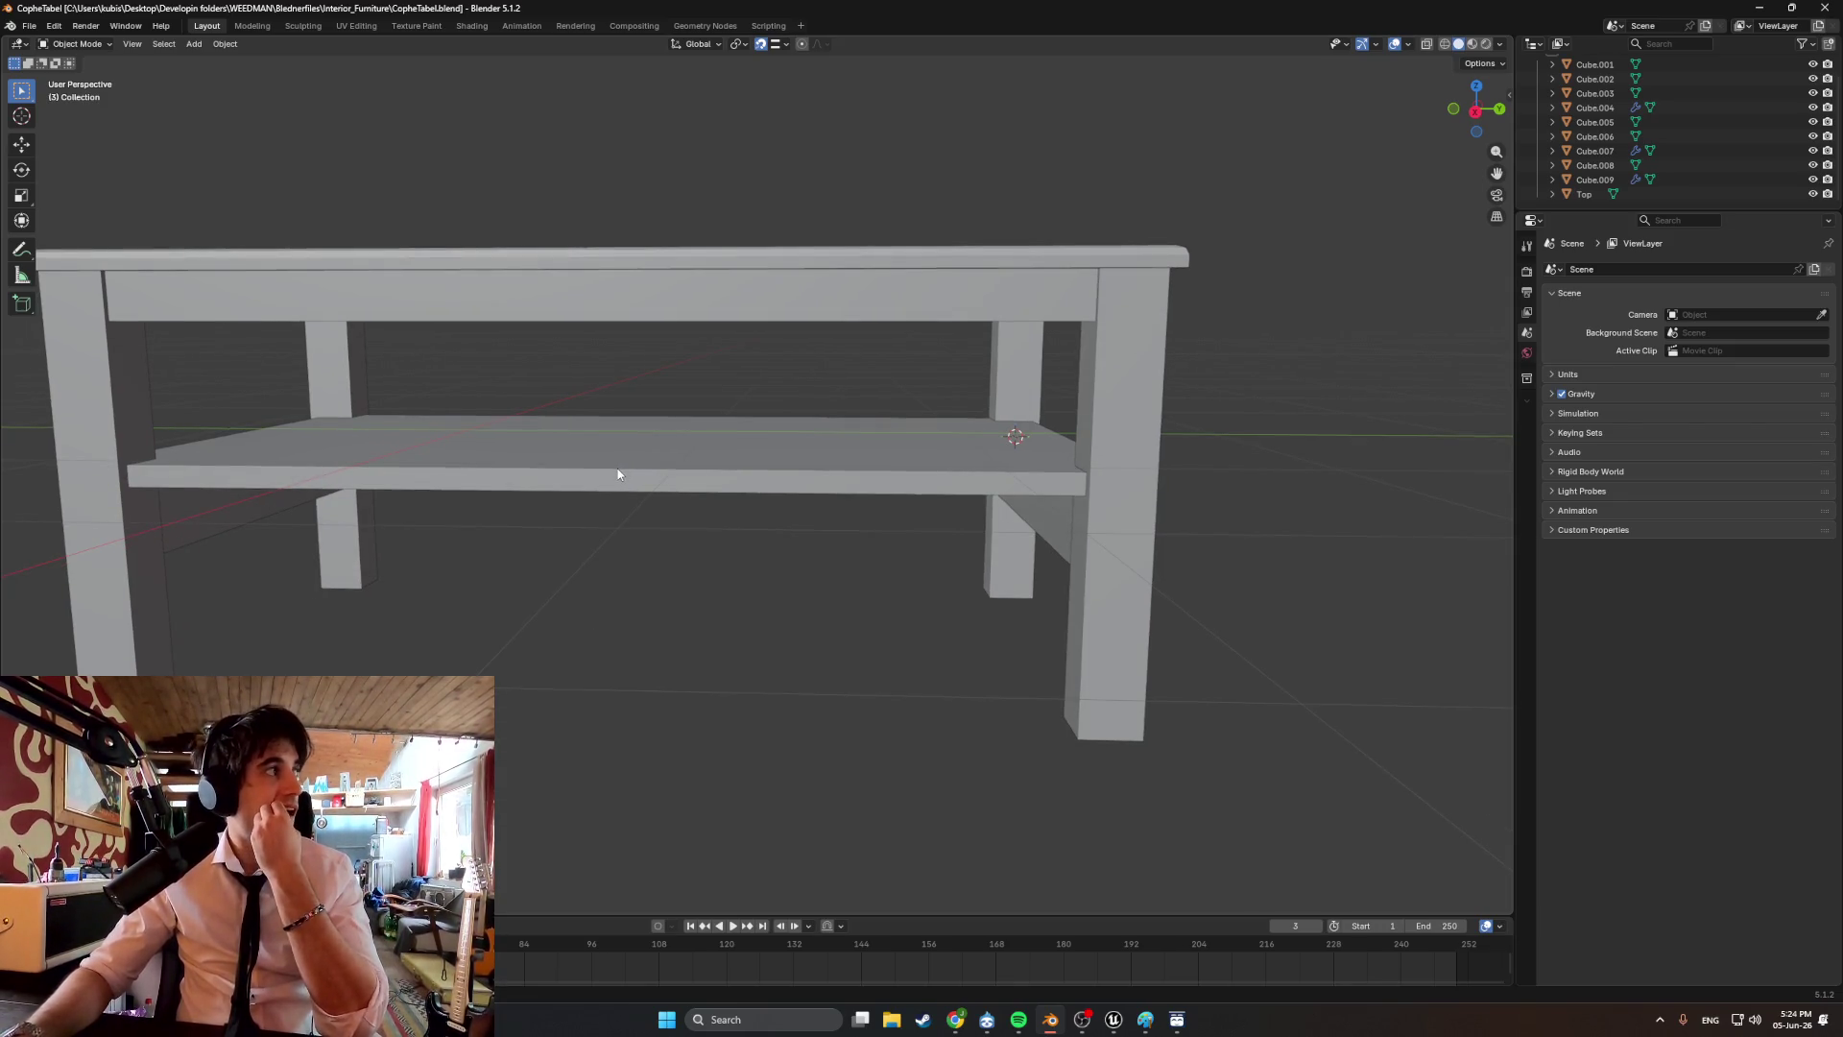
pyautogui.moveTo(616, 474); pyautogui.dragTo(641, 465, button='middle')
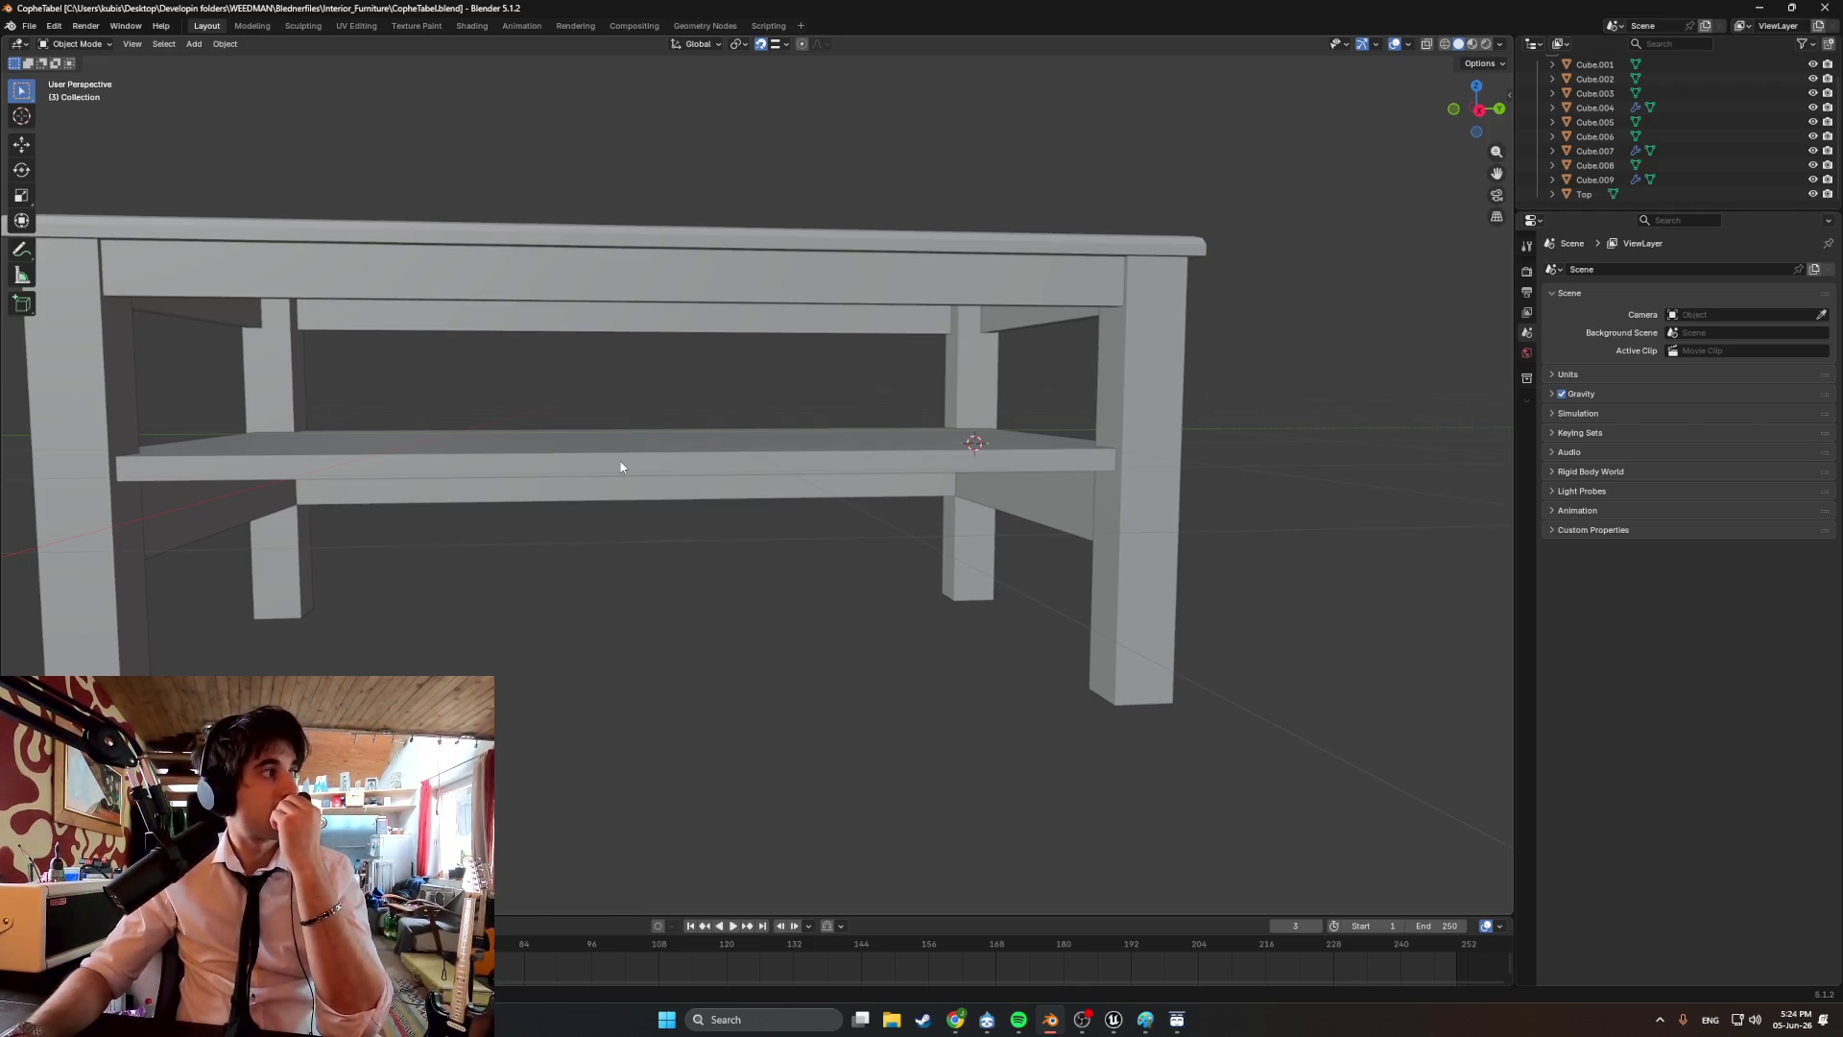
pyautogui.moveTo(790, 518)
pyautogui.mouseDown(button='middle')
pyautogui.moveTo(827, 564)
pyautogui.moveTo(781, 564)
pyautogui.moveTo(823, 573)
pyautogui.mouseUp(button='middle')
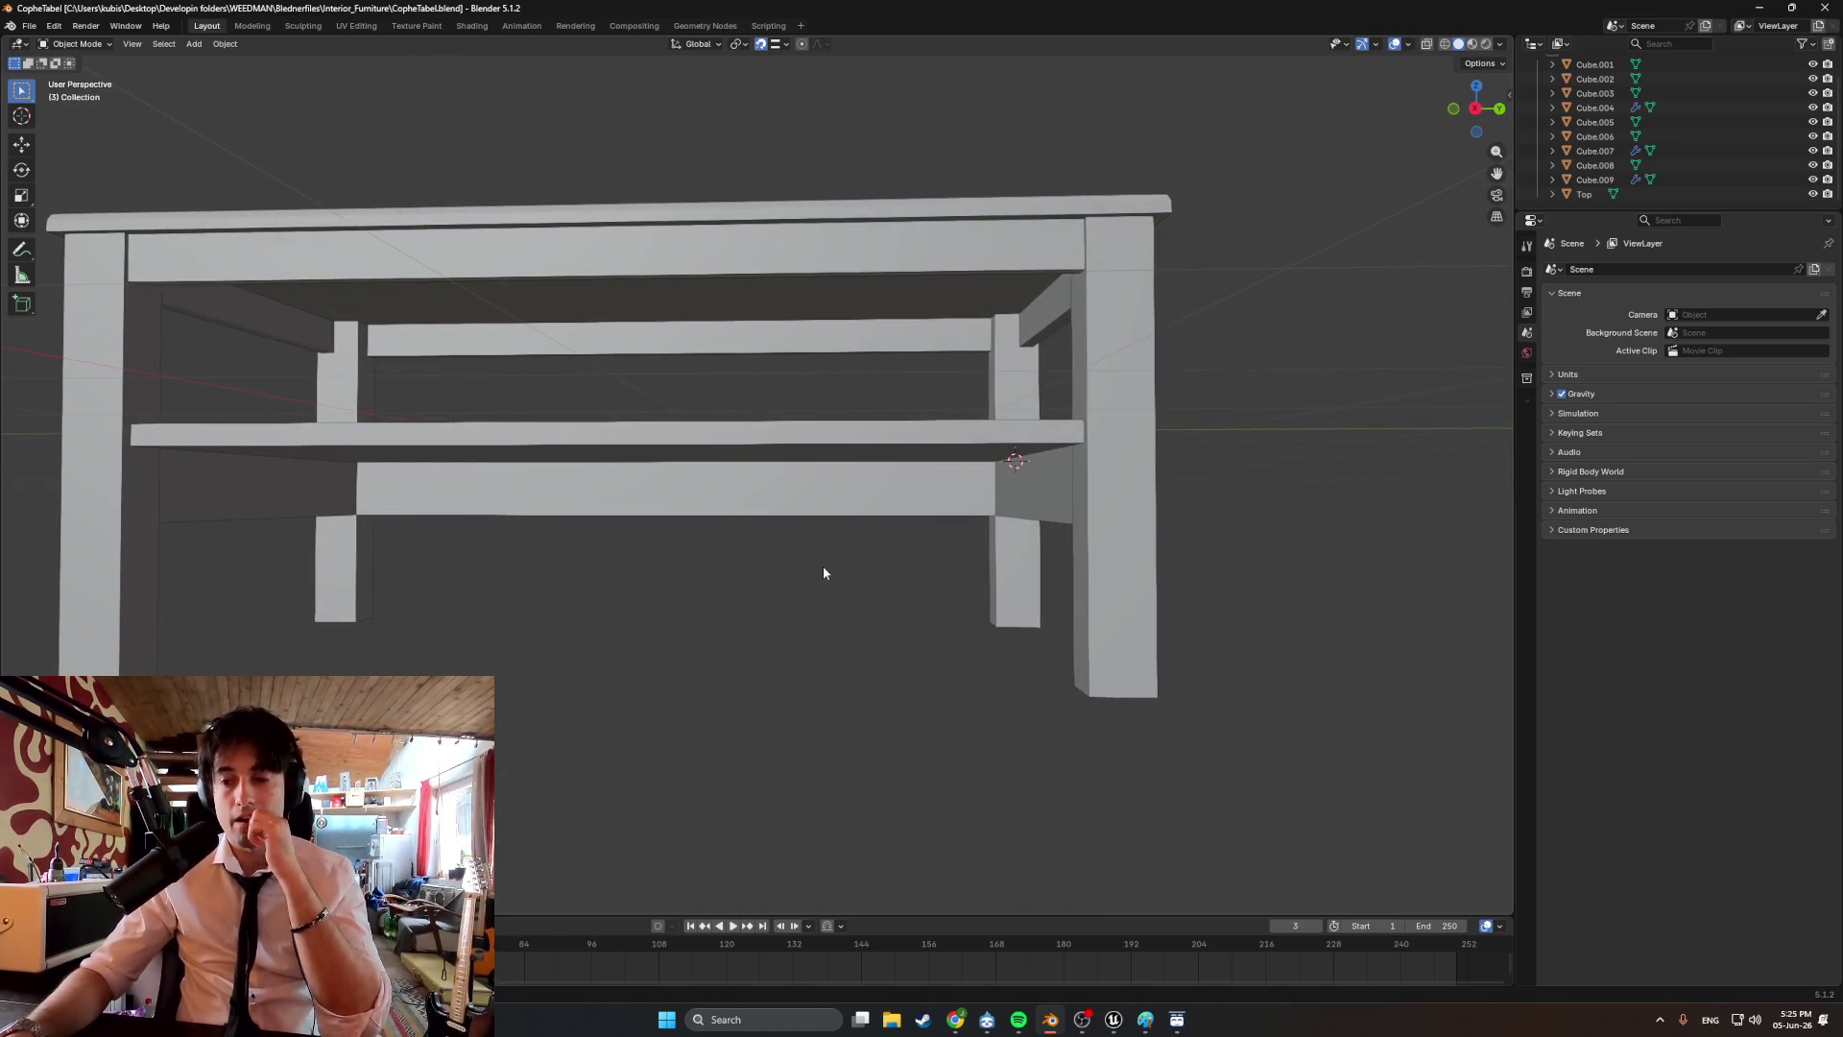
pyautogui.moveTo(824, 573)
pyautogui.mouseDown(button='middle')
pyautogui.moveTo(708, 595)
pyautogui.moveTo(602, 555)
pyautogui.moveTo(657, 545)
pyautogui.moveTo(664, 506)
pyautogui.moveTo(718, 576)
pyautogui.moveTo(816, 604)
pyautogui.moveTo(737, 601)
pyautogui.moveTo(711, 556)
pyautogui.moveTo(753, 527)
pyautogui.moveTo(813, 551)
pyautogui.moveTo(765, 572)
pyautogui.moveTo(671, 544)
pyautogui.moveTo(931, 559)
pyautogui.mouseUp(button='middle')
pyautogui.scroll(-5, 816, 604)
pyautogui.scroll(4, 630, 560)
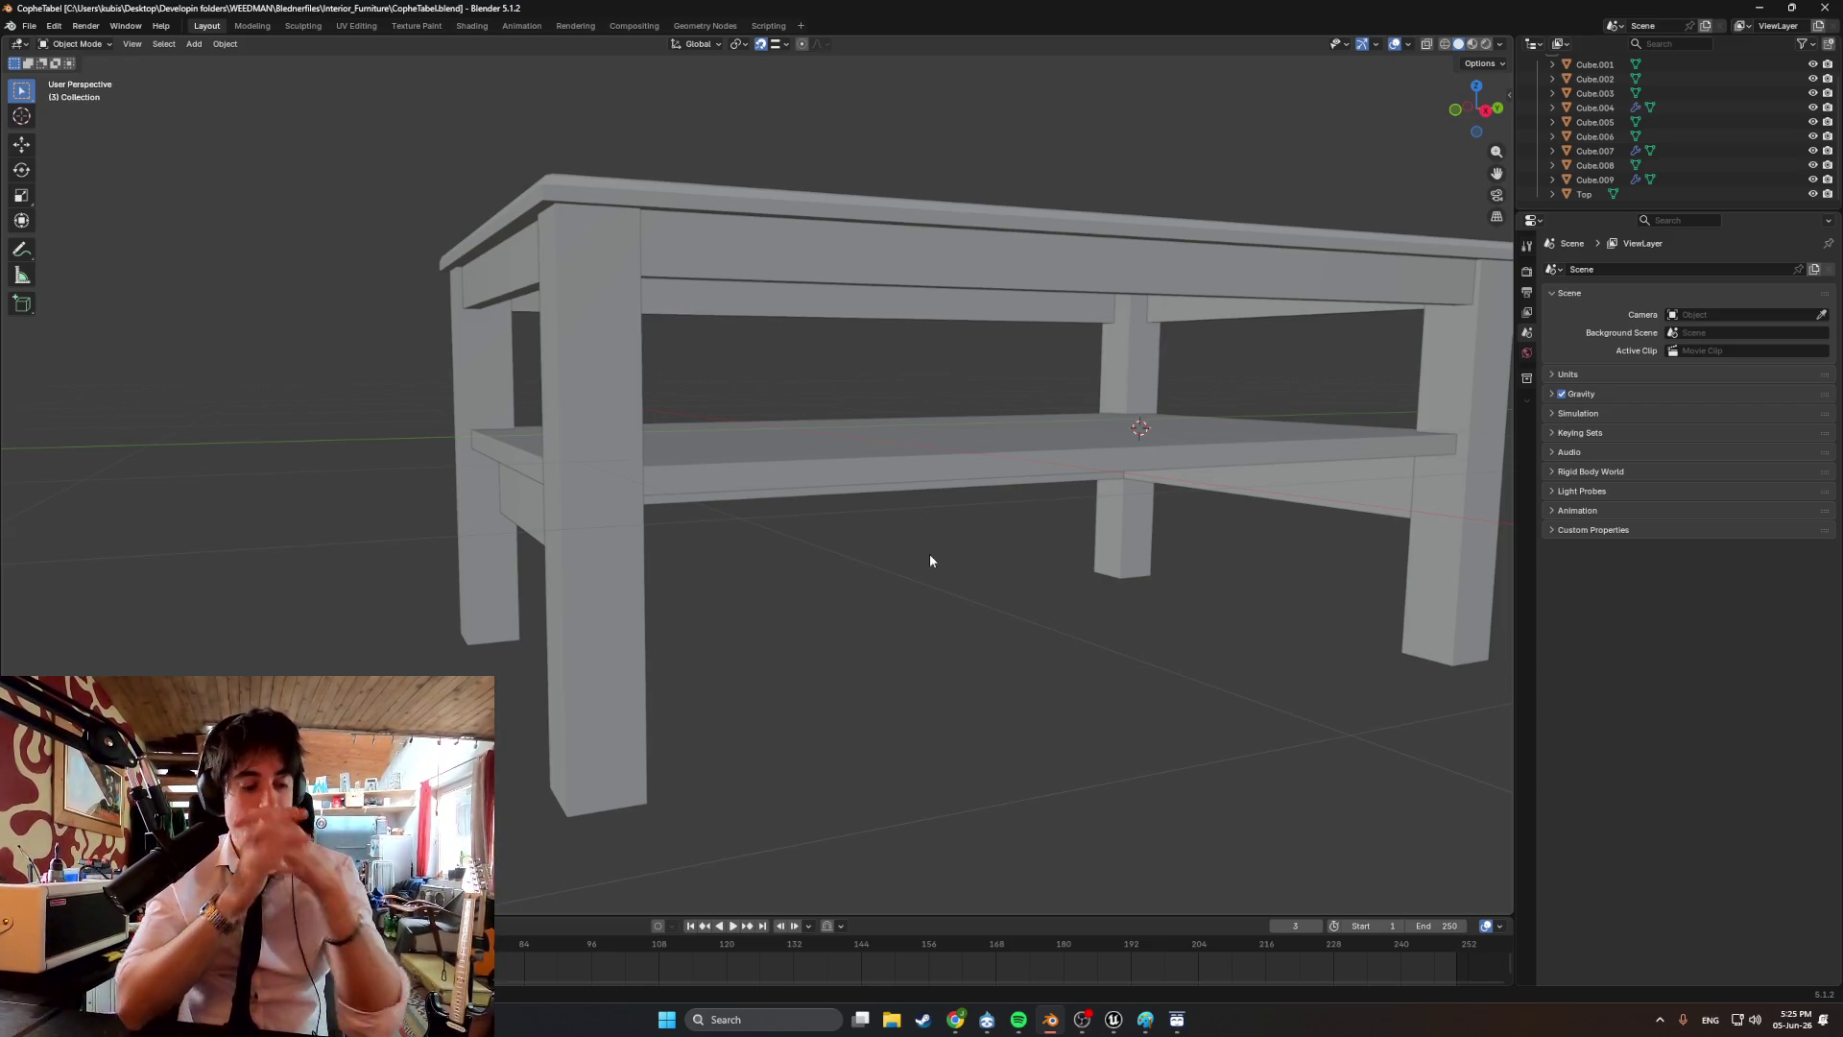
# Lower the bottom face of side beam Cube.004 along Z
pyautogui.scroll(3, 943, 551)
pyautogui.moveTo(943, 551)
pyautogui.mouseDown(button='middle')
pyautogui.moveTo(845, 540)
pyautogui.moveTo(965, 465)
pyautogui.moveTo(1070, 502)
pyautogui.moveTo(791, 510)
pyautogui.mouseUp(button='middle')
pyautogui.click(512, 492)
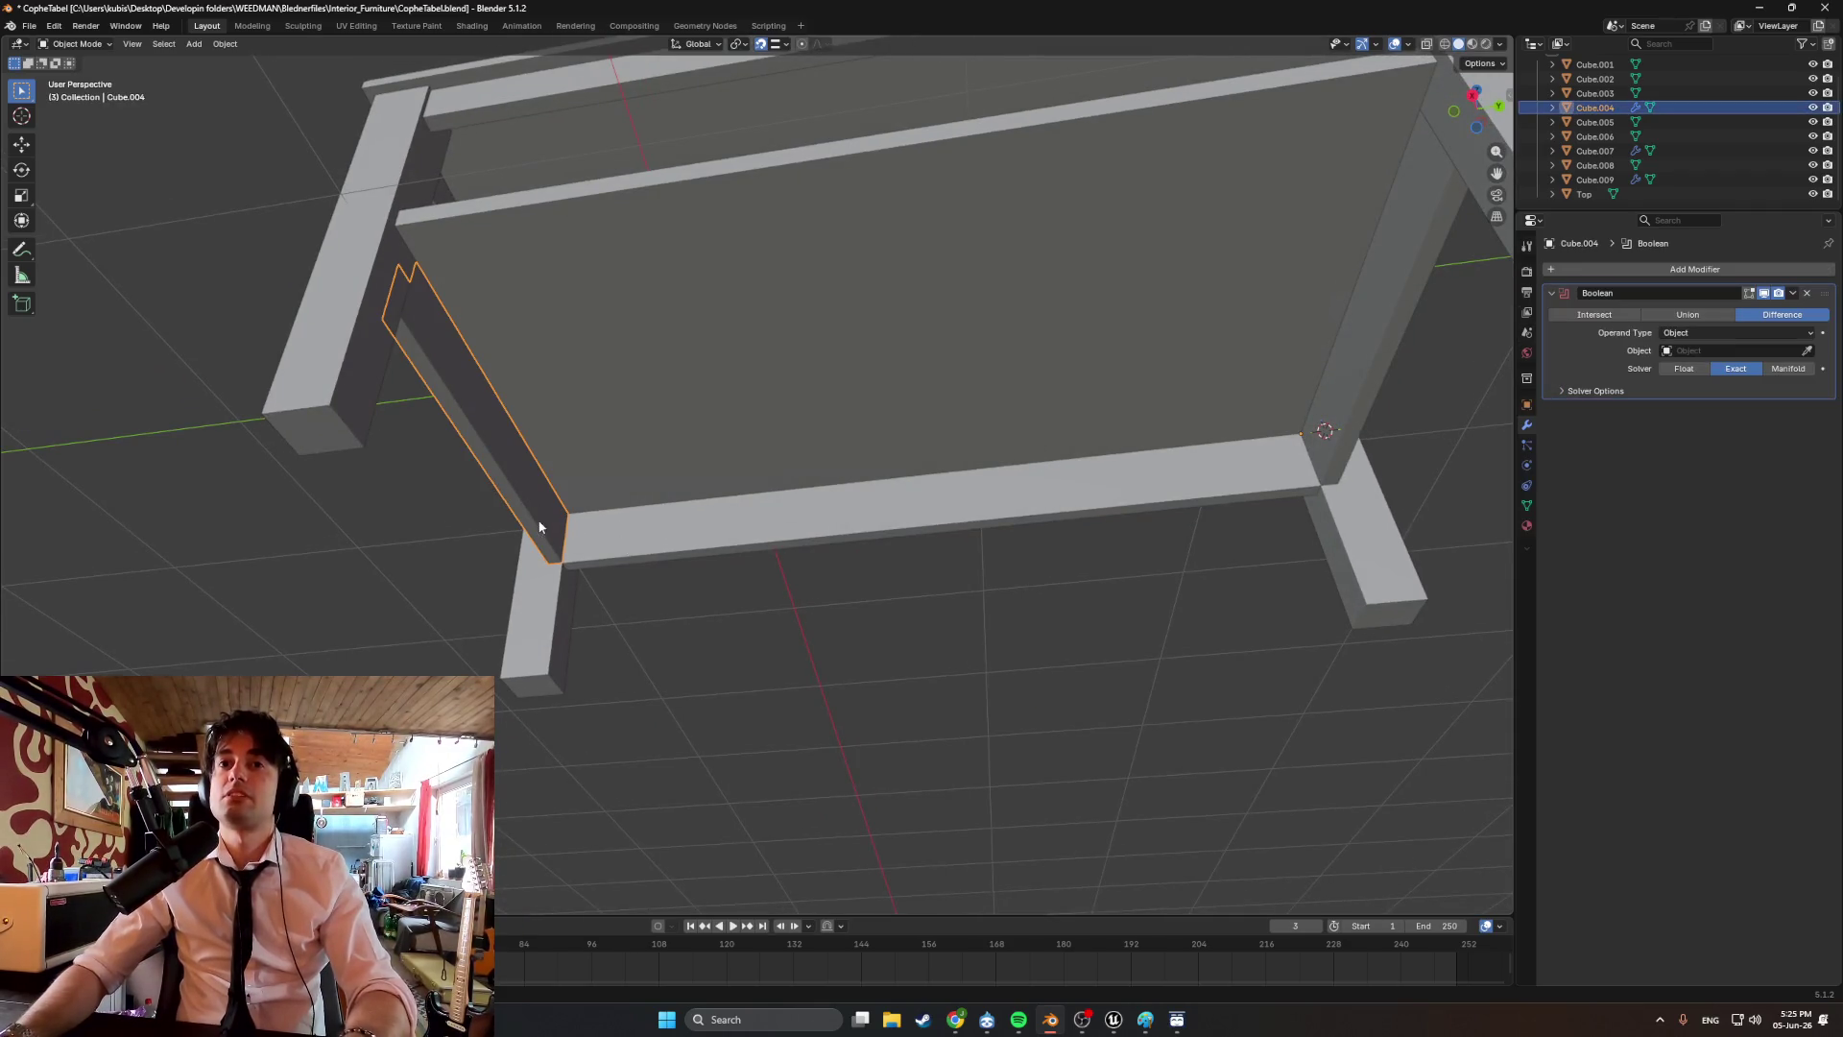
pyautogui.press('Tab')
pyautogui.hotkey('alt', 'a')
pyautogui.click(535, 518)
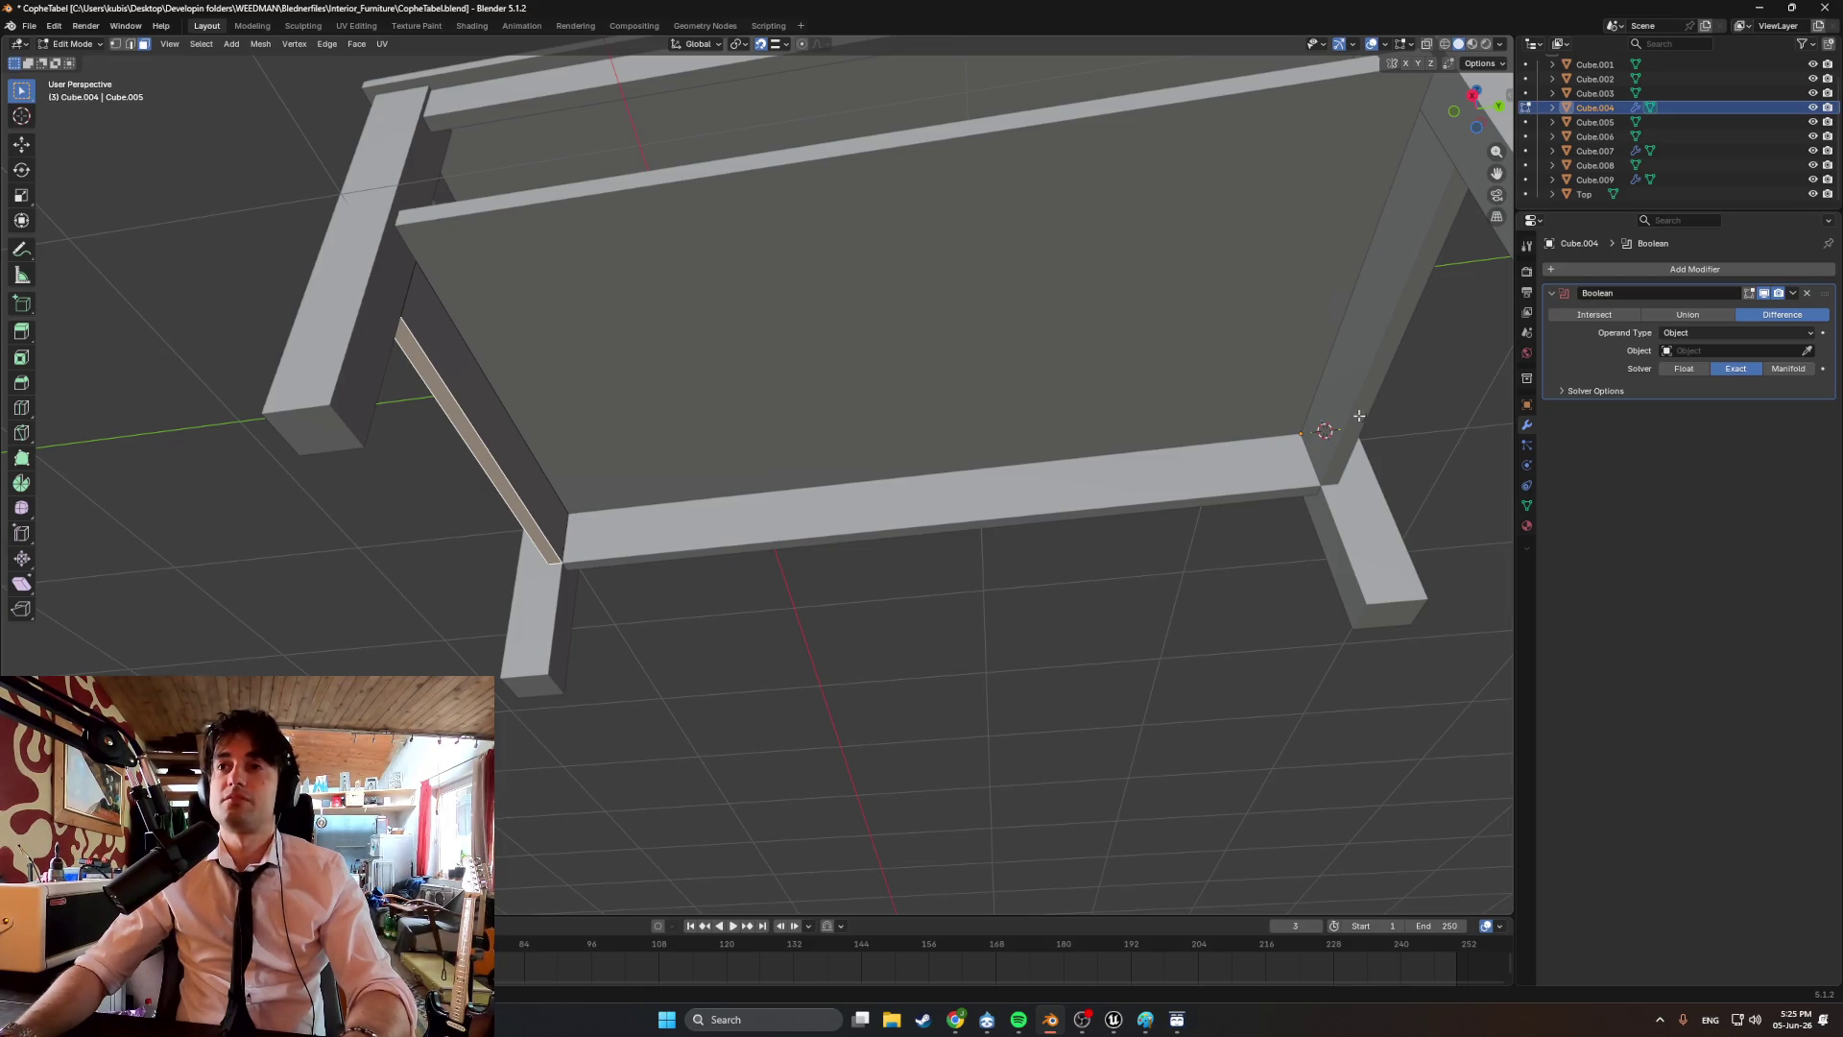
pyautogui.moveTo(1336, 425)
pyautogui.mouseDown(button='middle')
pyautogui.moveTo(922, 559)
pyautogui.moveTo(663, 556)
pyautogui.mouseUp(button='middle')
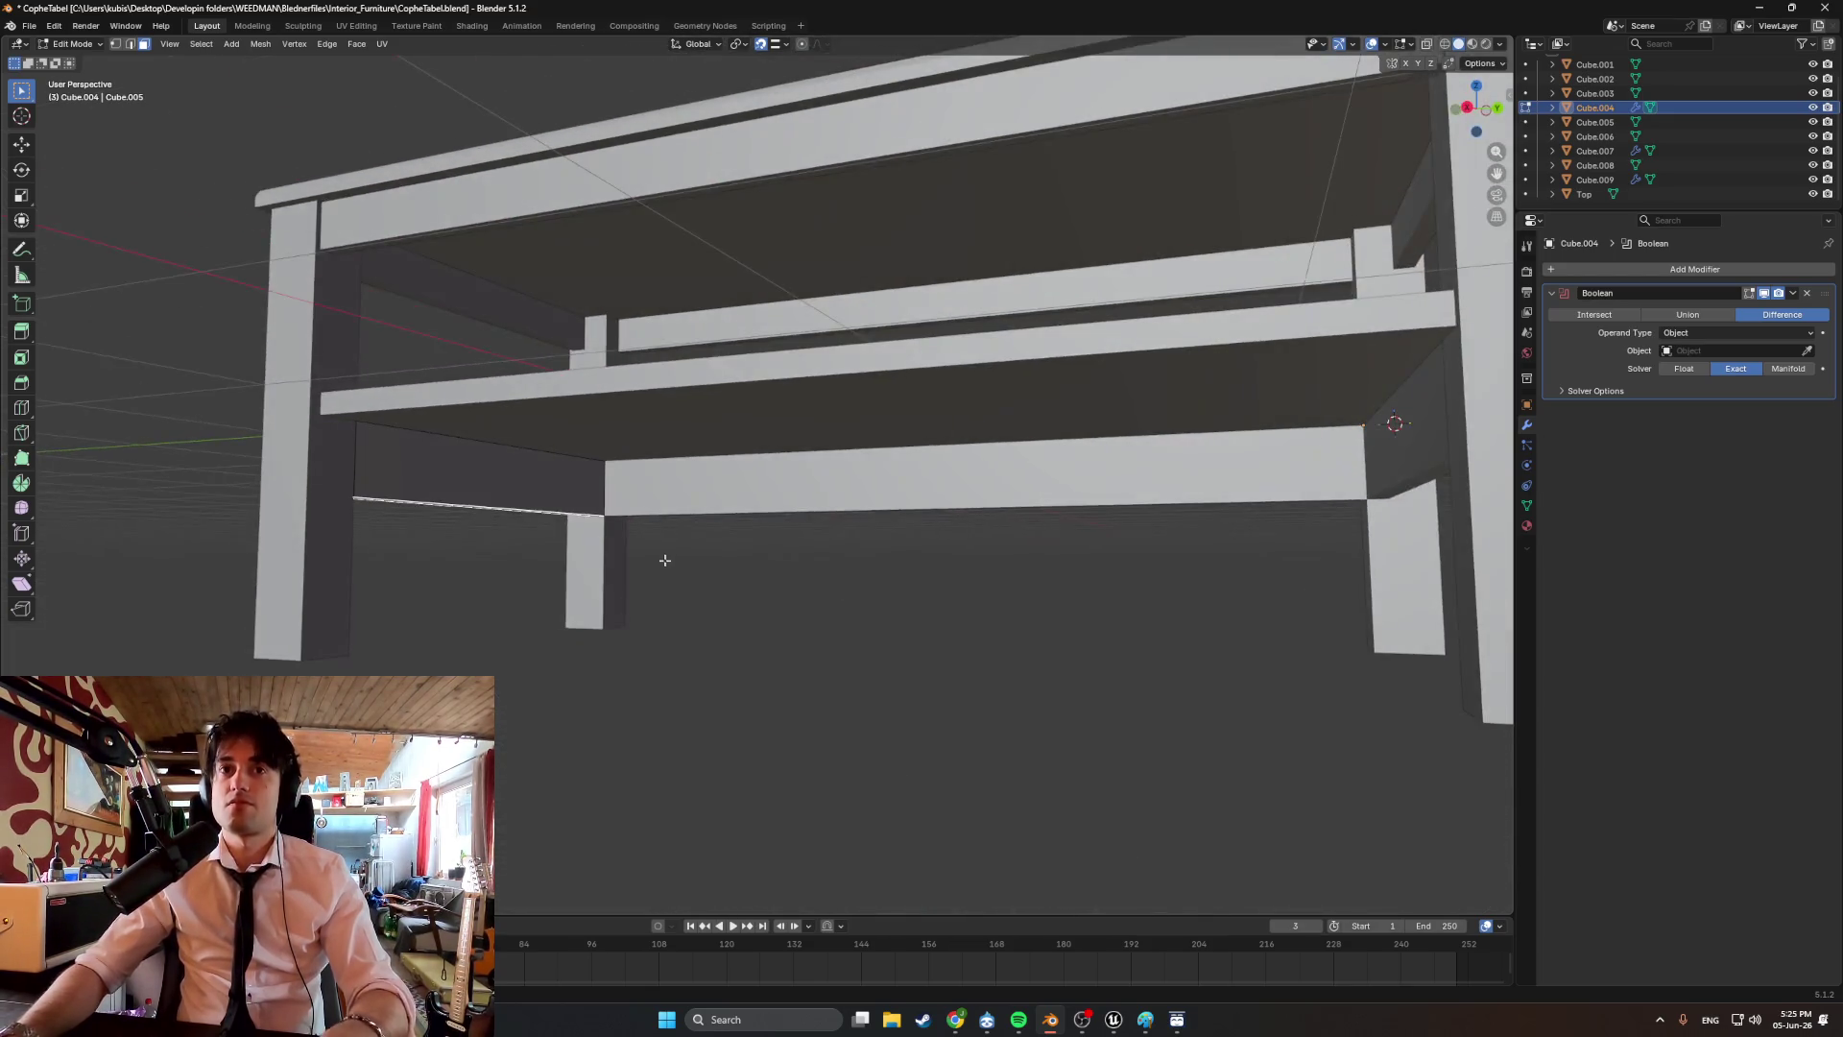
pyautogui.press('g')
pyautogui.press('z')
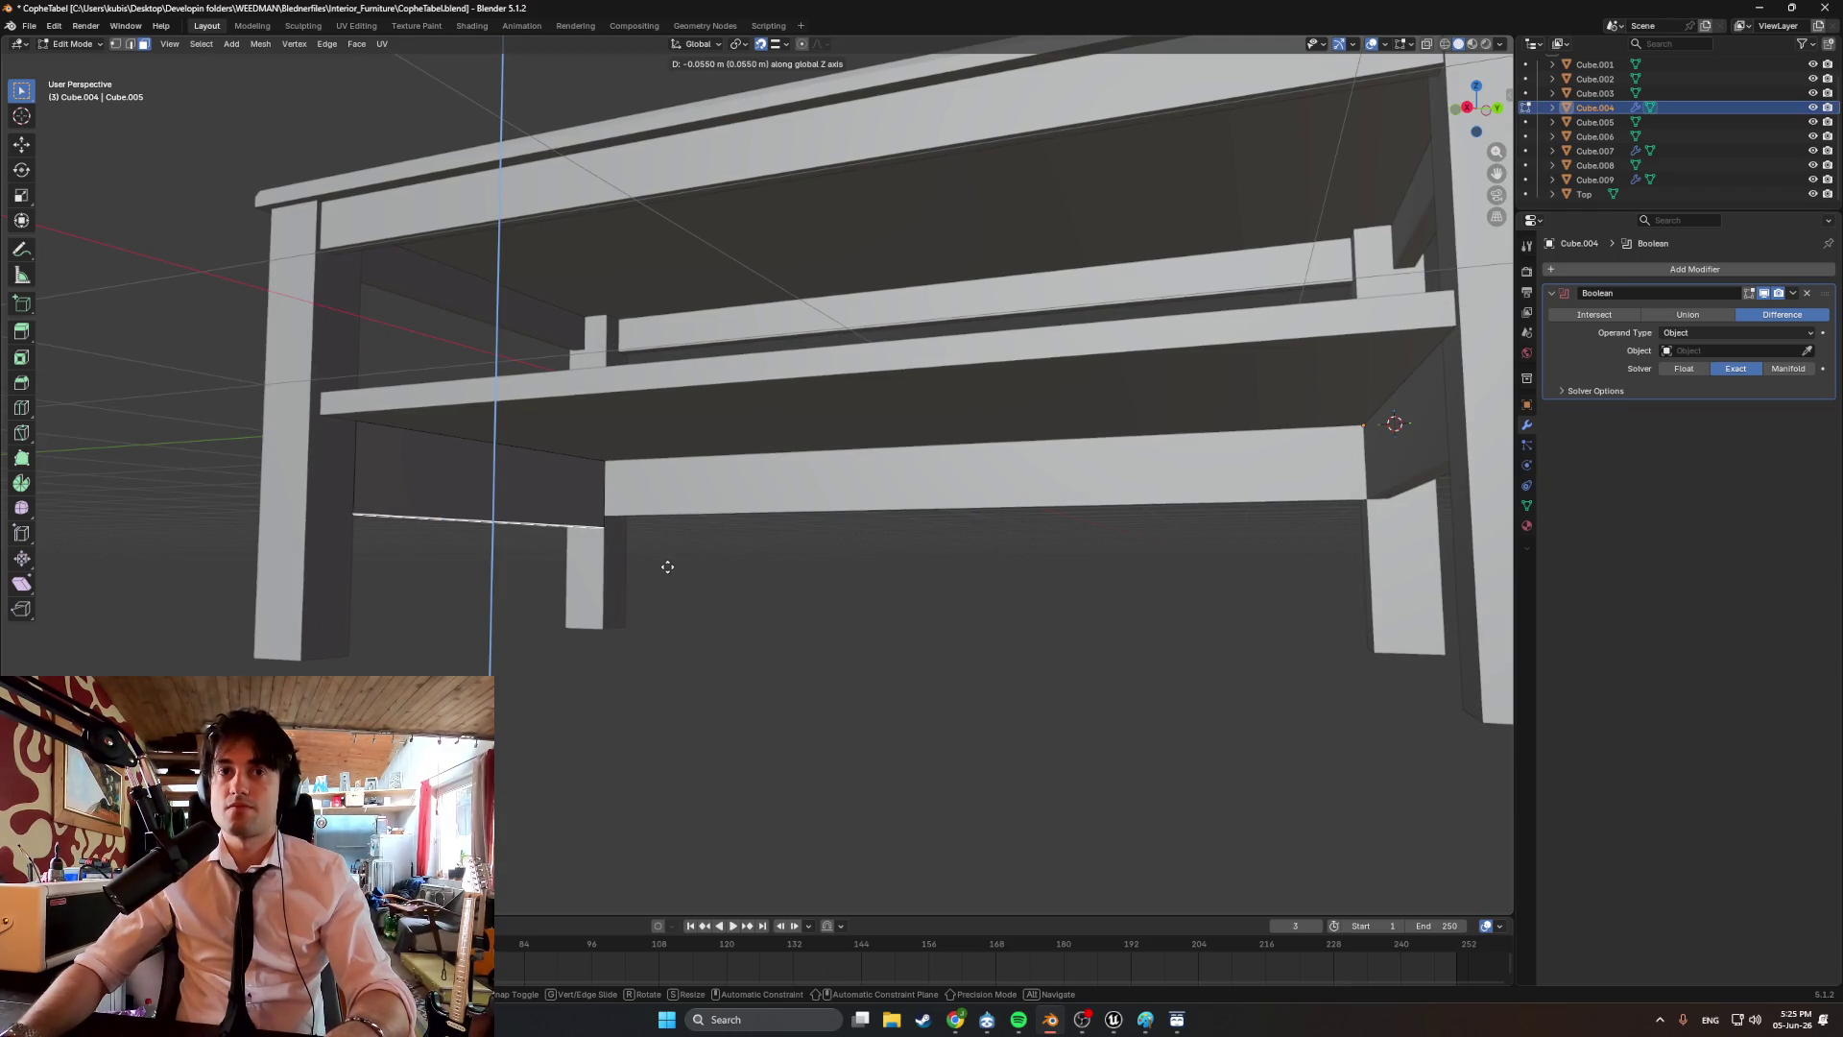
pyautogui.click(670, 565)
pyautogui.moveTo(670, 565); pyautogui.dragTo(710, 521, button='middle')
# Select the lower front beam Cube.008 and abandon a trial vertical move
pyautogui.press('Tab')
pyautogui.click(730, 549)
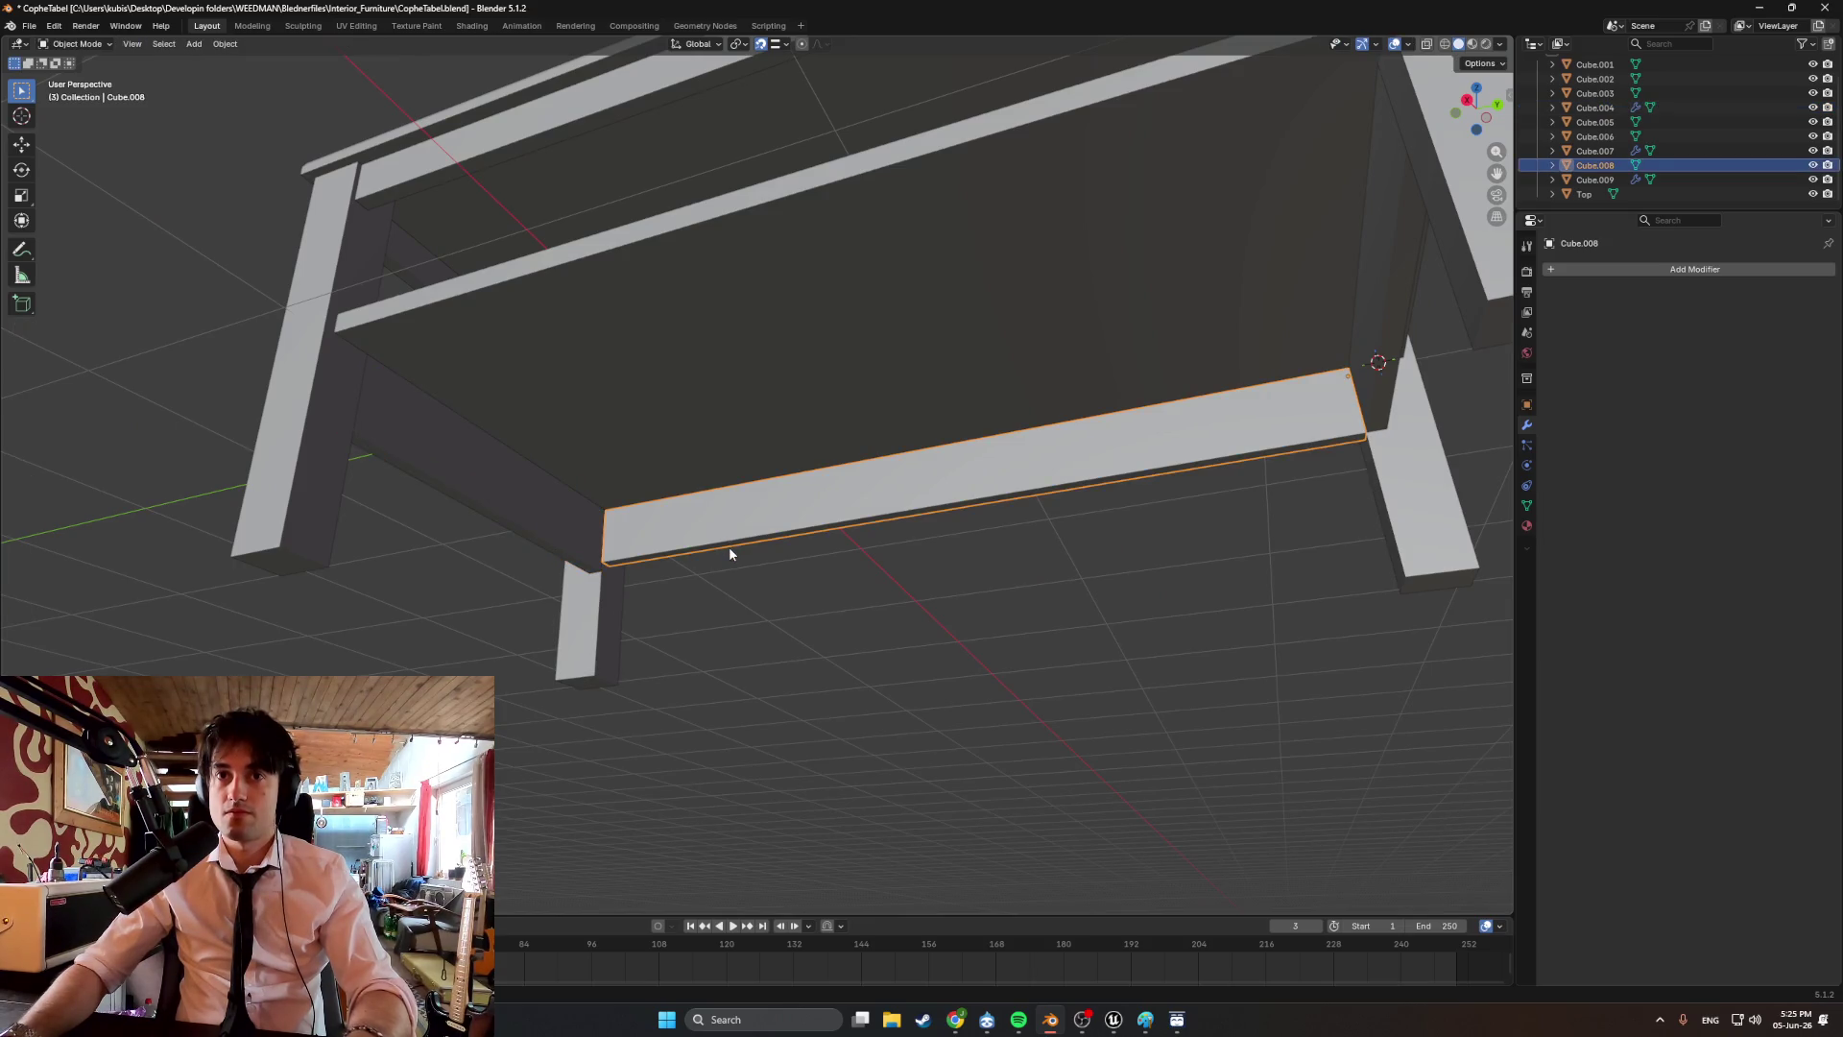
pyautogui.press('Tab')
pyautogui.moveTo(730, 549)
pyautogui.mouseDown(button='middle')
pyautogui.moveTo(692, 559)
pyautogui.moveTo(660, 524)
pyautogui.moveTo(1199, 561)
pyautogui.moveTo(1238, 545)
pyautogui.moveTo(1190, 555)
pyautogui.moveTo(1173, 585)
pyautogui.moveTo(1226, 596)
pyautogui.moveTo(1056, 653)
pyautogui.moveTo(839, 688)
pyautogui.moveTo(909, 675)
pyautogui.moveTo(876, 489)
pyautogui.mouseUp(button='middle')
pyautogui.press('g')
pyautogui.press('z')
pyautogui.press('Escape')
pyautogui.press('Tab')
# Lower the bottom edge of beam Cube.009 along Z
pyautogui.click(1247, 539)
pyautogui.press('Tab')
pyautogui.click(1243, 547)
pyautogui.press('g')
pyautogui.press('z')
pyautogui.click(1162, 552)
pyautogui.scroll(-3, 1270, 588)
pyautogui.scroll(-3, 1270, 587)
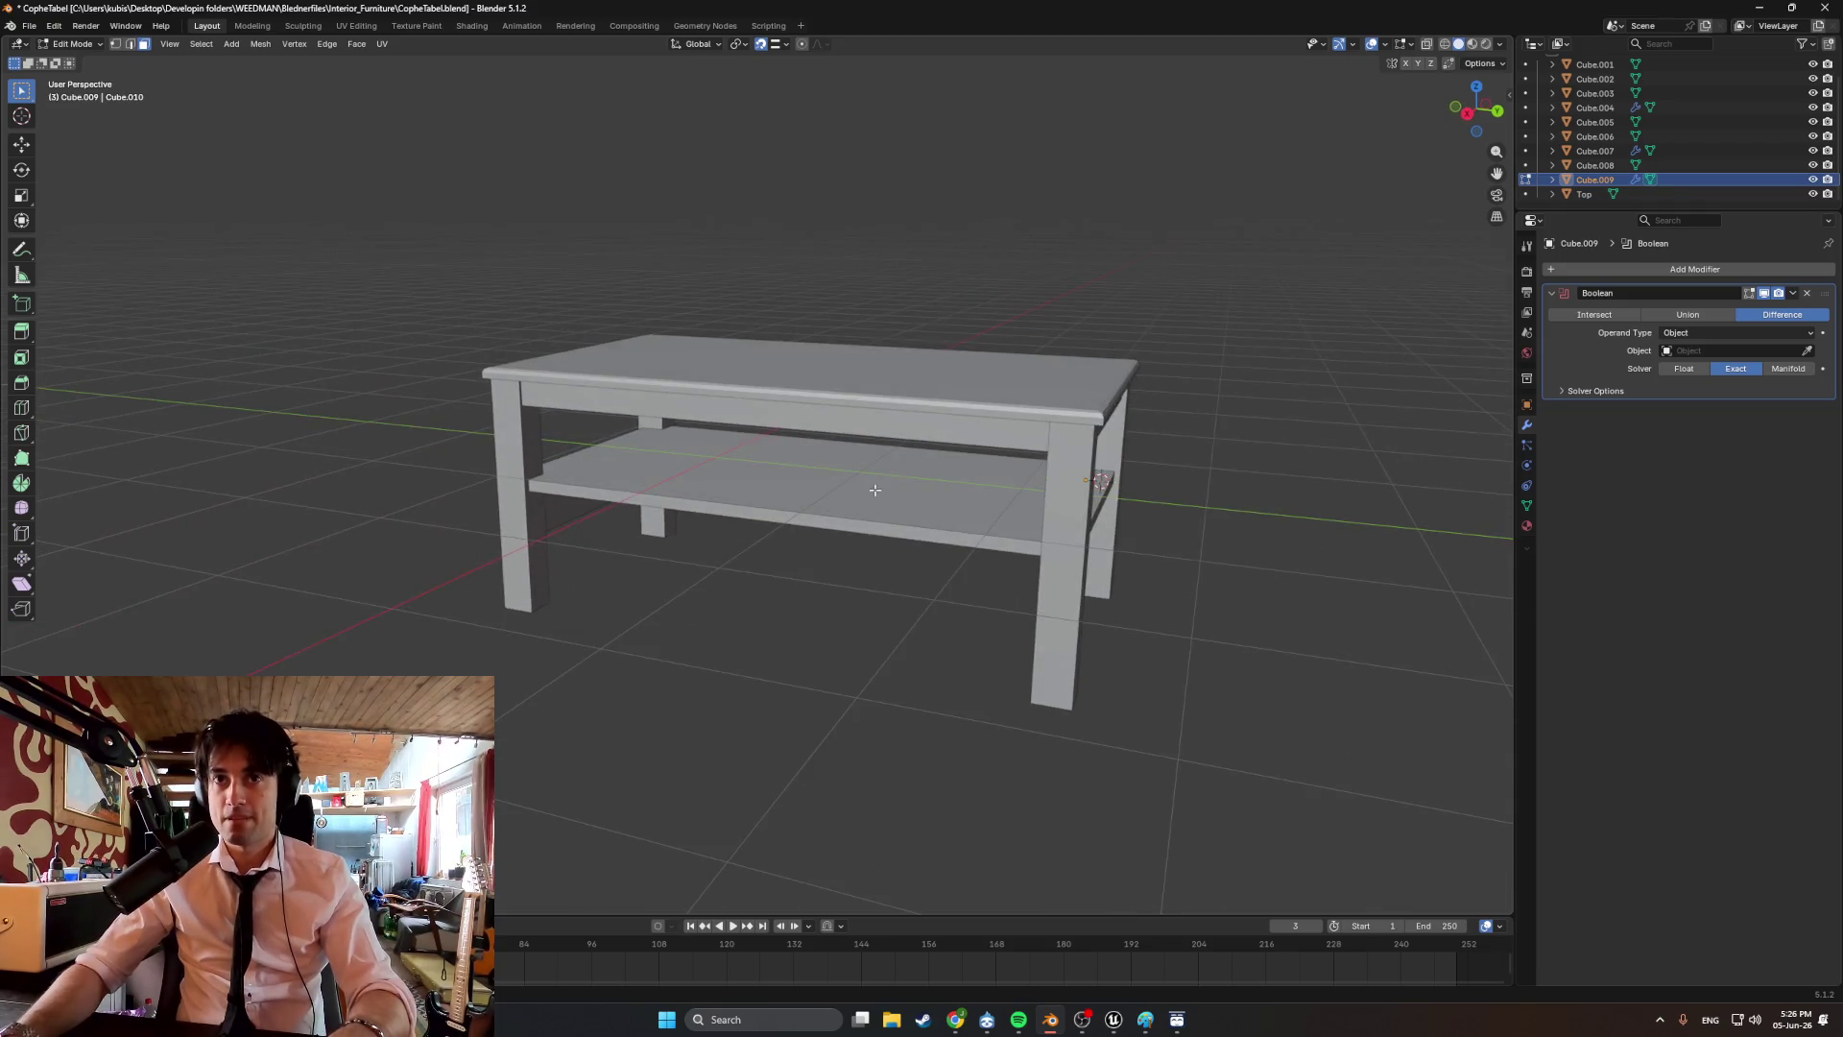
pyautogui.moveTo(952, 436)
pyautogui.mouseDown(button='middle')
pyautogui.moveTo(954, 535)
pyautogui.moveTo(975, 510)
pyautogui.moveTo(955, 505)
pyautogui.moveTo(983, 496)
pyautogui.mouseUp(button='middle')
pyautogui.scroll(4, 930, 513)
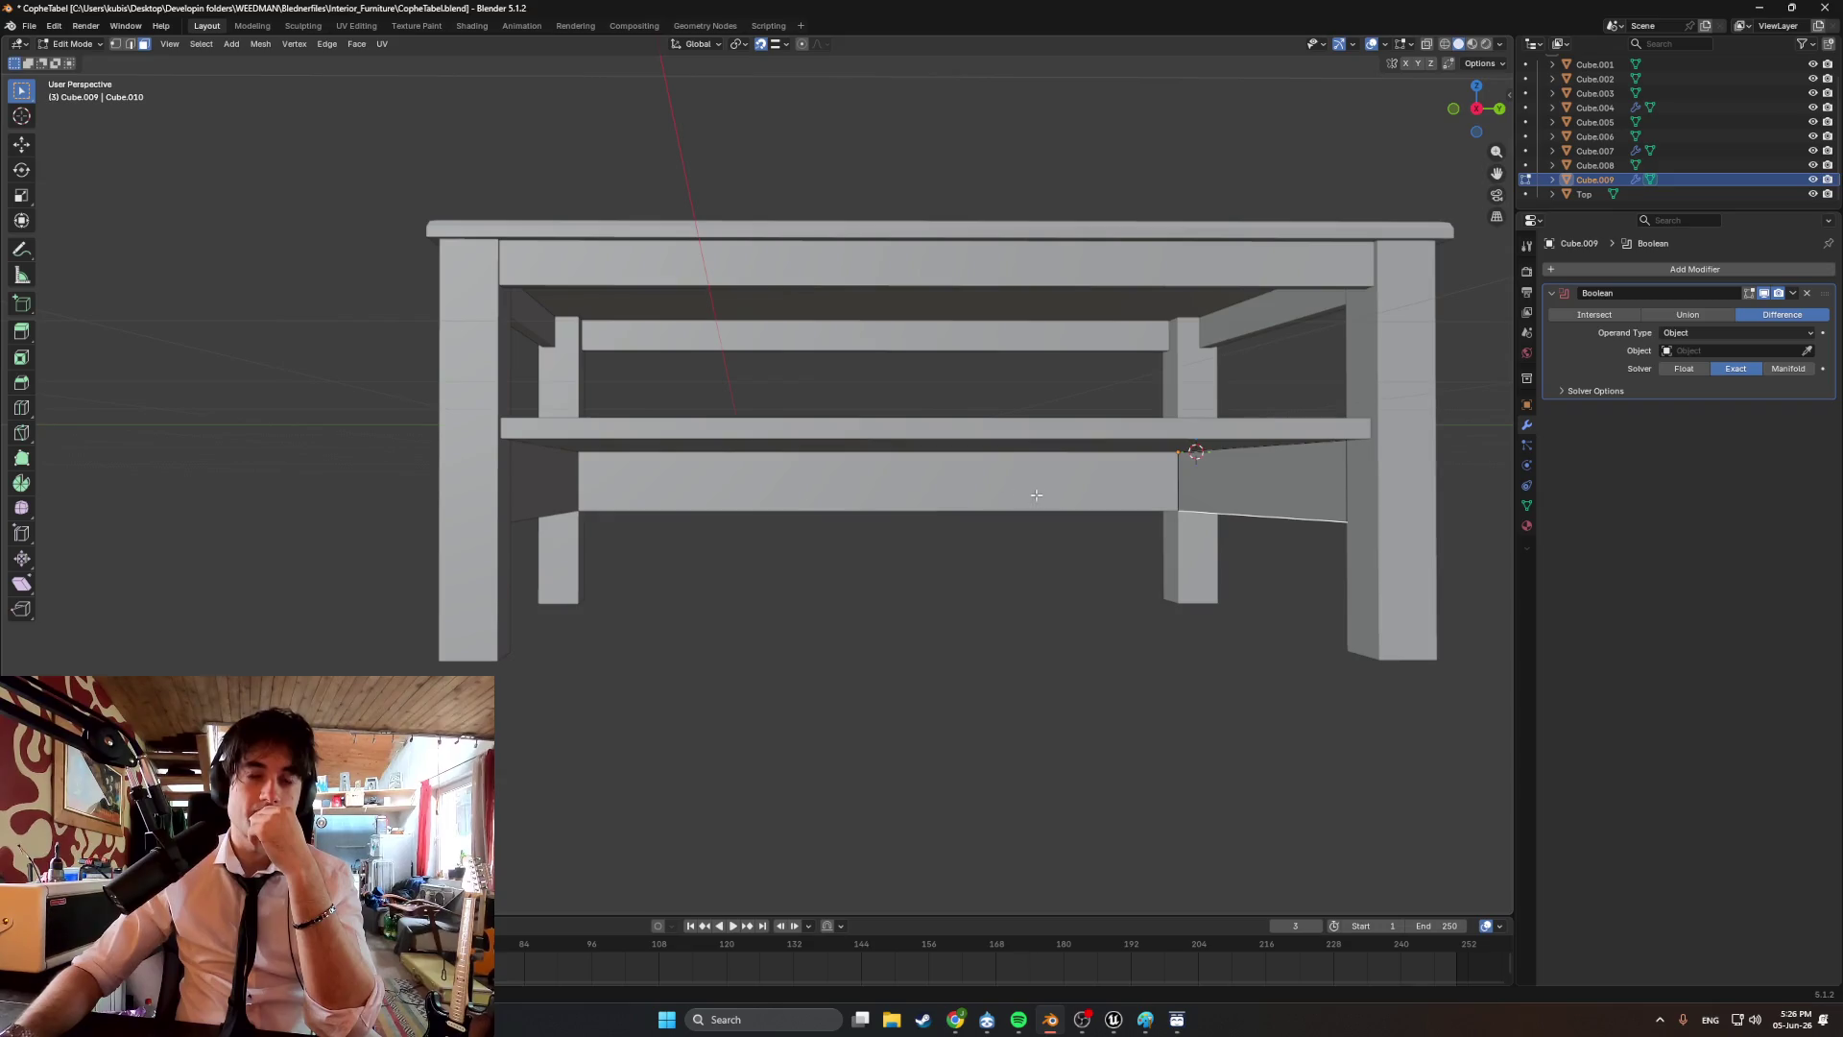
pyautogui.moveTo(902, 471); pyautogui.dragTo(912, 486, button='middle')
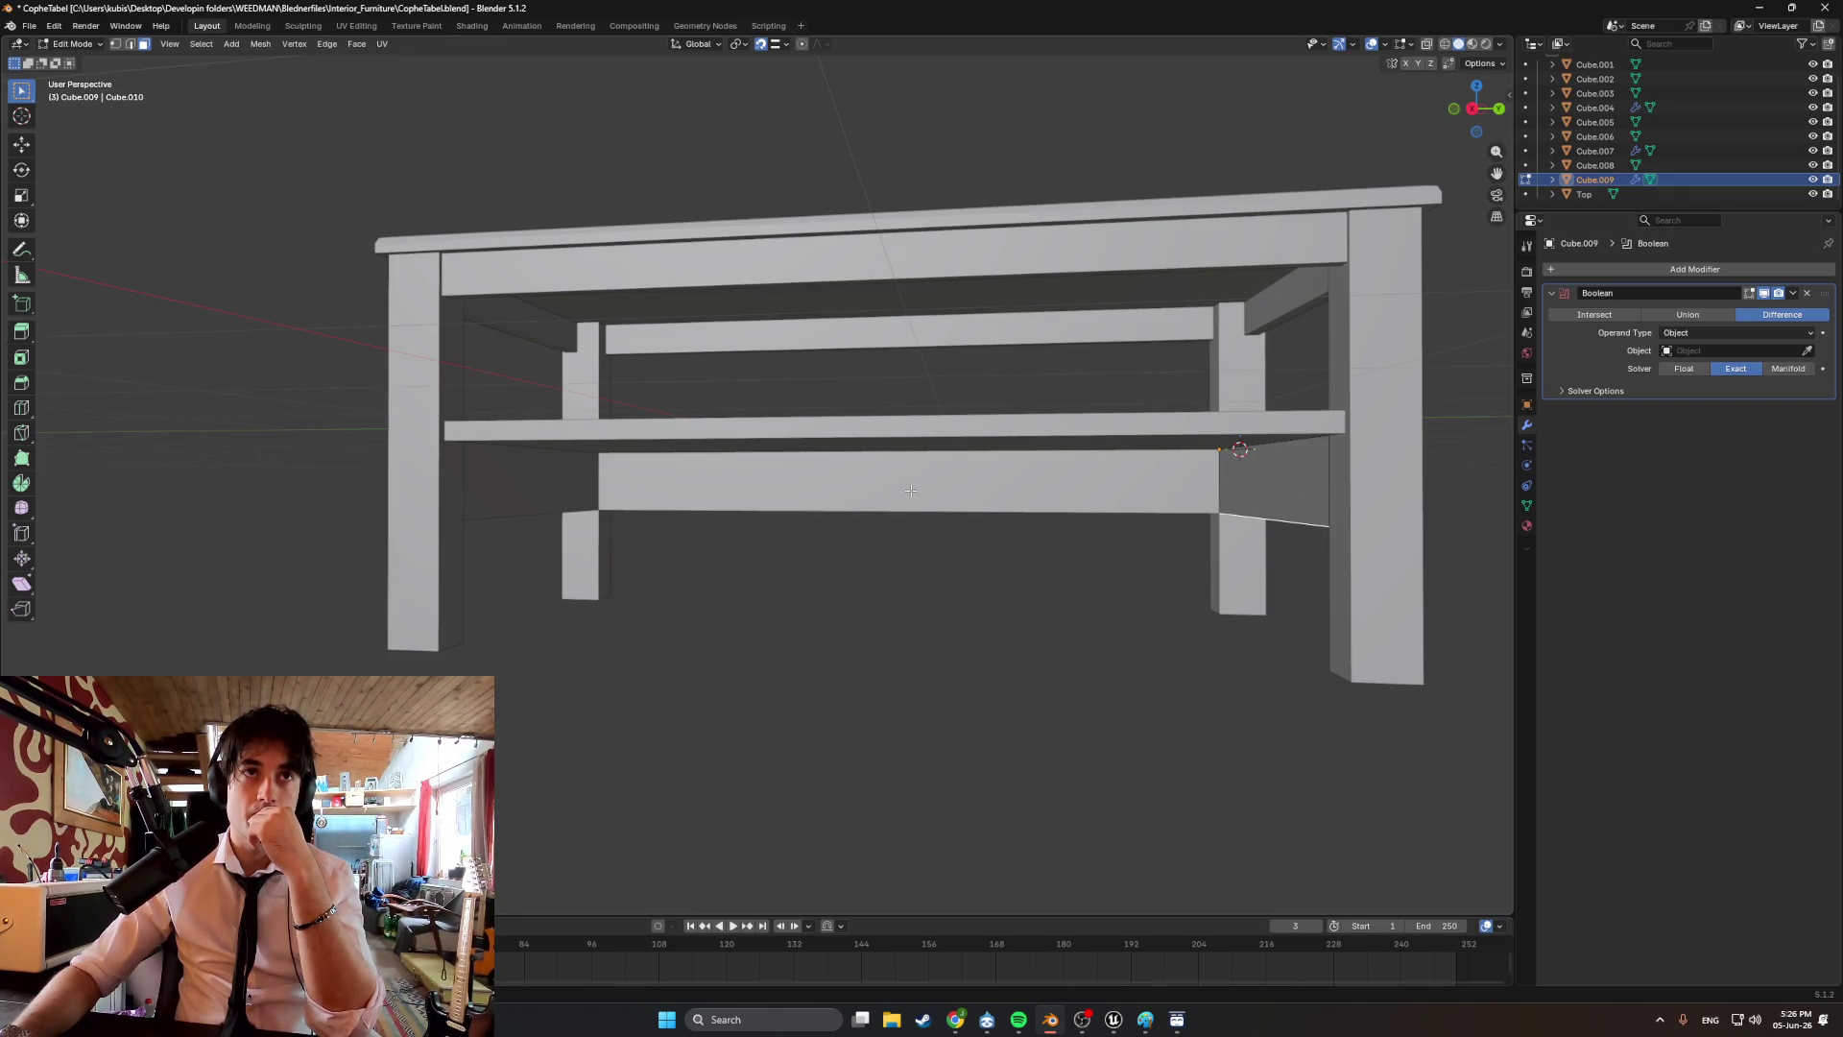
pyautogui.moveTo(910, 491)
pyautogui.mouseDown(button='middle')
pyautogui.moveTo(835, 492)
pyautogui.moveTo(956, 489)
pyautogui.mouseUp(button='middle')
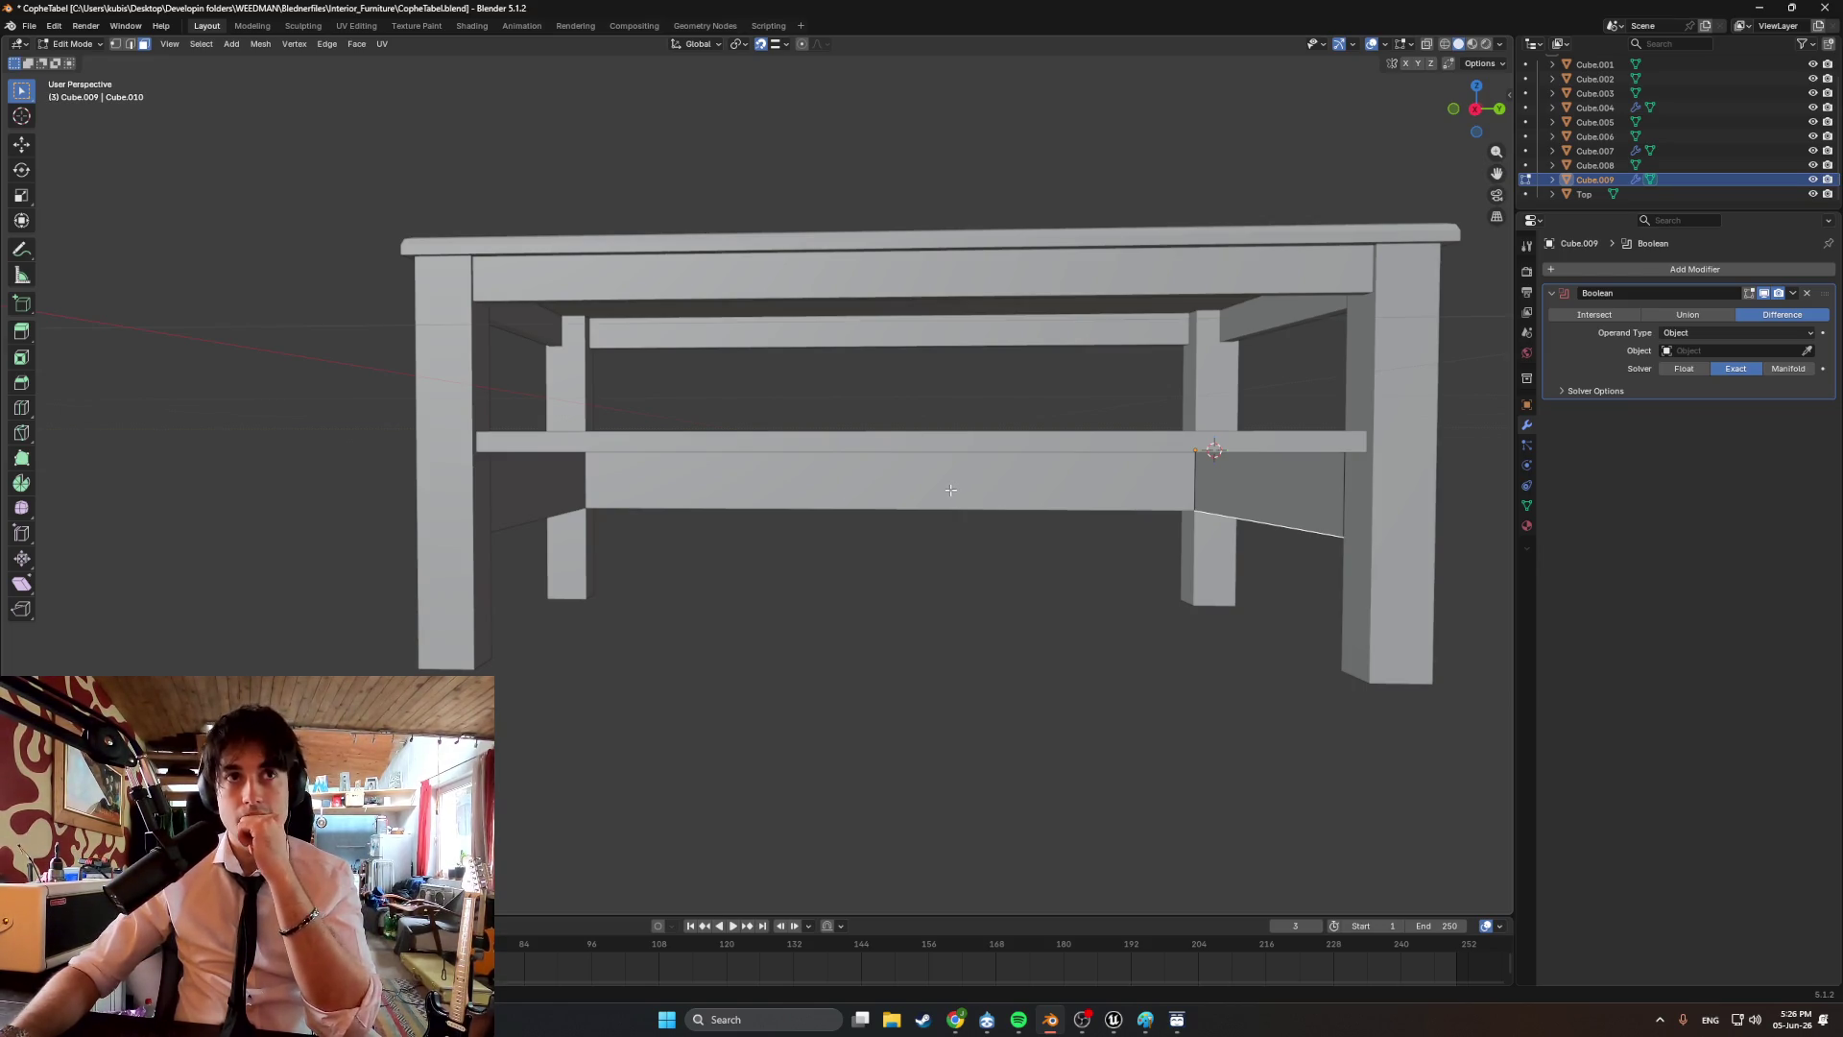
pyautogui.moveTo(950, 490)
pyautogui.mouseDown(button='middle')
pyautogui.moveTo(1100, 526)
pyautogui.moveTo(1072, 515)
pyautogui.mouseUp(button='middle')
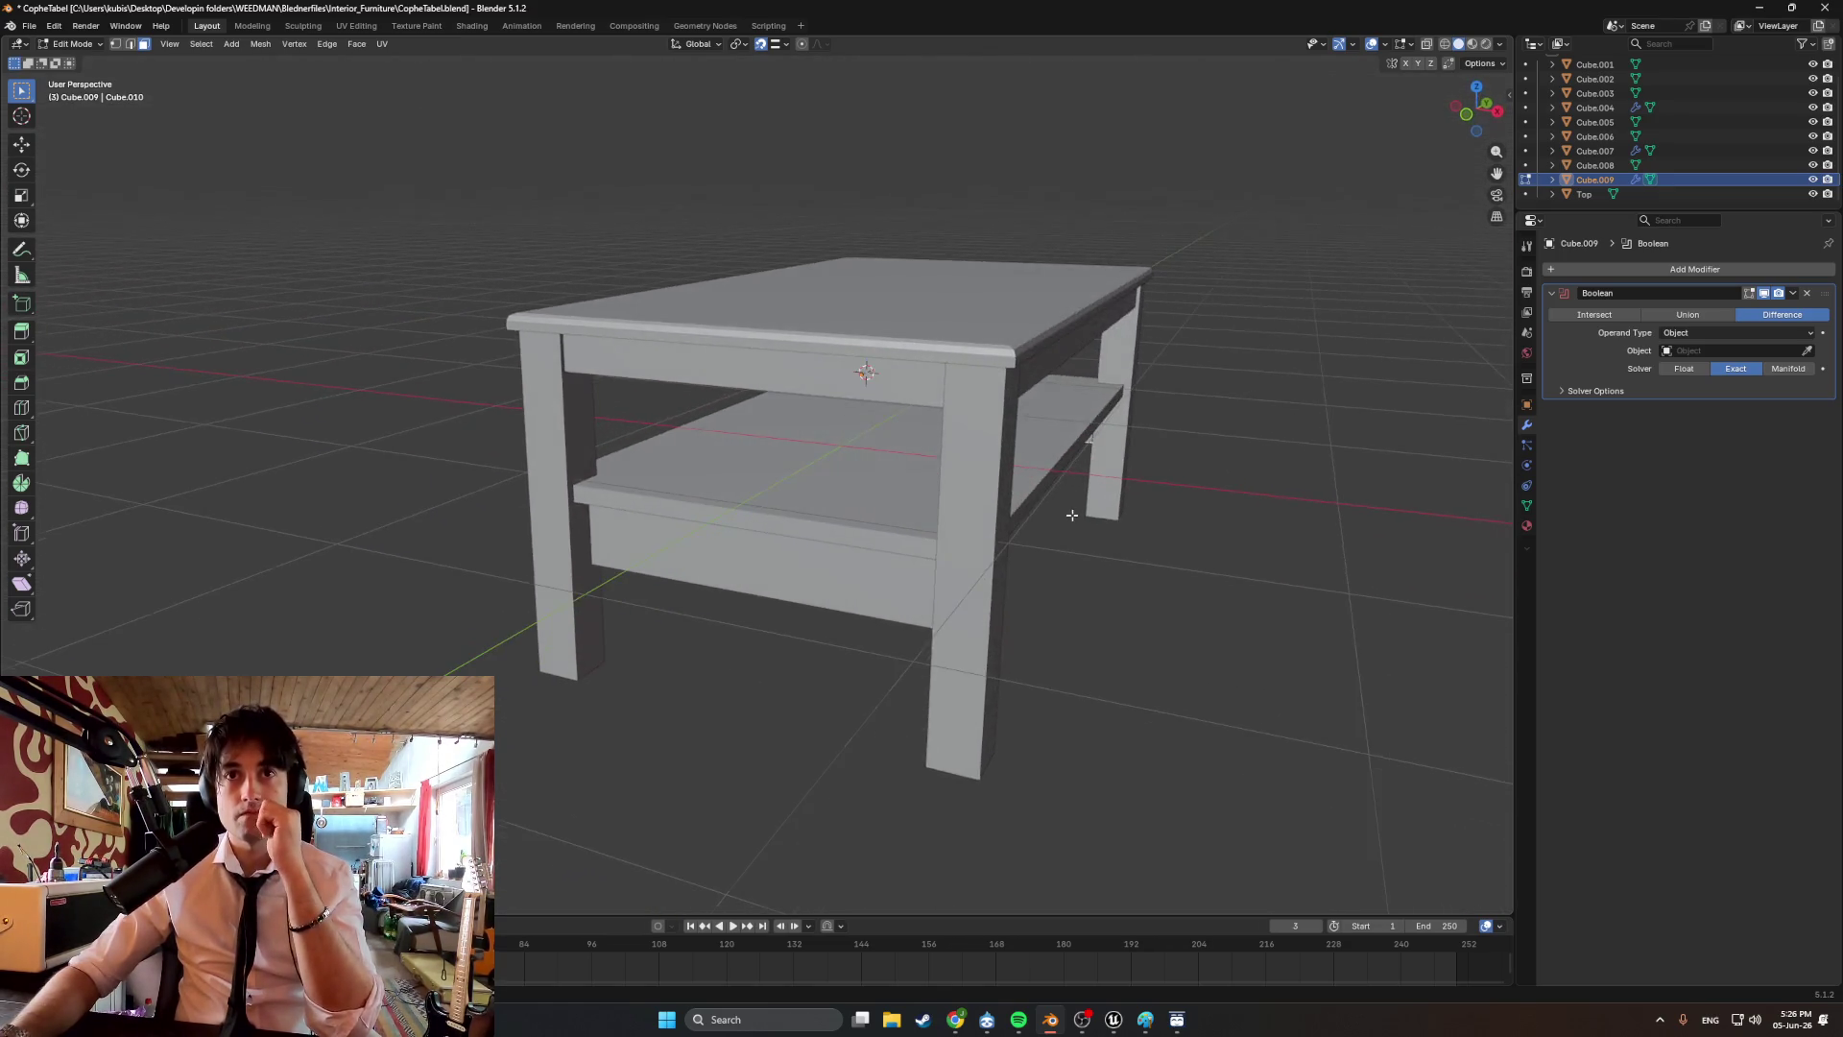
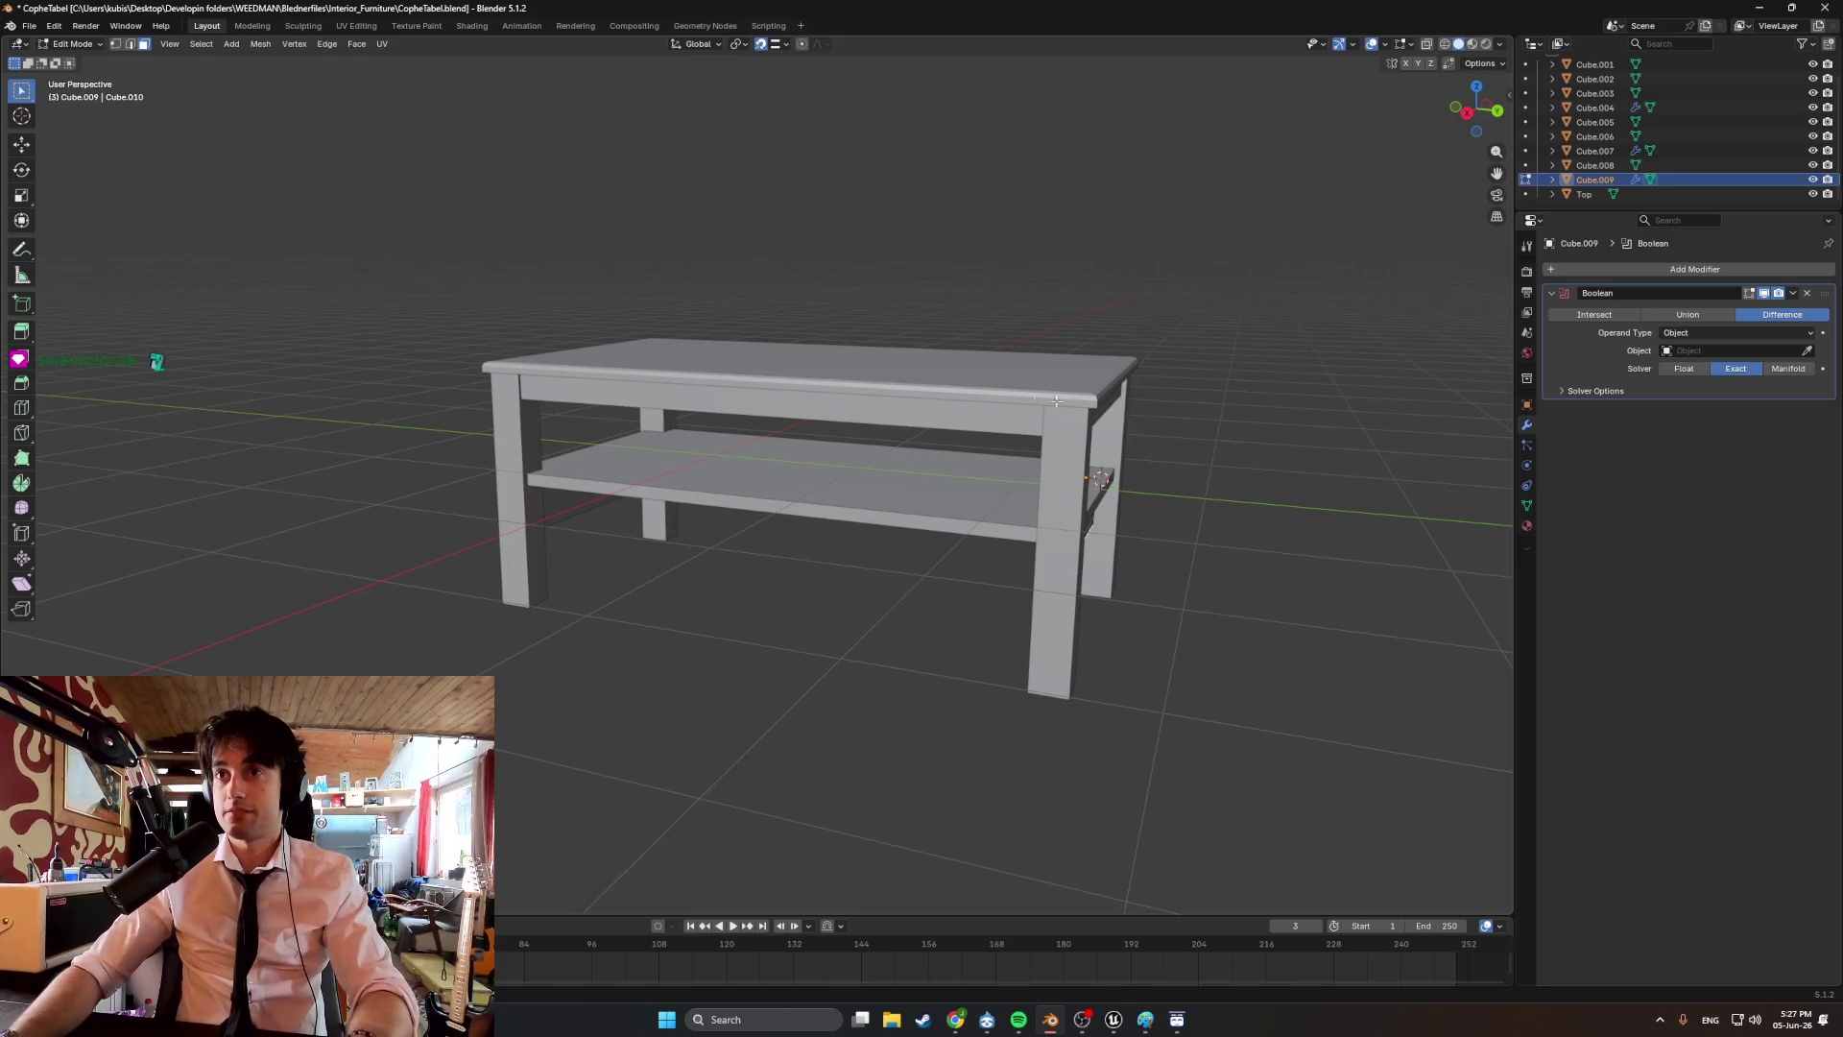
# In Object Mode, select the table top, shelf and legs, and switch the viewport to wireframe
pyautogui.press('Tab')
pyautogui.click(976, 392)
pyautogui.moveTo(975, 391); pyautogui.dragTo(919, 422, button='middle')
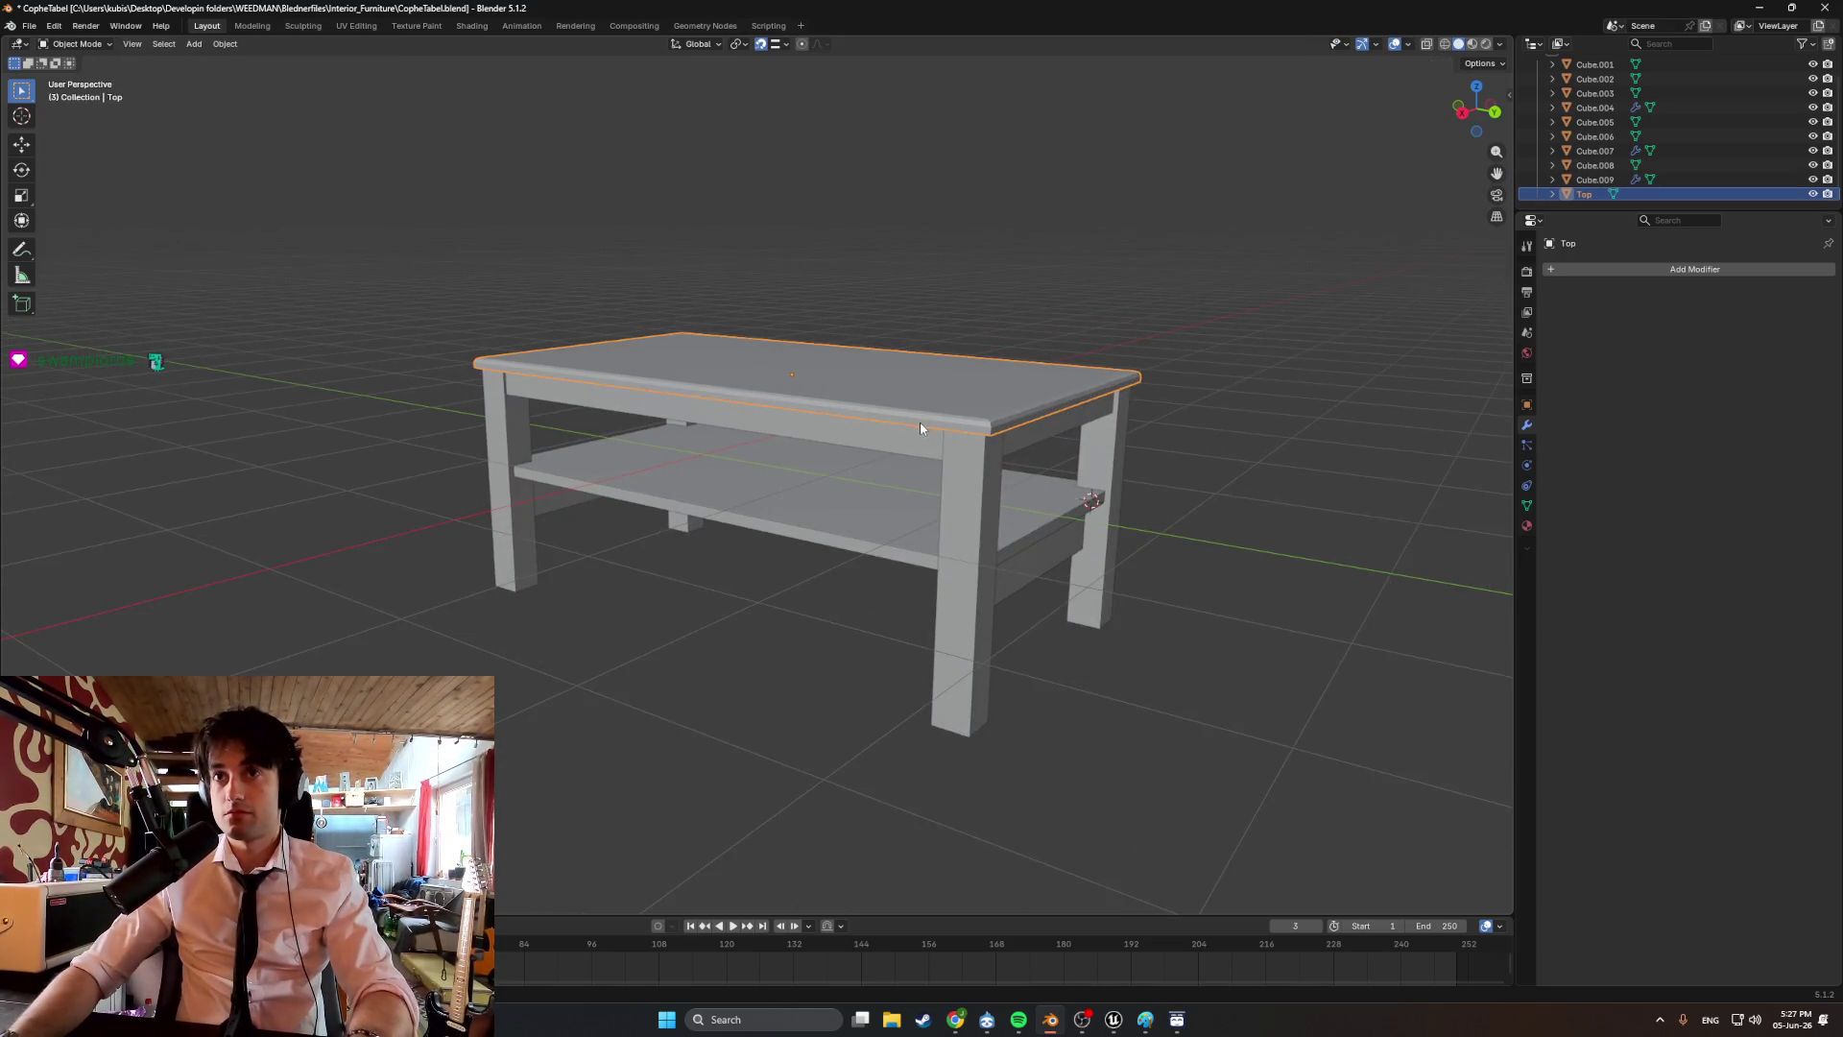
pyautogui.click(919, 406)
pyautogui.keyDown('shift'); pyautogui.click(874, 466); pyautogui.keyUp('shift')
pyautogui.keyDown('shift'); pyautogui.click(965, 503); pyautogui.keyUp('shift')
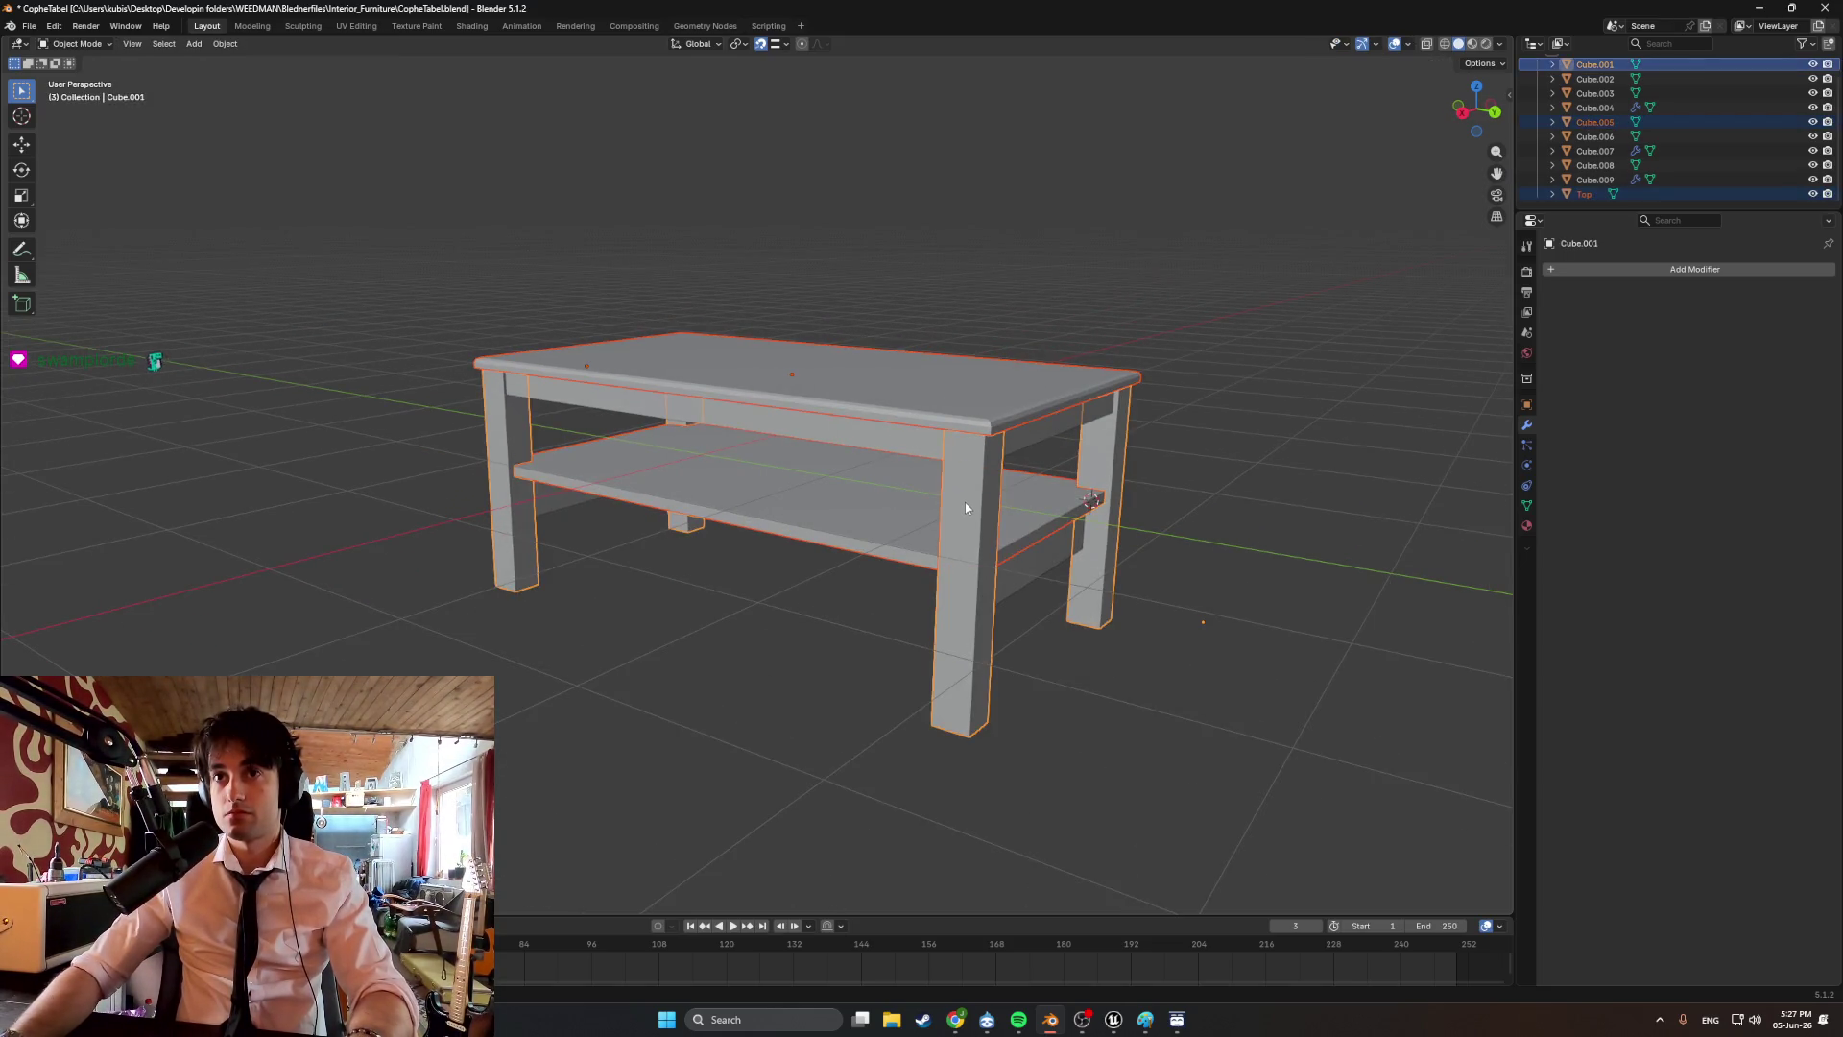
pyautogui.press('z')
pyautogui.click(926, 506)
# Box-select every table part, join them with Ctrl+J, name the result CopheTabel, and enter Edit Mode
pyautogui.moveTo(1268, 739)
pyautogui.mouseDown()
pyautogui.moveTo(424, 169)
pyautogui.moveTo(421, 222)
pyautogui.mouseUp()
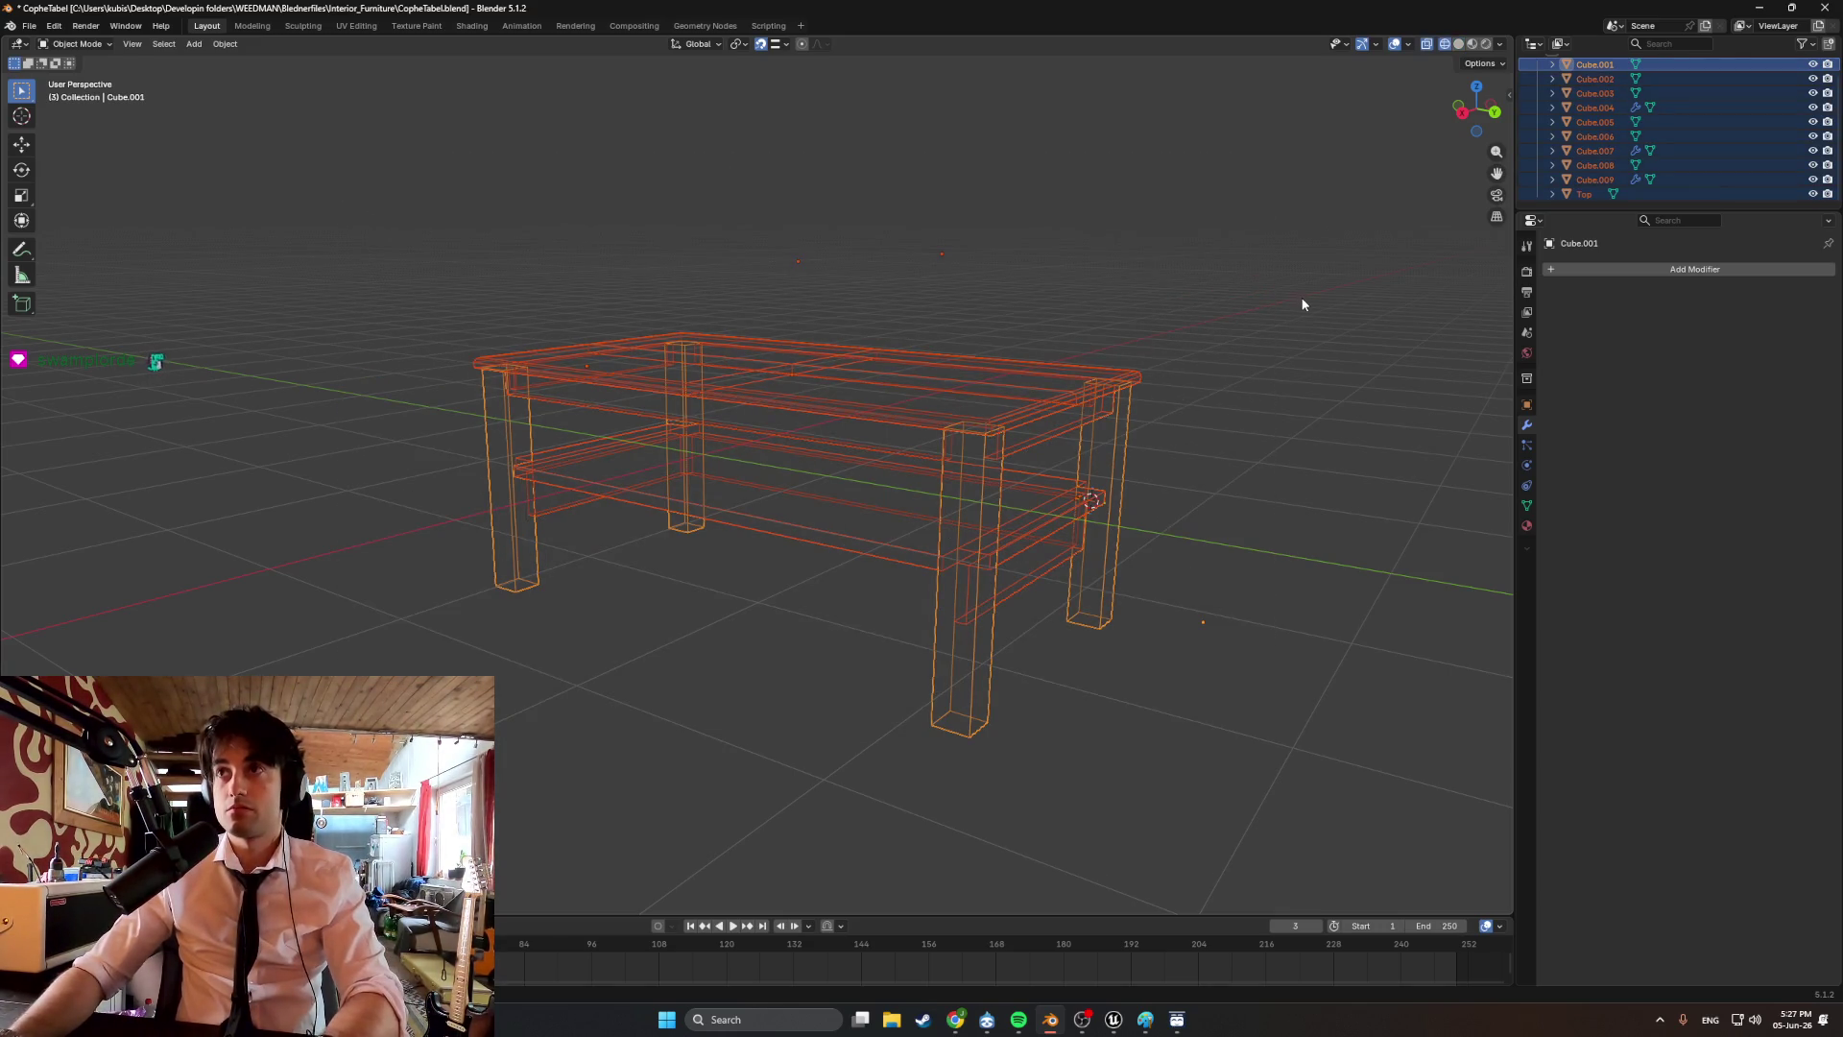
pyautogui.hotkey('ctrl', 'j')
pyautogui.write('CopheTabel')
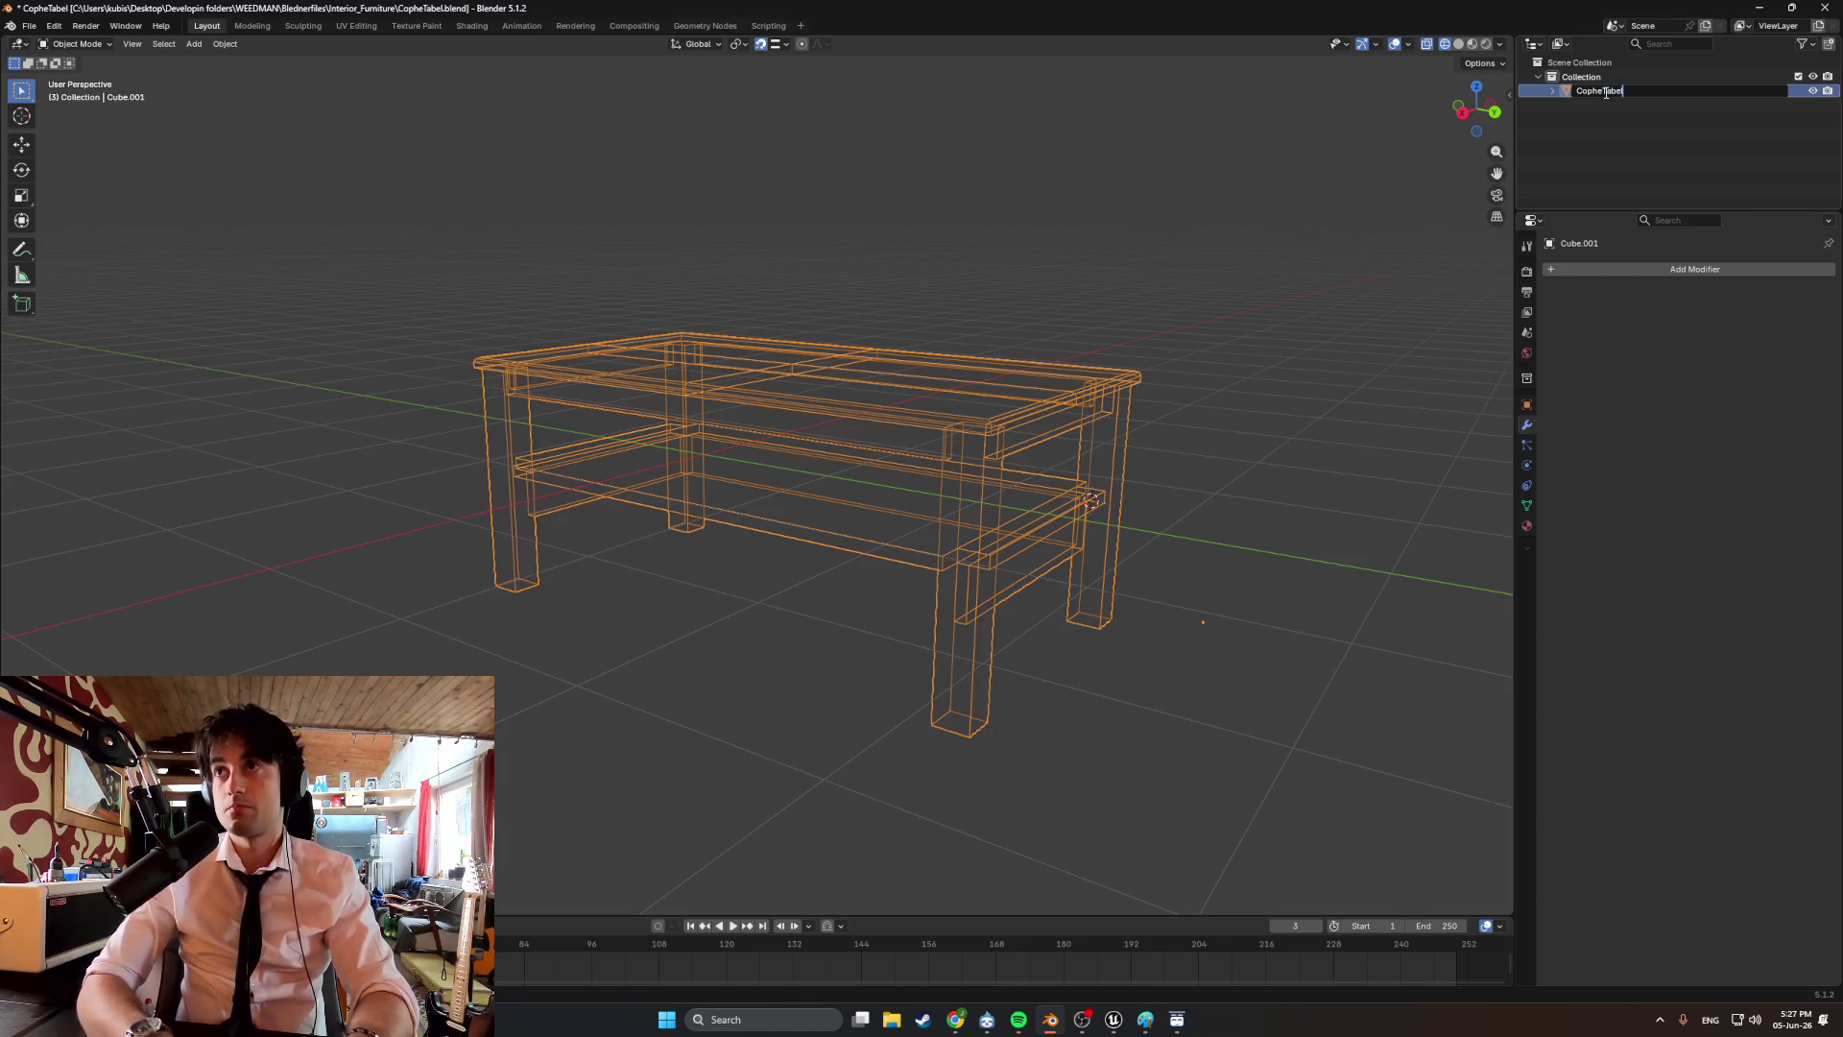
pyautogui.press('Return')
pyautogui.press('Tab')
pyautogui.moveTo(1099, 288)
pyautogui.mouseDown(button='middle')
pyautogui.moveTo(1233, 325)
pyautogui.moveTo(1349, 317)
pyautogui.moveTo(1325, 355)
pyautogui.moveTo(1215, 384)
pyautogui.moveTo(1242, 378)
pyautogui.mouseUp(button='middle')
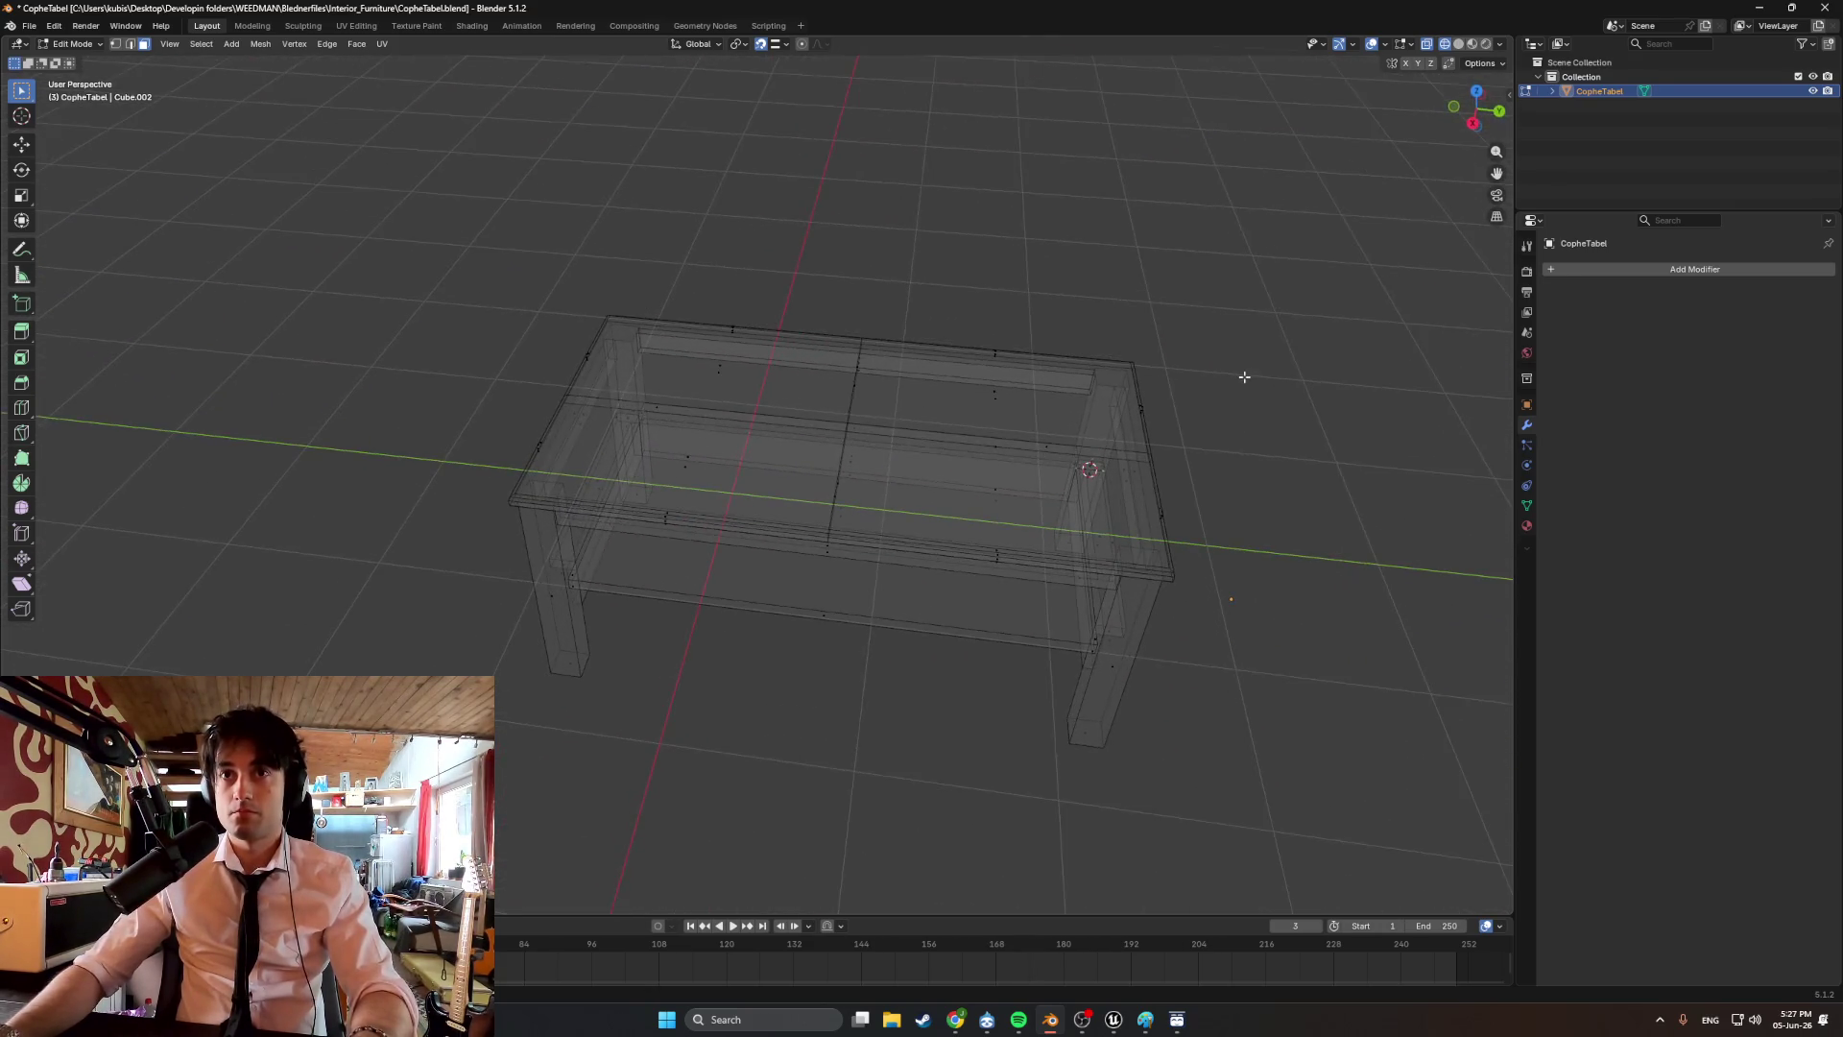
# Switch the viewport back to Solid shading
pyautogui.scroll(4, 1103, 445)
pyautogui.moveTo(1103, 445); pyautogui.dragTo(917, 415, button='middle')
pyautogui.scroll(-4, 978, 423)
pyautogui.press('z')
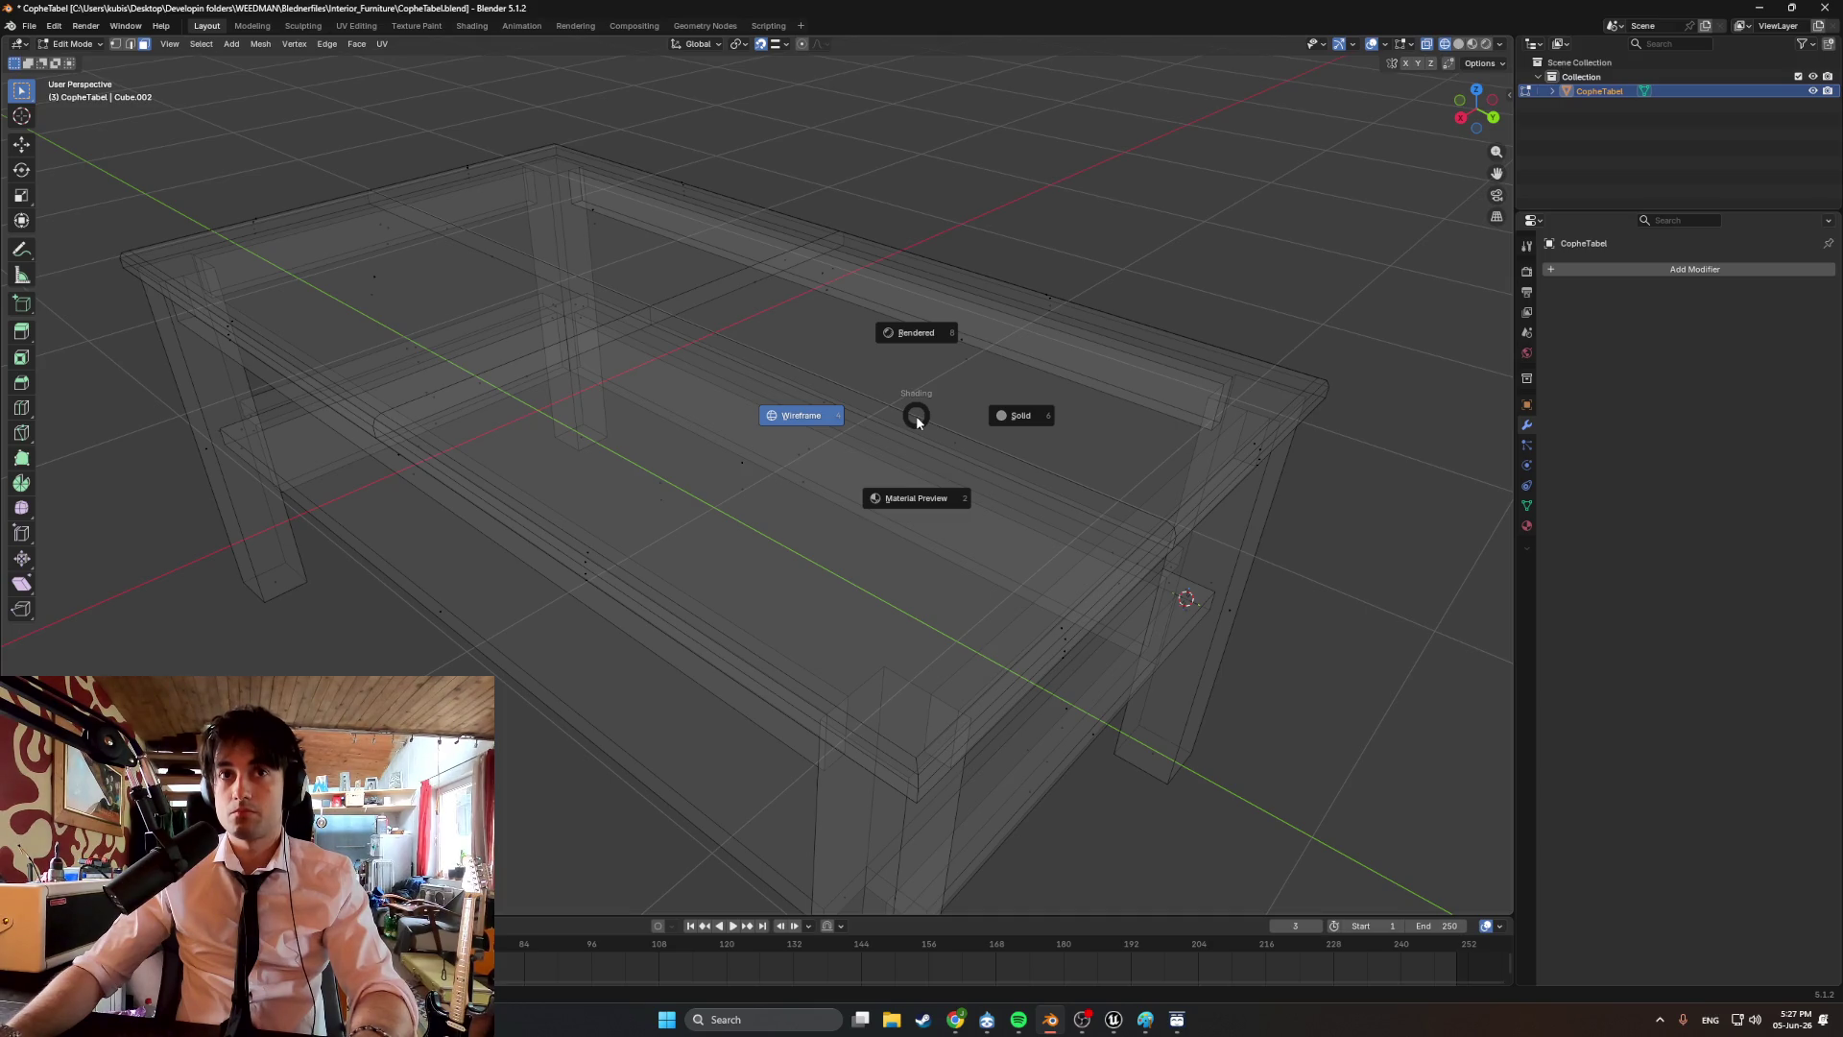
pyautogui.press('6')
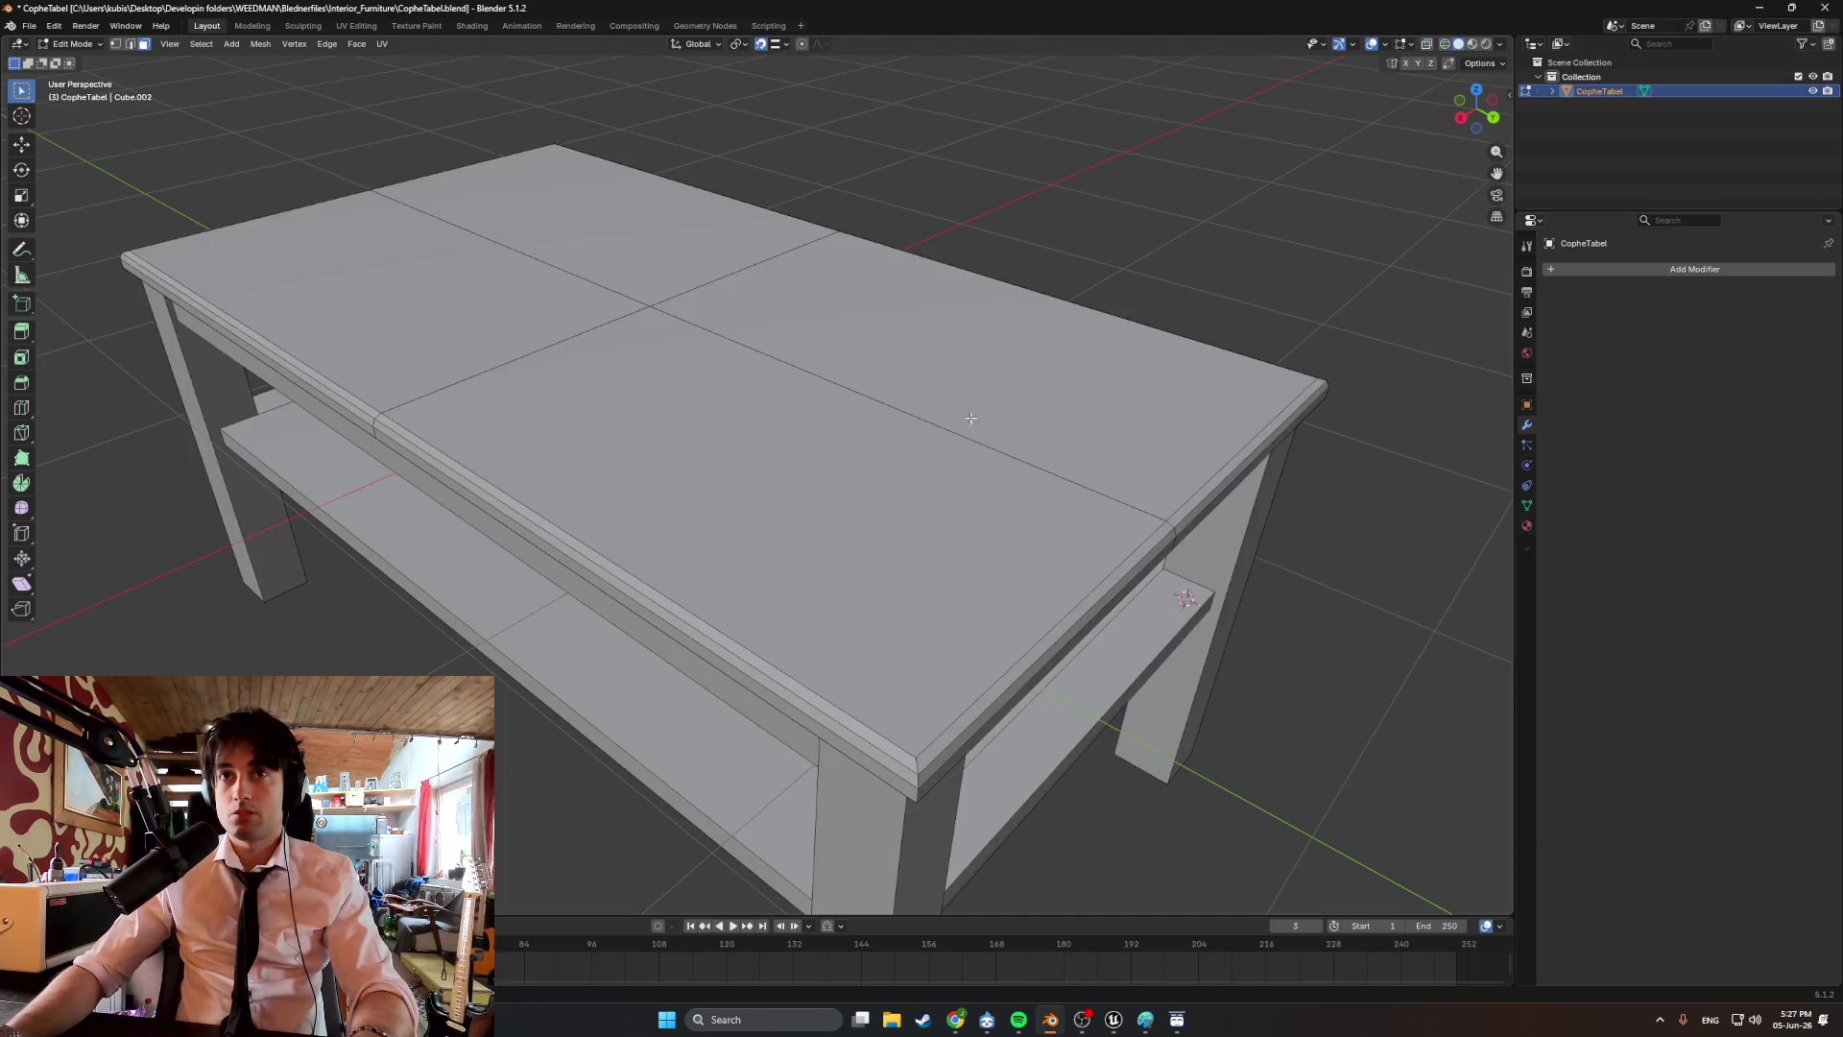
# Select the tabletop's front top edges and apply an edge operation to them
pyautogui.scroll(4, 750, 432)
pyautogui.moveTo(619, 523); pyautogui.dragTo(615, 551, button='middle')
pyautogui.click(630, 515)
pyautogui.click(623, 506)
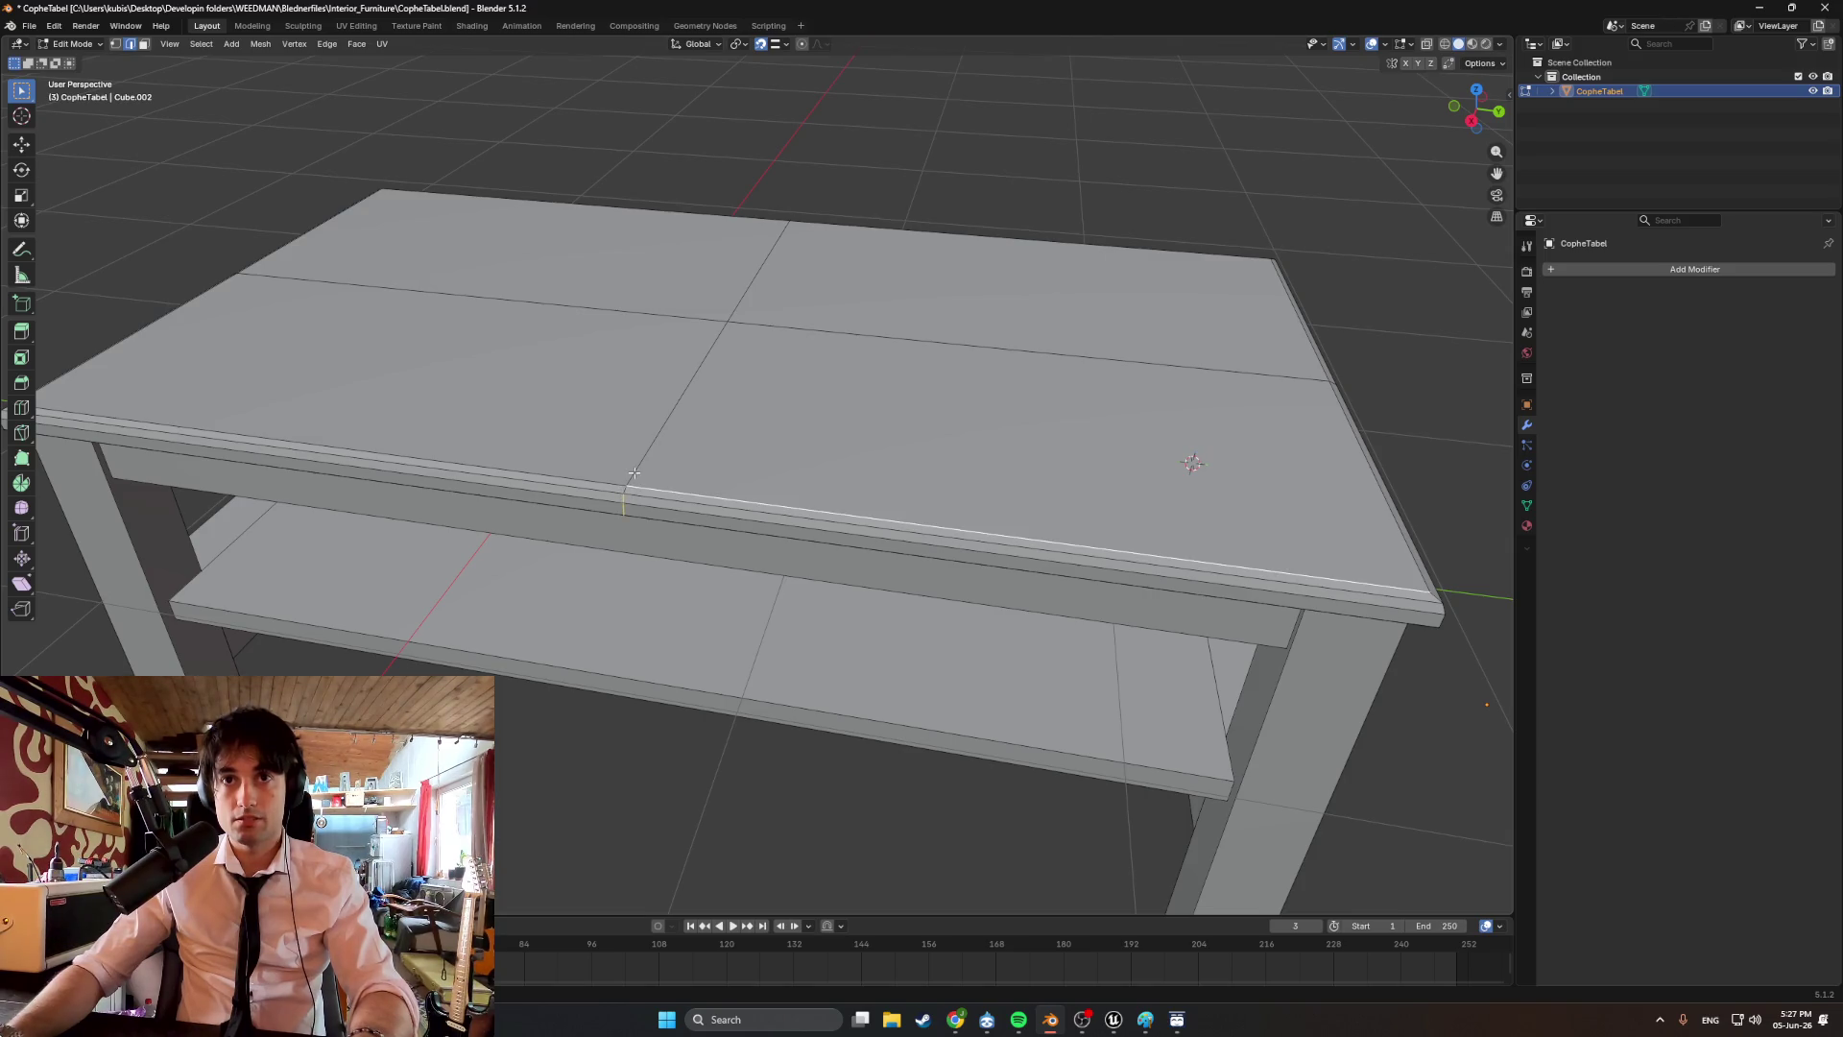
pyautogui.click(623, 510)
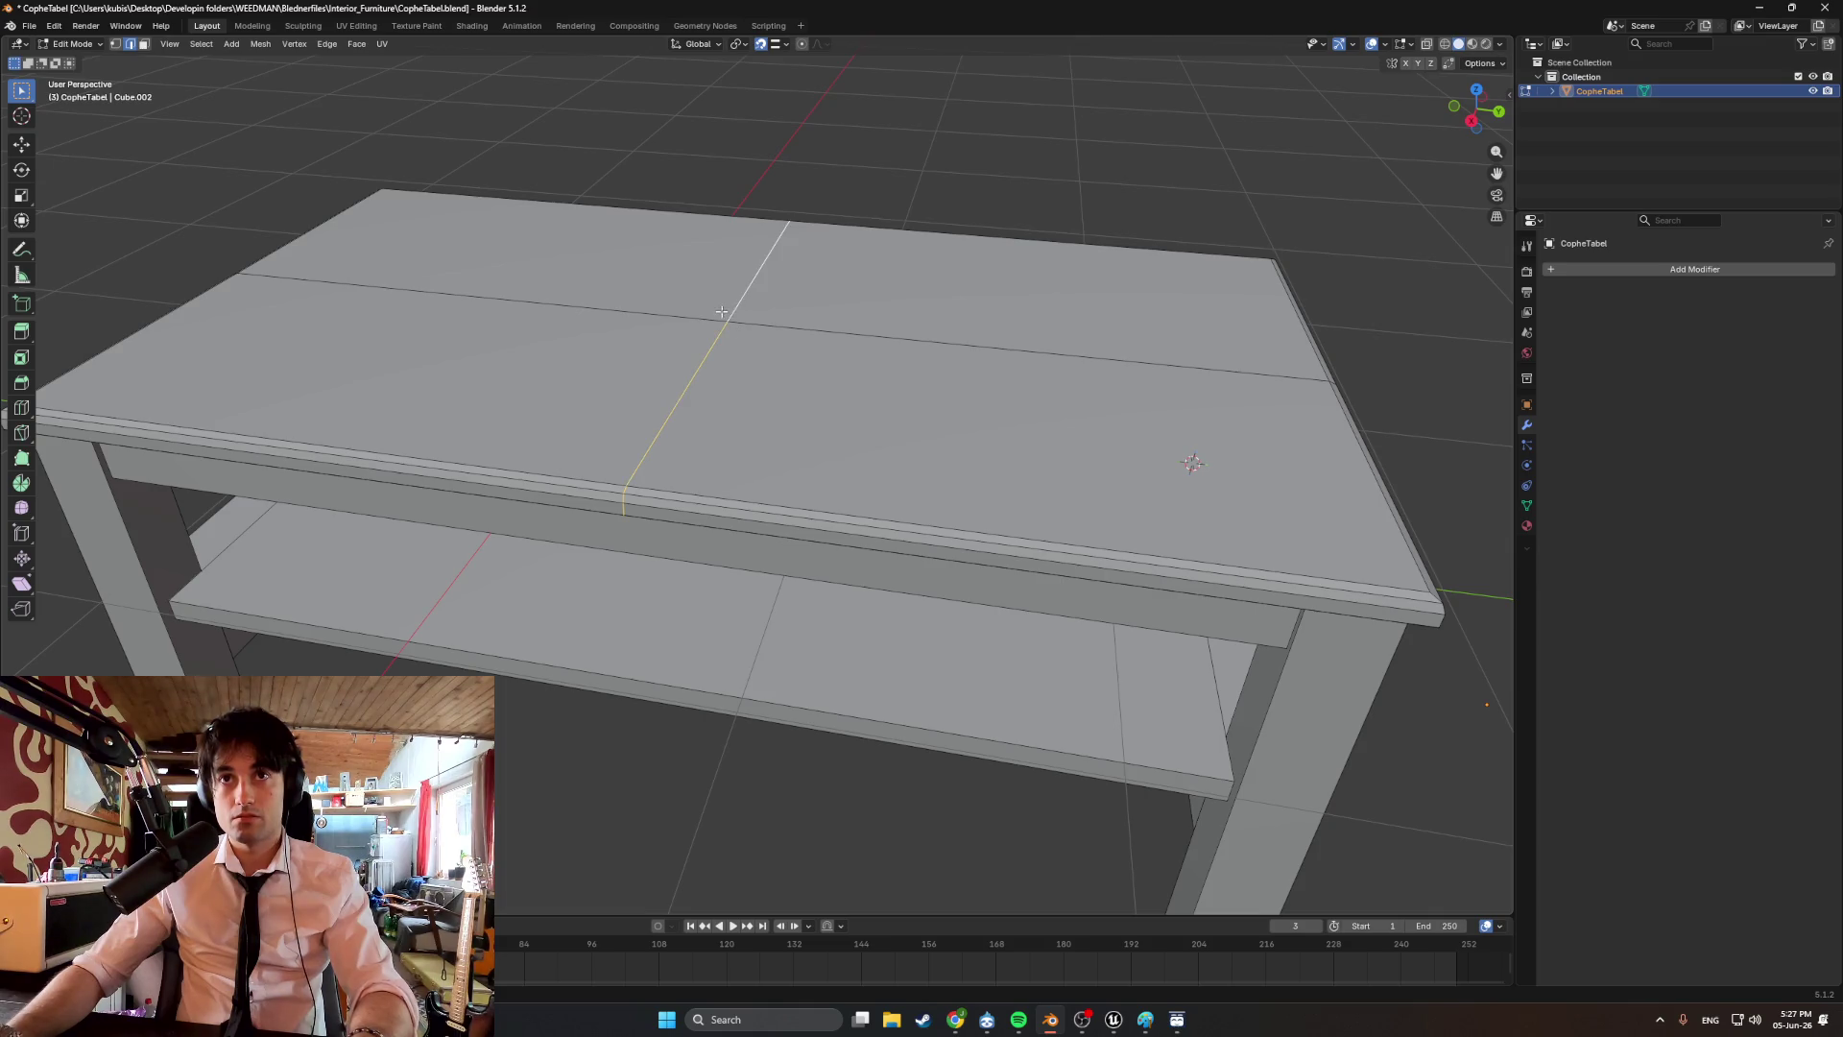
pyautogui.rightClick(752, 323)
pyautogui.click(741, 305)
# Delete the short extra edge segment across the tabletop
pyautogui.moveTo(740, 304); pyautogui.dragTo(833, 320, button='middle')
pyautogui.keyDown('alt'); pyautogui.click(827, 316); pyautogui.keyUp('alt')
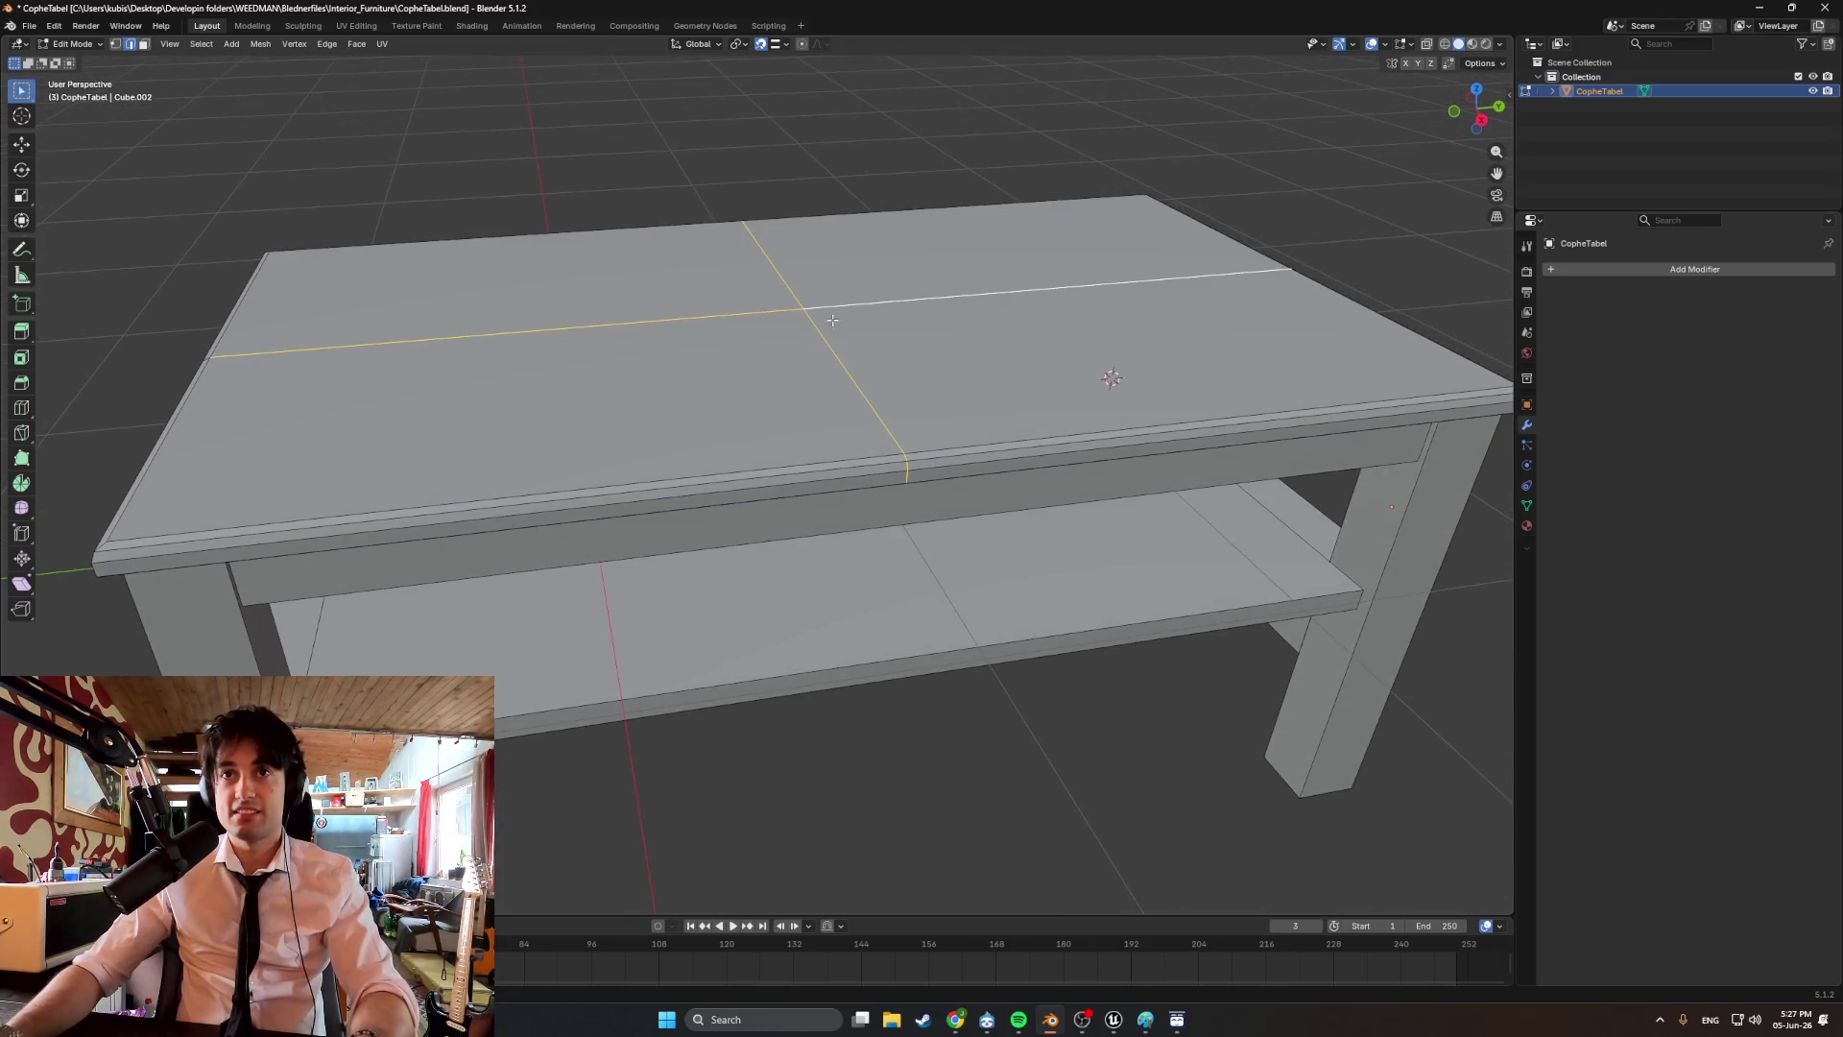
pyautogui.click(789, 299)
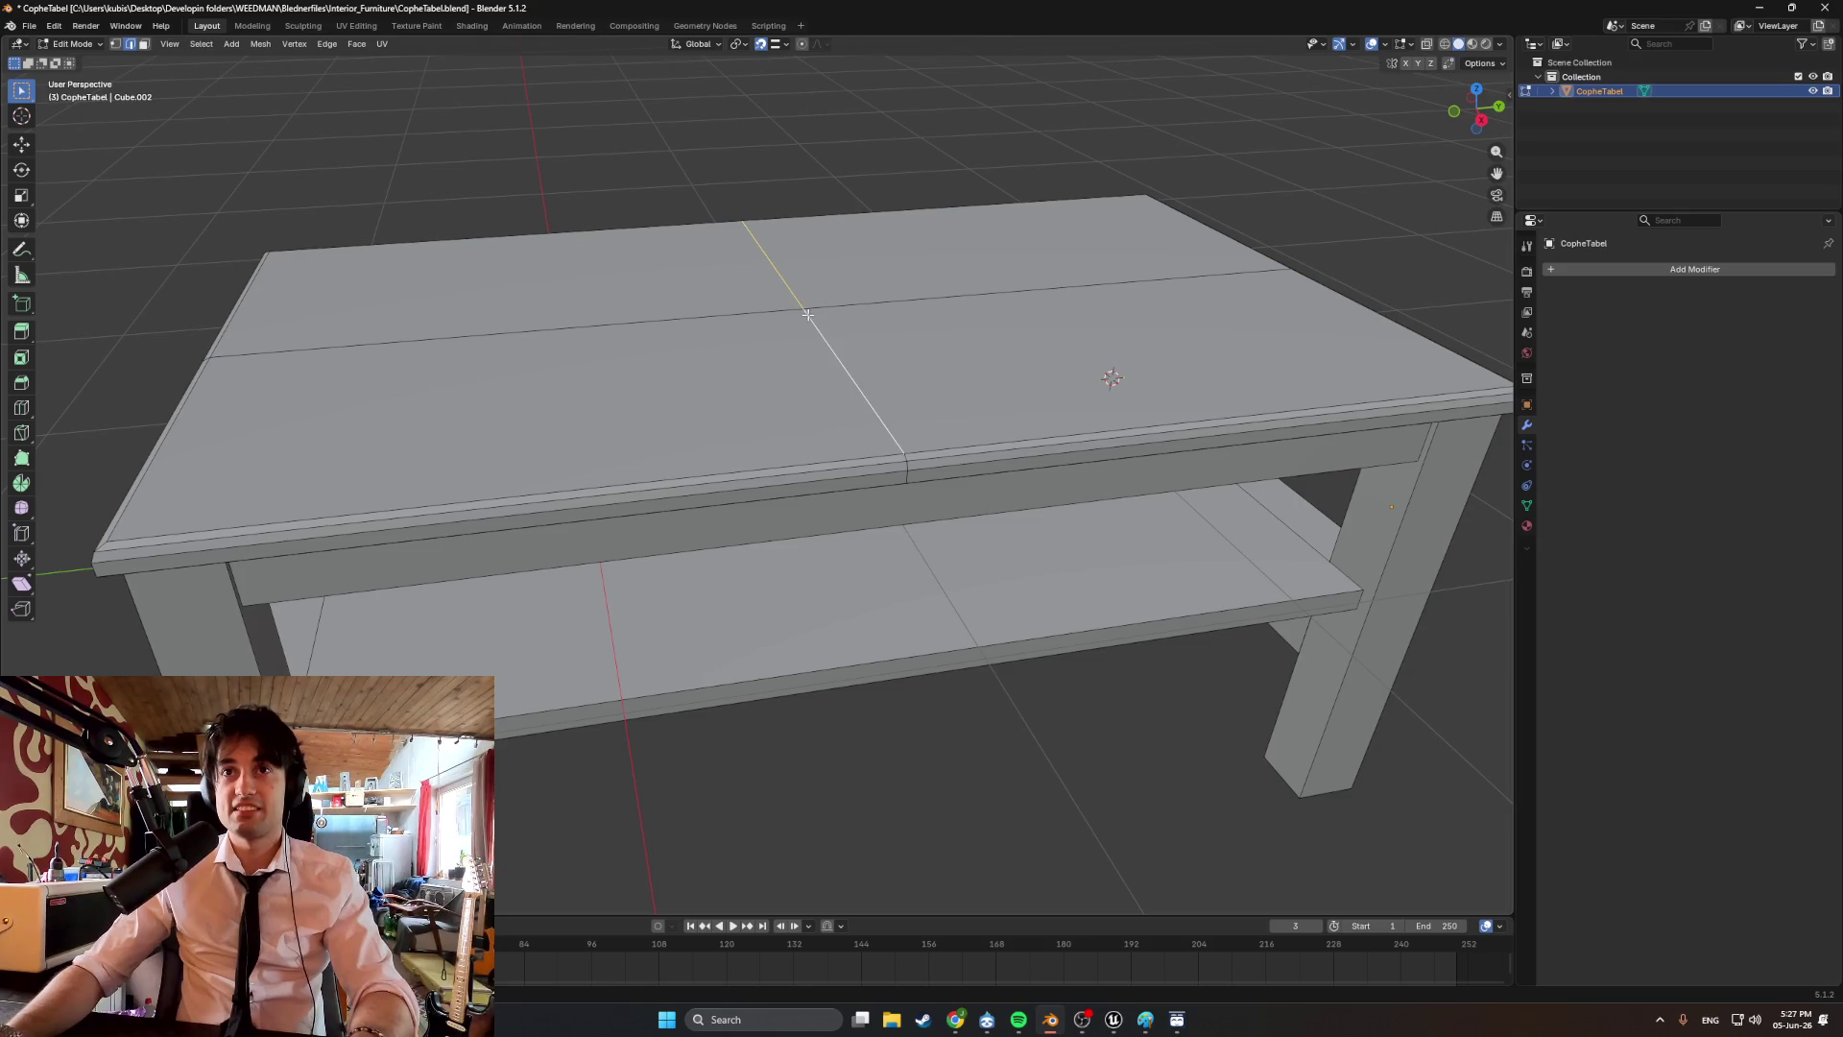
pyautogui.press('x')
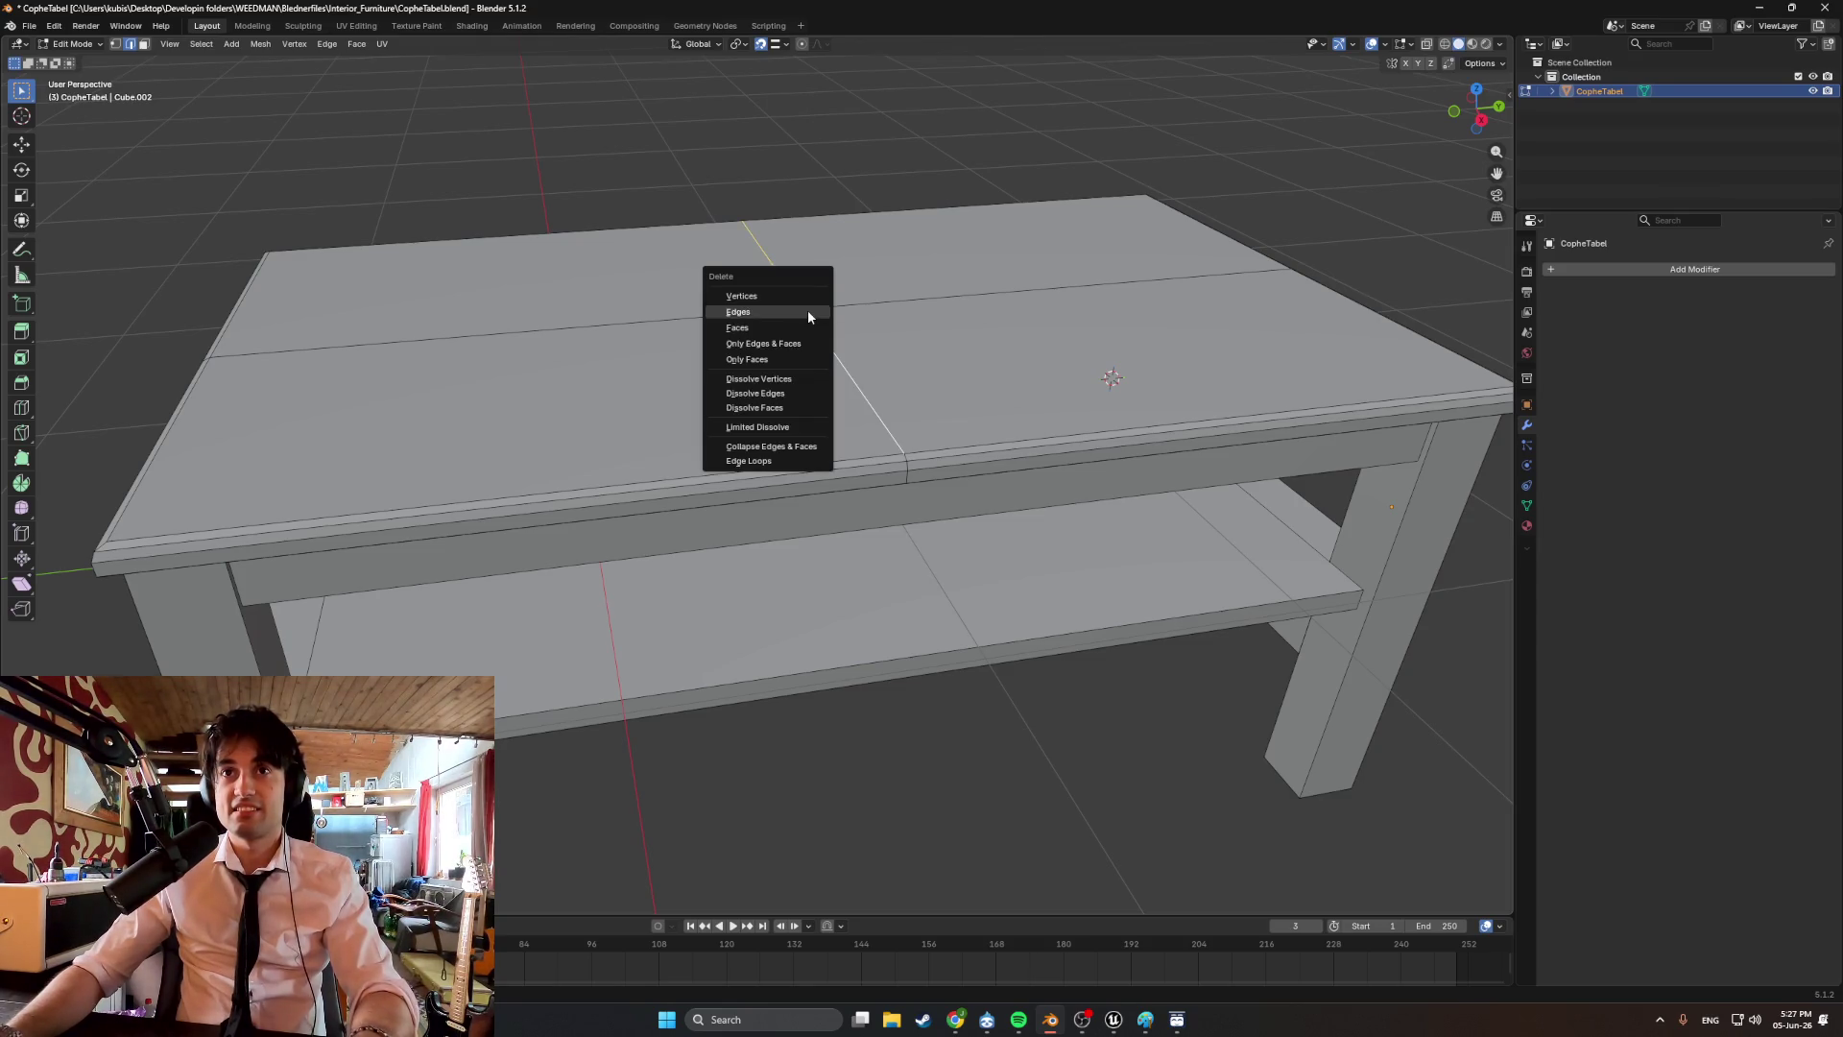
pyautogui.click(808, 312)
# Collapse both halves of the tabletop's middle strip into a single centre seam
pyautogui.moveTo(809, 317); pyautogui.dragTo(784, 330, button='middle')
pyautogui.press('3')
pyautogui.click(692, 371)
pyautogui.keyDown('shift'); pyautogui.click(779, 374); pyautogui.keyUp('shift')
pyautogui.press('x')
pyautogui.click(778, 372)
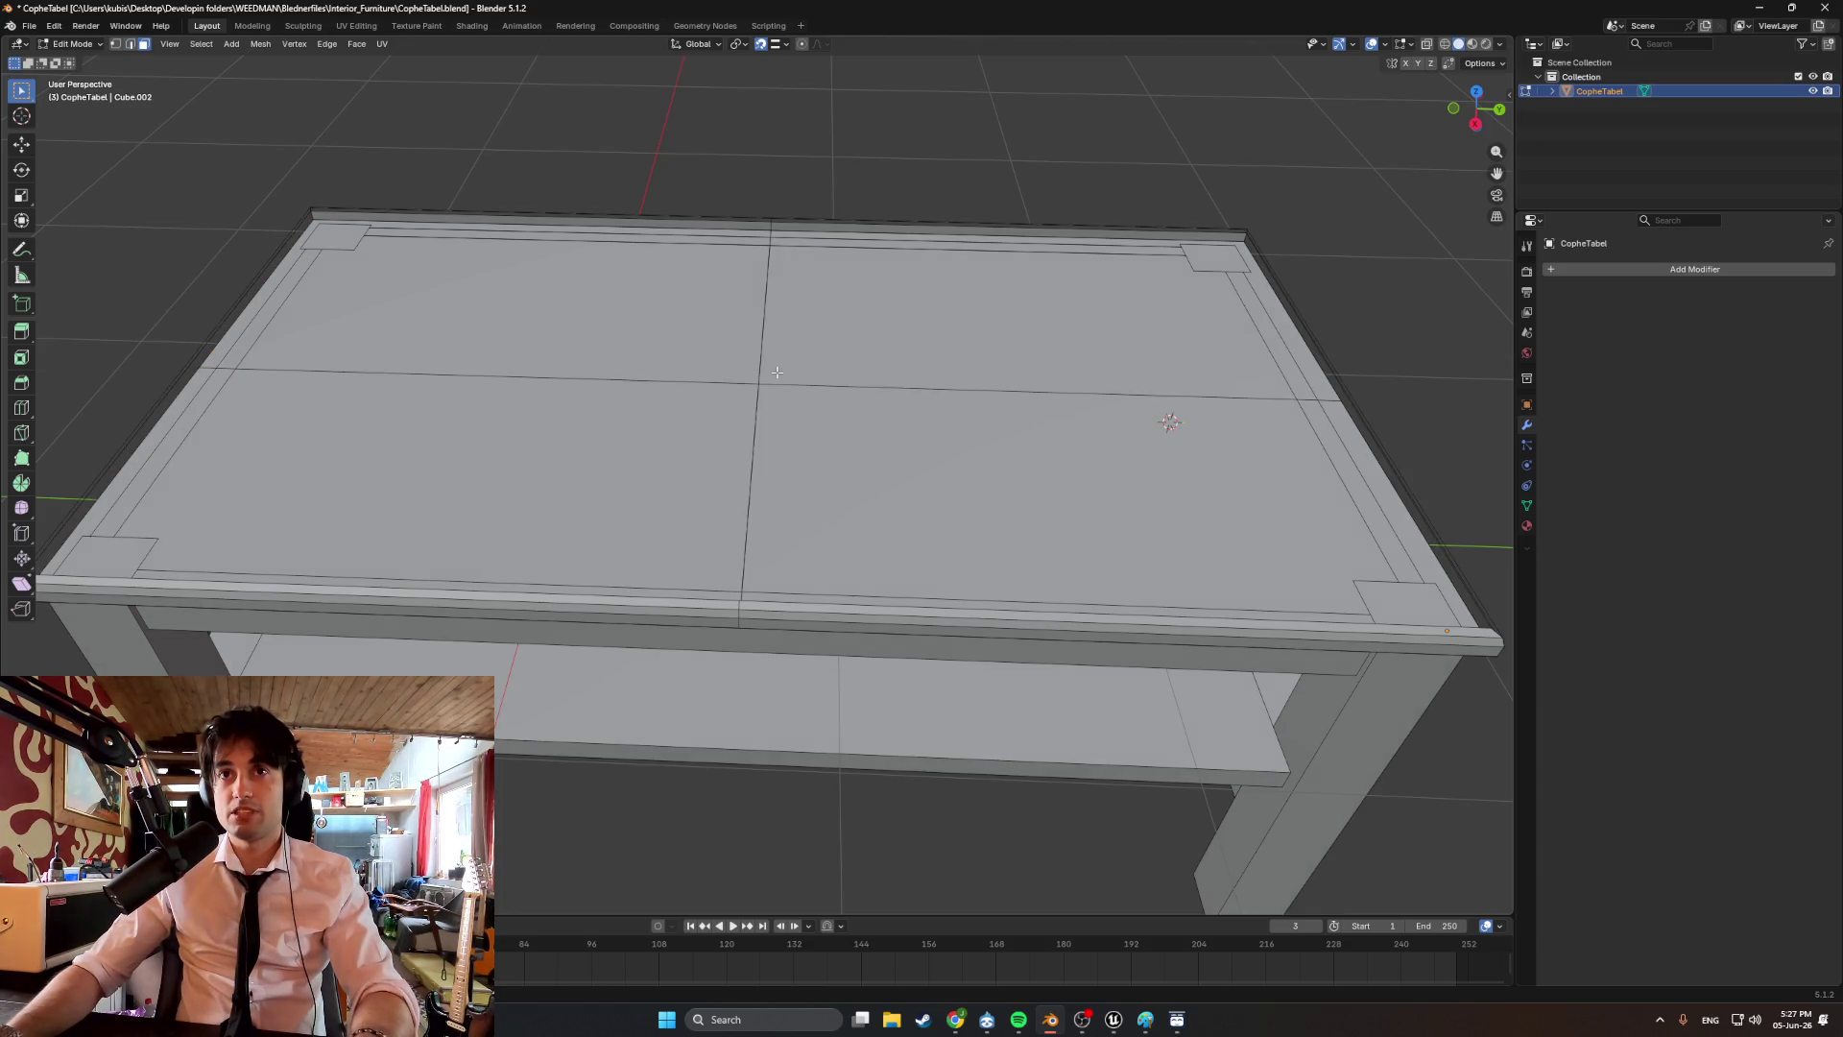
# Remove the tabletop's inset loops and corner pieces, leaving a plain top surface
pyautogui.moveTo(755, 372)
pyautogui.mouseDown(button='middle')
pyautogui.moveTo(856, 346)
pyautogui.moveTo(808, 383)
pyautogui.moveTo(661, 368)
pyautogui.moveTo(693, 407)
pyautogui.mouseUp(button='middle')
pyautogui.click(368, 591)
pyautogui.moveTo(478, 533)
pyautogui.mouseDown(button='middle')
pyautogui.moveTo(362, 372)
pyautogui.moveTo(454, 563)
pyautogui.moveTo(710, 480)
pyautogui.moveTo(930, 353)
pyautogui.moveTo(672, 509)
pyautogui.moveTo(628, 485)
pyautogui.moveTo(609, 522)
pyautogui.moveTo(691, 514)
pyautogui.mouseUp(button='middle')
pyautogui.click(362, 372)
pyautogui.hotkey('alt', 'a')
pyautogui.scroll(-4, 496, 616)
pyautogui.scroll(5, 672, 514)
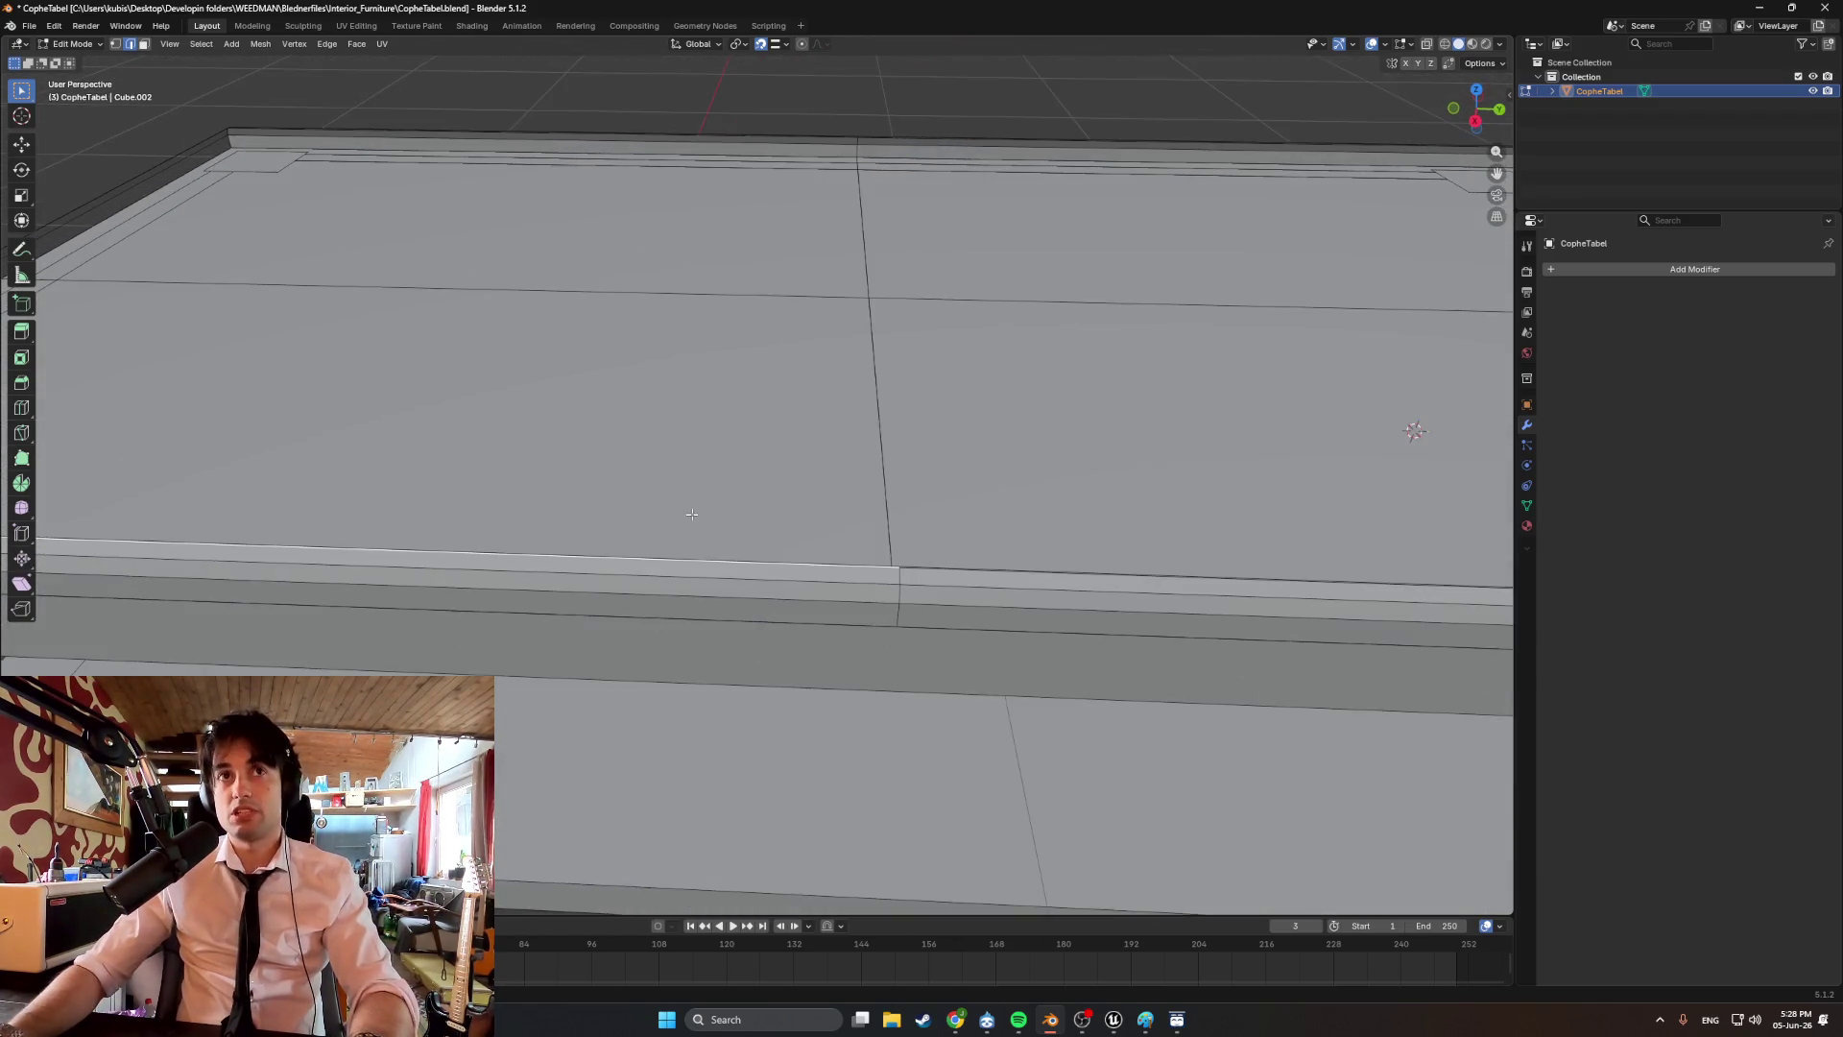
pyautogui.scroll(-6, 717, 502)
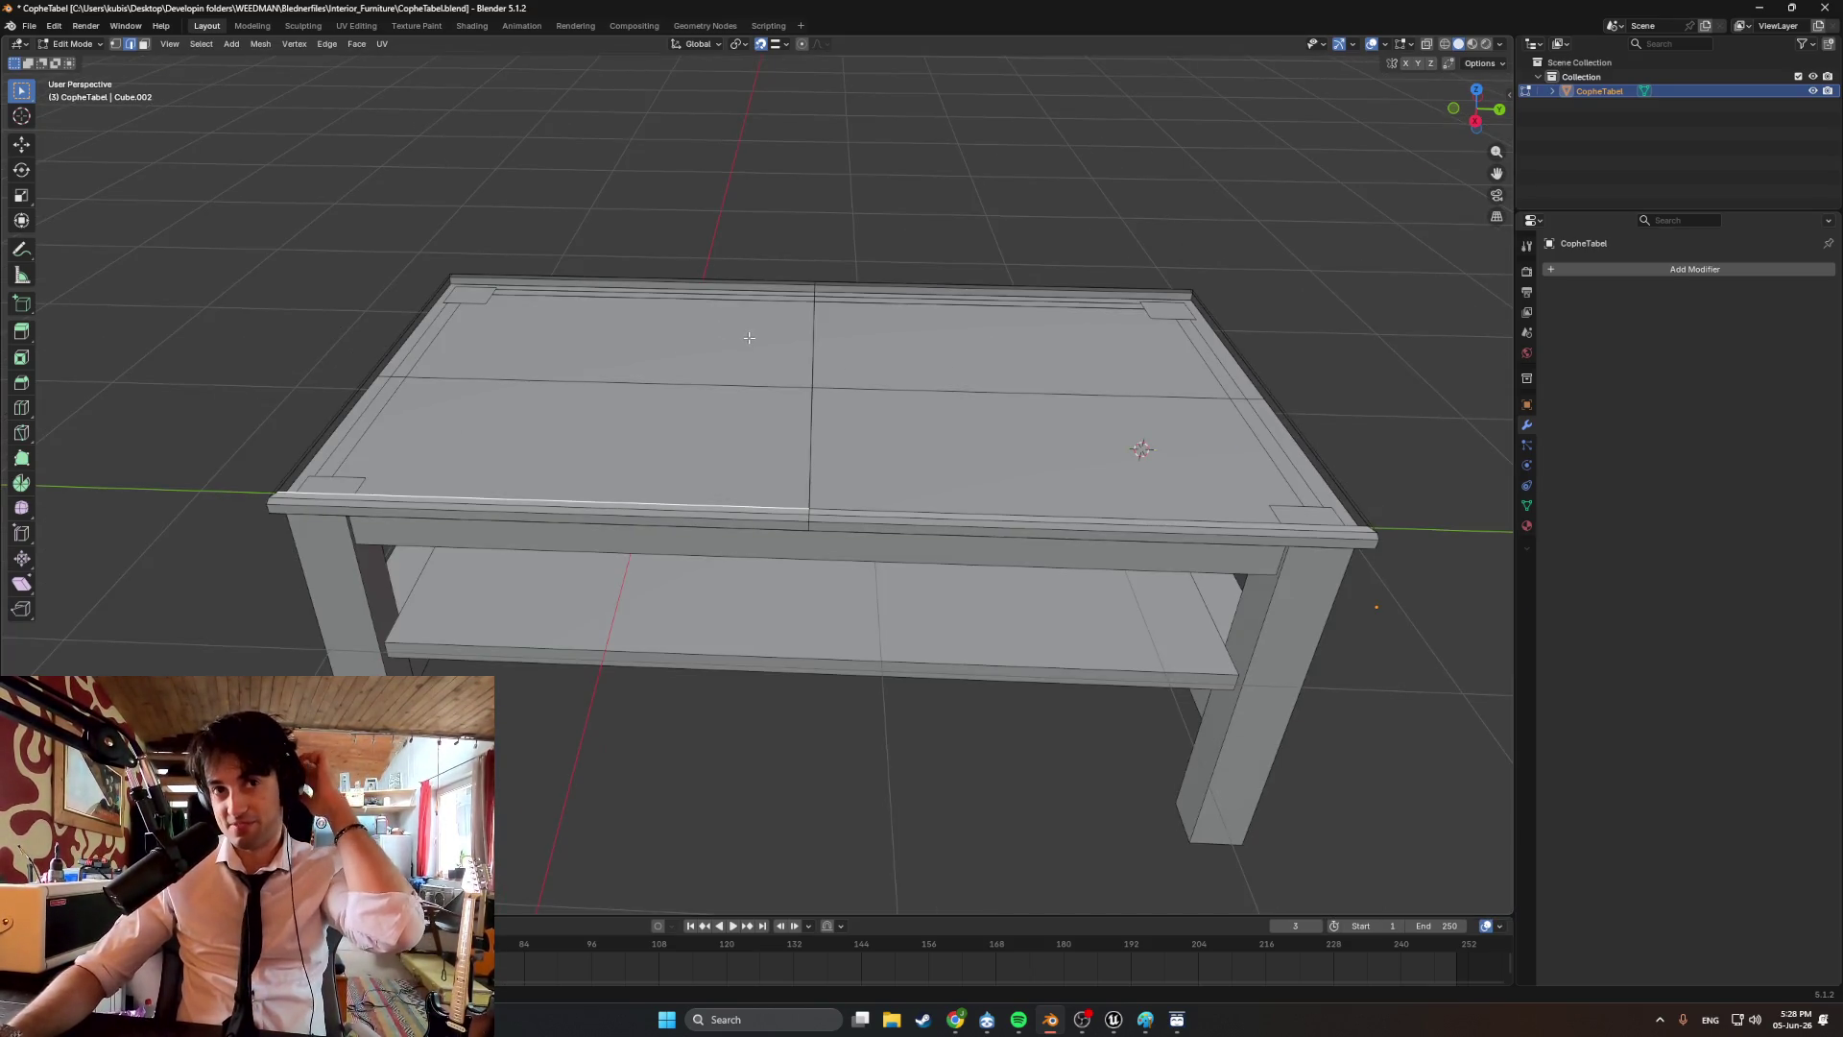
pyautogui.hotkey('ctrl', 'z')
pyautogui.hotkey('ctrl', 'z')
pyautogui.hotkey('ctrl', 'z')
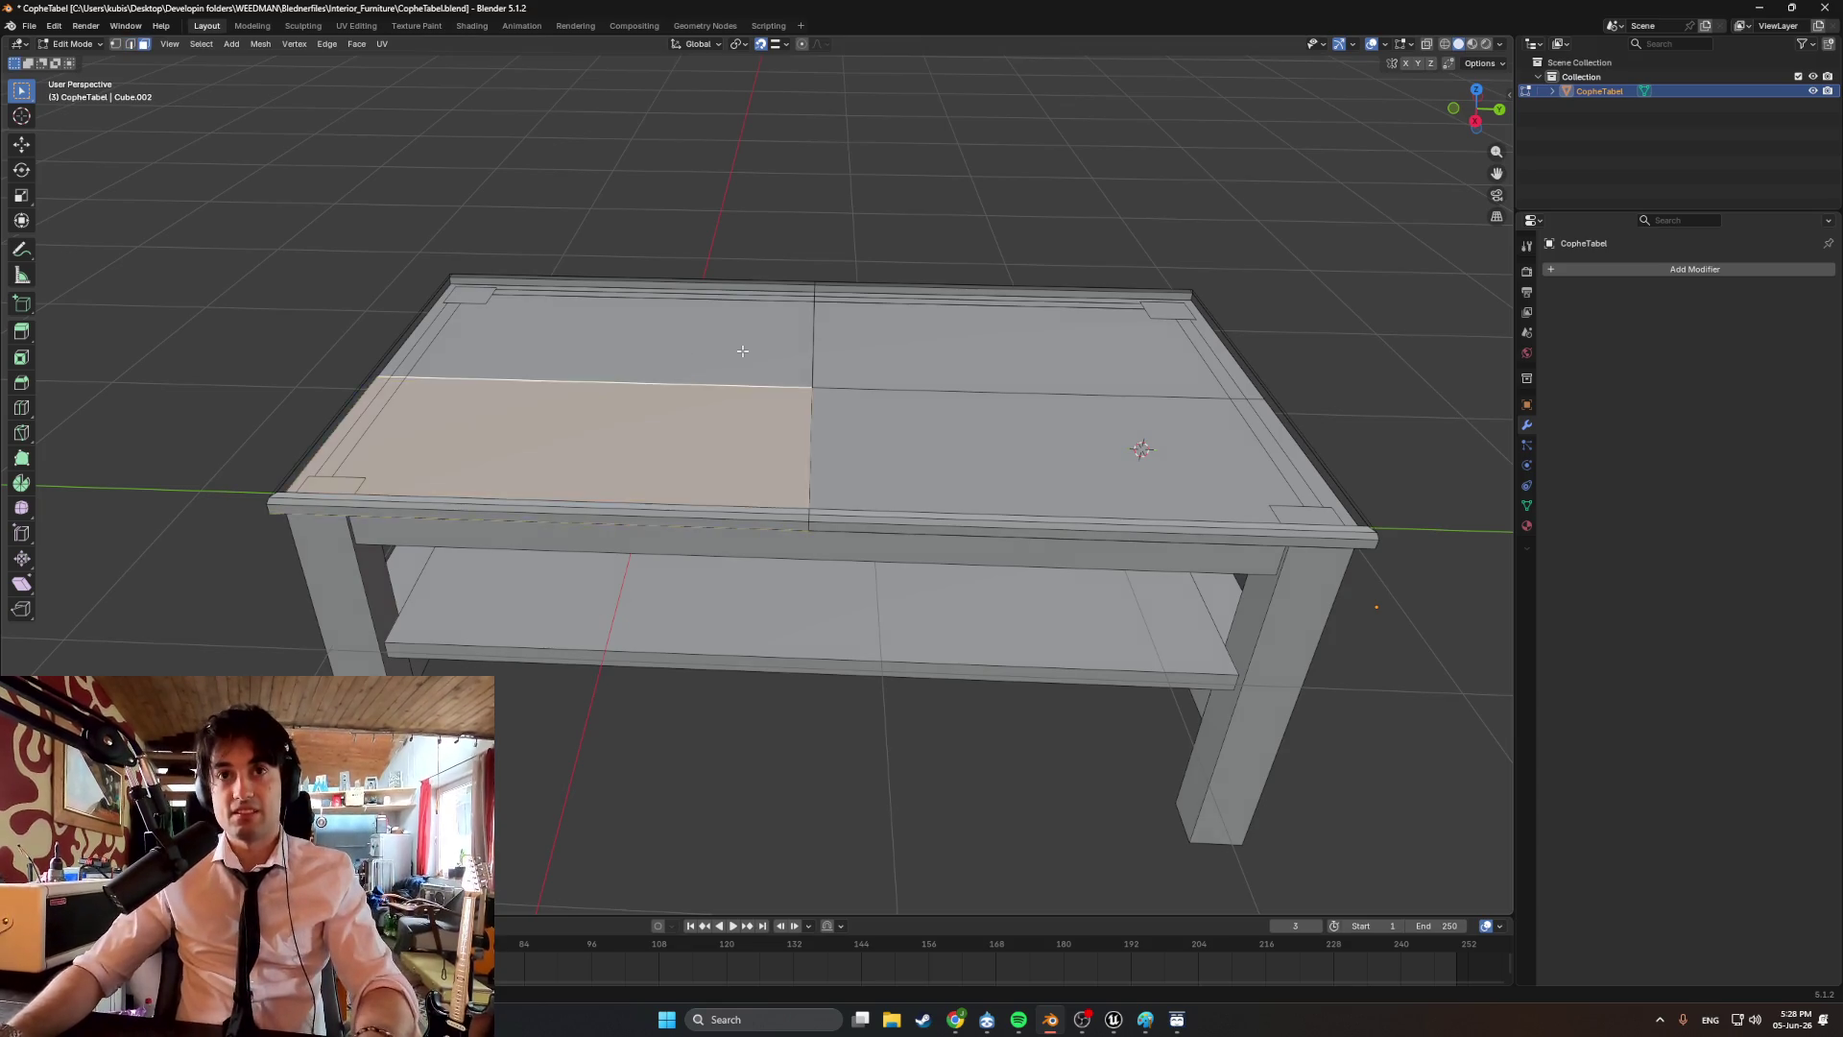
pyautogui.moveTo(742, 351)
pyautogui.mouseDown(button='middle')
pyautogui.moveTo(659, 324)
pyautogui.moveTo(713, 314)
pyautogui.mouseUp(button='middle')
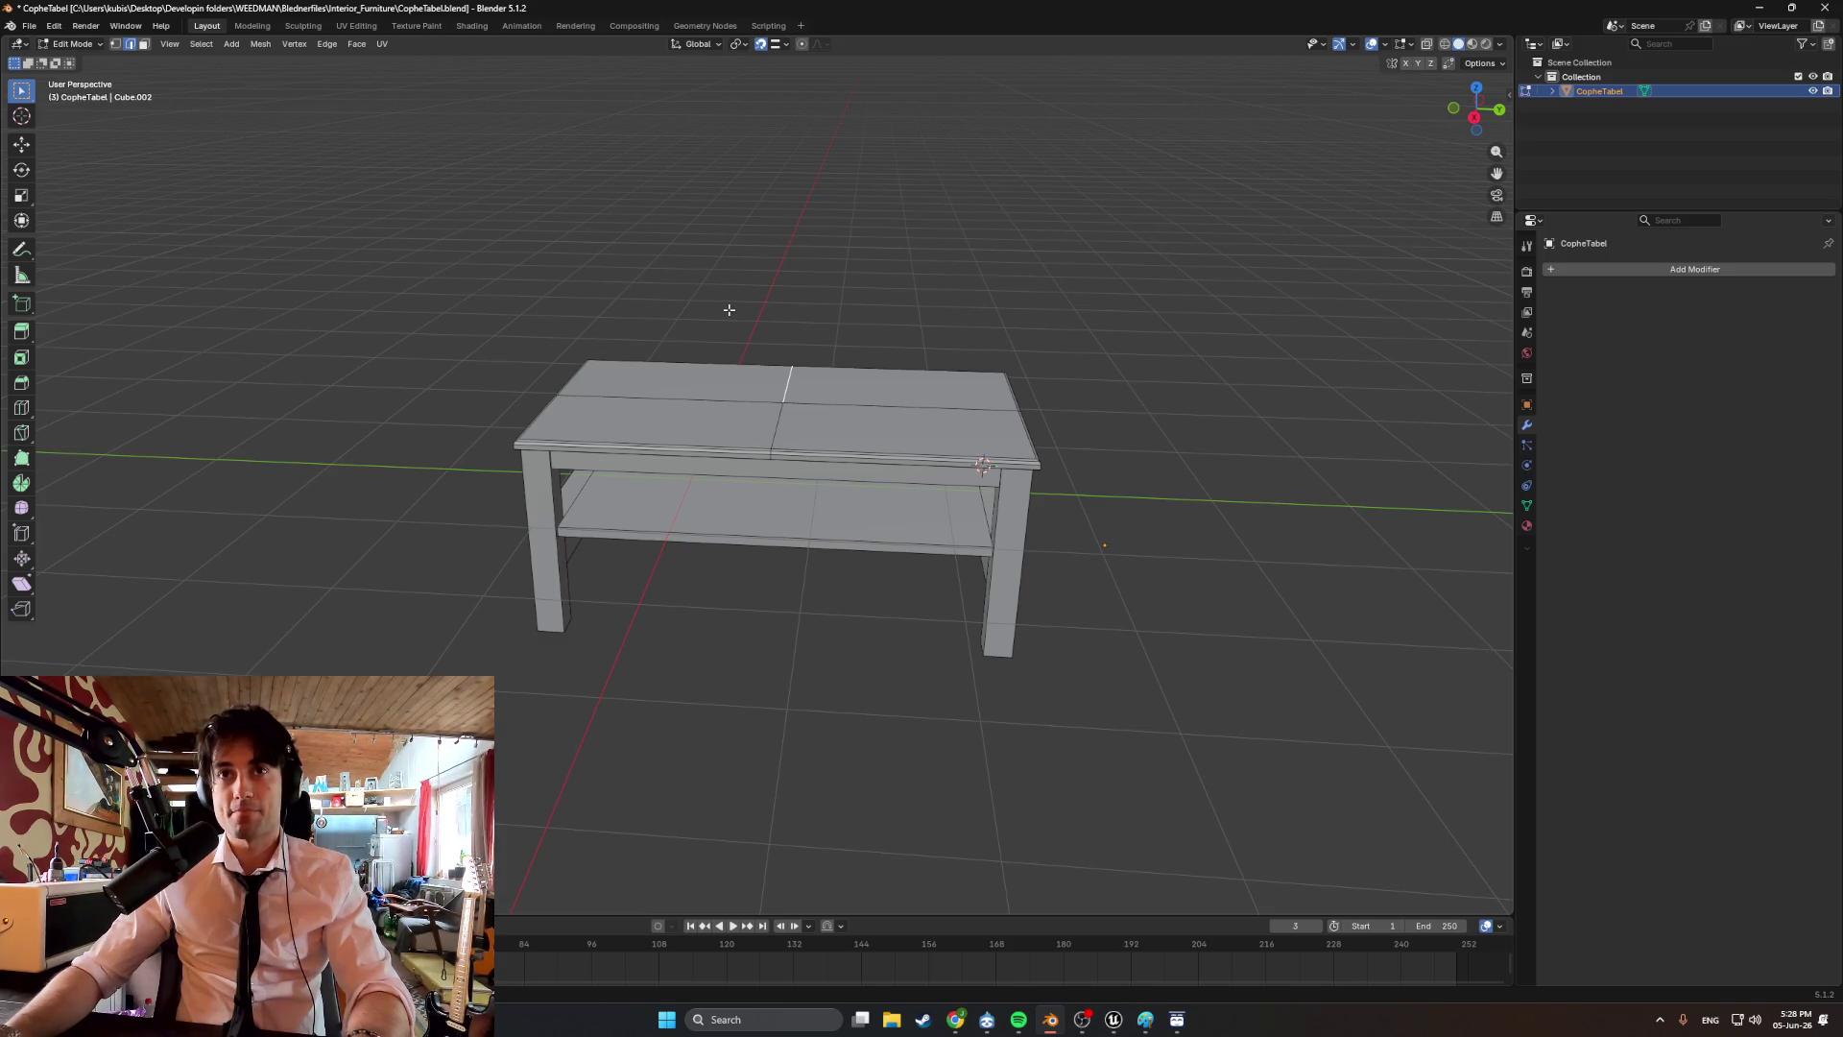
pyautogui.hotkey('shift', 'a')
# Add a cube, try flattening it into a slab, then undo back to full height
pyautogui.click(728, 327)
pyautogui.moveTo(788, 339)
pyautogui.mouseDown(button='middle')
pyautogui.moveTo(857, 327)
pyautogui.moveTo(934, 352)
pyautogui.mouseUp(button='middle')
pyautogui.click(944, 355)
pyautogui.press('g')
pyautogui.press('z')
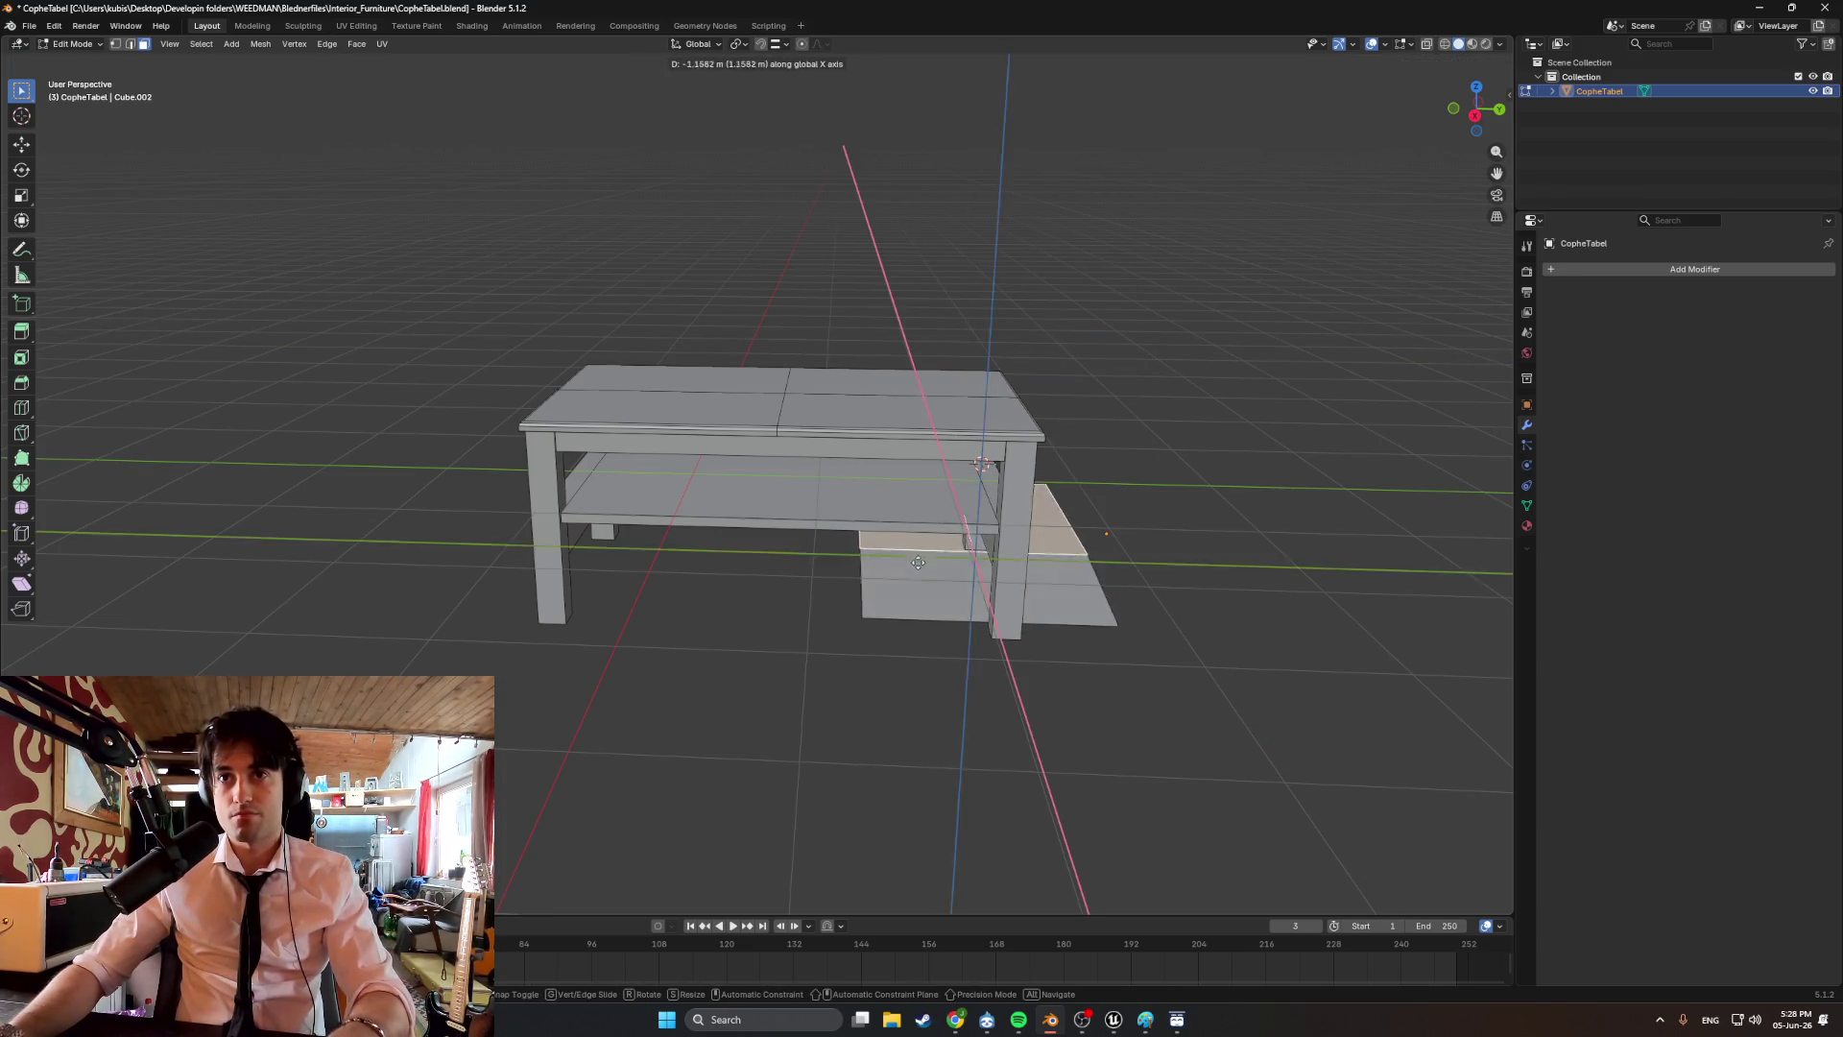
pyautogui.click(942, 608)
pyautogui.click(929, 601)
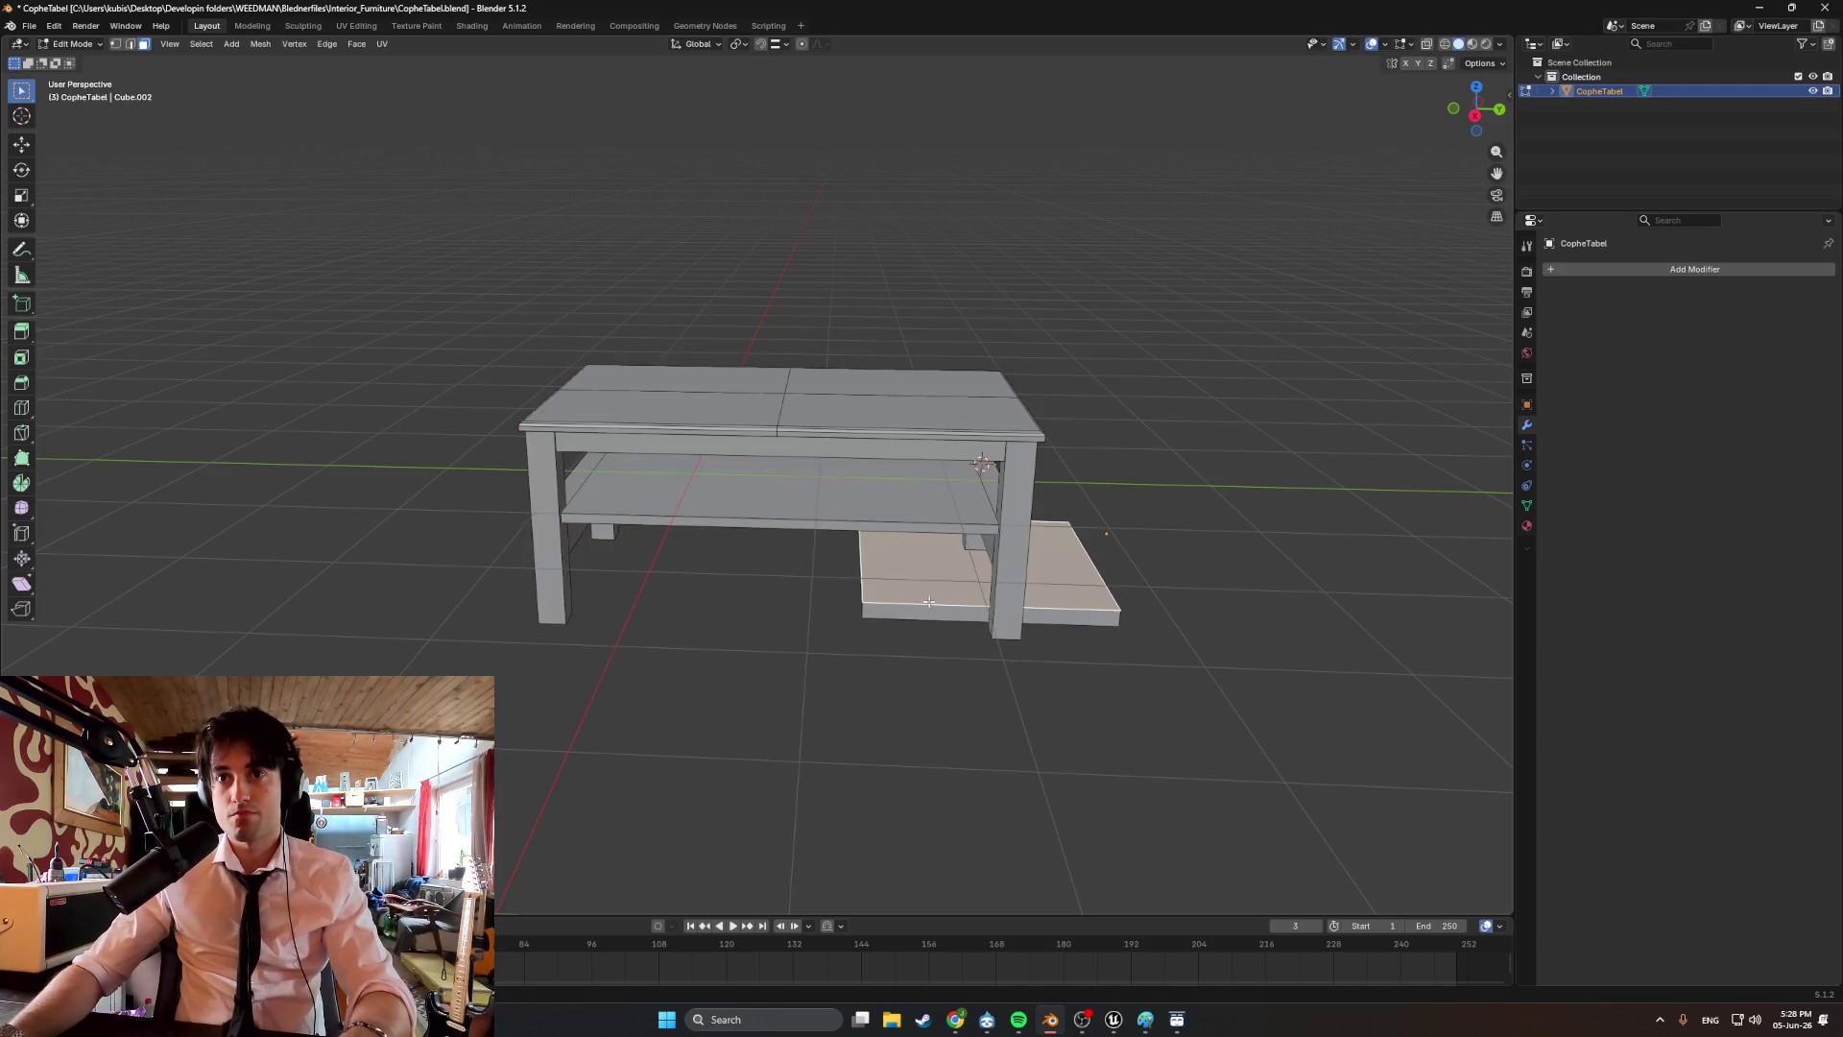
pyautogui.hotkey('ctrl', 'z')
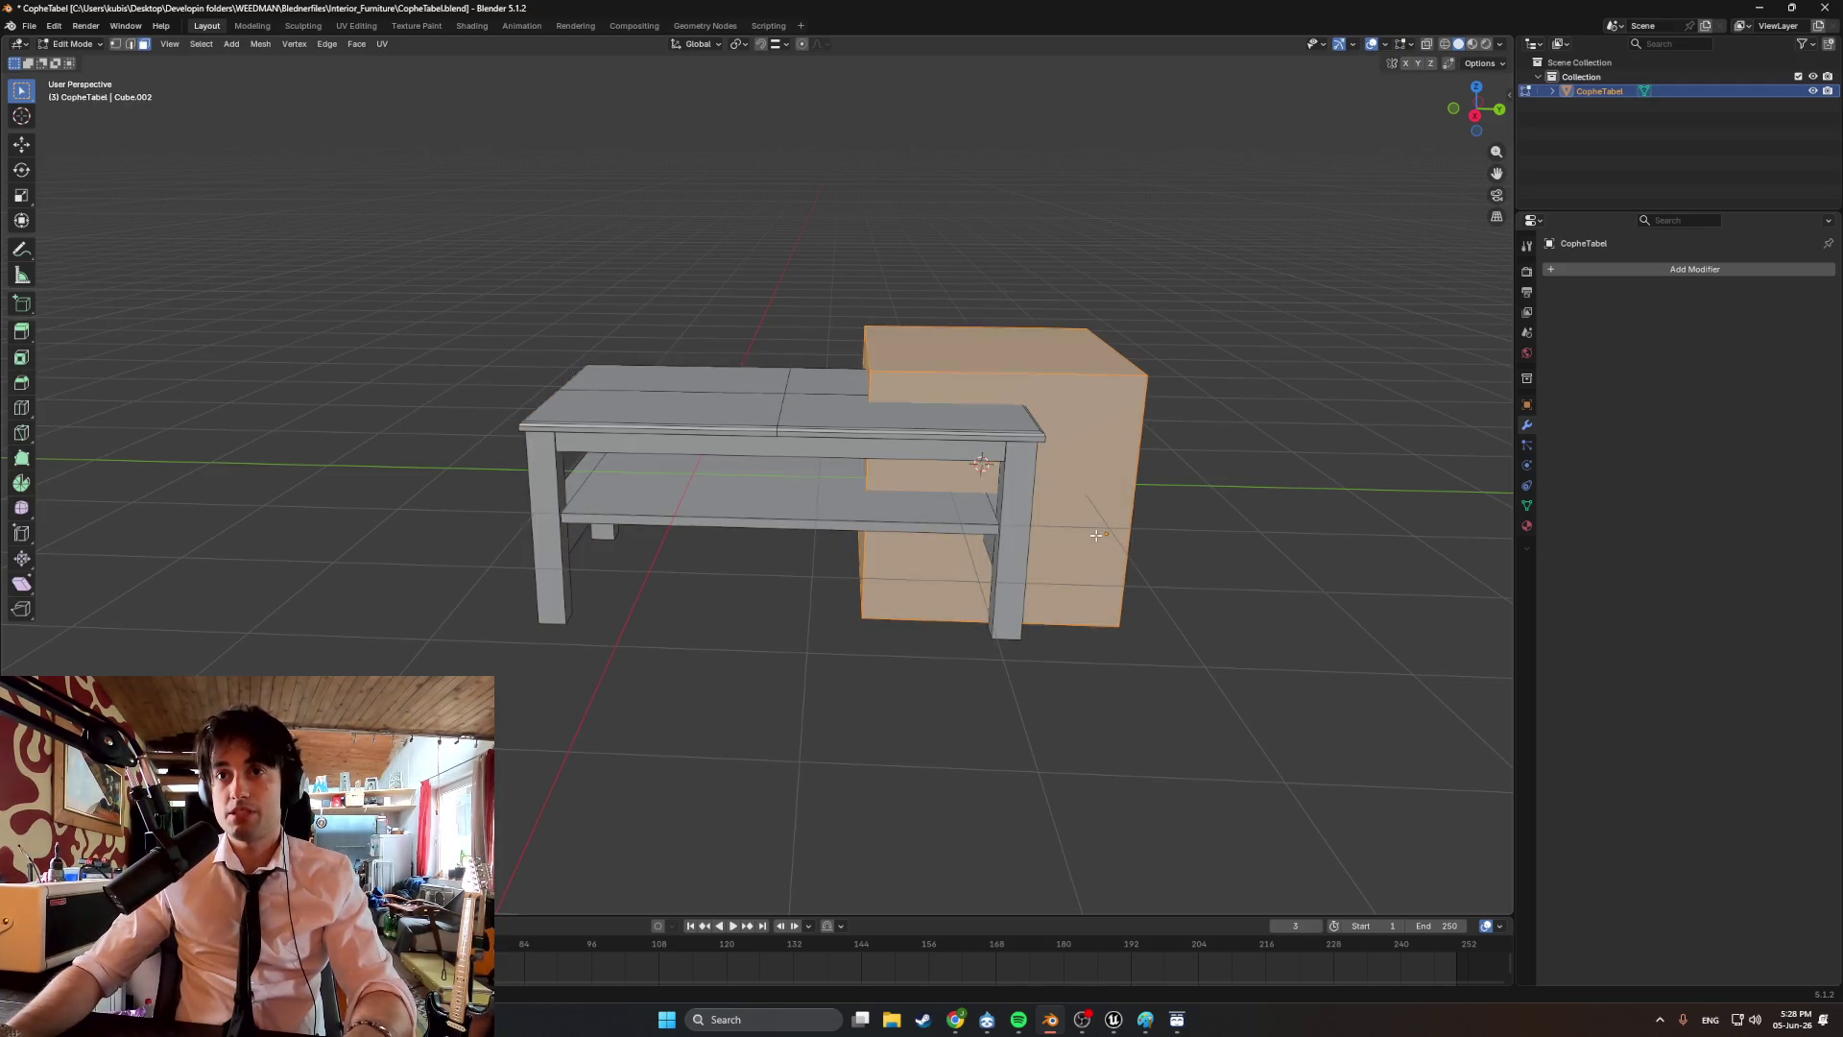
# Separate the cube into its own object, CopheTabel.001, and raise it above the table
pyautogui.press('p')
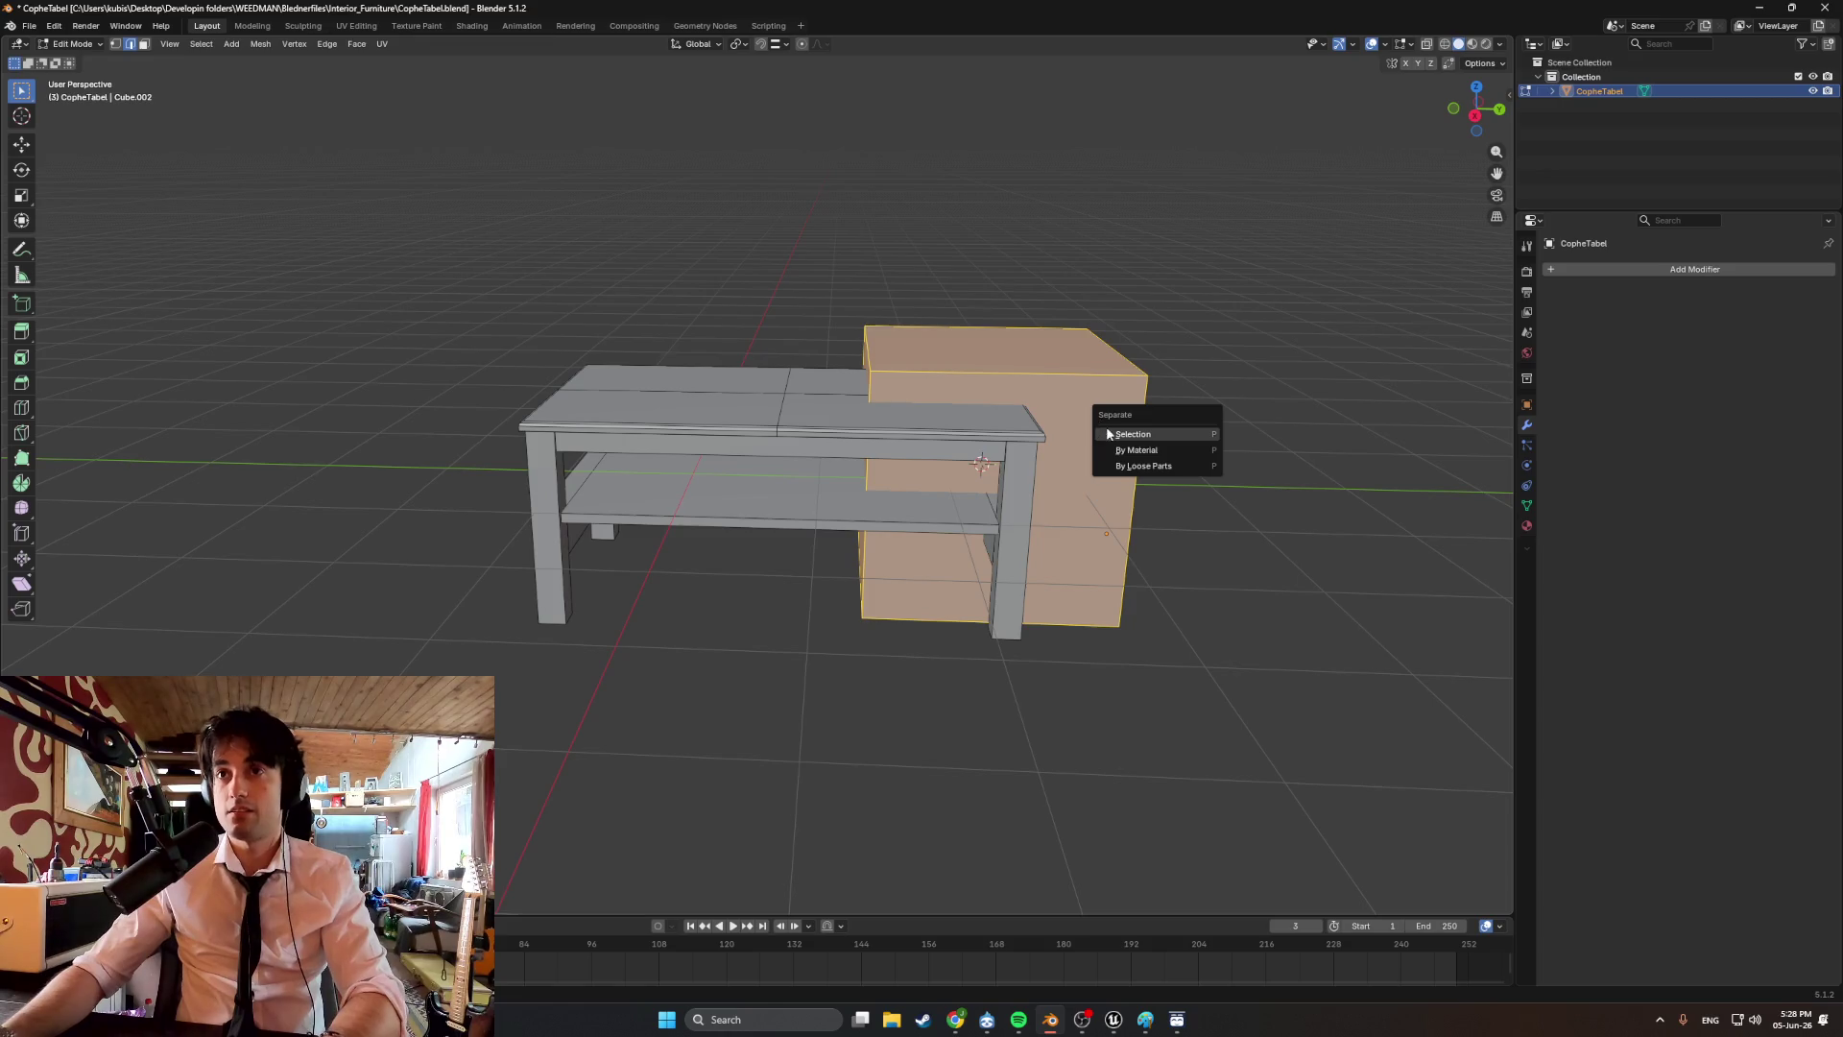
pyautogui.click(1109, 435)
pyautogui.press('Tab')
pyautogui.click(1094, 415)
pyautogui.press('g')
pyautogui.press('x')
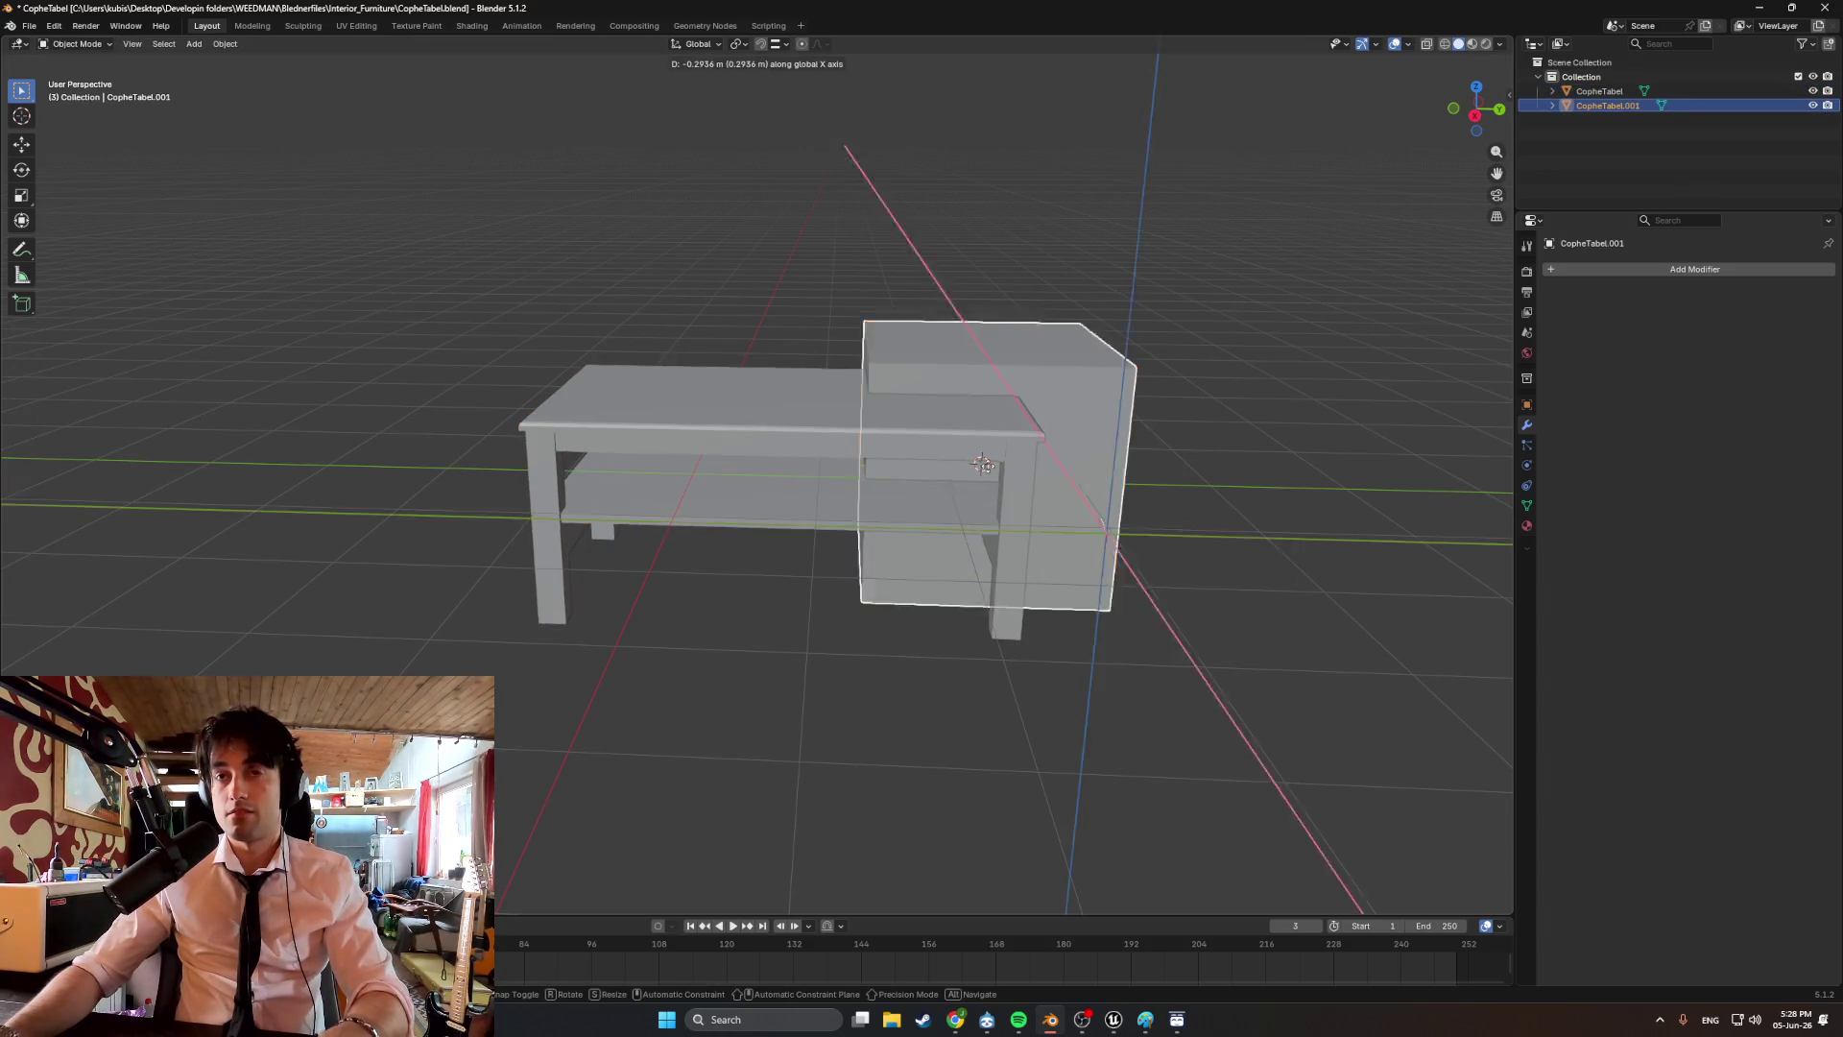
pyautogui.press('z')
pyautogui.click(965, 315)
pyautogui.moveTo(965, 315)
pyautogui.mouseDown(button='middle')
pyautogui.moveTo(913, 478)
pyautogui.moveTo(890, 488)
pyautogui.moveTo(967, 481)
pyautogui.moveTo(867, 440)
pyautogui.mouseUp(button='middle')
pyautogui.scroll(2, 892, 494)
pyautogui.press('Tab')
pyautogui.press('3')
pyautogui.click(900, 441)
# Stretch the cube's left face along Y and lower its top face into a slab
pyautogui.press('g')
pyautogui.press('y')
pyautogui.click(297, 437)
pyautogui.moveTo(298, 437); pyautogui.dragTo(541, 492, button='middle')
pyautogui.click(637, 360)
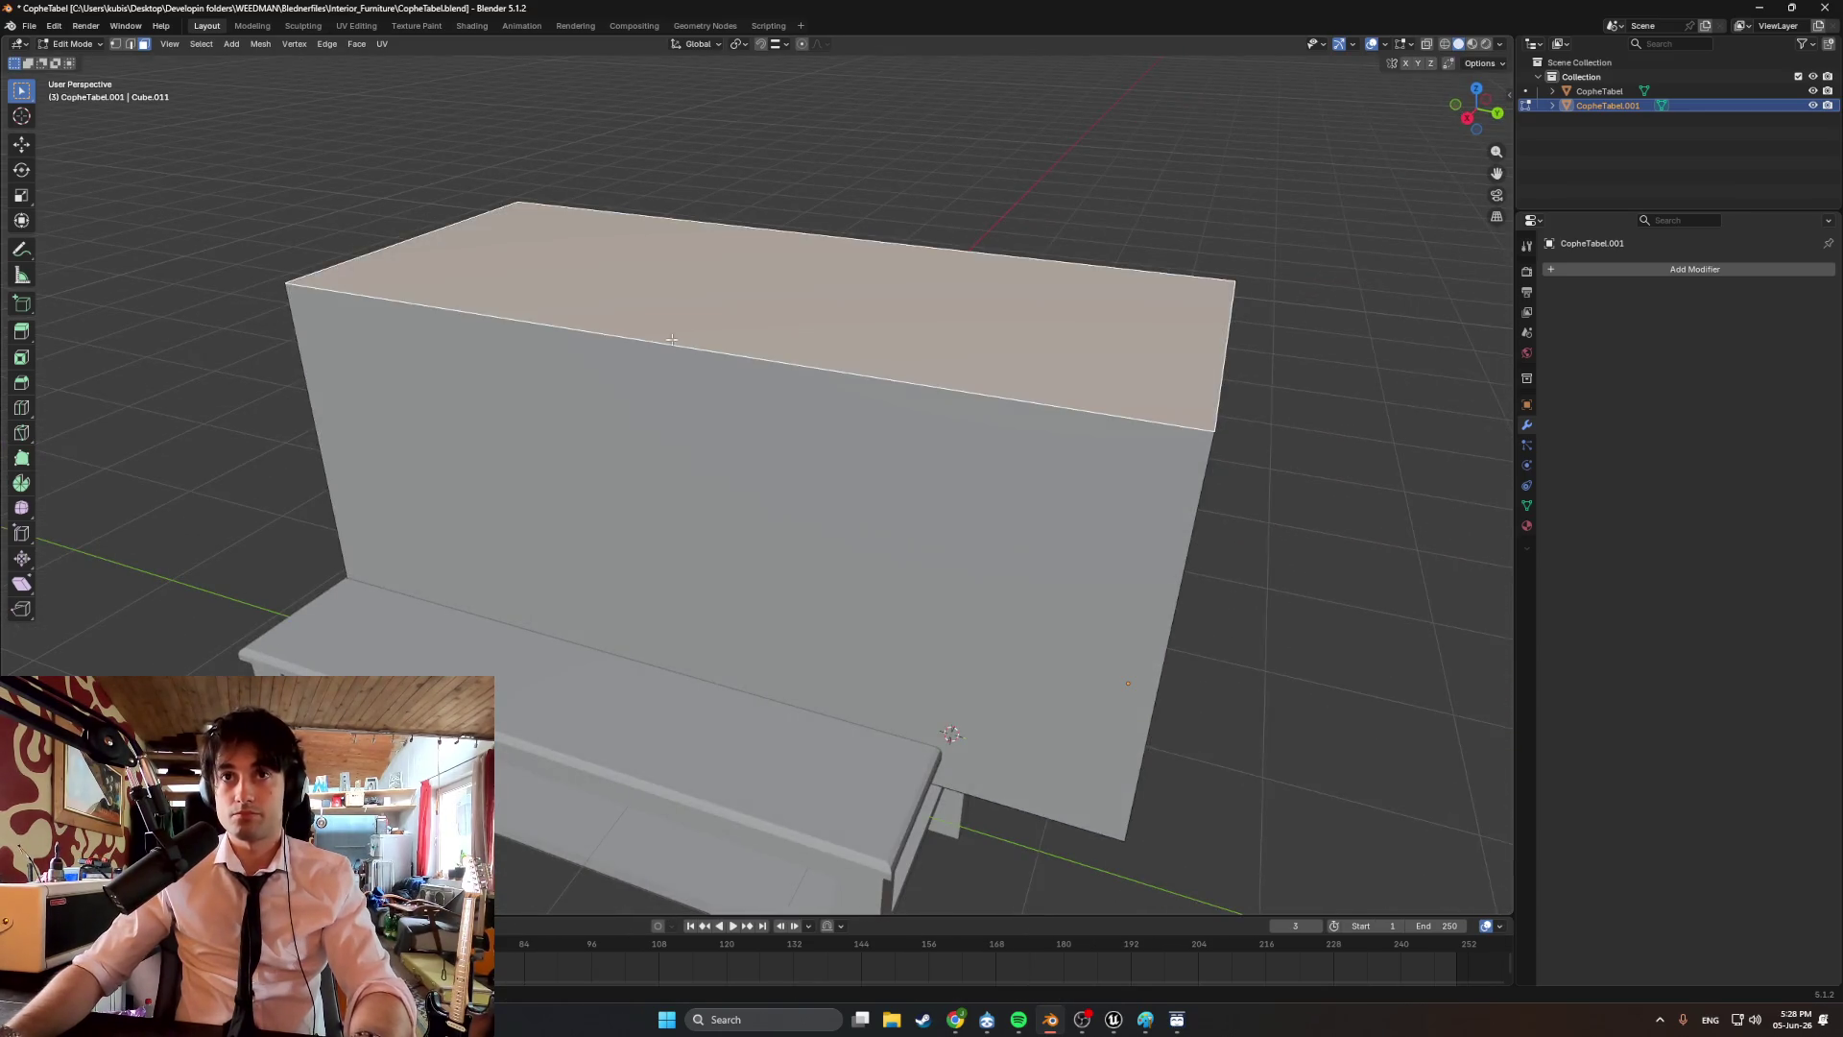
pyautogui.moveTo(636, 360); pyautogui.dragTo(652, 316, button='middle')
pyautogui.press('g')
pyautogui.press('z')
pyautogui.click(727, 593)
pyautogui.moveTo(1198, 570)
pyautogui.mouseDown(button='middle')
pyautogui.moveTo(1078, 572)
pyautogui.moveTo(1107, 548)
pyautogui.mouseUp(button='middle')
pyautogui.hotkey('alt', 'a')
pyautogui.scroll(4, 1107, 547)
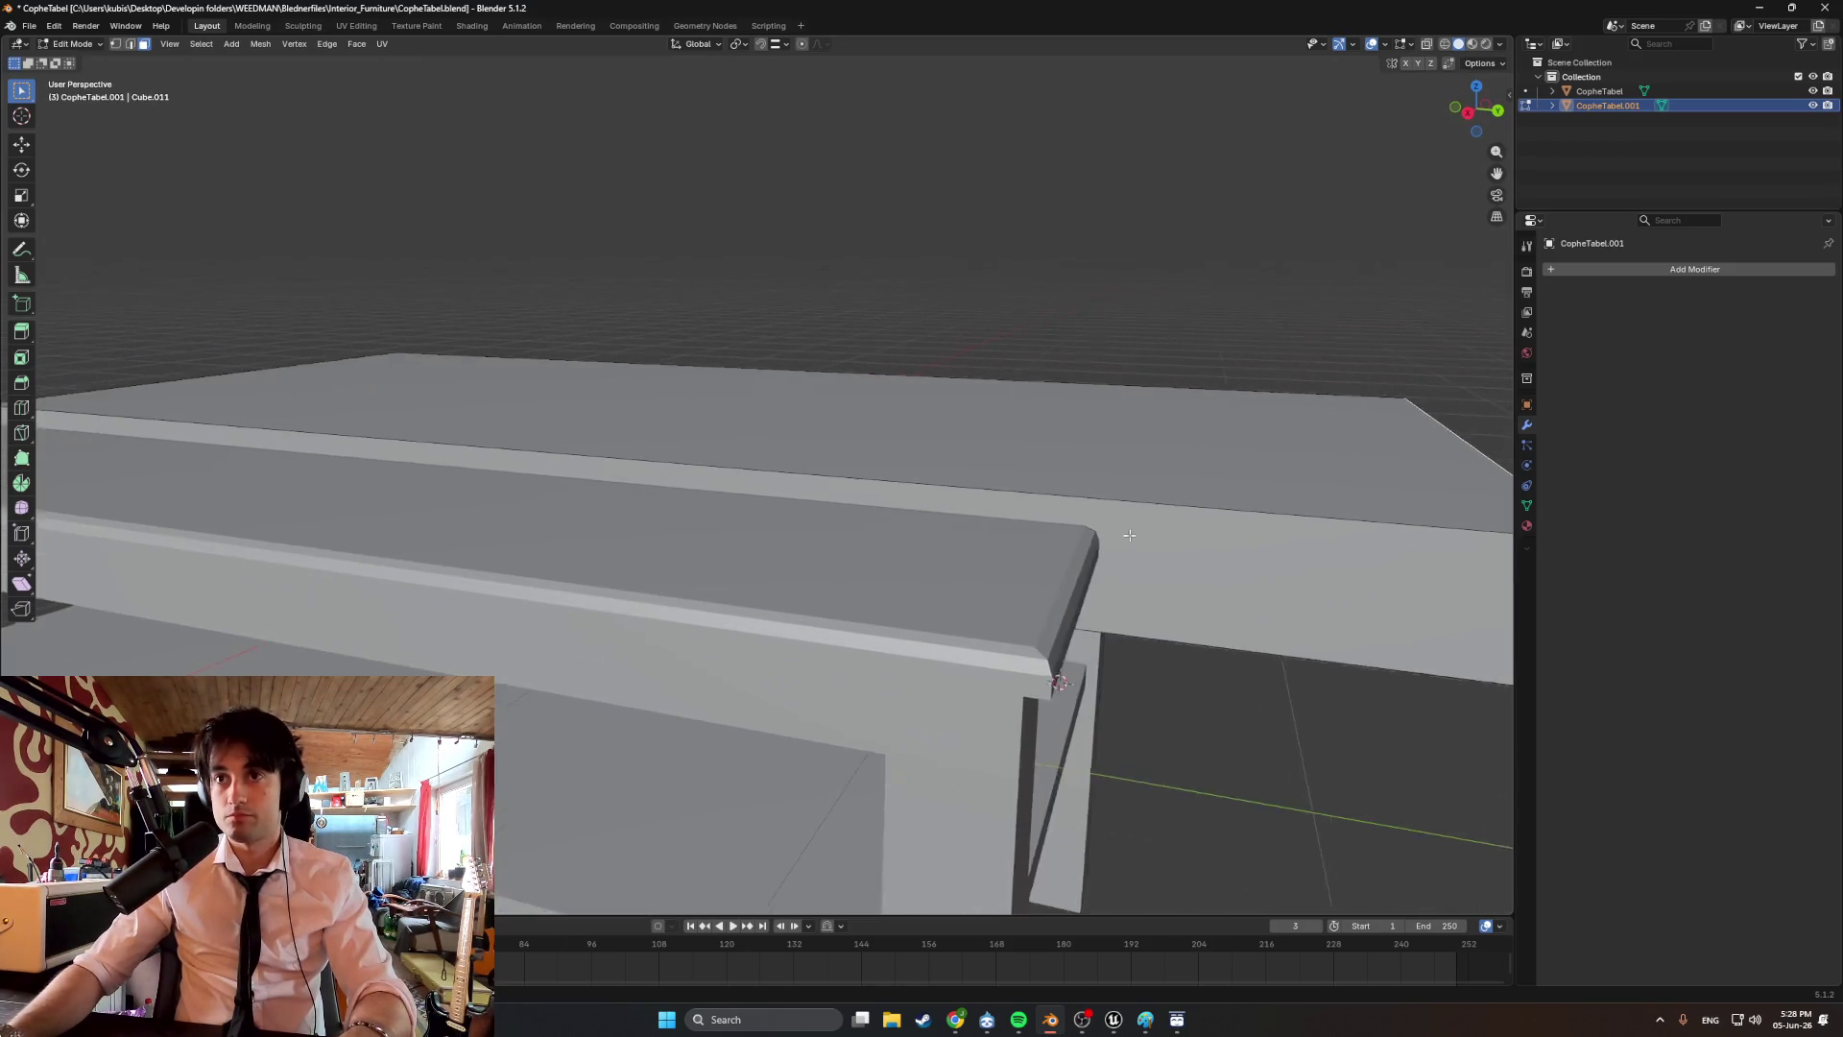
# Extend the slab's right end face along X to match the table length
pyautogui.click(1058, 608)
pyautogui.moveTo(1058, 609); pyautogui.dragTo(98, 542, button='middle')
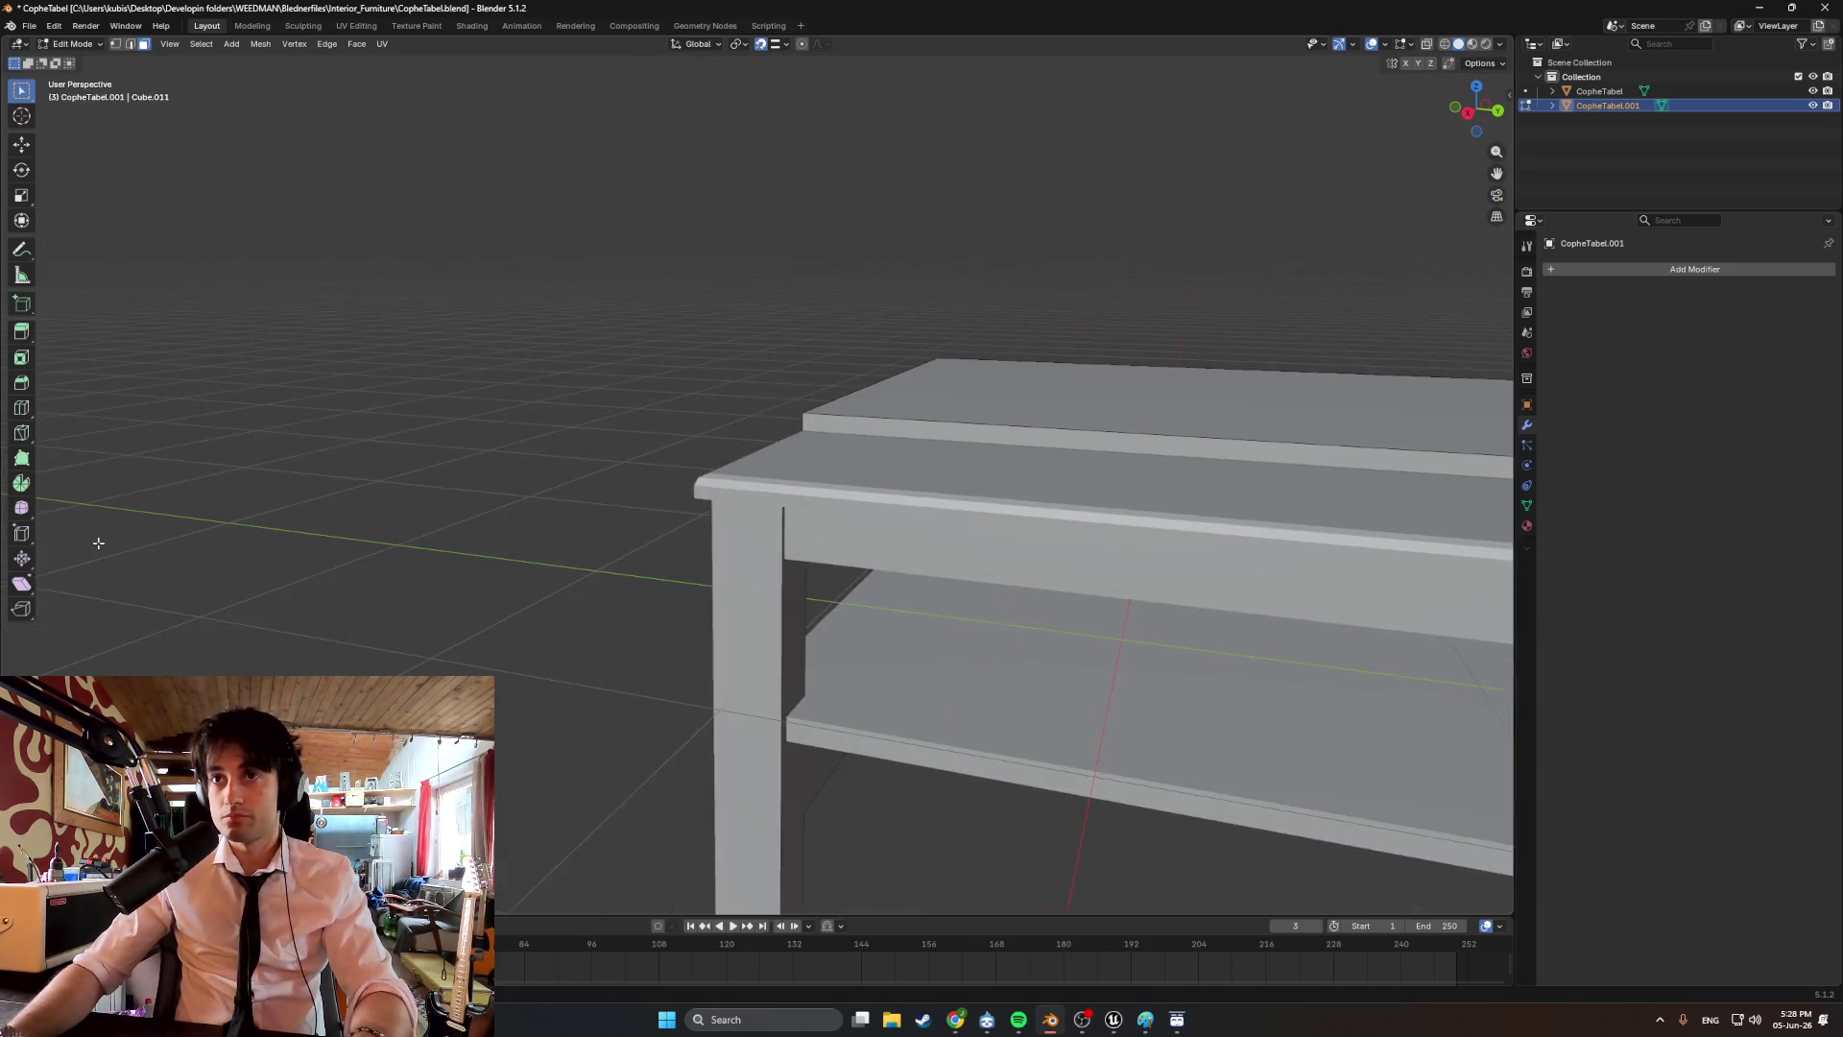
pyautogui.moveTo(281, 458); pyautogui.dragTo(651, 469, button='middle')
pyautogui.scroll(-3, 652, 469)
pyautogui.moveTo(552, 388)
pyautogui.mouseDown(button='middle')
pyautogui.moveTo(615, 386)
pyautogui.moveTo(1036, 497)
pyautogui.mouseUp(button='middle')
pyautogui.press('g')
pyautogui.press('y')
pyautogui.press('x')
pyautogui.click(1035, 497)
pyautogui.moveTo(761, 429); pyautogui.dragTo(959, 413, button='middle')
pyautogui.moveTo(154, 504); pyautogui.dragTo(192, 499, button='middle')
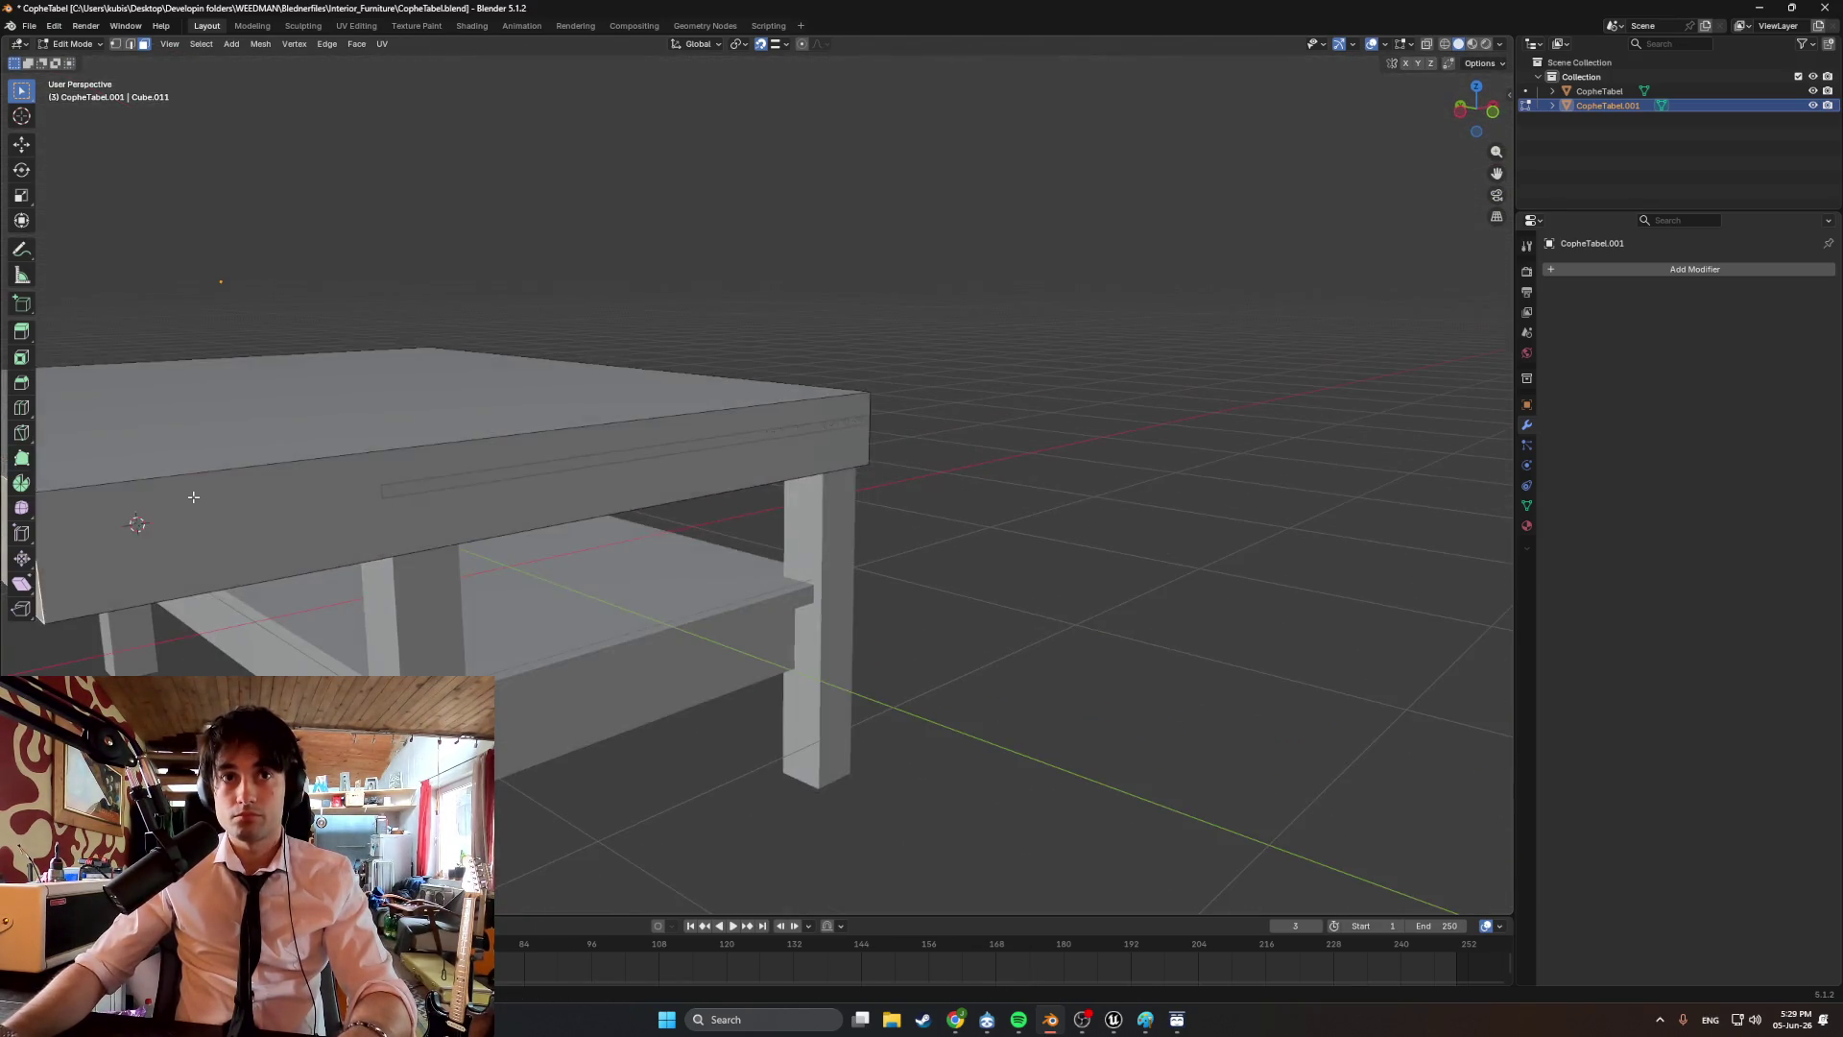
pyautogui.press('g')
pyautogui.press('x')
pyautogui.click(343, 480)
# Raise the slab's underside face to set the tabletop thickness
pyautogui.moveTo(343, 480)
pyautogui.mouseDown(button='middle')
pyautogui.moveTo(428, 416)
pyautogui.moveTo(649, 343)
pyautogui.mouseUp(button='middle')
pyautogui.click(768, 537)
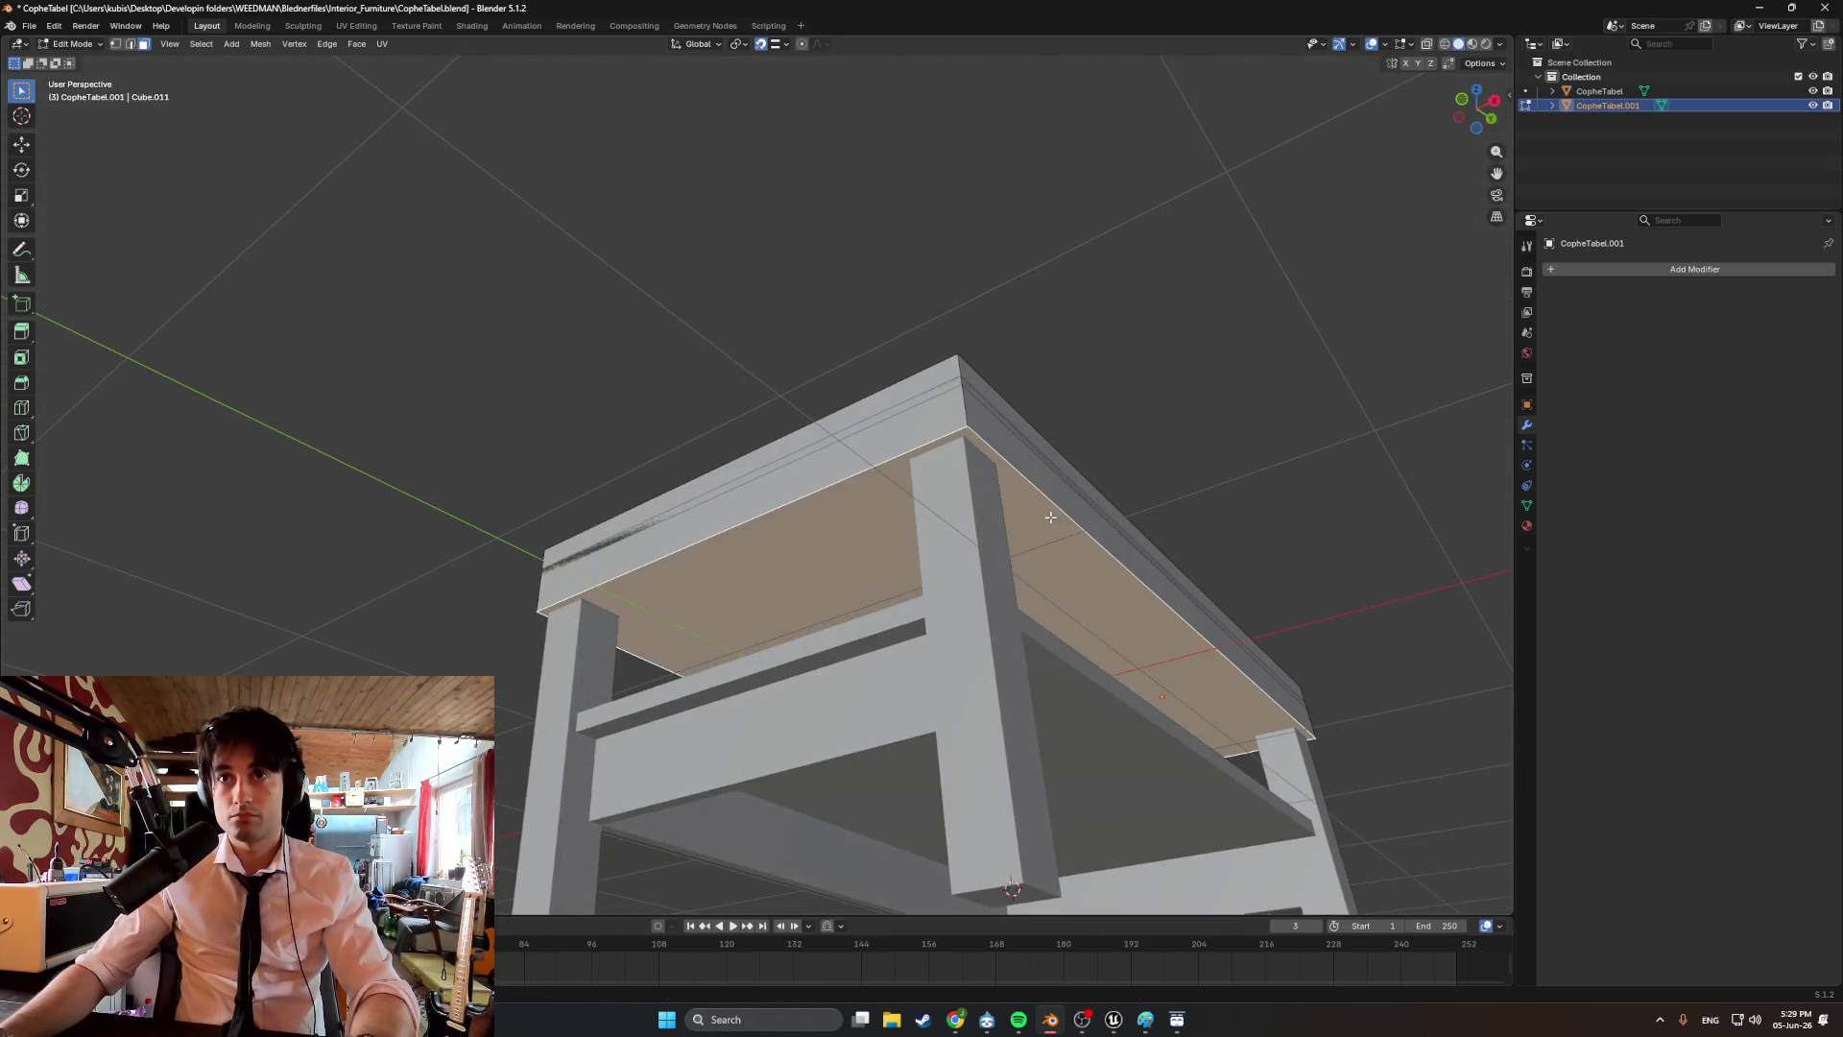
pyautogui.moveTo(768, 537); pyautogui.dragTo(839, 576, button='middle')
pyautogui.press('g')
pyautogui.press('z')
pyautogui.moveTo(839, 445)
pyautogui.keyDown('alt'); pyautogui.mouseDown(button='middle')
pyautogui.moveTo(864, 452)
pyautogui.moveTo(736, 487)
pyautogui.moveTo(749, 507)
pyautogui.mouseUp(button='middle'); pyautogui.keyUp('alt')
pyautogui.click(878, 455)
pyautogui.scroll(3, 751, 512)
pyautogui.scroll(-1, 837, 465)
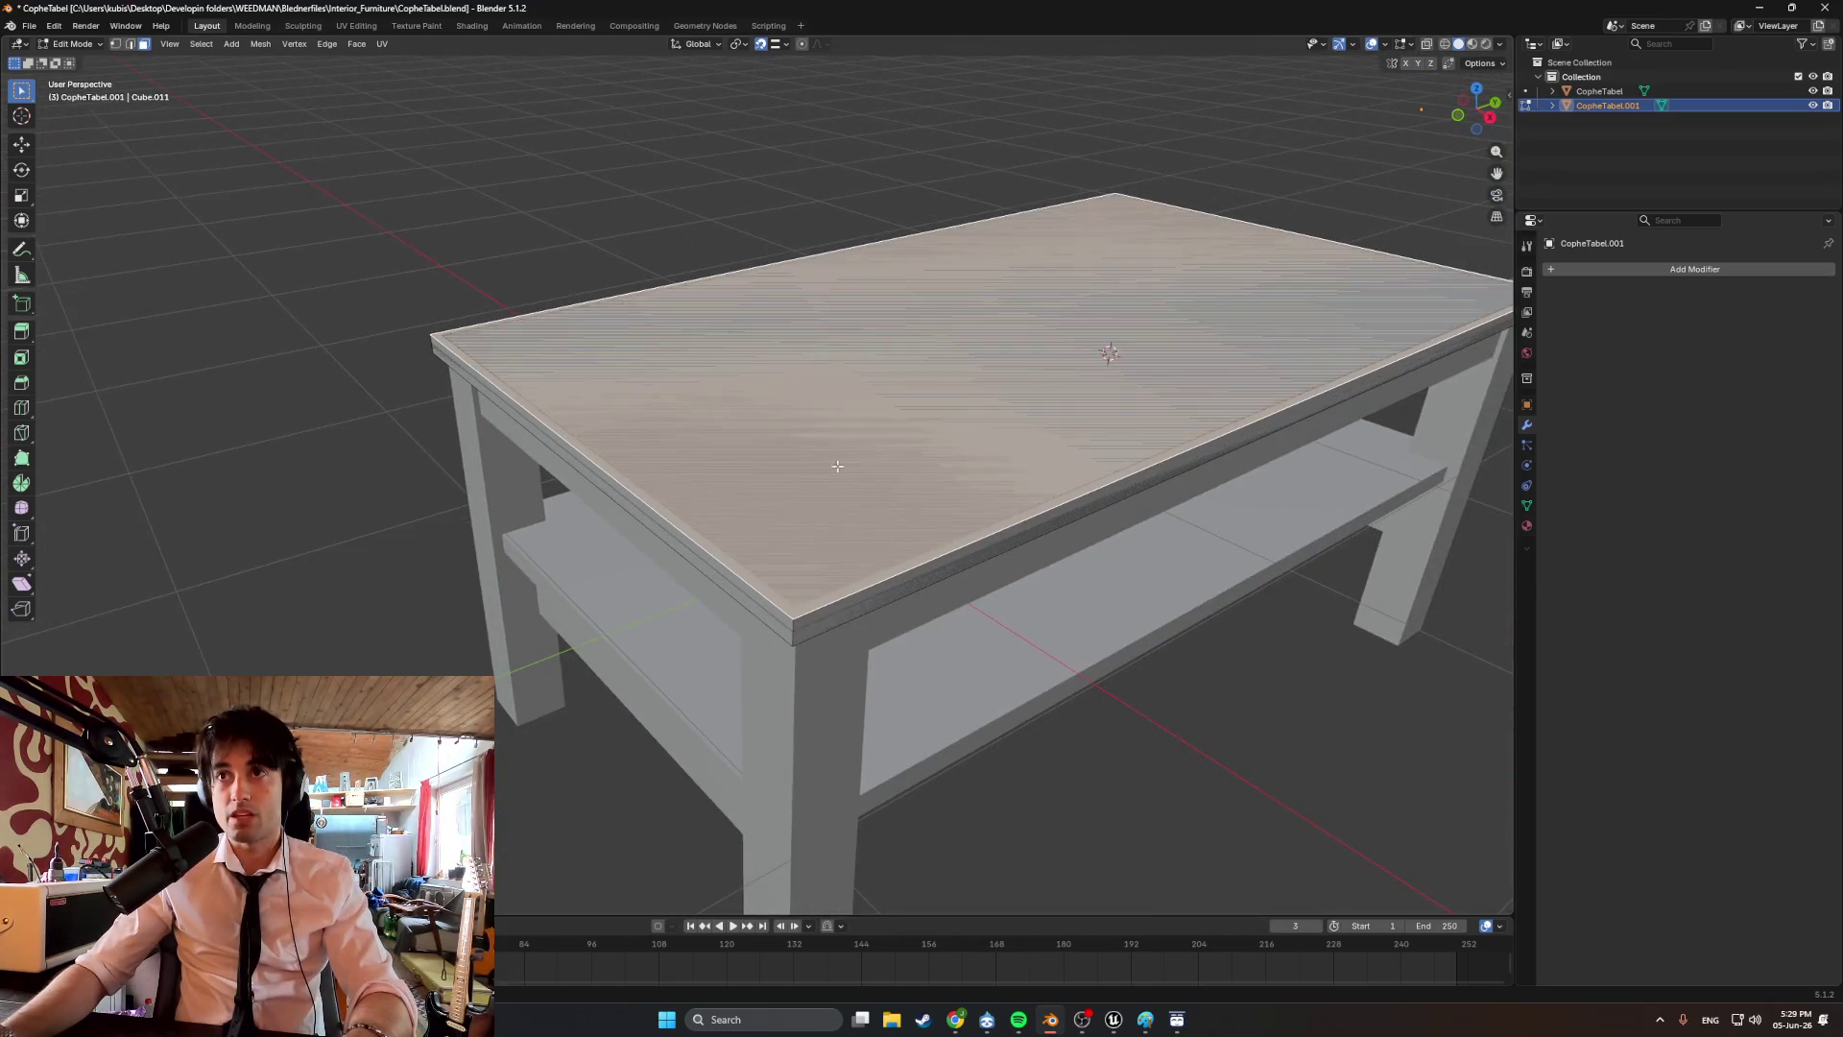
pyautogui.moveTo(924, 391)
pyautogui.mouseDown(button='middle')
pyautogui.moveTo(884, 370)
pyautogui.moveTo(925, 391)
pyautogui.moveTo(969, 381)
pyautogui.moveTo(835, 410)
pyautogui.moveTo(857, 464)
pyautogui.mouseUp(button='middle')
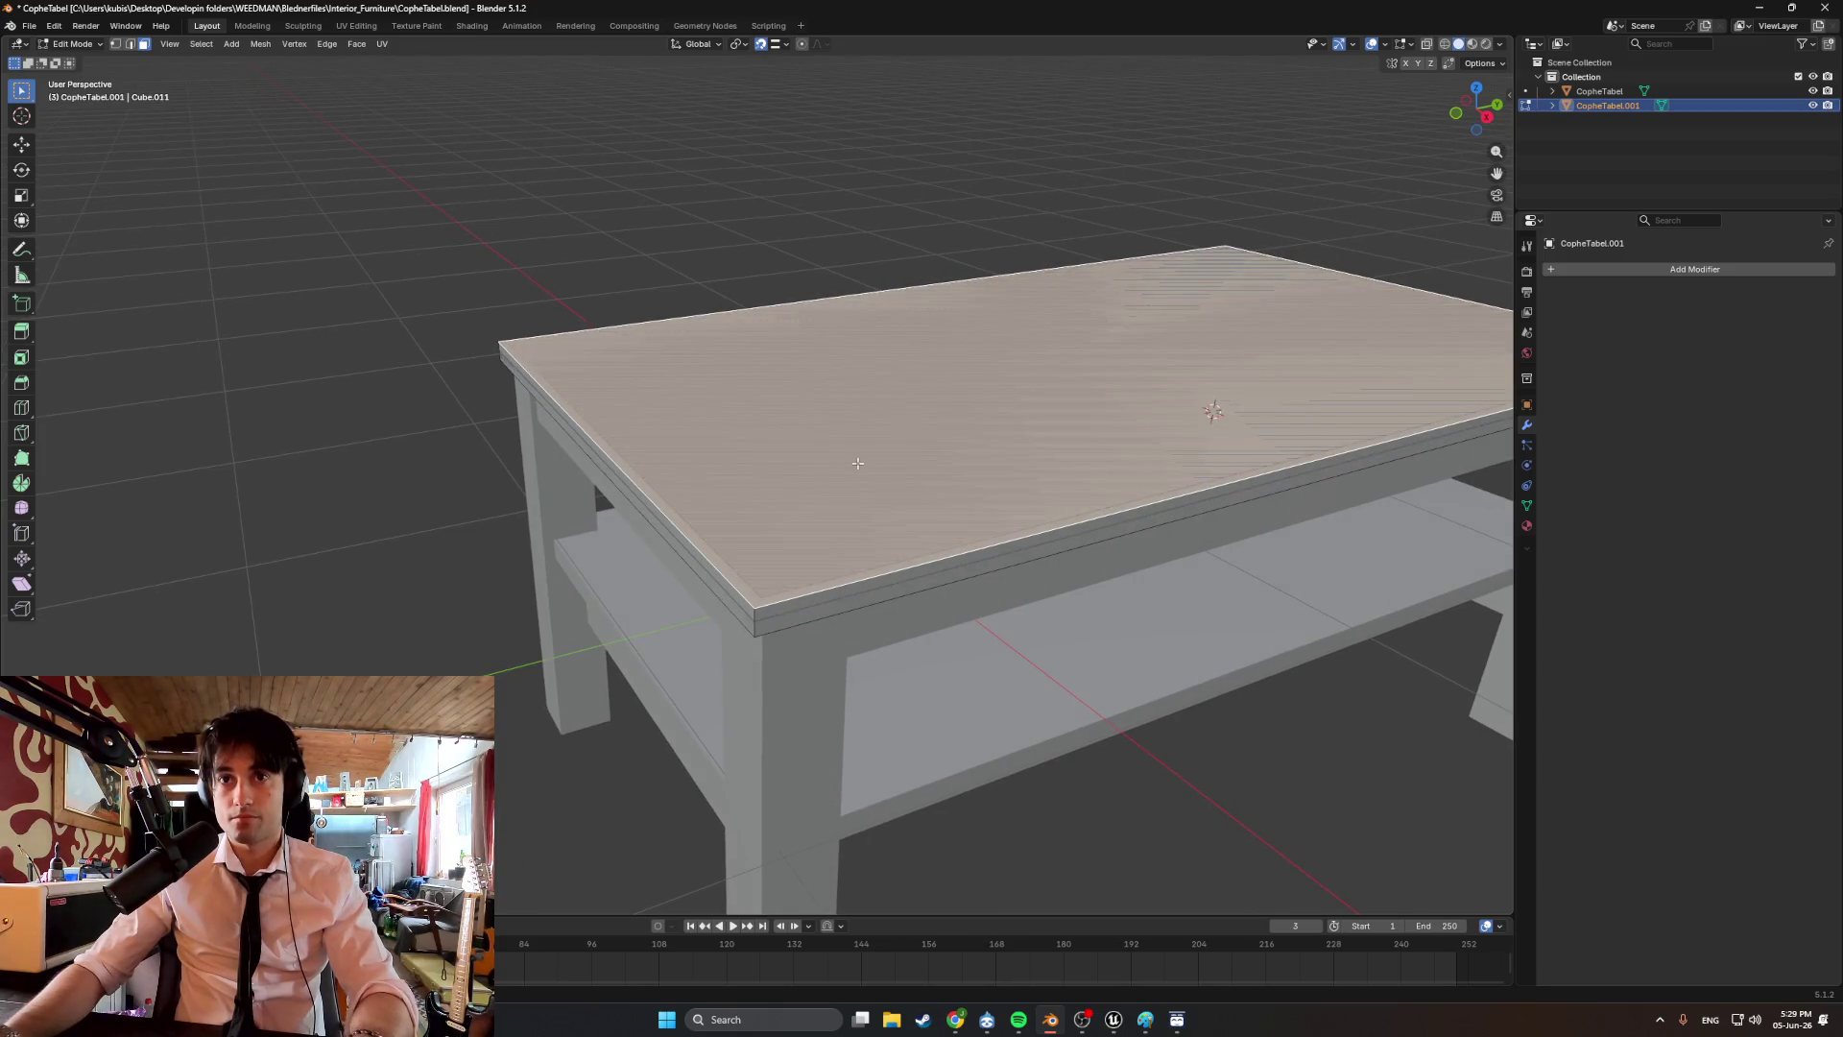
# Bevel the slab's top edges at 0.0297 m with 2 segments, hide CopheTabel.001, return to Object Mode
pyautogui.hotkey('ctrl', 'b')
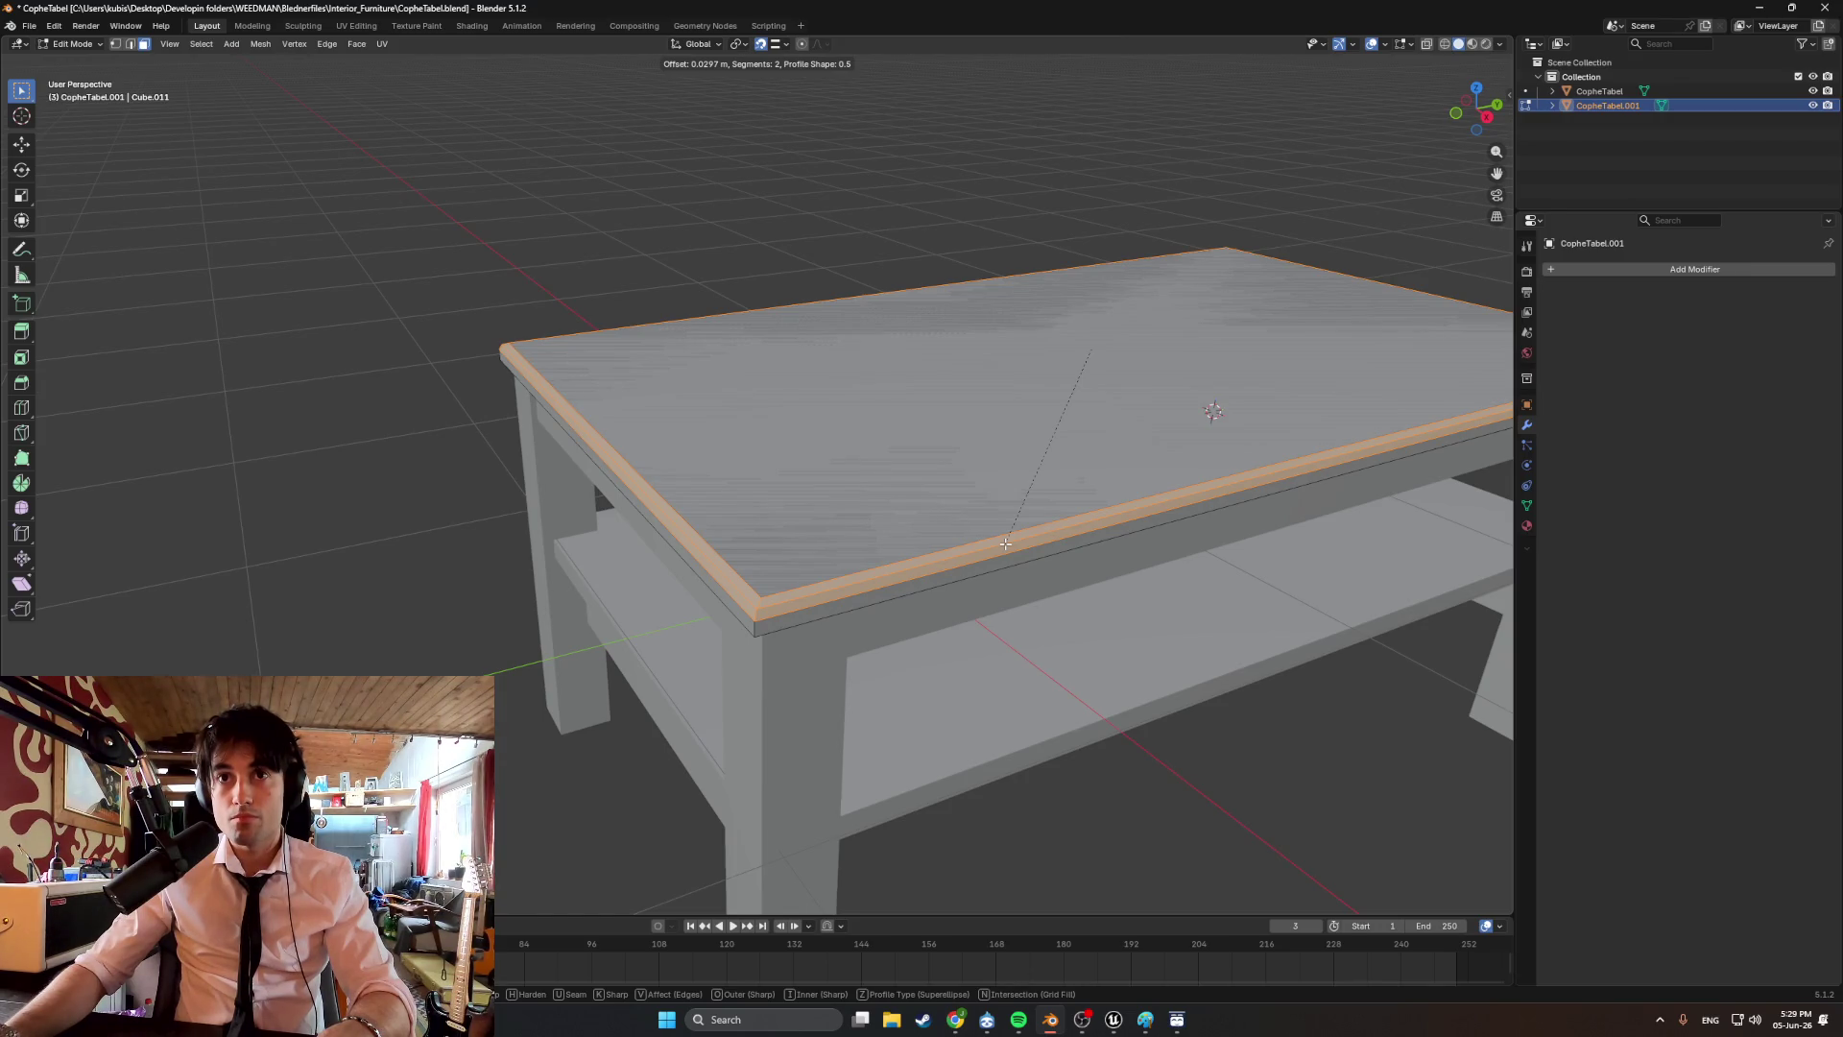
pyautogui.click(1005, 543)
pyautogui.hotkey('alt', 'a')
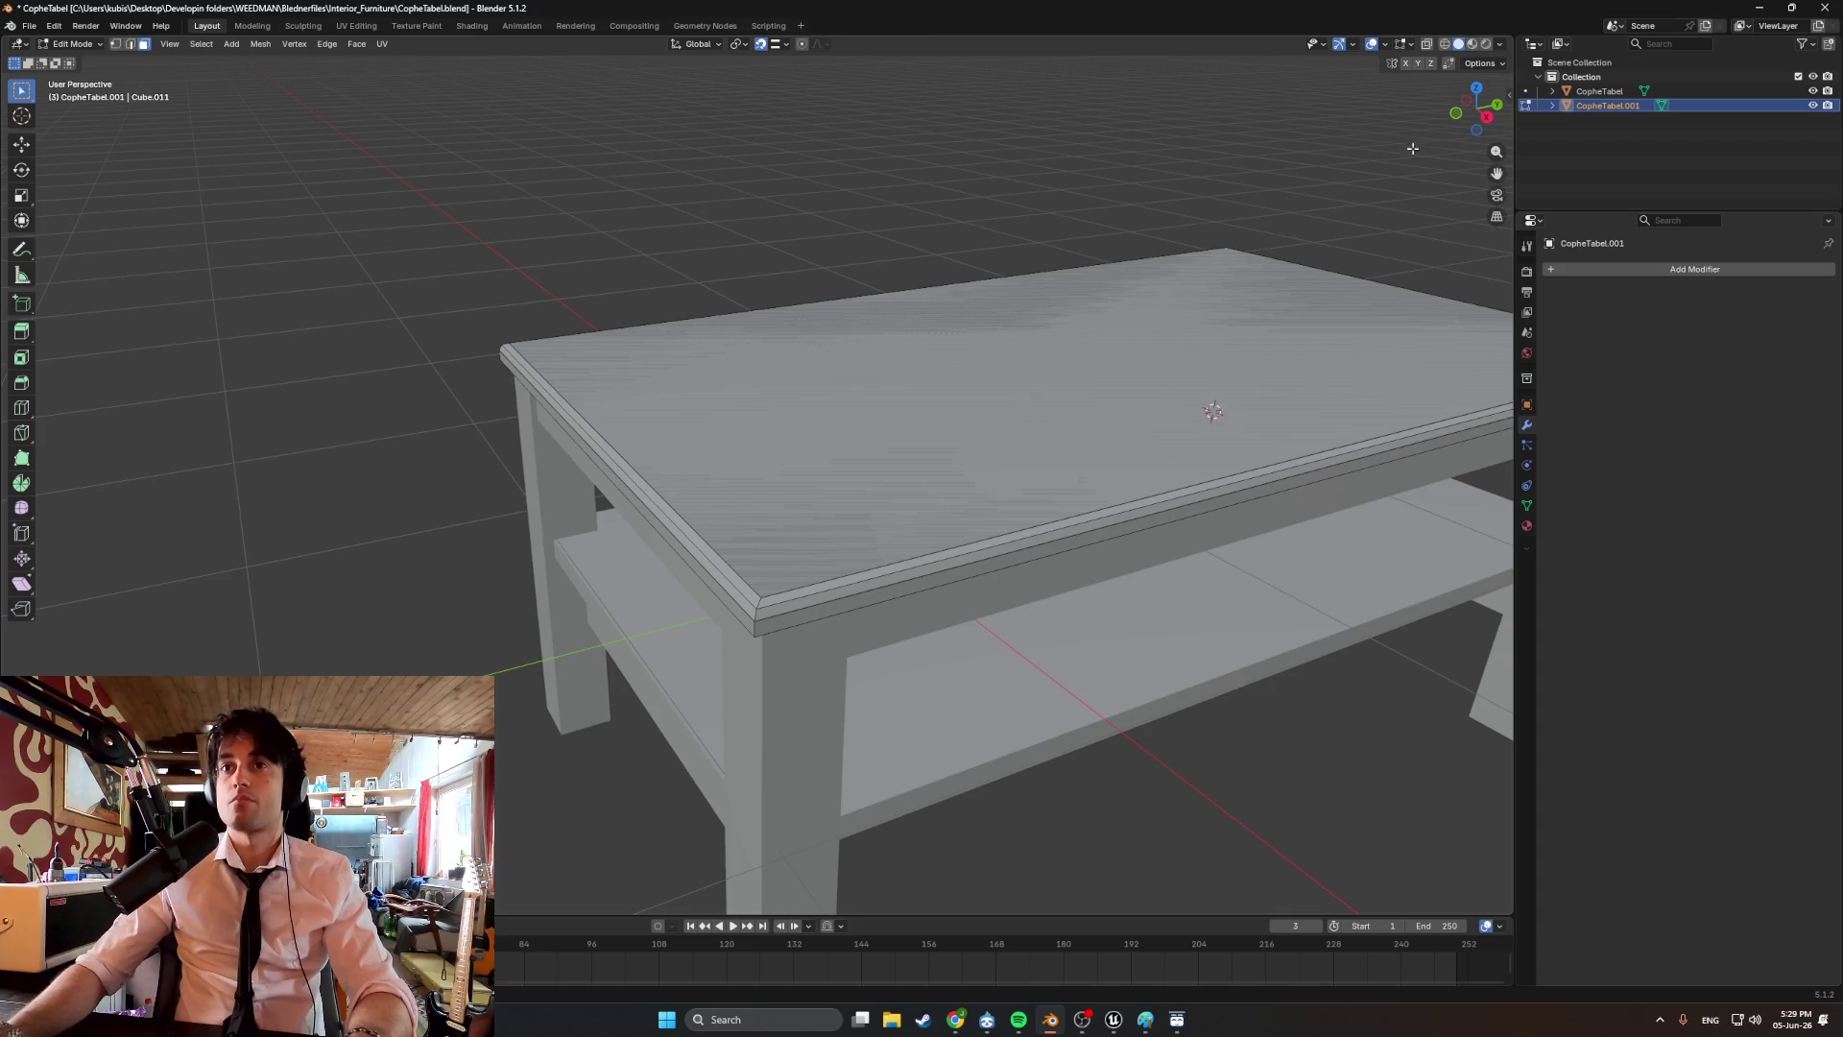
pyautogui.click(1813, 105)
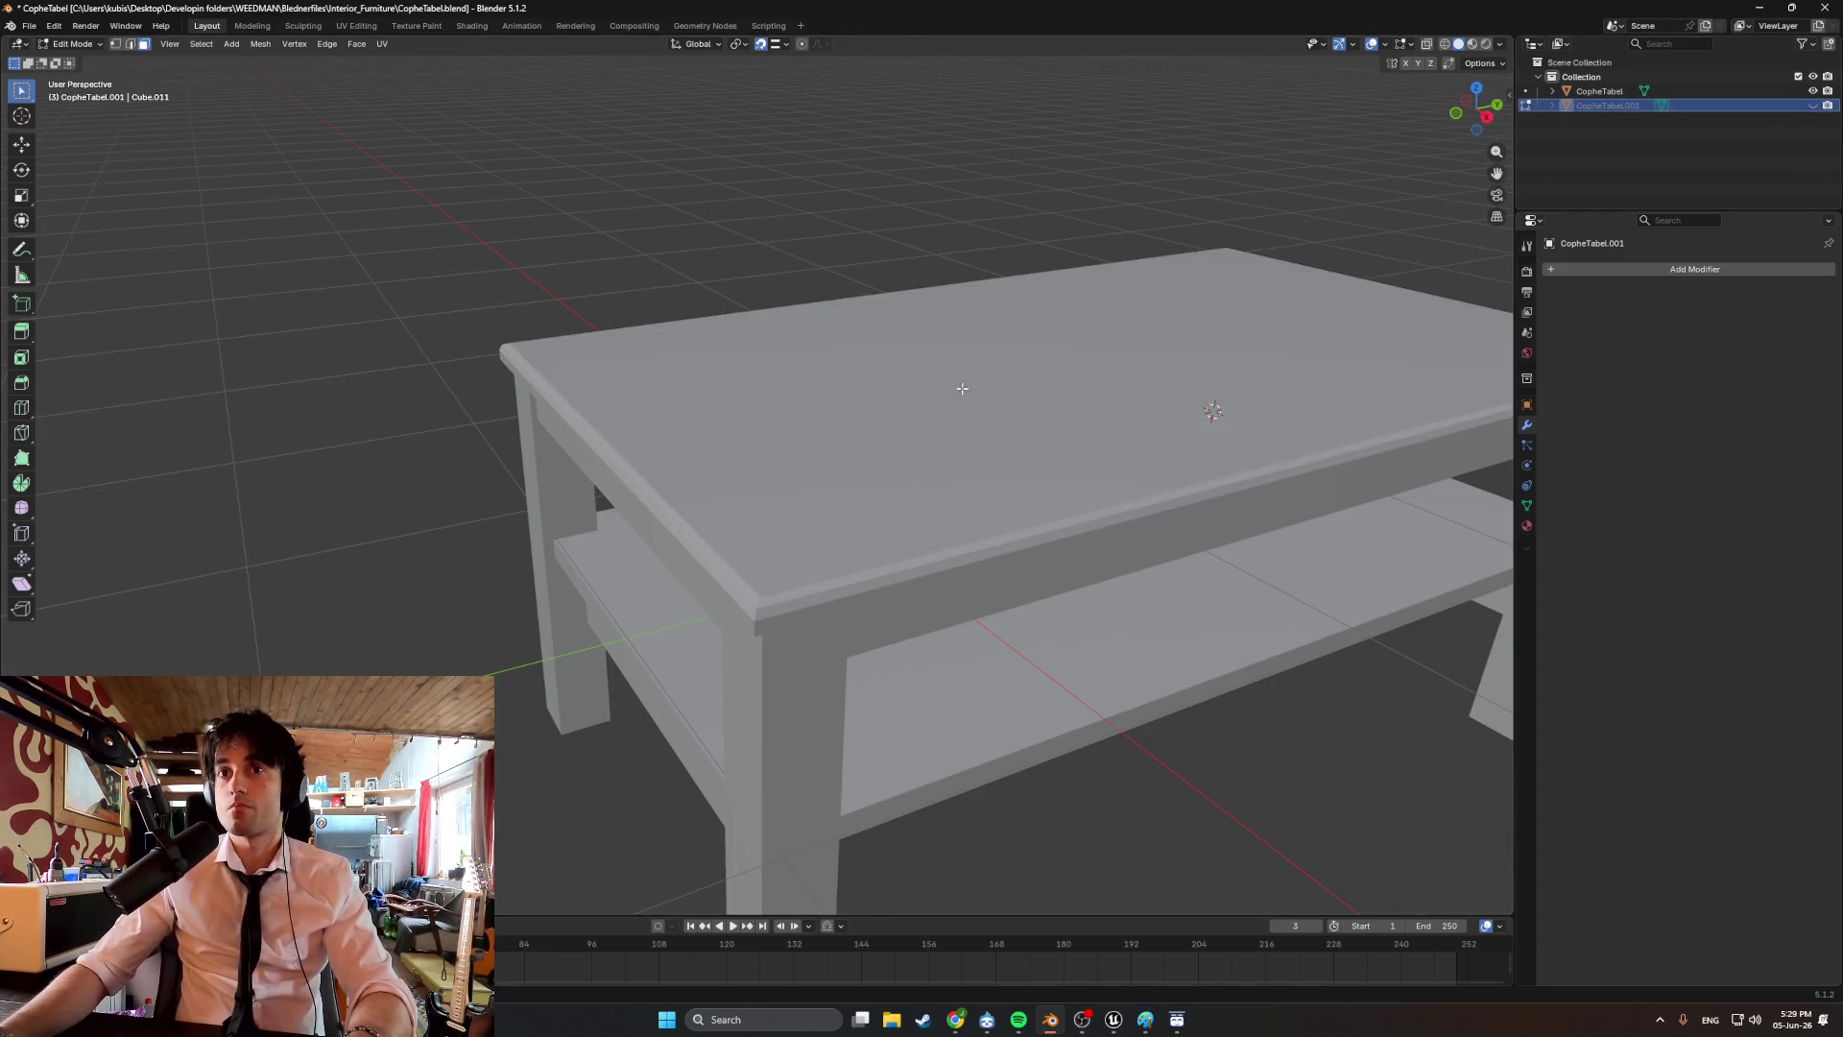
pyautogui.moveTo(962, 387); pyautogui.dragTo(685, 494, button='middle')
pyautogui.press('Tab')
pyautogui.scroll(-3, 716, 512)
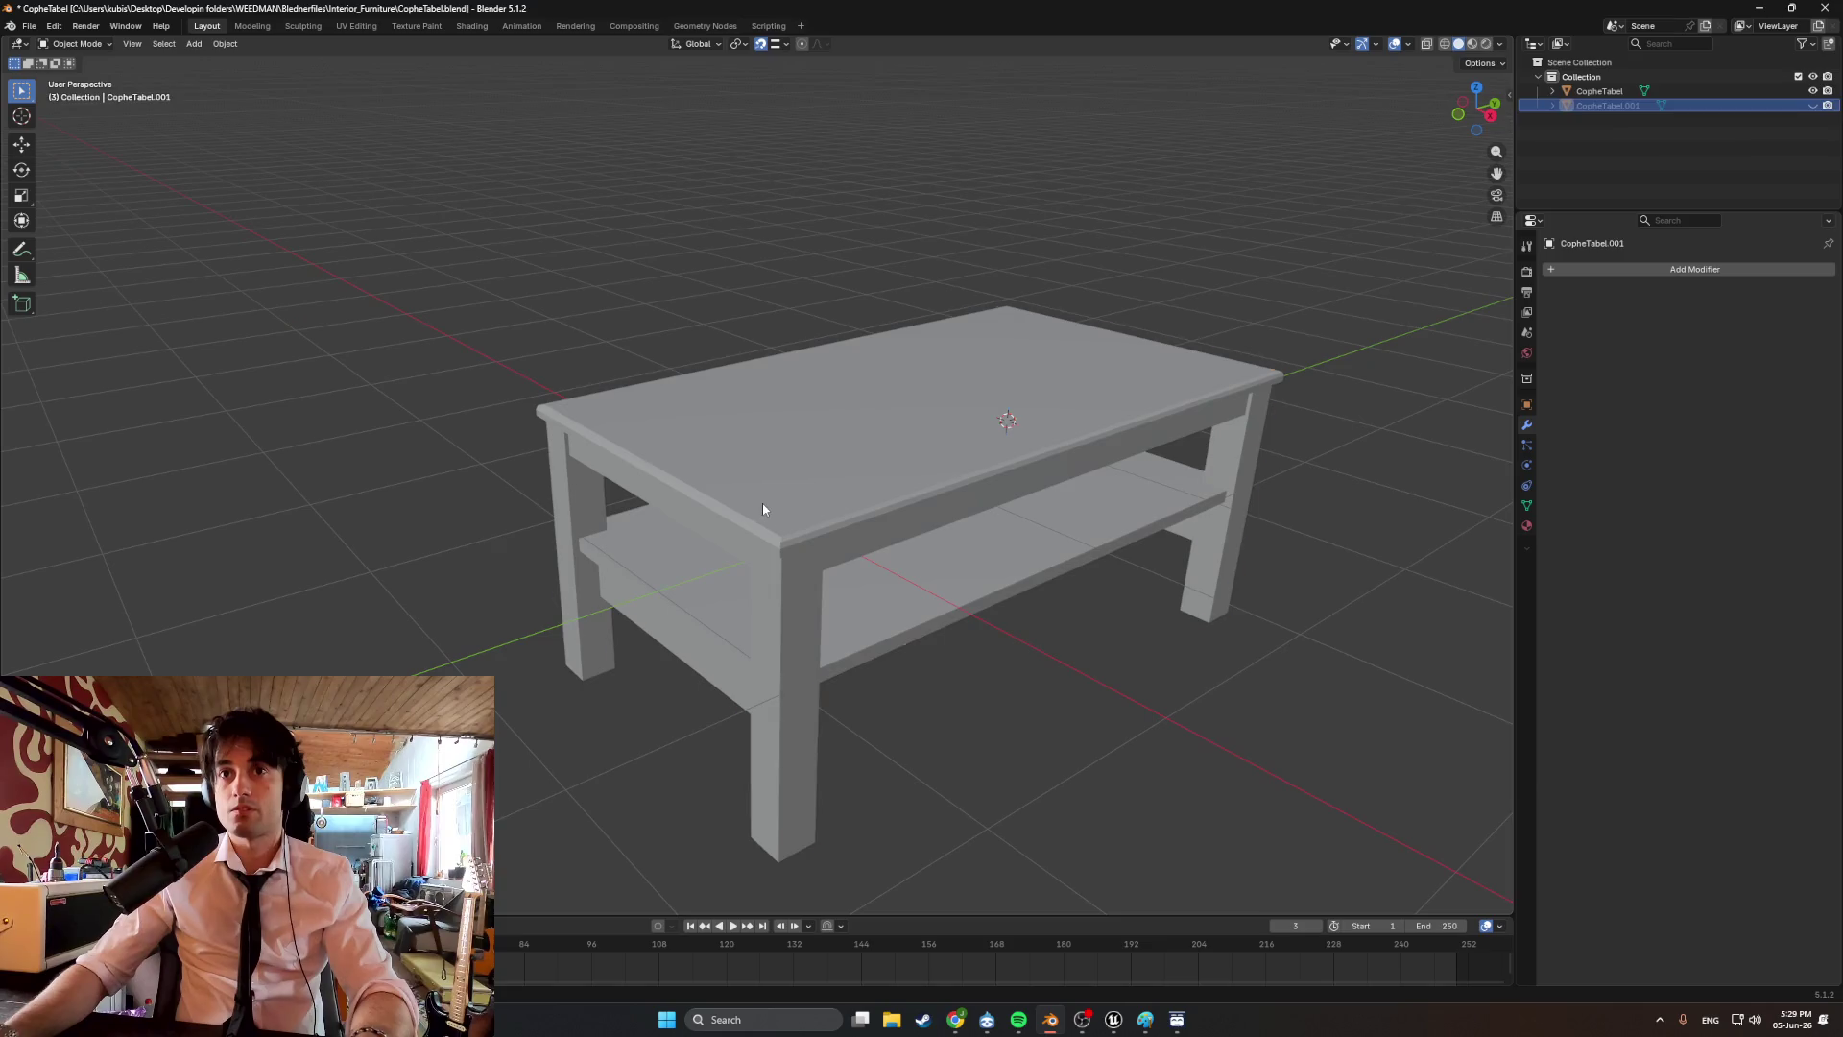
# In X-ray Edit Mode, box-select and delete the CopheTabel tabletop faces from the side view
pyautogui.click(783, 519)
pyautogui.press('Tab')
pyautogui.moveTo(782, 506)
pyautogui.mouseDown(button='middle')
pyautogui.moveTo(761, 444)
pyautogui.moveTo(800, 466)
pyautogui.mouseUp(button='middle')
pyautogui.hotkey('alt', 'z')
pyautogui.scroll(5, 816, 480)
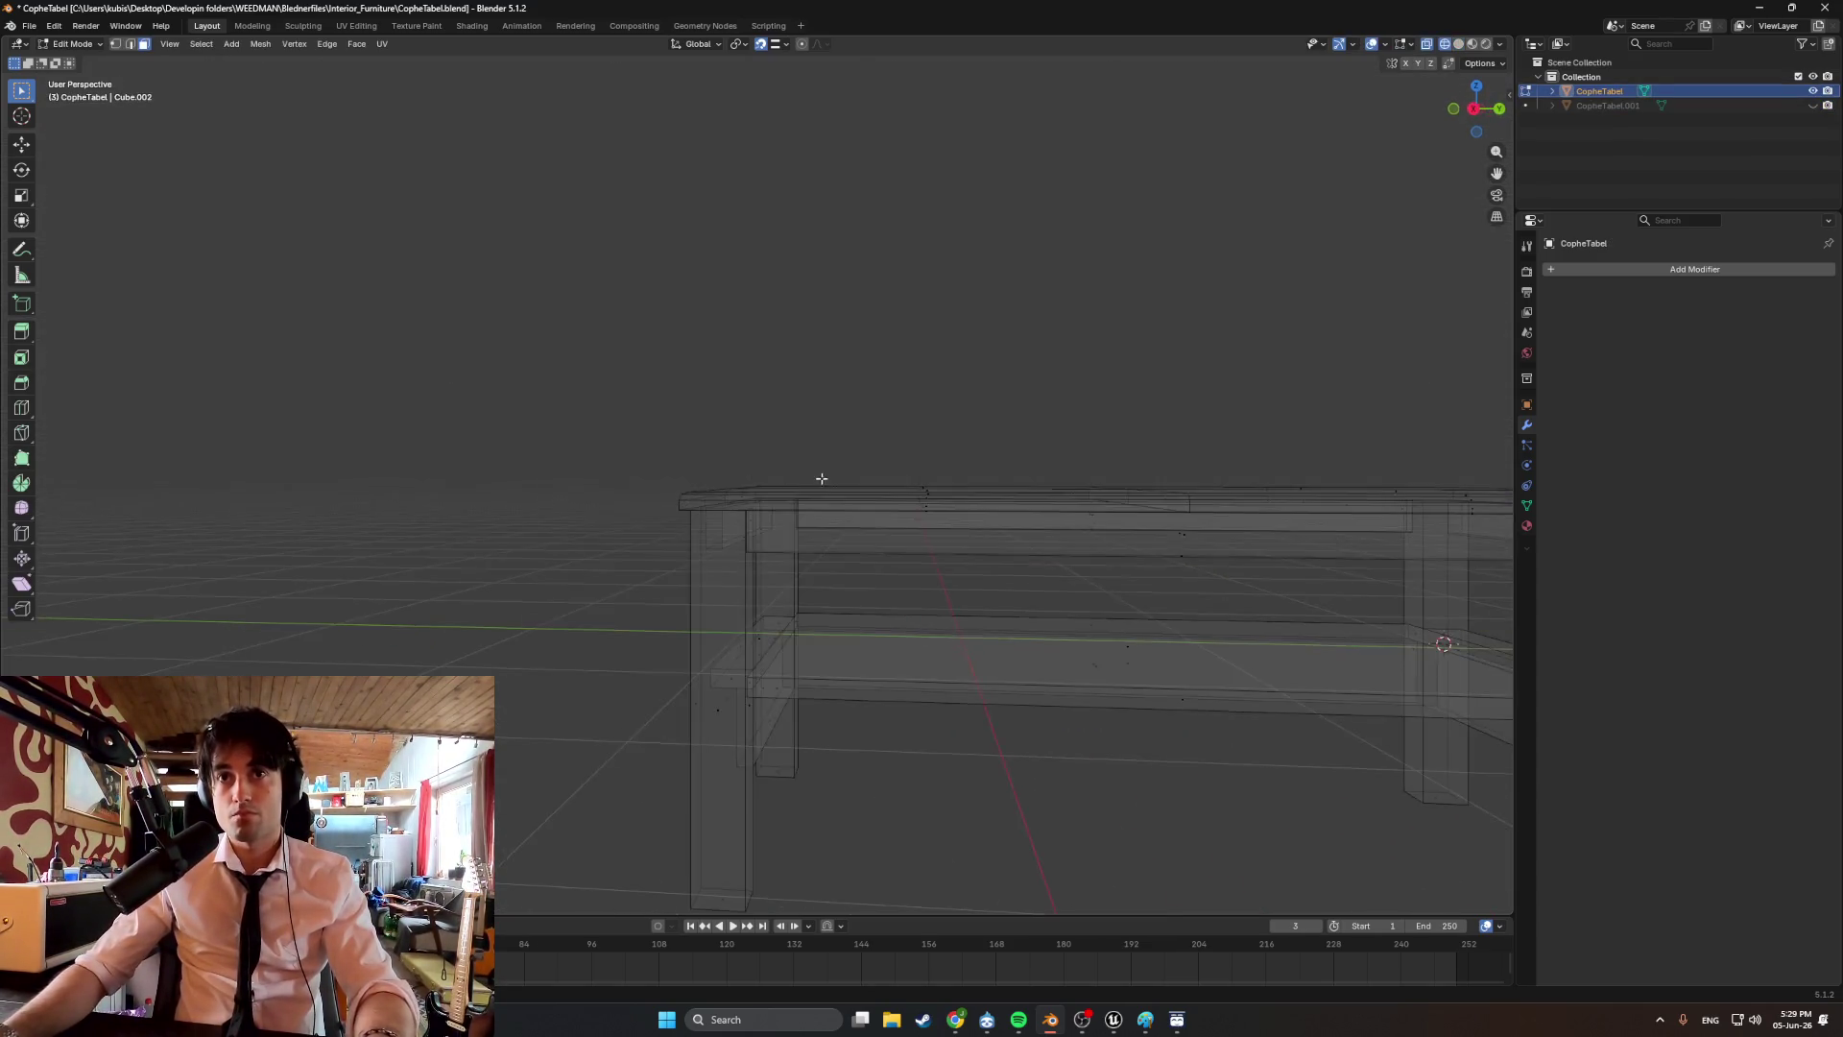
pyautogui.press('KP_3')
pyautogui.moveTo(628, 523)
pyautogui.mouseDown()
pyautogui.moveTo(1184, 452)
pyautogui.moveTo(1767, 423)
pyautogui.mouseUp()
pyautogui.moveTo(1188, 424)
pyautogui.keyDown('shift'); pyautogui.mouseDown(button='middle')
pyautogui.moveTo(1136, 362)
pyautogui.moveTo(1209, 460)
pyautogui.moveTo(1140, 462)
pyautogui.mouseUp(button='middle'); pyautogui.keyUp('shift')
pyautogui.moveTo(1208, 468)
pyautogui.mouseDown()
pyautogui.moveTo(538, 326)
pyautogui.moveTo(380, 311)
pyautogui.mouseUp()
pyautogui.moveTo(659, 297); pyautogui.dragTo(599, 337, button='middle')
pyautogui.scroll(-3, 599, 337)
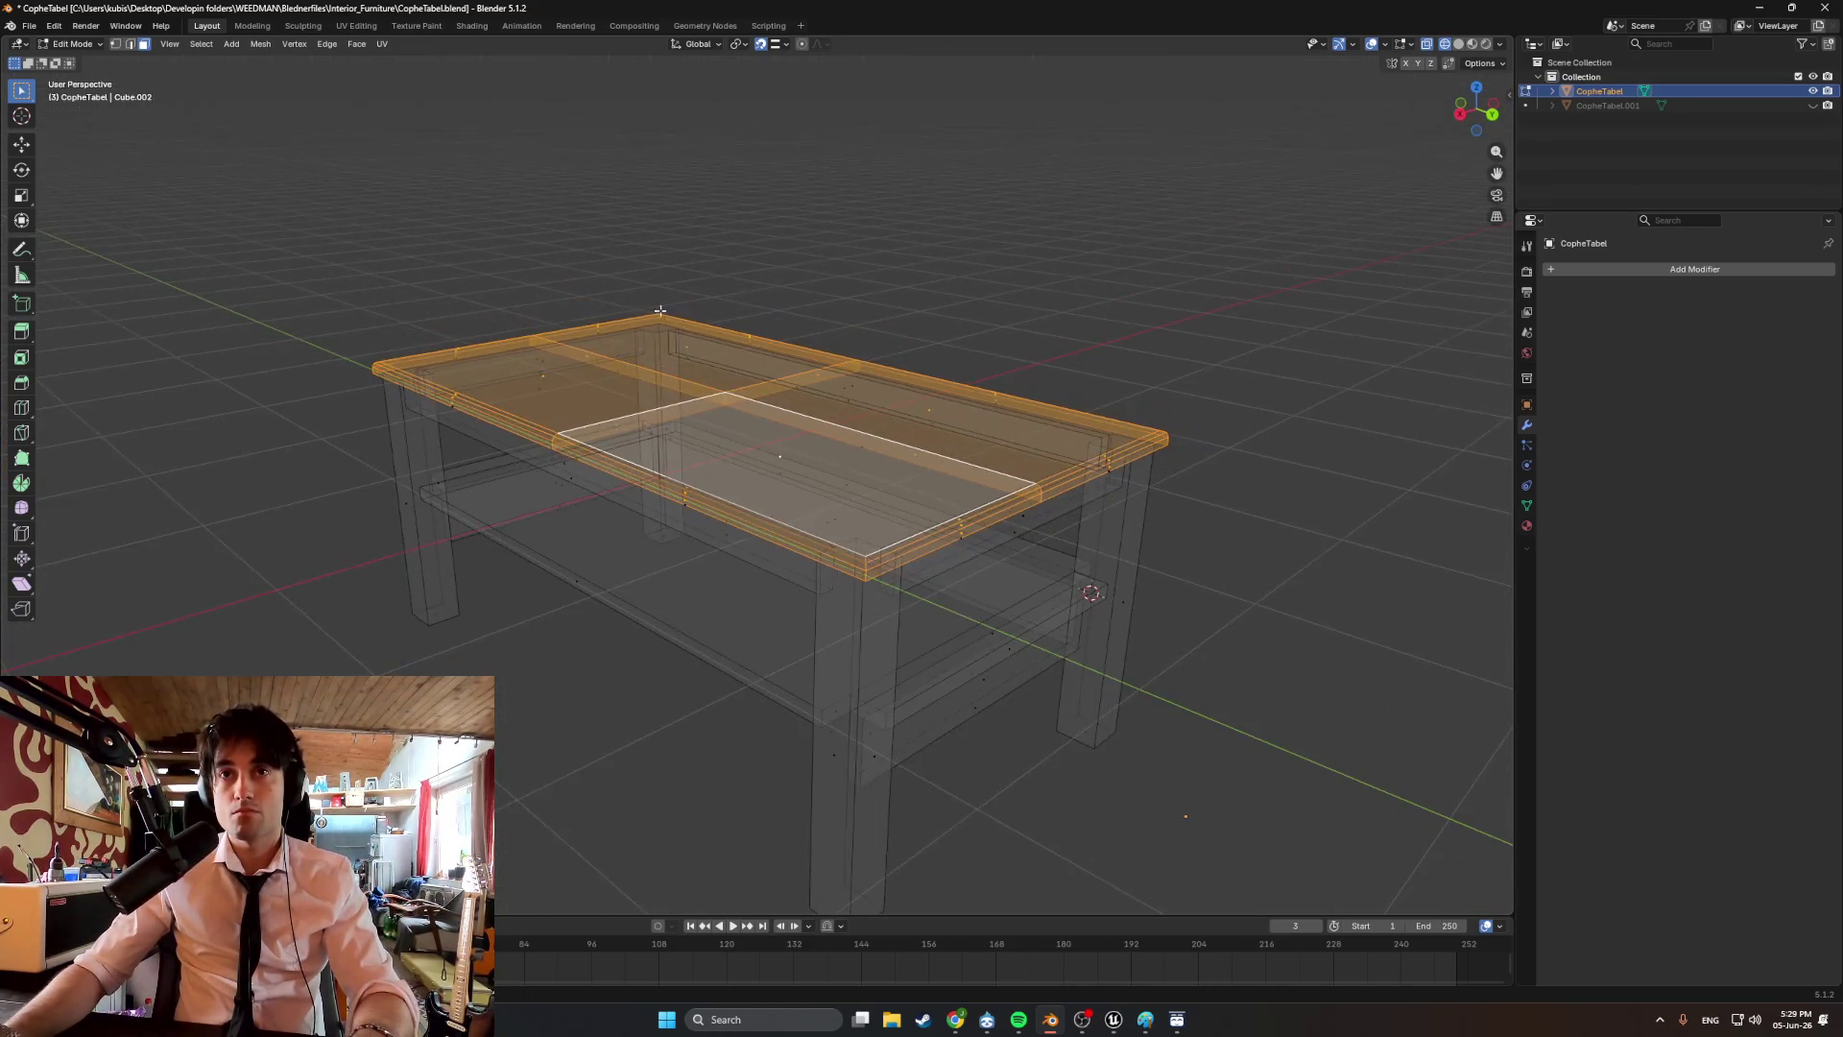
pyautogui.press('x')
pyautogui.click(651, 336)
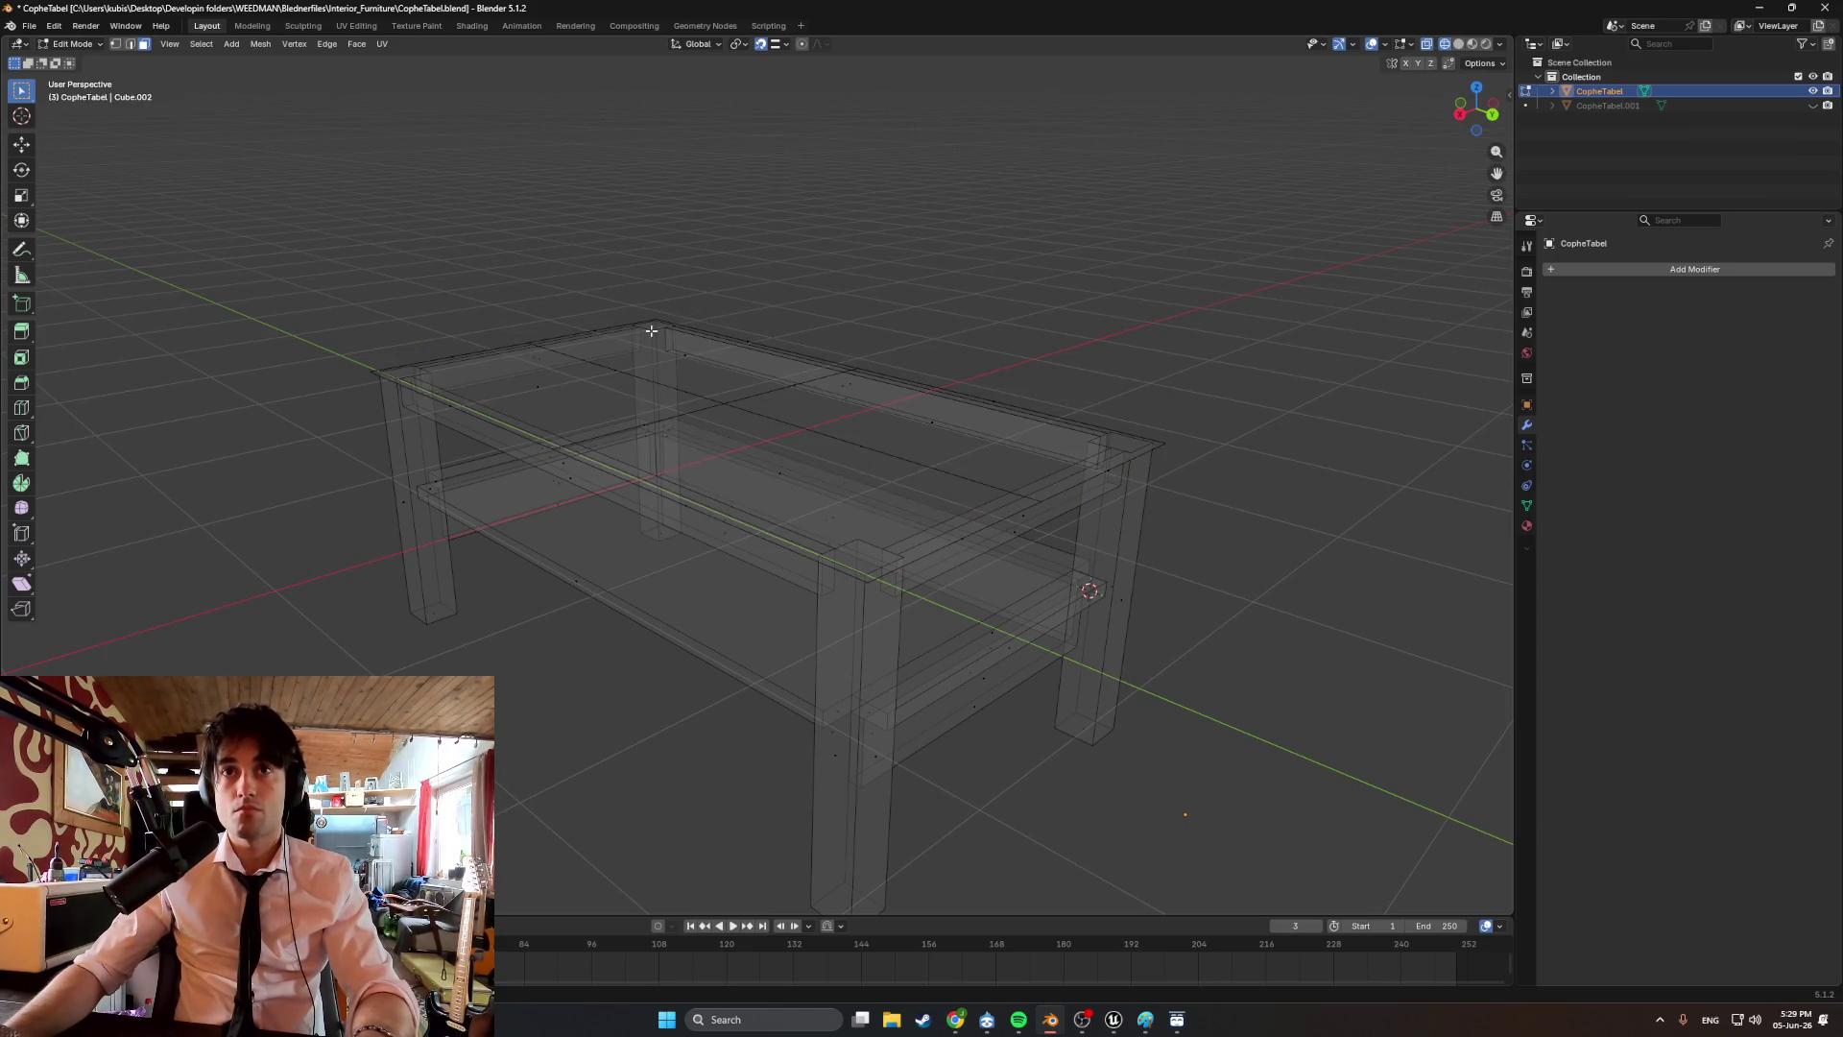
# Return to solid shading and delete the four remaining tabletop faces
pyautogui.moveTo(653, 334); pyautogui.dragTo(745, 346, button='middle')
pyautogui.press('z')
pyautogui.click(875, 345)
pyautogui.moveTo(876, 345)
pyautogui.mouseDown(button='middle')
pyautogui.moveTo(810, 313)
pyautogui.moveTo(782, 412)
pyautogui.mouseUp(button='middle')
pyautogui.click(781, 412)
pyautogui.keyDown('shift'); pyautogui.click(730, 346); pyautogui.keyUp('shift')
pyautogui.keyDown('shift'); pyautogui.click(881, 343); pyautogui.keyUp('shift')
pyautogui.keyDown('shift'); pyautogui.click(945, 477); pyautogui.keyUp('shift')
pyautogui.press('x')
pyautogui.click(942, 477)
# Switch to edge selection and delete the stray vertical edge
pyautogui.moveTo(941, 477)
pyautogui.mouseDown(button='middle')
pyautogui.moveTo(967, 418)
pyautogui.moveTo(650, 403)
pyautogui.mouseUp(button='middle')
pyautogui.moveTo(656, 419); pyautogui.dragTo(596, 389)
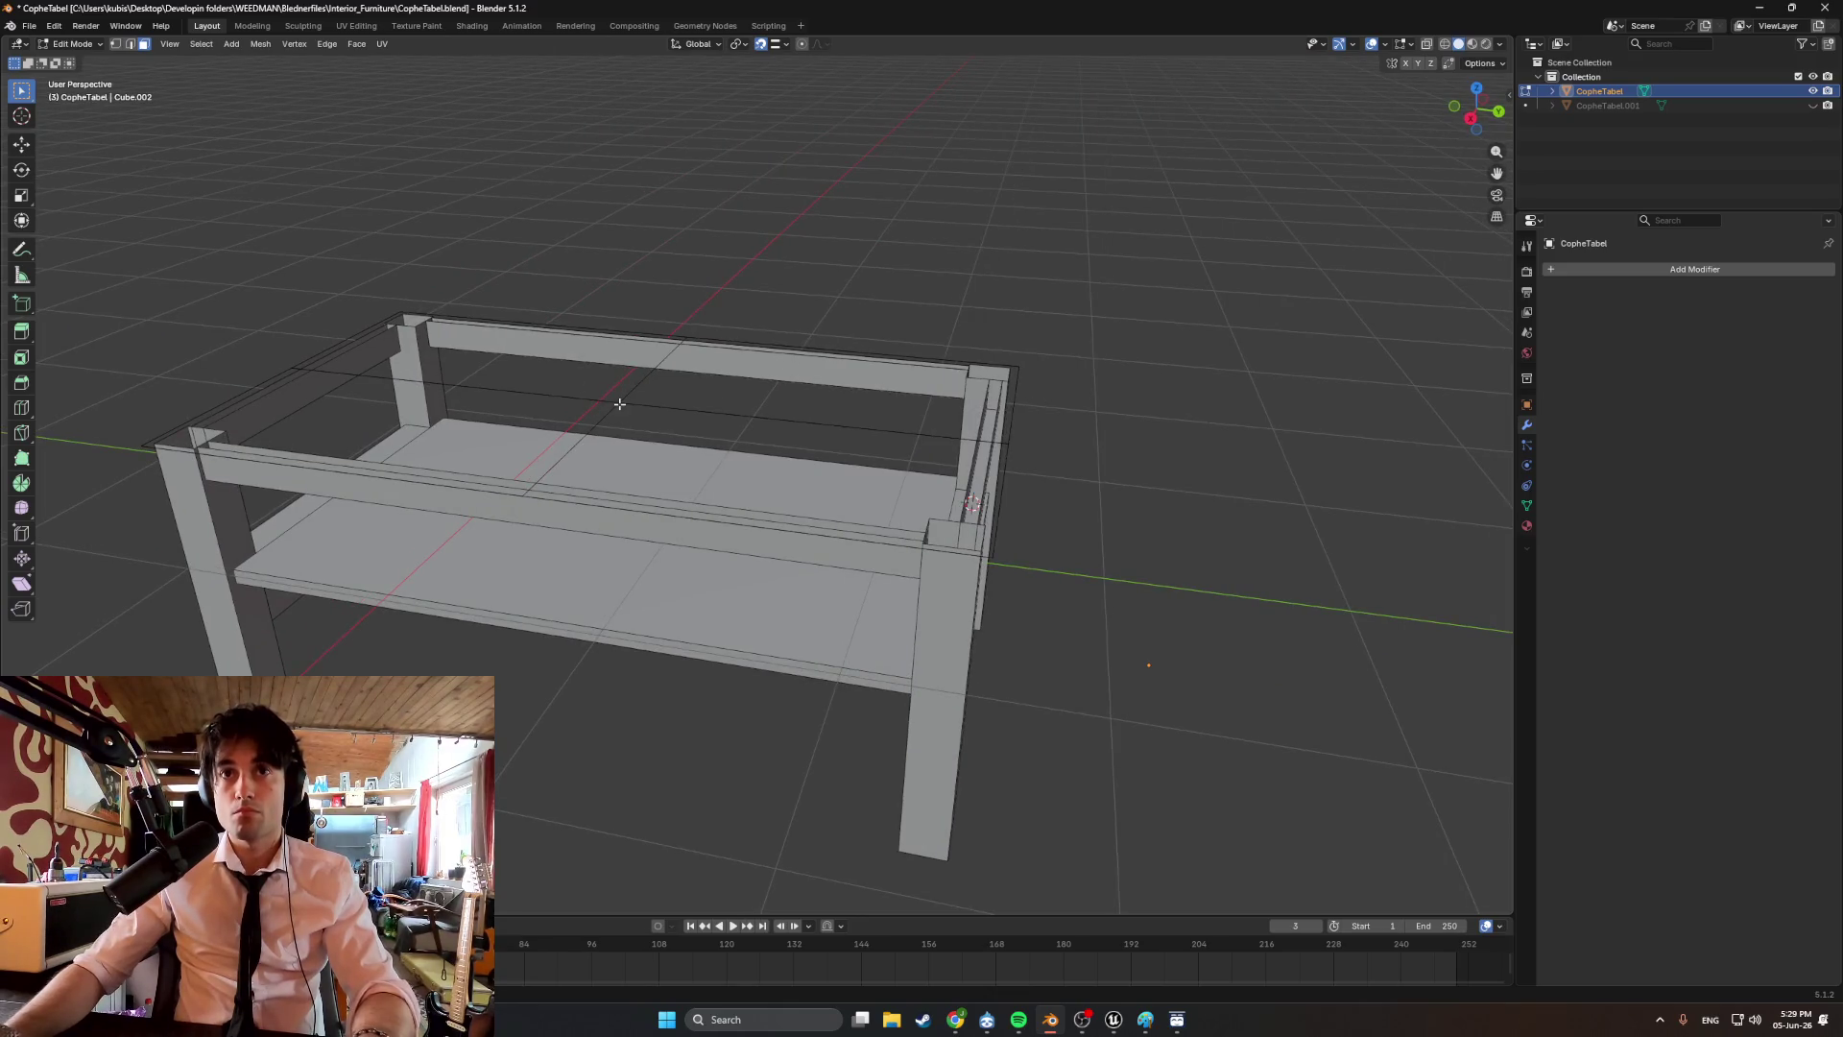
pyautogui.press('2')
pyautogui.hotkey('ctrl', 'r')
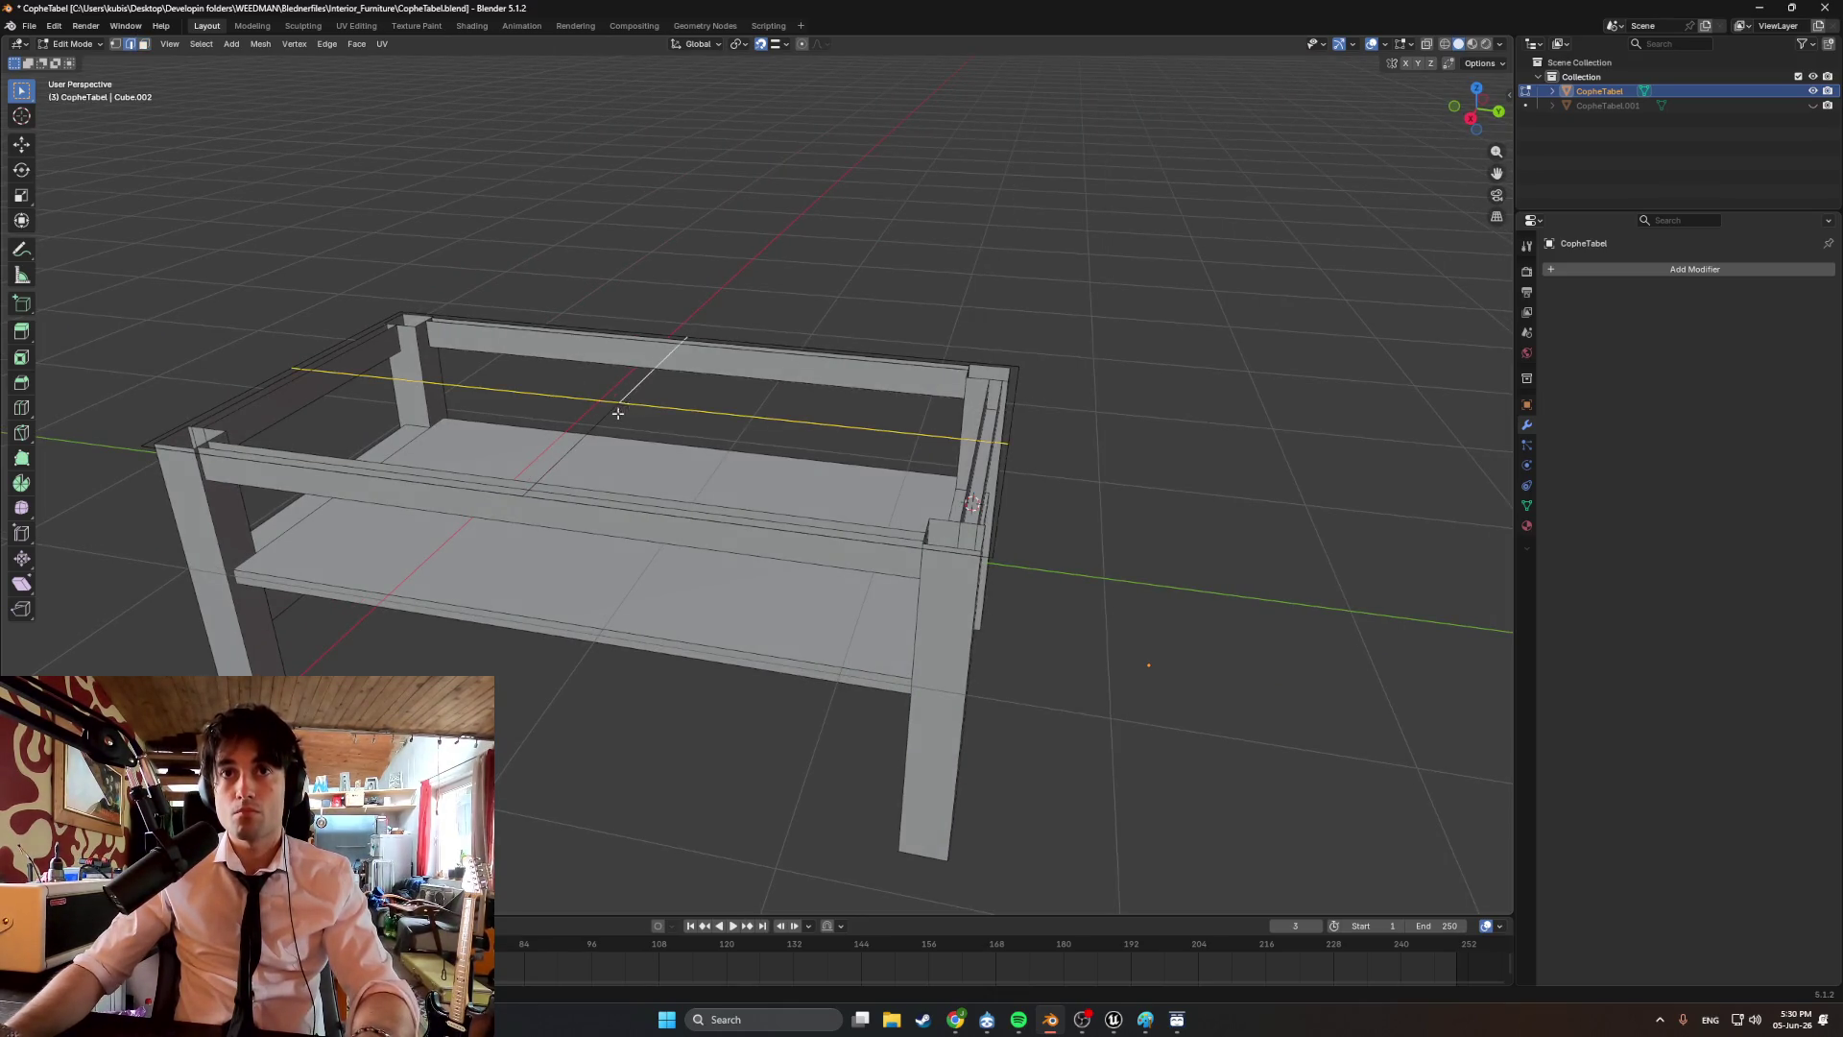
pyautogui.rightClick(605, 419)
pyautogui.press('Escape')
pyautogui.moveTo(639, 415); pyautogui.dragTo(599, 392)
pyautogui.rightClick(617, 404)
pyautogui.press('Escape')
pyautogui.moveTo(617, 411)
pyautogui.mouseDown(button='middle')
pyautogui.moveTo(827, 394)
pyautogui.moveTo(931, 420)
pyautogui.mouseUp(button='middle')
pyautogui.scroll(4, 931, 420)
pyautogui.click(1025, 503)
pyautogui.press('x')
pyautogui.click(1014, 516)
# Select and delete the leftover edges along the table's top
pyautogui.moveTo(1056, 386); pyautogui.dragTo(1057, 354, button='middle')
pyautogui.moveTo(1065, 317); pyautogui.dragTo(1031, 286)
pyautogui.moveTo(1069, 313); pyautogui.dragTo(1073, 318, button='middle')
pyautogui.moveTo(1021, 288)
pyautogui.mouseDown()
pyautogui.moveTo(1014, 315)
pyautogui.moveTo(1029, 302)
pyautogui.mouseUp()
pyautogui.press('x')
pyautogui.click(1044, 317)
pyautogui.press('x')
pyautogui.click(1044, 316)
pyautogui.press('x')
pyautogui.click(1024, 304)
# Try selecting the long and upper rail edges, then cancel without changes
pyautogui.moveTo(1024, 303); pyautogui.dragTo(795, 365, button='middle')
pyautogui.click(330, 538)
pyautogui.keyDown('shift'); pyautogui.click(210, 471); pyautogui.keyUp('shift')
pyautogui.rightClick(209, 473)
pyautogui.press('Escape')
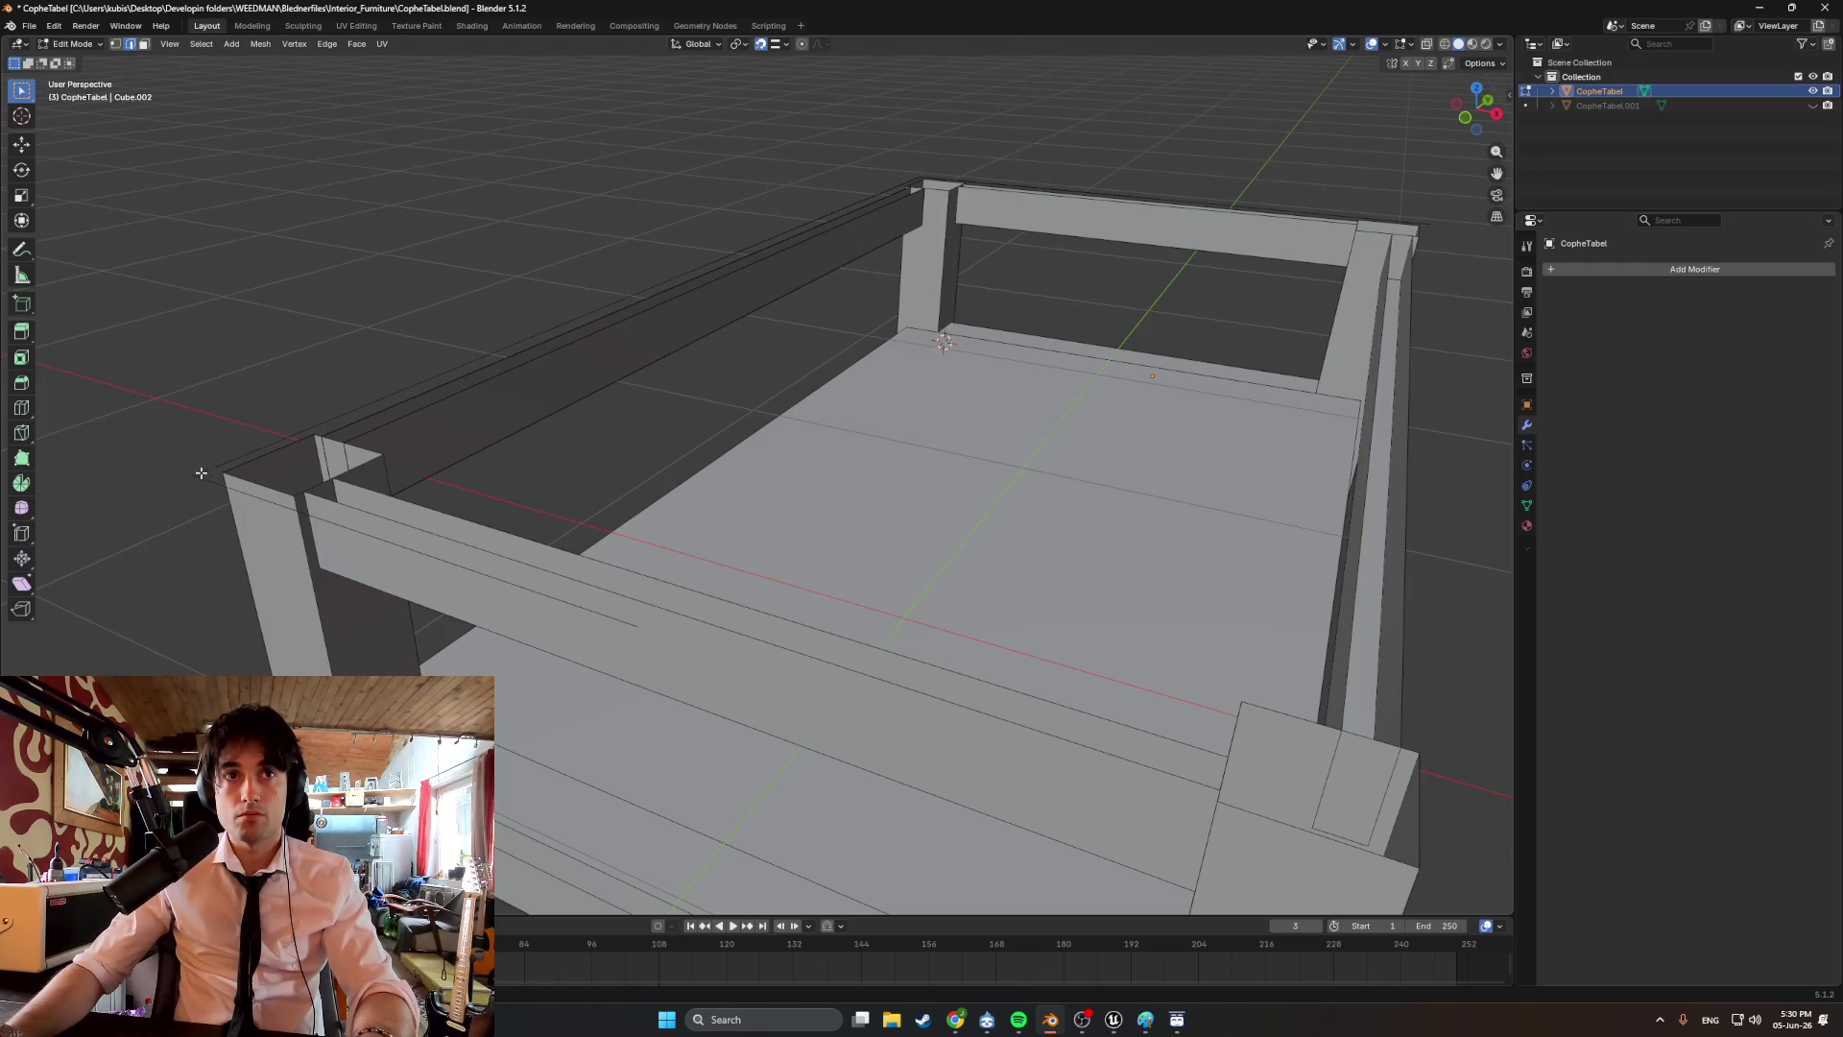
pyautogui.moveTo(197, 465)
pyautogui.mouseDown(button='middle')
pyautogui.moveTo(436, 440)
pyautogui.moveTo(788, 682)
pyautogui.mouseUp(button='middle')
pyautogui.click(607, 395)
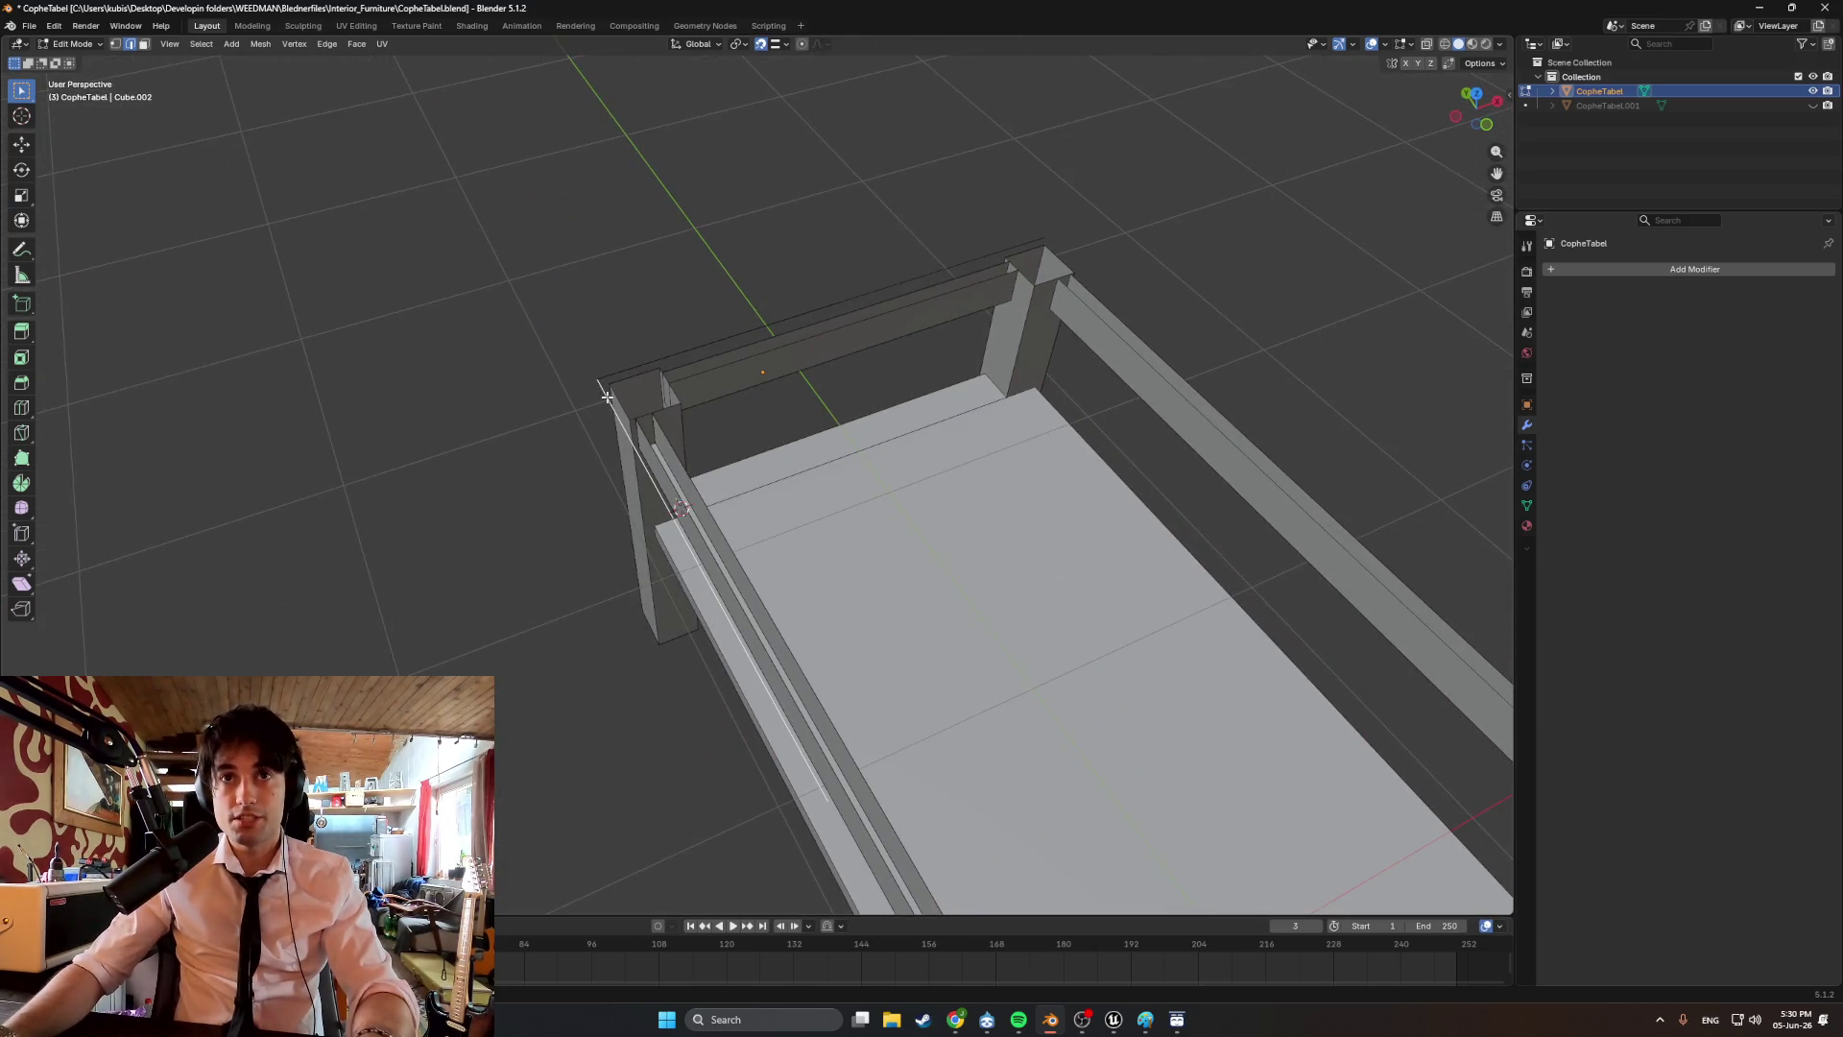
pyautogui.keyDown('shift'); pyautogui.click(613, 376); pyautogui.keyUp('shift')
pyautogui.rightClick(765, 308)
pyautogui.click(634, 371)
pyautogui.rightClick(603, 397)
pyautogui.press('Escape')
# Unhide the CopheTabel.001 tabletop and look under the table
pyautogui.moveTo(597, 399)
pyautogui.mouseDown(button='middle')
pyautogui.moveTo(646, 392)
pyautogui.moveTo(705, 339)
pyautogui.moveTo(959, 399)
pyautogui.moveTo(727, 409)
pyautogui.moveTo(845, 523)
pyautogui.moveTo(893, 538)
pyautogui.mouseUp(button='middle')
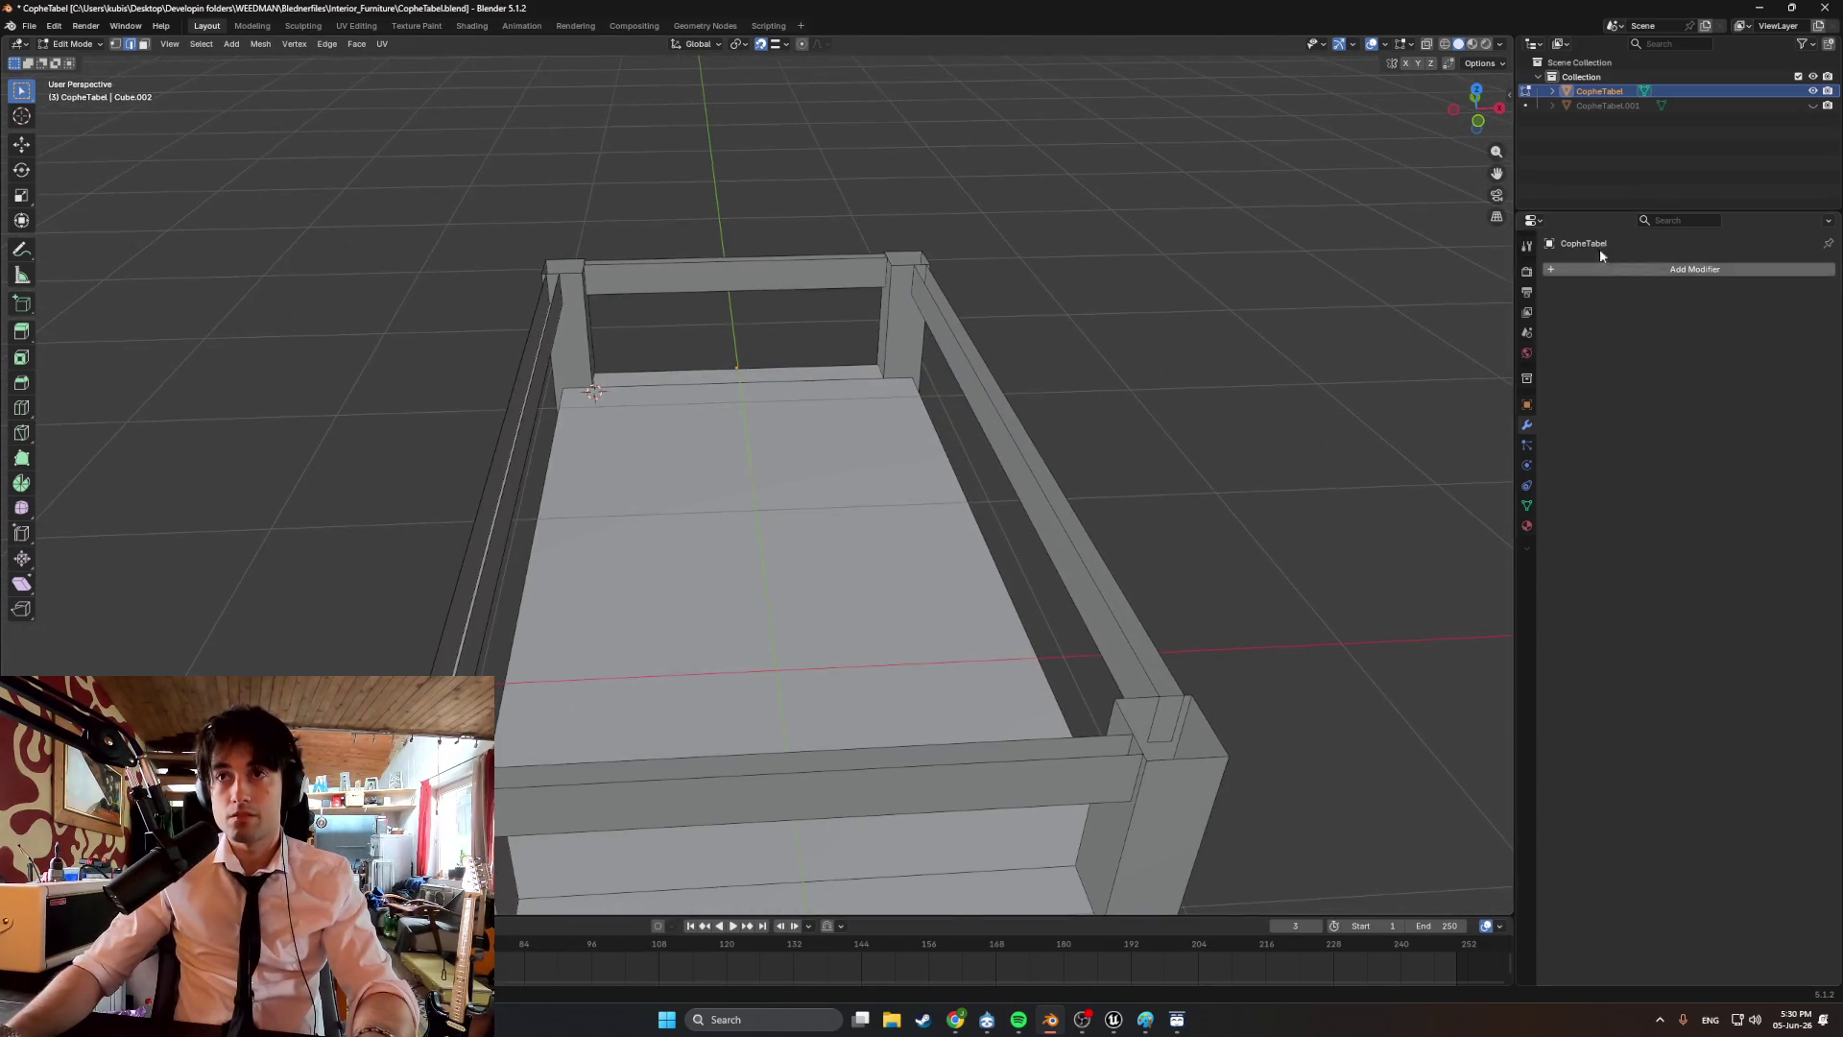
pyautogui.click(1812, 106)
pyautogui.moveTo(835, 307)
pyautogui.mouseDown(button='middle')
pyautogui.moveTo(913, 349)
pyautogui.moveTo(848, 272)
pyautogui.moveTo(833, 365)
pyautogui.mouseUp(button='middle')
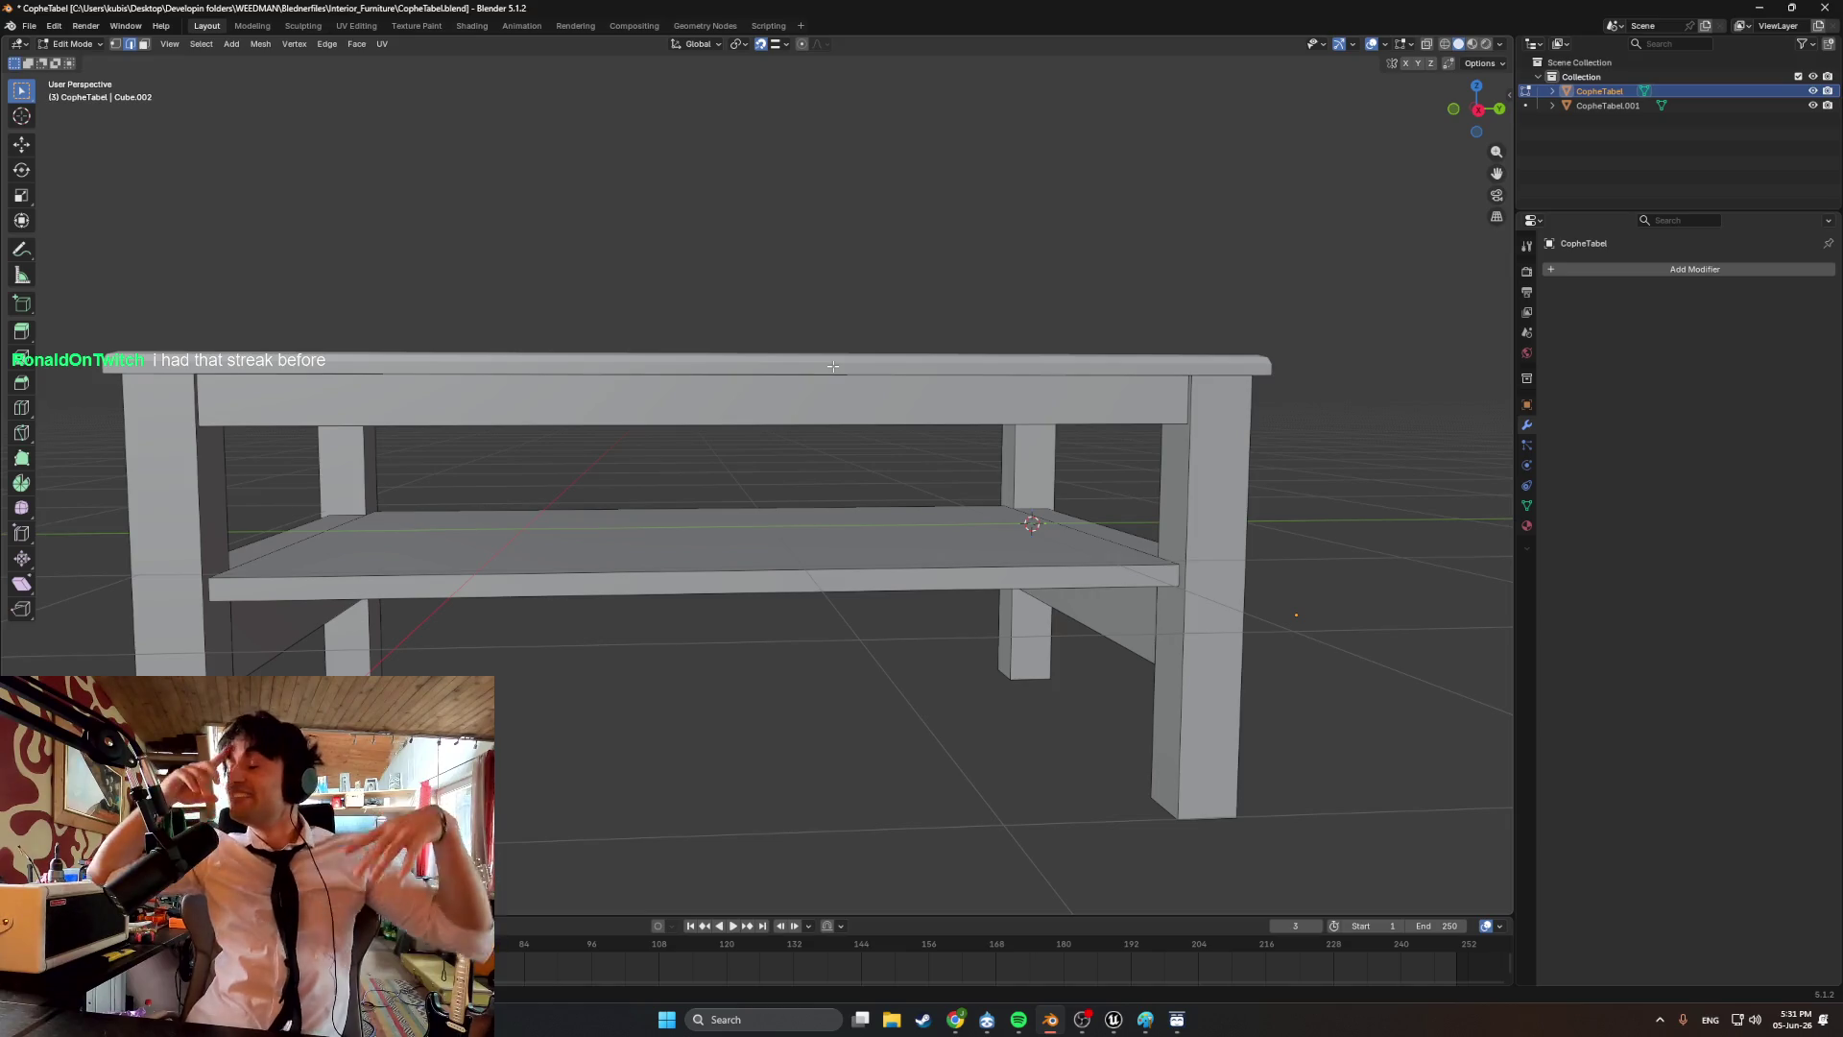
pyautogui.moveTo(1069, 412); pyautogui.dragTo(987, 429, button='middle')
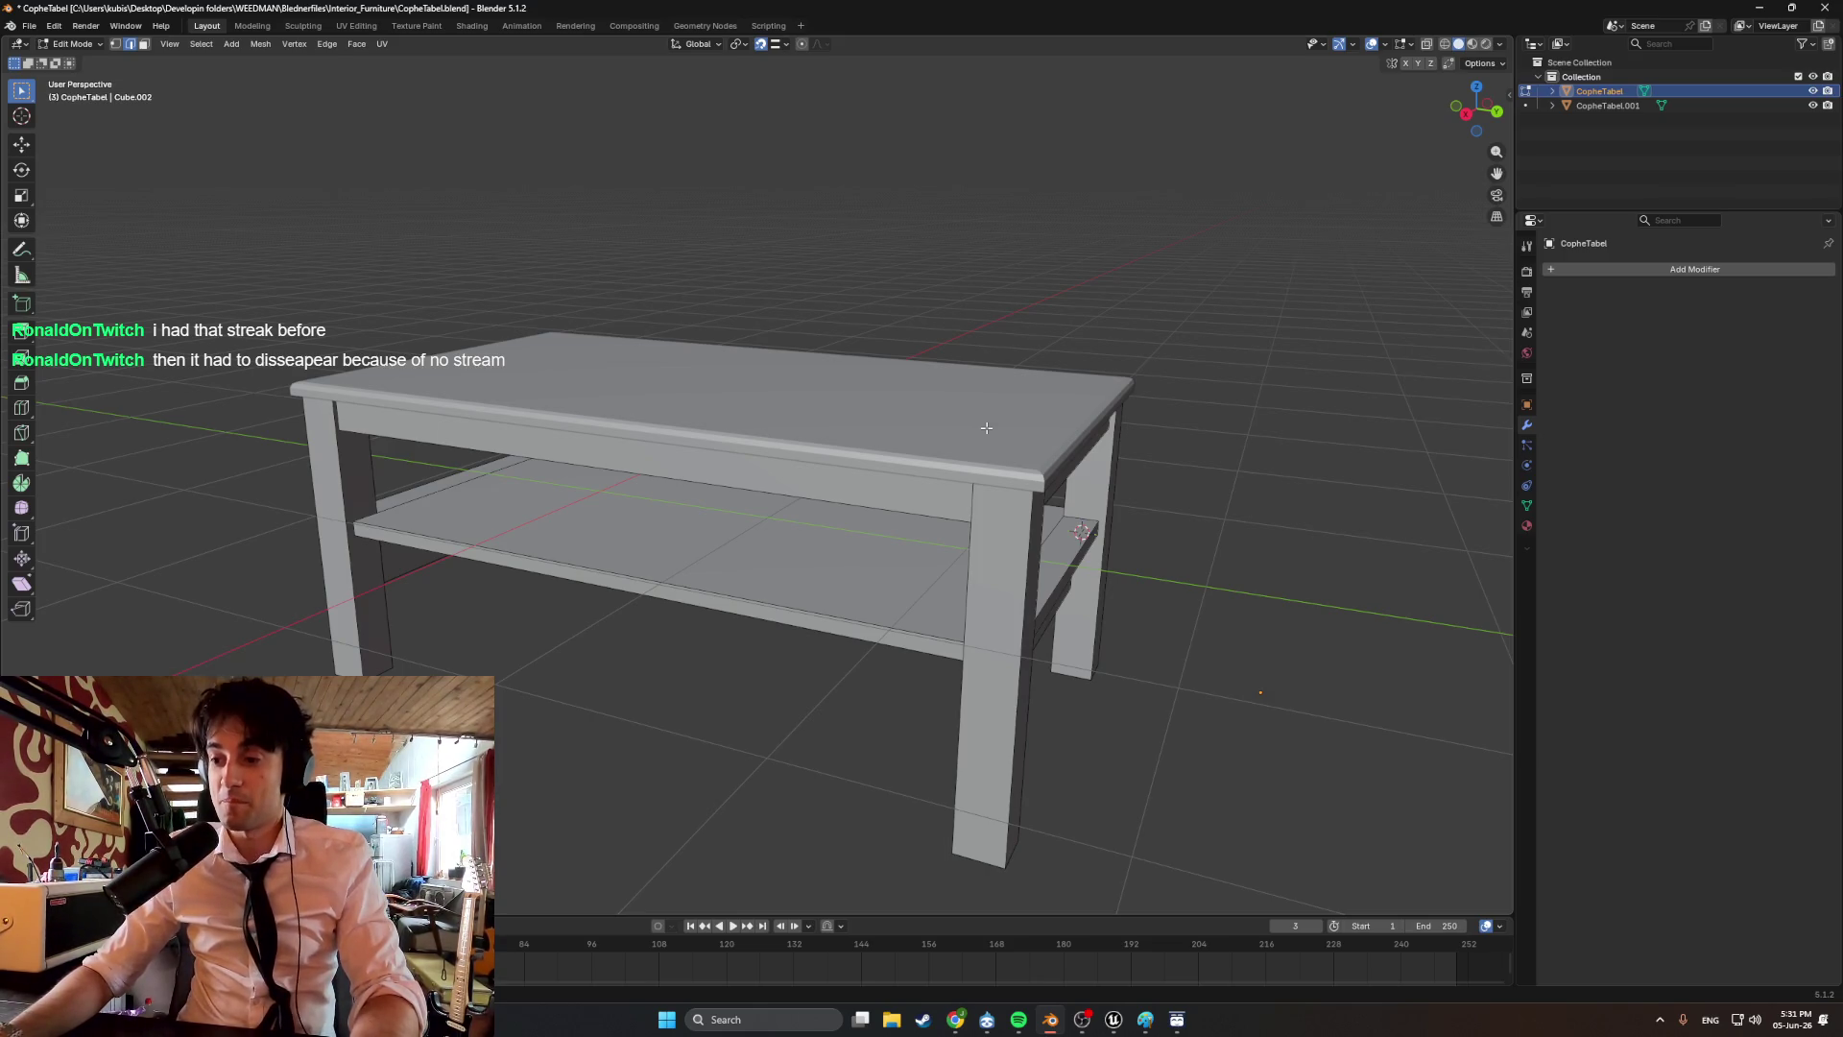
# Look over the table from several angles and return to Object Mode
pyautogui.moveTo(986, 429); pyautogui.dragTo(891, 442, button='middle')
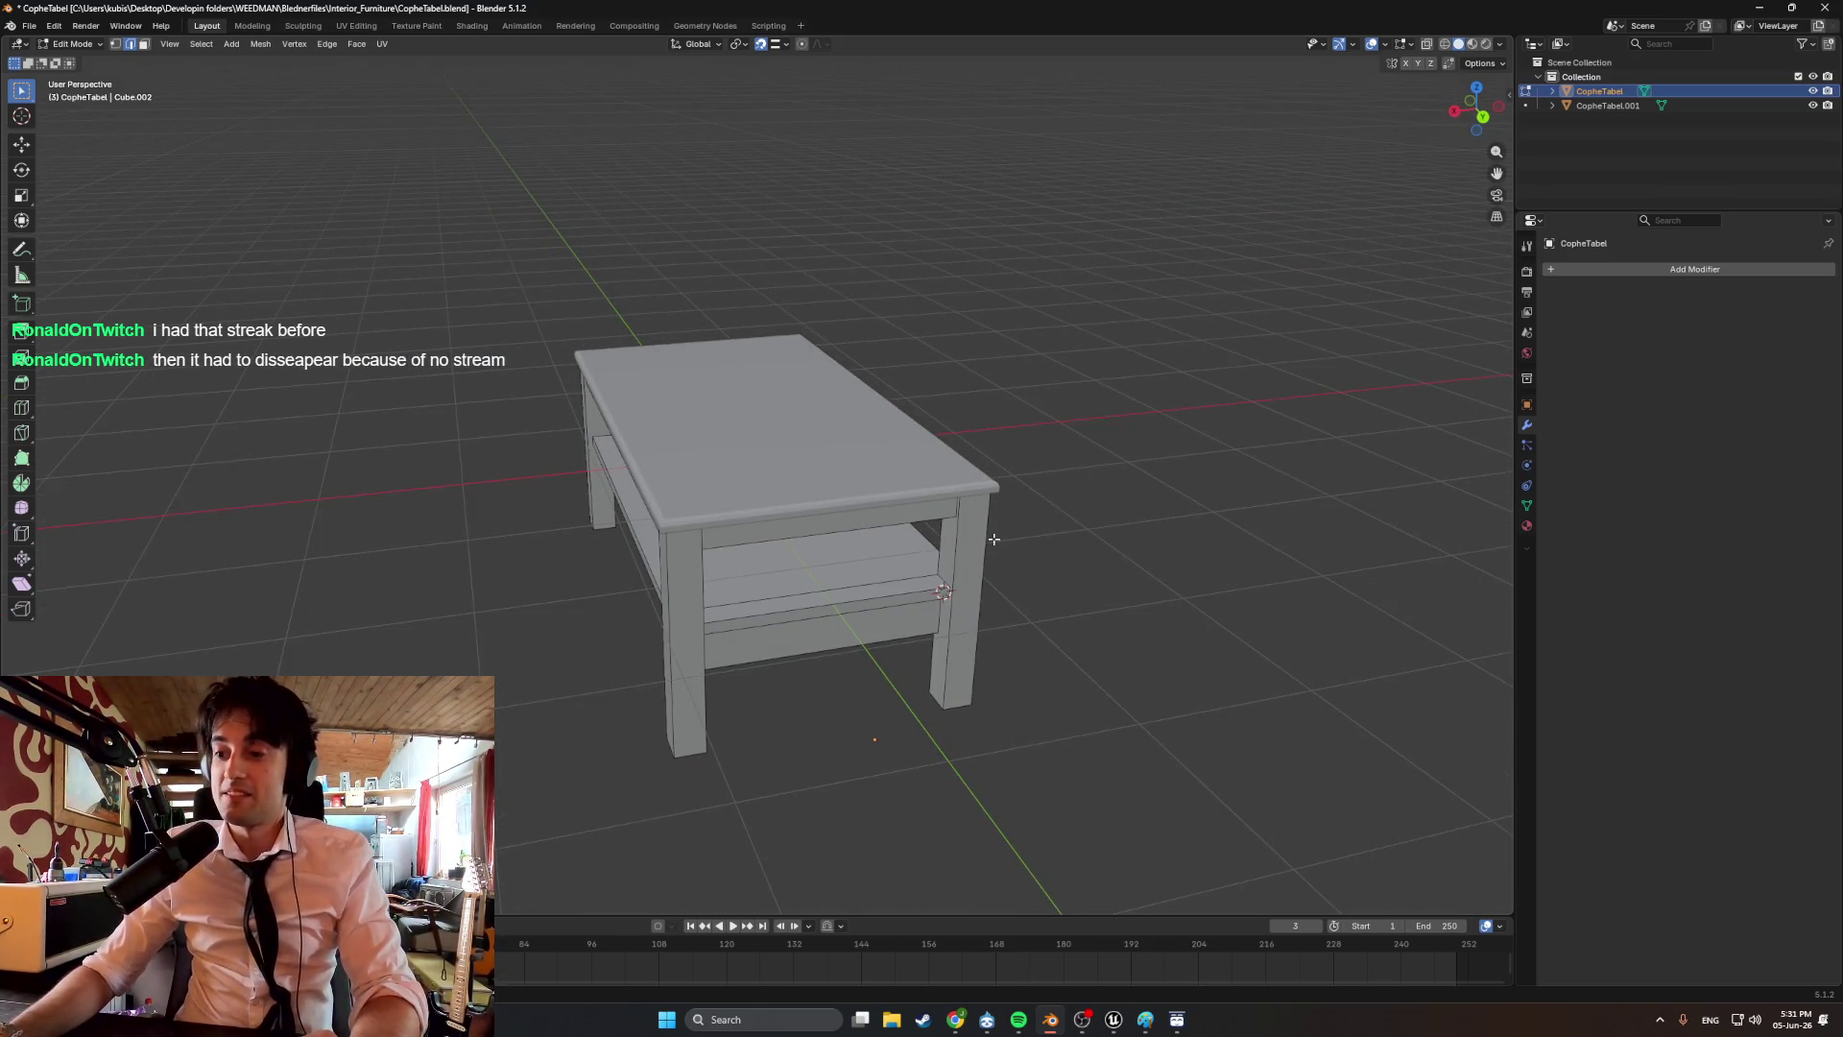
pyautogui.moveTo(1008, 543)
pyautogui.mouseDown(button='middle')
pyautogui.moveTo(888, 510)
pyautogui.moveTo(902, 504)
pyautogui.moveTo(864, 477)
pyautogui.moveTo(653, 604)
pyautogui.moveTo(639, 595)
pyautogui.moveTo(707, 492)
pyautogui.moveTo(1085, 394)
pyautogui.moveTo(977, 390)
pyautogui.moveTo(855, 474)
pyautogui.moveTo(883, 518)
pyautogui.moveTo(991, 464)
pyautogui.mouseUp(button='middle')
pyautogui.scroll(3, 612, 632)
pyautogui.scroll(-4, 708, 492)
pyautogui.scroll(2, 892, 544)
pyautogui.scroll(-3, 892, 544)
pyautogui.press('Tab')
pyautogui.moveTo(905, 522)
pyautogui.mouseDown(button='middle')
pyautogui.moveTo(975, 485)
pyautogui.moveTo(1139, 465)
pyautogui.moveTo(1022, 467)
pyautogui.moveTo(1050, 473)
pyautogui.moveTo(1047, 436)
pyautogui.moveTo(960, 440)
pyautogui.moveTo(949, 459)
pyautogui.moveTo(800, 422)
pyautogui.mouseUp(button='middle')
pyautogui.press('Tab')
pyautogui.press('Tab')
pyautogui.scroll(-2, 949, 459)
pyautogui.press('Tab')
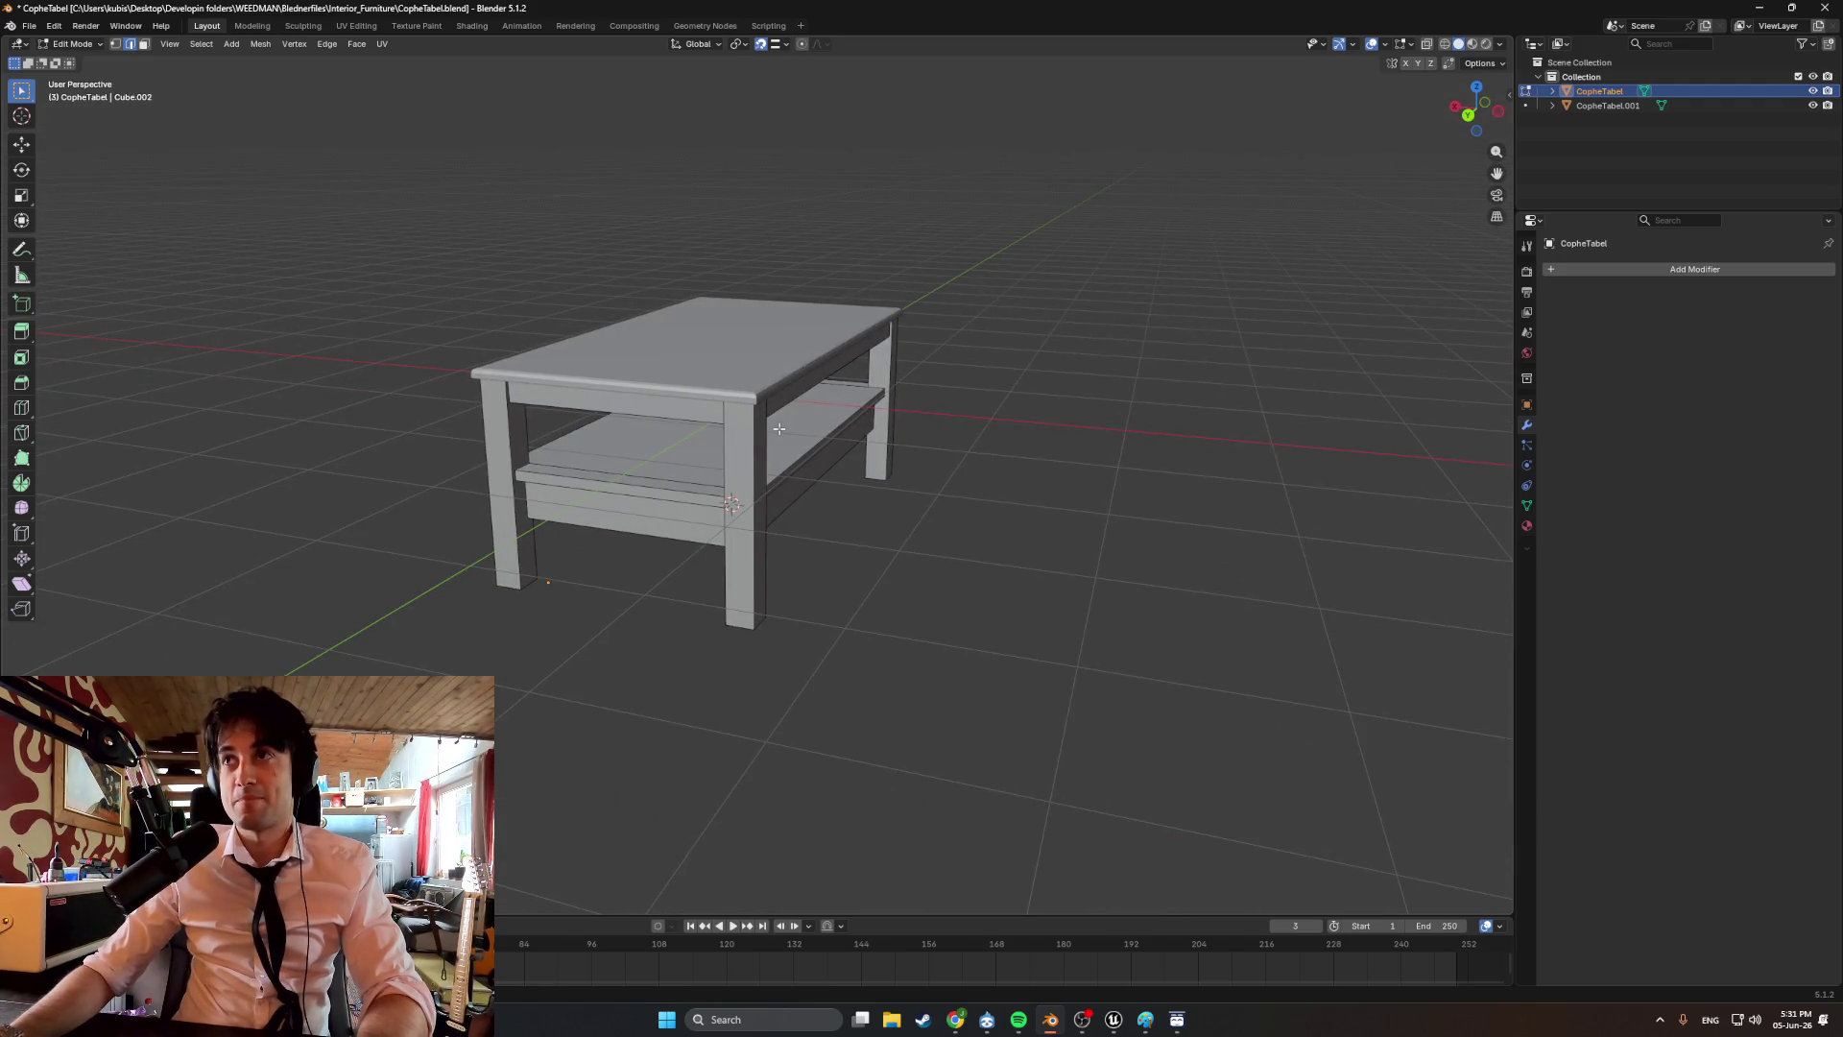
pyautogui.press('Tab')
# Join the frame and tabletop and rename the result CopheTabel in the outliner
pyautogui.press('Delete')
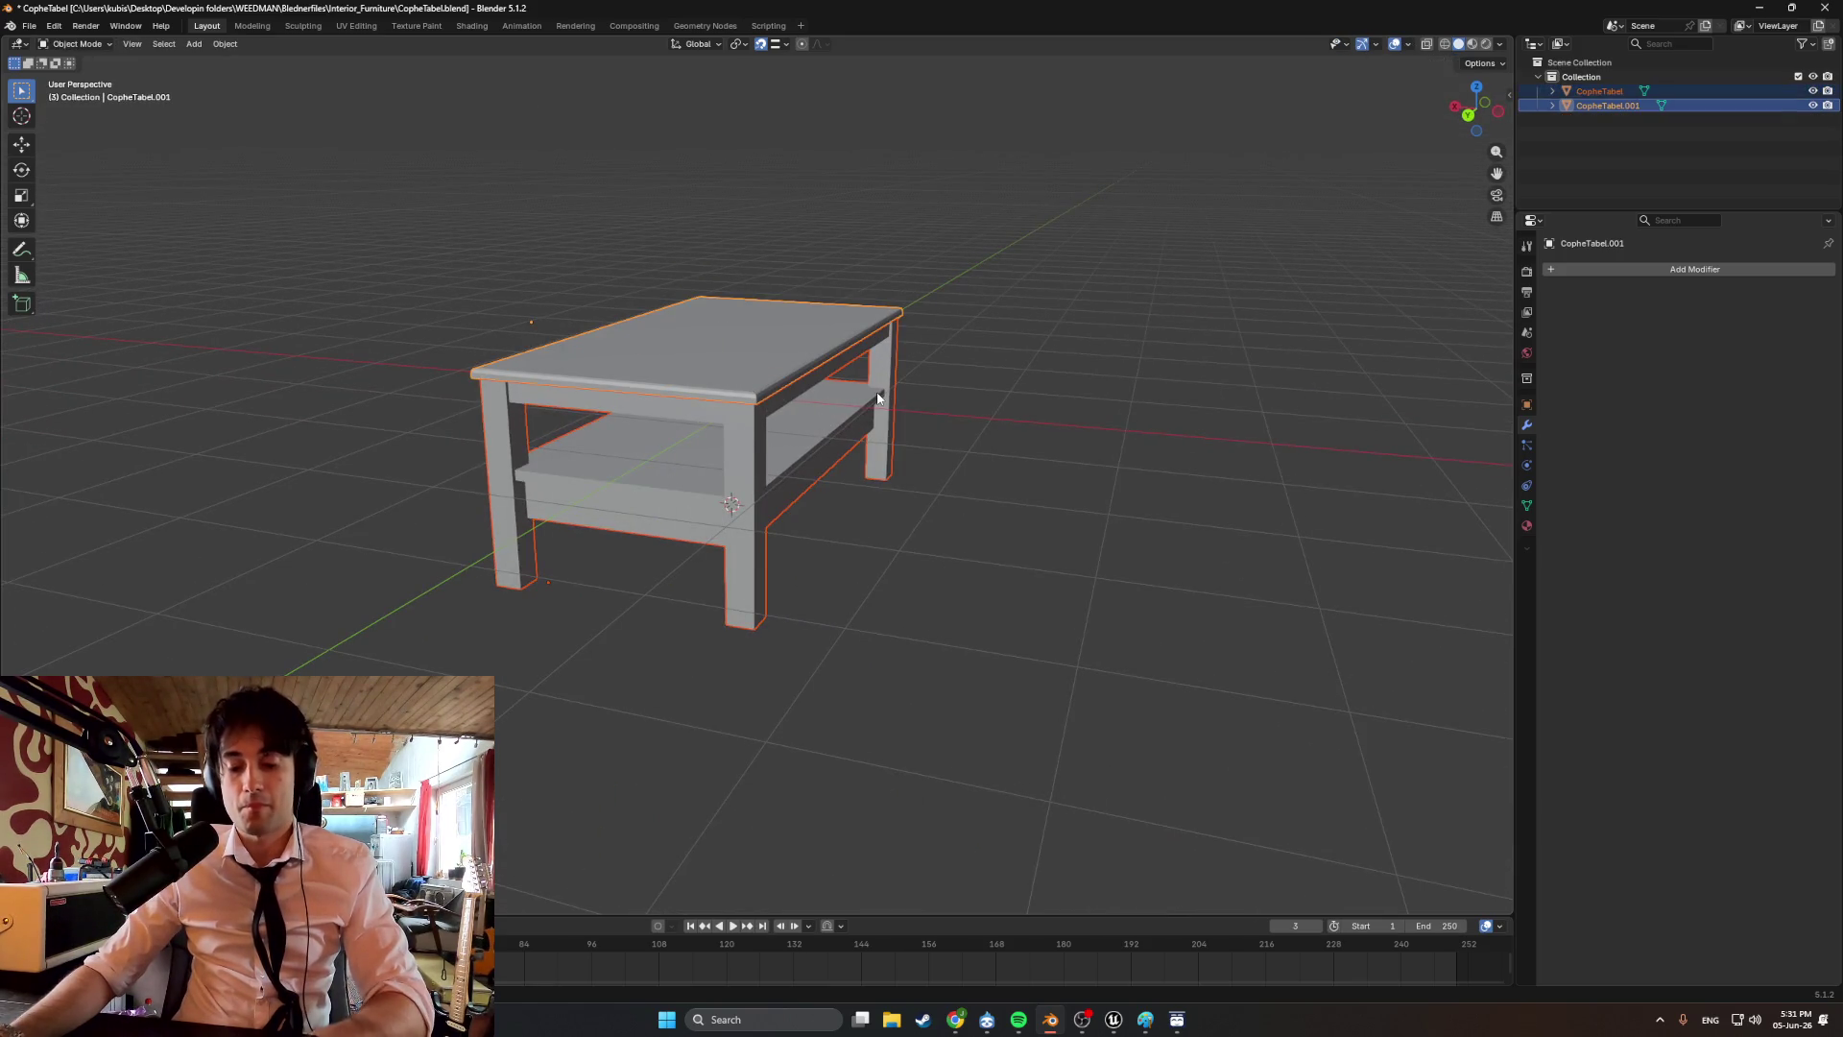
pyautogui.press('a')
pyautogui.doubleClick(1594, 90)
pyautogui.press('BackSpace')
pyautogui.press('BackSpace')
pyautogui.press('Return')
# Deselect the table and bring the YouTube browser window forward
pyautogui.click(1156, 445)
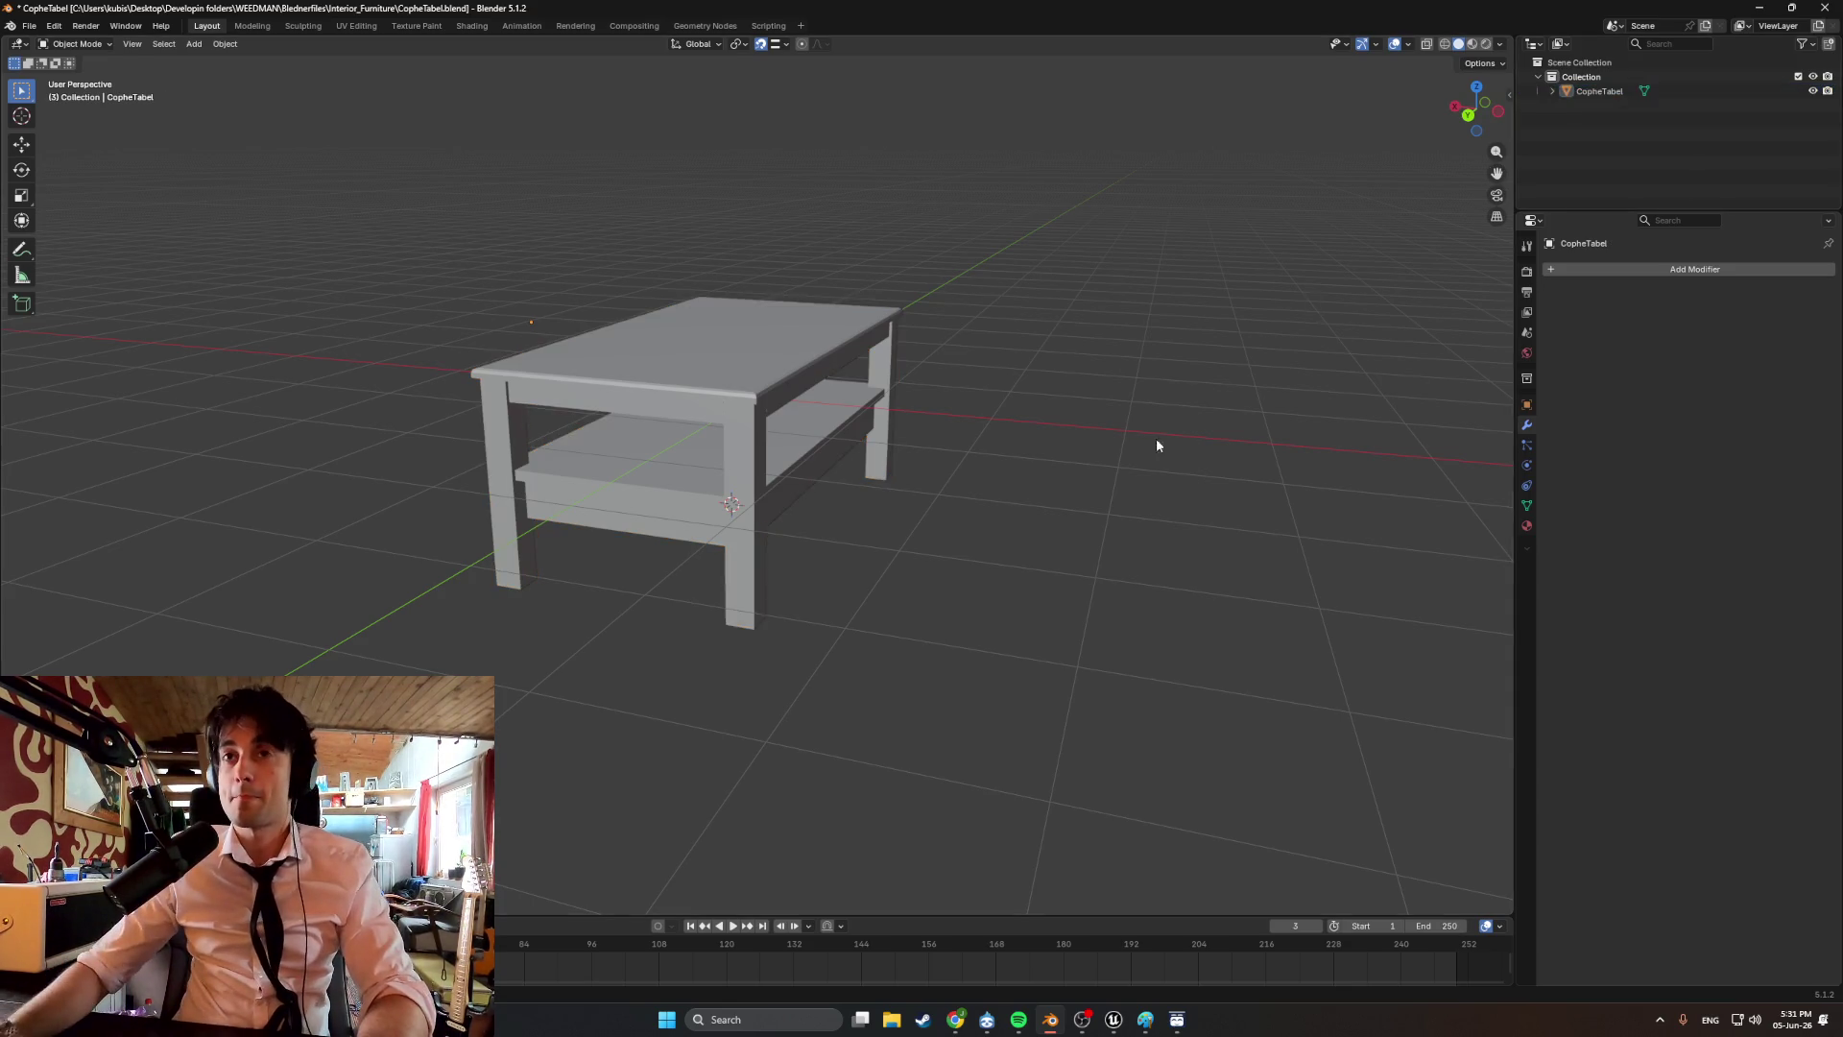
pyautogui.moveTo(960, 1024)
pyautogui.click(933, 964)
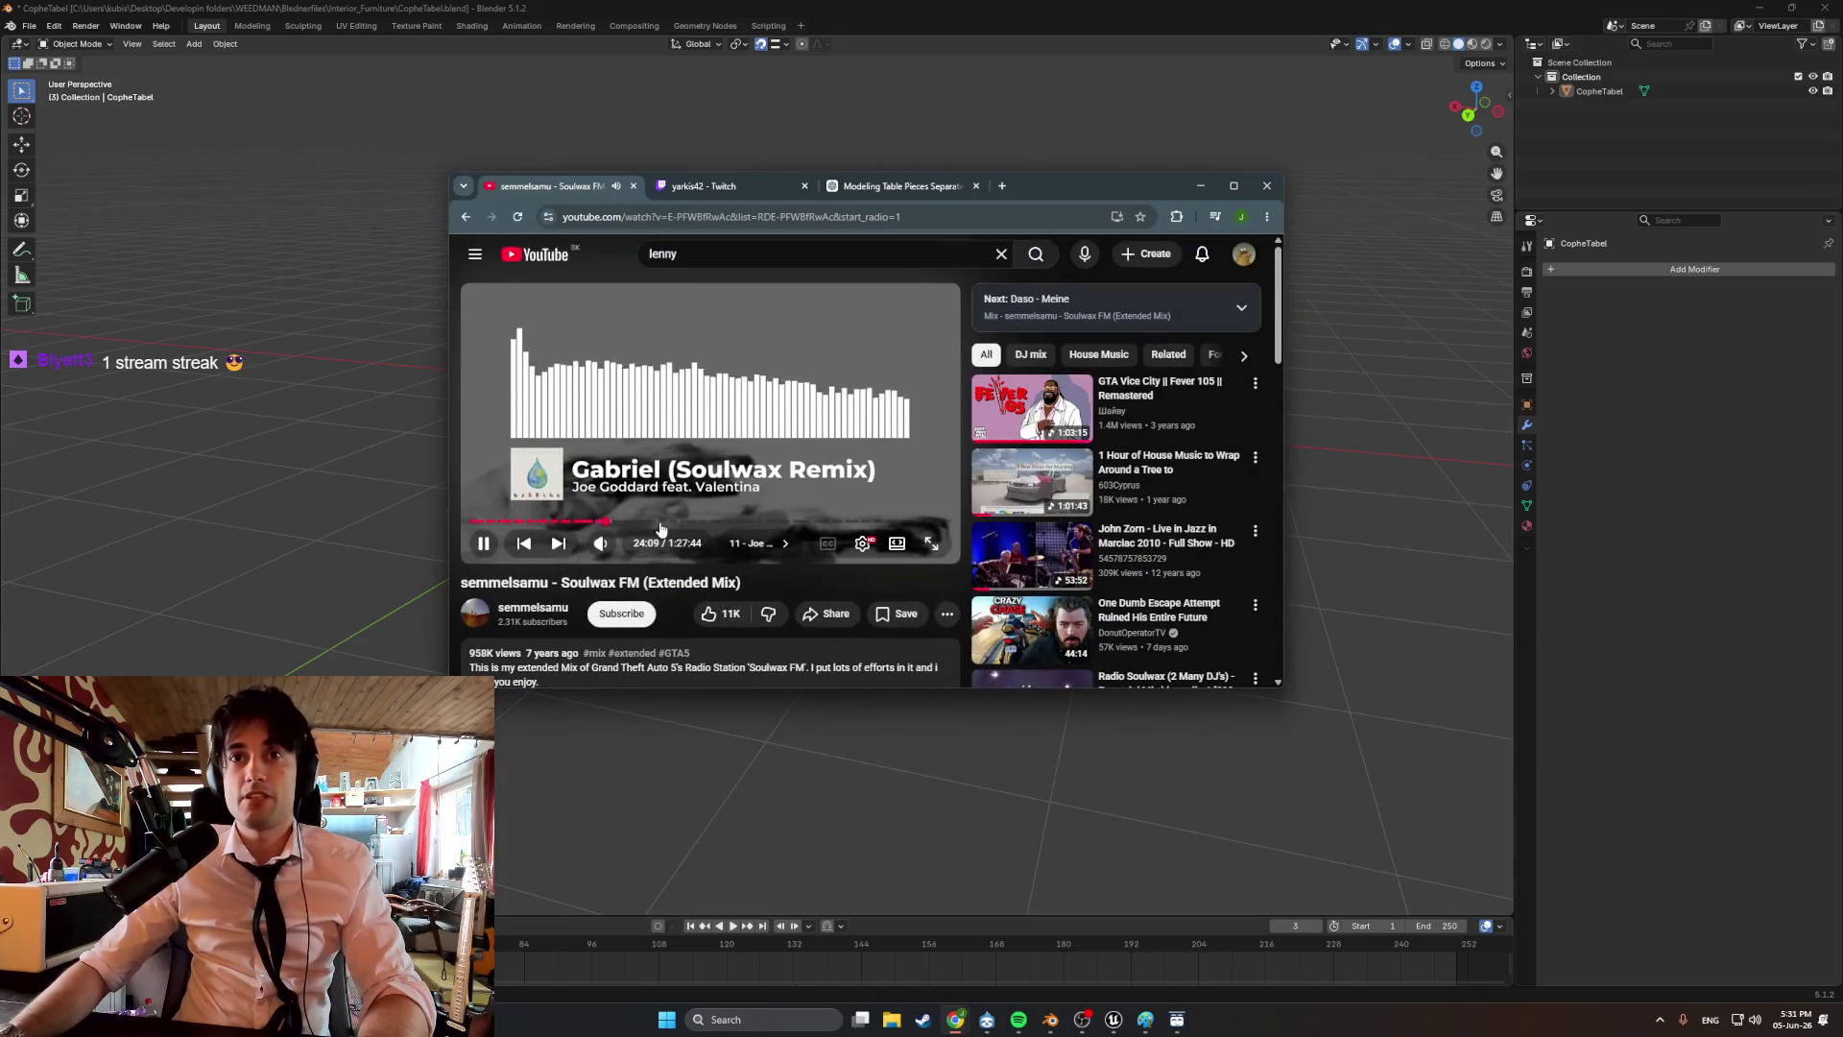
# Skip the YouTube mix ahead to about 33:30 and minimize the browser back to Blender
pyautogui.click(661, 523)
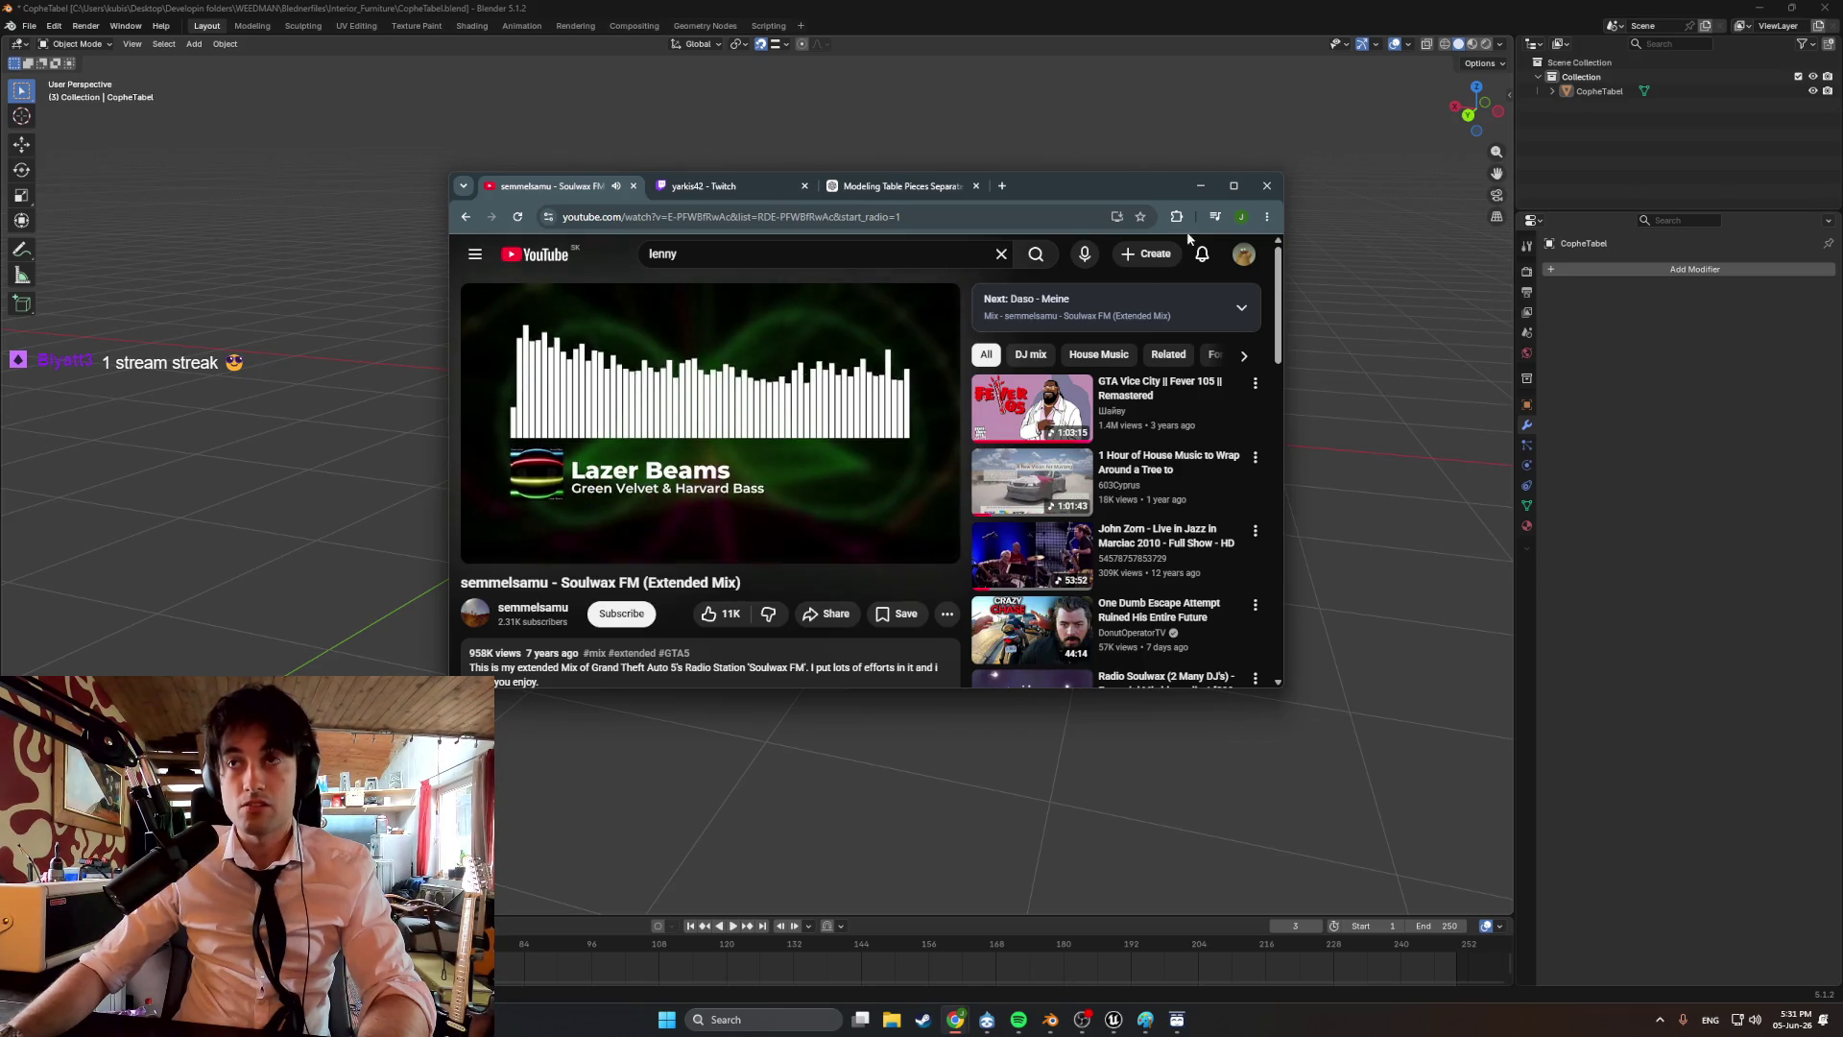
pyautogui.click(1208, 183)
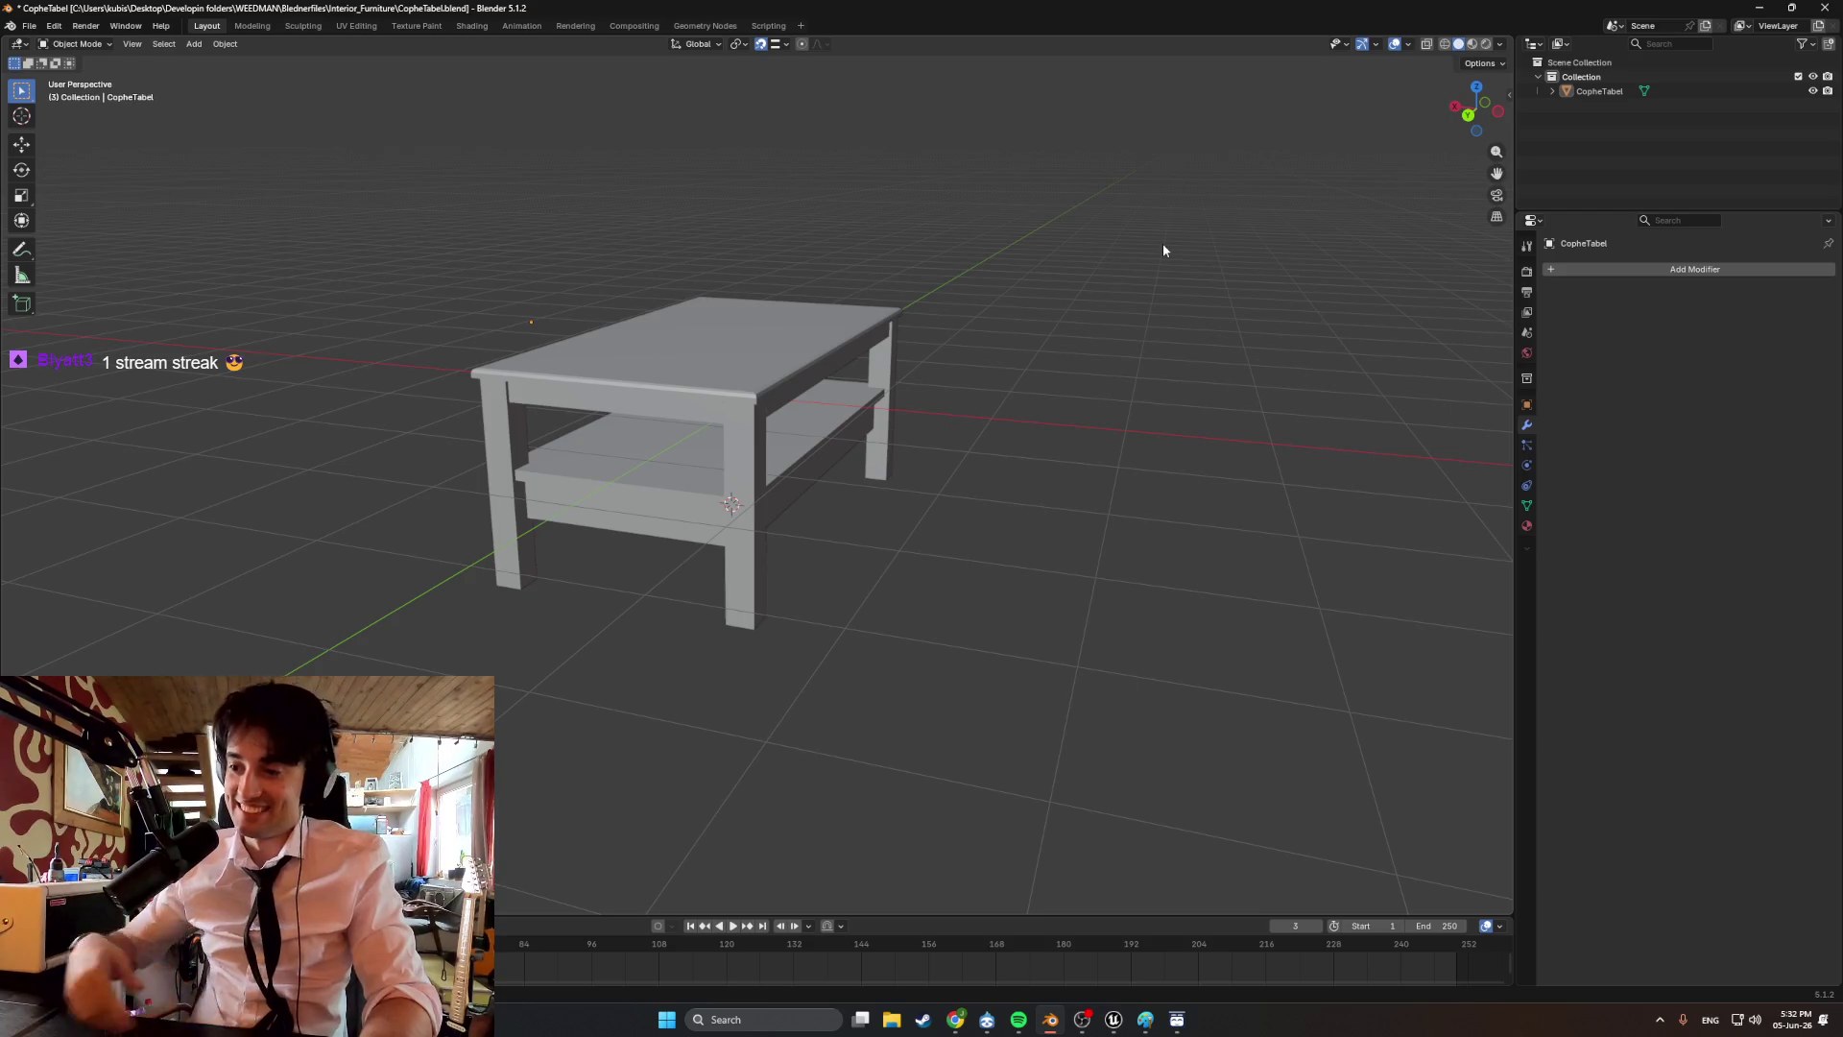
pyautogui.moveTo(1163, 250)
pyautogui.mouseDown(button='middle')
pyautogui.moveTo(1115, 469)
pyautogui.moveTo(797, 395)
pyautogui.moveTo(638, 412)
pyautogui.moveTo(906, 457)
pyautogui.moveTo(806, 440)
pyautogui.moveTo(840, 656)
pyautogui.mouseUp(button='middle')
# Switch to the Unreal Editor and turn the camera toward the sofa
pyautogui.scroll(5, 768, 432)
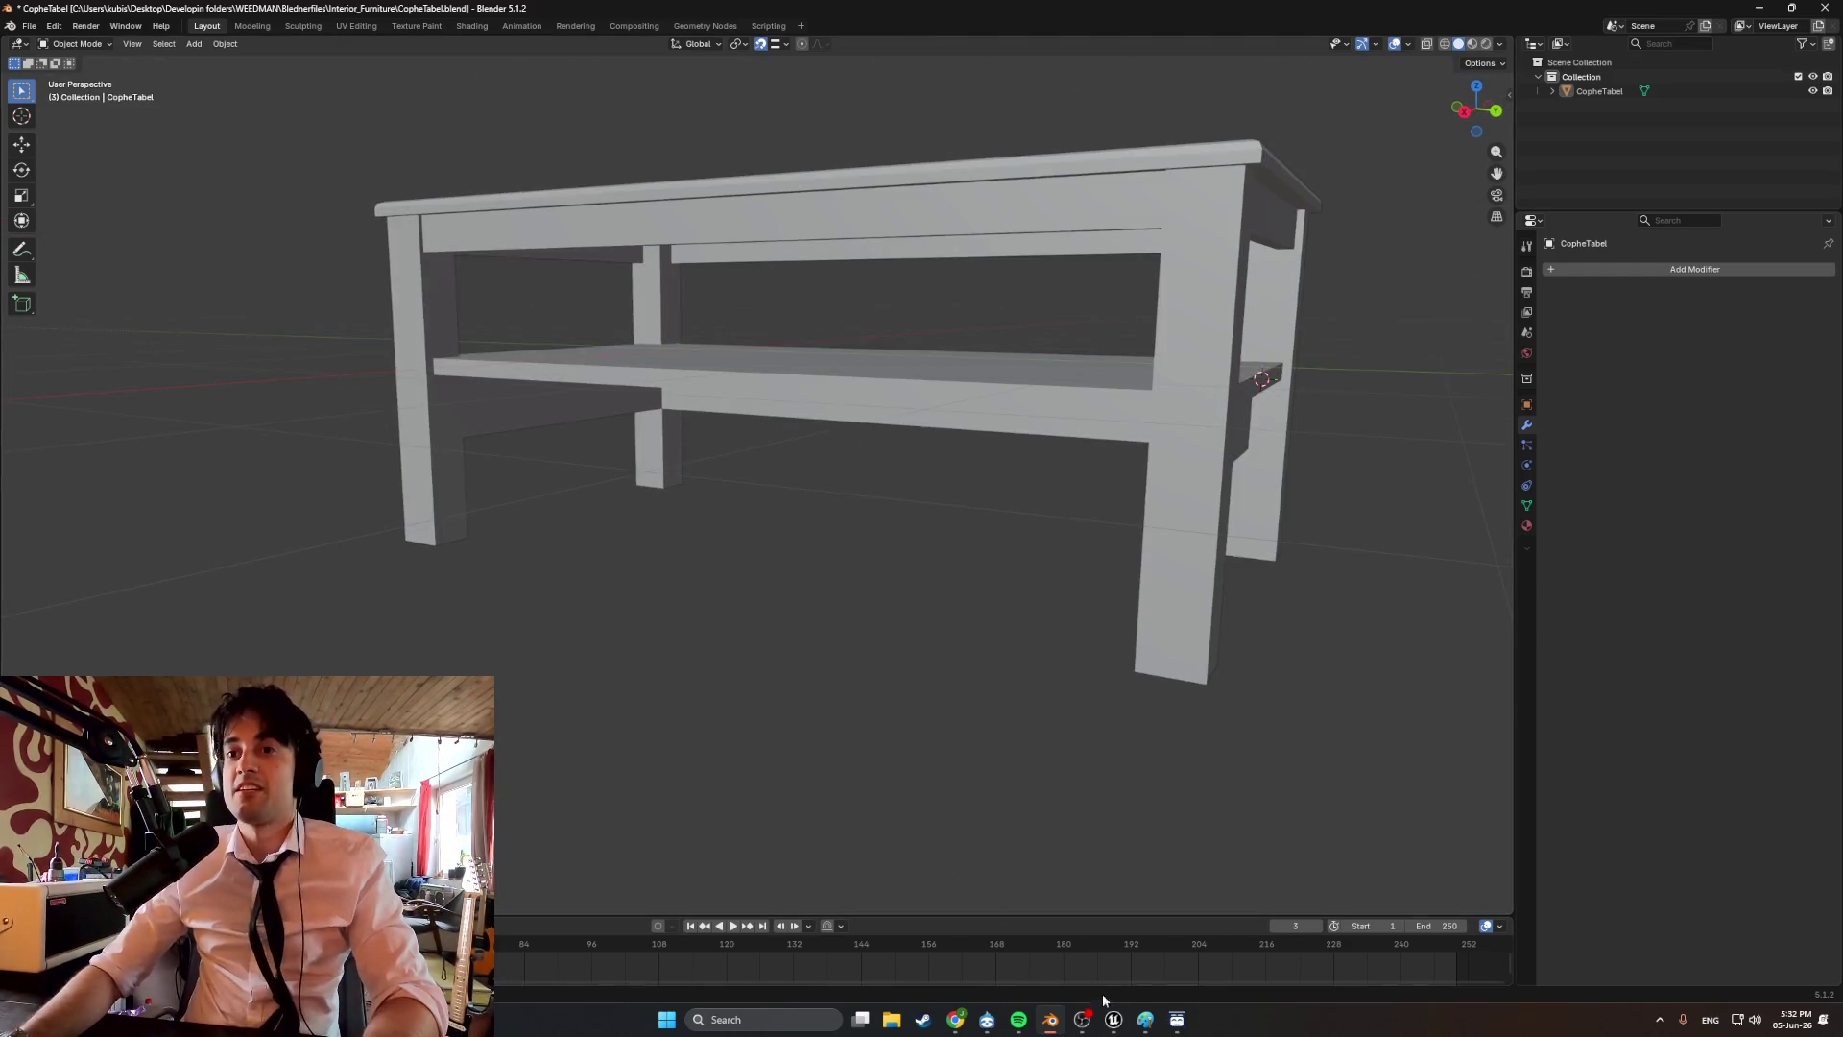
pyautogui.click(1113, 1020)
pyautogui.moveTo(700, 588); pyautogui.dragTo(700, 588, button='right')
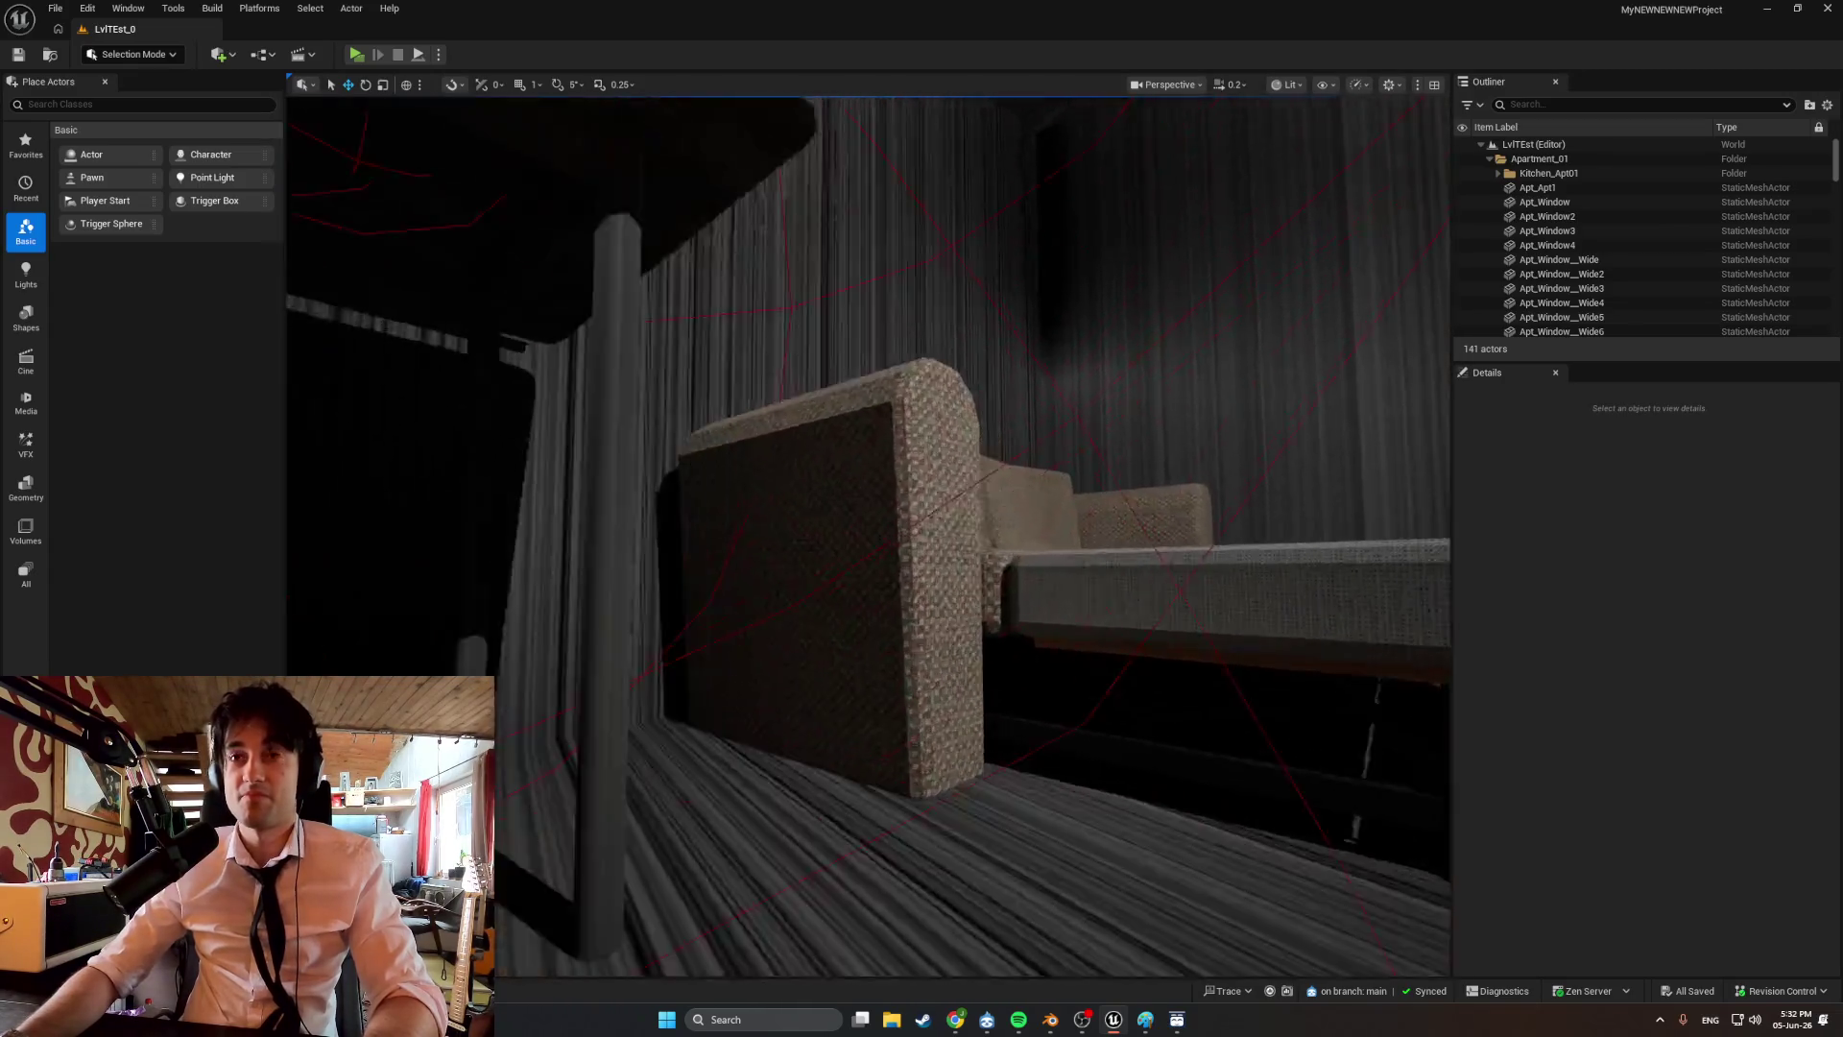
# Fly the Unreal camera around the sofa to view it from the front and whole
pyautogui.moveTo(700, 588); pyautogui.dragTo(700, 589, button='right')
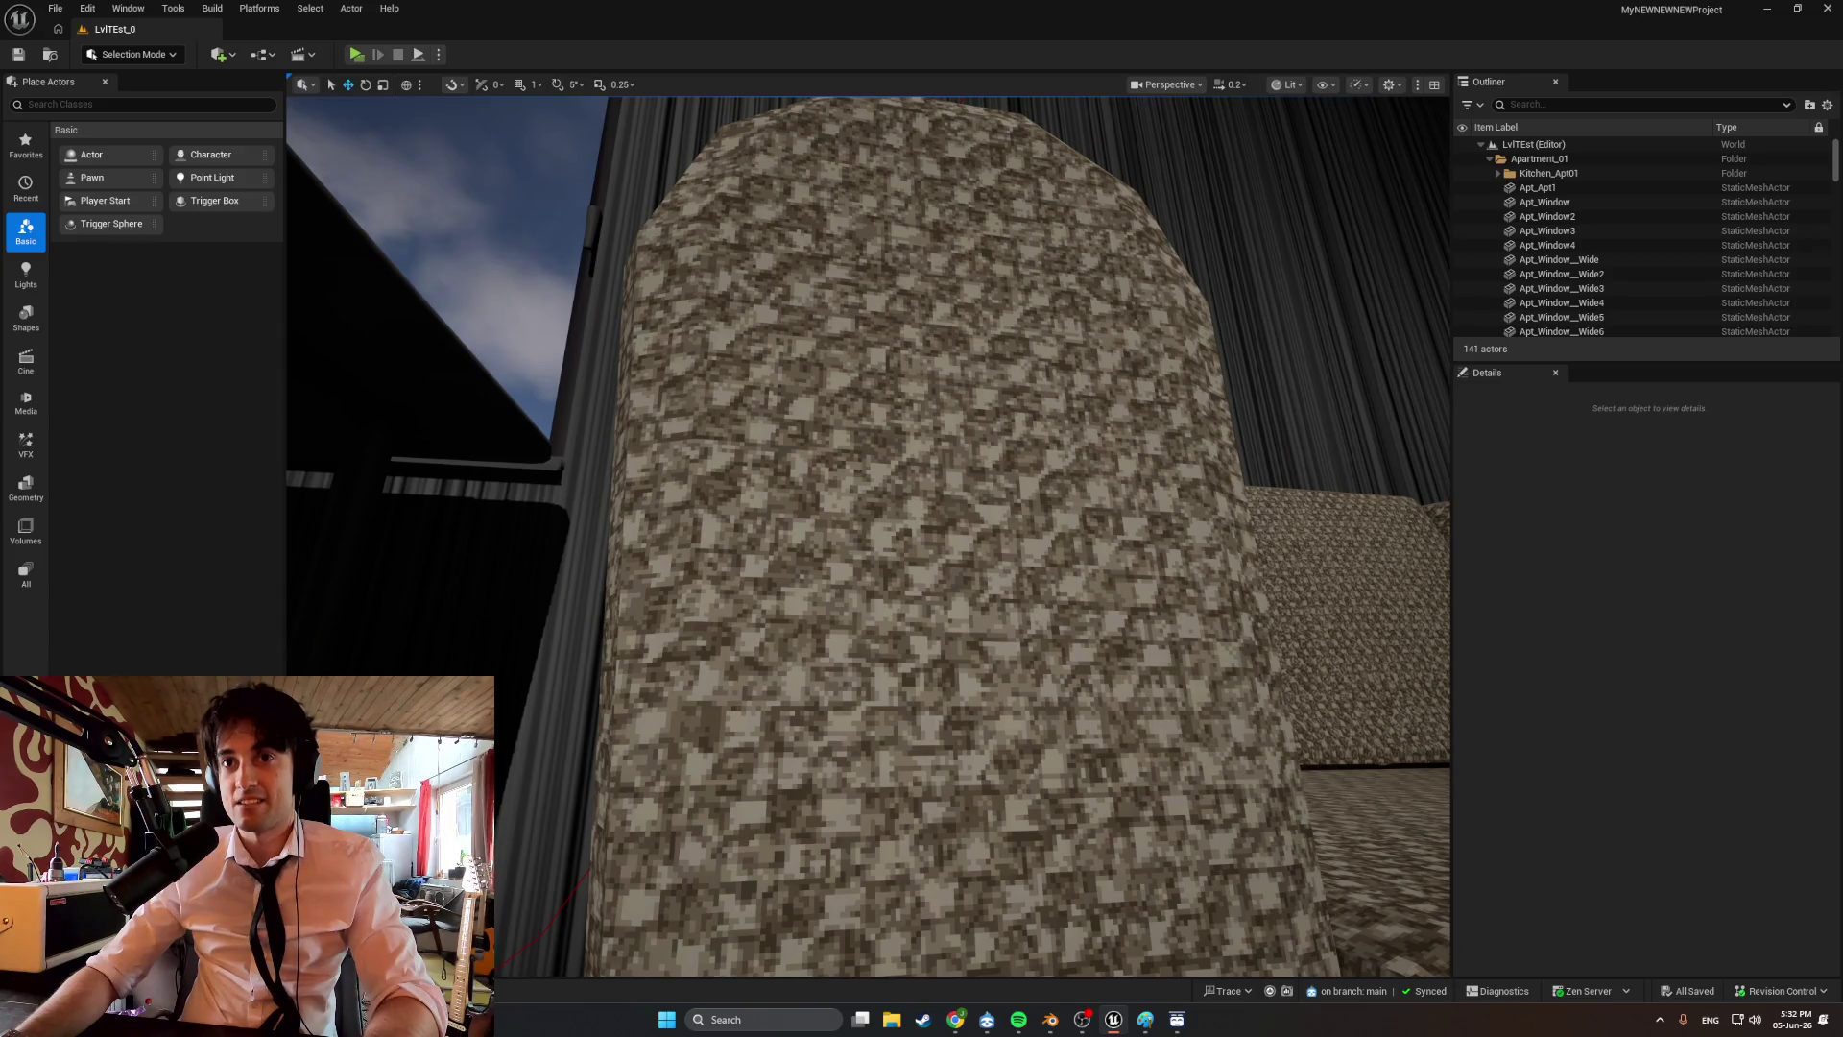
pyautogui.moveTo(869, 538); pyautogui.dragTo(974, 571, button='right')
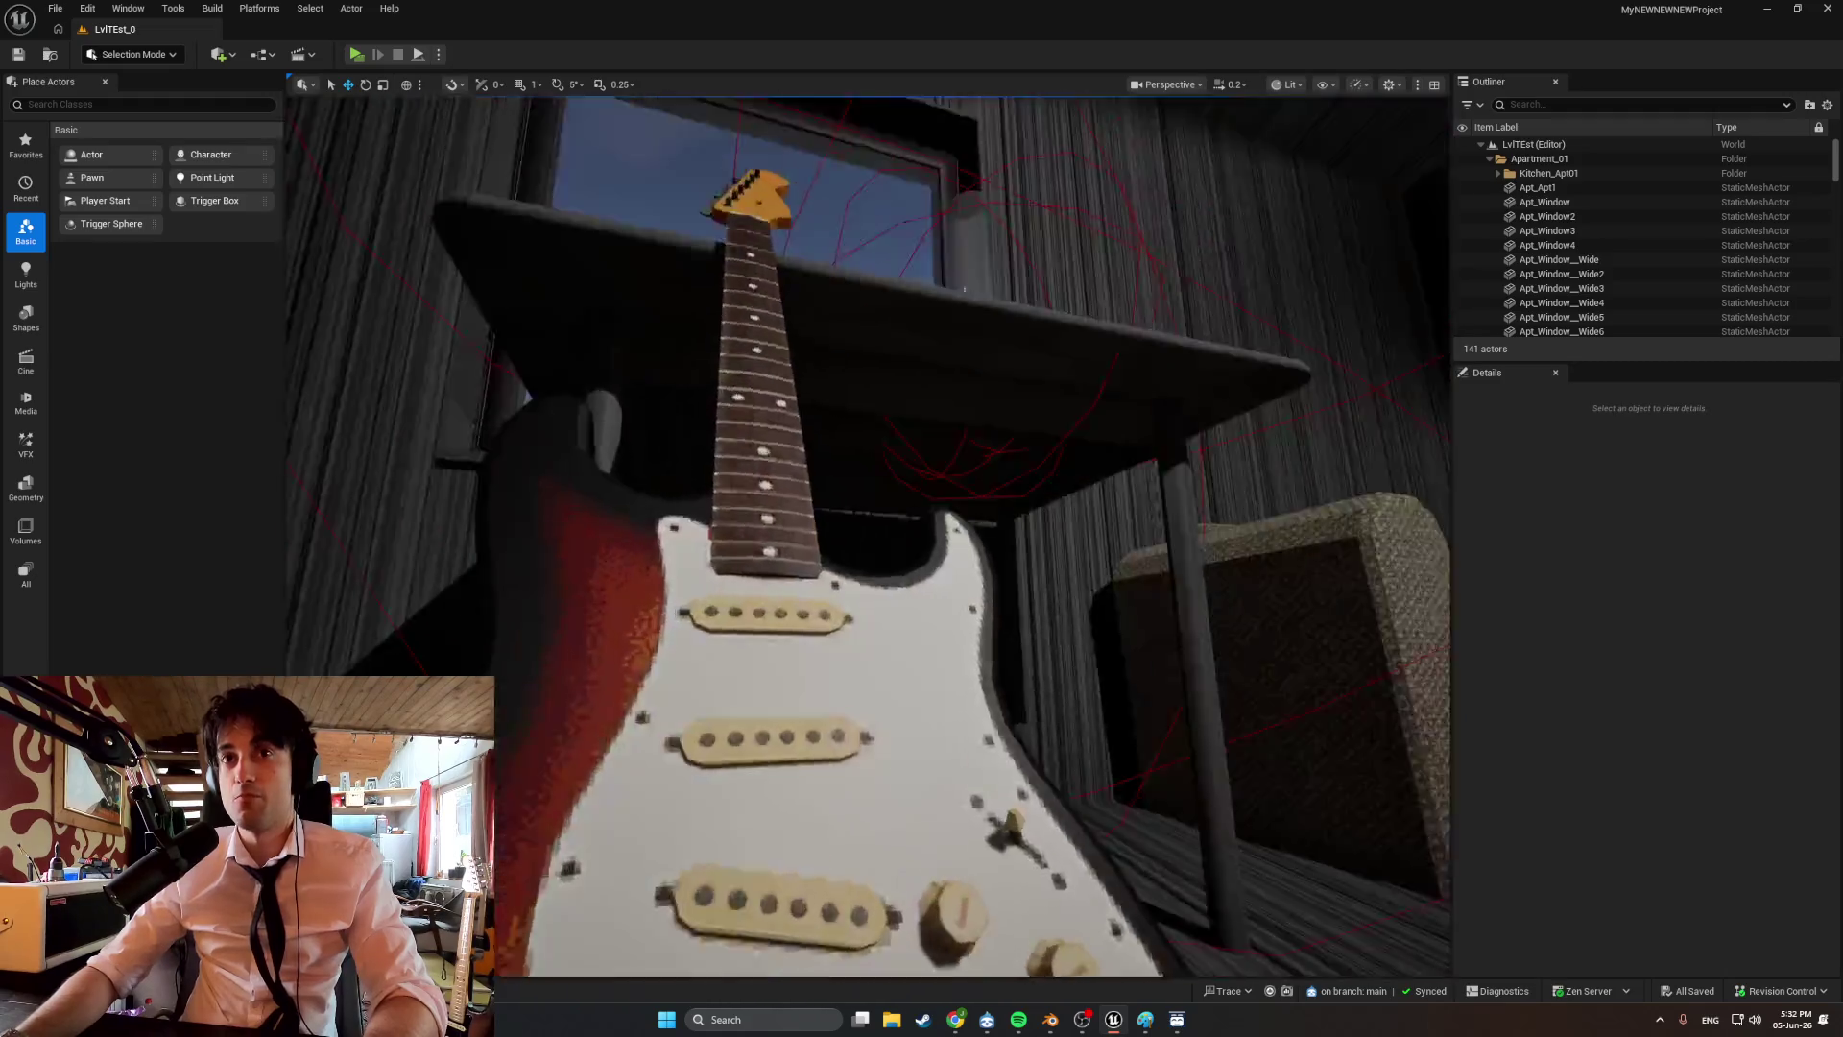
pyautogui.moveTo(974, 571)
pyautogui.mouseDown(button='right')
pyautogui.moveTo(922, 538)
pyautogui.moveTo(922, 470)
pyautogui.moveTo(921, 489)
pyautogui.mouseUp(button='right')
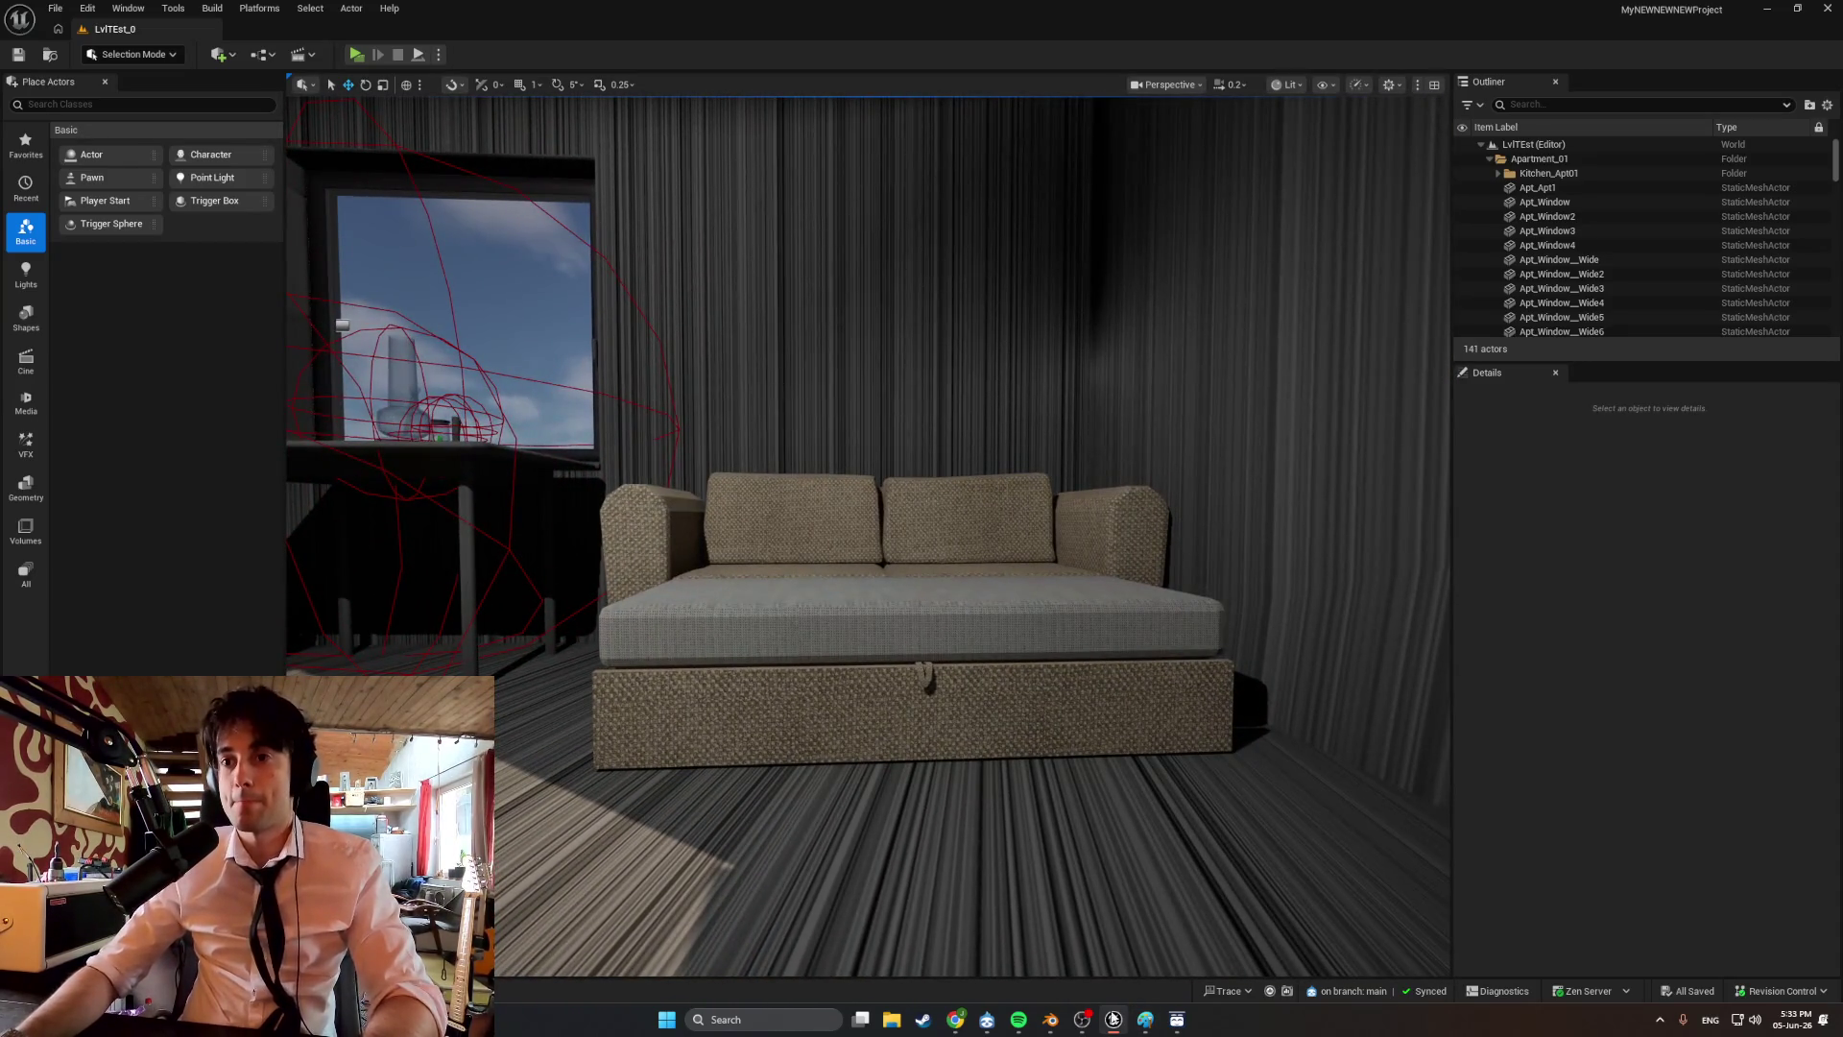
# Return to Blender and orbit to a low, nearly frontal view of the table
pyautogui.click(1048, 1018)
pyautogui.moveTo(985, 729)
pyautogui.mouseDown(button='middle')
pyautogui.moveTo(942, 587)
pyautogui.moveTo(977, 580)
pyautogui.moveTo(910, 620)
pyautogui.moveTo(981, 626)
pyautogui.moveTo(897, 539)
pyautogui.moveTo(601, 466)
pyautogui.moveTo(580, 518)
pyautogui.moveTo(616, 534)
pyautogui.moveTo(273, 586)
pyautogui.mouseUp(button='middle')
pyautogui.moveTo(711, 559)
pyautogui.mouseDown(button='middle')
pyautogui.moveTo(806, 535)
pyautogui.moveTo(758, 539)
pyautogui.moveTo(864, 551)
pyautogui.moveTo(761, 544)
pyautogui.mouseUp(button='middle')
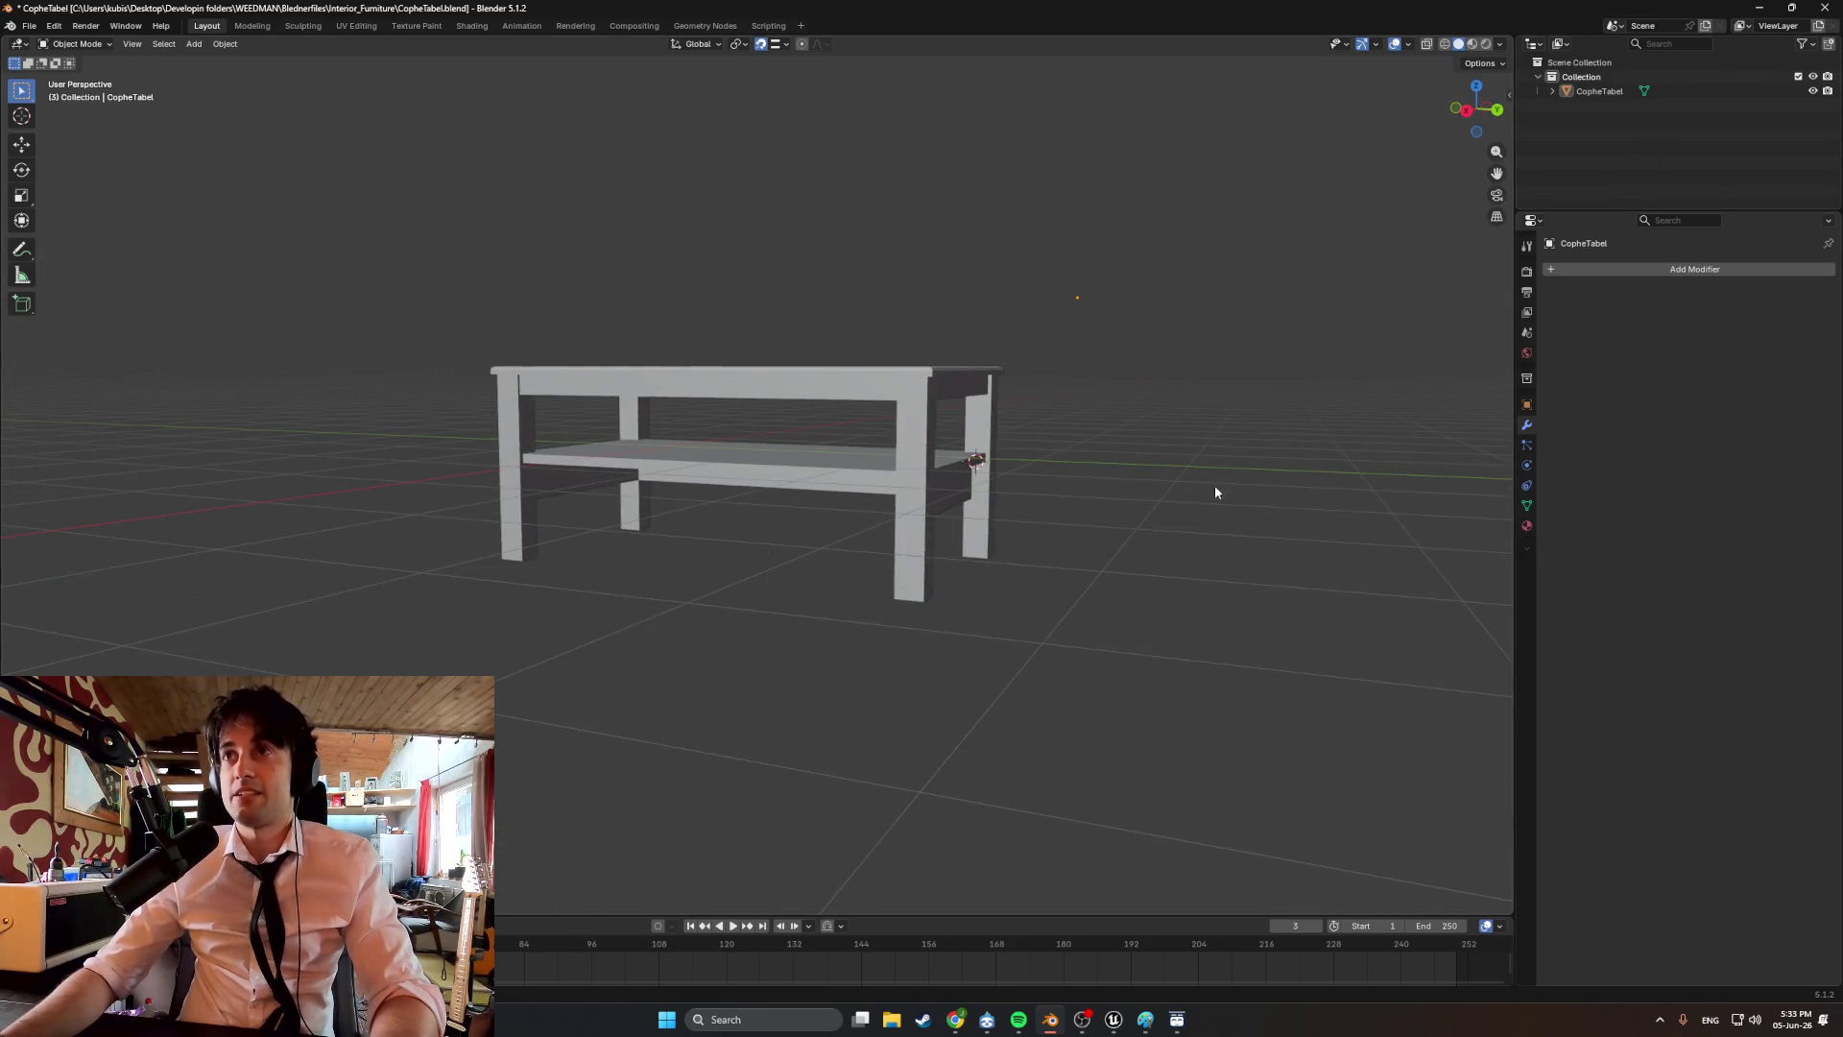
# Add a new plane and lower it along Z below the shelf
pyautogui.moveTo(1184, 531); pyautogui.dragTo(1173, 491, button='middle')
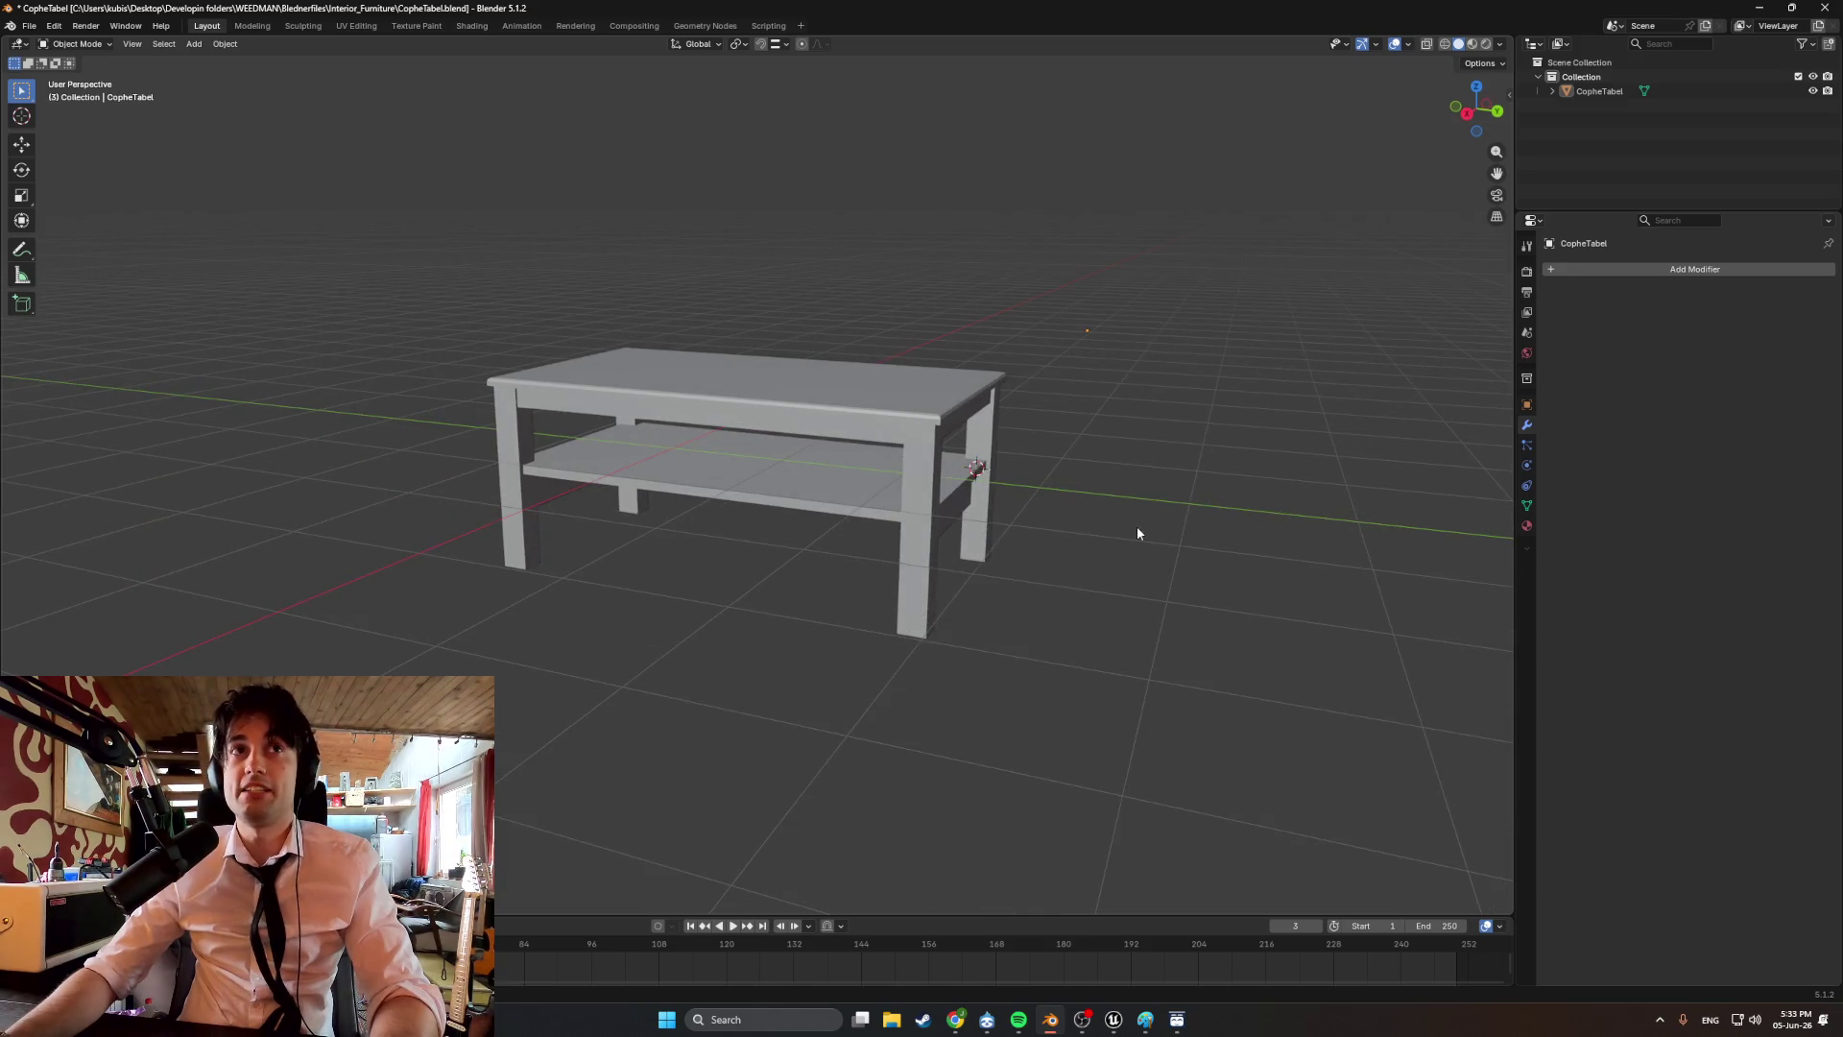
pyautogui.hotkey('shift', 'a')
pyautogui.click(1191, 527)
pyautogui.moveTo(1190, 527)
pyautogui.mouseDown(button='middle')
pyautogui.moveTo(1021, 483)
pyautogui.moveTo(1037, 436)
pyautogui.mouseUp(button='middle')
pyautogui.press('g')
pyautogui.press('z')
pyautogui.click(1037, 502)
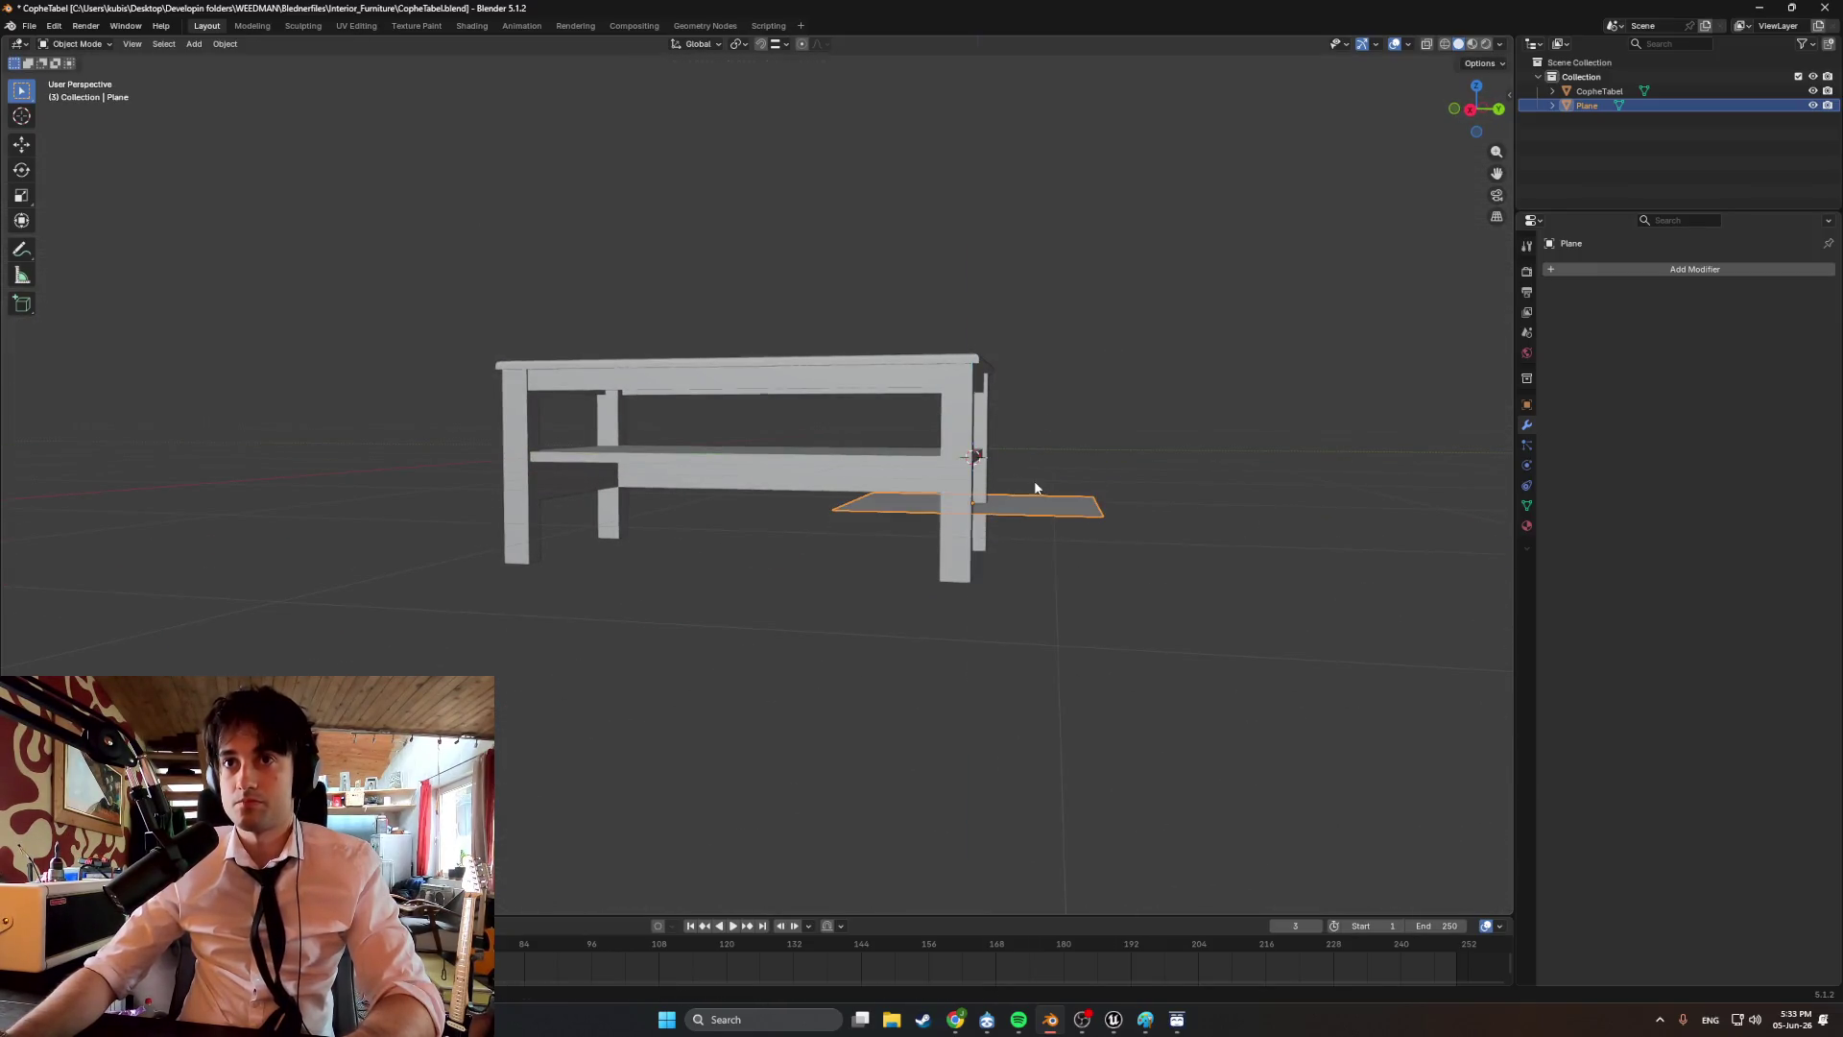
# In Edit Mode, stretch the plane's corner and slide an edge along Y under the table
pyautogui.scroll(2, 953, 500)
pyautogui.scroll(2, 952, 501)
pyautogui.moveTo(952, 500)
pyautogui.mouseDown(button='middle')
pyautogui.moveTo(950, 597)
pyautogui.moveTo(827, 630)
pyautogui.moveTo(926, 629)
pyautogui.moveTo(618, 590)
pyautogui.moveTo(655, 615)
pyautogui.mouseUp(button='middle')
pyautogui.scroll(-2, 950, 597)
pyautogui.moveTo(870, 648)
pyautogui.mouseDown(button='middle')
pyautogui.moveTo(835, 589)
pyautogui.moveTo(837, 610)
pyautogui.mouseUp(button='middle')
pyautogui.press('Tab')
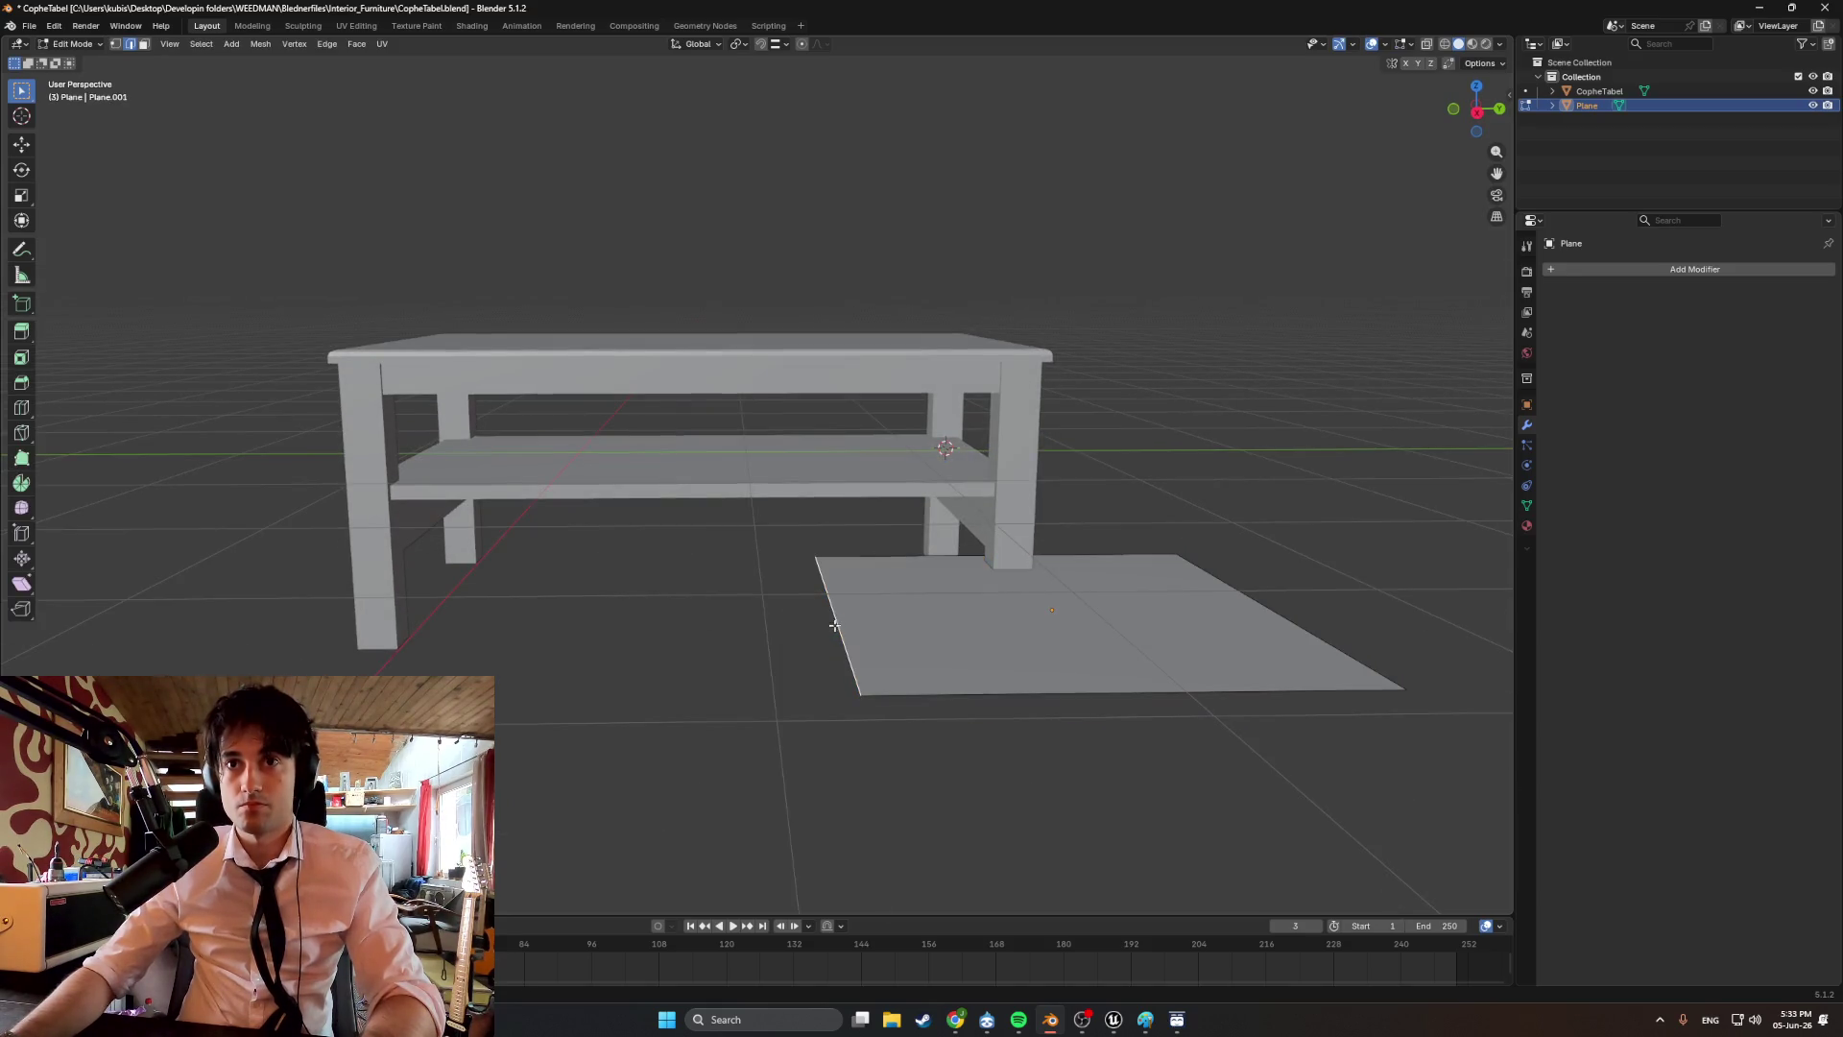
pyautogui.scroll(6, 834, 625)
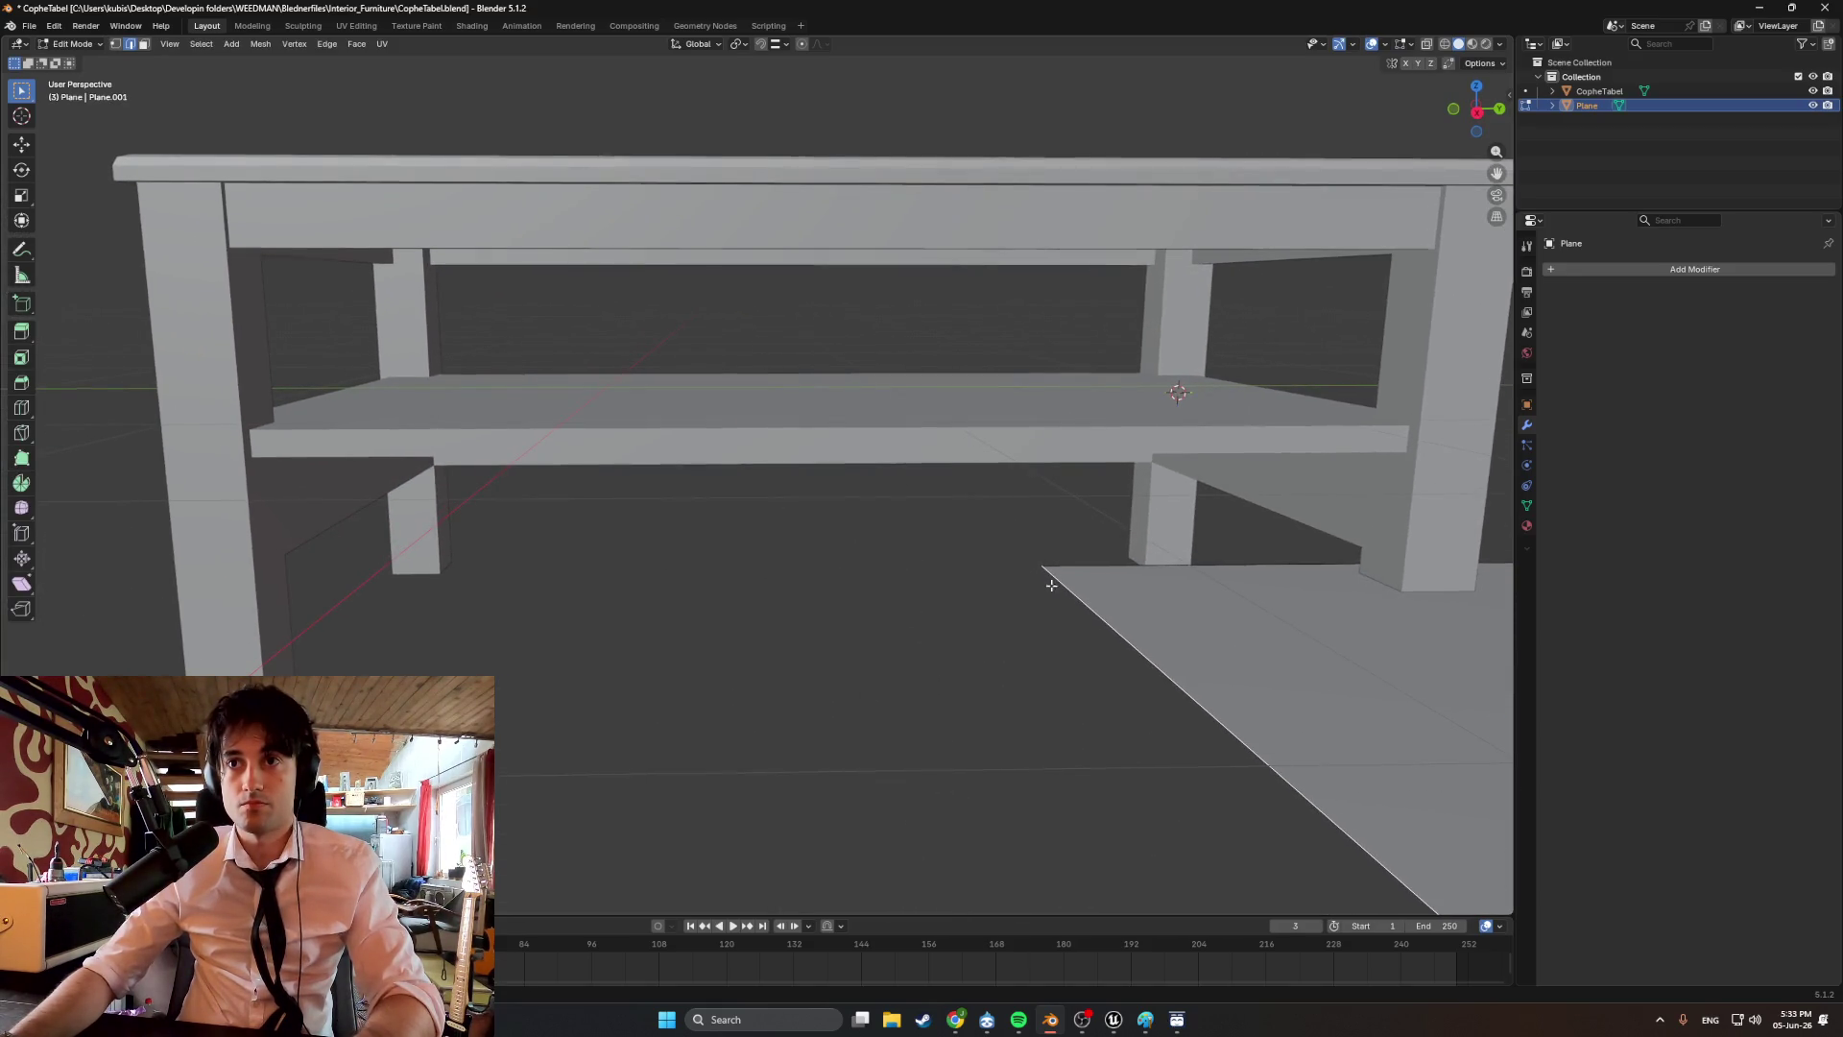
pyautogui.press('g')
pyautogui.click(330, 518)
pyautogui.scroll(-5, 1218, 570)
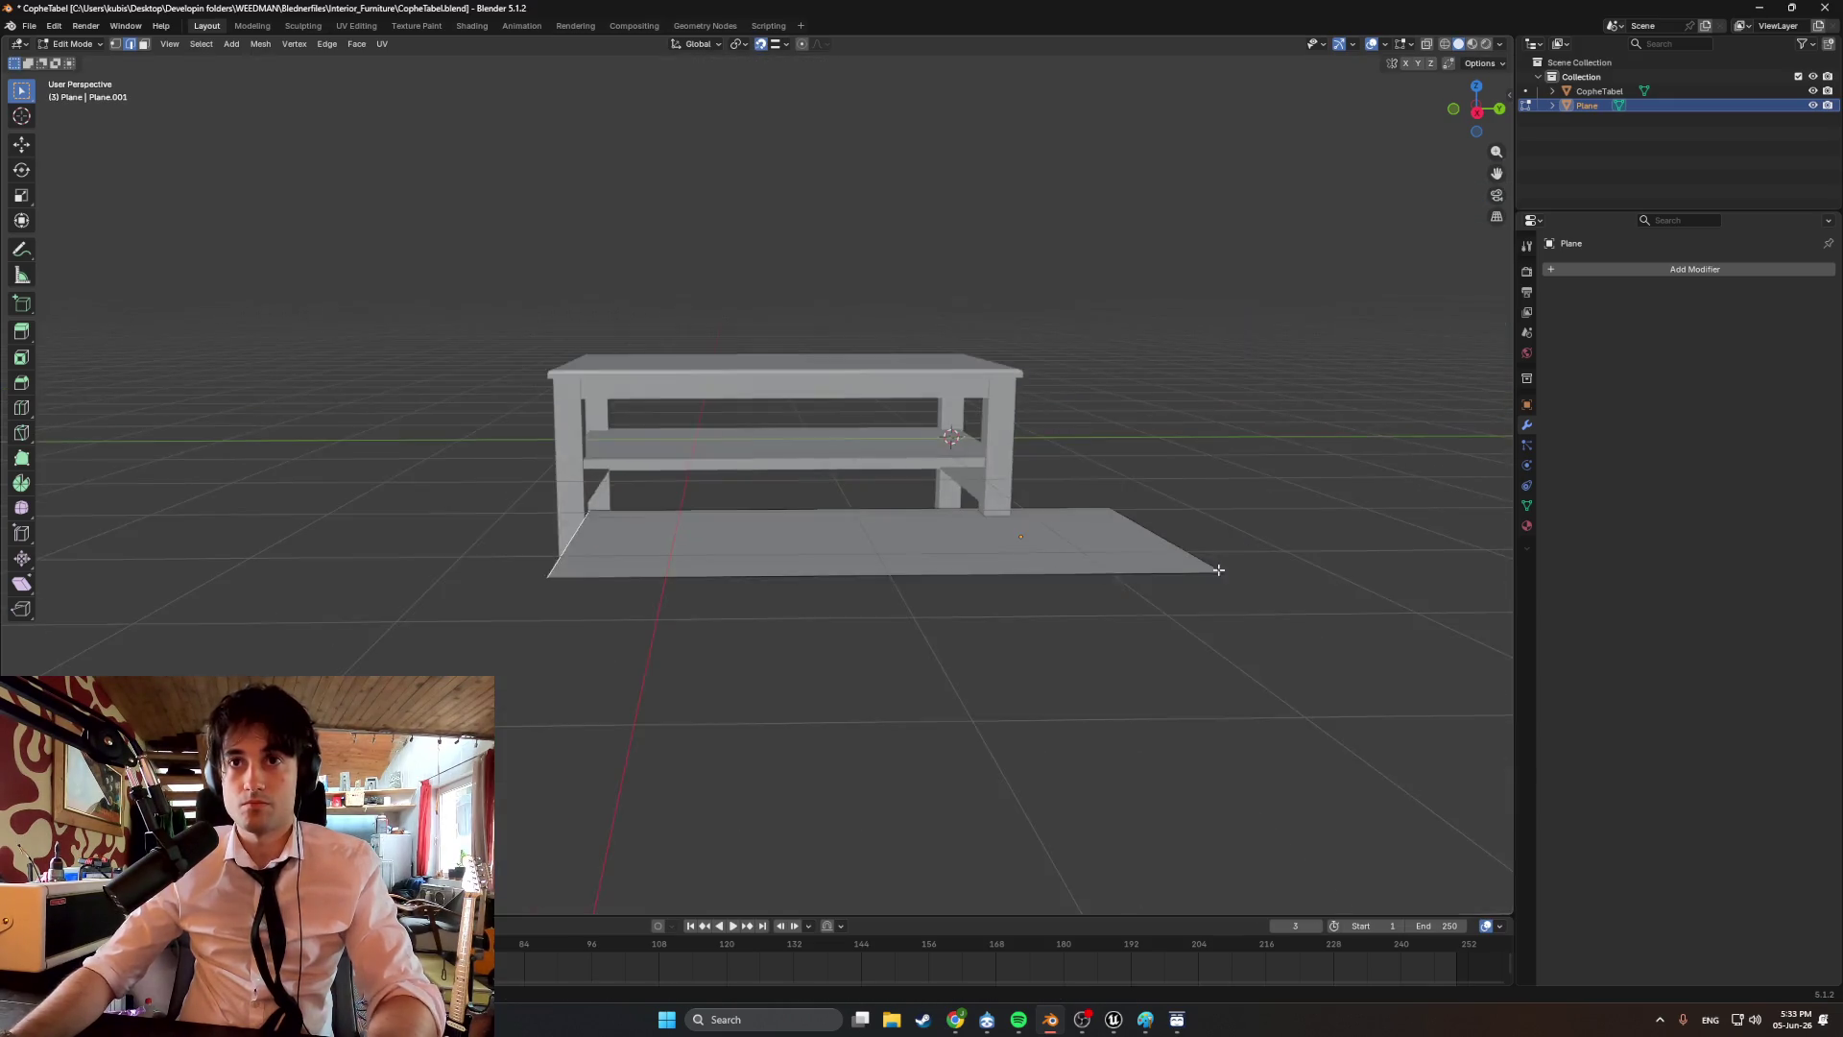
pyautogui.keyDown('shift'); pyautogui.moveTo(1219, 569); pyautogui.dragTo(1046, 558, button='middle'); pyautogui.keyUp('shift')
pyautogui.press('g')
pyautogui.press('y')
pyautogui.click(870, 502)
# Move the plane along X twice to place it under the table
pyautogui.scroll(5, 874, 523)
pyautogui.moveTo(876, 535); pyautogui.dragTo(507, 541, button='middle')
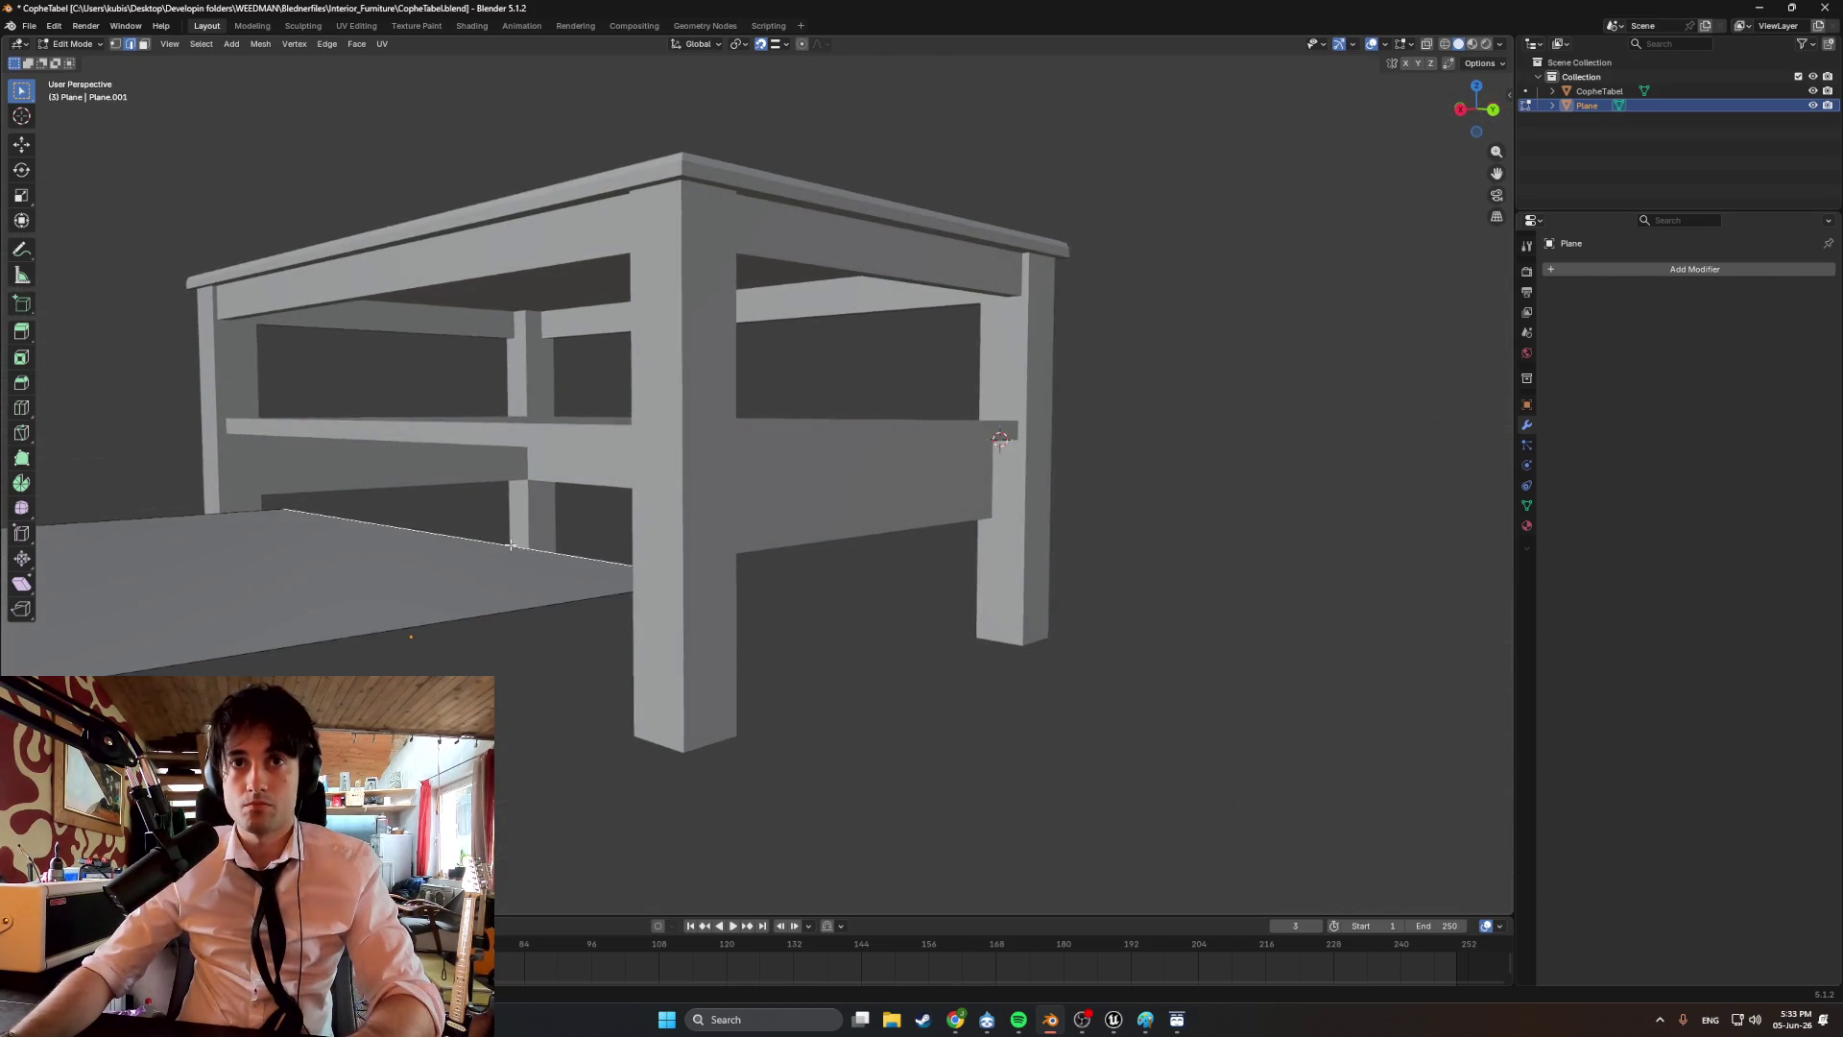
pyautogui.press('g')
pyautogui.press('x')
pyautogui.click(571, 483)
pyautogui.scroll(-3, 571, 483)
pyautogui.moveTo(571, 483); pyautogui.dragTo(616, 530, button='middle')
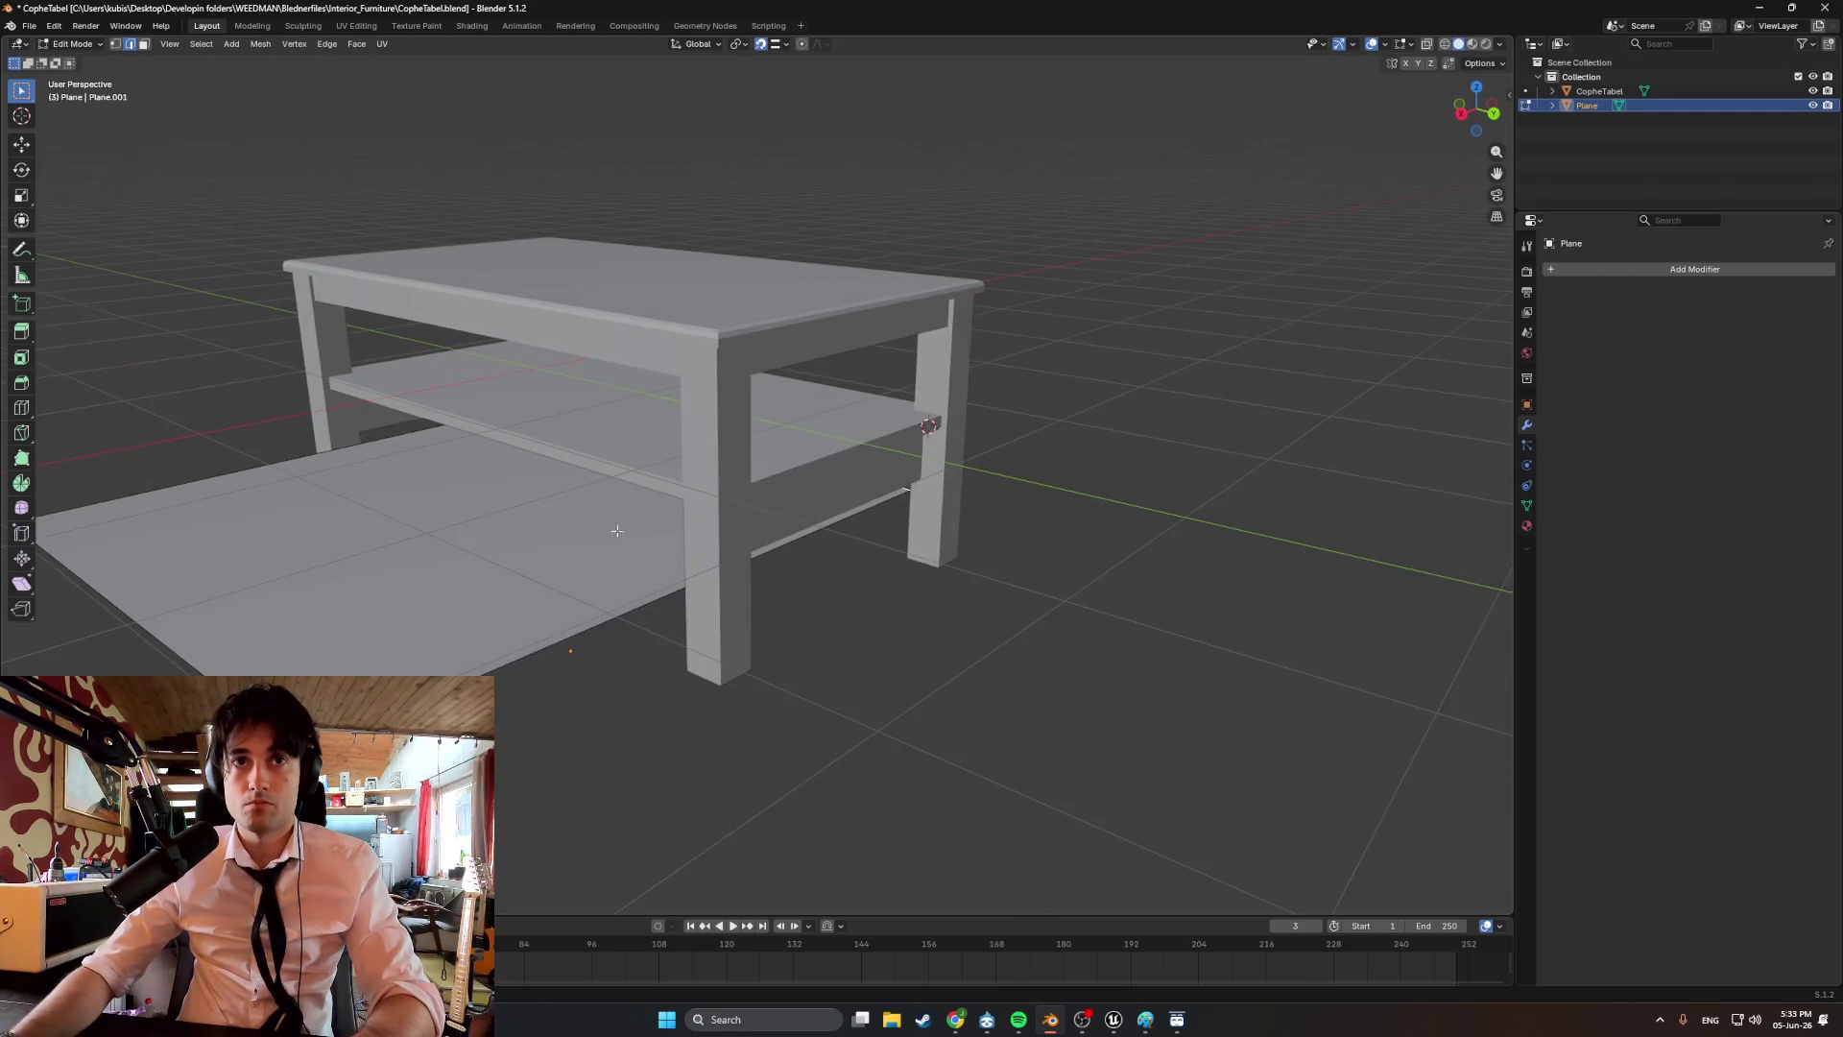
pyautogui.press('g')
pyautogui.press('x')
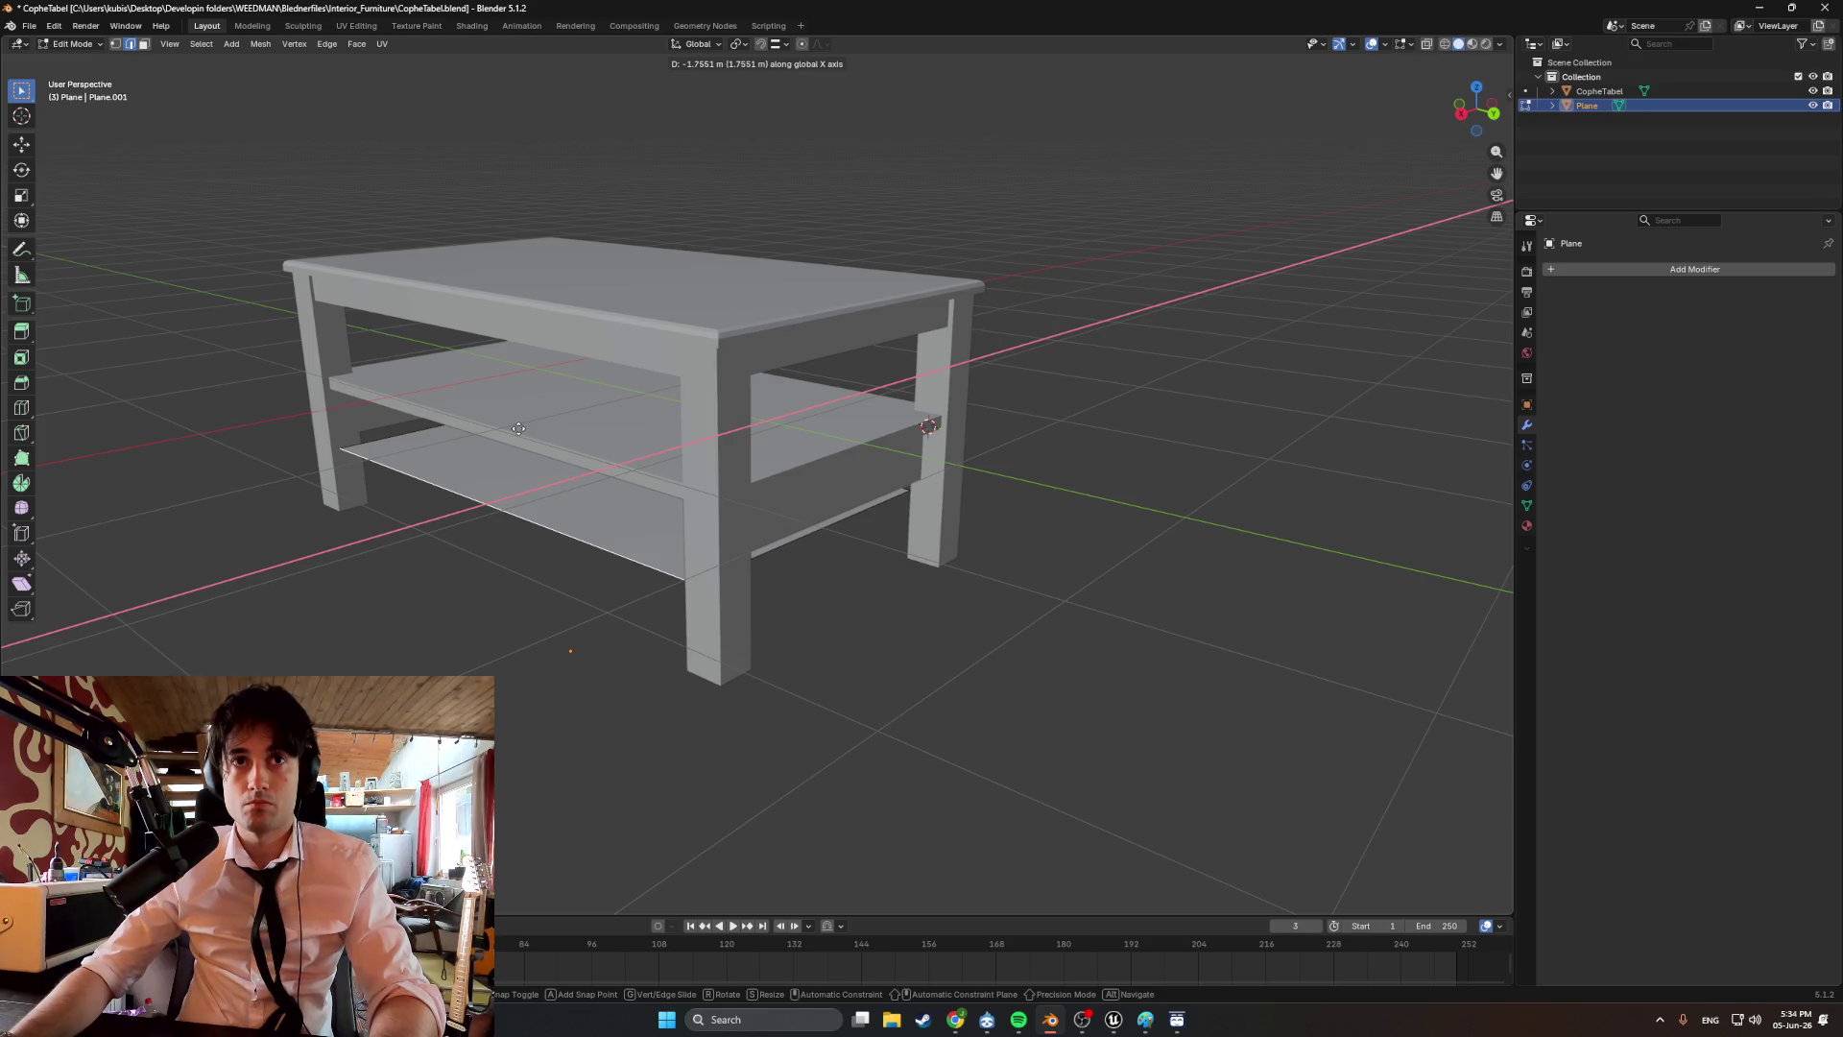
pyautogui.click(510, 430)
# Nudge the plane slightly along X beneath the lower shelf
pyautogui.scroll(6, 576, 461)
pyautogui.moveTo(576, 461)
pyautogui.mouseDown(button='middle')
pyautogui.moveTo(703, 504)
pyautogui.moveTo(761, 571)
pyautogui.mouseUp(button='middle')
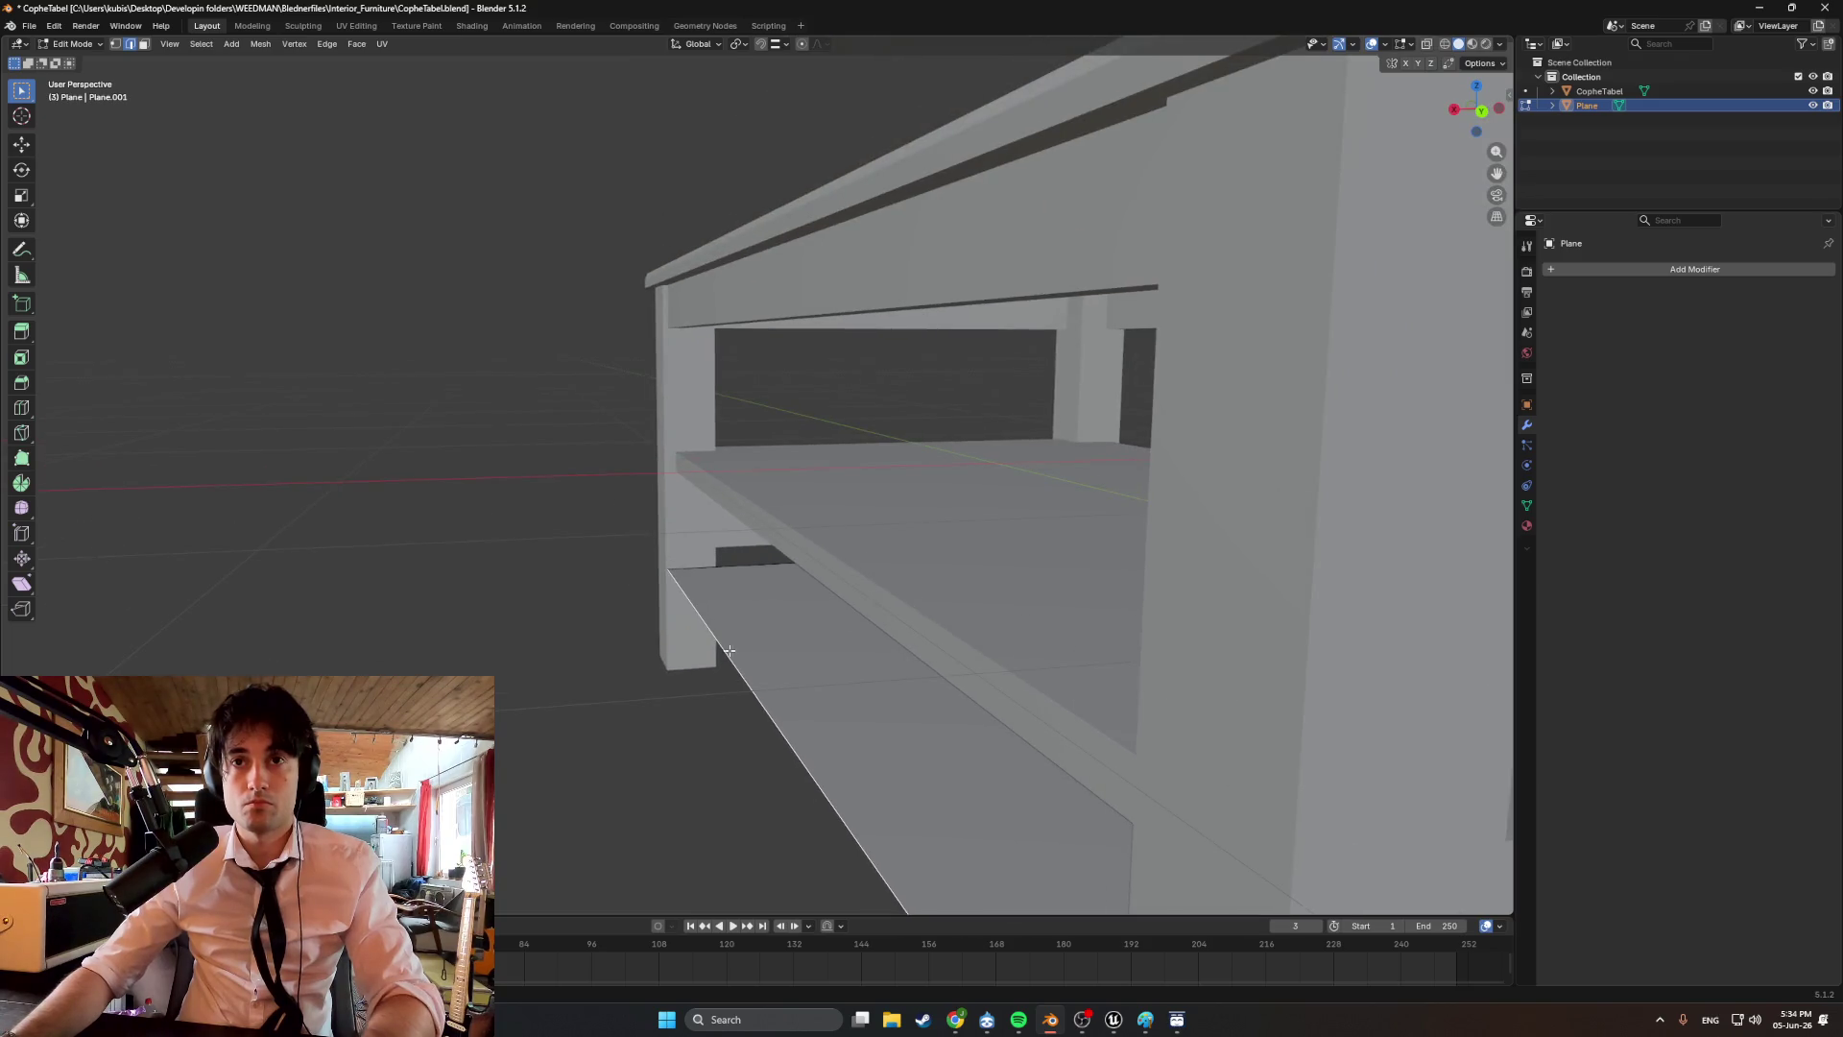
pyautogui.press('g')
pyautogui.press('x')
pyautogui.click(764, 534)
pyautogui.moveTo(763, 533)
pyautogui.mouseDown(button='middle')
pyautogui.moveTo(901, 618)
pyautogui.moveTo(867, 611)
pyautogui.moveTo(878, 662)
pyautogui.mouseUp(button='middle')
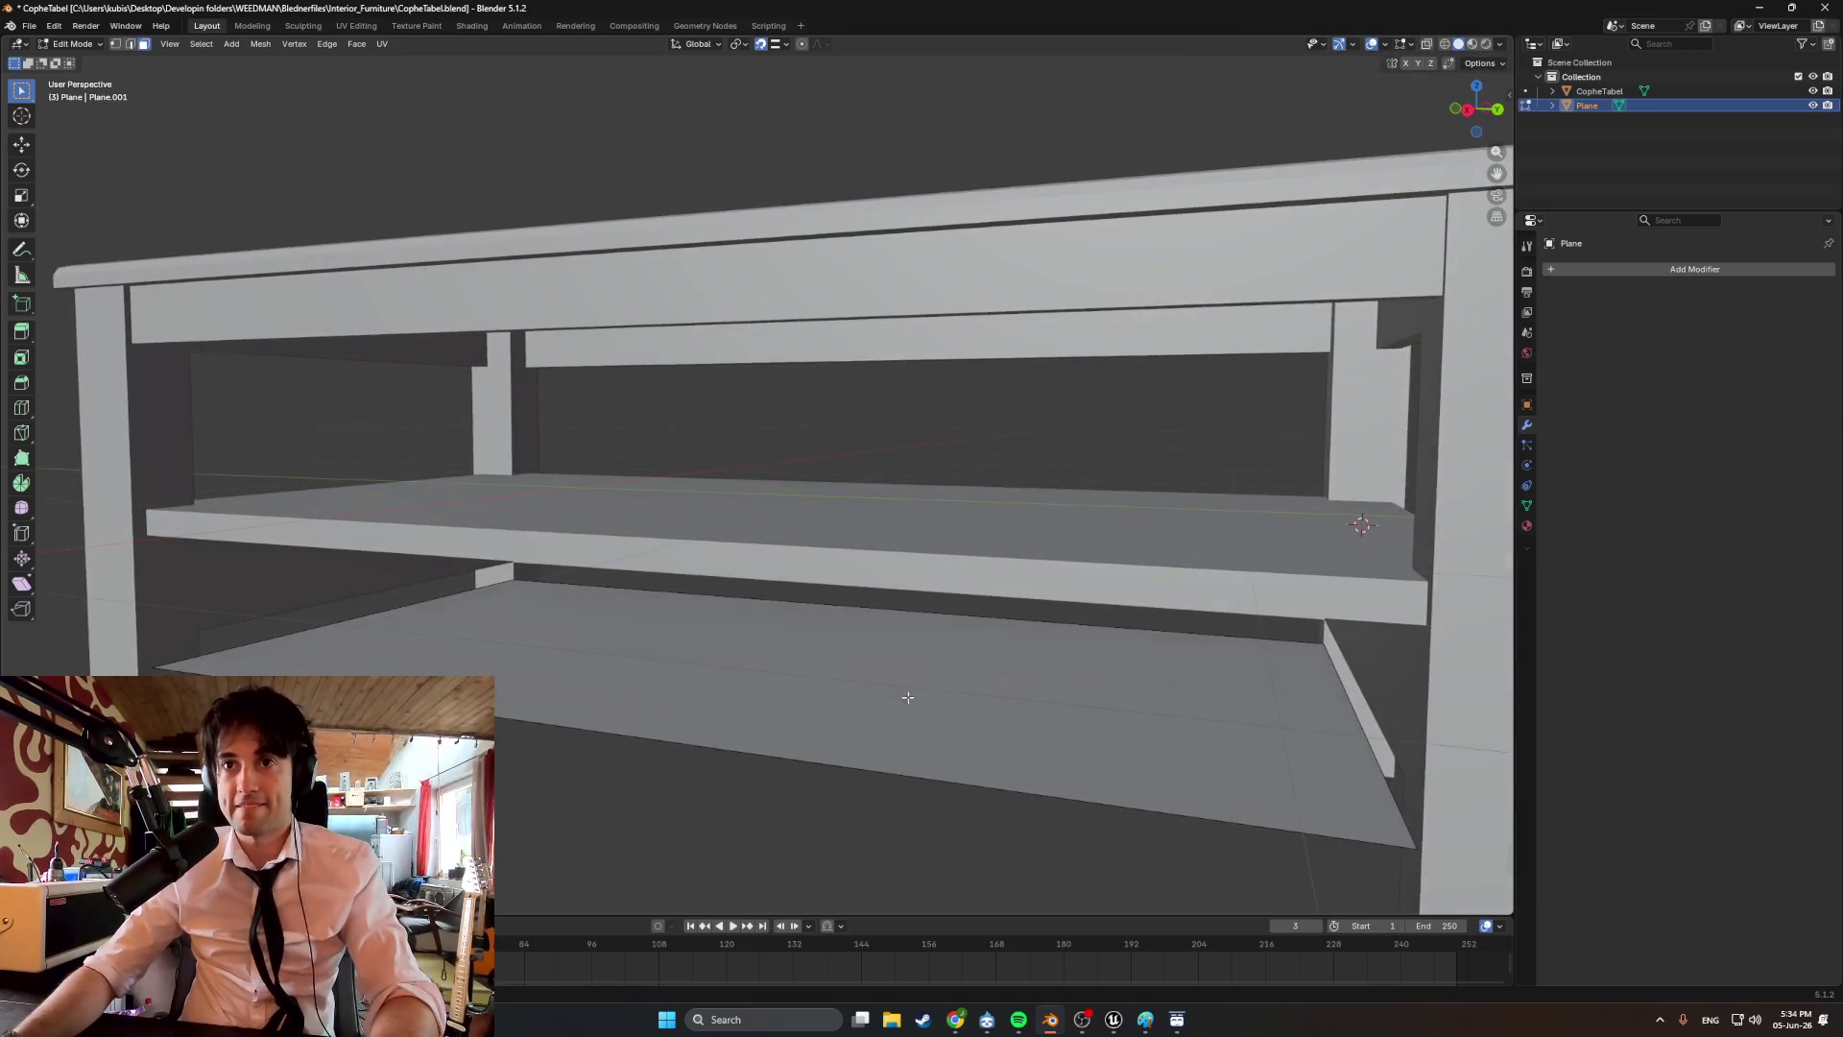
# Hide the table and inset the bottom plane's face to form a border
pyautogui.press('3')
pyautogui.click(884, 669)
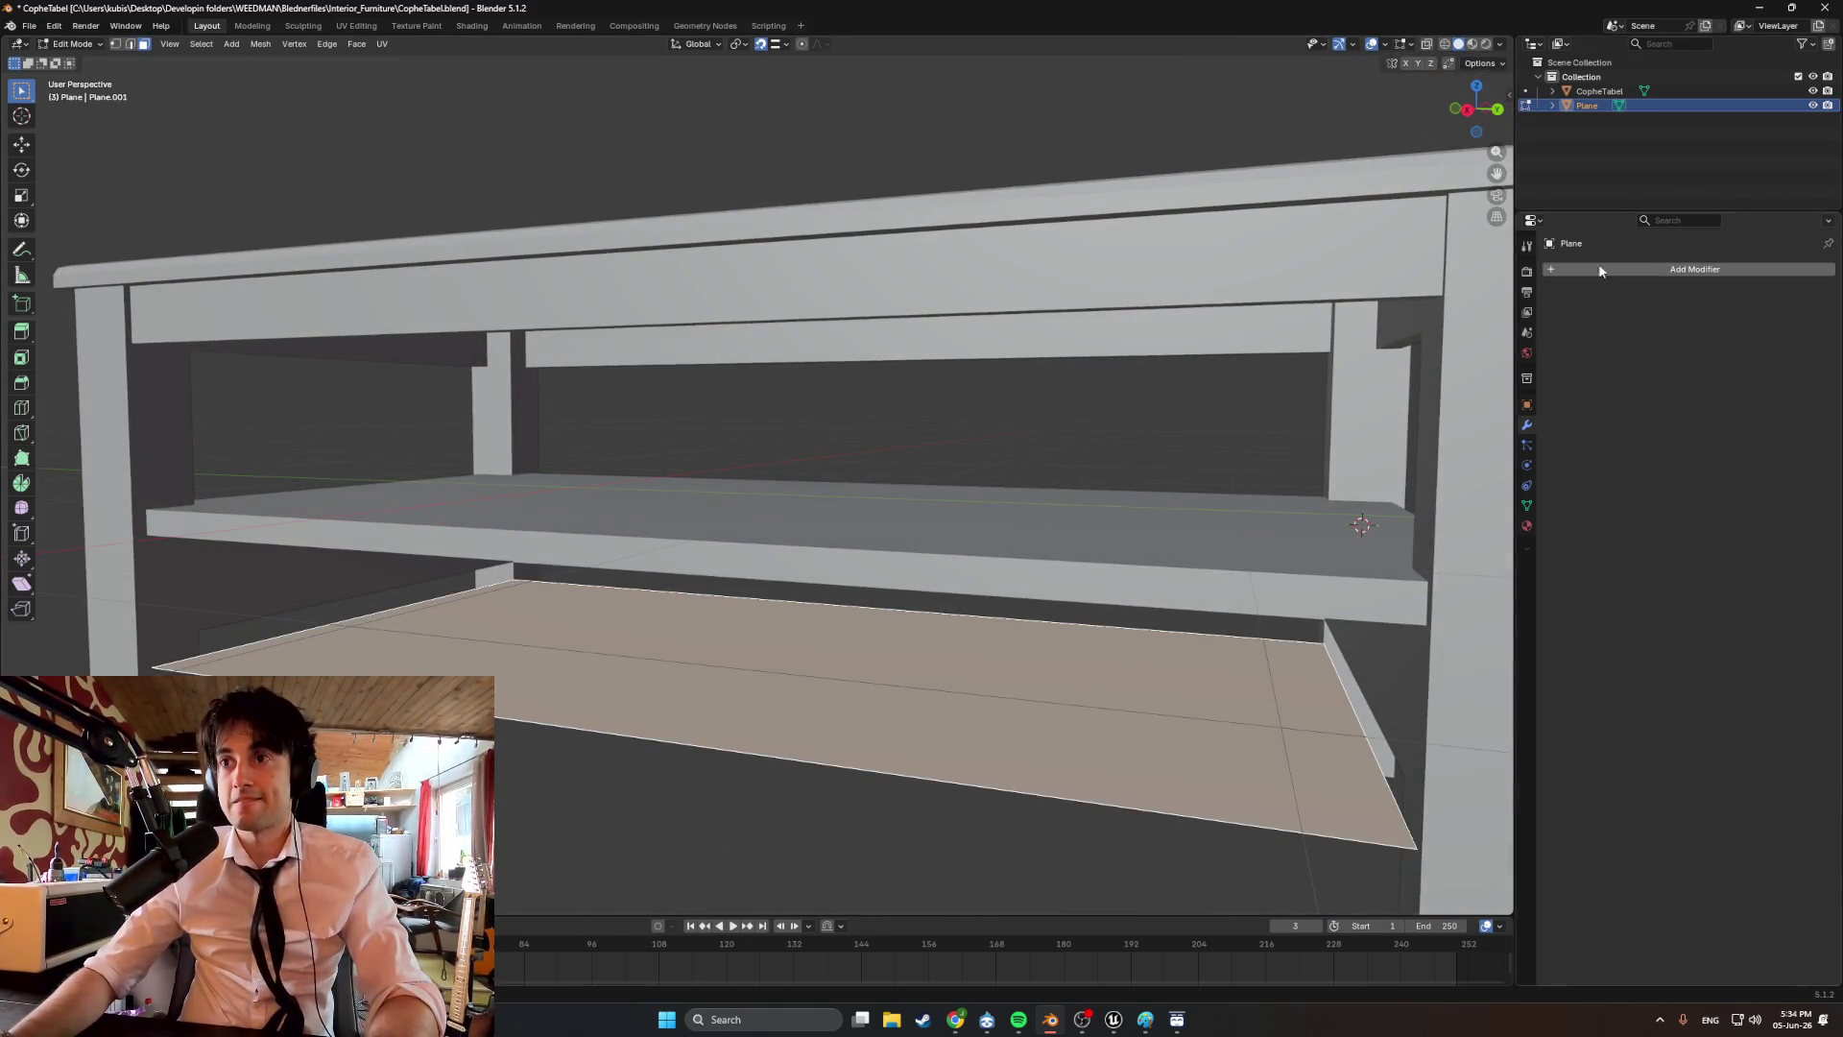
pyautogui.click(1813, 91)
pyautogui.moveTo(1143, 365); pyautogui.dragTo(1146, 452, button='middle')
pyautogui.scroll(-2, 1146, 452)
pyautogui.press('i')
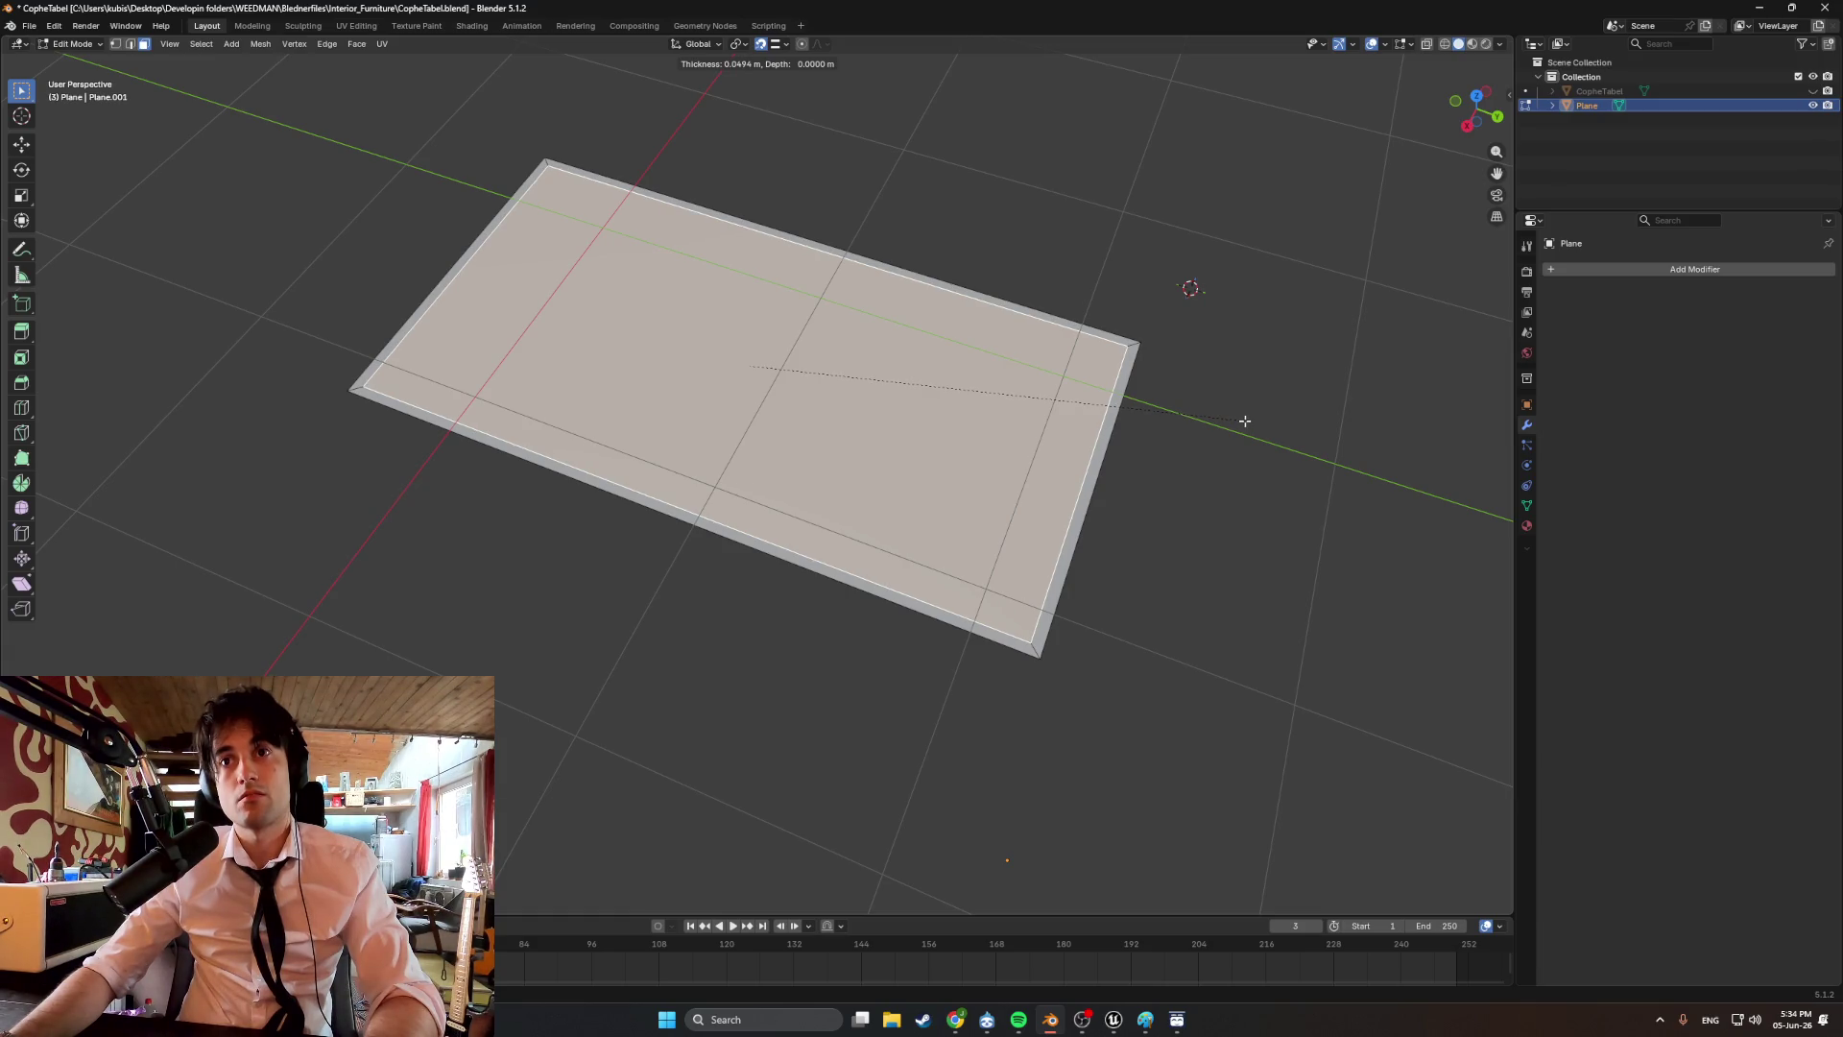
# Extrude the slab's right and back side faces outward into thin side walls
pyautogui.click(1083, 519)
pyautogui.keyDown('shift'); pyautogui.click(940, 304); pyautogui.keyUp('shift')
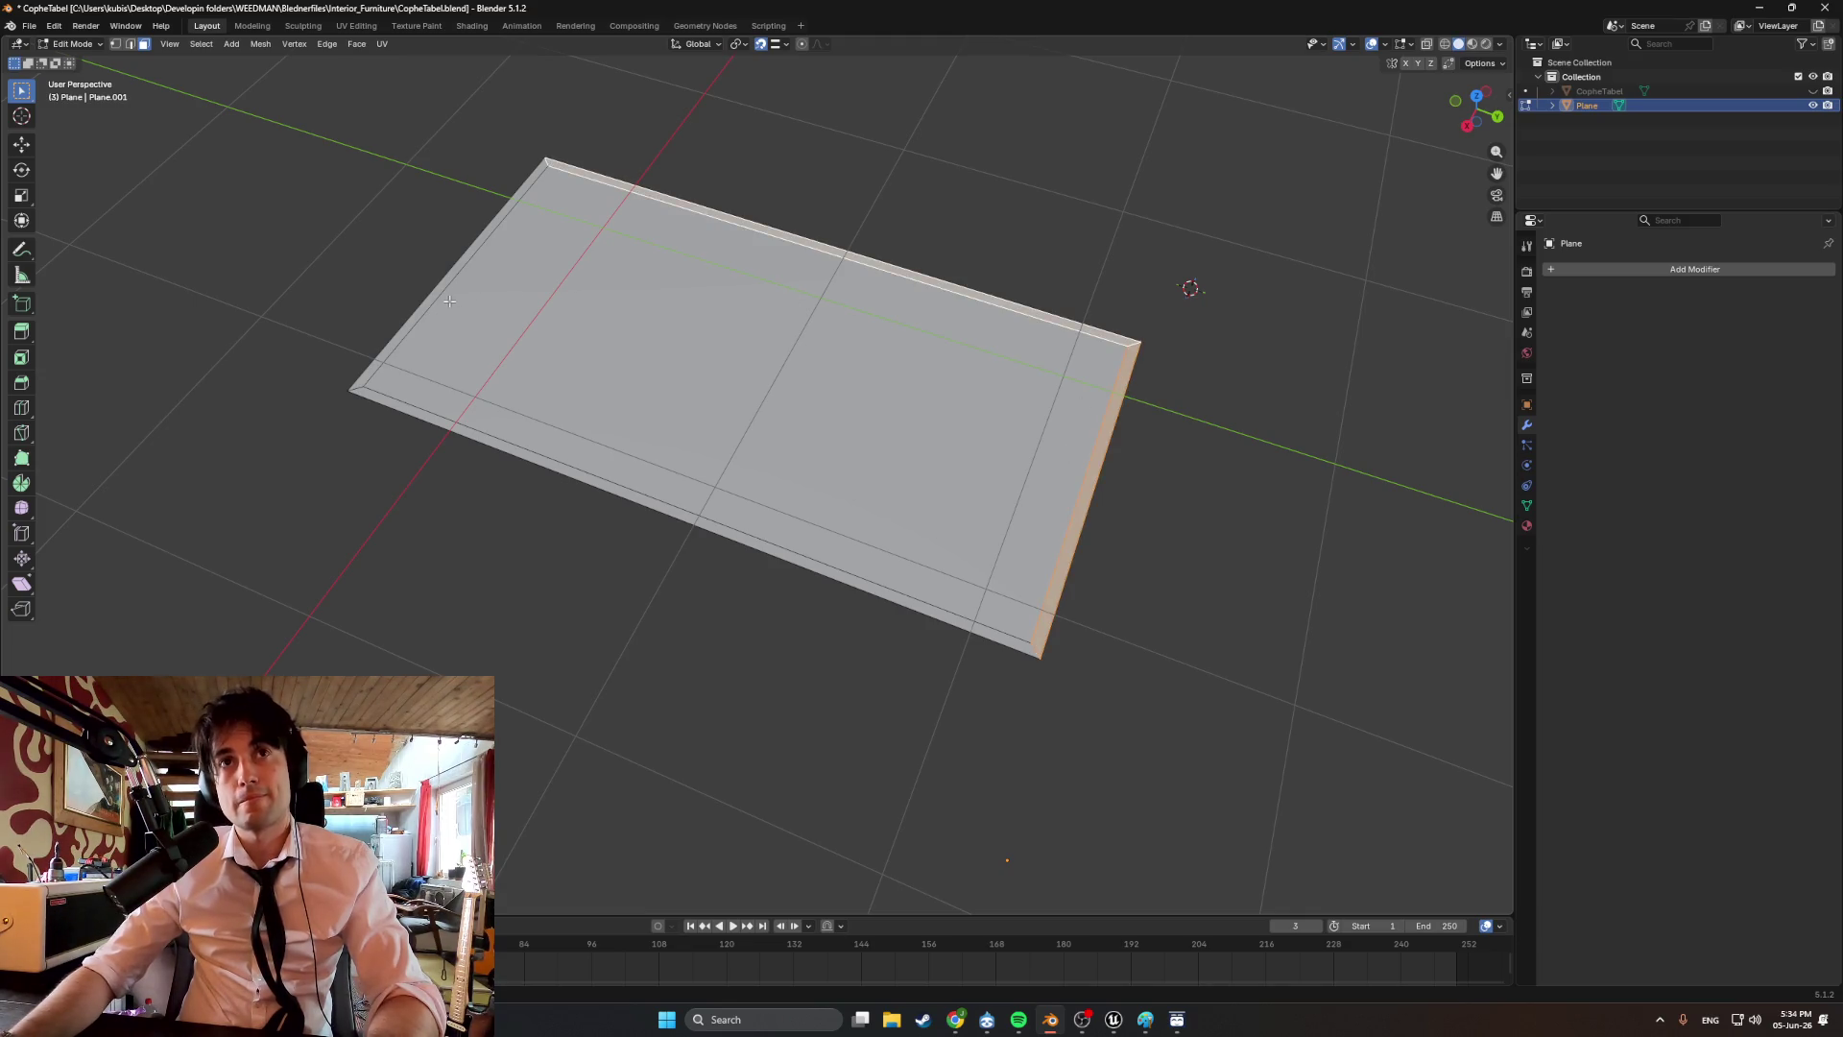
pyautogui.moveTo(431, 304)
pyautogui.mouseDown(button='middle')
pyautogui.moveTo(383, 284)
pyautogui.moveTo(424, 293)
pyautogui.mouseUp(button='middle')
pyautogui.press('e')
pyautogui.click(898, 465)
# Show the table again and raise the plane along Z to just beneath the lower shelf
pyautogui.moveTo(897, 465)
pyautogui.mouseDown(button='middle')
pyautogui.moveTo(983, 399)
pyautogui.moveTo(921, 432)
pyautogui.mouseUp(button='middle')
pyautogui.click(1813, 90)
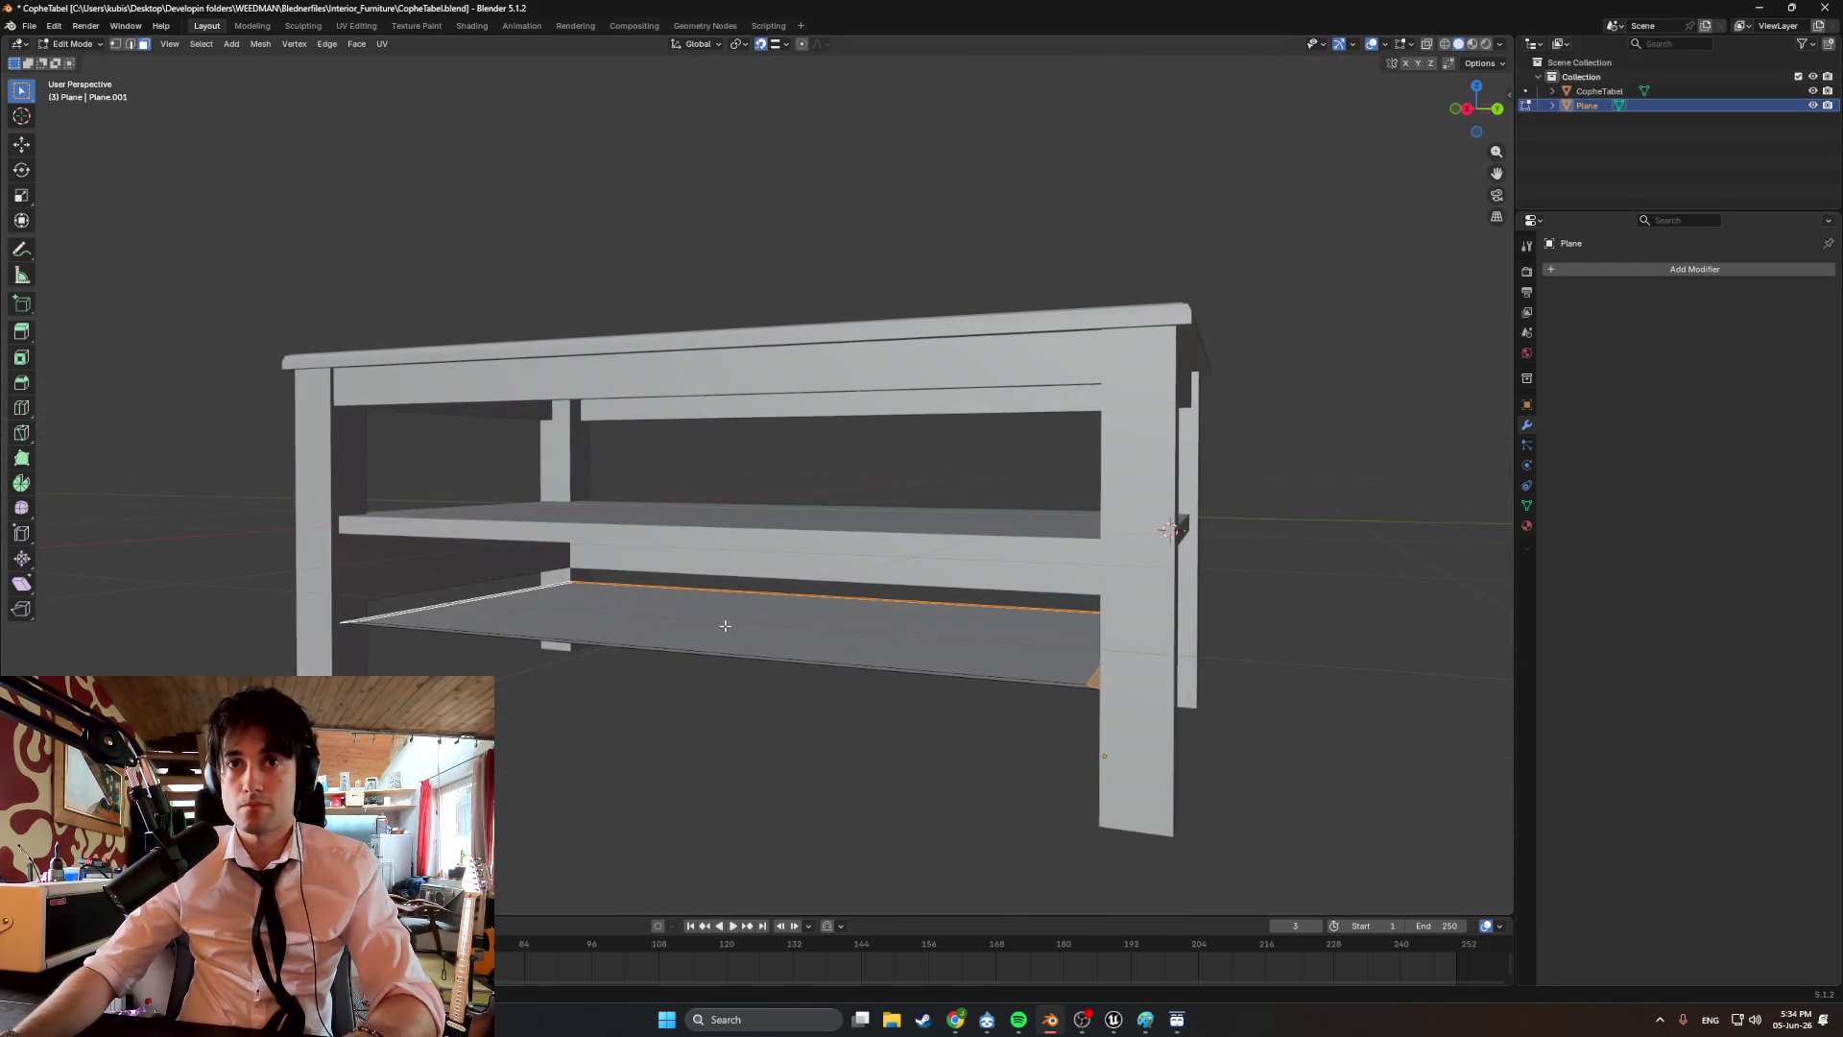
pyautogui.press('Tab')
pyautogui.press('g')
pyautogui.press('z')
pyautogui.click(512, 580)
pyautogui.moveTo(513, 580)
pyautogui.mouseDown(button='middle')
pyautogui.moveTo(499, 572)
pyautogui.moveTo(601, 535)
pyautogui.moveTo(435, 621)
pyautogui.moveTo(753, 632)
pyautogui.moveTo(576, 663)
pyautogui.mouseUp(button='middle')
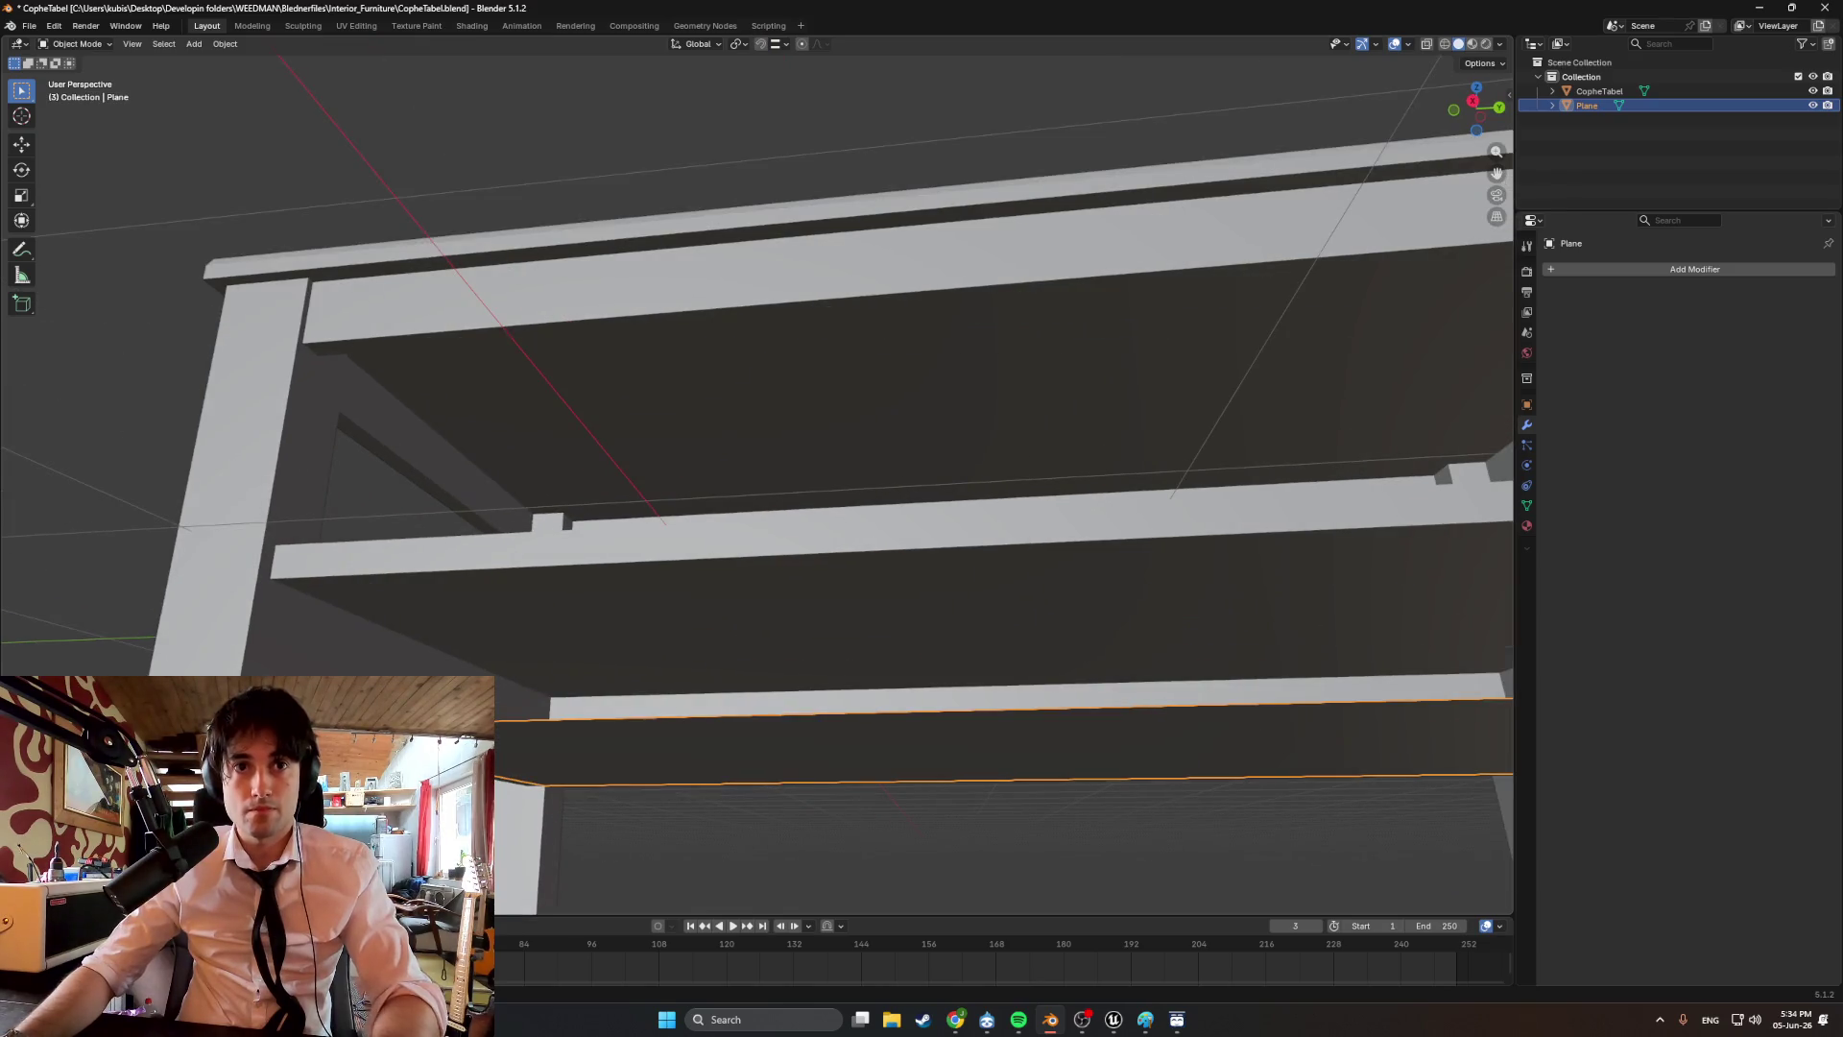
pyautogui.press('g')
pyautogui.press('z')
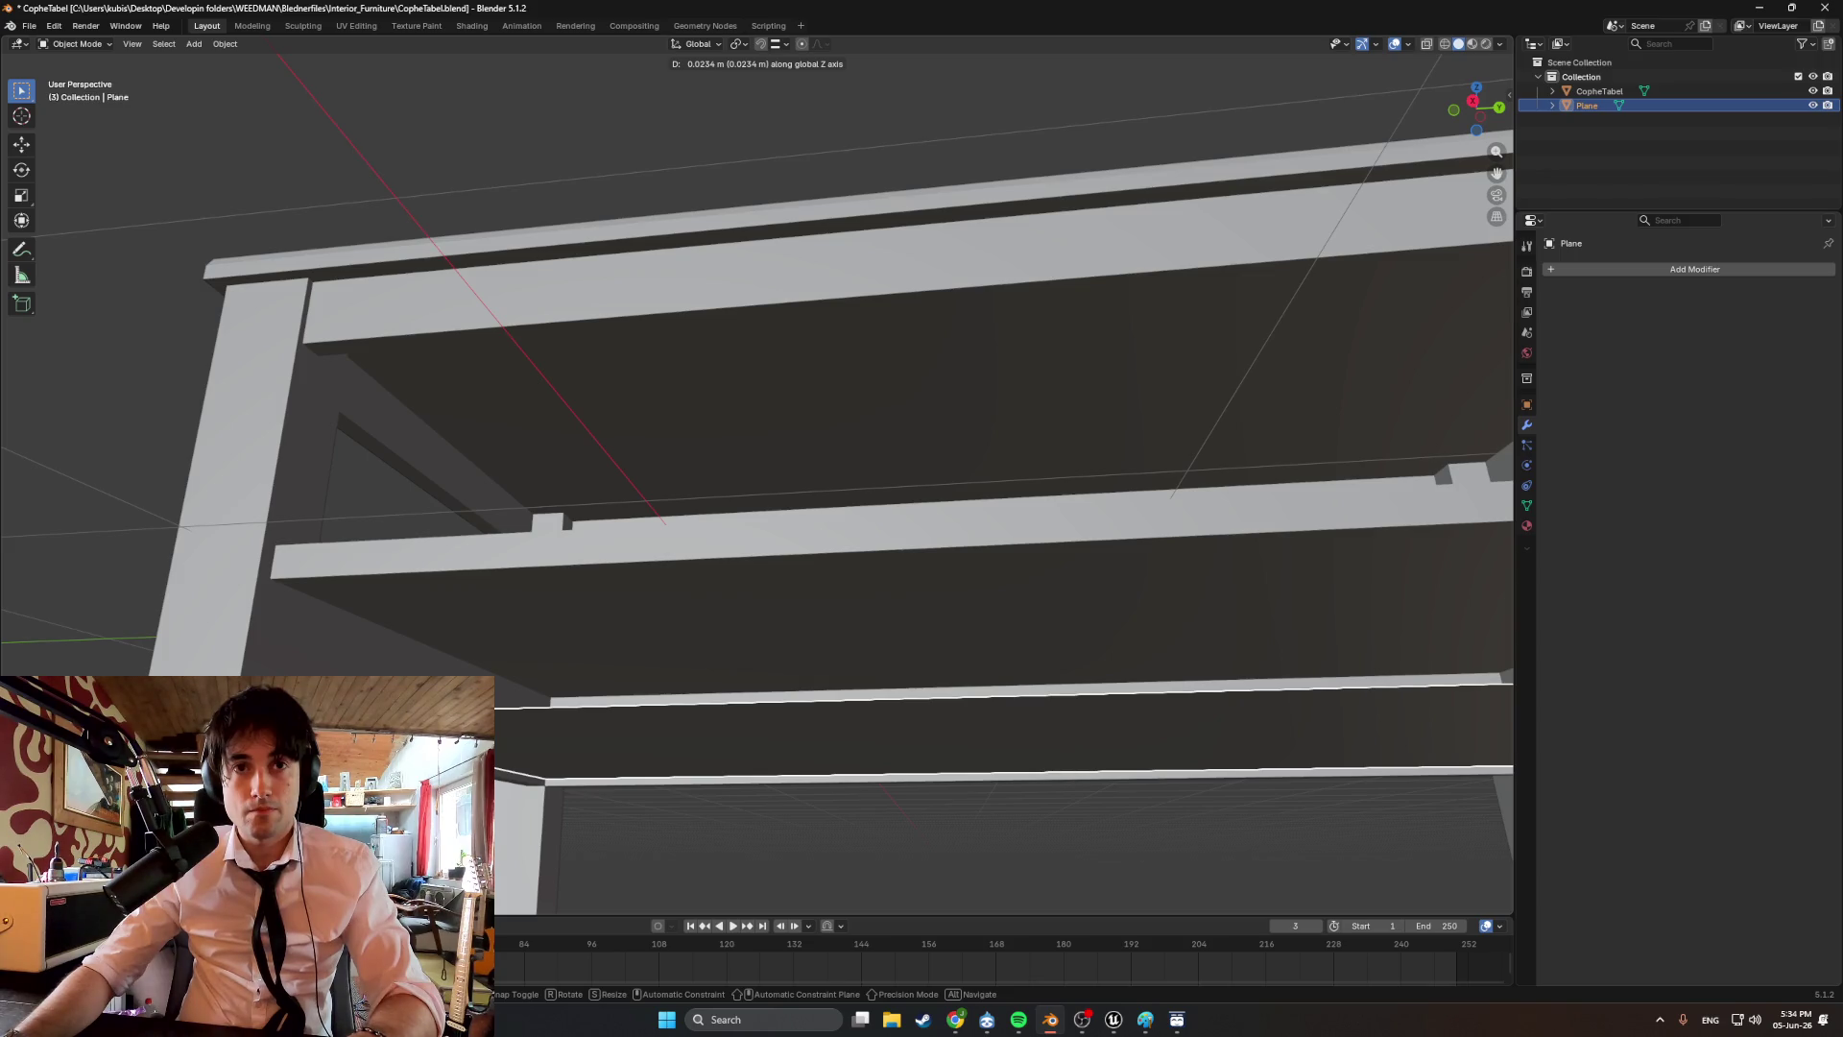
pyautogui.press('Return')
pyautogui.moveTo(576, 662)
pyautogui.mouseDown(button='middle')
pyautogui.moveTo(500, 688)
pyautogui.moveTo(798, 639)
pyautogui.mouseUp(button='middle')
# In Edit Mode, clear the selection and pick the lower panel's back top edge
pyautogui.press('Tab')
pyautogui.click(795, 633)
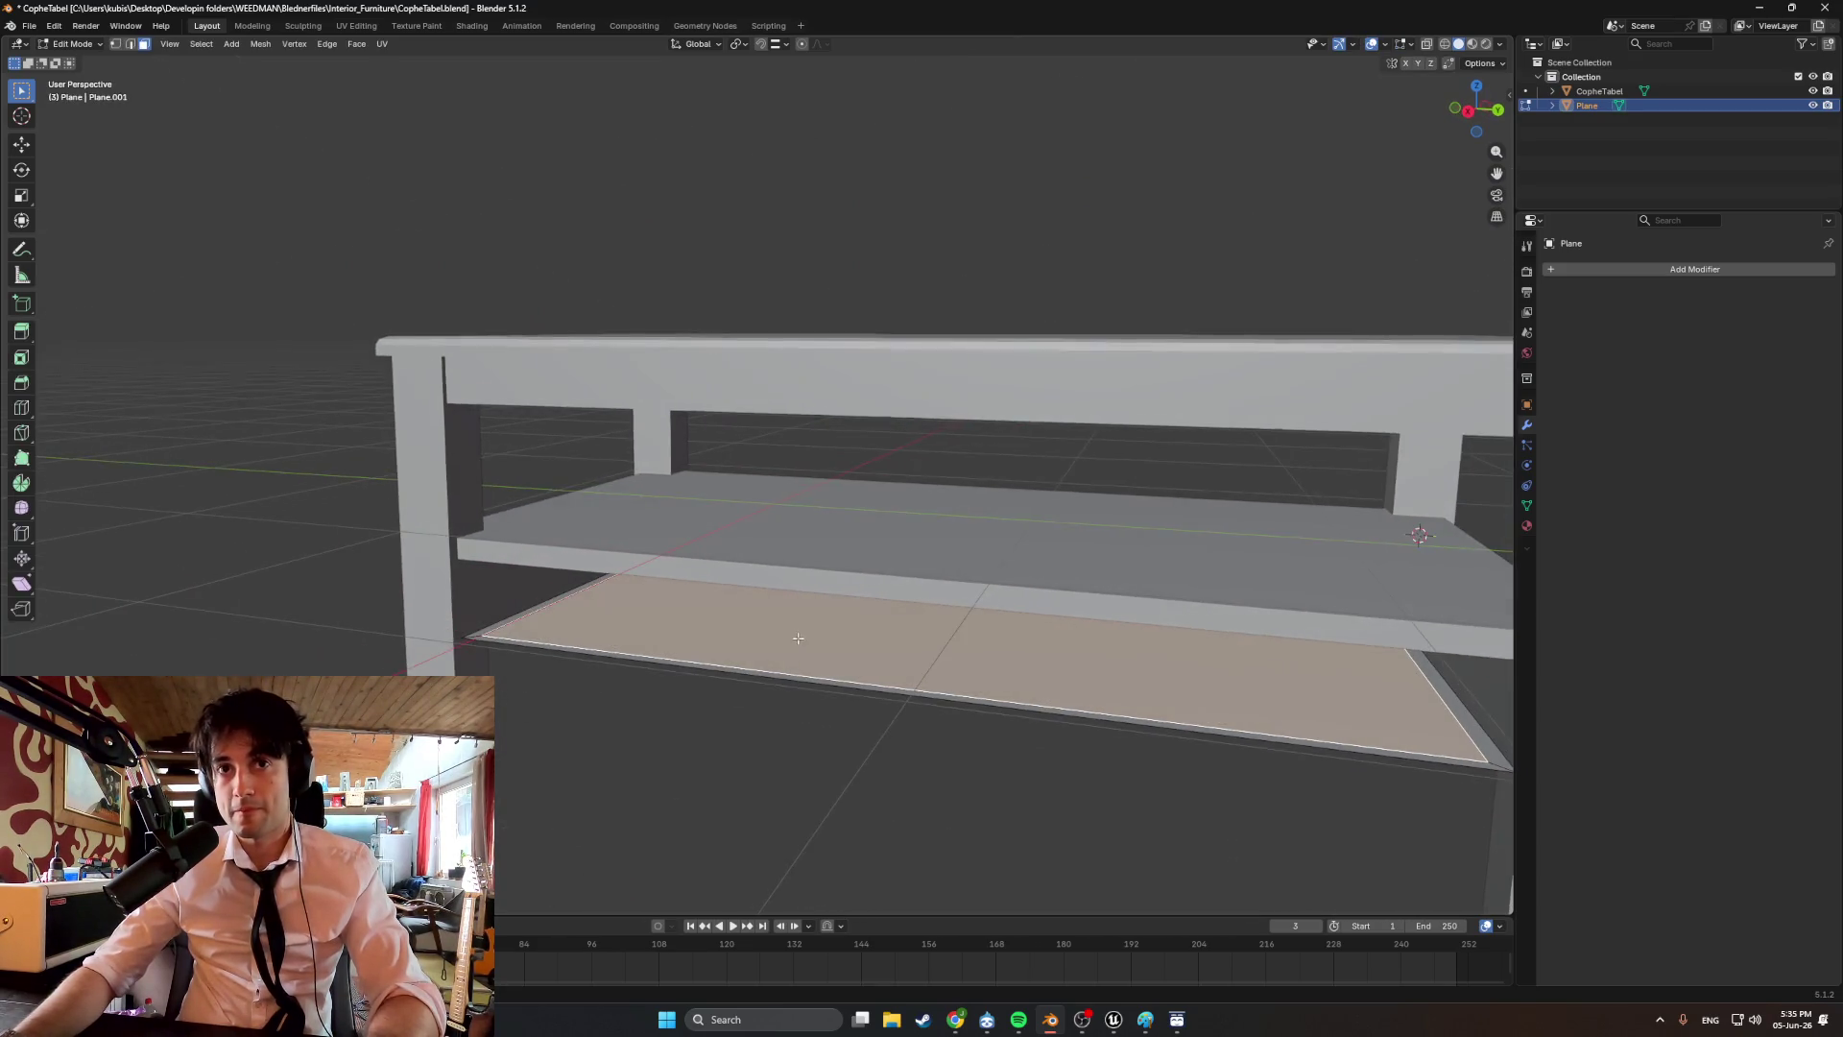
pyautogui.moveTo(416, 623); pyautogui.dragTo(727, 587, button='middle')
pyautogui.hotkey('alt', 'a')
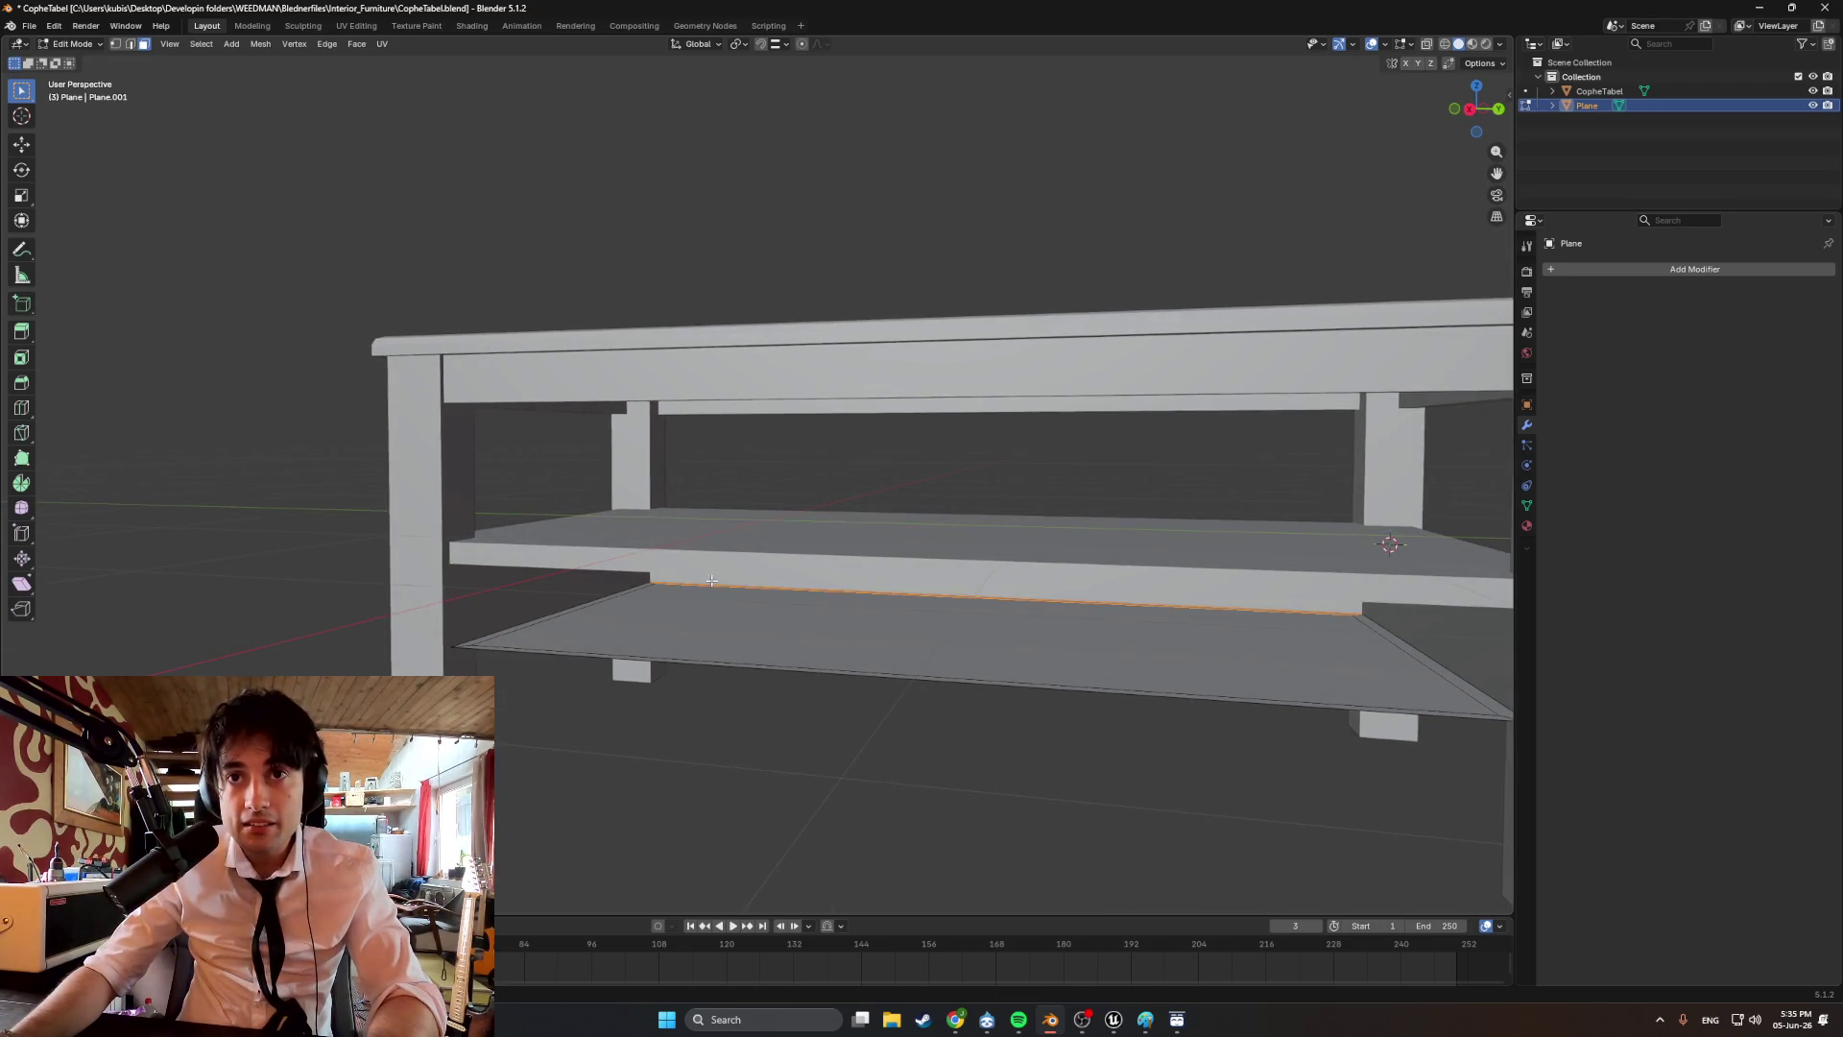
pyautogui.click(607, 600)
pyautogui.click(594, 599)
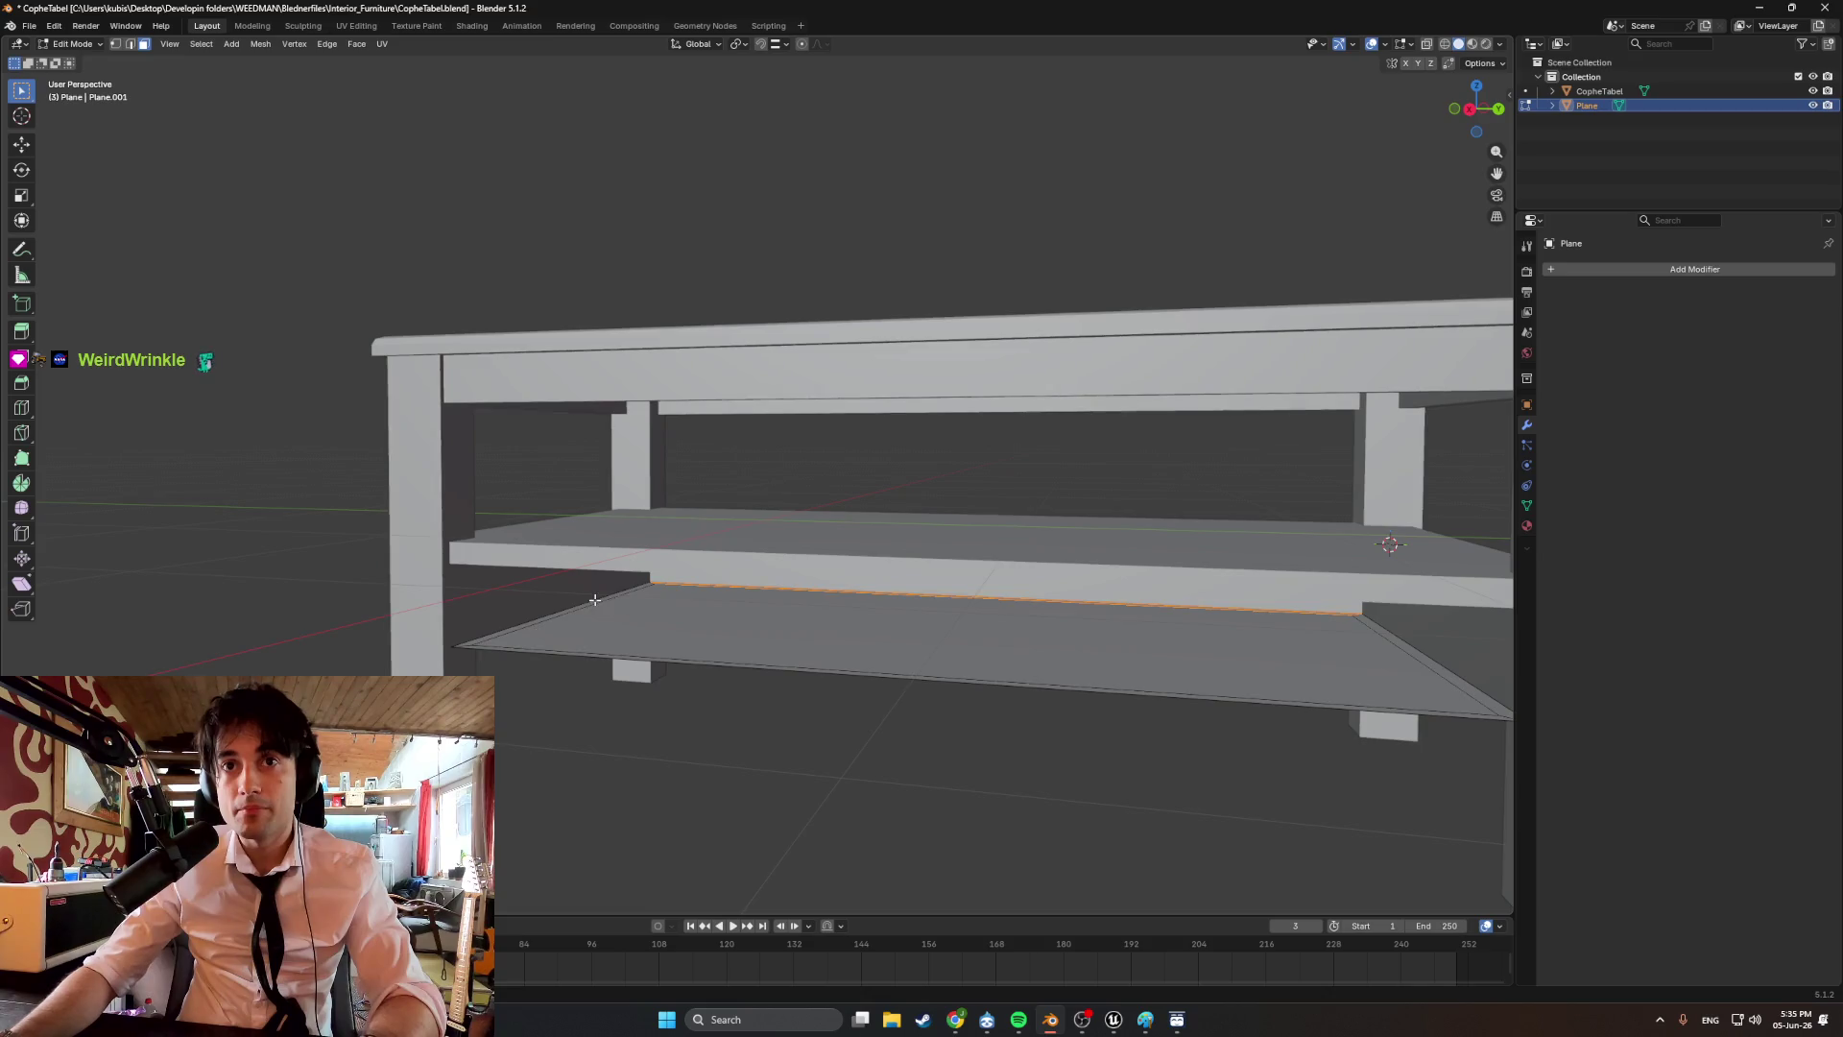
pyautogui.moveTo(870, 651)
pyautogui.mouseDown(button='middle')
pyautogui.moveTo(614, 661)
pyautogui.moveTo(521, 613)
pyautogui.mouseUp(button='middle')
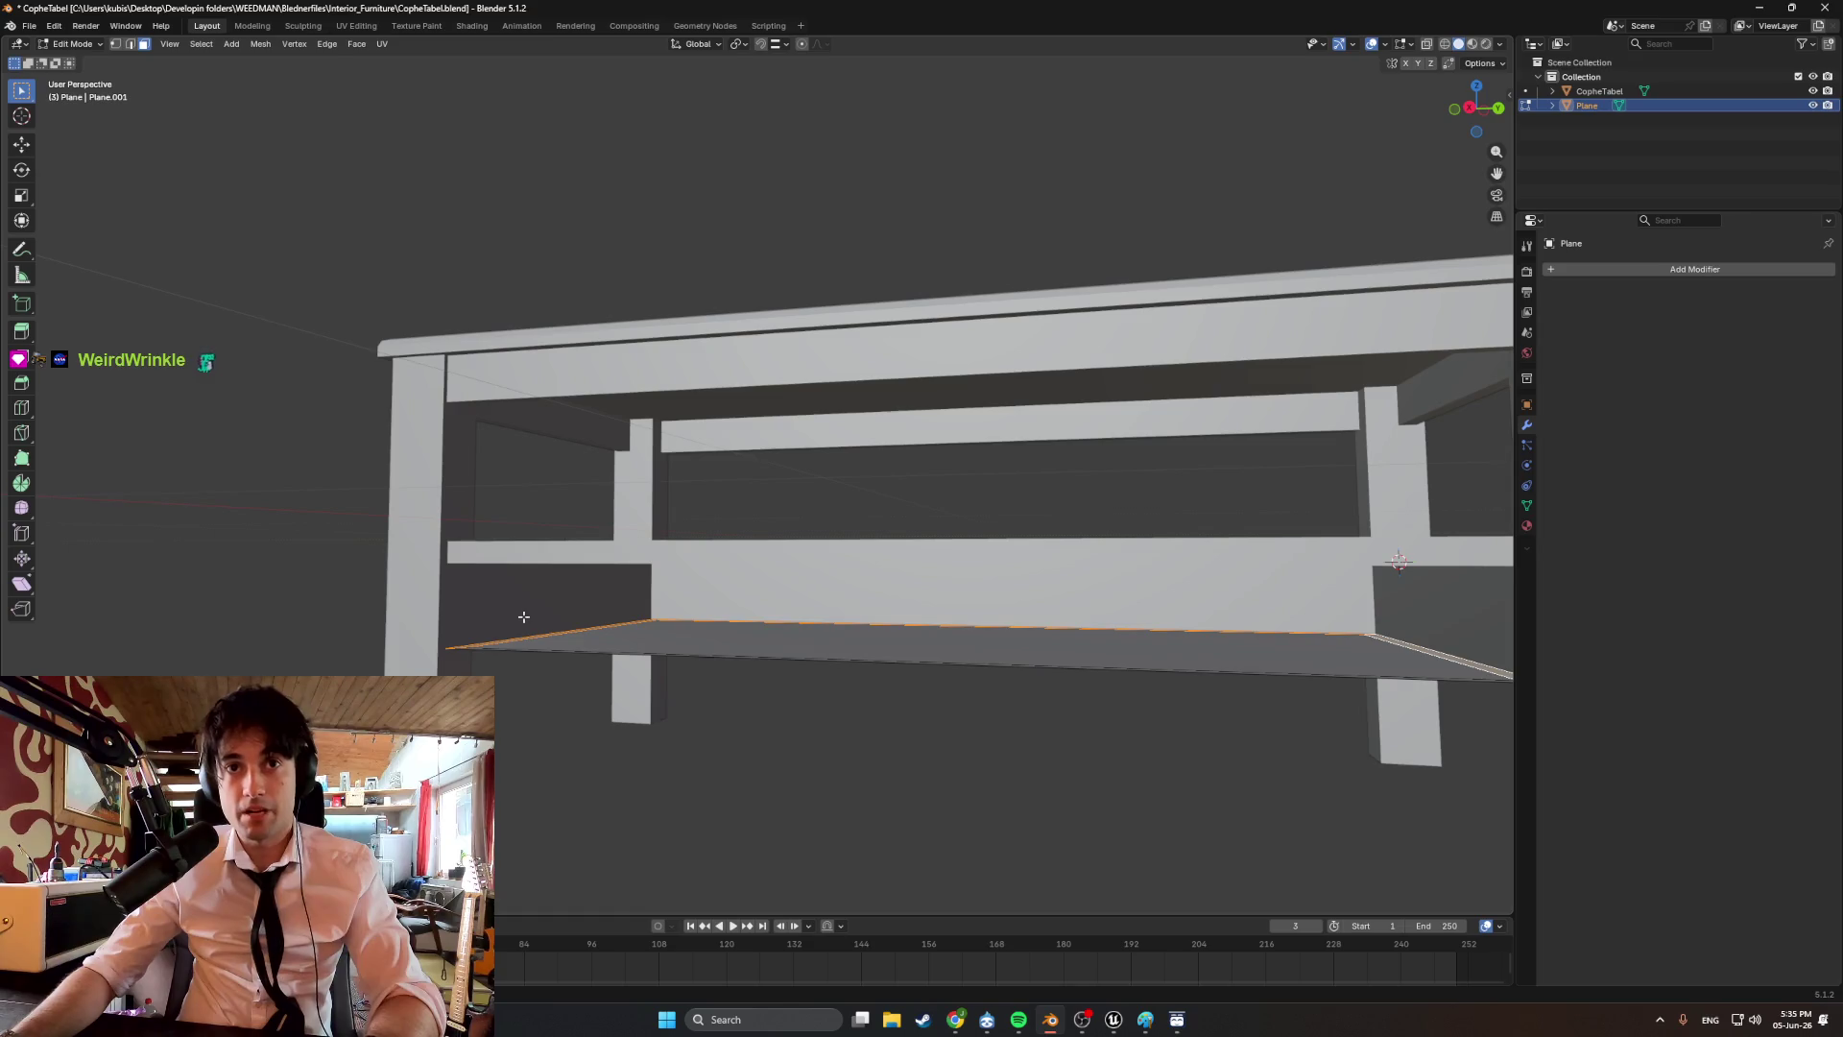
# Extrude the back edge upward along Z in stages to form the back wall up to the shelf
pyautogui.press('e')
pyautogui.press('z')
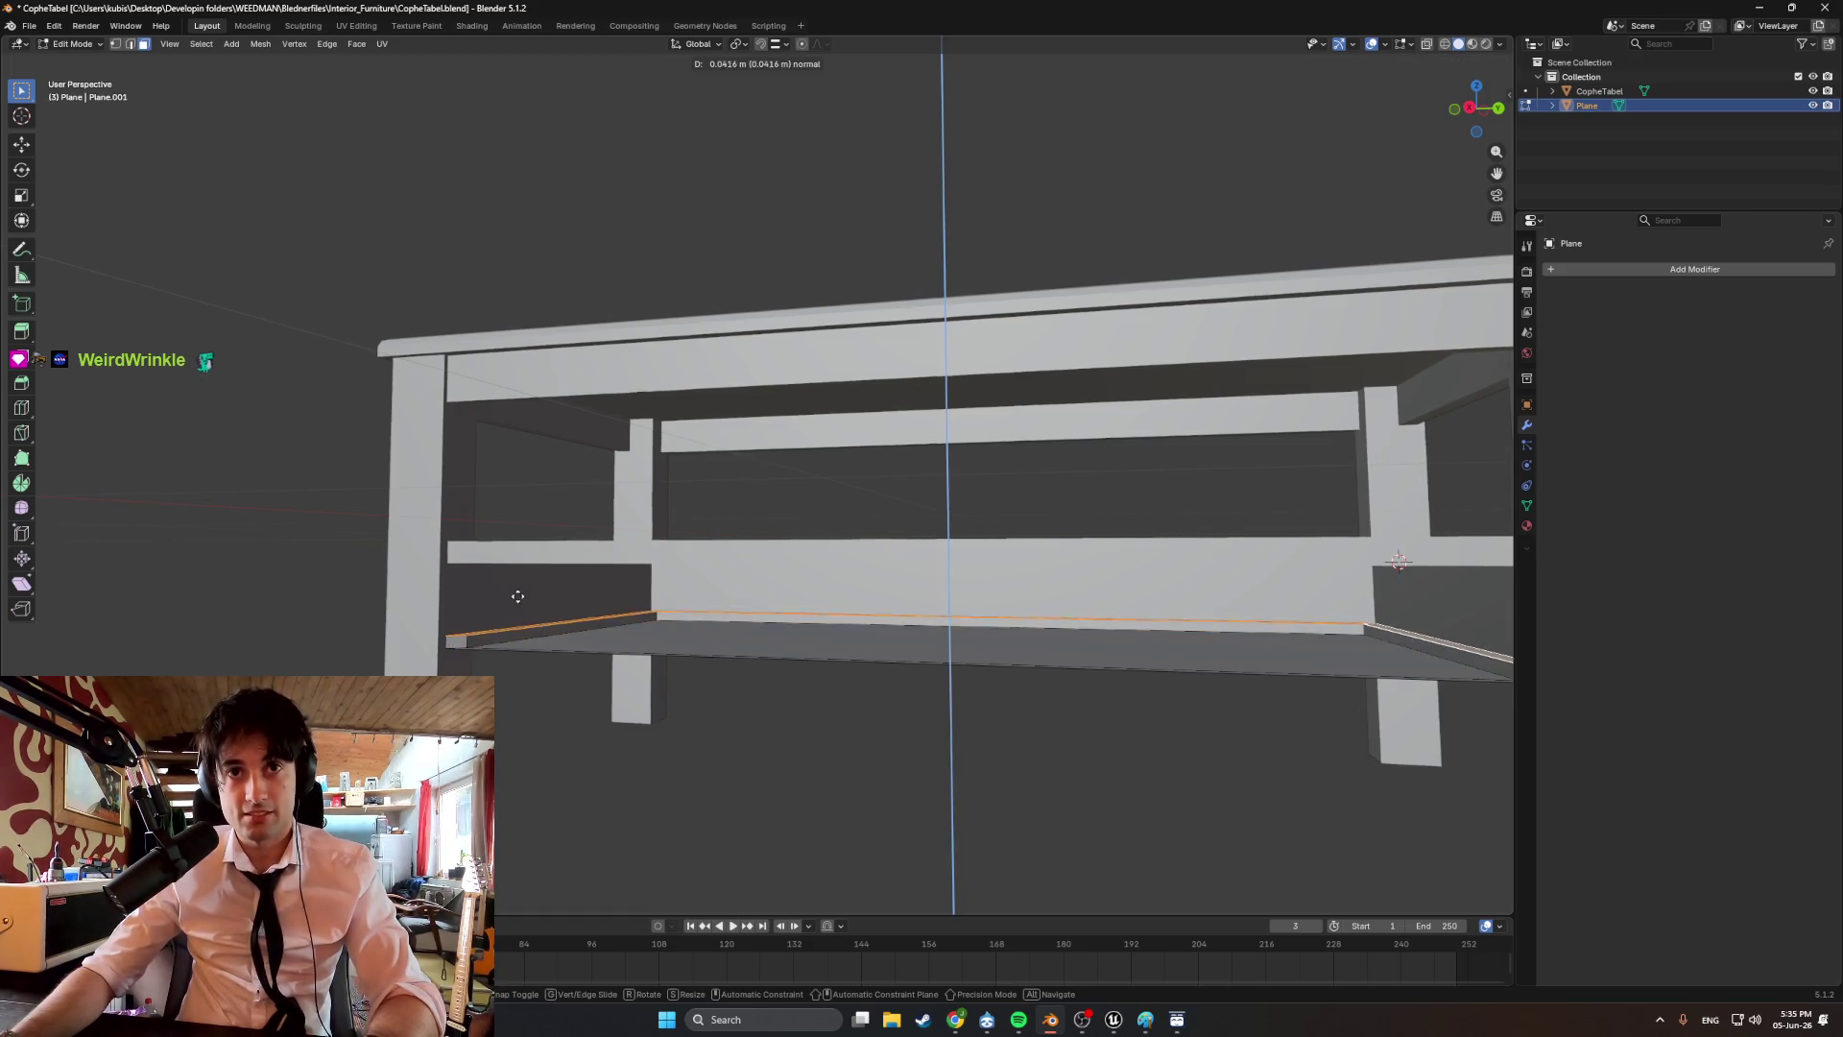
pyautogui.press('ctrl')
pyautogui.click(466, 562)
pyautogui.moveTo(466, 562)
pyautogui.mouseDown(button='middle')
pyautogui.moveTo(622, 615)
pyautogui.moveTo(650, 599)
pyautogui.moveTo(629, 586)
pyautogui.mouseUp(button='middle')
pyautogui.press('e')
pyautogui.press('z')
pyautogui.click(633, 613)
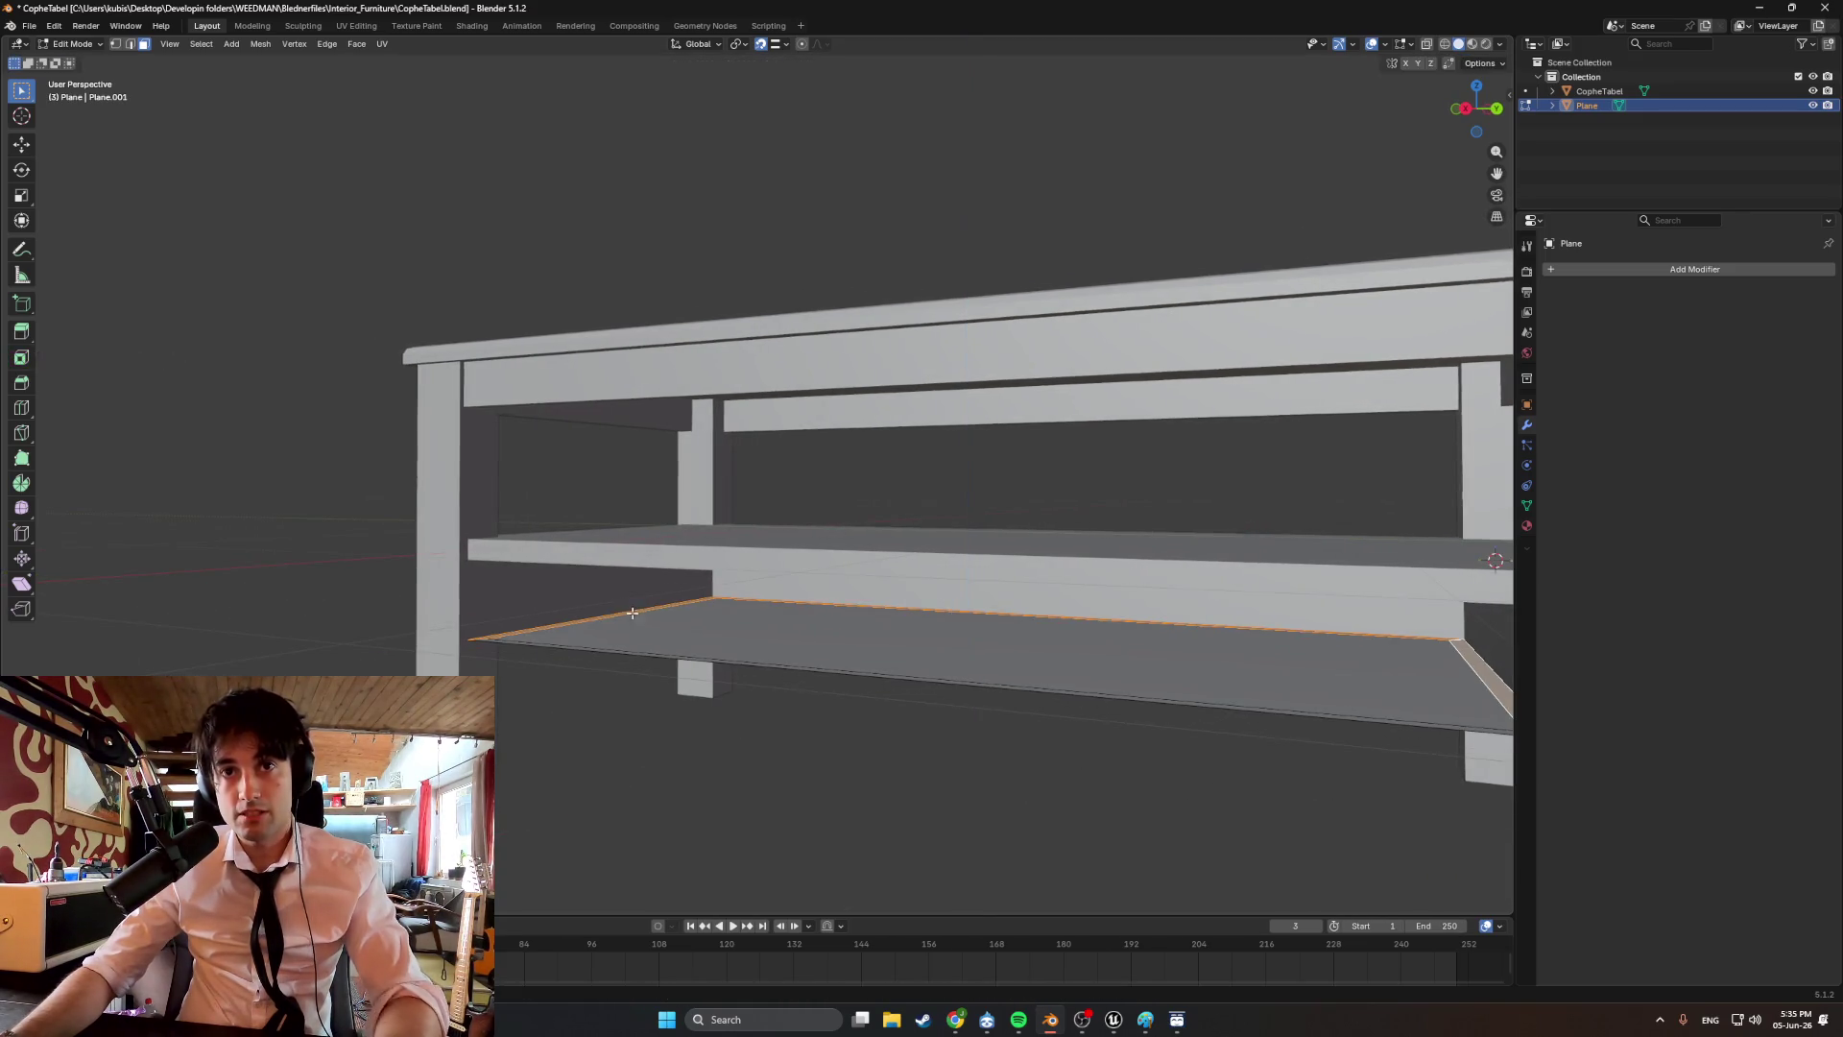
pyautogui.press('e')
pyautogui.press('z')
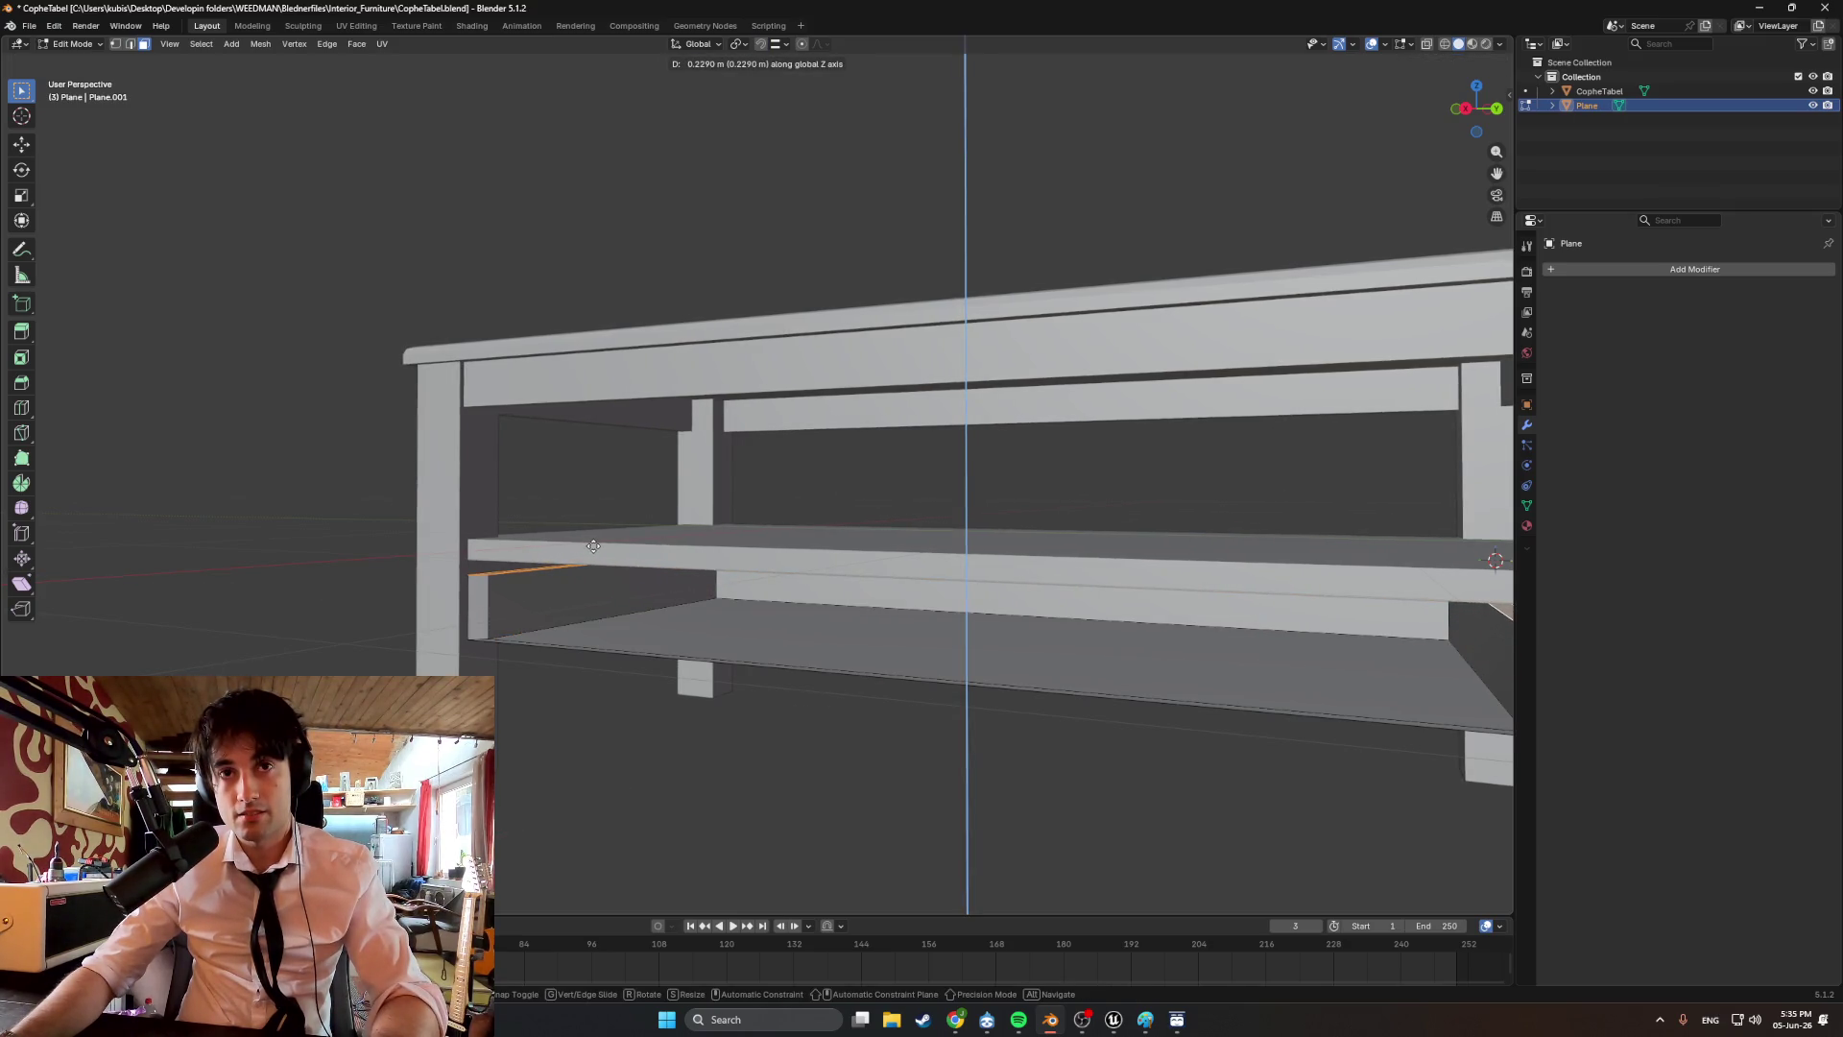
pyautogui.click(594, 545)
pyautogui.moveTo(594, 546); pyautogui.dragTo(672, 655, button='middle')
# Extrude the panel's front edge upward along Z to form the drawer front wall
pyautogui.click(675, 658)
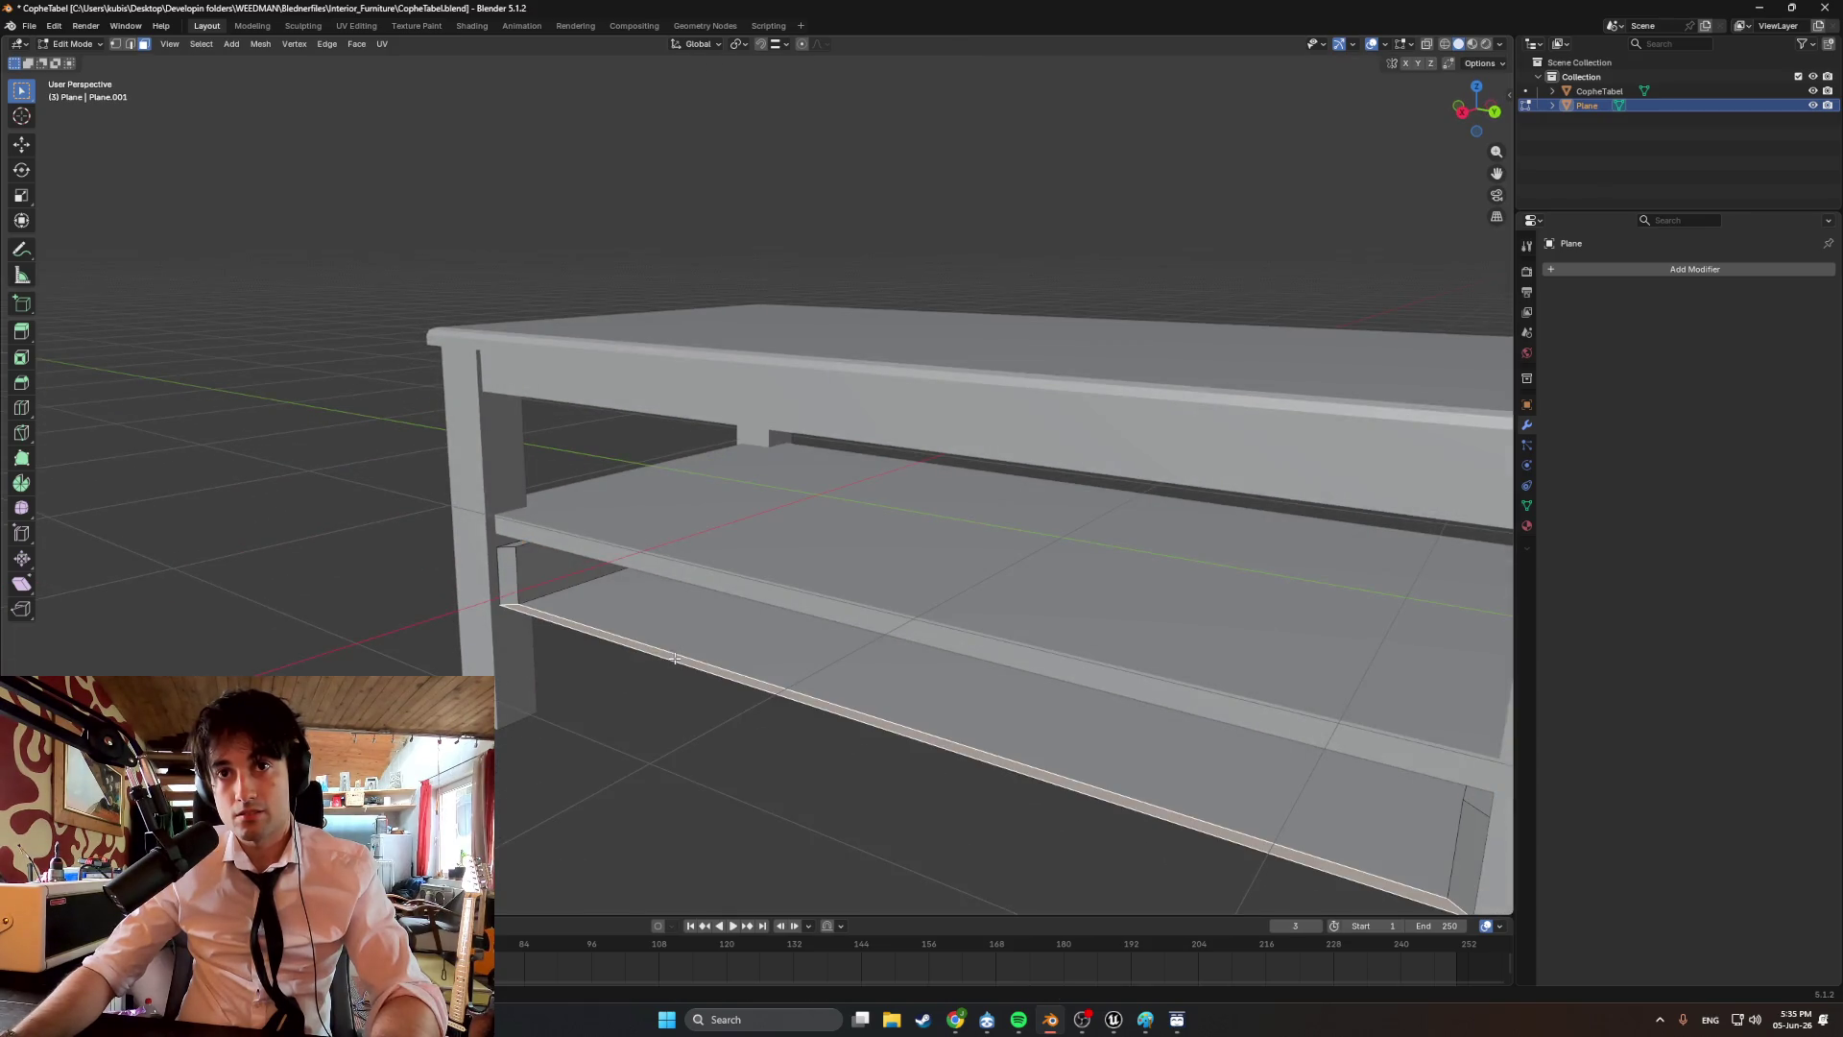
pyautogui.press('e')
pyautogui.press('z')
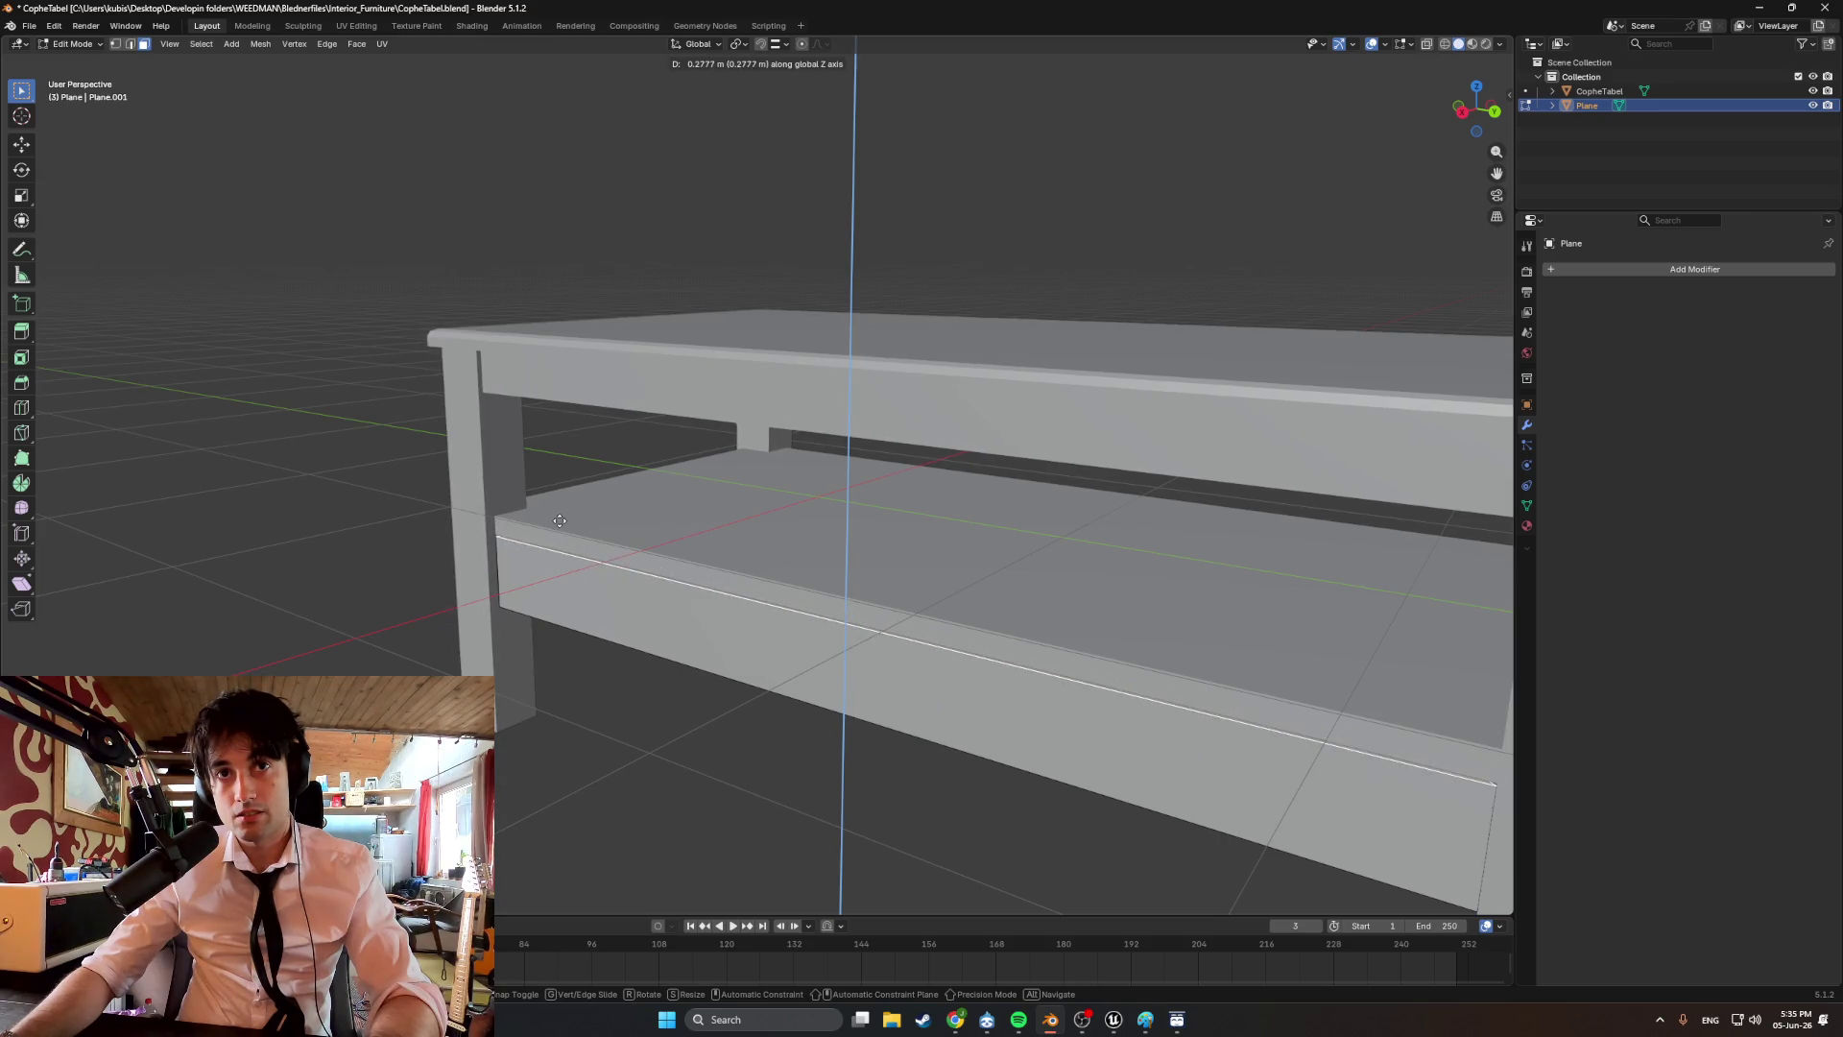
pyautogui.click(568, 524)
pyautogui.moveTo(568, 524)
pyautogui.mouseDown(button='middle')
pyautogui.moveTo(681, 533)
pyautogui.moveTo(576, 534)
pyautogui.mouseUp(button='middle')
pyautogui.scroll(6, 443, 533)
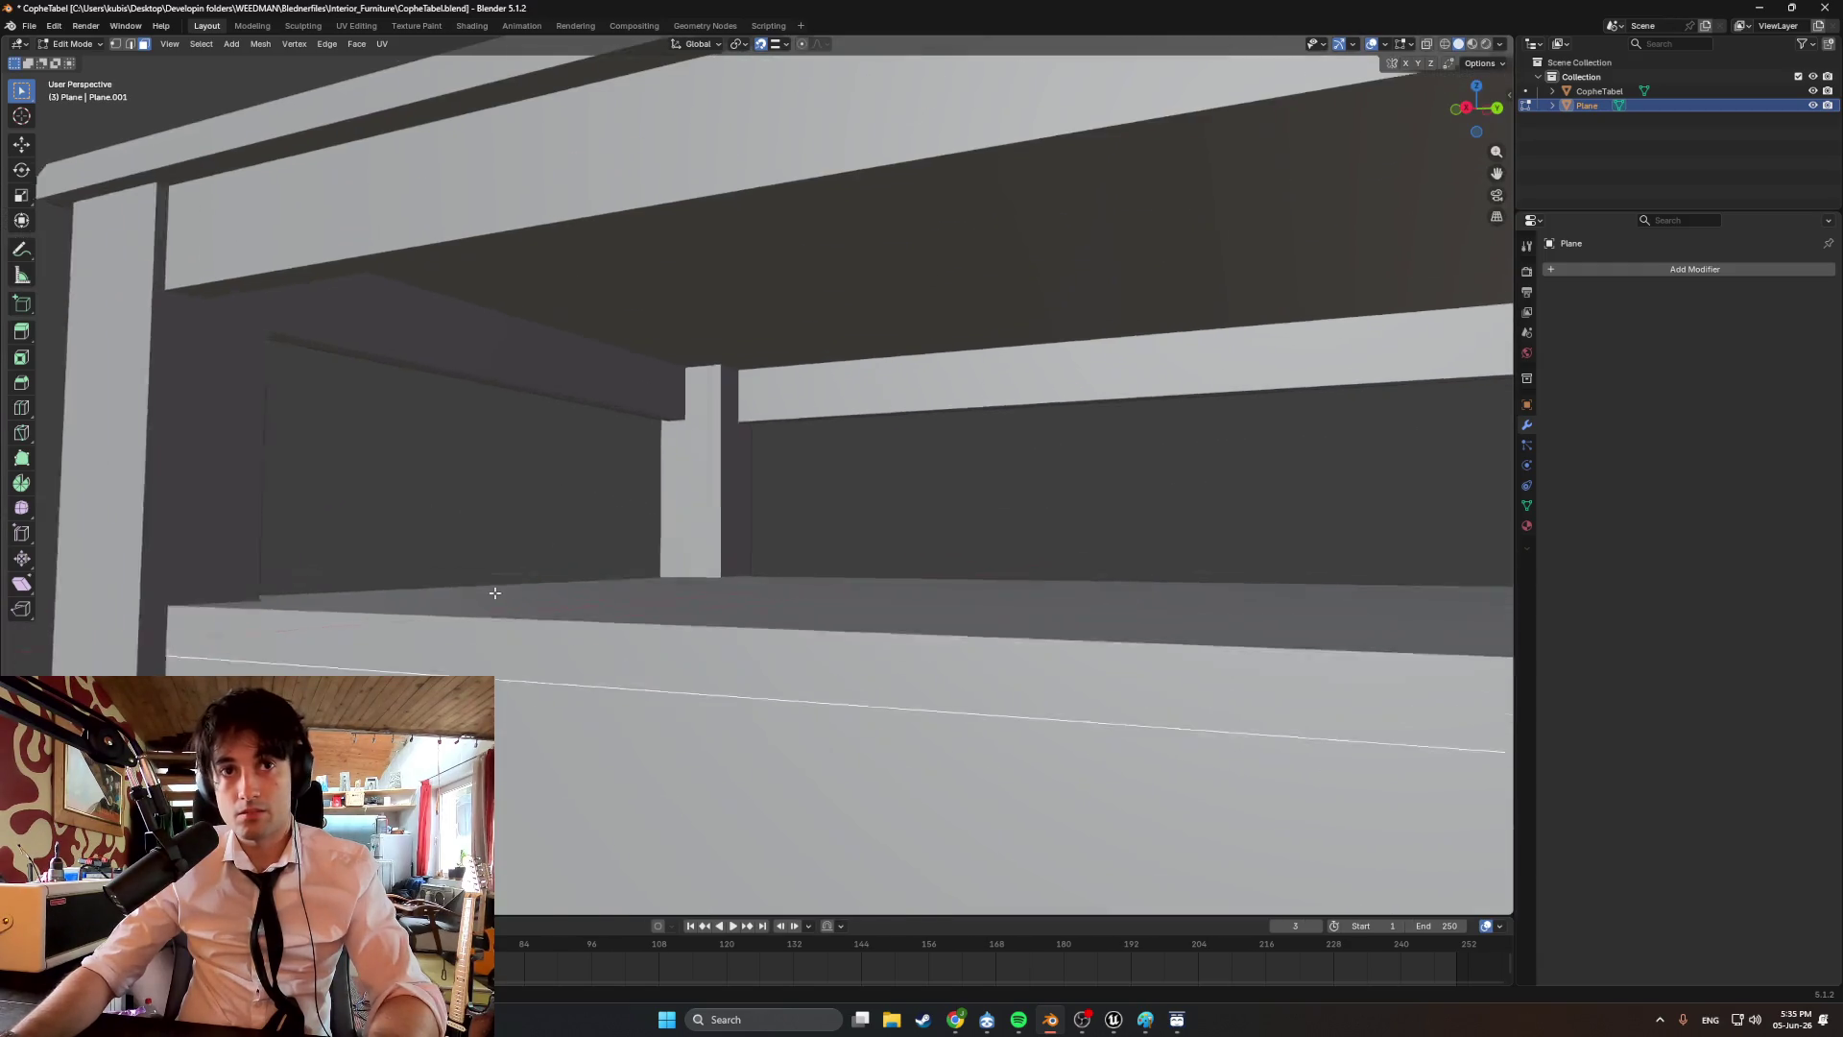
pyautogui.press('e')
pyautogui.press('z')
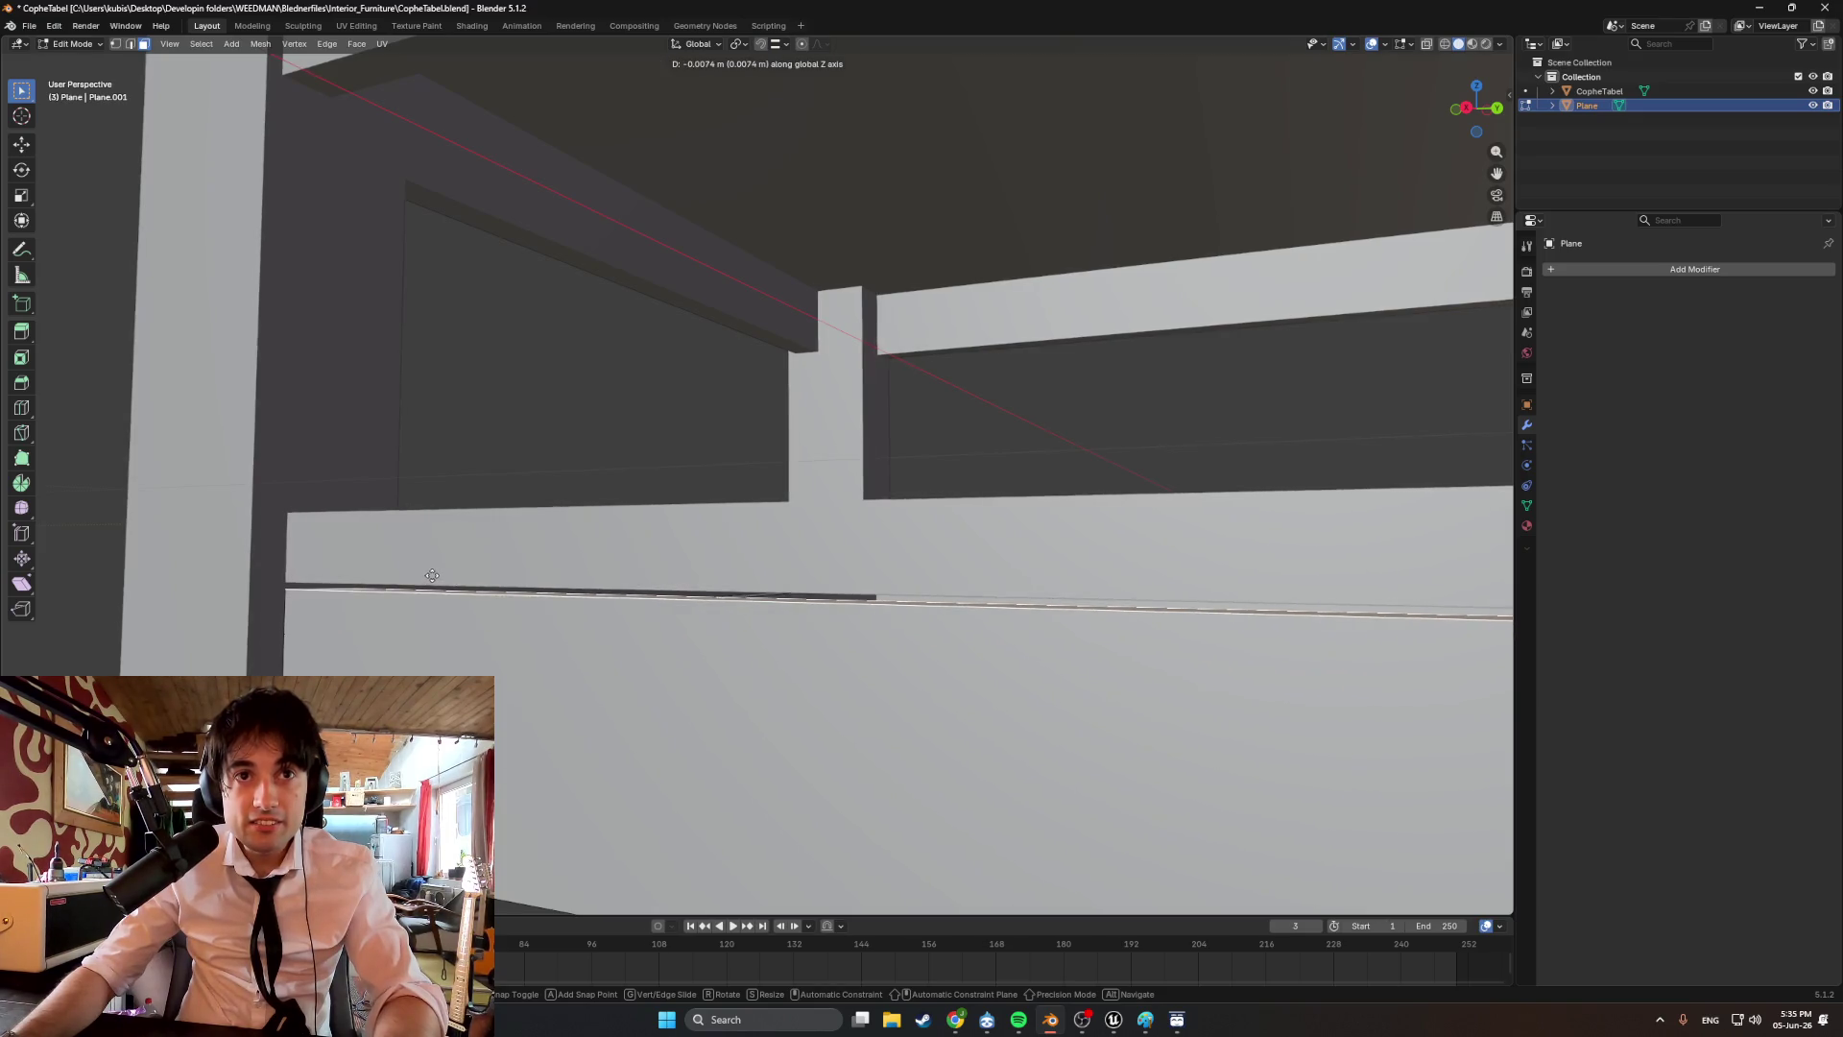
pyautogui.click(435, 567)
pyautogui.moveTo(435, 567)
pyautogui.mouseDown(button='middle')
pyautogui.moveTo(608, 593)
pyautogui.moveTo(658, 501)
pyautogui.moveTo(614, 496)
pyautogui.moveTo(585, 546)
pyautogui.moveTo(662, 644)
pyautogui.moveTo(637, 535)
pyautogui.moveTo(720, 502)
pyautogui.moveTo(818, 562)
pyautogui.moveTo(777, 547)
pyautogui.moveTo(720, 574)
pyautogui.mouseUp(button='middle')
pyautogui.scroll(5, 659, 501)
pyautogui.scroll(3, 603, 494)
pyautogui.scroll(-5, 637, 534)
pyautogui.scroll(5, 777, 547)
# Box-select the drawer box's left end faces in X-ray and shift them slightly along Y
pyautogui.click(1814, 91)
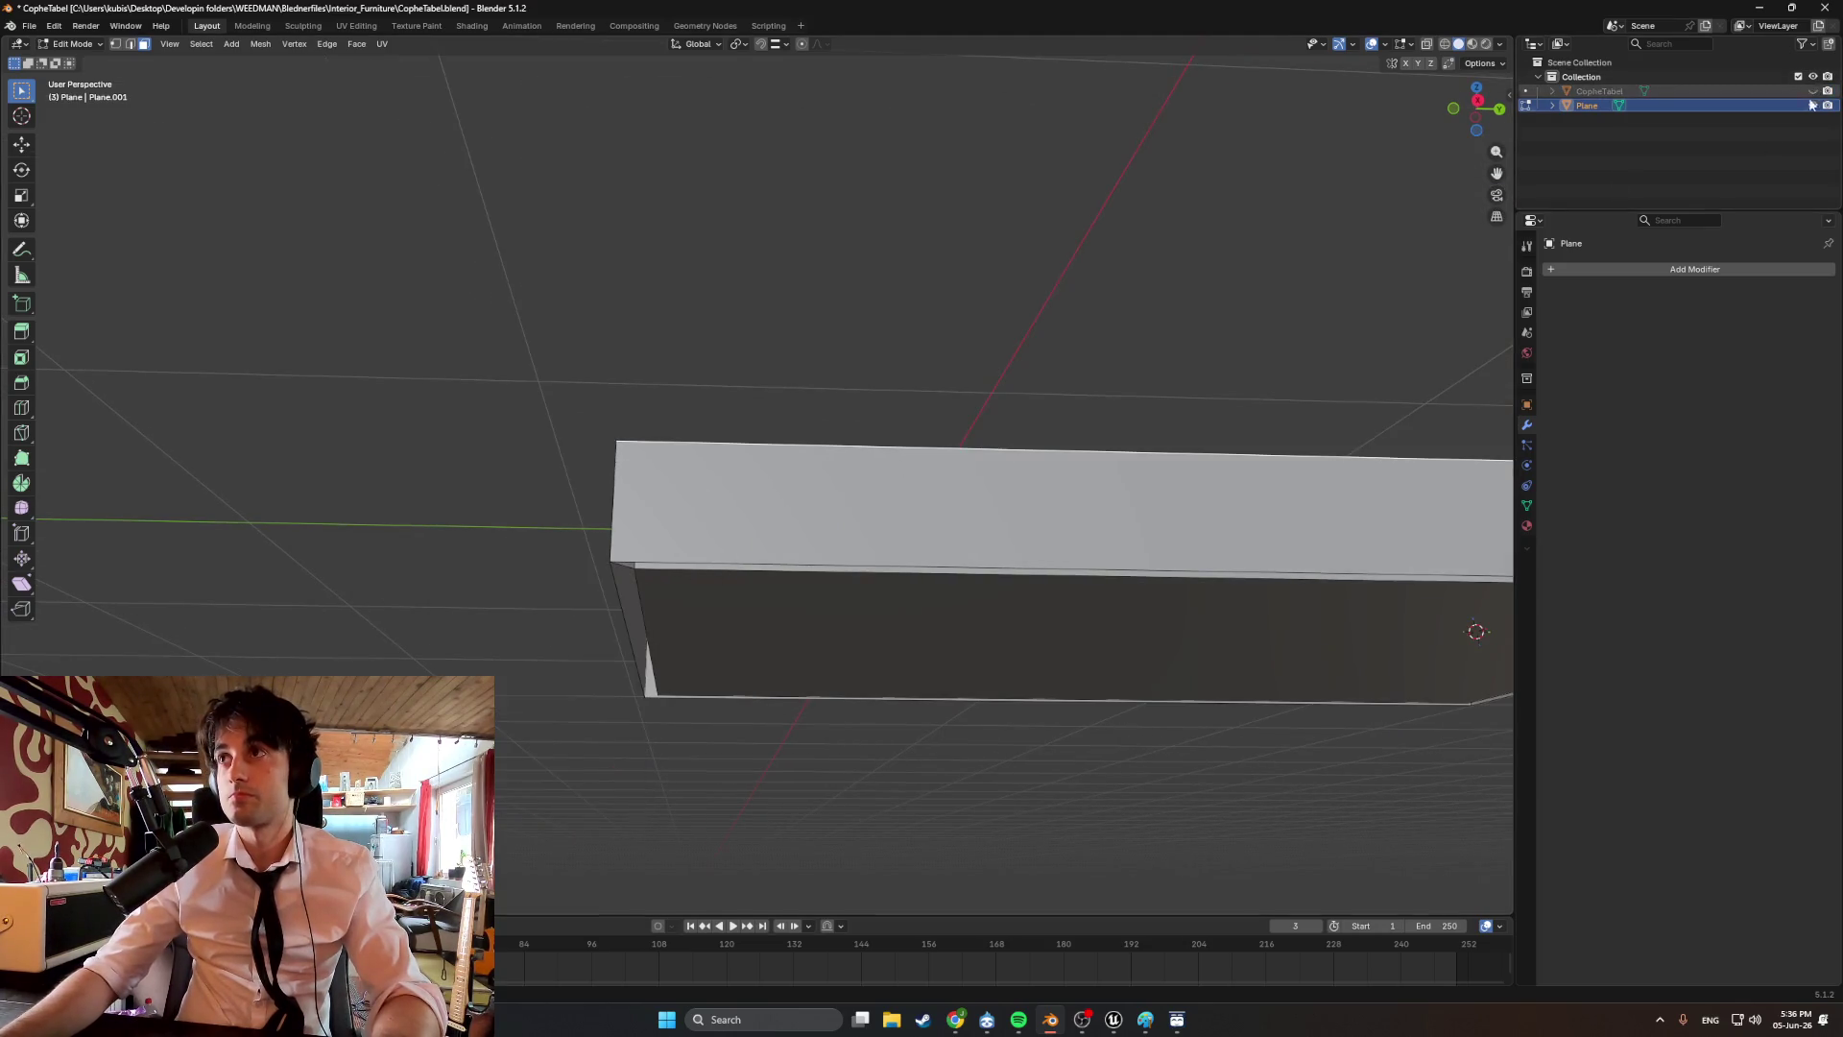
pyautogui.hotkey('alt', 'z')
pyautogui.moveTo(723, 757)
pyautogui.mouseDown()
pyautogui.moveTo(489, 416)
pyautogui.moveTo(522, 445)
pyautogui.mouseUp()
pyautogui.moveTo(522, 445)
pyautogui.mouseDown(button='middle')
pyautogui.moveTo(745, 490)
pyautogui.moveTo(526, 502)
pyautogui.moveTo(646, 506)
pyautogui.mouseUp(button='middle')
pyautogui.click(1814, 92)
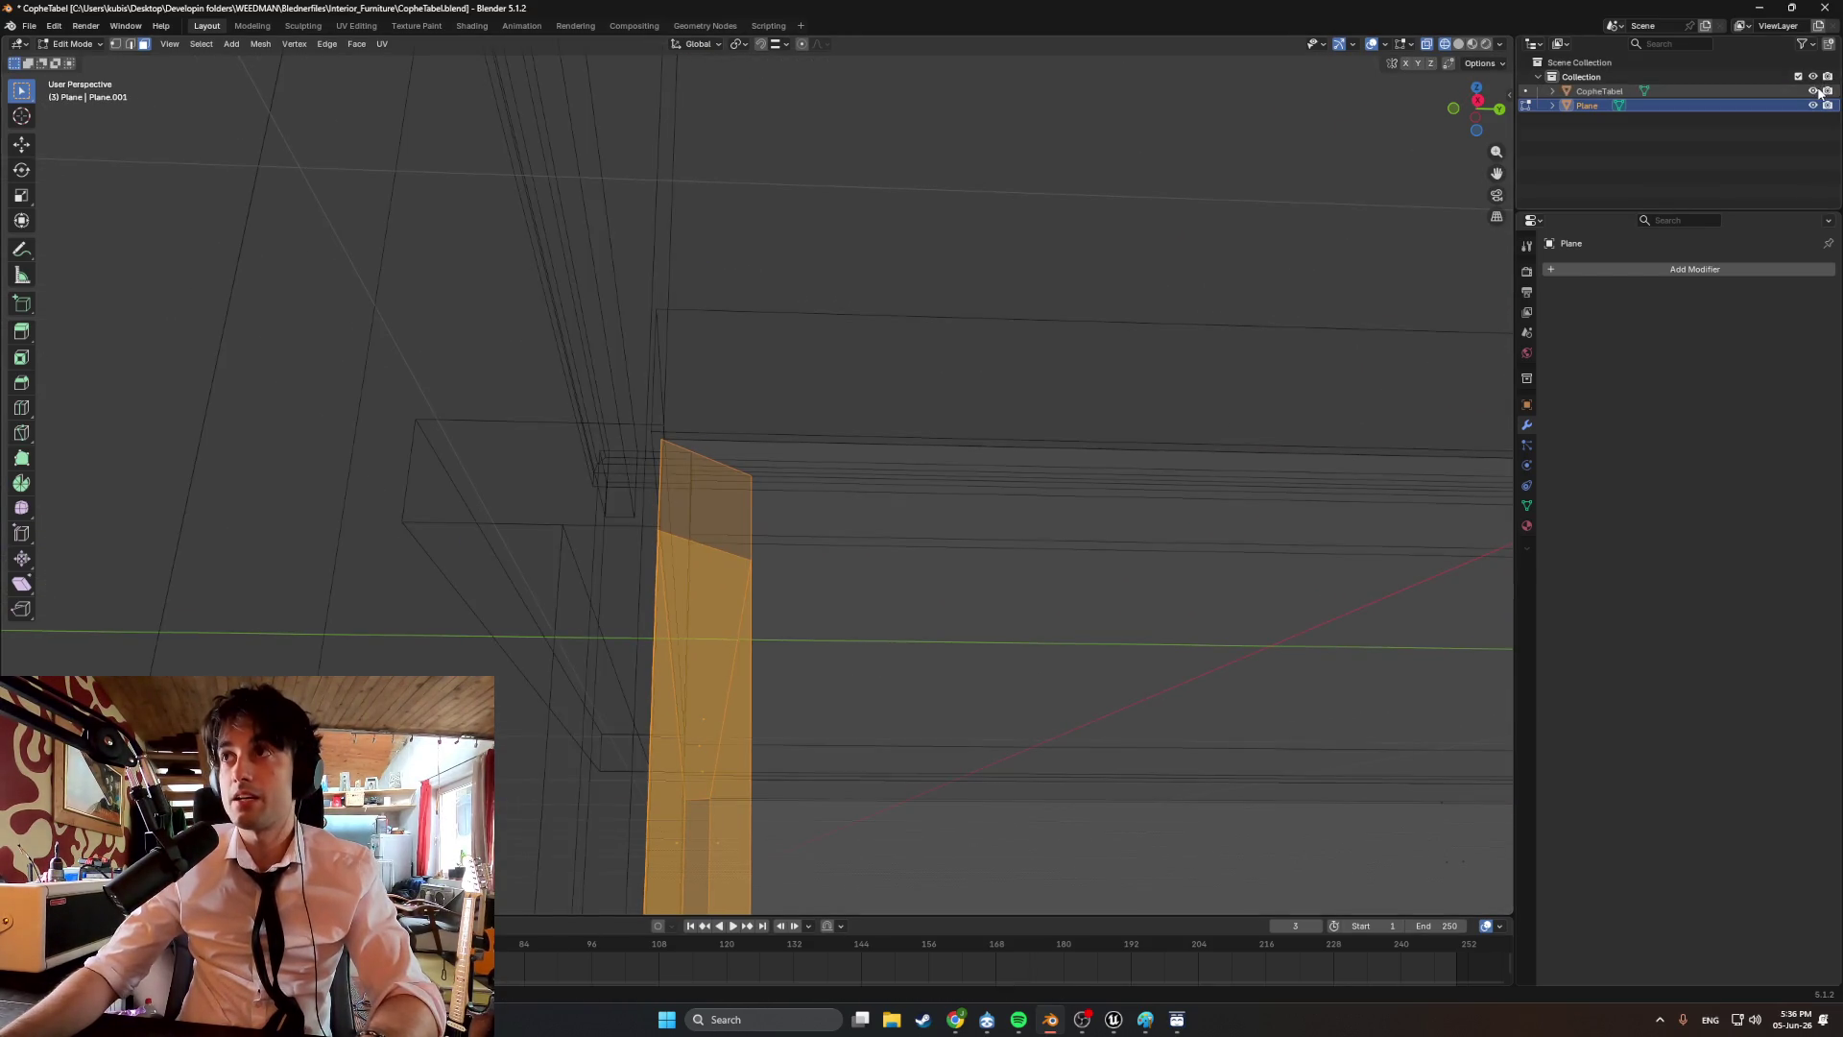
pyautogui.press('z')
pyautogui.click(1339, 451)
pyautogui.moveTo(1338, 451)
pyautogui.mouseDown(button='middle')
pyautogui.moveTo(991, 540)
pyautogui.moveTo(1018, 587)
pyautogui.moveTo(1154, 590)
pyautogui.moveTo(1201, 547)
pyautogui.moveTo(1033, 523)
pyautogui.moveTo(1276, 539)
pyautogui.moveTo(921, 608)
pyautogui.moveTo(1241, 565)
pyautogui.moveTo(816, 500)
pyautogui.moveTo(653, 445)
pyautogui.mouseUp(button='middle')
pyautogui.press('g')
pyautogui.press('y')
pyautogui.click(953, 584)
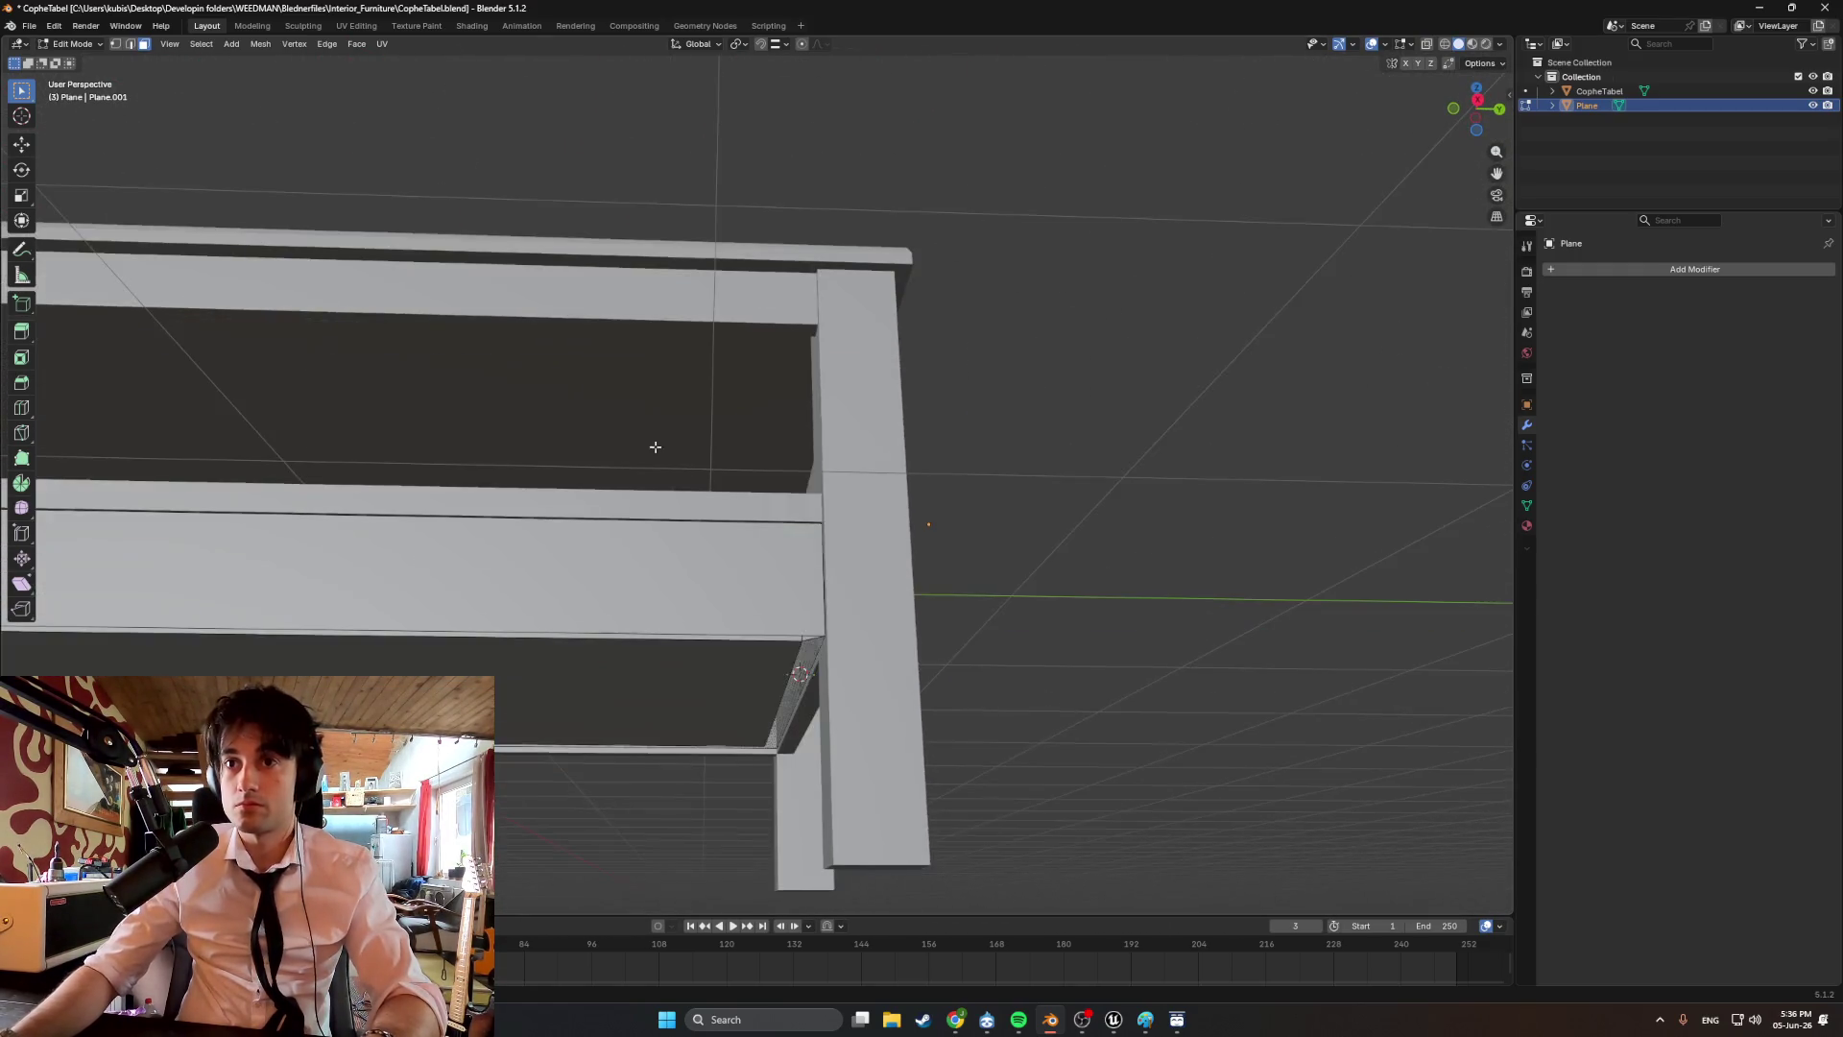
# Select the face at the apron's end near the leg, then return to solid shading
pyautogui.hotkey('alt', 'z')
pyautogui.moveTo(653, 539)
pyautogui.mouseDown(button='middle')
pyautogui.moveTo(811, 571)
pyautogui.moveTo(832, 534)
pyautogui.mouseUp(button='middle')
pyautogui.click(832, 535)
pyautogui.moveTo(646, 436)
pyautogui.mouseDown(button='middle')
pyautogui.moveTo(733, 507)
pyautogui.moveTo(893, 547)
pyautogui.mouseUp(button='middle')
pyautogui.scroll(5, 733, 507)
pyautogui.press('z')
pyautogui.click(897, 481)
pyautogui.scroll(-2, 808, 528)
pyautogui.moveTo(791, 530); pyautogui.dragTo(783, 536, button='middle')
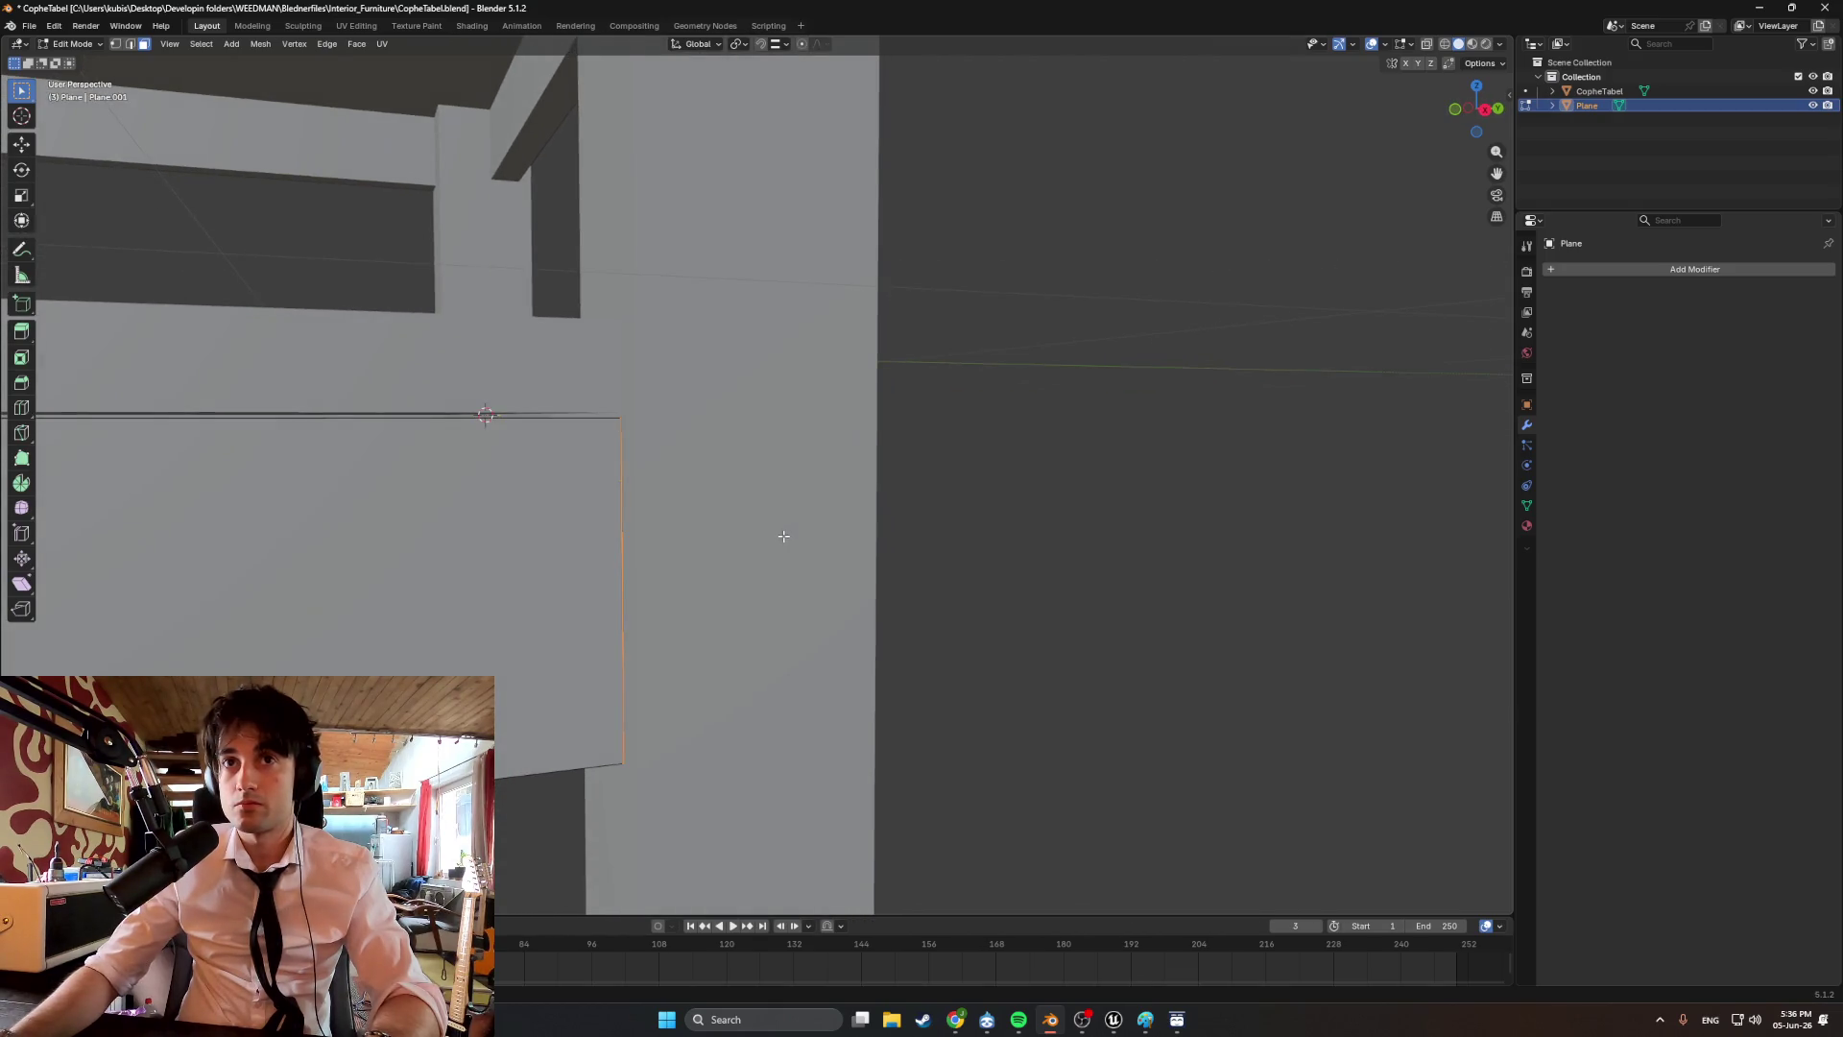
# Walk toward the table panels and back to check how the drawer box fits
pyautogui.hotkey('shift', '`')
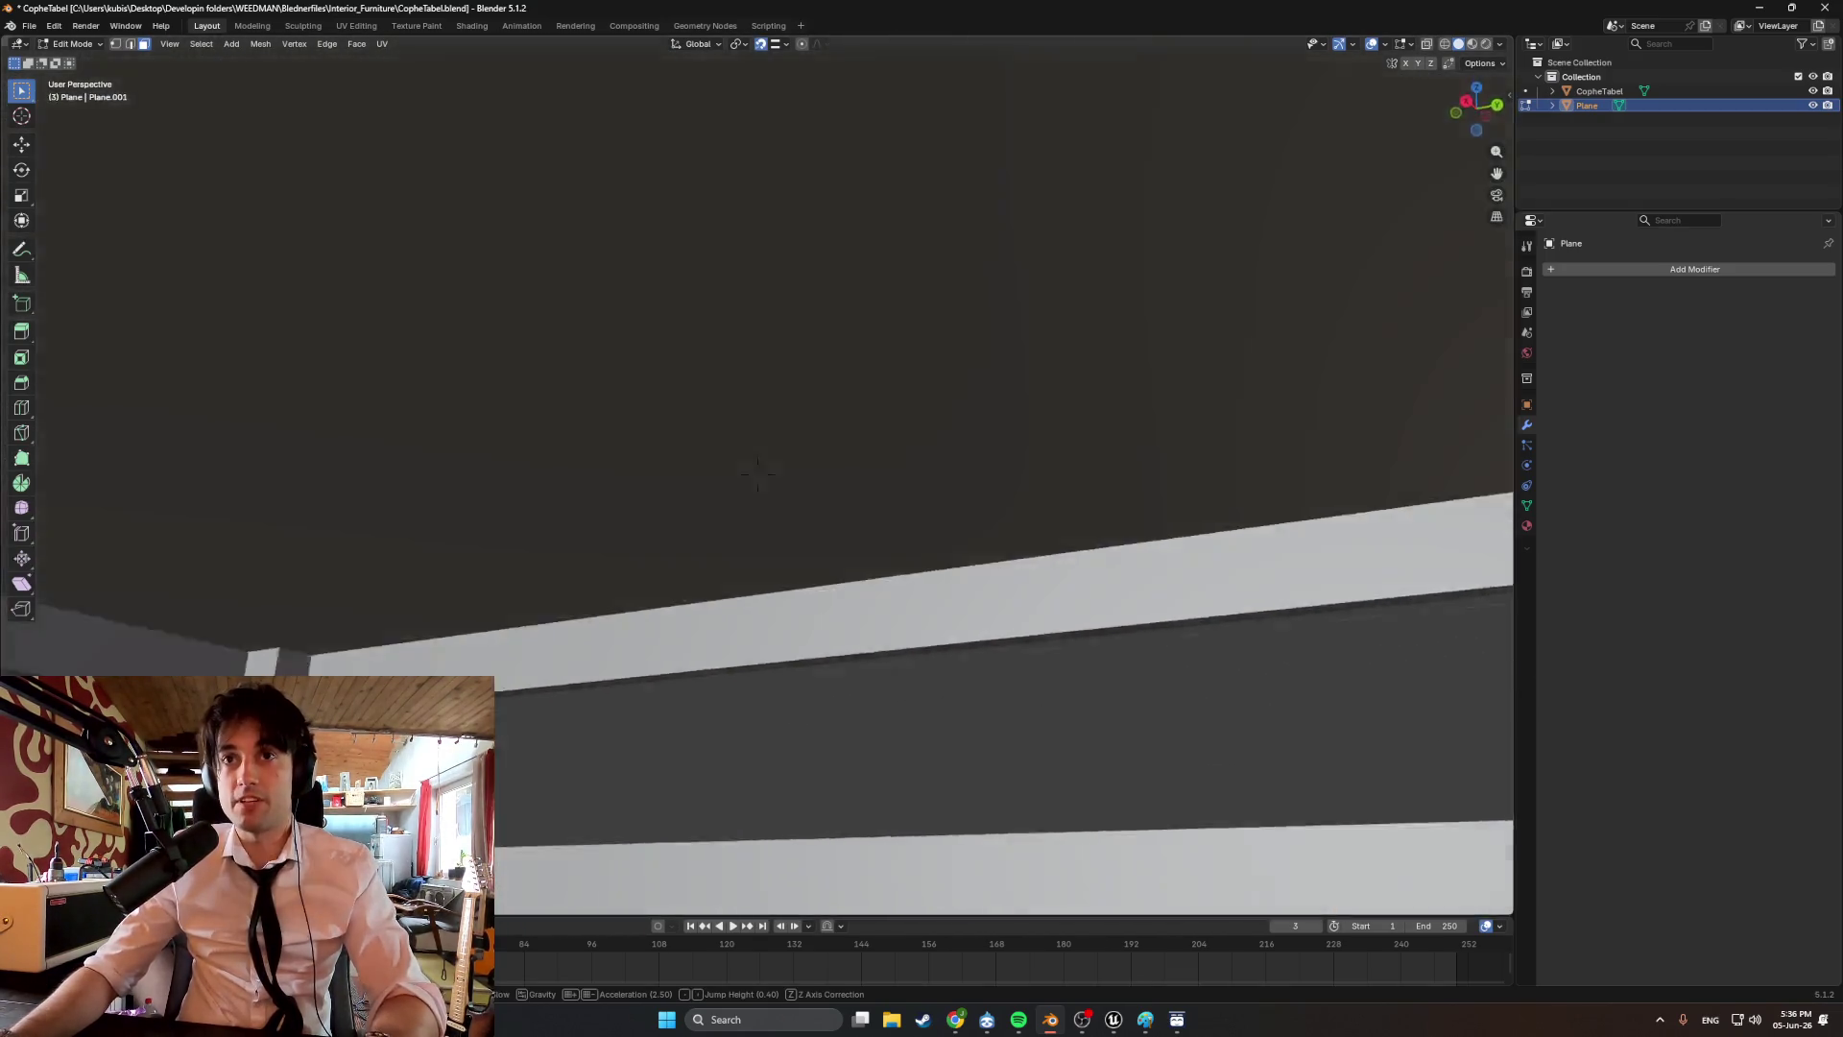
pyautogui.press('w')
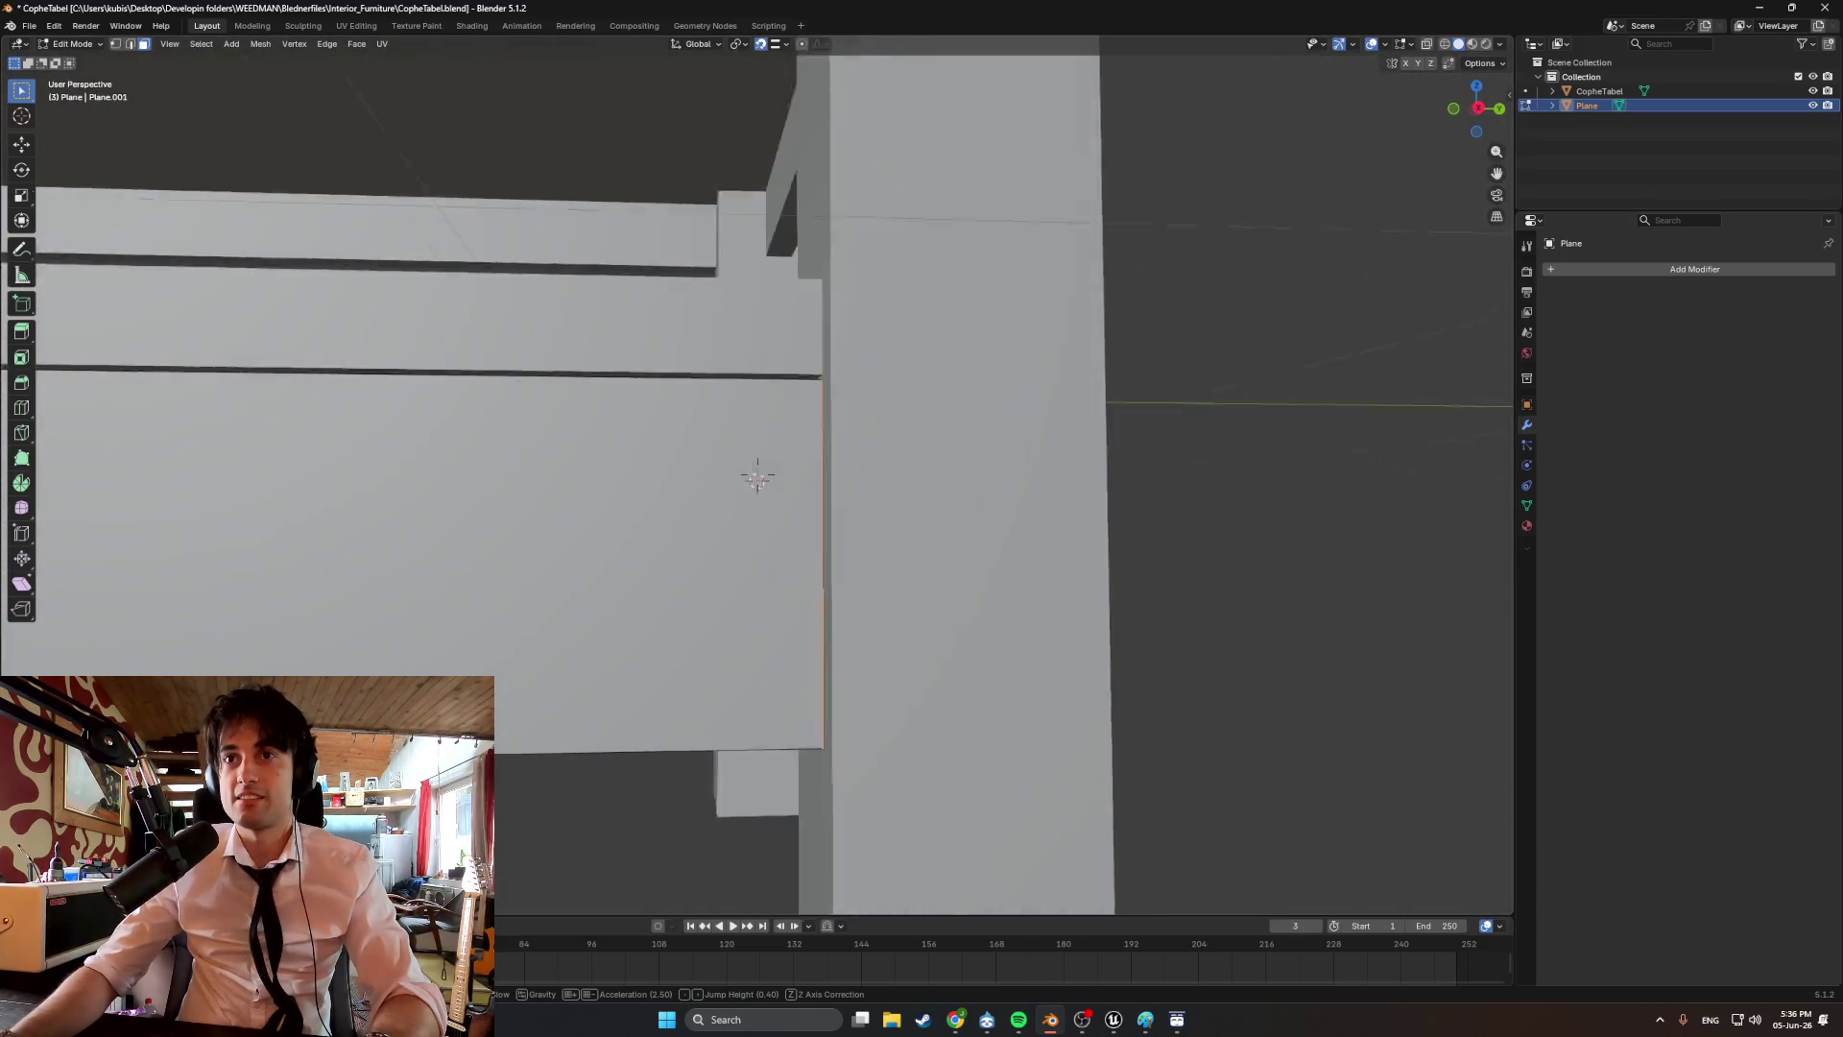
pyautogui.press('s')
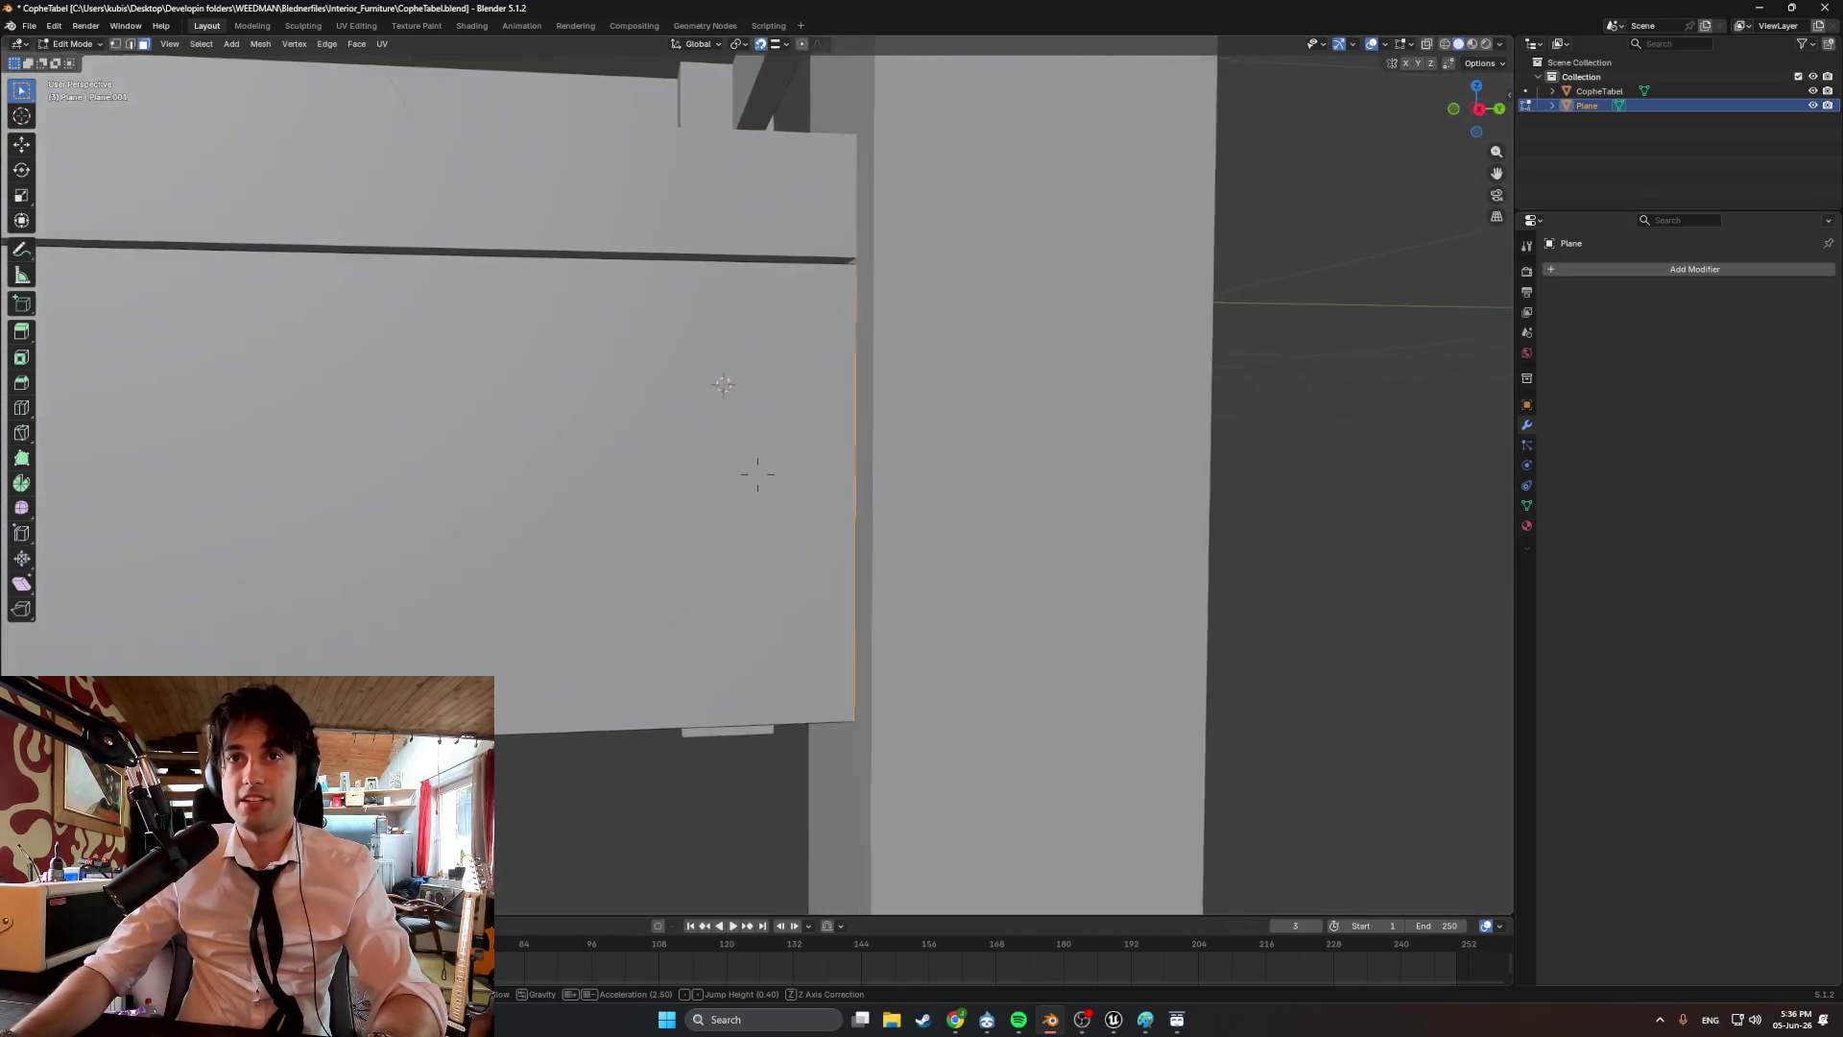
pyautogui.click(758, 474)
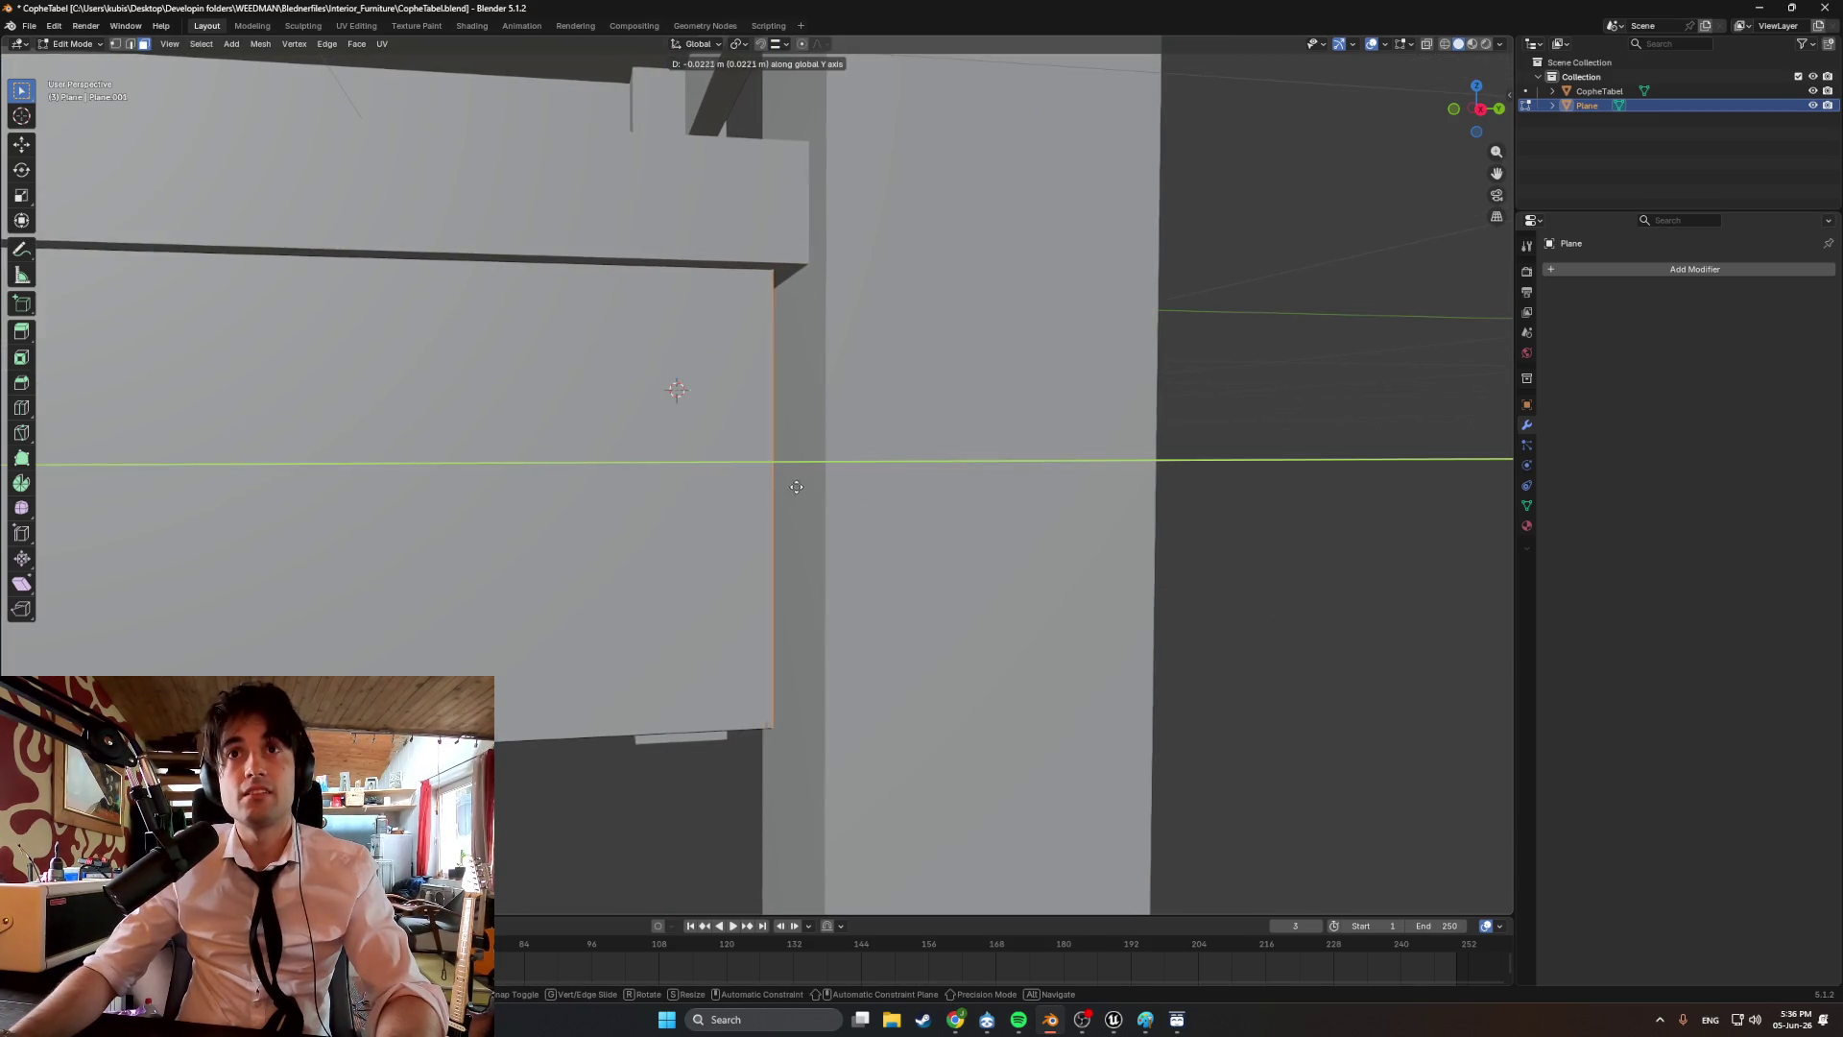
pyautogui.moveTo(821, 485)
pyautogui.mouseDown(button='middle')
pyautogui.moveTo(715, 461)
pyautogui.moveTo(733, 378)
pyautogui.moveTo(731, 438)
pyautogui.moveTo(839, 457)
pyautogui.moveTo(700, 719)
pyautogui.mouseUp(button='middle')
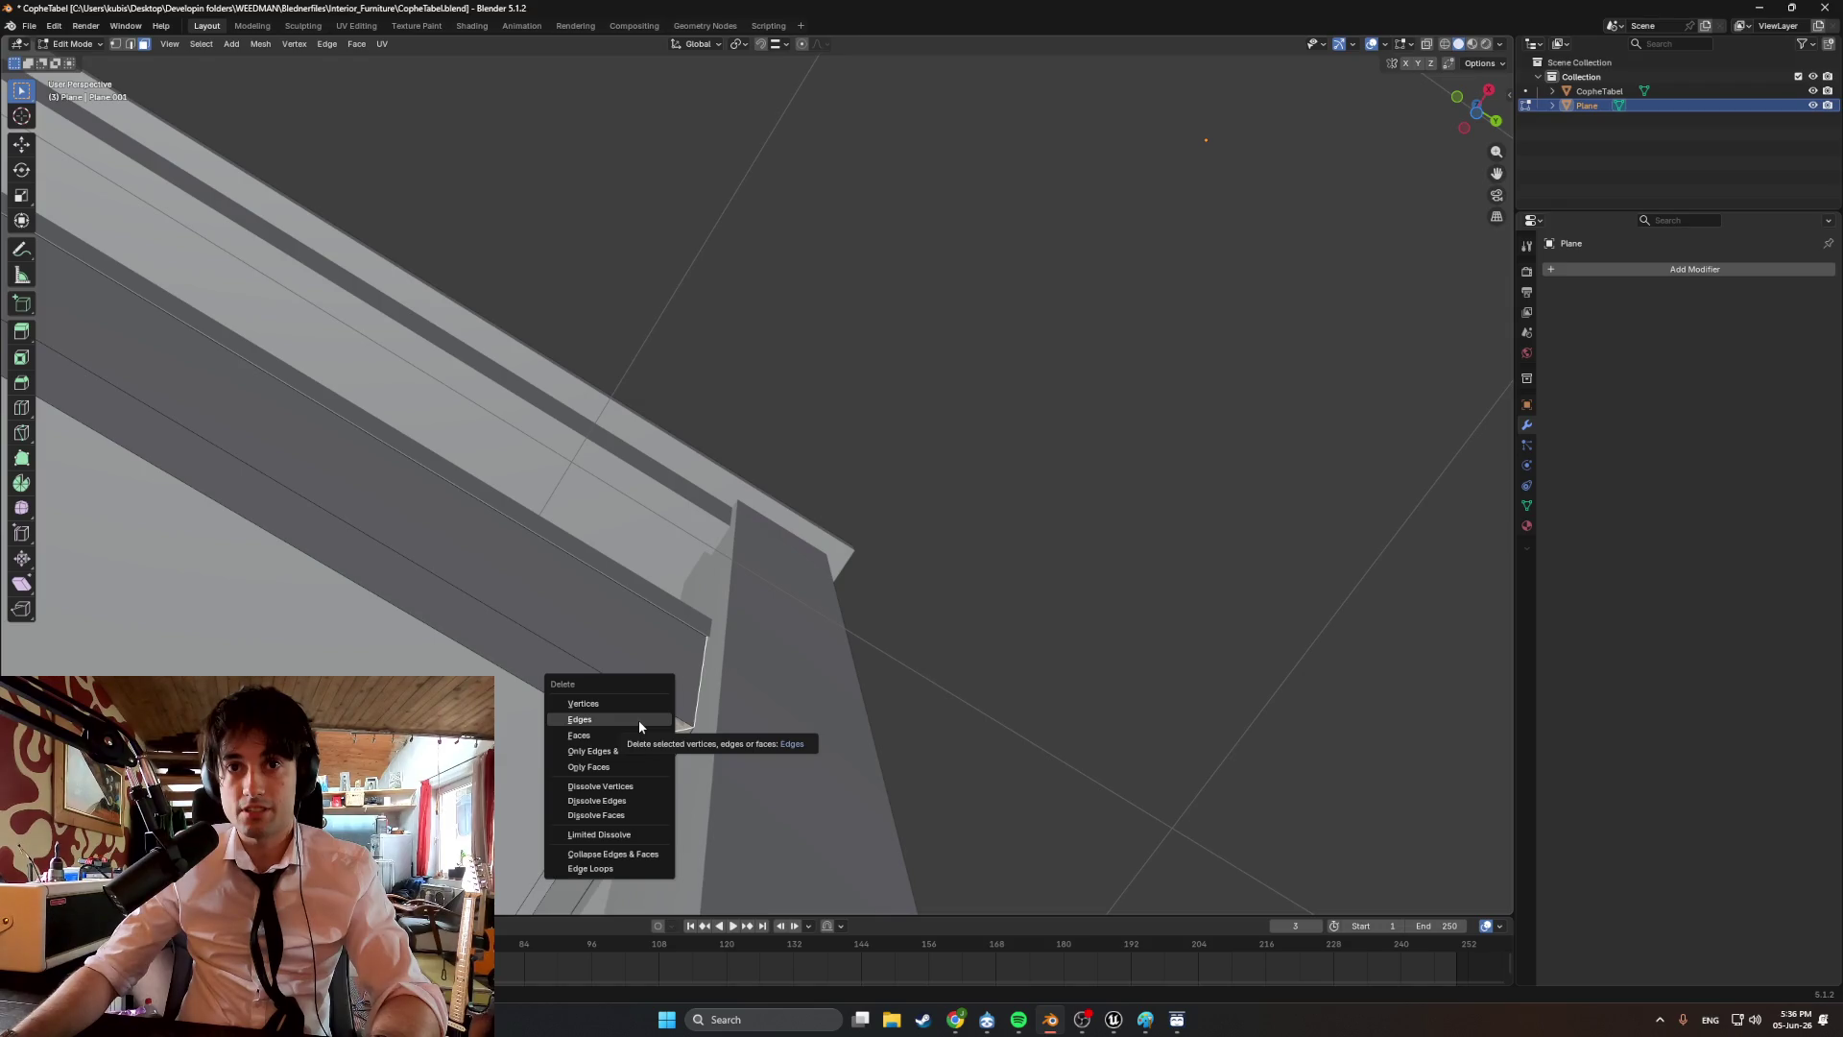
# Delete the selected edges and geometry from the drawer box
pyautogui.click(640, 721)
pyautogui.moveTo(639, 722)
pyautogui.mouseDown(button='middle')
pyautogui.moveTo(736, 647)
pyautogui.moveTo(596, 682)
pyautogui.mouseUp(button='middle')
pyautogui.press('x')
pyautogui.click(555, 648)
pyautogui.moveTo(555, 648)
pyautogui.mouseDown(button='middle')
pyautogui.moveTo(717, 670)
pyautogui.moveTo(545, 796)
pyautogui.moveTo(881, 656)
pyautogui.moveTo(618, 617)
pyautogui.moveTo(682, 589)
pyautogui.moveTo(666, 576)
pyautogui.moveTo(745, 556)
pyautogui.moveTo(682, 650)
pyautogui.moveTo(638, 576)
pyautogui.moveTo(420, 457)
pyautogui.mouseUp(button='middle')
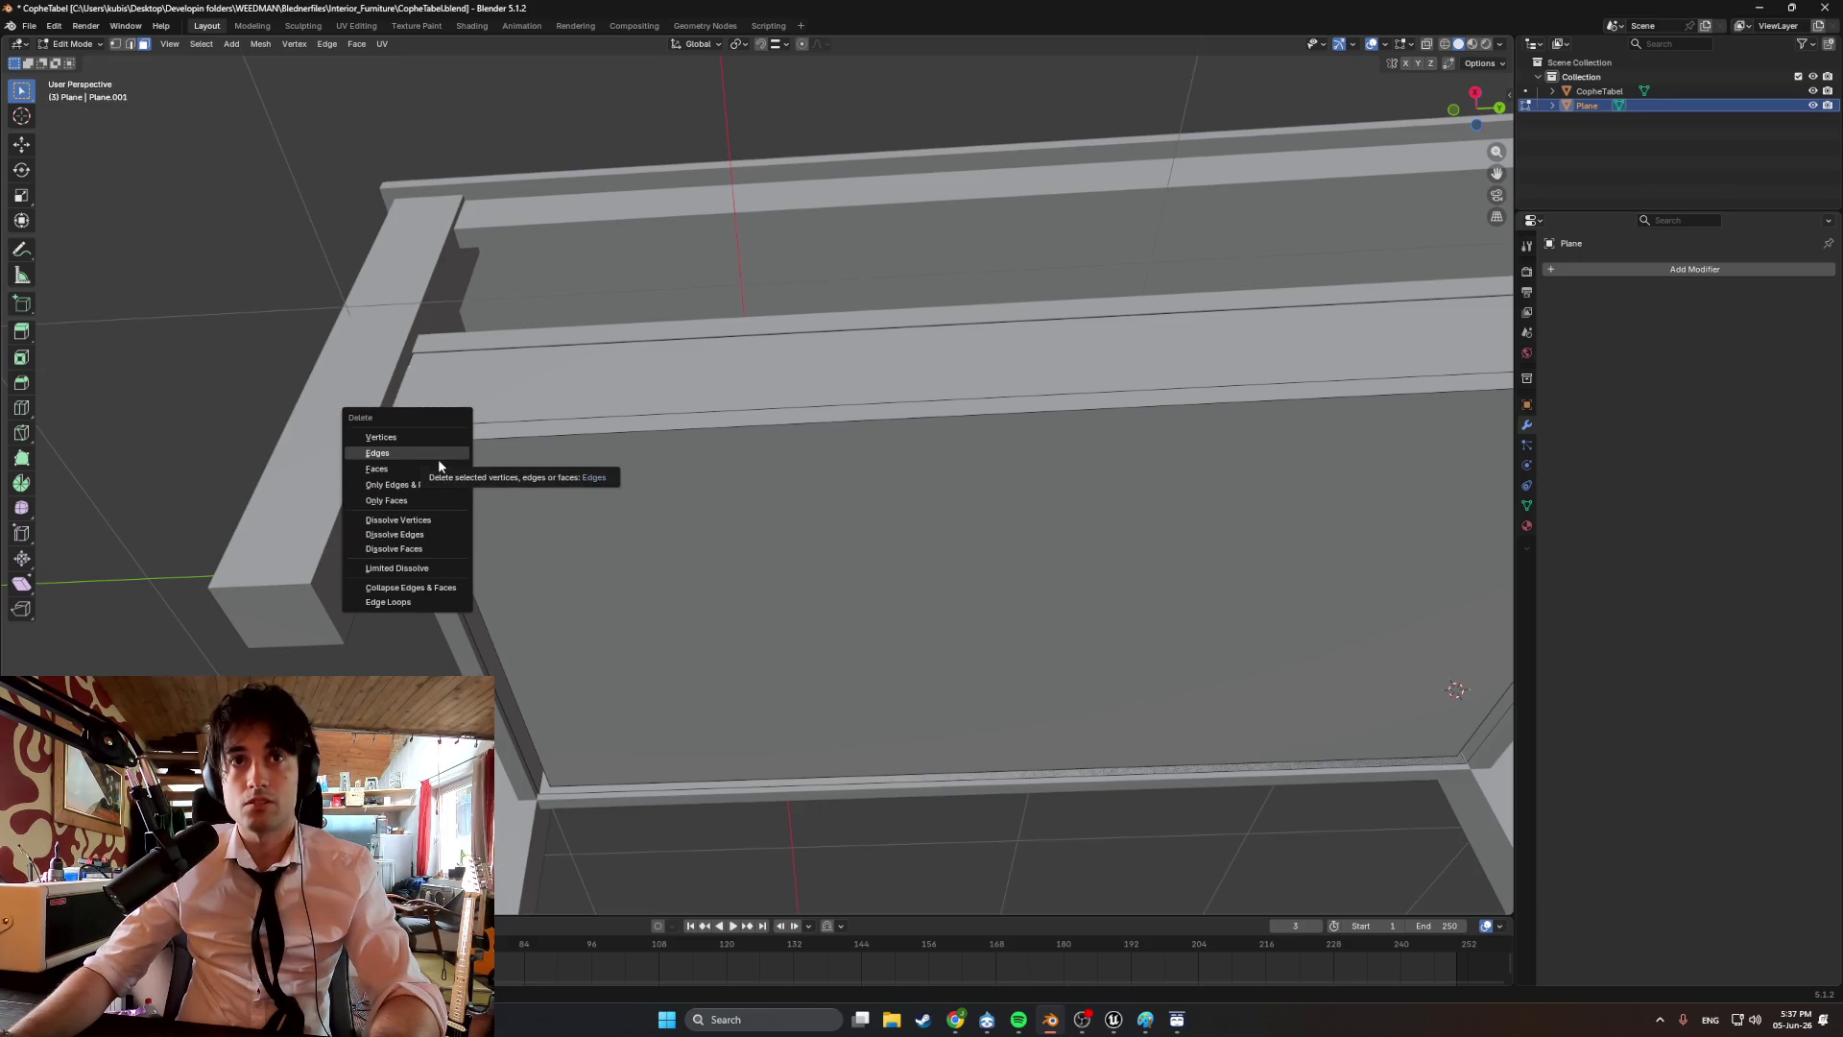
pyautogui.click(439, 452)
# Hide CopheTabel from the viewport, leaving only the drawer box visible
pyautogui.press('x')
pyautogui.moveTo(408, 437)
pyautogui.mouseDown(button='middle')
pyautogui.moveTo(740, 402)
pyautogui.moveTo(713, 513)
pyautogui.moveTo(638, 538)
pyautogui.moveTo(800, 442)
pyautogui.moveTo(1198, 329)
pyautogui.mouseUp(button='middle')
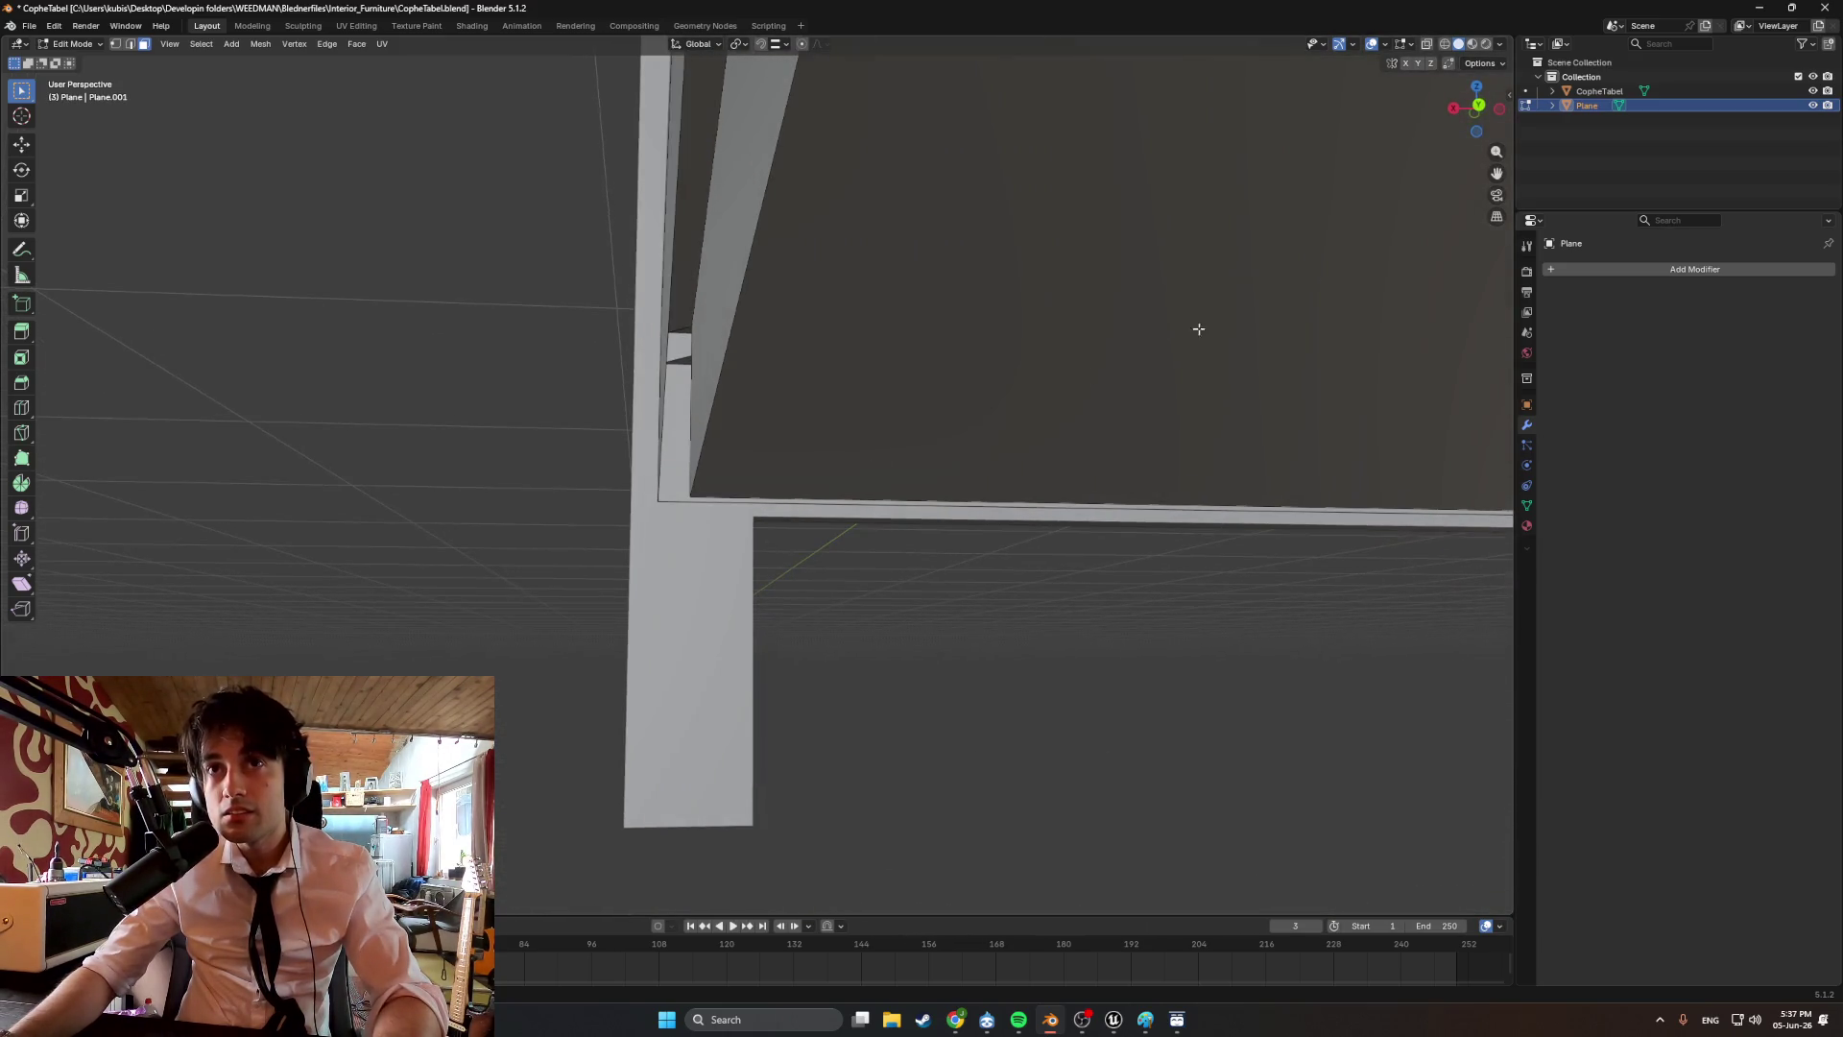
pyautogui.click(1814, 90)
pyautogui.moveTo(1056, 326)
pyautogui.mouseDown(button='middle')
pyautogui.moveTo(762, 321)
pyautogui.moveTo(546, 365)
pyautogui.moveTo(457, 279)
pyautogui.moveTo(884, 215)
pyautogui.moveTo(921, 172)
pyautogui.moveTo(671, 173)
pyautogui.moveTo(650, 198)
pyautogui.moveTo(811, 197)
pyautogui.mouseUp(button='middle')
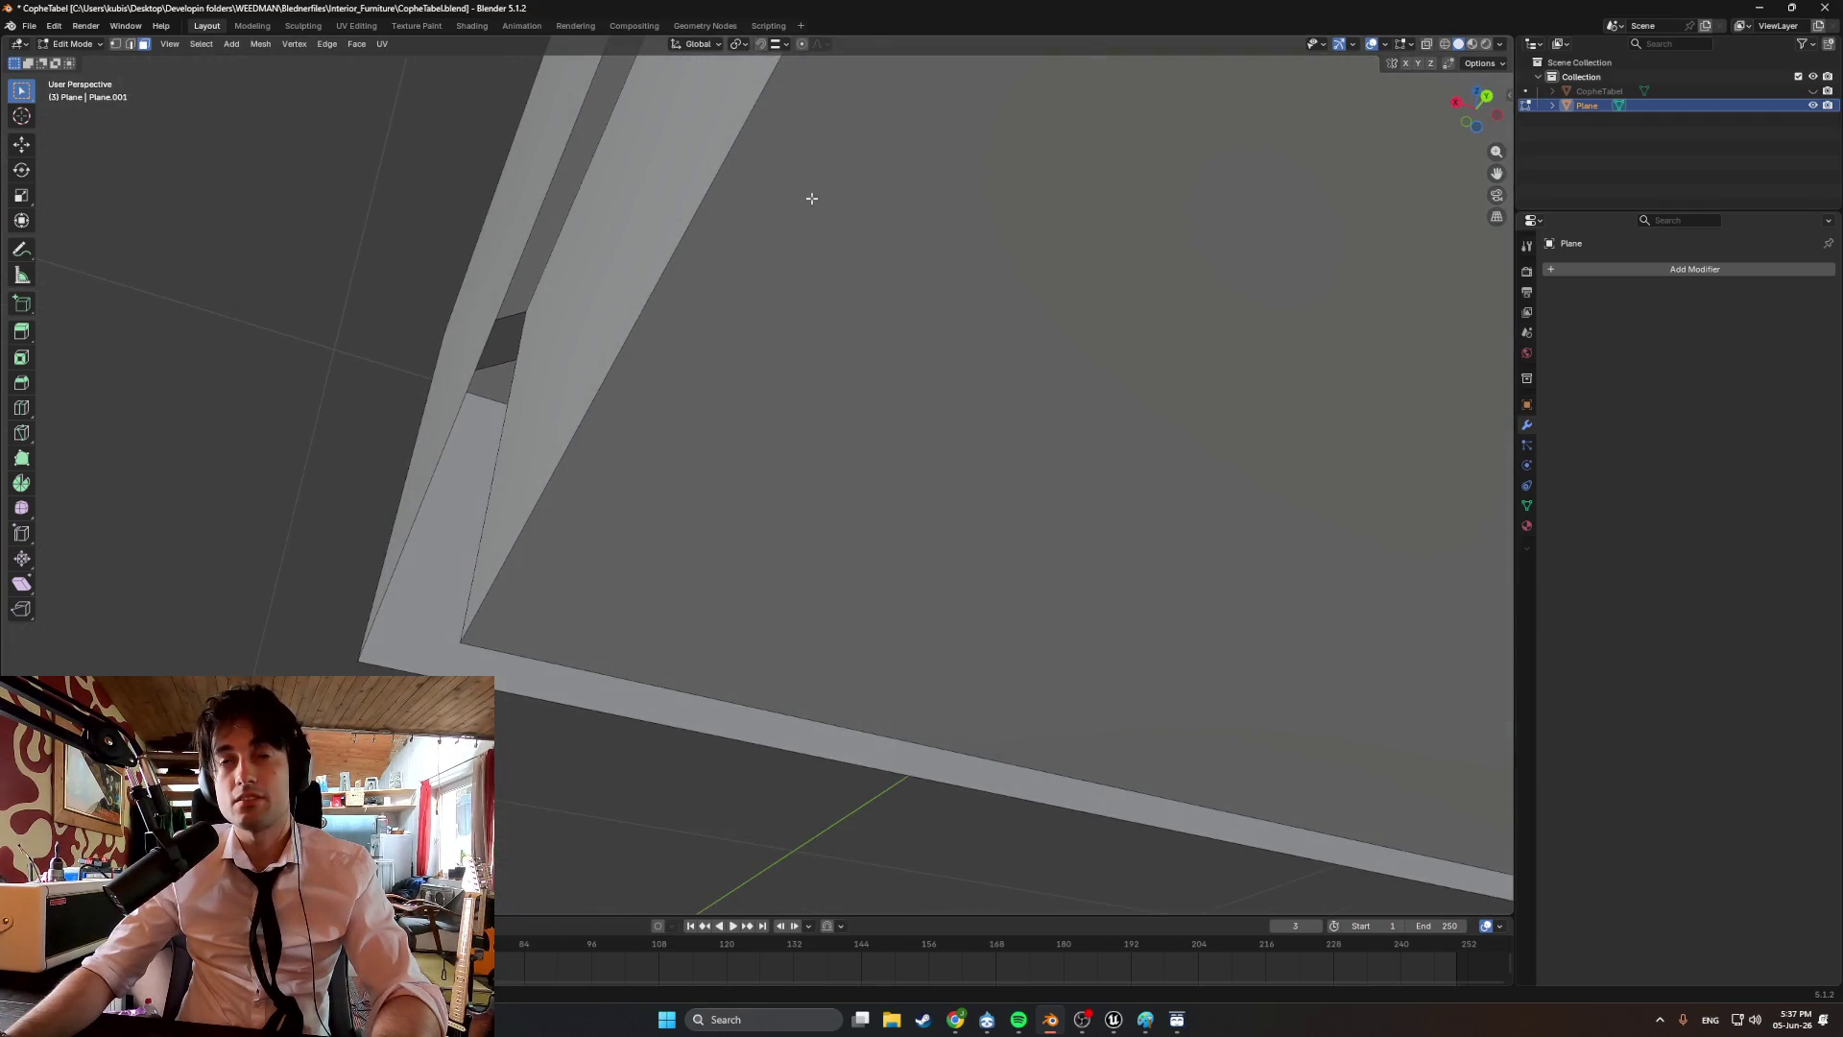
pyautogui.click(1385, 44)
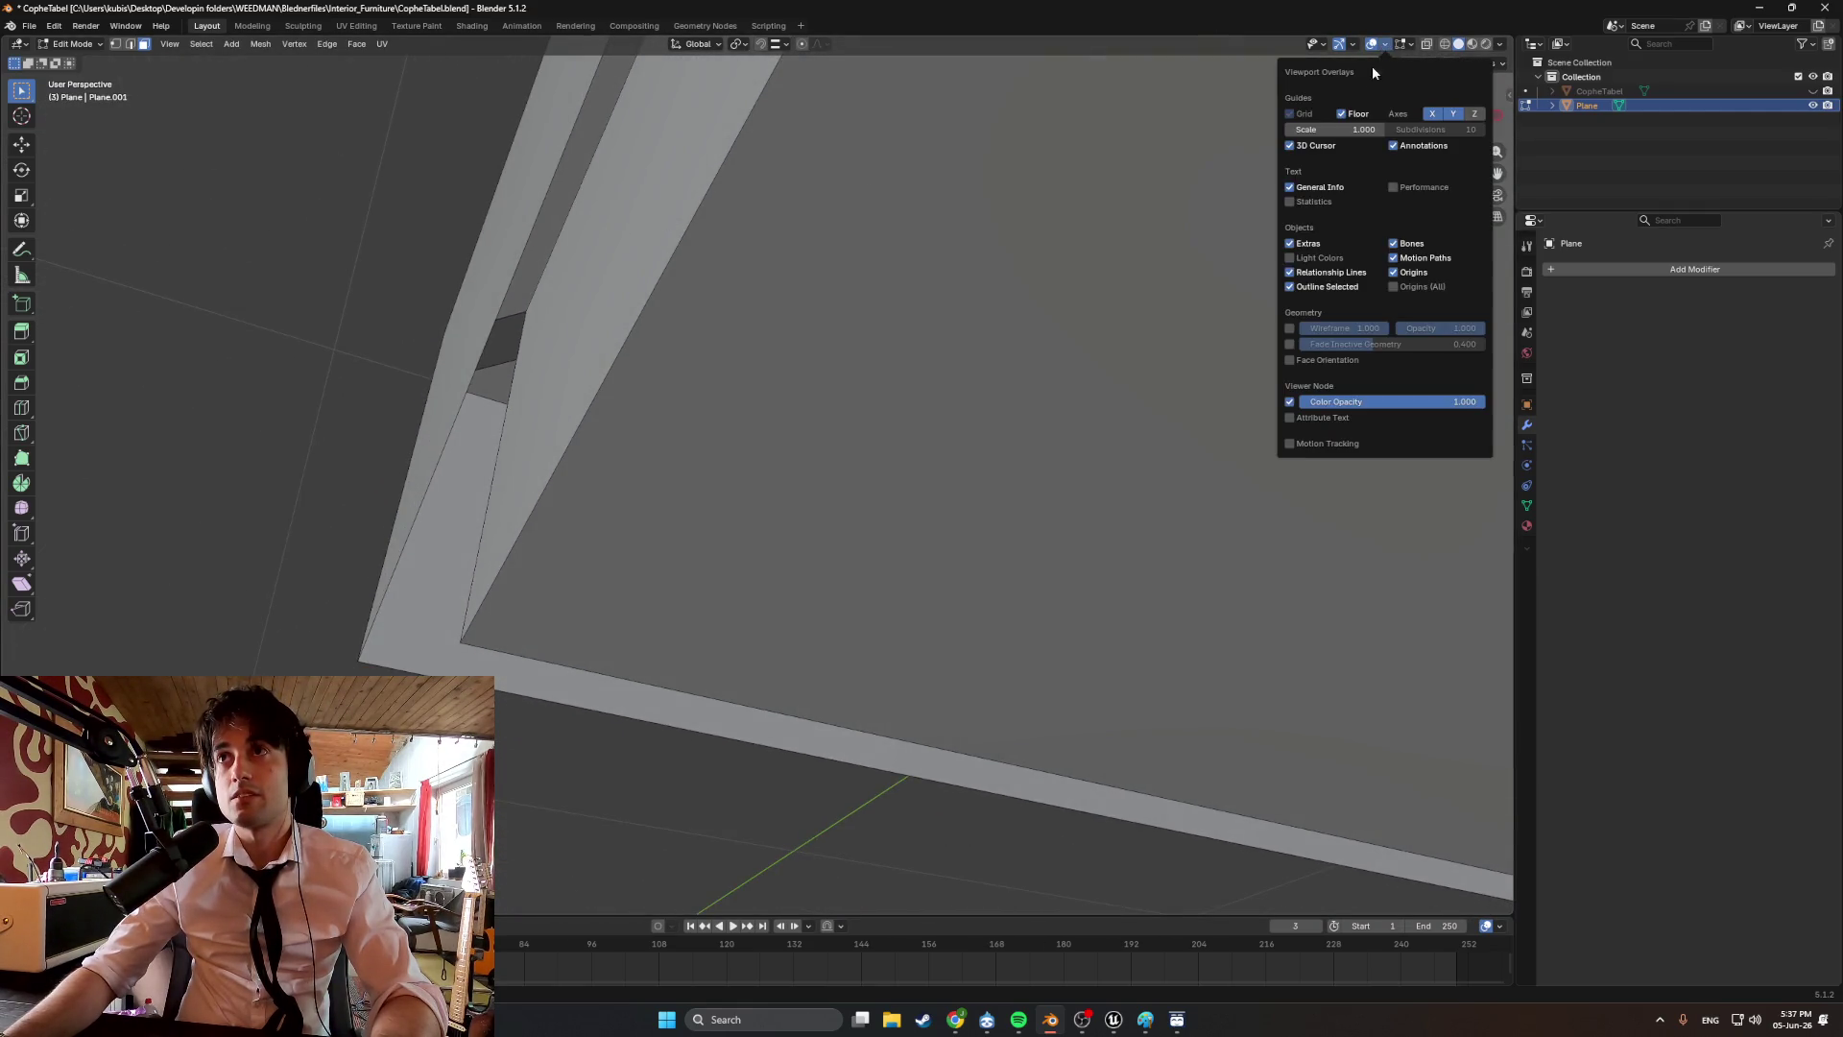
# Enable Face Orientation and orbit the drawer box to spot its red back-facing faces
pyautogui.click(1289, 362)
pyautogui.moveTo(724, 423)
pyautogui.mouseDown(button='middle')
pyautogui.moveTo(647, 574)
pyautogui.moveTo(892, 289)
pyautogui.mouseUp(button='middle')
pyautogui.moveTo(1015, 321)
pyautogui.mouseDown(button='middle')
pyautogui.moveTo(945, 268)
pyautogui.moveTo(963, 116)
pyautogui.moveTo(966, 240)
pyautogui.moveTo(942, 318)
pyautogui.mouseUp(button='middle')
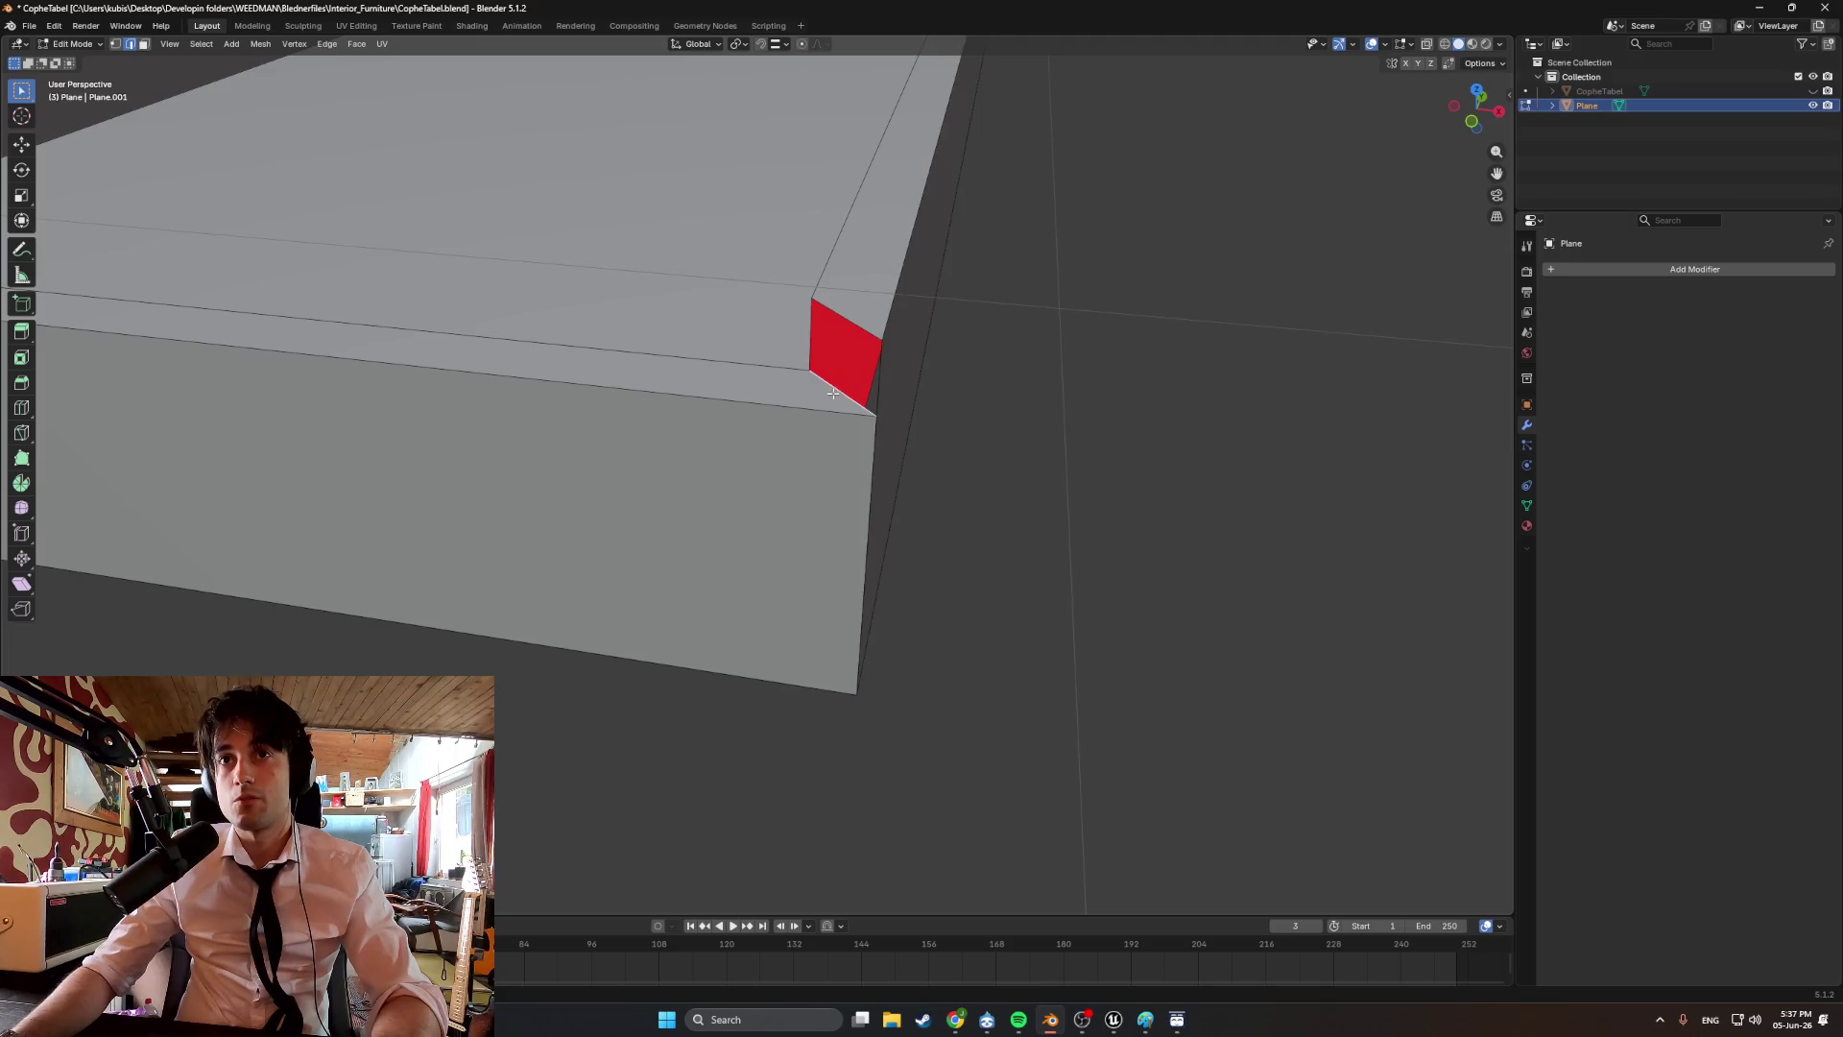
pyautogui.moveTo(915, 320)
pyautogui.mouseDown(button='middle')
pyautogui.moveTo(995, 197)
pyautogui.moveTo(876, 111)
pyautogui.moveTo(844, 198)
pyautogui.moveTo(1000, 202)
pyautogui.moveTo(930, 271)
pyautogui.moveTo(869, 252)
pyautogui.mouseUp(button='middle')
pyautogui.scroll(-3, 856, 230)
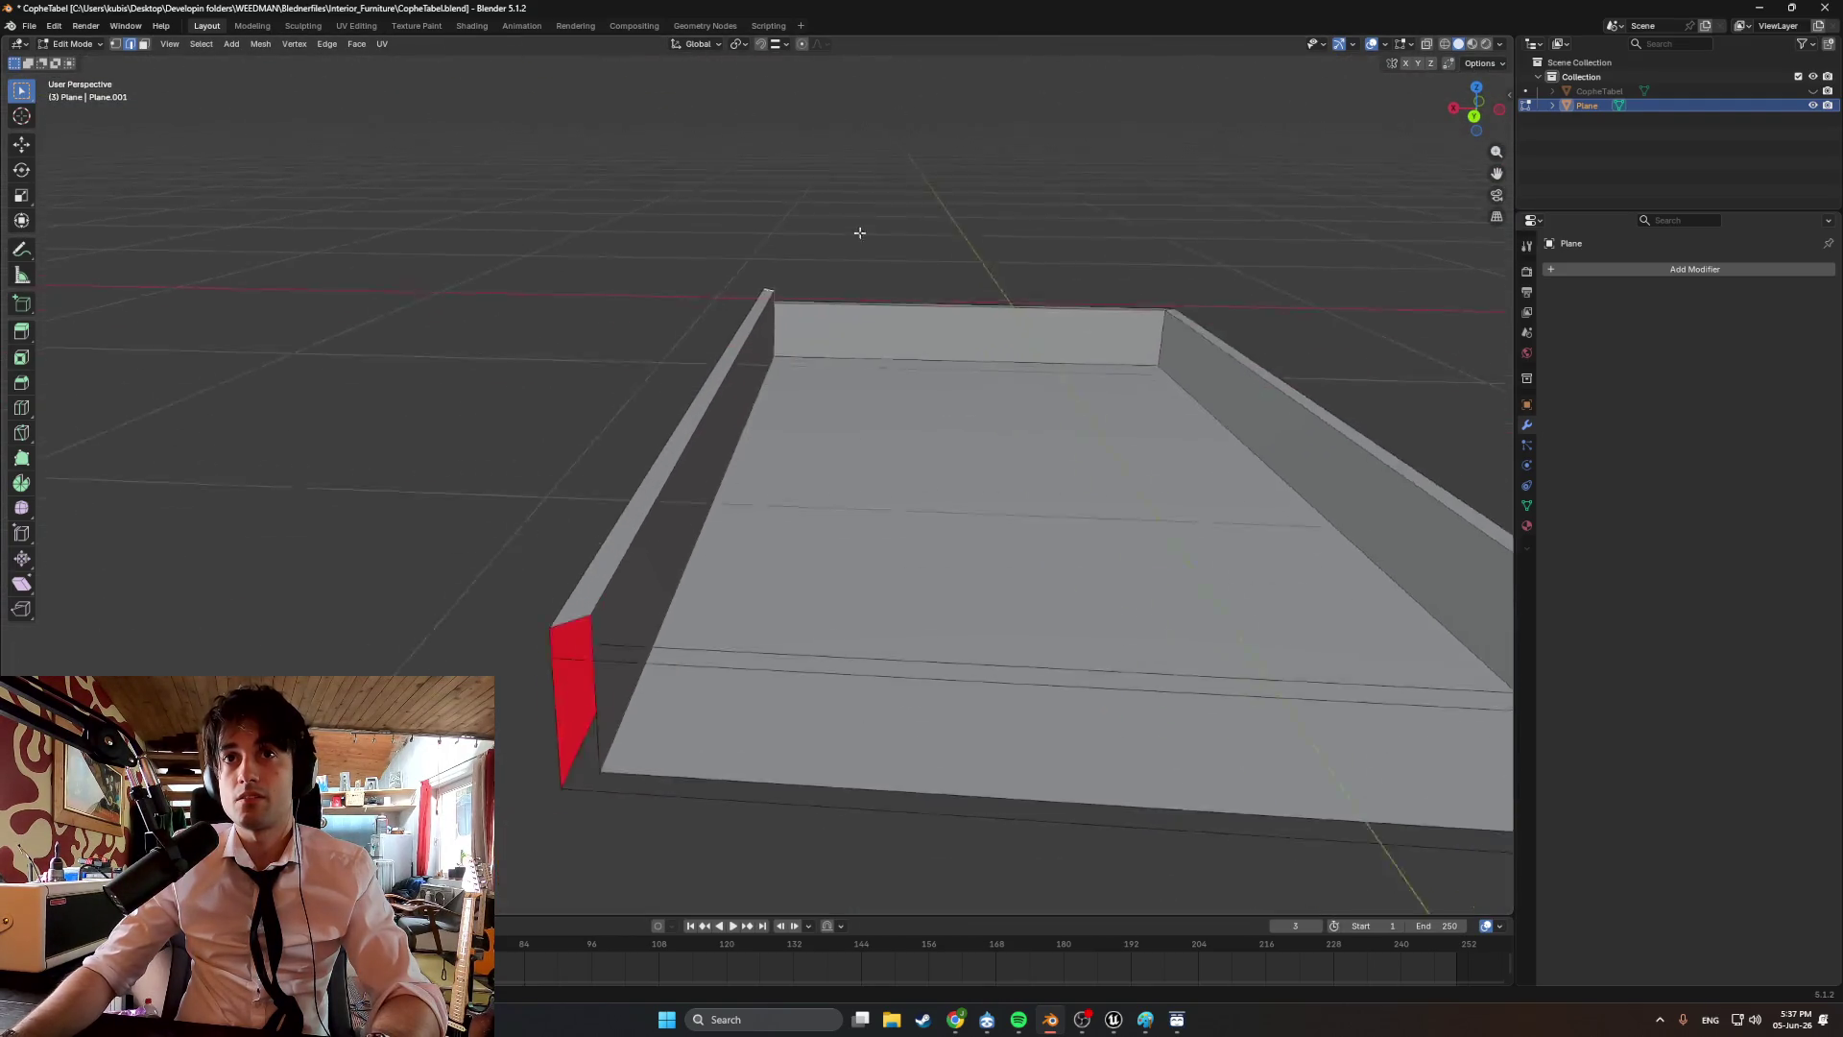
pyautogui.scroll(5, 740, 371)
pyautogui.scroll(-5, 803, 403)
pyautogui.moveTo(802, 404)
pyautogui.mouseDown(button='middle')
pyautogui.moveTo(947, 394)
pyautogui.moveTo(671, 407)
pyautogui.moveTo(816, 301)
pyautogui.mouseUp(button='middle')
pyautogui.scroll(4, 723, 455)
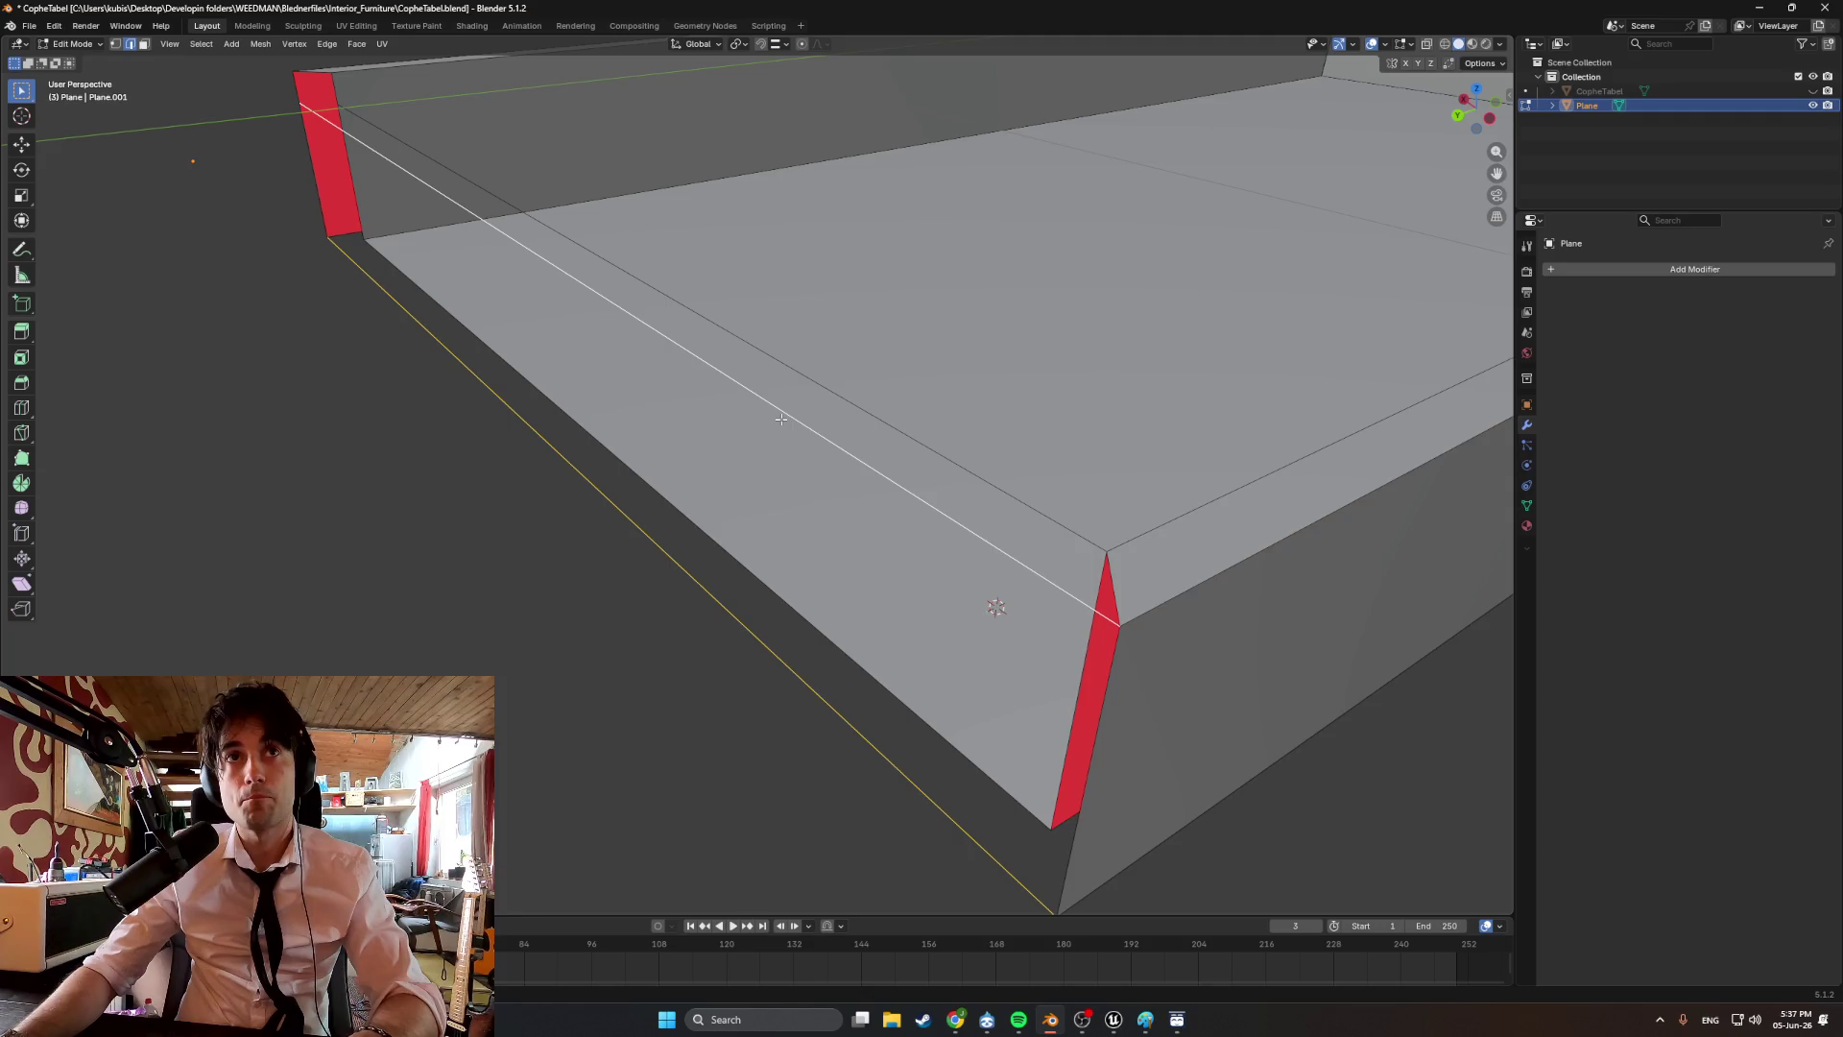
pyautogui.scroll(-3, 781, 418)
# Select the tray's long side face and its adjacent edge, inspecting the inner walls
pyautogui.keyDown('shift'); pyautogui.click(821, 464); pyautogui.keyUp('shift')
pyautogui.scroll(5, 821, 463)
pyautogui.moveTo(821, 464)
pyautogui.mouseDown(button='middle')
pyautogui.moveTo(852, 346)
pyautogui.moveTo(666, 434)
pyautogui.mouseUp(button='middle')
pyautogui.click(662, 456)
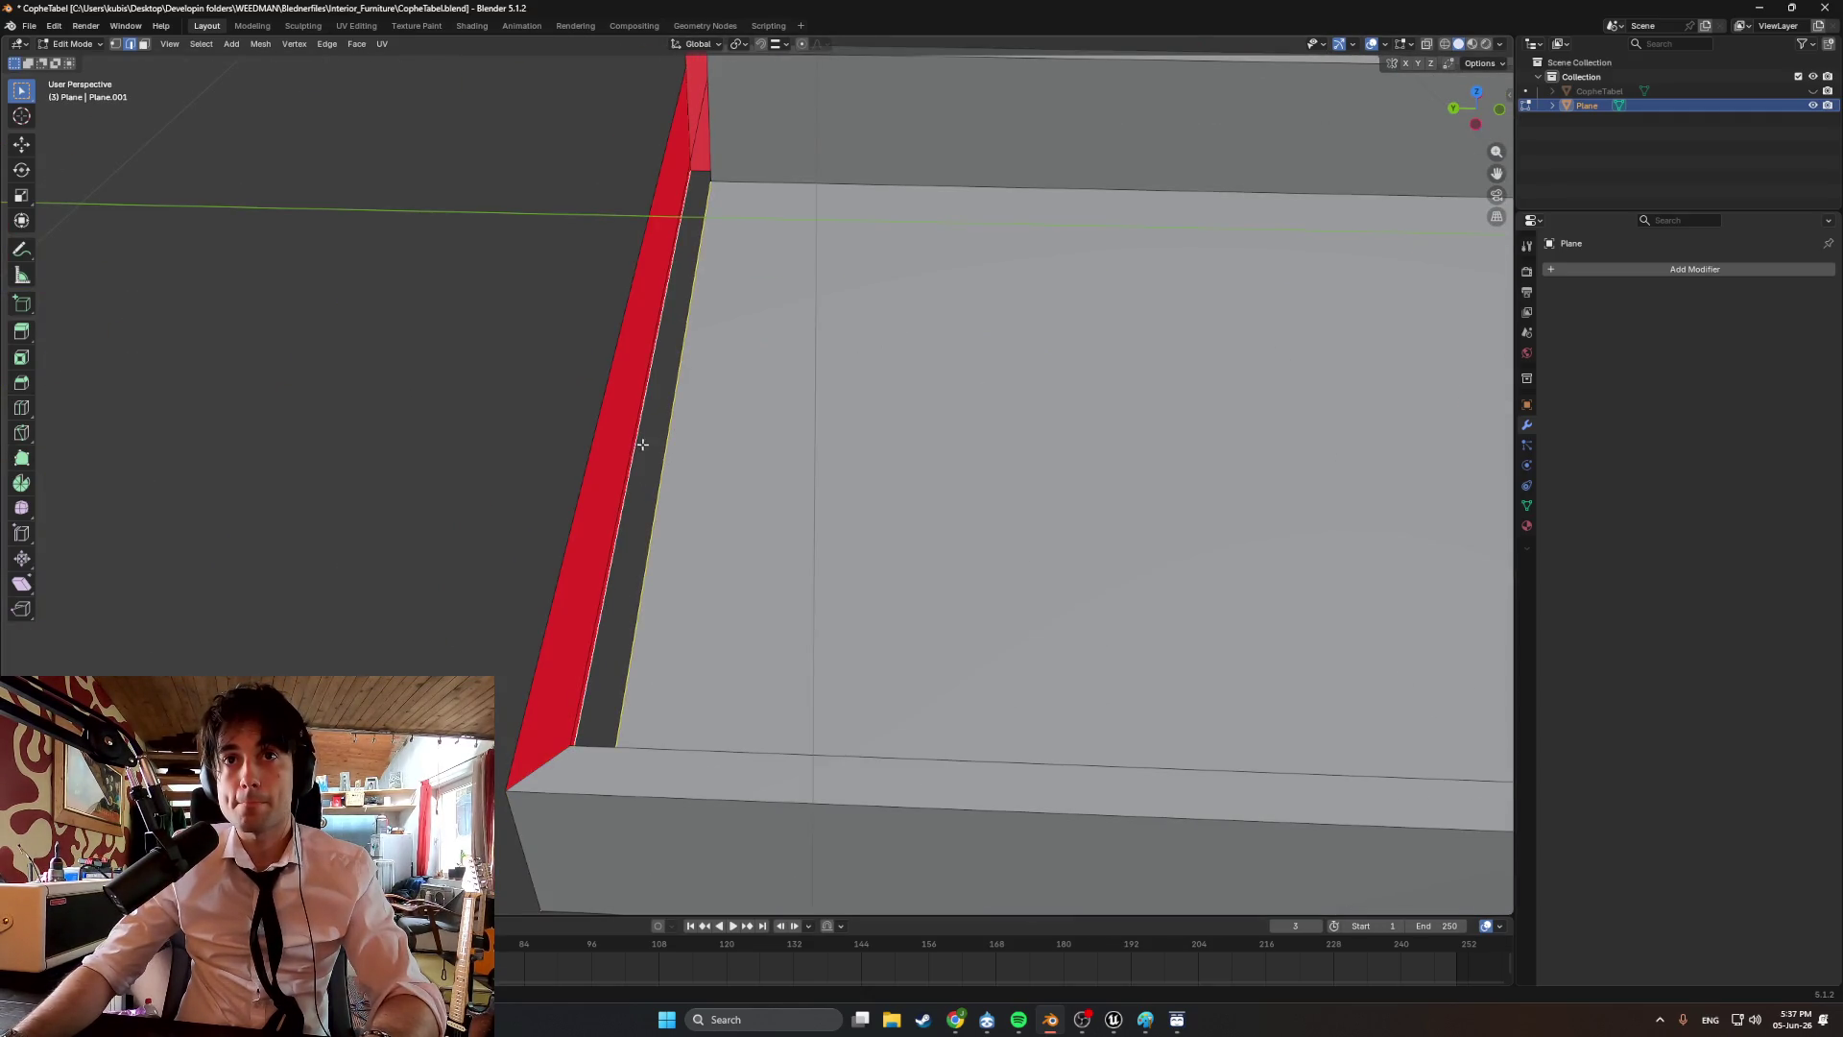
pyautogui.scroll(-3, 643, 445)
pyautogui.scroll(3, 547, 527)
pyautogui.moveTo(548, 528); pyautogui.dragTo(783, 289, button='middle')
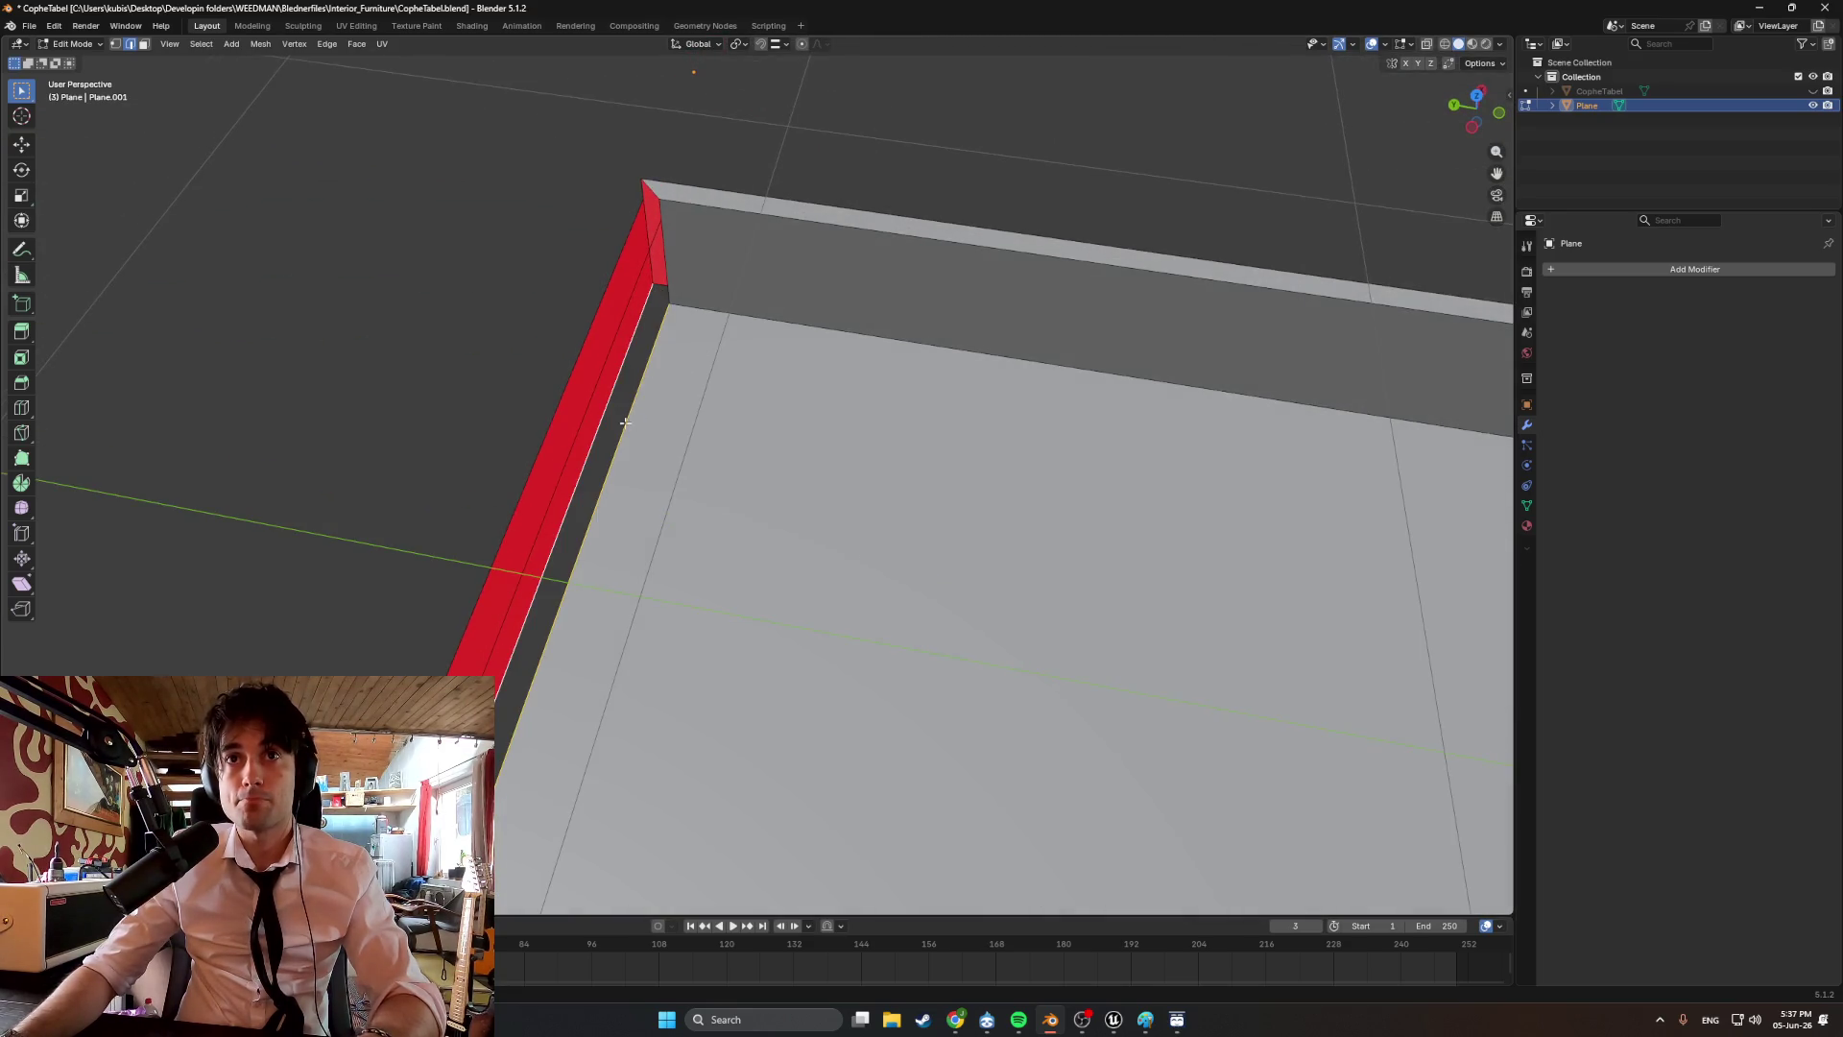
pyautogui.scroll(-3, 632, 427)
pyautogui.moveTo(632, 426); pyautogui.dragTo(663, 316, button='middle')
pyautogui.scroll(3, 694, 290)
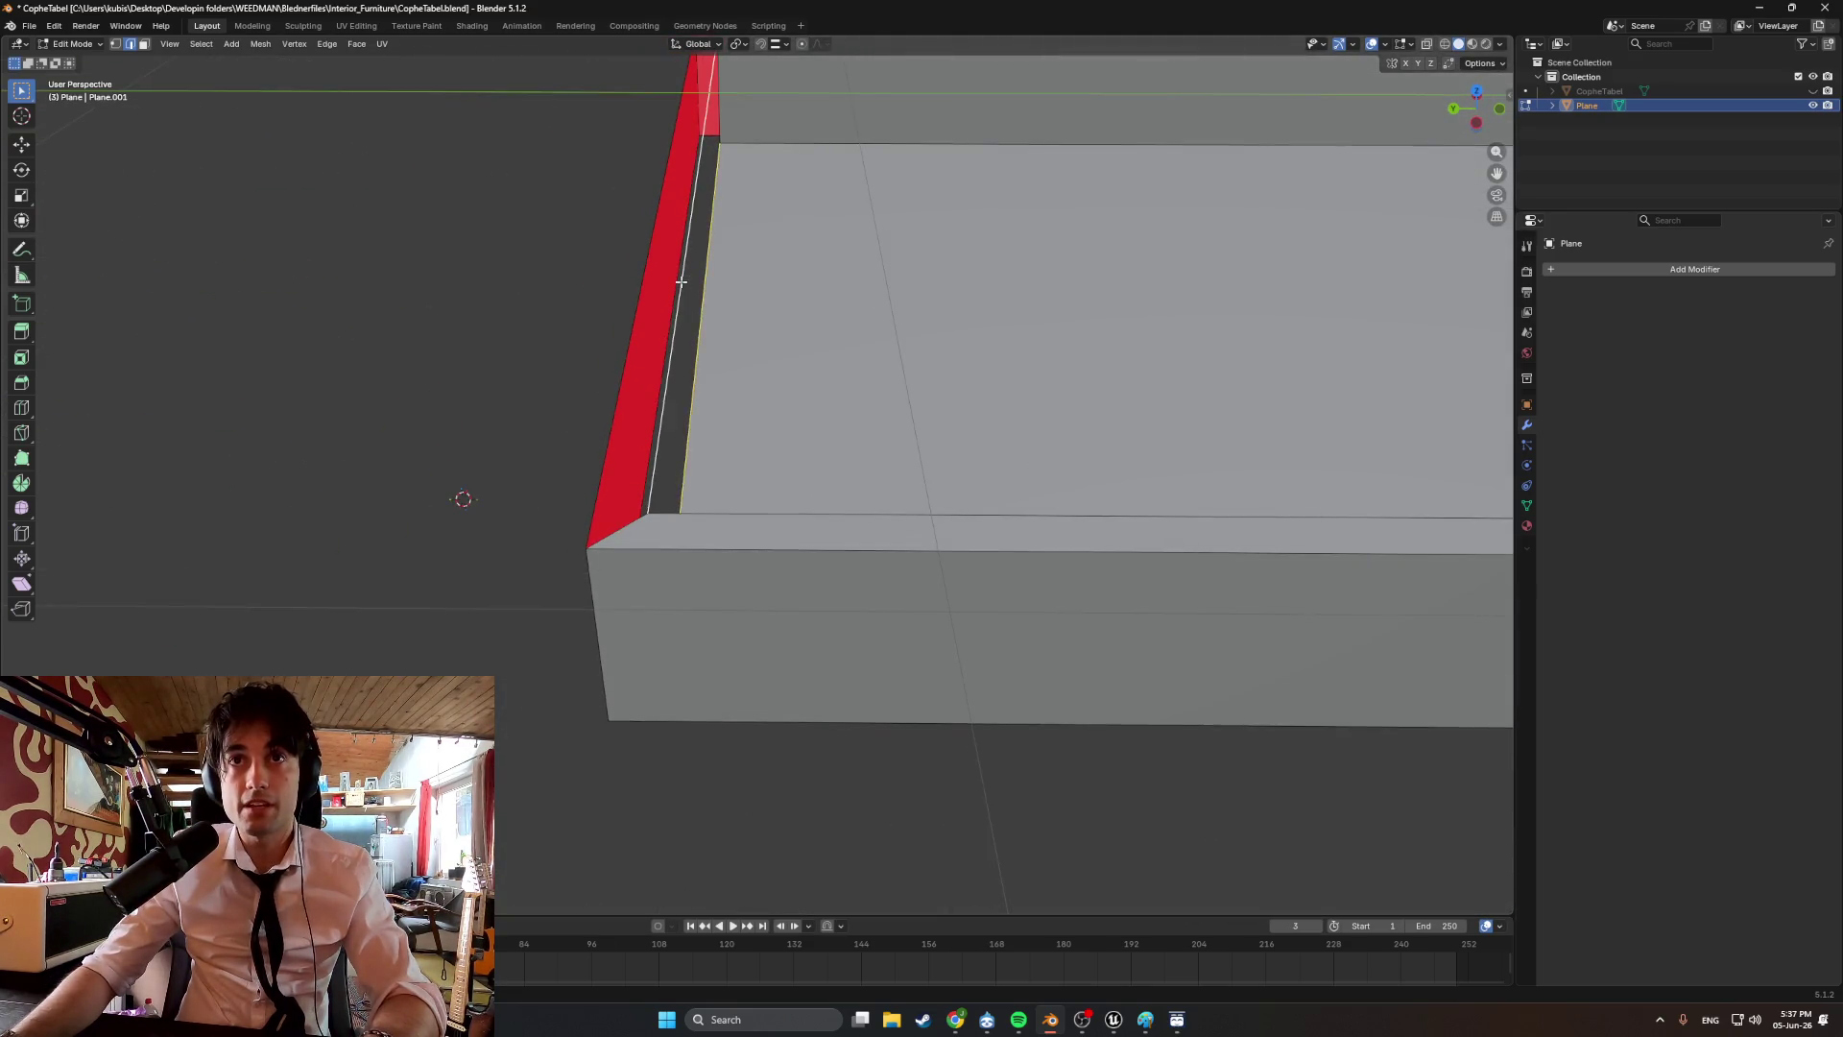
pyautogui.scroll(-3, 732, 181)
pyautogui.moveTo(733, 181); pyautogui.dragTo(815, 235, button='middle')
pyautogui.scroll(3, 1000, 301)
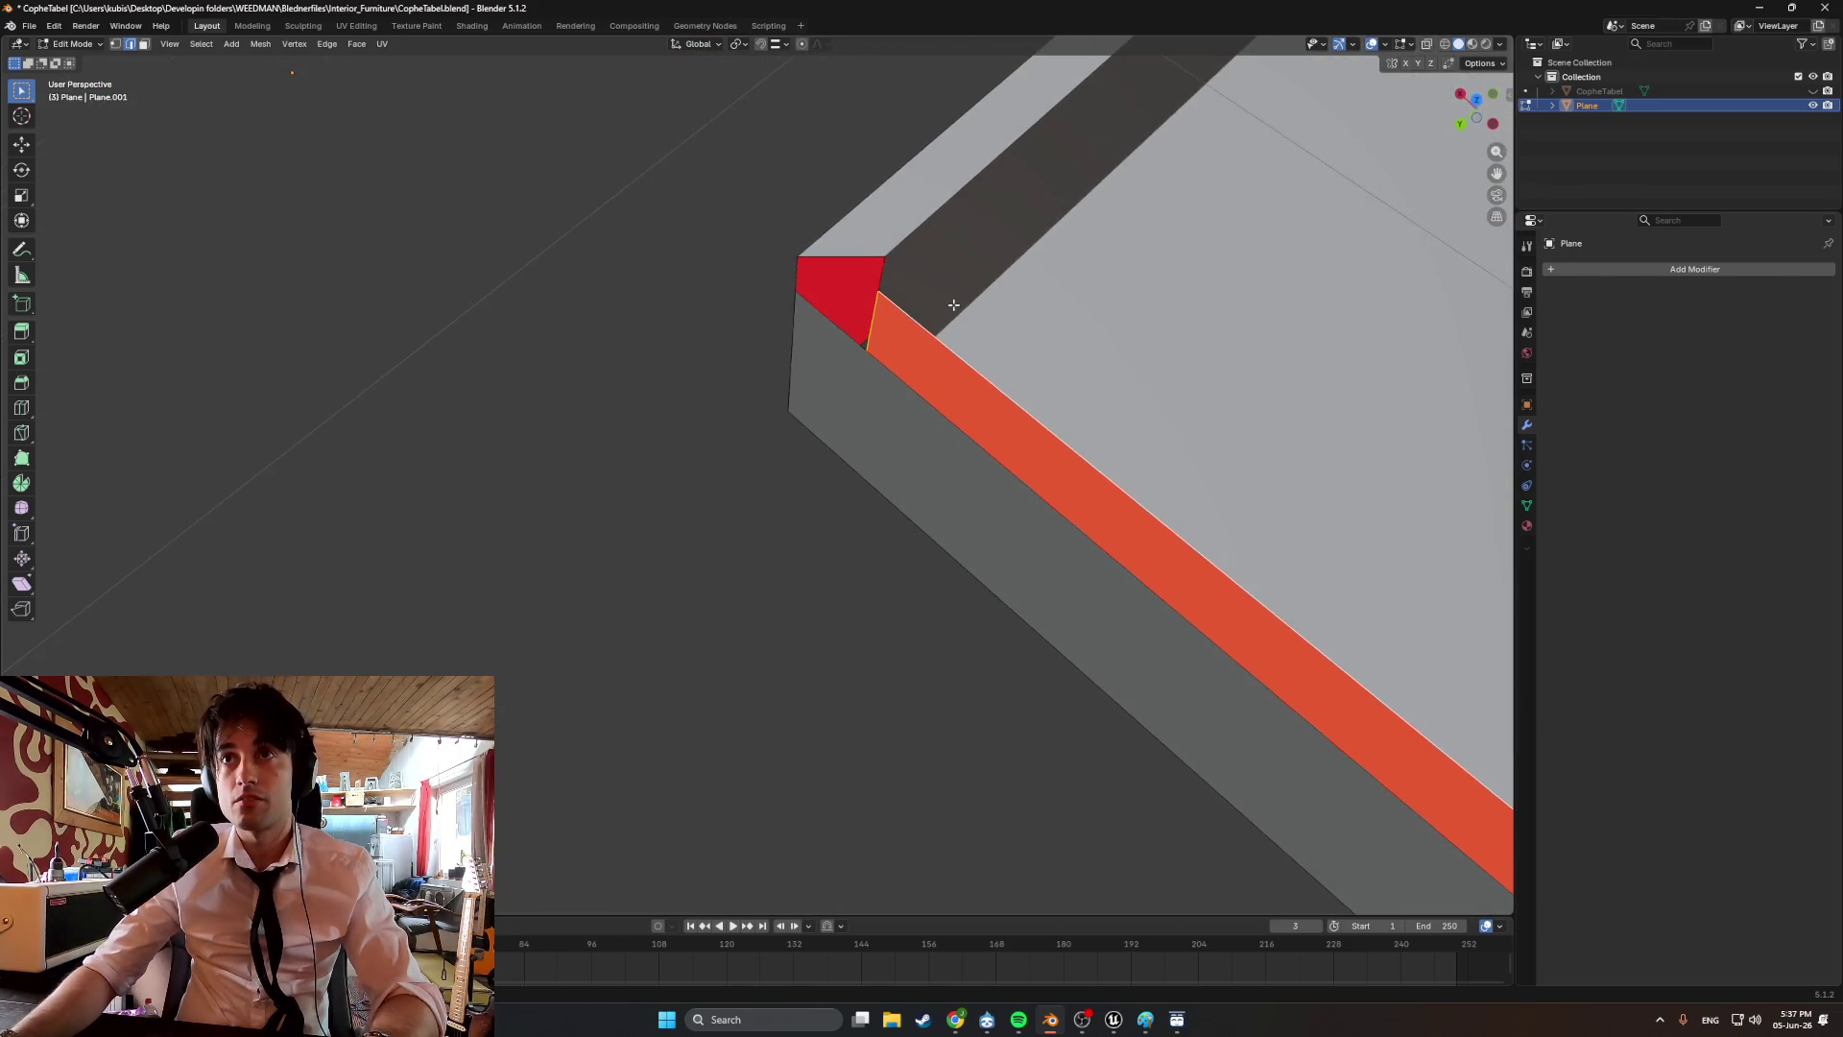
# Select the long strip face along the rim and orbit around the tray to check it
pyautogui.keyDown('shift'); pyautogui.click(902, 338); pyautogui.keyUp('shift')
pyautogui.keyDown('shift'); pyautogui.click(872, 351); pyautogui.keyUp('shift')
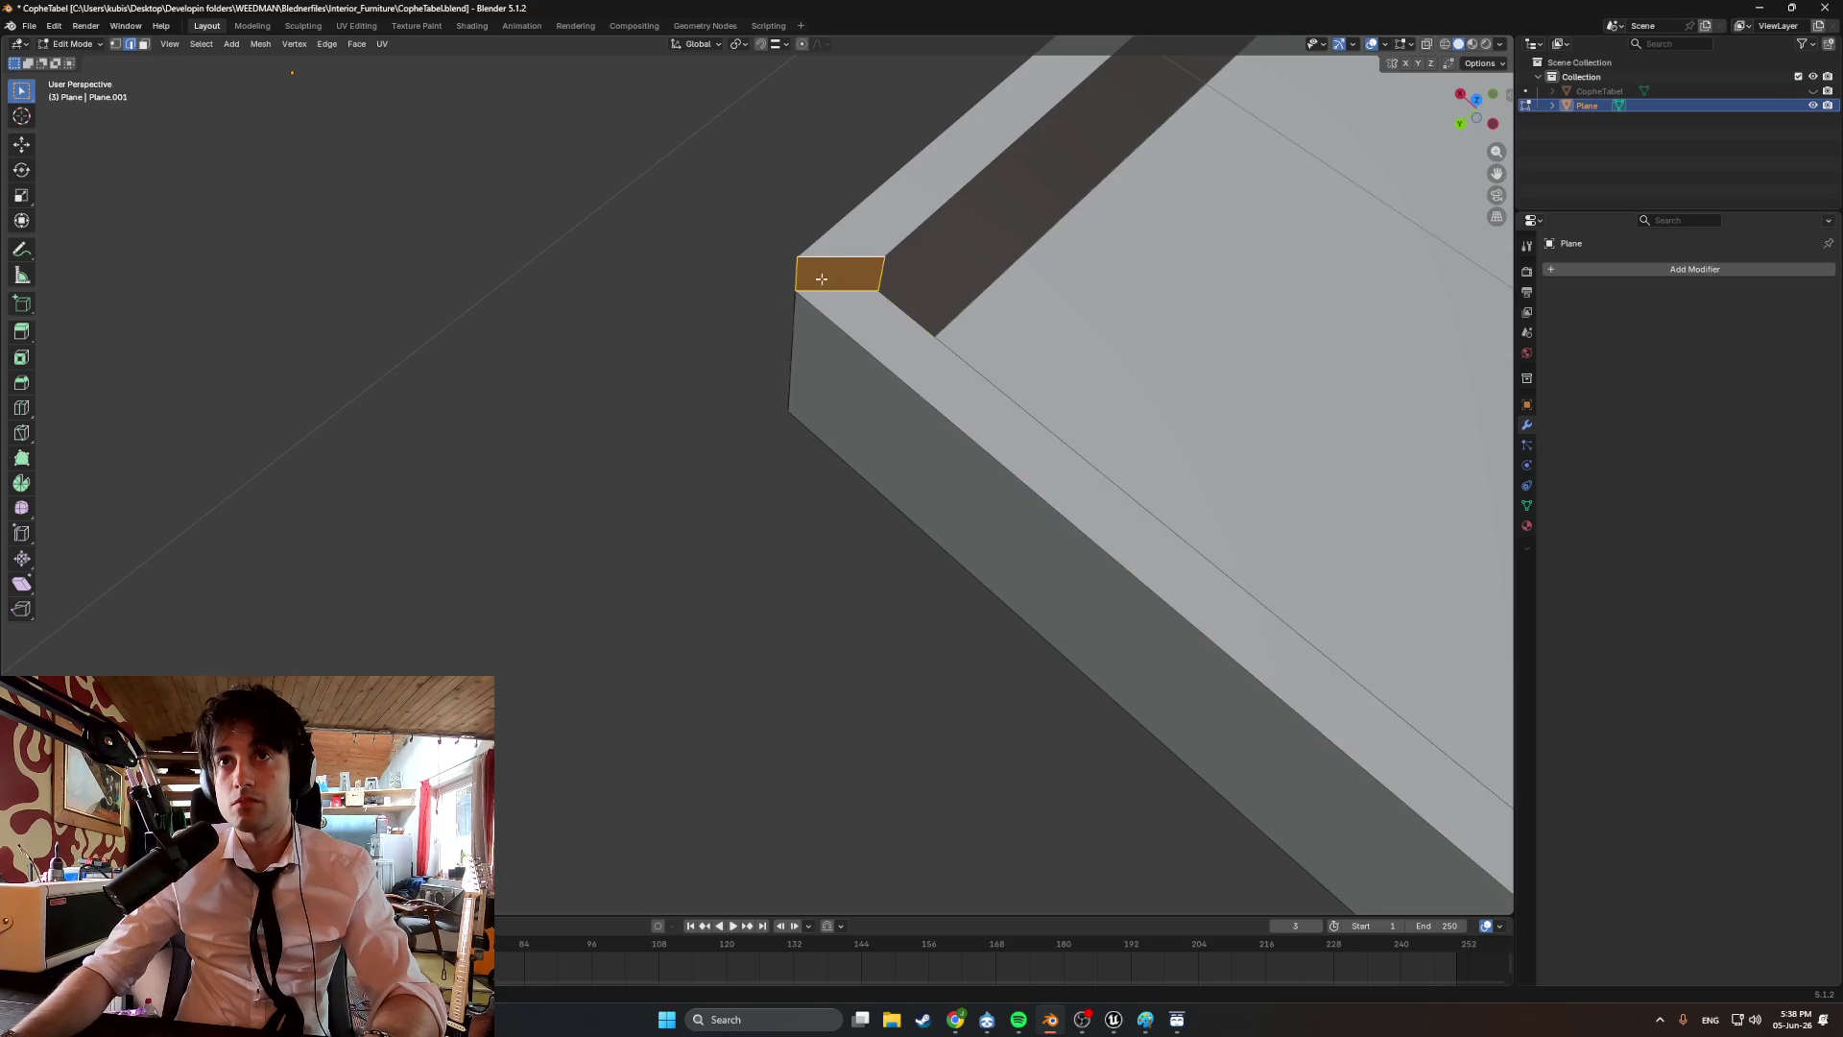
pyautogui.scroll(-10, 822, 278)
pyautogui.moveTo(902, 234); pyautogui.dragTo(959, 321, button='middle')
pyautogui.scroll(6, 959, 321)
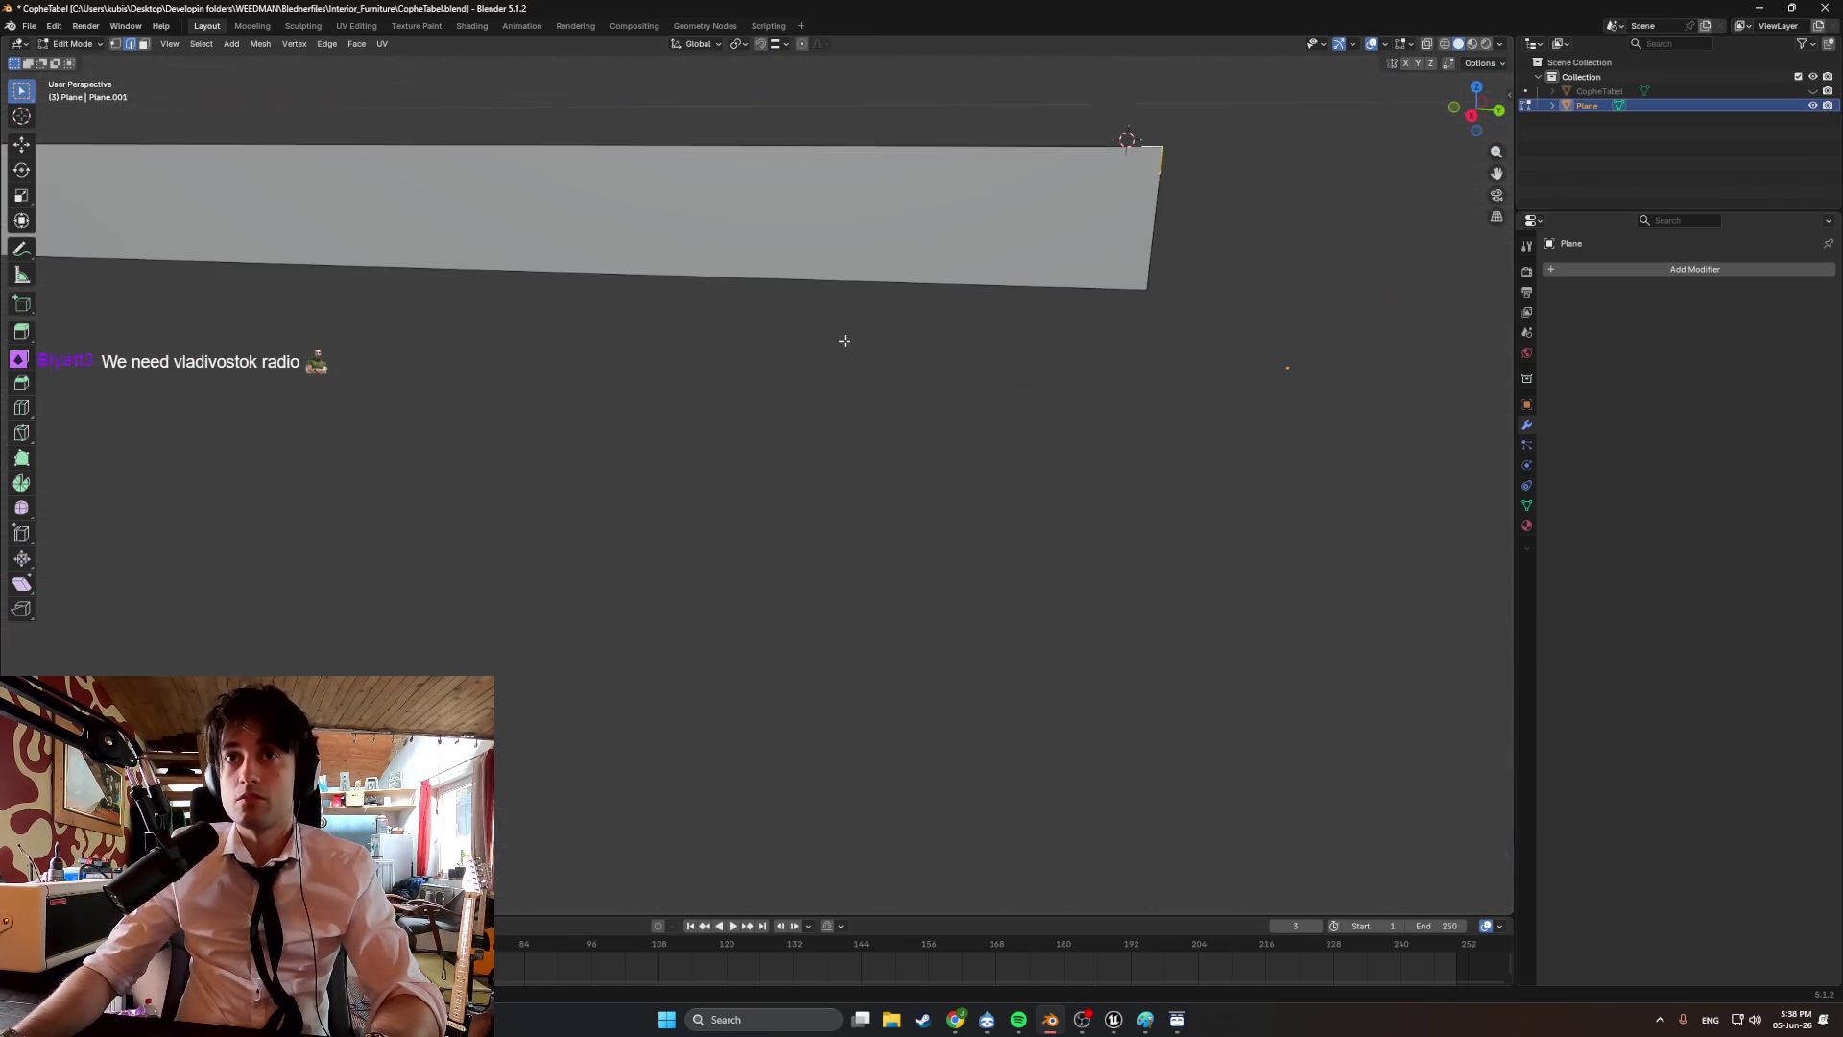
pyautogui.scroll(-5, 845, 339)
pyautogui.moveTo(845, 339)
pyautogui.mouseDown(button='middle')
pyautogui.moveTo(844, 527)
pyautogui.moveTo(794, 514)
pyautogui.moveTo(806, 502)
pyautogui.mouseUp(button='middle')
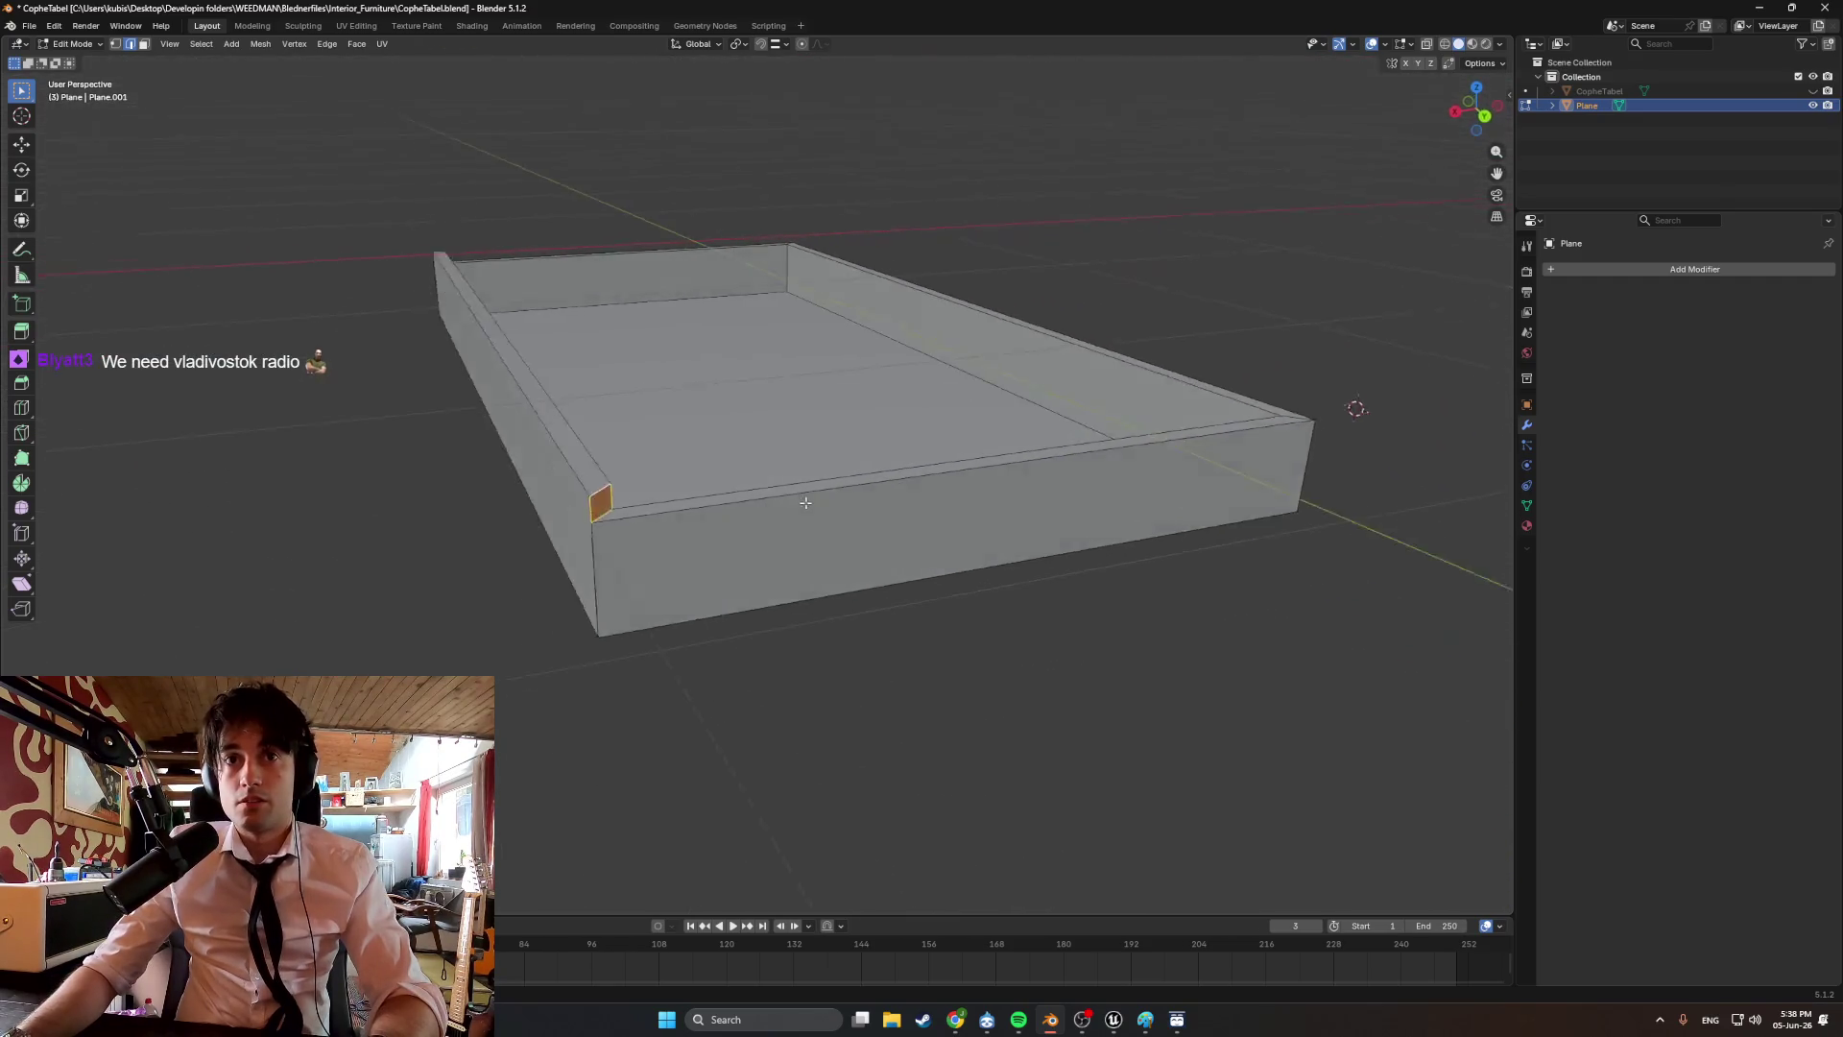
pyautogui.scroll(5, 806, 502)
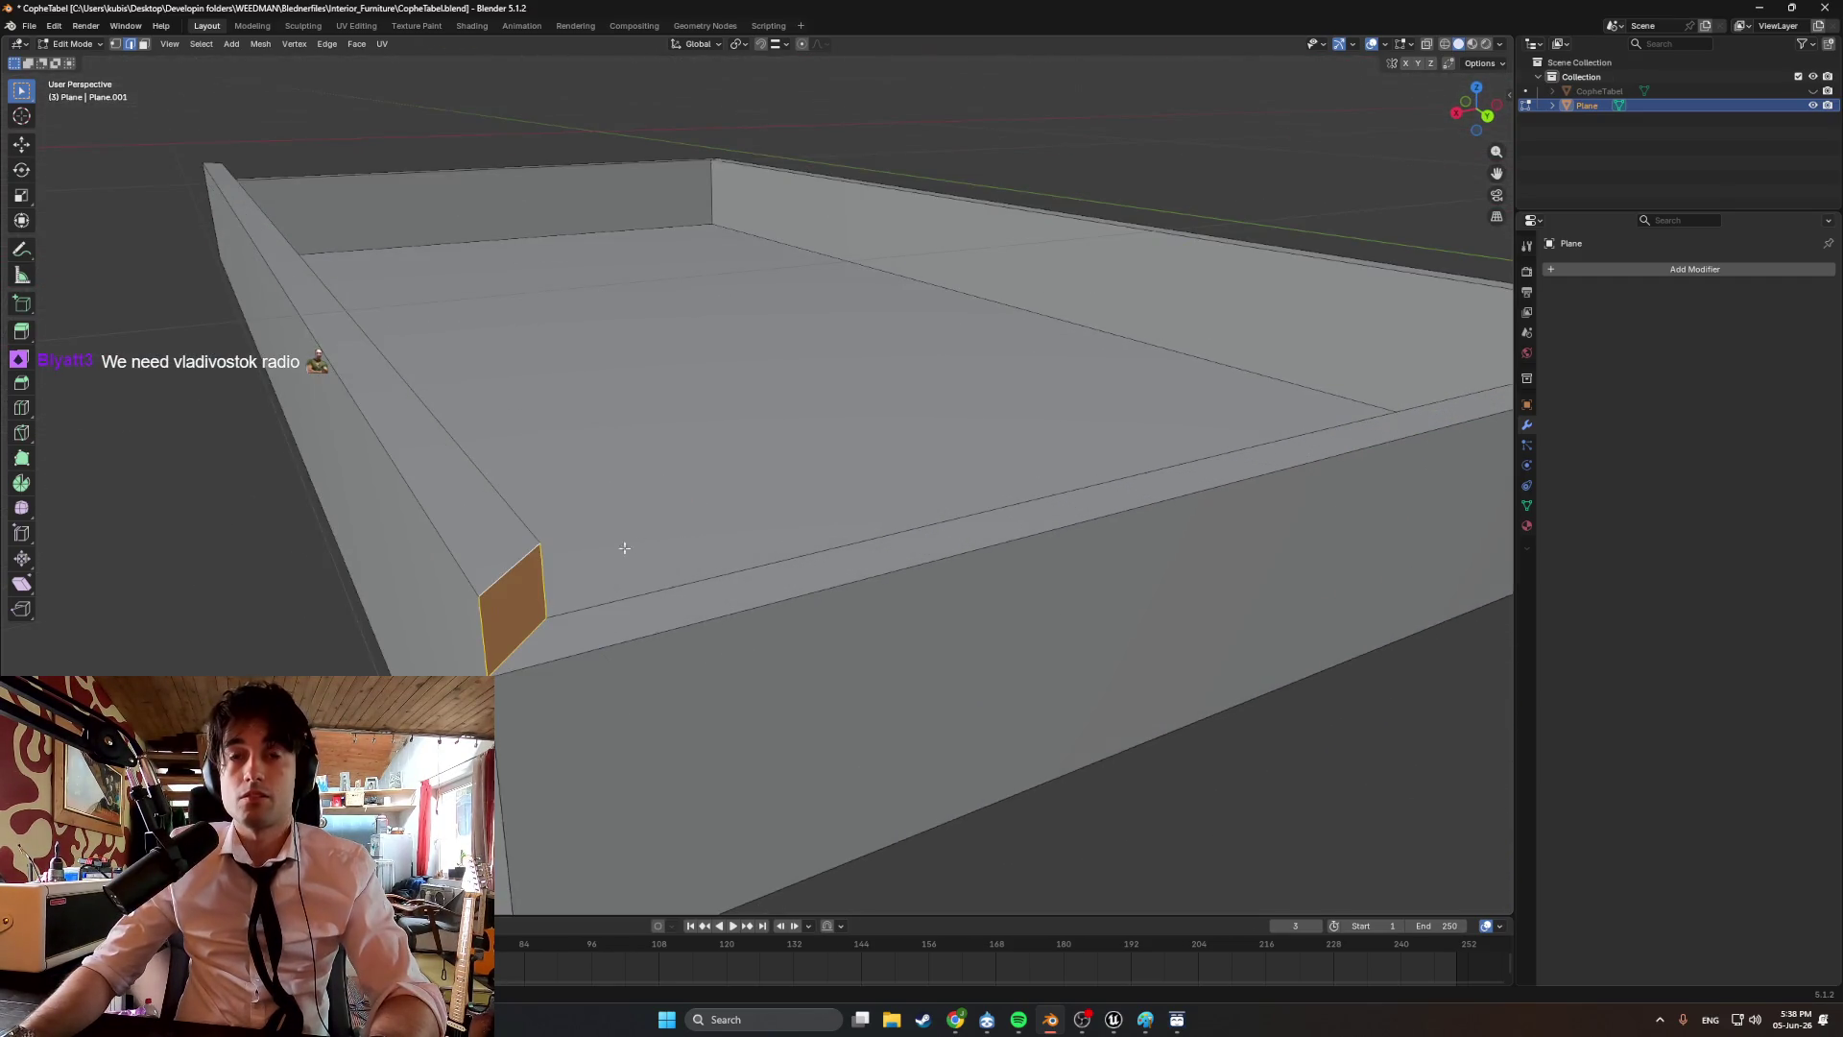
pyautogui.scroll(-5, 624, 547)
pyautogui.moveTo(624, 548); pyautogui.dragTo(639, 445, button='middle')
pyautogui.scroll(4, 639, 444)
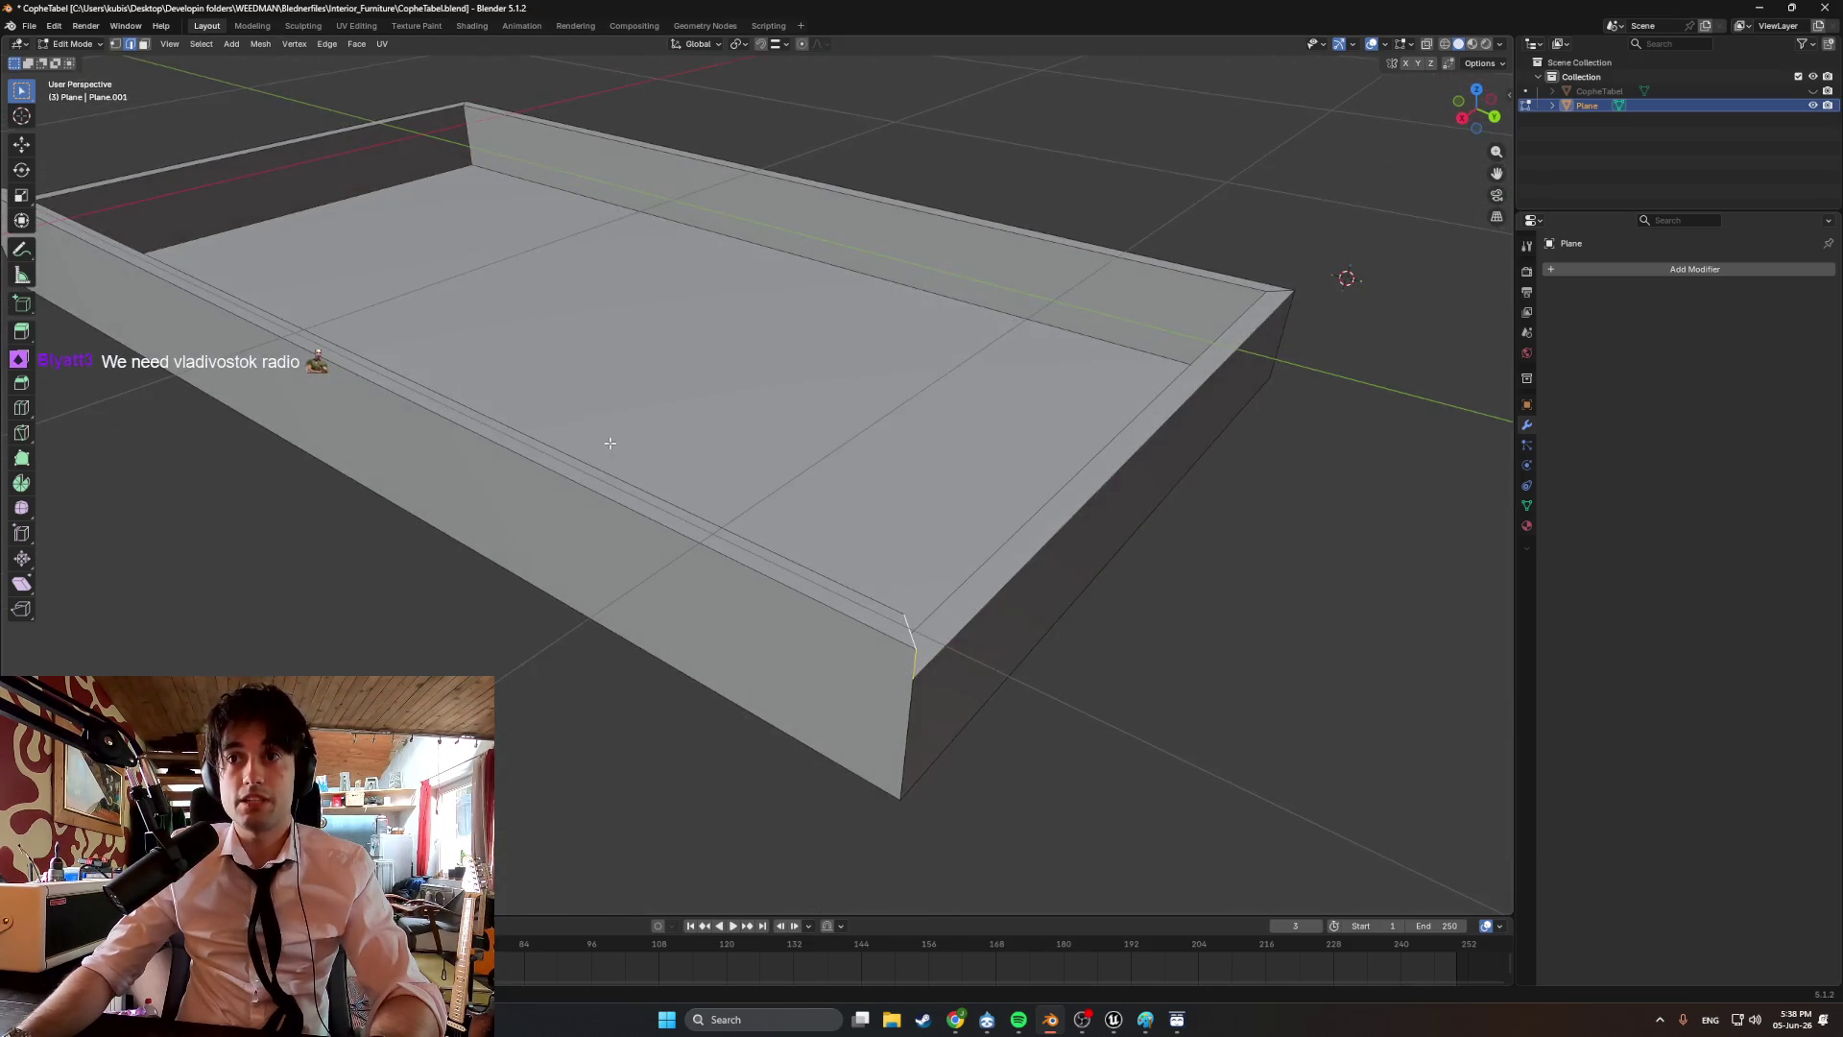
pyautogui.moveTo(917, 645); pyautogui.dragTo(896, 582, button='middle')
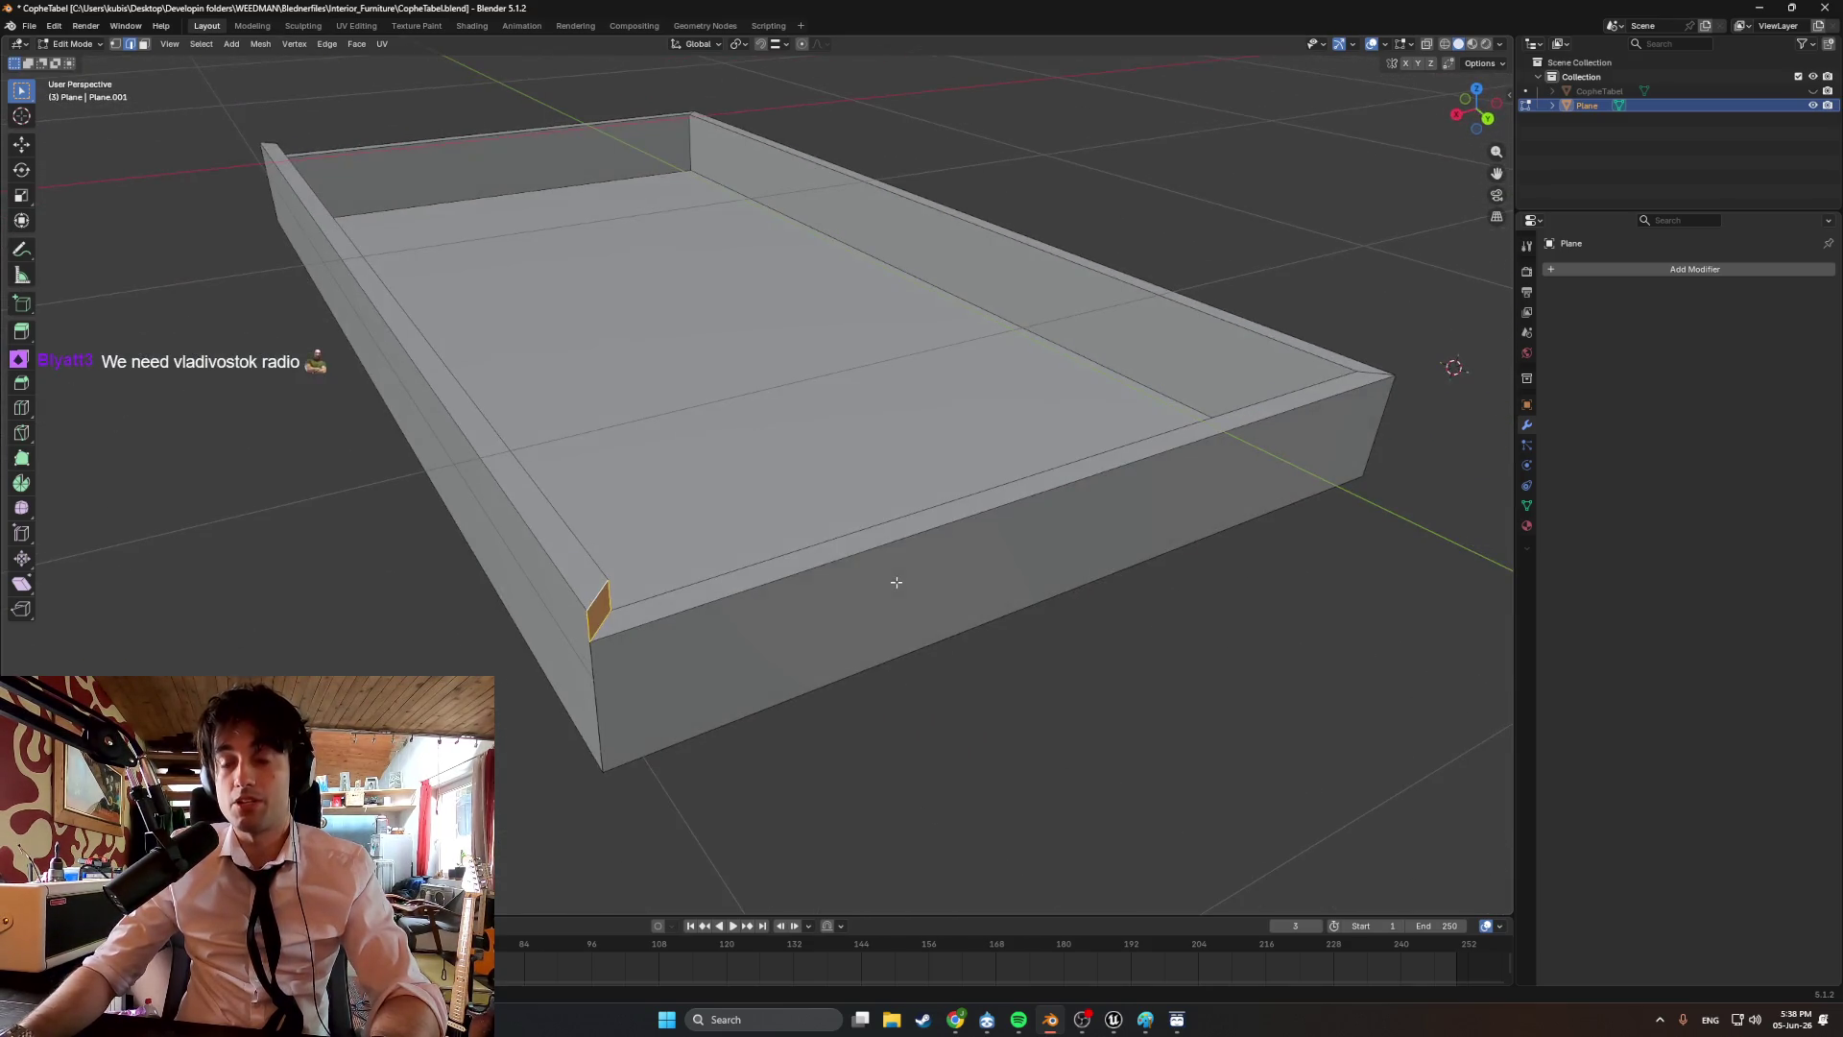
# Briefly show and re-hide the coffee table, then orbit to the drawer box's corner
pyautogui.click(1821, 91)
pyautogui.scroll(5, 1173, 276)
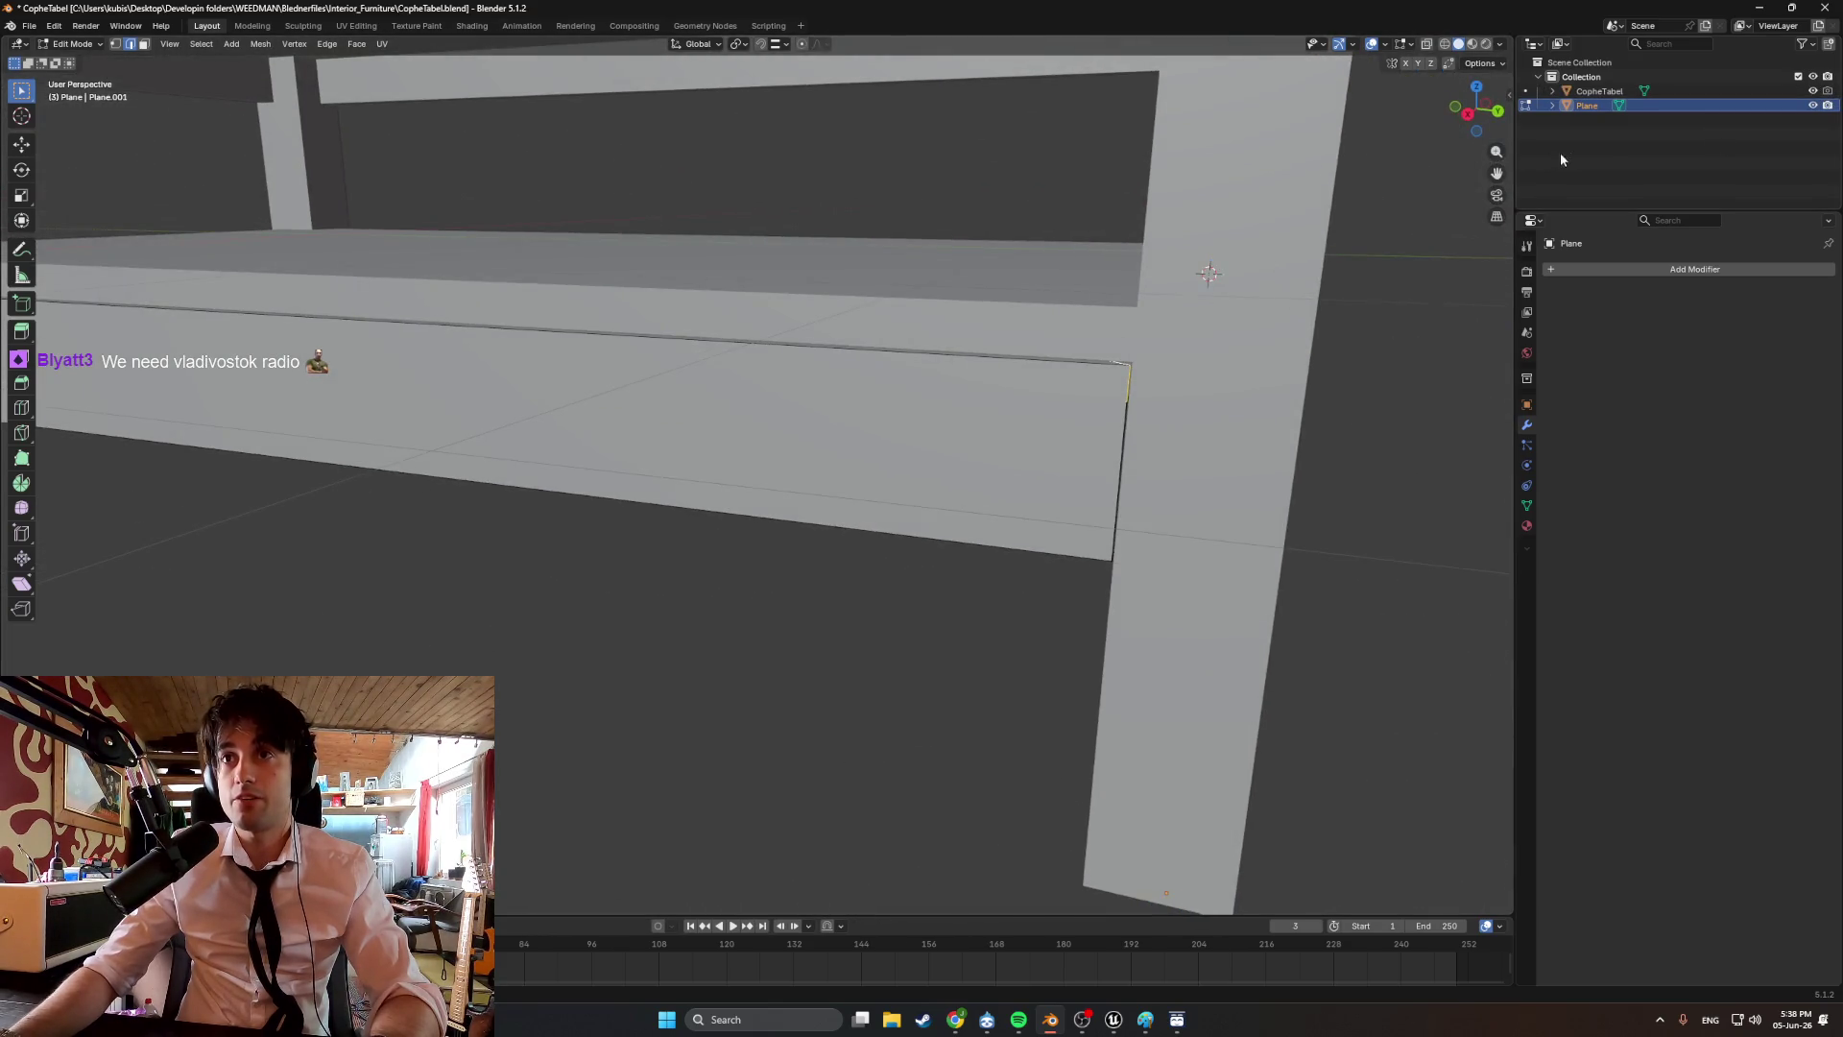
pyautogui.click(1813, 91)
pyautogui.scroll(-5, 1386, 301)
pyautogui.moveTo(1387, 300); pyautogui.dragTo(1222, 317, button='middle')
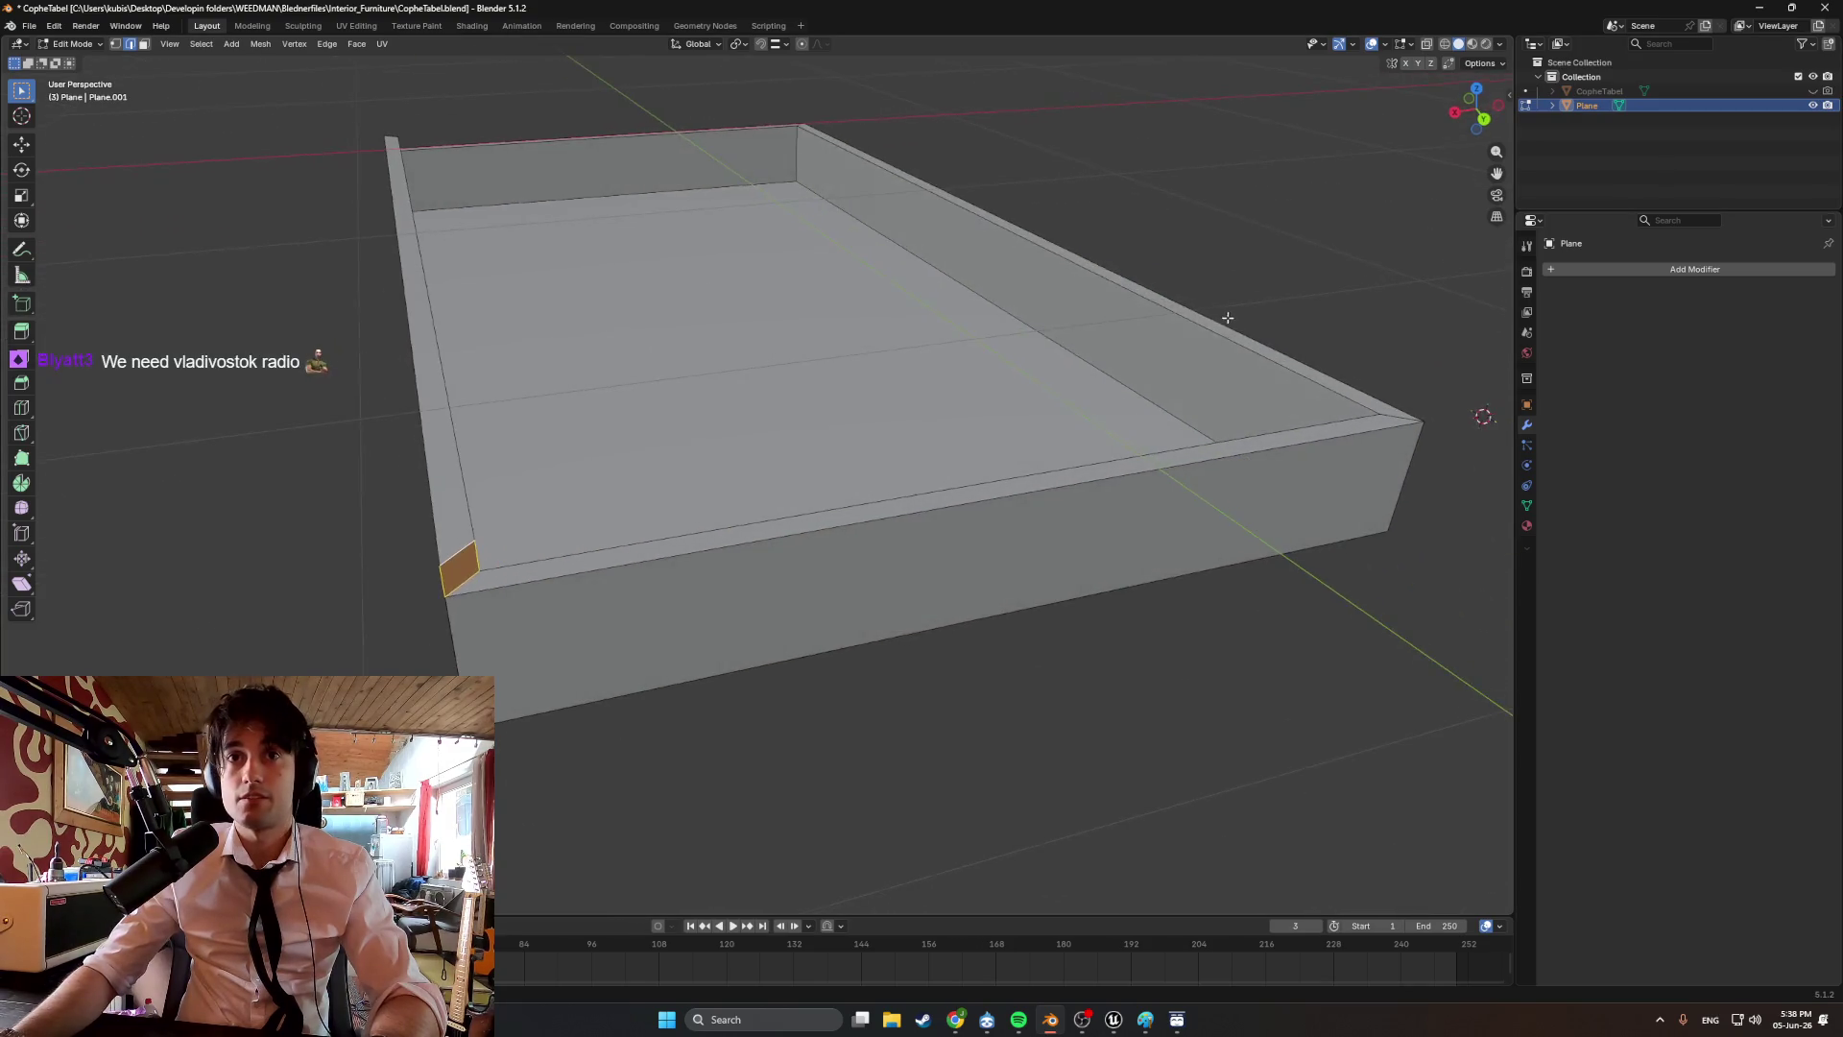
pyautogui.scroll(3, 730, 451)
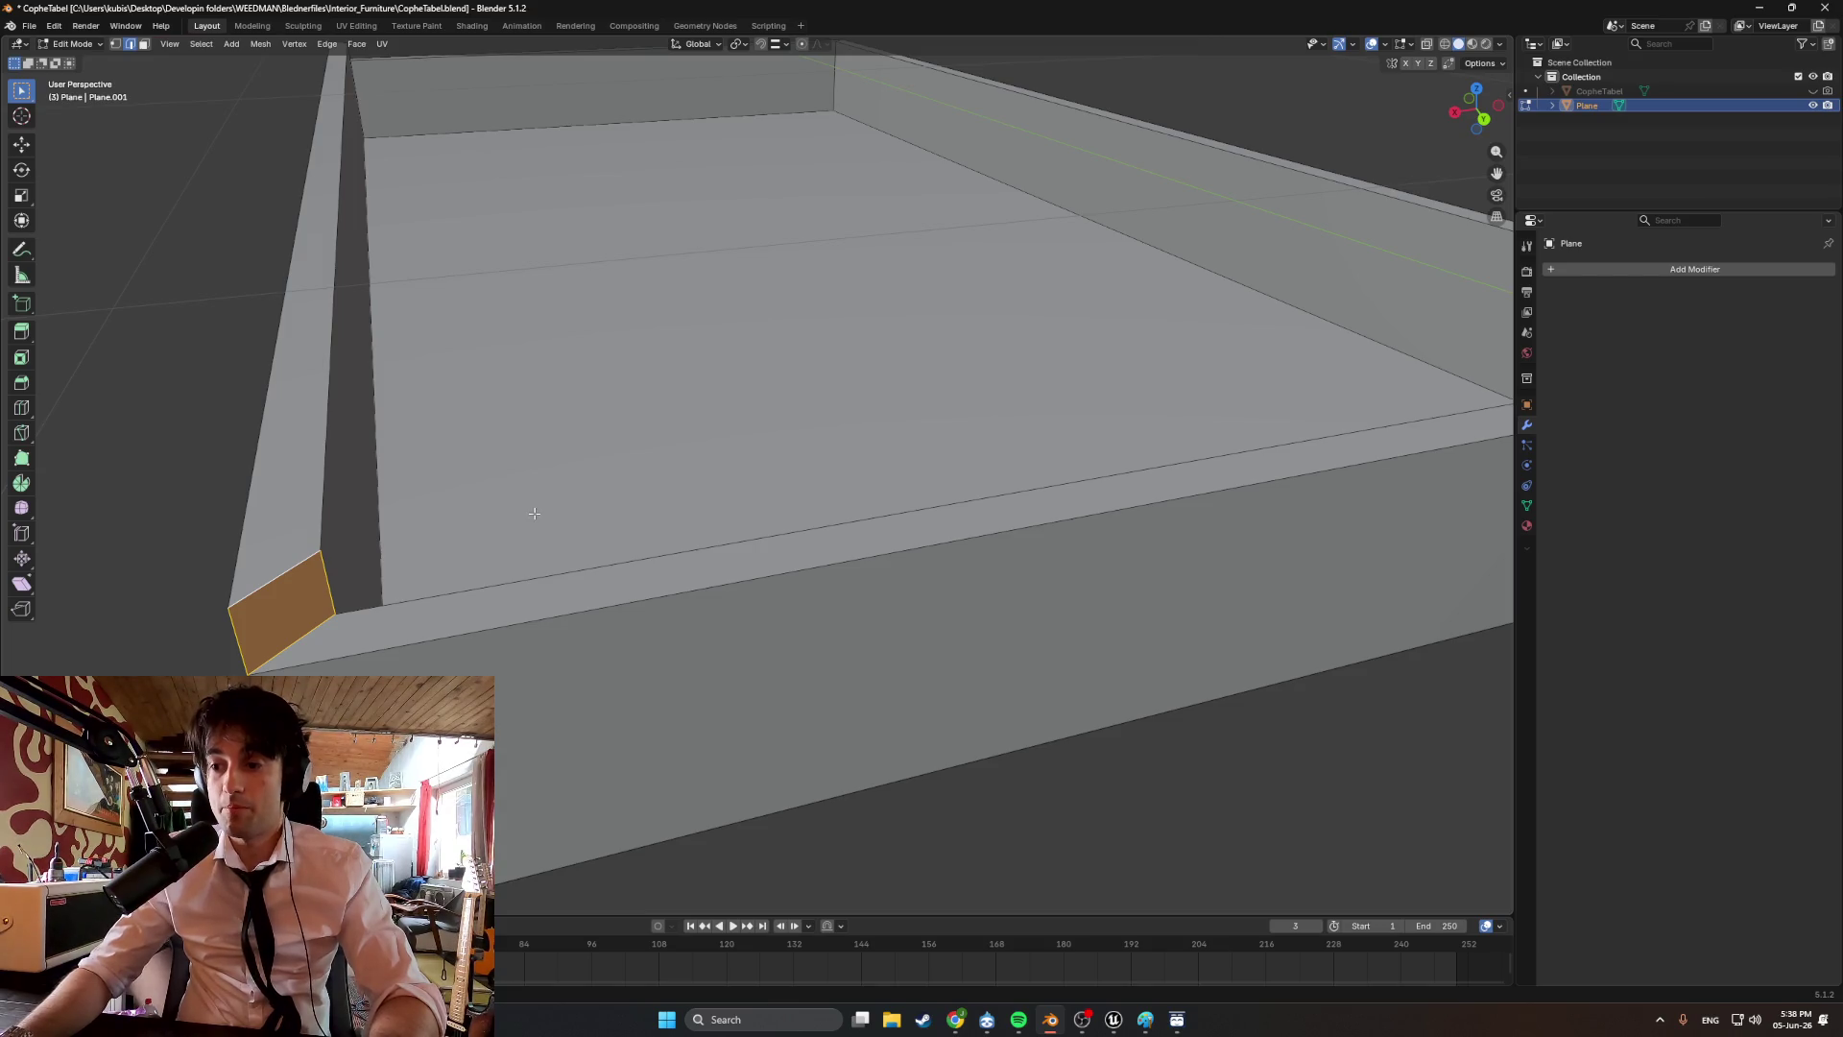
pyautogui.moveTo(454, 554)
pyautogui.mouseDown(button='middle')
pyautogui.moveTo(683, 453)
pyautogui.moveTo(753, 477)
pyautogui.moveTo(707, 412)
pyautogui.moveTo(641, 455)
pyautogui.moveTo(696, 398)
pyautogui.moveTo(624, 416)
pyautogui.moveTo(460, 393)
pyautogui.moveTo(570, 486)
pyautogui.mouseUp(button='middle')
# Slide the drawer box's corner edge about 0.0494 m along the Y axis
pyautogui.press('3')
pyautogui.click(636, 462)
pyautogui.moveTo(388, 439); pyautogui.dragTo(459, 406, button='middle')
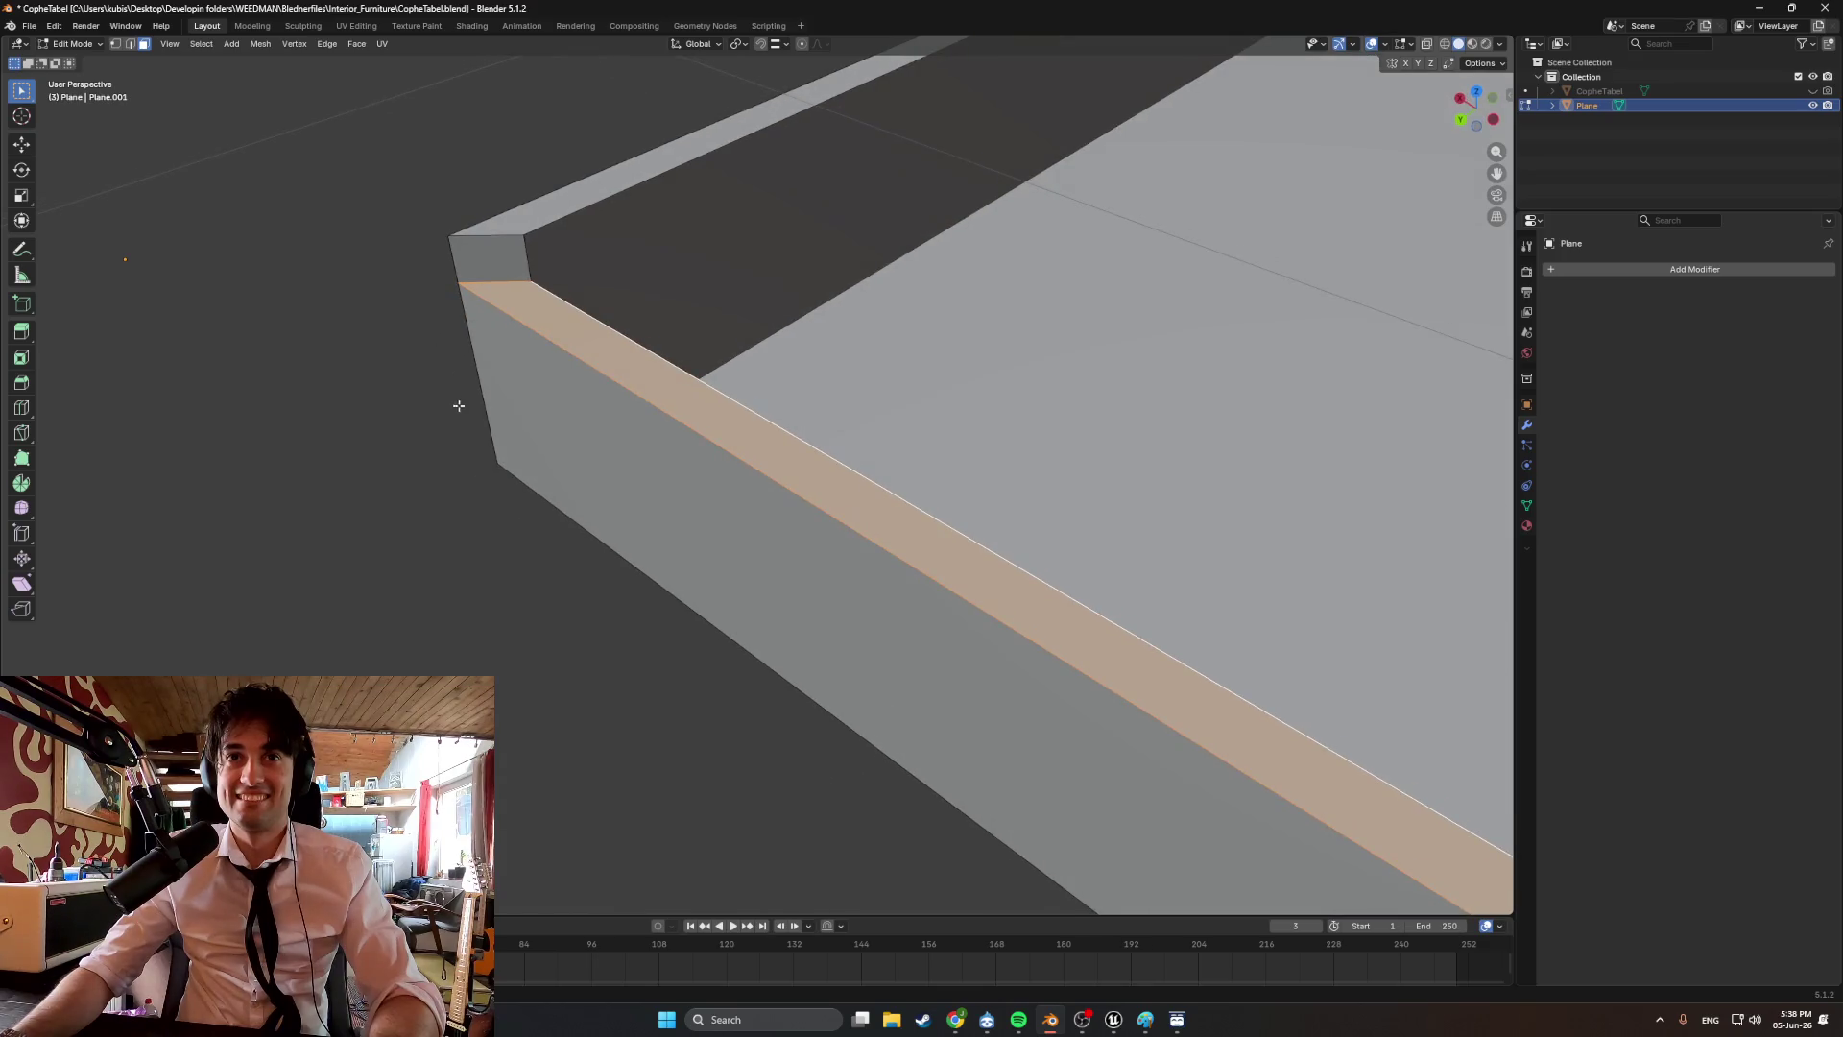
pyautogui.moveTo(566, 381)
pyautogui.mouseDown(button='middle')
pyautogui.moveTo(570, 405)
pyautogui.moveTo(544, 398)
pyautogui.mouseUp(button='middle')
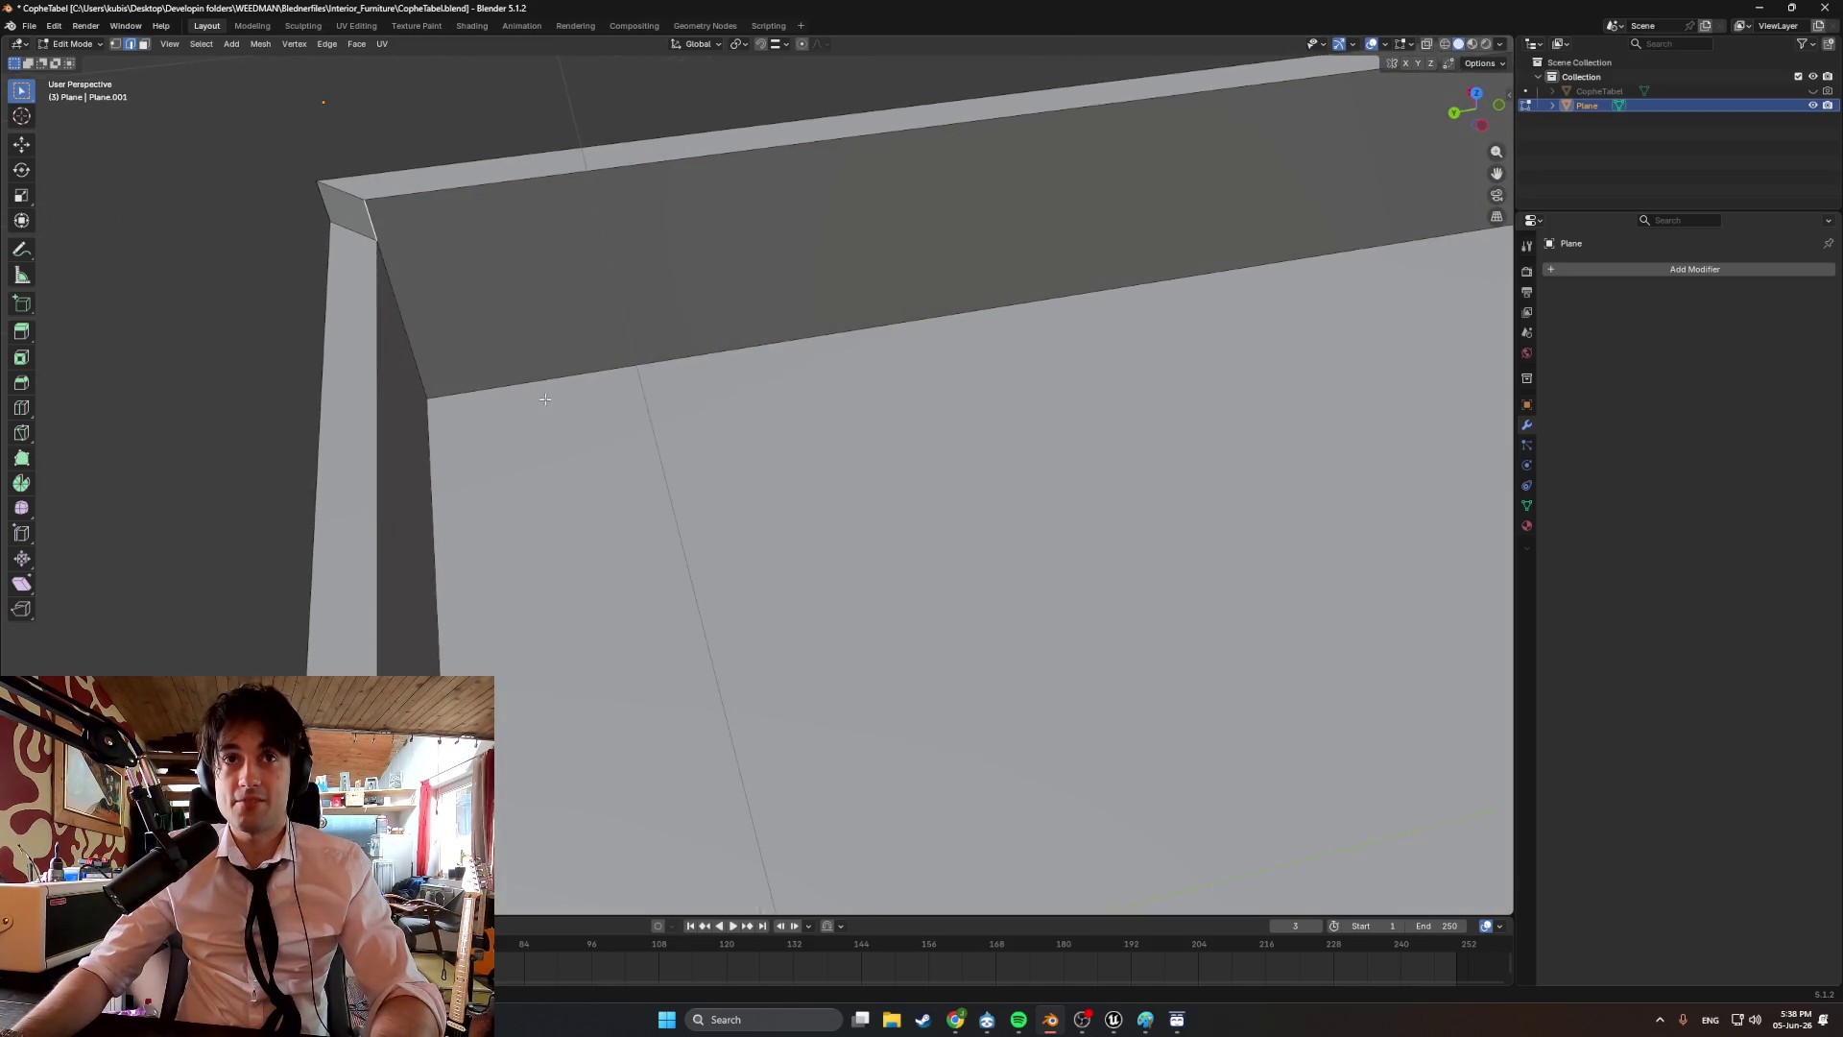
pyautogui.moveTo(428, 308); pyautogui.dragTo(403, 326, button='middle')
pyautogui.press('g')
pyautogui.press('y')
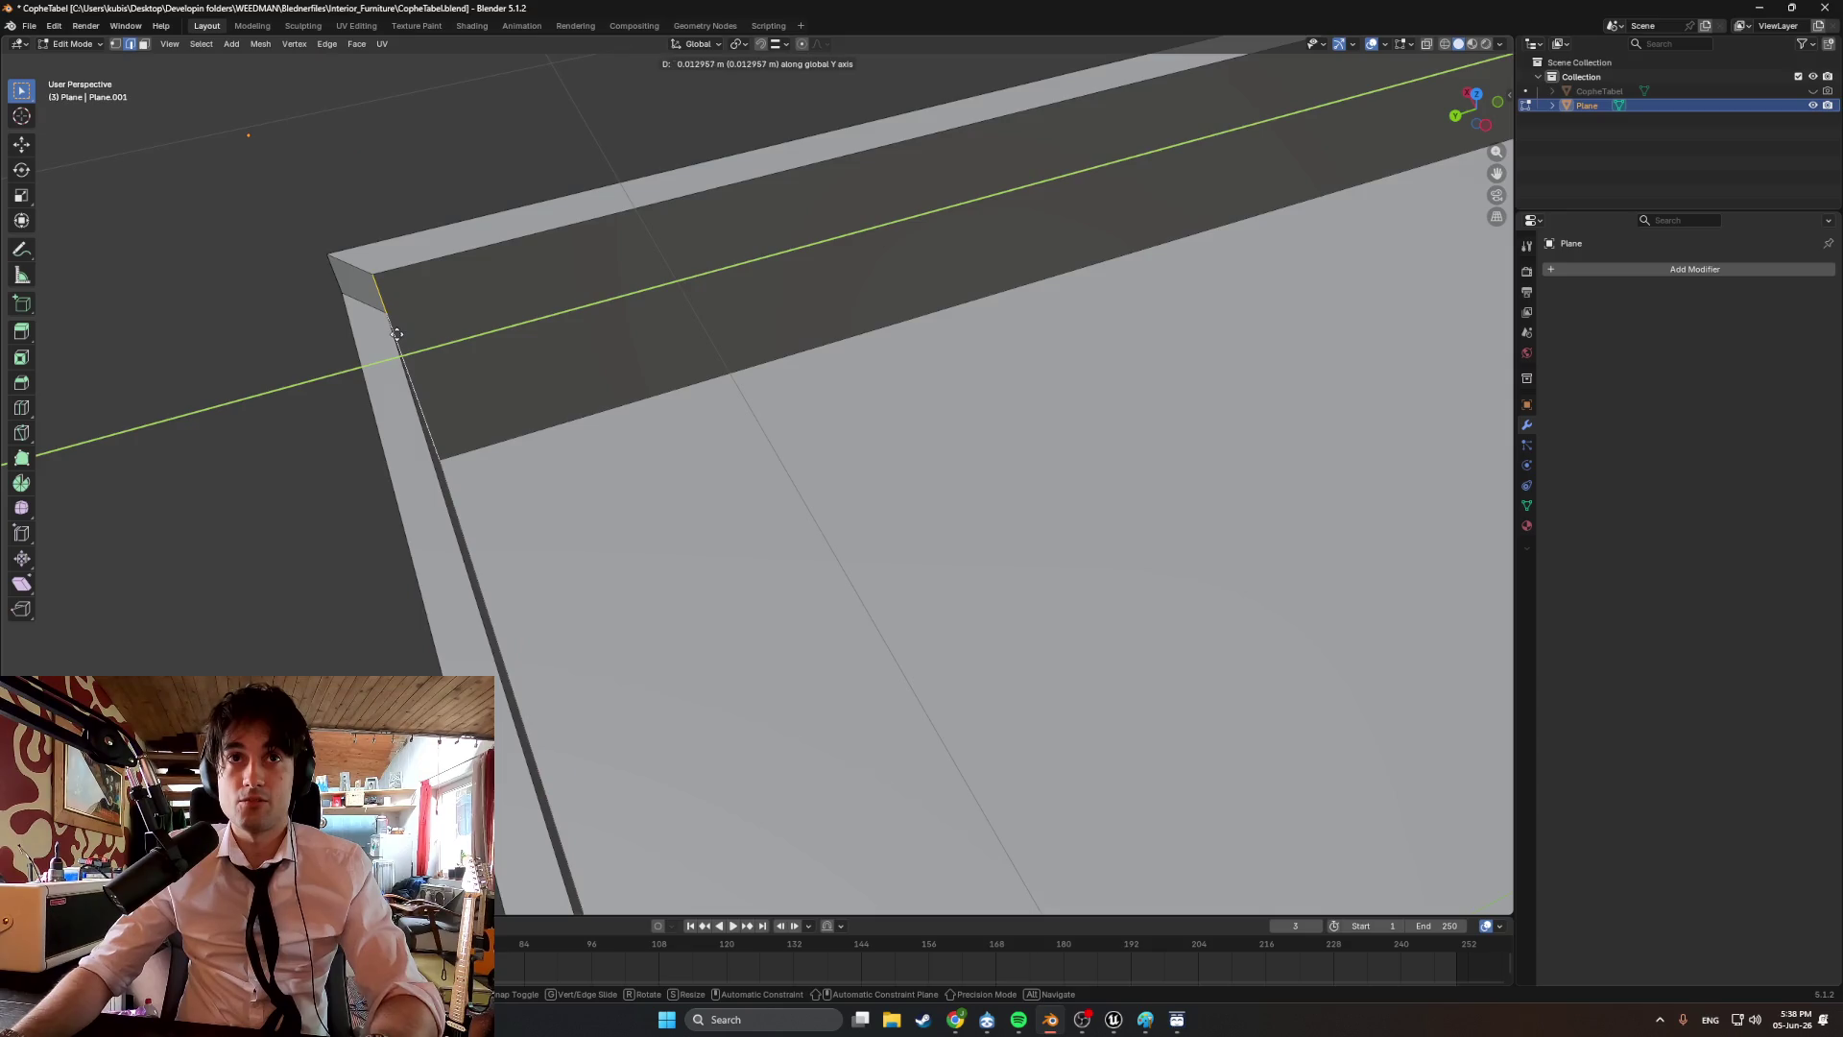
pyautogui.click(409, 334)
pyautogui.scroll(-2, 434, 326)
# Delete the inner wall face at the drawer box's corner
pyautogui.moveTo(441, 329)
pyautogui.mouseDown(button='middle')
pyautogui.moveTo(441, 378)
pyautogui.moveTo(416, 399)
pyautogui.moveTo(906, 400)
pyautogui.moveTo(780, 474)
pyautogui.moveTo(759, 451)
pyautogui.moveTo(770, 429)
pyautogui.moveTo(695, 418)
pyautogui.moveTo(739, 397)
pyautogui.mouseUp(button='middle')
pyautogui.press('3')
pyautogui.click(780, 474)
pyautogui.press('x')
pyautogui.click(780, 474)
pyautogui.click(695, 419)
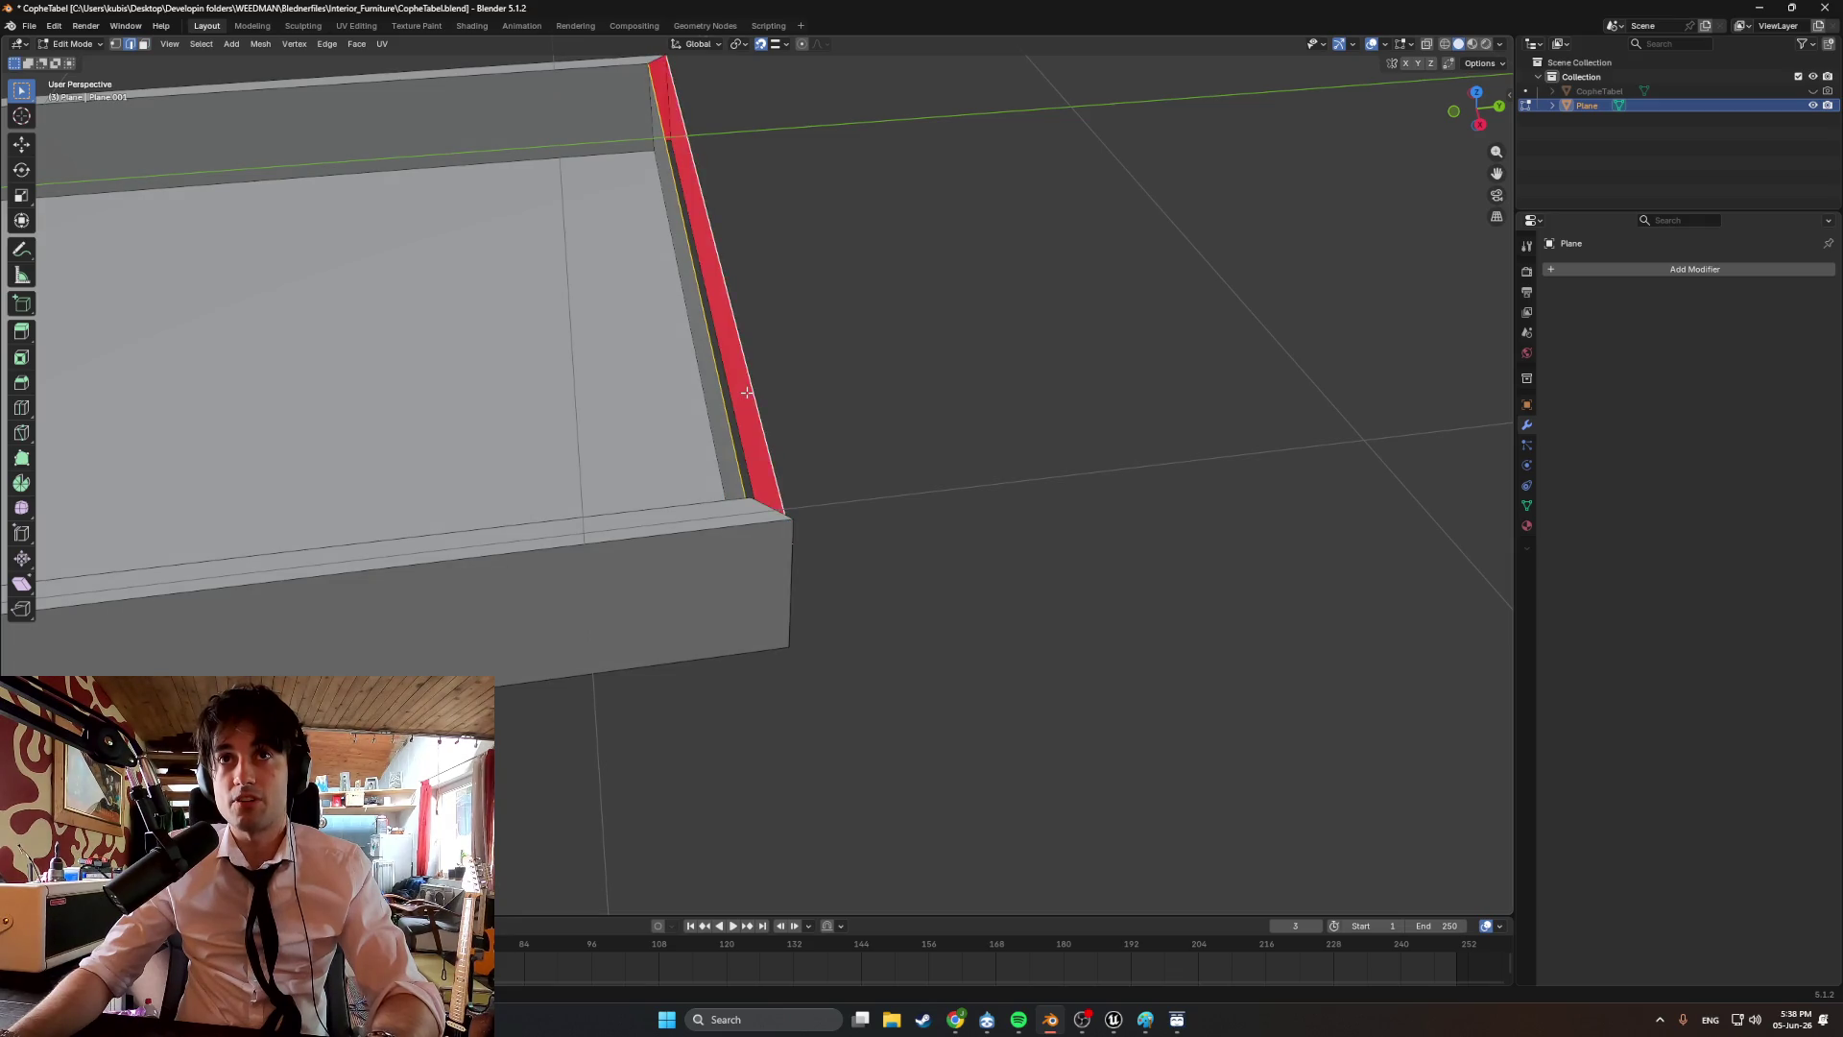
pyautogui.moveTo(771, 390)
pyautogui.mouseDown(button='middle')
pyautogui.moveTo(839, 362)
pyautogui.moveTo(647, 374)
pyautogui.moveTo(535, 315)
pyautogui.moveTo(671, 140)
pyautogui.moveTo(615, 364)
pyautogui.moveTo(700, 481)
pyautogui.moveTo(683, 481)
pyautogui.moveTo(740, 465)
pyautogui.moveTo(650, 479)
pyautogui.moveTo(708, 423)
pyautogui.moveTo(617, 416)
pyautogui.moveTo(810, 473)
pyautogui.moveTo(794, 446)
pyautogui.moveTo(588, 441)
pyautogui.mouseUp(button='middle')
pyautogui.click(632, 429)
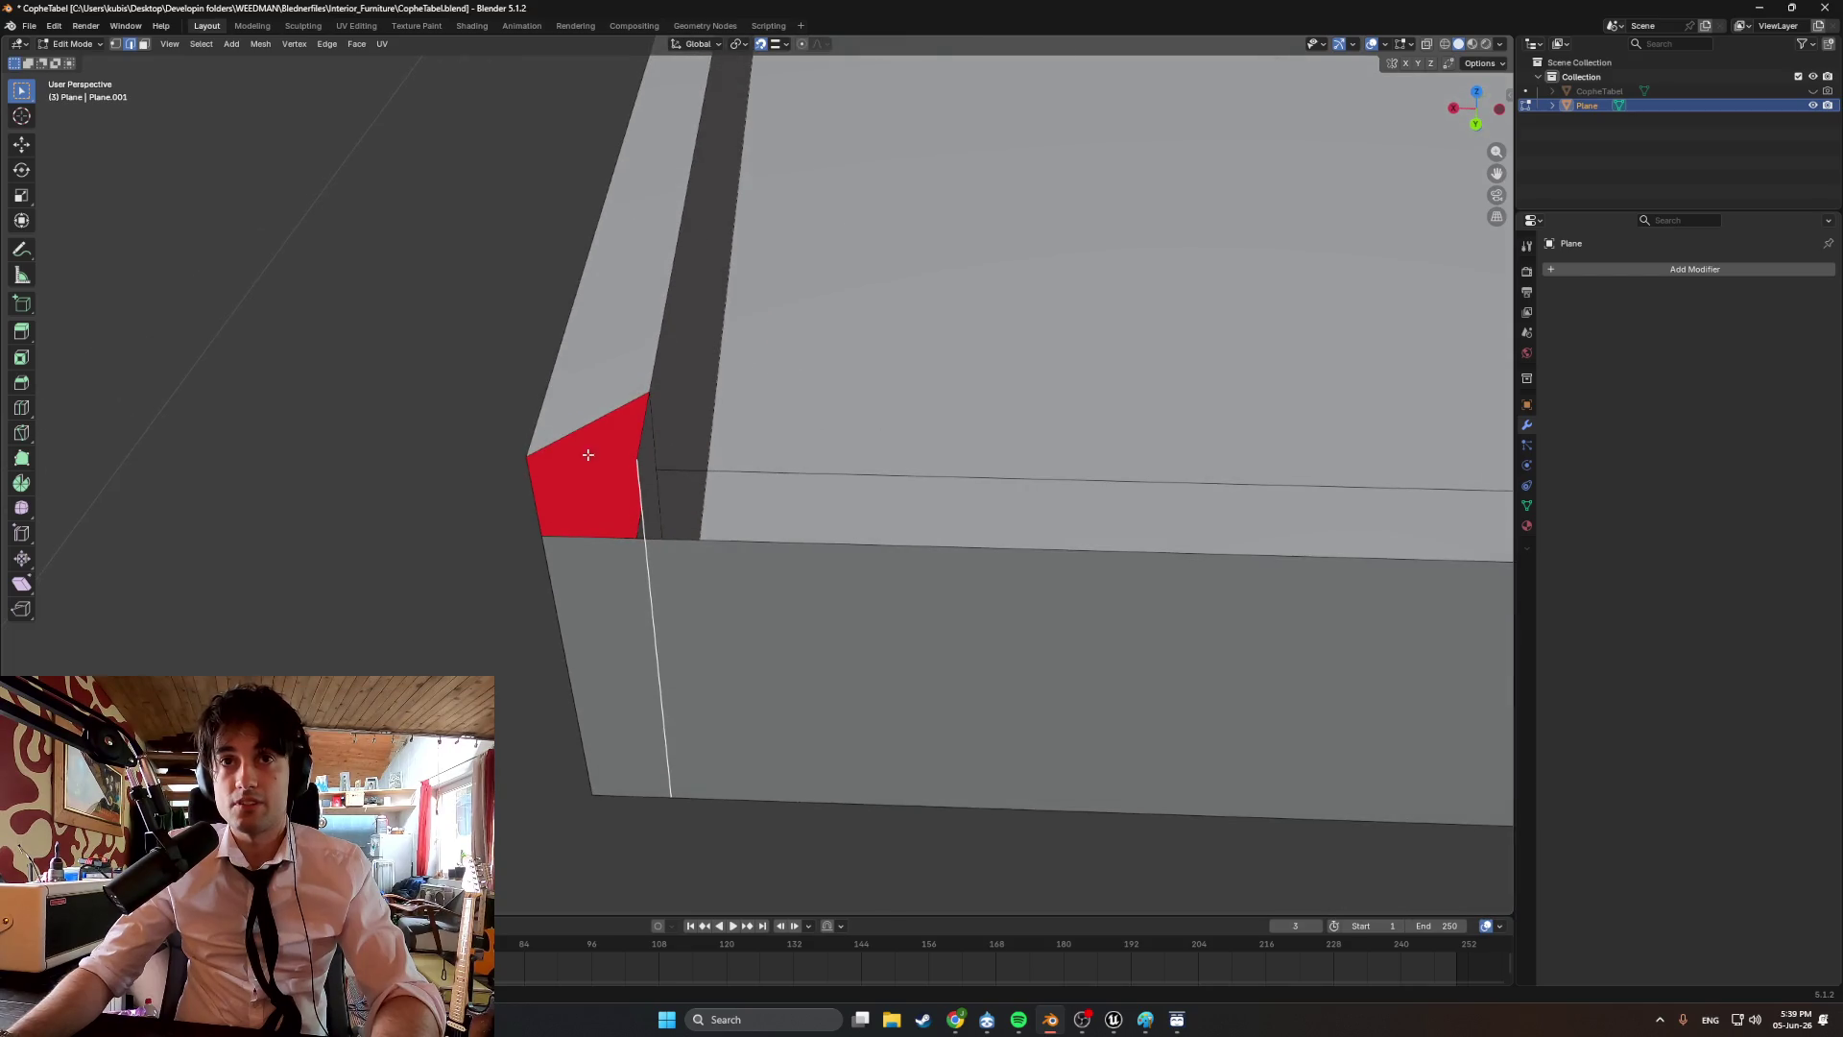
# Select the drawer box's outer corner edge and inspect it from above
pyautogui.click(526, 462)
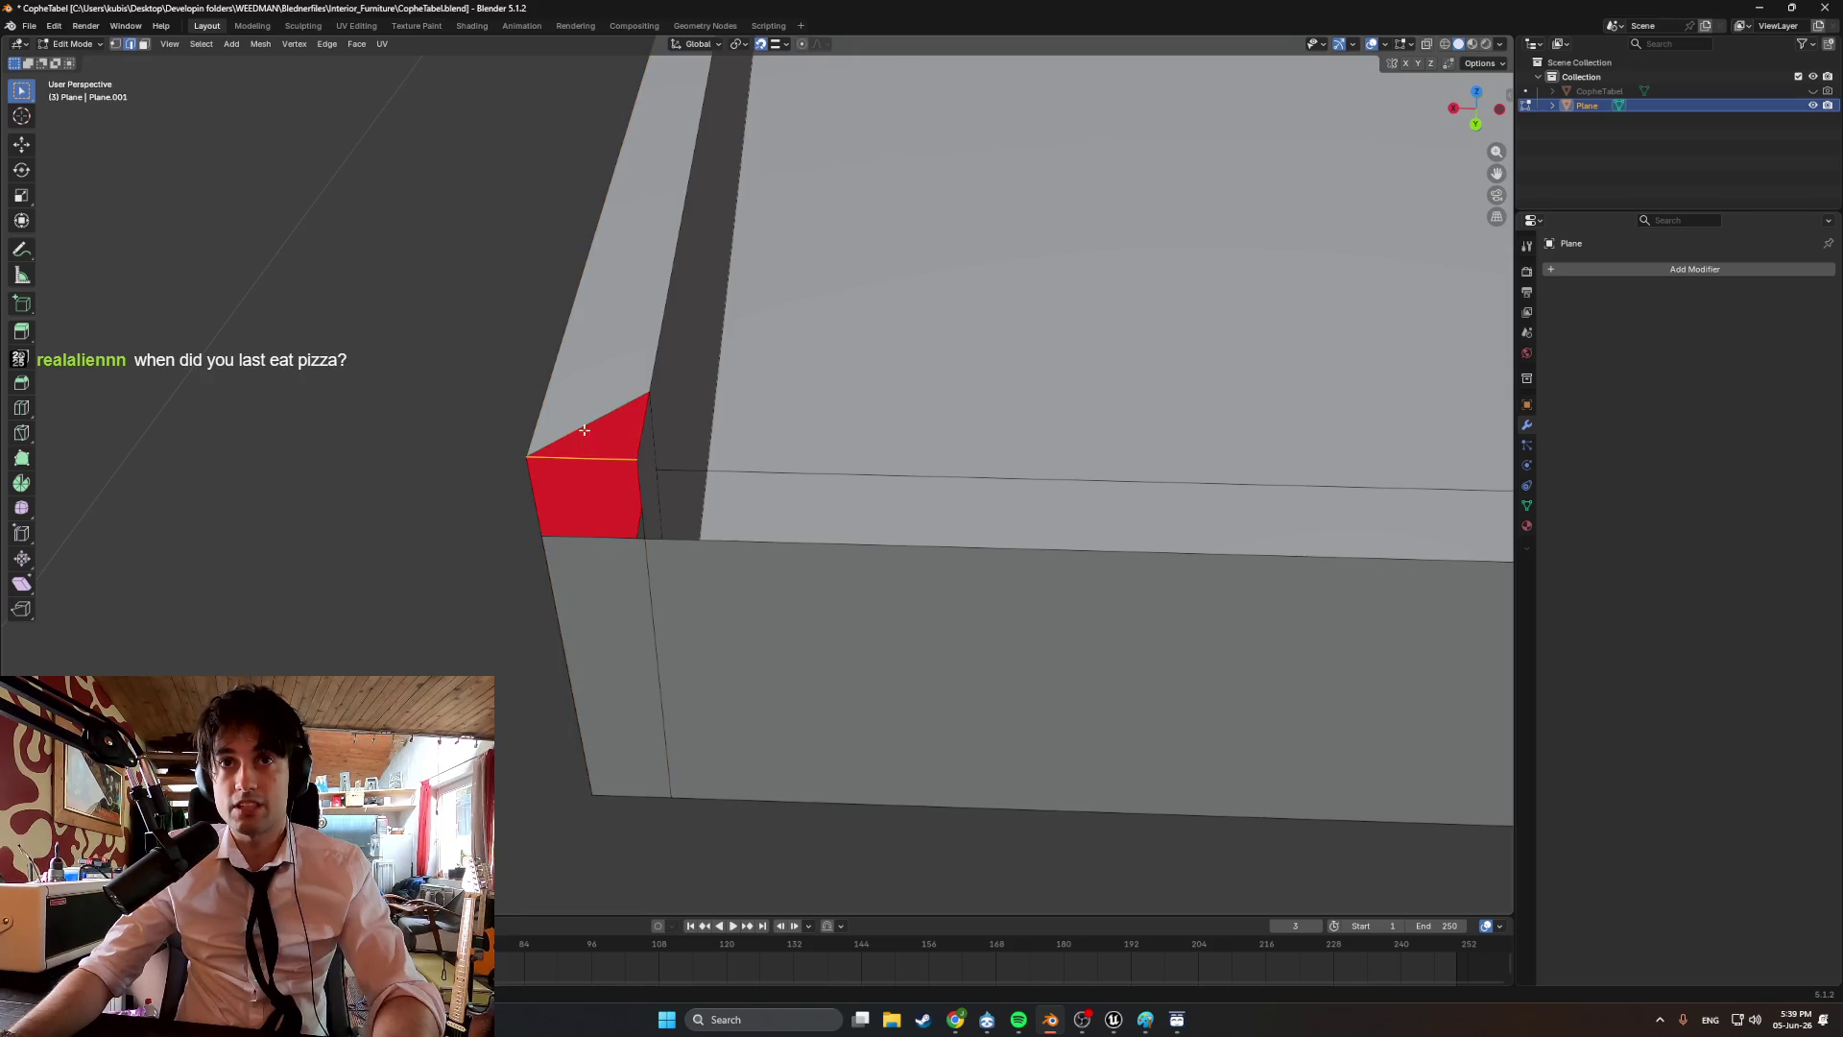
pyautogui.moveTo(613, 469)
pyautogui.mouseDown(button='middle')
pyautogui.moveTo(606, 448)
pyautogui.moveTo(678, 381)
pyautogui.moveTo(741, 456)
pyautogui.moveTo(672, 480)
pyautogui.moveTo(628, 468)
pyautogui.moveTo(587, 415)
pyautogui.moveTo(606, 419)
pyautogui.mouseUp(button='middle')
pyautogui.scroll(-3, 562, 410)
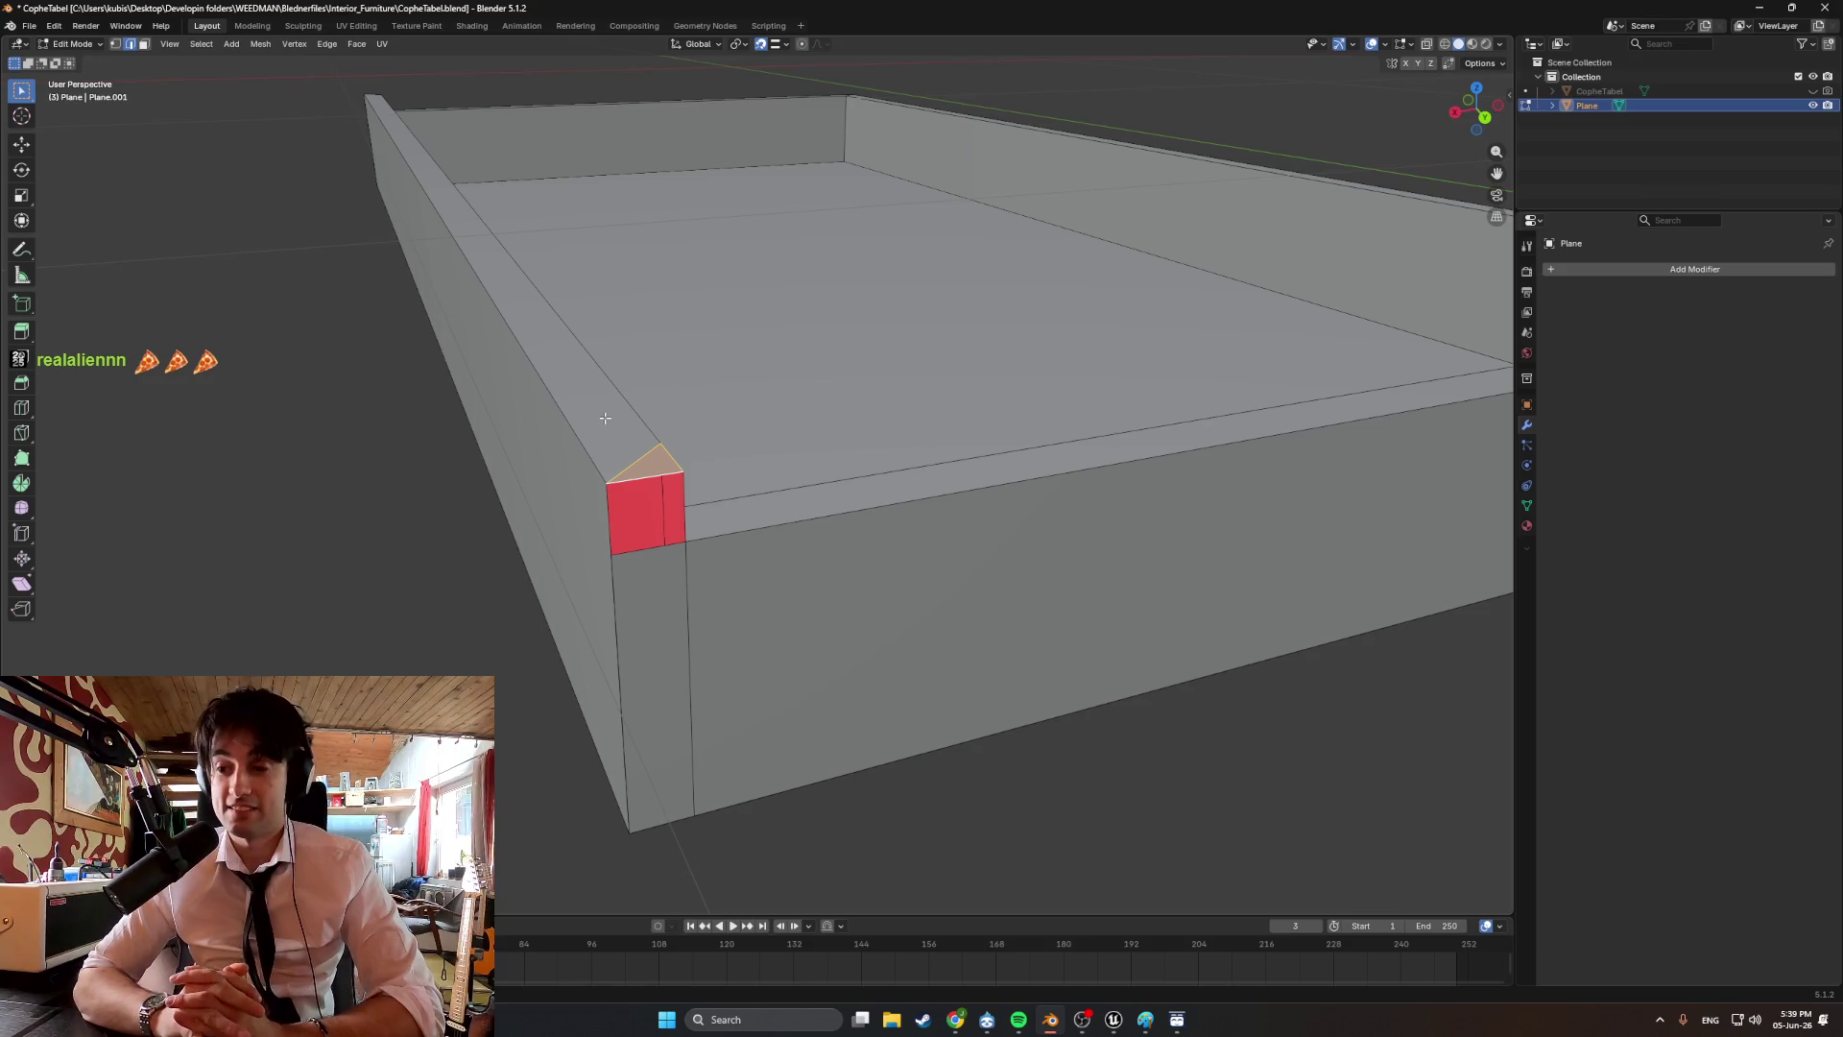
pyautogui.moveTo(605, 418)
pyautogui.mouseDown(button='middle')
pyautogui.moveTo(639, 504)
pyautogui.moveTo(691, 487)
pyautogui.moveTo(569, 502)
pyautogui.moveTo(481, 477)
pyautogui.moveTo(864, 499)
pyautogui.moveTo(816, 504)
pyautogui.moveTo(766, 546)
pyautogui.moveTo(705, 384)
pyautogui.mouseUp(button='middle')
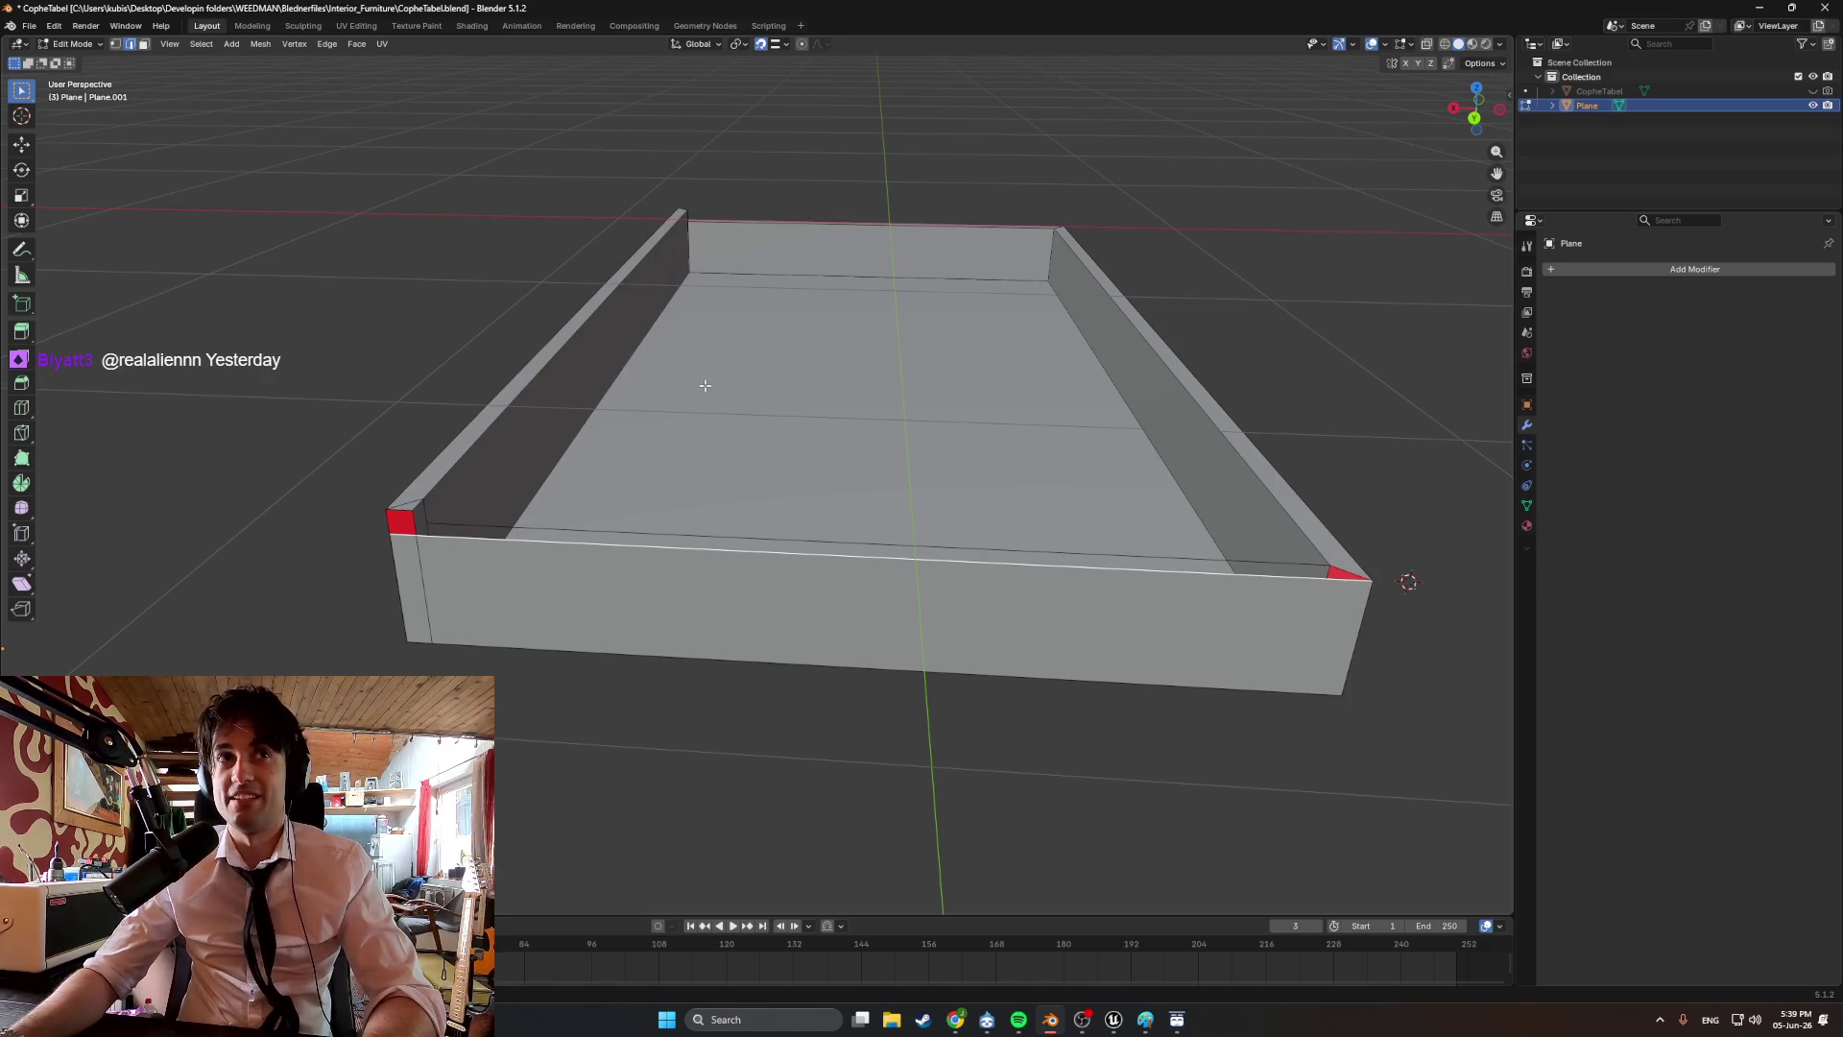
# Inspect the tray's left corner, then leave local view to show the whole coffee table
pyautogui.moveTo(704, 385)
pyautogui.mouseDown(button='middle')
pyautogui.moveTo(657, 403)
pyautogui.moveTo(823, 405)
pyautogui.mouseUp(button='middle')
pyautogui.scroll(-2, 769, 419)
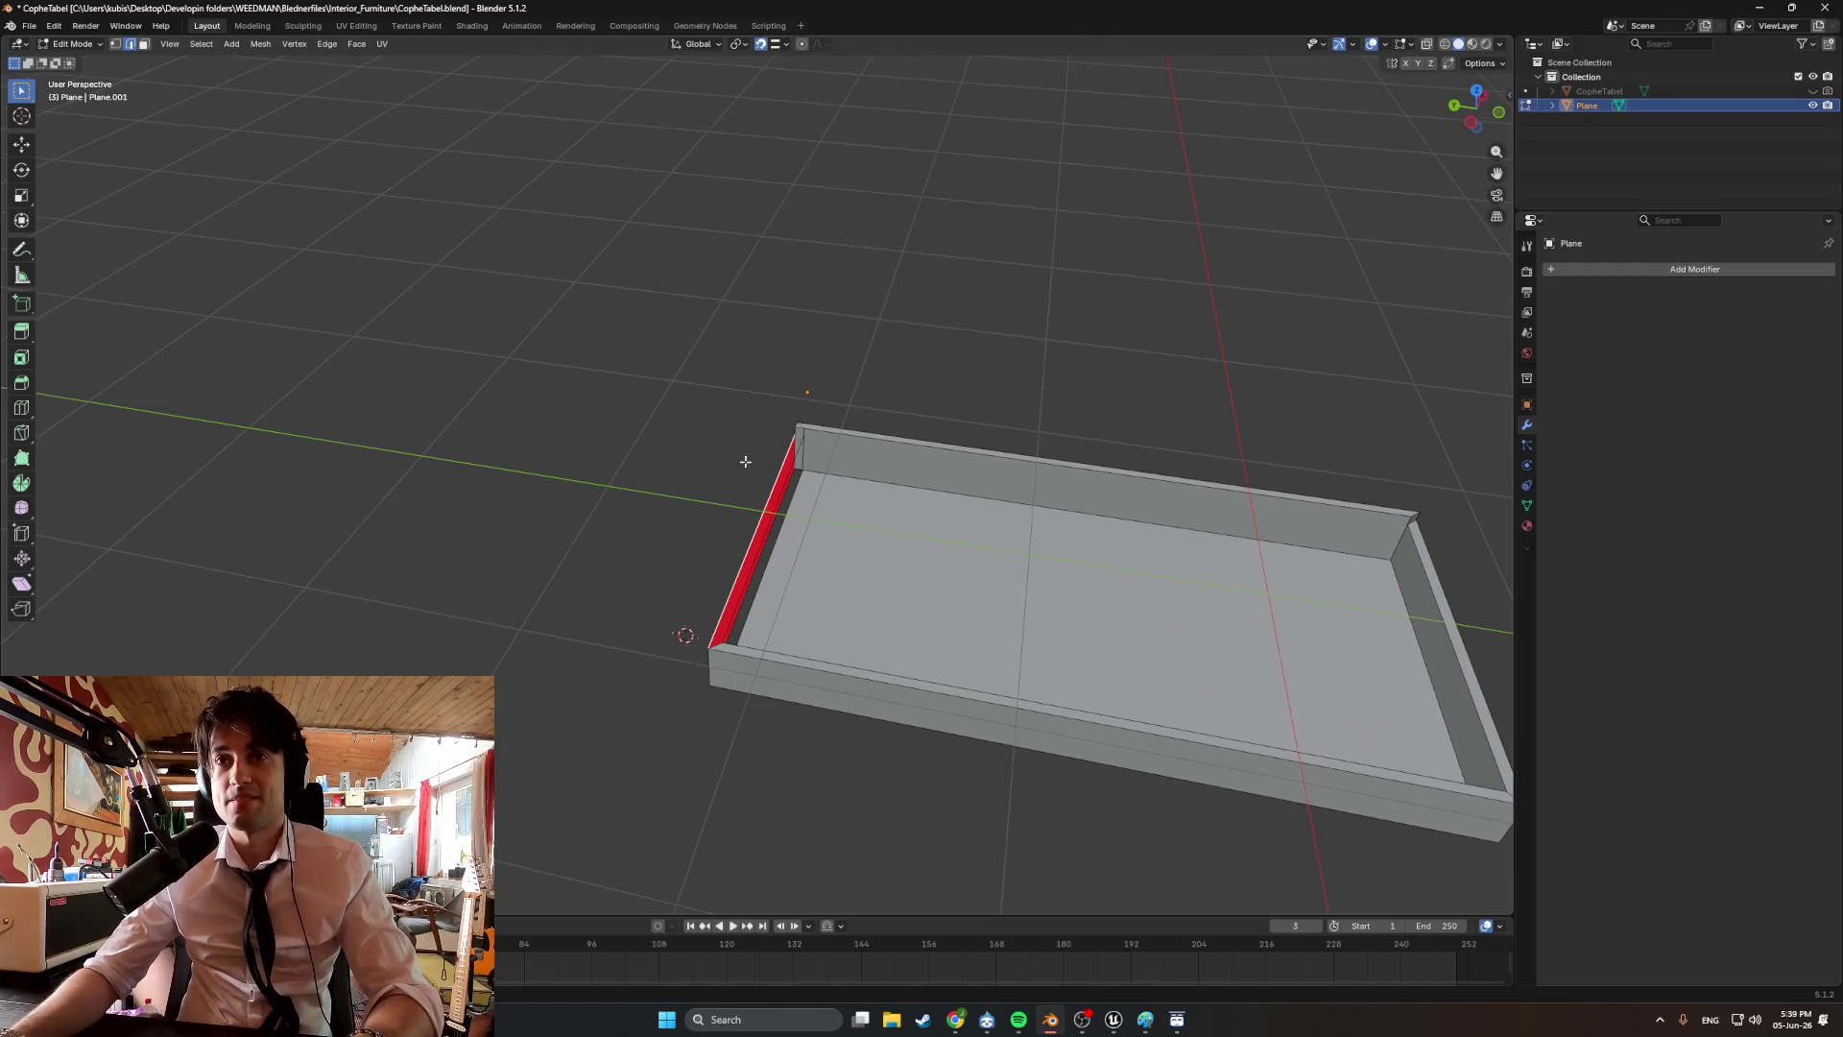
pyautogui.scroll(-3, 745, 462)
pyautogui.scroll(5, 745, 462)
pyautogui.moveTo(745, 462); pyautogui.dragTo(719, 478, button='middle')
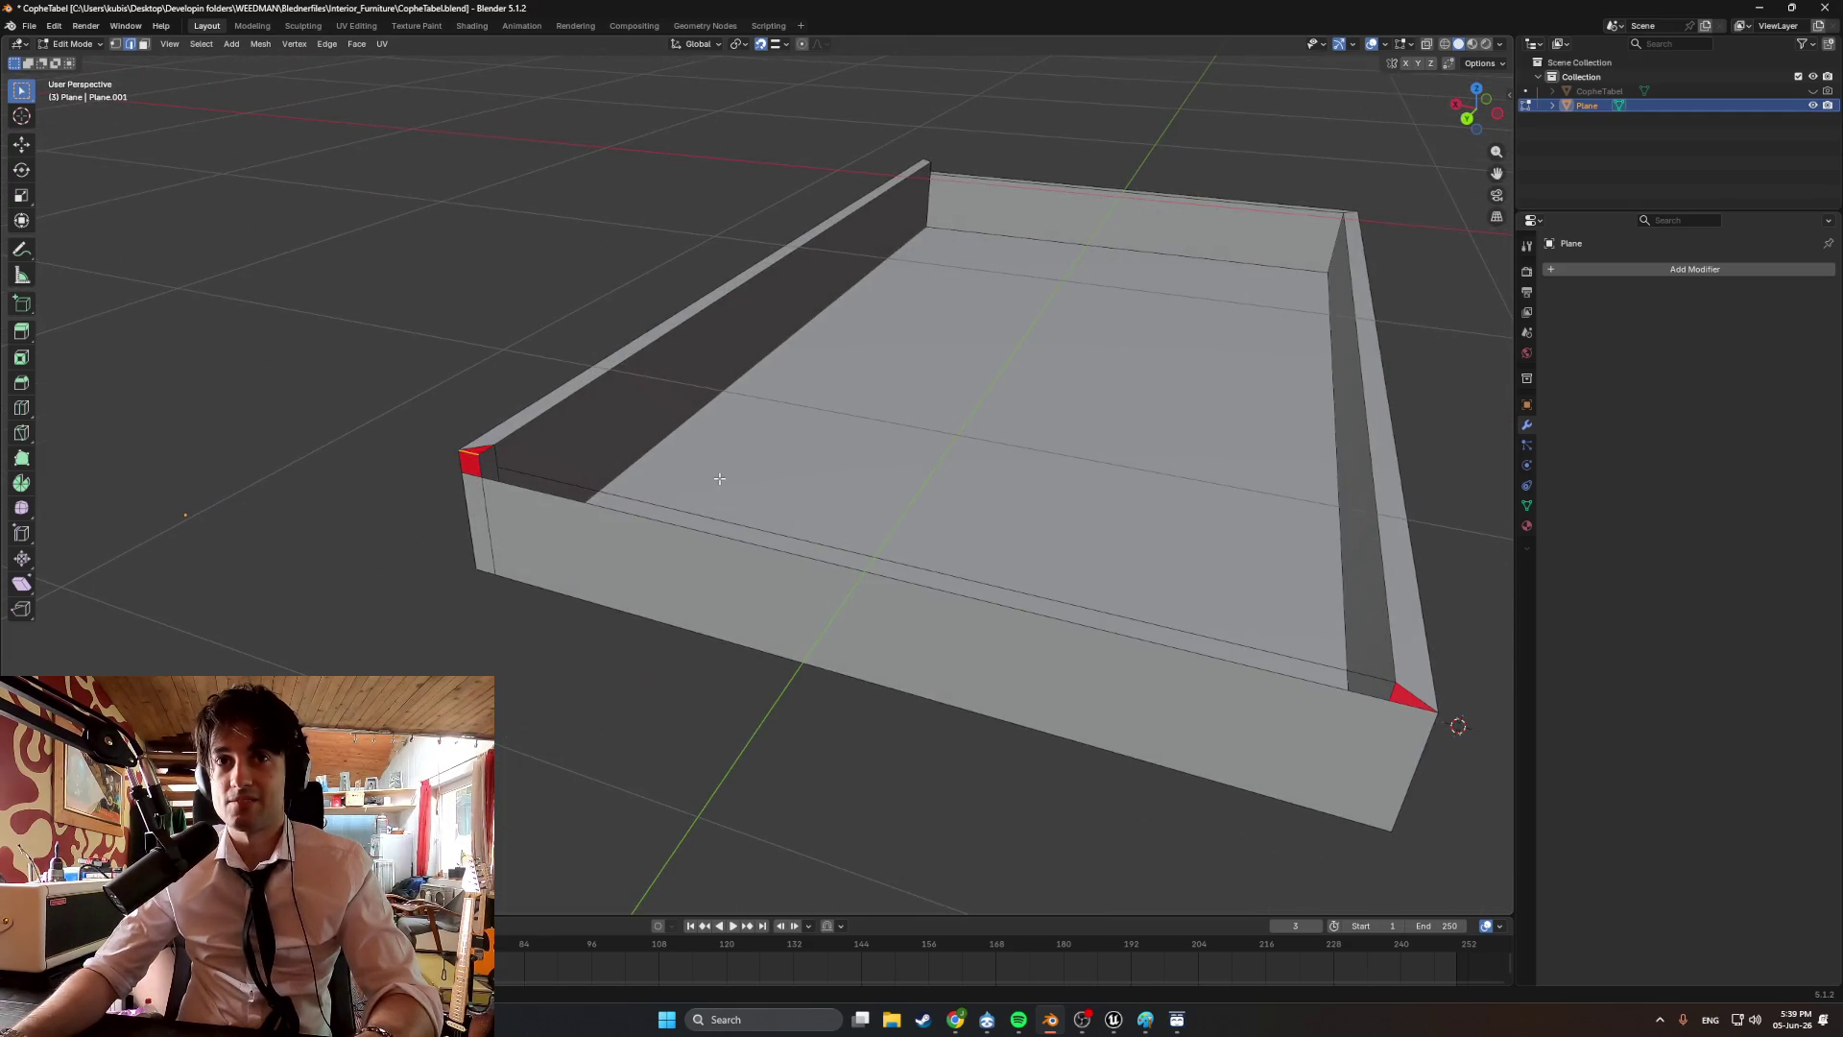
pyautogui.press('KP_Divide')
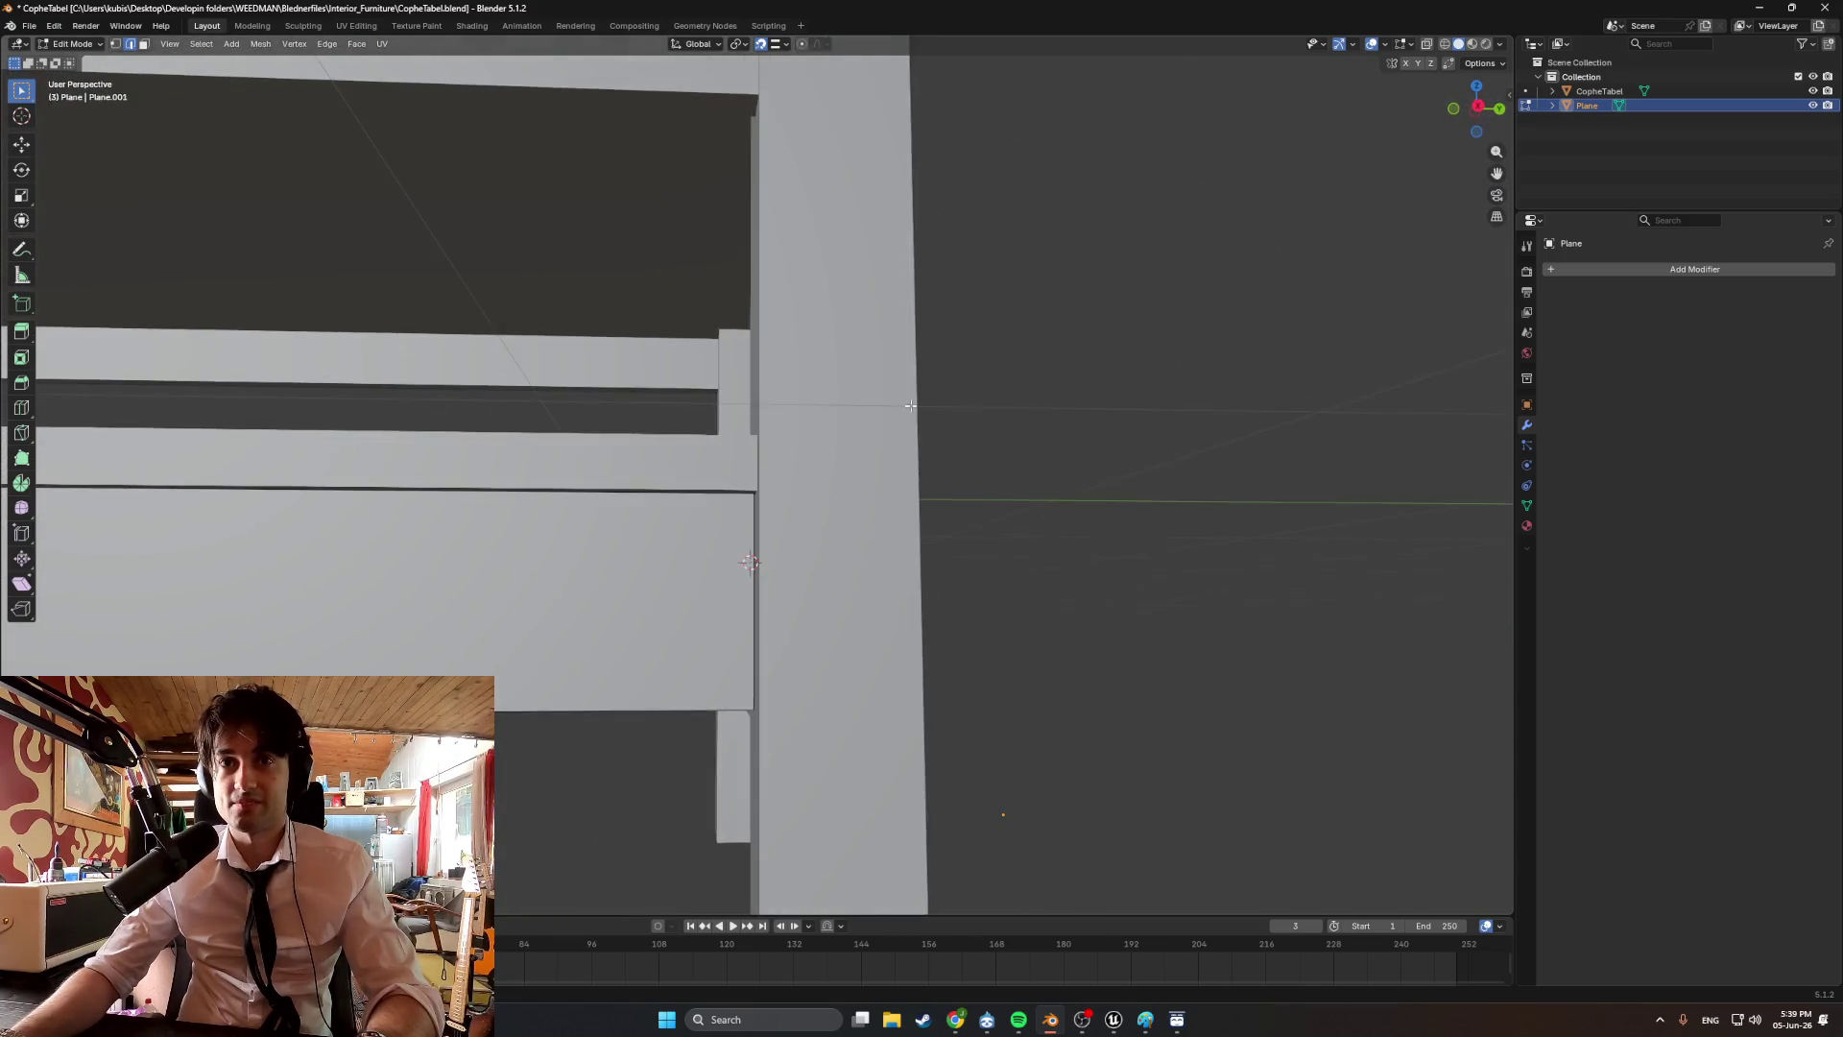
# Hide the coffee table and orbit around the drawer tray's corner
pyautogui.scroll(-5, 910, 406)
pyautogui.moveTo(898, 412)
pyautogui.mouseDown(button='middle')
pyautogui.moveTo(852, 445)
pyautogui.moveTo(878, 527)
pyautogui.moveTo(890, 463)
pyautogui.moveTo(835, 487)
pyautogui.moveTo(835, 506)
pyautogui.moveTo(820, 467)
pyautogui.moveTo(881, 419)
pyautogui.moveTo(867, 506)
pyautogui.mouseUp(button='middle')
pyautogui.click(1812, 91)
pyautogui.scroll(-4, 878, 527)
pyautogui.scroll(4, 864, 476)
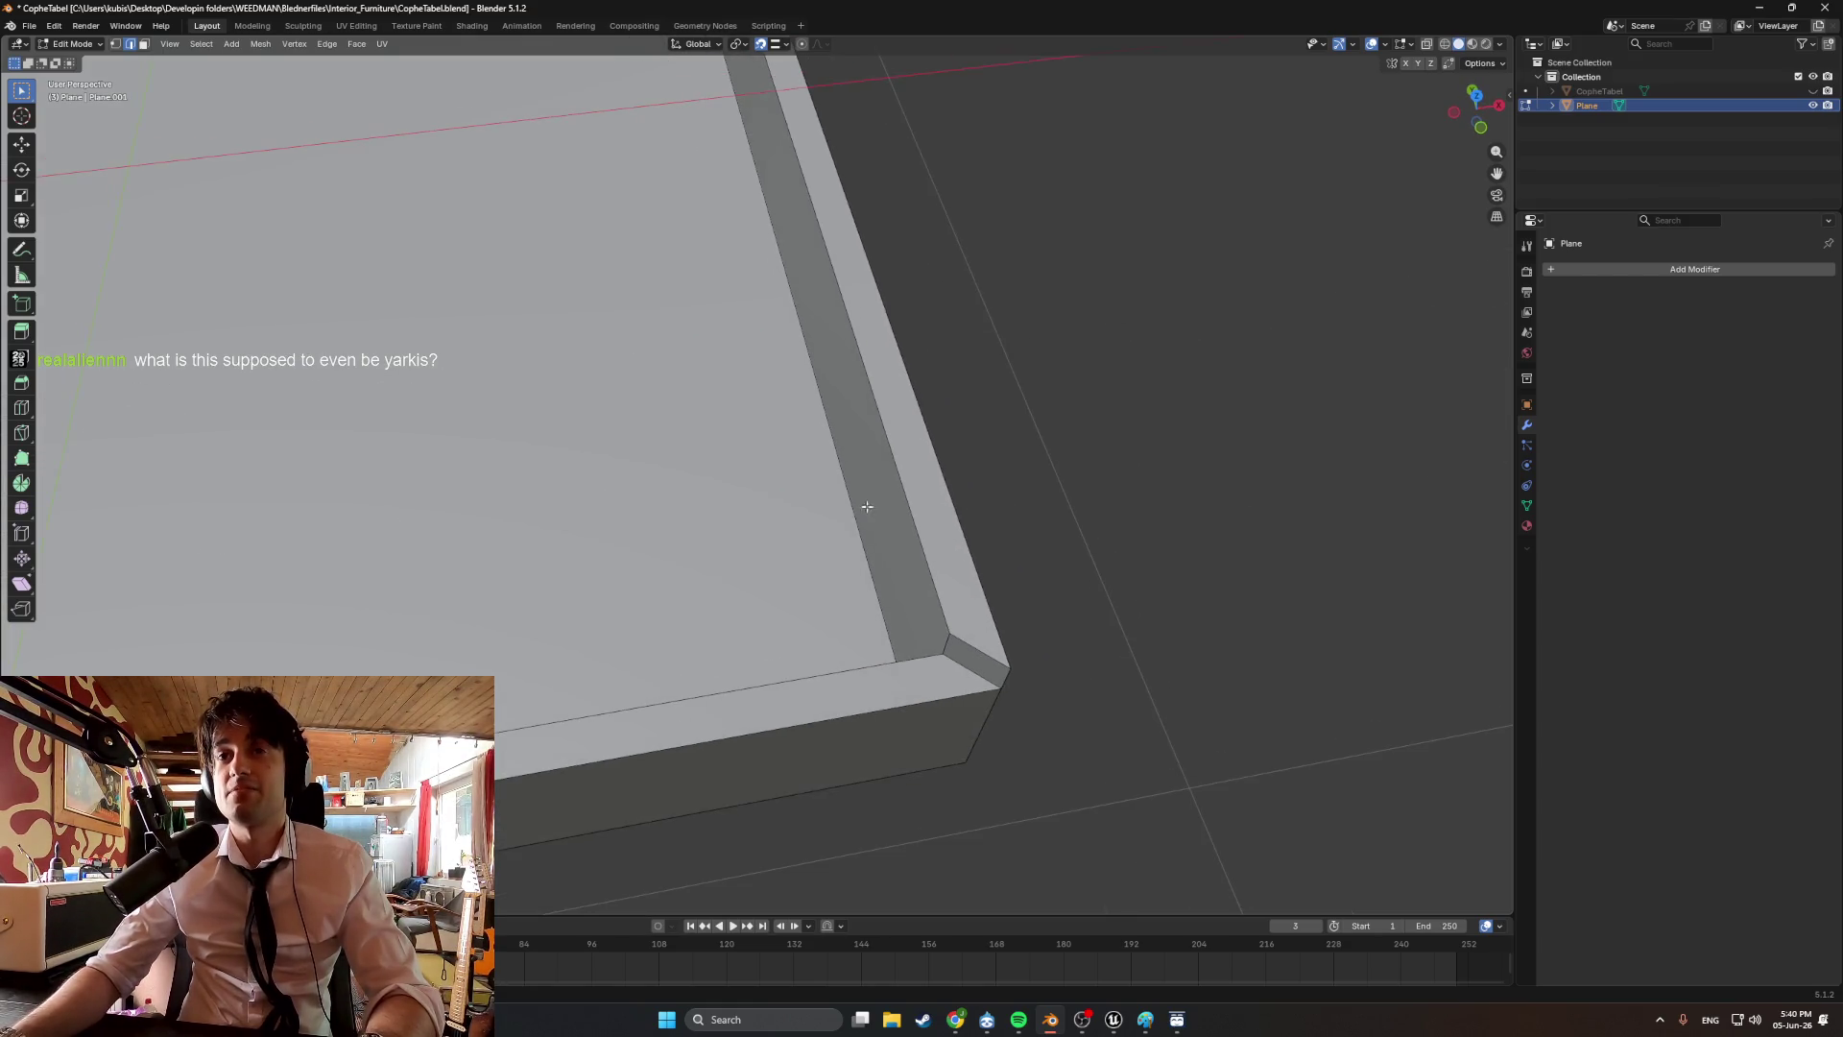
pyautogui.scroll(-1, 960, 646)
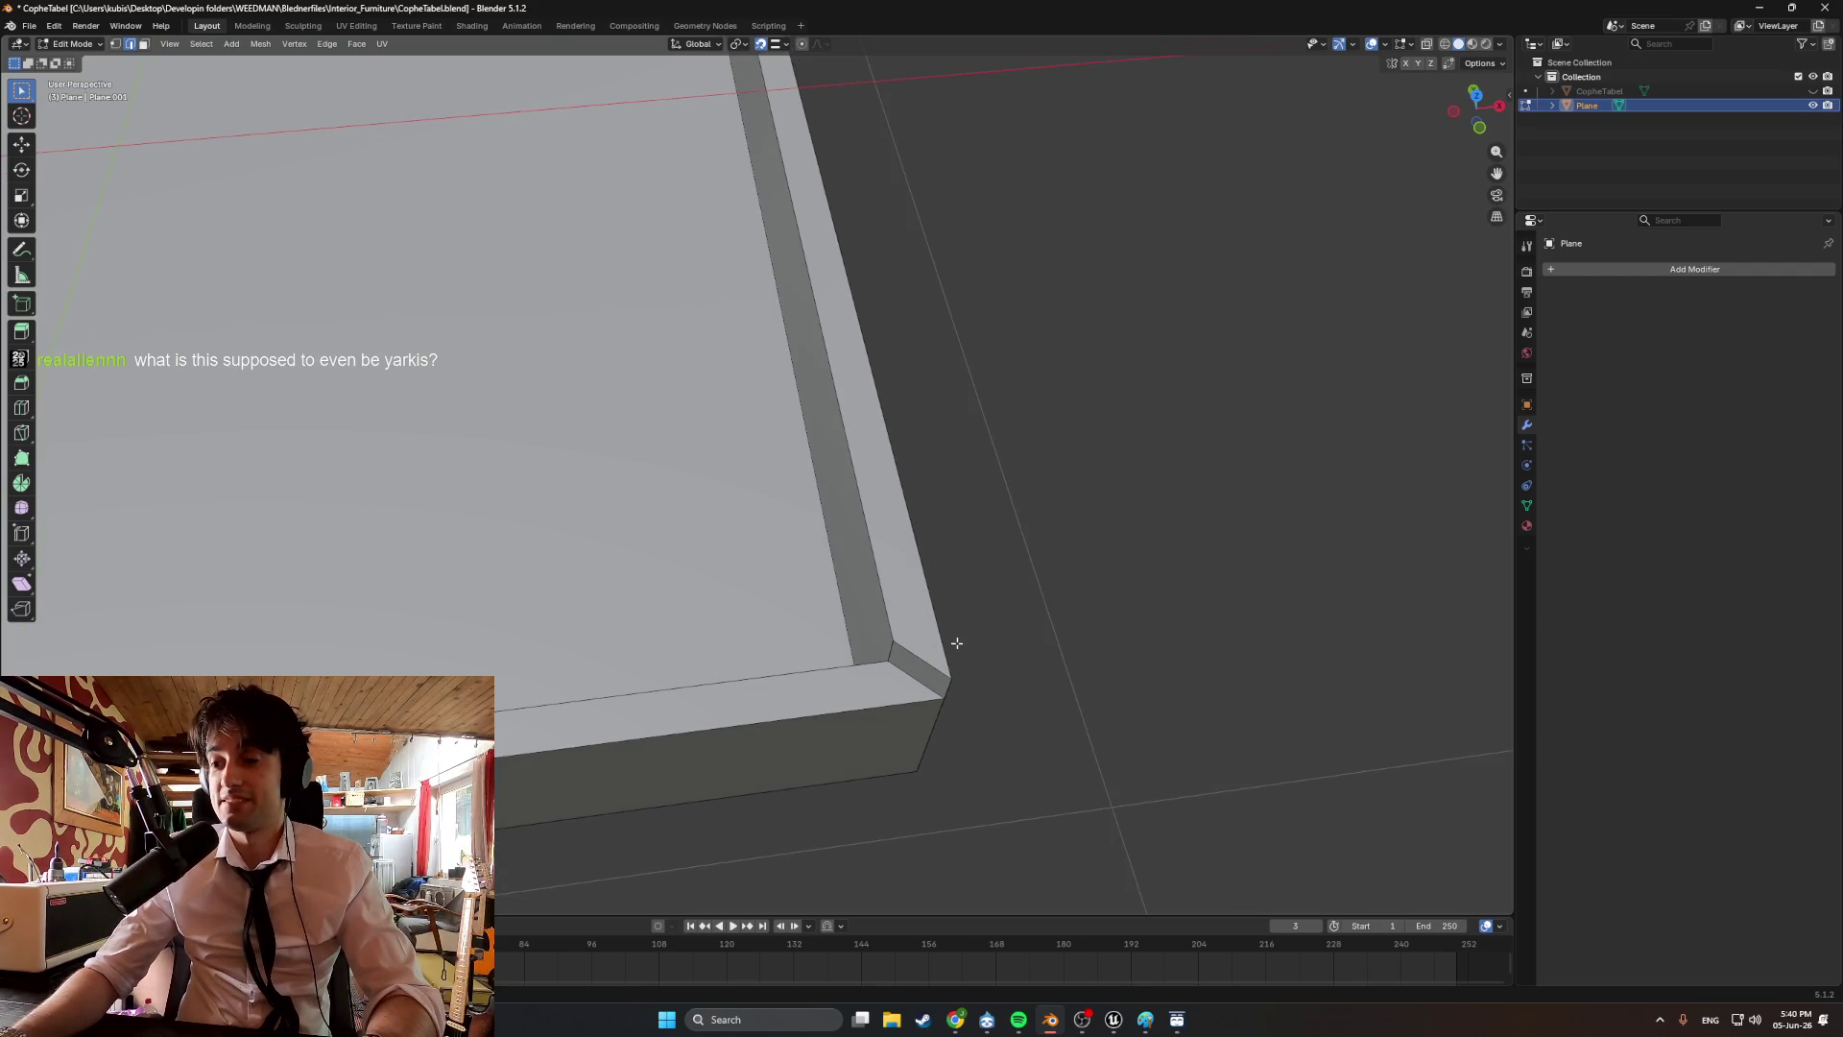
pyautogui.moveTo(957, 643)
pyautogui.mouseDown(button='middle')
pyautogui.moveTo(893, 572)
pyautogui.moveTo(896, 634)
pyautogui.moveTo(1004, 558)
pyautogui.moveTo(941, 535)
pyautogui.moveTo(975, 424)
pyautogui.moveTo(884, 436)
pyautogui.moveTo(921, 308)
pyautogui.moveTo(907, 480)
pyautogui.moveTo(951, 519)
pyautogui.mouseUp(button='middle')
# Unhide the coffee table and switch to the Unreal Engine drawer cabinet preview
pyautogui.click(1813, 90)
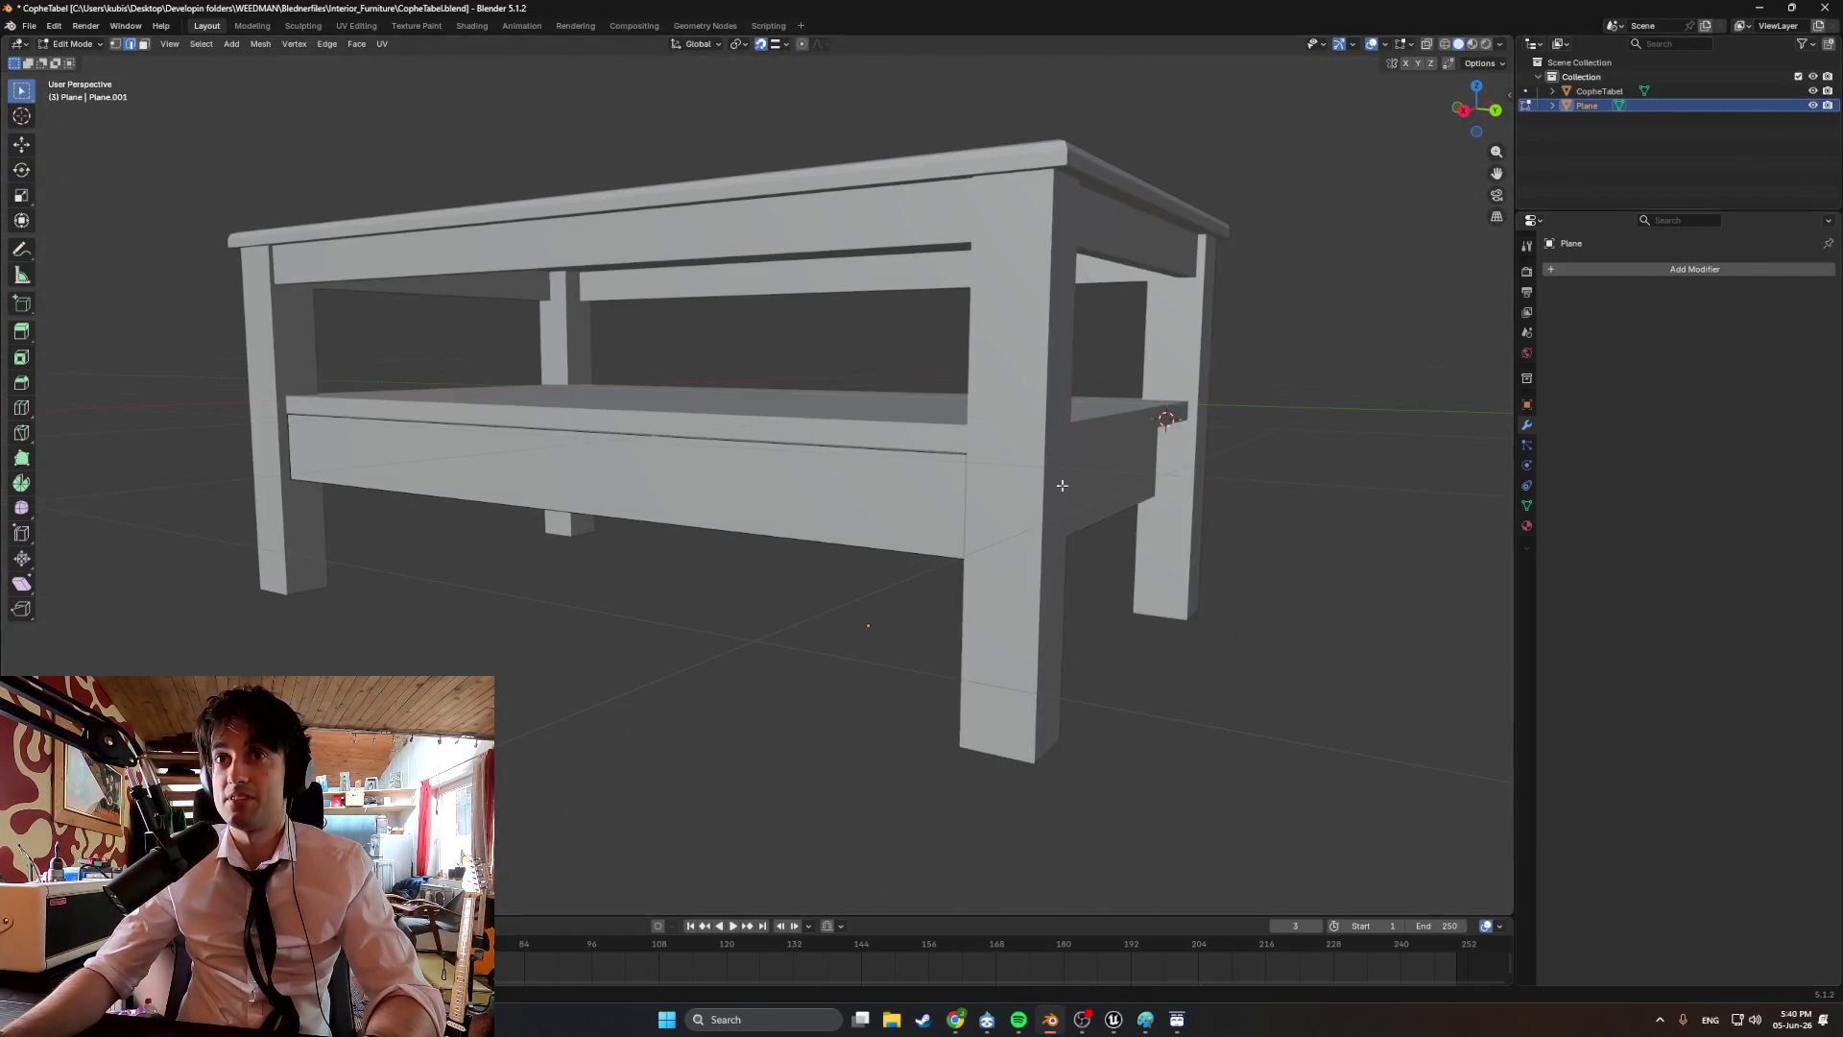
pyautogui.moveTo(1062, 485); pyautogui.dragTo(895, 694, button='middle')
pyautogui.click(1114, 1018)
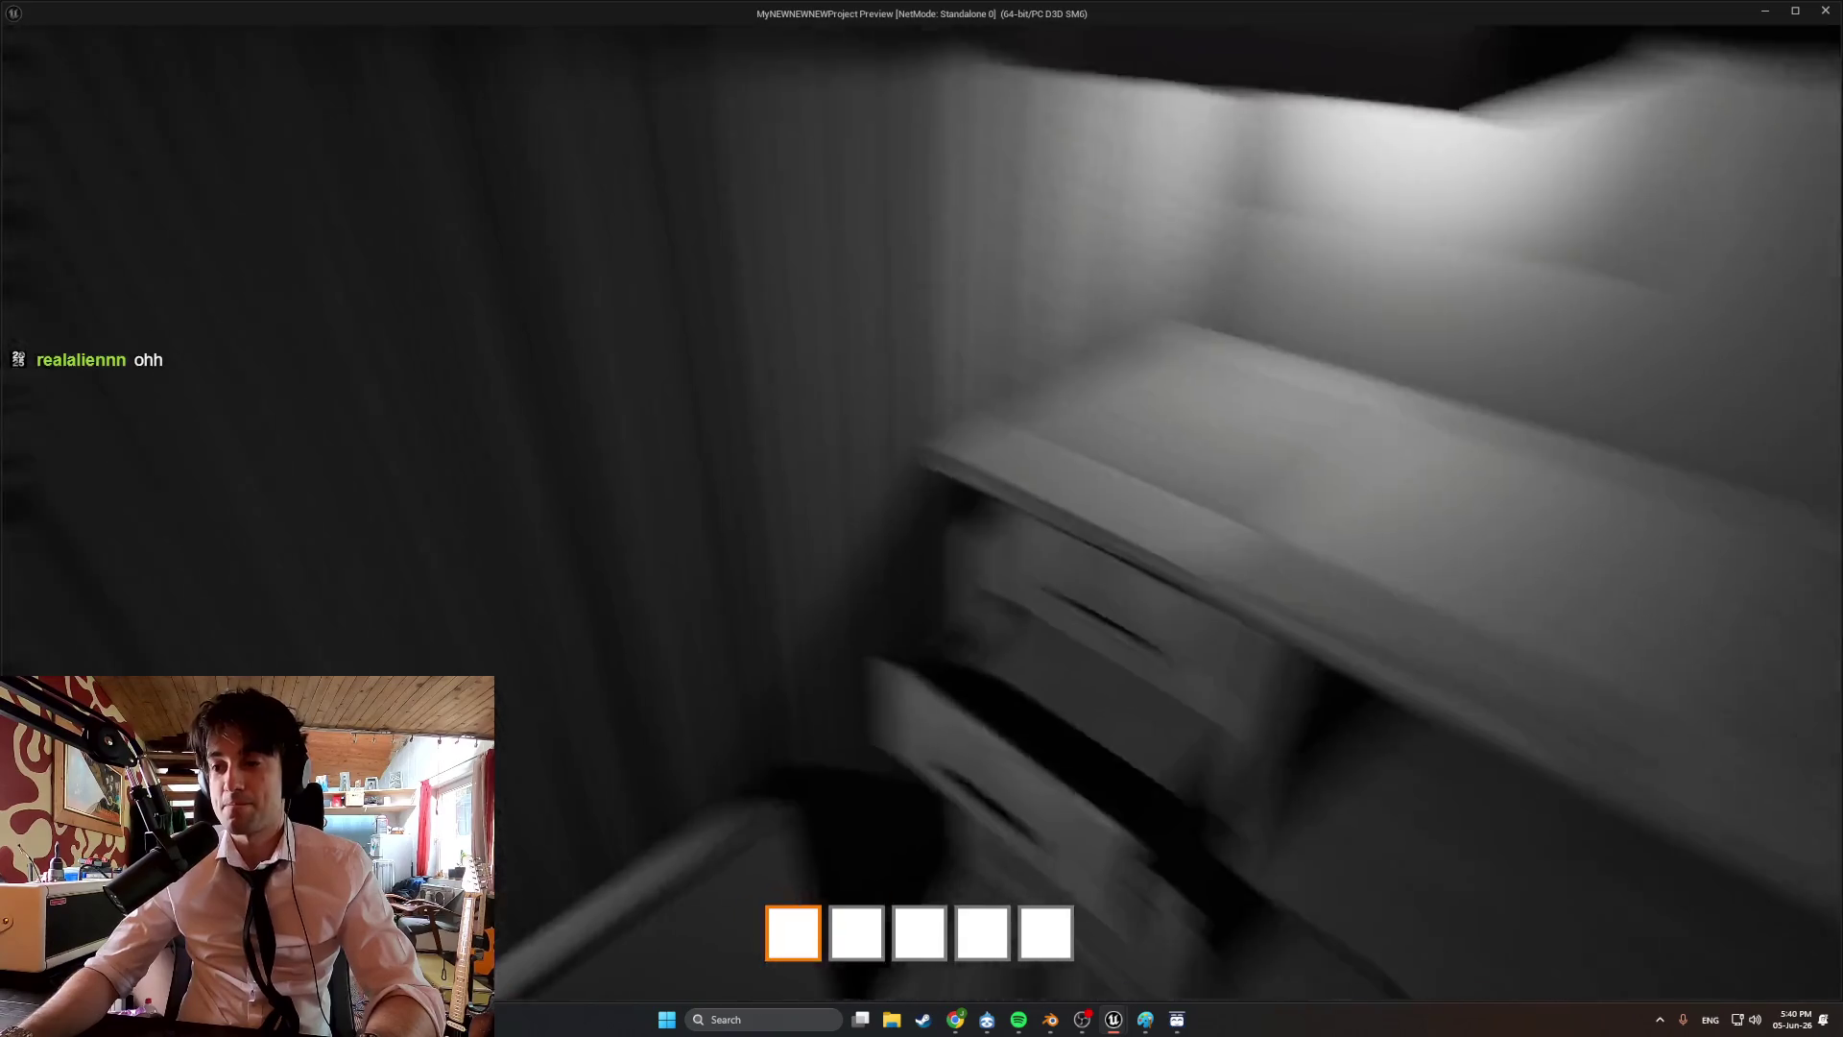
# Close the Unreal game preview and return to Blender, viewing beneath the coffee table
pyautogui.press('Escape')
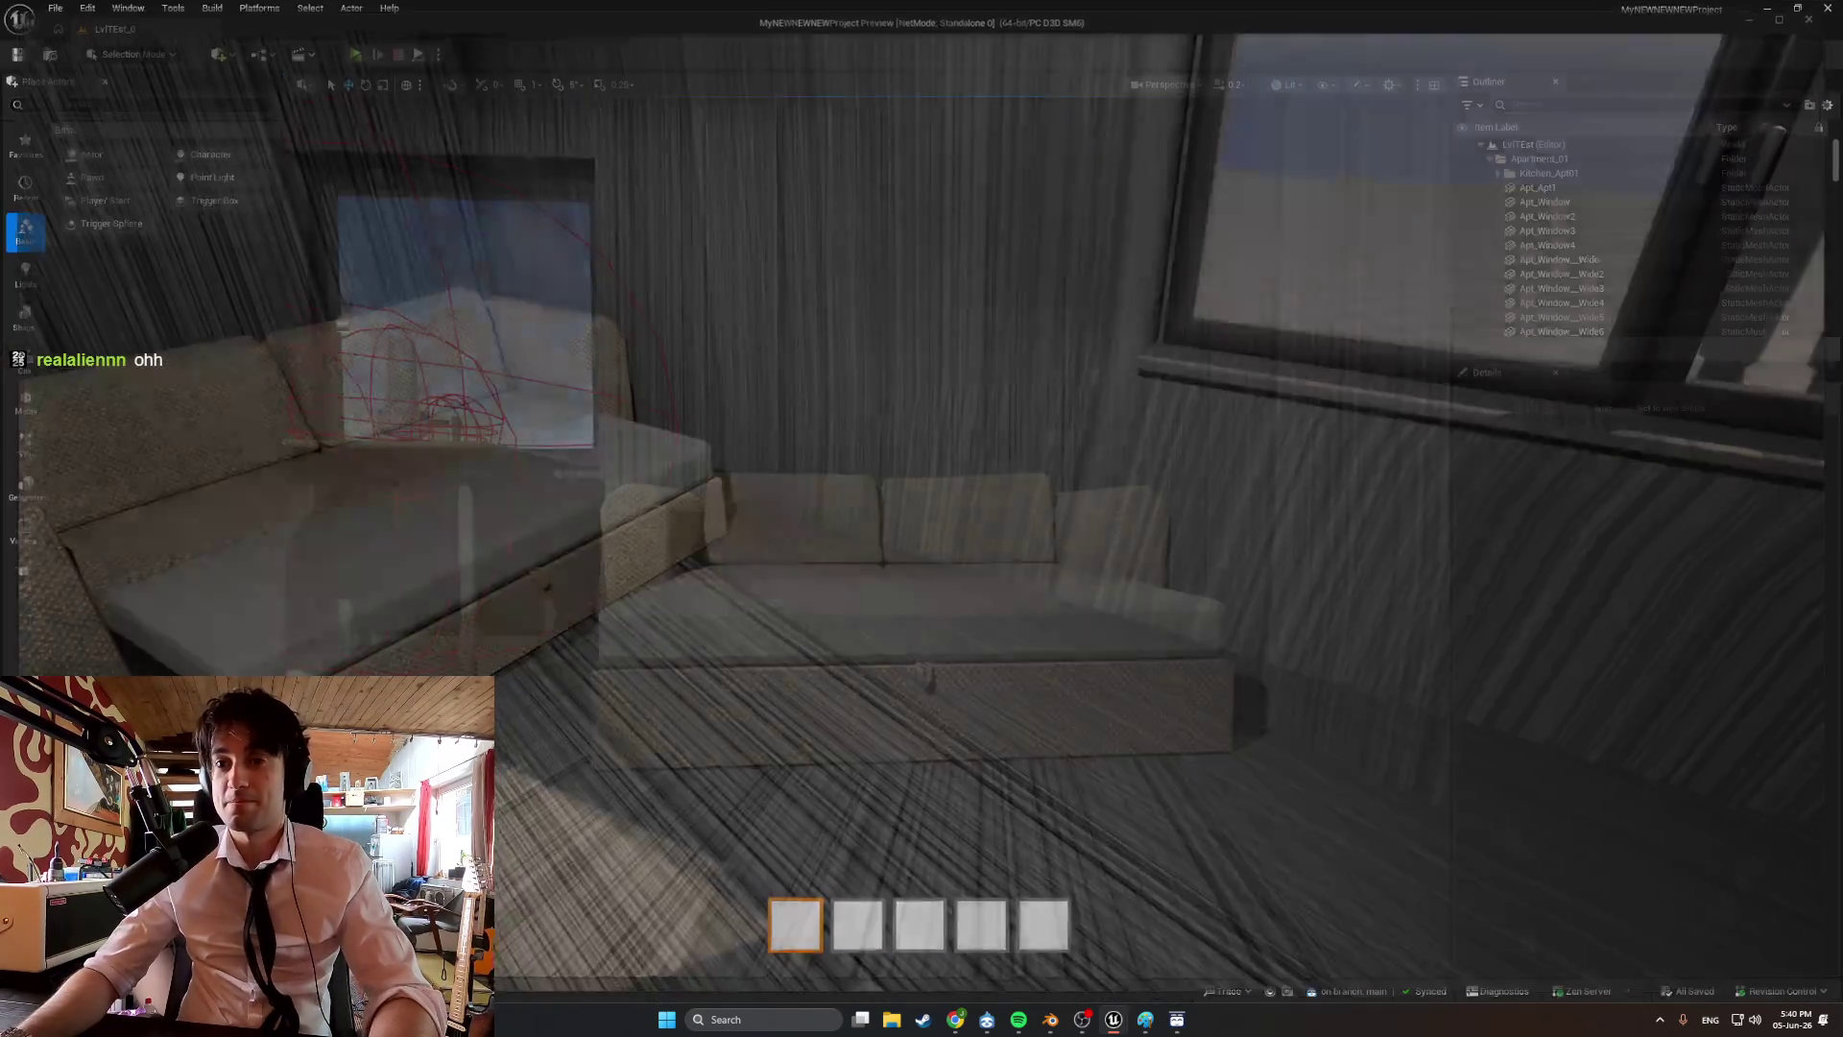
pyautogui.click(1052, 1019)
pyautogui.moveTo(963, 576)
pyautogui.mouseDown(button='middle')
pyautogui.moveTo(905, 618)
pyautogui.moveTo(999, 637)
pyautogui.moveTo(1090, 594)
pyautogui.moveTo(1119, 547)
pyautogui.moveTo(1161, 563)
pyautogui.moveTo(1104, 609)
pyautogui.moveTo(1759, 227)
pyautogui.mouseUp(button='middle')
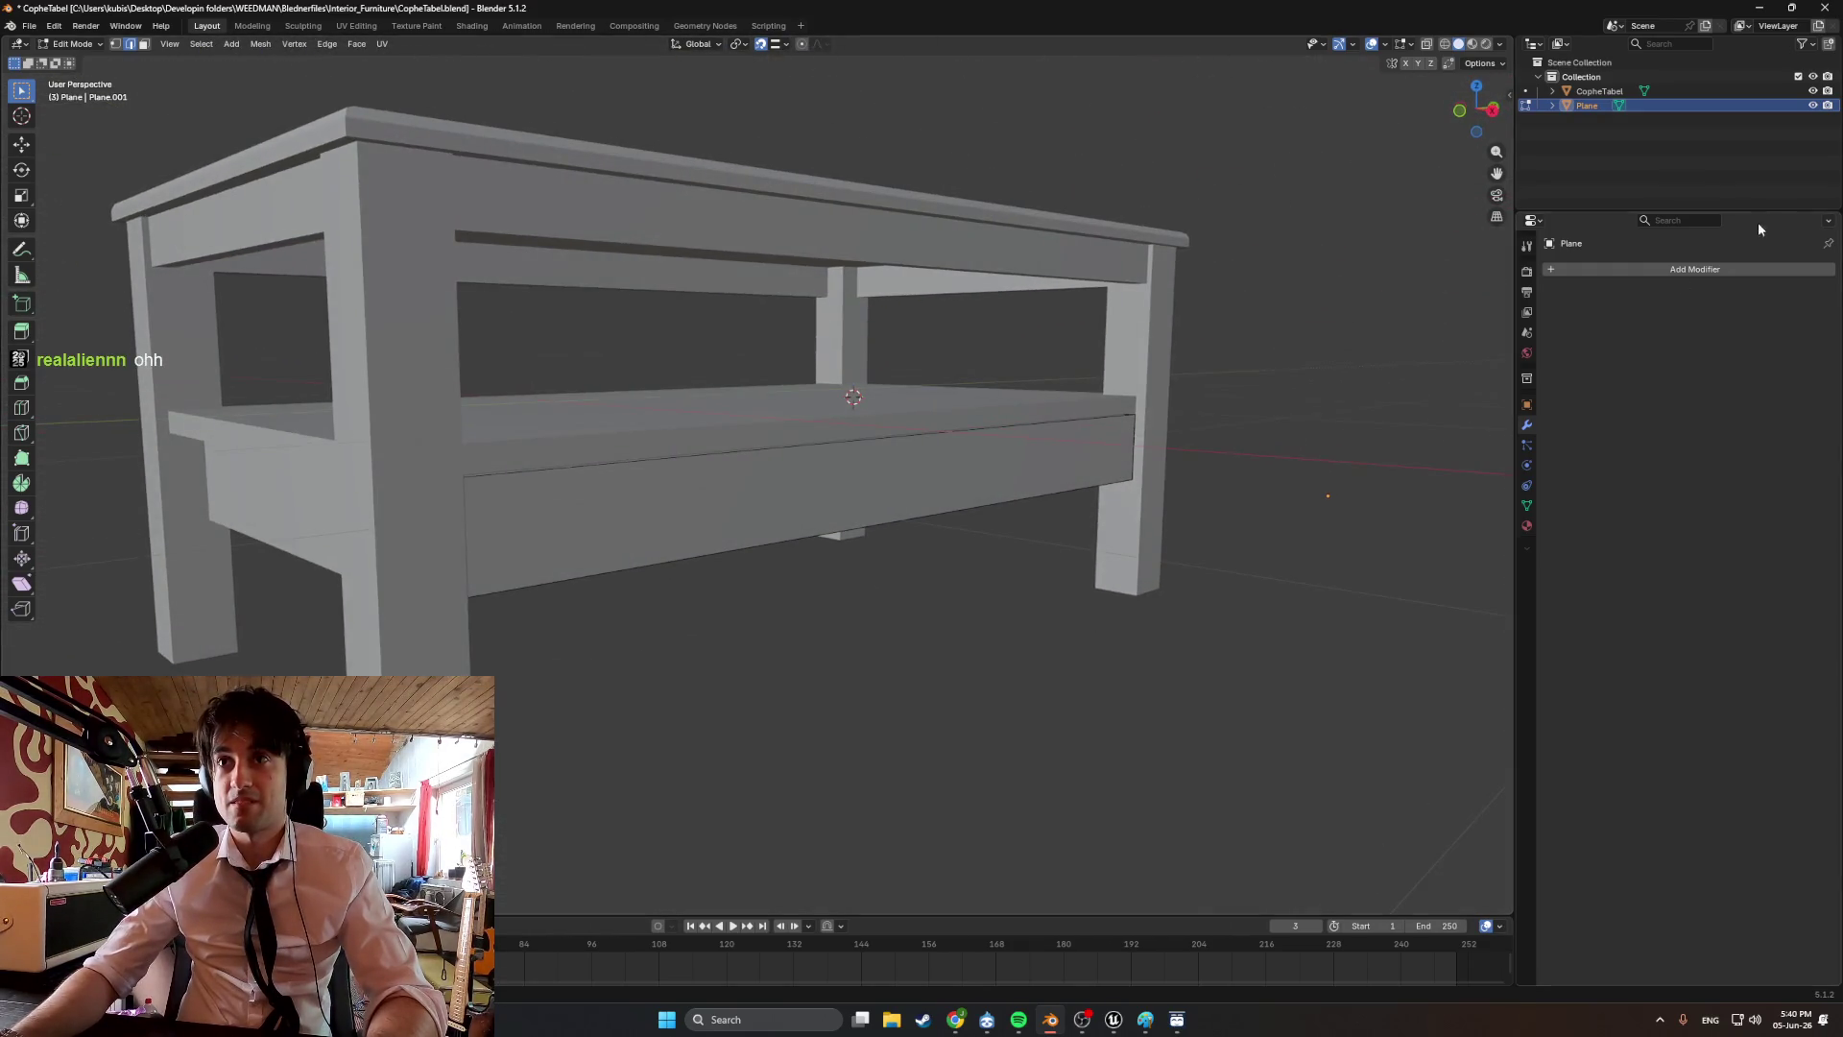
pyautogui.keyDown('ctrl'); pyautogui.click(1812, 105); pyautogui.keyUp('ctrl')
pyautogui.moveTo(960, 614)
pyautogui.mouseDown(button='middle')
pyautogui.moveTo(1080, 641)
pyautogui.moveTo(1305, 547)
pyautogui.moveTo(855, 621)
pyautogui.moveTo(1057, 580)
pyautogui.moveTo(1341, 477)
pyautogui.moveTo(864, 538)
pyautogui.moveTo(627, 521)
pyautogui.moveTo(864, 534)
pyautogui.moveTo(784, 564)
pyautogui.mouseUp(button='middle')
pyautogui.scroll(5, 628, 521)
pyautogui.rightClick(824, 543)
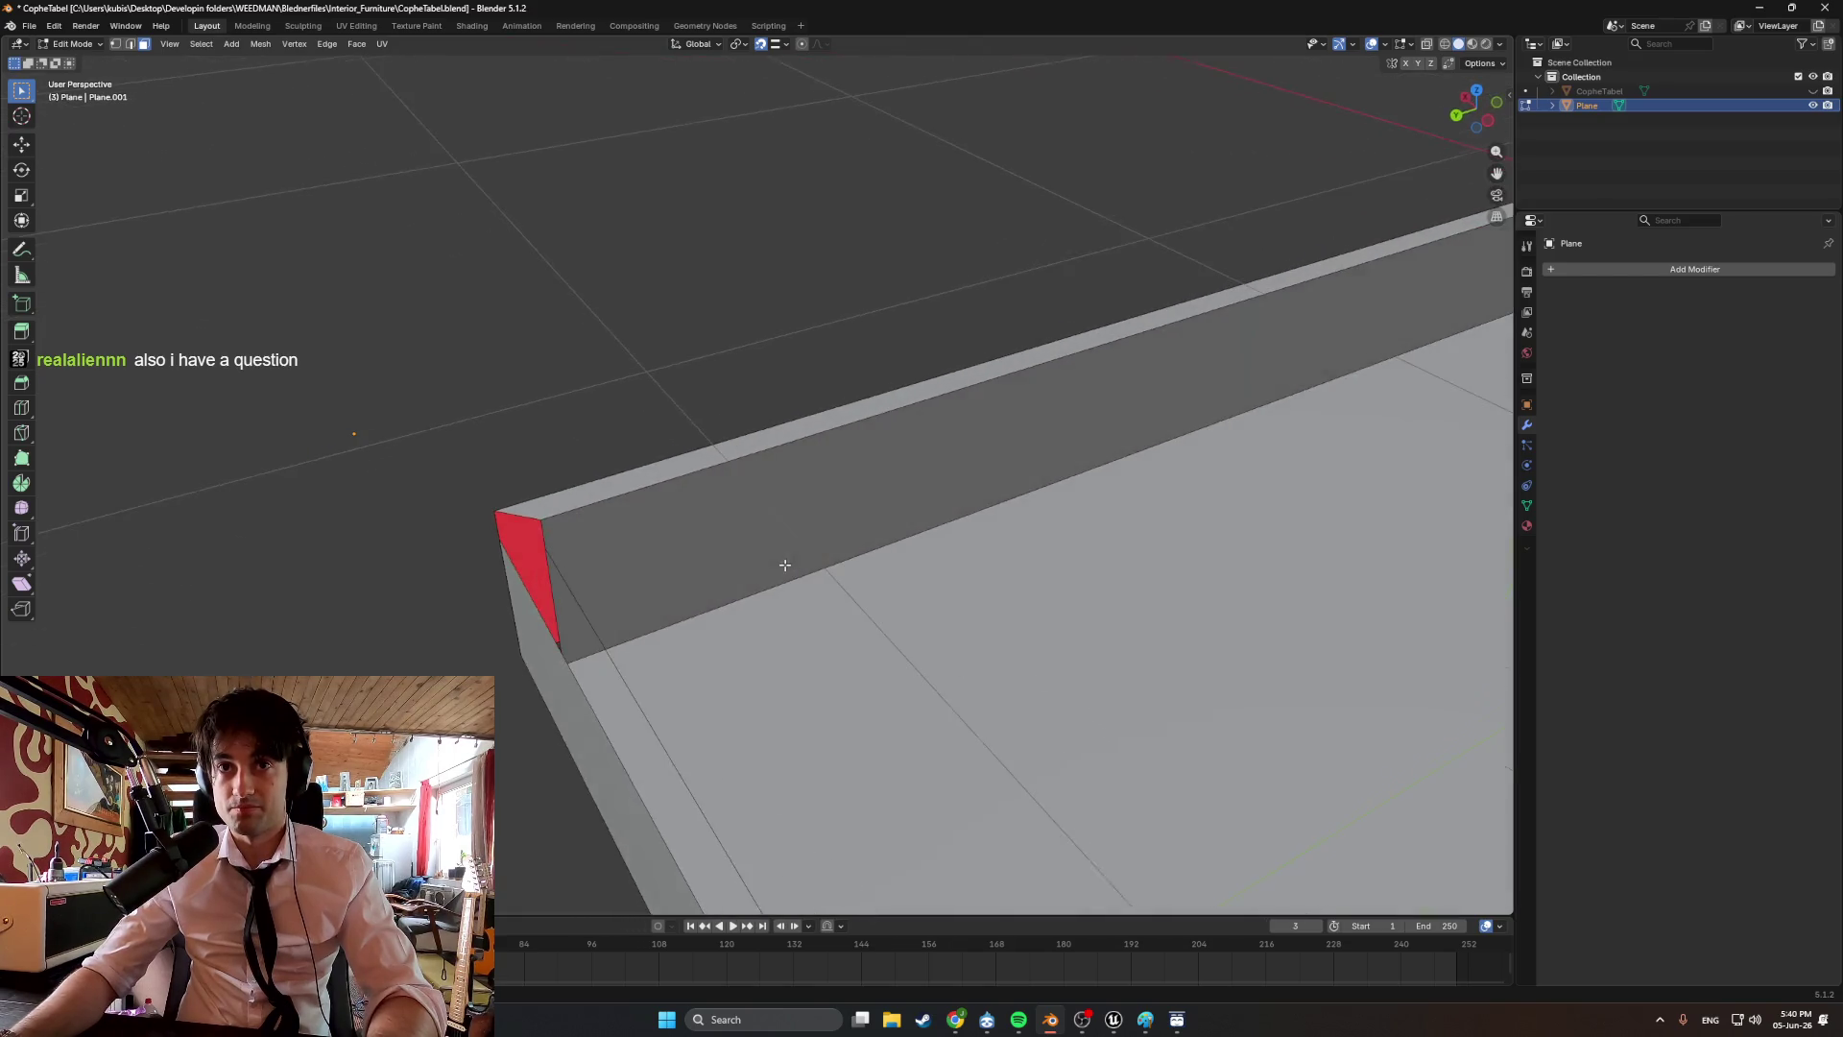
pyautogui.moveTo(583, 622); pyautogui.dragTo(457, 560, button='middle')
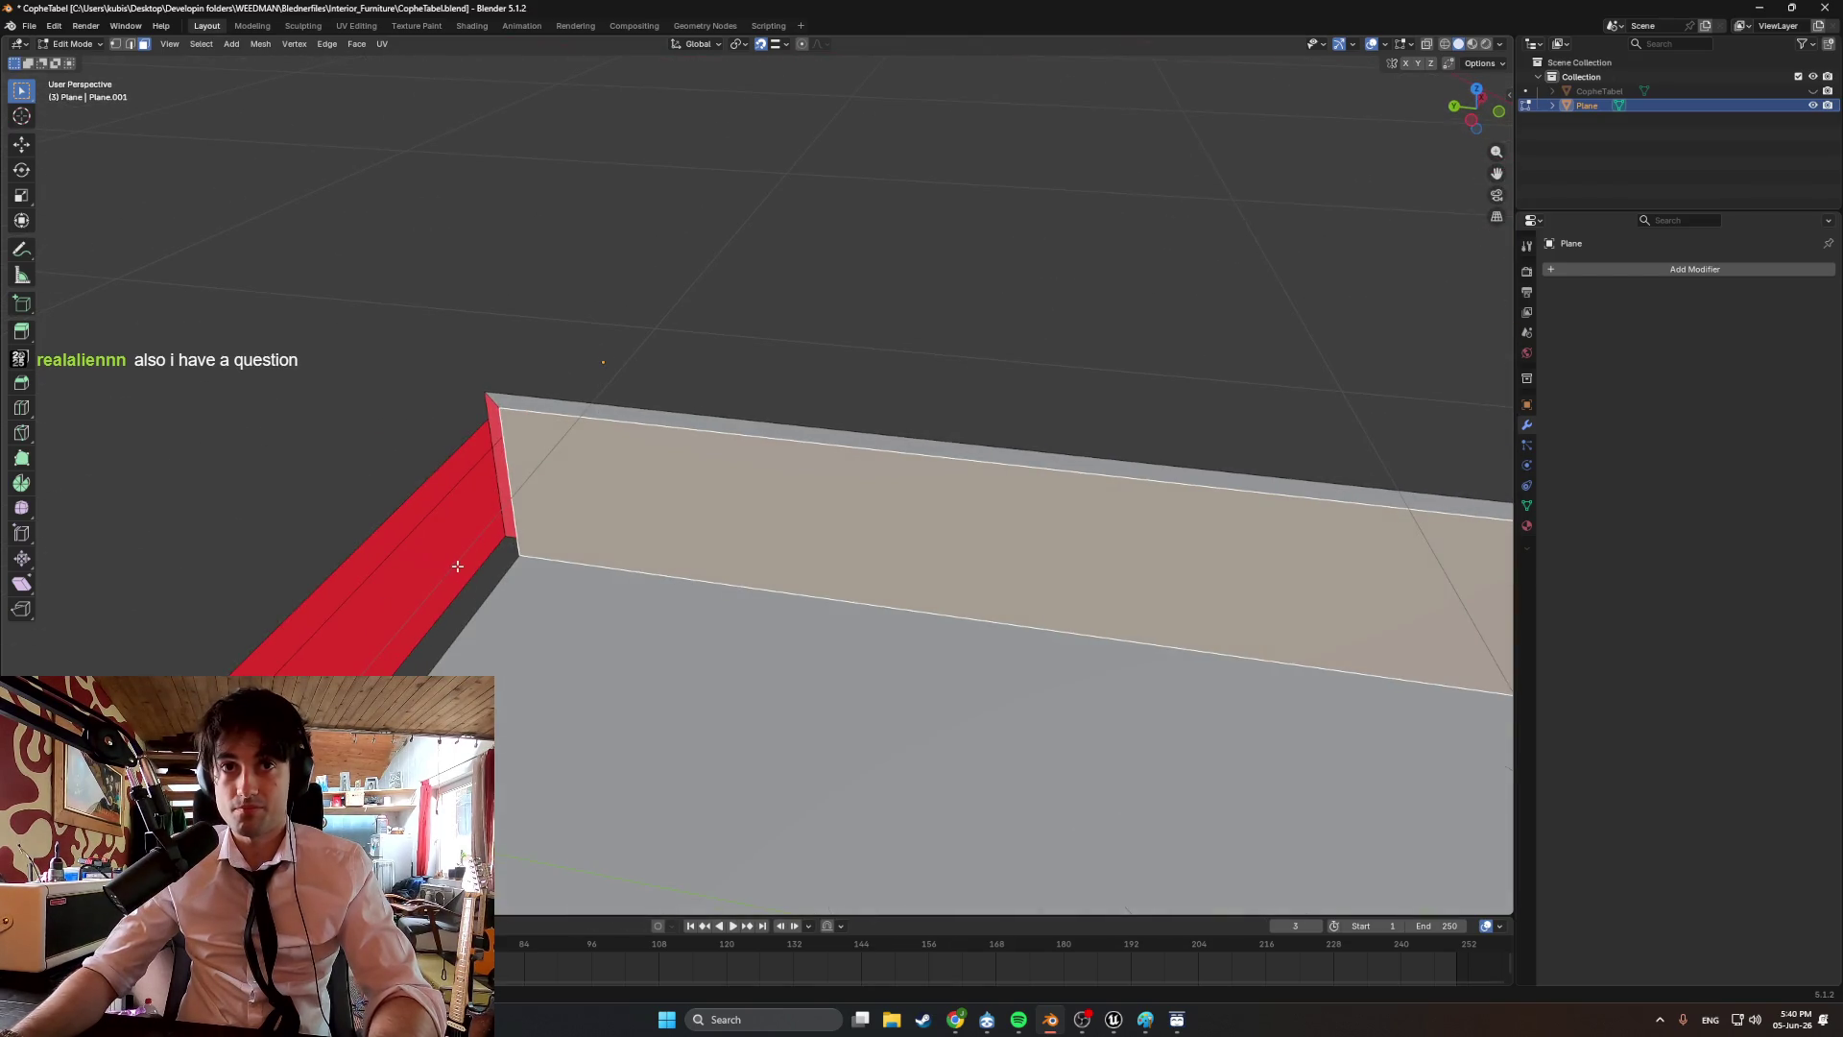
pyautogui.click(451, 558)
pyautogui.press('2')
pyautogui.click(435, 595)
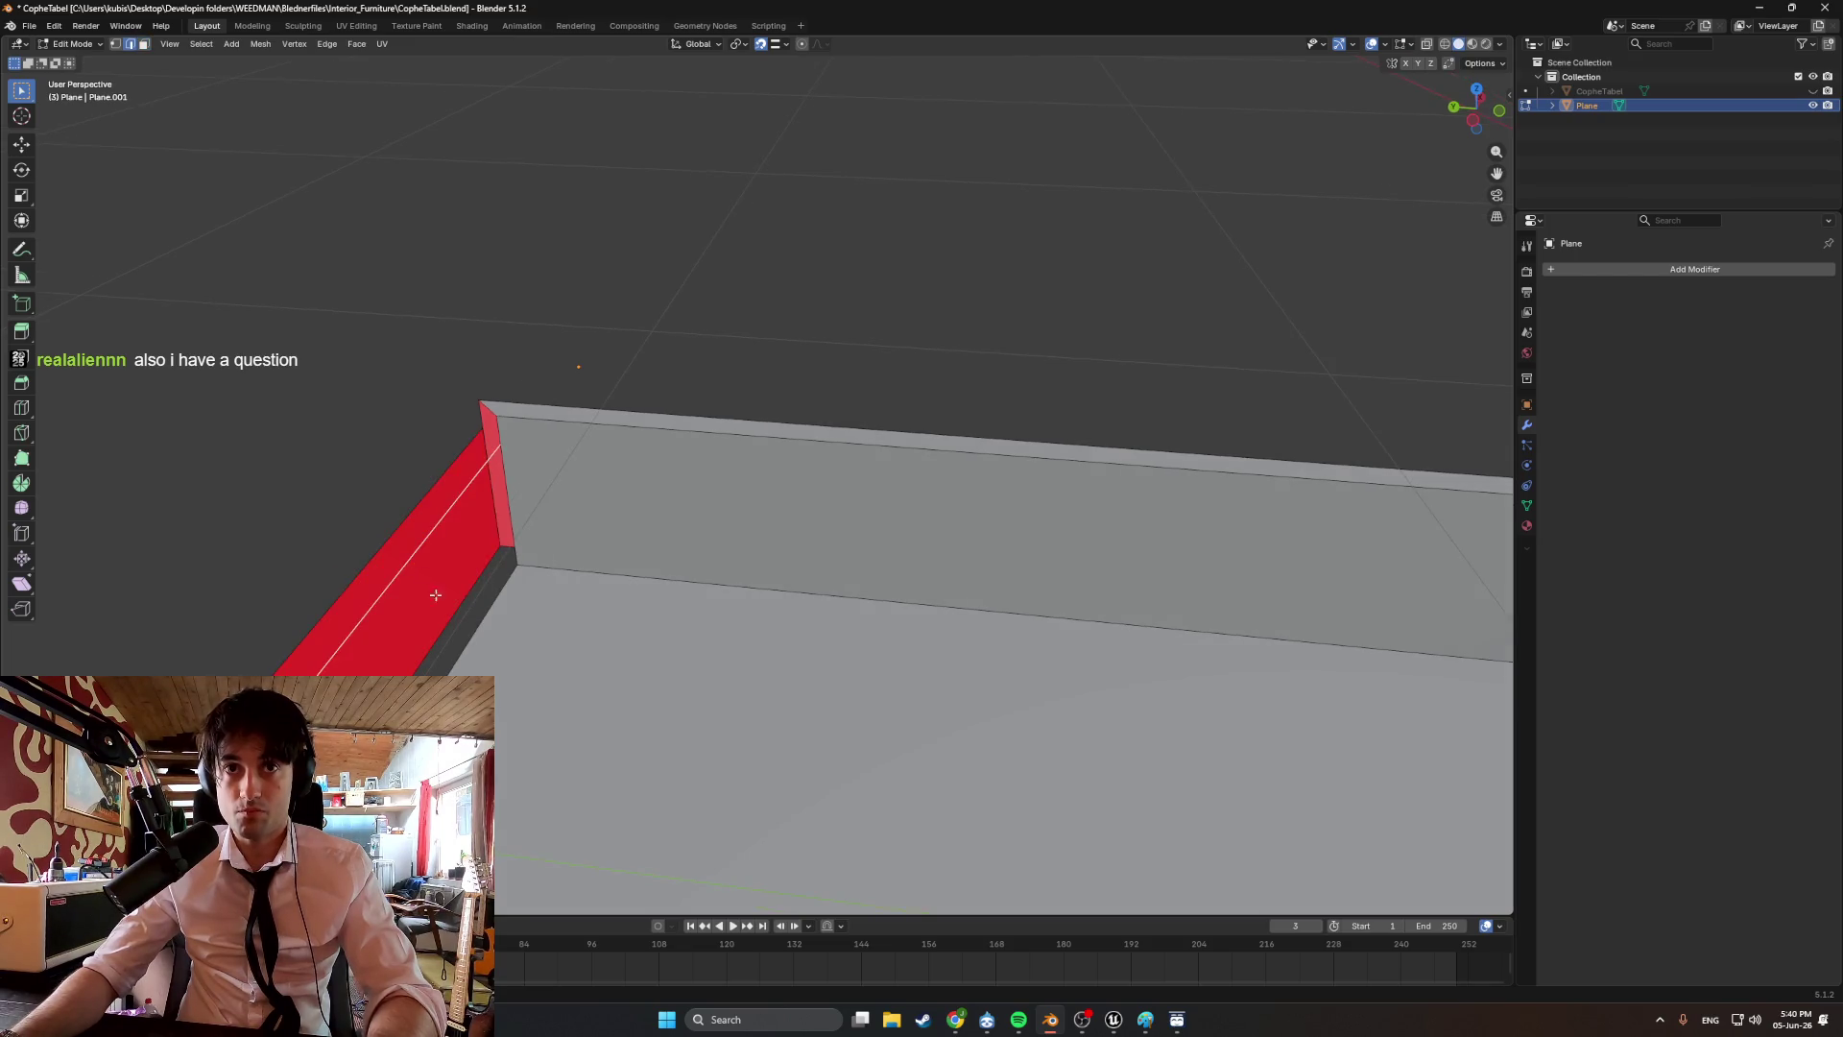
pyautogui.moveTo(475, 633)
pyautogui.mouseDown(button='middle')
pyautogui.moveTo(519, 588)
pyautogui.moveTo(611, 613)
pyautogui.mouseUp(button='middle')
pyautogui.rightClick(522, 586)
pyautogui.click(478, 568)
pyautogui.moveTo(479, 571)
pyautogui.mouseDown(button='middle')
pyautogui.moveTo(749, 499)
pyautogui.moveTo(808, 413)
pyautogui.moveTo(795, 540)
pyautogui.moveTo(828, 540)
pyautogui.moveTo(847, 507)
pyautogui.moveTo(811, 424)
pyautogui.moveTo(801, 521)
pyautogui.moveTo(918, 537)
pyautogui.mouseUp(button='middle')
pyautogui.scroll(-5, 704, 568)
pyautogui.scroll(5, 807, 413)
pyautogui.scroll(4, 821, 463)
pyautogui.scroll(-5, 802, 520)
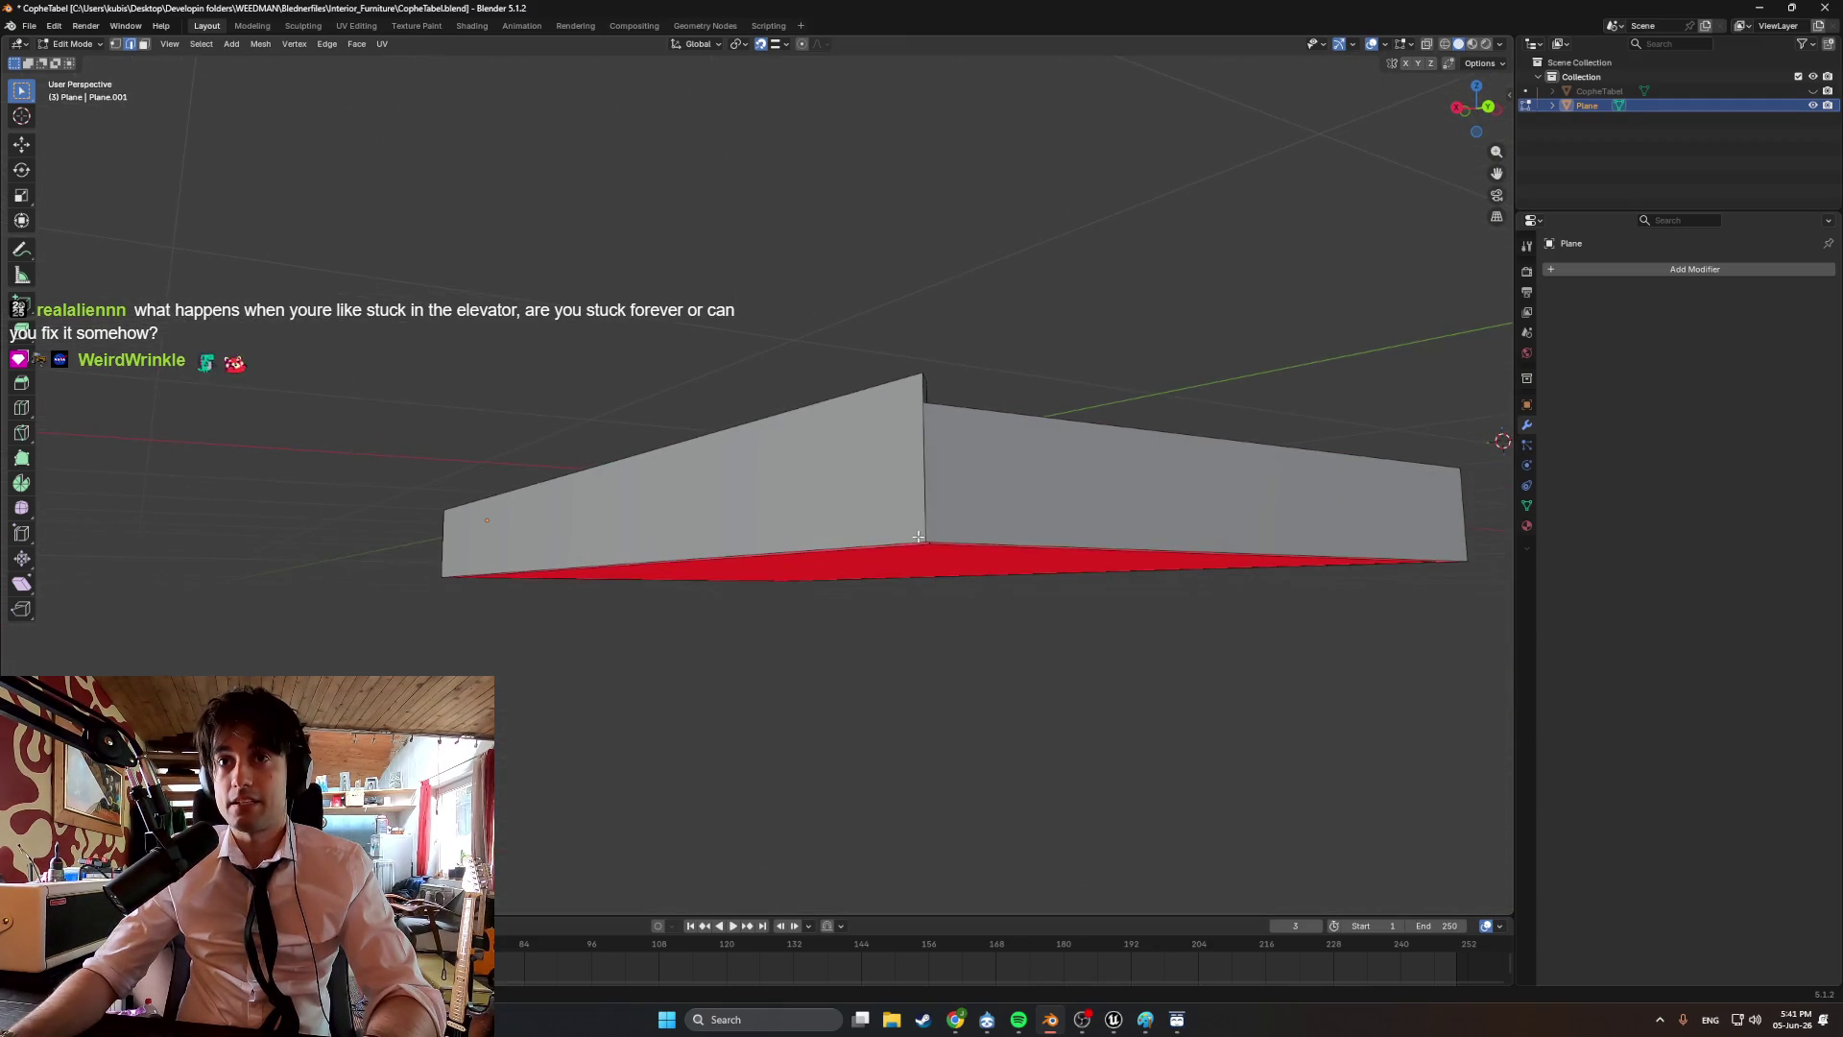
pyautogui.click(1813, 91)
pyautogui.moveTo(1018, 576)
pyautogui.mouseDown(button='middle')
pyautogui.moveTo(979, 615)
pyautogui.moveTo(1011, 588)
pyautogui.moveTo(967, 580)
pyautogui.moveTo(1014, 587)
pyautogui.moveTo(974, 596)
pyautogui.moveTo(1074, 407)
pyautogui.moveTo(1152, 563)
pyautogui.moveTo(959, 596)
pyautogui.moveTo(850, 567)
pyautogui.moveTo(907, 497)
pyautogui.mouseUp(button='middle')
pyautogui.moveTo(683, 485)
pyautogui.mouseDown(button='middle')
pyautogui.moveTo(1154, 512)
pyautogui.moveTo(882, 470)
pyautogui.moveTo(975, 428)
pyautogui.moveTo(781, 399)
pyautogui.moveTo(758, 420)
pyautogui.moveTo(782, 700)
pyautogui.moveTo(749, 572)
pyautogui.moveTo(687, 539)
pyautogui.moveTo(685, 510)
pyautogui.moveTo(494, 452)
pyautogui.moveTo(802, 502)
pyautogui.moveTo(691, 502)
pyautogui.moveTo(845, 543)
pyautogui.moveTo(843, 561)
pyautogui.moveTo(700, 547)
pyautogui.moveTo(679, 568)
pyautogui.moveTo(708, 474)
pyautogui.moveTo(696, 510)
pyautogui.moveTo(819, 646)
pyautogui.moveTo(957, 562)
pyautogui.mouseUp(button='middle')
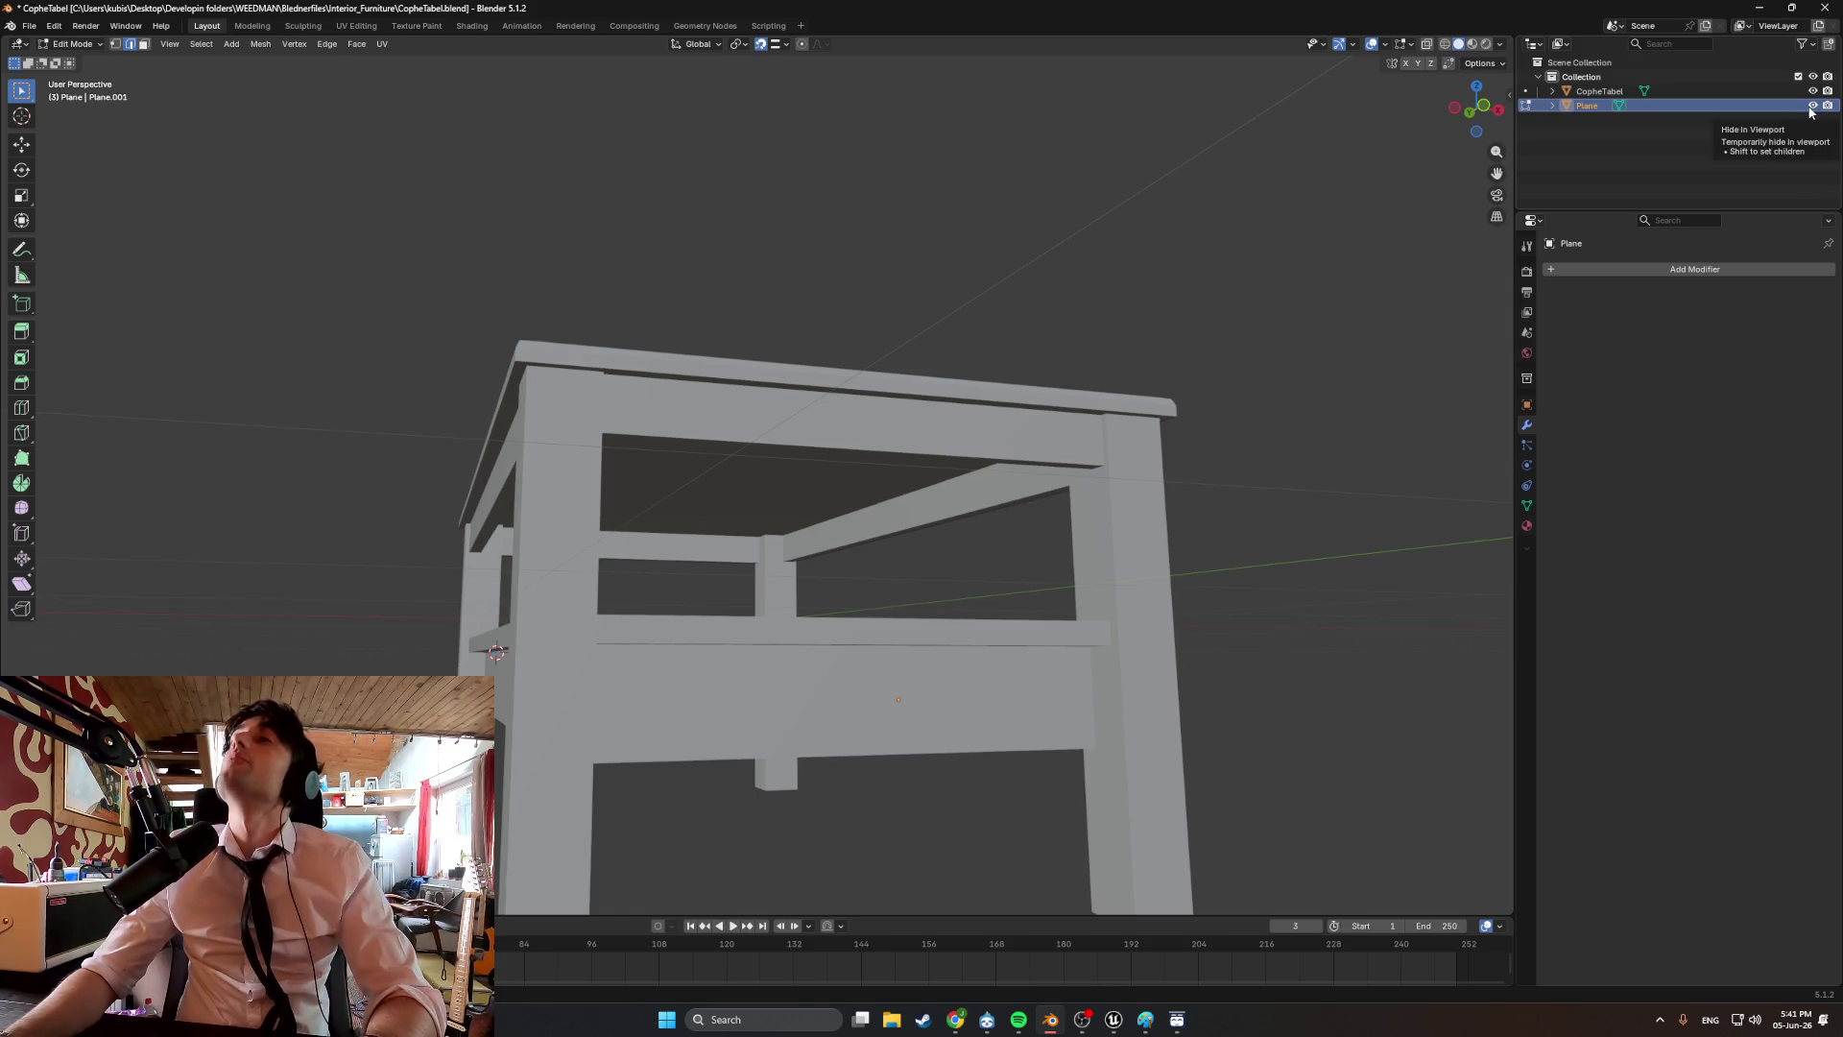
pyautogui.click(1811, 91)
# With X-ray on, nudge the tray's left-end faces slightly along the X axis
pyautogui.moveTo(1313, 390)
pyautogui.mouseDown(button='middle')
pyautogui.moveTo(896, 589)
pyautogui.moveTo(983, 493)
pyautogui.moveTo(843, 564)
pyautogui.mouseUp(button='middle')
pyautogui.hotkey('alt', 'z')
pyautogui.moveTo(673, 741); pyautogui.dragTo(506, 440)
pyautogui.press('g')
pyautogui.press('x')
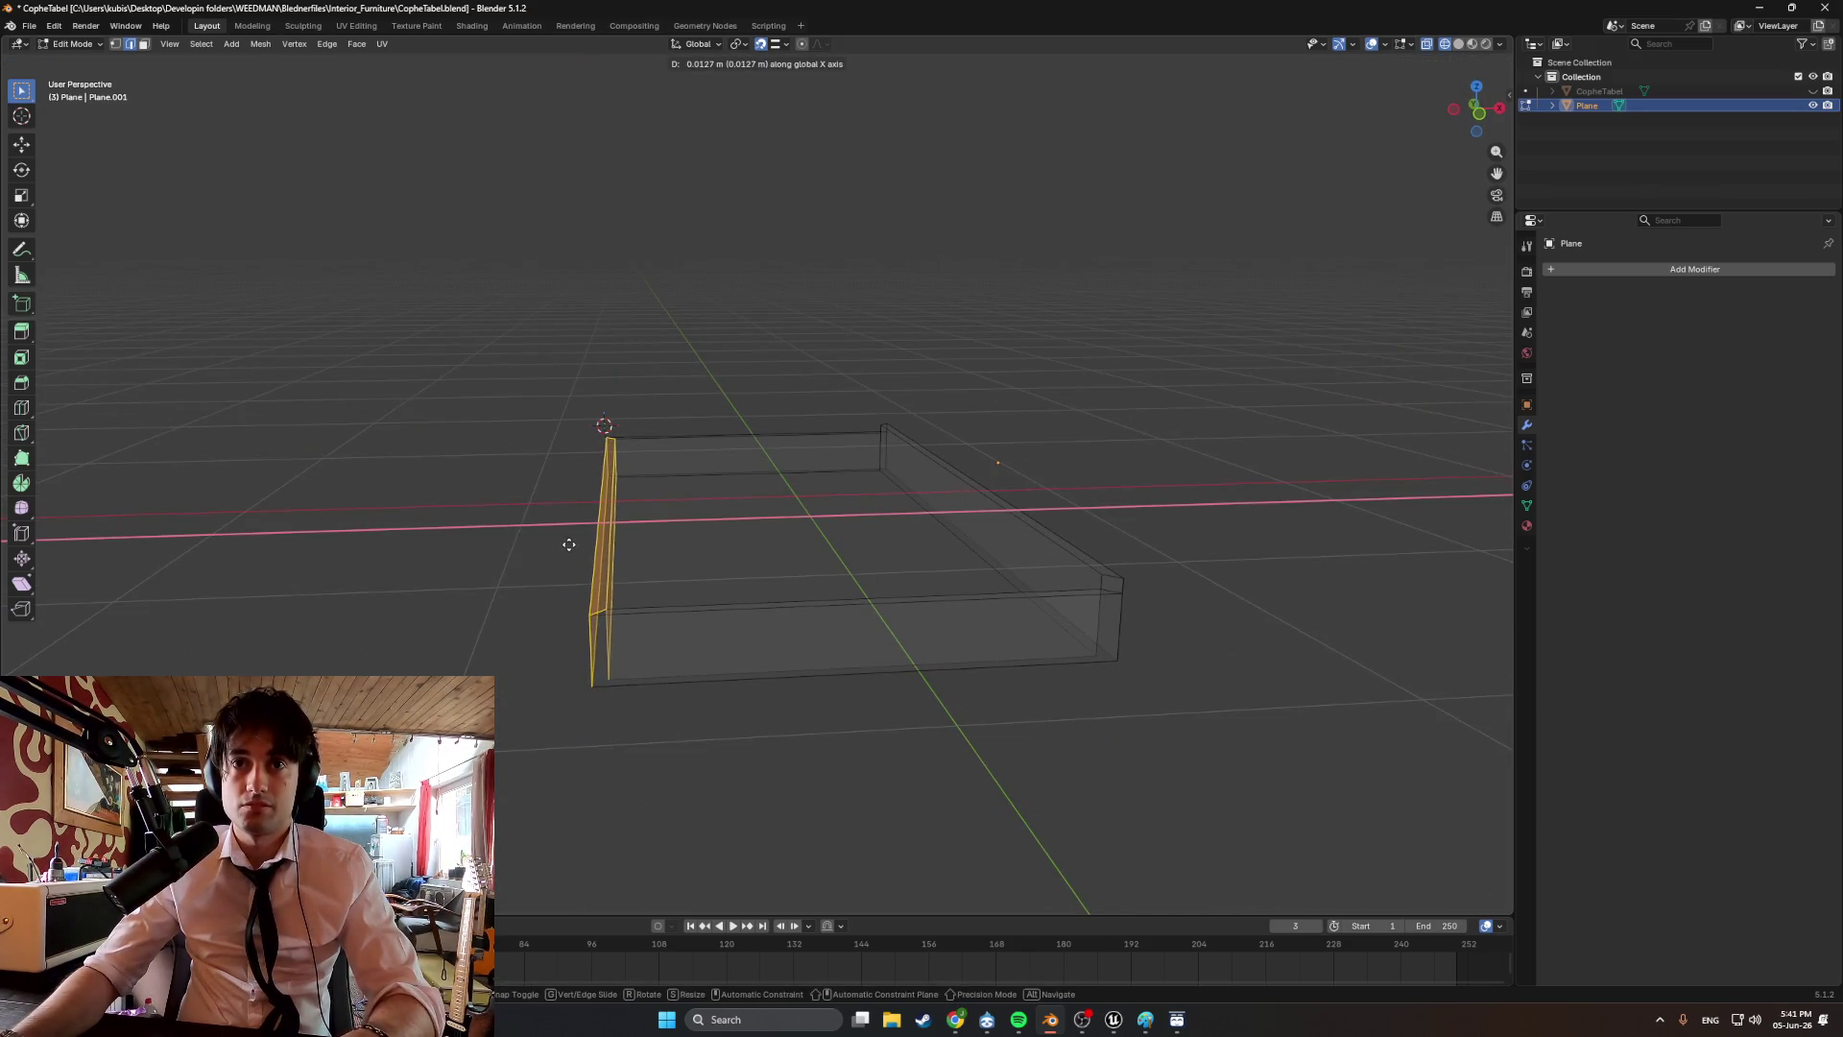
pyautogui.click(569, 545)
# Unhide the coffee table, turn X-ray off and return to object mode
pyautogui.moveTo(922, 565)
pyautogui.mouseDown(button='middle')
pyautogui.moveTo(828, 593)
pyautogui.moveTo(1381, 361)
pyautogui.mouseUp(button='middle')
pyautogui.click(1813, 91)
pyautogui.moveTo(859, 527)
pyautogui.mouseDown(button='middle')
pyautogui.moveTo(965, 461)
pyautogui.moveTo(826, 469)
pyautogui.moveTo(741, 544)
pyautogui.moveTo(768, 538)
pyautogui.moveTo(752, 540)
pyautogui.moveTo(857, 595)
pyautogui.mouseUp(button='middle')
pyautogui.hotkey('shift', 'z')
pyautogui.scroll(-5, 741, 544)
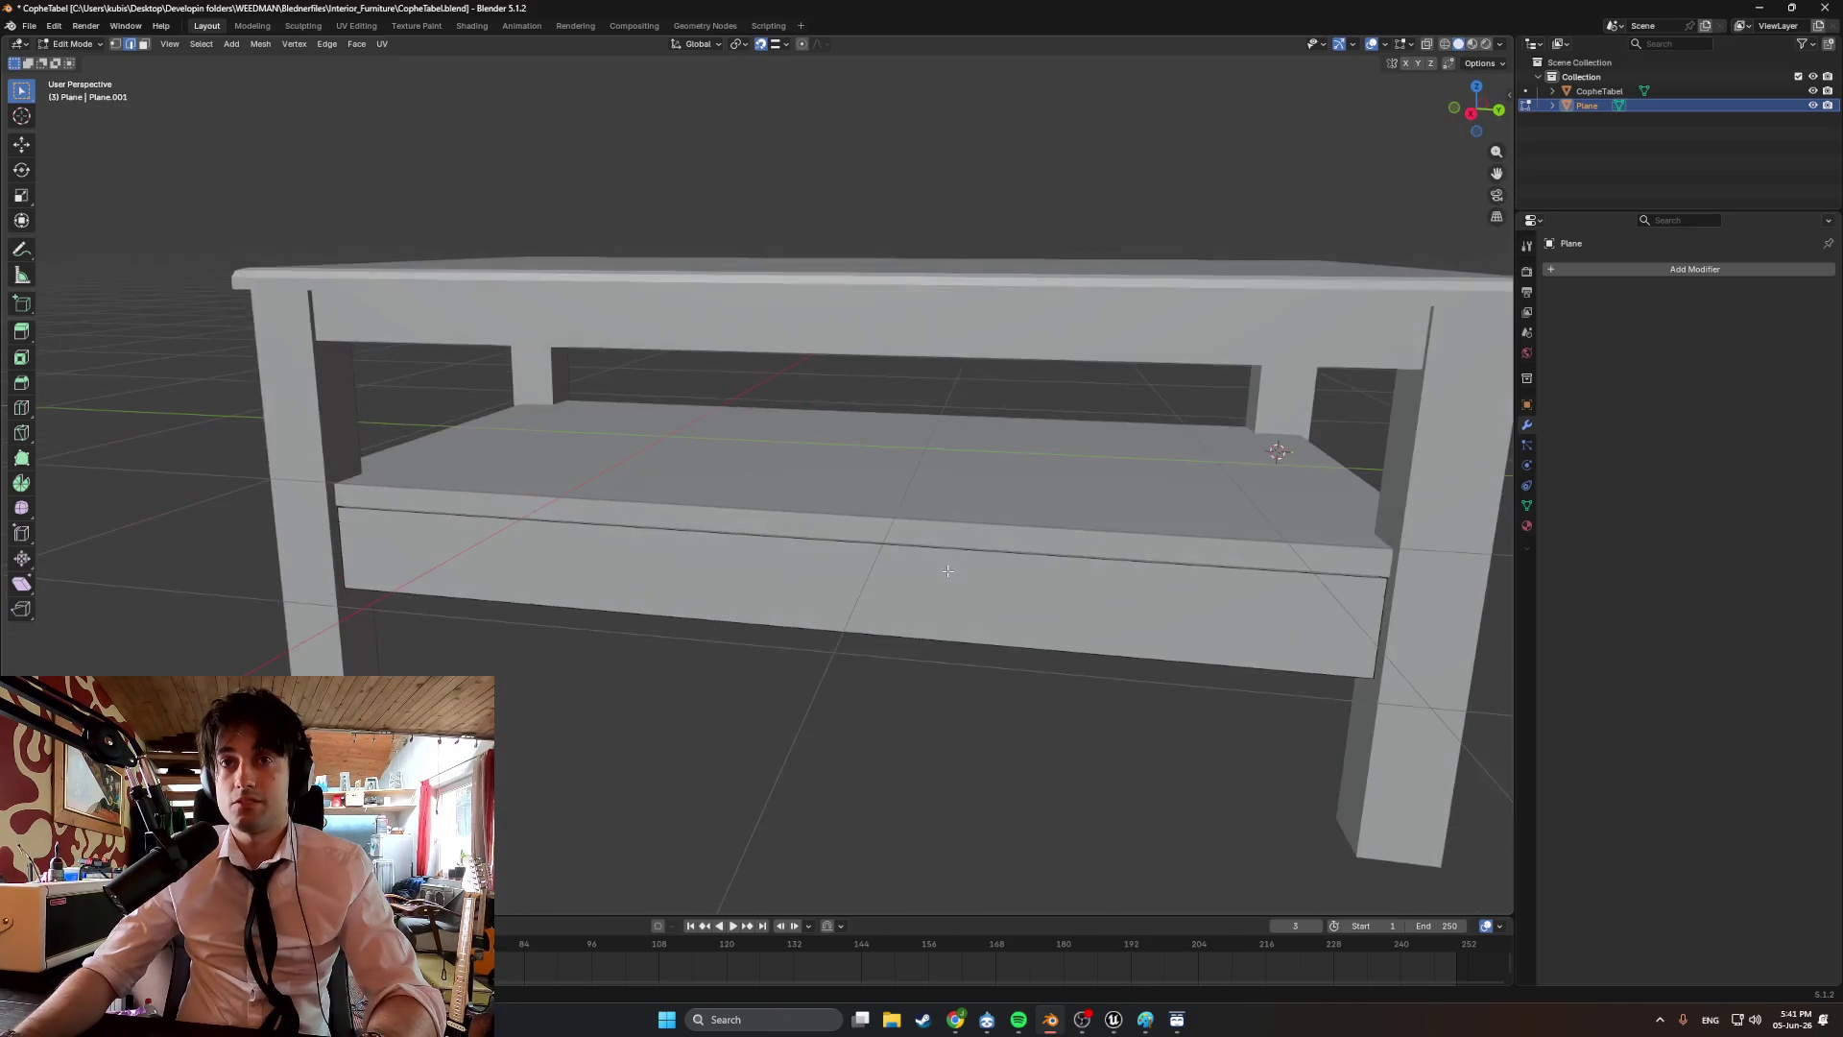
pyautogui.press('Tab')
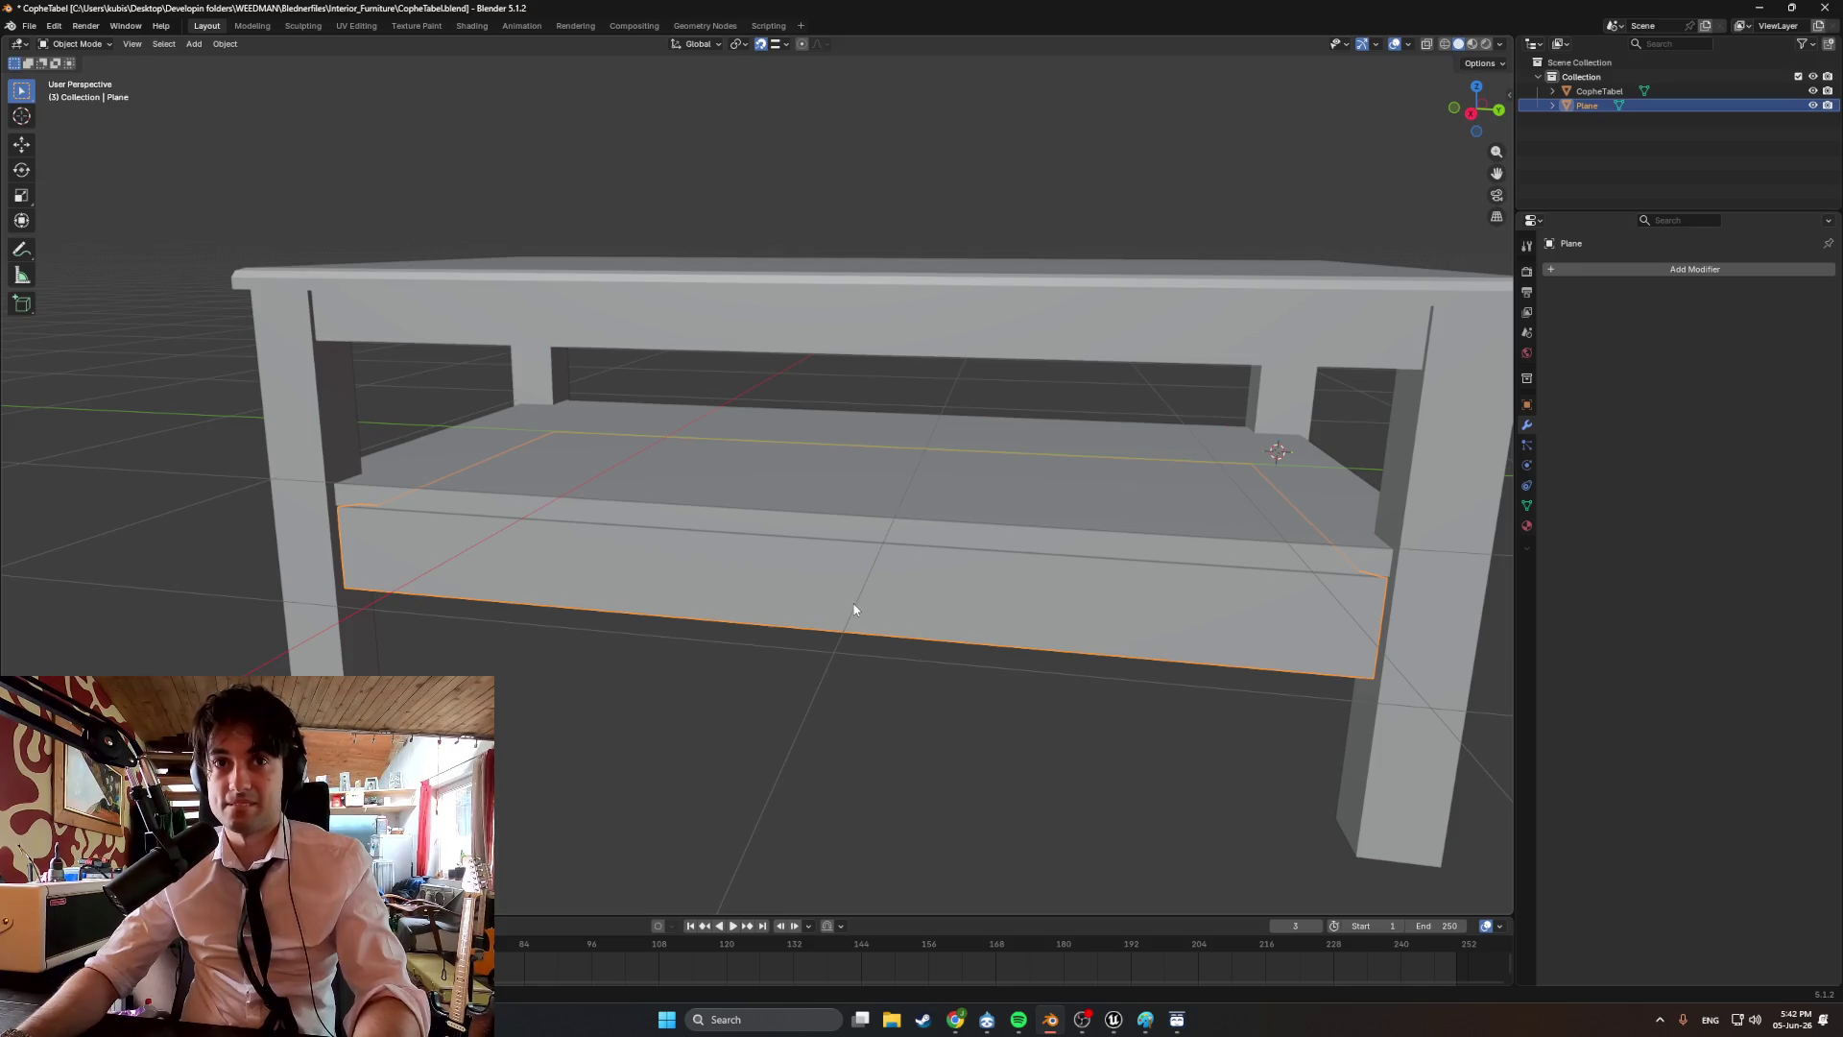
# Inset the drawer's front face in Edit Mode
pyautogui.press('Tab')
pyautogui.moveTo(854, 610); pyautogui.dragTo(846, 561, button='middle')
pyautogui.click(847, 560)
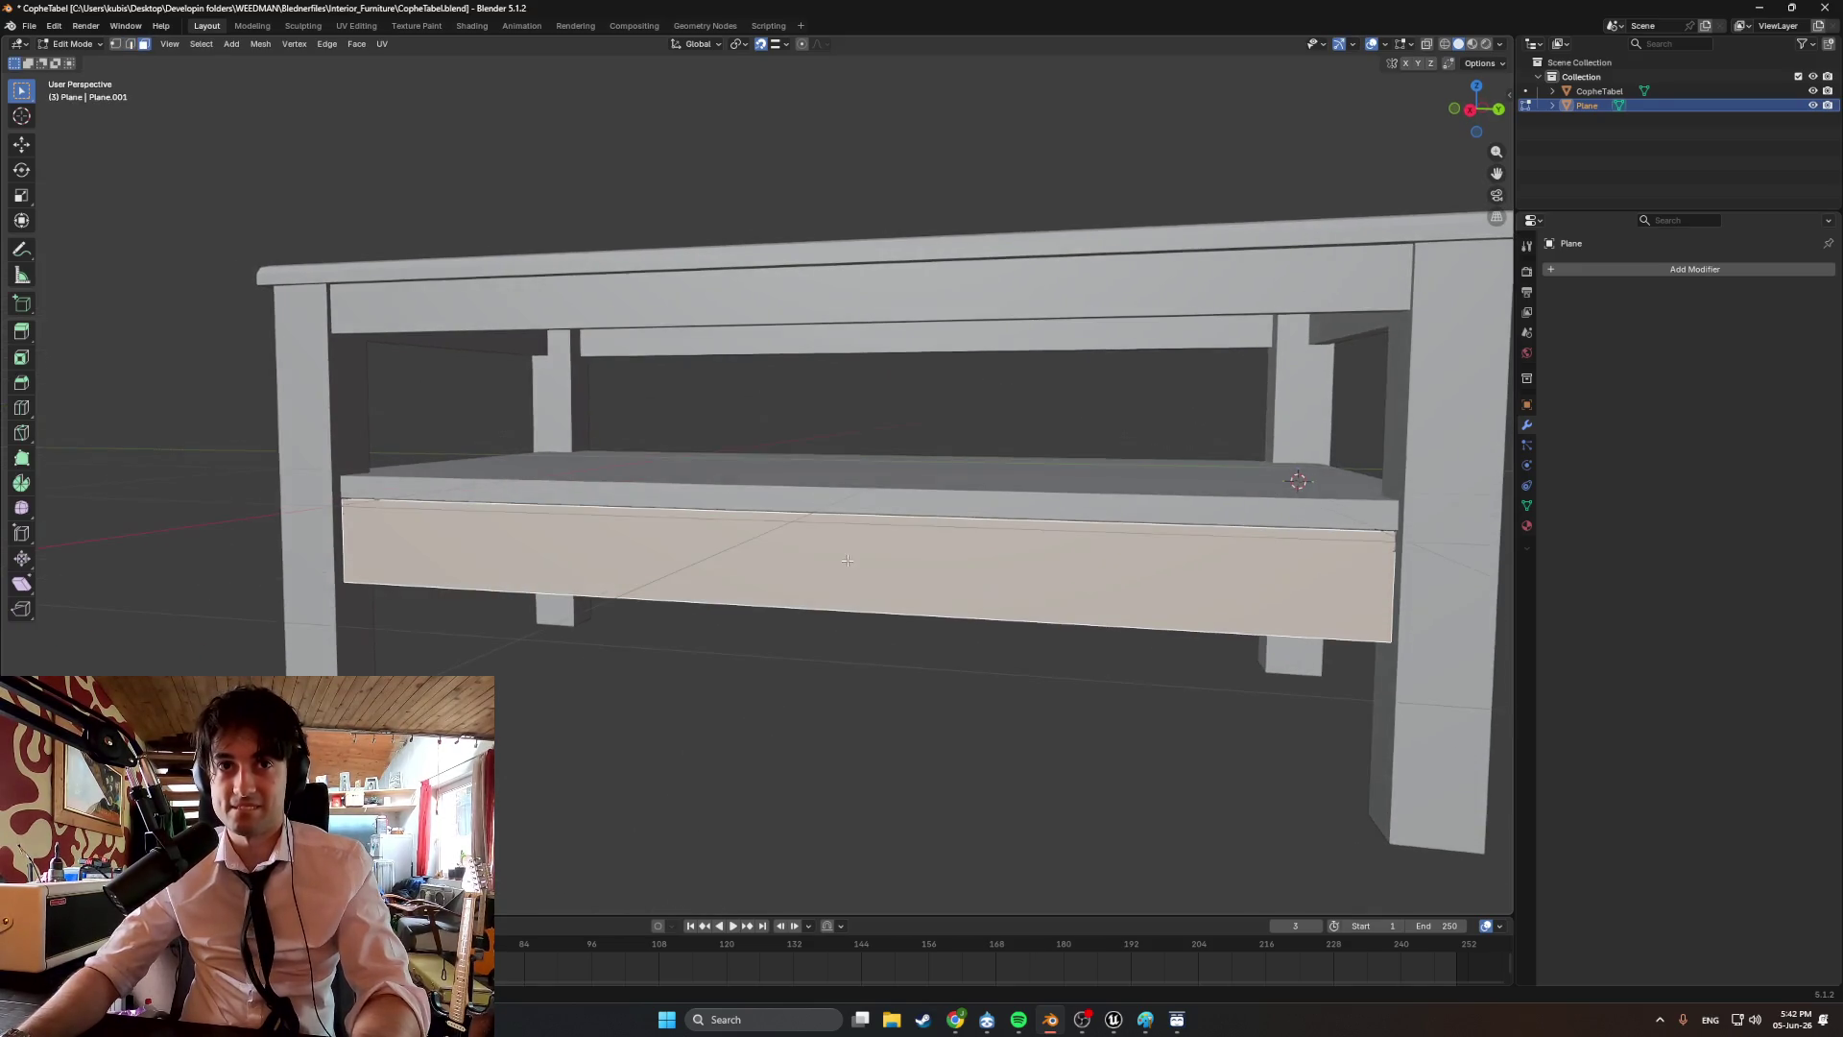
pyautogui.scroll(3, 861, 574)
pyautogui.scroll(-3, 861, 573)
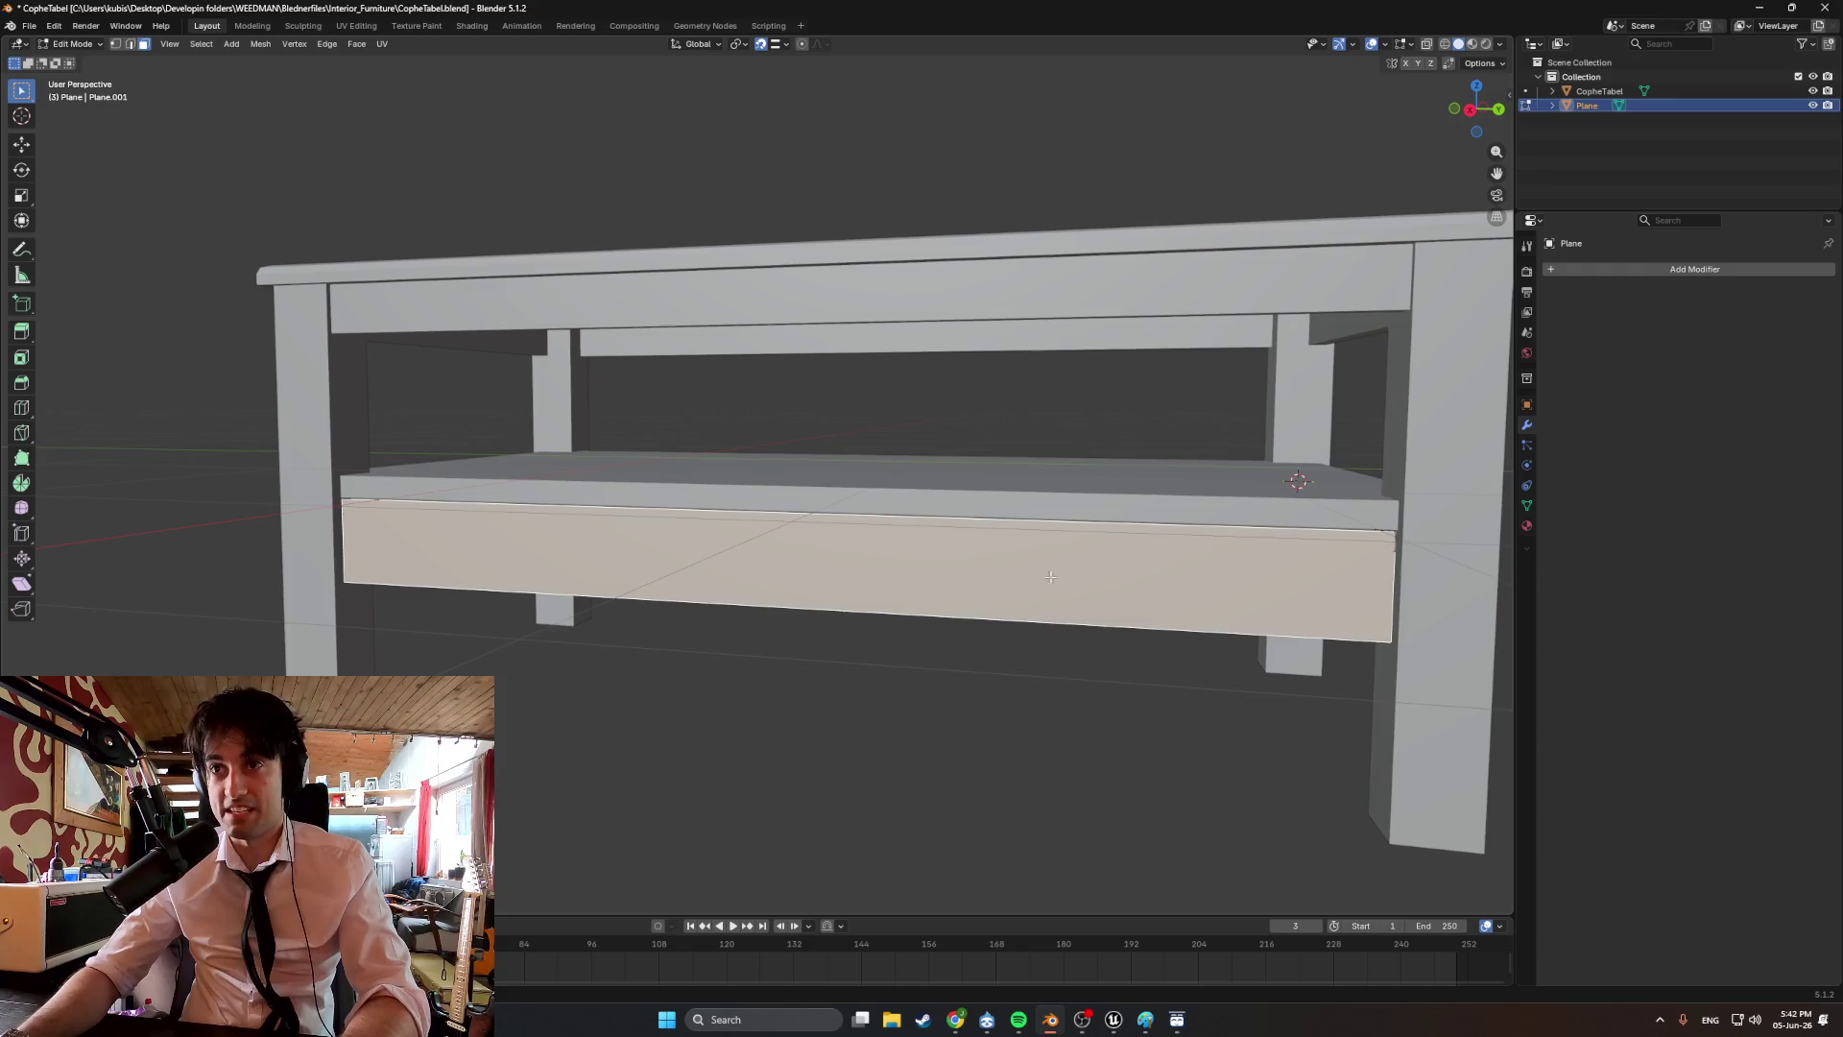
pyautogui.press('i')
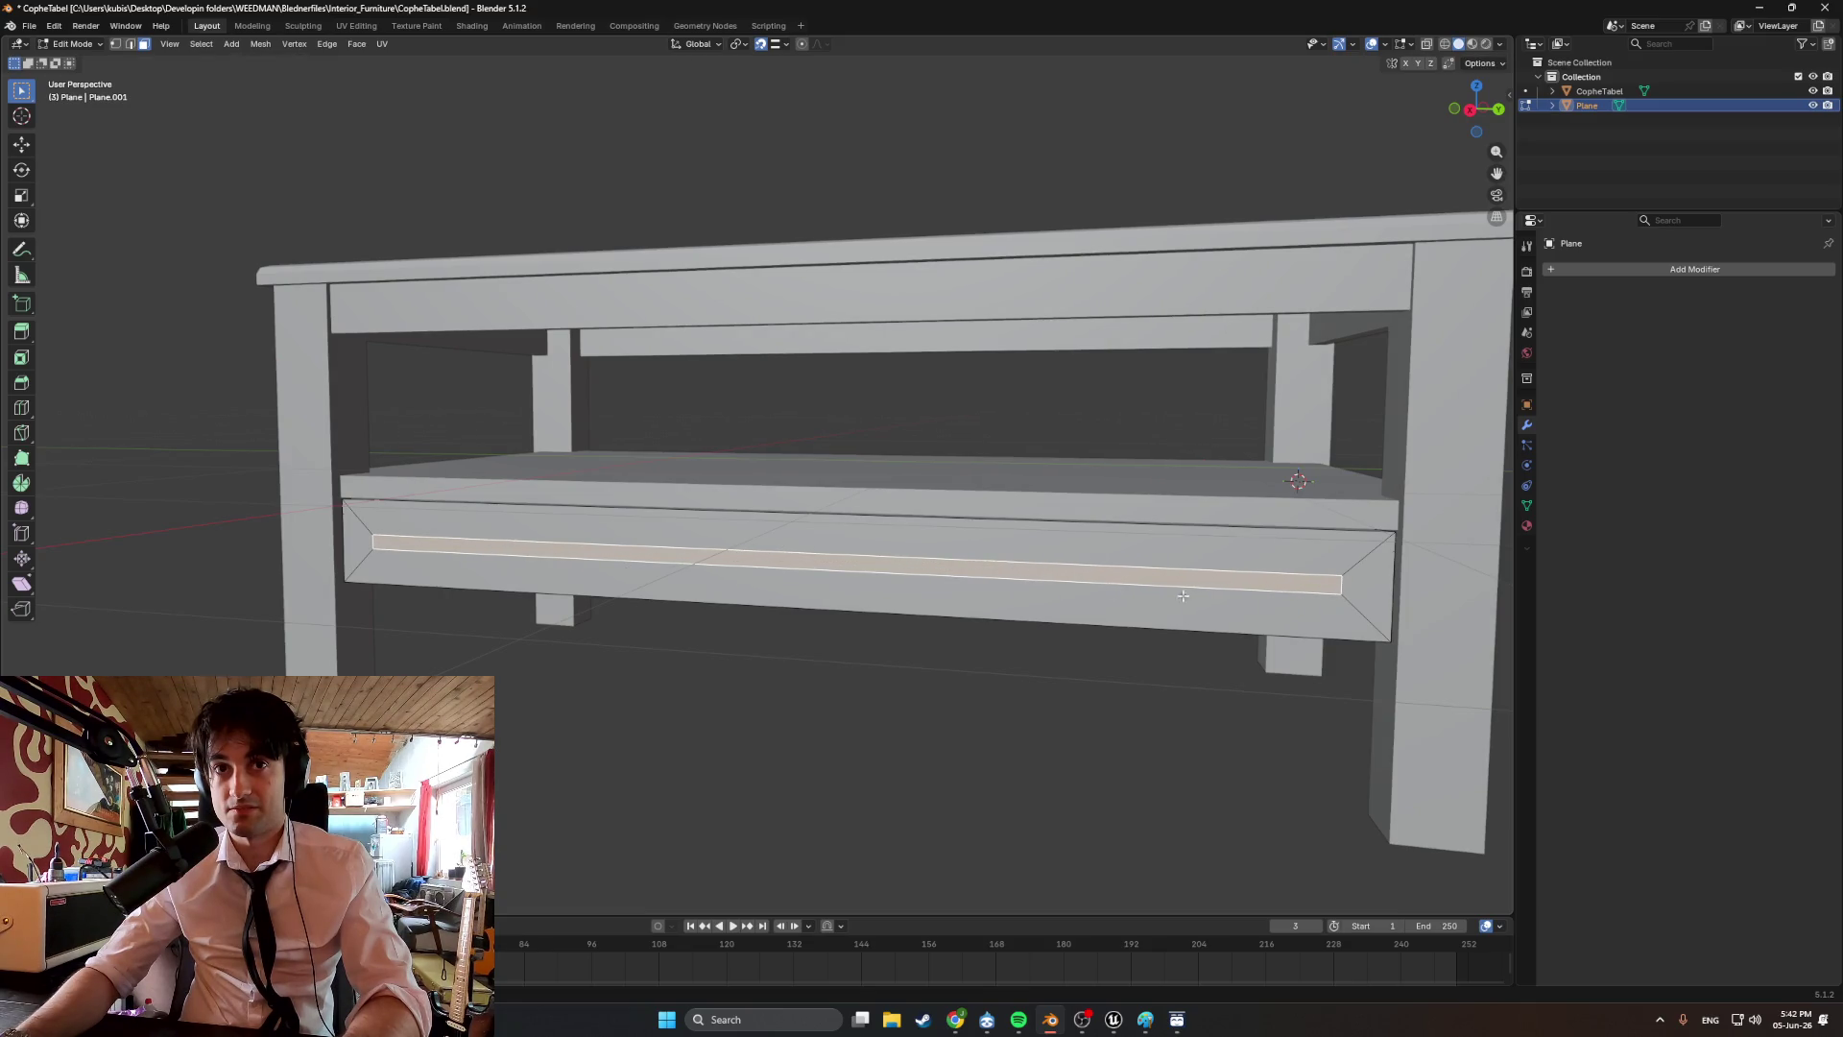
# Select the inset's right short edge and move it 0.1 m along Y
pyautogui.press('2')
pyautogui.hotkey('alt', 'a')
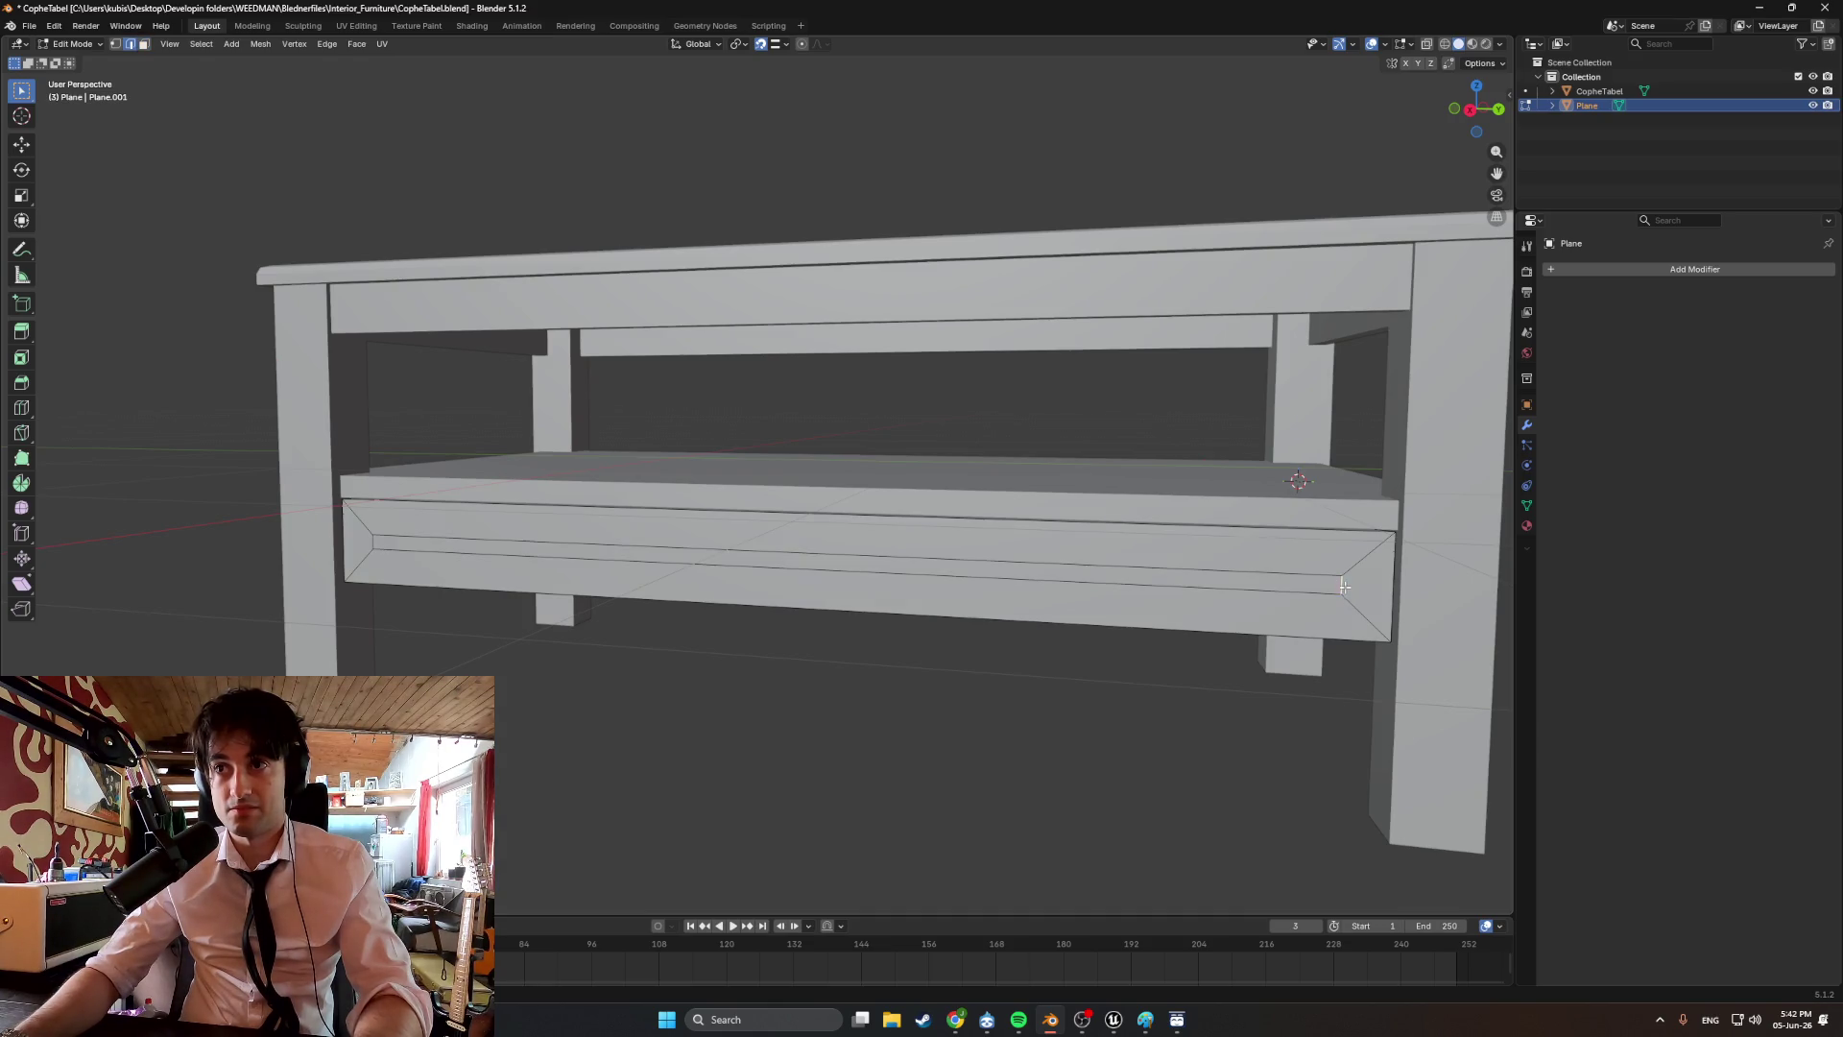
pyautogui.click(1306, 590)
pyautogui.press('g')
pyautogui.press('y')
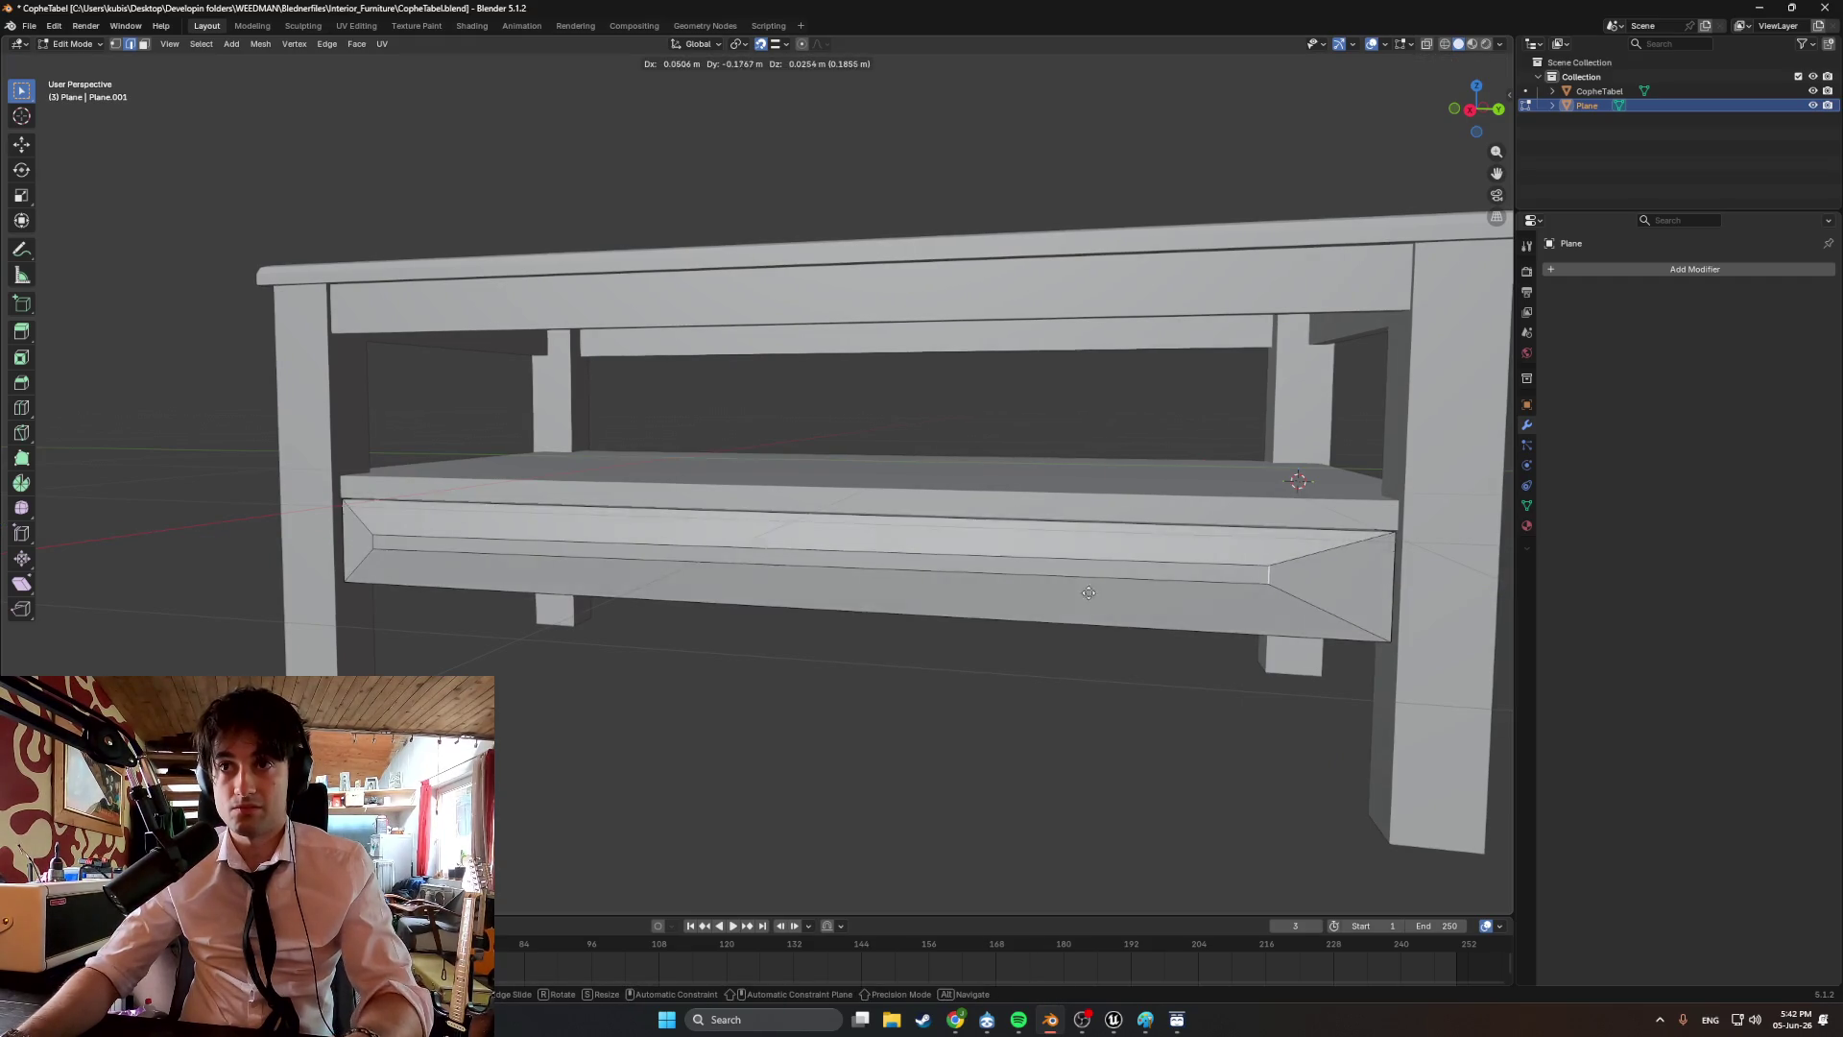
pyautogui.press('Escape')
pyautogui.press('g')
pyautogui.press('y')
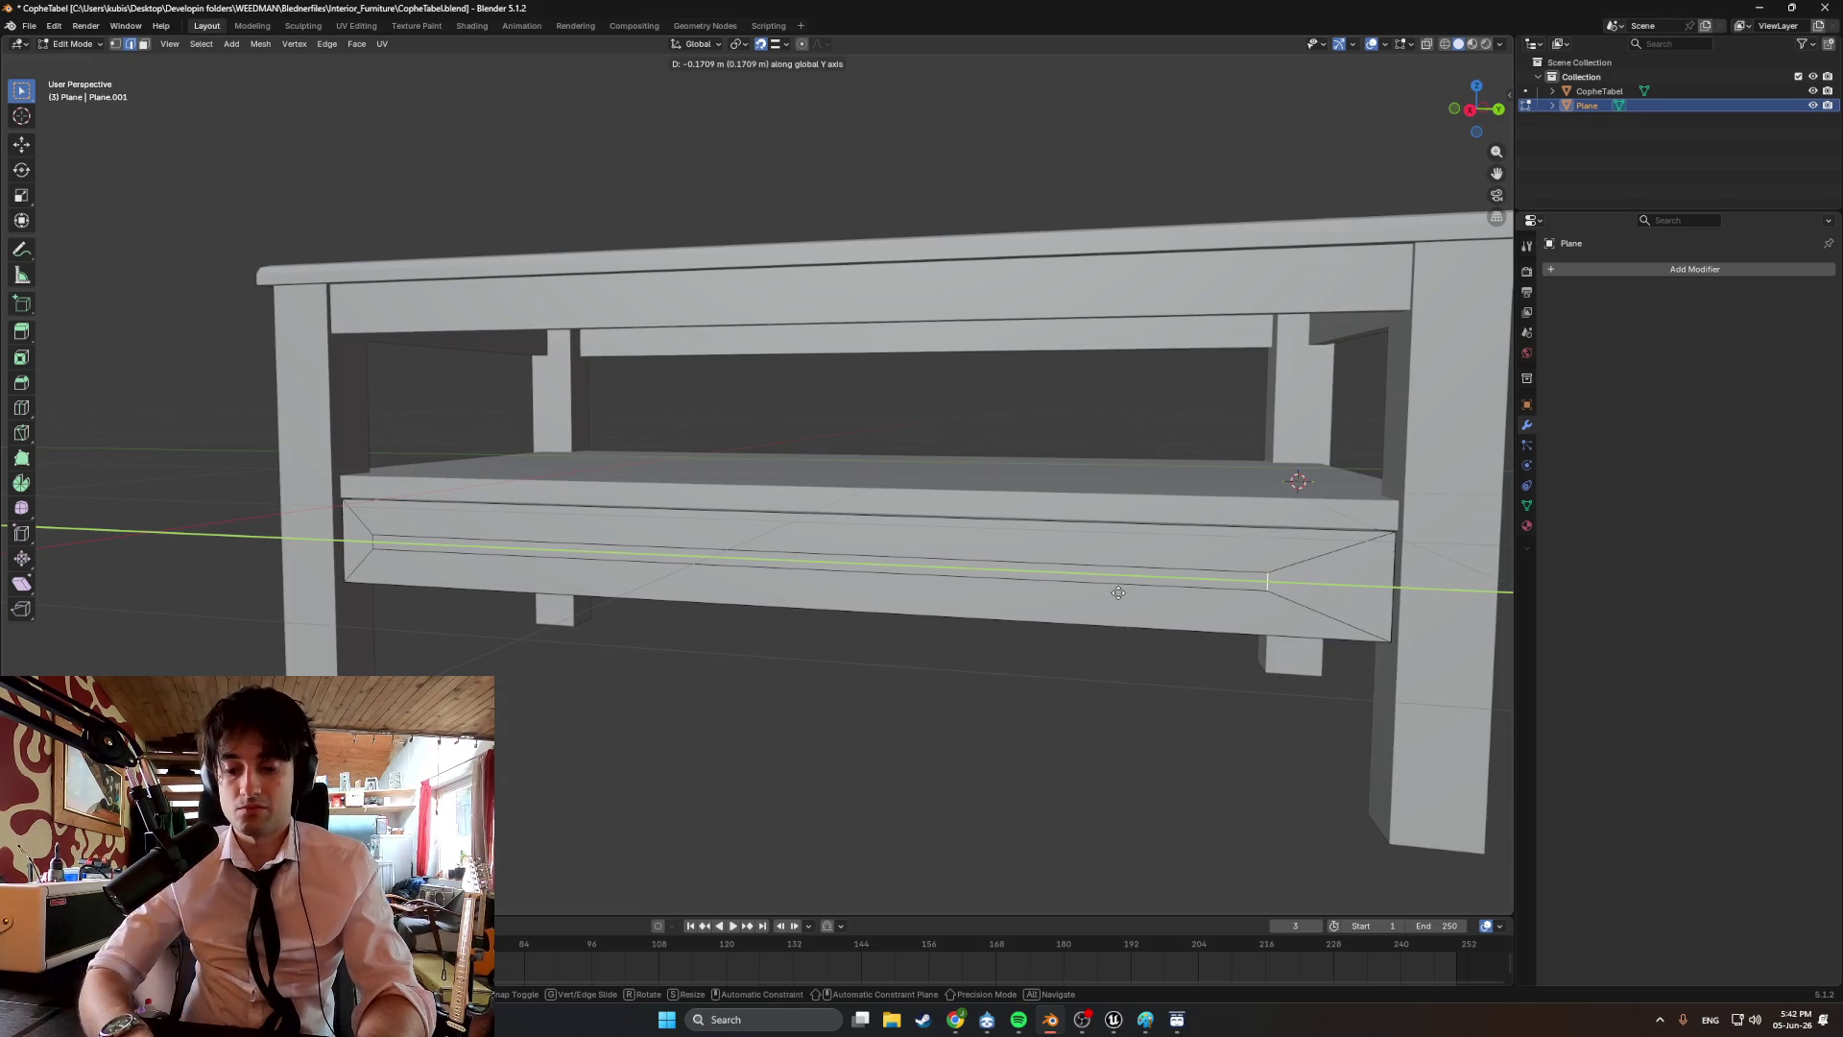
pyautogui.write('.1')
pyautogui.press('Return')
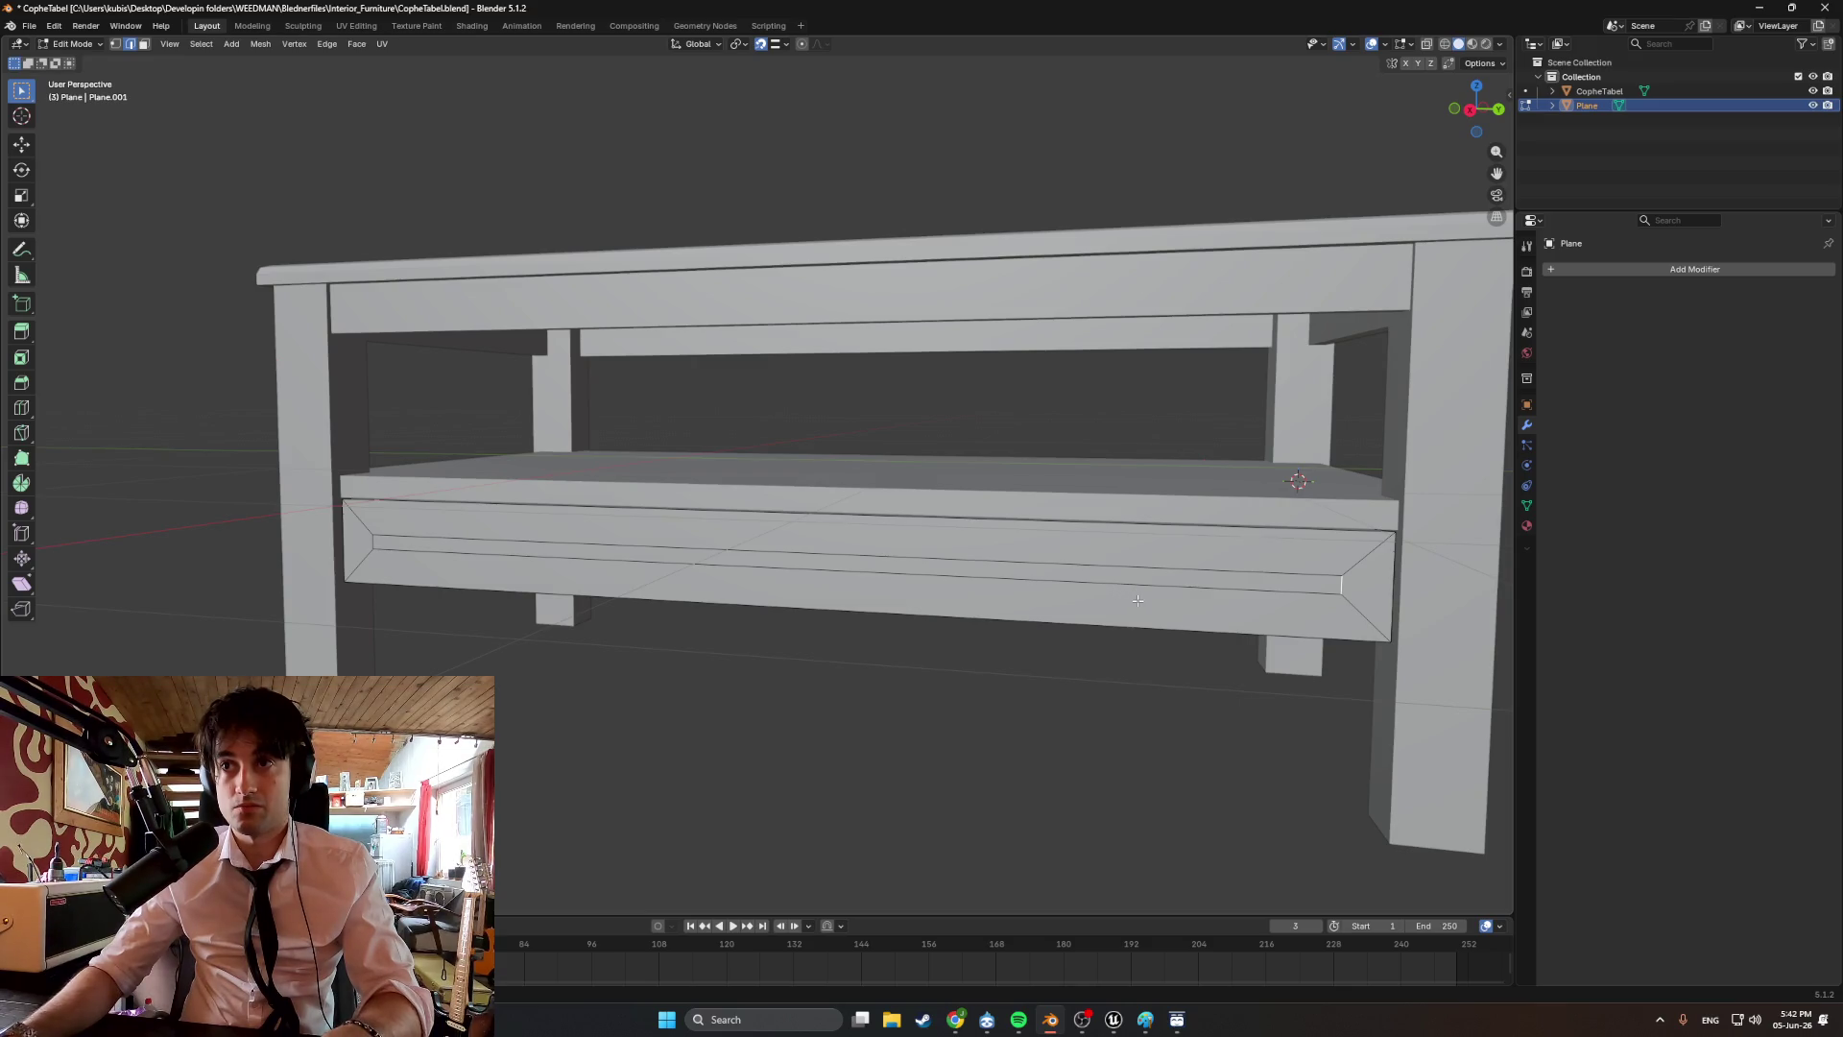
# Move the edge along Y by -1 m and then by 1 m
pyautogui.press('Escape')
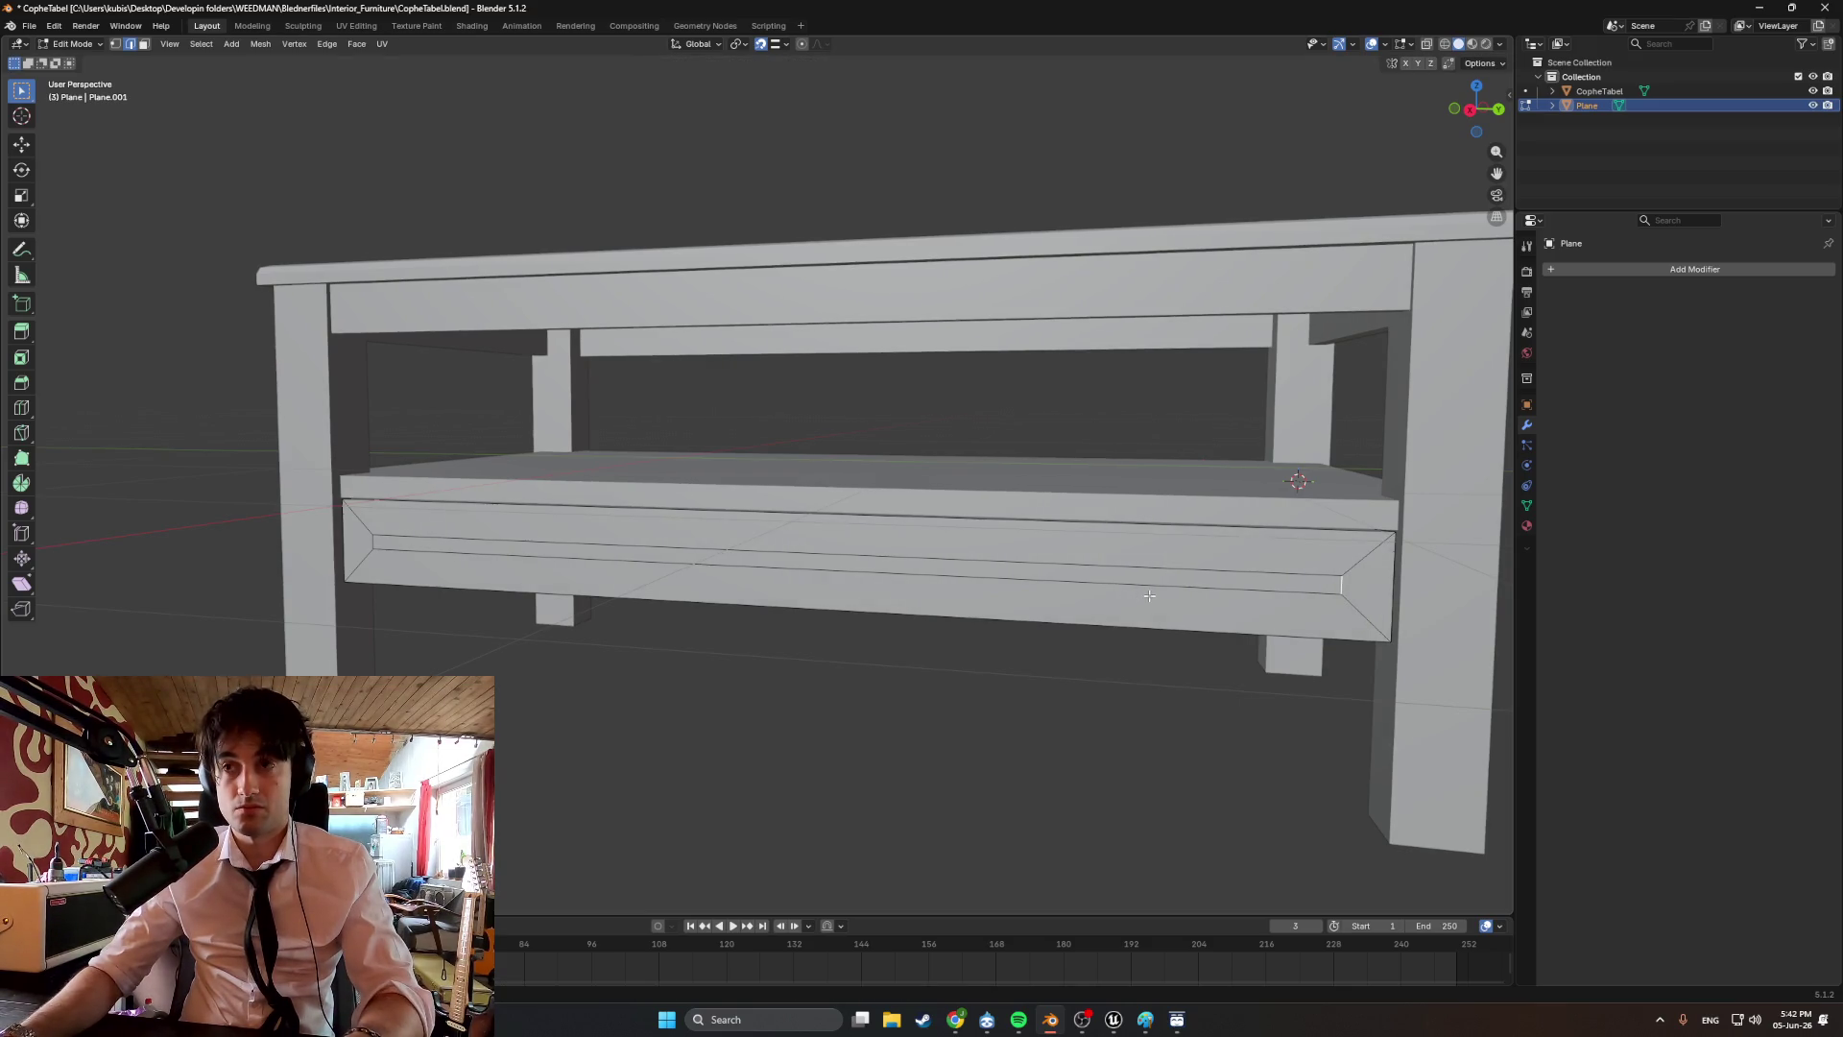
pyautogui.moveTo(1149, 597); pyautogui.dragTo(1151, 596, button='middle')
pyautogui.press('g')
pyautogui.press('y')
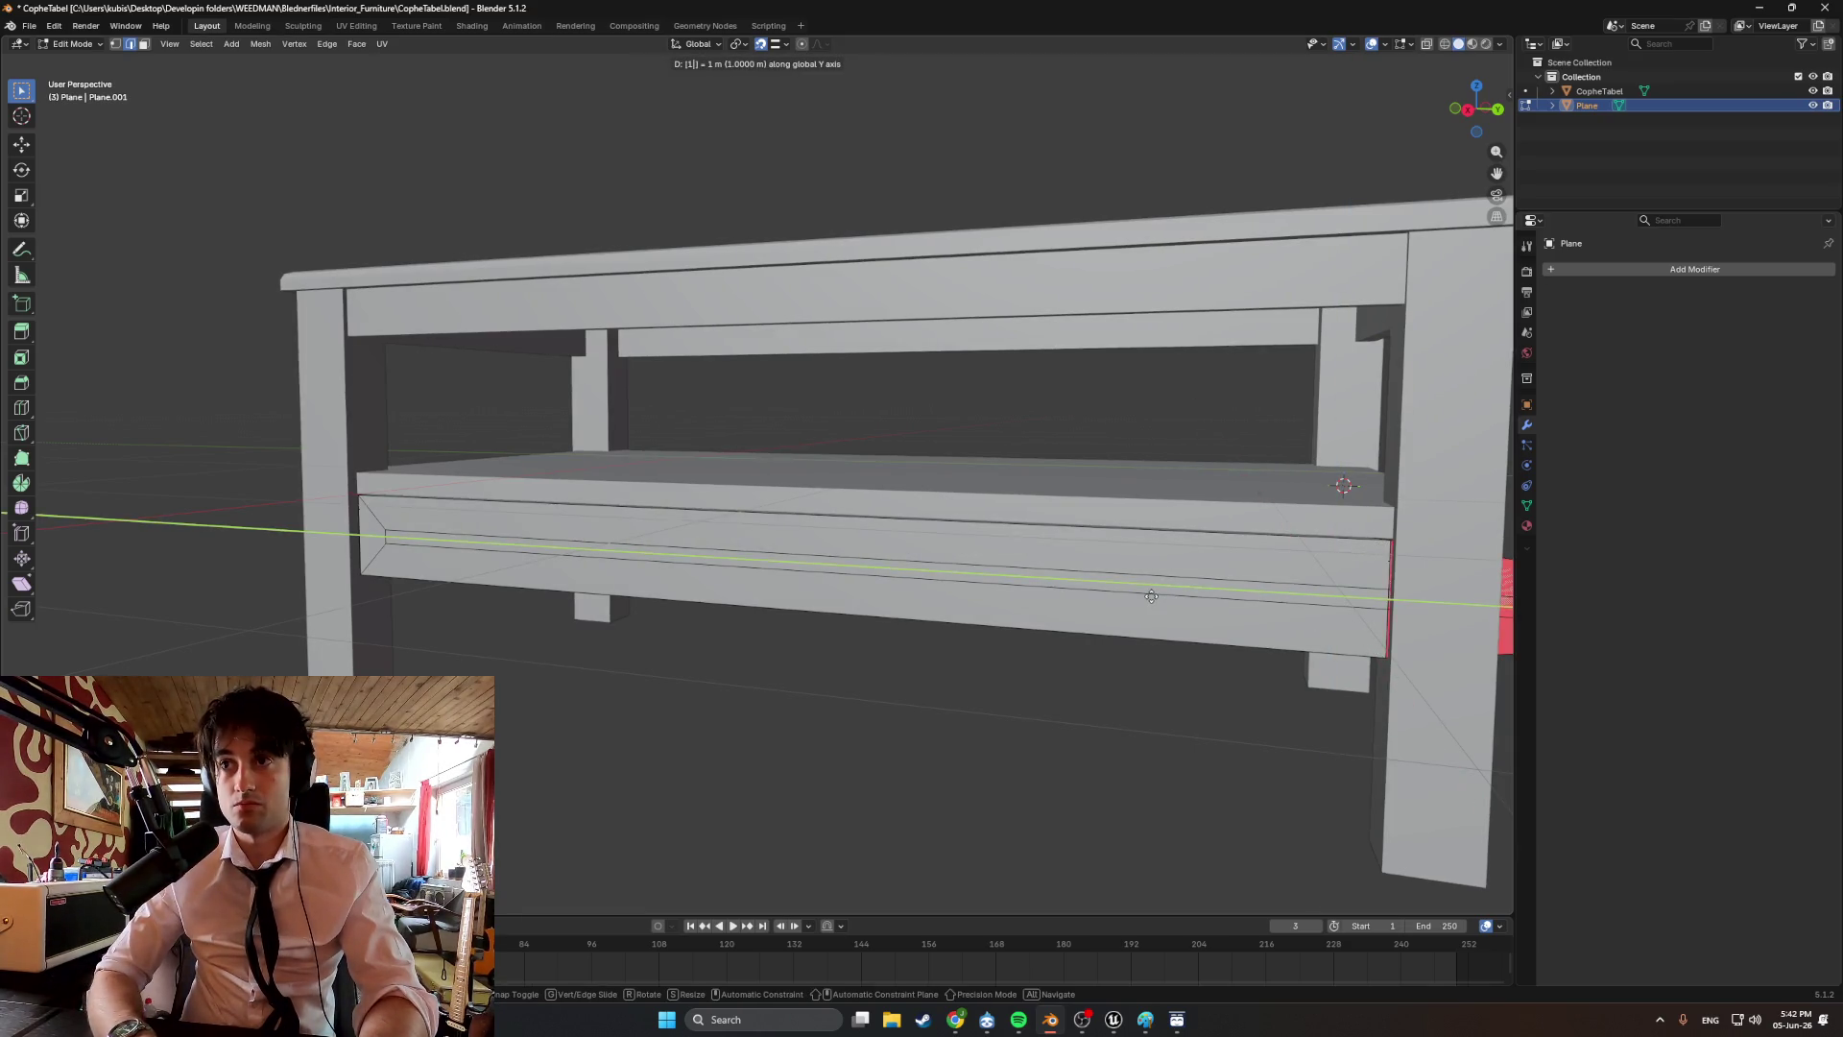
pyautogui.press('Escape')
pyautogui.press('g')
pyautogui.write('y')
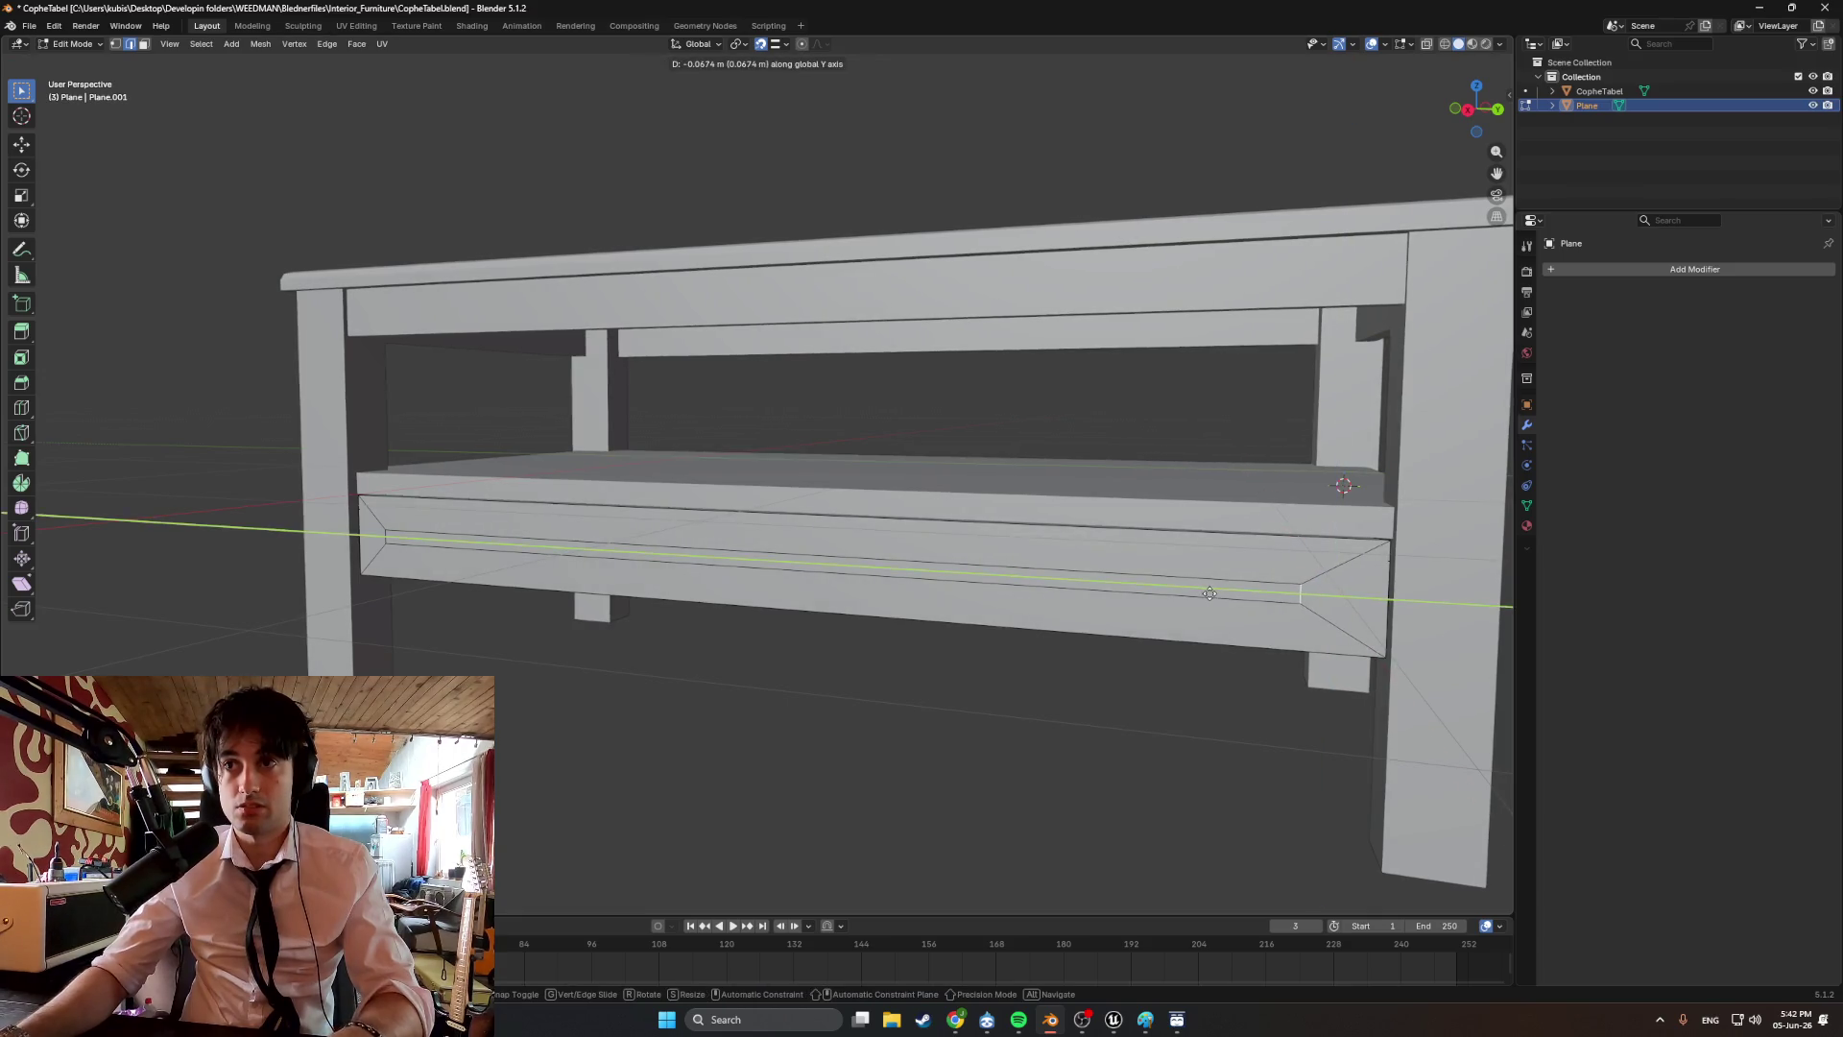
pyautogui.write('-1')
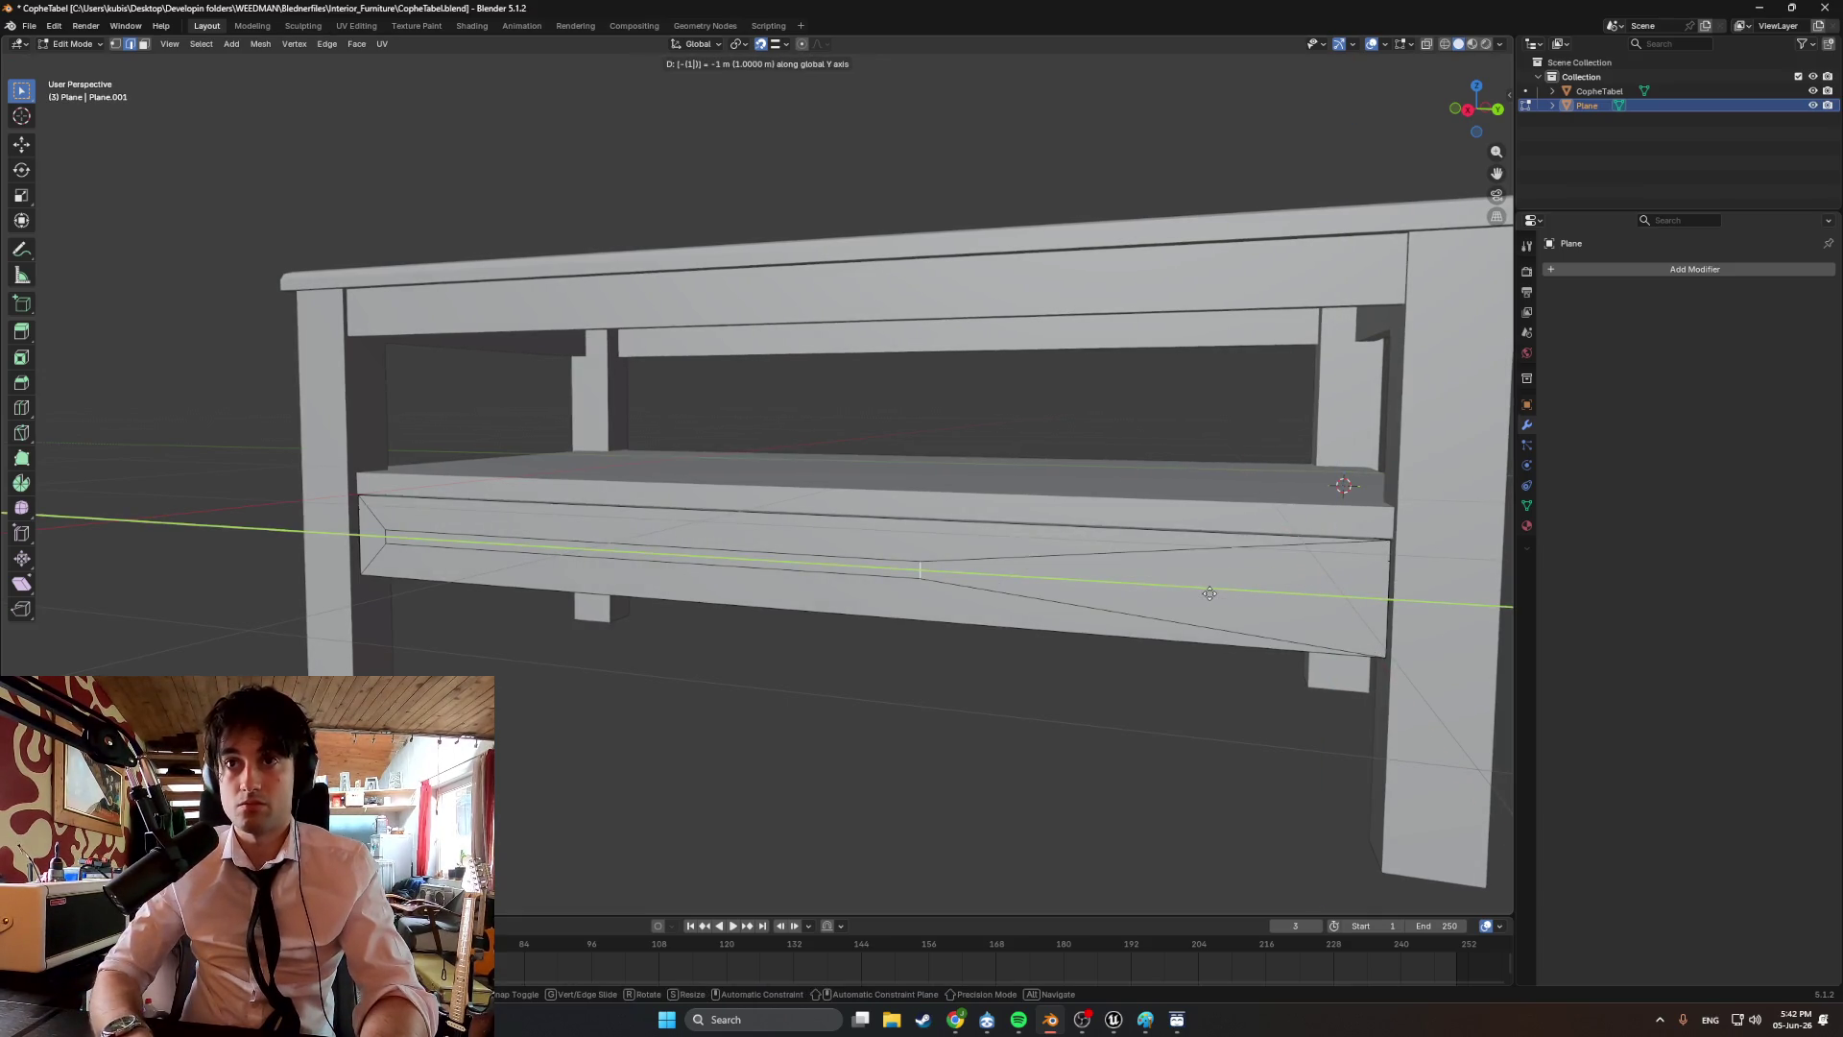
pyautogui.press('Return')
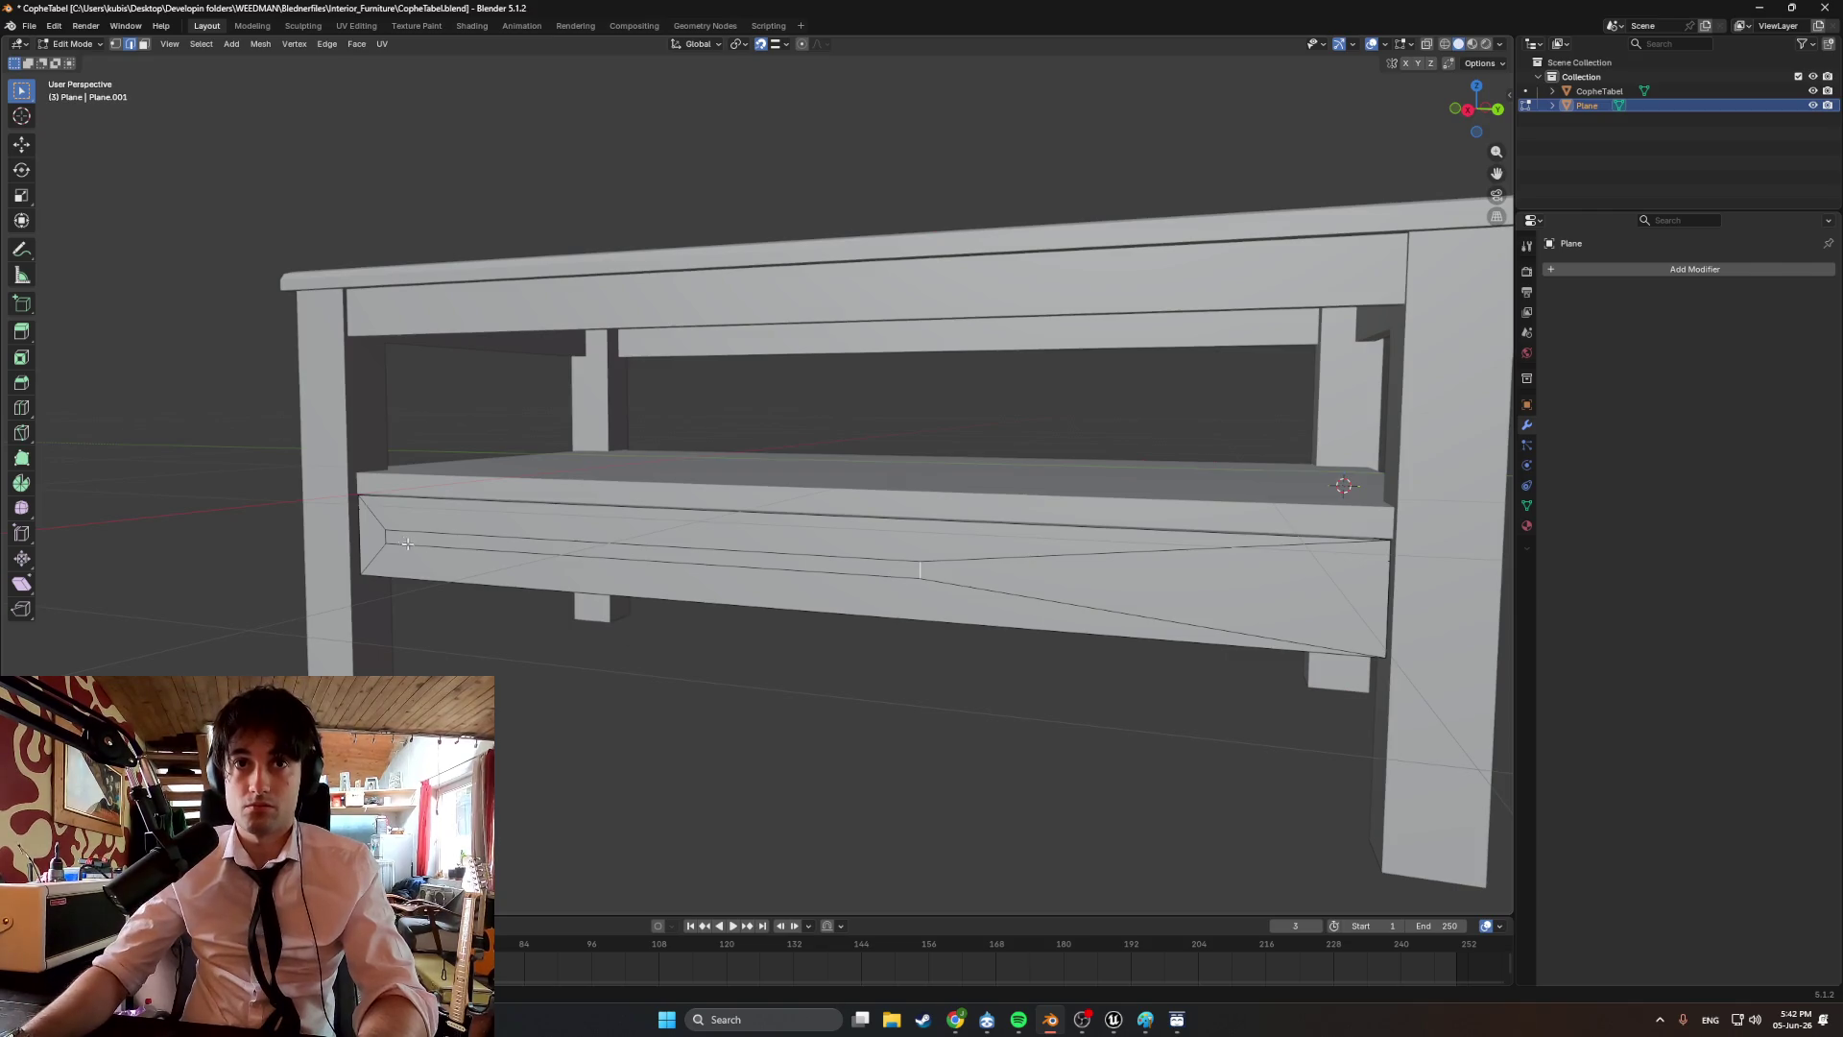
pyautogui.press('y')
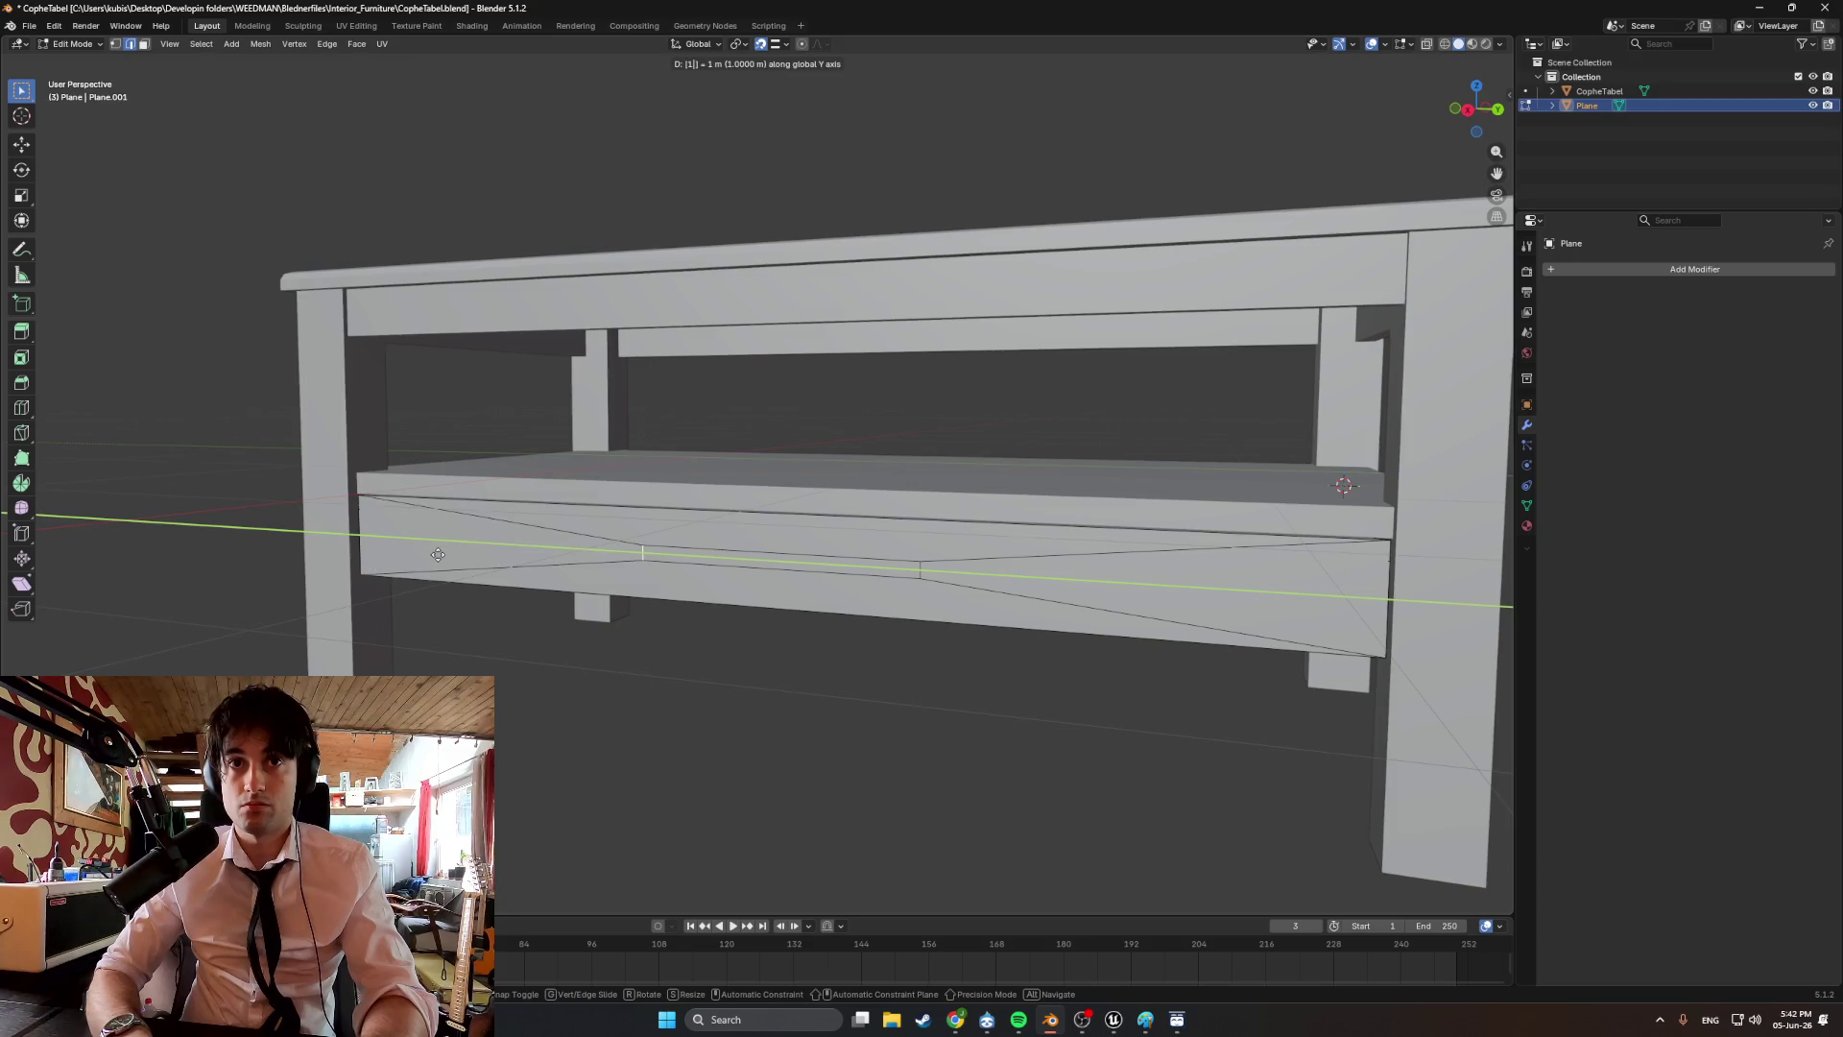
pyautogui.press('Return')
# Try moving an inner vertex along Y and X, then slide it back to the corner
pyautogui.moveTo(500, 568)
pyautogui.mouseDown(button='middle')
pyautogui.moveTo(576, 624)
pyautogui.moveTo(615, 596)
pyautogui.moveTo(615, 570)
pyautogui.mouseUp(button='middle')
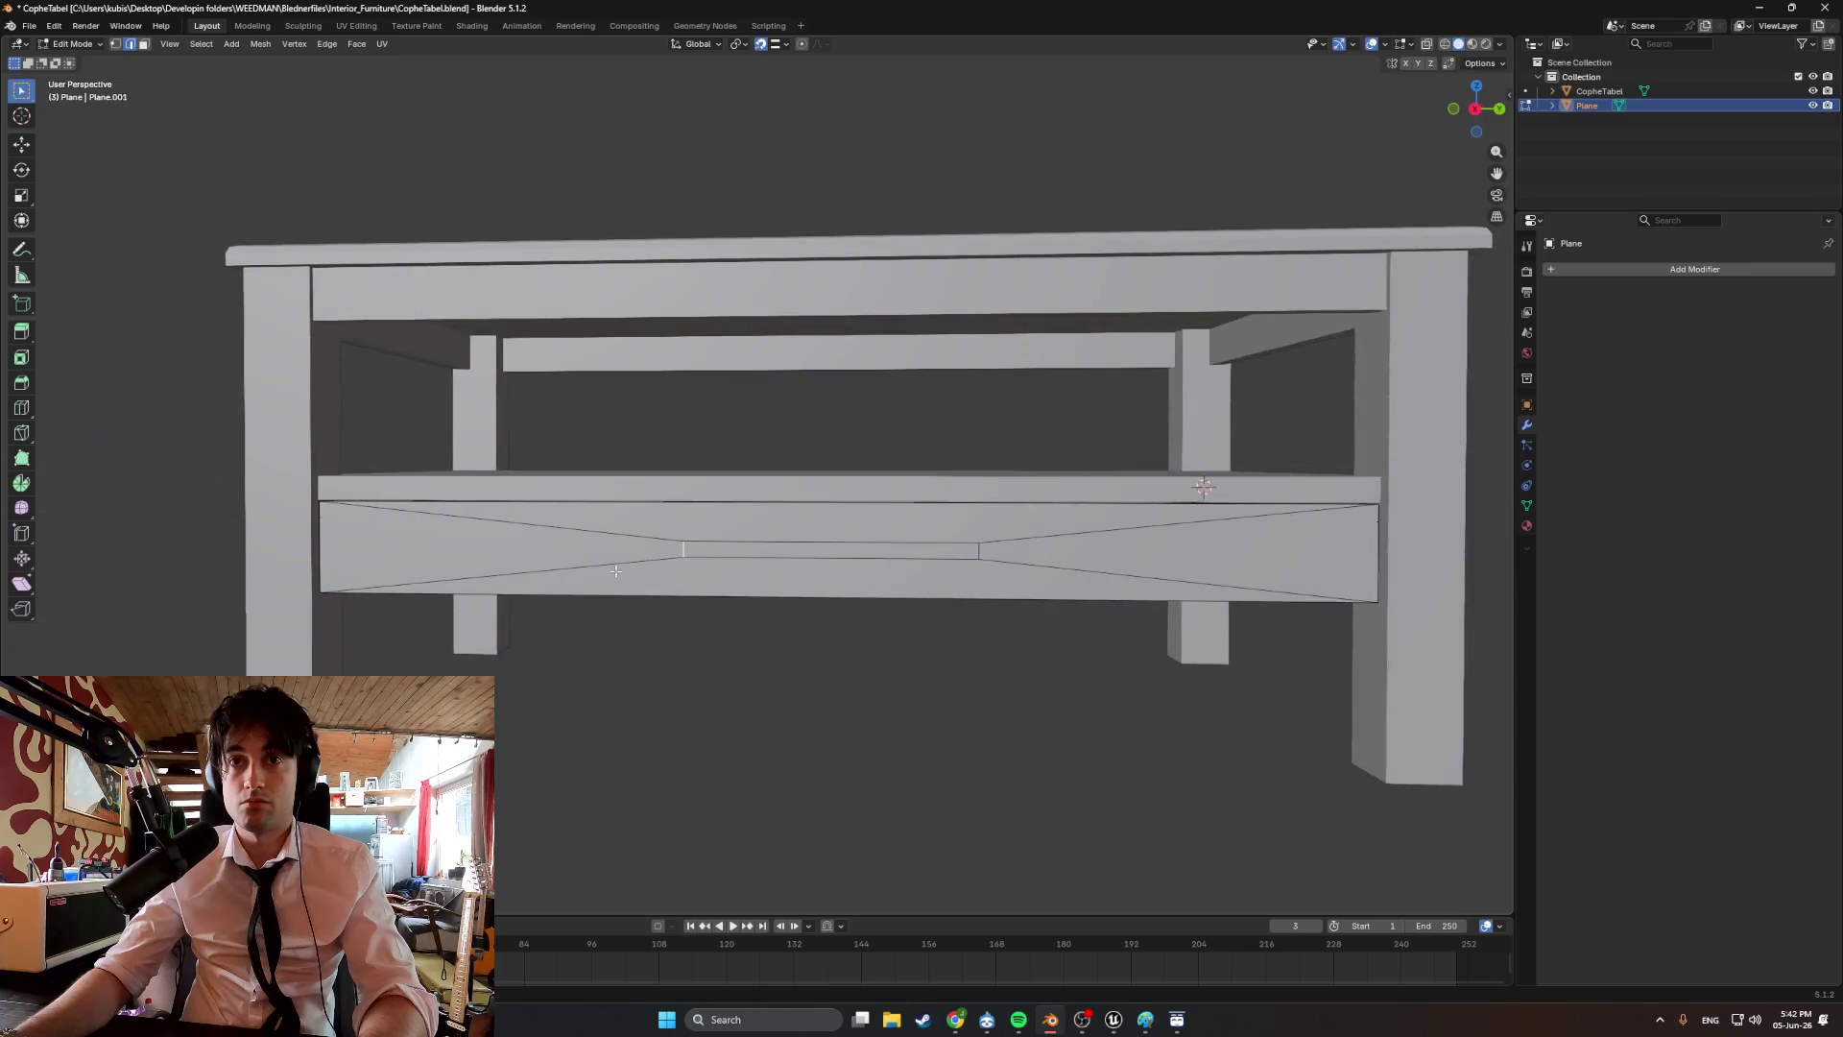
pyautogui.press('g')
pyautogui.press('y')
pyautogui.press('x')
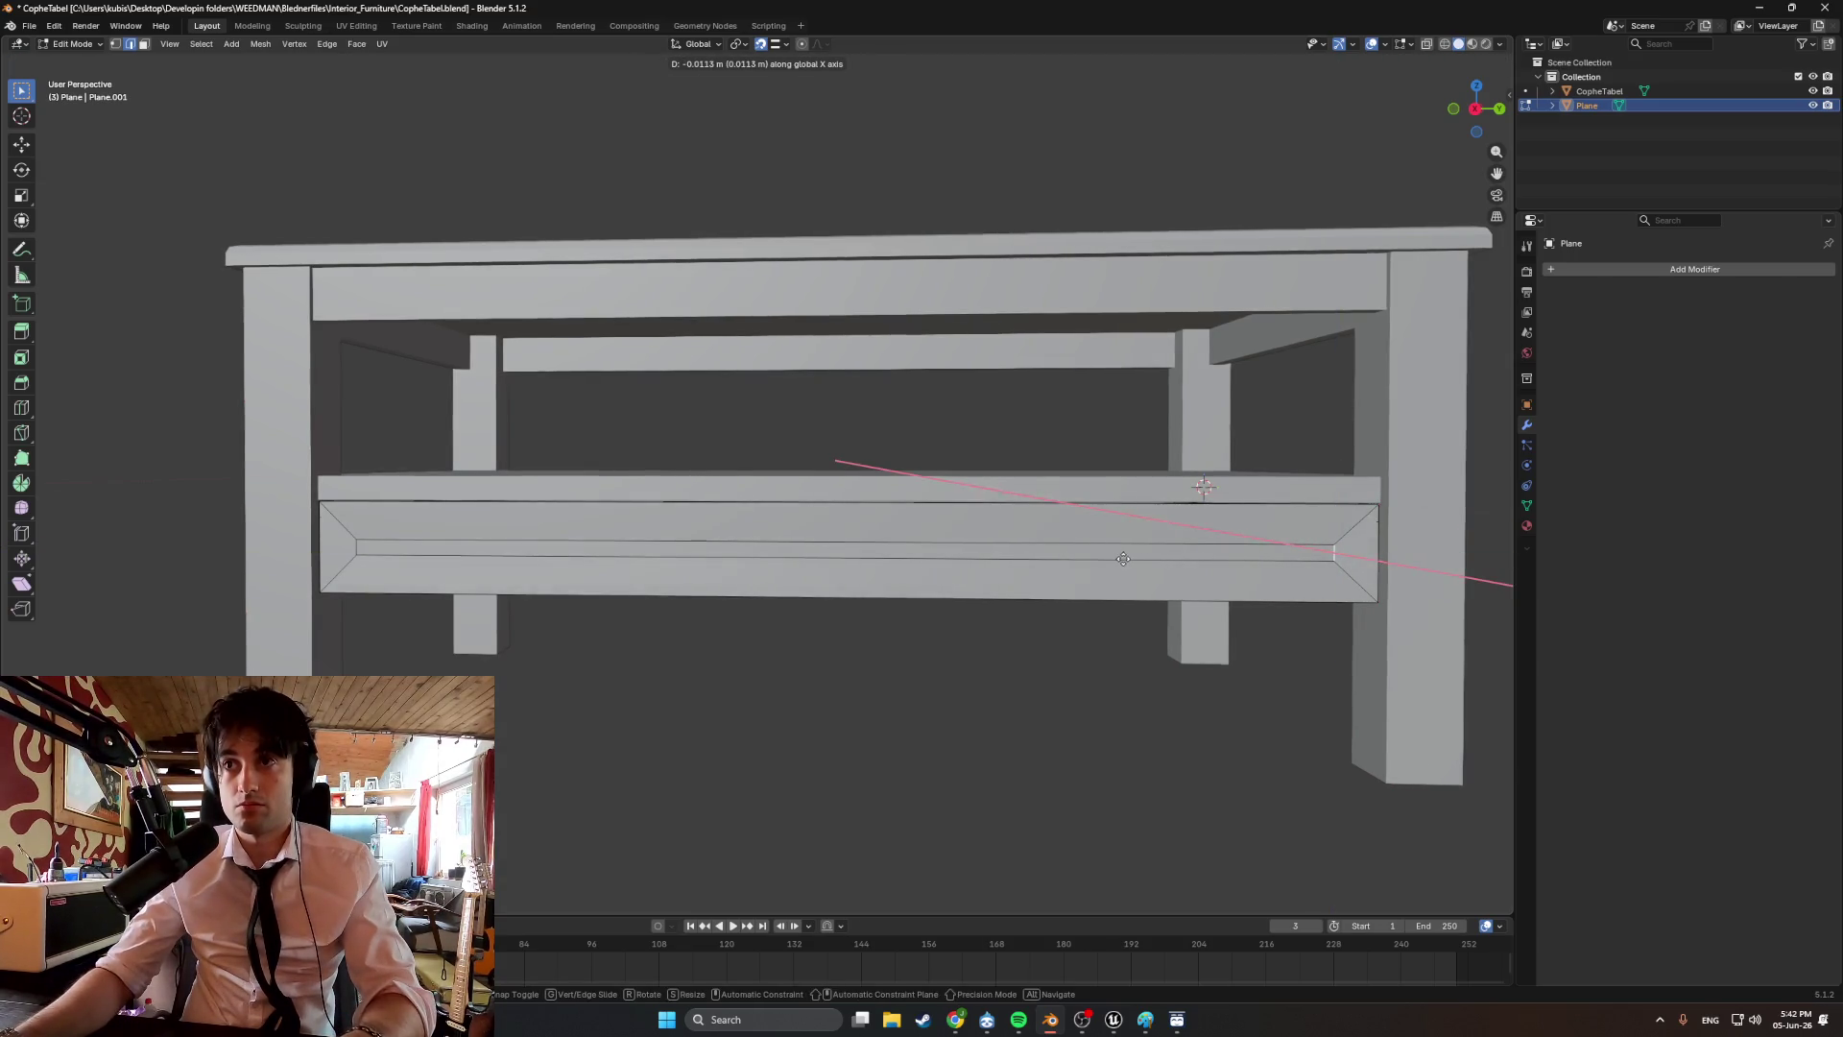
pyautogui.press('g')
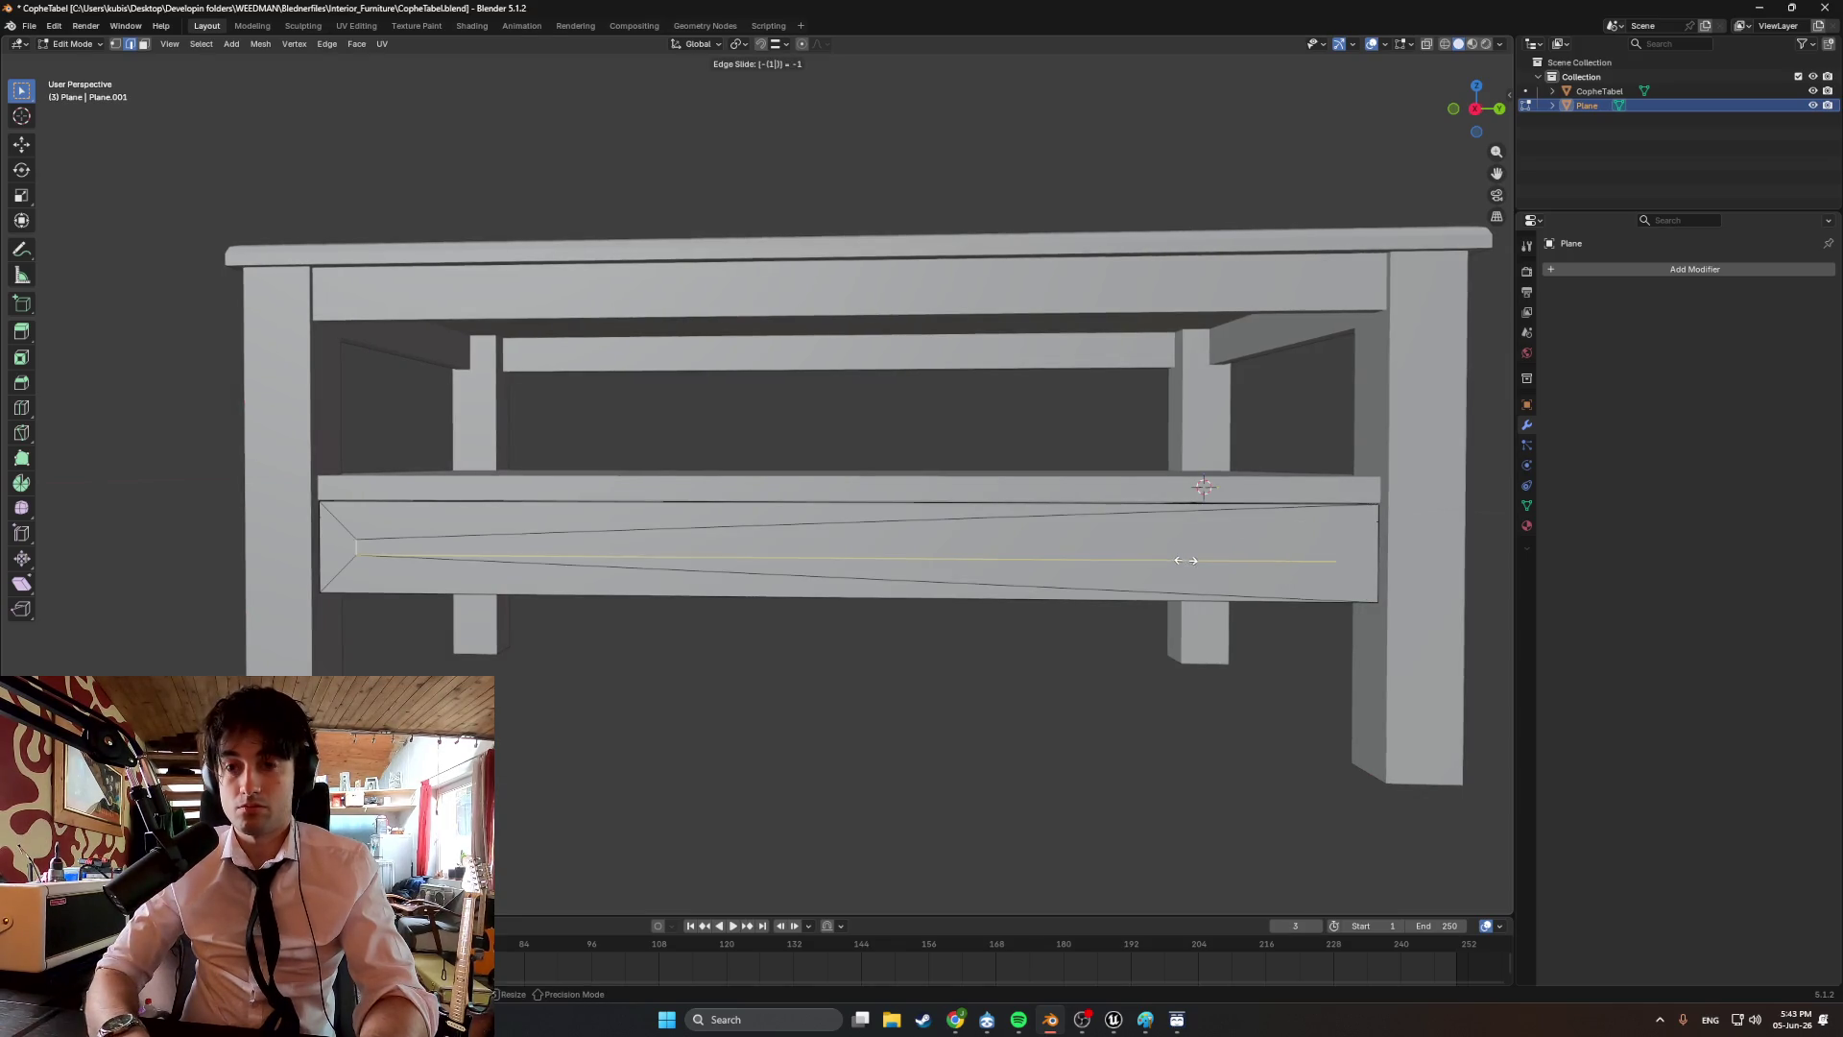
pyautogui.press('Escape')
# Move the inner vertices along Y by -1 and 1.2 to outline the handle face
pyautogui.press('g')
pyautogui.press('y')
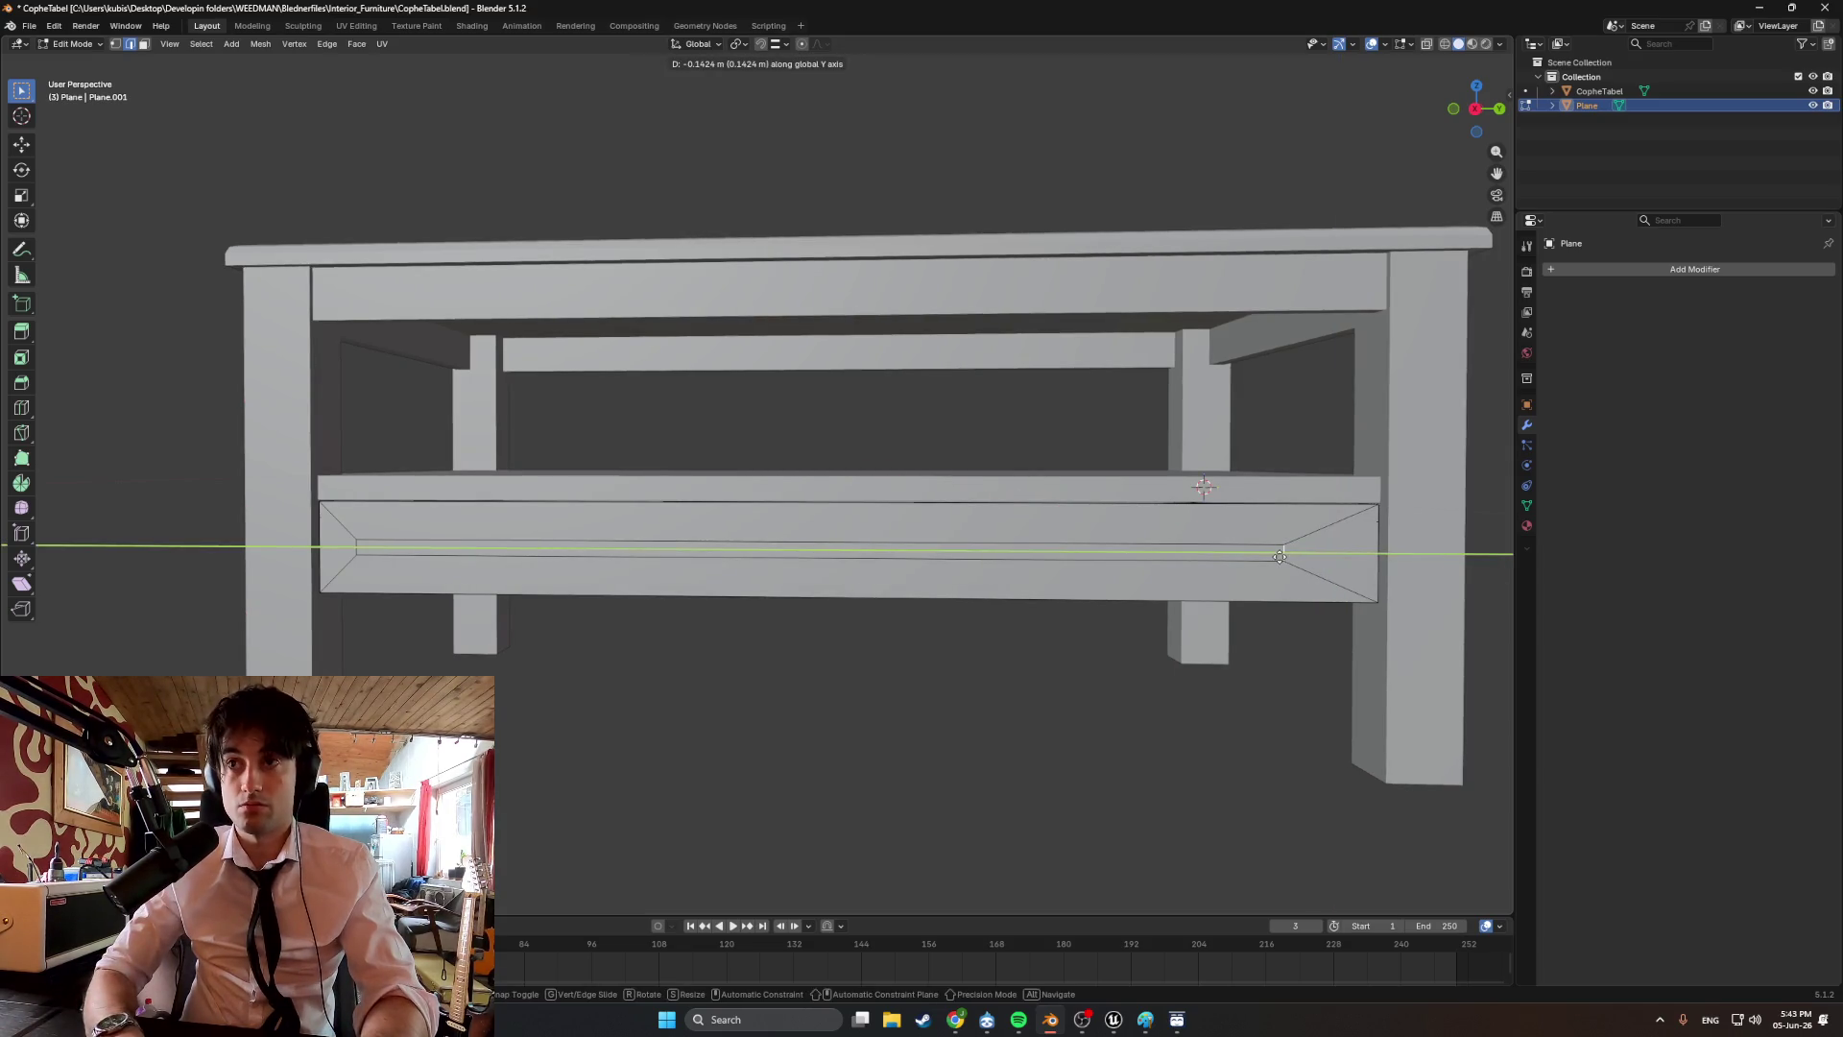
pyautogui.write('-1')
pyautogui.press('Return')
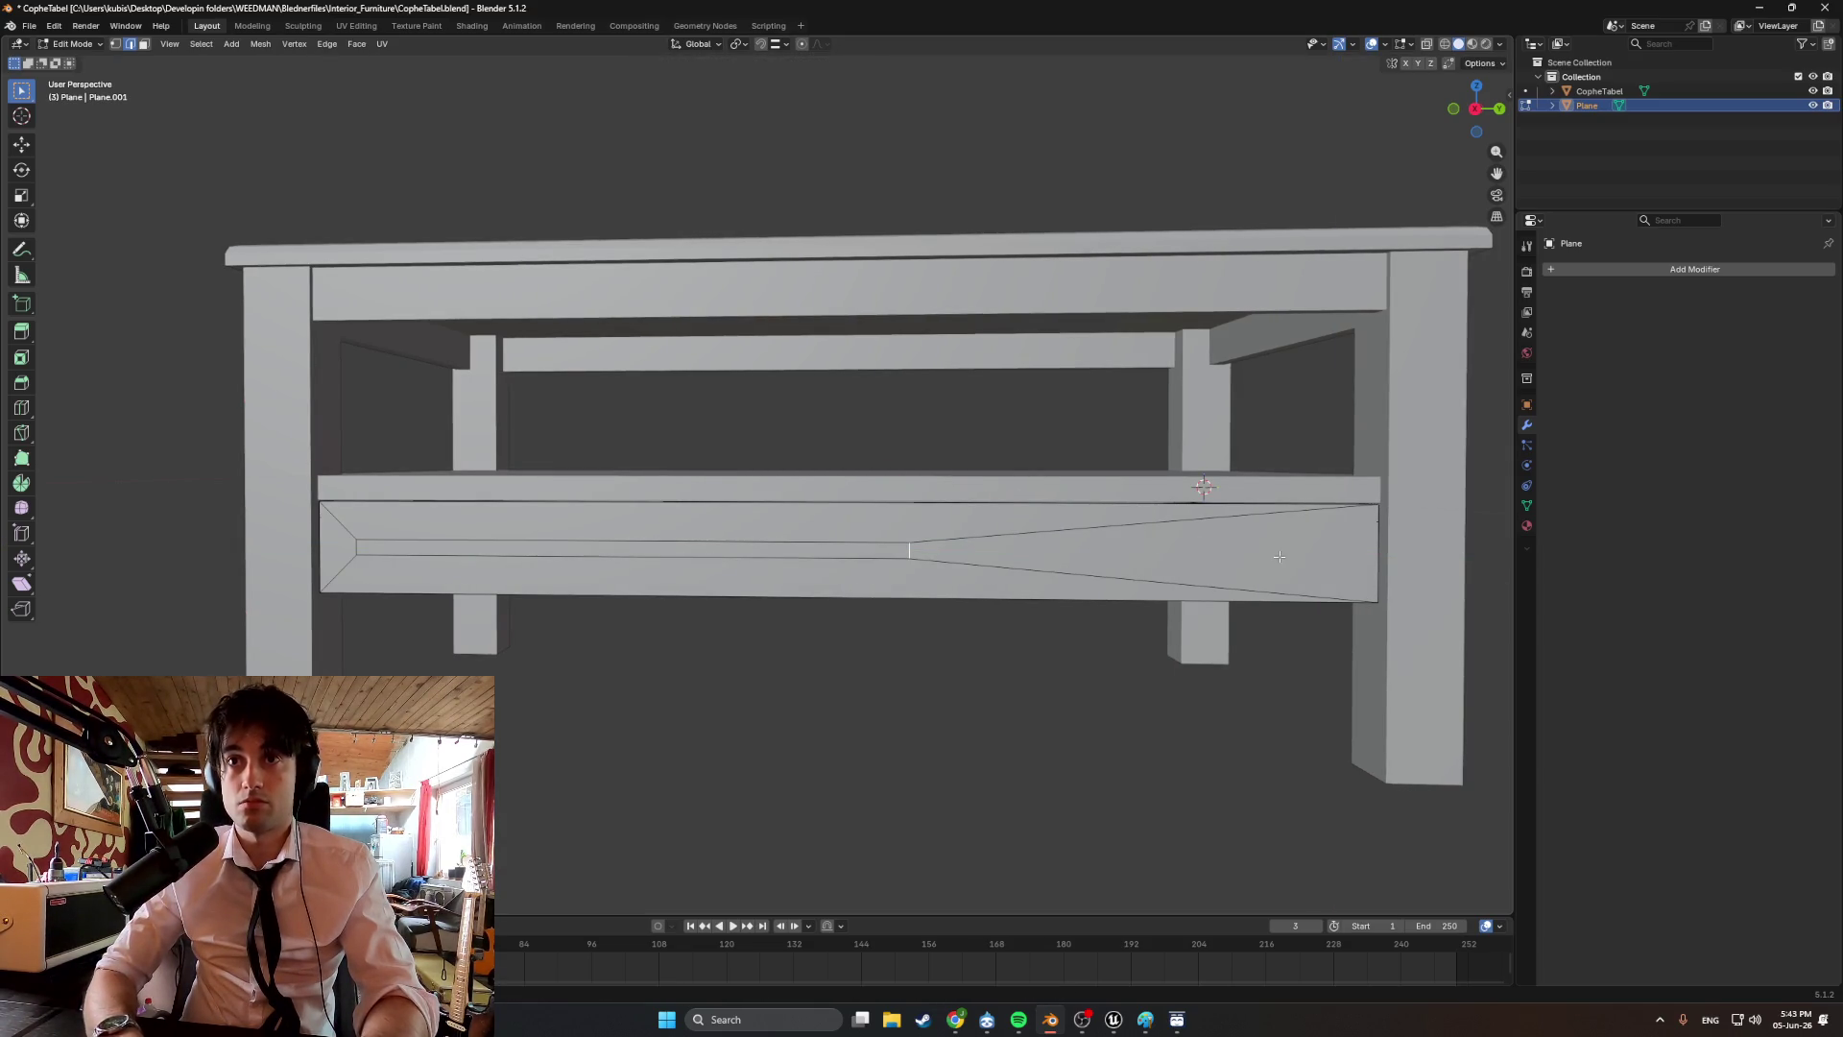
pyautogui.write('gy')
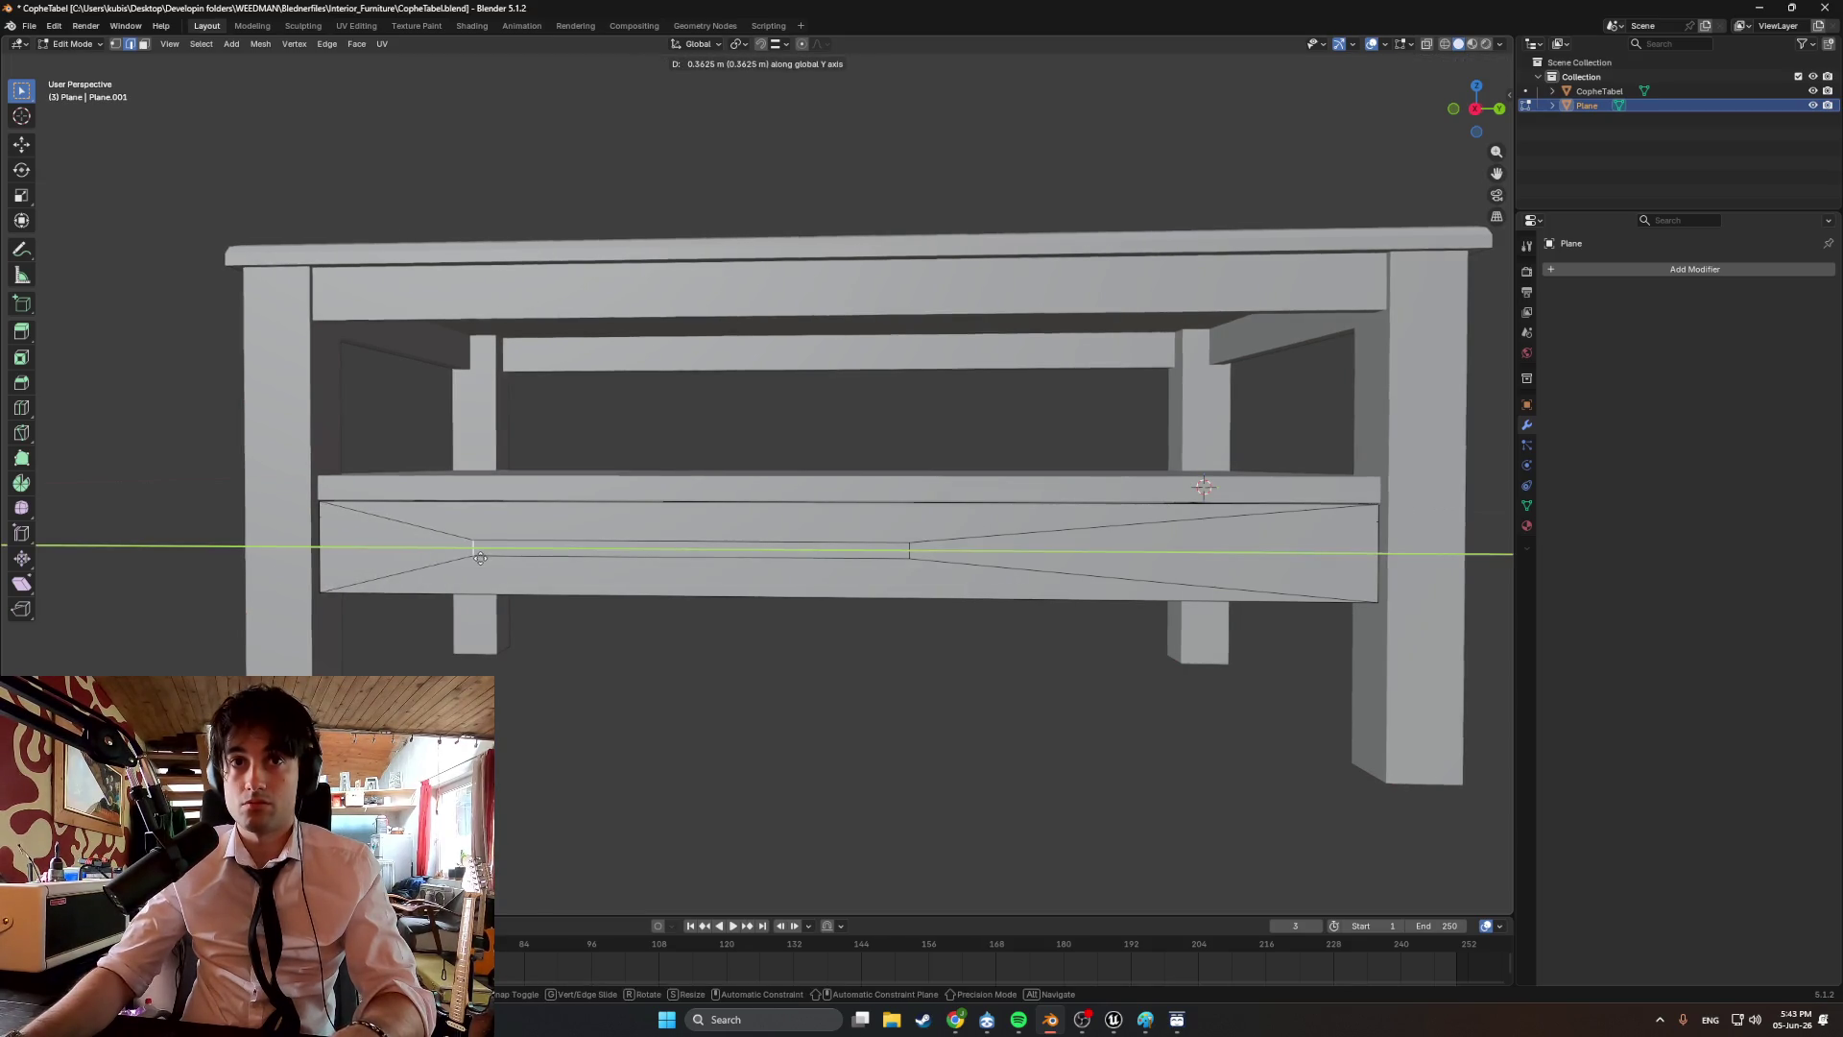
pyautogui.write('1.2')
pyautogui.press('Return')
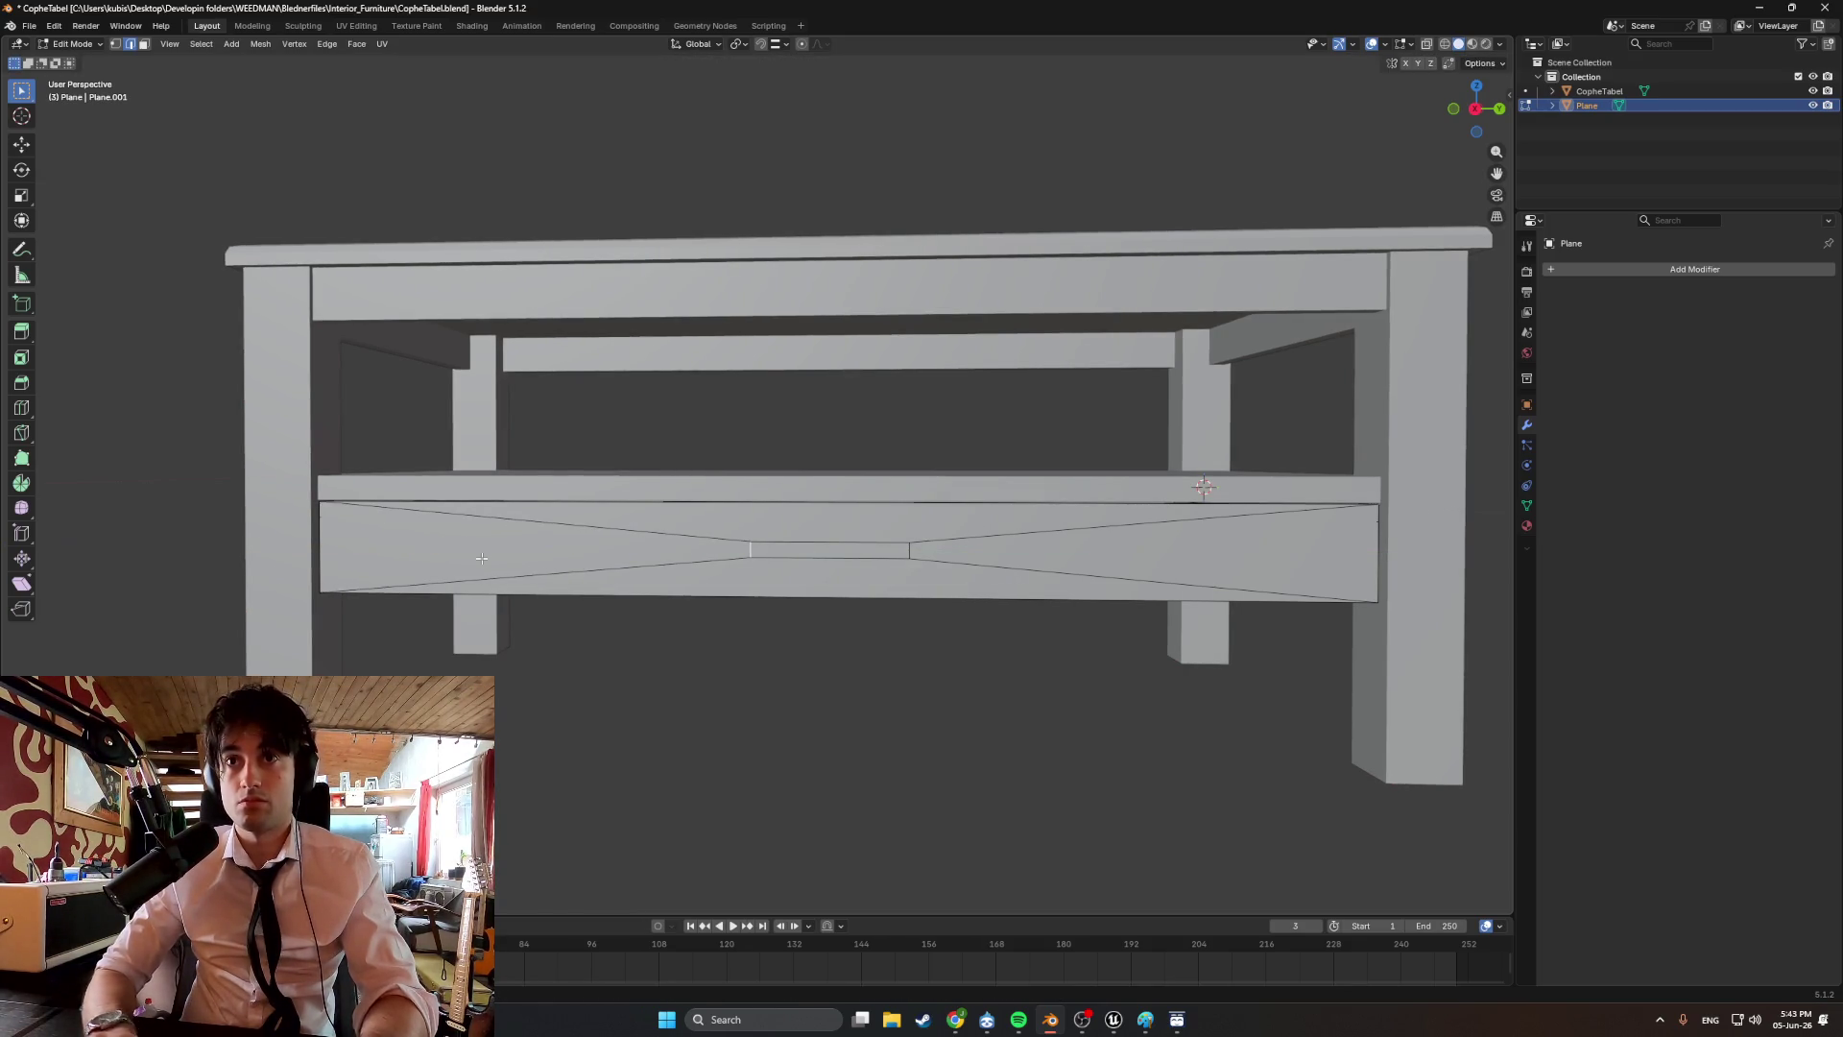
pyautogui.moveTo(758, 630)
pyautogui.mouseDown(button='middle')
pyautogui.moveTo(772, 595)
pyautogui.moveTo(739, 636)
pyautogui.moveTo(714, 612)
pyautogui.moveTo(834, 580)
pyautogui.mouseUp(button='middle')
# Extrude the drawer front's small centre face outward, then undo it
pyautogui.click(754, 648)
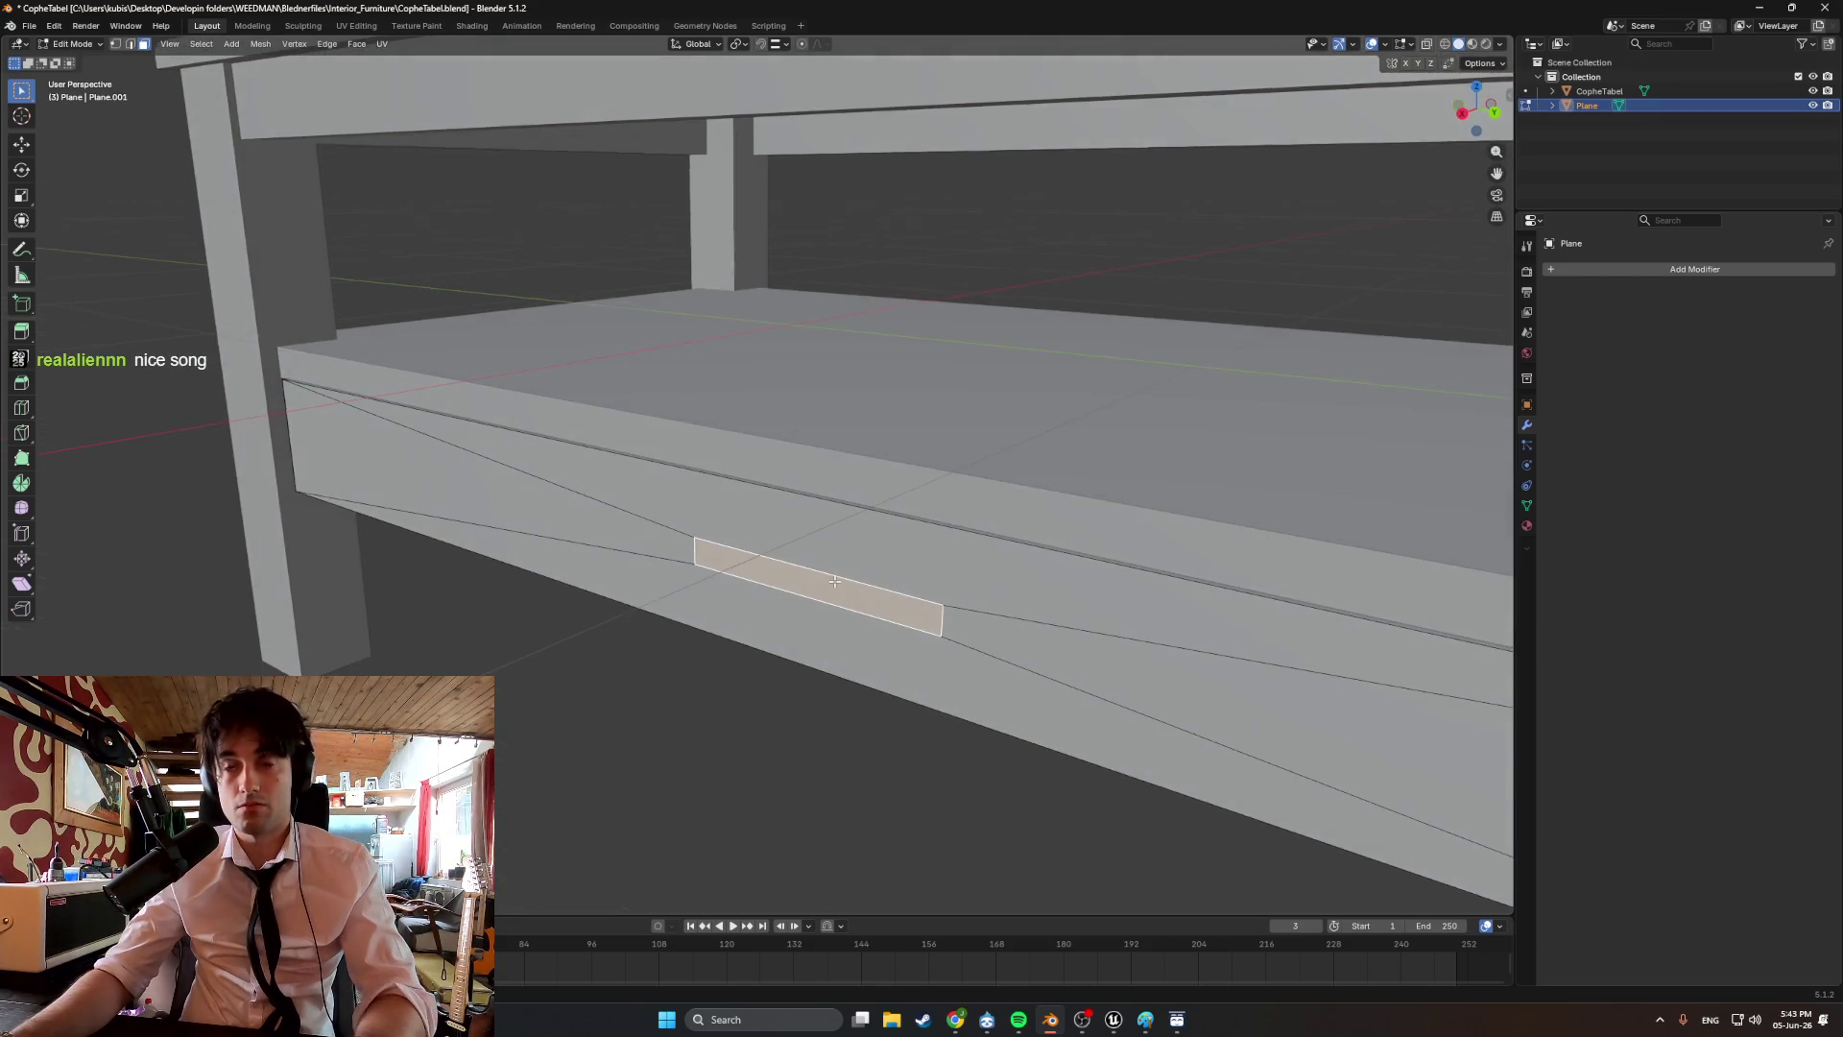
pyautogui.press('e')
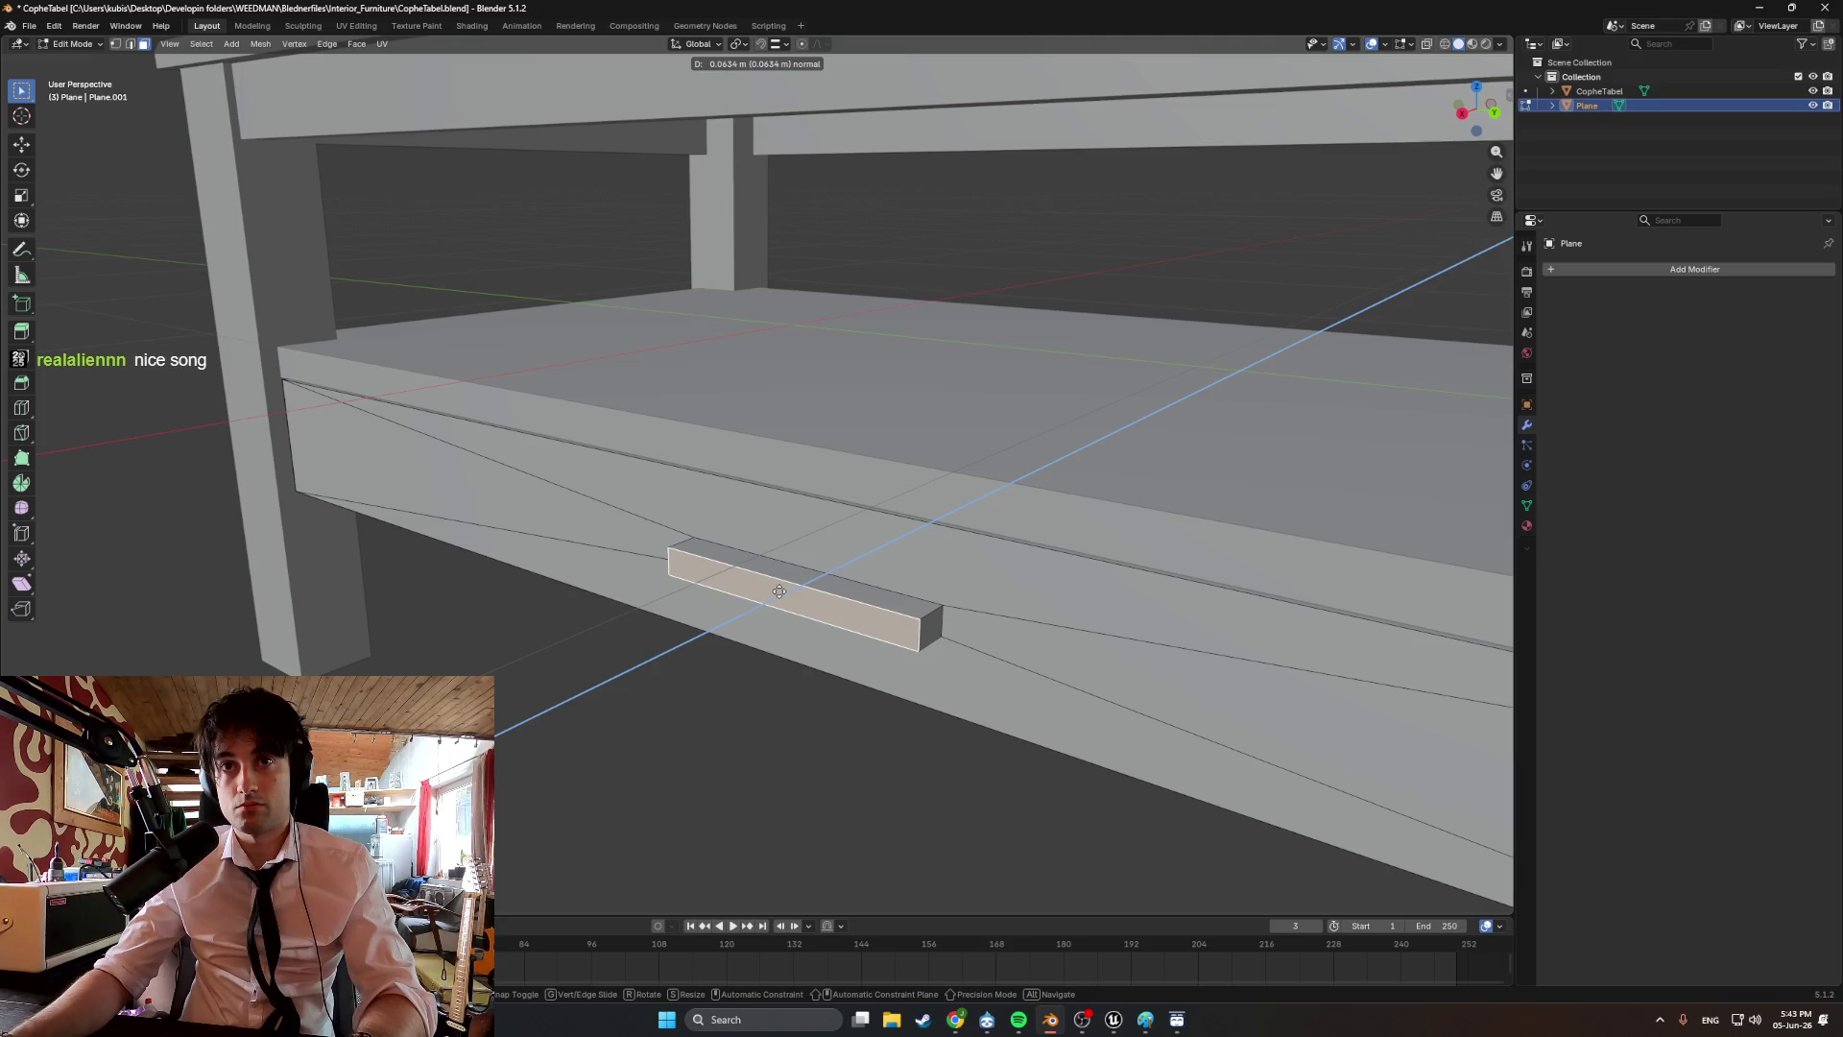
pyautogui.click(775, 593)
pyautogui.moveTo(776, 593)
pyautogui.mouseDown(button='middle')
pyautogui.moveTo(680, 613)
pyautogui.moveTo(728, 510)
pyautogui.moveTo(723, 601)
pyautogui.moveTo(760, 600)
pyautogui.mouseUp(button='middle')
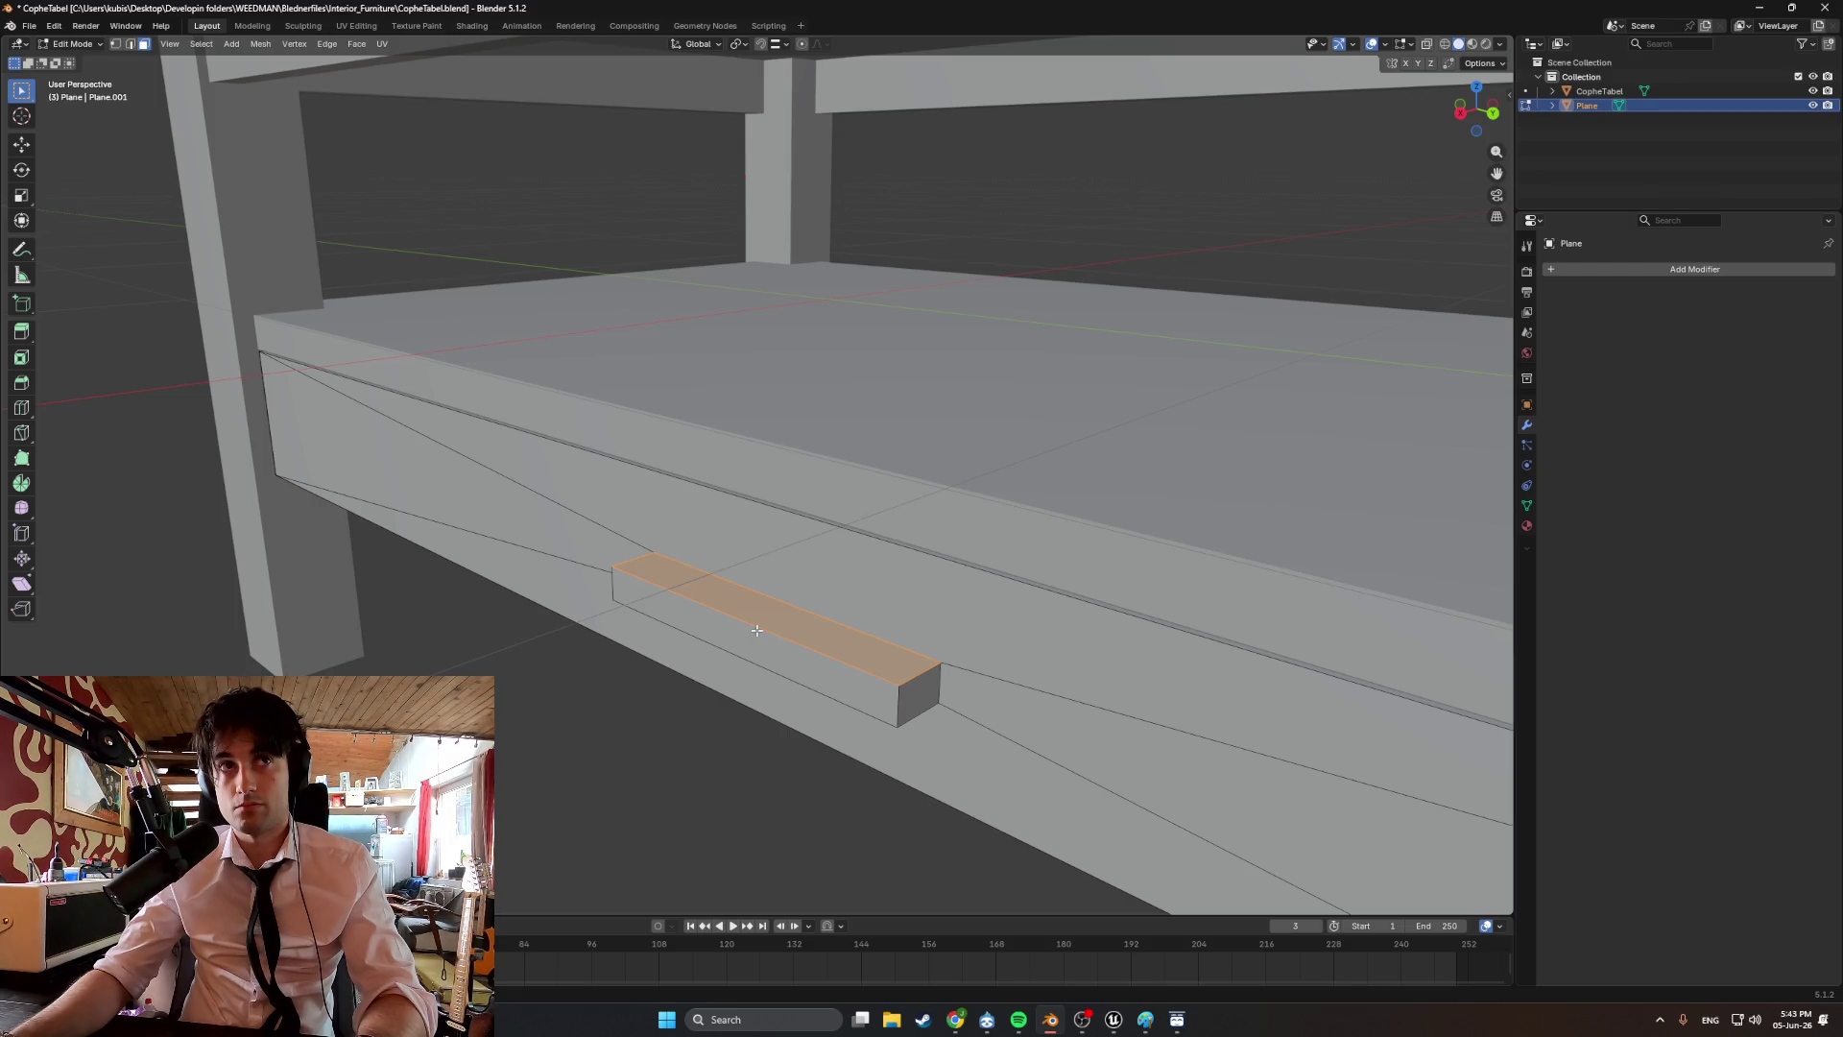
pyautogui.hotkey('ctrl', 'z')
pyautogui.hotkey('ctrl', 'z')
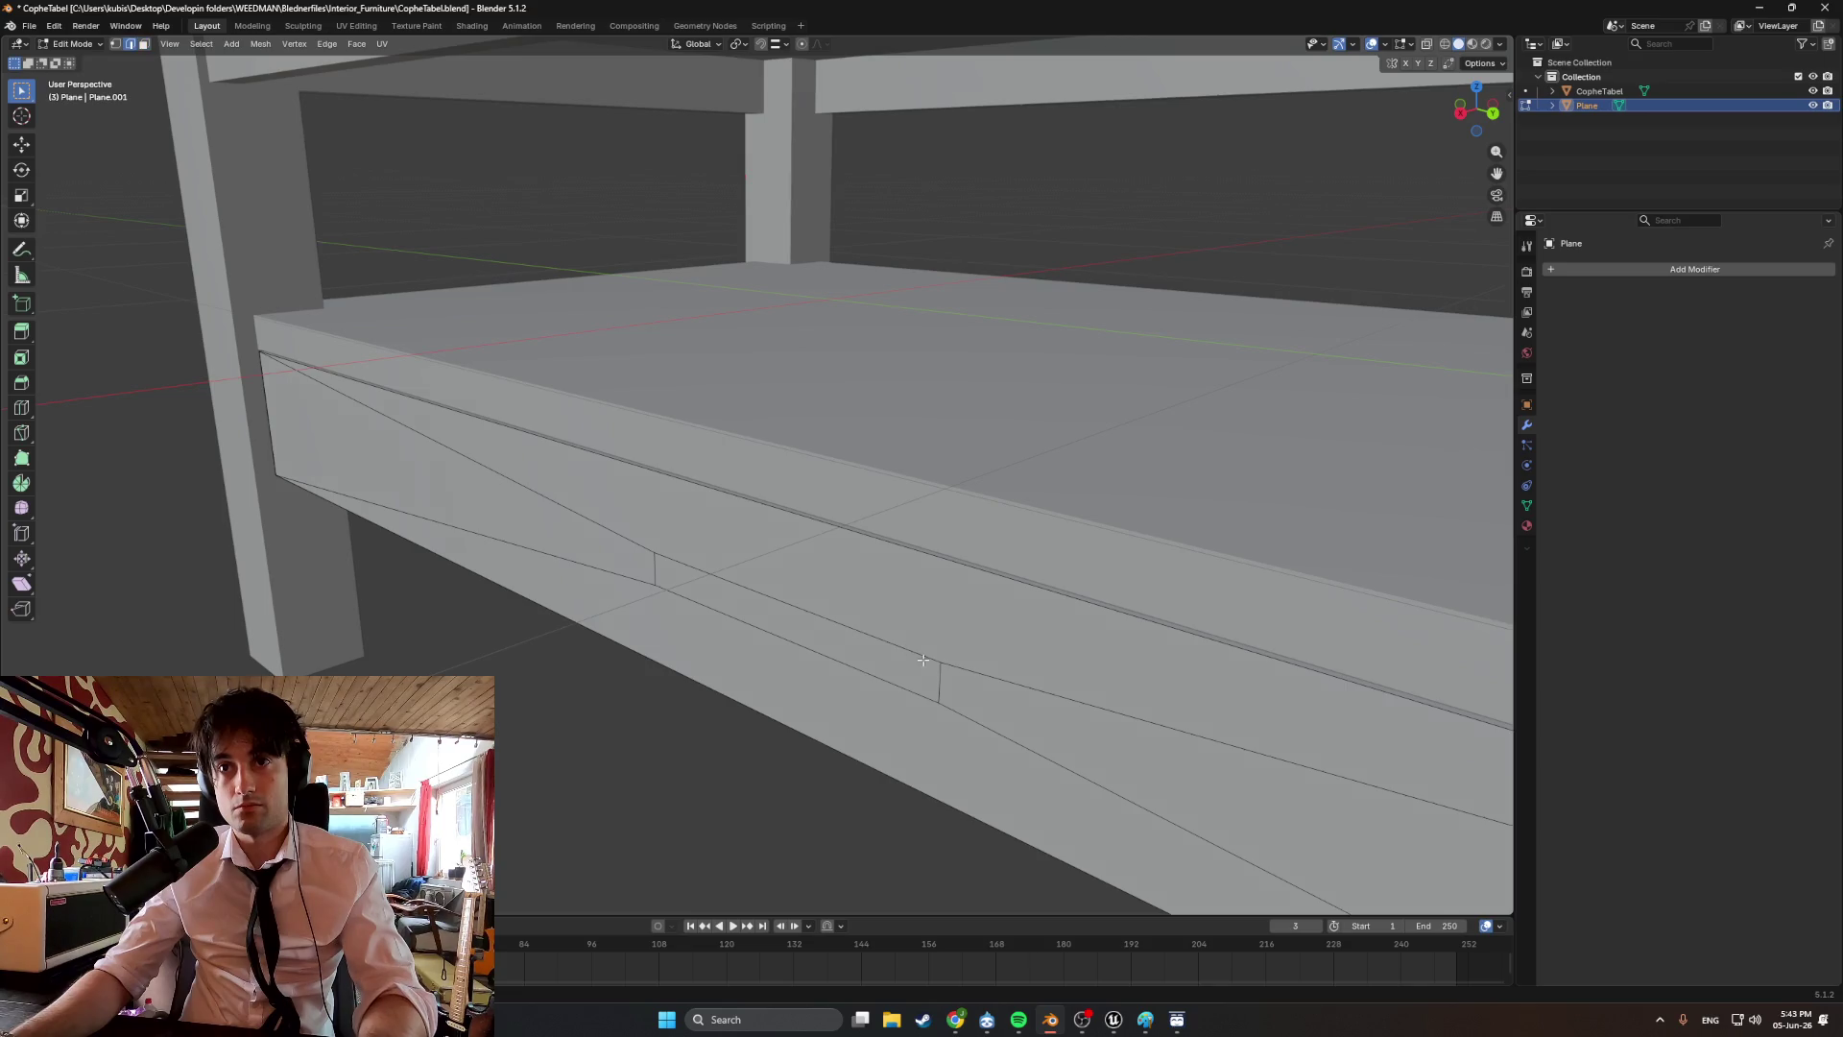
pyautogui.moveTo(652, 578); pyautogui.dragTo(663, 595, button='middle')
# Extrude the two selected edges along X into a strip
pyautogui.press('e')
pyautogui.press('x')
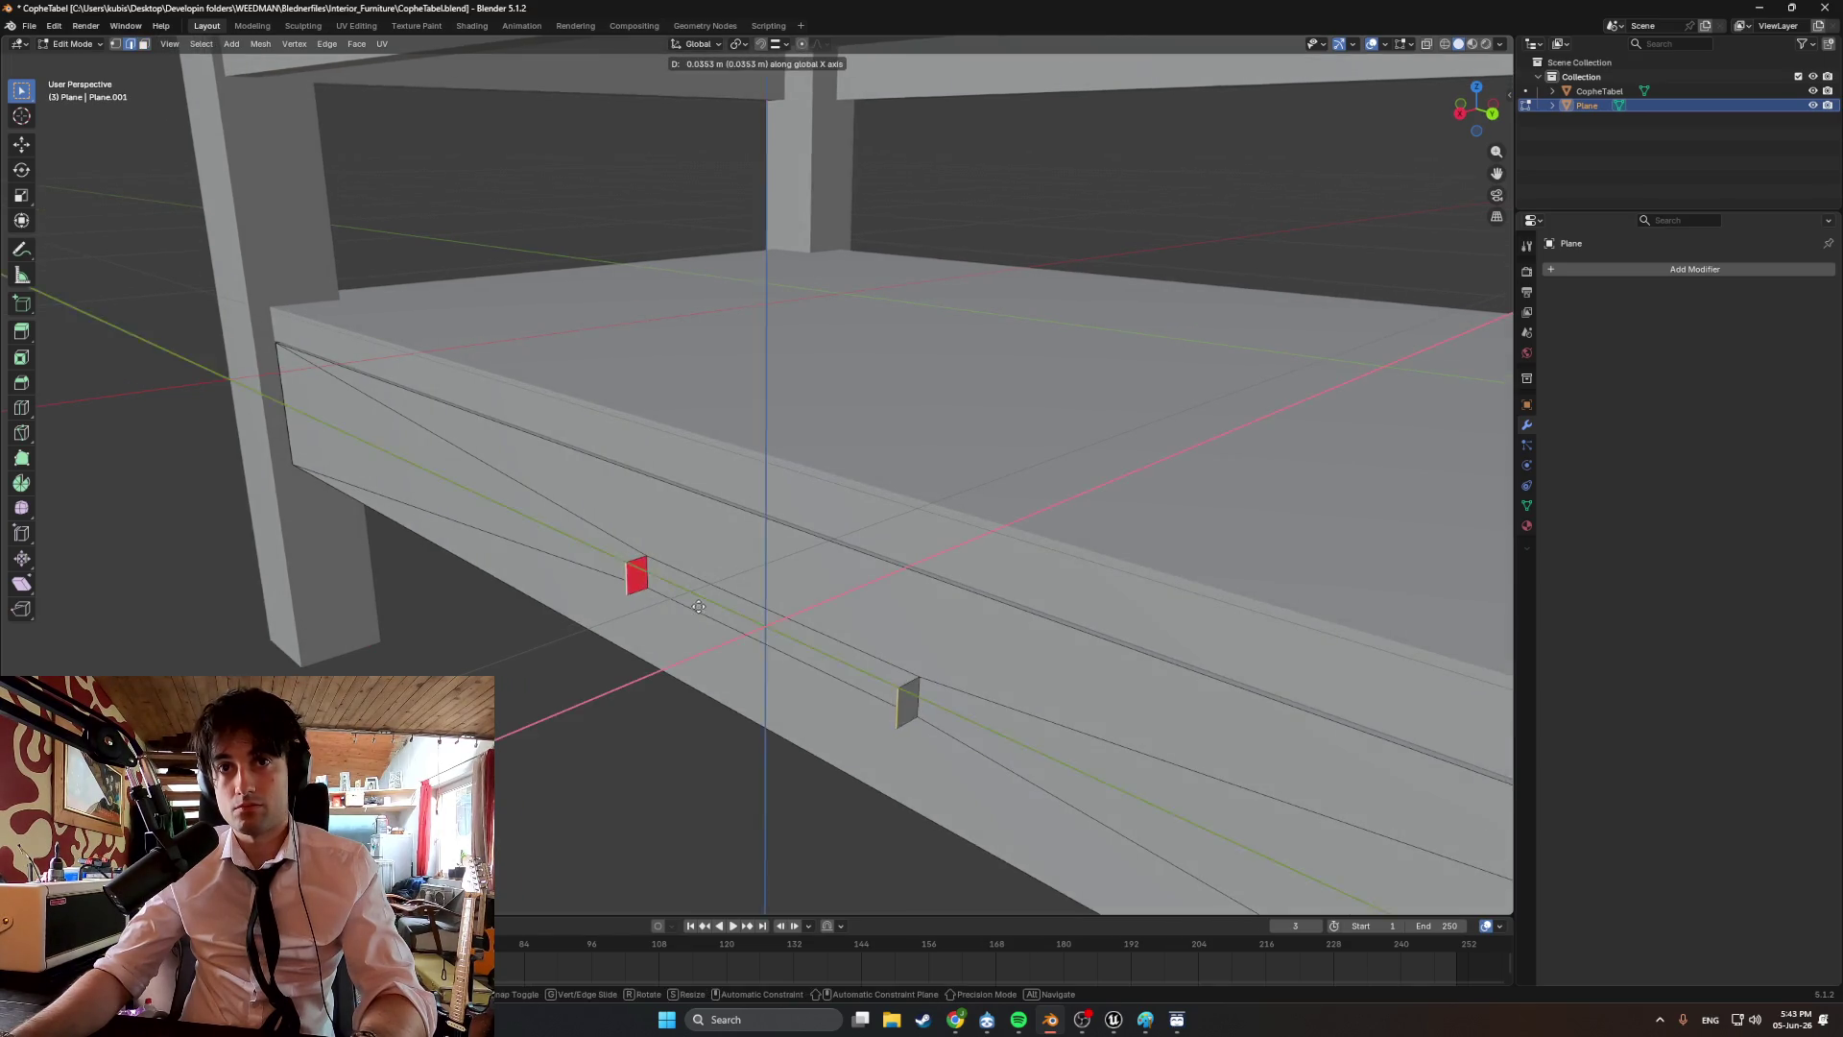
pyautogui.click(669, 619)
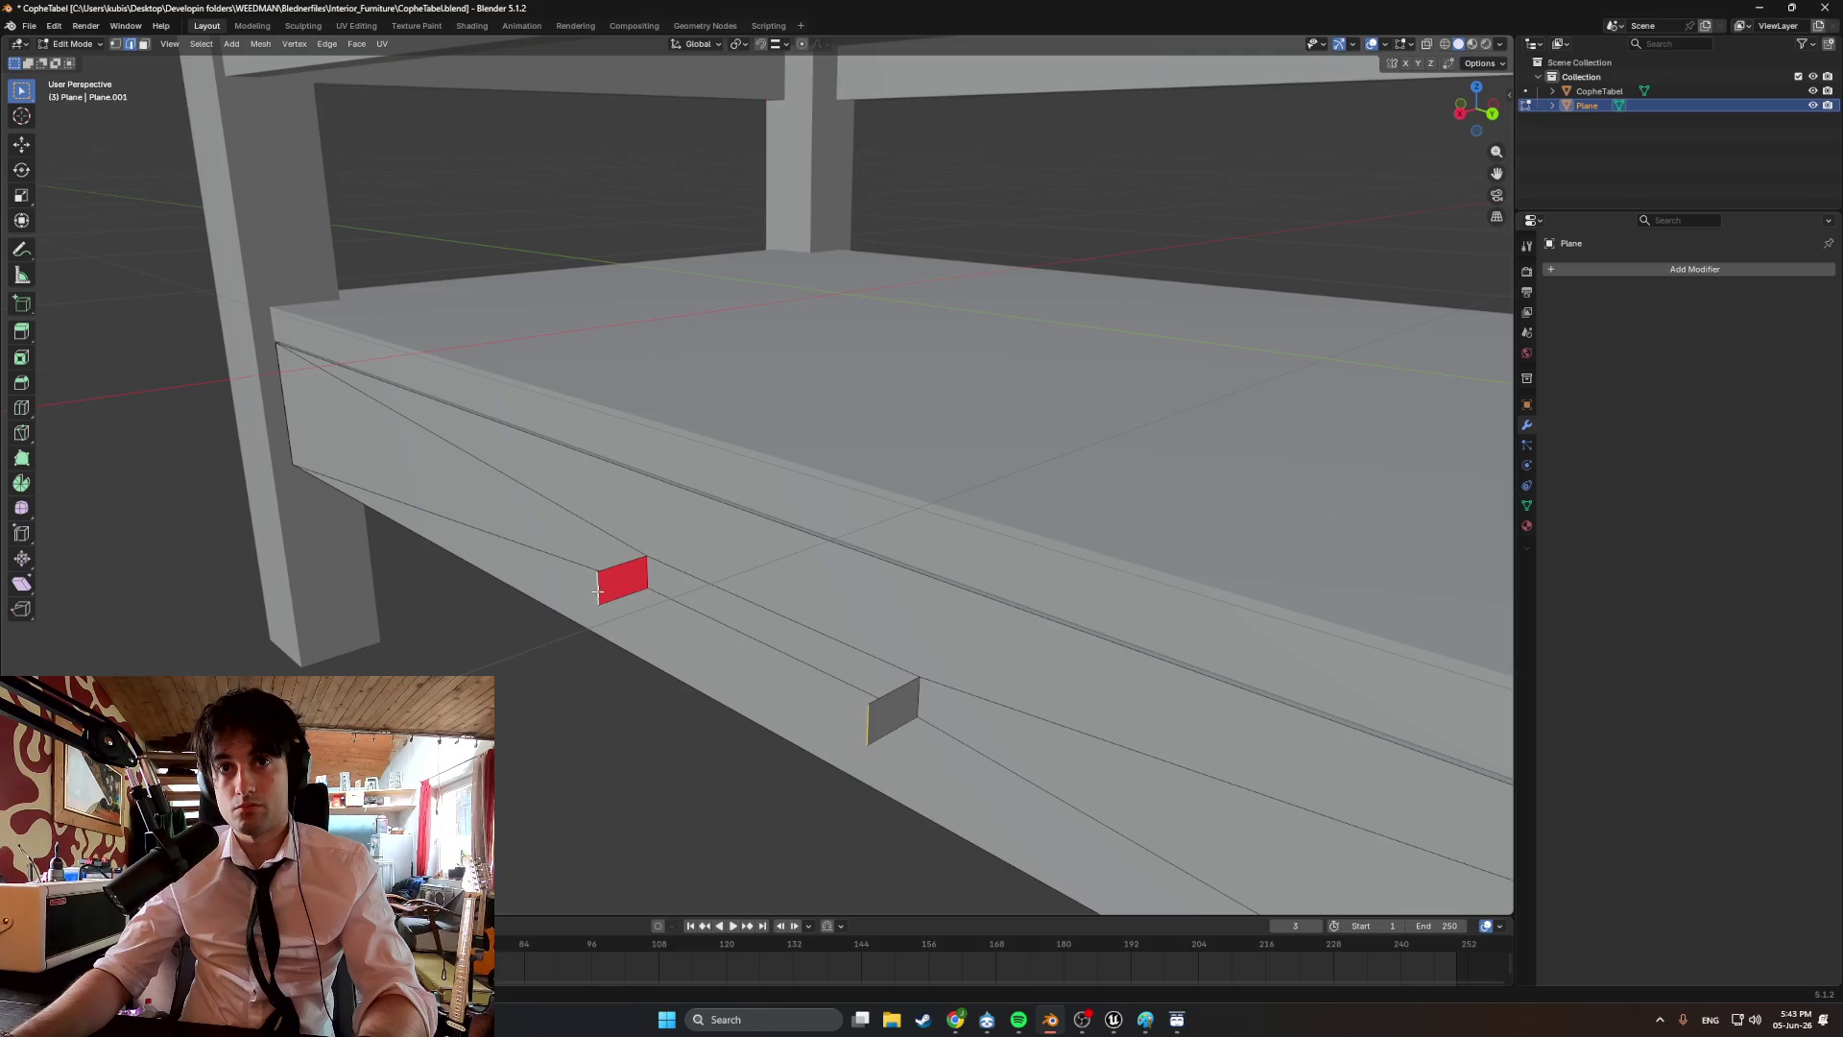
pyautogui.moveTo(861, 712)
pyautogui.mouseDown(button='middle')
pyautogui.moveTo(788, 672)
pyautogui.moveTo(730, 595)
pyautogui.moveTo(672, 624)
pyautogui.moveTo(651, 588)
pyautogui.moveTo(583, 572)
pyautogui.moveTo(1143, 552)
pyautogui.moveTo(1112, 577)
pyautogui.mouseUp(button='middle')
pyautogui.click(1246, 574)
pyautogui.moveTo(1246, 573)
pyautogui.mouseDown(button='middle')
pyautogui.moveTo(1111, 740)
pyautogui.moveTo(1078, 572)
pyautogui.moveTo(773, 547)
pyautogui.moveTo(927, 548)
pyautogui.moveTo(994, 577)
pyautogui.moveTo(897, 605)
pyautogui.moveTo(975, 609)
pyautogui.moveTo(974, 670)
pyautogui.mouseUp(button='middle')
# Extrude the strip's end face twice along its normal and select the whole handle block
pyautogui.press('3')
pyautogui.click(998, 581)
pyautogui.press('e')
pyautogui.click(1047, 585)
pyautogui.press('e')
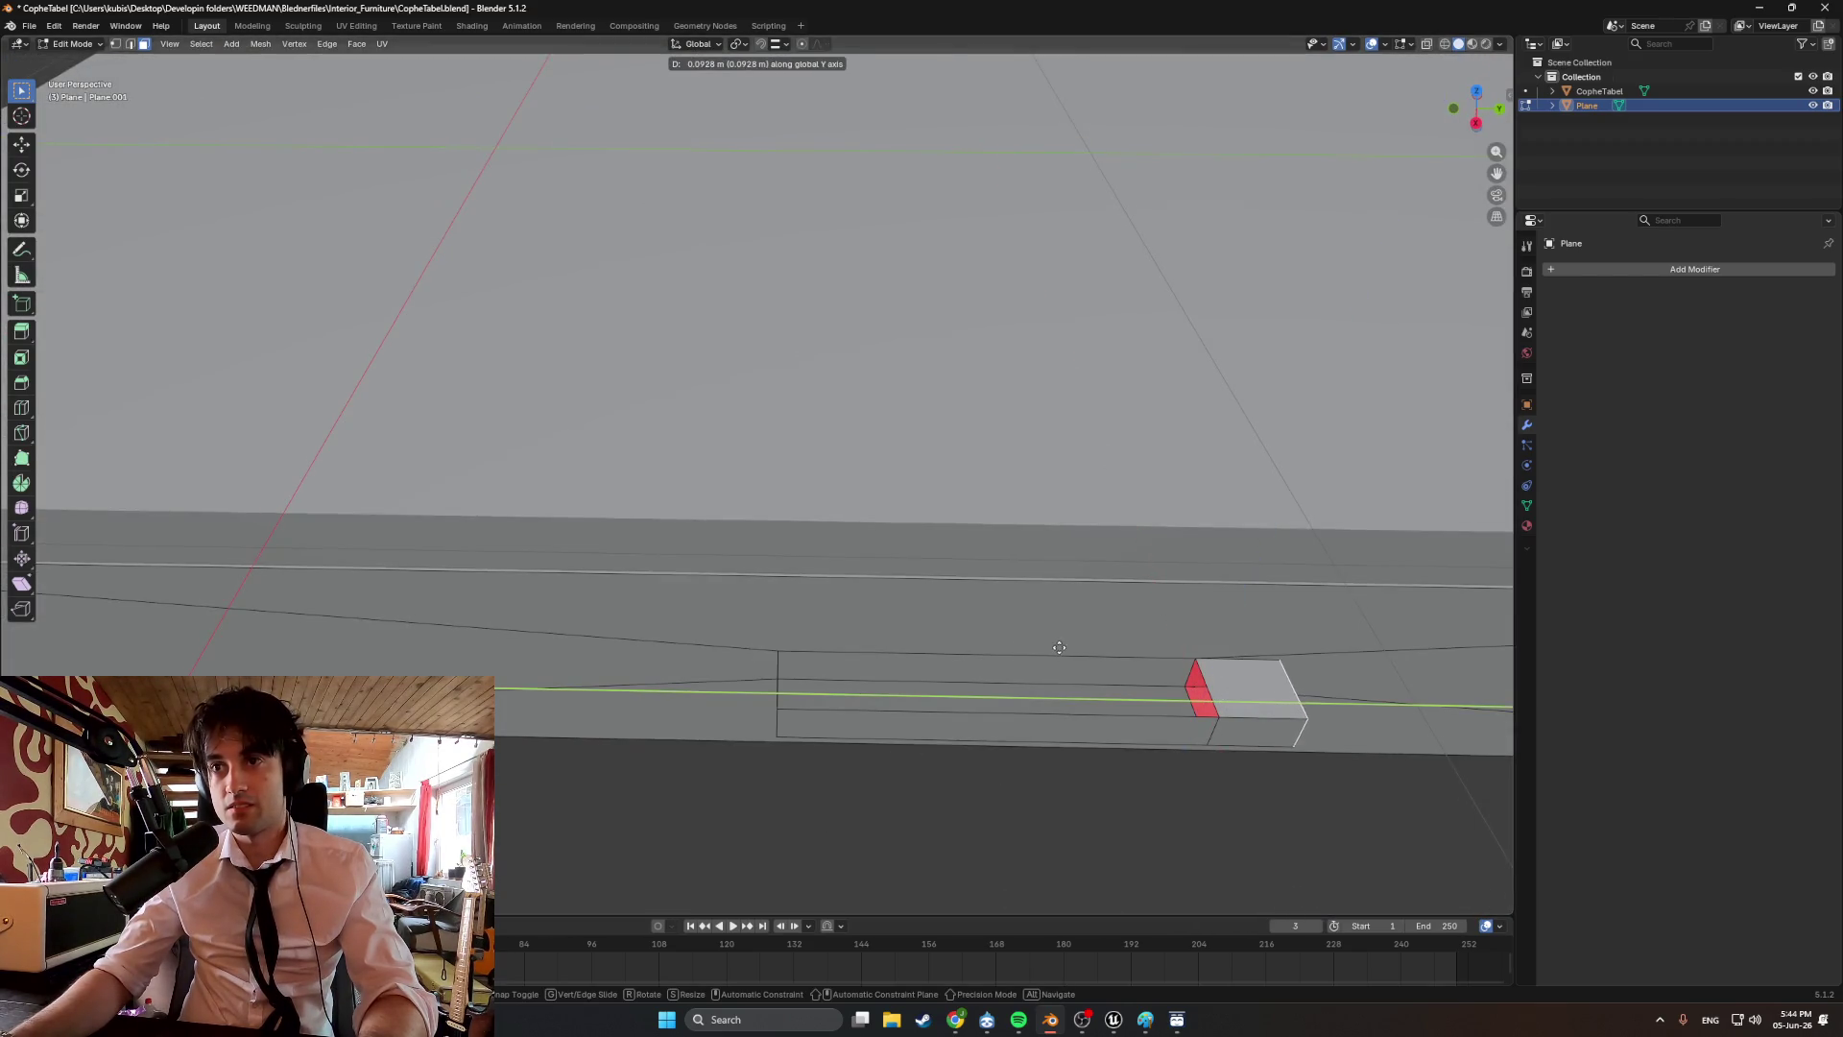
pyautogui.click(1285, 644)
pyautogui.moveTo(1285, 644)
pyautogui.mouseDown(button='middle')
pyautogui.moveTo(1205, 671)
pyautogui.moveTo(1152, 625)
pyautogui.moveTo(1162, 605)
pyautogui.moveTo(1177, 618)
pyautogui.moveTo(1037, 619)
pyautogui.moveTo(847, 584)
pyautogui.moveTo(857, 530)
pyautogui.mouseUp(button='middle')
pyautogui.press('l')
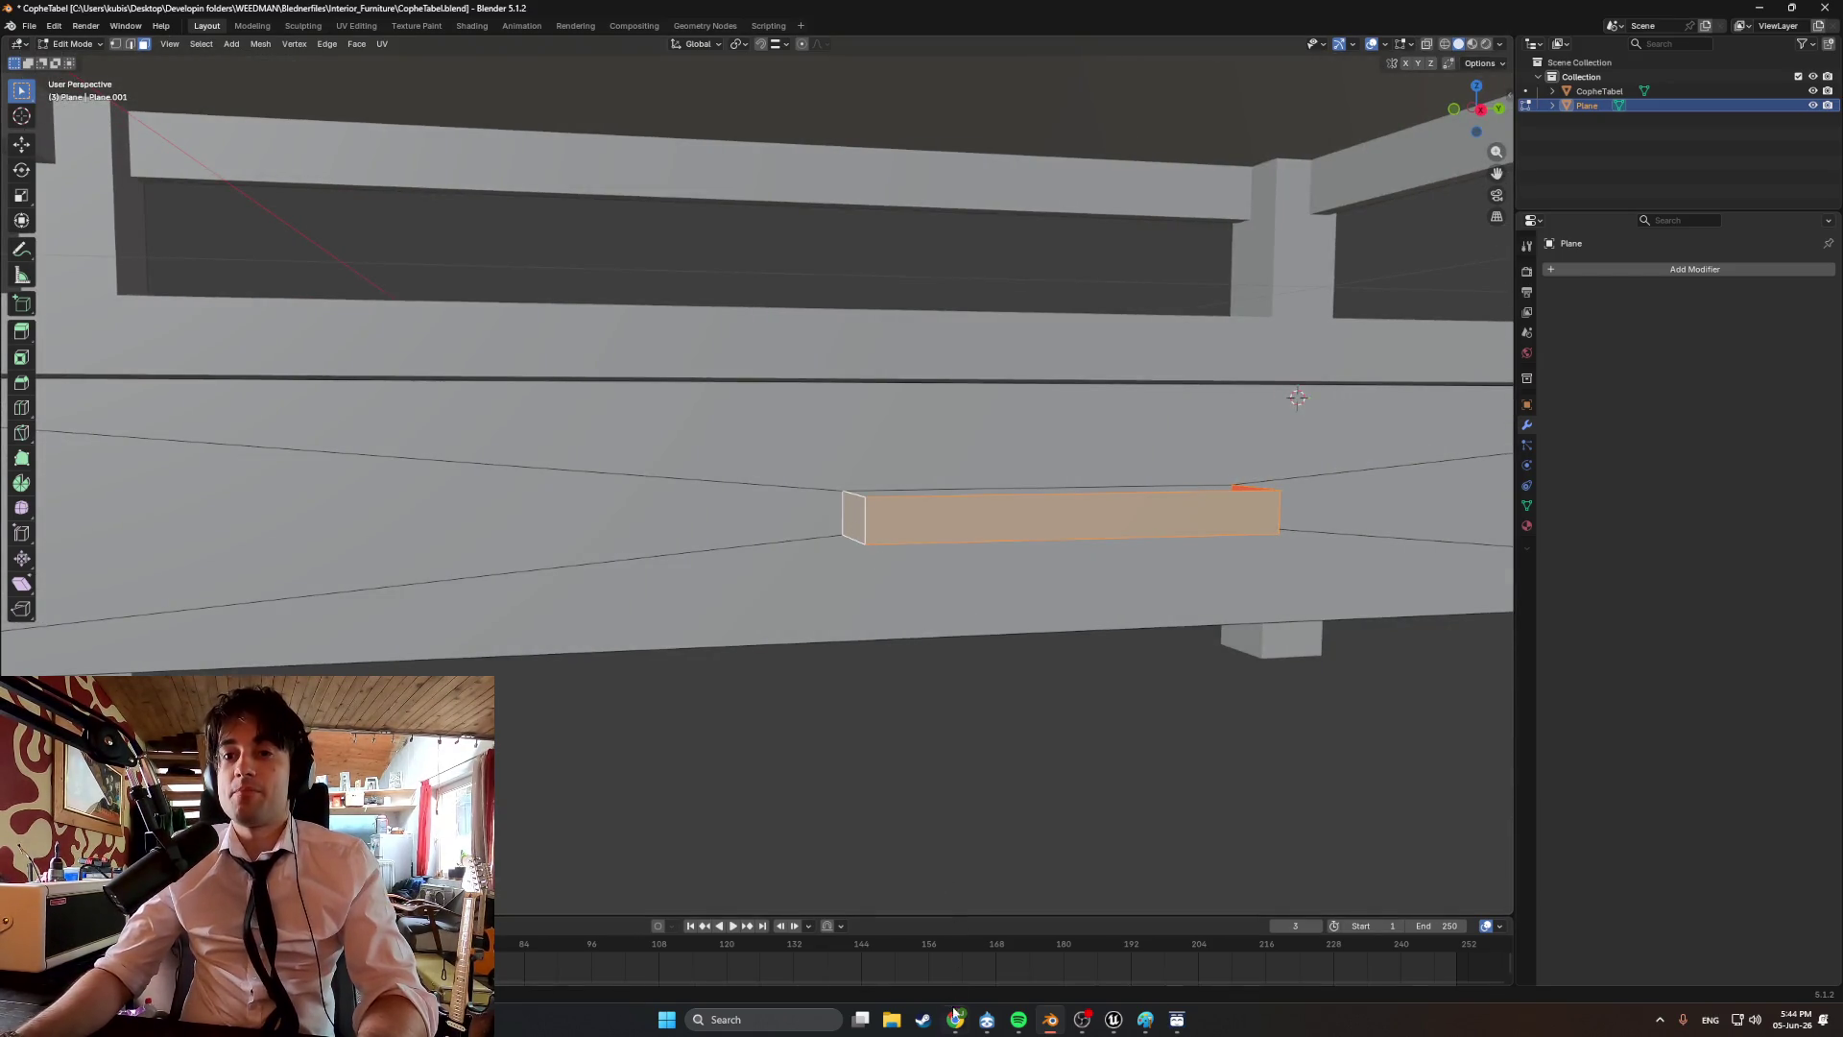
pyautogui.moveTo(956, 1016)
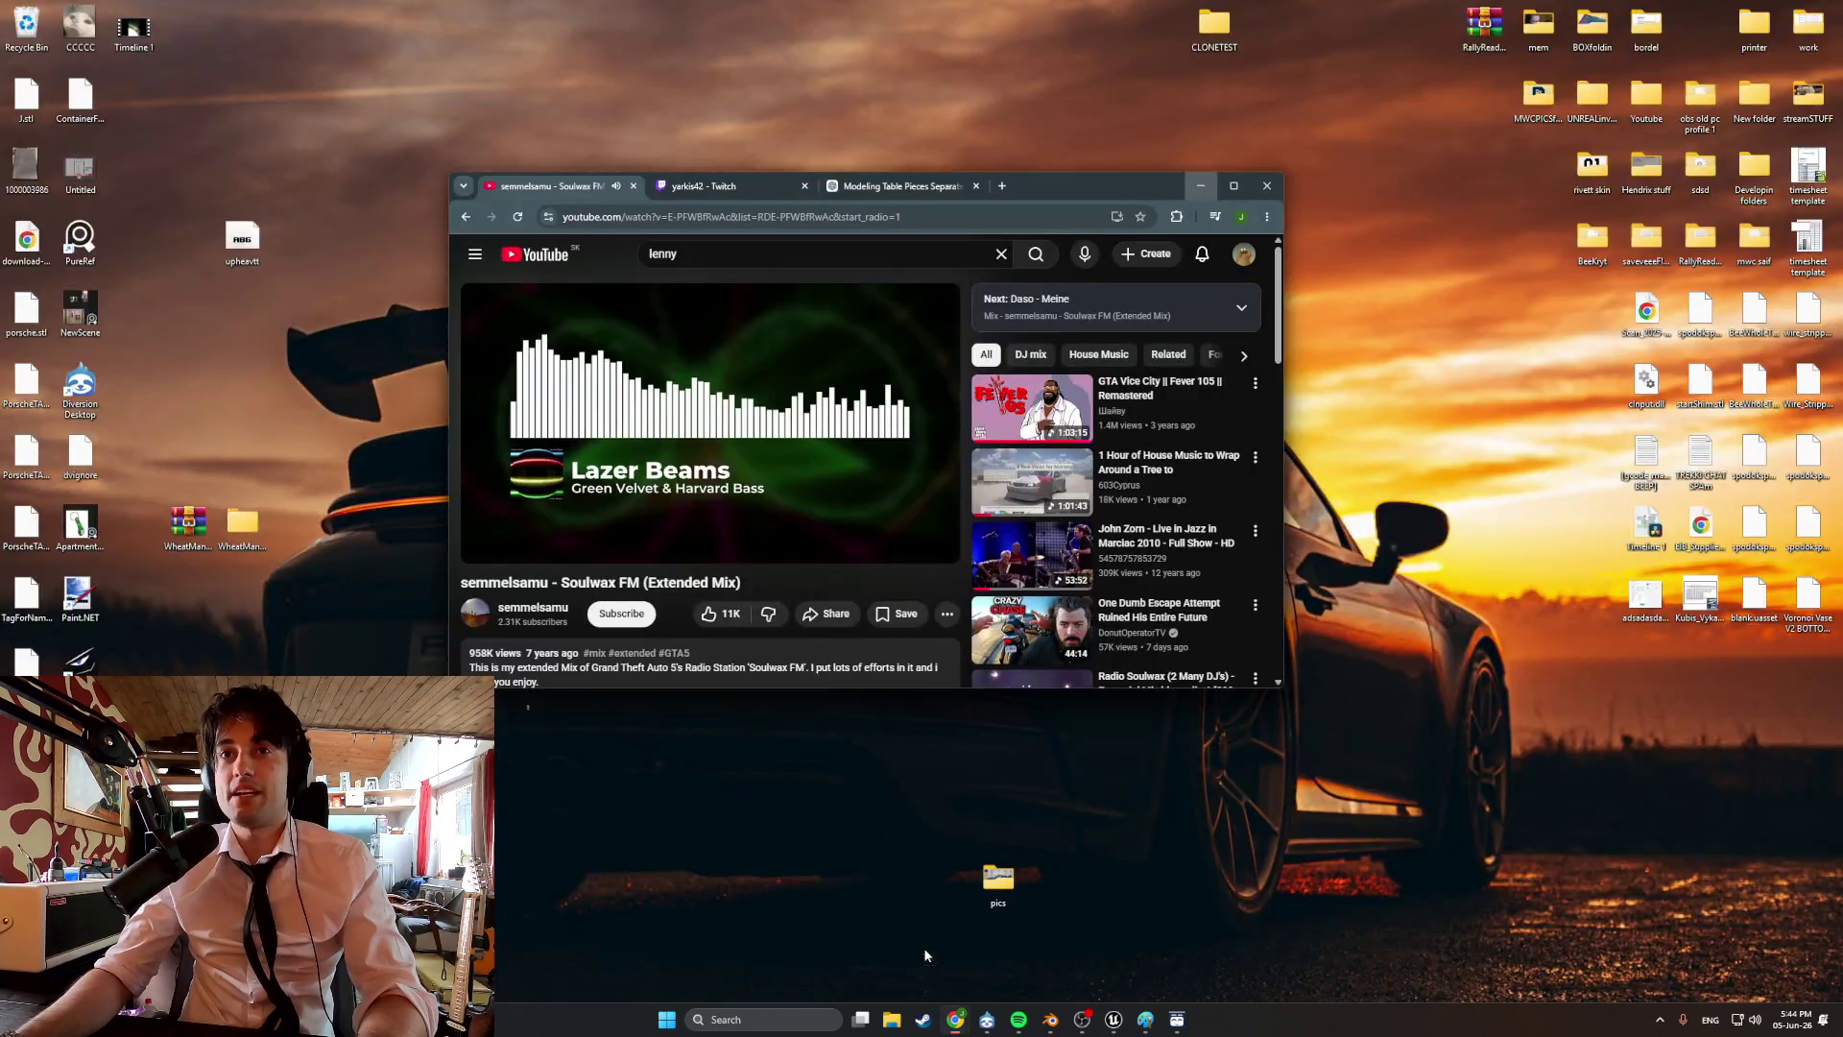
pyautogui.click(1017, 950)
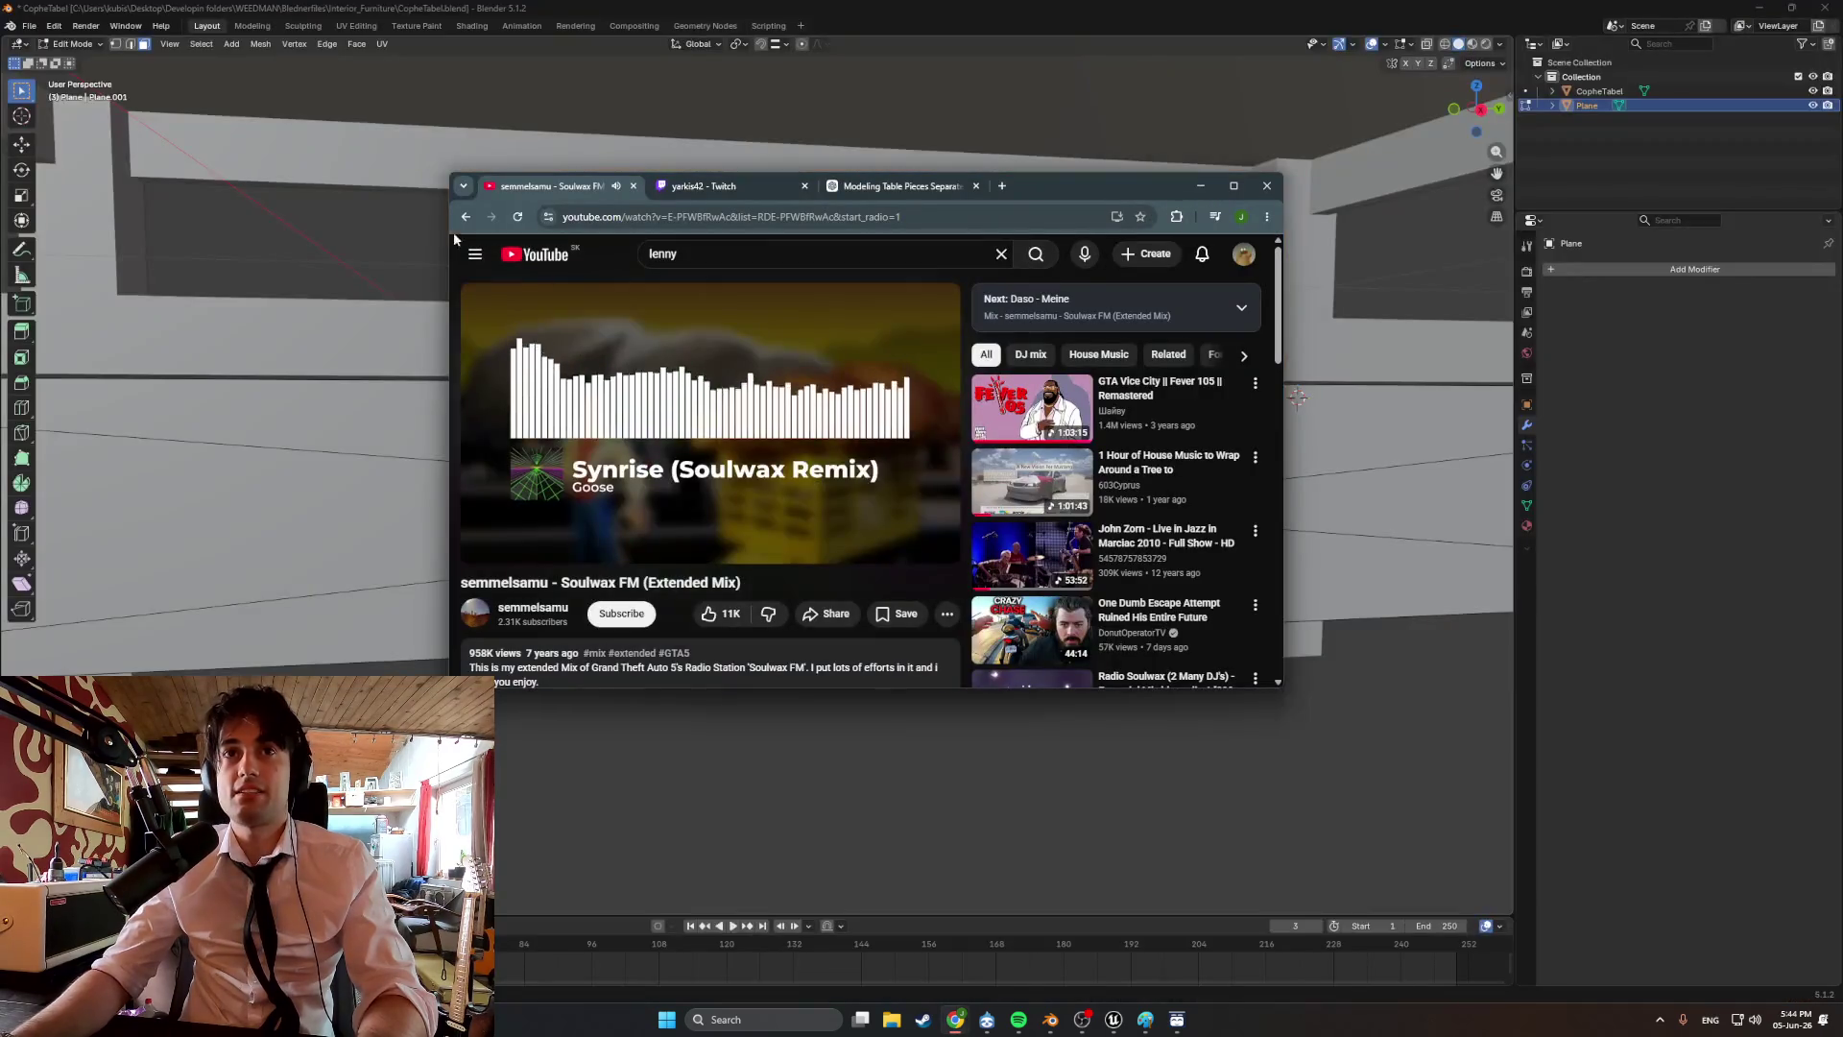
pyautogui.click(476, 253)
pyautogui.moveTo(1035, 187); pyautogui.dragTo(1348, 900)
pyautogui.hotkey('alt', 'Tab')
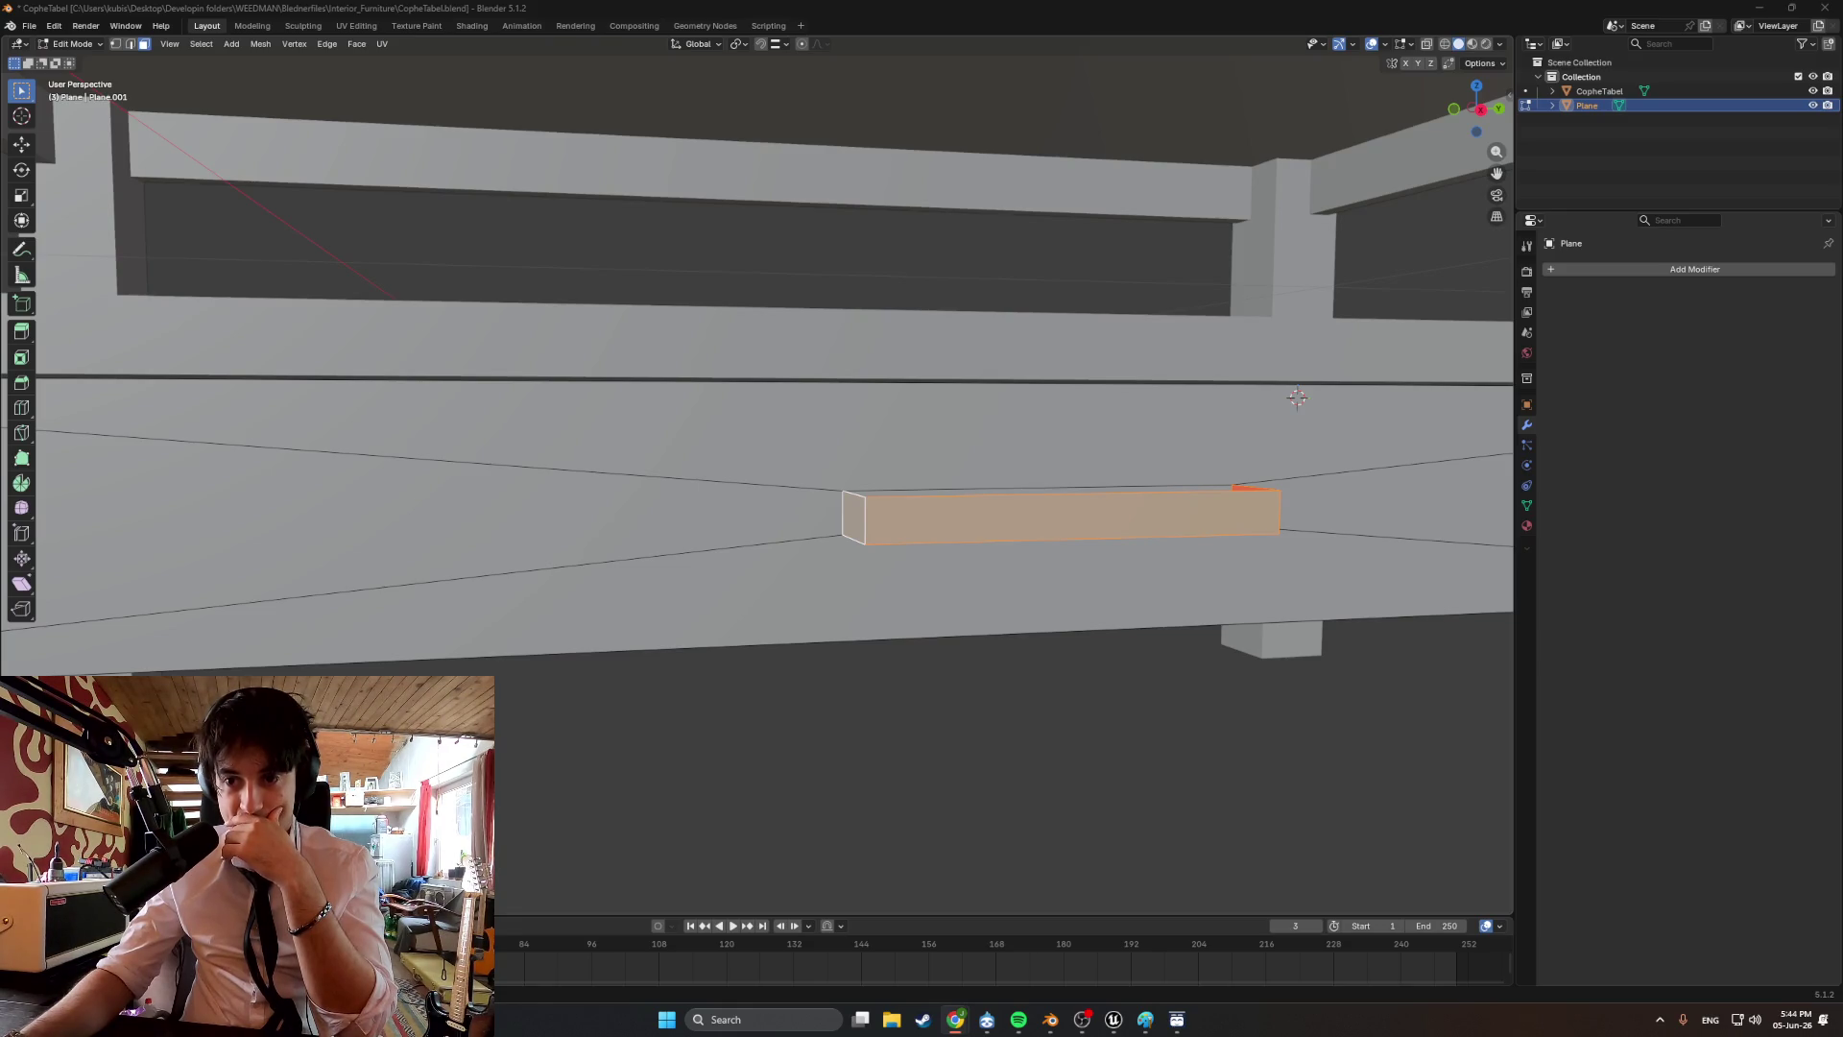
pyautogui.click(956, 1020)
pyautogui.moveTo(620, 406); pyautogui.dragTo(745, 165)
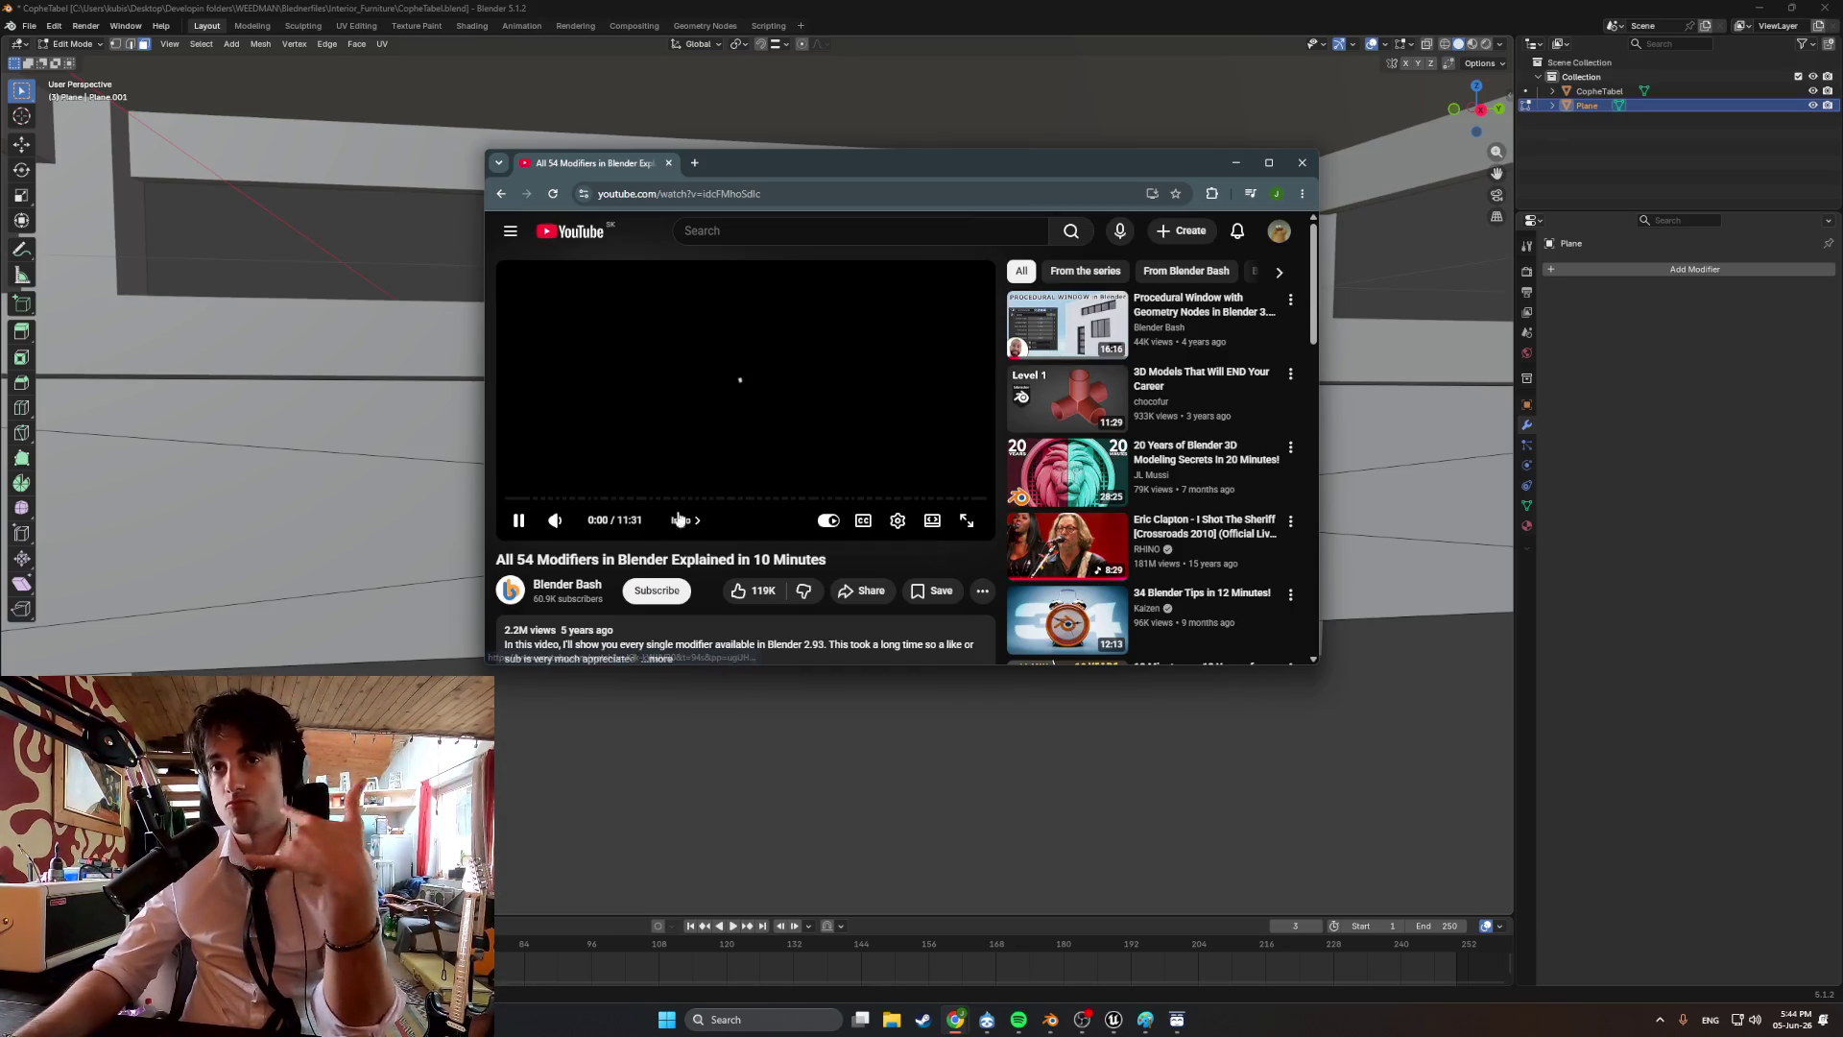
pyautogui.click(1269, 164)
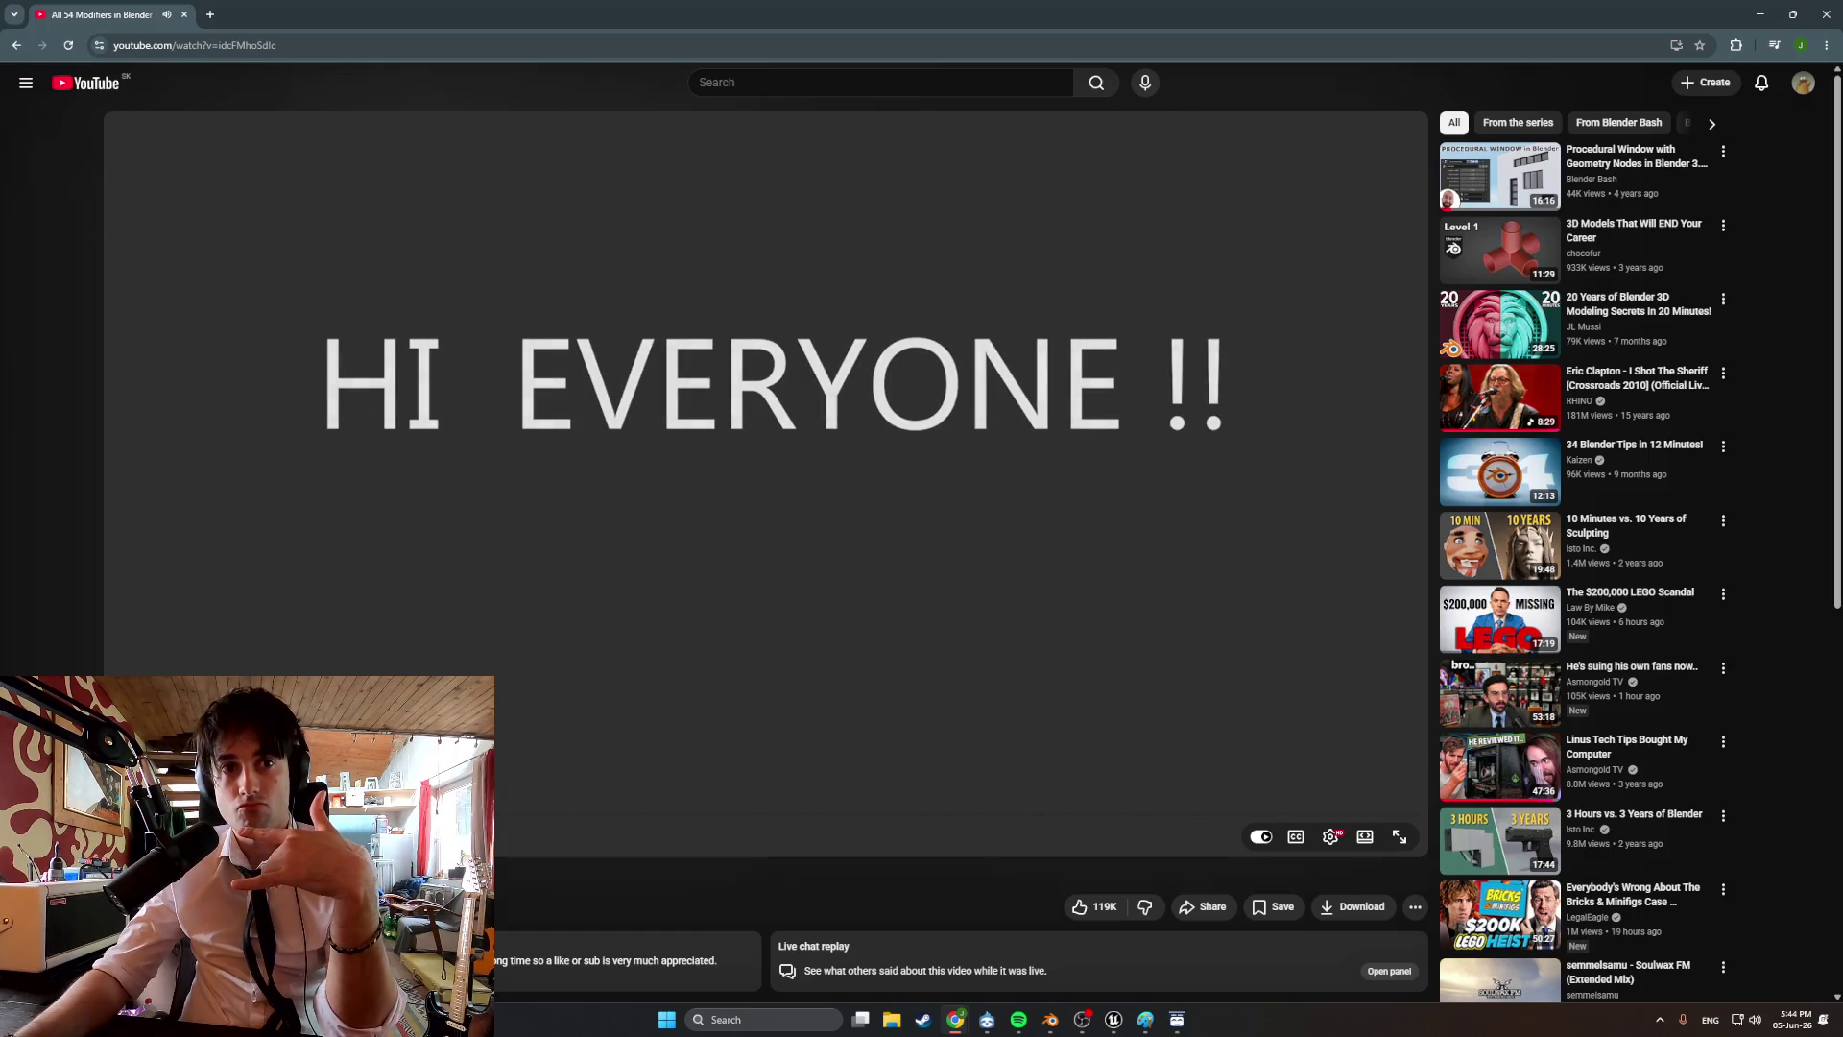
pyautogui.moveTo(202, 818)
pyautogui.mouseDown()
pyautogui.moveTo(526, 814)
pyautogui.moveTo(500, 815)
pyautogui.mouseUp()
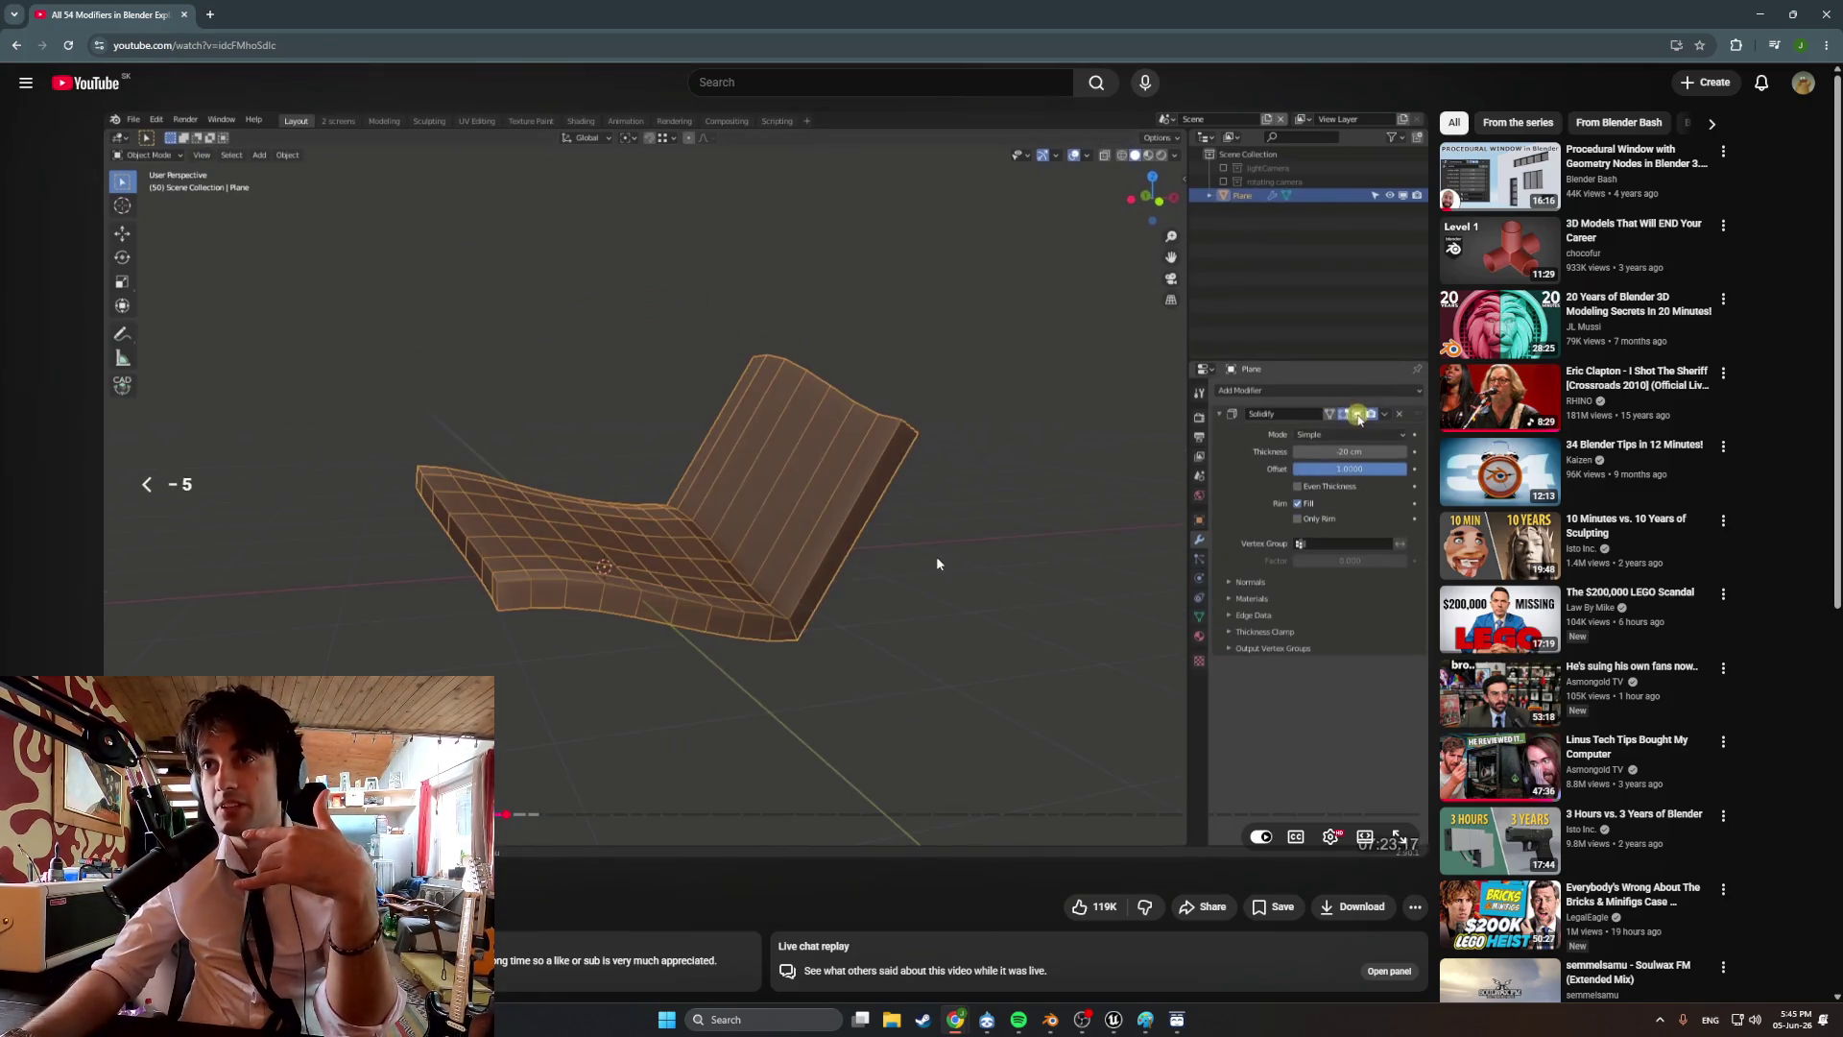
pyautogui.click(1109, 528)
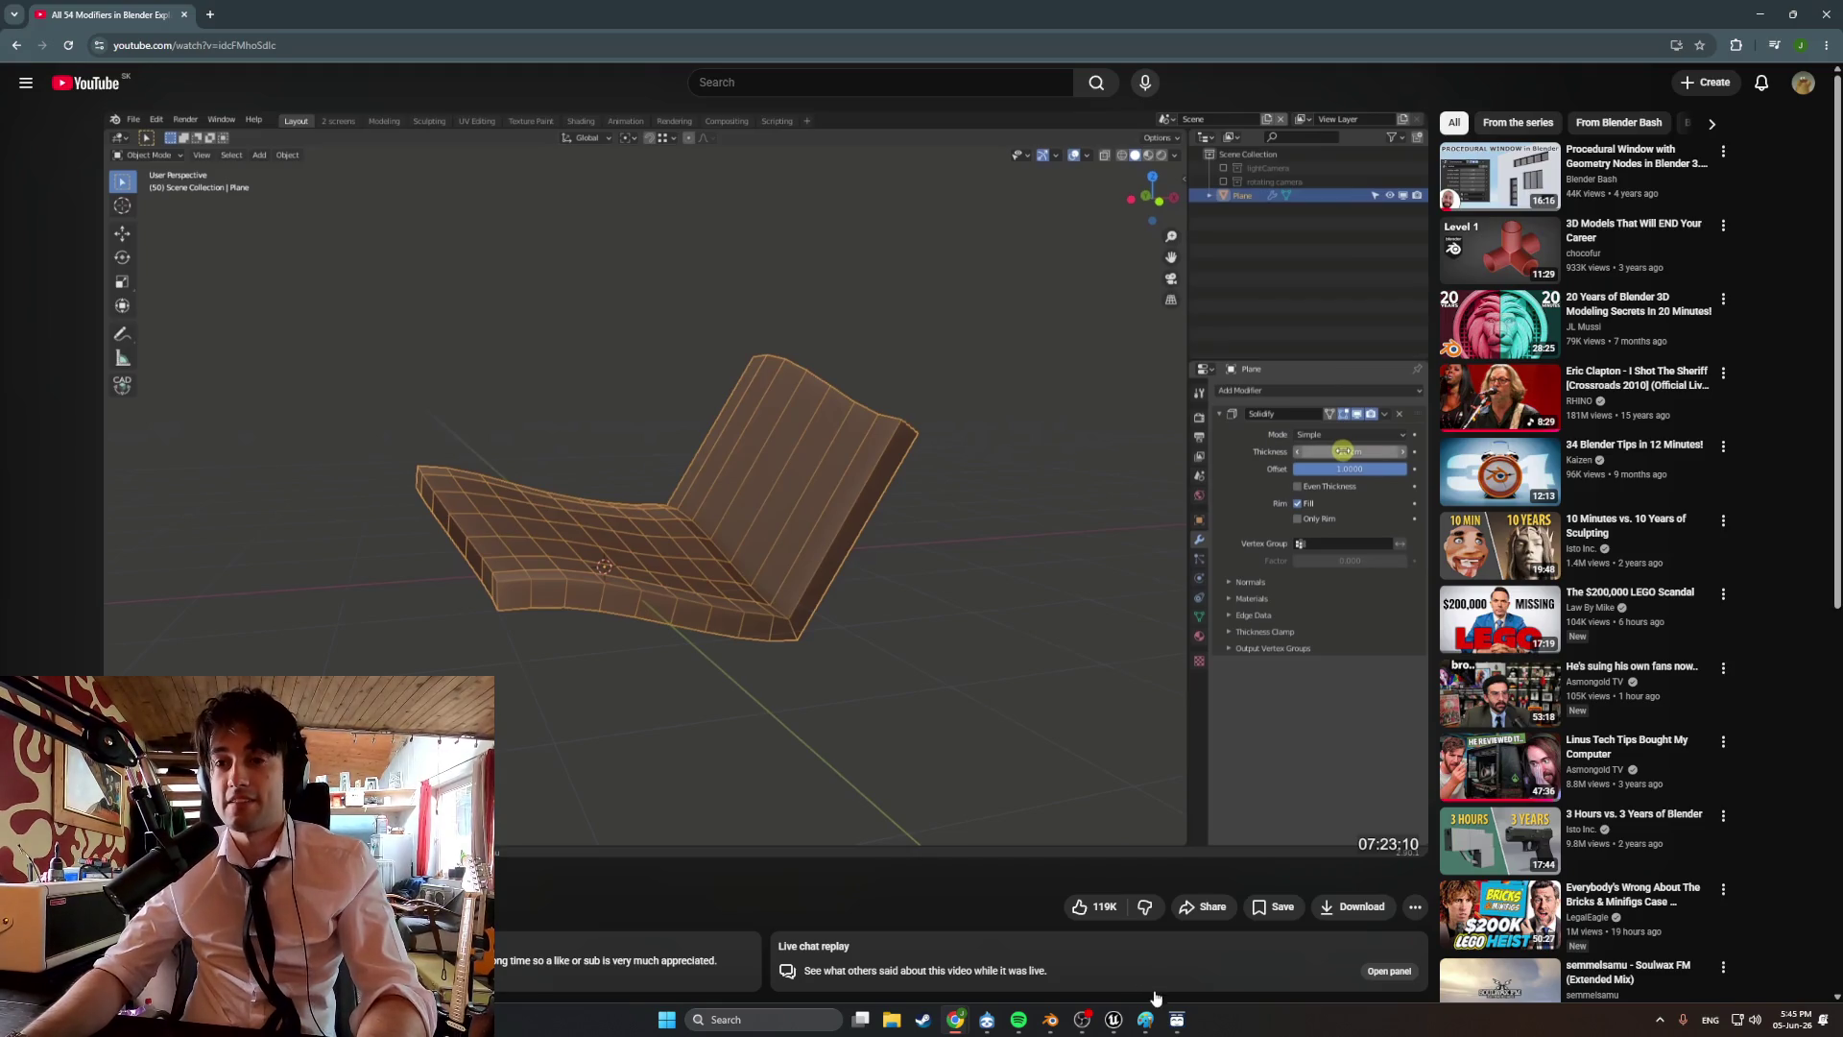
pyautogui.click(1177, 1020)
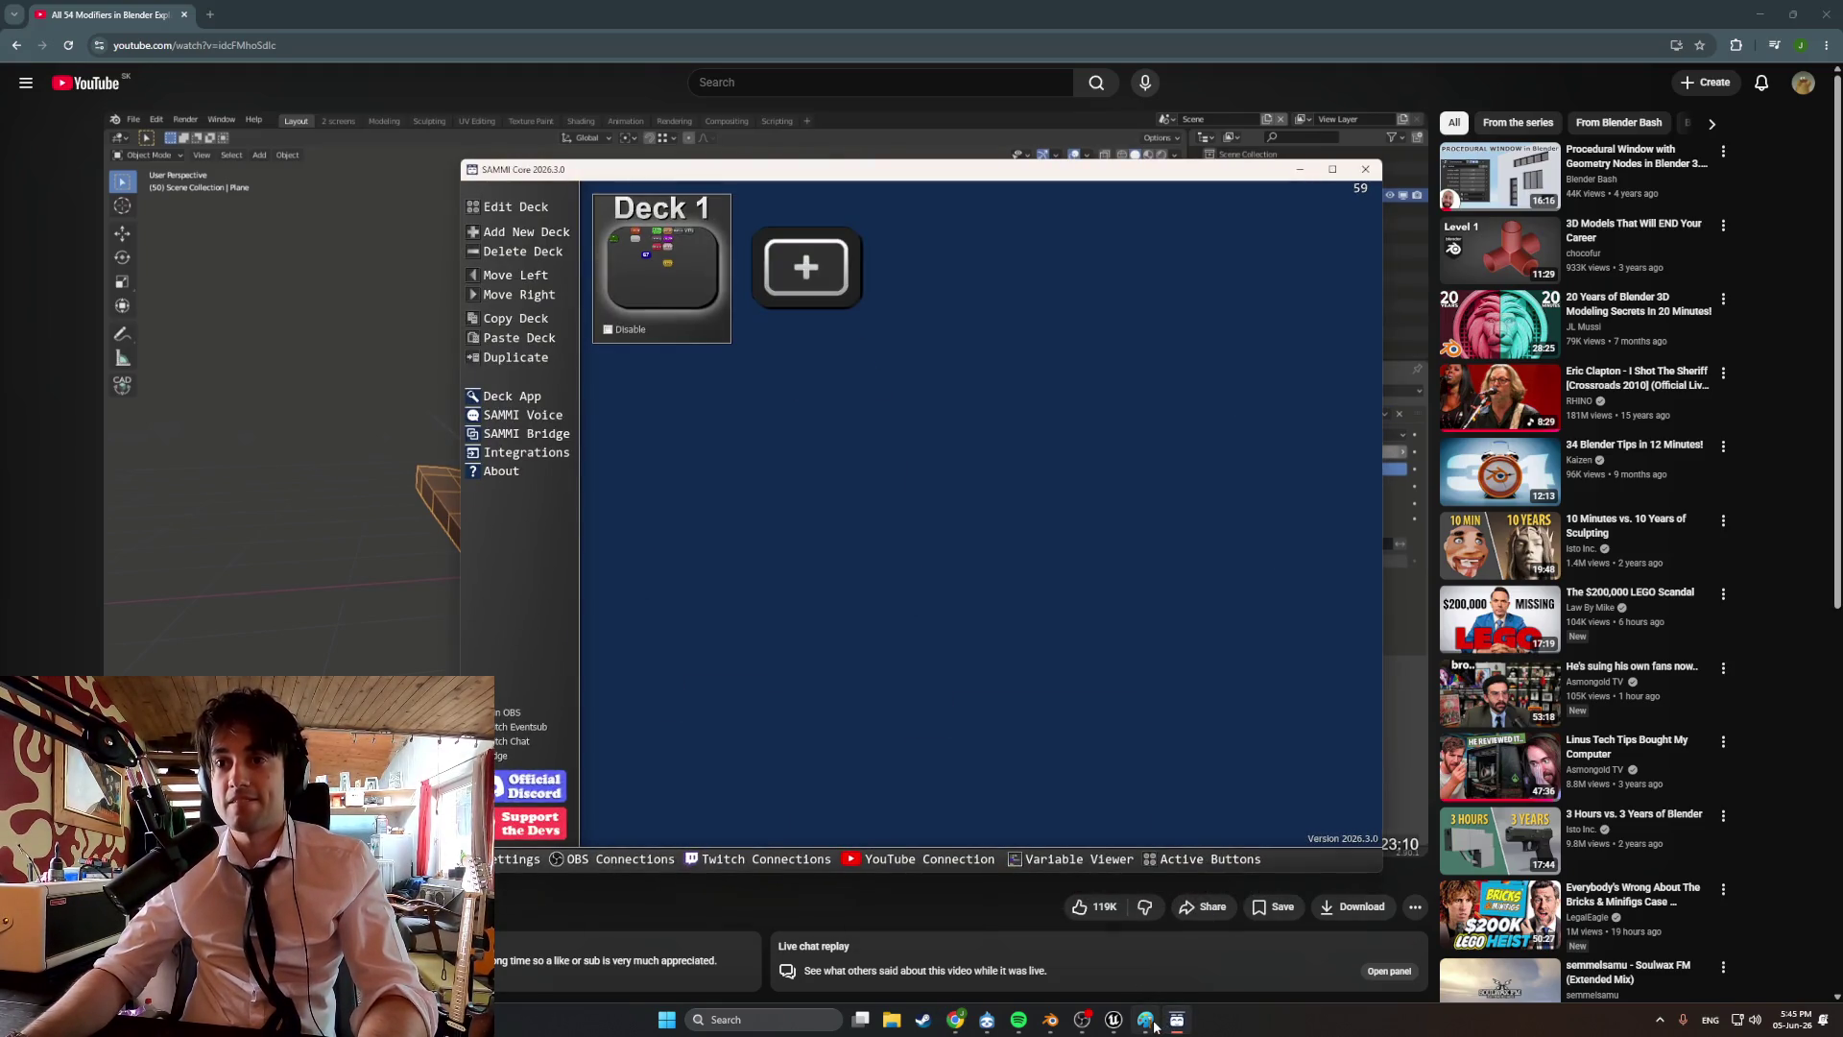
pyautogui.click(1300, 170)
pyautogui.click(1050, 1020)
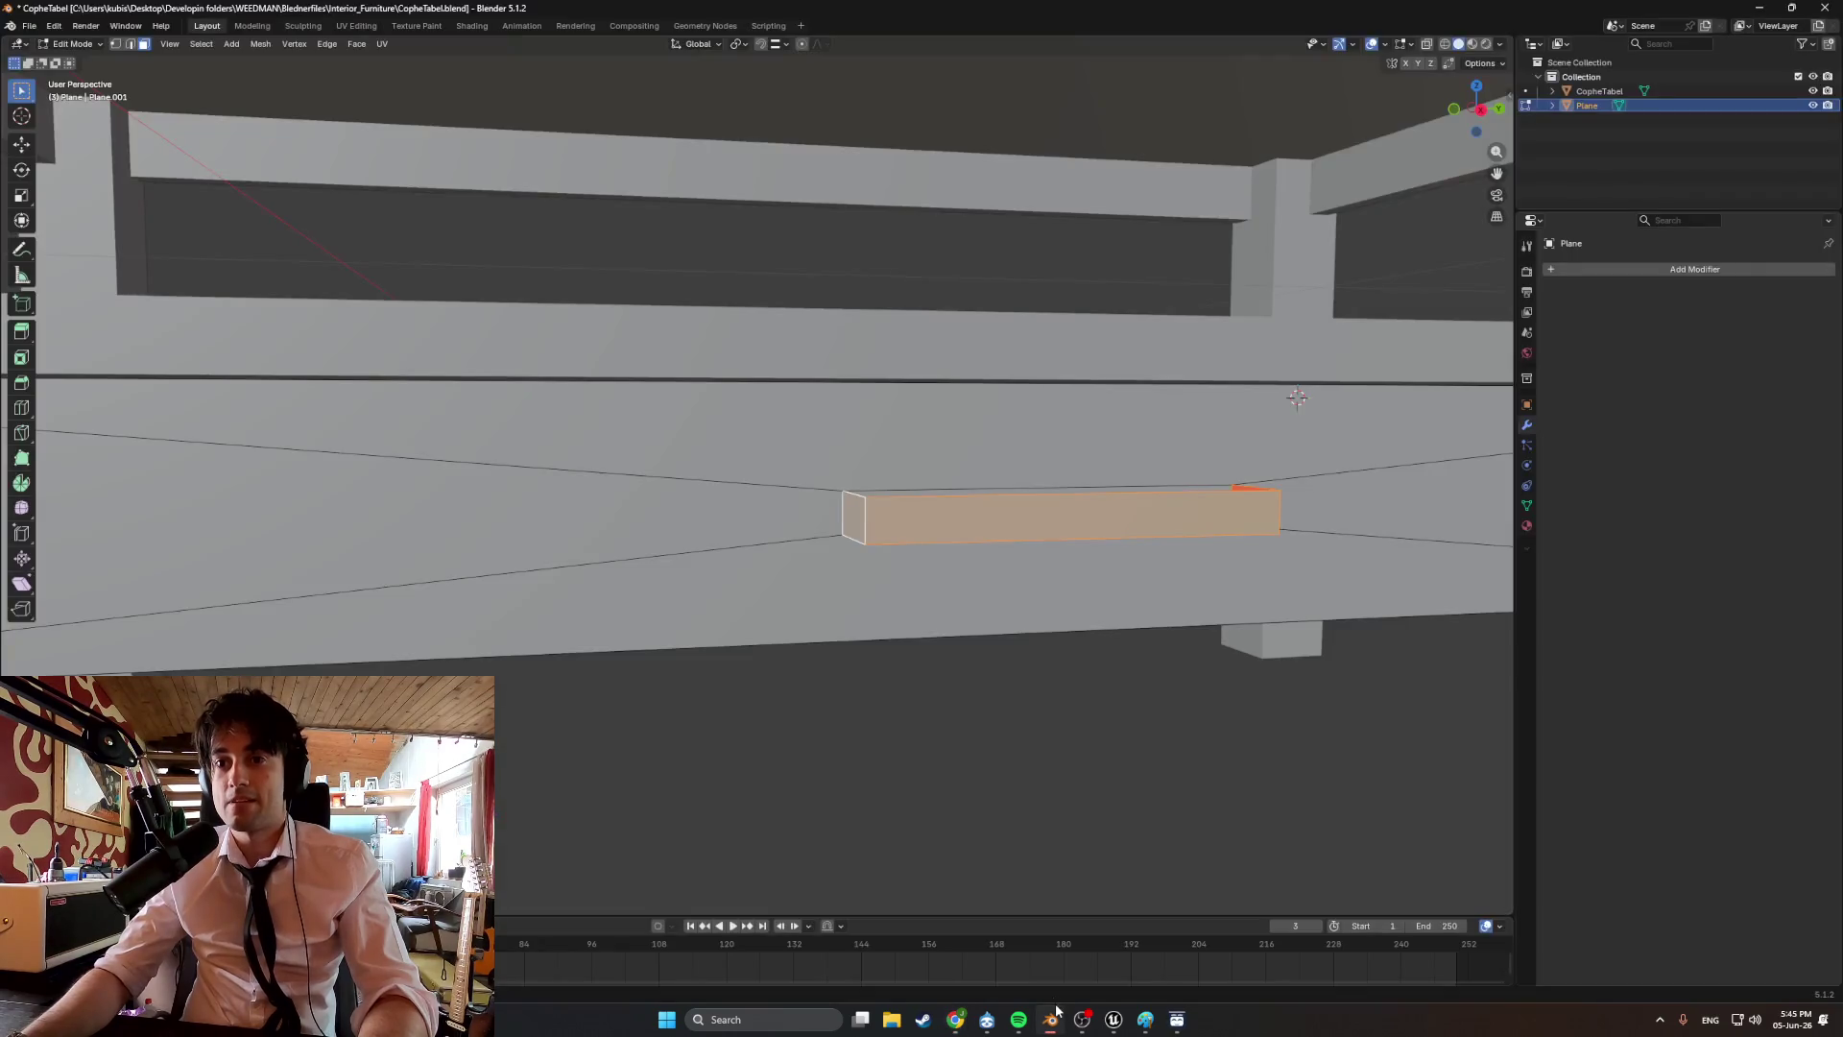
pyautogui.moveTo(907, 699); pyautogui.dragTo(879, 699, button='middle')
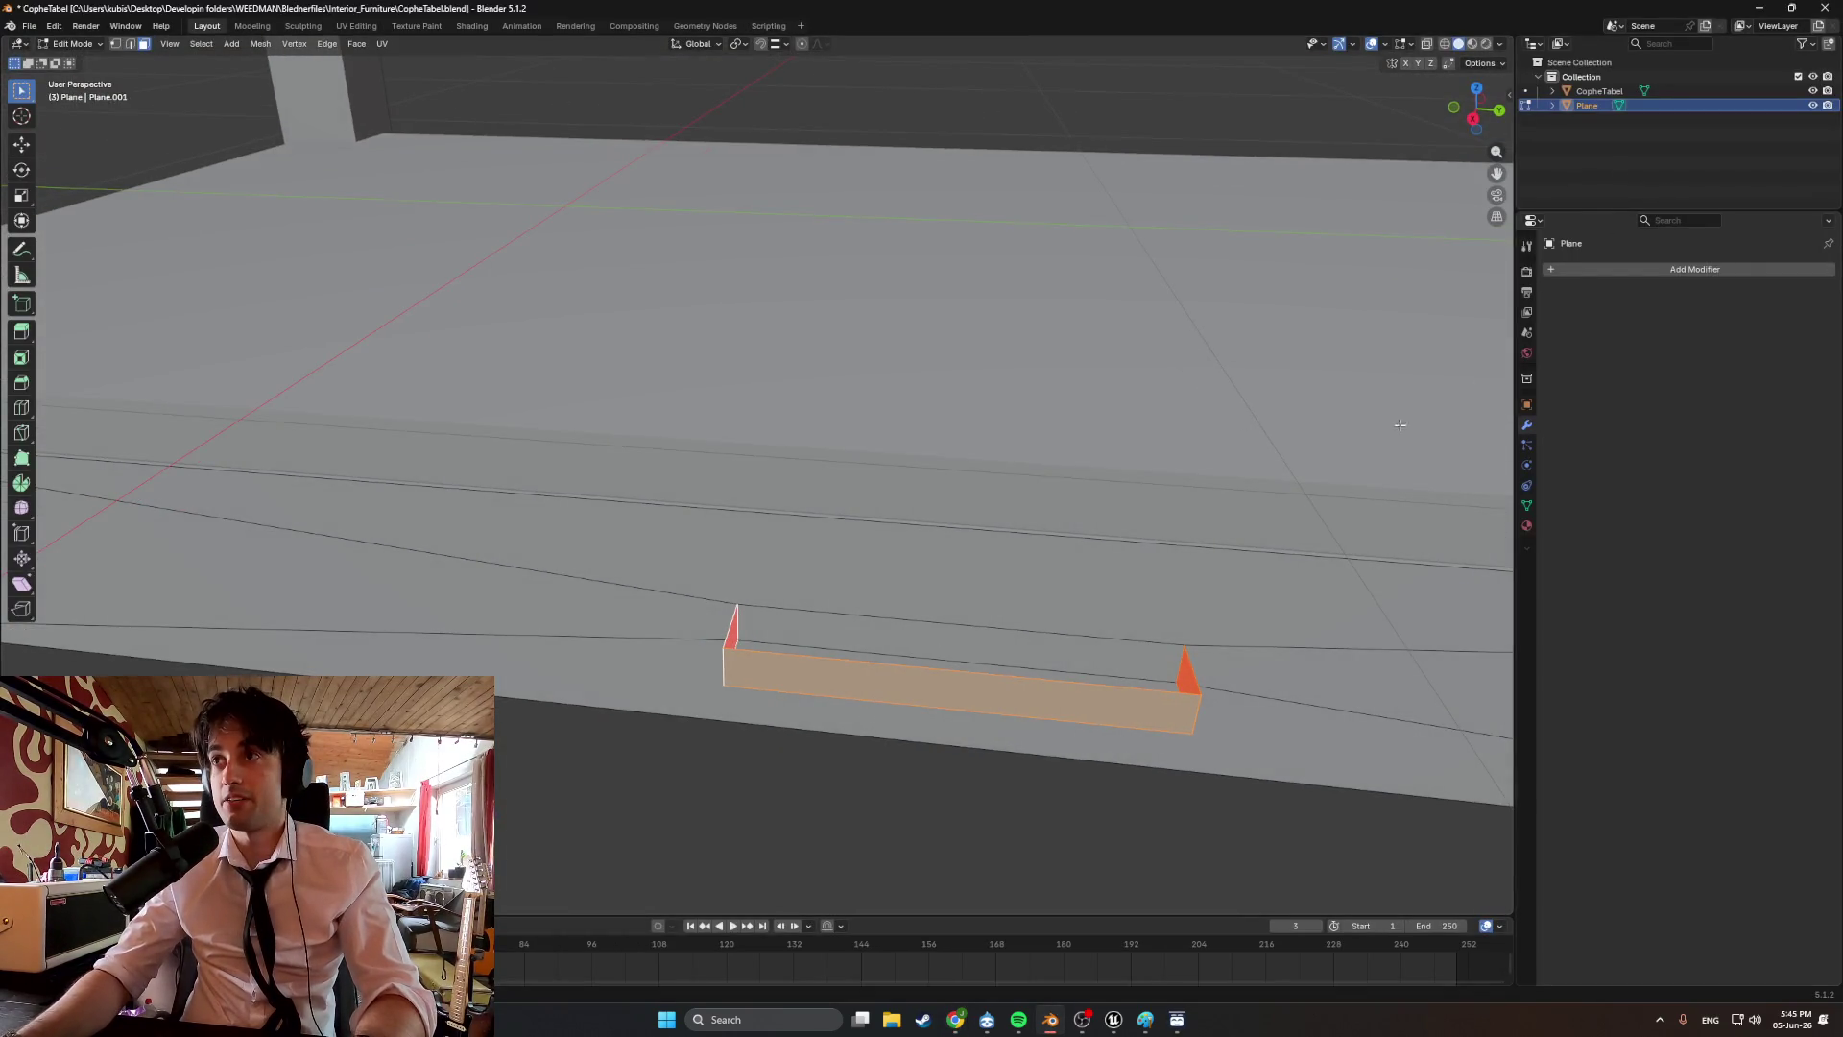
pyautogui.moveTo(1400, 424); pyautogui.dragTo(1469, 365, button='middle')
pyautogui.click(1684, 270)
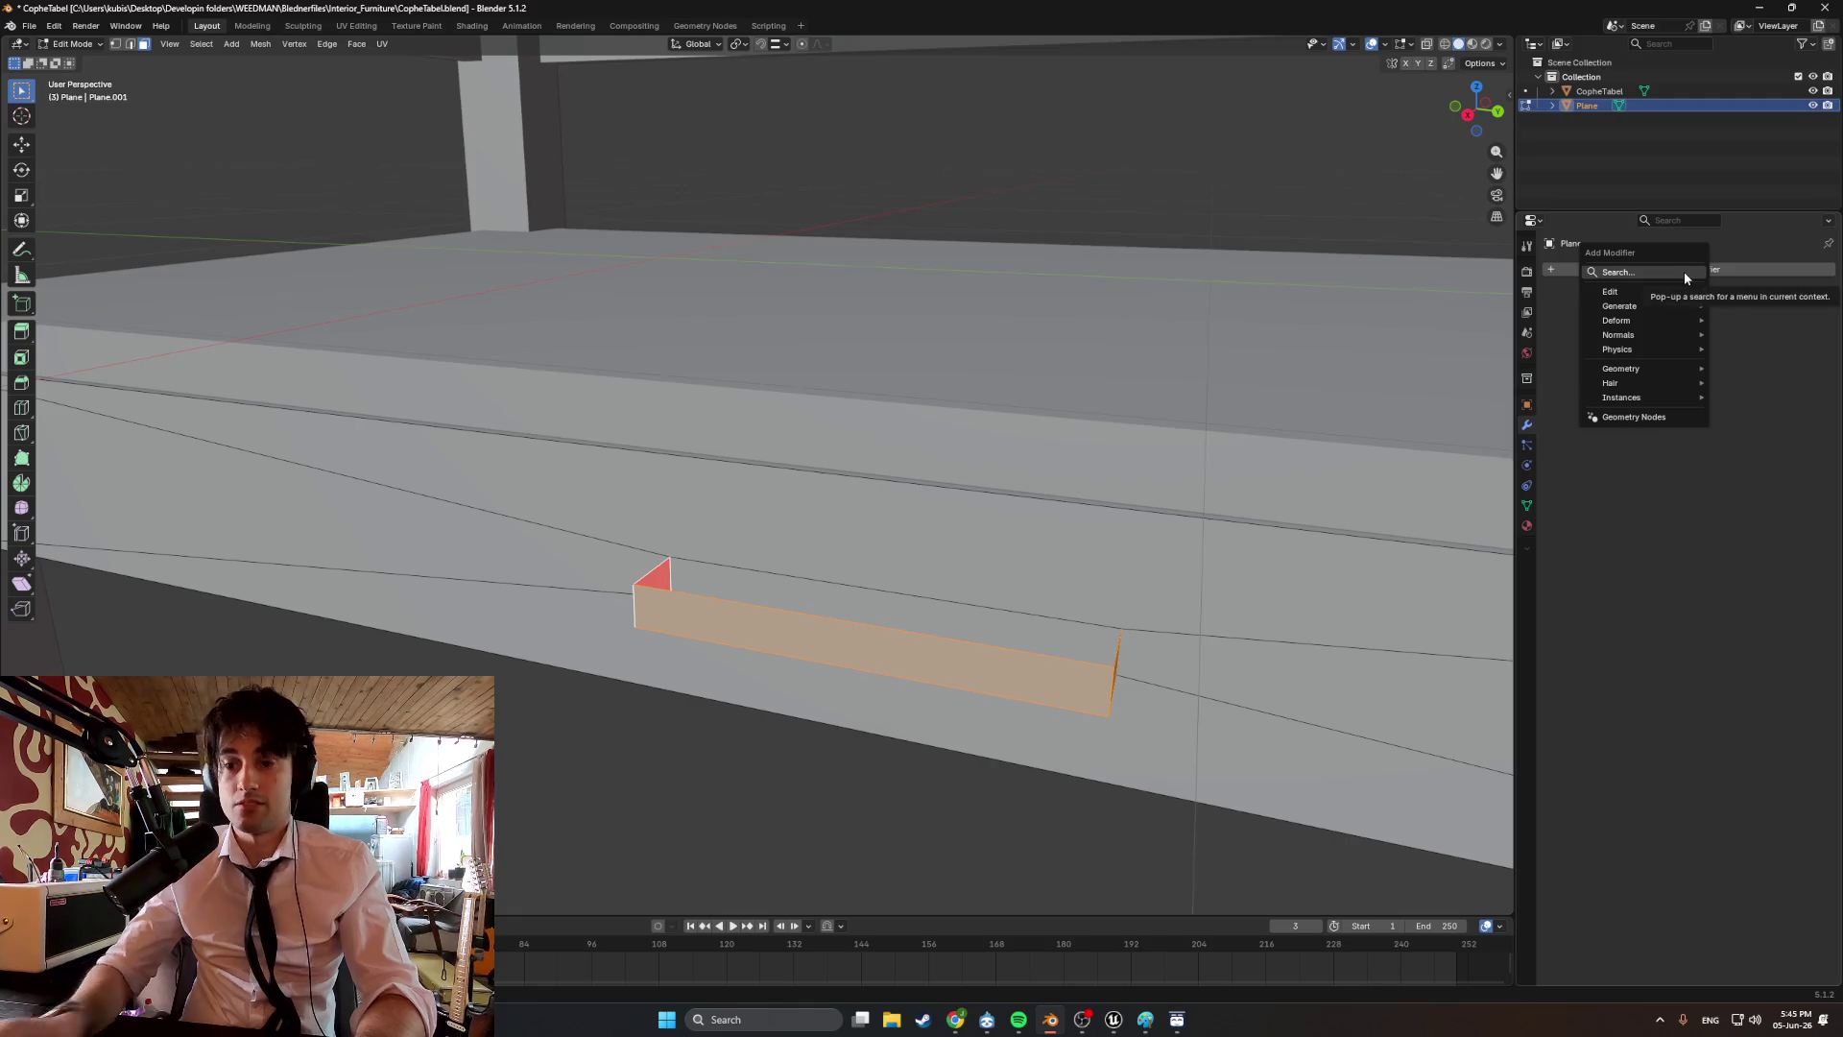
pyautogui.click(1684, 270)
pyautogui.write('edge')
pyautogui.click(1622, 309)
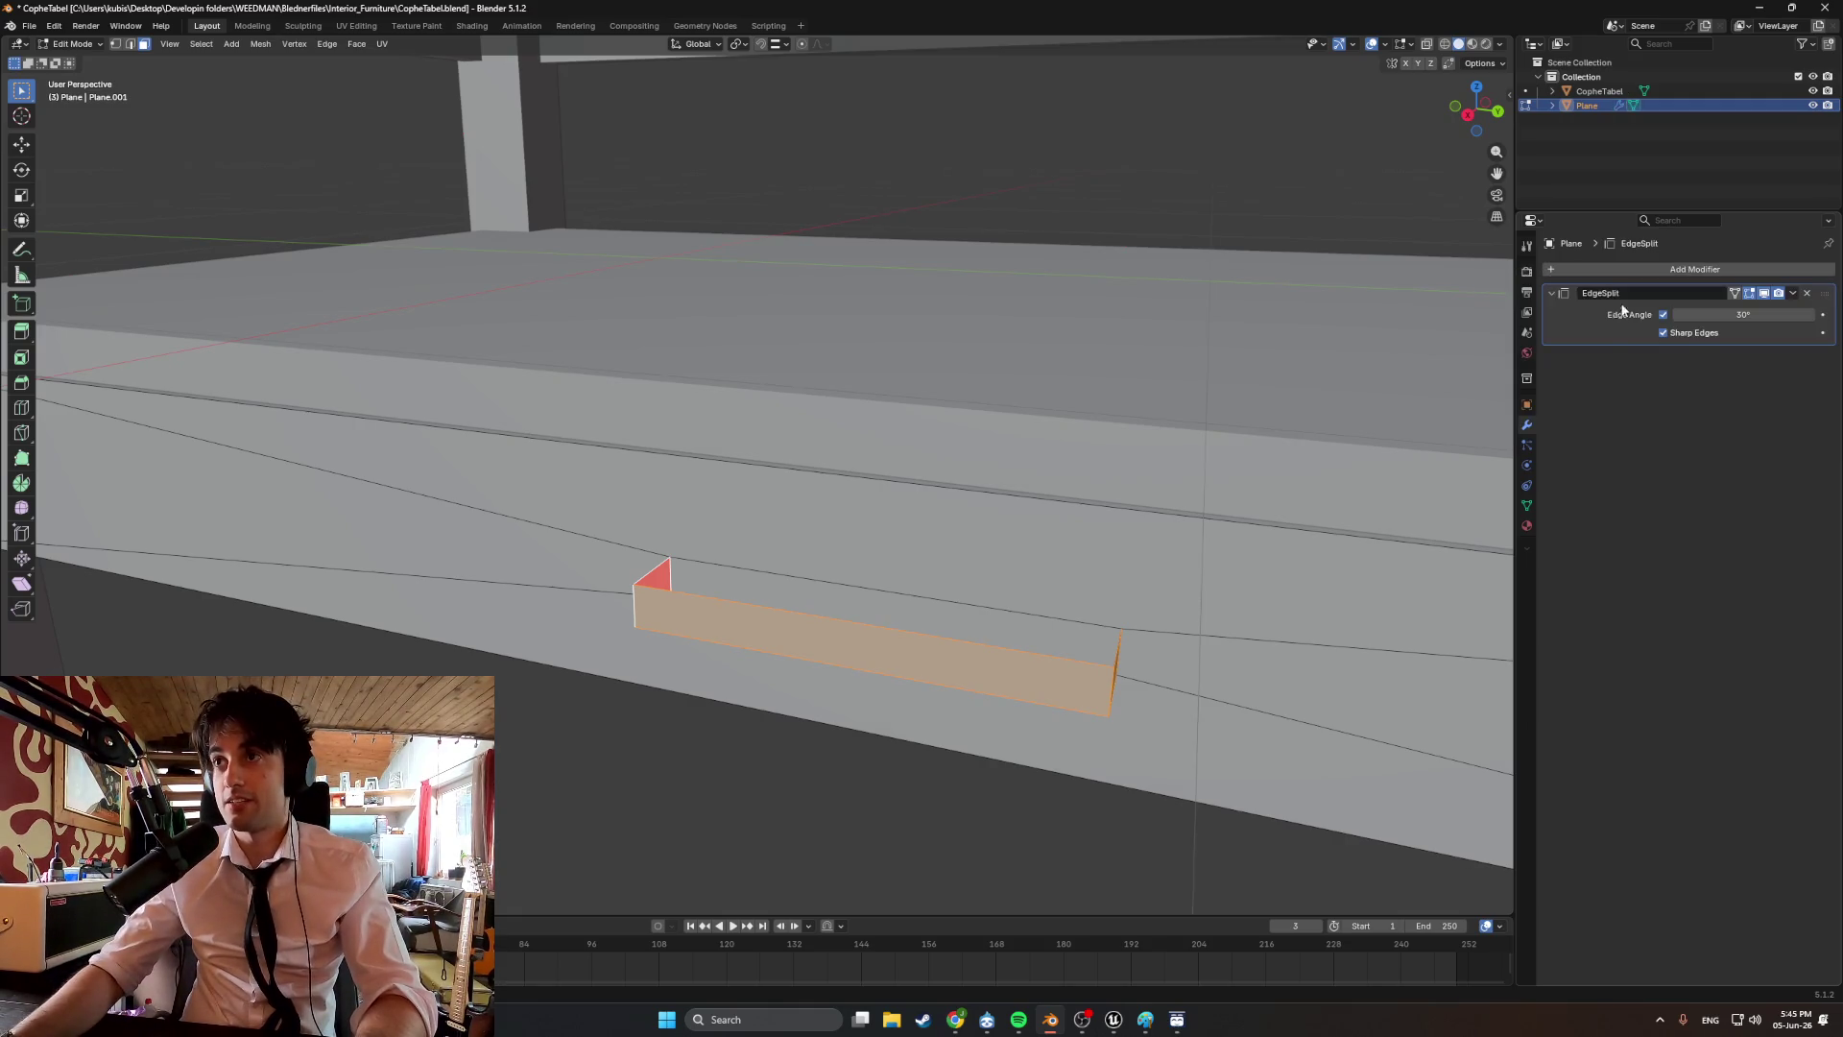
pyautogui.click(1807, 293)
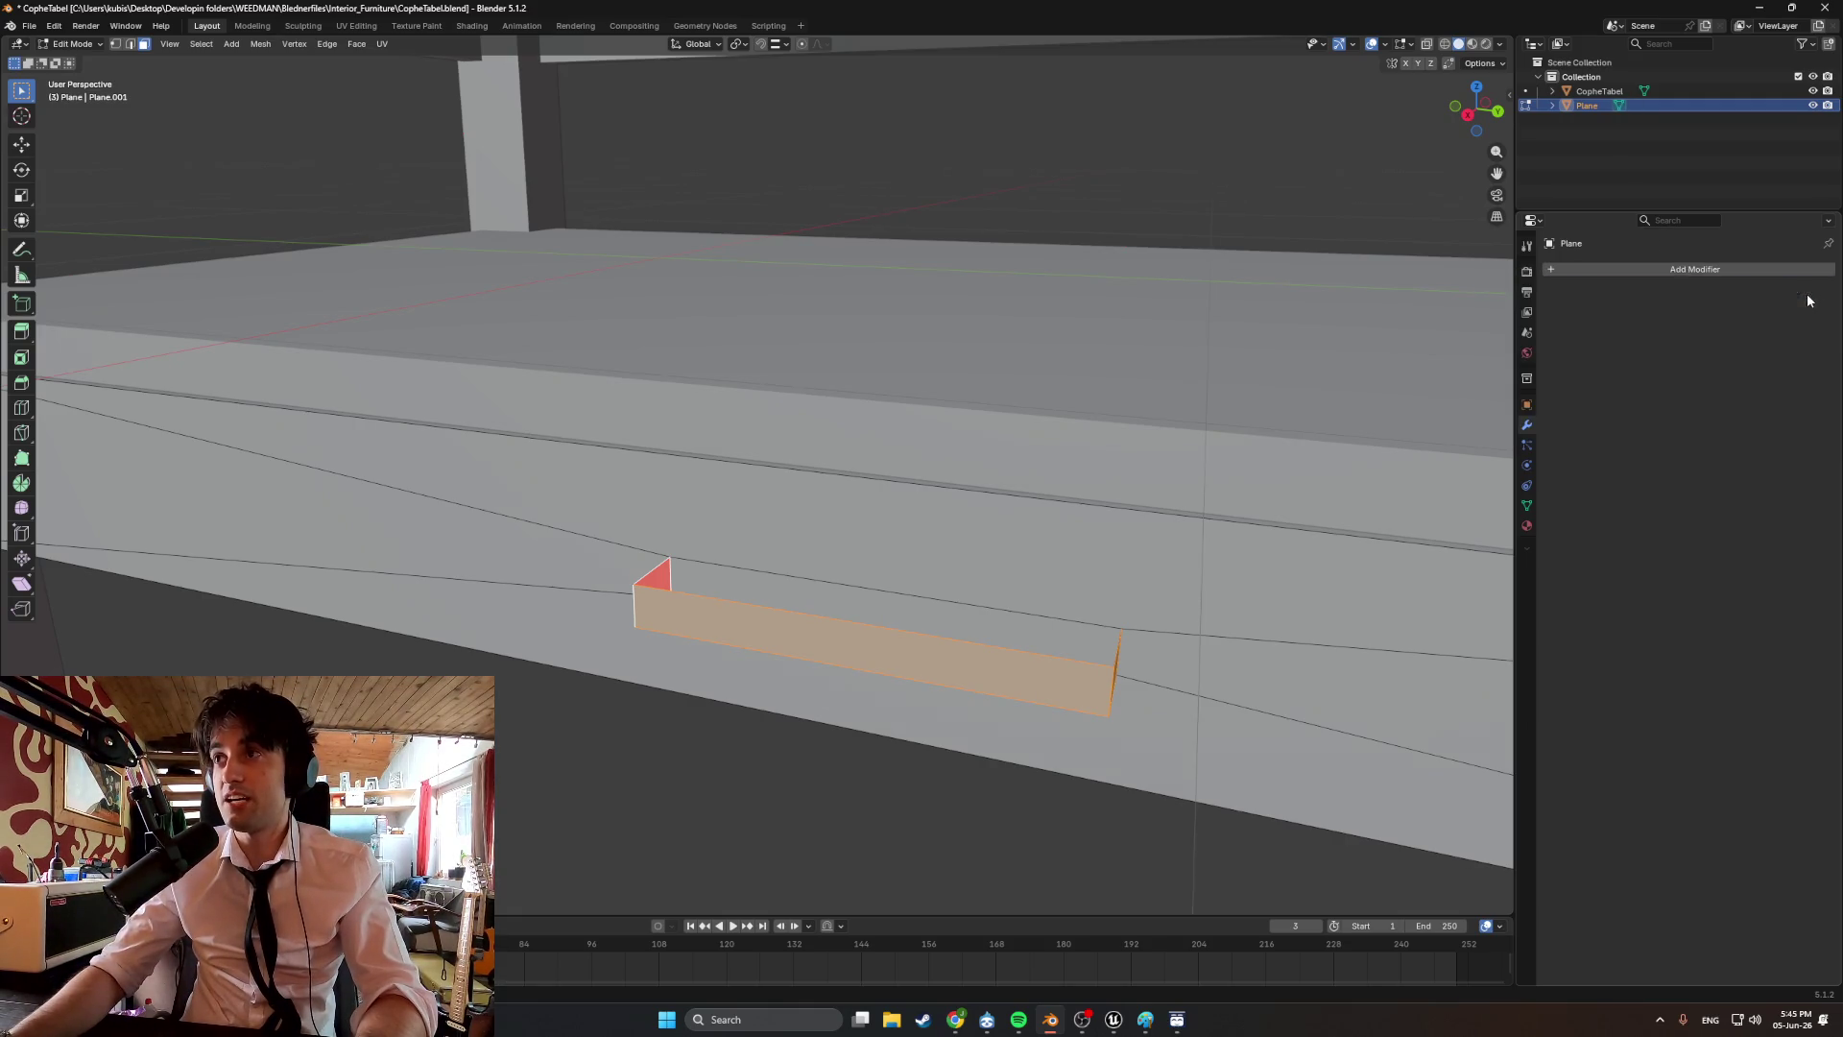
pyautogui.click(1719, 270)
pyautogui.write('soli')
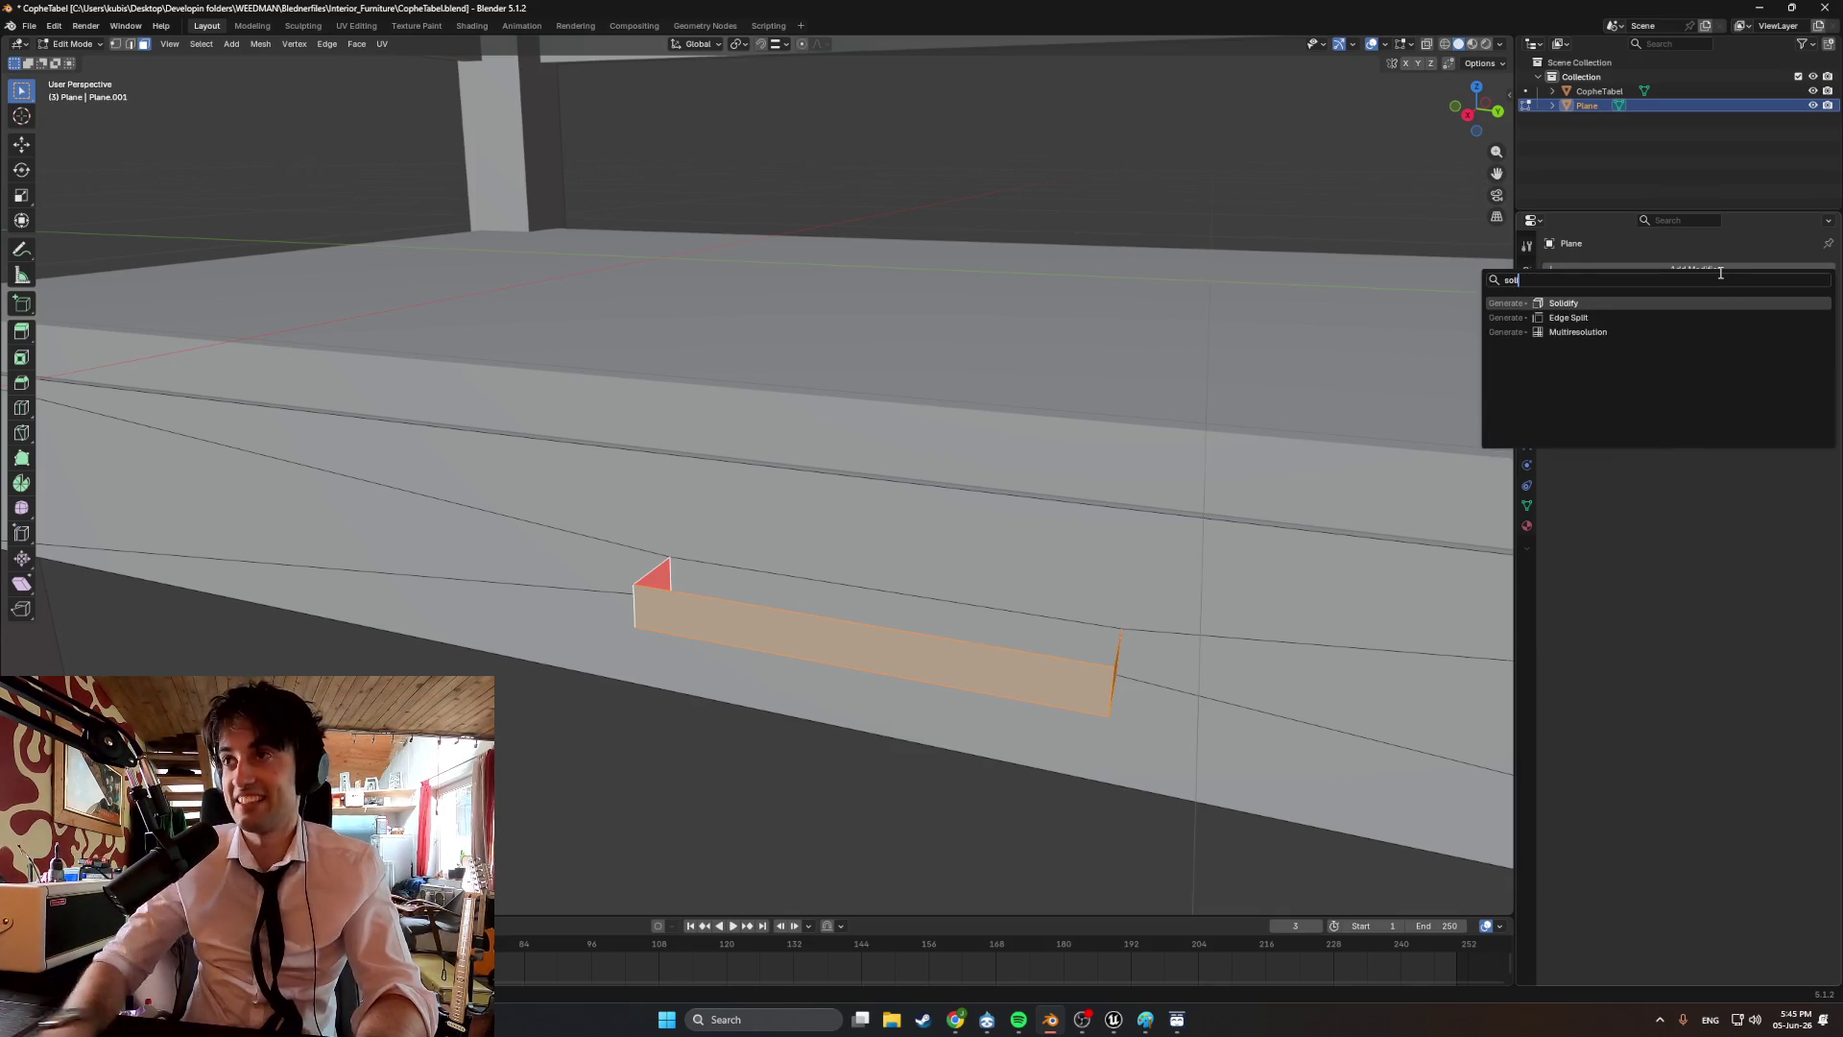
pyautogui.click(1585, 302)
pyautogui.moveTo(1132, 595); pyautogui.dragTo(1034, 596, button='middle')
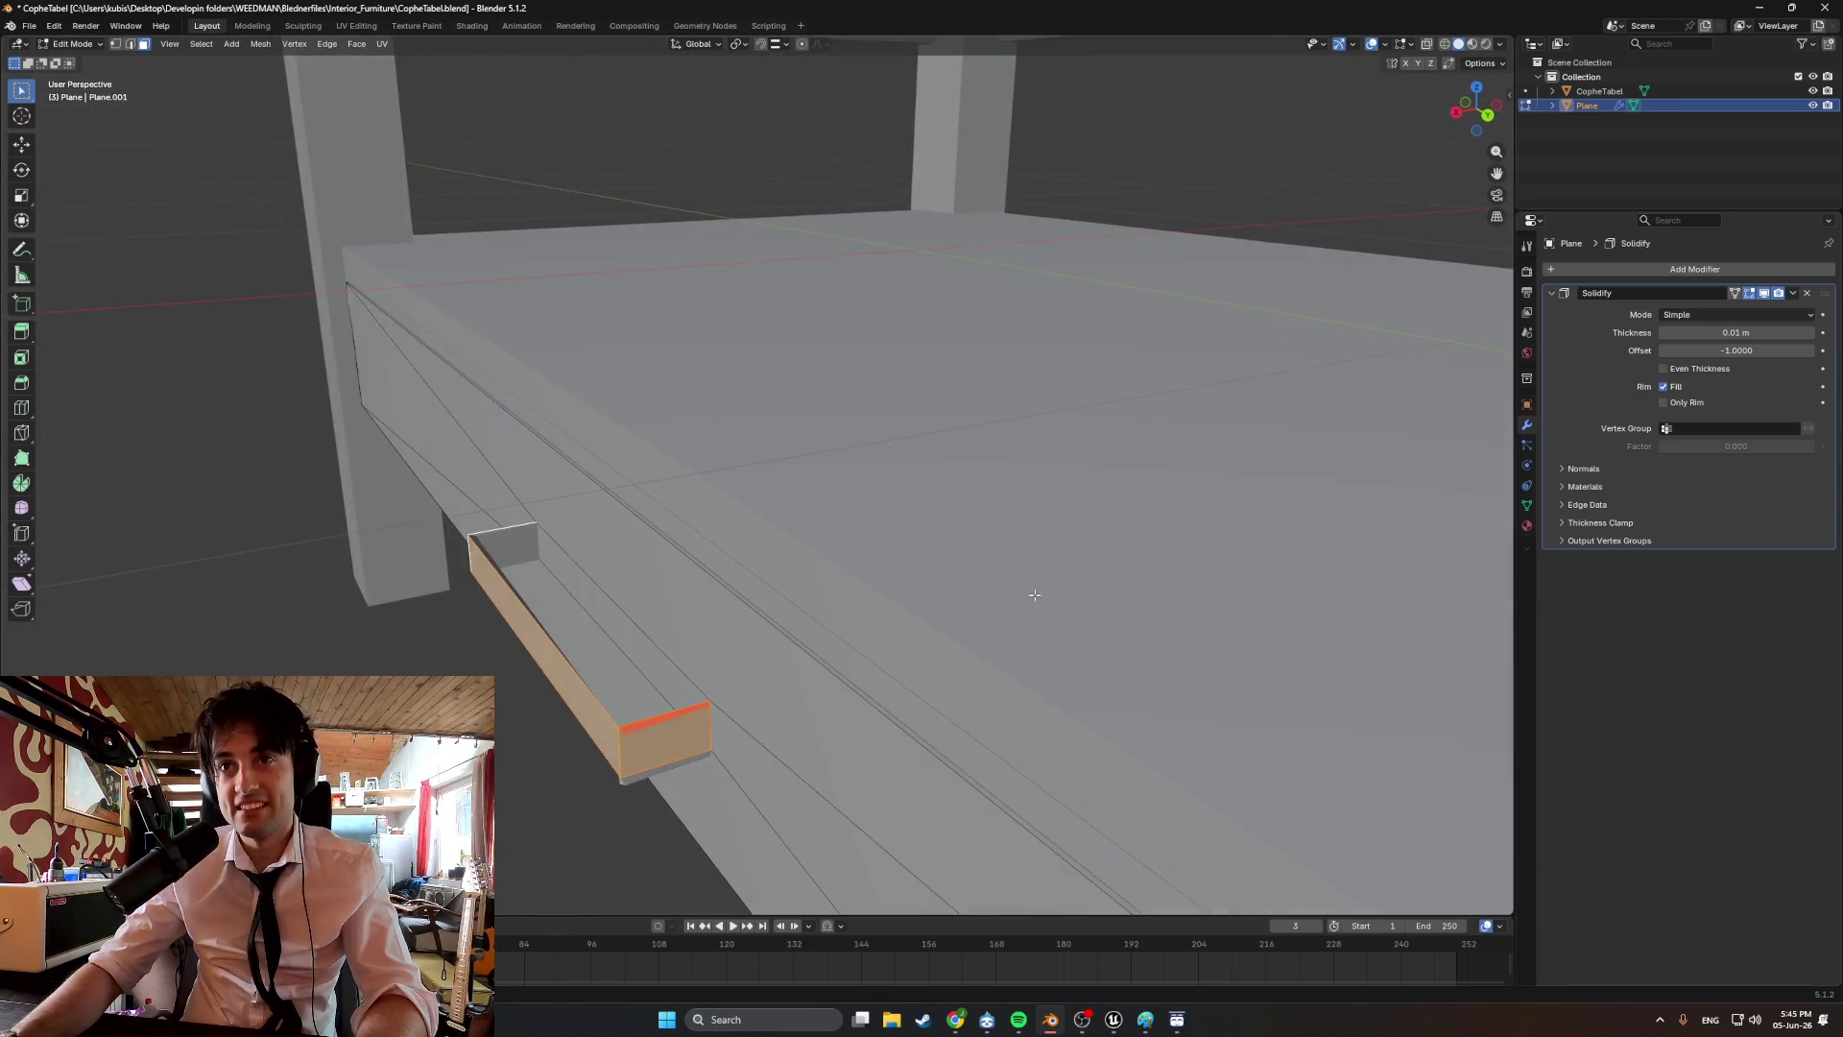
pyautogui.moveTo(1736, 332); pyautogui.dragTo(1813, 332)
pyautogui.moveTo(864, 480)
pyautogui.mouseDown(button='middle')
pyautogui.moveTo(889, 493)
pyautogui.moveTo(645, 560)
pyautogui.moveTo(662, 557)
pyautogui.mouseUp(button='middle')
pyautogui.scroll(-6, 889, 492)
pyautogui.scroll(5, 662, 557)
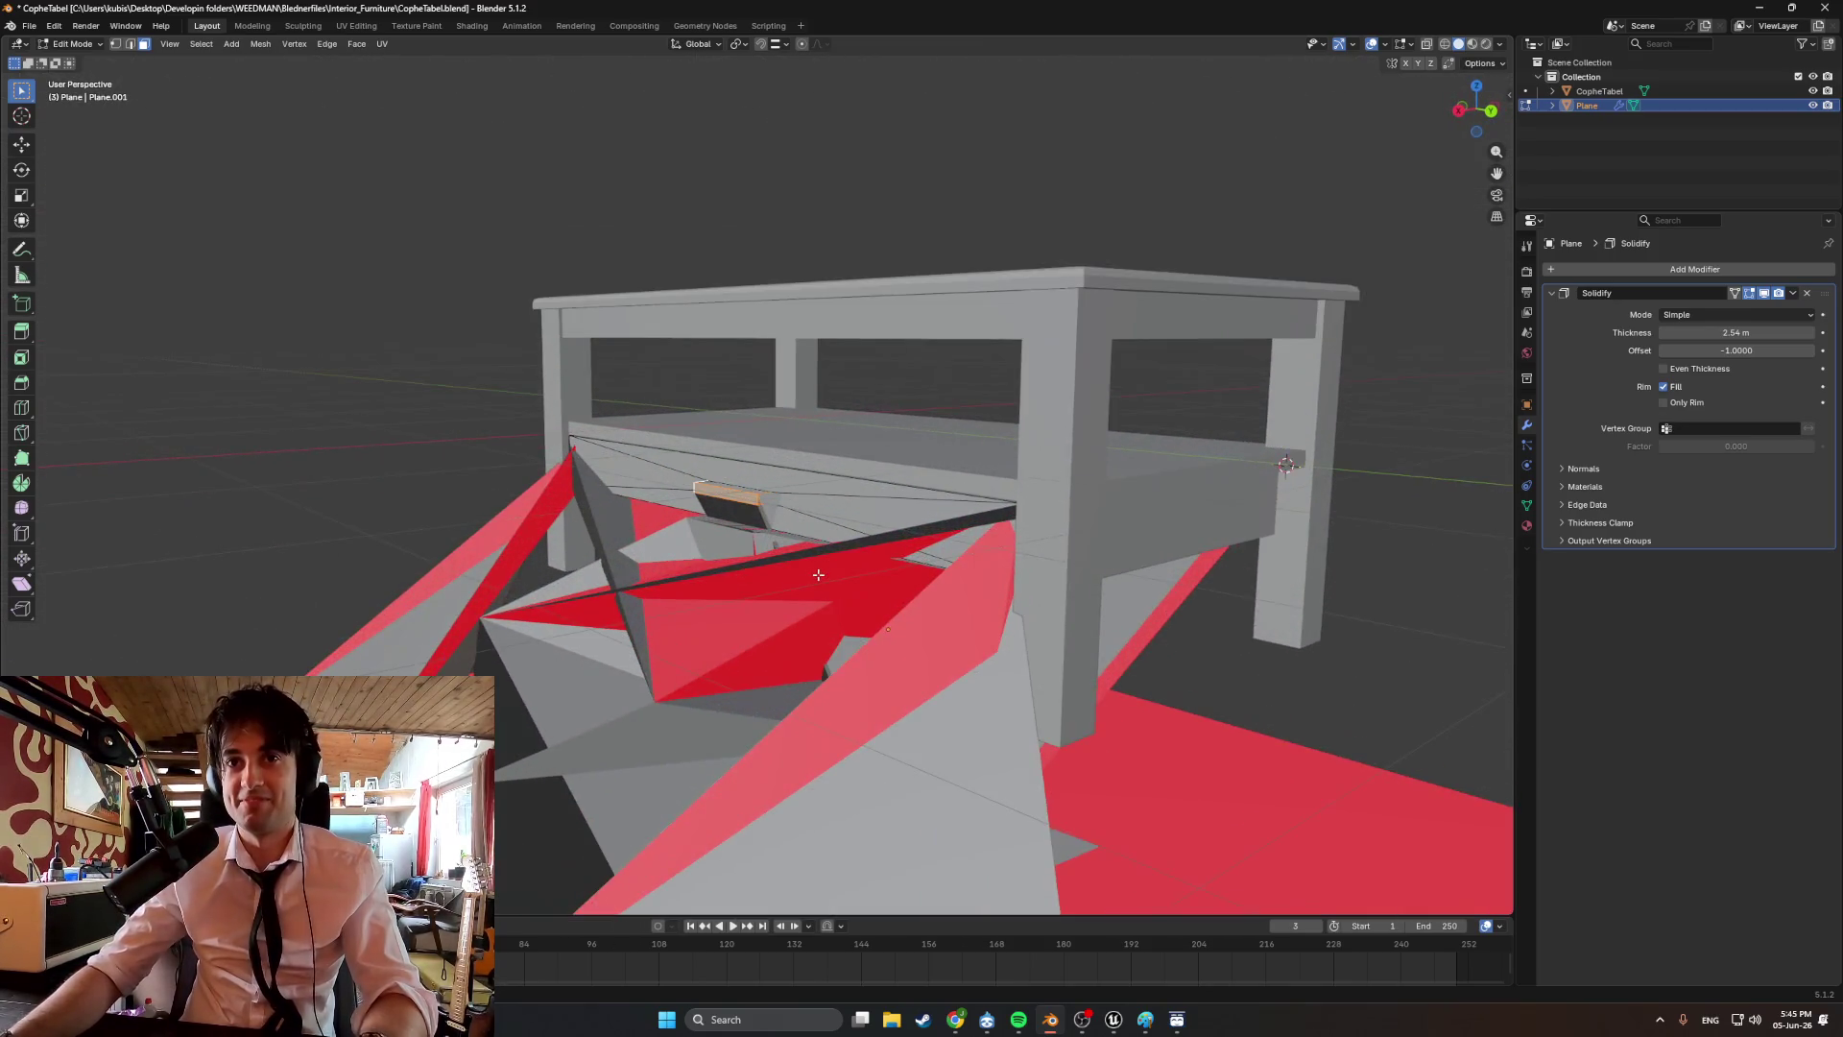
pyautogui.click(1806, 294)
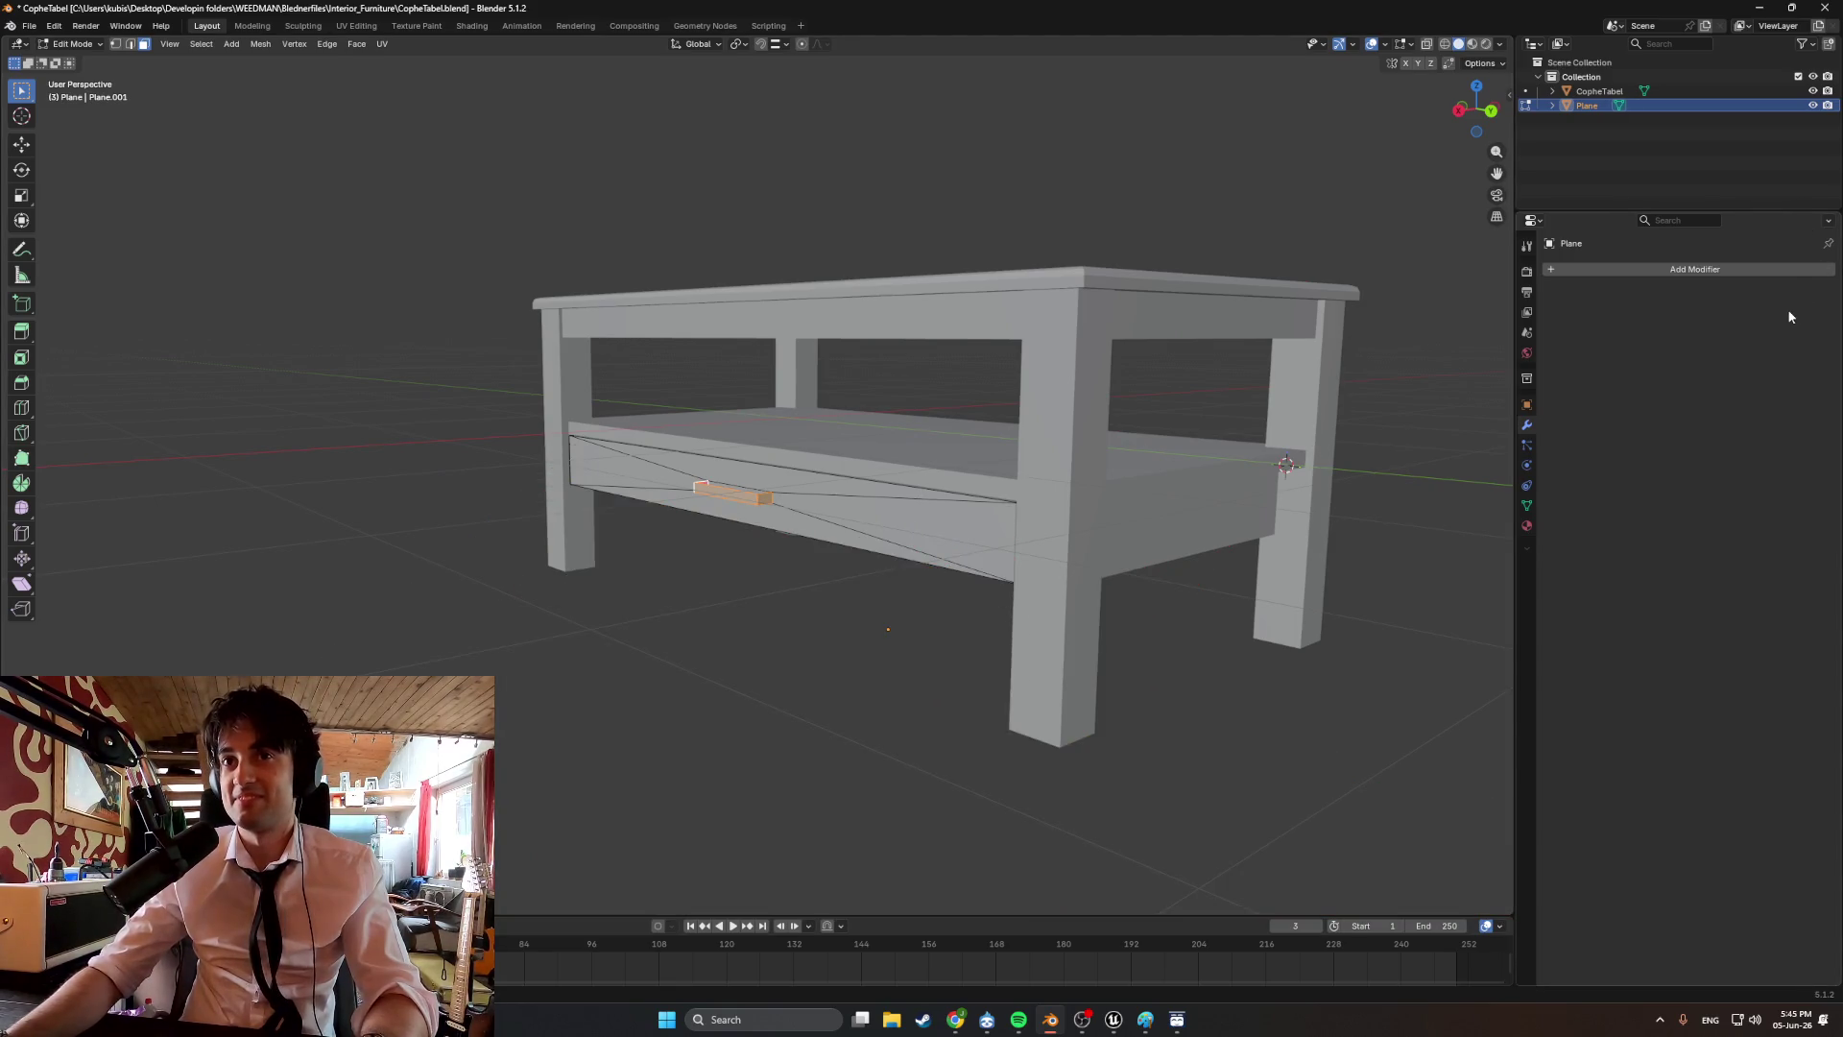
pyautogui.scroll(8, 792, 557)
pyautogui.moveTo(902, 542)
pyautogui.mouseDown(button='middle')
pyautogui.moveTo(945, 538)
pyautogui.moveTo(891, 573)
pyautogui.moveTo(673, 591)
pyautogui.moveTo(740, 606)
pyautogui.mouseUp(button='middle')
pyautogui.scroll(-5, 944, 537)
pyautogui.scroll(6, 940, 556)
pyautogui.moveTo(863, 621)
pyautogui.mouseDown(button='middle')
pyautogui.moveTo(1008, 580)
pyautogui.moveTo(996, 608)
pyautogui.moveTo(876, 601)
pyautogui.moveTo(813, 506)
pyautogui.moveTo(825, 480)
pyautogui.moveTo(851, 503)
pyautogui.moveTo(835, 580)
pyautogui.moveTo(787, 612)
pyautogui.mouseUp(button='middle')
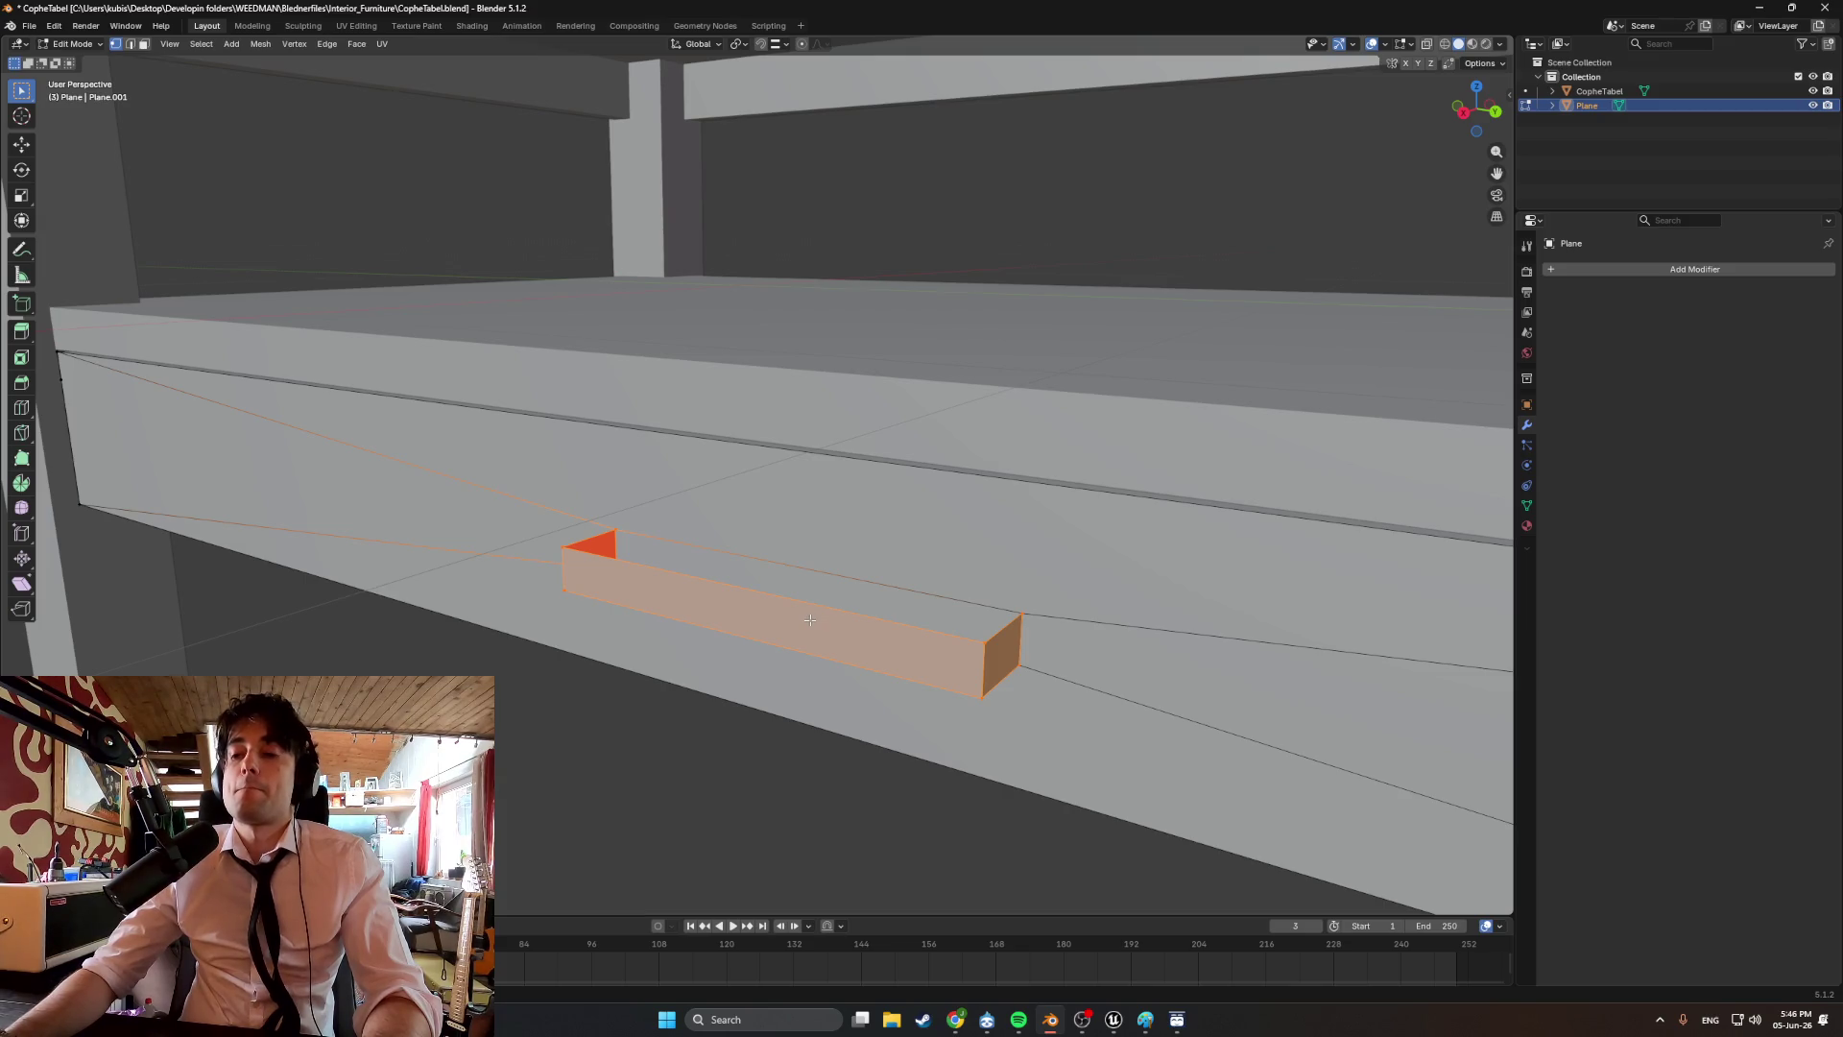
pyautogui.moveTo(1057, 639); pyautogui.dragTo(1067, 615, button='middle')
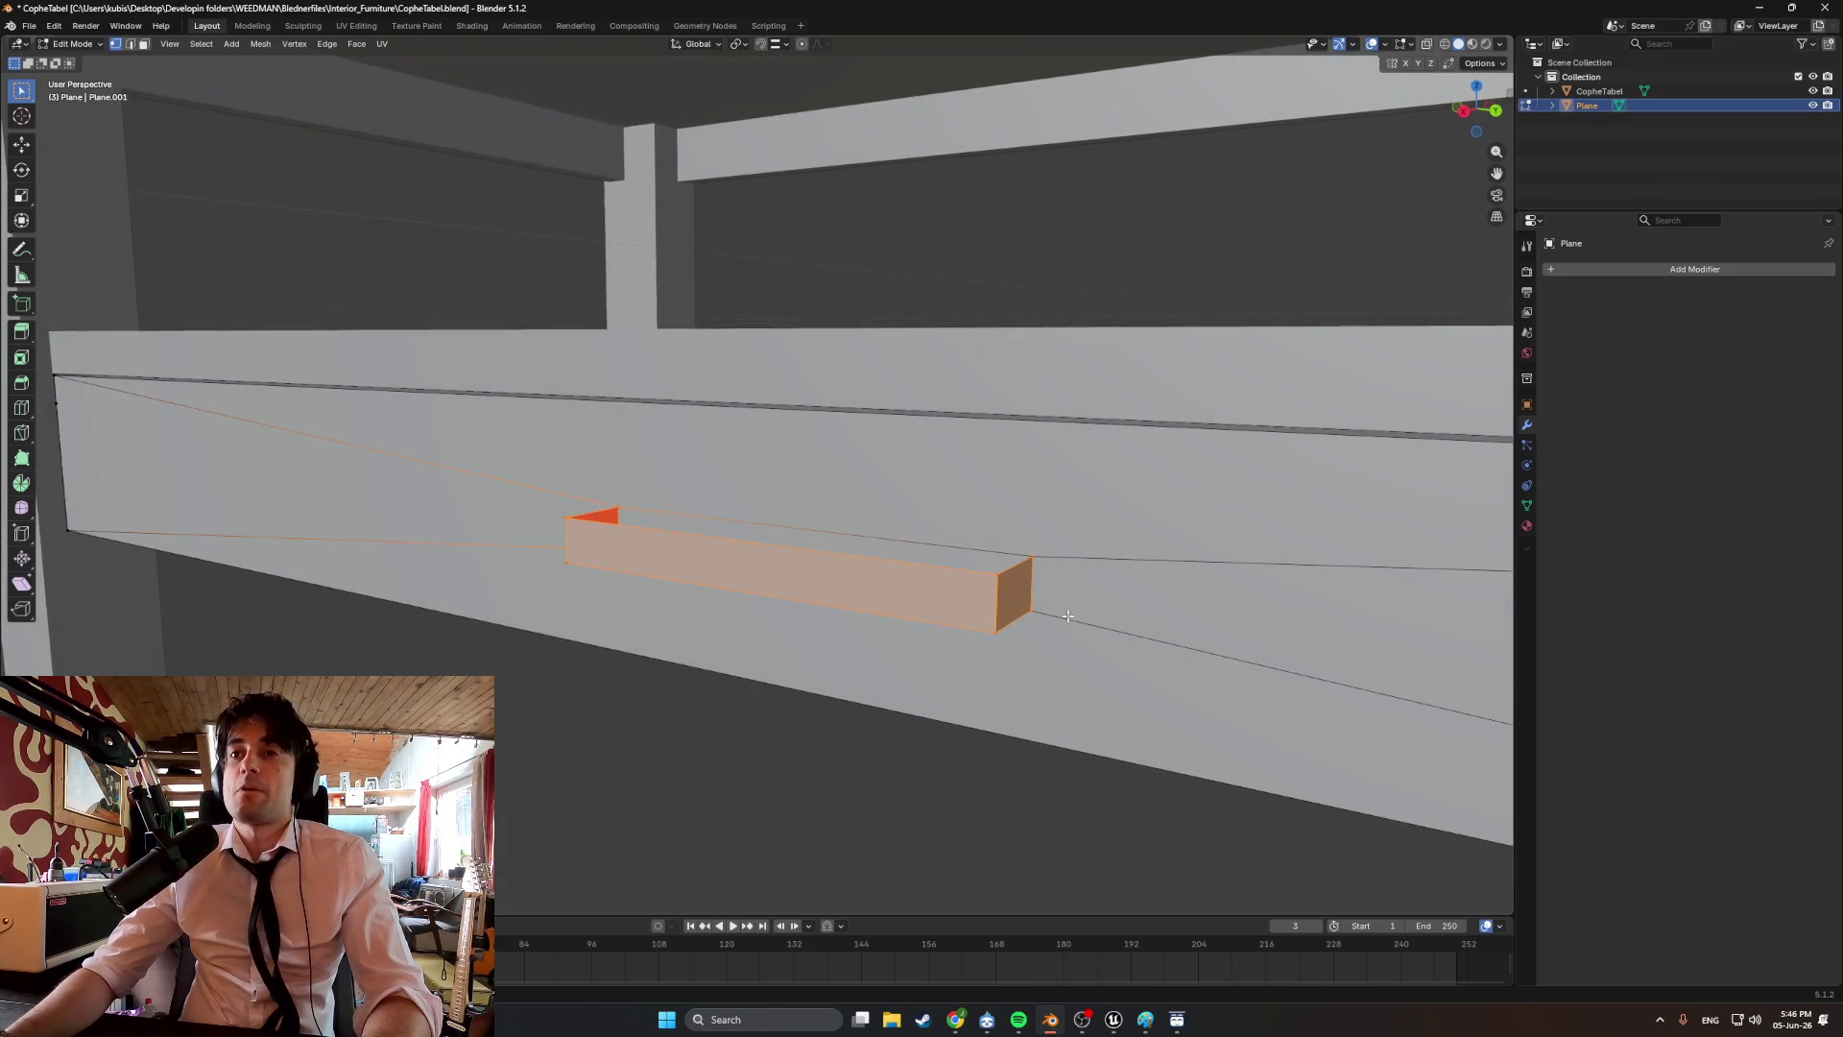
pyautogui.click(1031, 583)
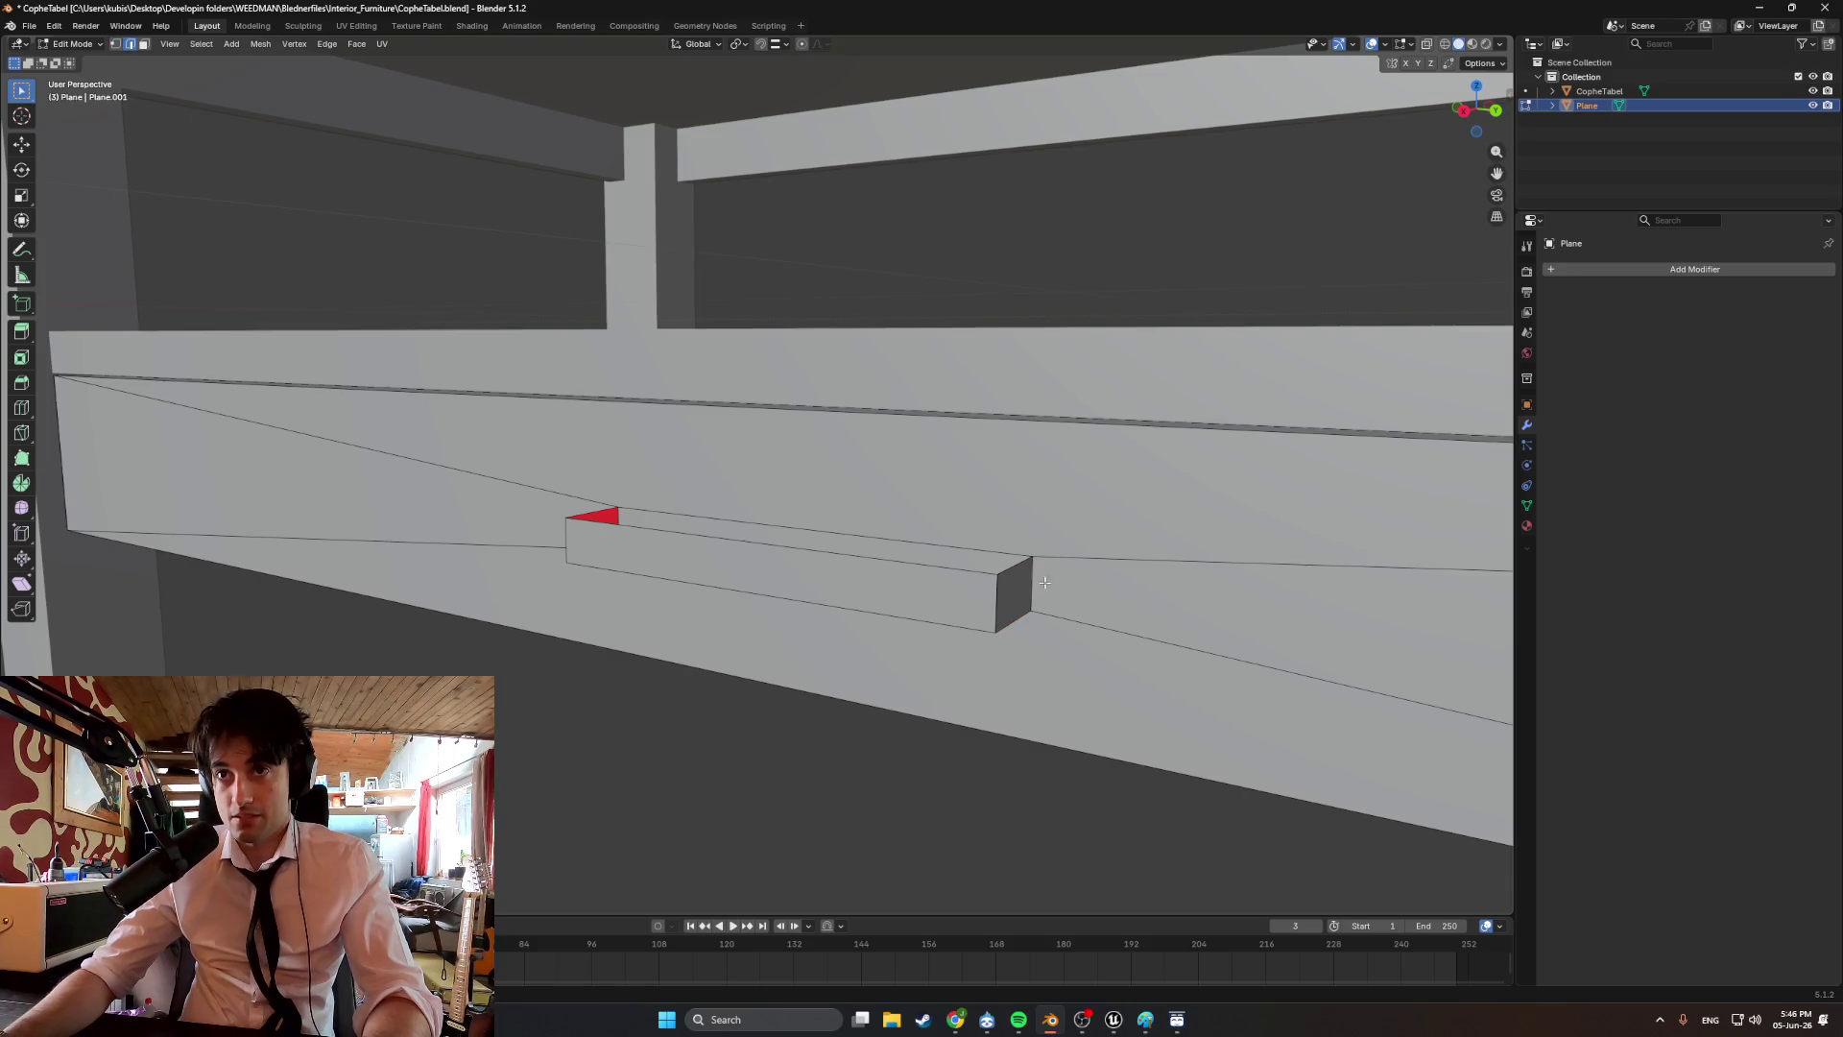
pyautogui.press('e')
pyautogui.press('y')
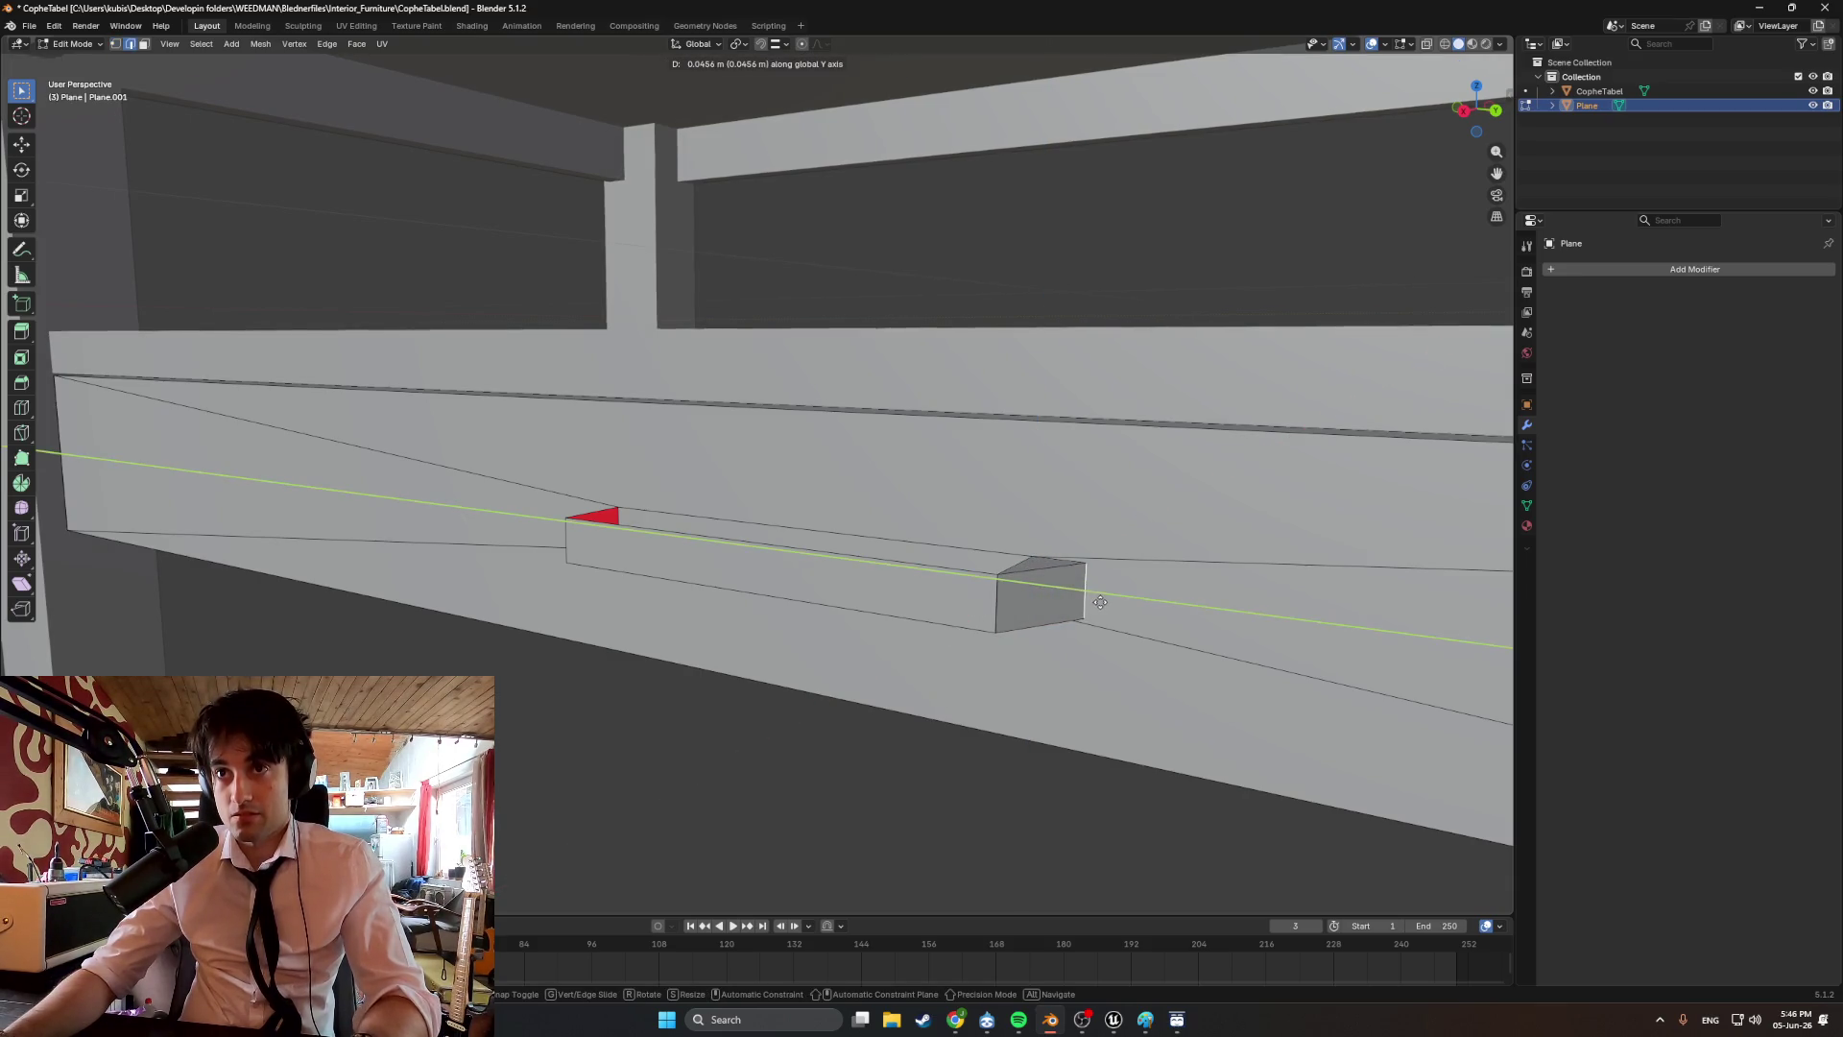
pyautogui.rightClick(1007, 588)
pyautogui.click(1009, 589)
pyautogui.rightClick(1001, 590)
pyautogui.click(1001, 589)
pyautogui.moveTo(1000, 589); pyautogui.dragTo(980, 595, button='middle')
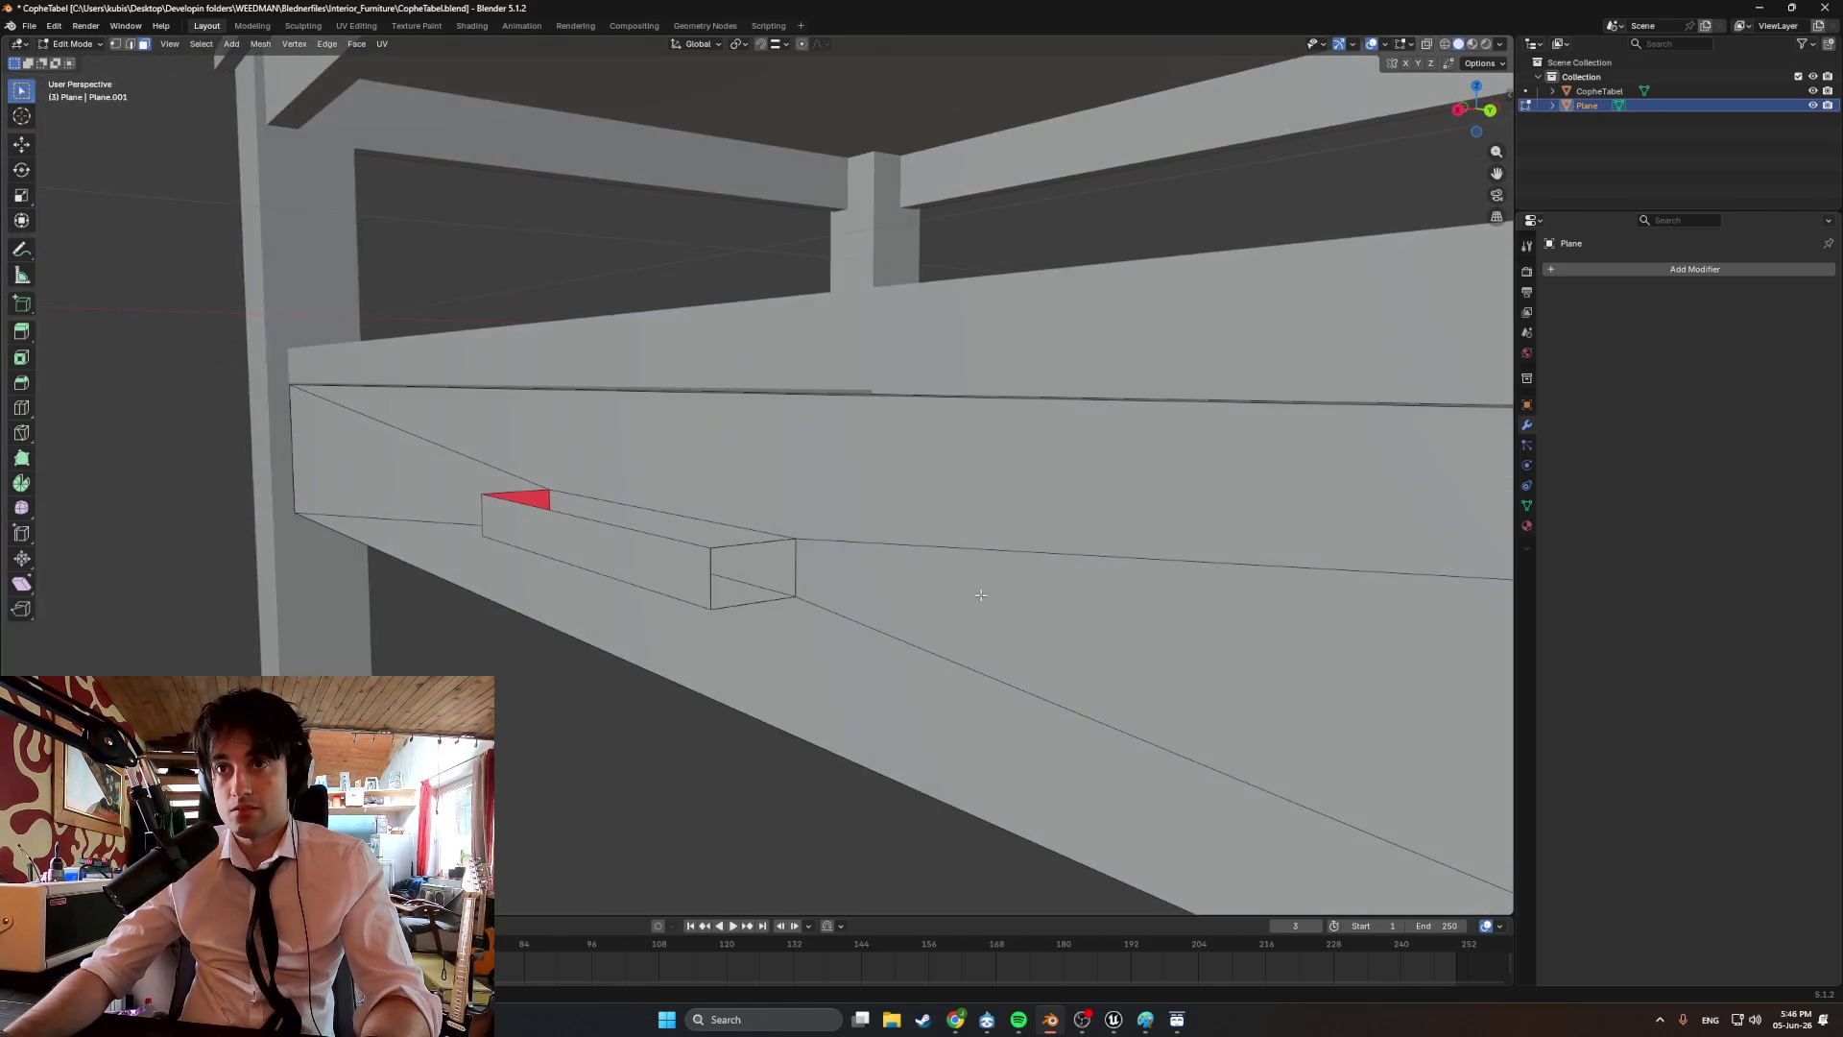
pyautogui.click(757, 596)
pyautogui.moveTo(758, 596)
pyautogui.mouseDown(button='middle')
pyautogui.moveTo(770, 669)
pyautogui.moveTo(1040, 601)
pyautogui.mouseUp(button='middle')
pyautogui.press('3')
pyautogui.click(922, 537)
pyautogui.moveTo(922, 537)
pyautogui.mouseDown(button='middle')
pyautogui.moveTo(947, 542)
pyautogui.moveTo(925, 474)
pyautogui.moveTo(1099, 580)
pyautogui.moveTo(1036, 561)
pyautogui.mouseUp(button='middle')
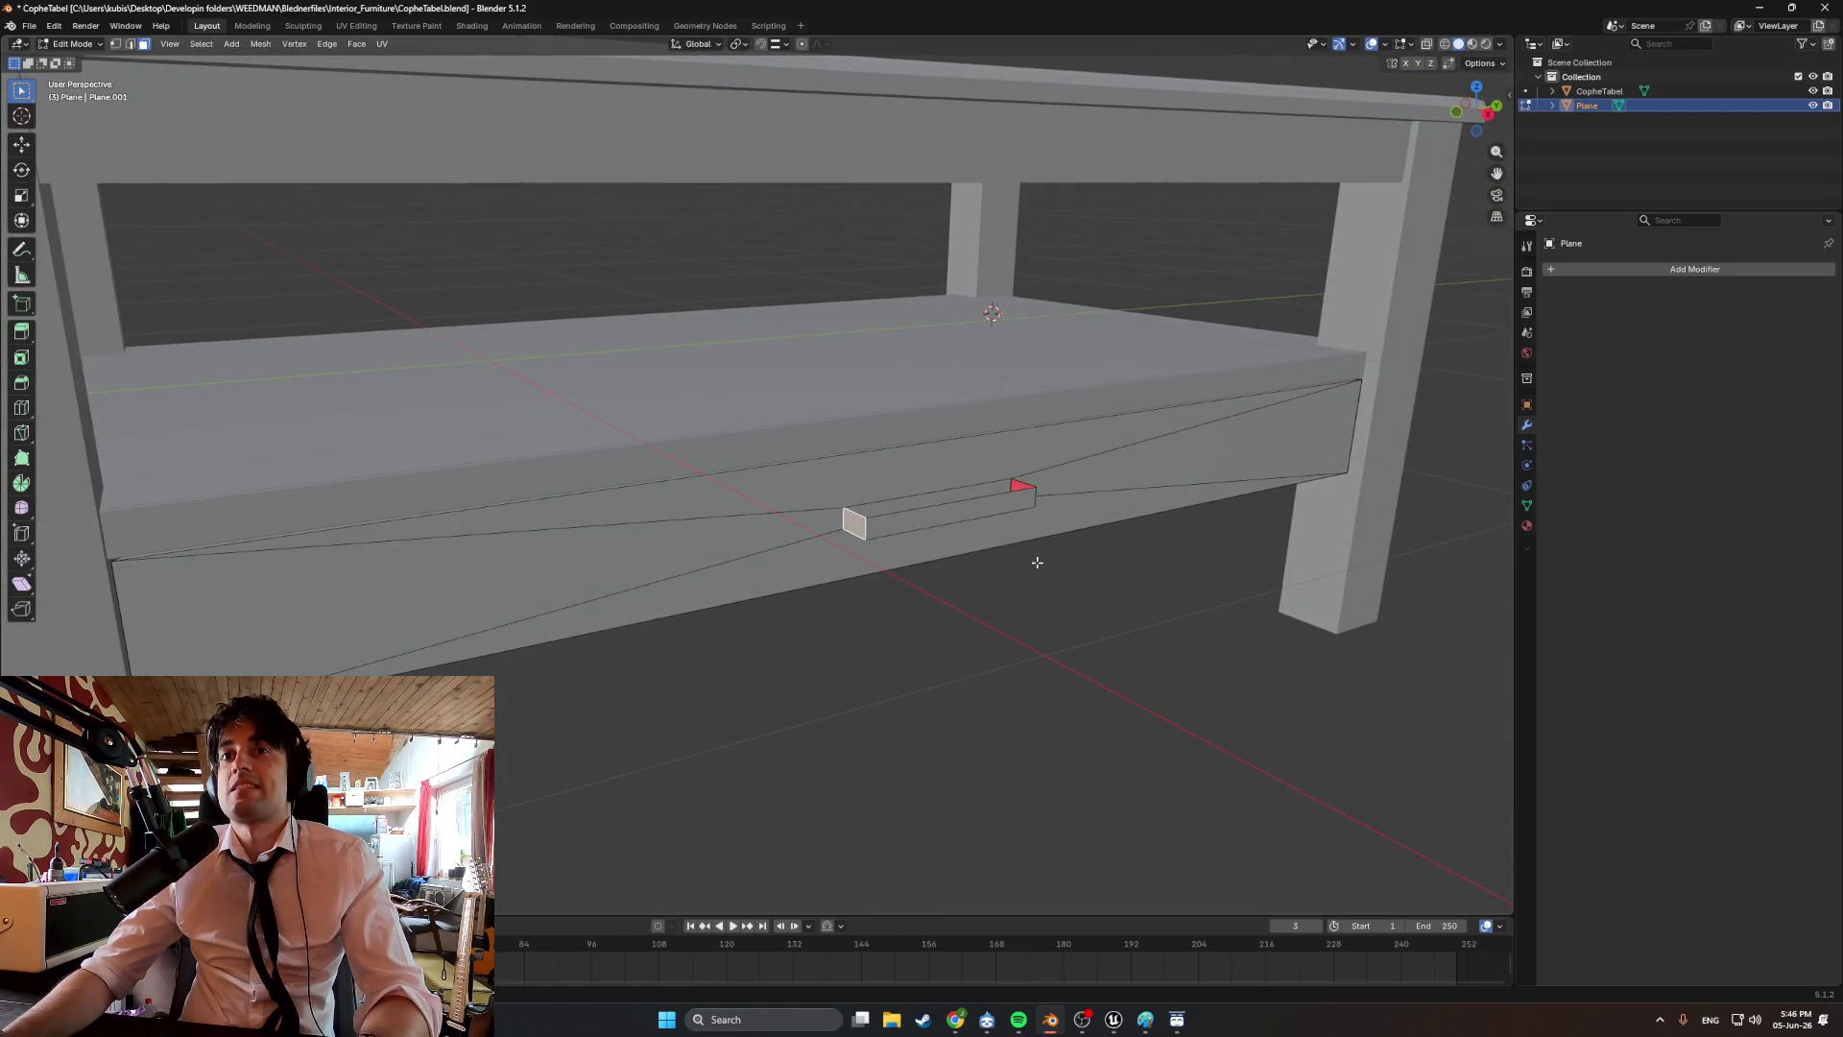
pyautogui.press('2')
pyautogui.click(1037, 561)
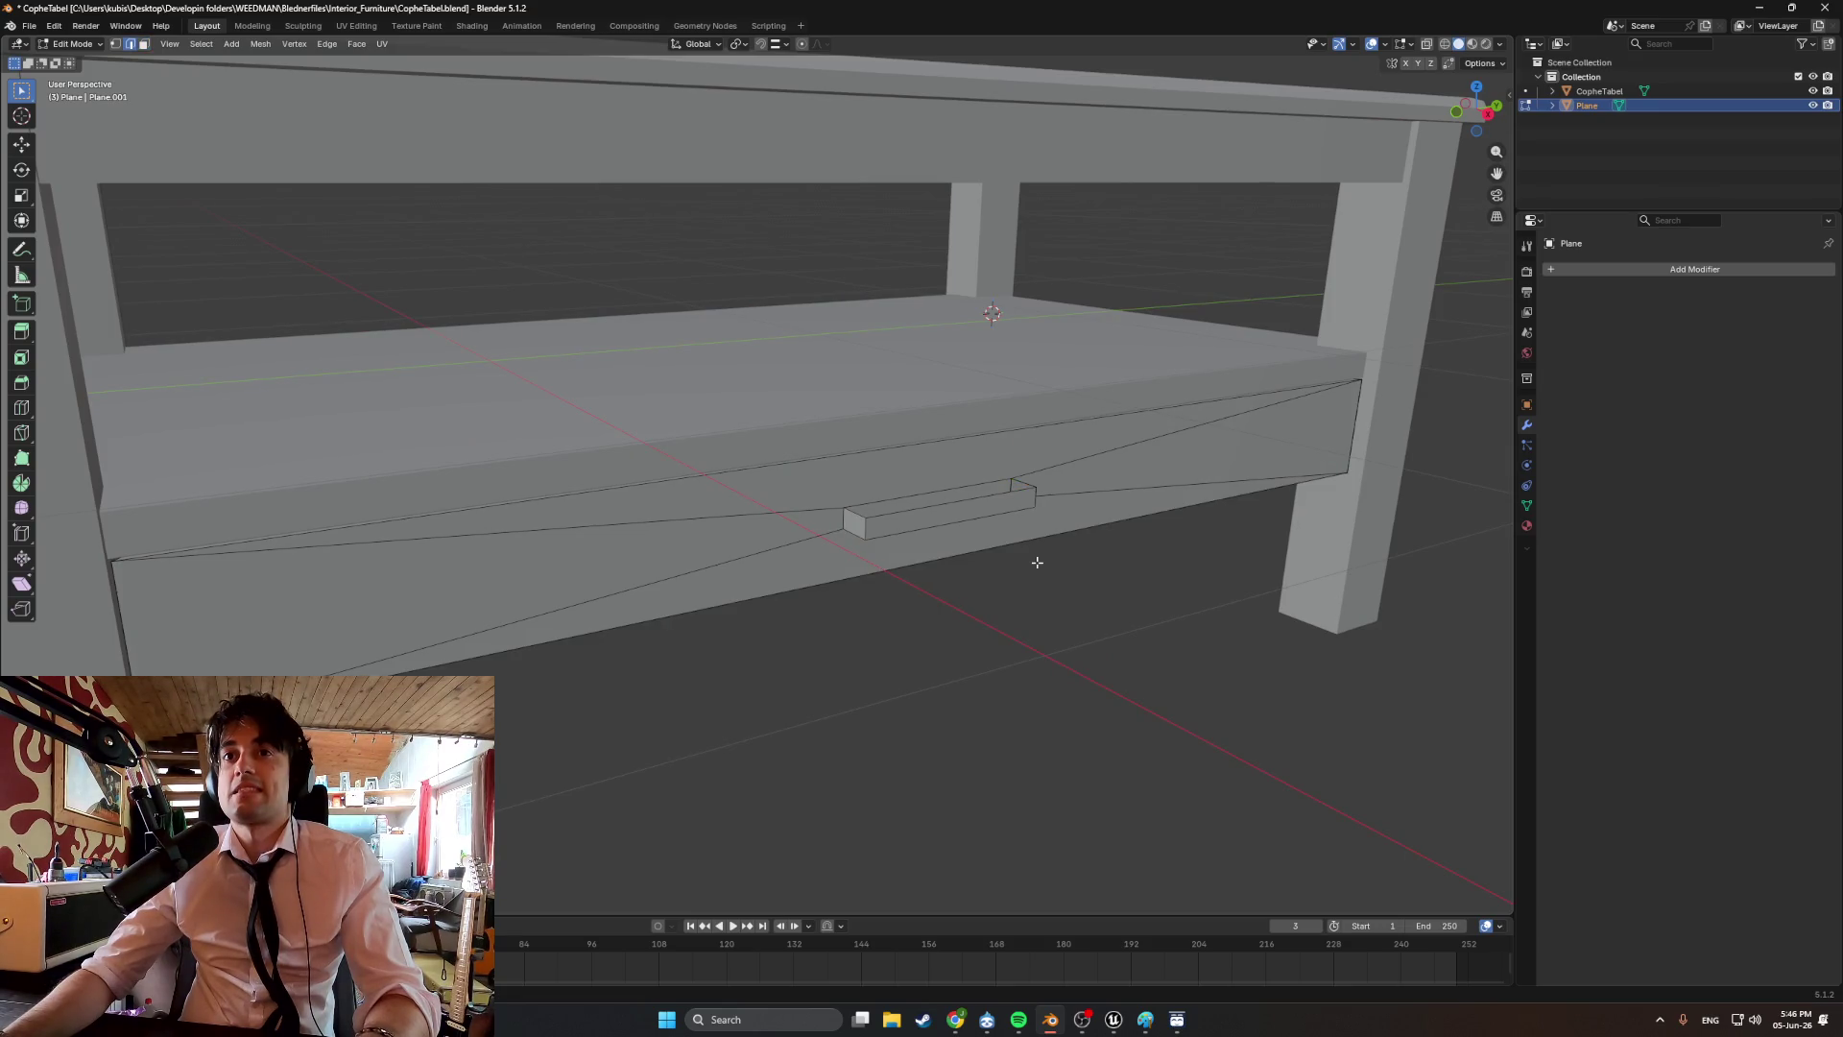
# Delete the long box from the drawer front and dissolve the leftover edges
pyautogui.press('1')
pyautogui.press('3')
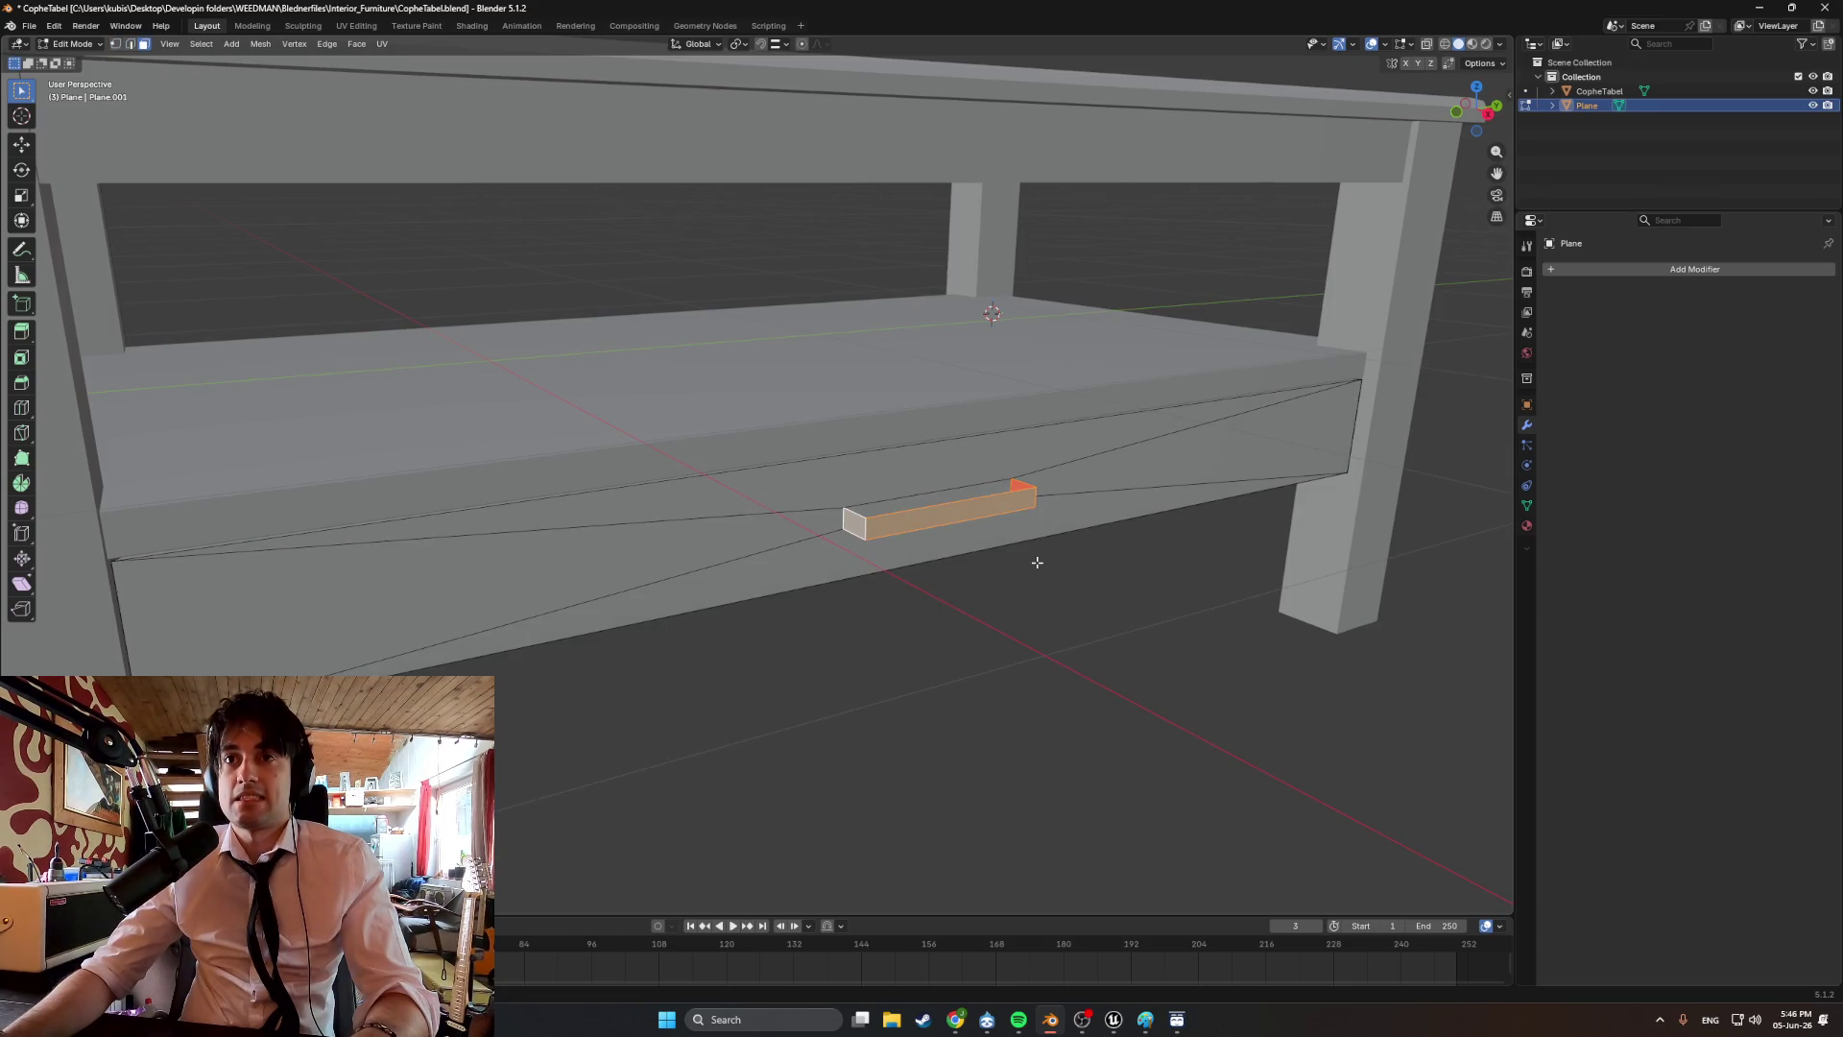
pyautogui.hotkey('alt', 'a')
pyautogui.hotkey('ctrl', 'z')
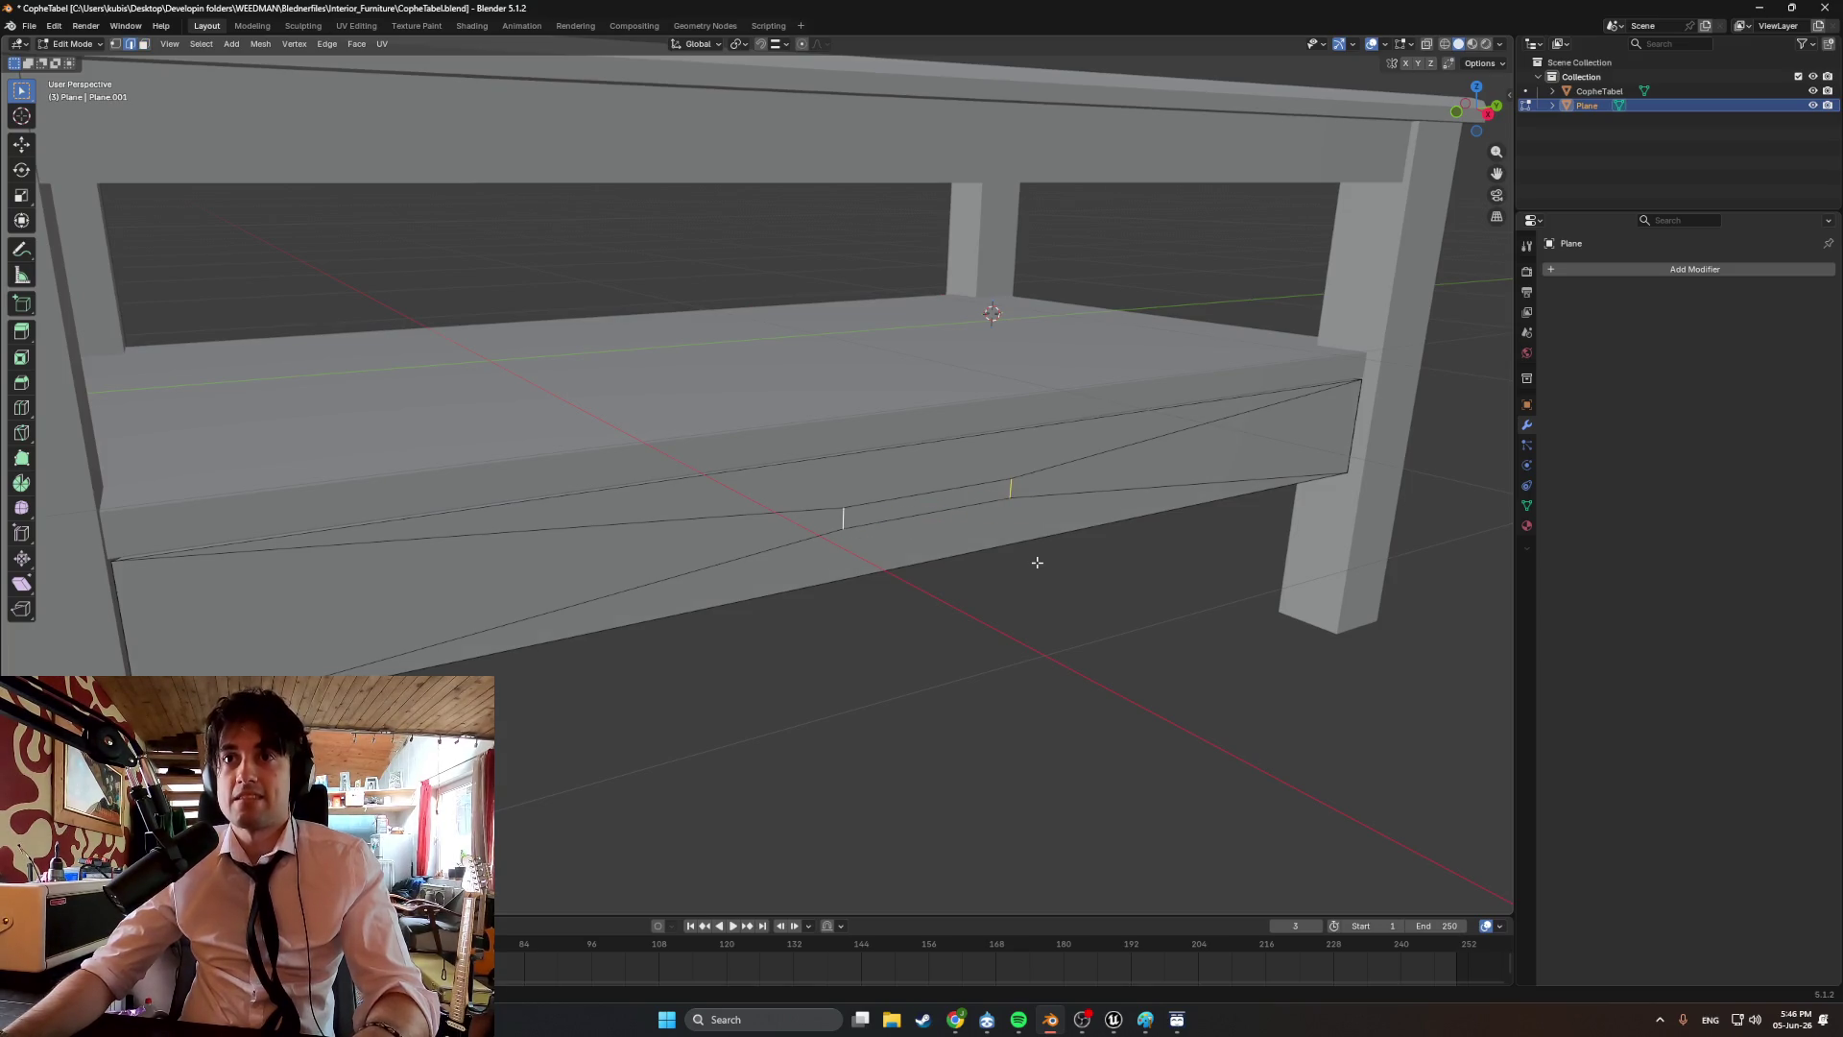
pyautogui.hotkey('ctrl', 'z')
pyautogui.hotkey('ctrl', 'z')
pyautogui.hotkey('ctrl', 'z')
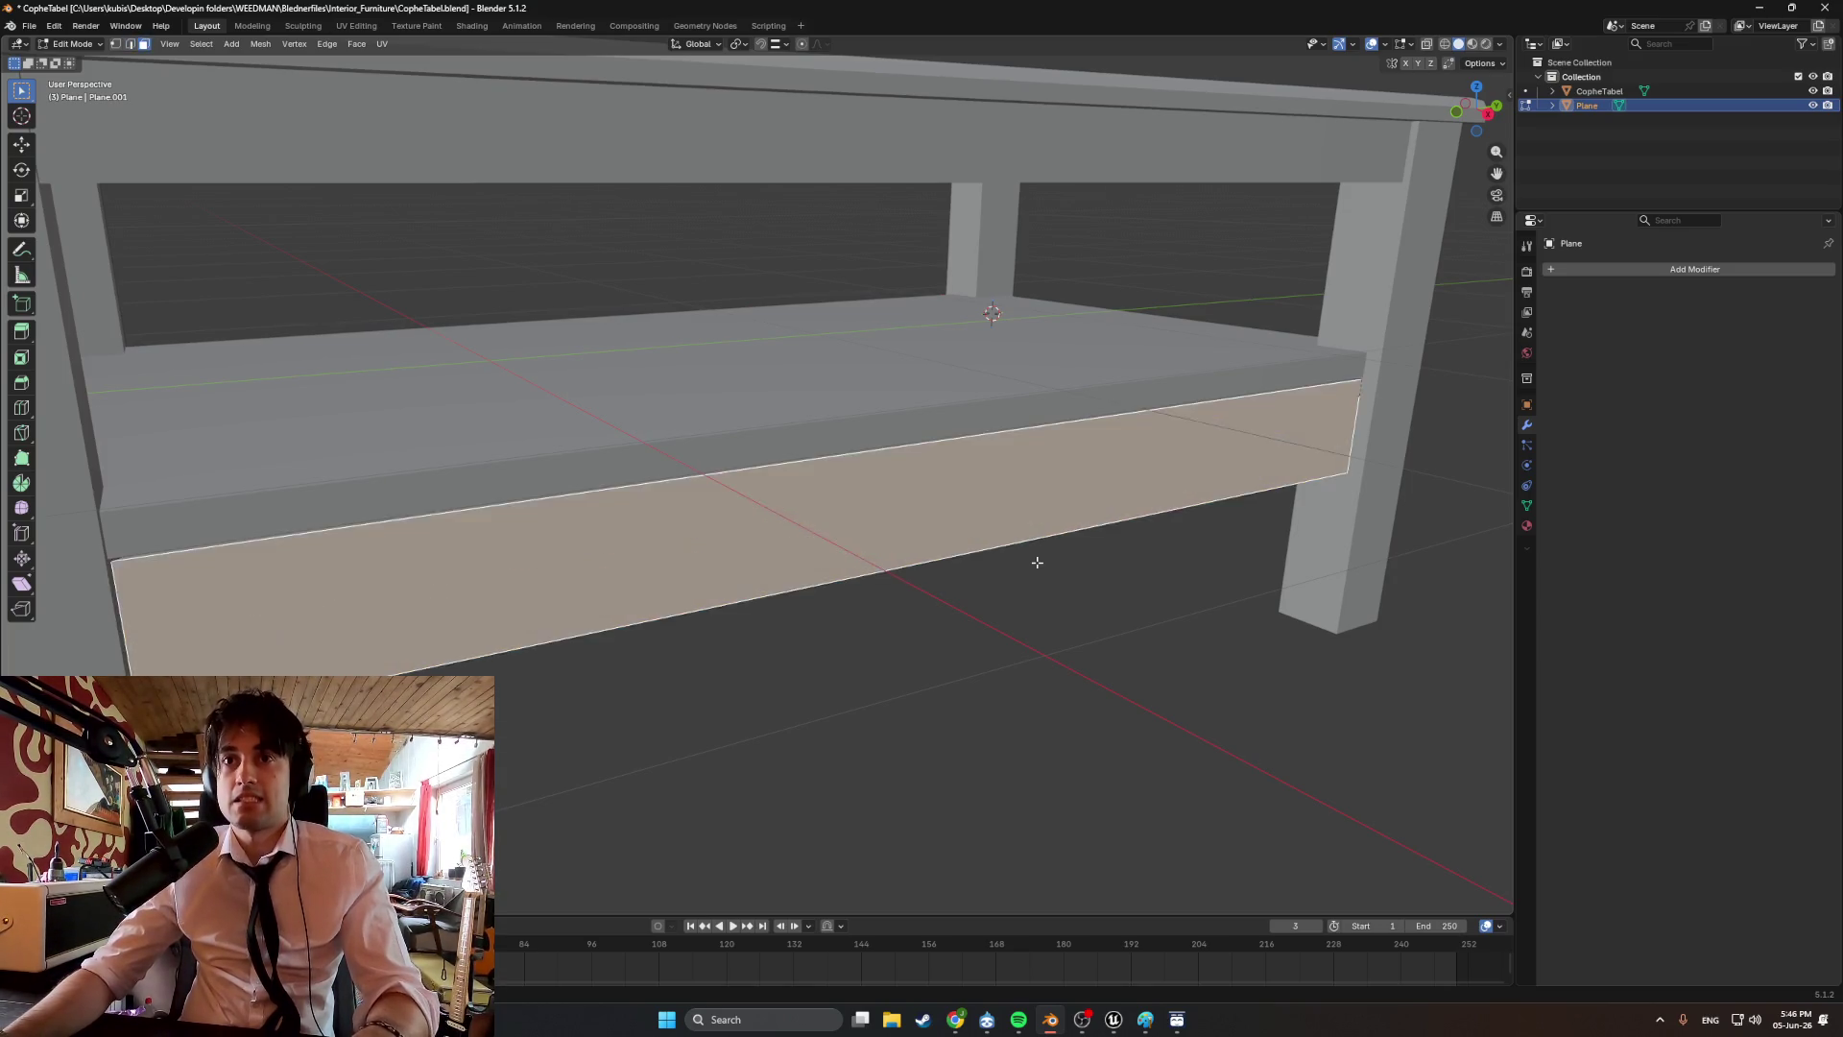
# Select the drawer front face and start, then cancel, a loop cut across it
pyautogui.click(866, 515)
pyautogui.moveTo(991, 556); pyautogui.dragTo(865, 620, button='middle')
pyautogui.hotkey('ctrl', 'r')
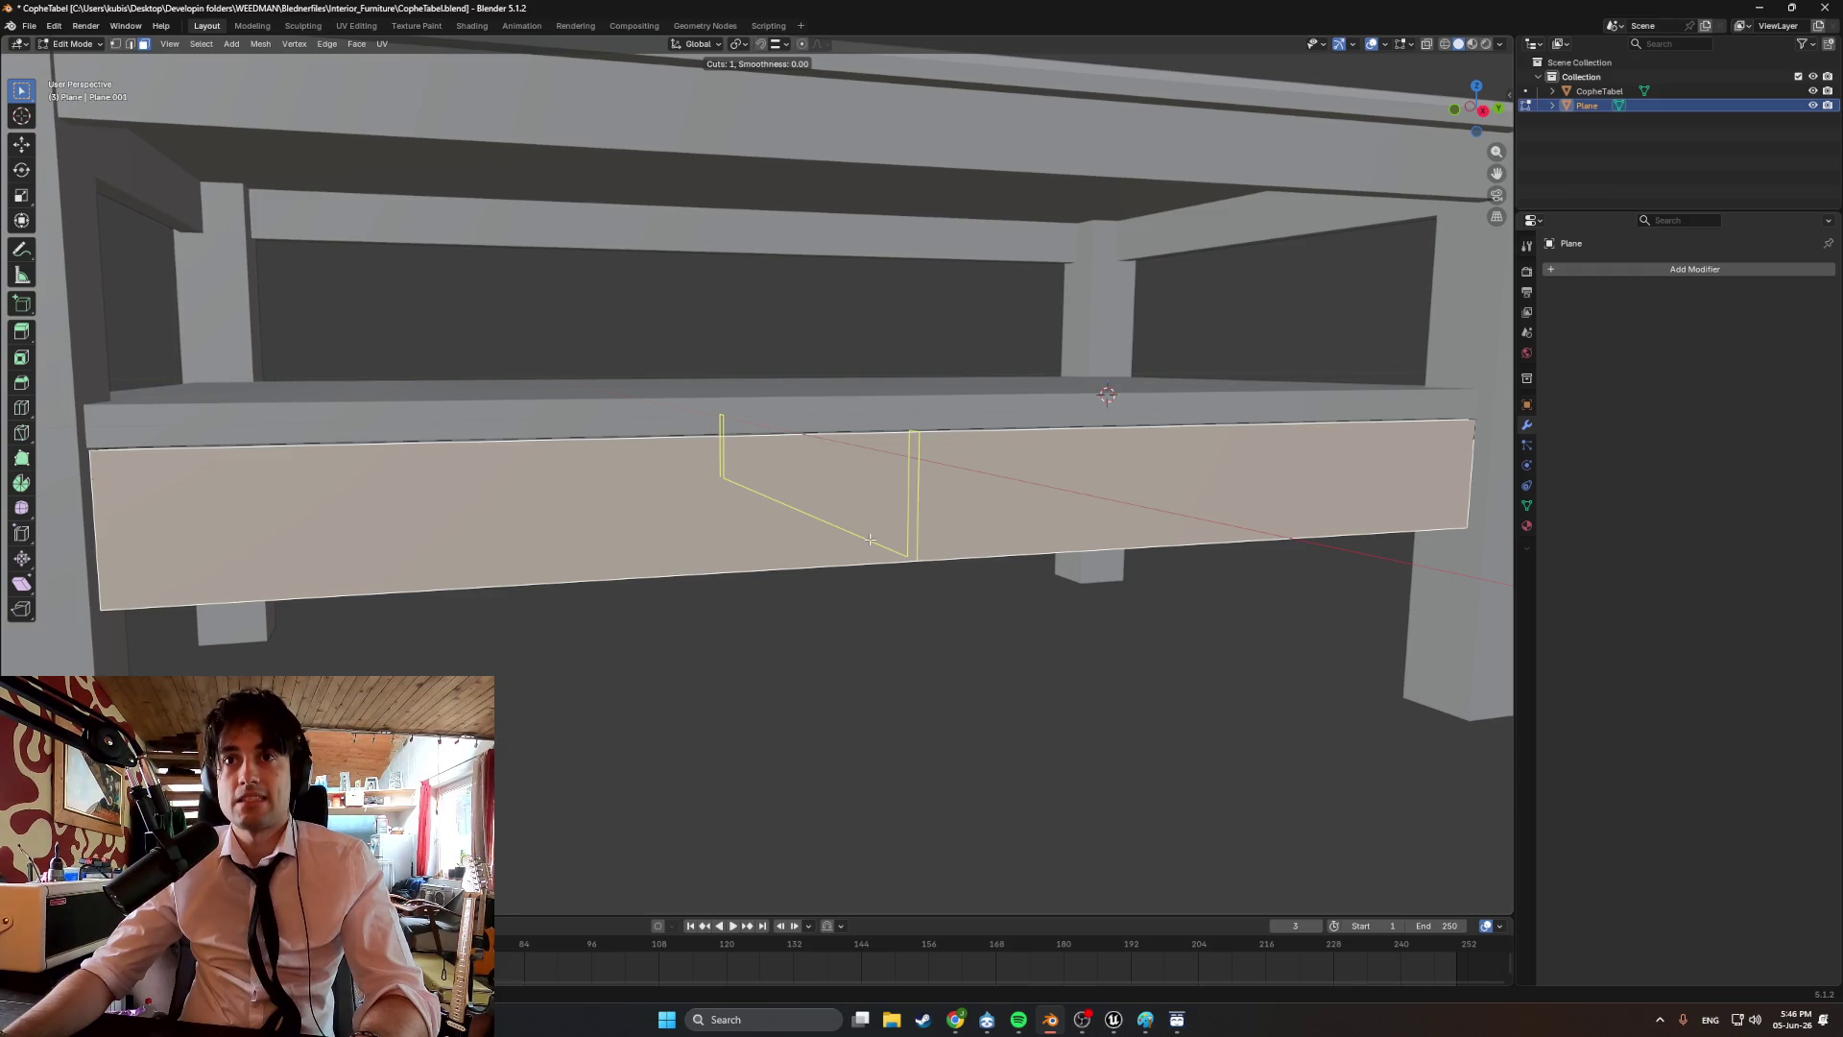
pyautogui.press('Escape')
# Orbit around the whole table and return to object mode
pyautogui.scroll(-5, 941, 605)
pyautogui.moveTo(901, 572)
pyautogui.mouseDown(button='middle')
pyautogui.moveTo(842, 483)
pyautogui.moveTo(926, 605)
pyautogui.moveTo(909, 539)
pyautogui.moveTo(873, 547)
pyautogui.moveTo(901, 575)
pyautogui.moveTo(889, 538)
pyautogui.moveTo(867, 560)
pyautogui.moveTo(888, 535)
pyautogui.moveTo(864, 540)
pyautogui.moveTo(893, 534)
pyautogui.moveTo(893, 566)
pyautogui.mouseUp(button='middle')
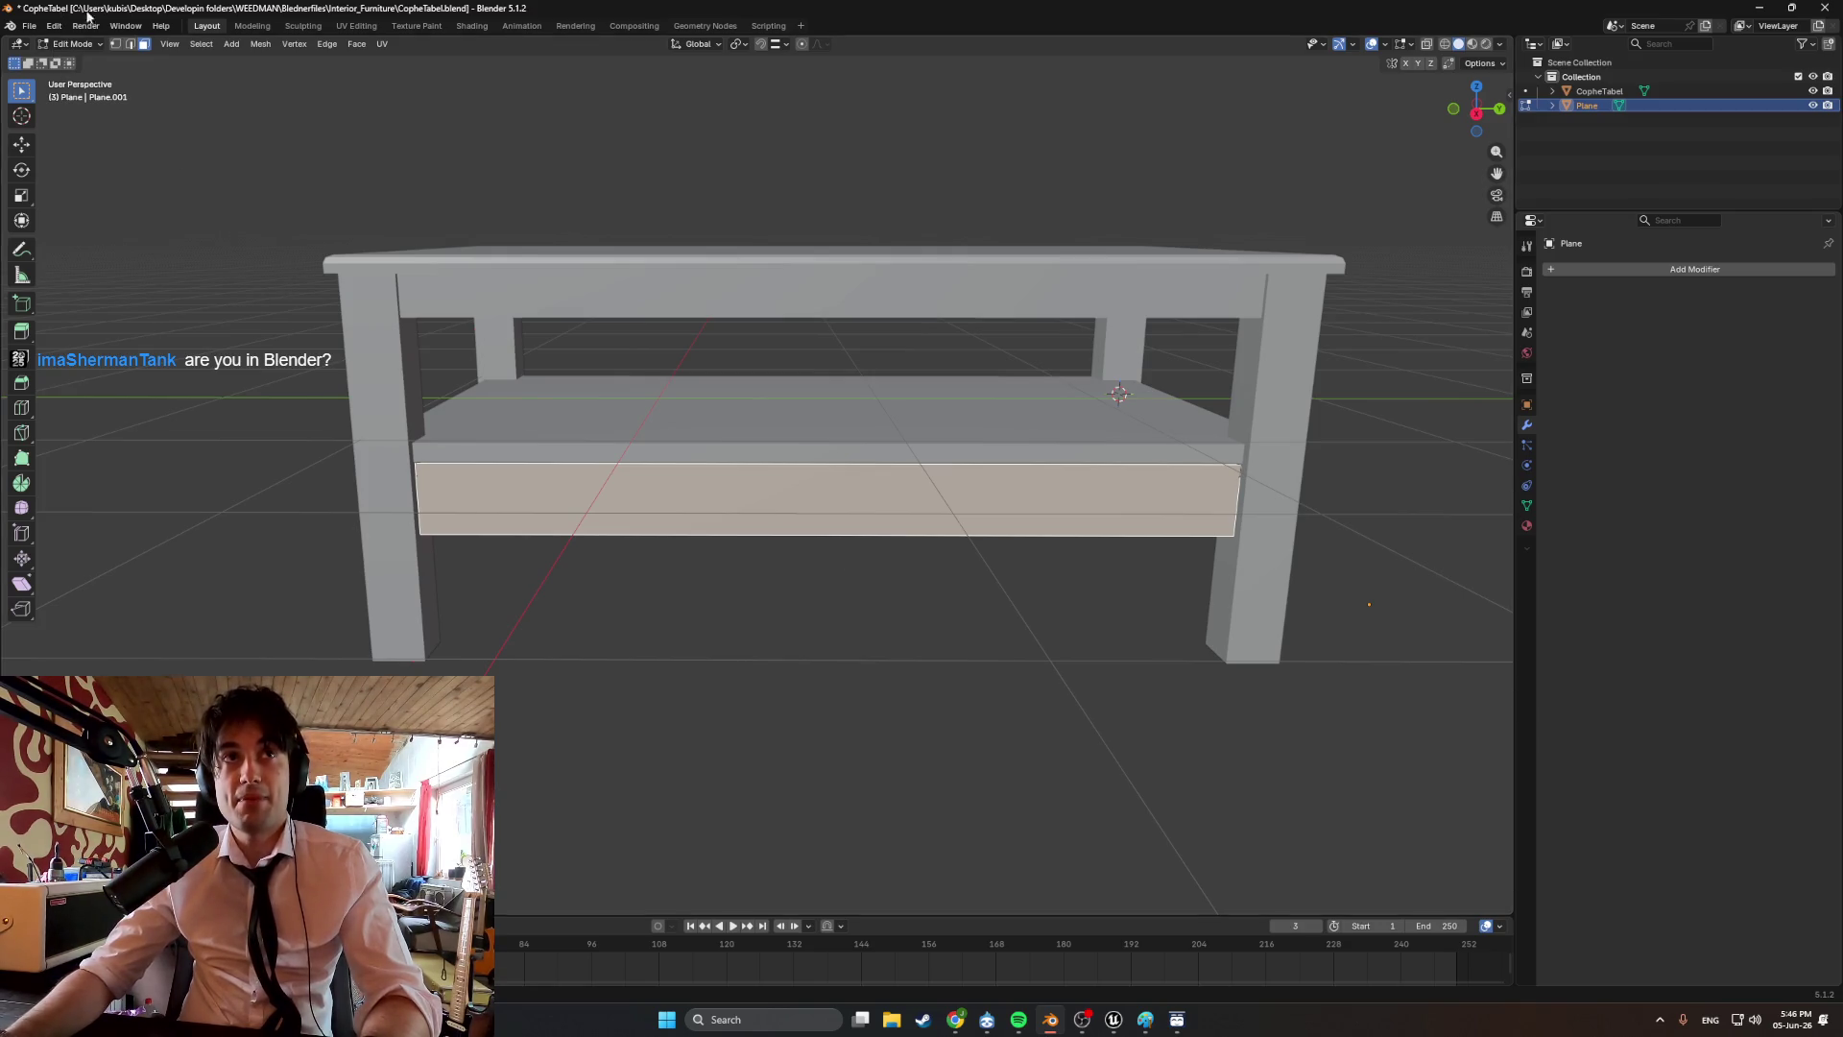
pyautogui.moveTo(691, 545)
pyautogui.mouseDown(button='middle')
pyautogui.moveTo(700, 589)
pyautogui.moveTo(732, 600)
pyautogui.moveTo(762, 576)
pyautogui.moveTo(840, 622)
pyautogui.mouseUp(button='middle')
pyautogui.scroll(3, 774, 575)
pyautogui.scroll(-4, 773, 575)
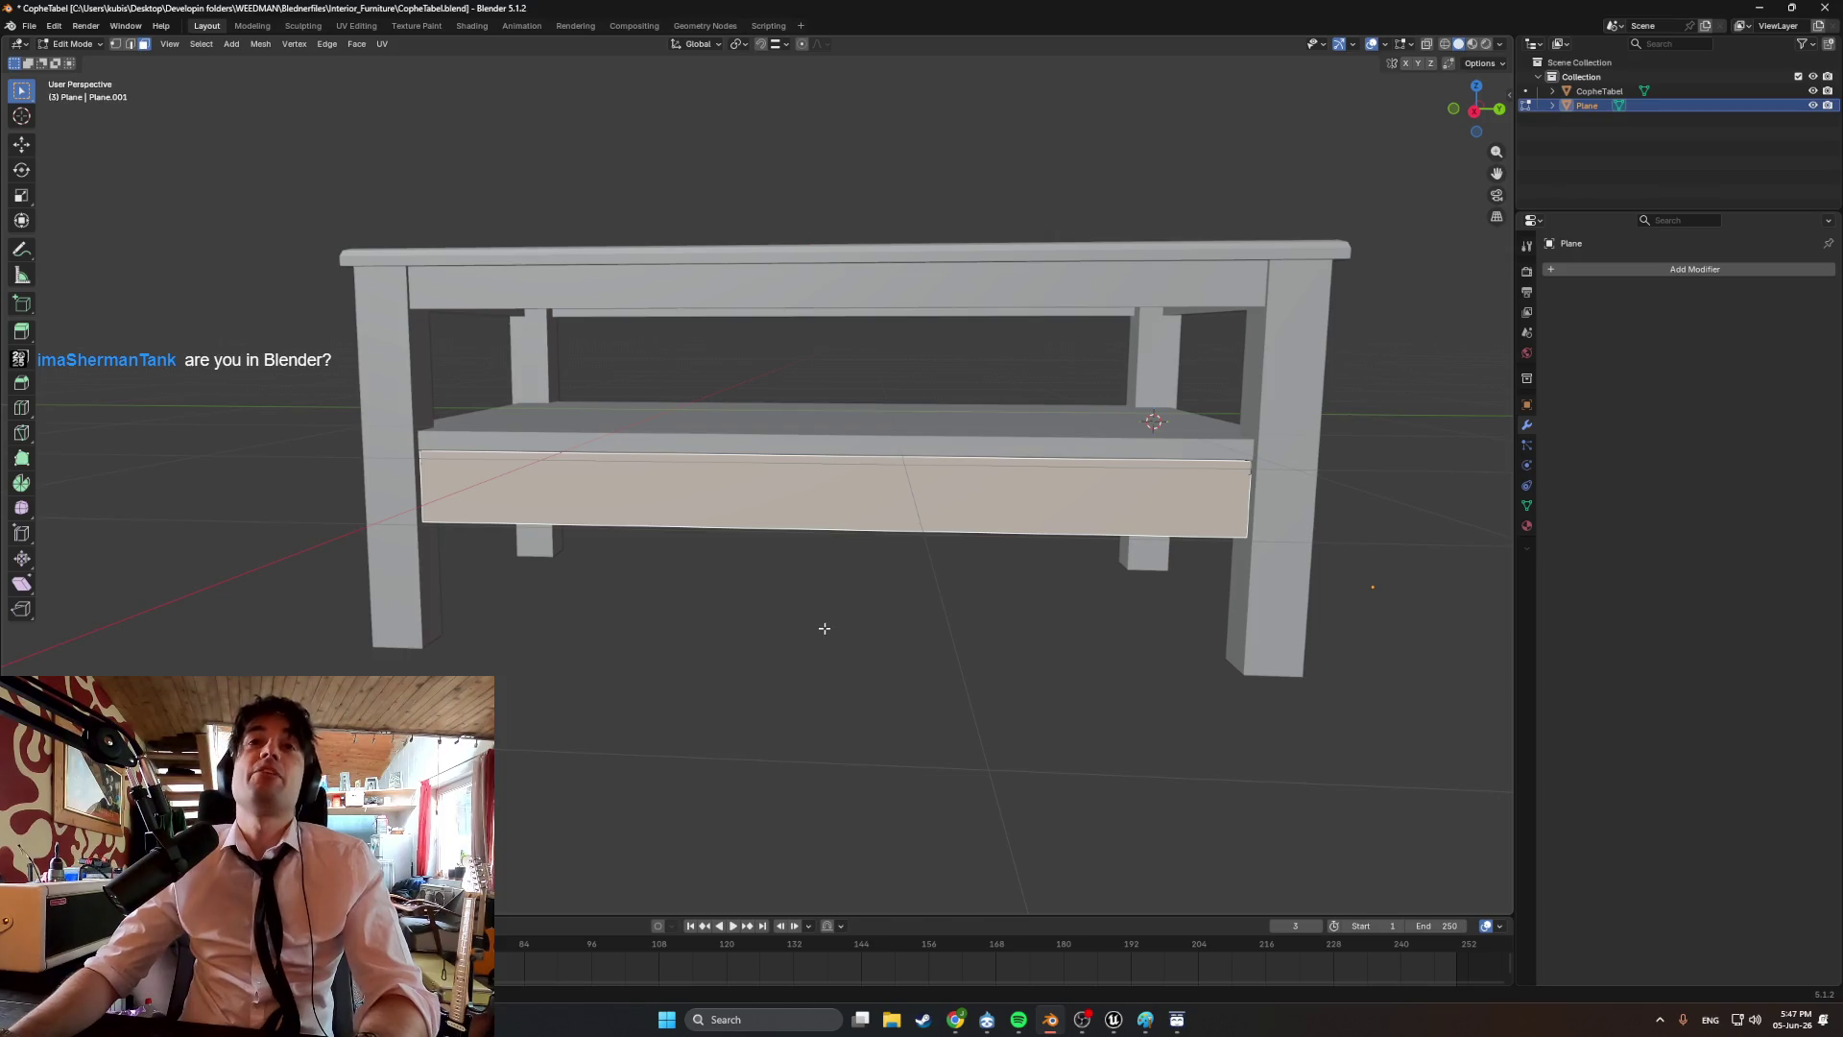
pyautogui.click(1590, 134)
# Add a new cube mesh and orbit so it sits in front of the table
pyautogui.hotkey('shift', 'a')
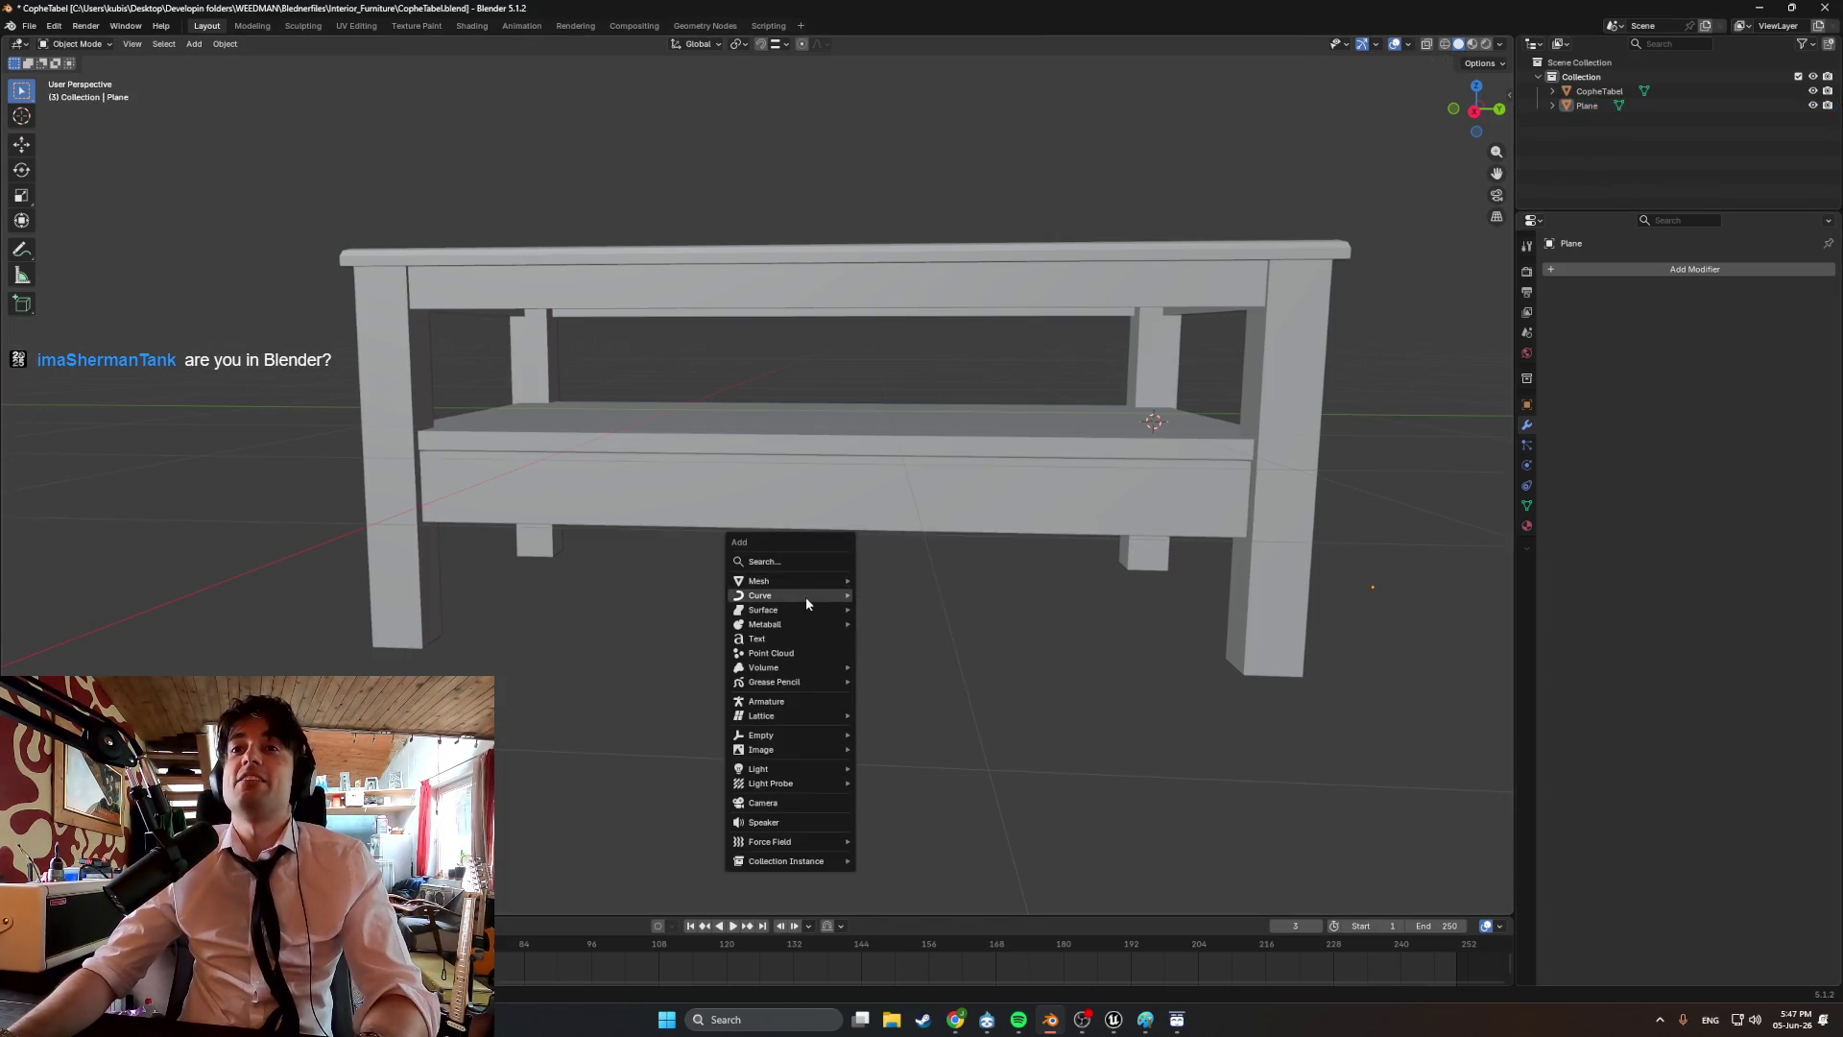
pyautogui.moveTo(855, 578)
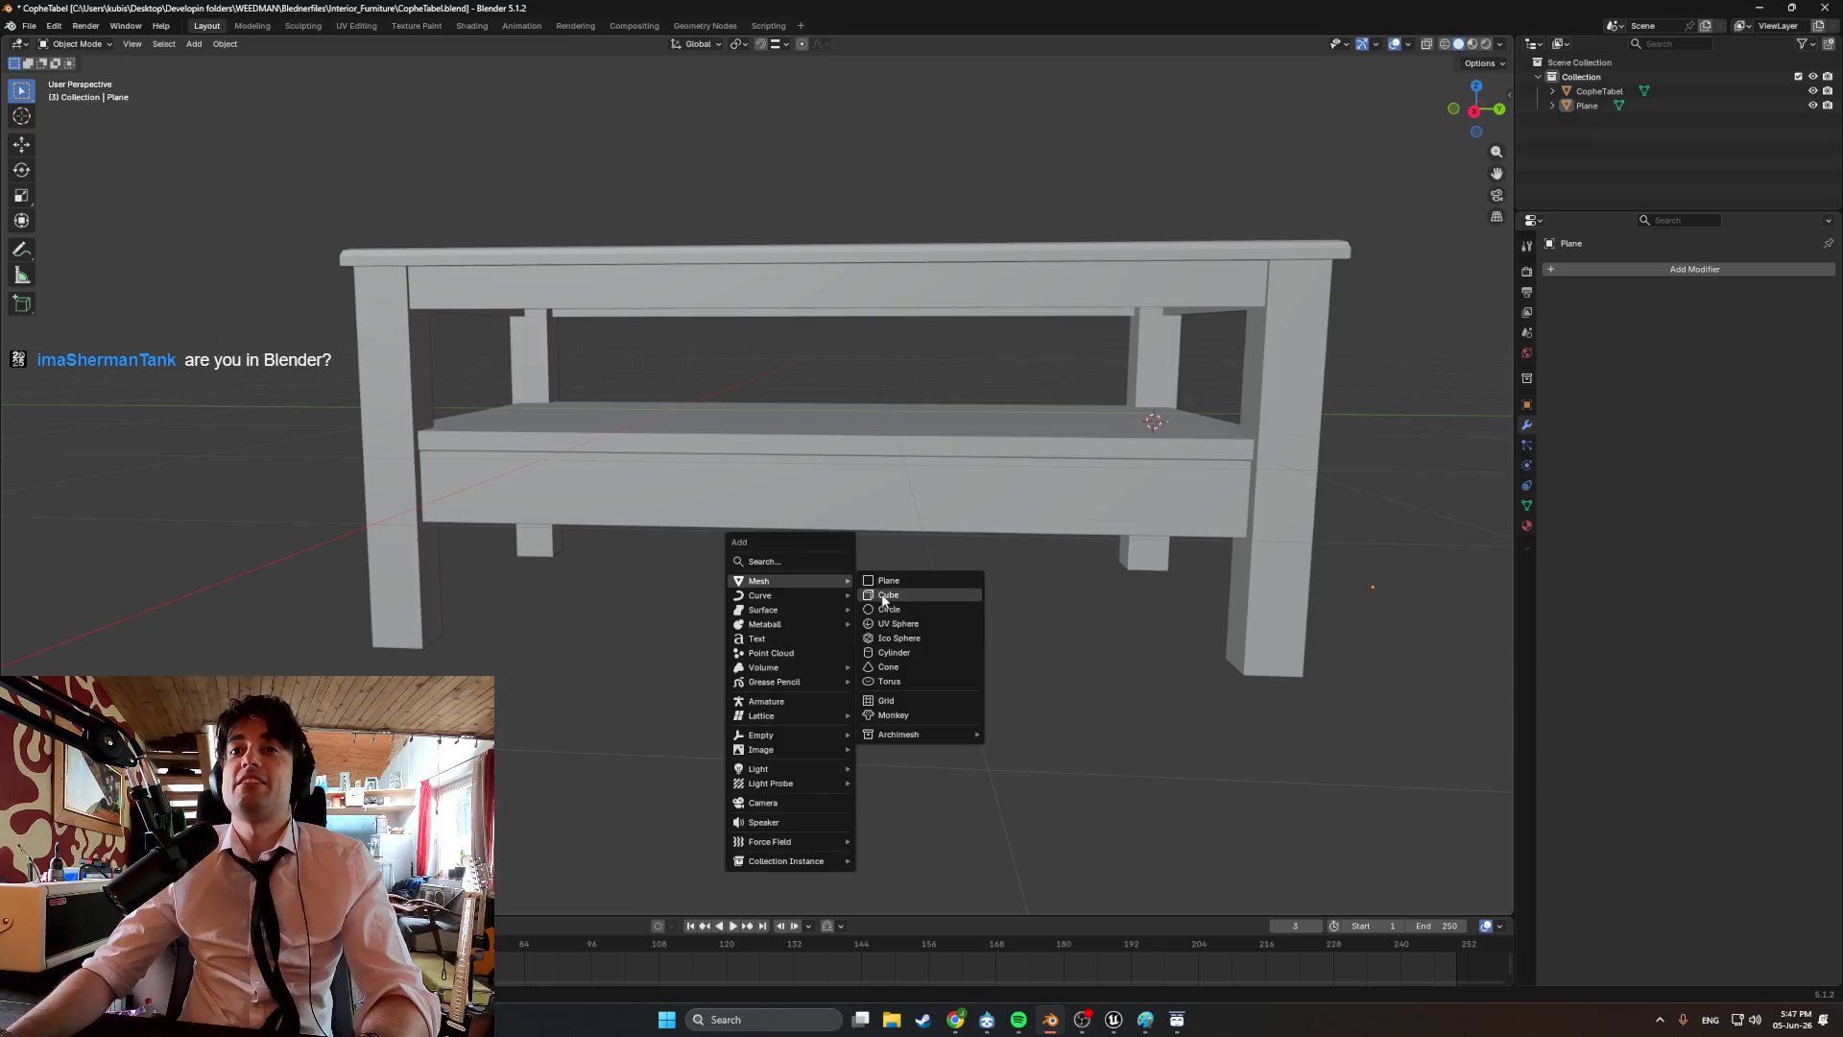
pyautogui.click(881, 595)
pyautogui.moveTo(881, 595); pyautogui.dragTo(880, 513, button='middle')
pyautogui.scroll(-4, 964, 458)
pyautogui.moveTo(964, 458)
pyautogui.mouseDown(button='middle')
pyautogui.moveTo(850, 565)
pyautogui.moveTo(992, 477)
pyautogui.moveTo(941, 500)
pyautogui.mouseUp(button='middle')
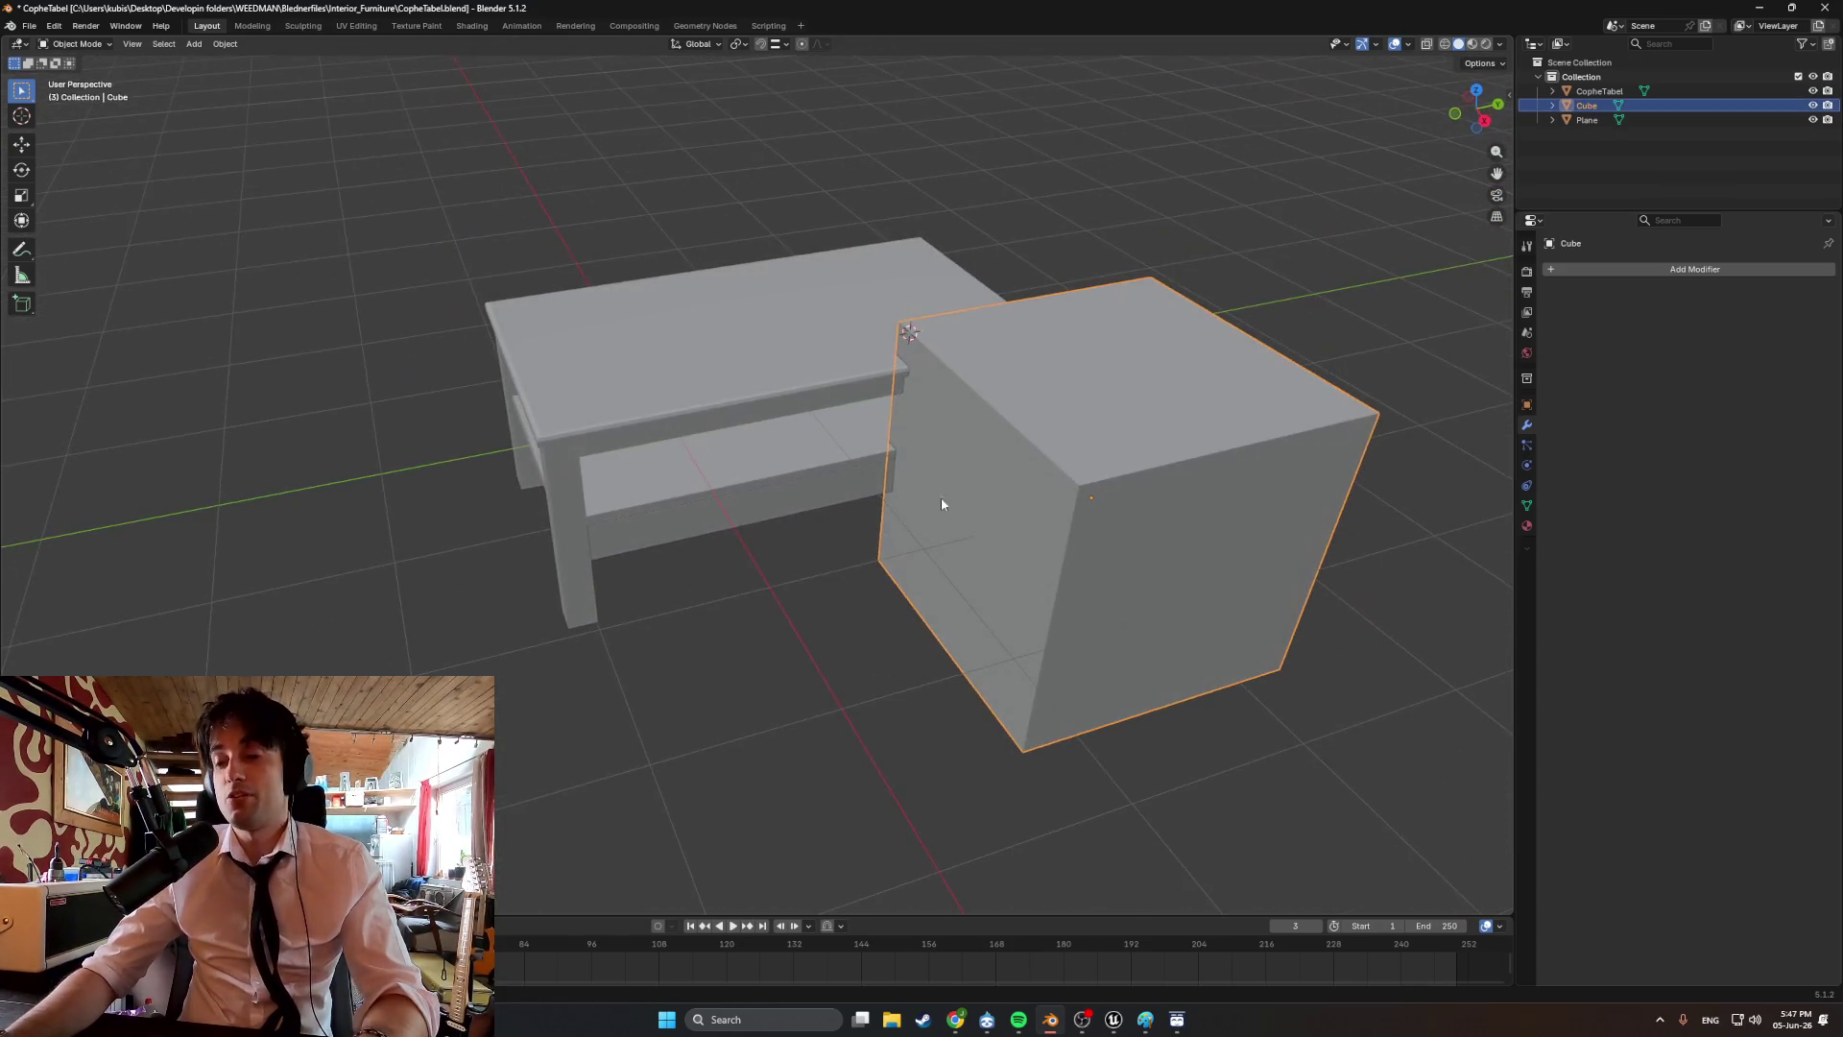
# In Edit Mode, lower the cube's top face into a slab and scale it thinner along Y
pyautogui.press('Tab')
pyautogui.moveTo(1120, 454)
pyautogui.mouseDown(button='middle')
pyautogui.moveTo(1118, 359)
pyautogui.moveTo(1065, 413)
pyautogui.mouseUp(button='middle')
pyautogui.click(1107, 366)
pyautogui.press('g')
pyautogui.press('z')
pyautogui.click(1032, 611)
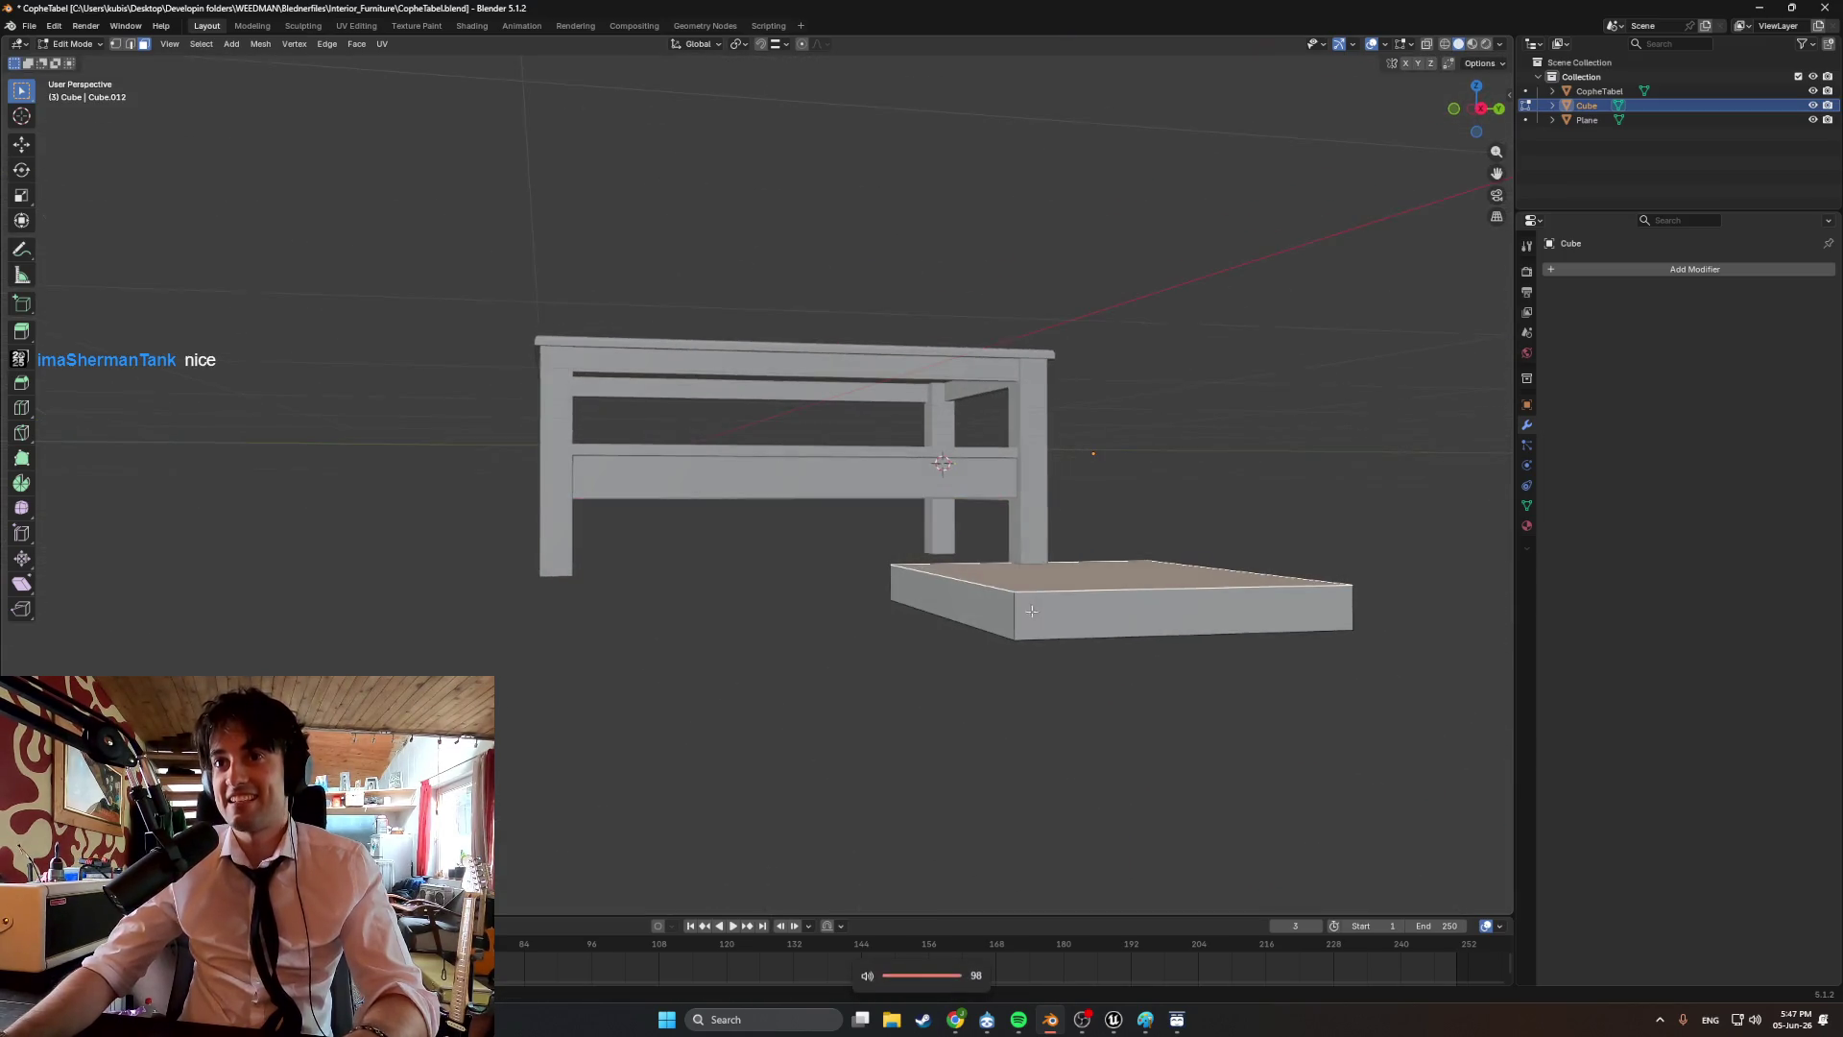
pyautogui.moveTo(1062, 535)
pyautogui.mouseDown(button='middle')
pyautogui.moveTo(1198, 672)
pyautogui.moveTo(626, 759)
pyautogui.moveTo(1169, 681)
pyautogui.mouseUp(button='middle')
pyautogui.press('s')
pyautogui.press('y')
pyautogui.press('s')
pyautogui.press('y')
pyautogui.click(1147, 662)
# Back in Object Mode, slide the block along X to line up with the drawer front
pyautogui.press('g')
pyautogui.press('z')
pyautogui.press('Escape')
pyautogui.moveTo(1135, 653); pyautogui.dragTo(1167, 634, button='middle')
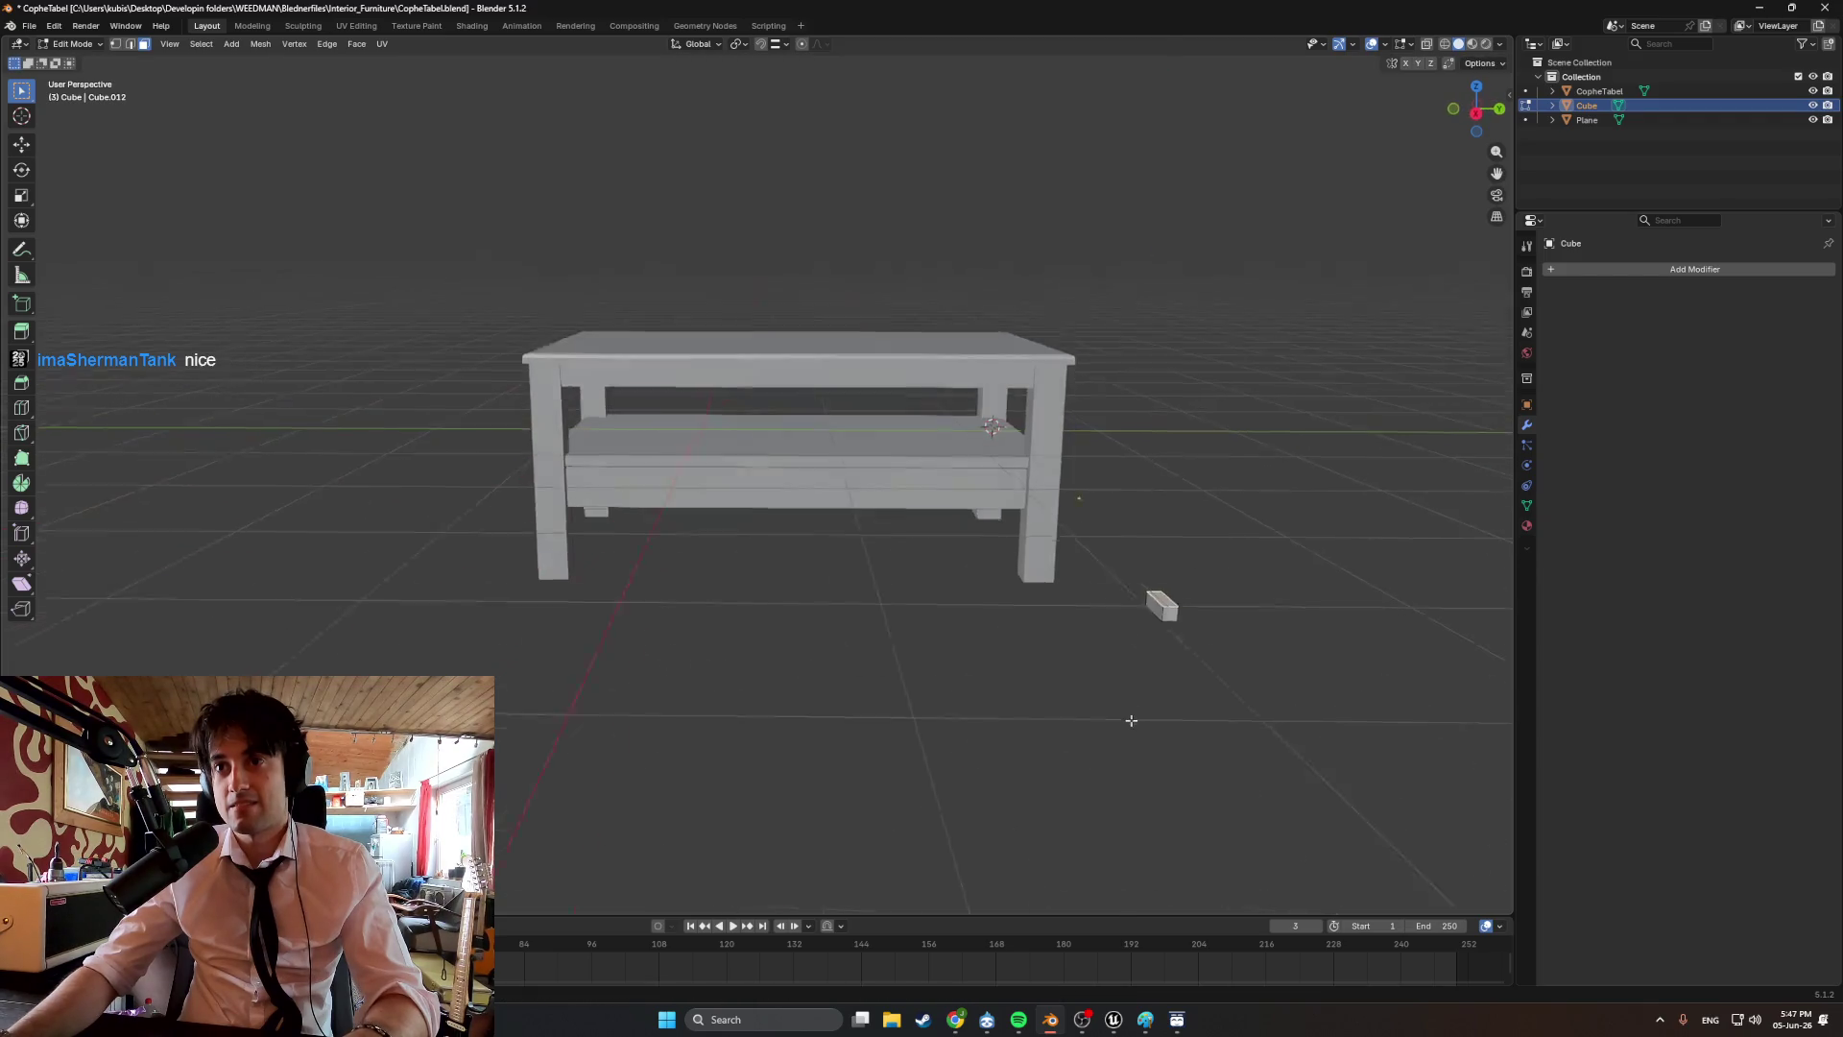
pyautogui.press('Tab')
pyautogui.press('g')
pyautogui.press('y')
pyautogui.press('x')
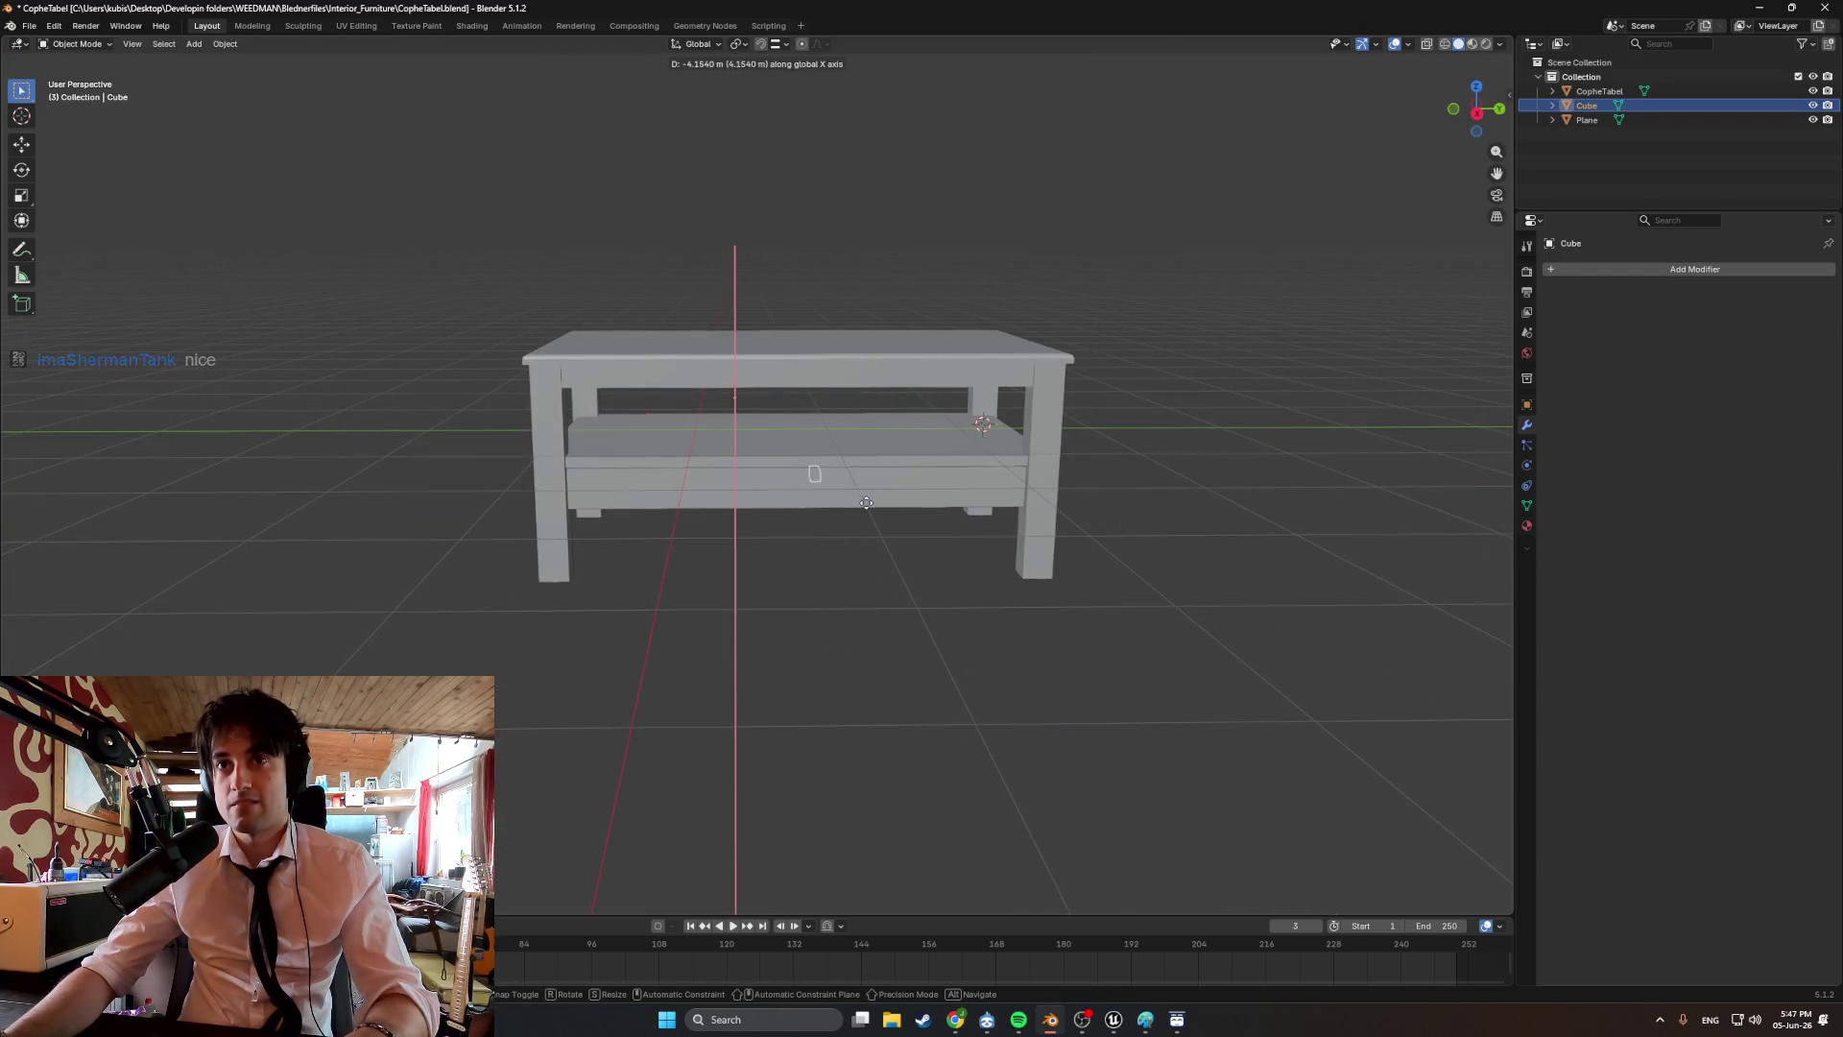
pyautogui.click(883, 578)
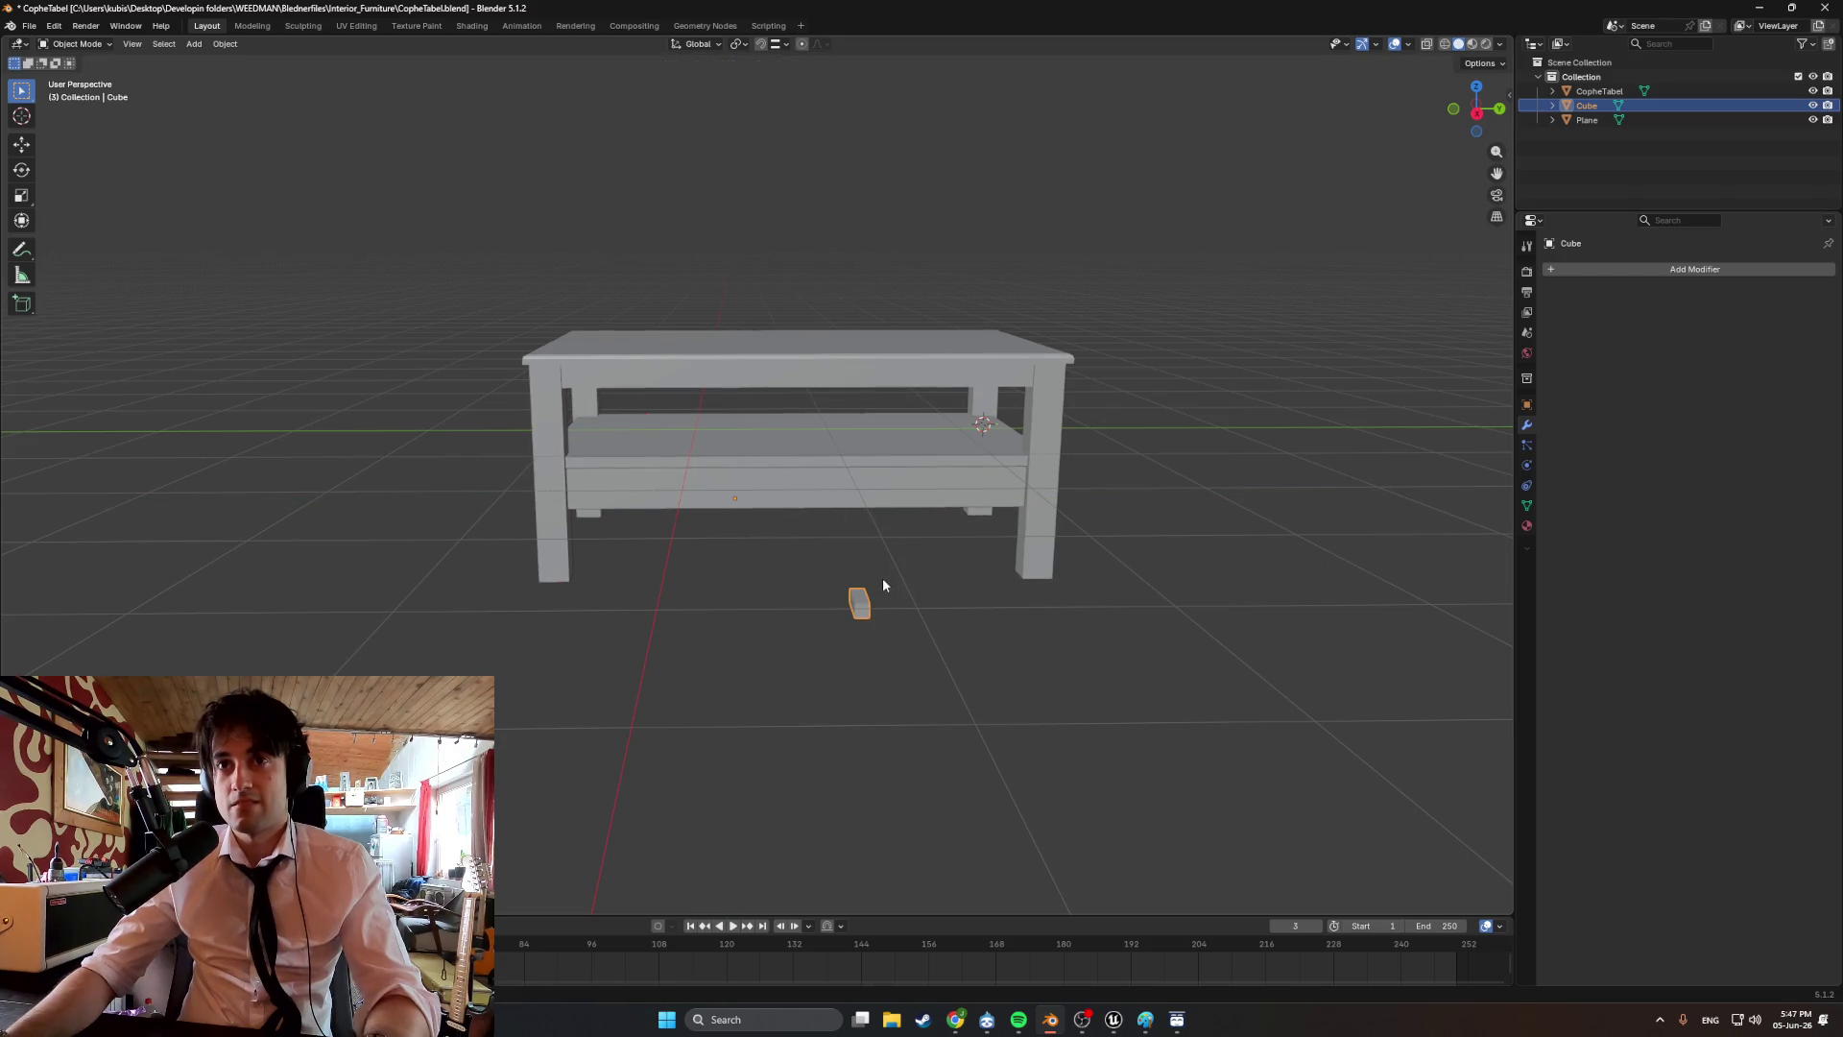
# From the right-side view, raise the block along Z to drawer height
pyautogui.press('KP_3')
pyautogui.scroll(5, 801, 574)
pyautogui.press('g')
pyautogui.press('z')
pyautogui.click(1074, 470)
pyautogui.moveTo(1073, 469)
pyautogui.mouseDown(button='middle')
pyautogui.moveTo(1102, 497)
pyautogui.moveTo(1064, 495)
pyautogui.moveTo(1102, 484)
pyautogui.moveTo(1072, 532)
pyautogui.mouseUp(button='middle')
pyautogui.scroll(3, 1114, 491)
pyautogui.scroll(-3, 1125, 498)
# Narrow the block by shifting its left face along X, using X-ray to see through
pyautogui.press('Tab')
pyautogui.click(1032, 527)
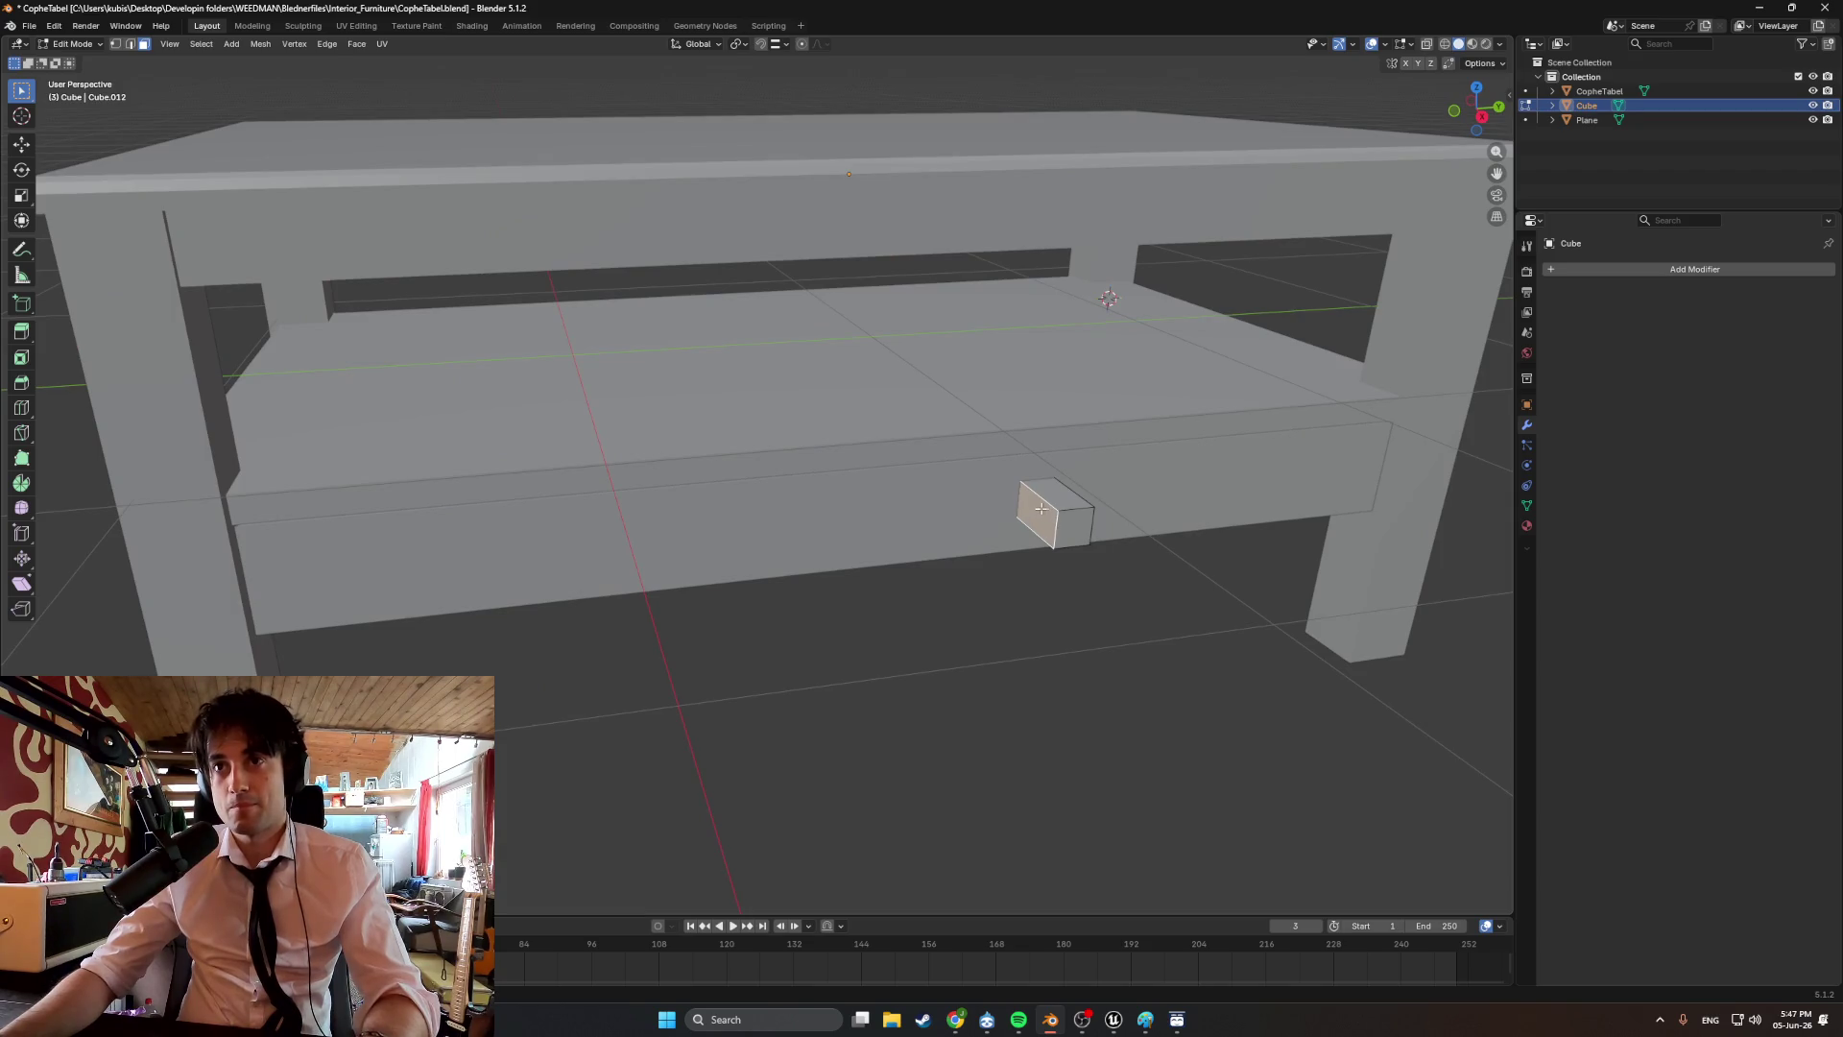
pyautogui.hotkey('alt', 'z')
pyautogui.press('g')
pyautogui.press('x')
pyautogui.click(1048, 523)
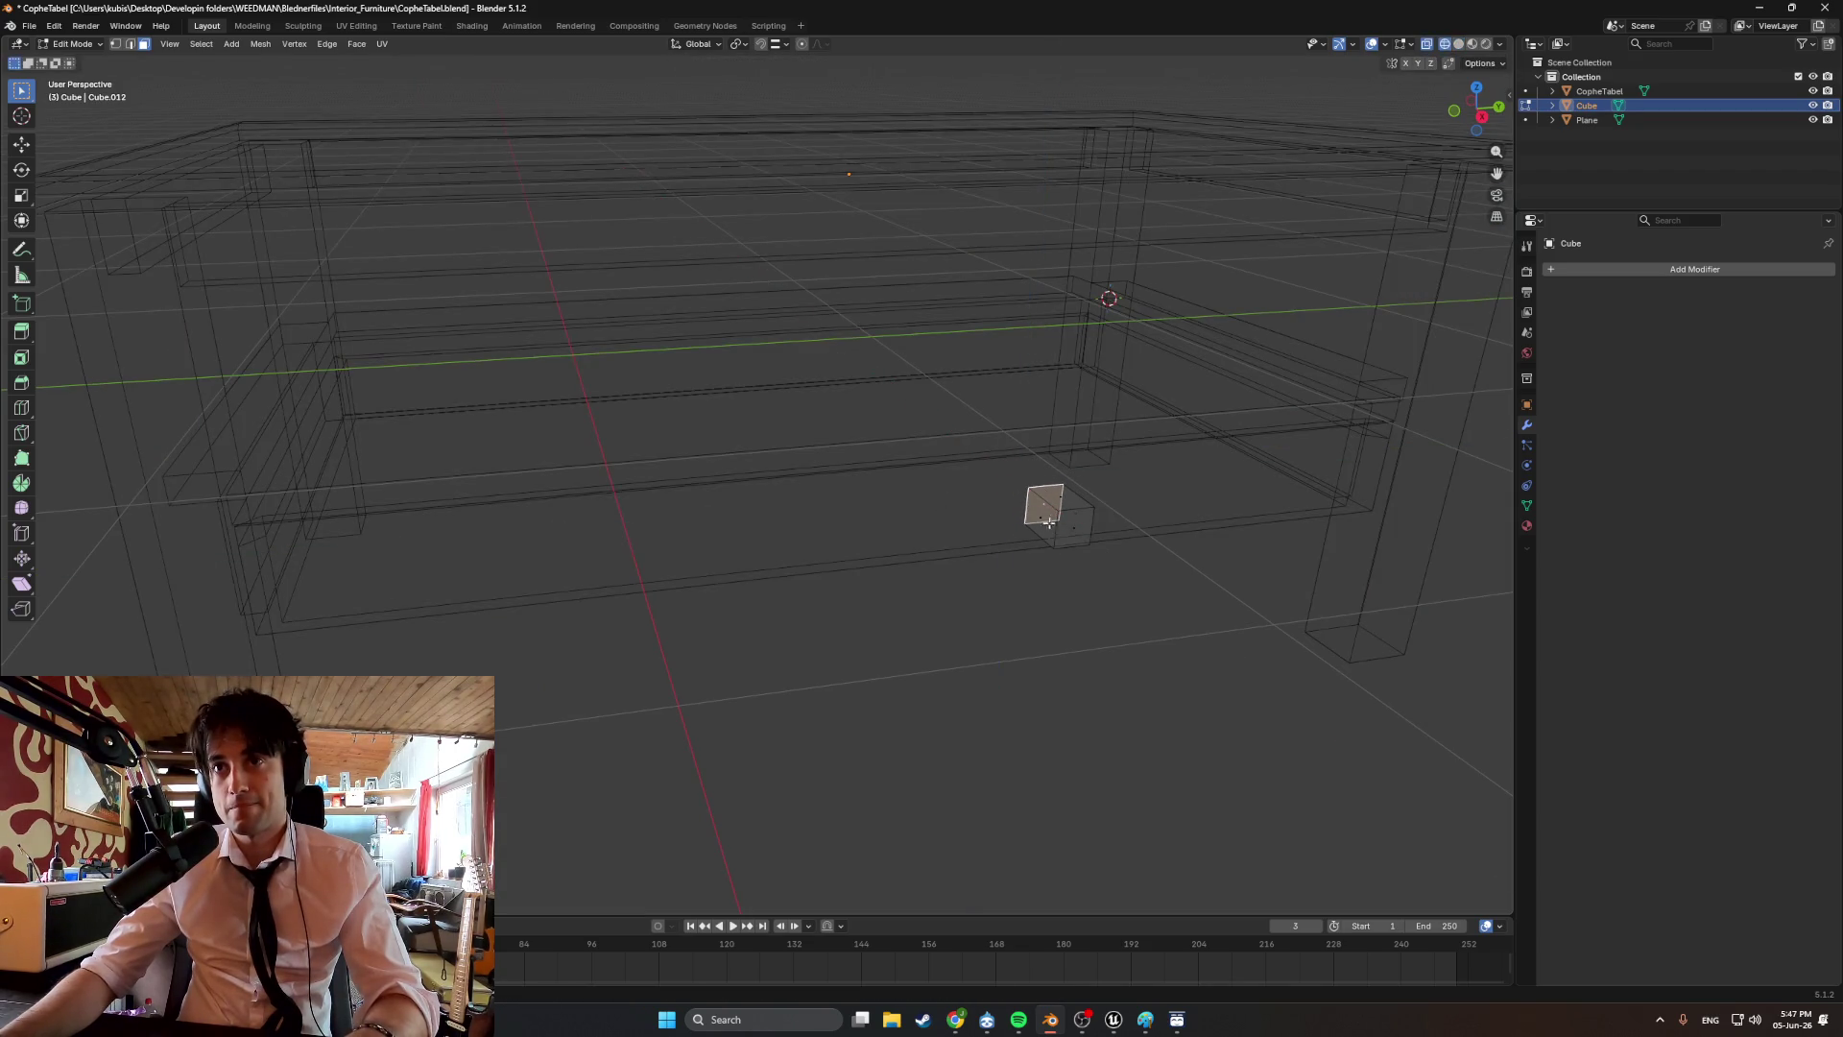
pyautogui.hotkey('shift', 'z')
pyautogui.scroll(5, 1048, 523)
pyautogui.moveTo(1048, 523); pyautogui.dragTo(1165, 477, button='middle')
# Lower the handle's top face to shorten it, check it from the right, then switch to Unreal Engine
pyautogui.press('g')
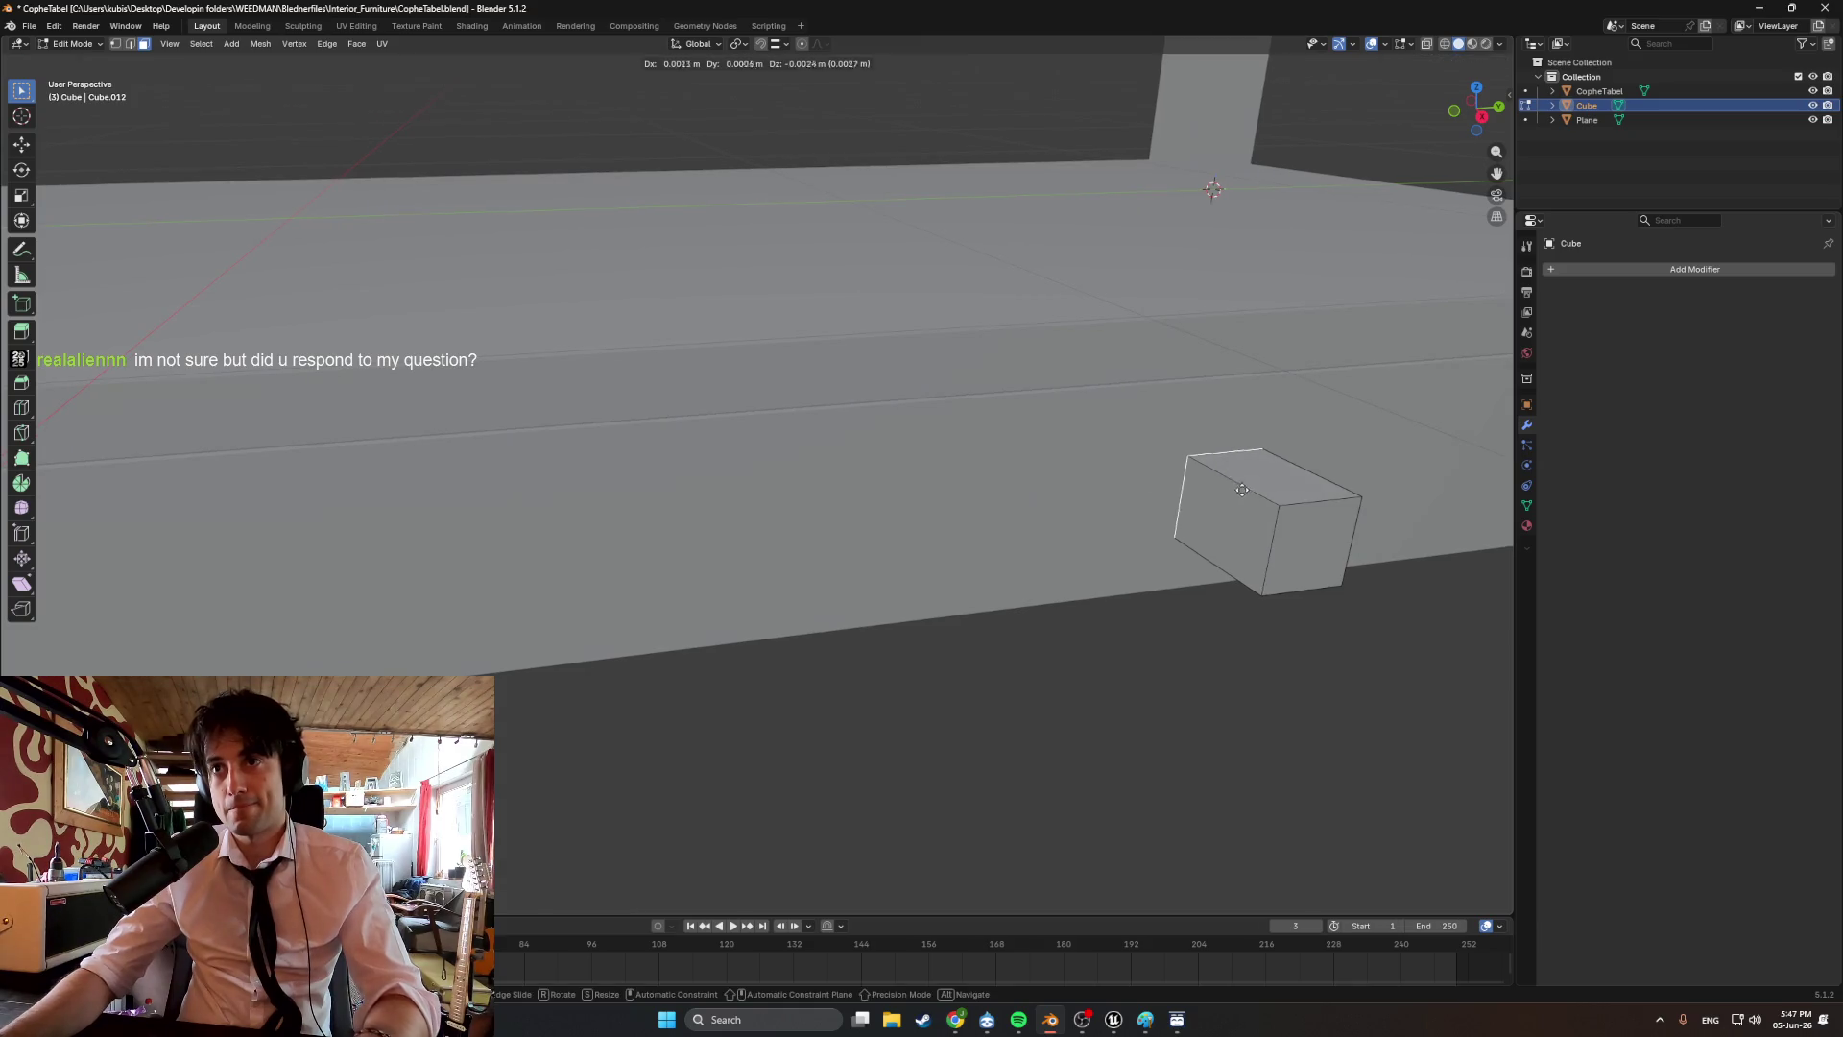
pyautogui.click(1250, 510)
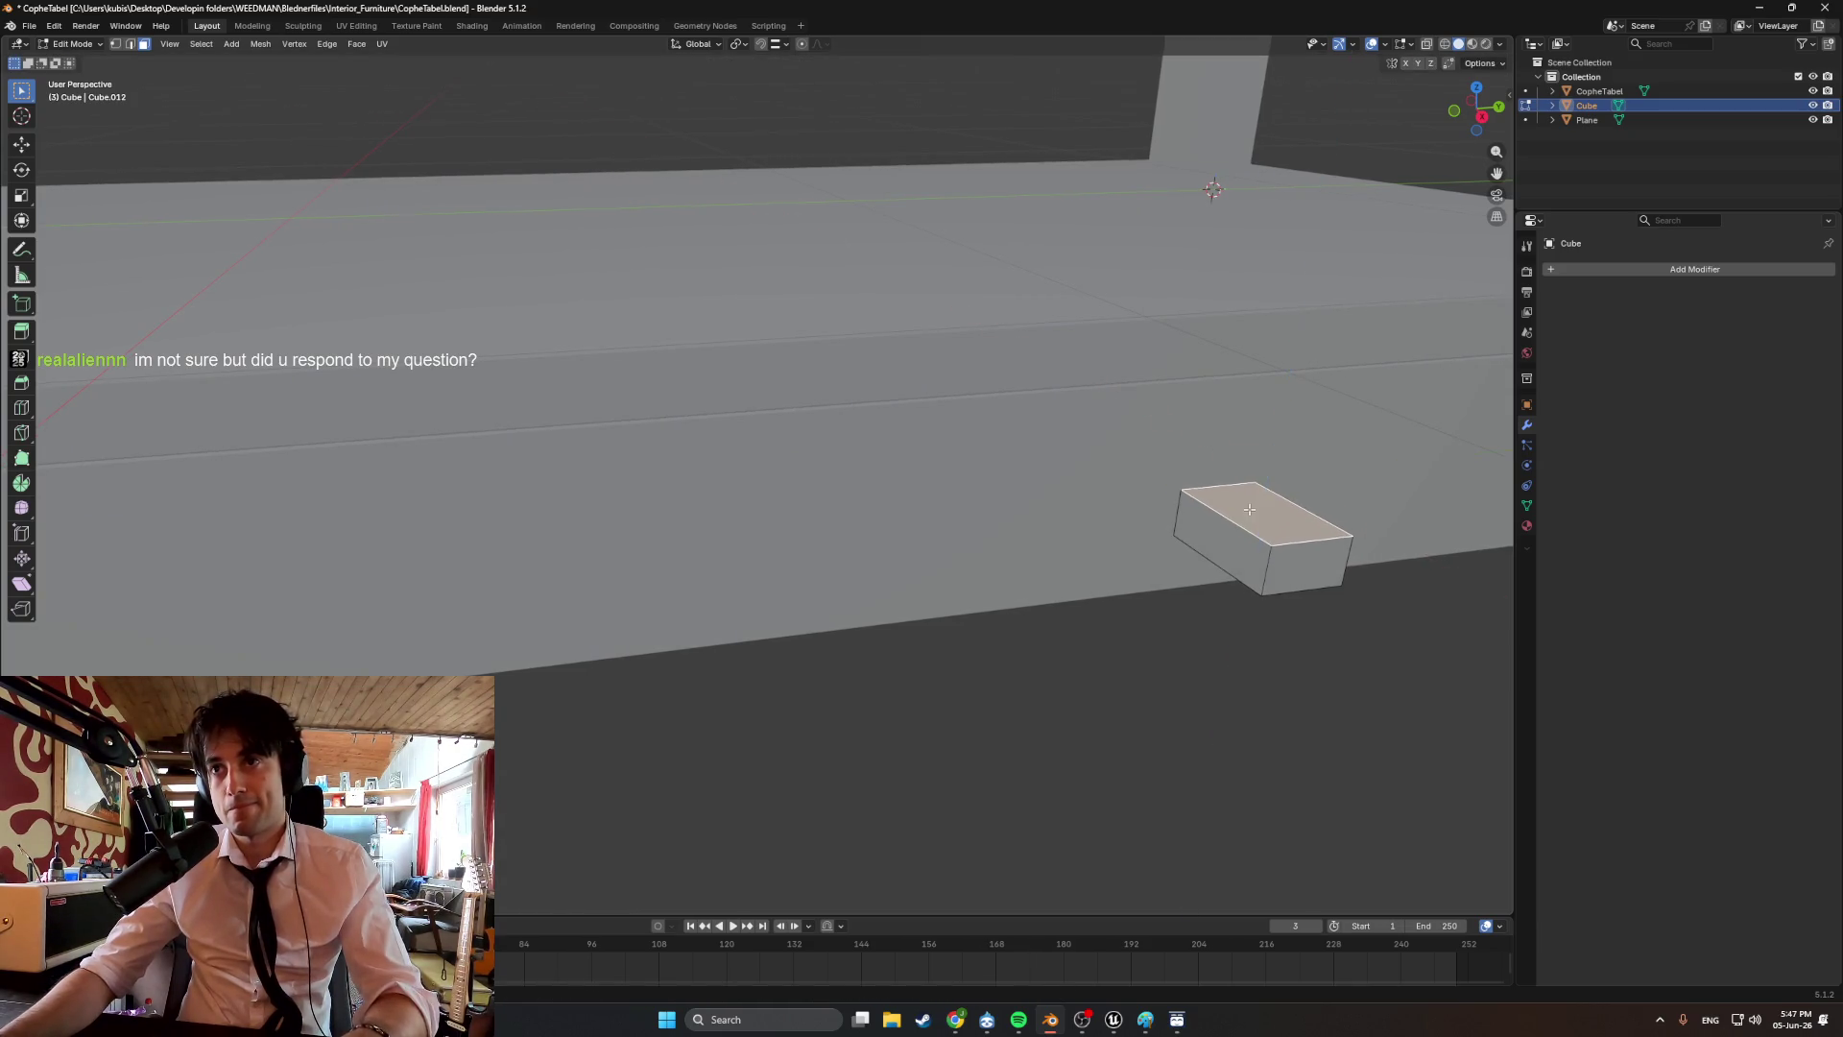
pyautogui.click(1254, 548)
pyautogui.press('g')
pyautogui.press('Escape')
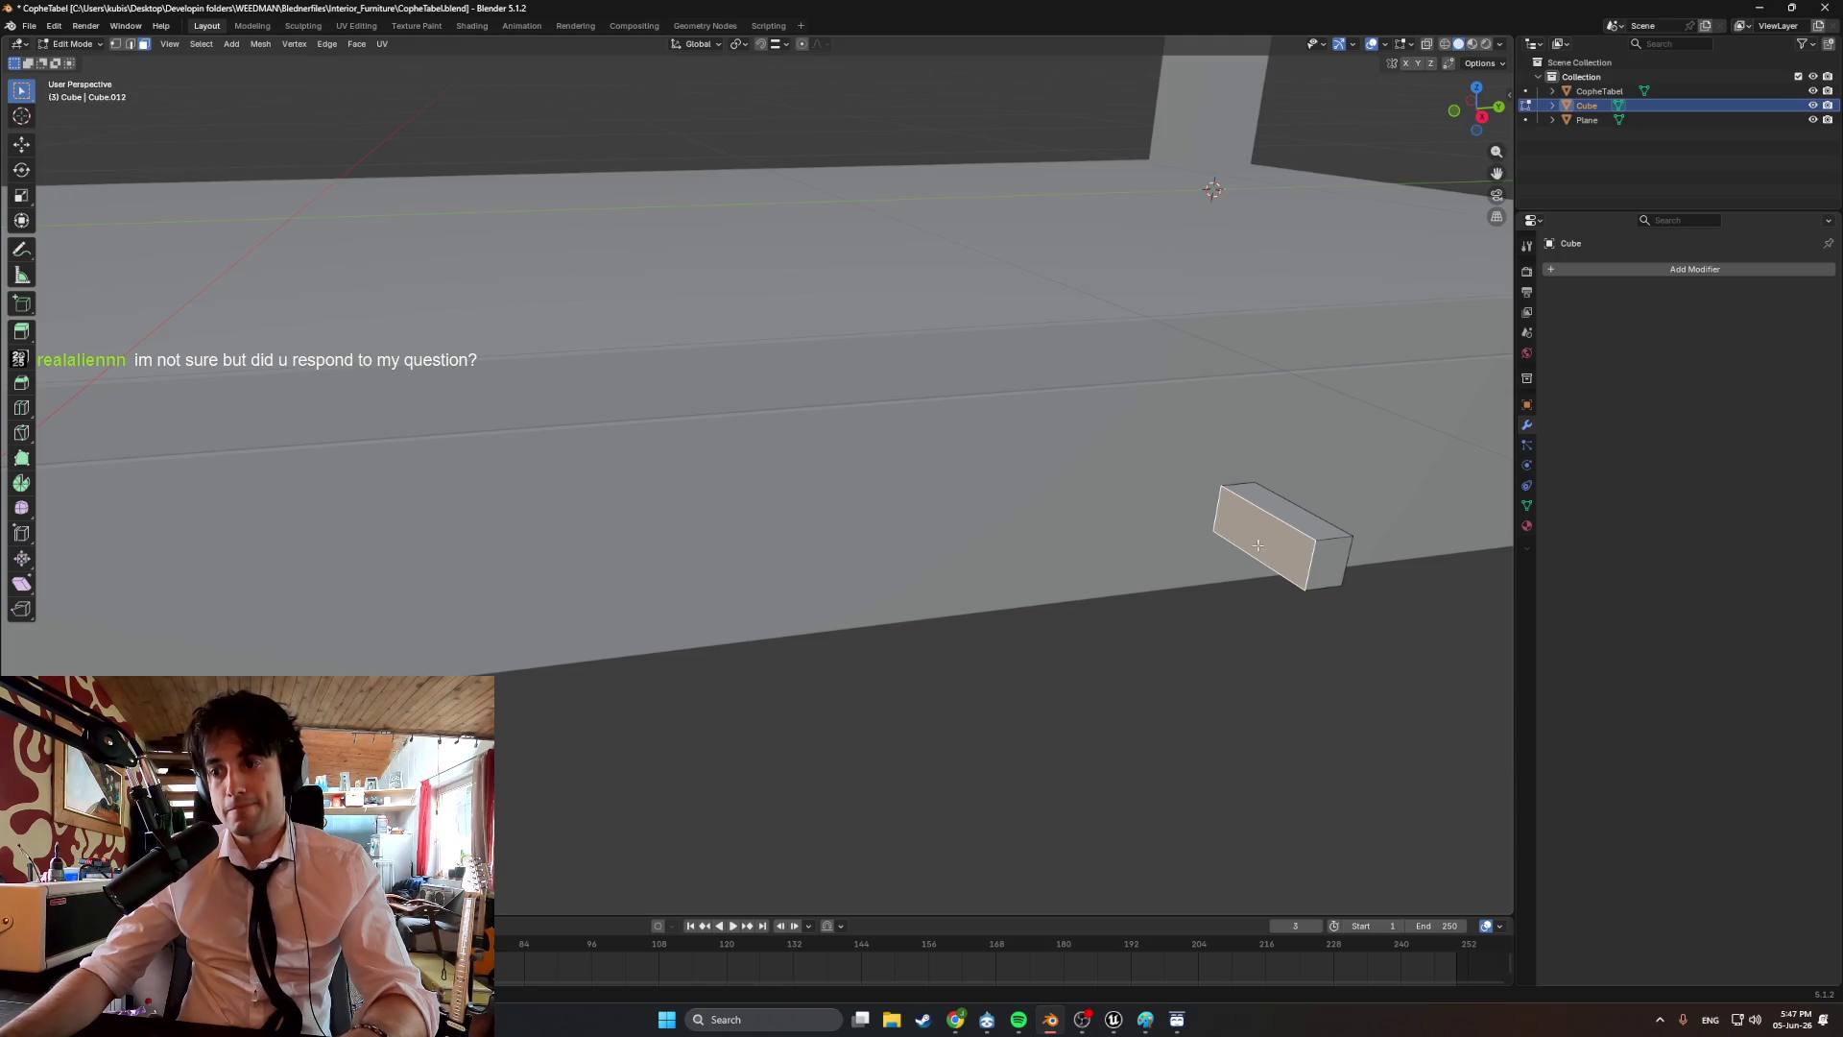
pyautogui.press('KP_3')
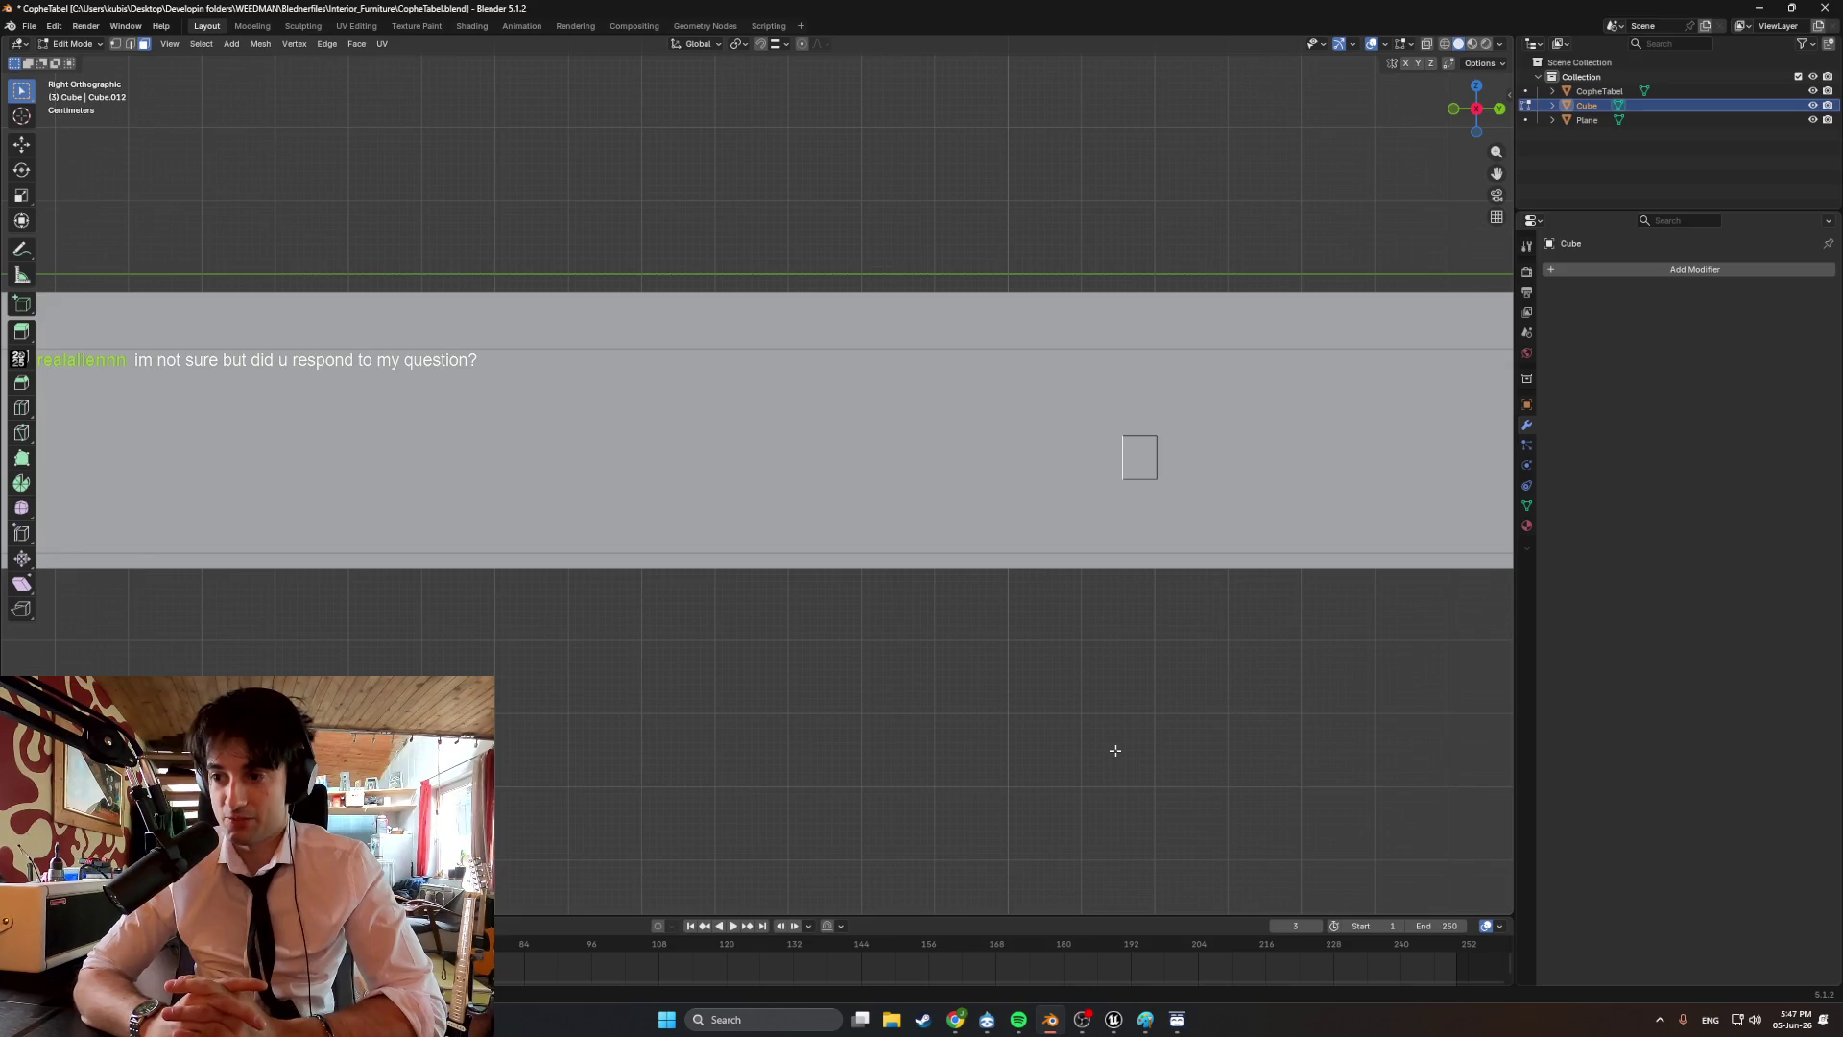
pyautogui.click(1114, 1020)
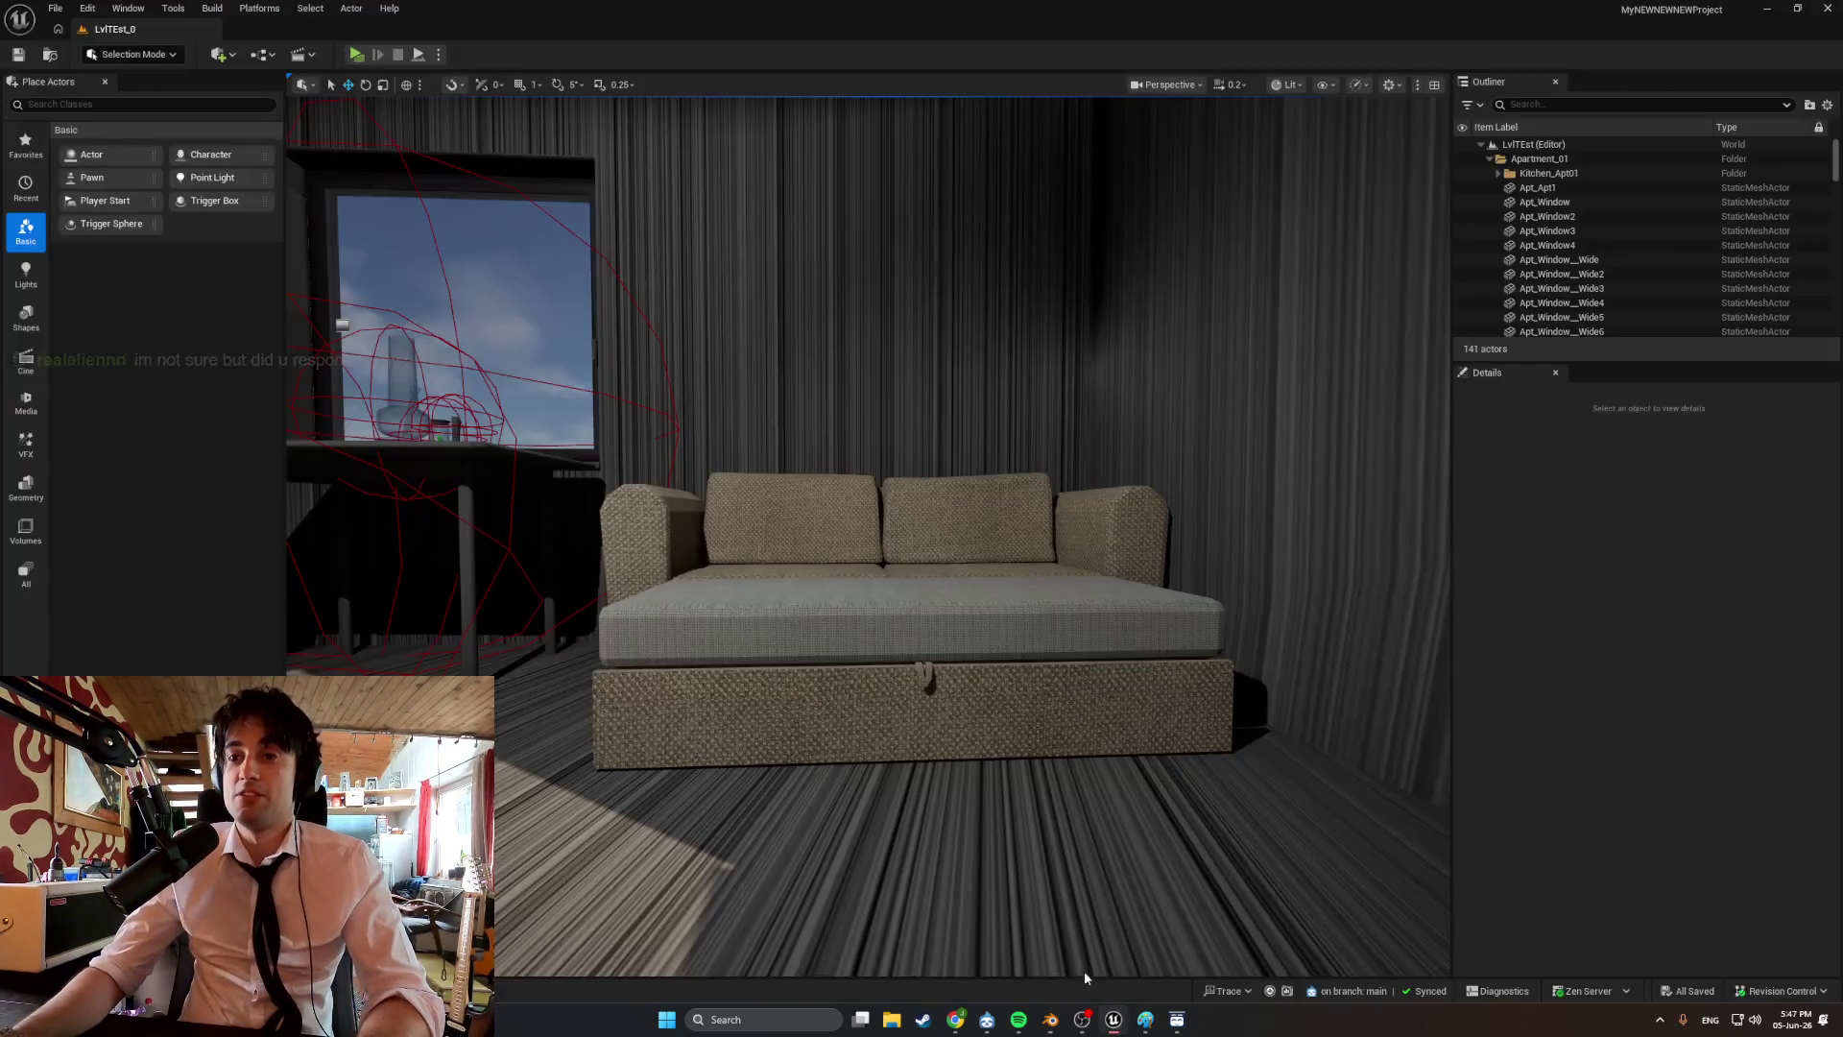
# Play the level standalone, walk to the elevator, call it, and step inside facing its buttons
pyautogui.click(355, 55)
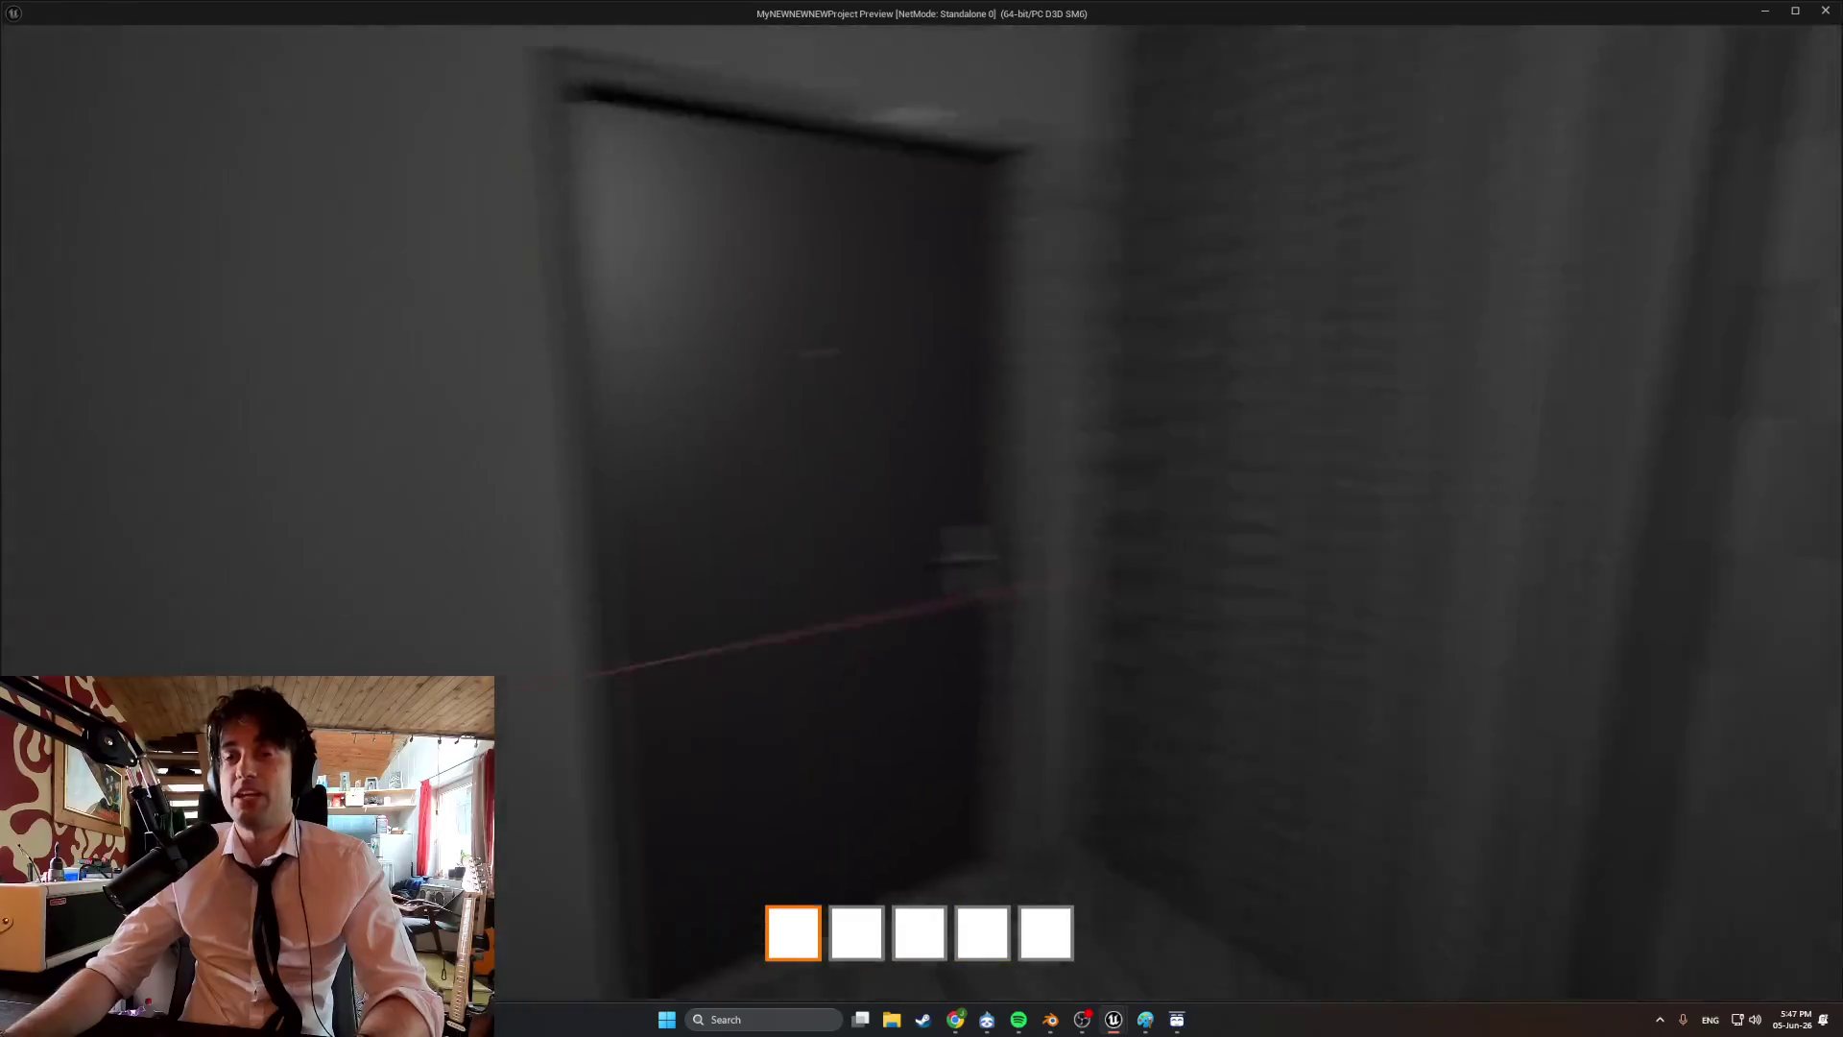
pyautogui.press('w')
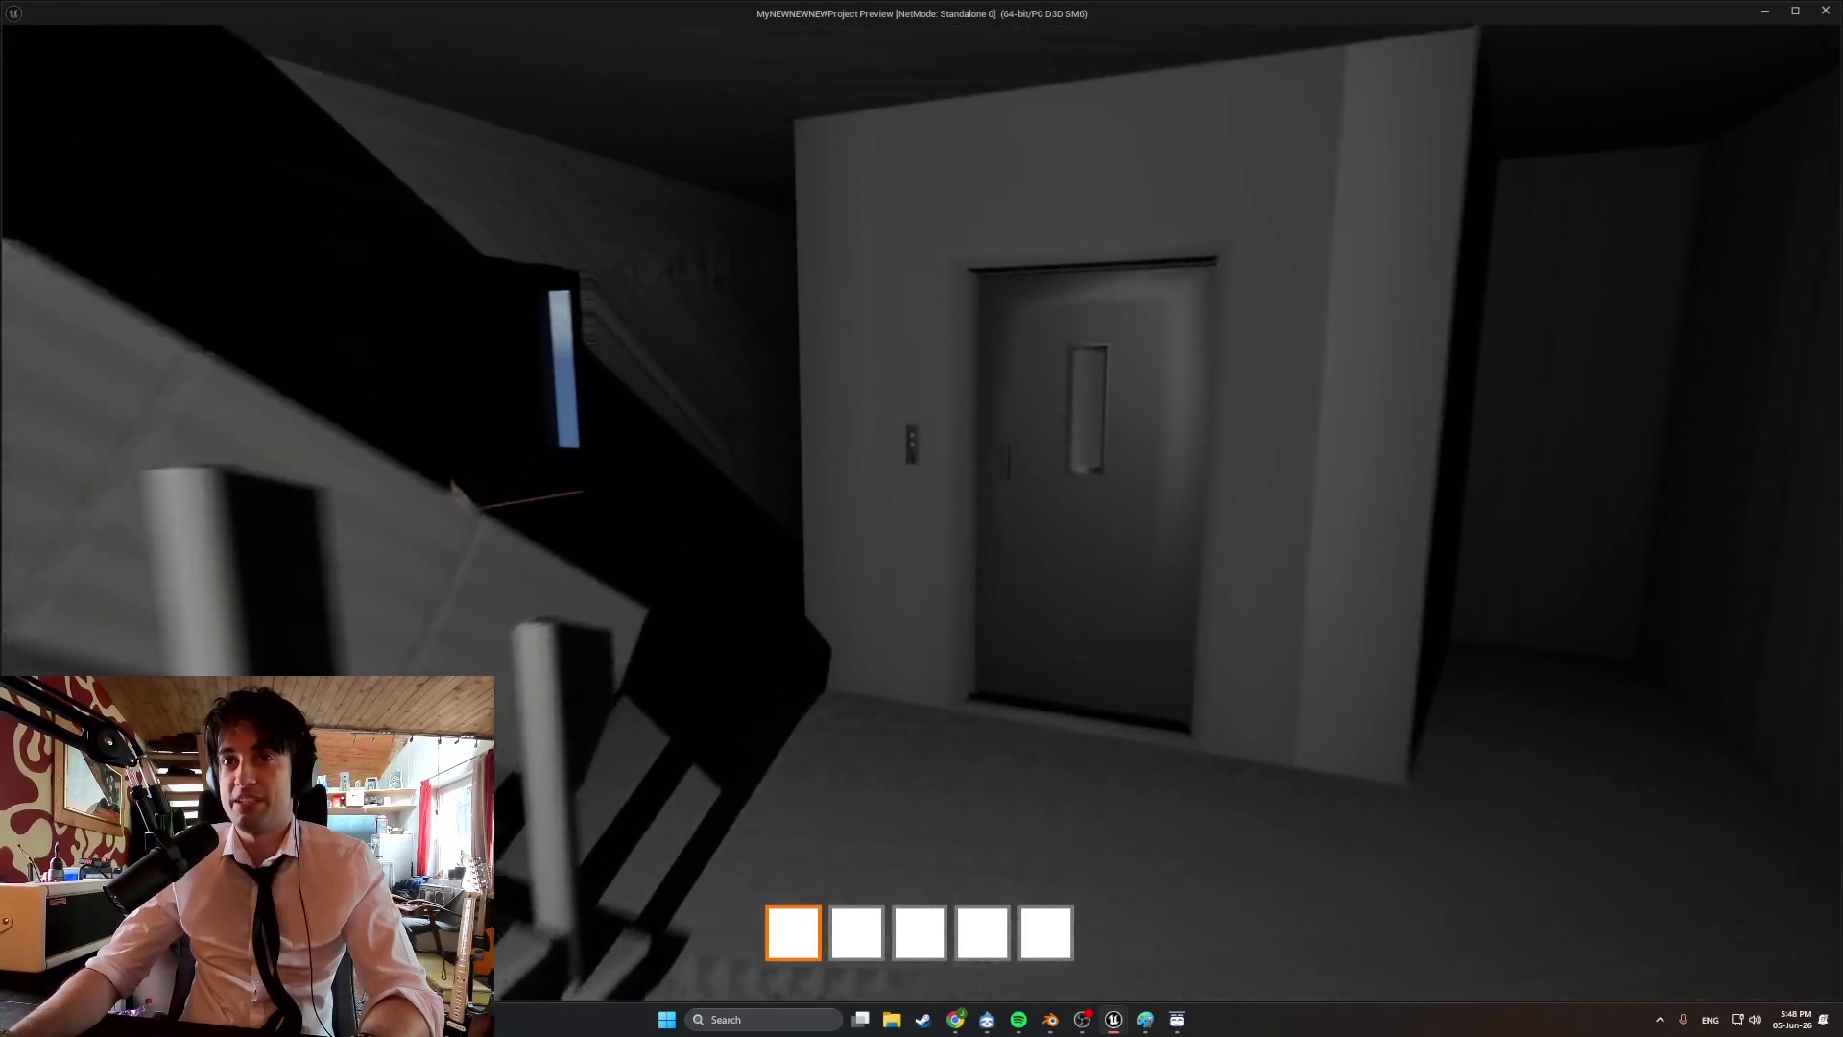
pyautogui.press('e')
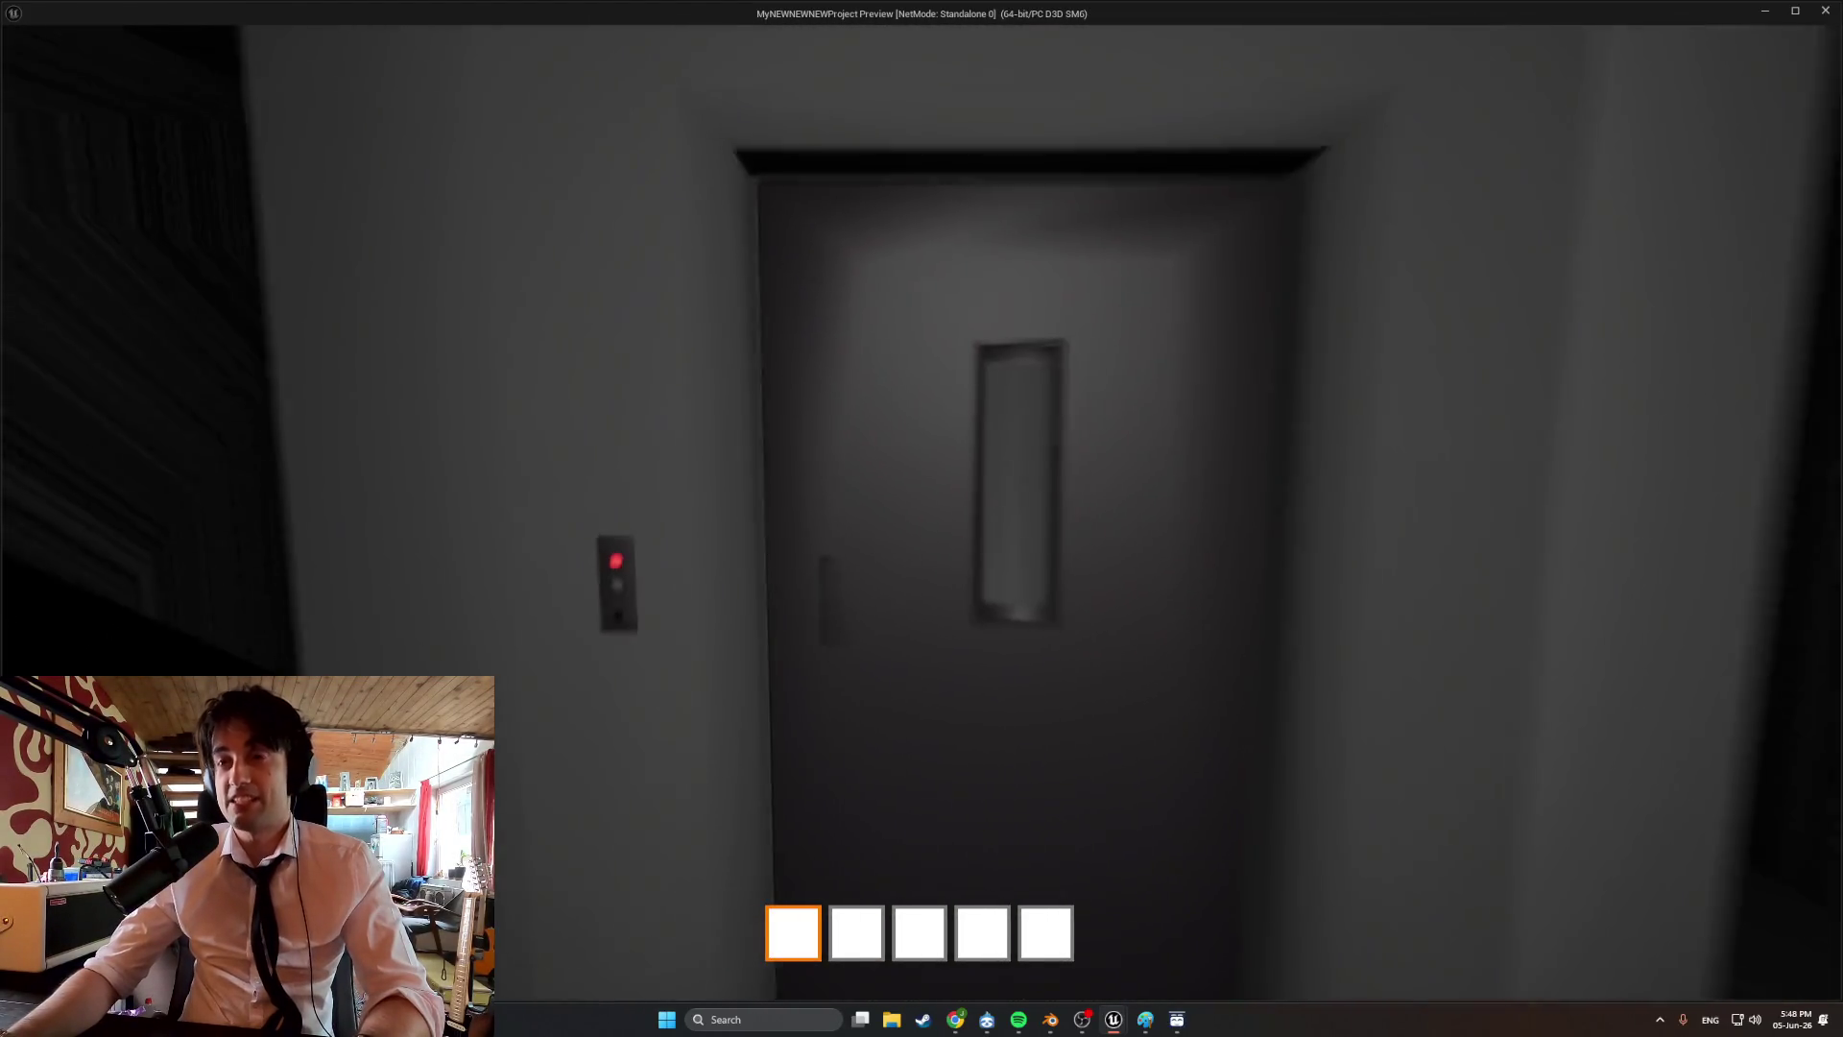
pyautogui.press('w')
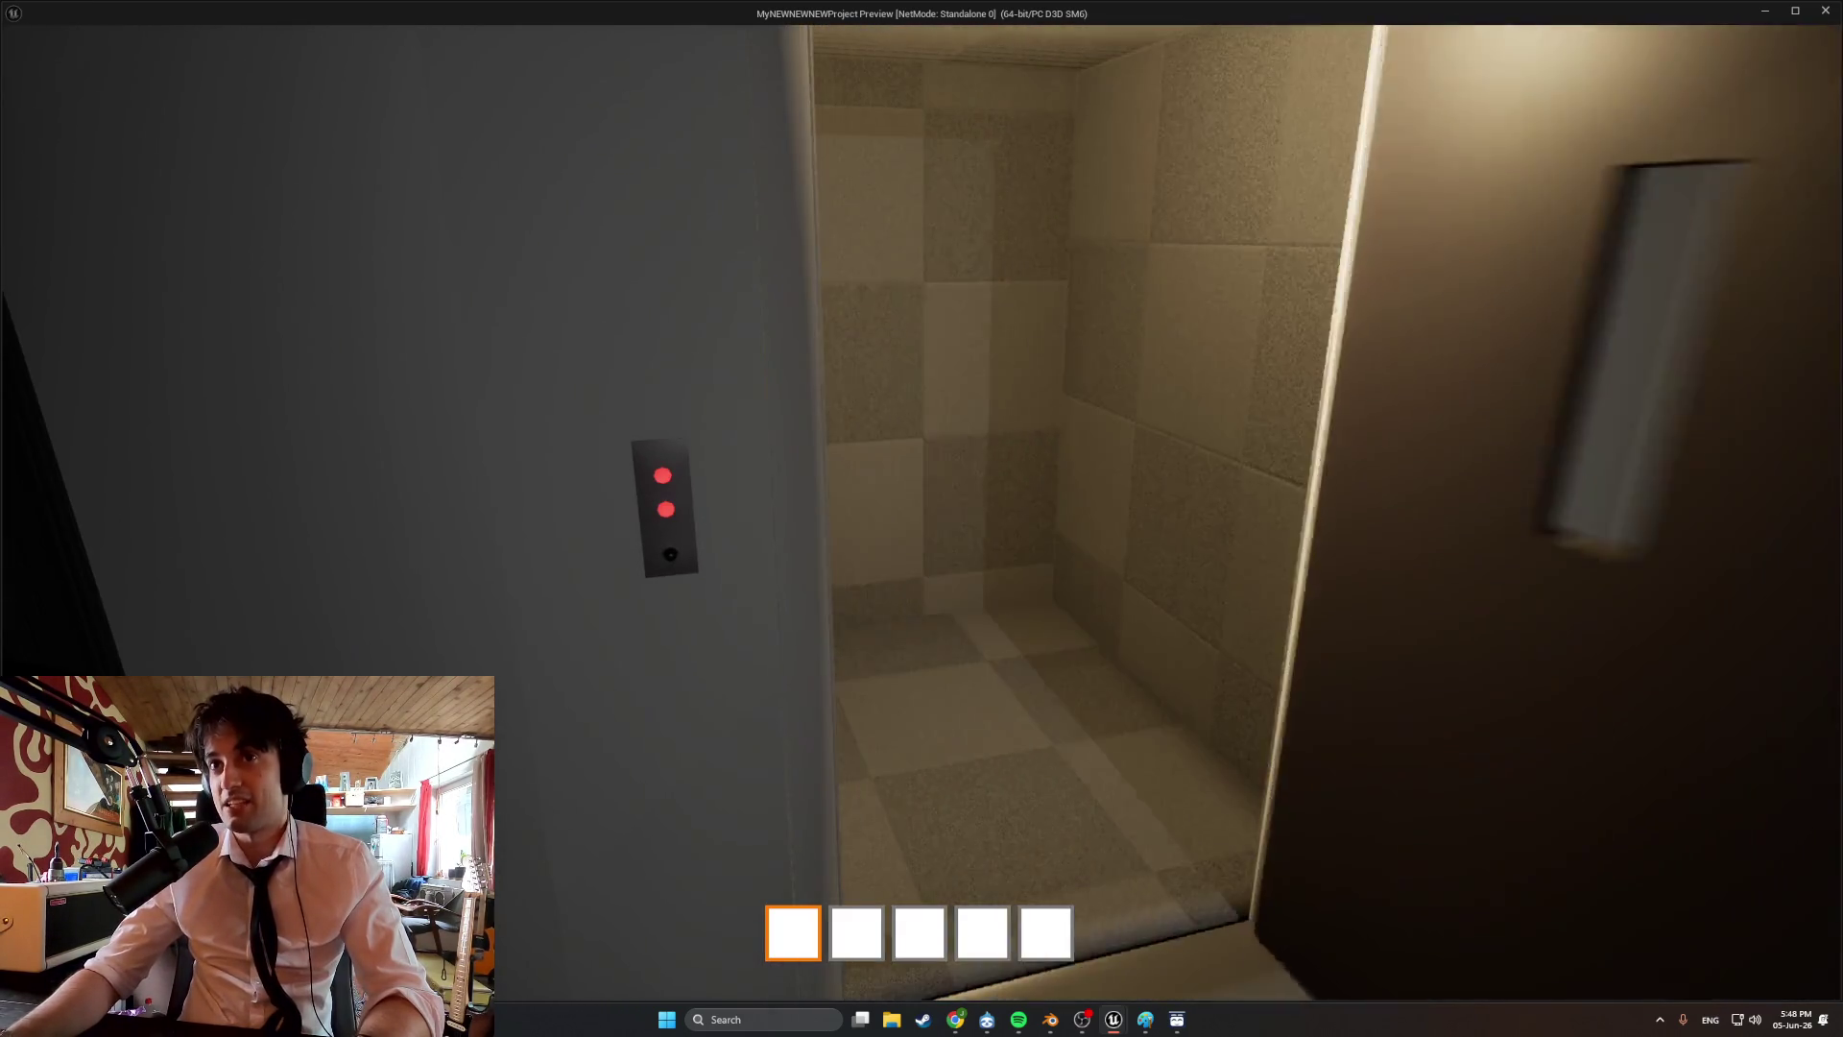
pyautogui.press('w')
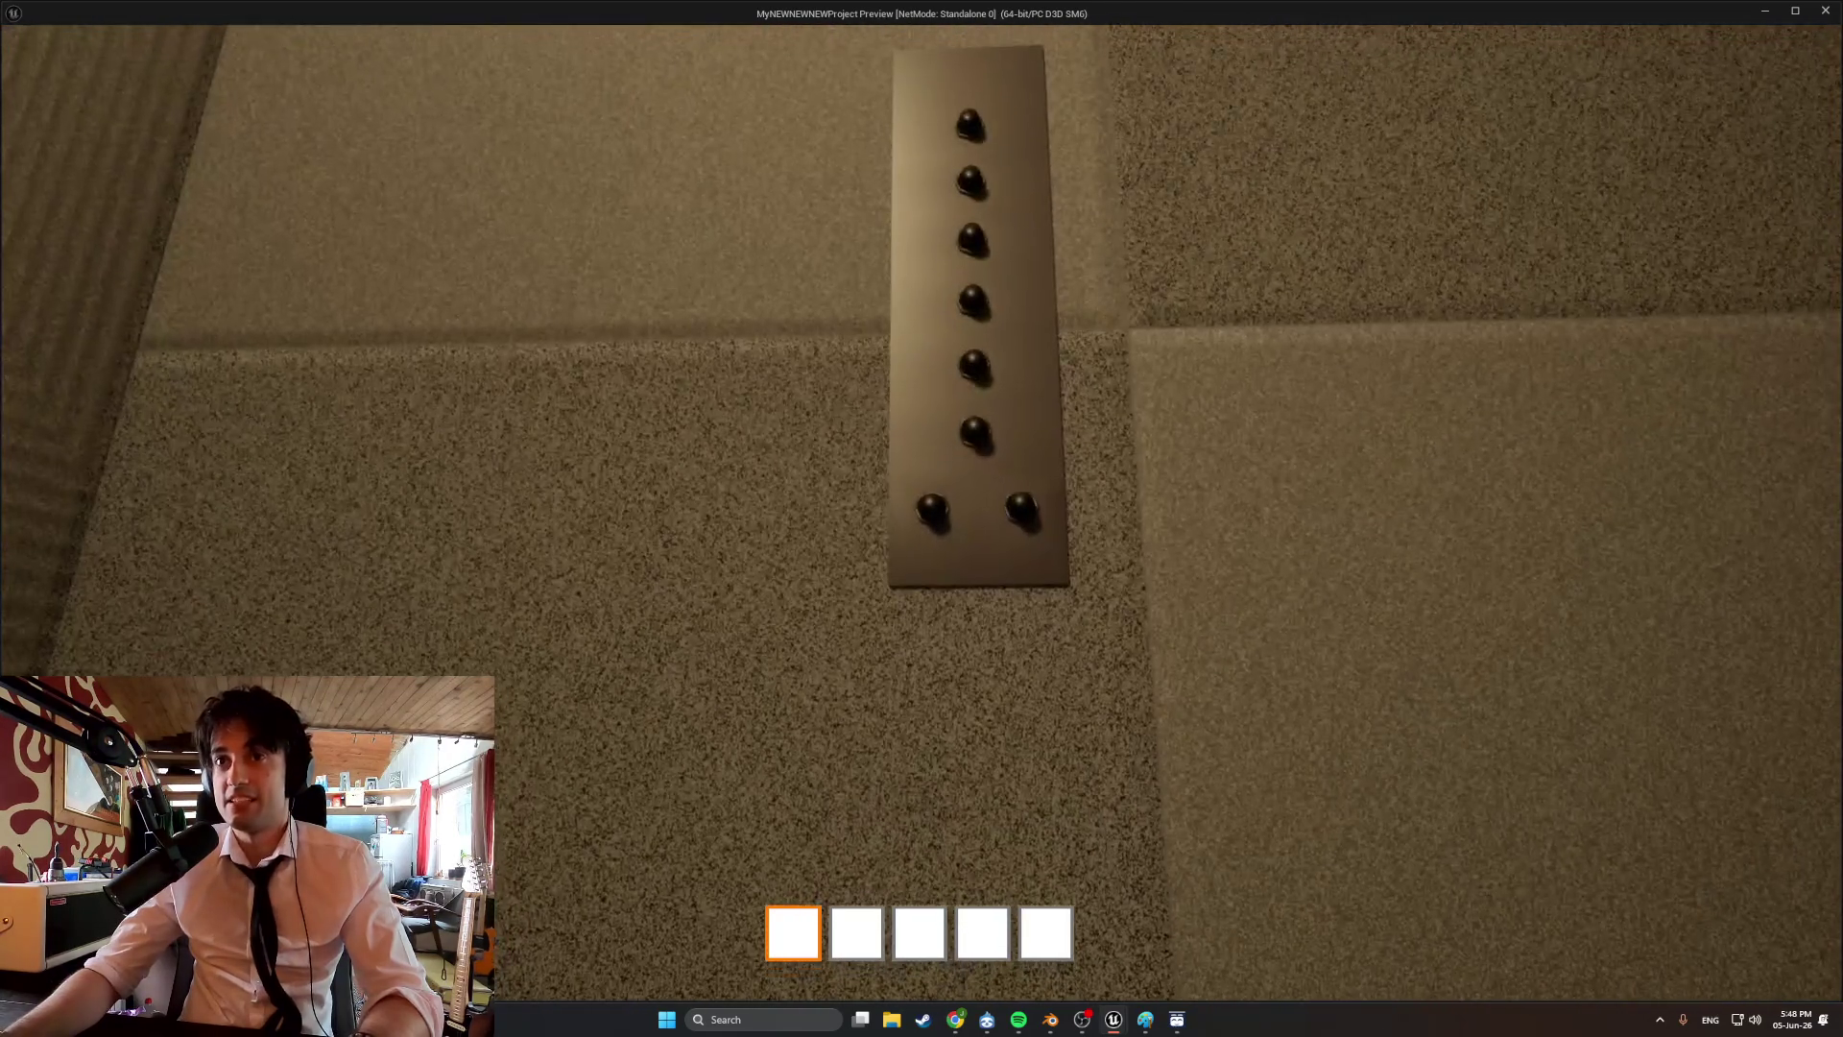